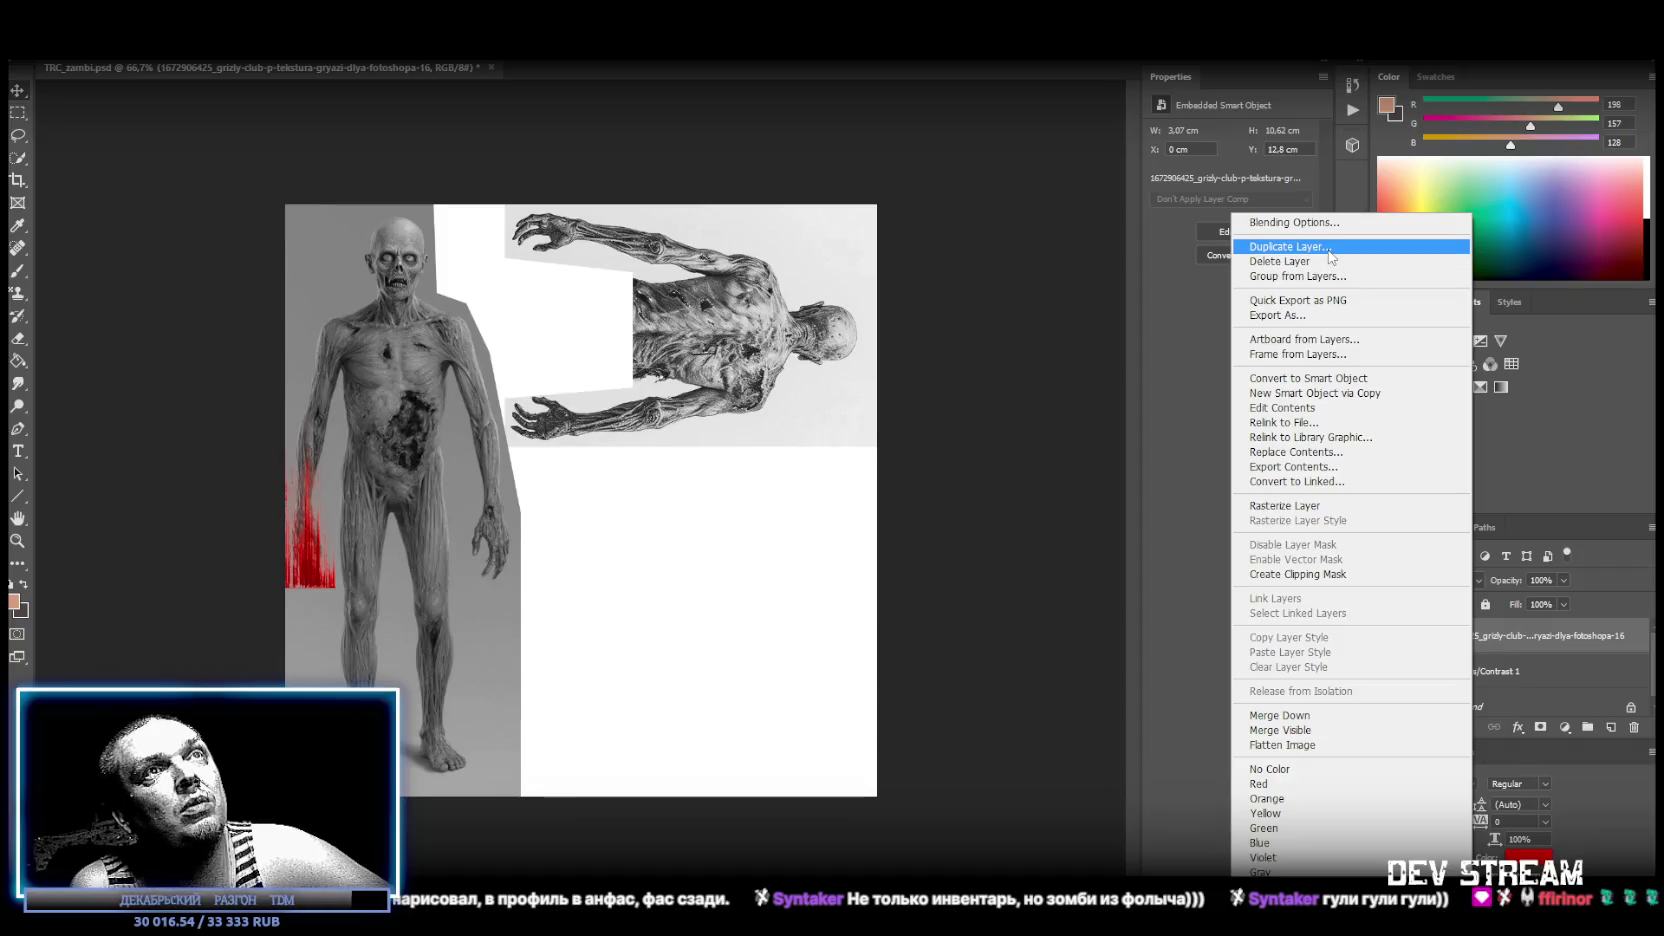
Duplicate the blood patch, move the copy to the figure's right hand and stretch it upward.
key(Return)
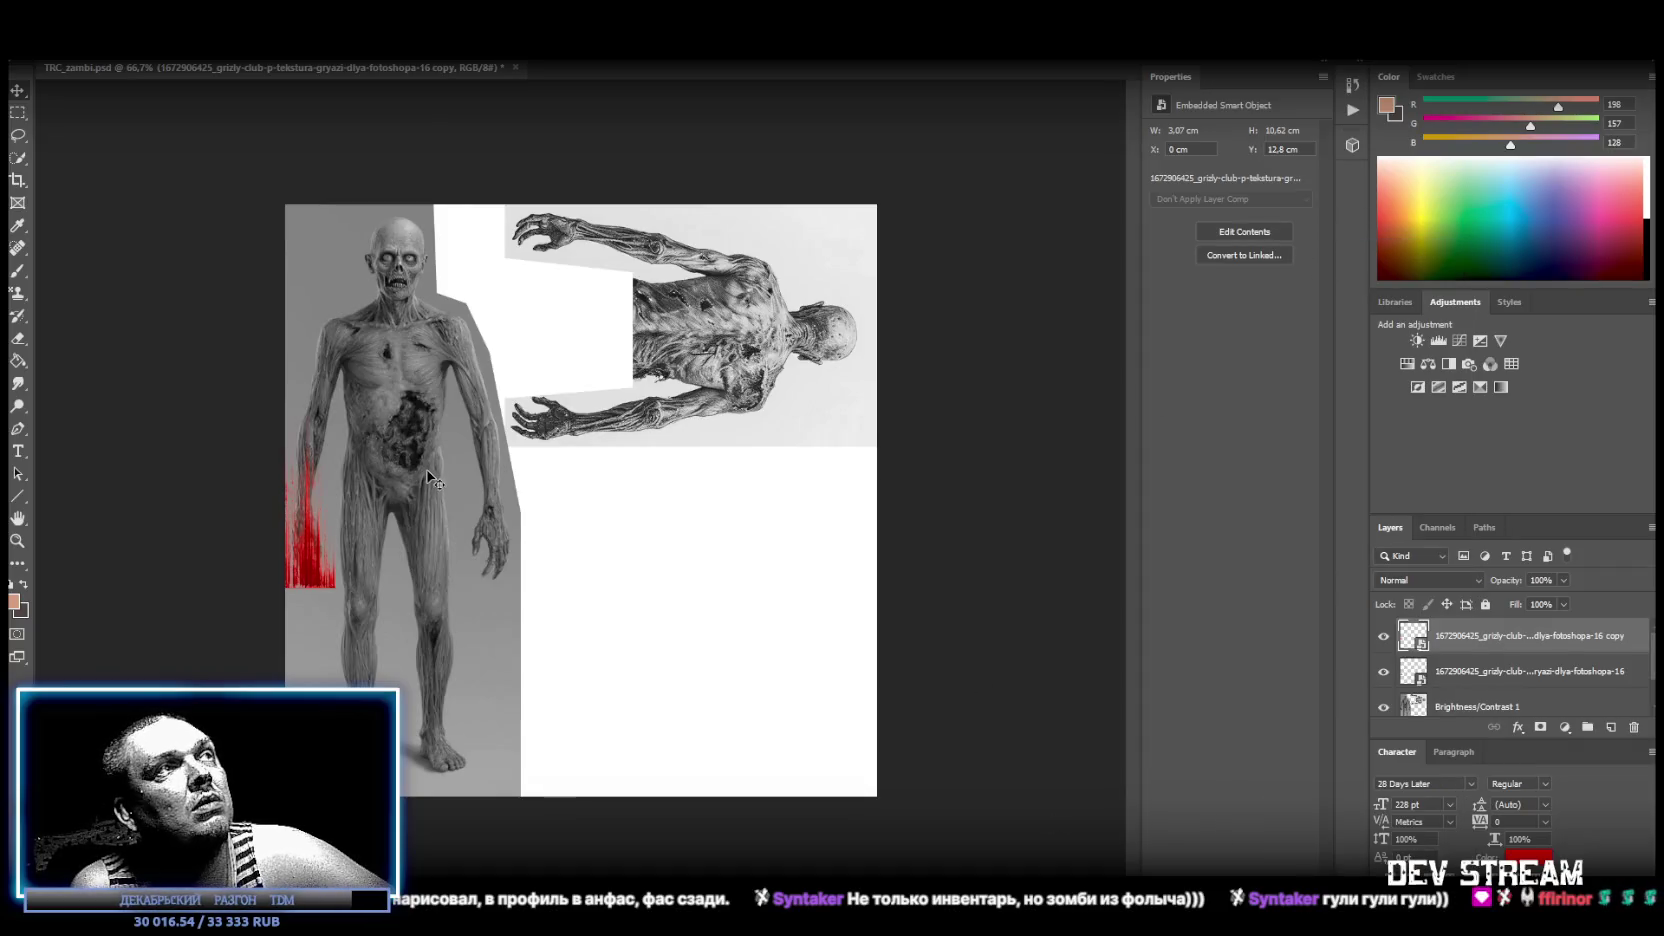
drag(325, 581, 496, 565)
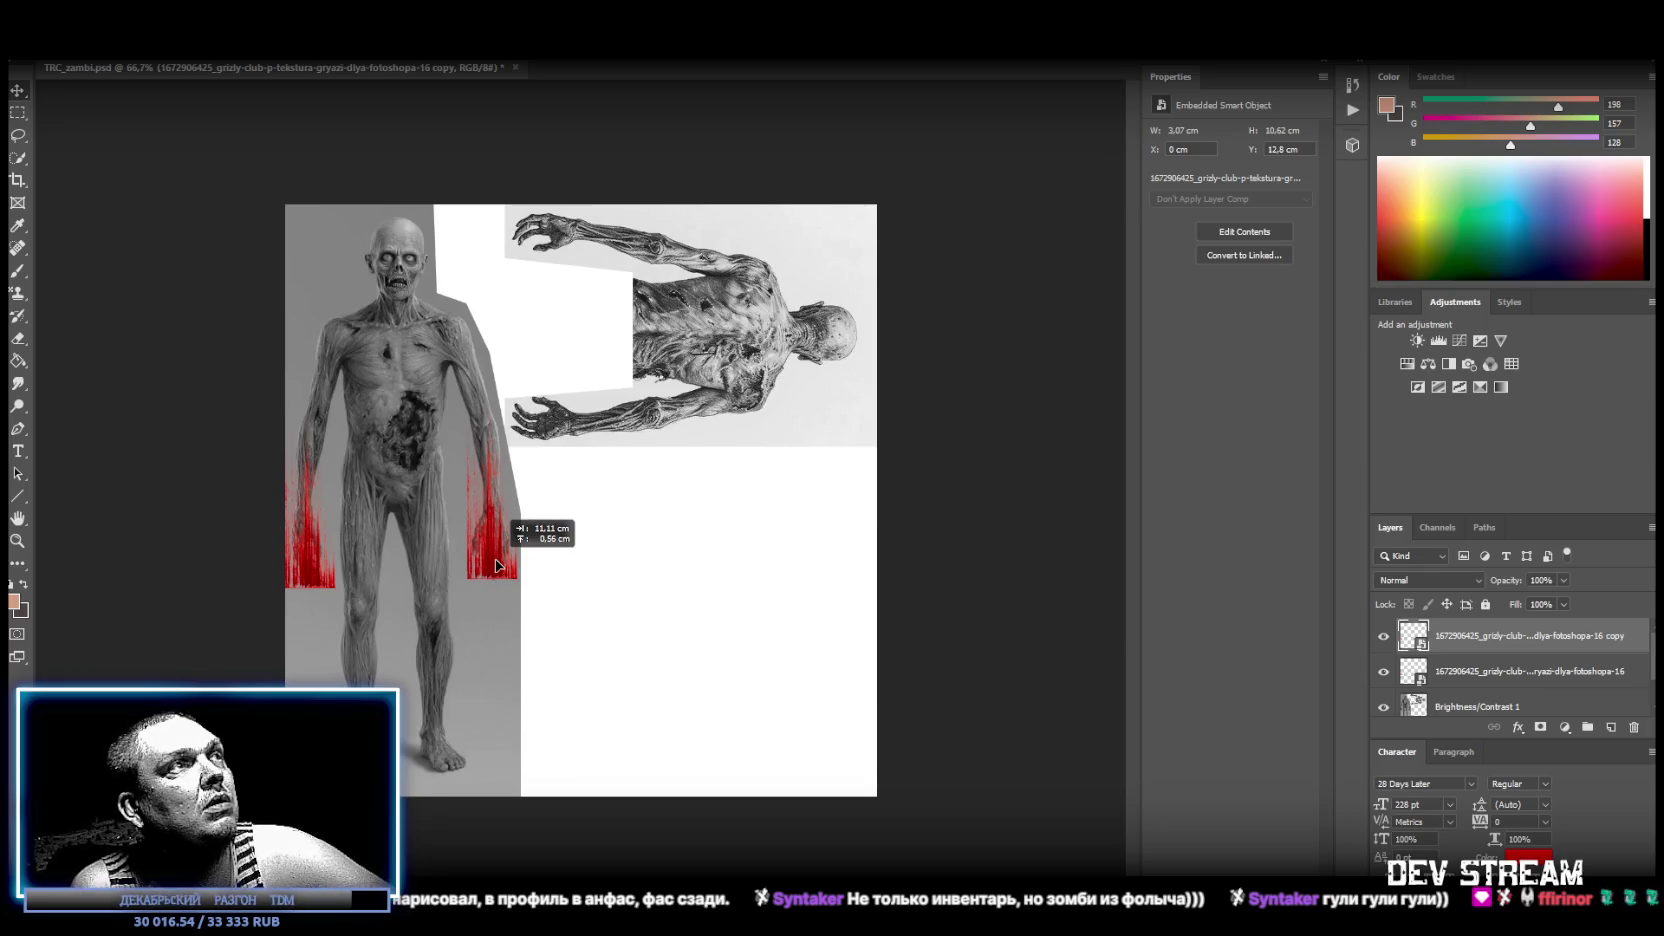
key(ctrl+t)
drag(492, 440, 492, 312)
key(Return)
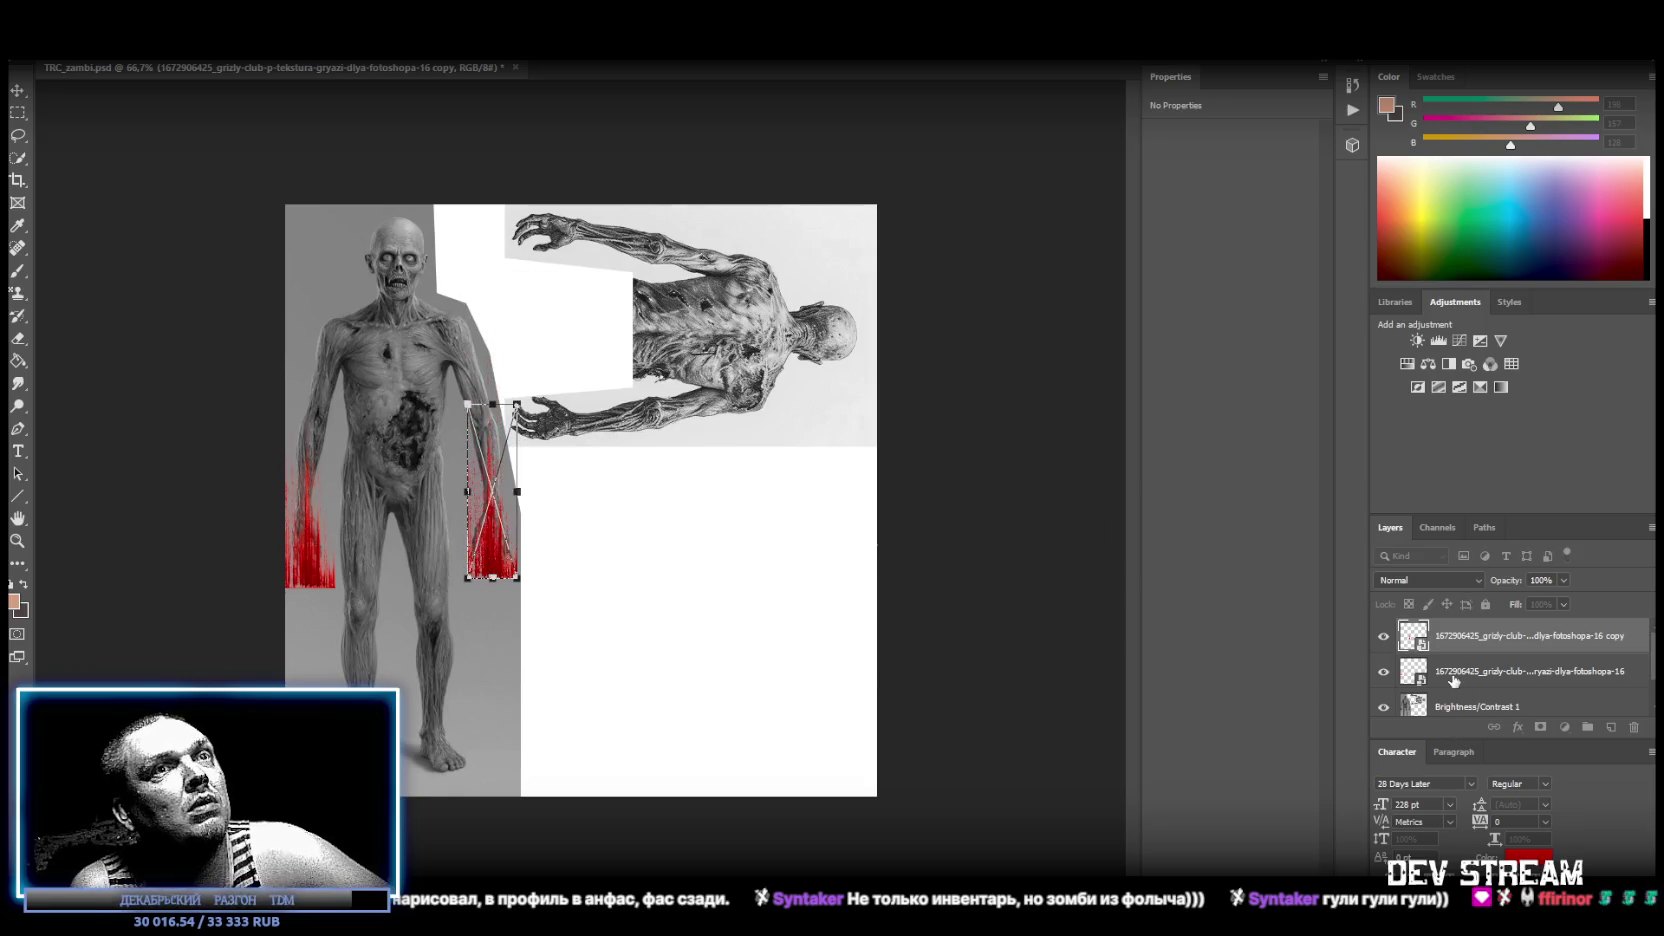
Stretch both blood layers together up toward the zombie's shoulders.
shift+click(1500, 671)
key(ctrl+t)
drag(401, 405, 398, 272)
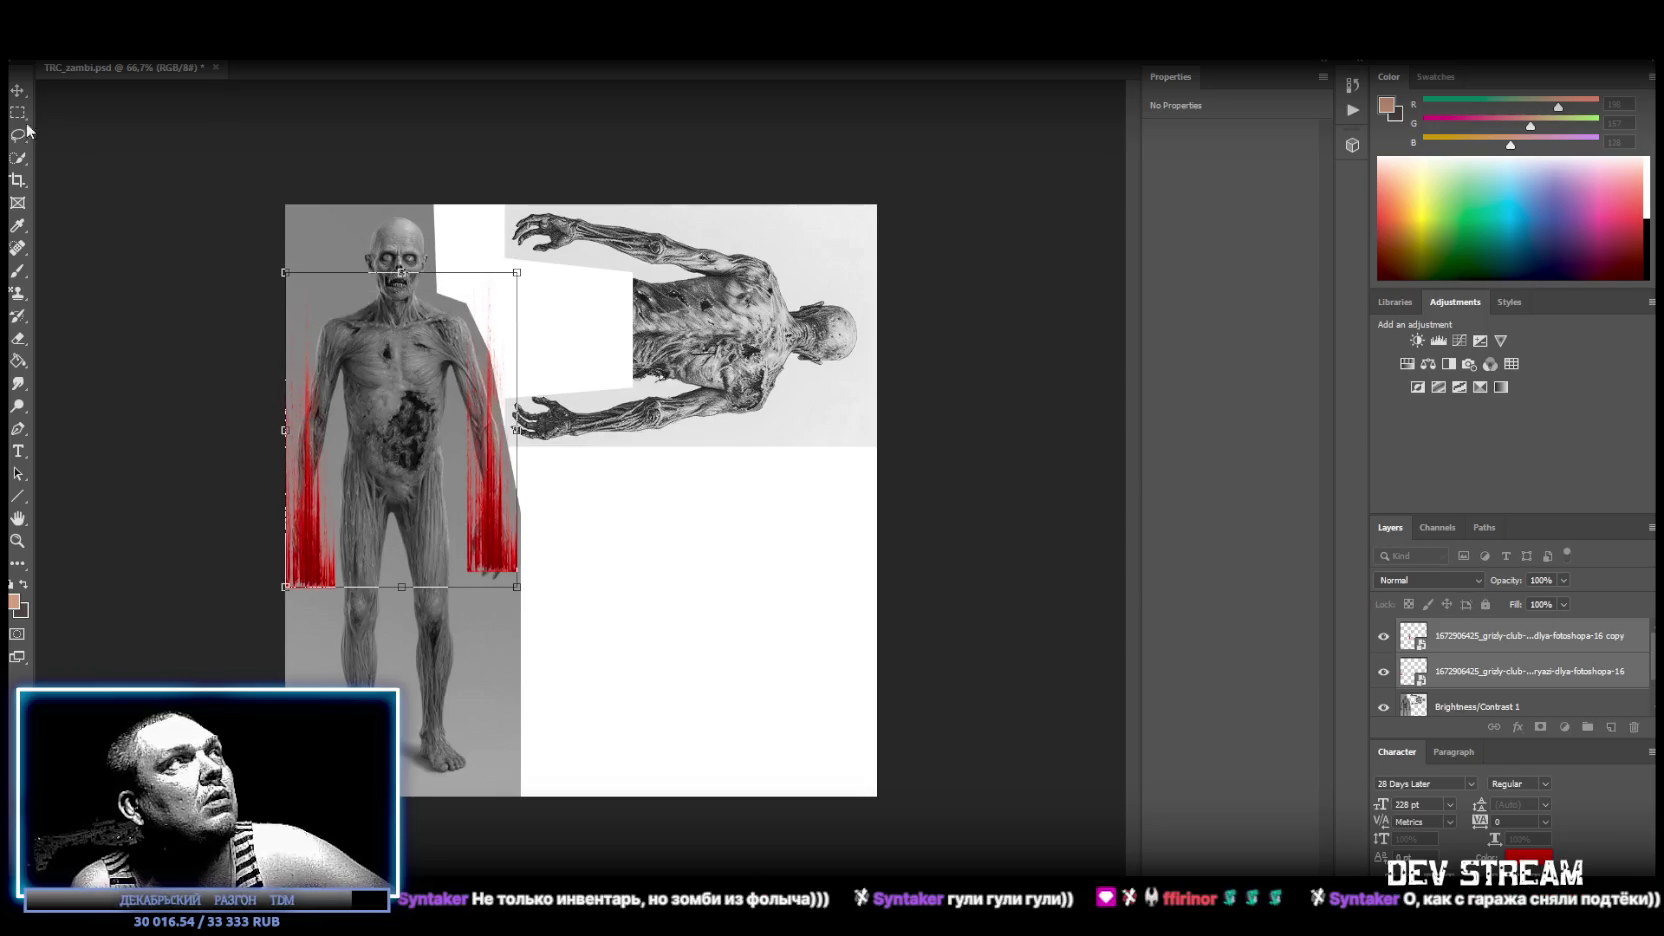
key(Return)
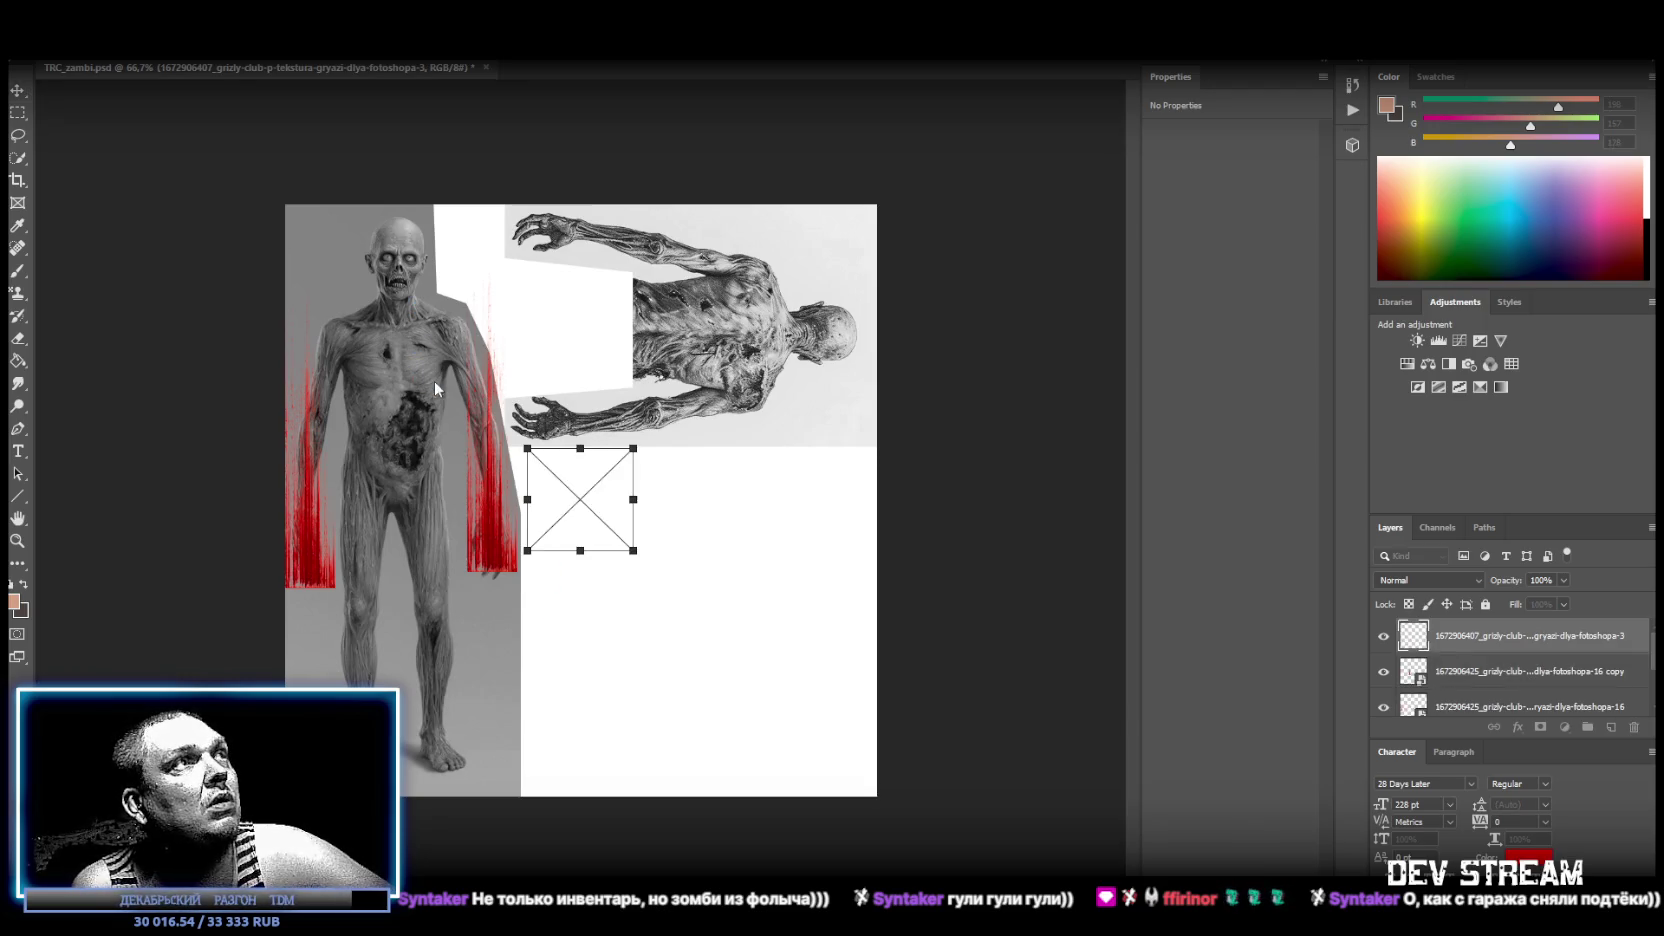
Scale the placed mud texture onto the zombie's mouth and chin, rotated about 37°.
drag(585, 490, 422, 284)
drag(465, 350, 424, 306)
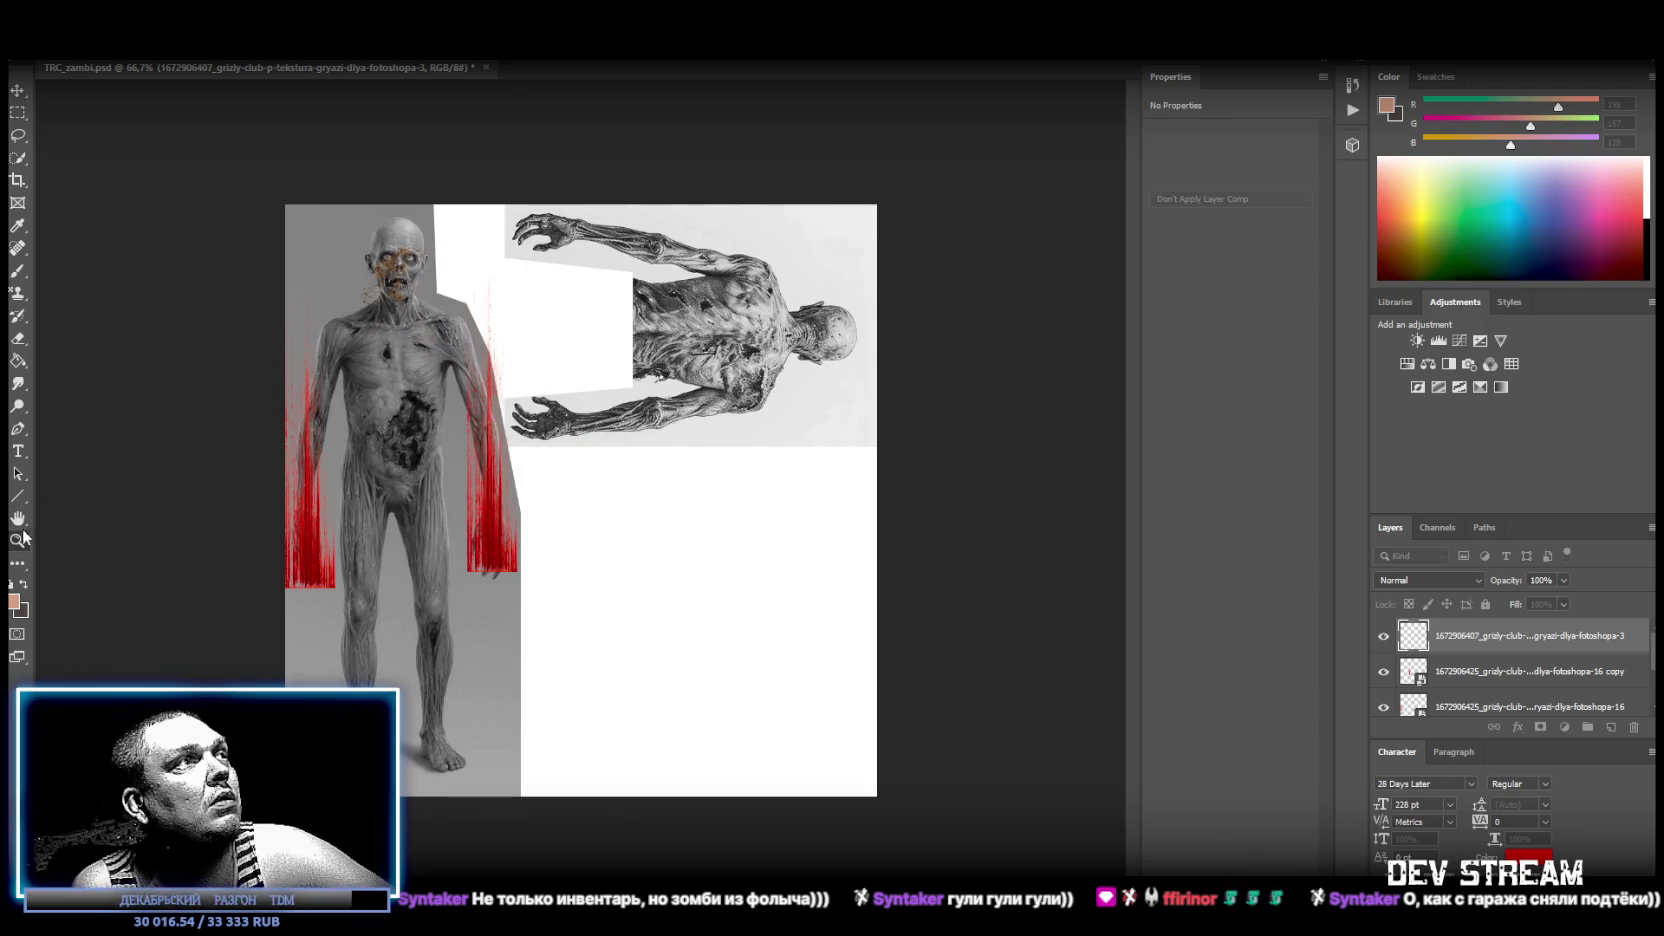
alt+scroll(380, 262, up, 3)
alt+scroll(380, 262, up, 2)
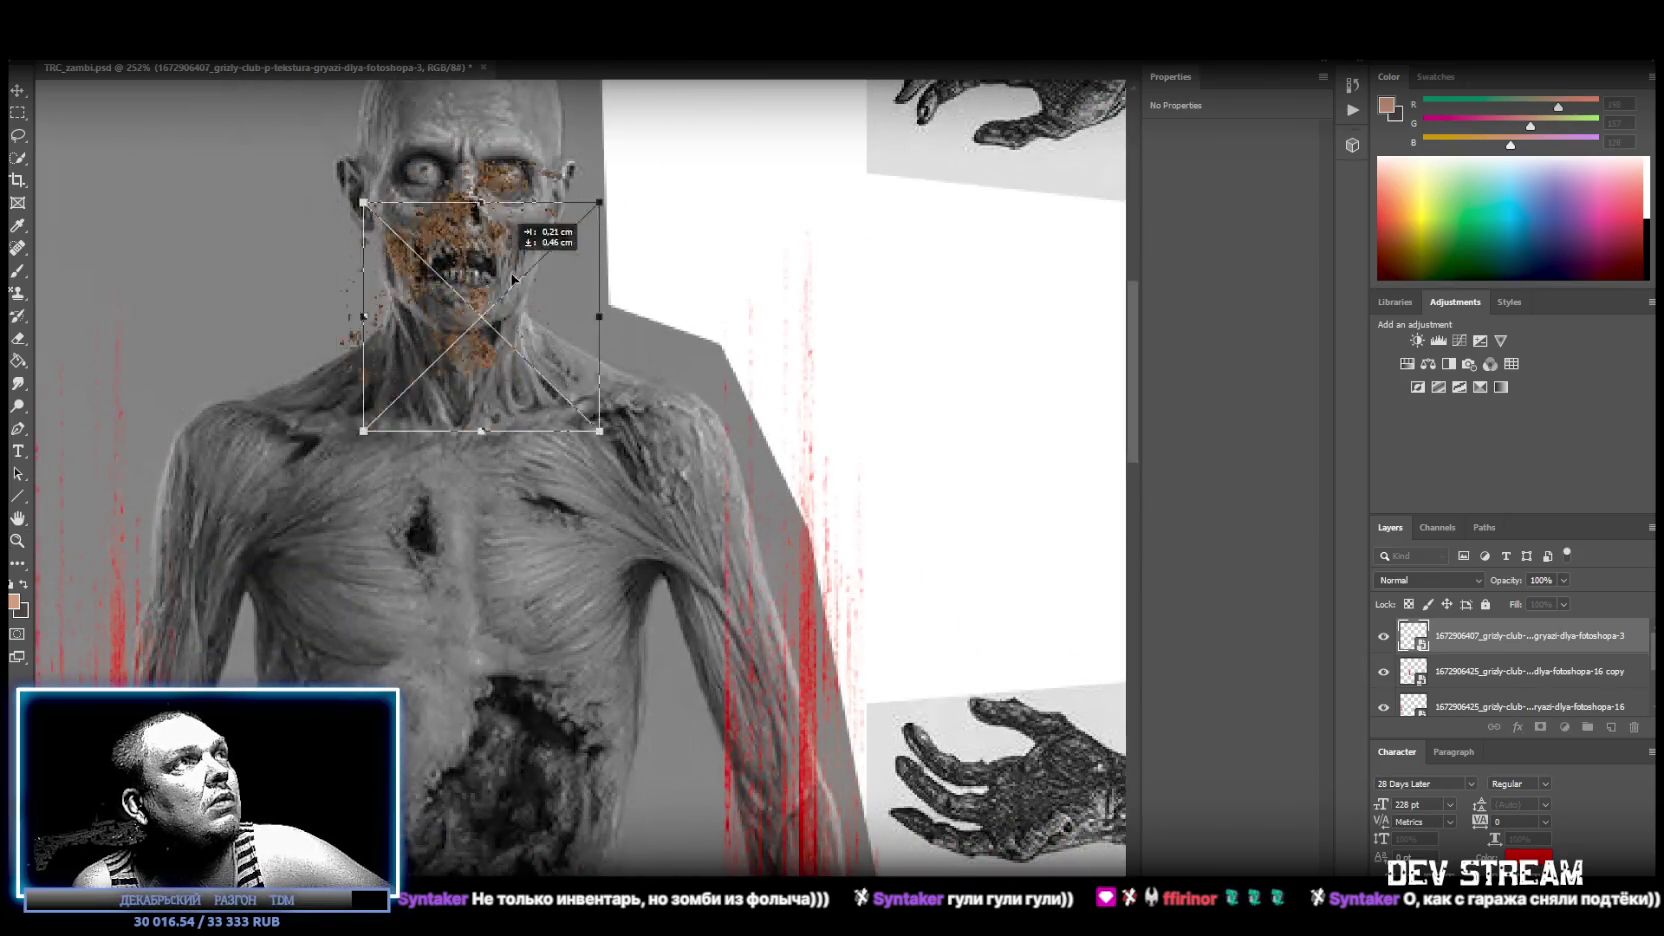
mouse_move(552, 248)
mouse_down()
mouse_move(583, 315)
mouse_move(520, 305)
mouse_up()
drag(436, 422, 436, 341)
drag(599, 145, 605, 245)
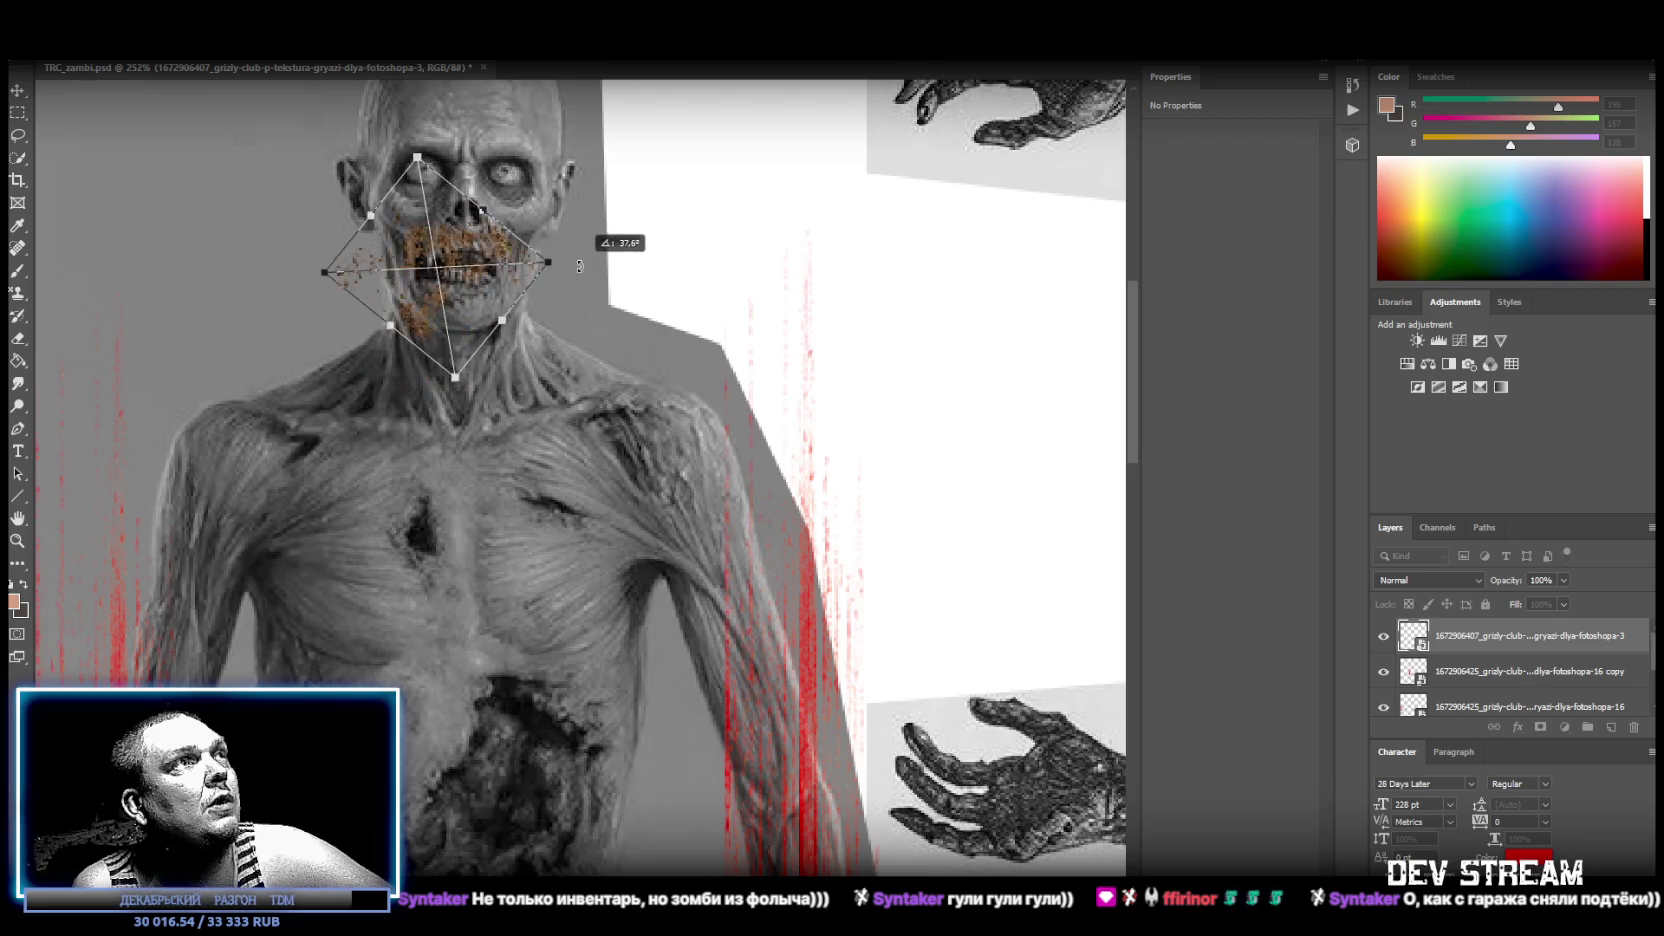
drag(466, 246, 488, 268)
key(Return)
Open the mud texture smart object's contents as a separate document.
right_click(1478, 638)
click(1505, 629)
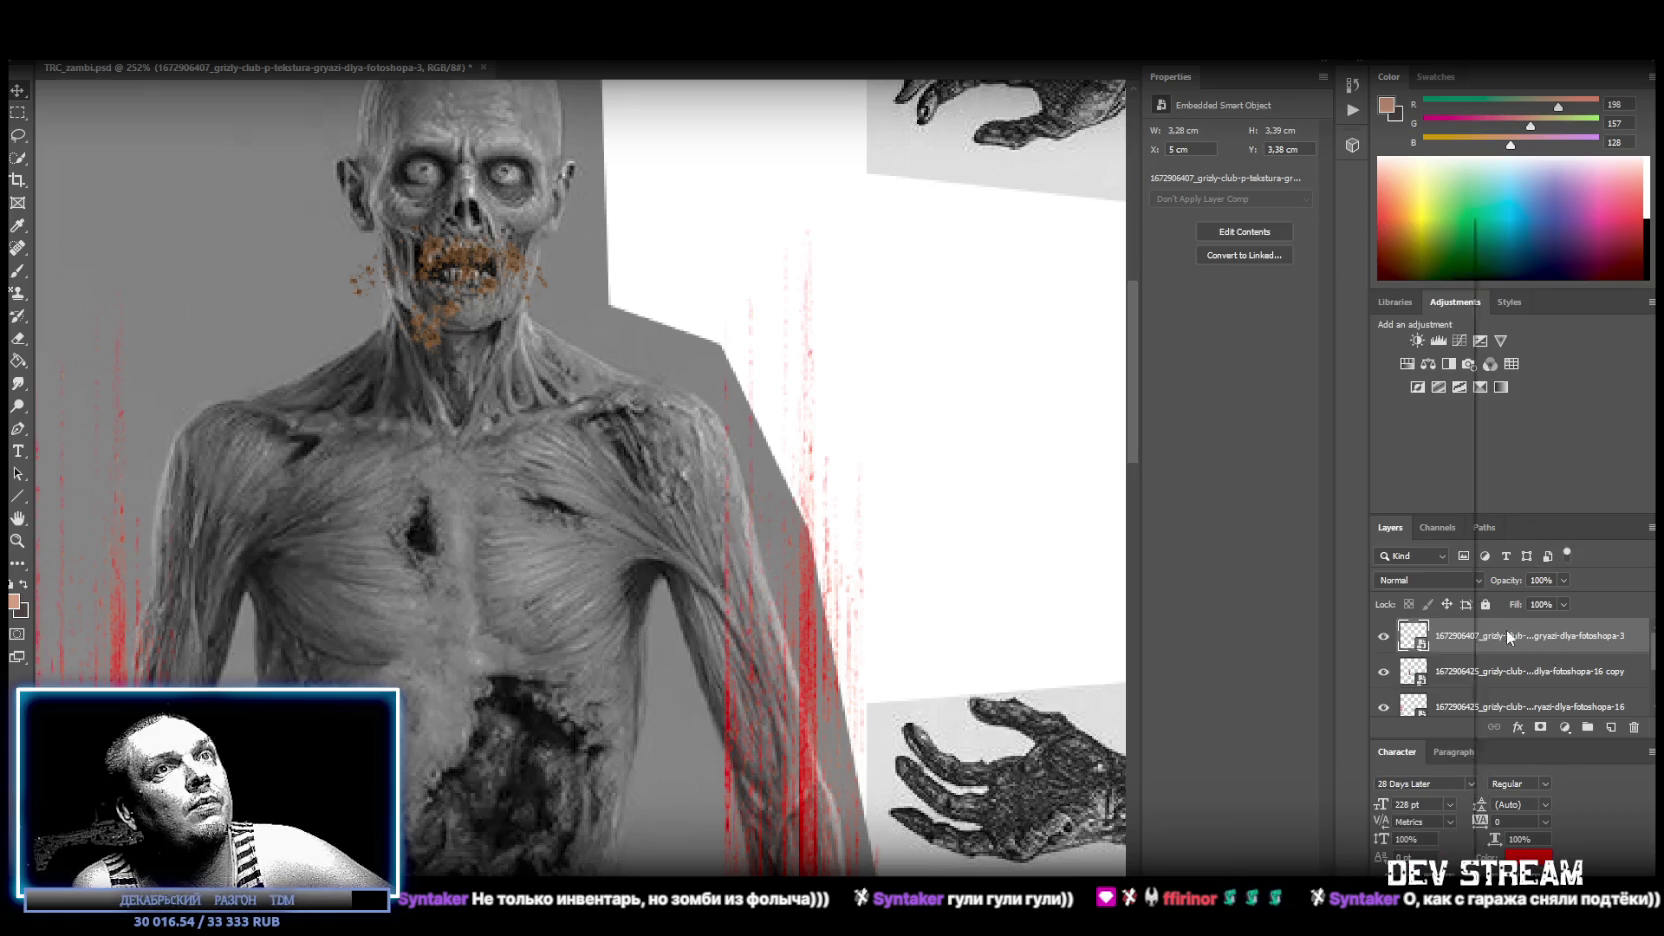
key(i)
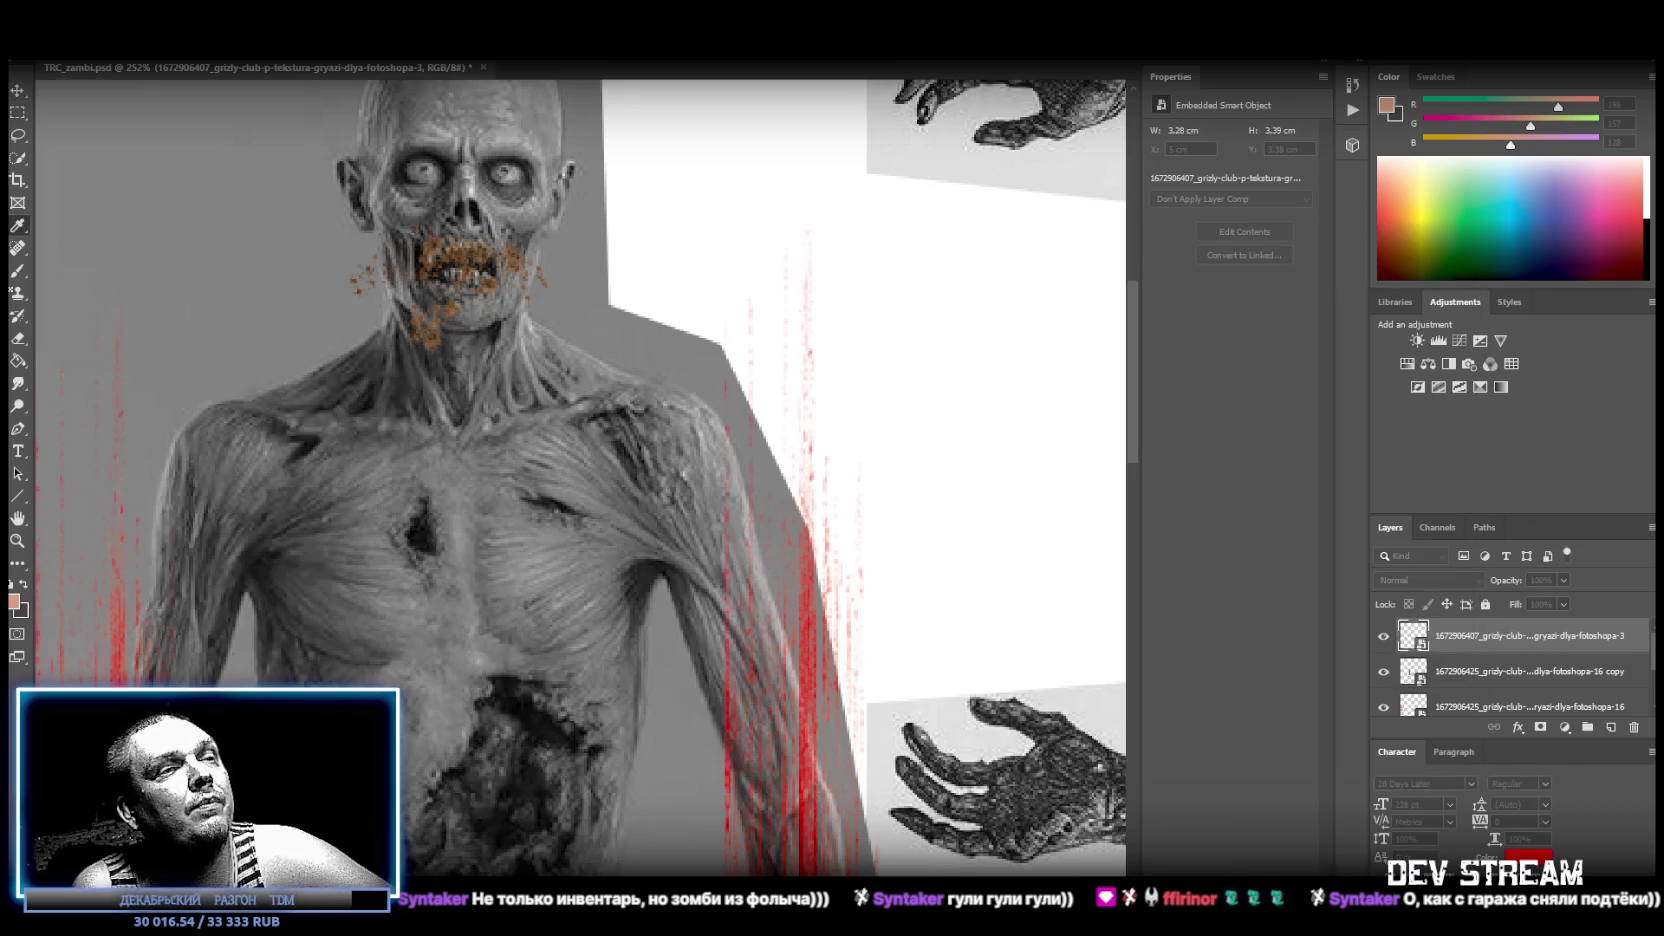
key(v)
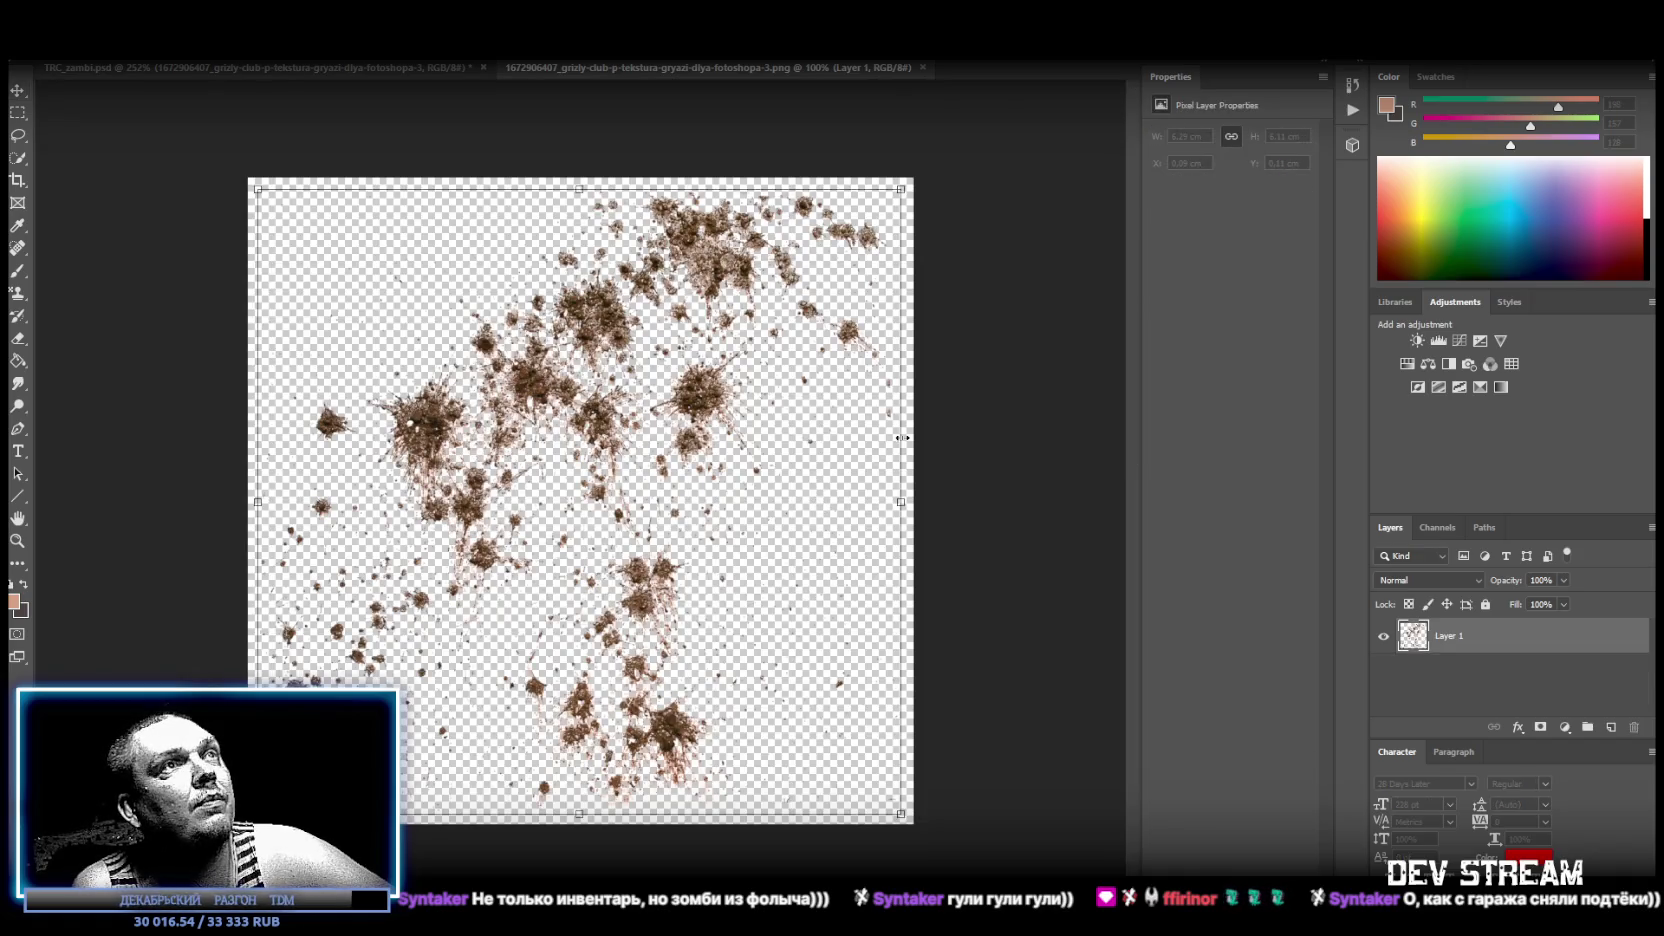
Duplicate Layer 1 and rotate the copy about 60 degrees for denser dirt.
right_click(1444, 632)
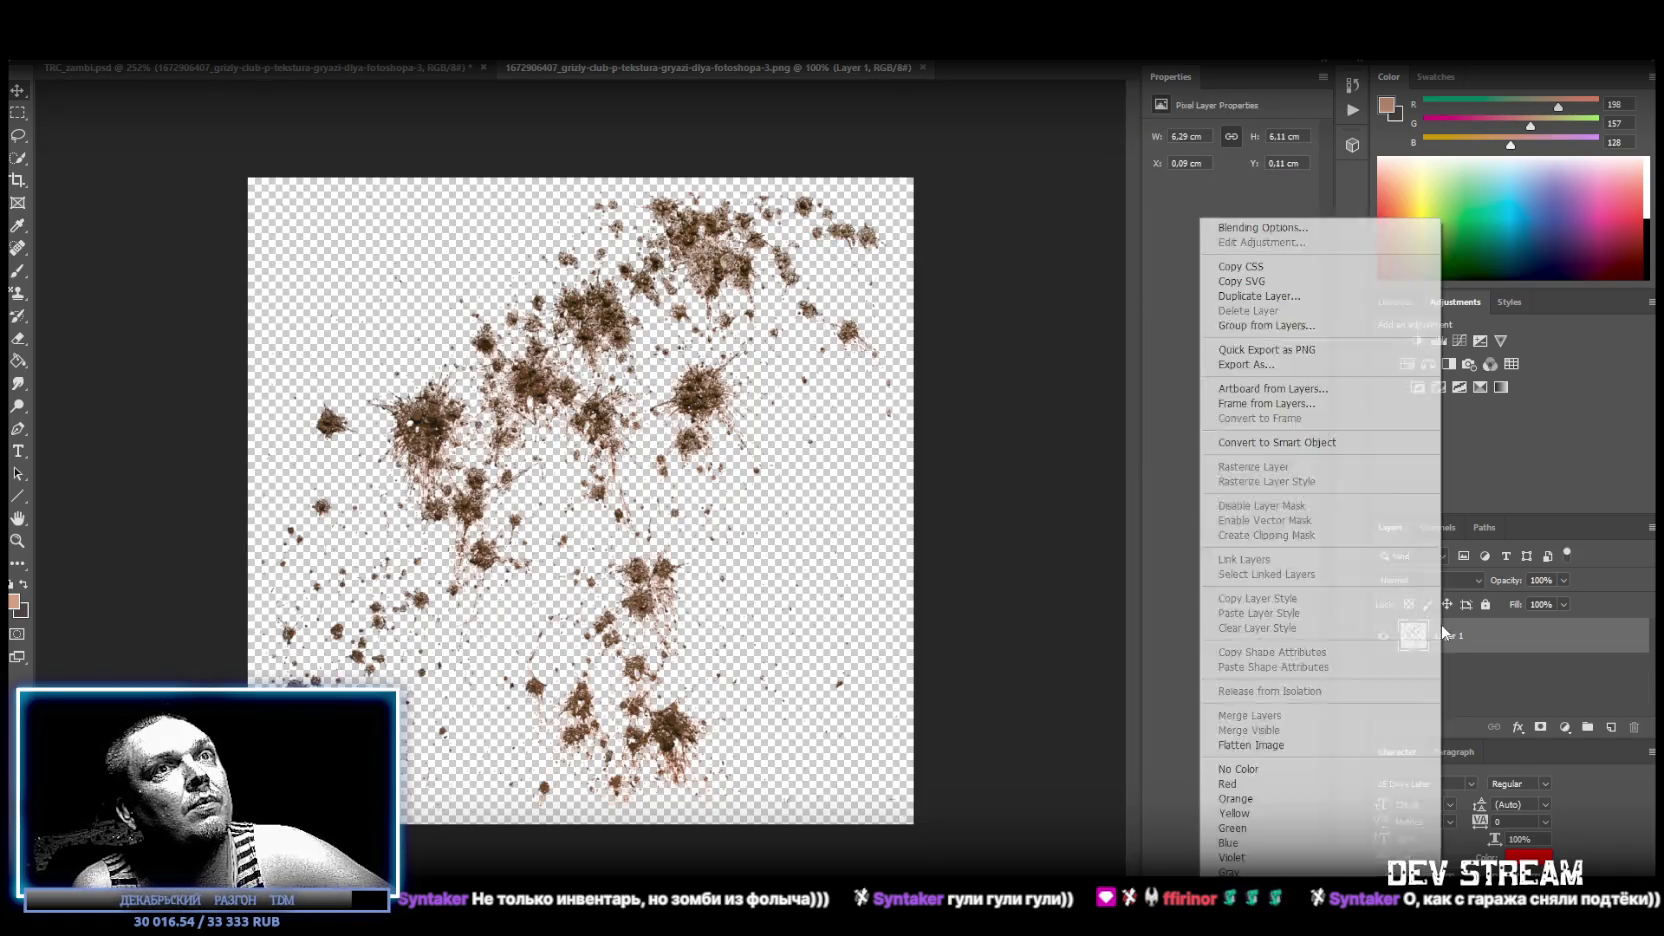
click(1290, 293)
key(ctrl+j)
key(ctrl+t)
drag(958, 280, 990, 632)
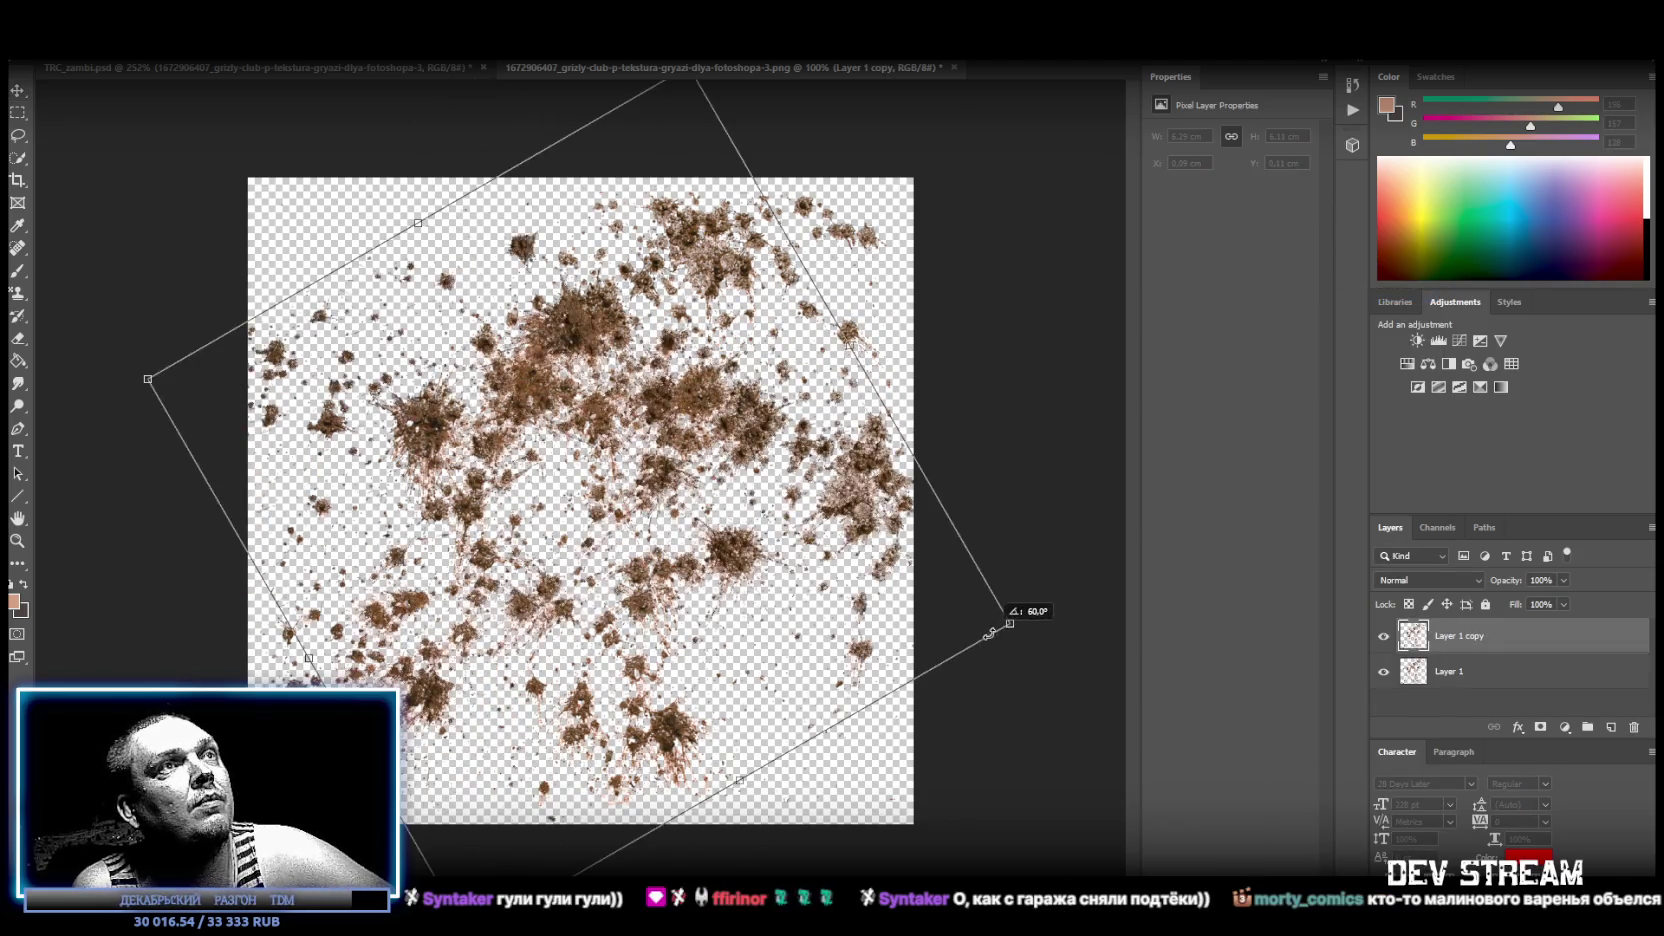
key(Return)
Duplicate both dirt layers and rotate the new copies by -45 degrees.
ctrl+click(1446, 664)
right_click(1448, 664)
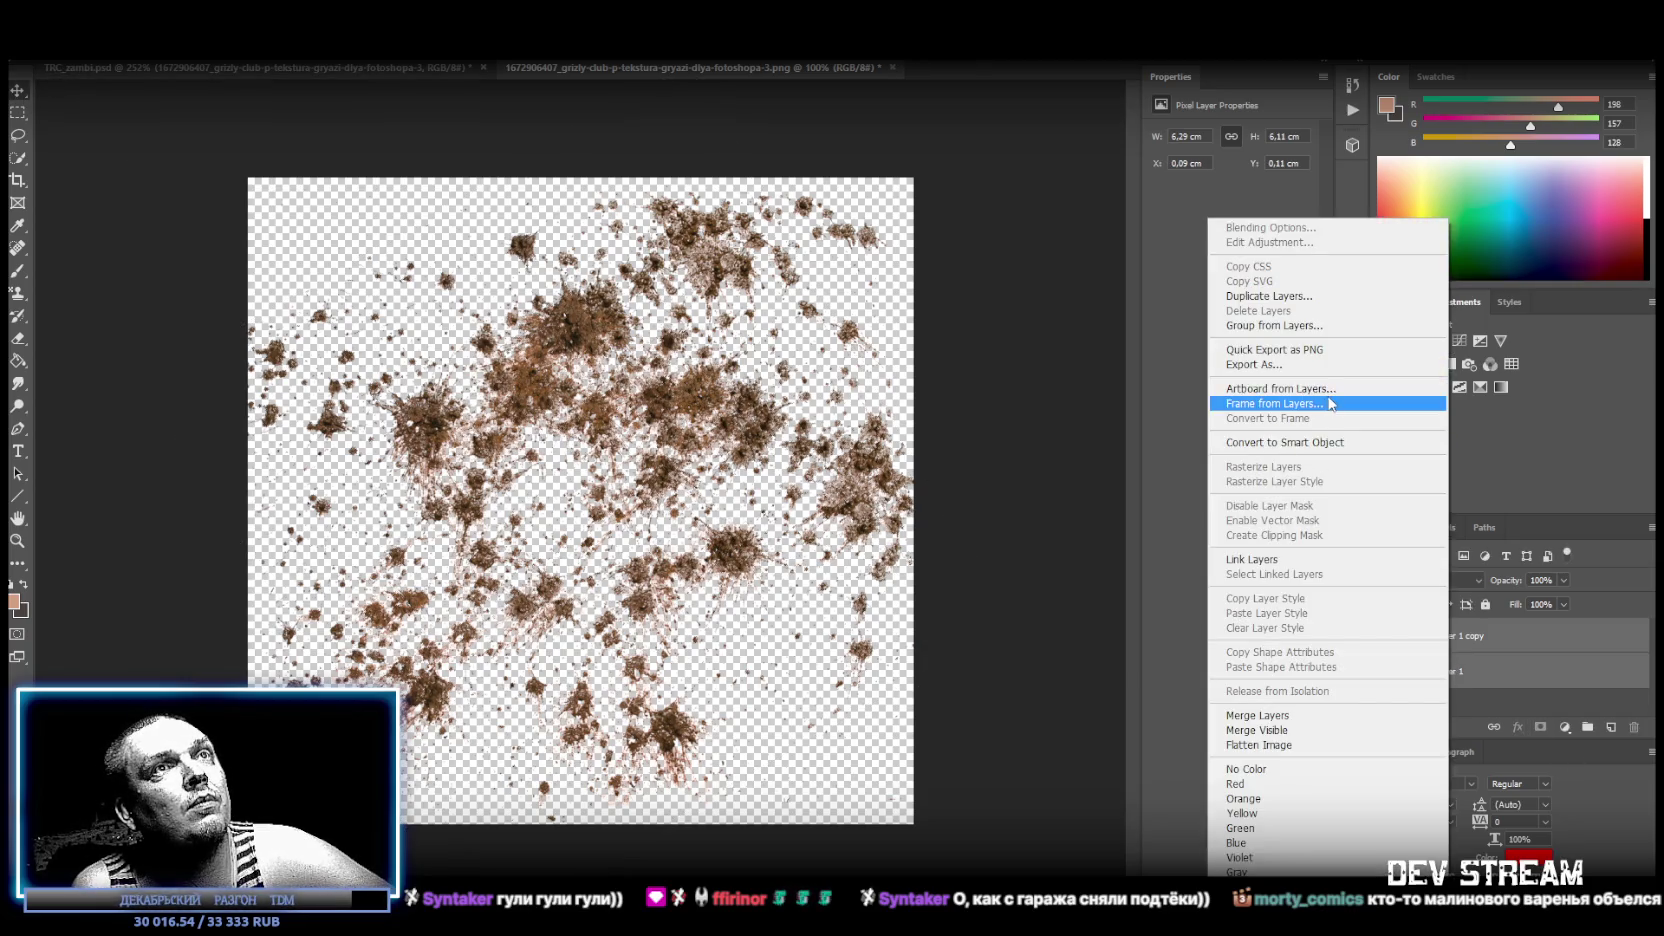
click(1290, 296)
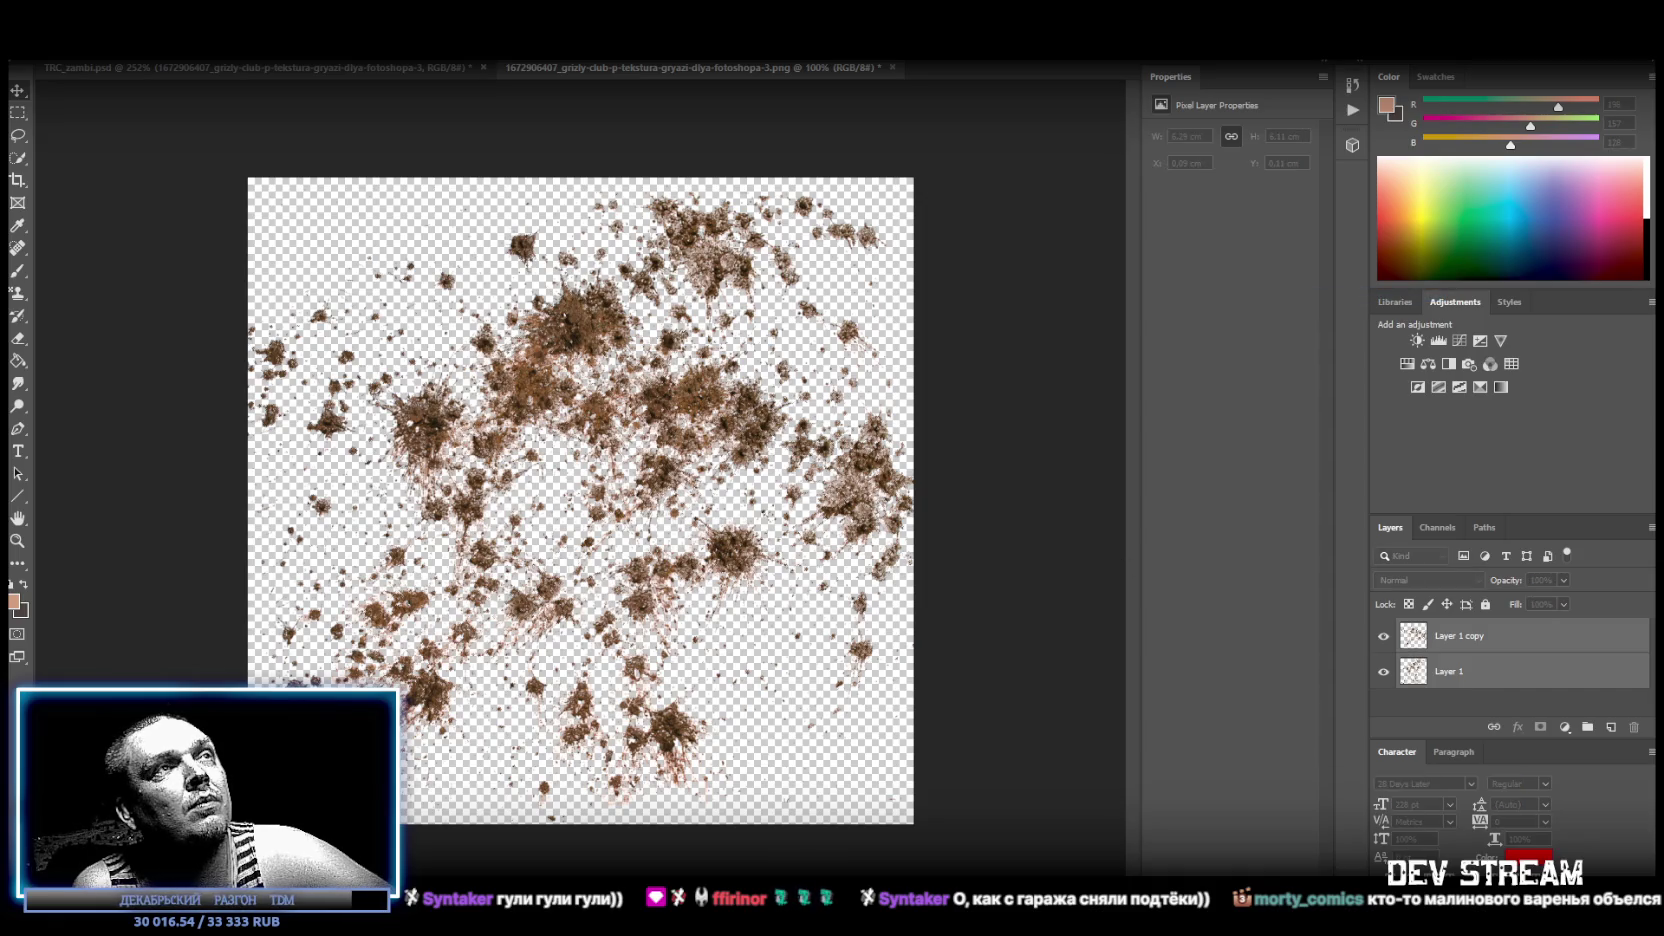
key(ctrl+t)
drag(940, 200, 607, 168)
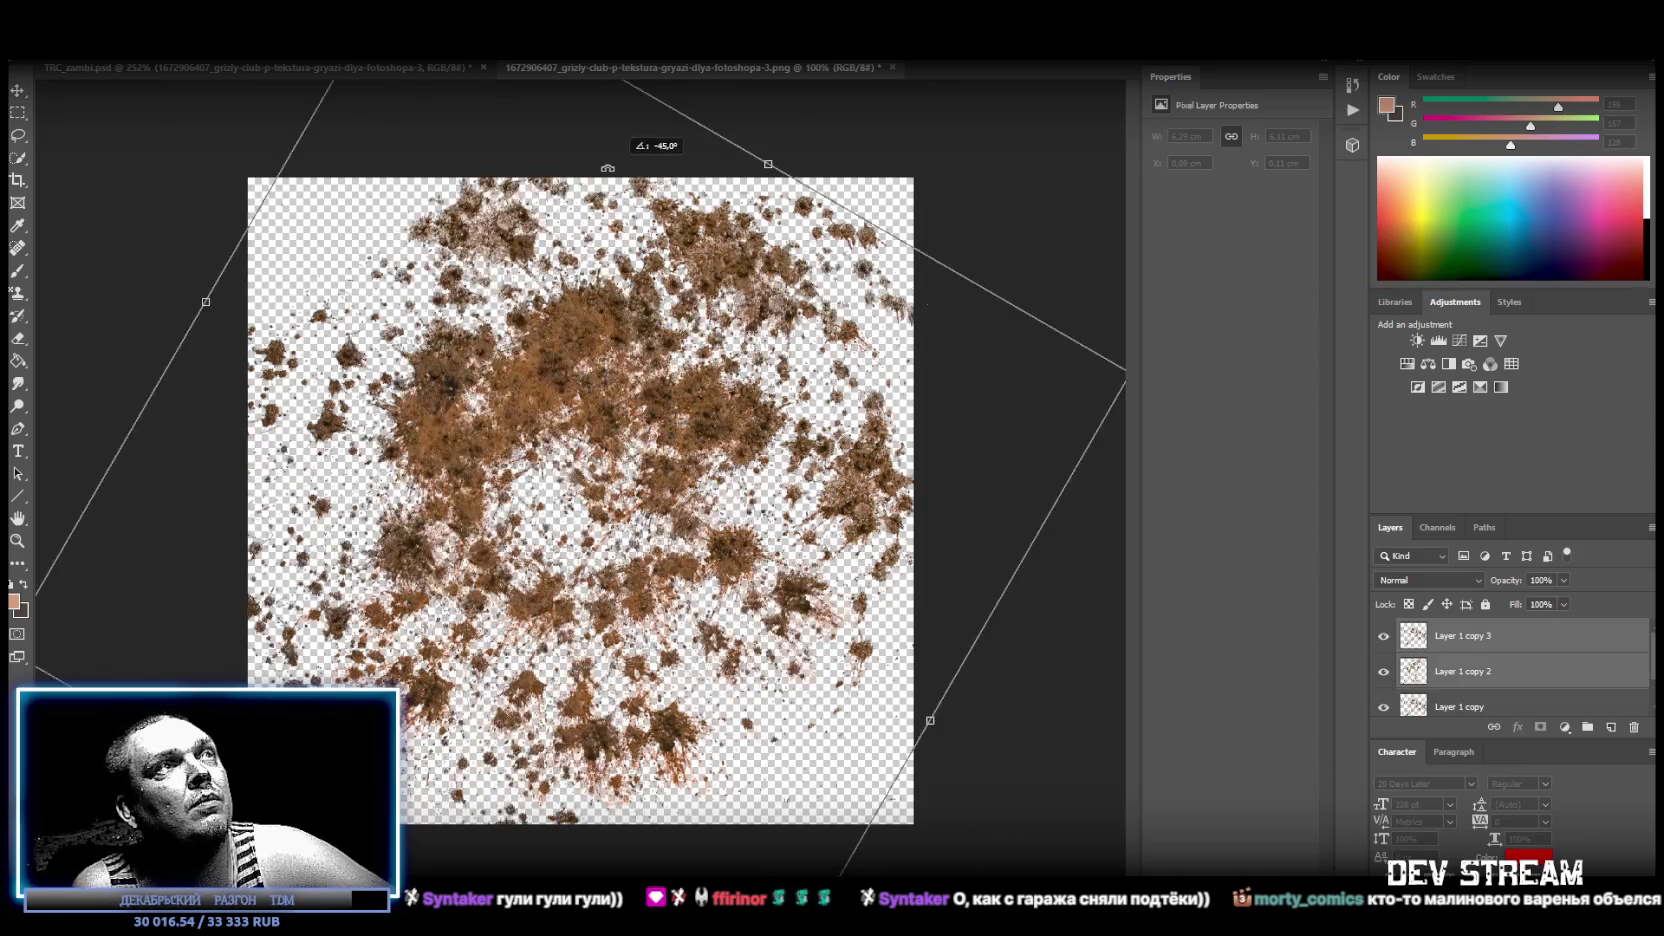
key(Return)
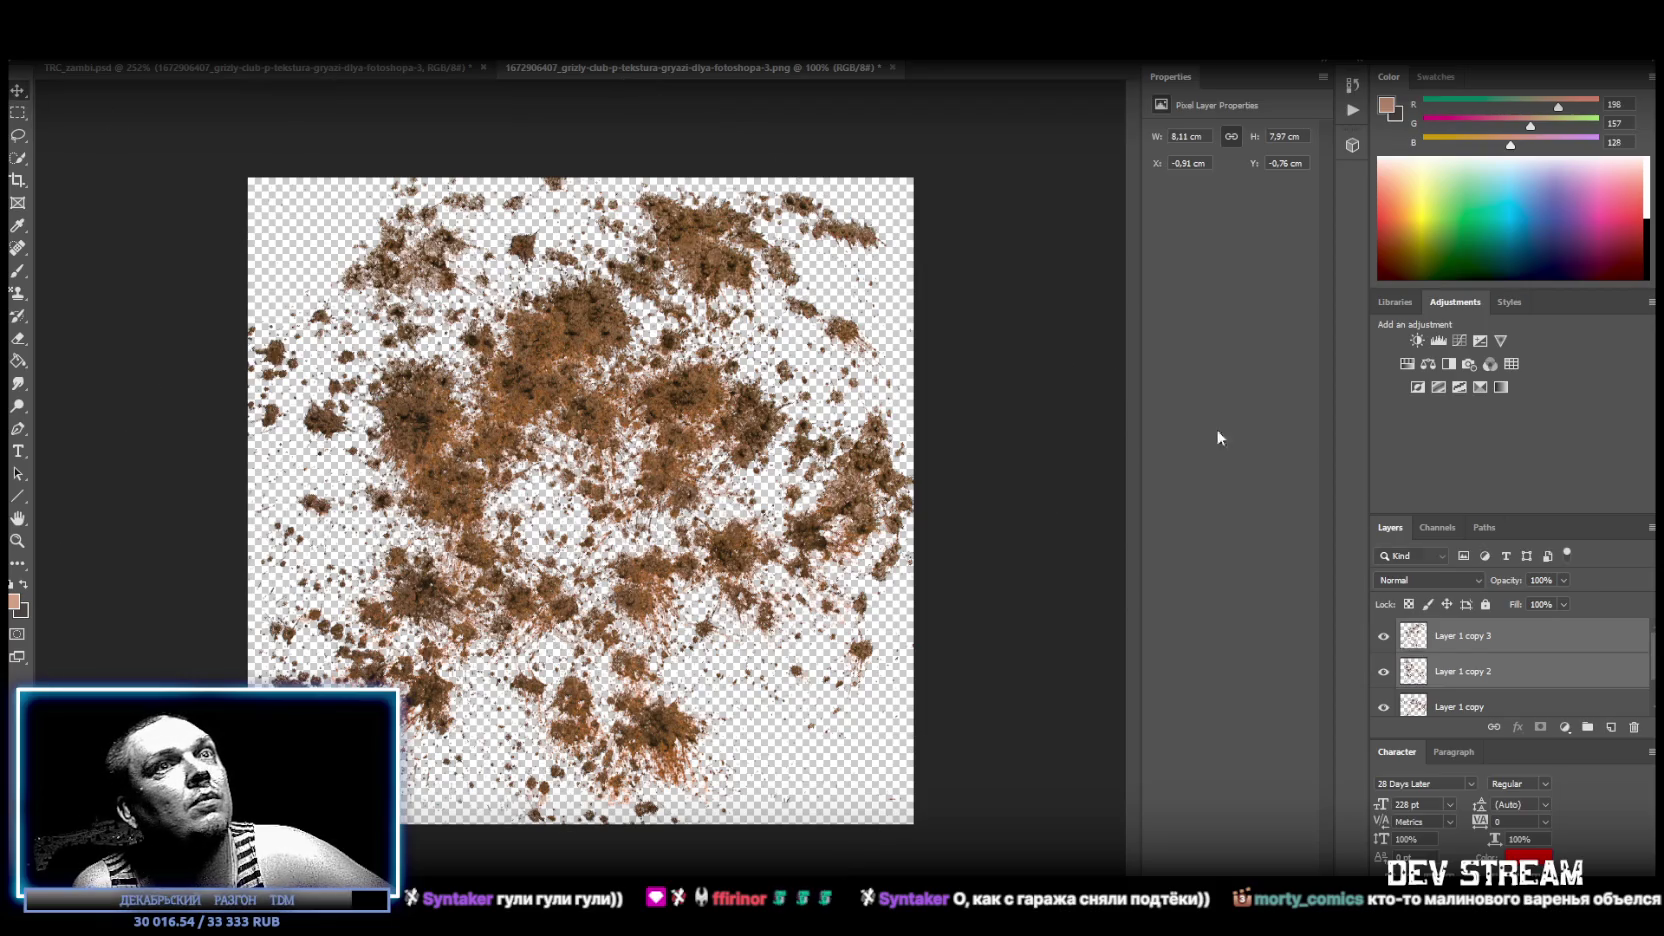
Duplicate the selected stack of dirt layers once more.
click(1498, 655)
shift+click(1505, 690)
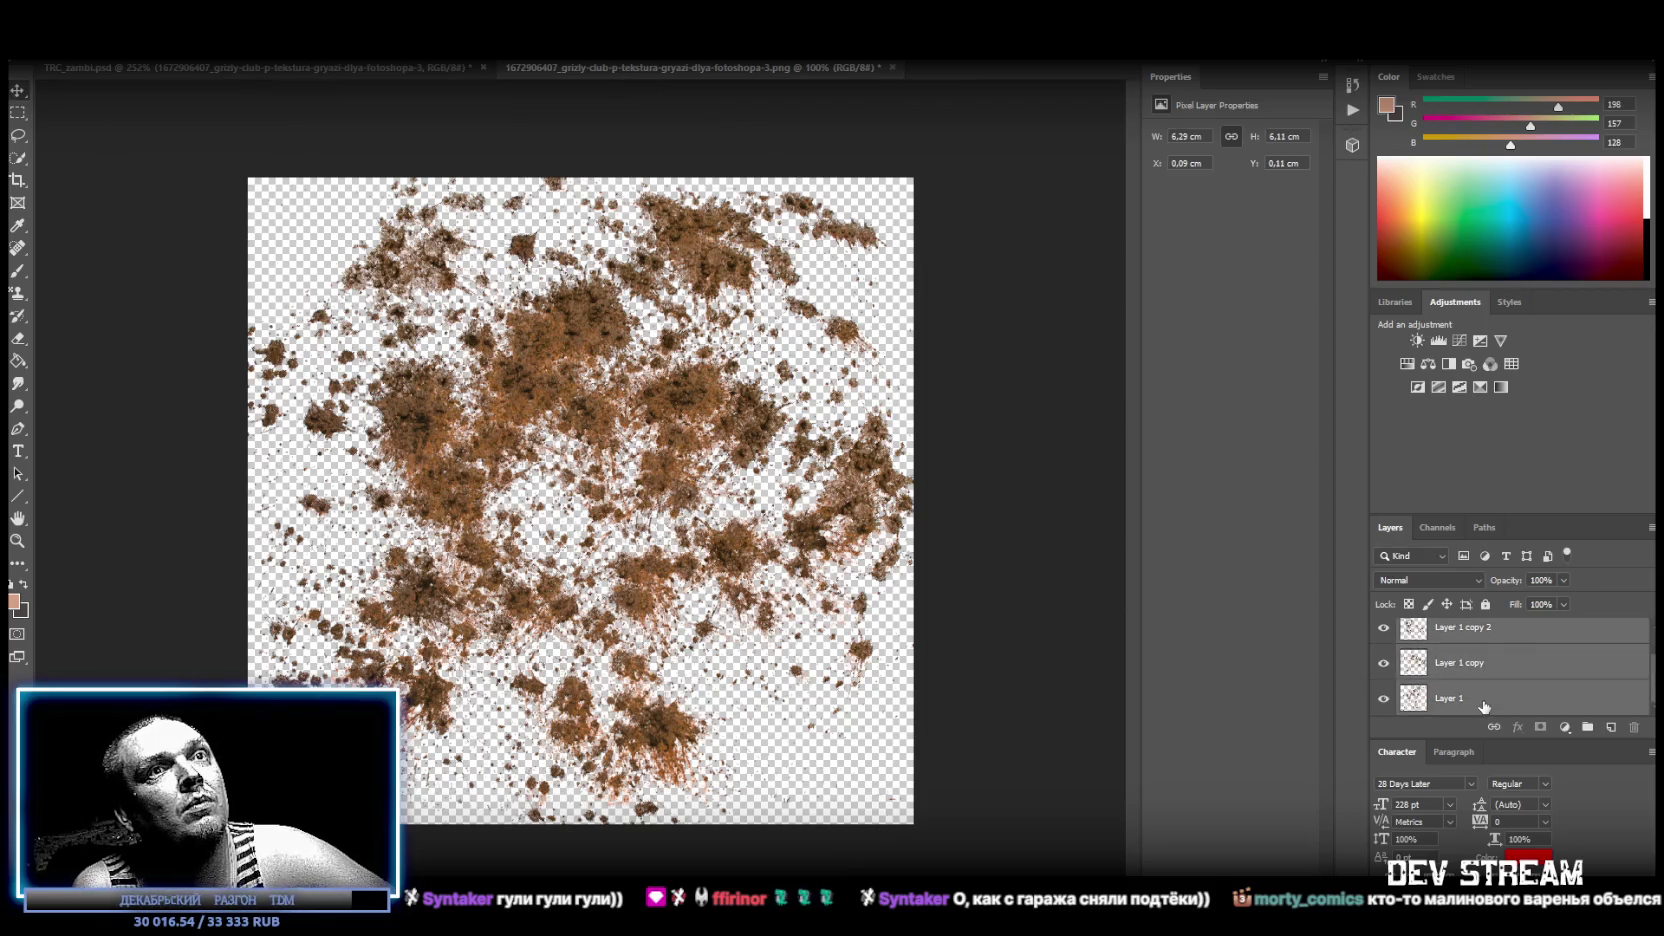
right_click(1485, 690)
click(1290, 296)
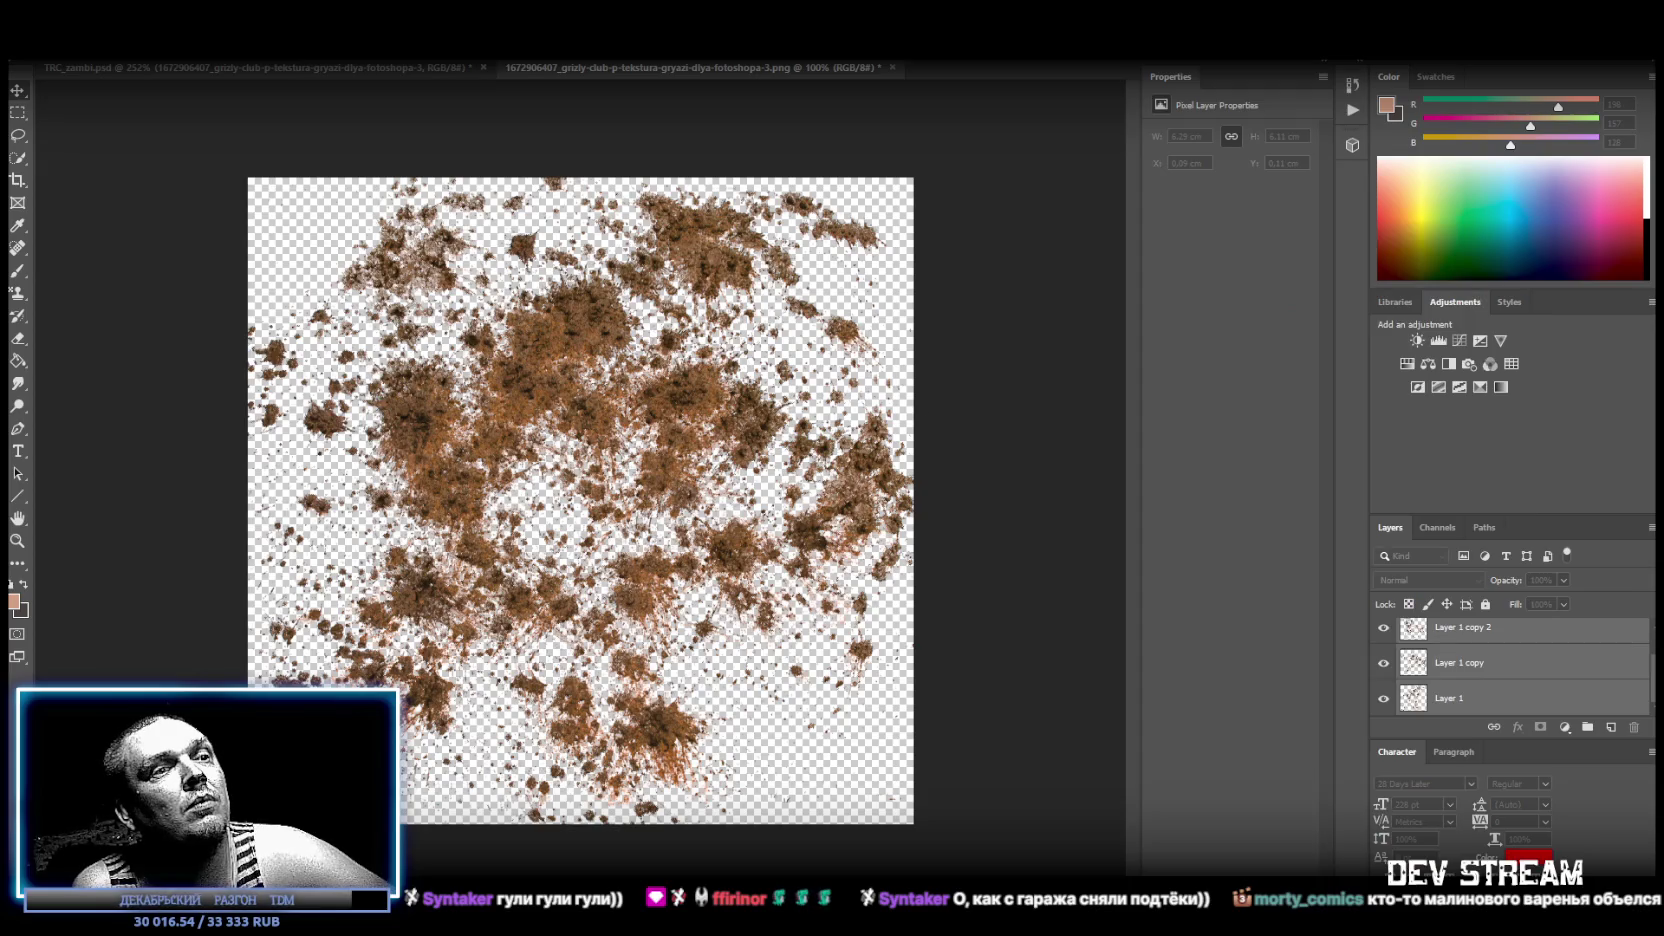
key(Return)
Merge all the dirt copies into a single layer, Layer 1 copy 7.
scroll(1482, 700, down, 2)
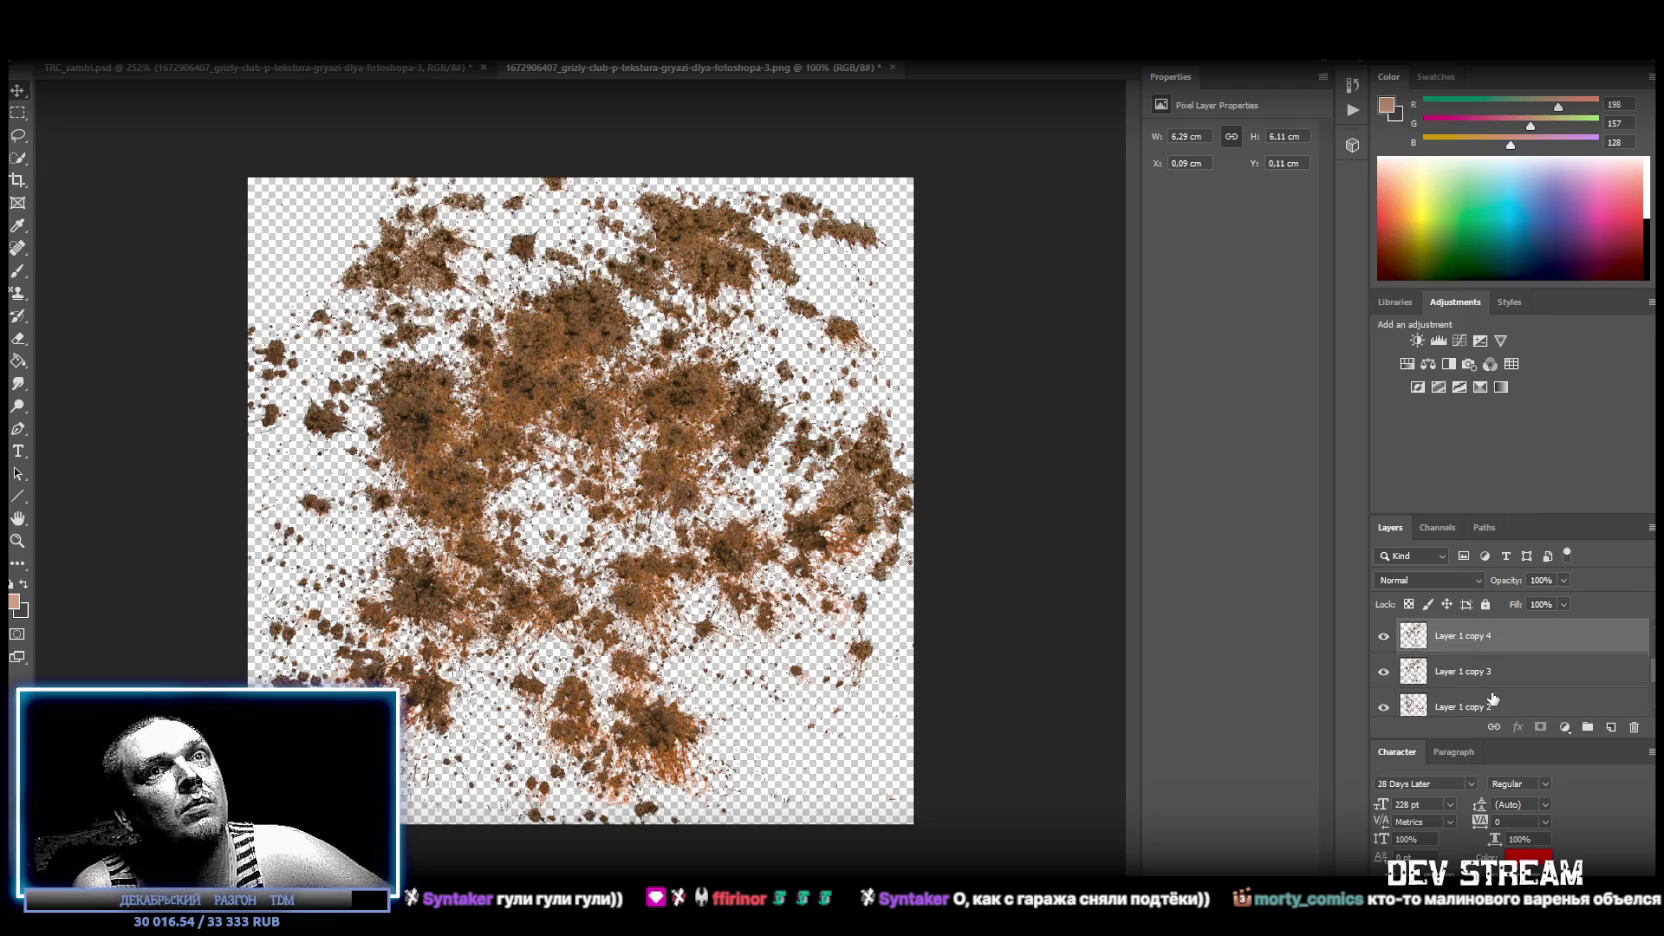
scroll(1485, 700, down, 2)
scroll(1490, 705, down, 1)
shift+click(1468, 699)
right_click(1468, 699)
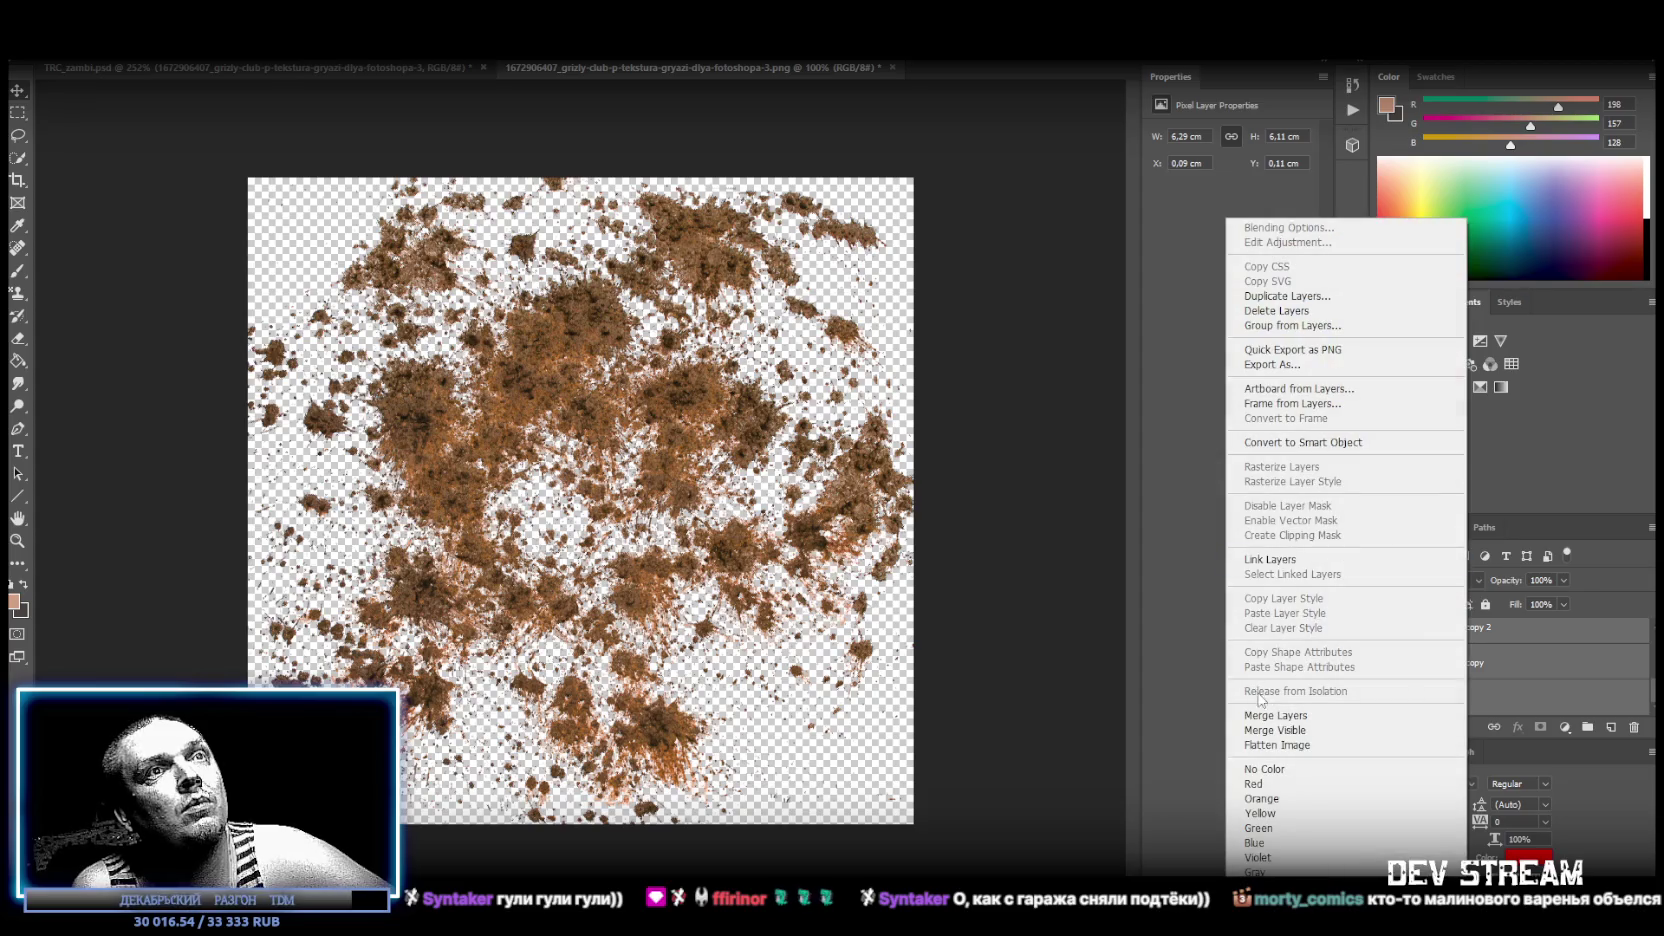
click(1275, 715)
shift+click(1518, 645)
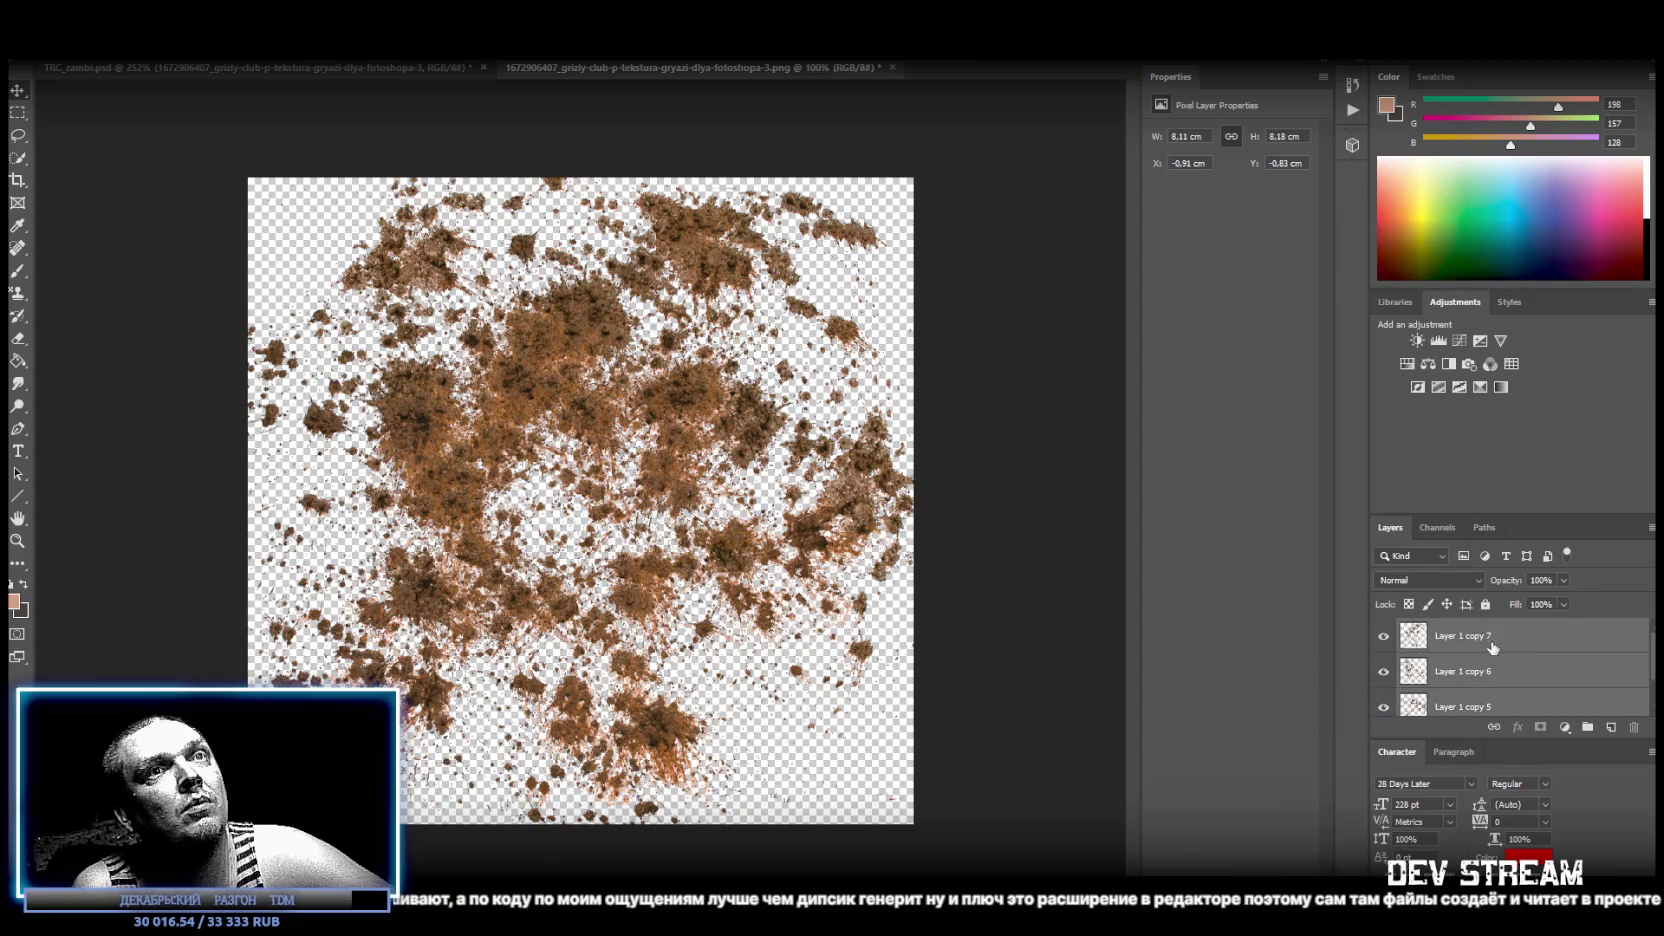
right_click(1495, 690)
click(1320, 716)
Cut the merged dirt into a new Layer 1 and add a Brightness/Contrast adjustment with contrast 100.
click(17, 112)
key(ctrl+a)
right_click(690, 492)
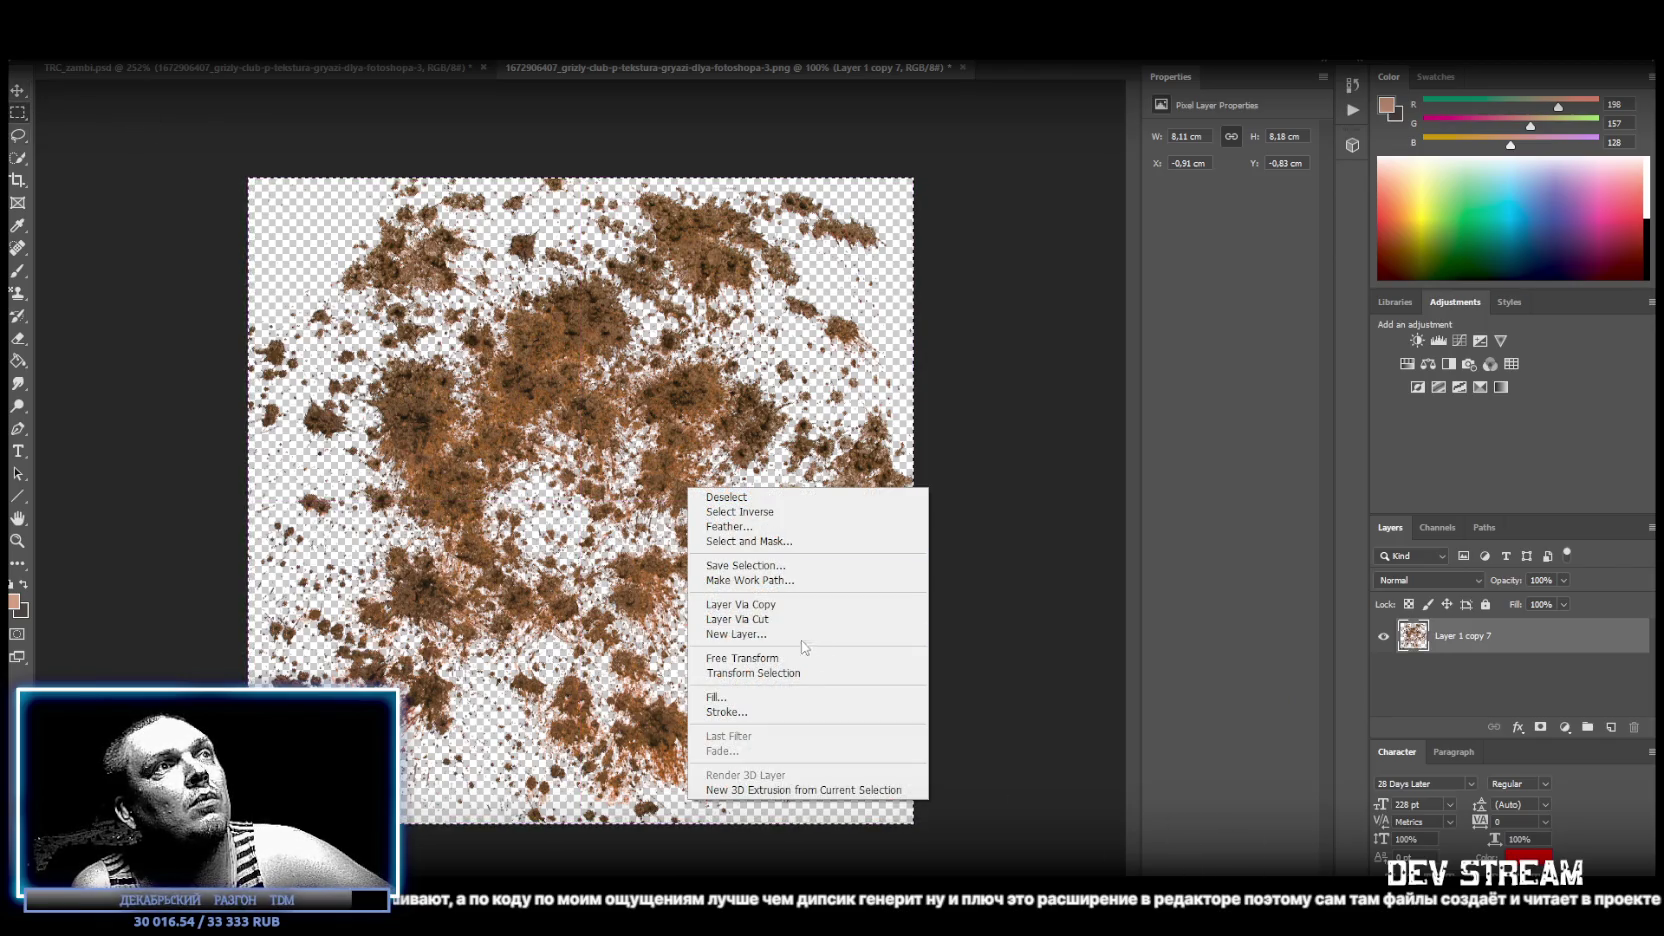
click(790, 619)
key(Delete)
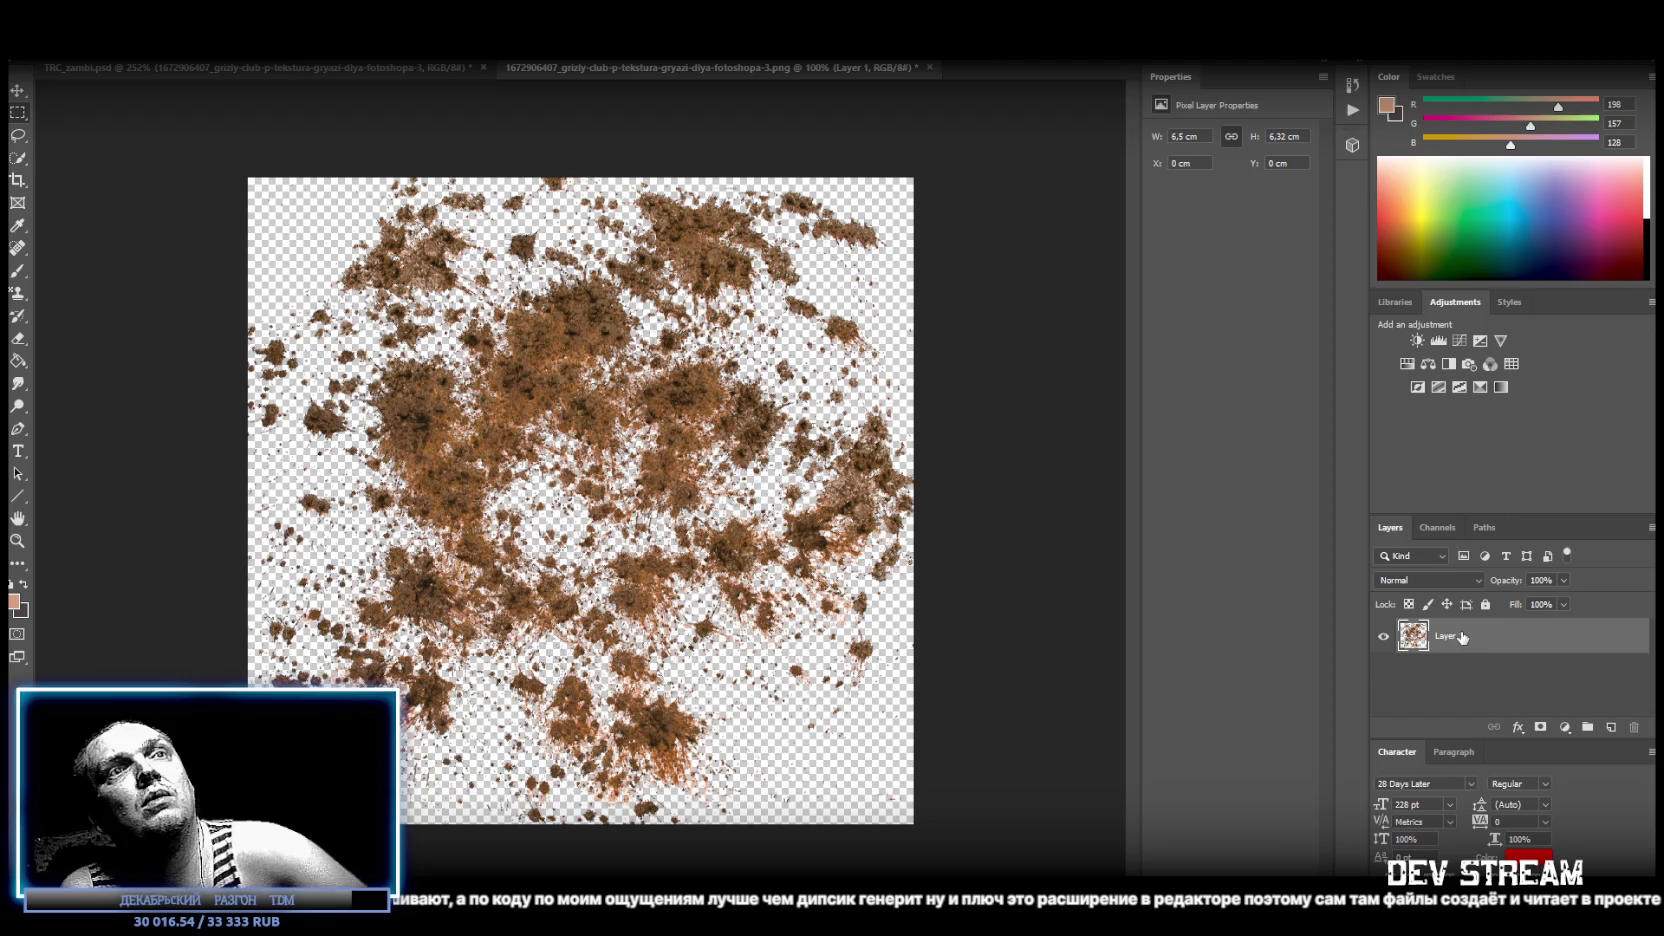
click(1417, 340)
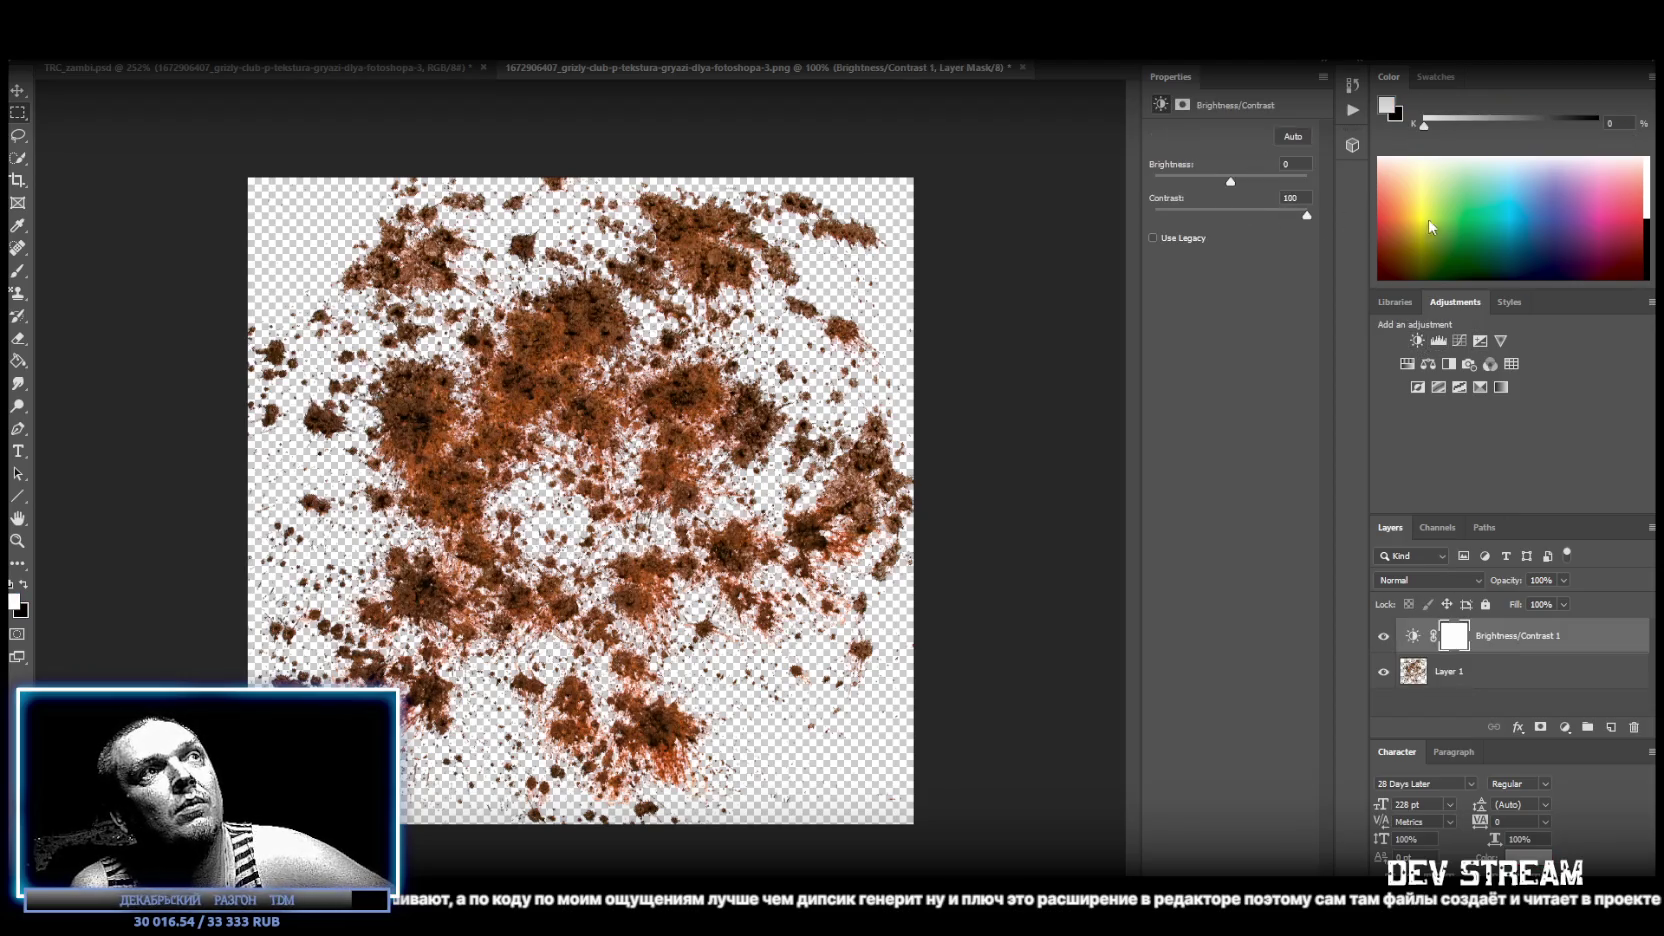
Merge the contrast adjustment into the dirt and tint it red with Hue -24, Lightness -26.
shift+click(1460, 671)
right_click(1460, 671)
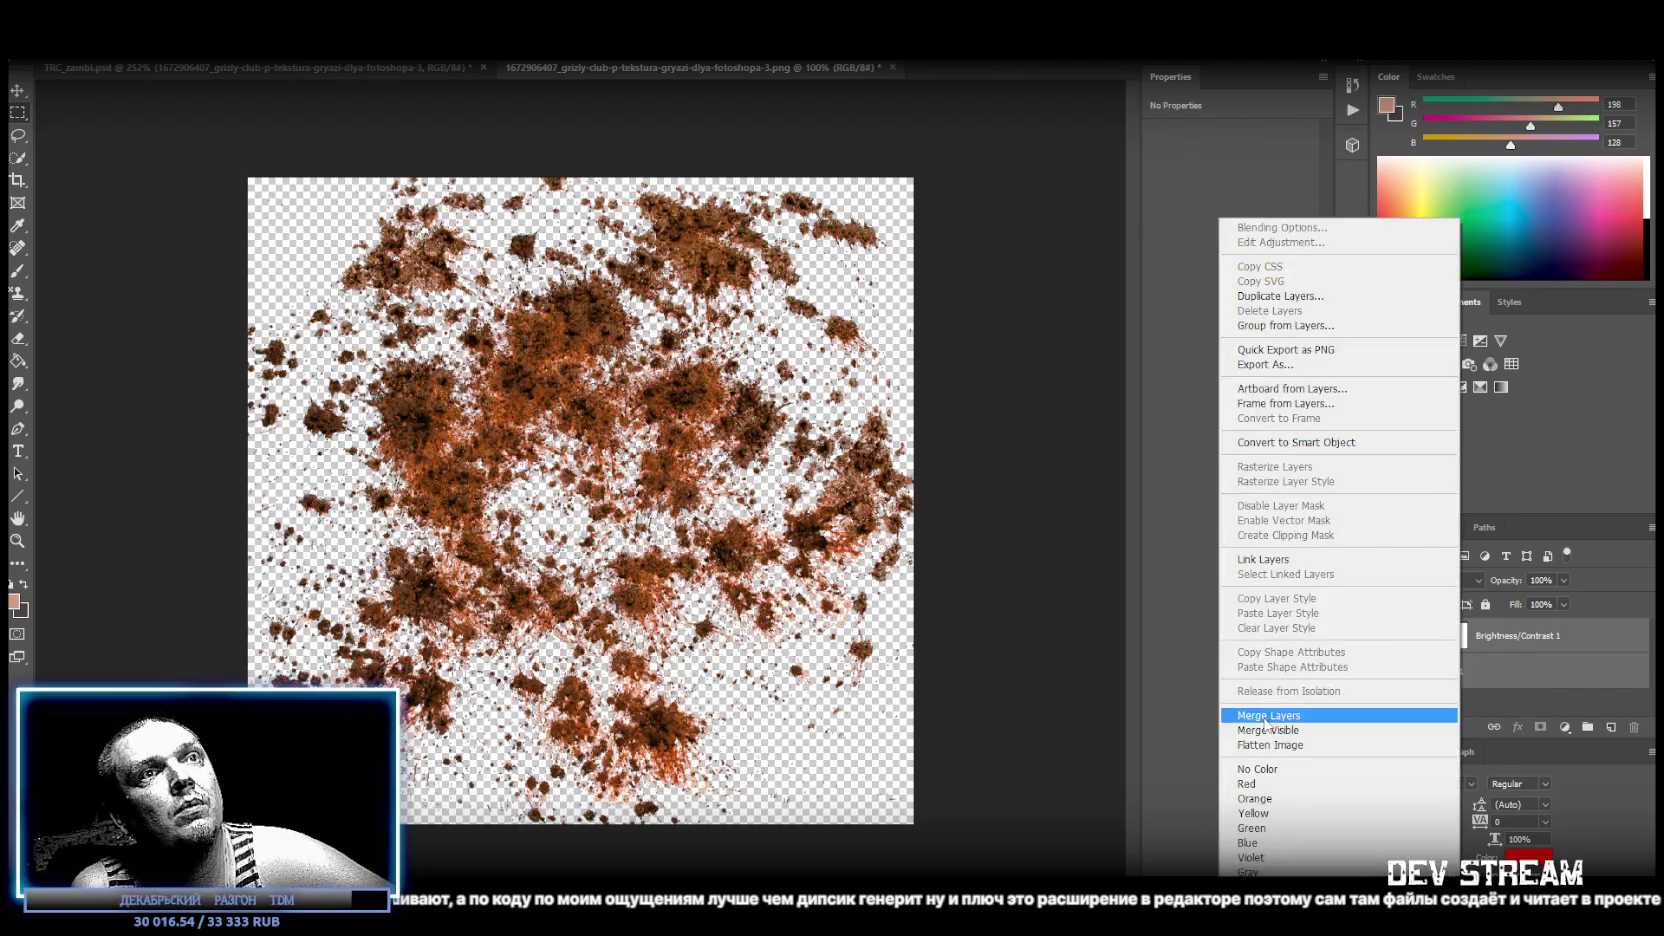
click(1268, 715)
click(1407, 364)
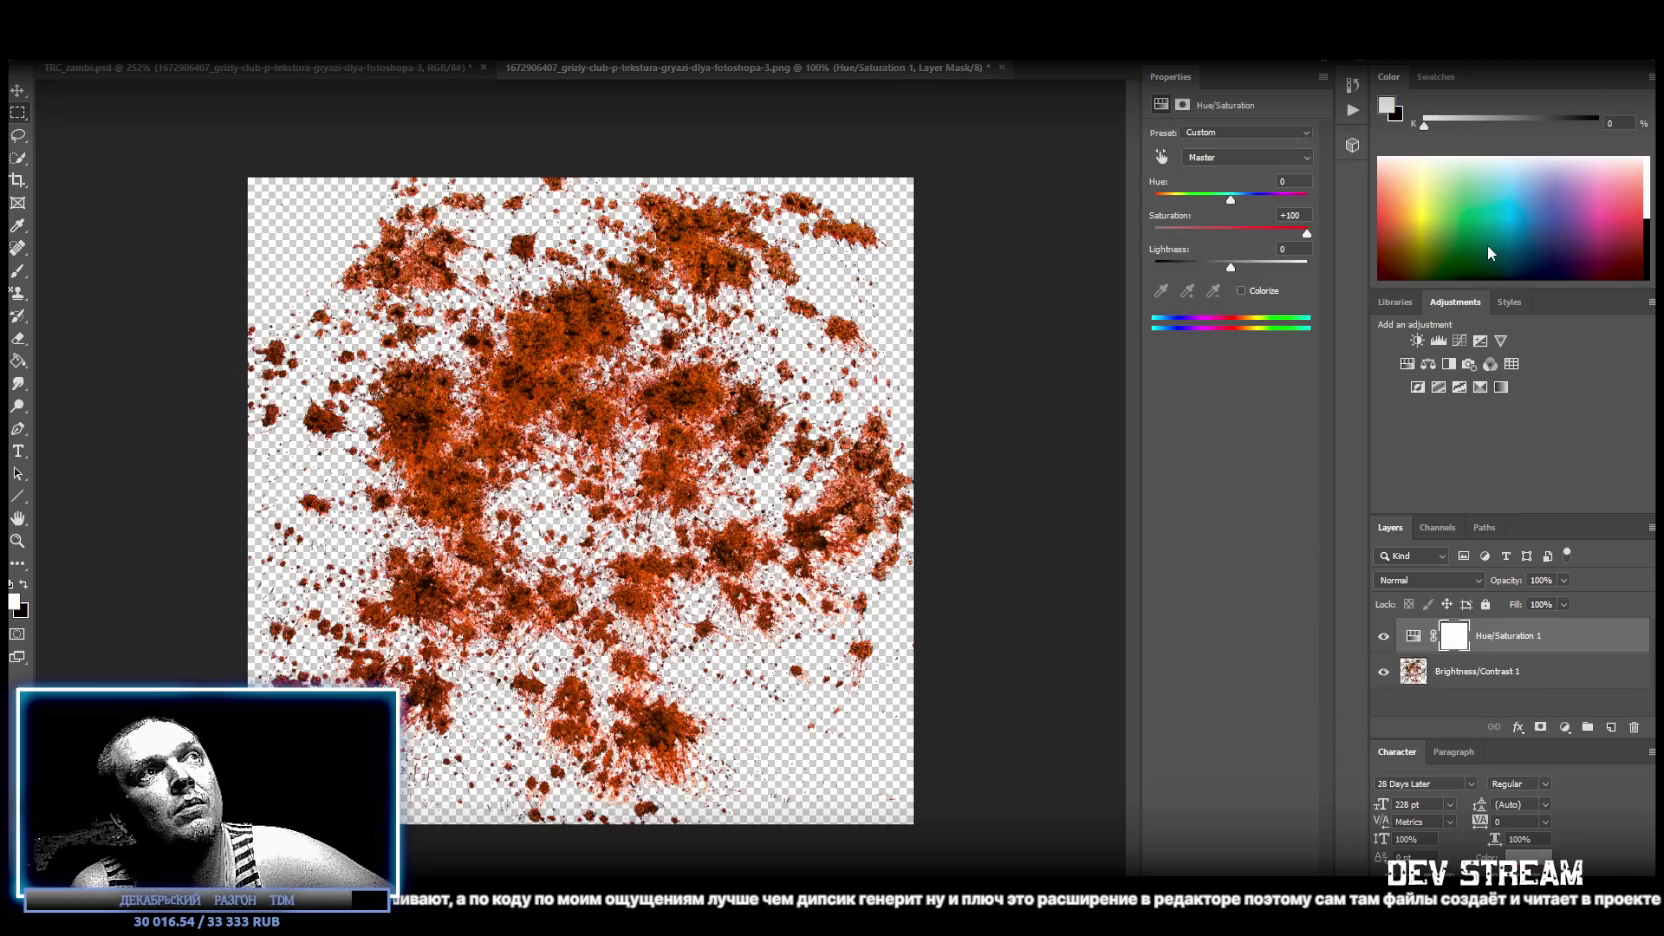
drag(1231, 203, 1206, 202)
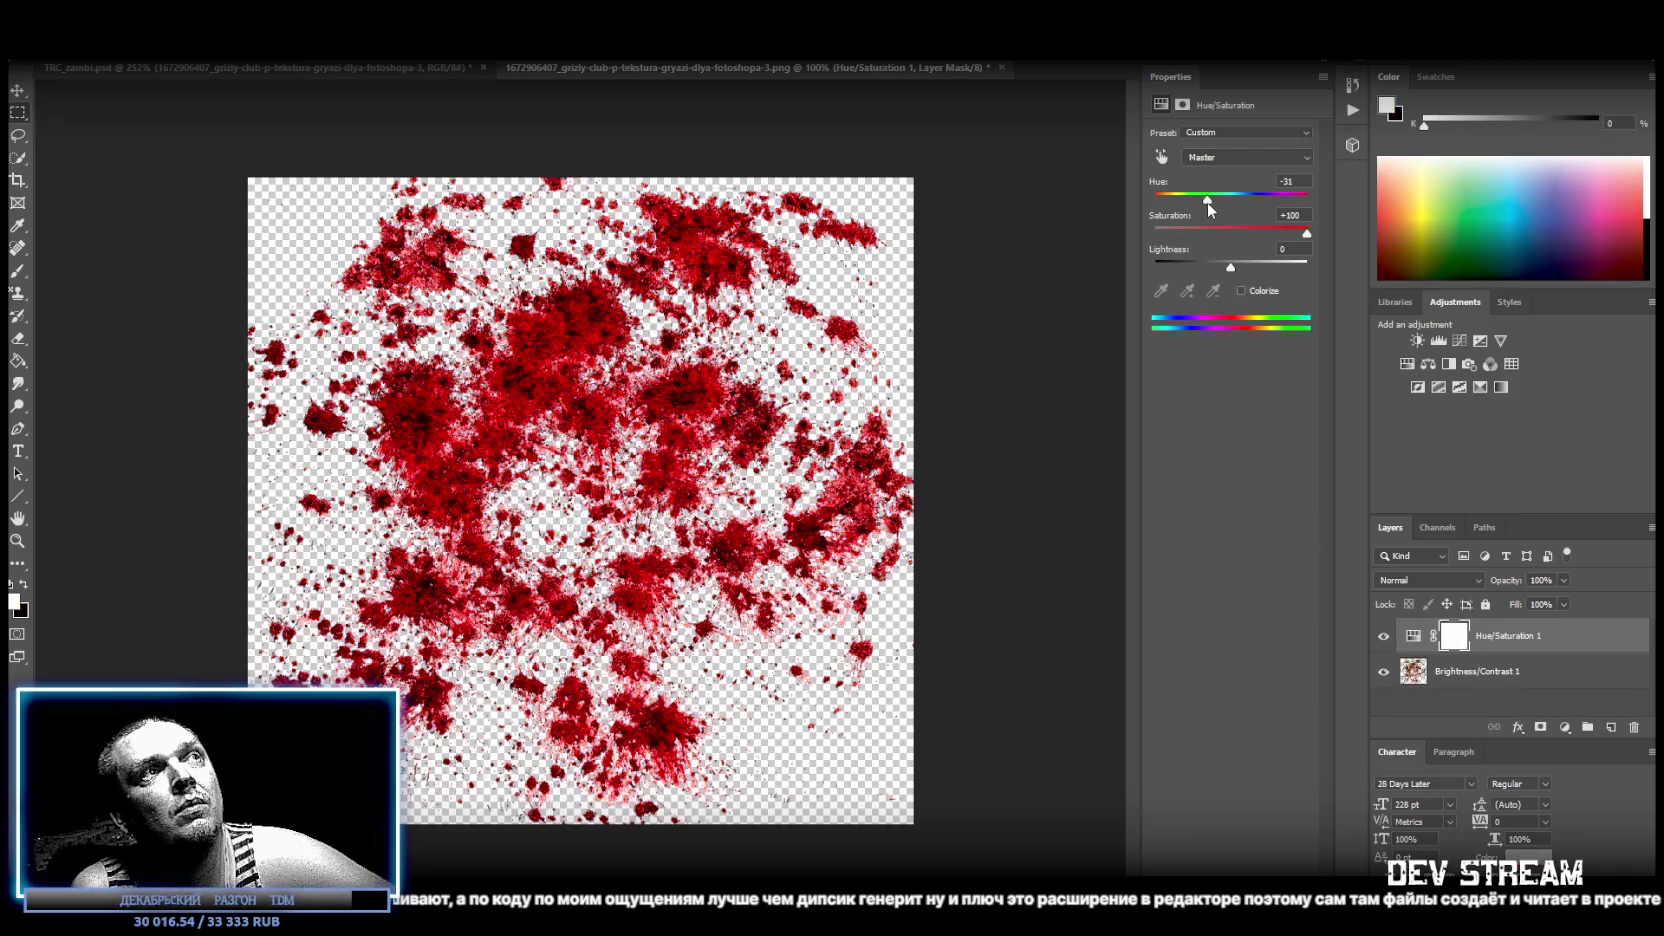
drag(1222, 268, 1211, 265)
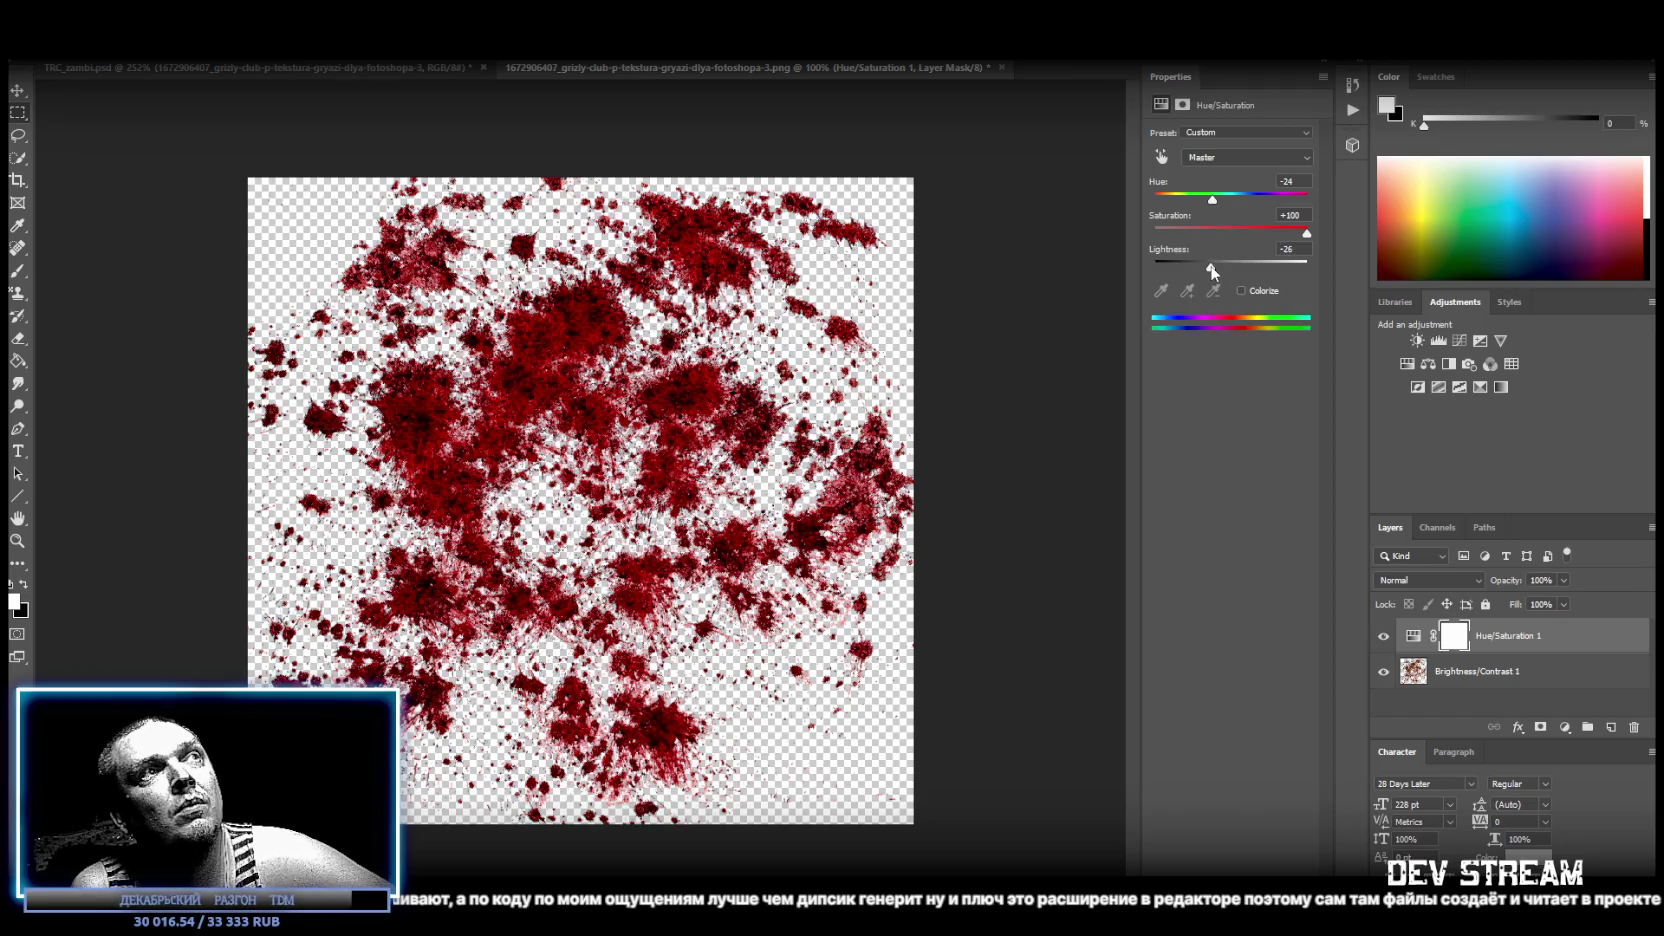
Merge the red tint into the texture, save it, and return to TRC_zambi.psd.
shift+click(1472, 667)
right_click(1472, 667)
click(1339, 716)
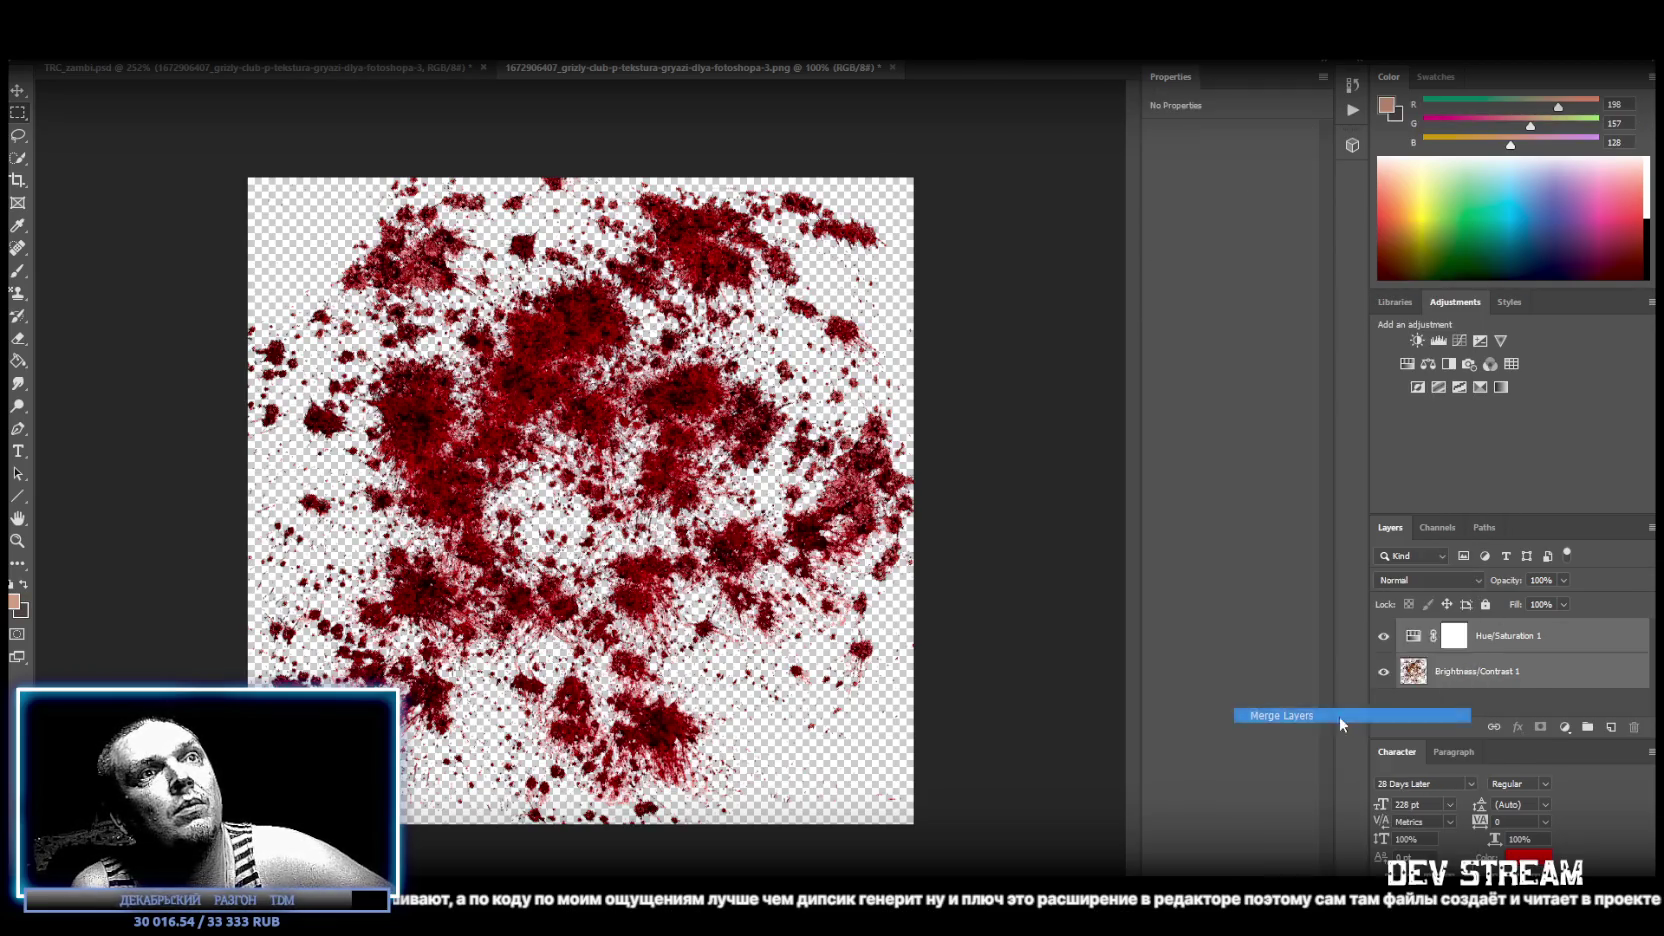
key(ctrl+s)
click(380, 65)
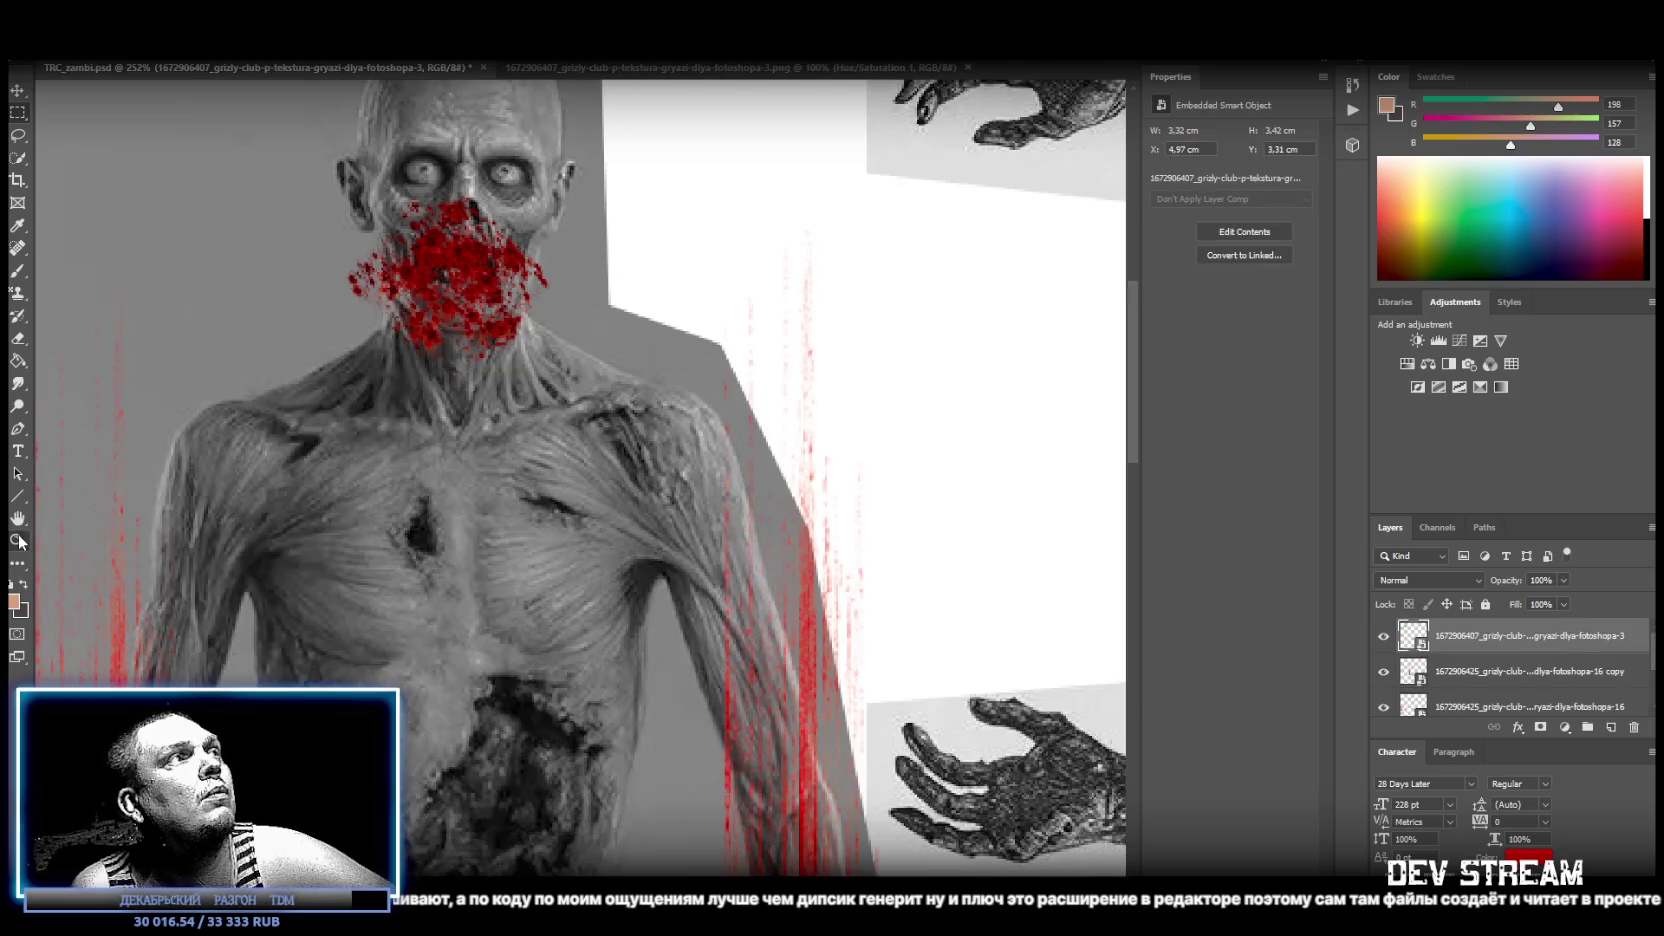
Select the two drip layers, merge them, then undo the merge.
alt+scroll(330, 494, down, 3)
click(1446, 683)
scroll(1460, 678, down, 1)
right_click(1466, 677)
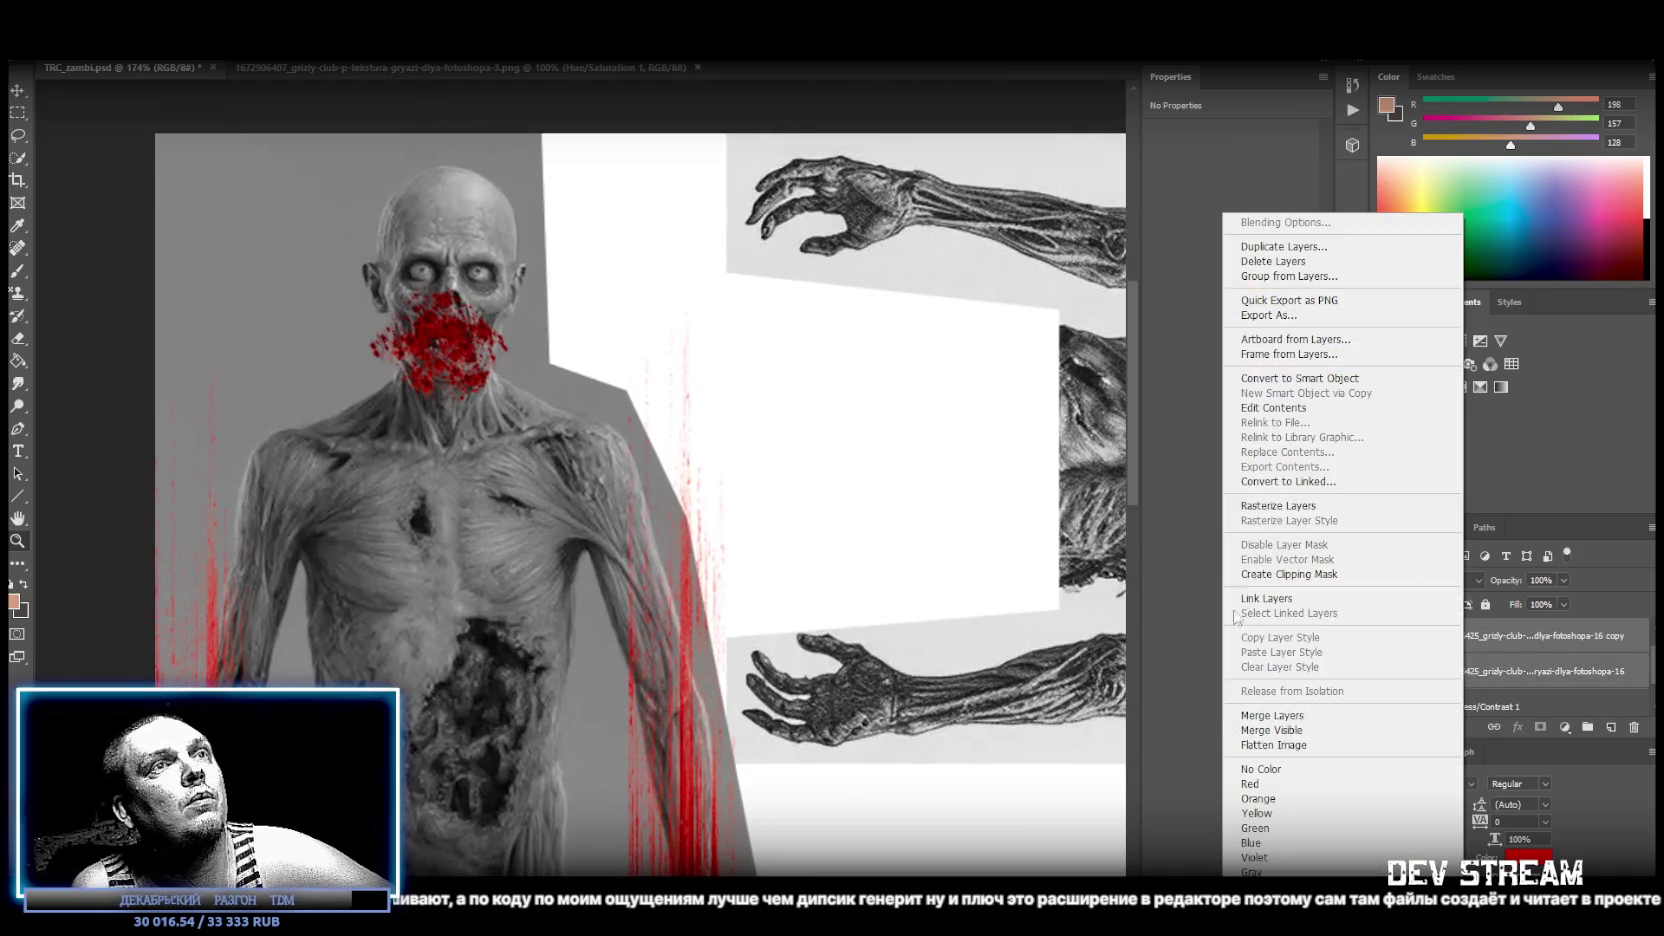
click(1290, 711)
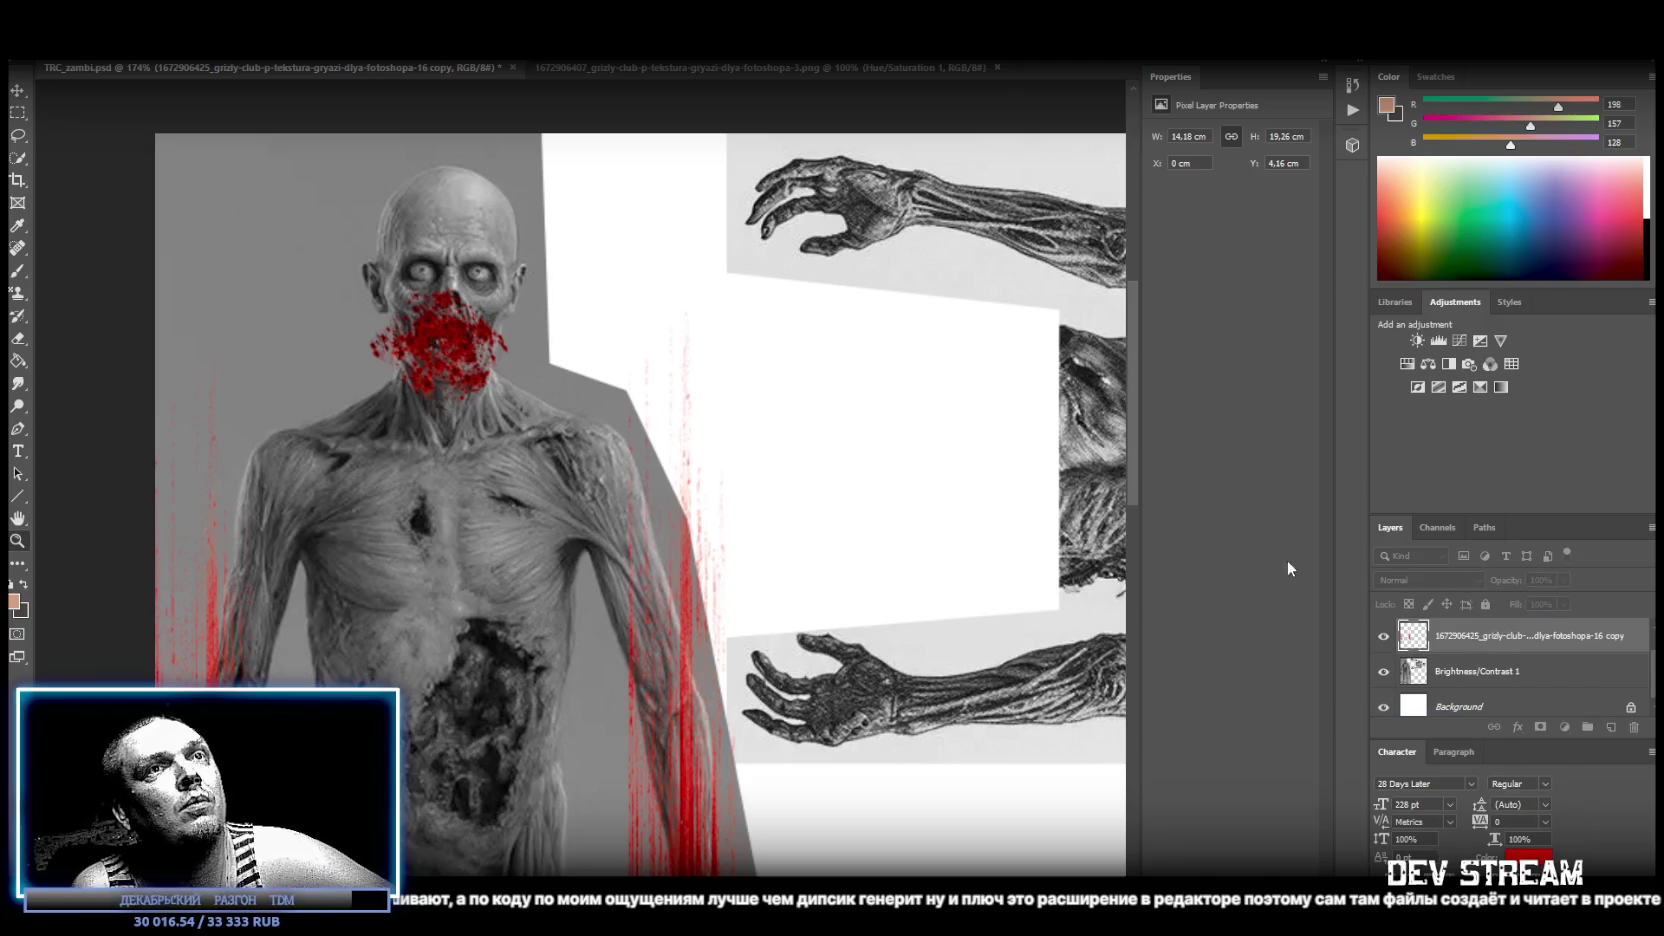
key(ctrl+z)
Convert both drip layers into one smart object and confirm its name.
right_click(1418, 676)
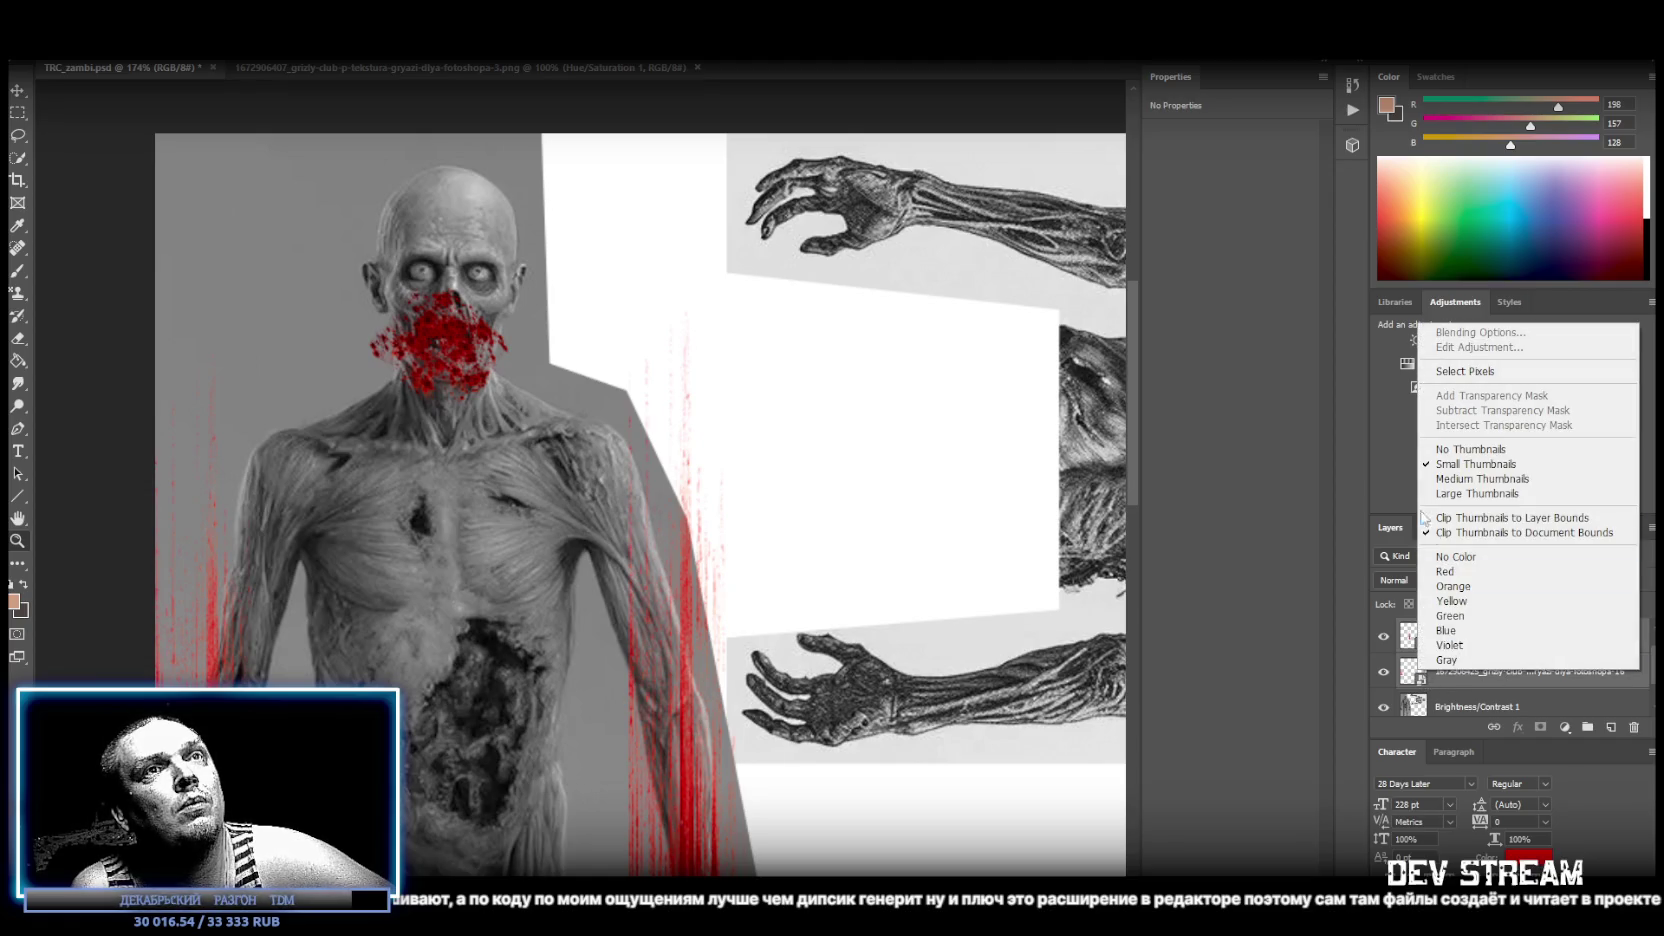
click(1520, 660)
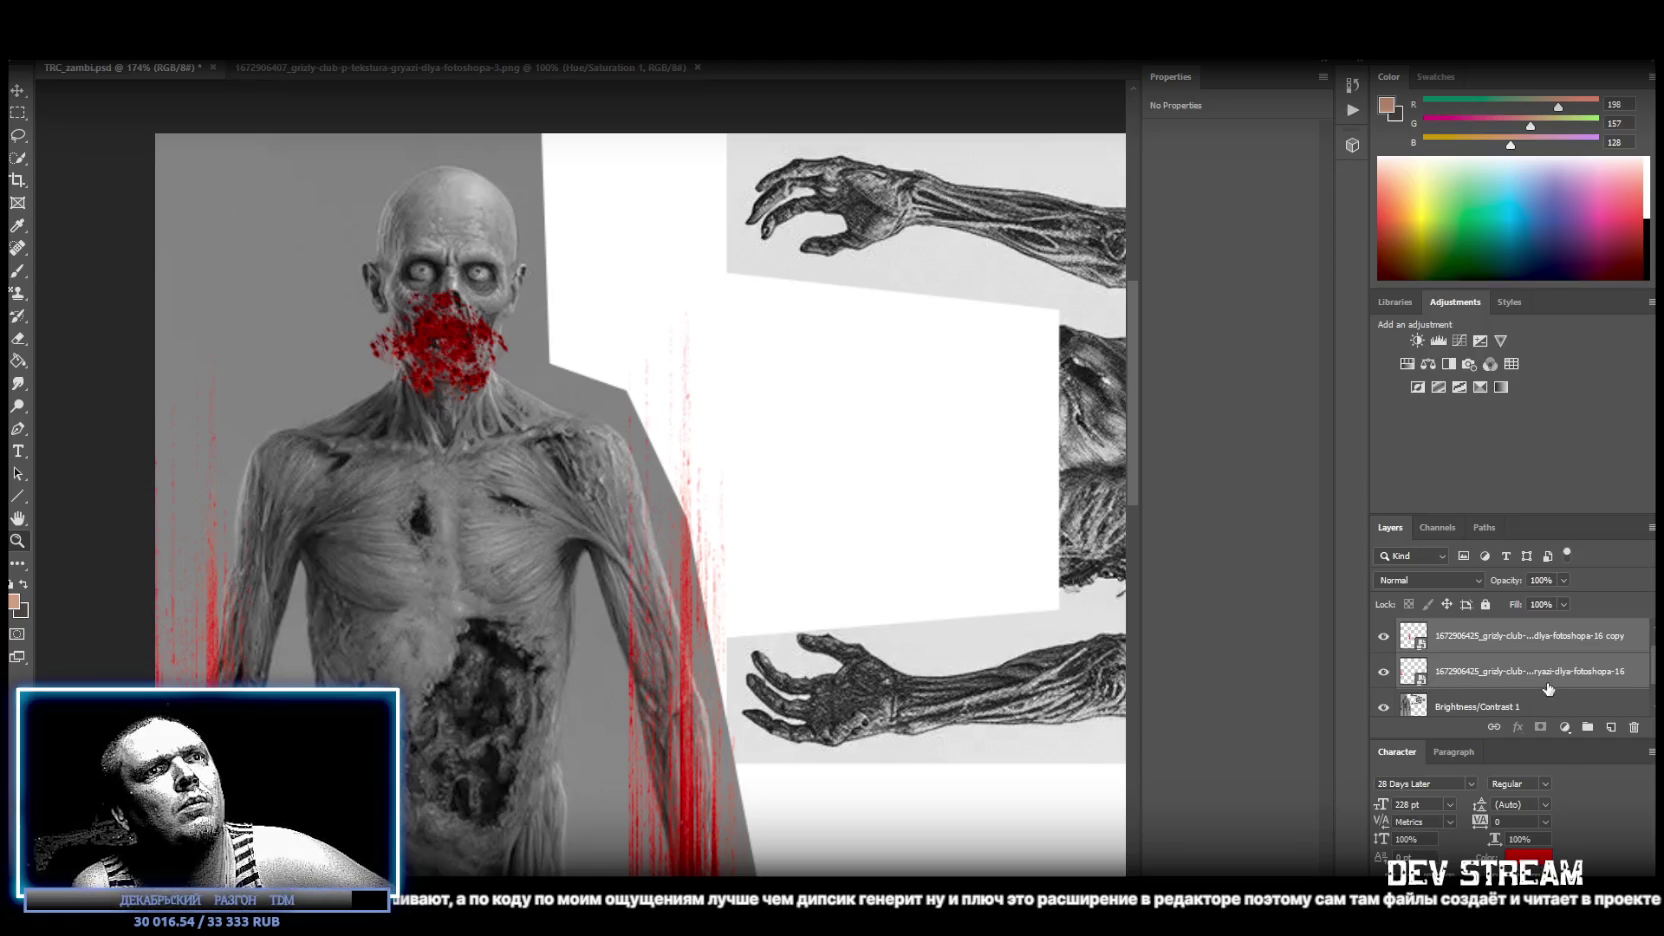
right_click(1520, 666)
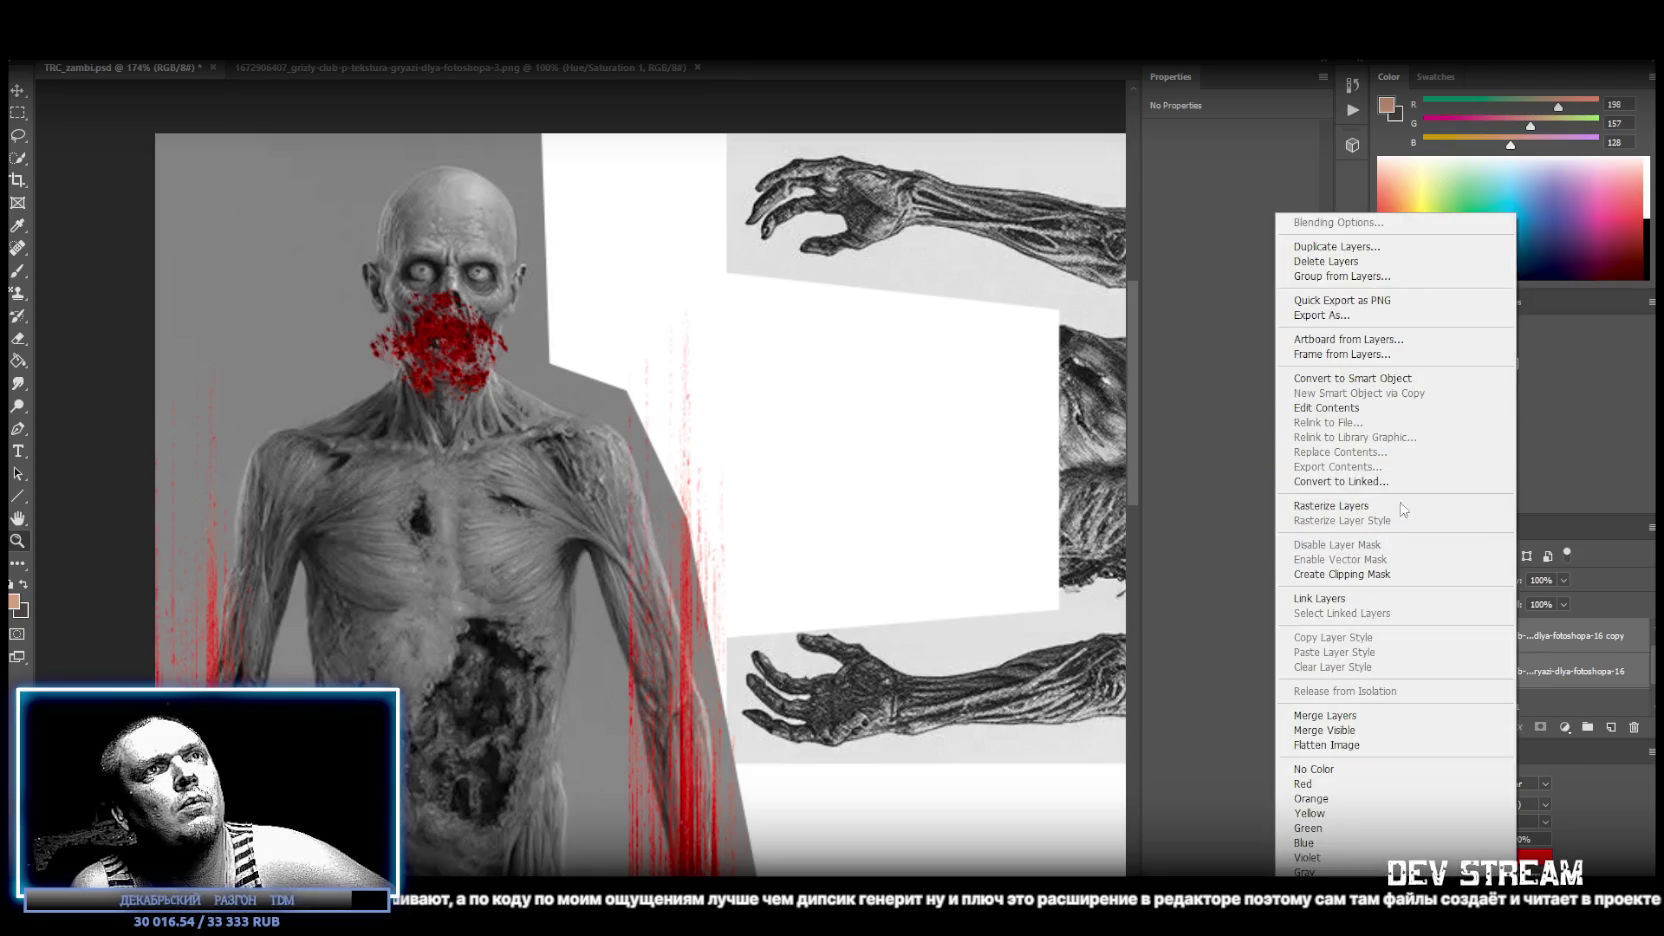
click(1380, 379)
double_click(1460, 637)
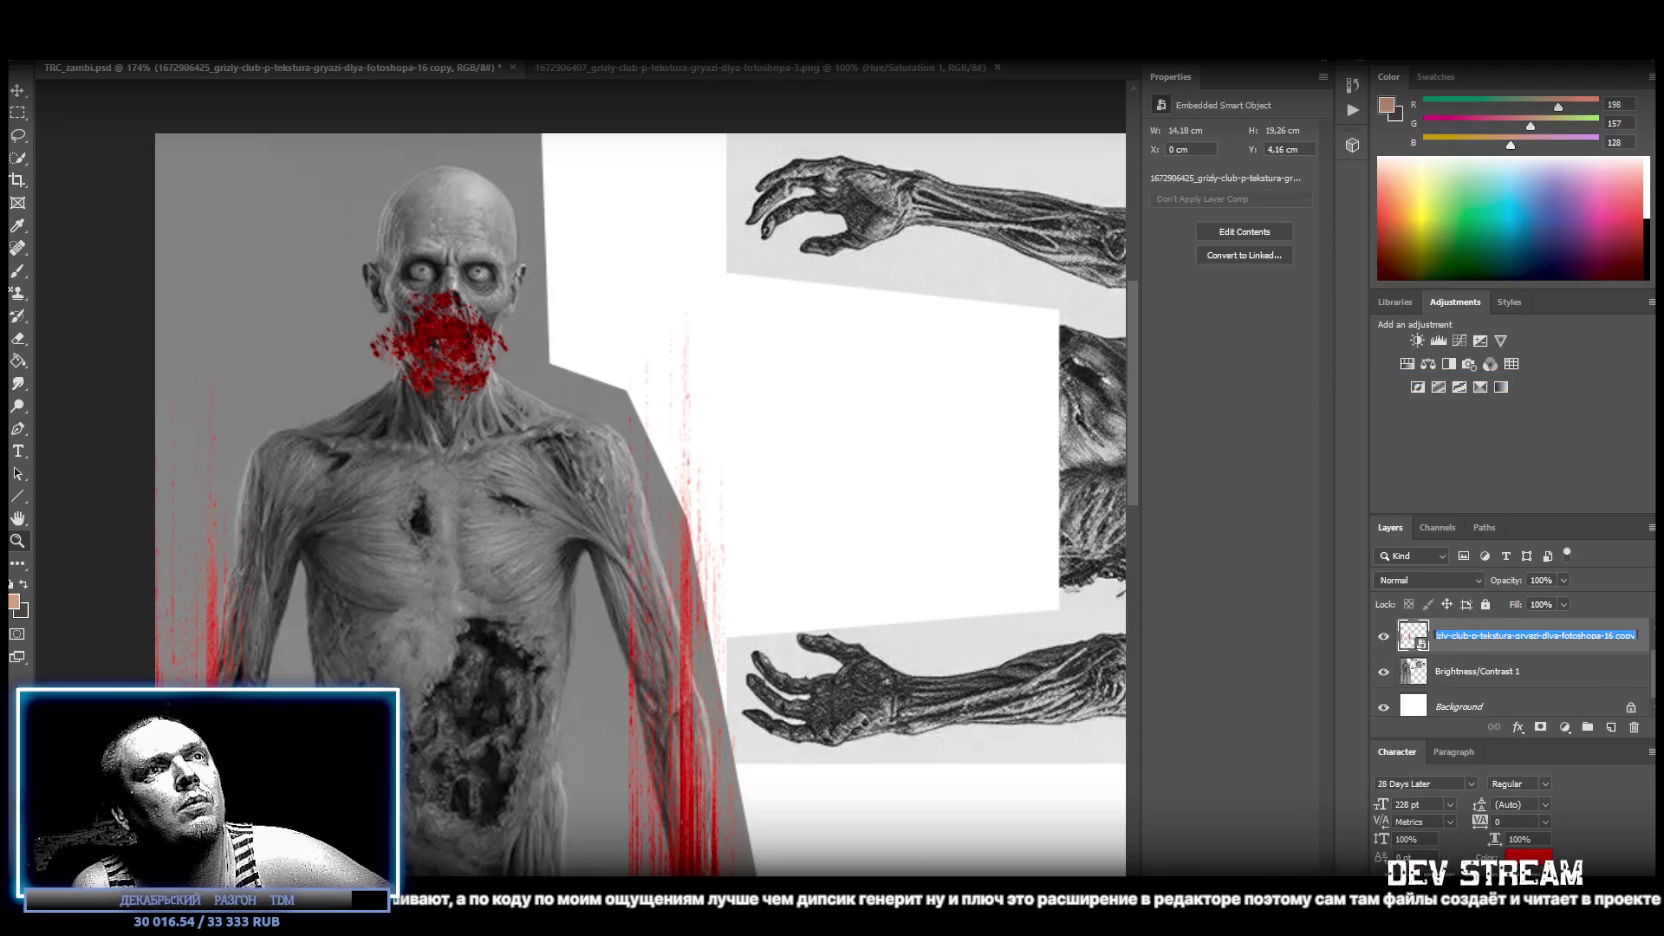
key(Return)
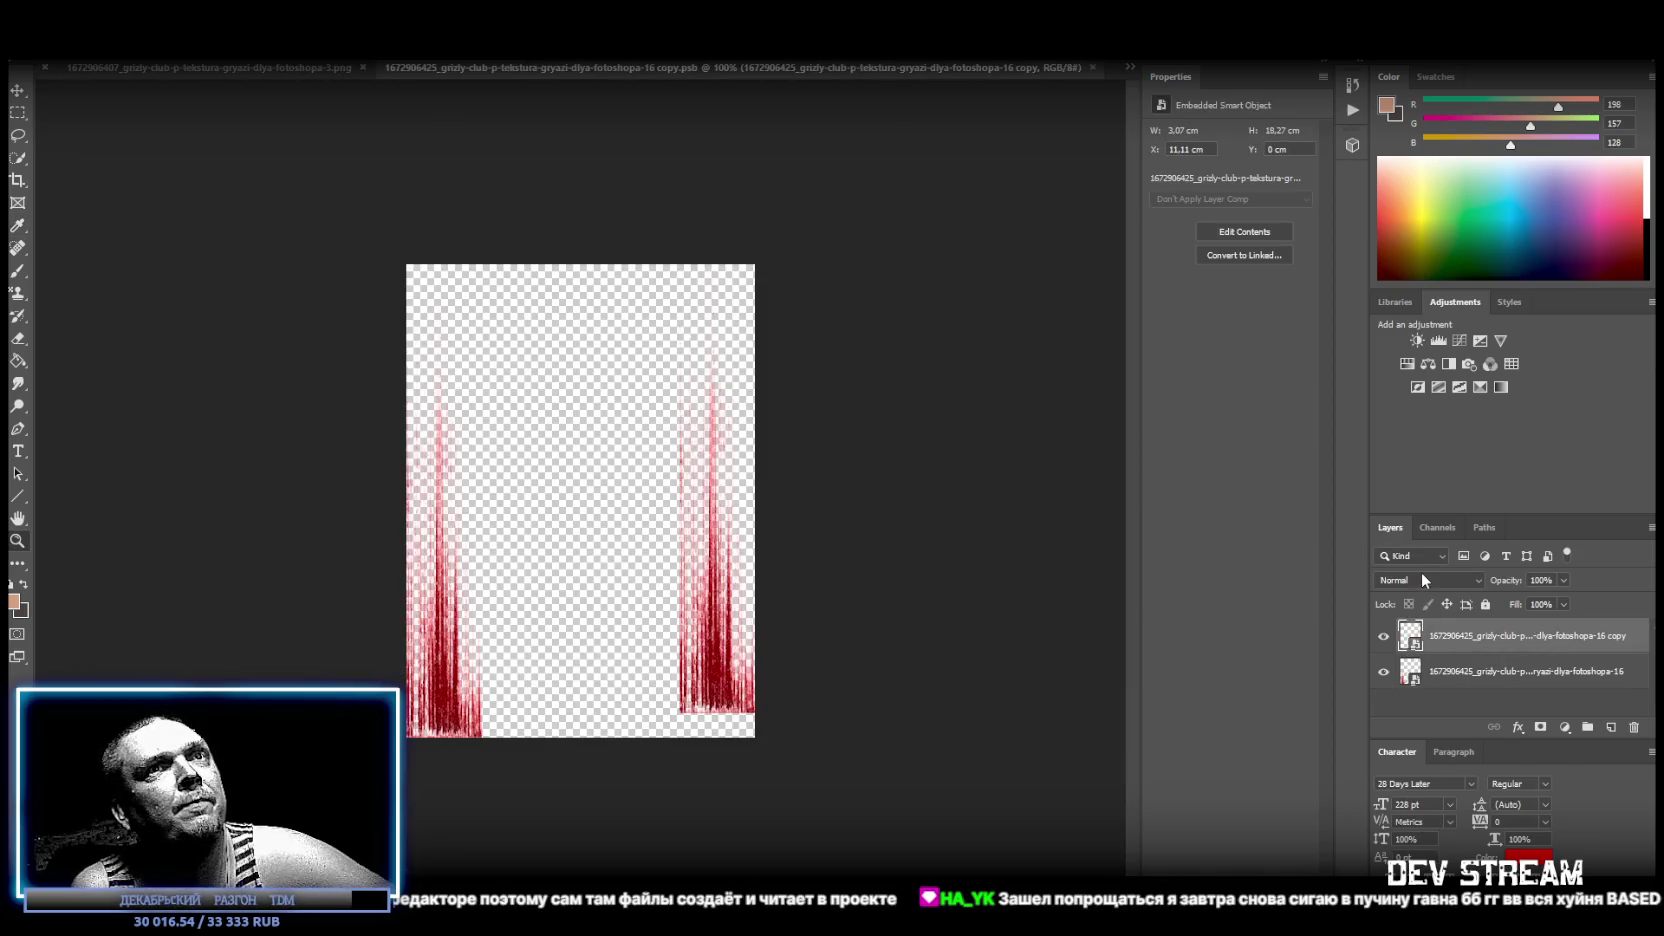
Give the drips a Brightness/Contrast adjustment with contrast 100 and brightness -51, then close the .psb.
click(1418, 341)
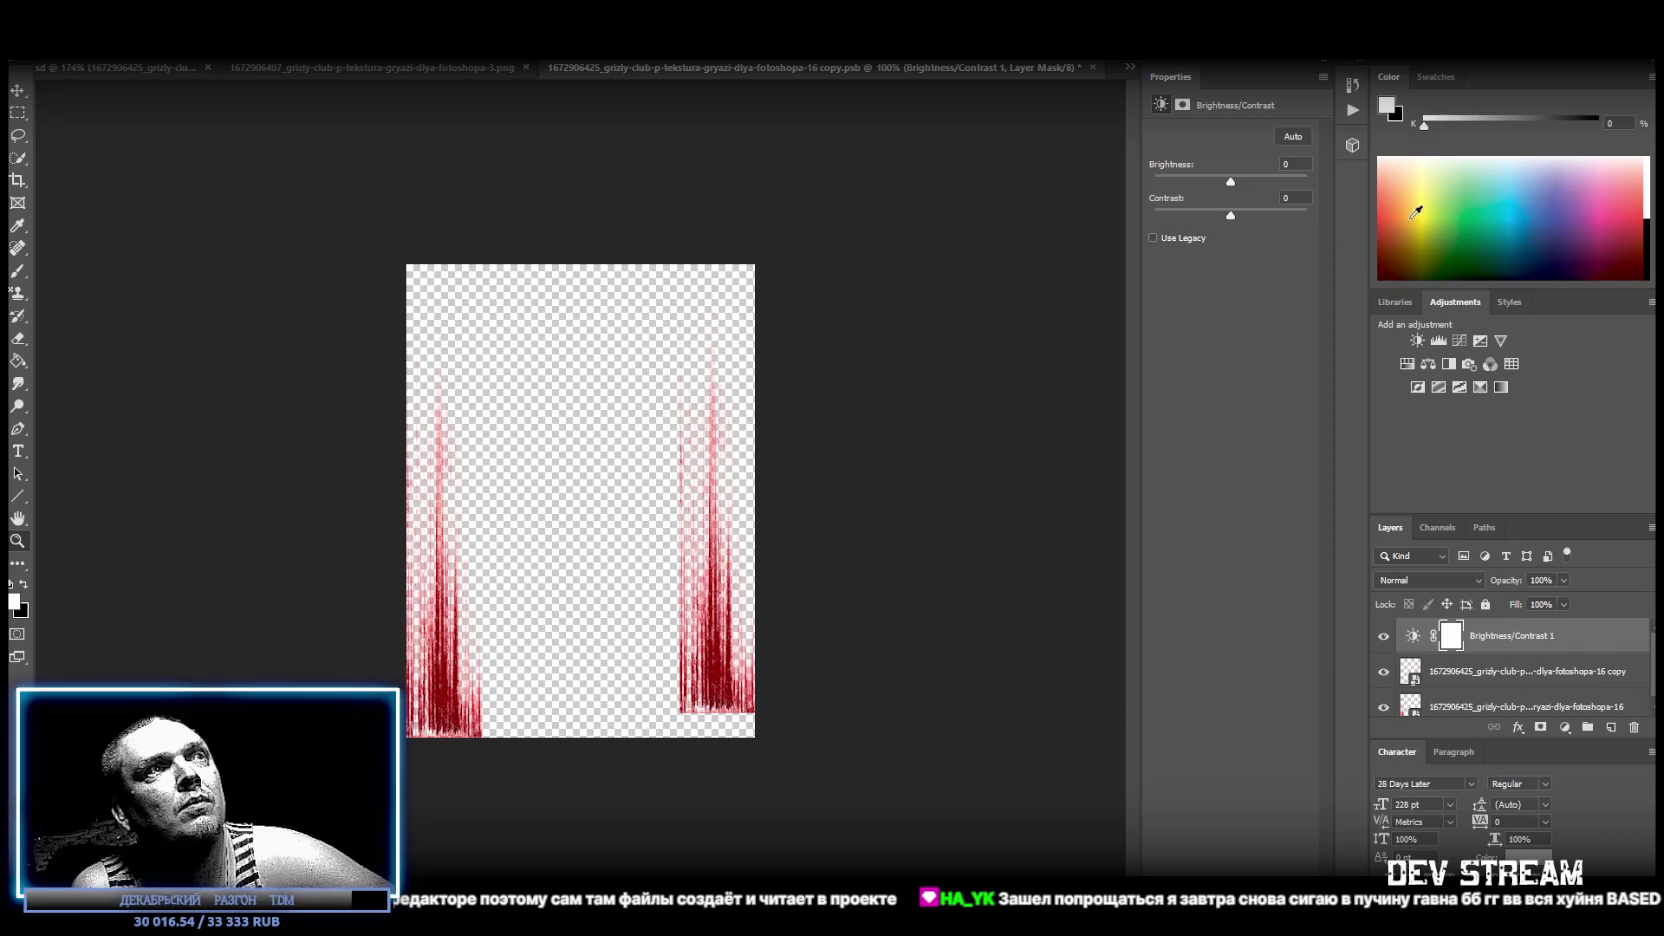
drag(1242, 214, 1306, 215)
drag(1219, 181, 1205, 181)
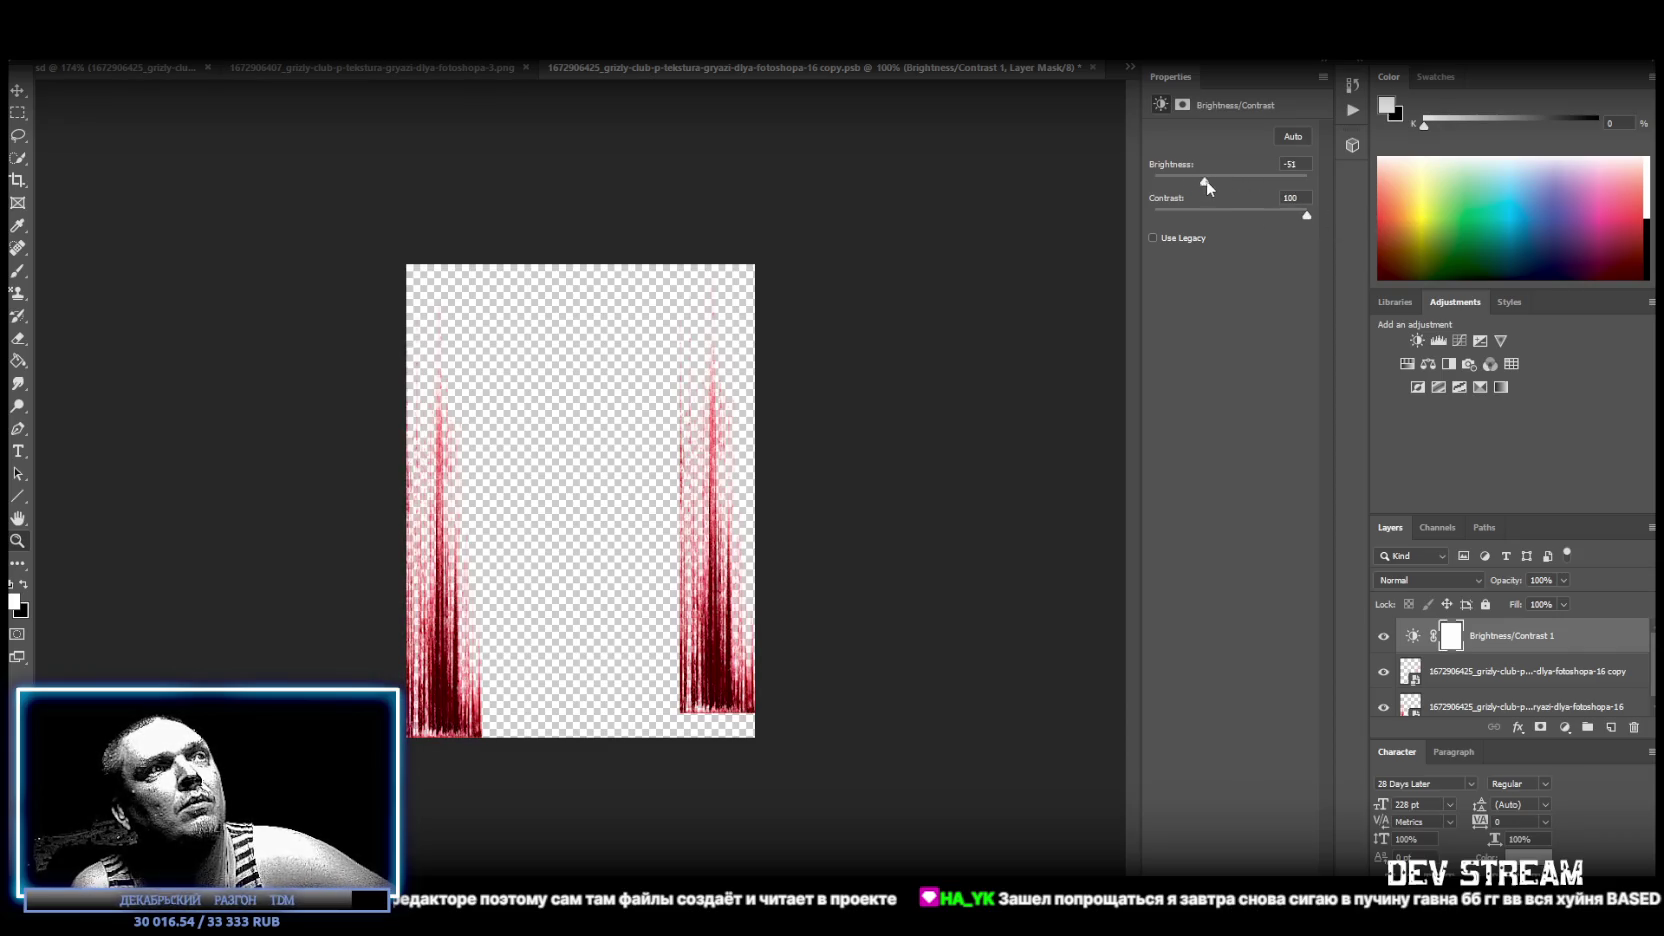
click(1093, 67)
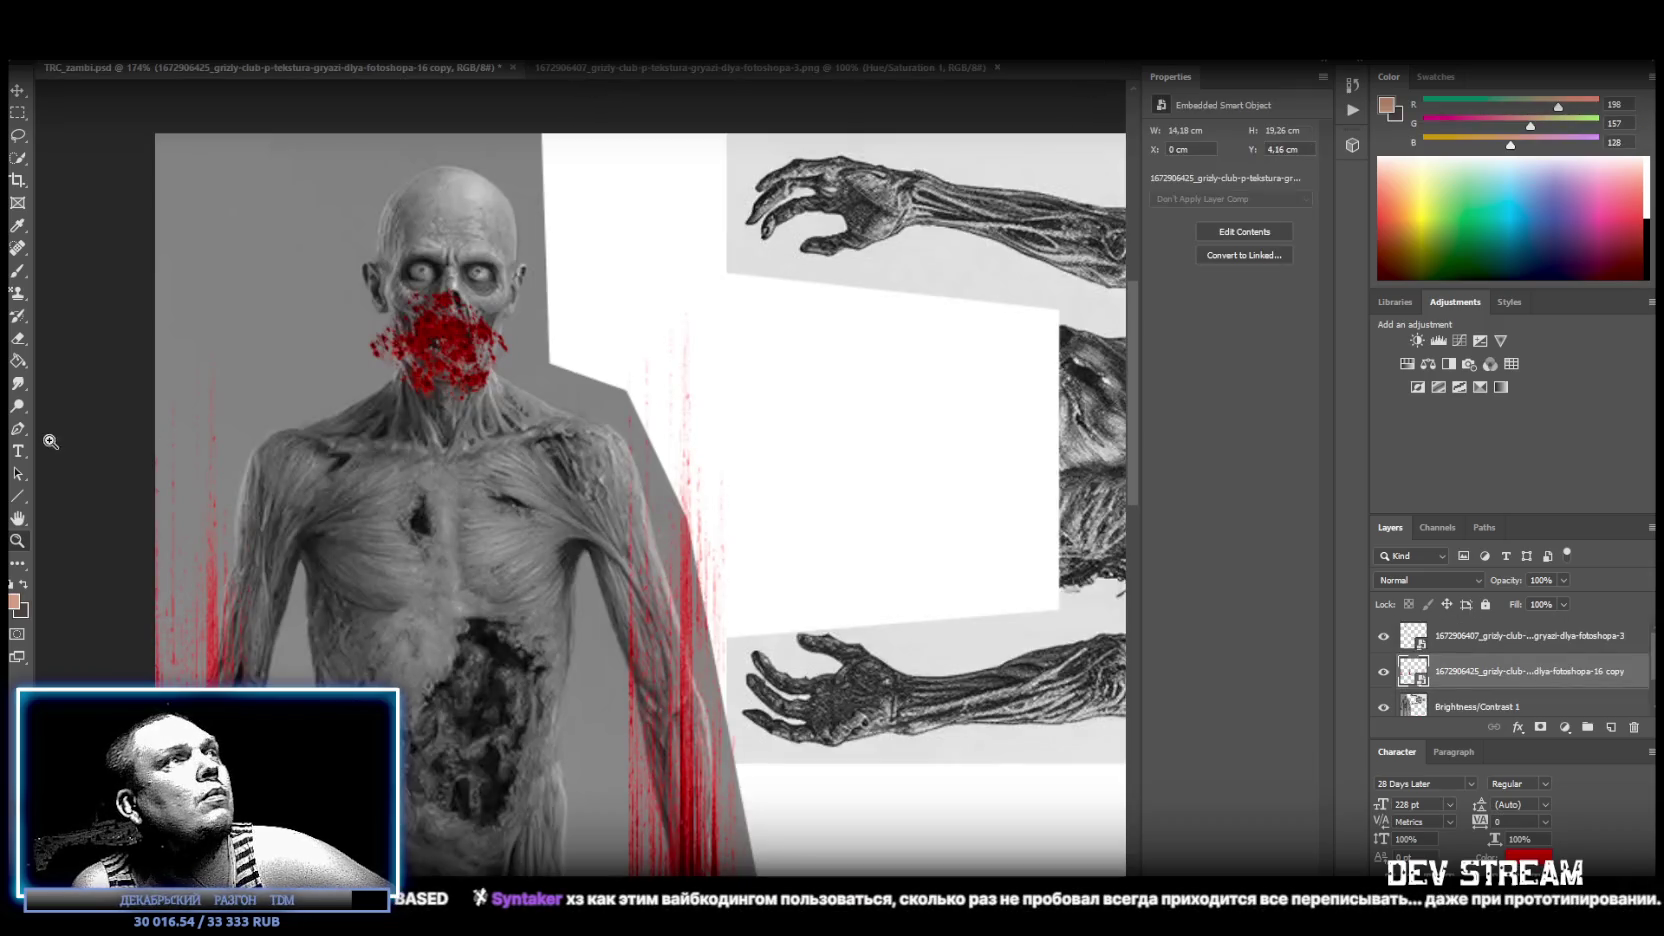
Nudge the mouth blood layer into place on the zombie's mouth.
alt+scroll(584, 472, down, 3)
alt+scroll(584, 472, up, 2)
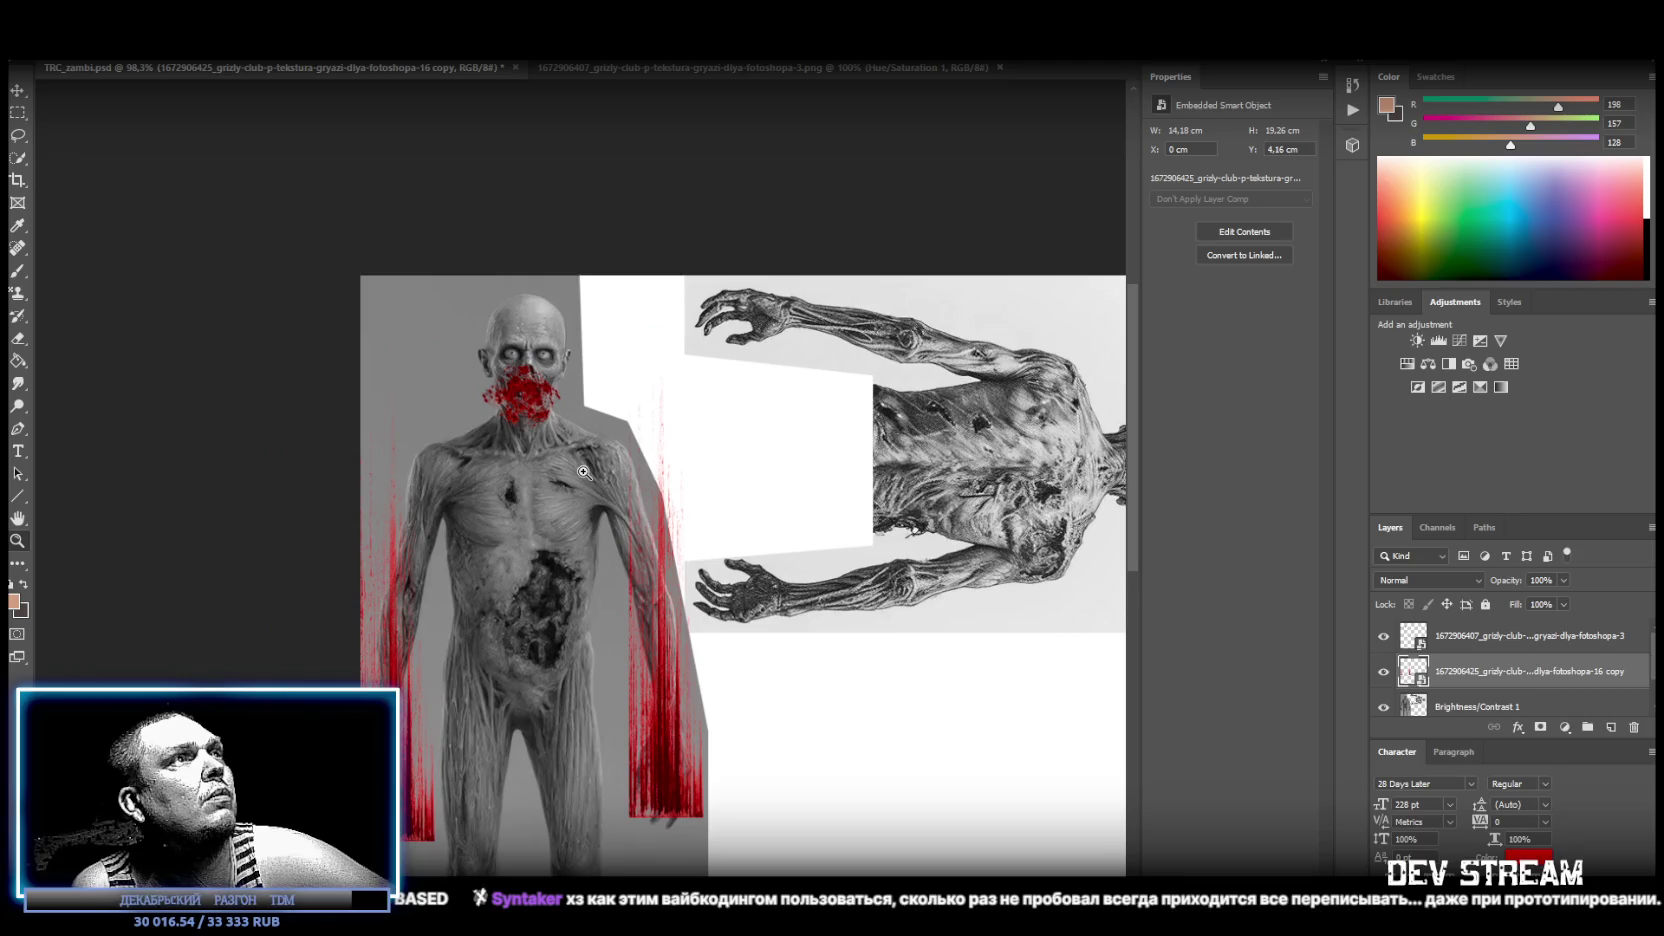
click(15, 96)
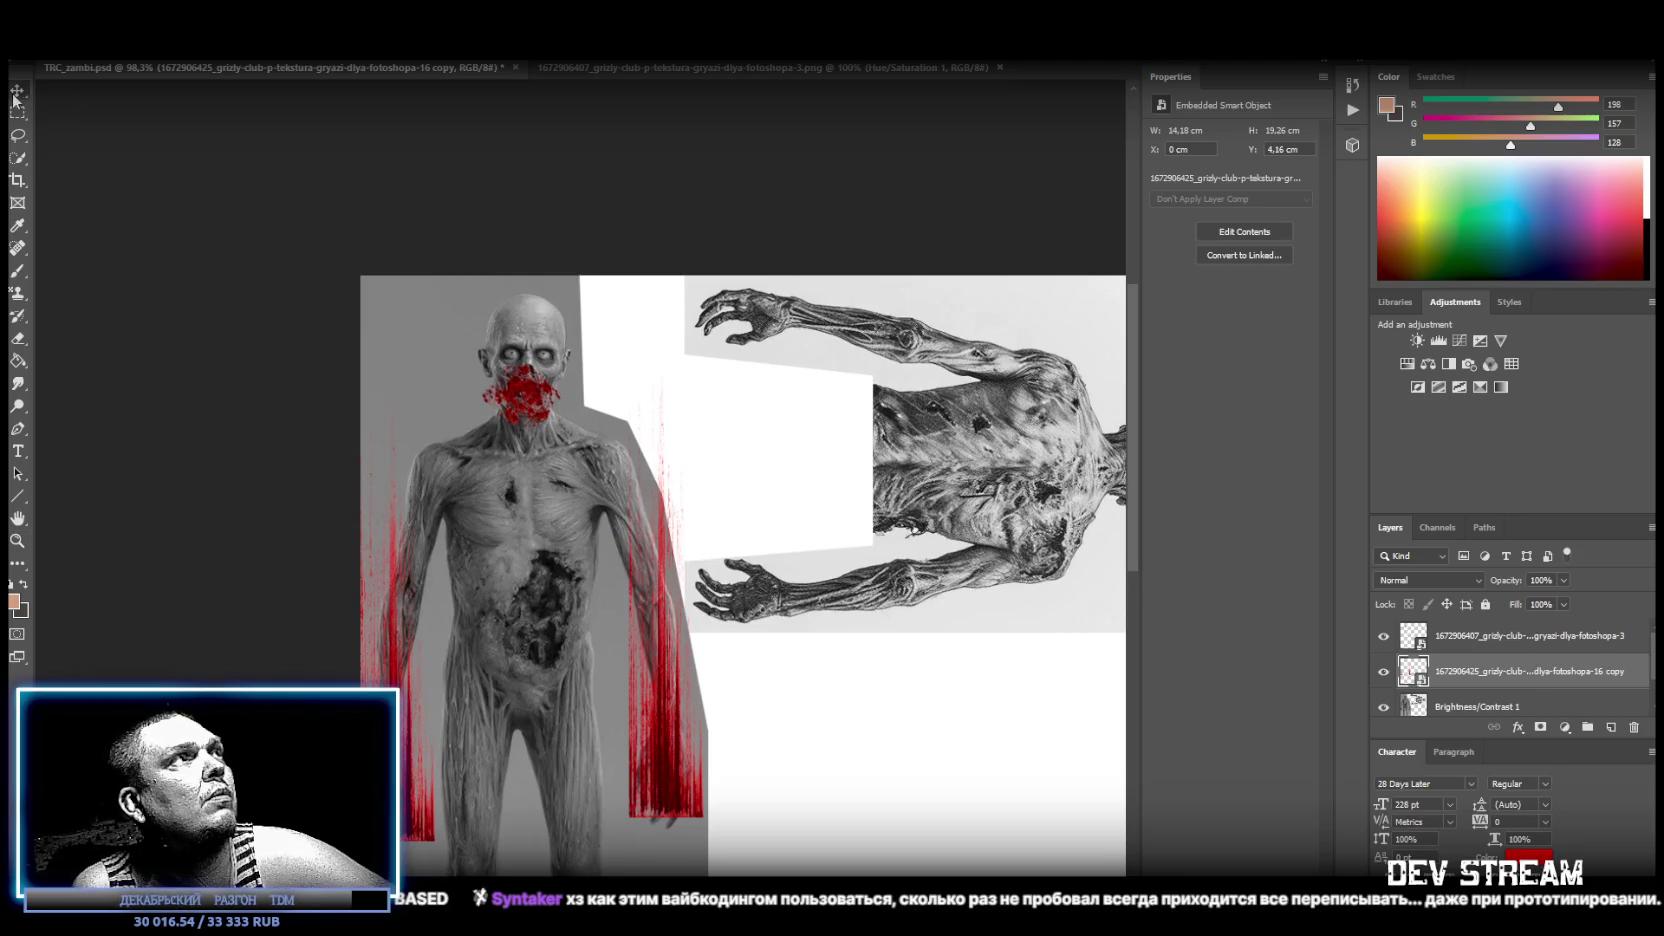
drag(463, 393, 463, 393)
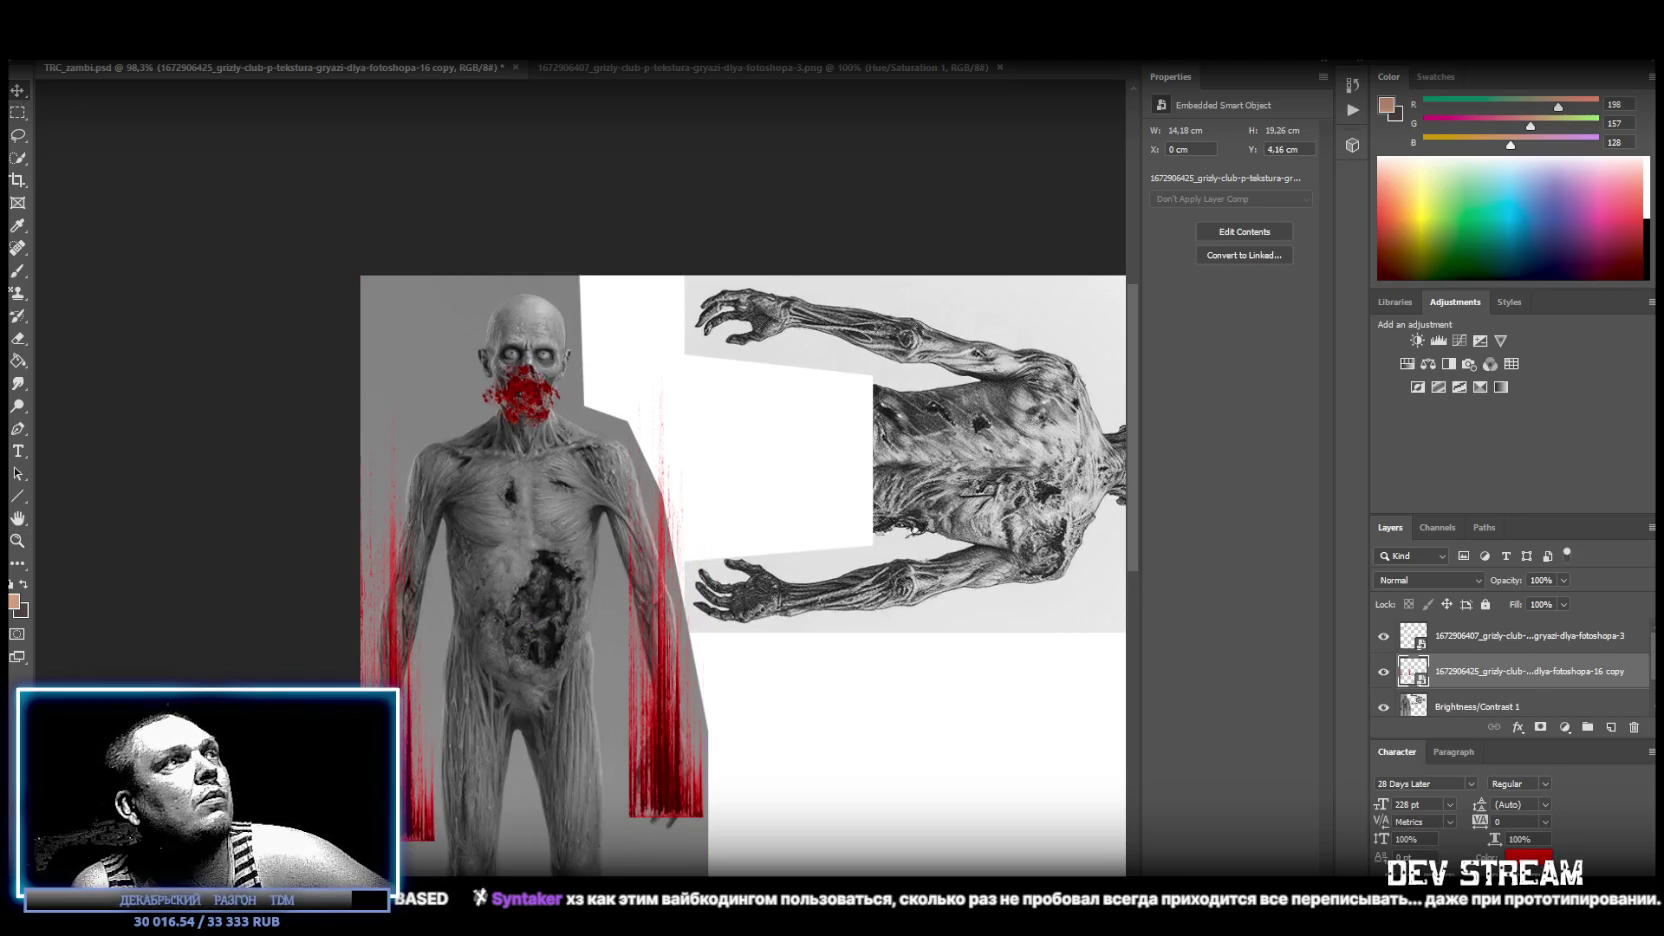
click(1510, 636)
drag(521, 397, 531, 412)
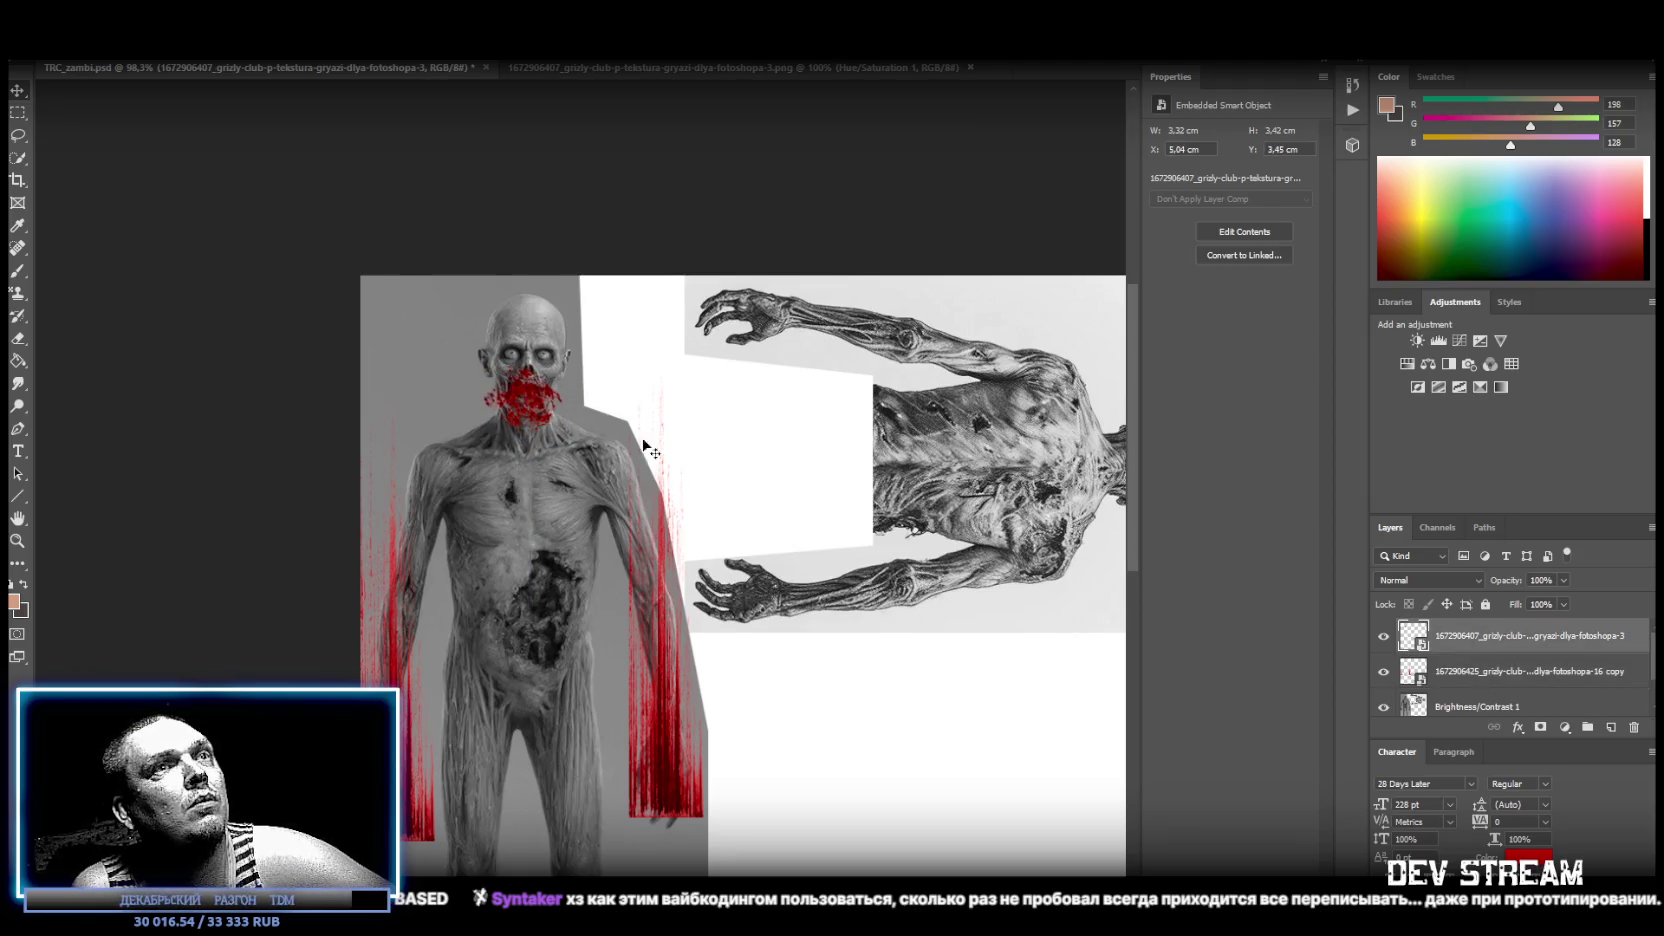
Lower the mouth blood layer's fill to 89% and zoom in on the zombie texture.
click(1563, 604)
mouse_move(1565, 624)
mouse_down()
mouse_move(1545, 627)
mouse_move(1560, 627)
mouse_up()
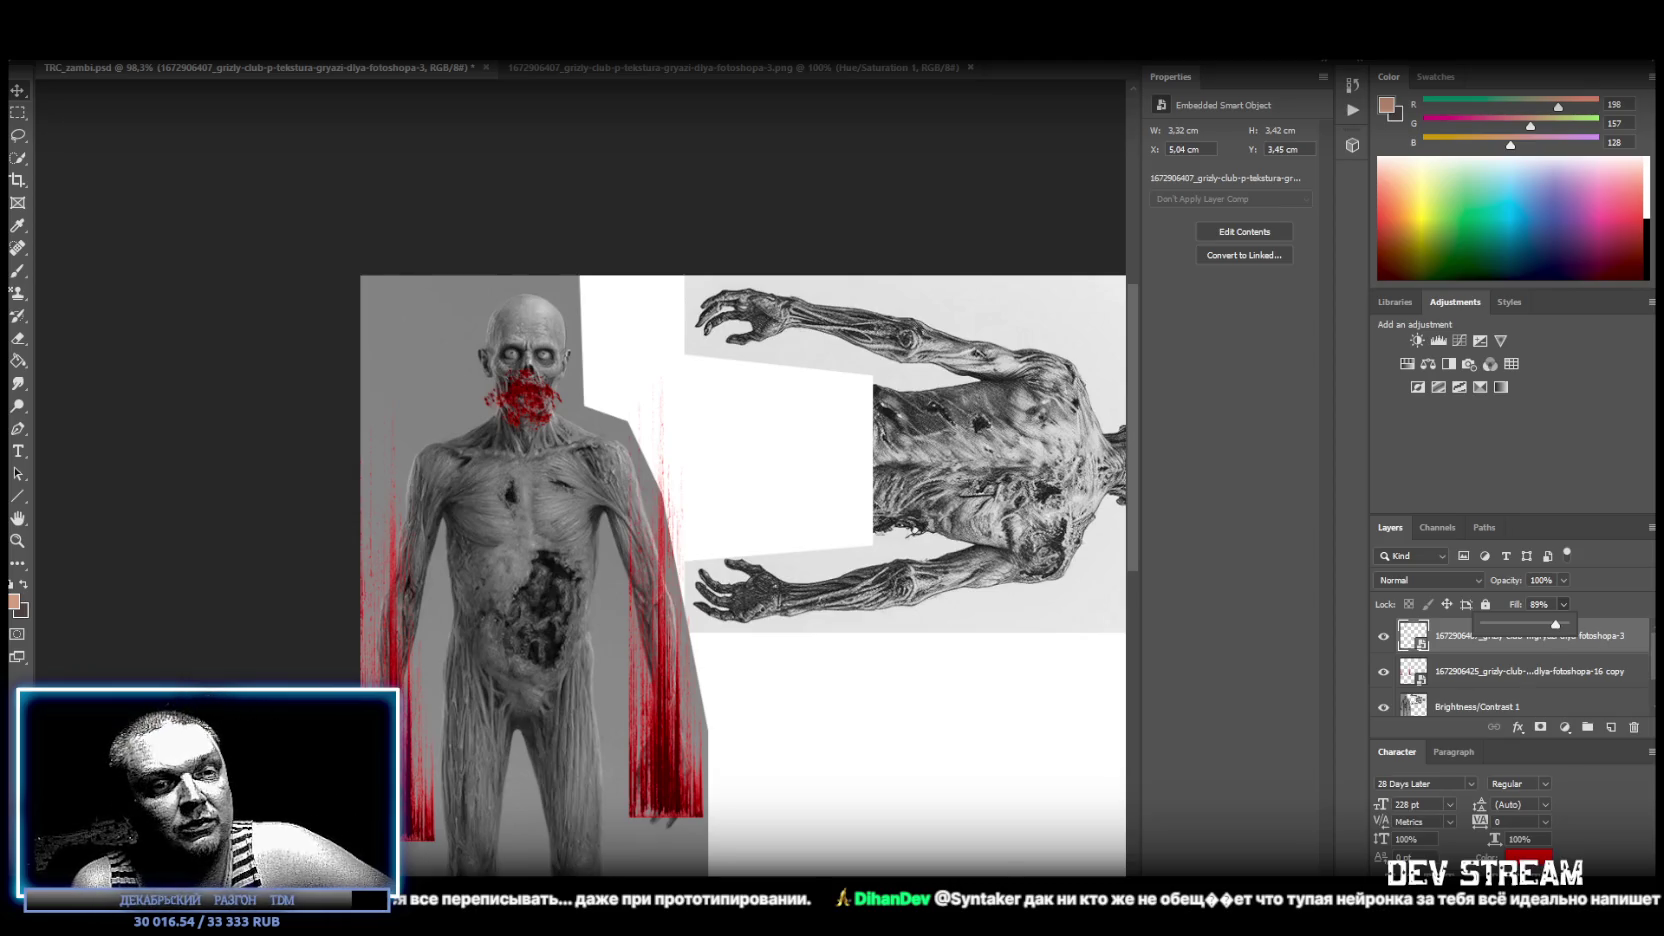
key(Return)
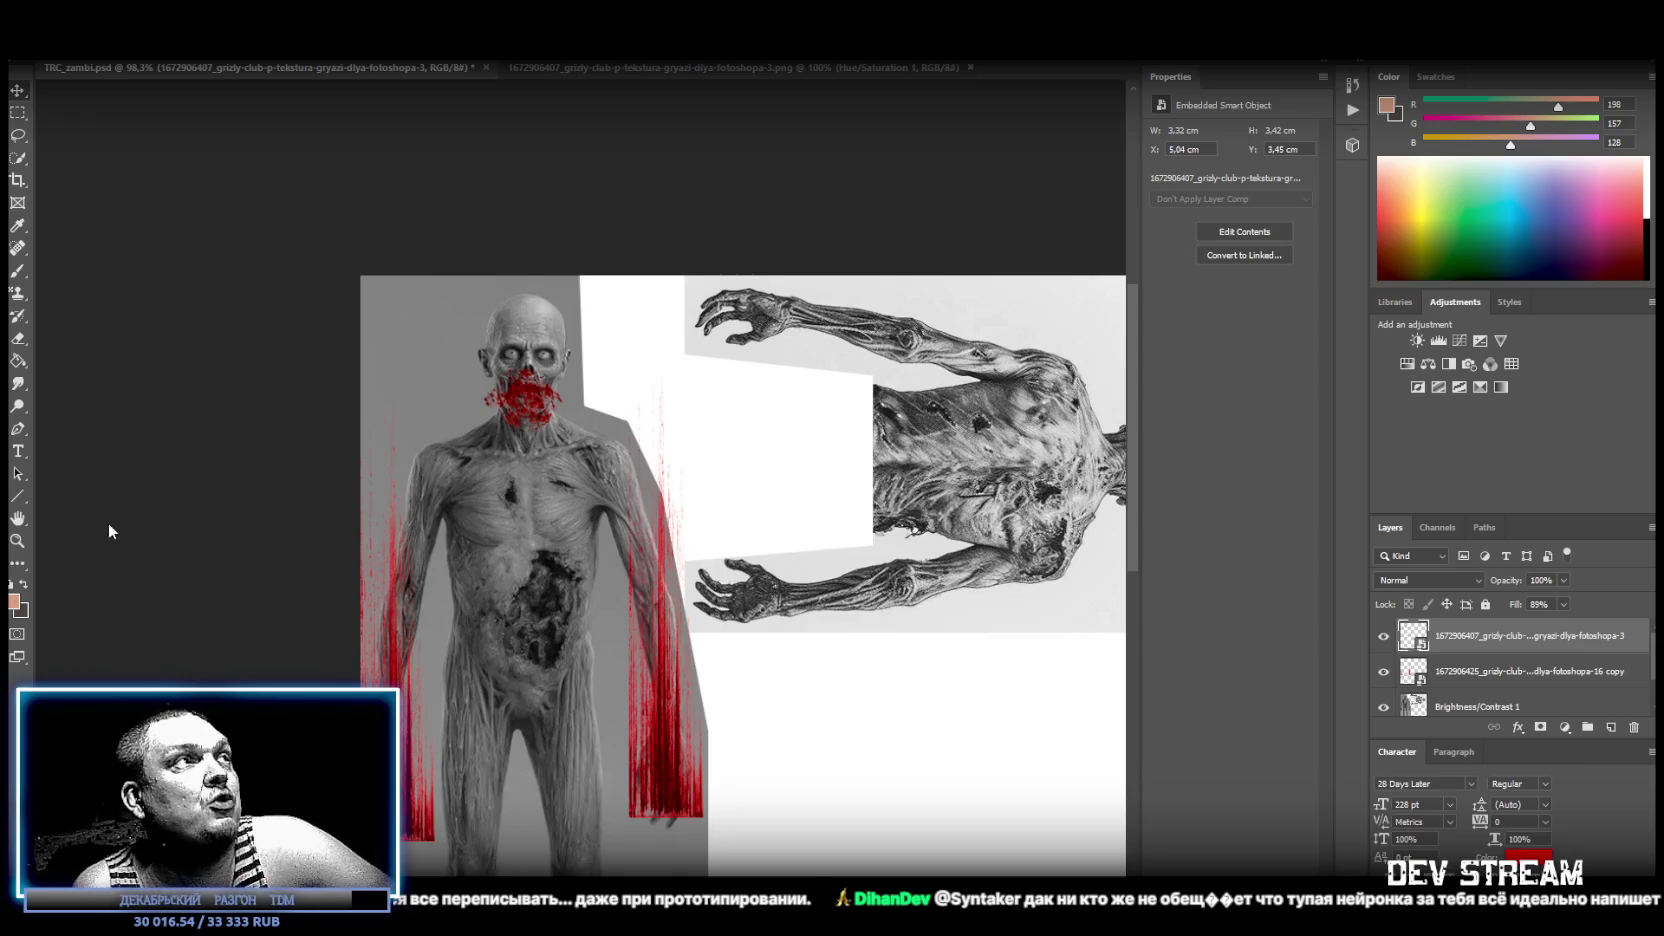
click(17, 540)
mouse_move(612, 571)
mouse_down()
mouse_move(634, 535)
mouse_move(405, 531)
mouse_move(425, 528)
mouse_up()
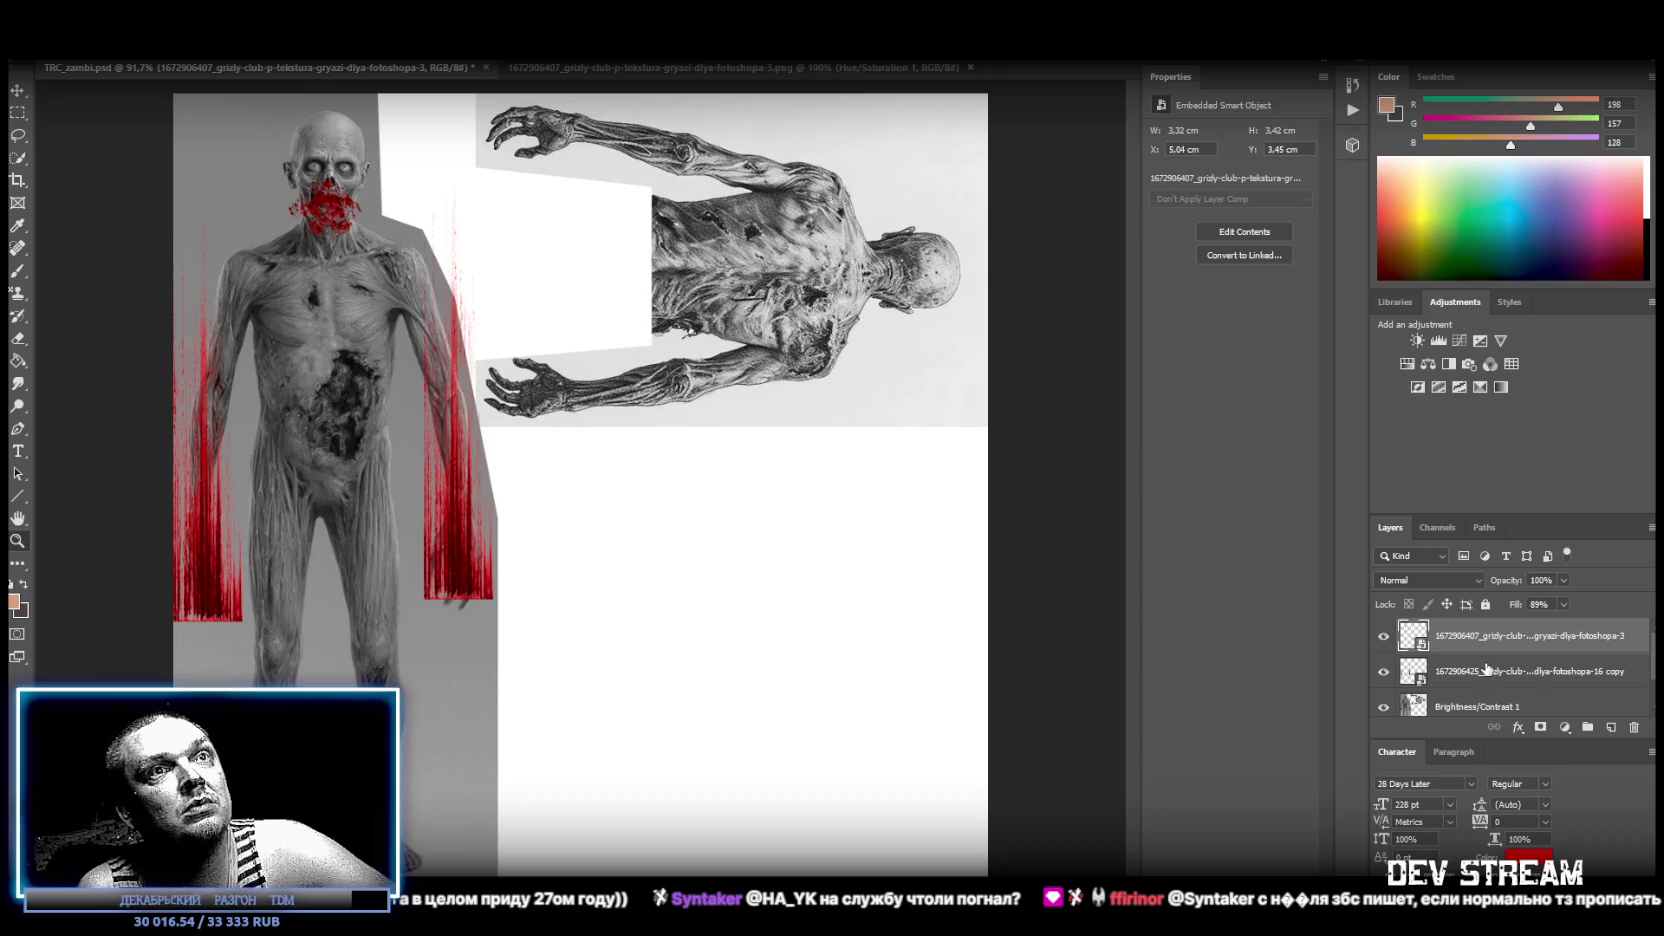
Save TRC_zambi and check the texture asset in Unity before returning to Photoshop.
key(ctrl+s)
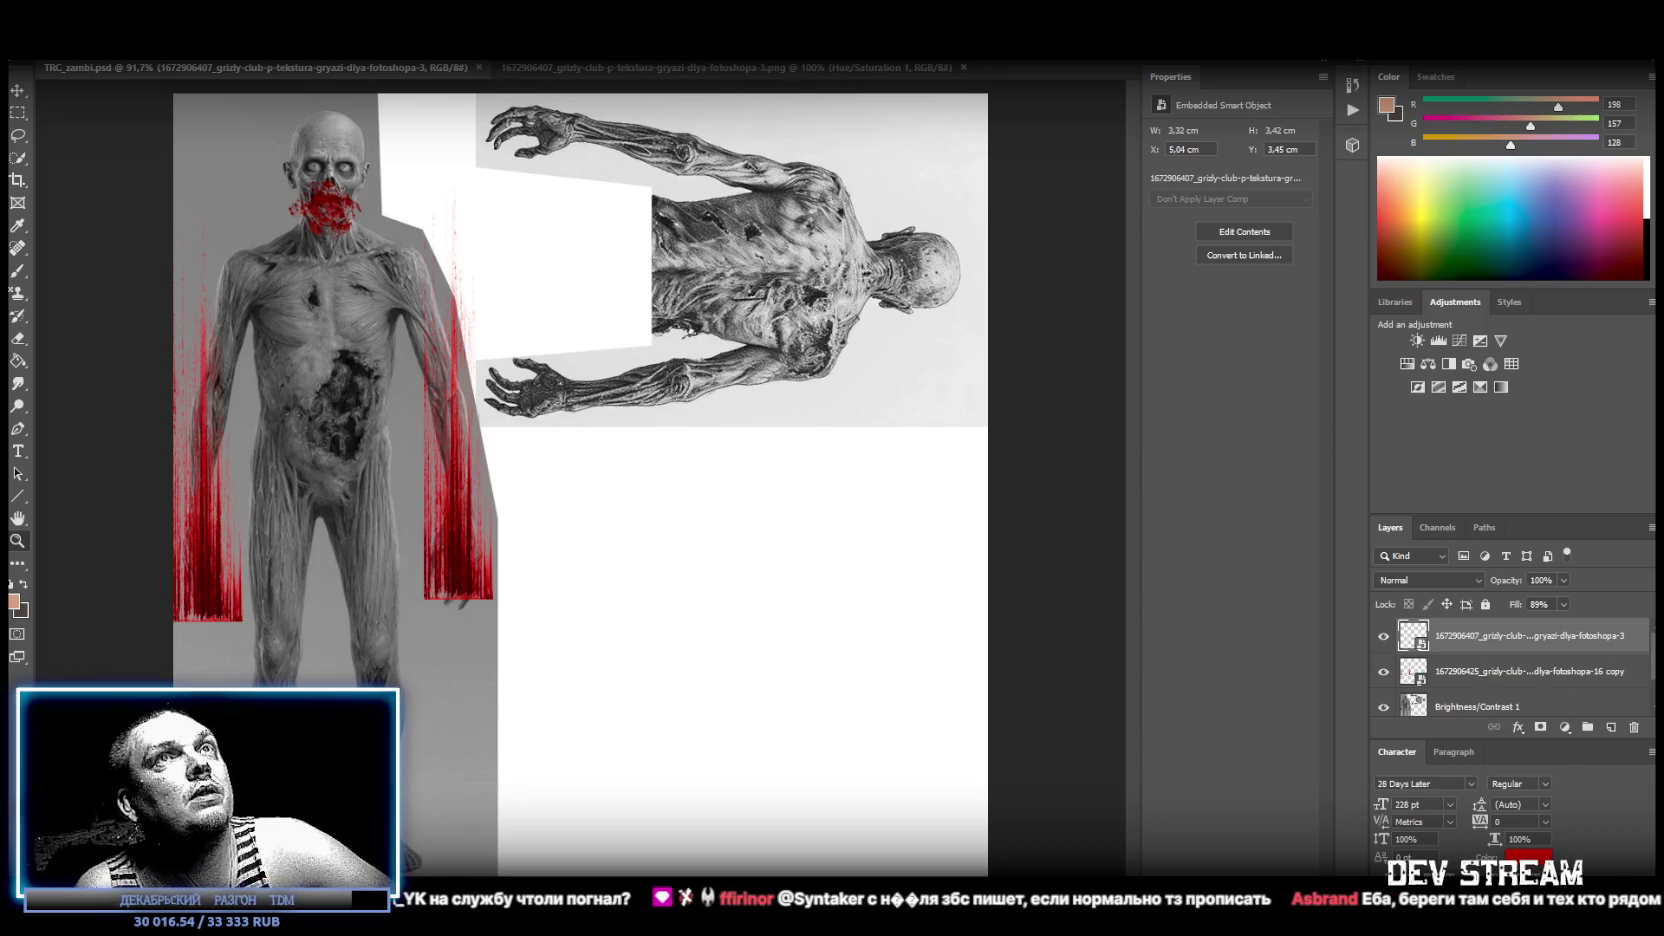
key(alt+Tab)
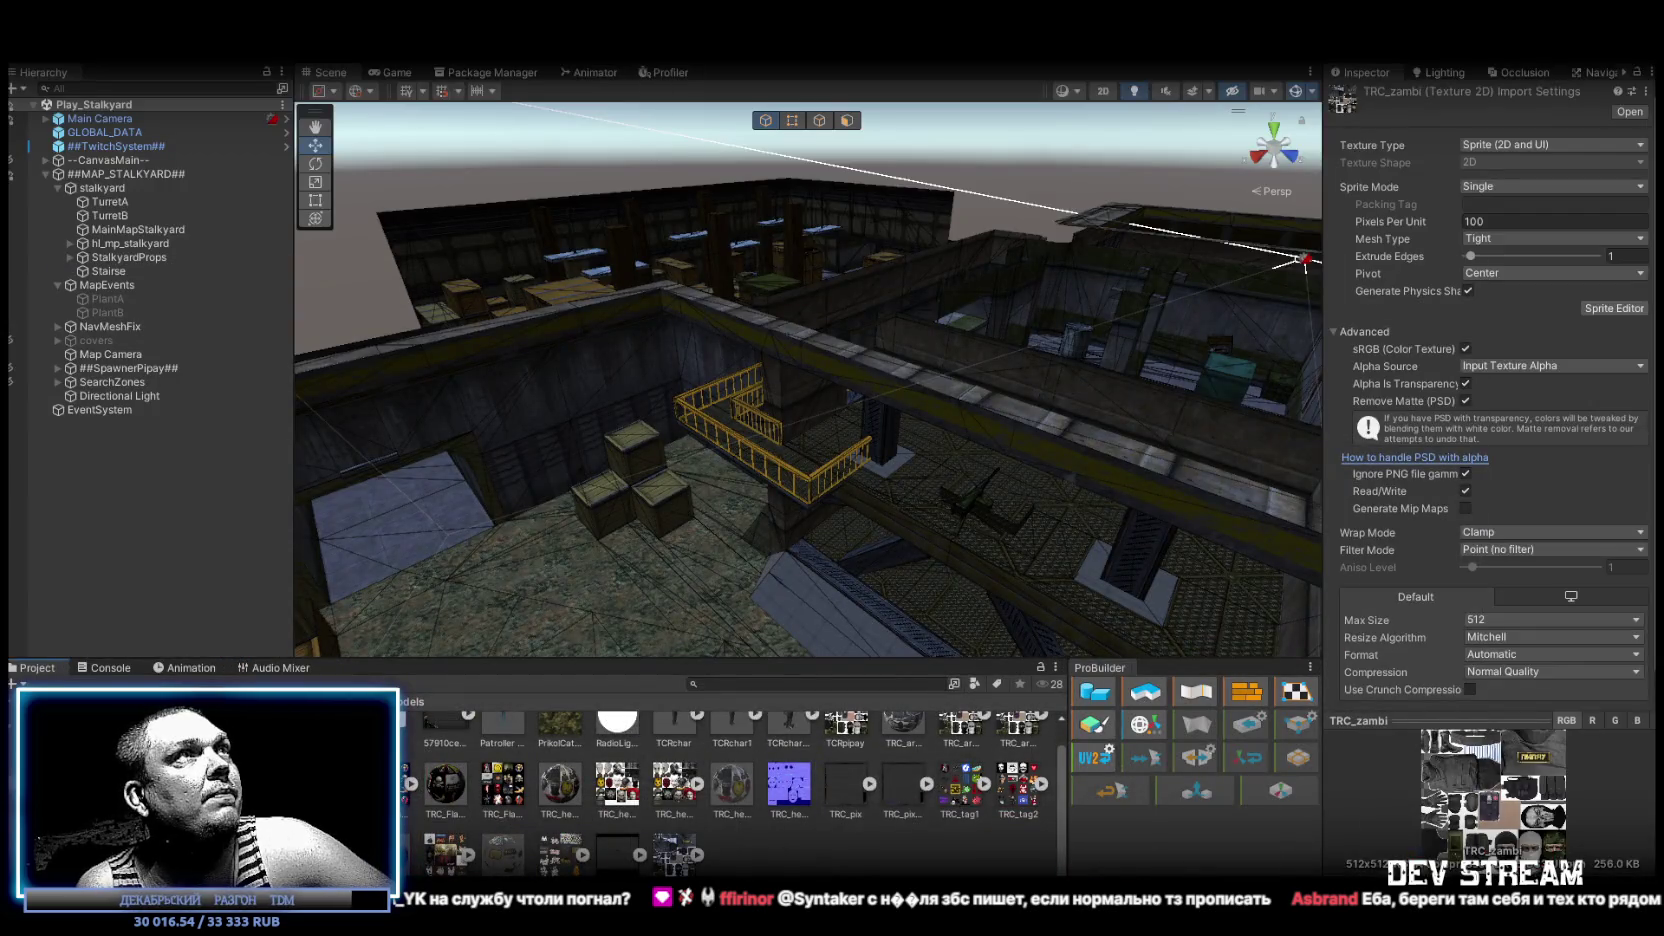
right_click(675, 860)
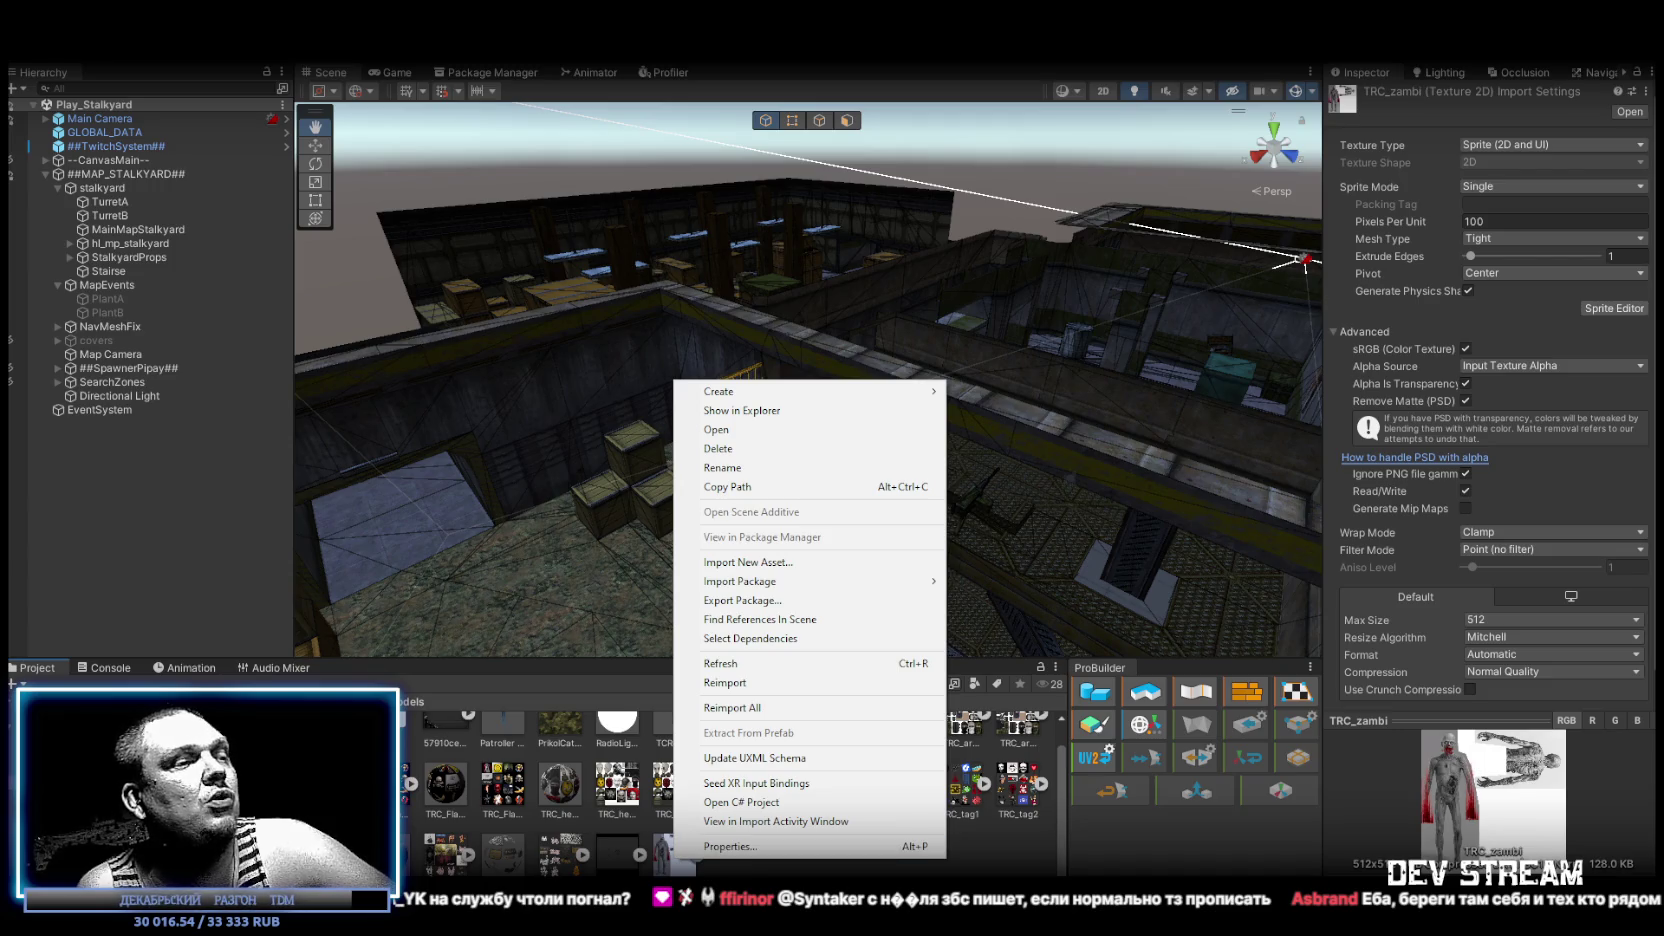
key(alt+Tab)
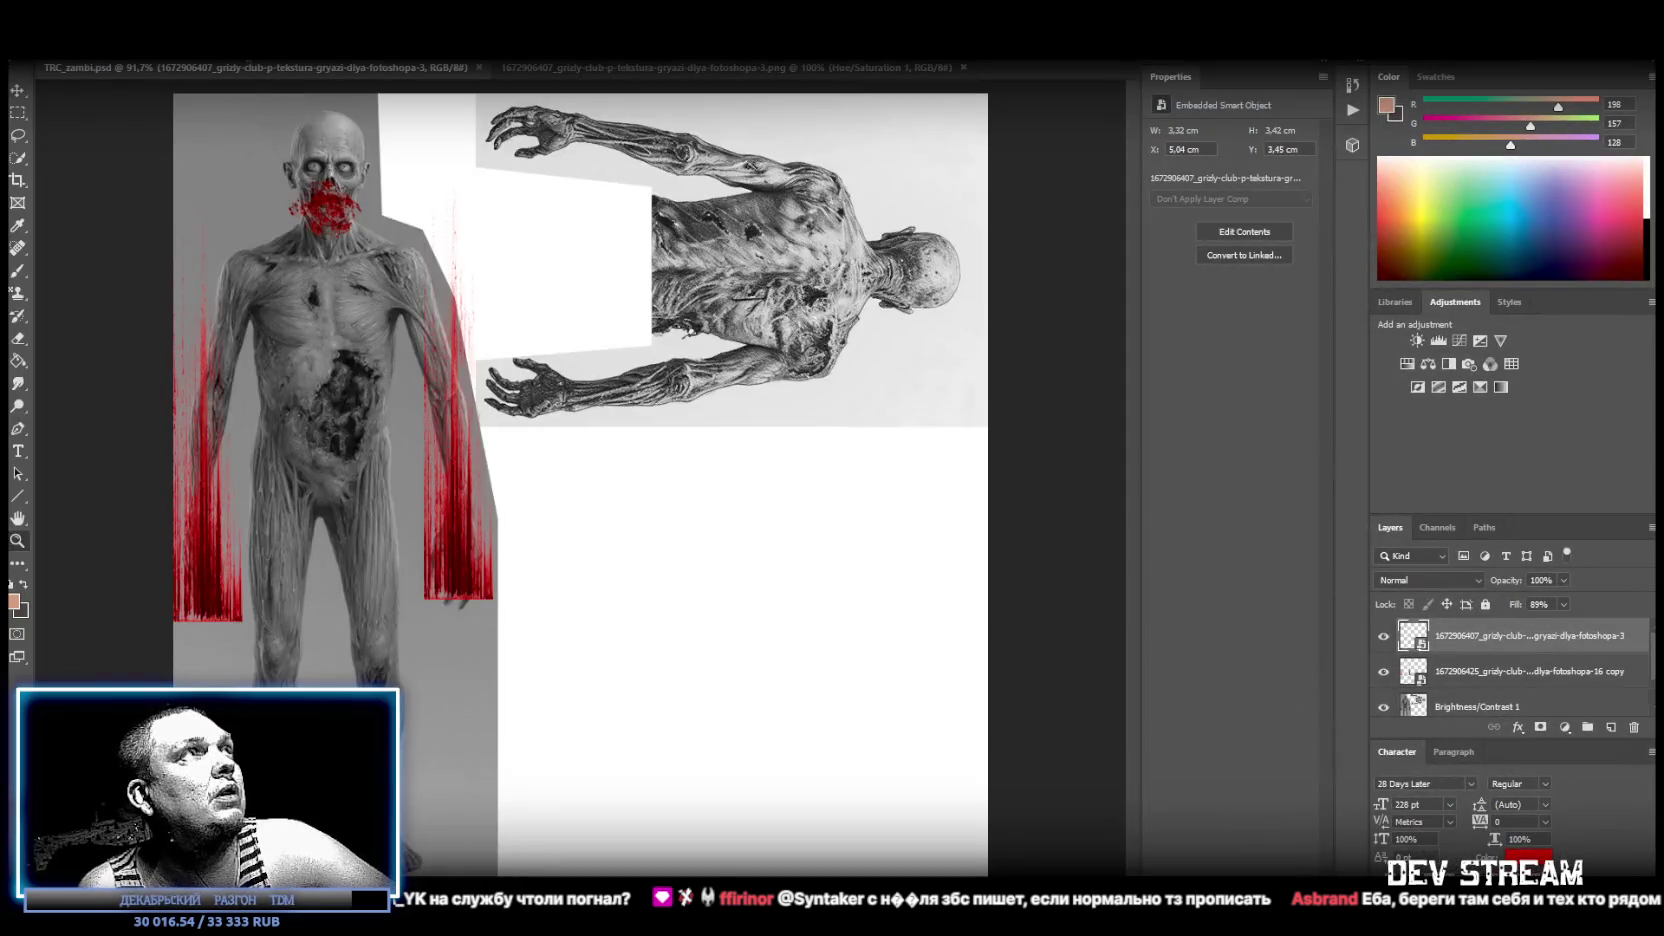
Save a PNG copy of the zombie texture as TRC_zambi.png.
click(42, 50)
click(110, 202)
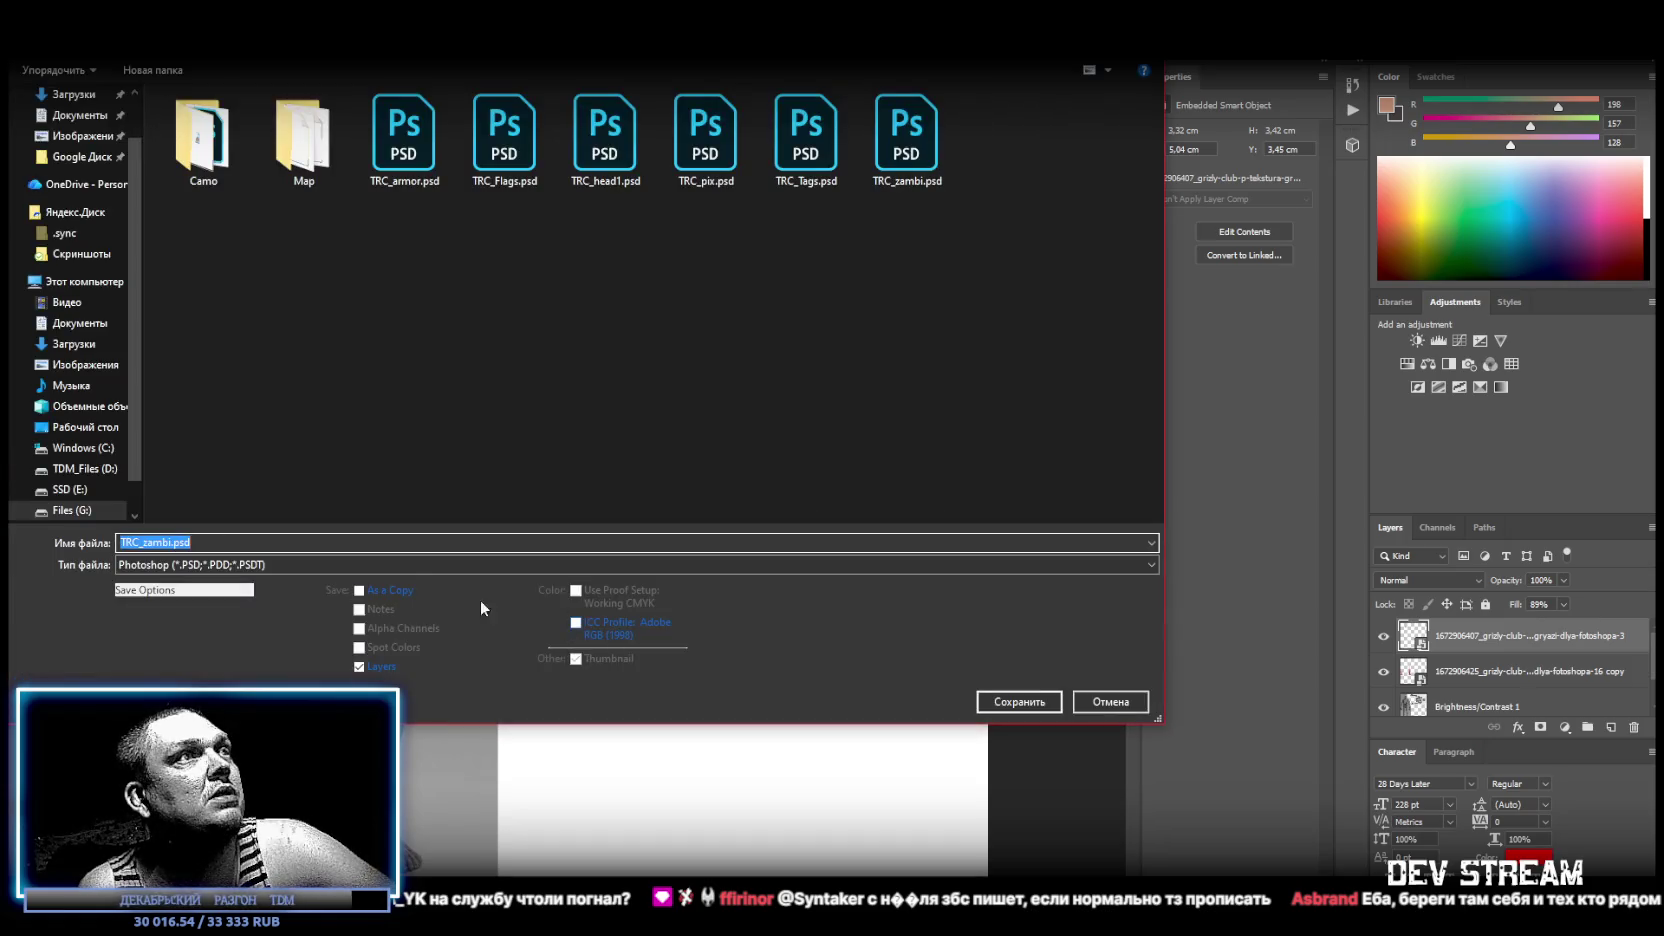
click(635, 565)
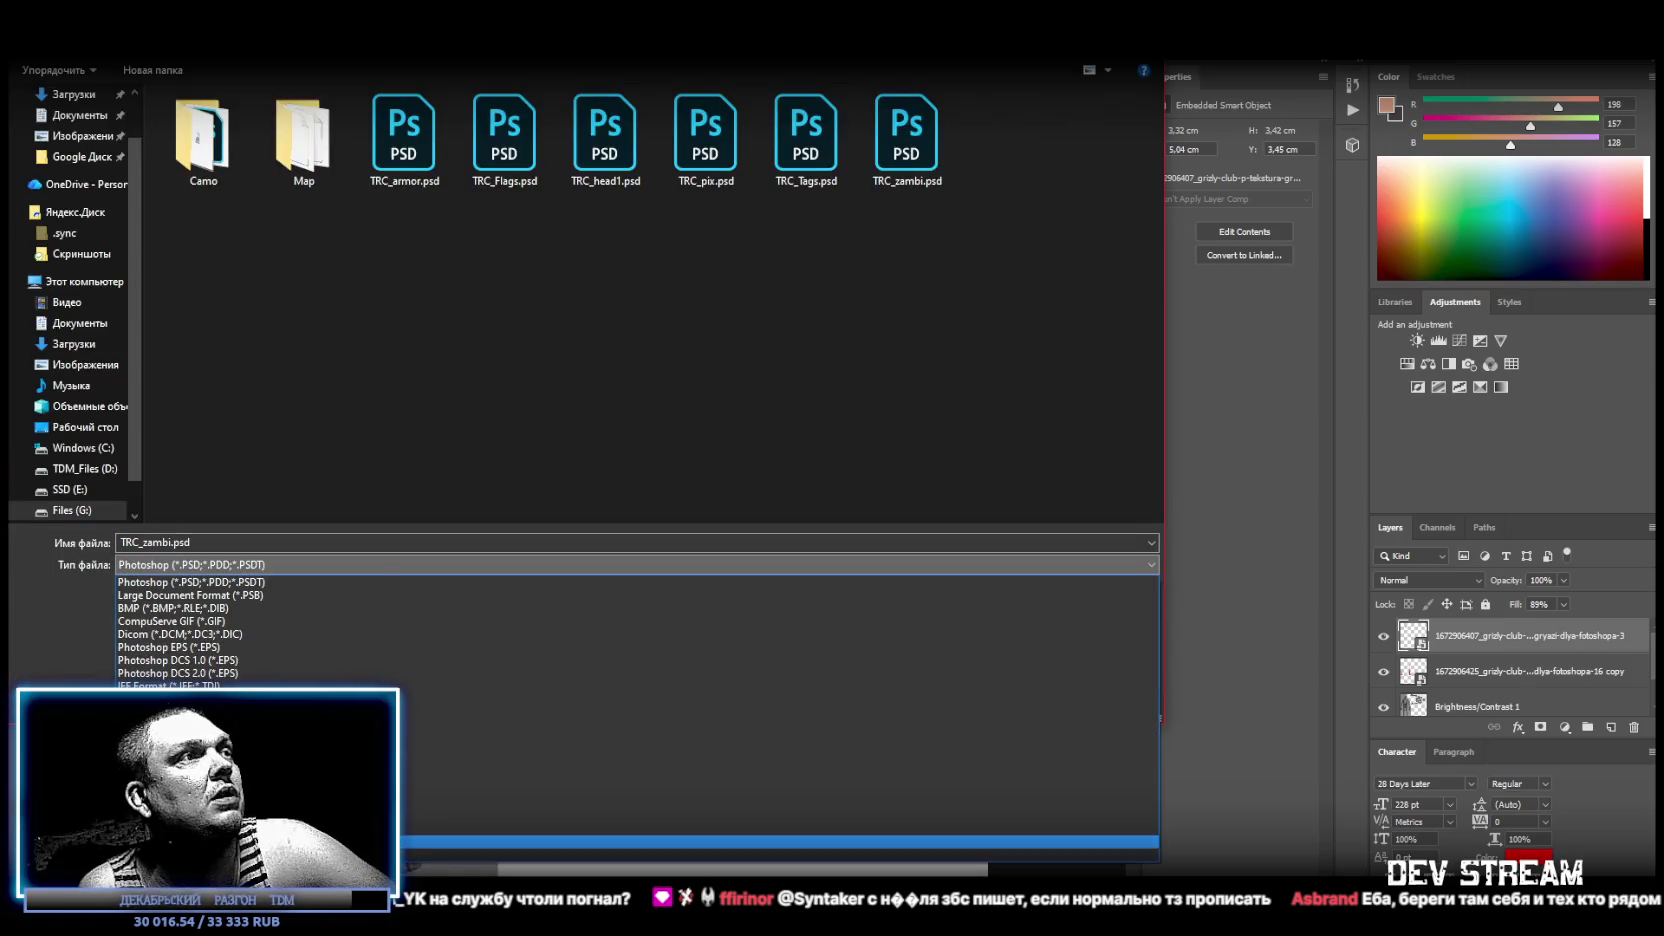
click(640, 802)
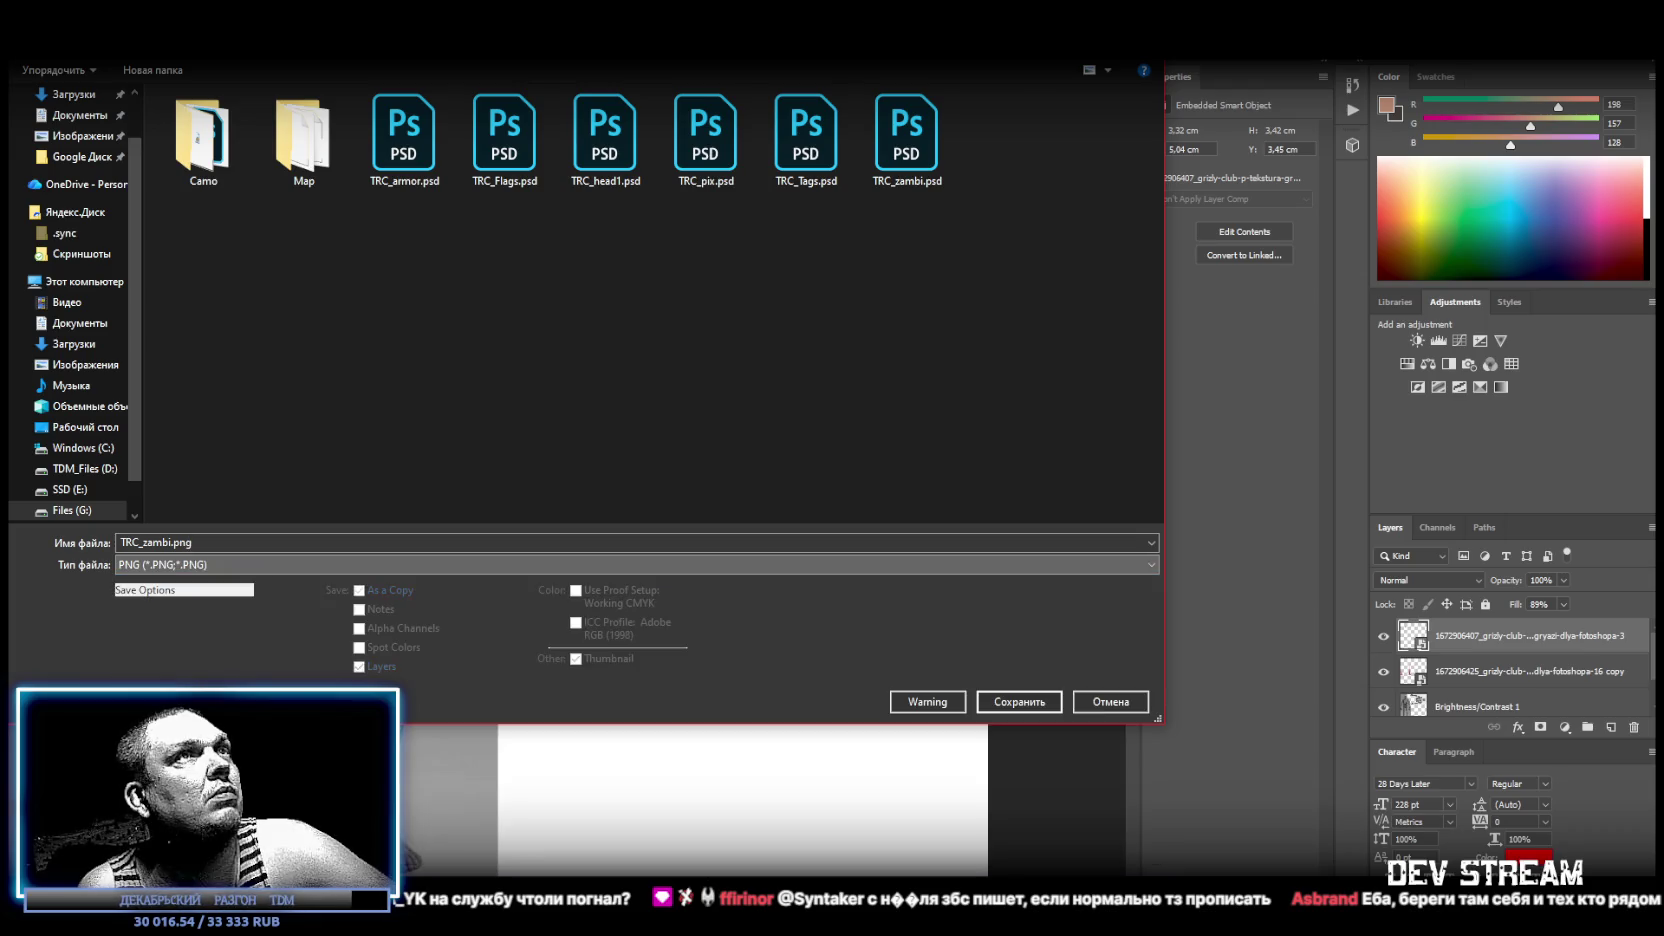
key(Return)
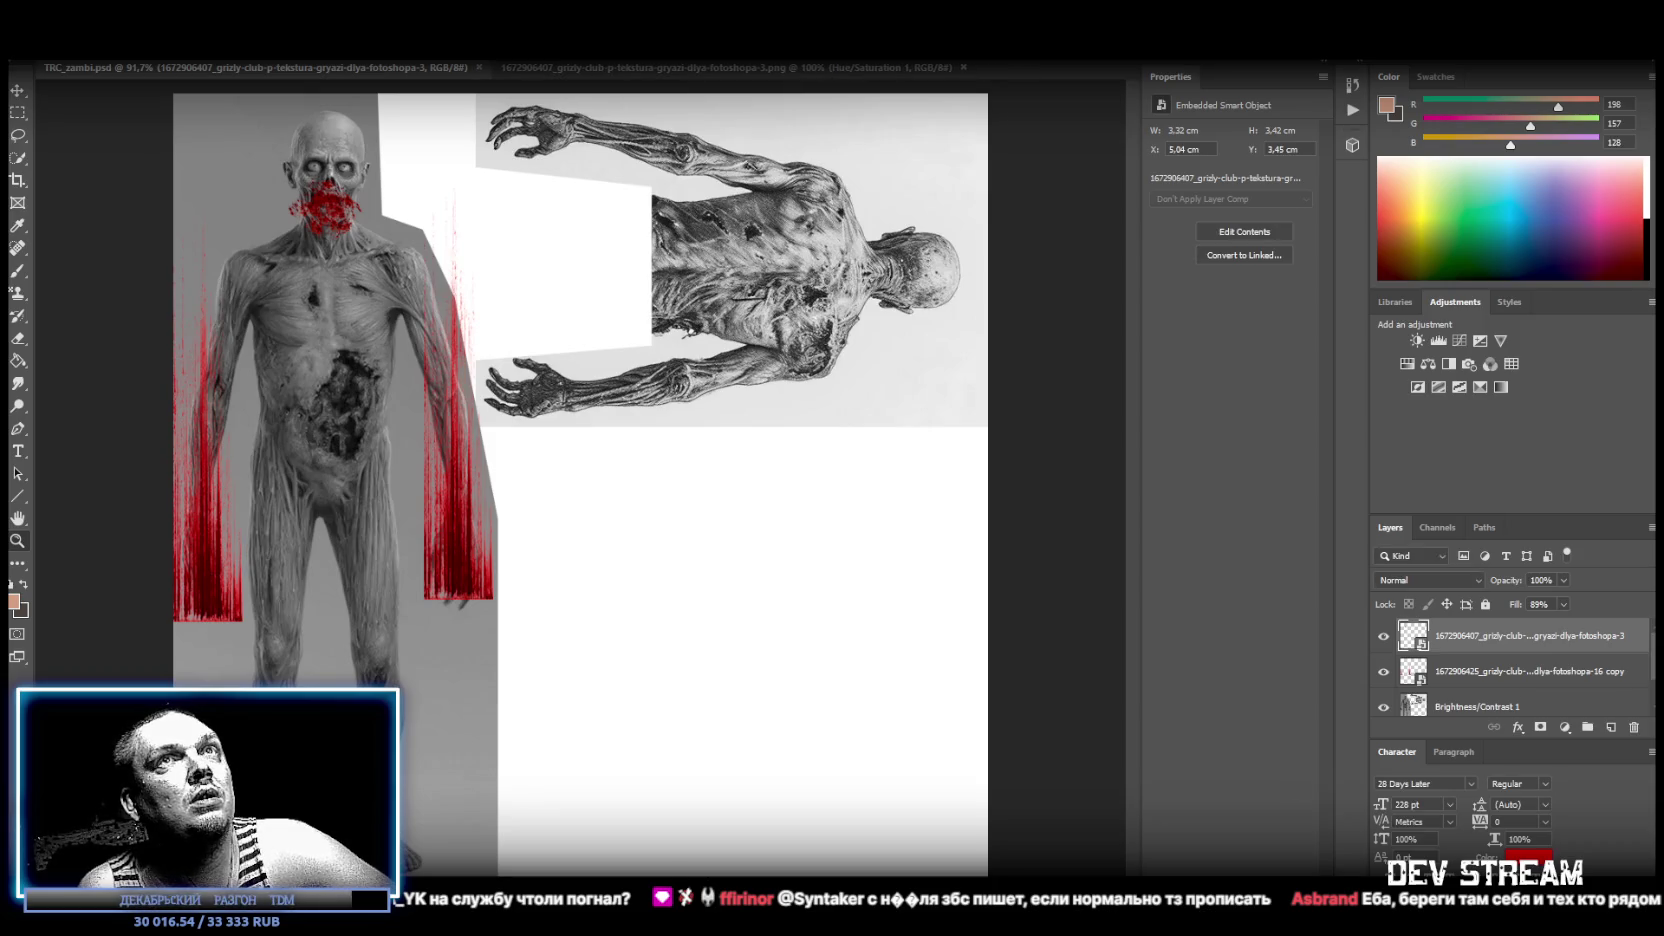
key(alt+Tab)
key(alt+Tab)
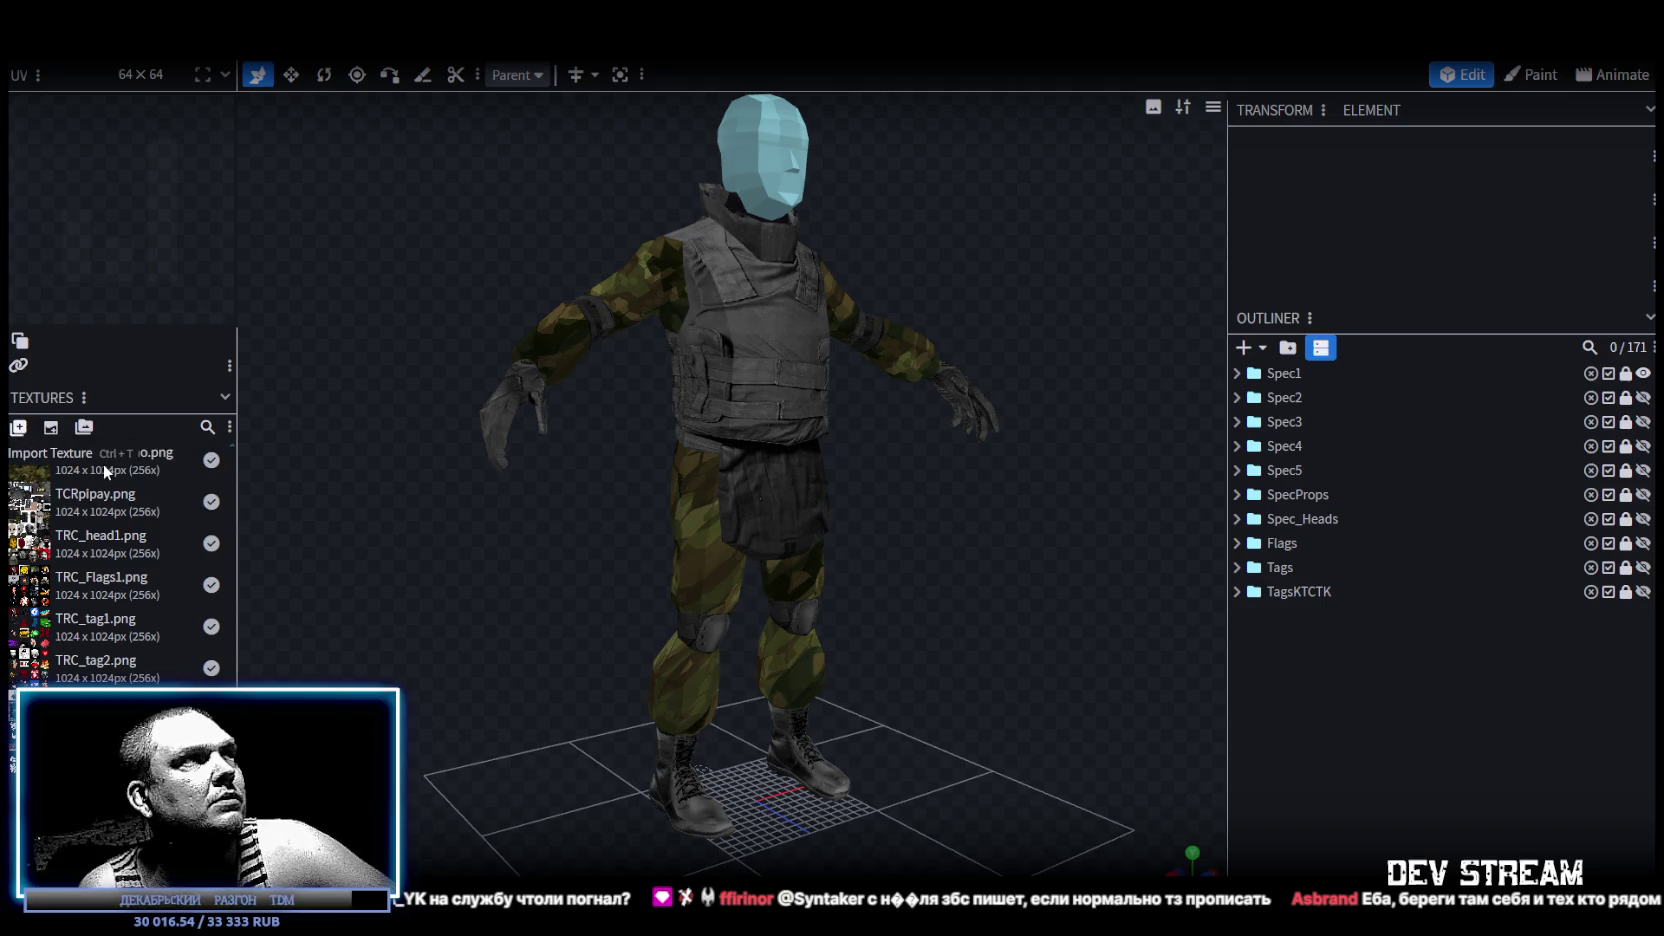
Browse the texture import dialog via drives G: and E: to the TDM folder, then cancel it.
click(18, 426)
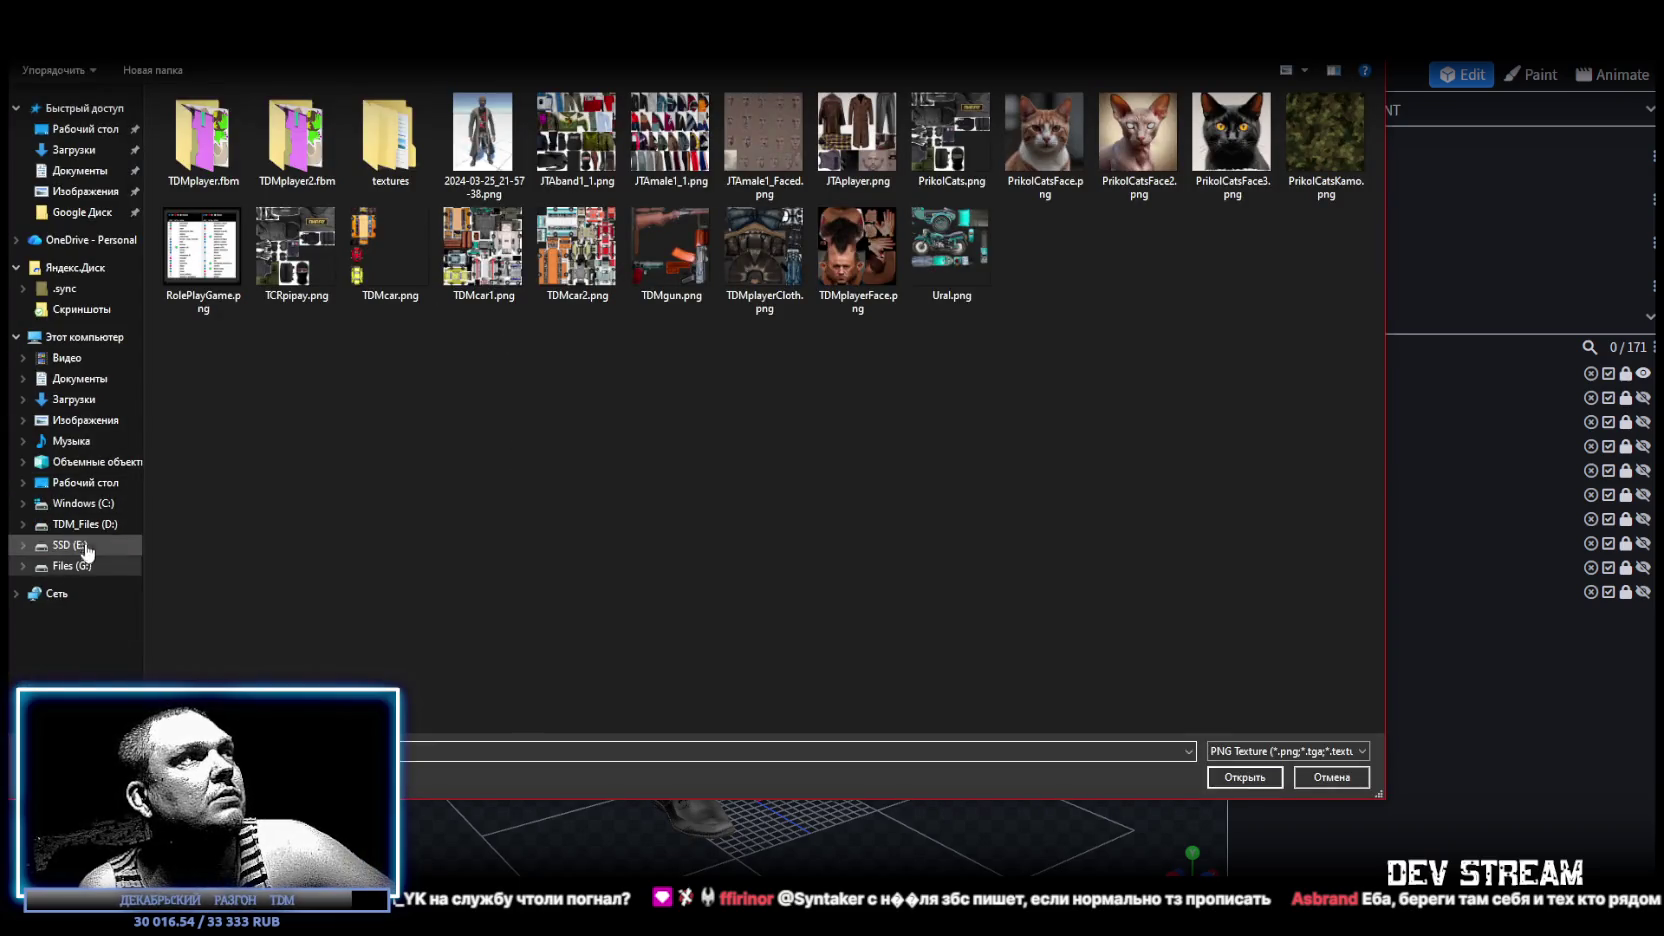
click(80, 566)
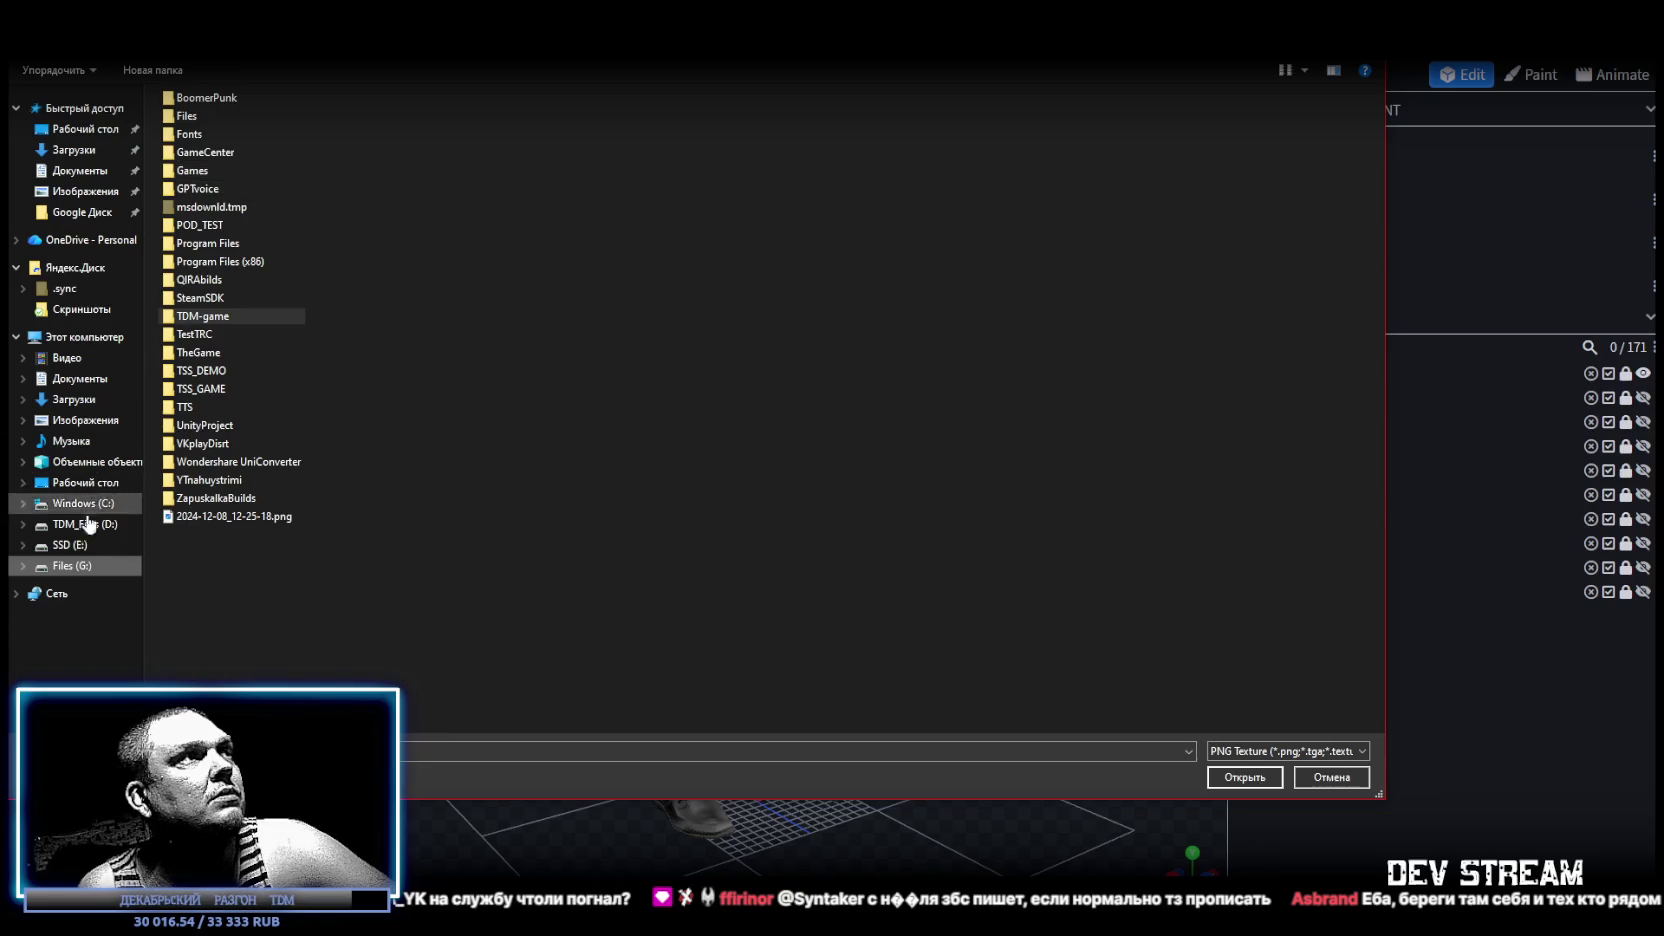
click(70, 545)
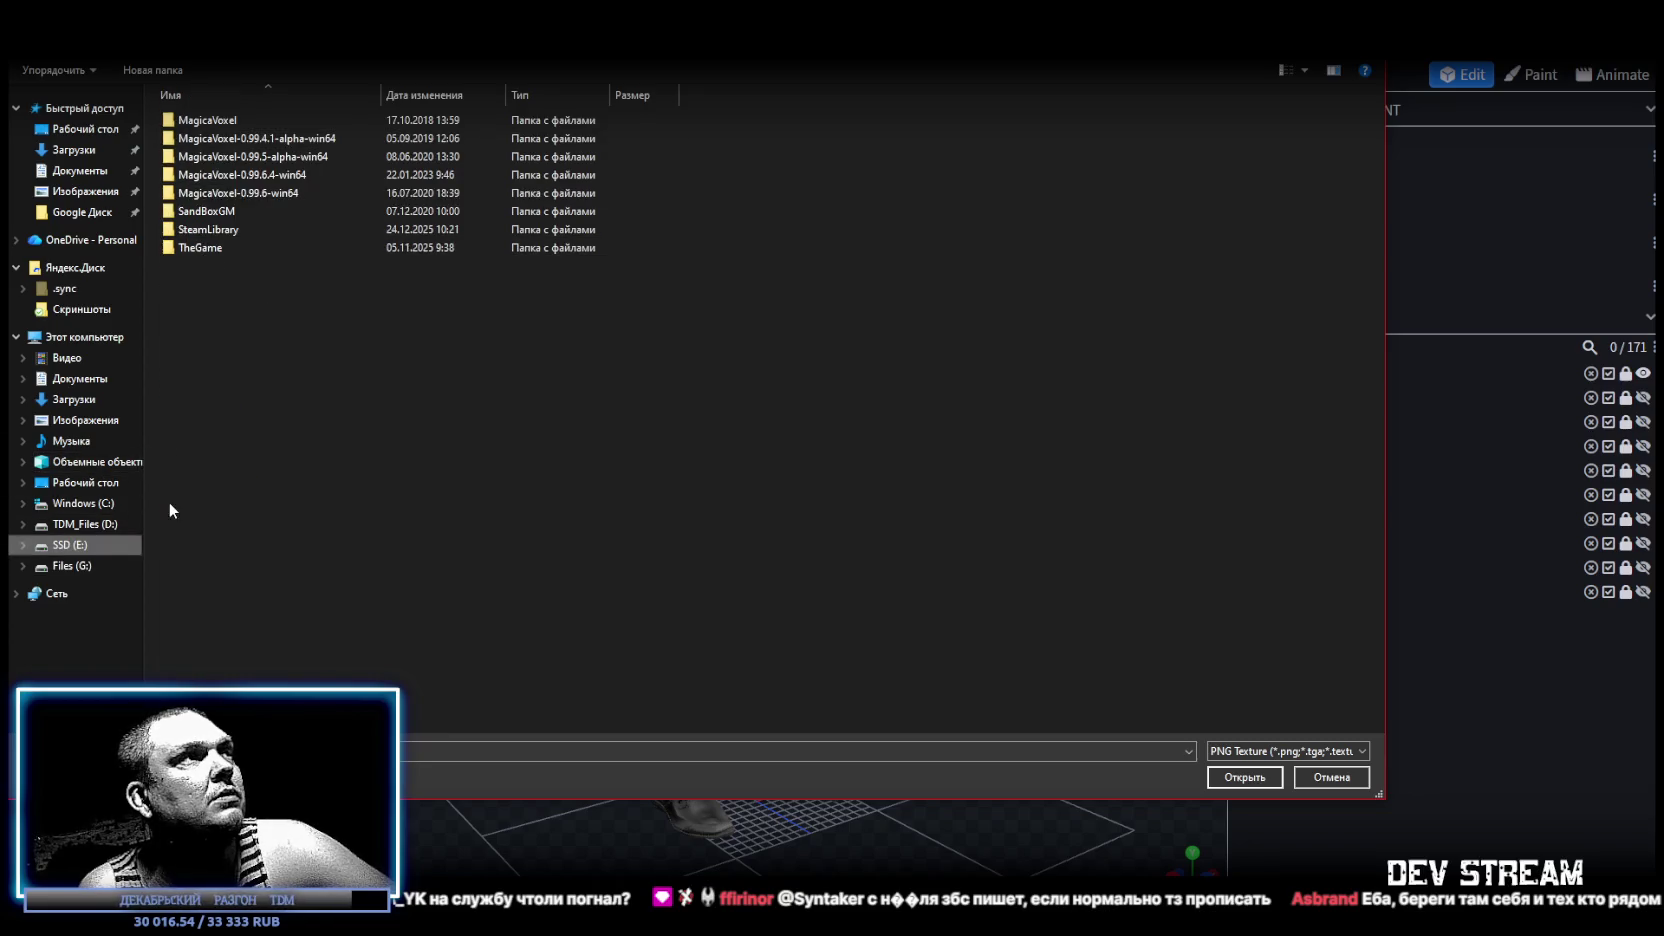
click(72, 566)
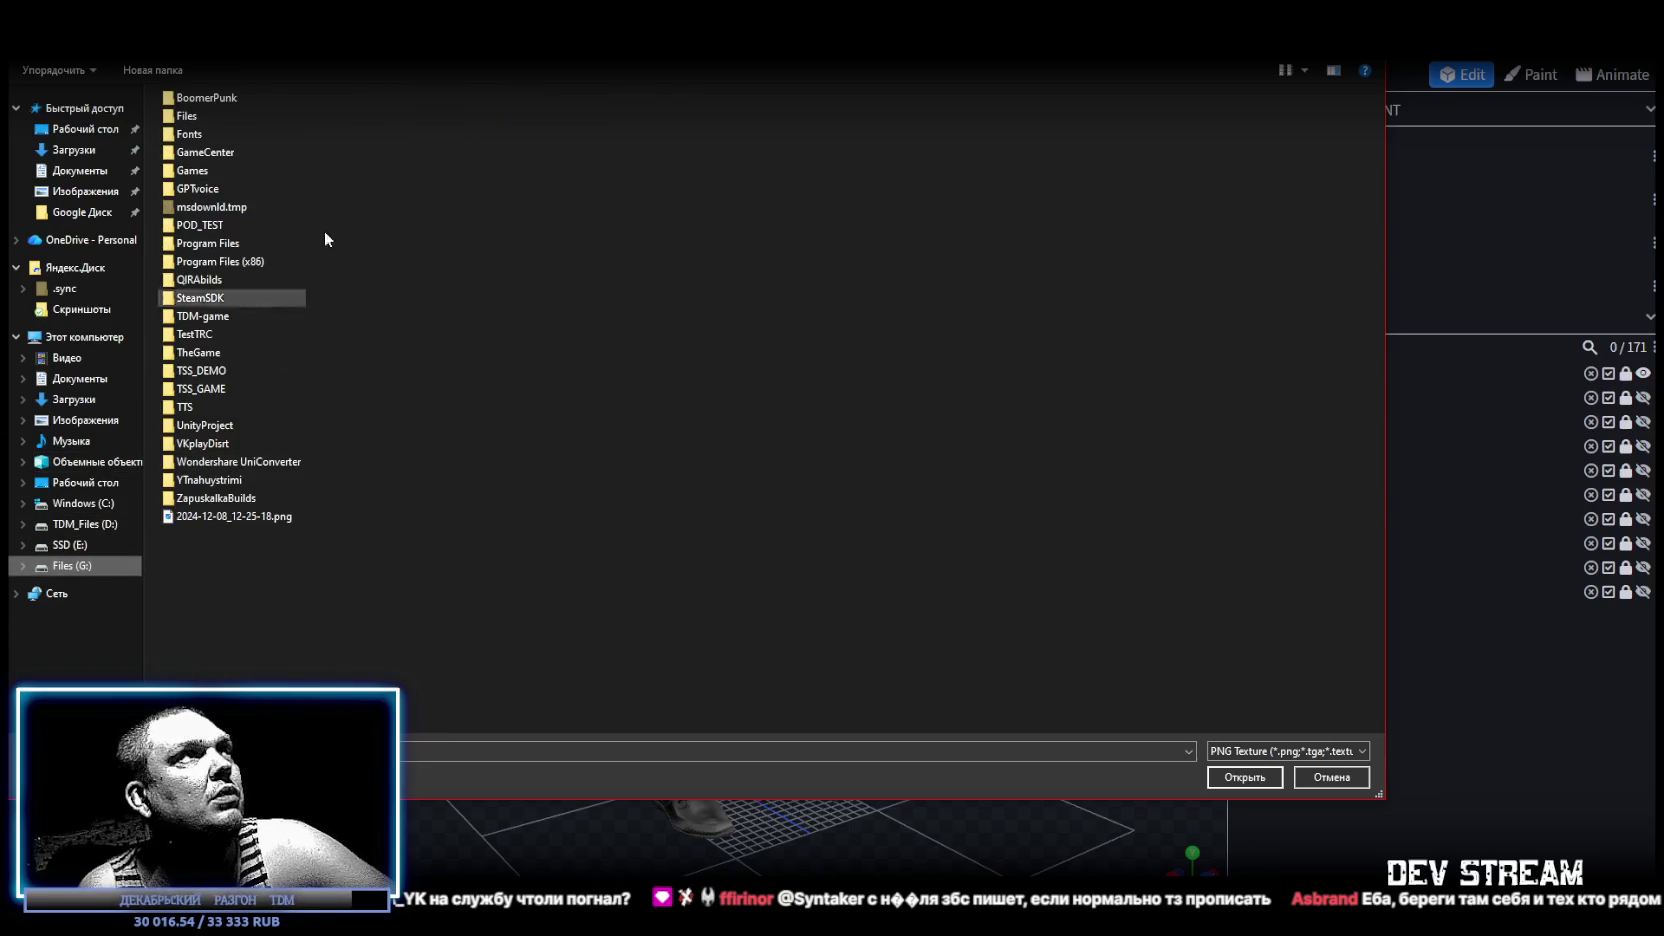
double_click(235, 316)
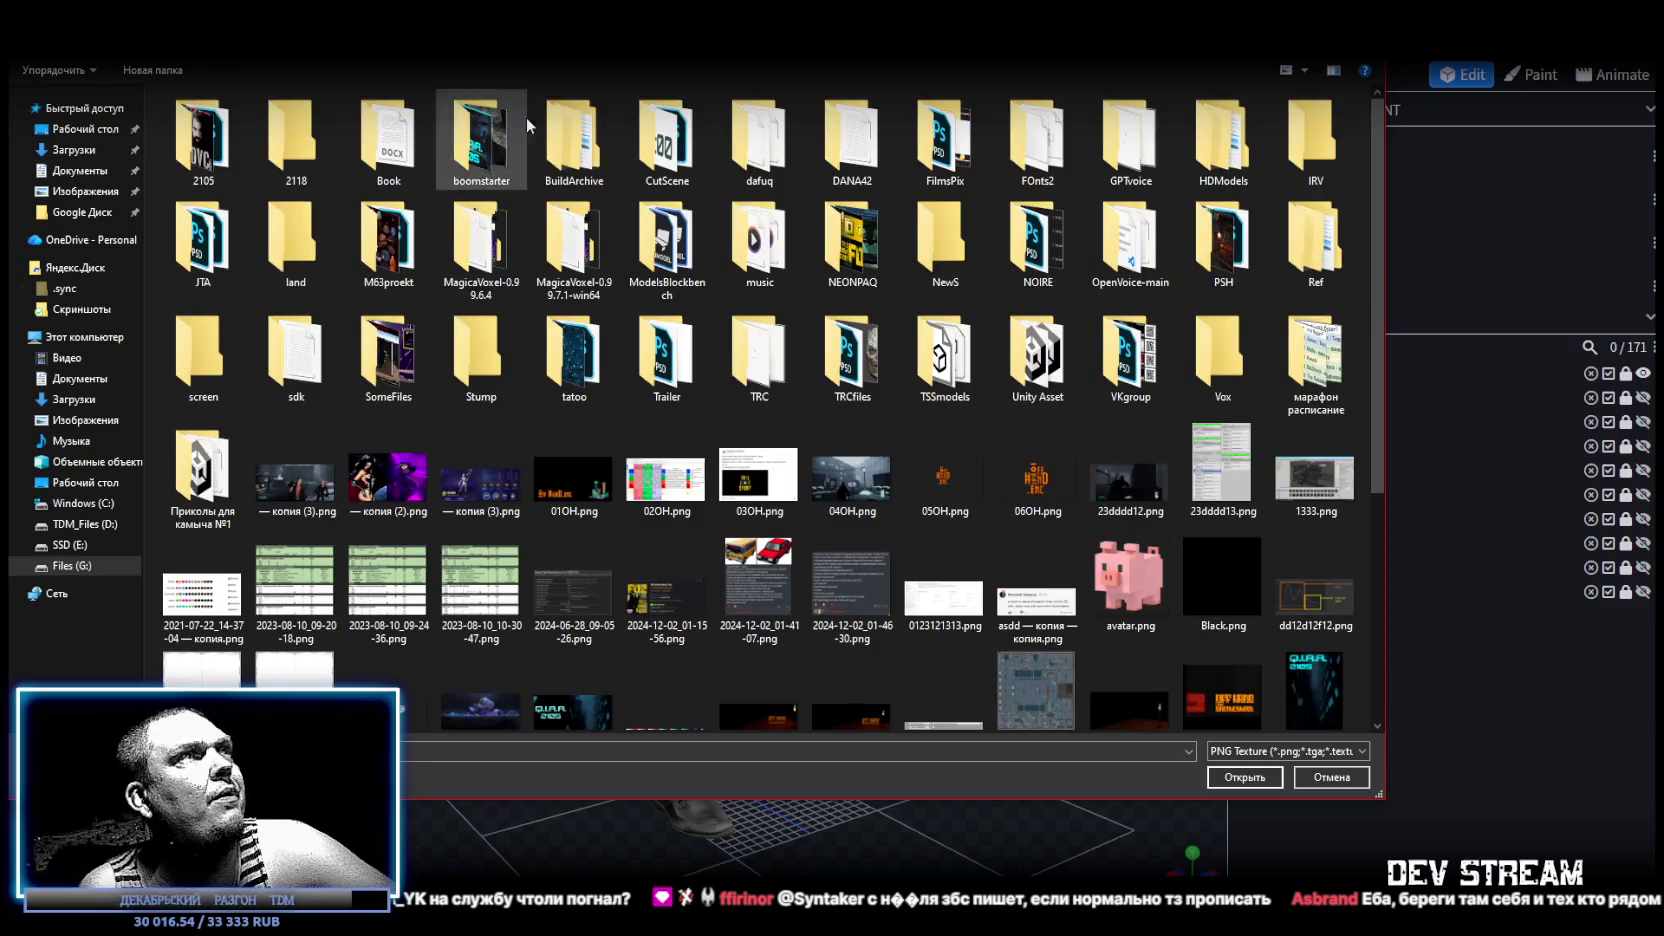
key(Escape)
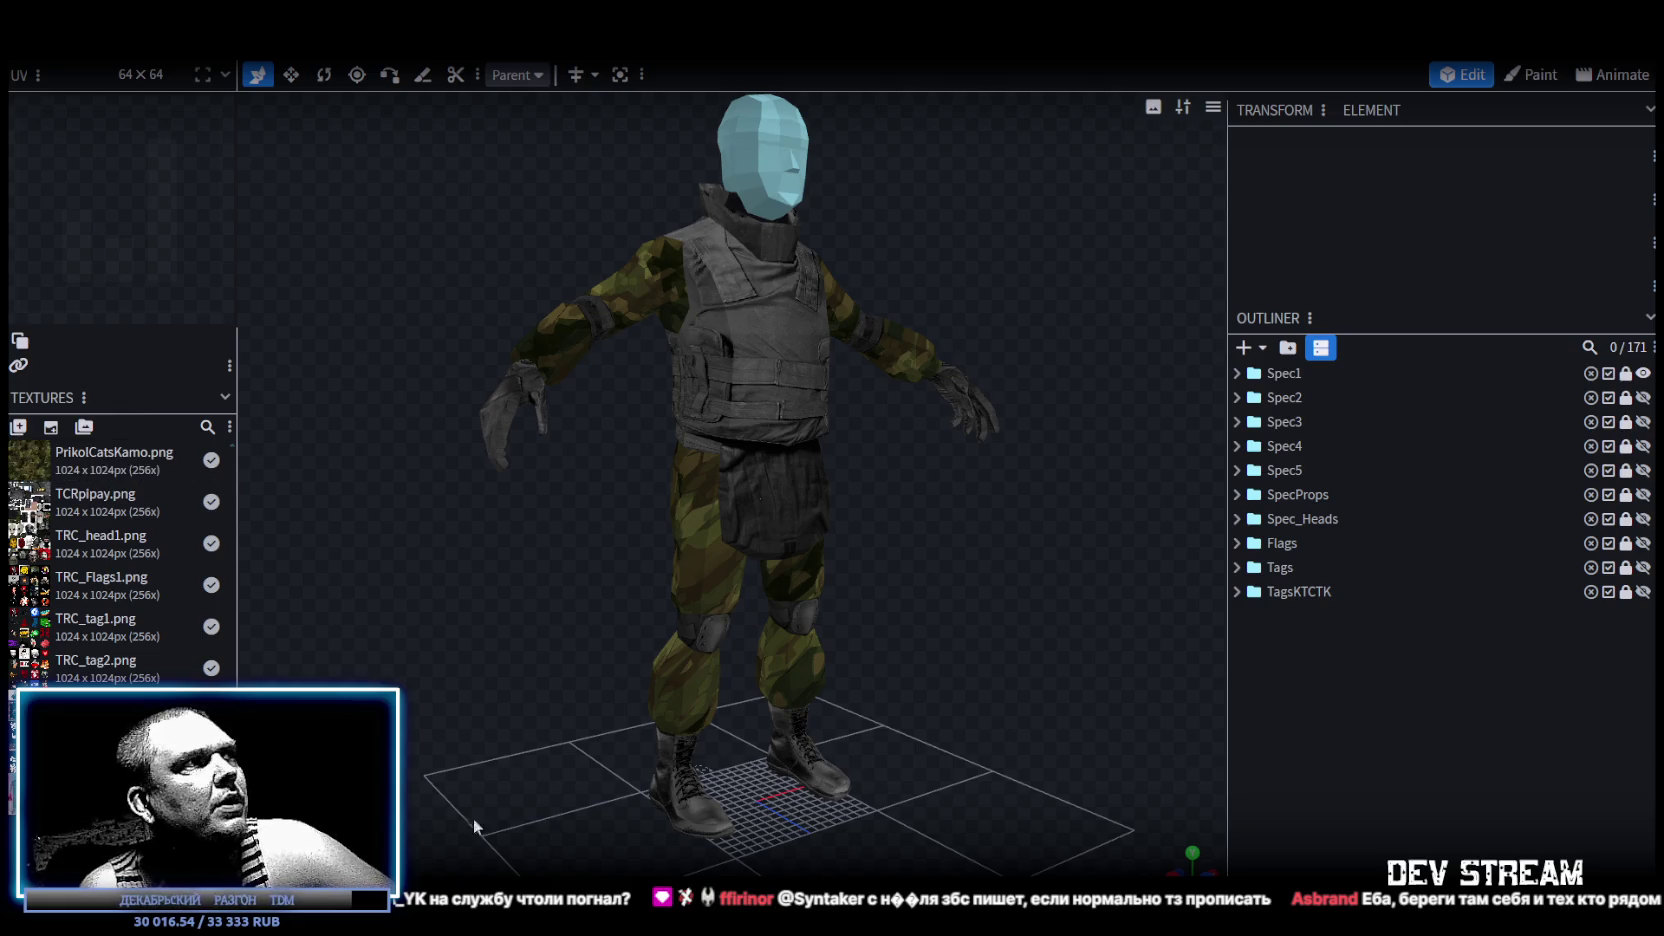
Duplicate Spec1 as Spec6 and place it below Spec2, leaving Spec1 locked.
mouse_move(983, 405)
mouse_down()
mouse_move(951, 587)
mouse_move(891, 576)
mouse_move(873, 552)
mouse_move(888, 520)
mouse_move(800, 552)
mouse_move(687, 550)
mouse_move(951, 553)
mouse_up()
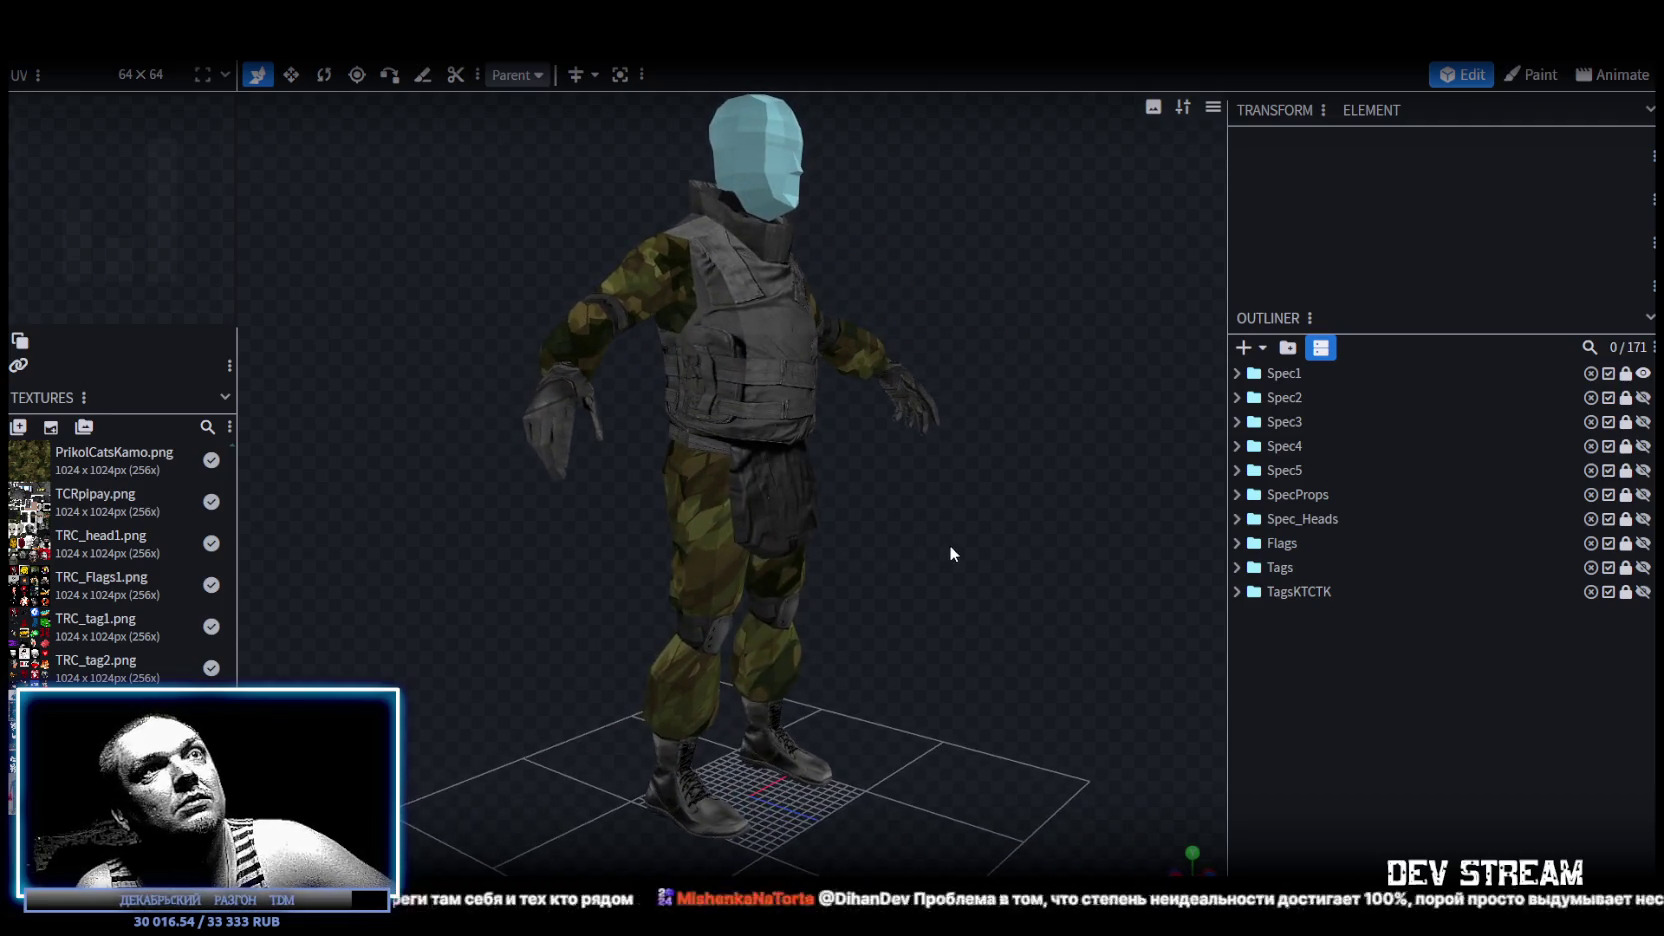
click(1626, 373)
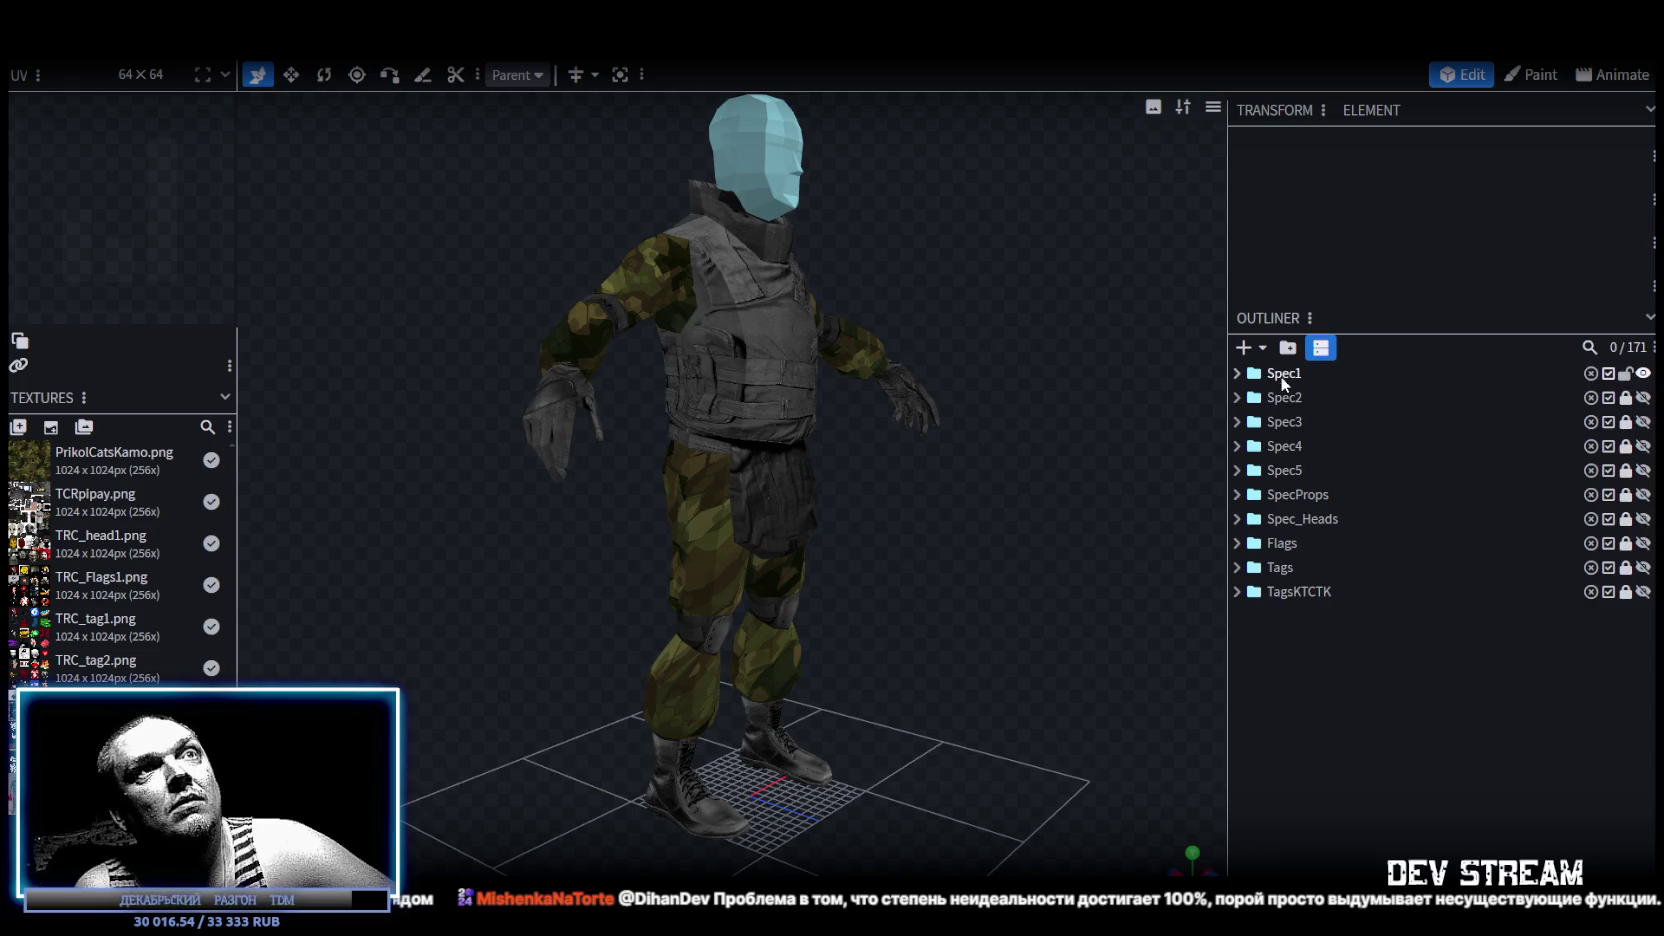
click(1283, 379)
key(ctrl+d)
click(1626, 374)
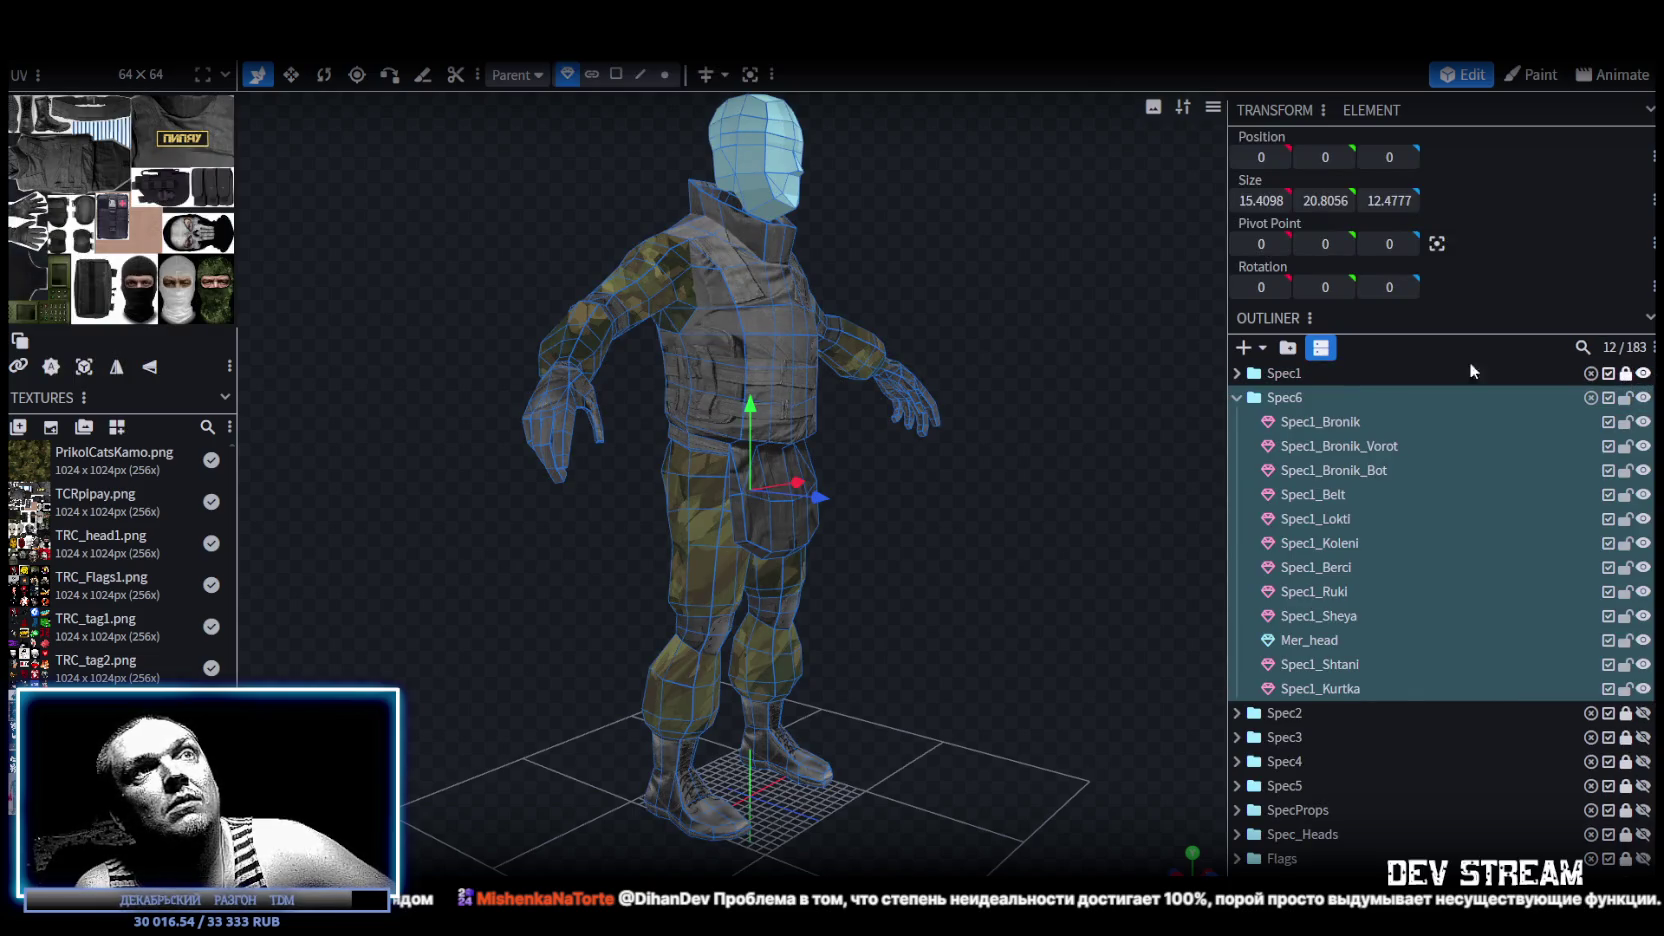
drag(1287, 400, 1305, 732)
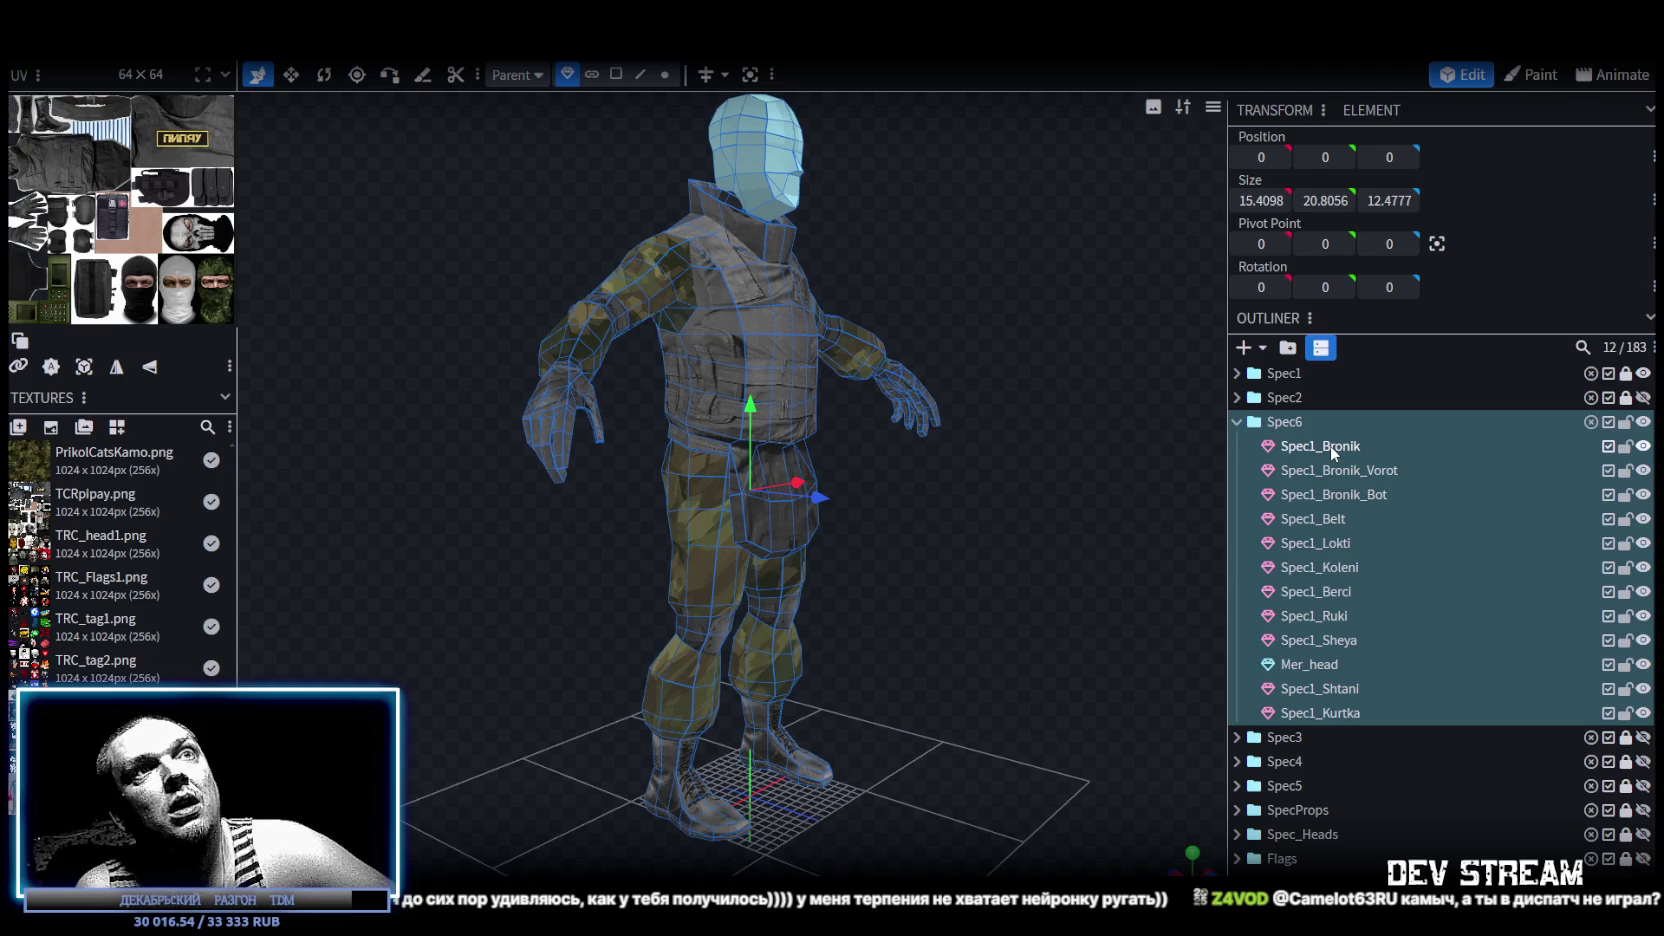
Delete the vest collar Spec1_Bronik_Vorot and lower vest Spec1_Bronik_Bot from Spec6.
click(1332, 453)
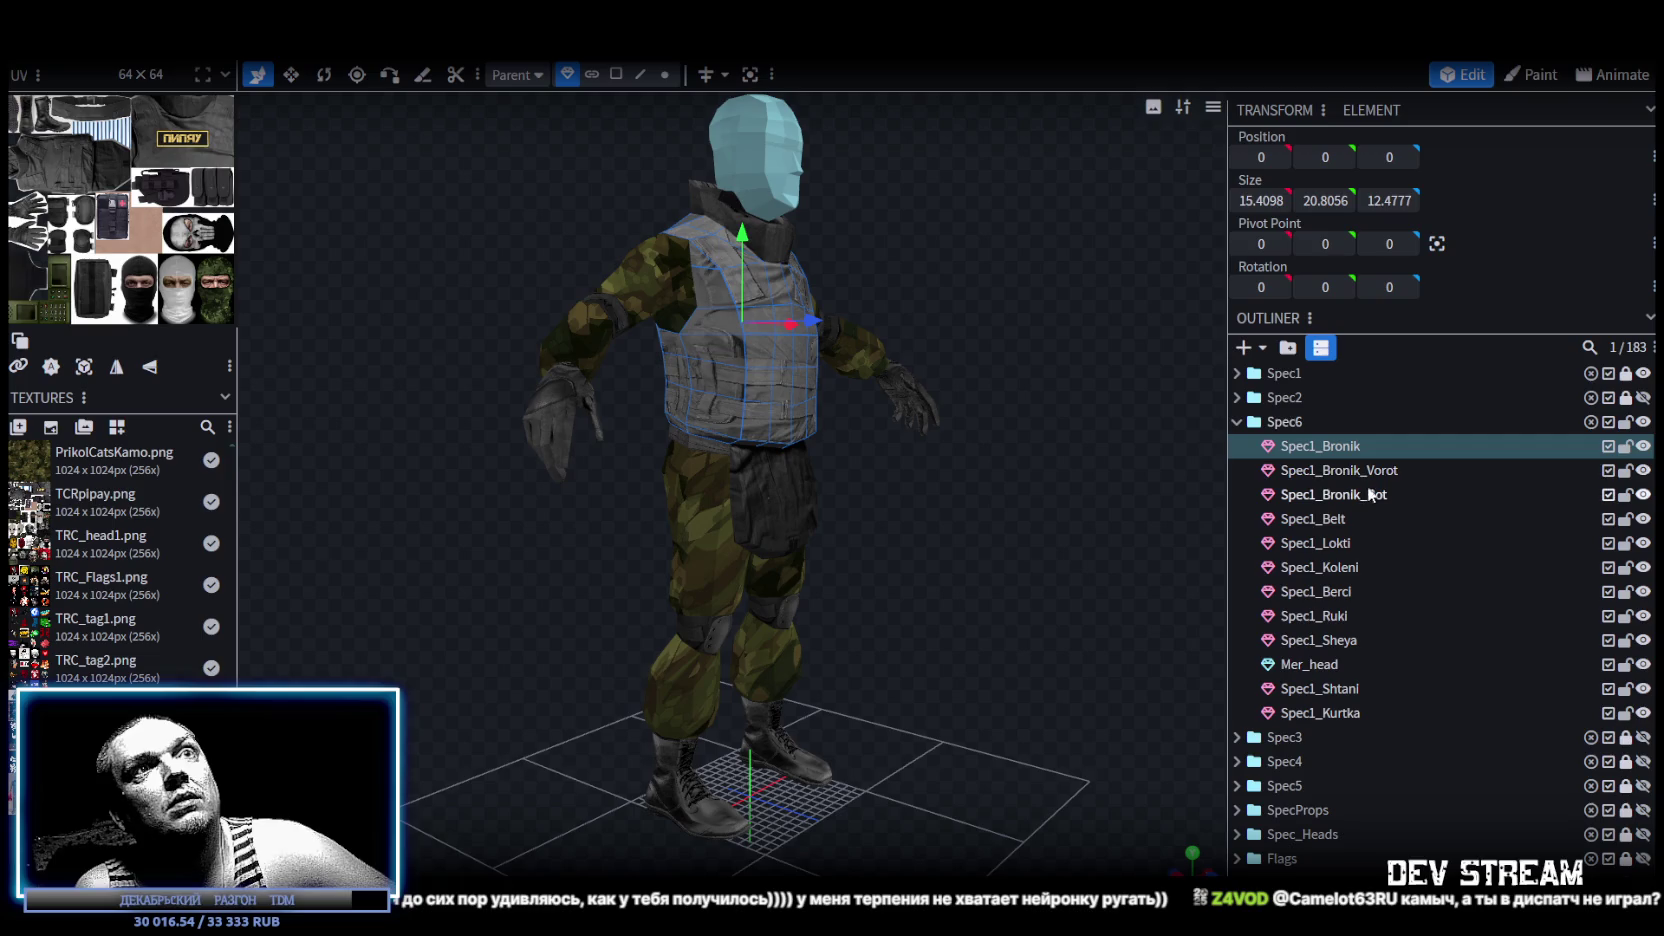
click(1366, 471)
click(1366, 493)
click(1366, 471)
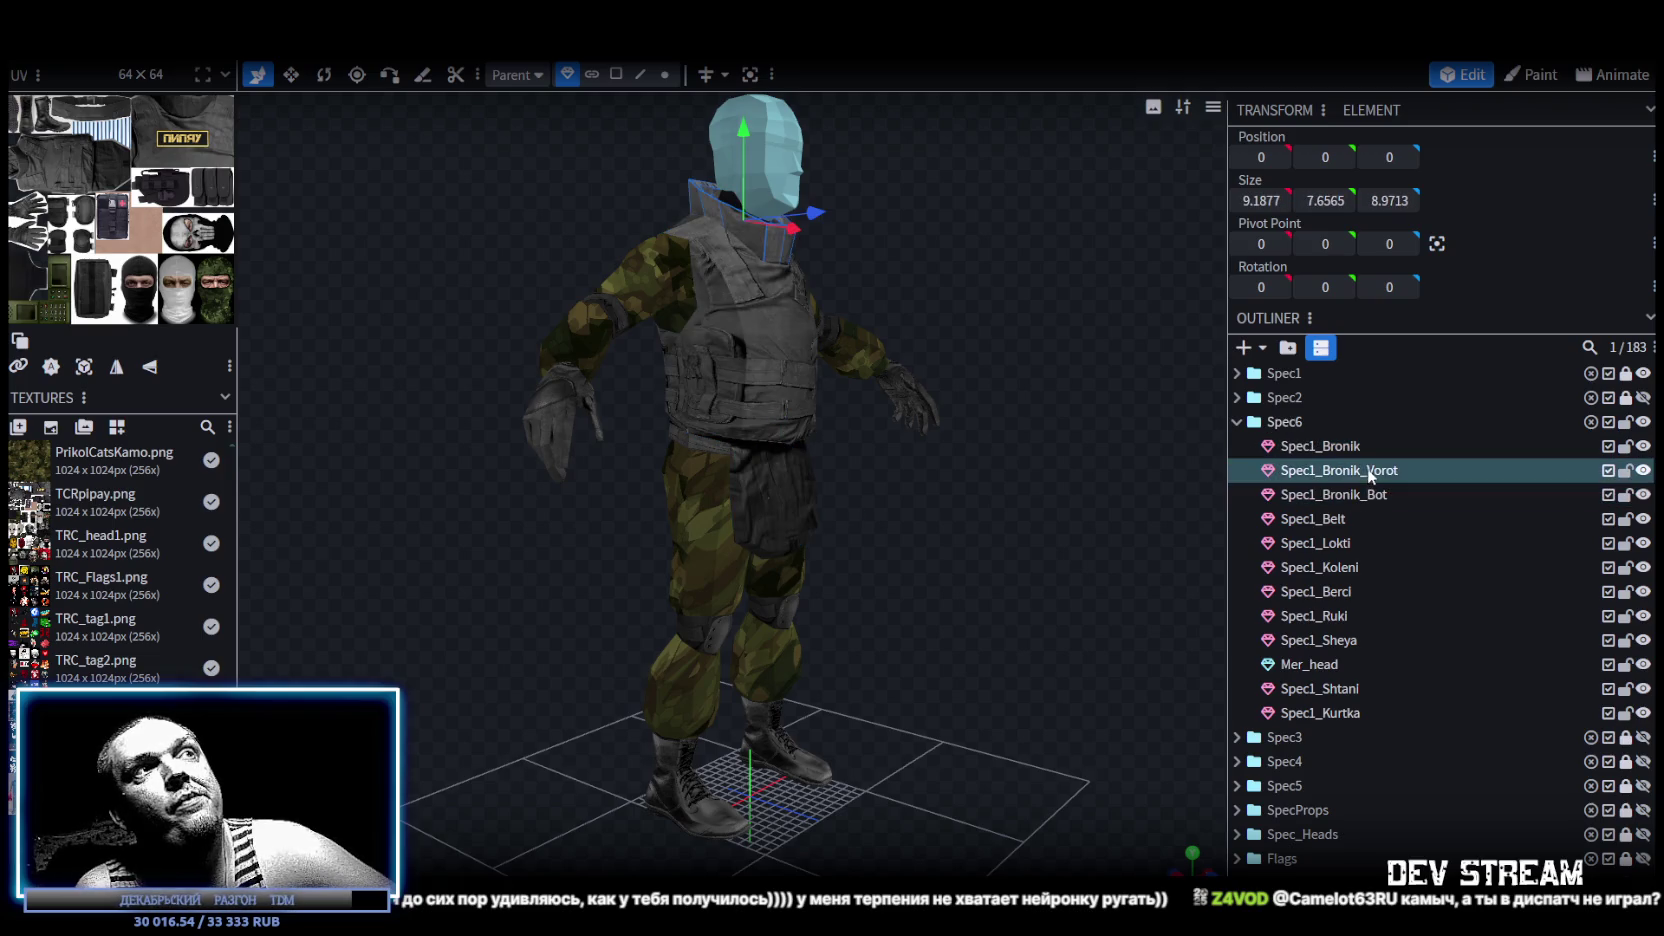
click(1341, 447)
click(1366, 471)
click(1366, 493)
click(1366, 471)
click(1341, 447)
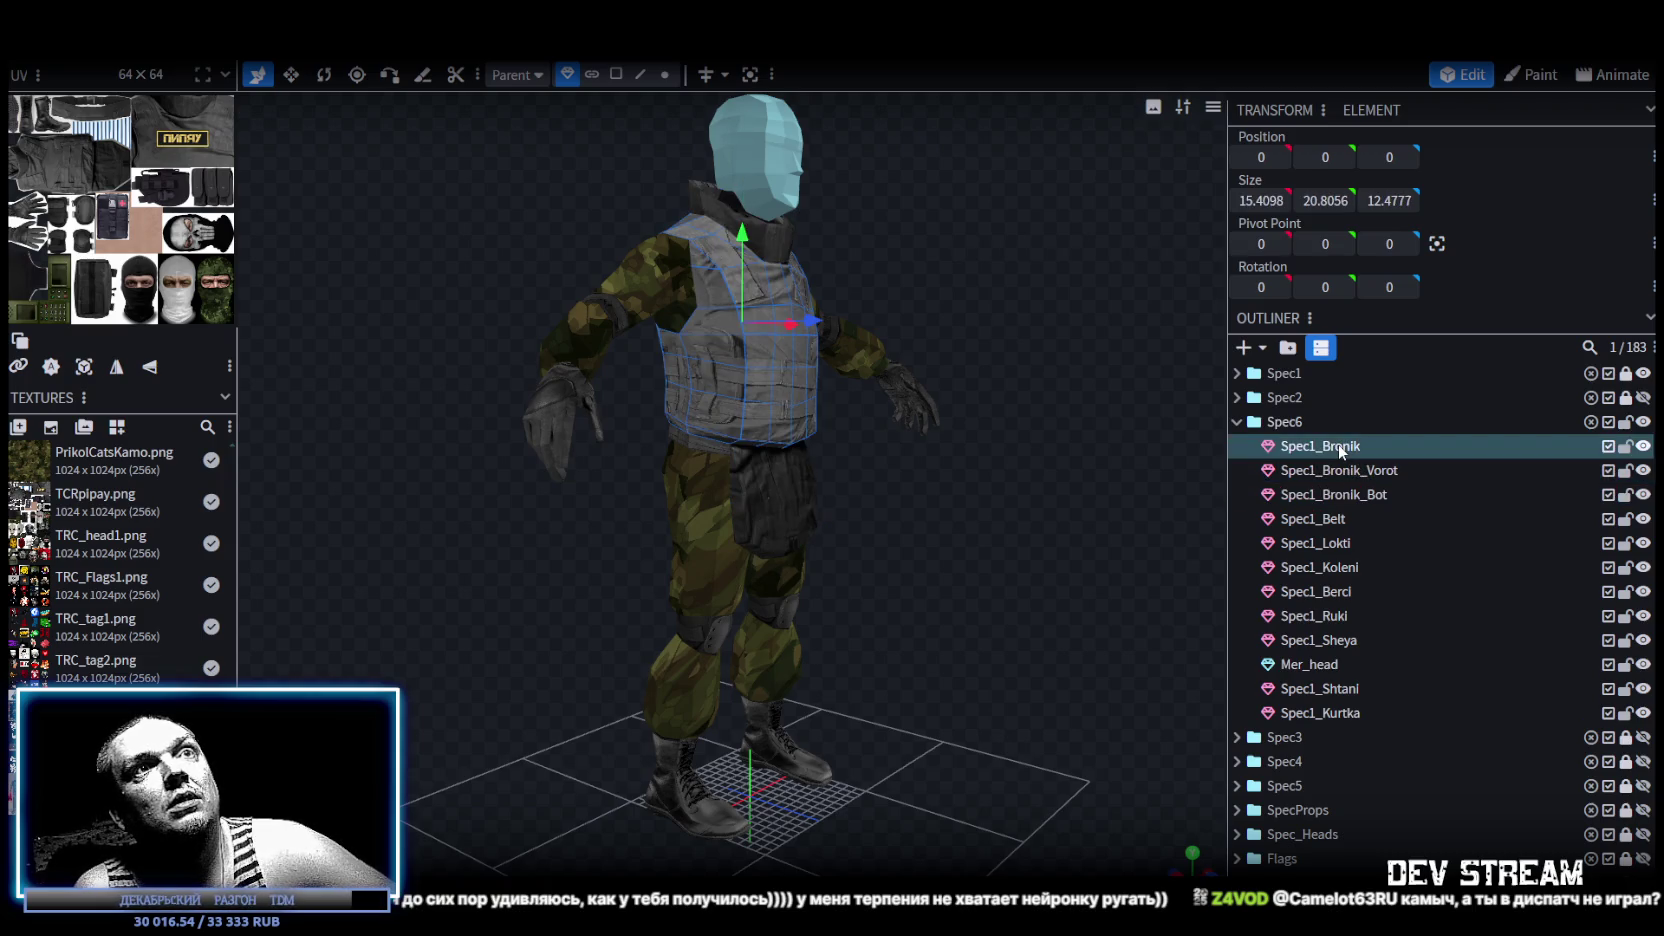
click(1376, 472)
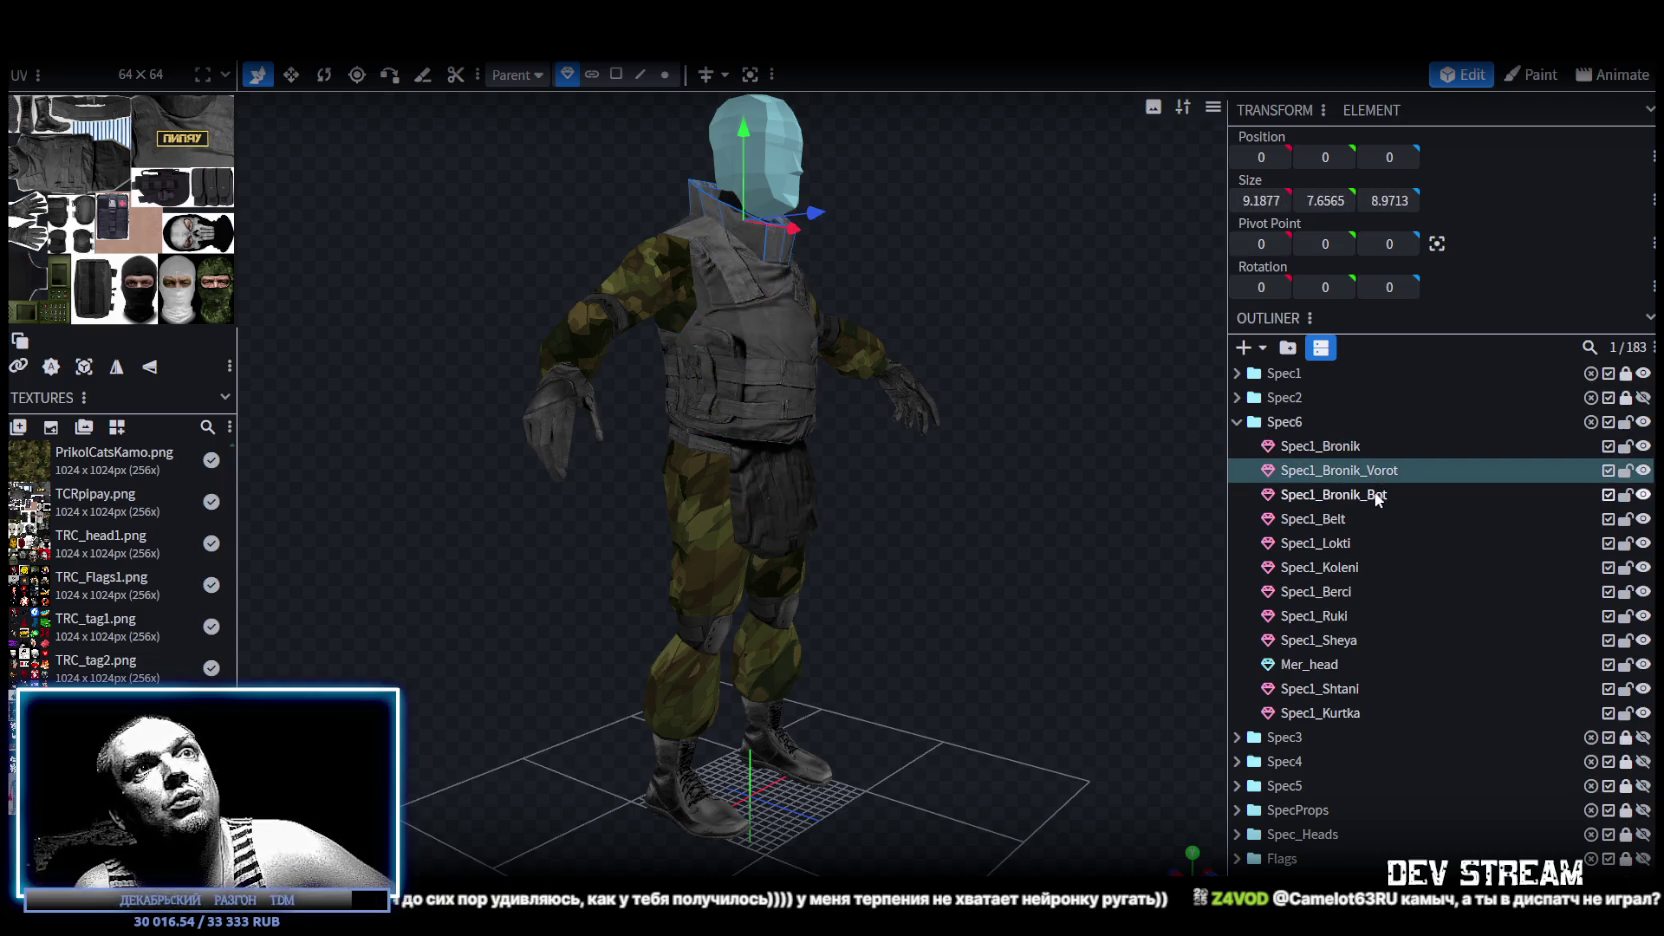
ctrl+click(1368, 496)
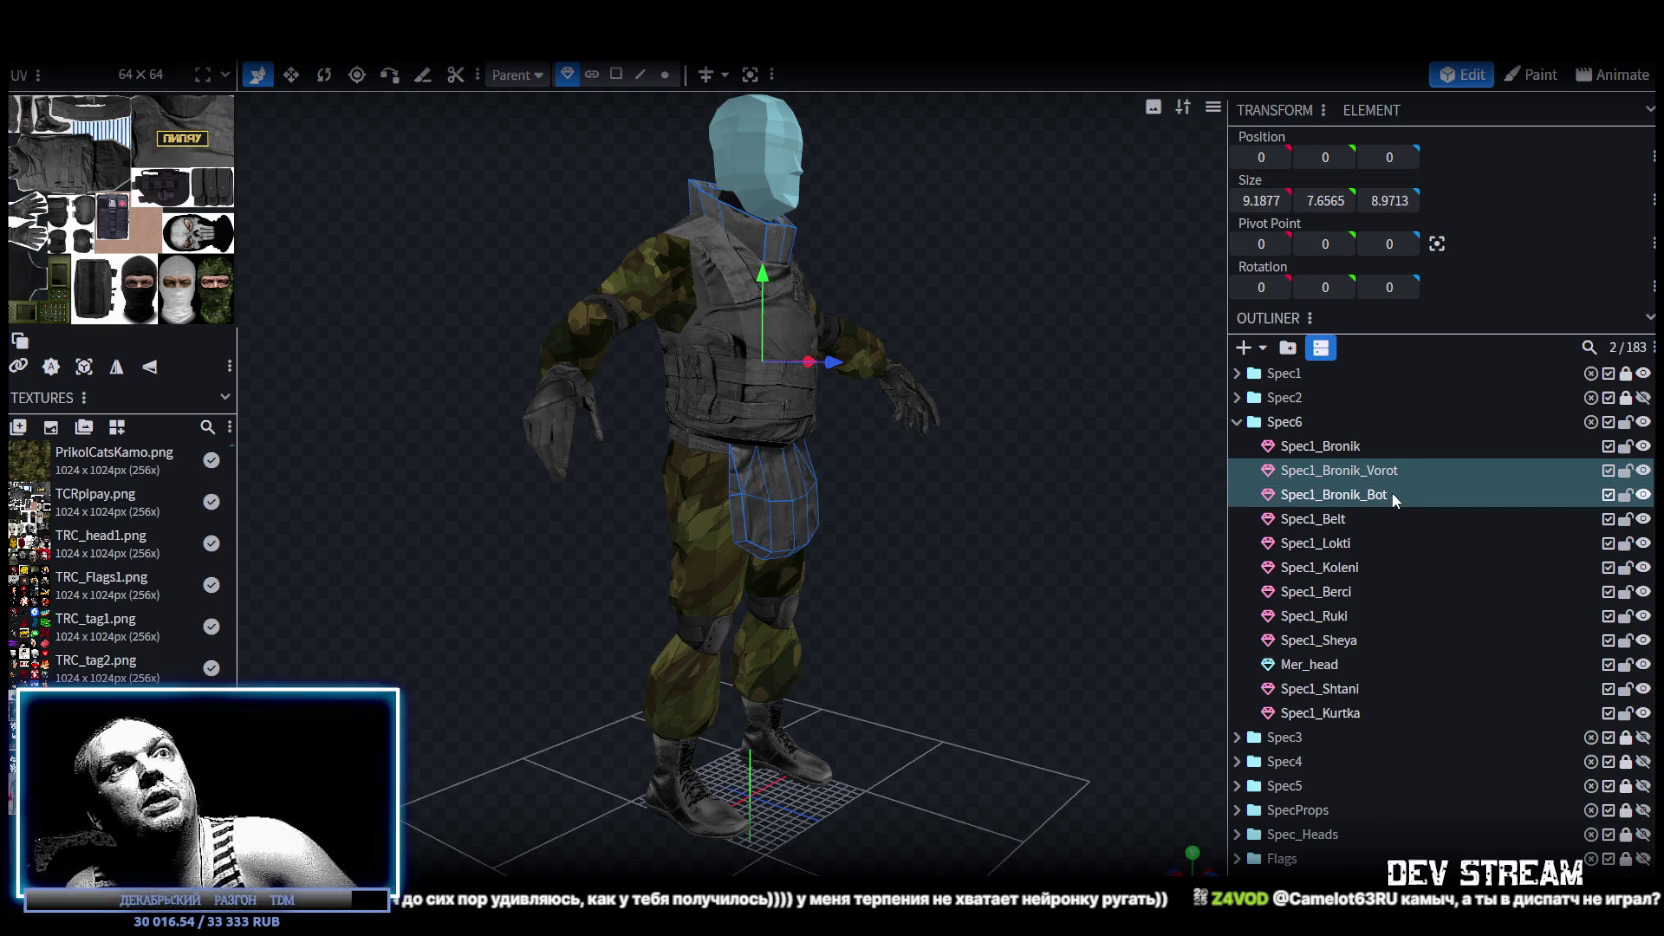
key(Delete)
Hide the original Spec1 group and review Spec6's remaining parts, from belt to jacket.
click(1333, 472)
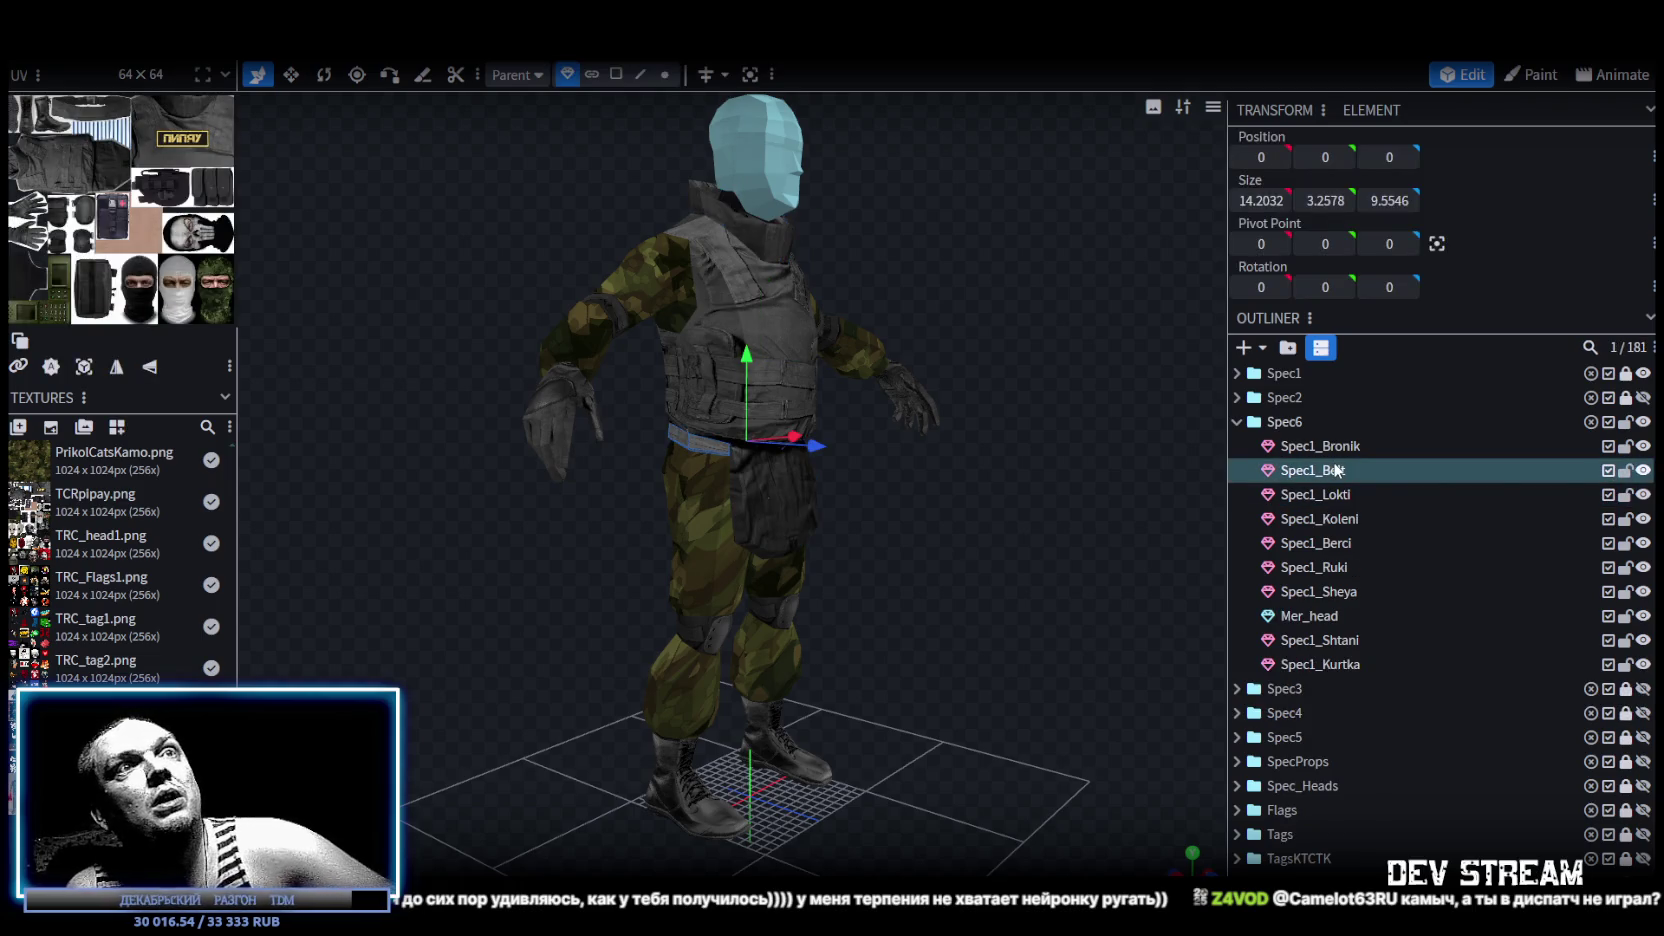
click(1642, 373)
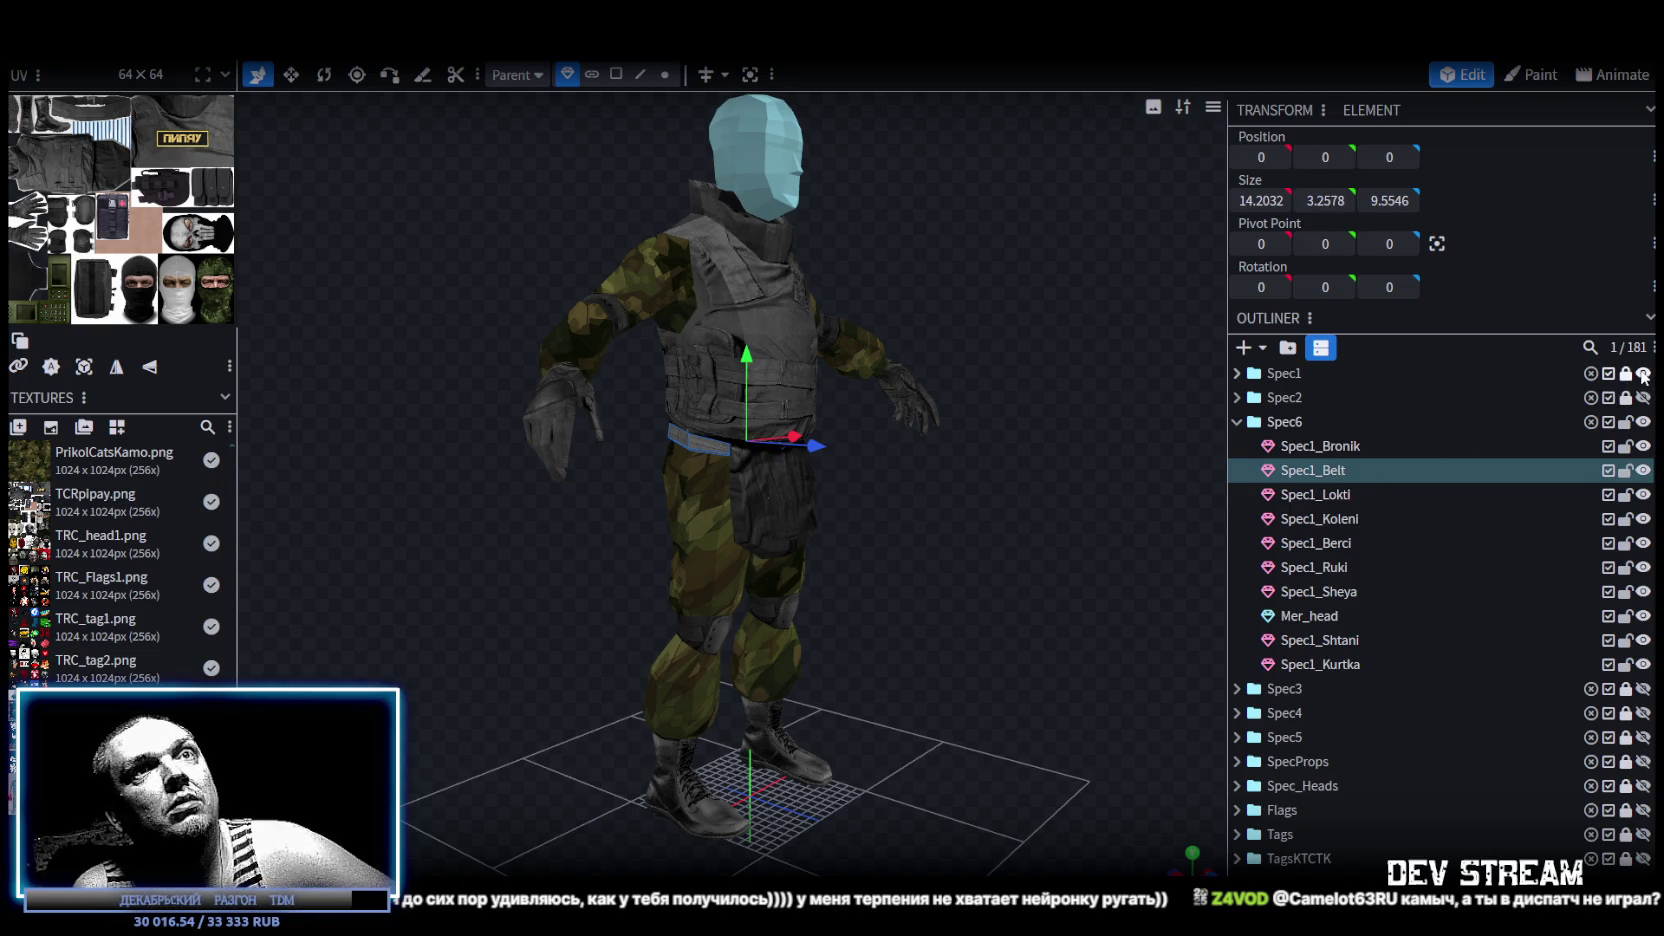
click(1334, 495)
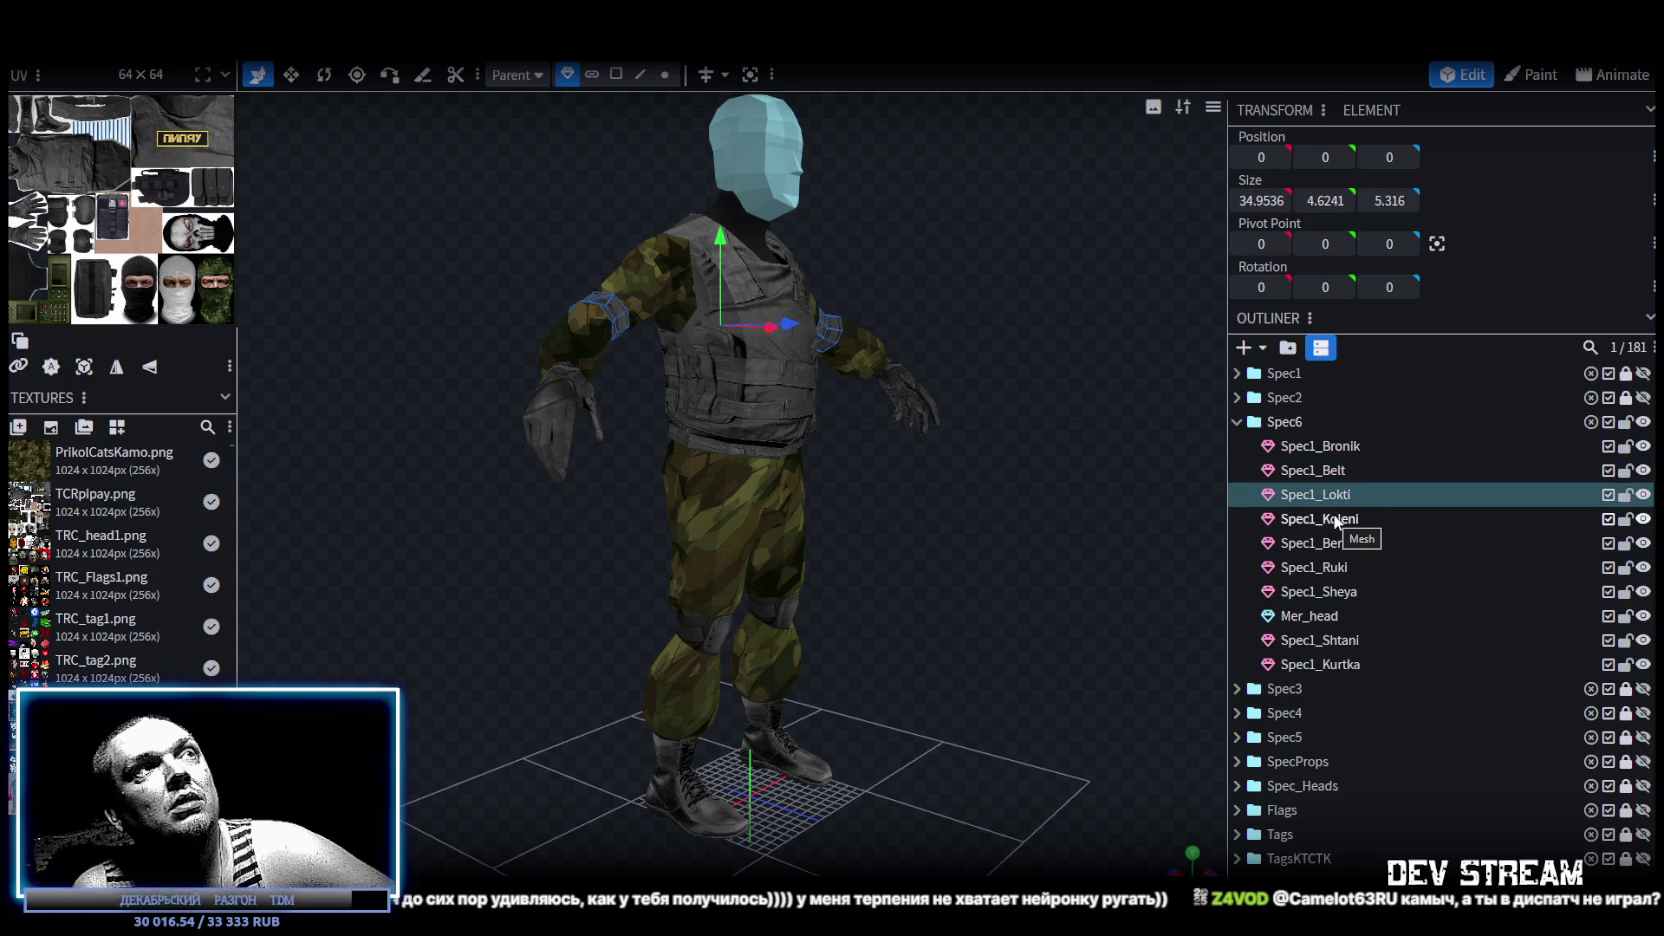
click(1337, 519)
click(1342, 543)
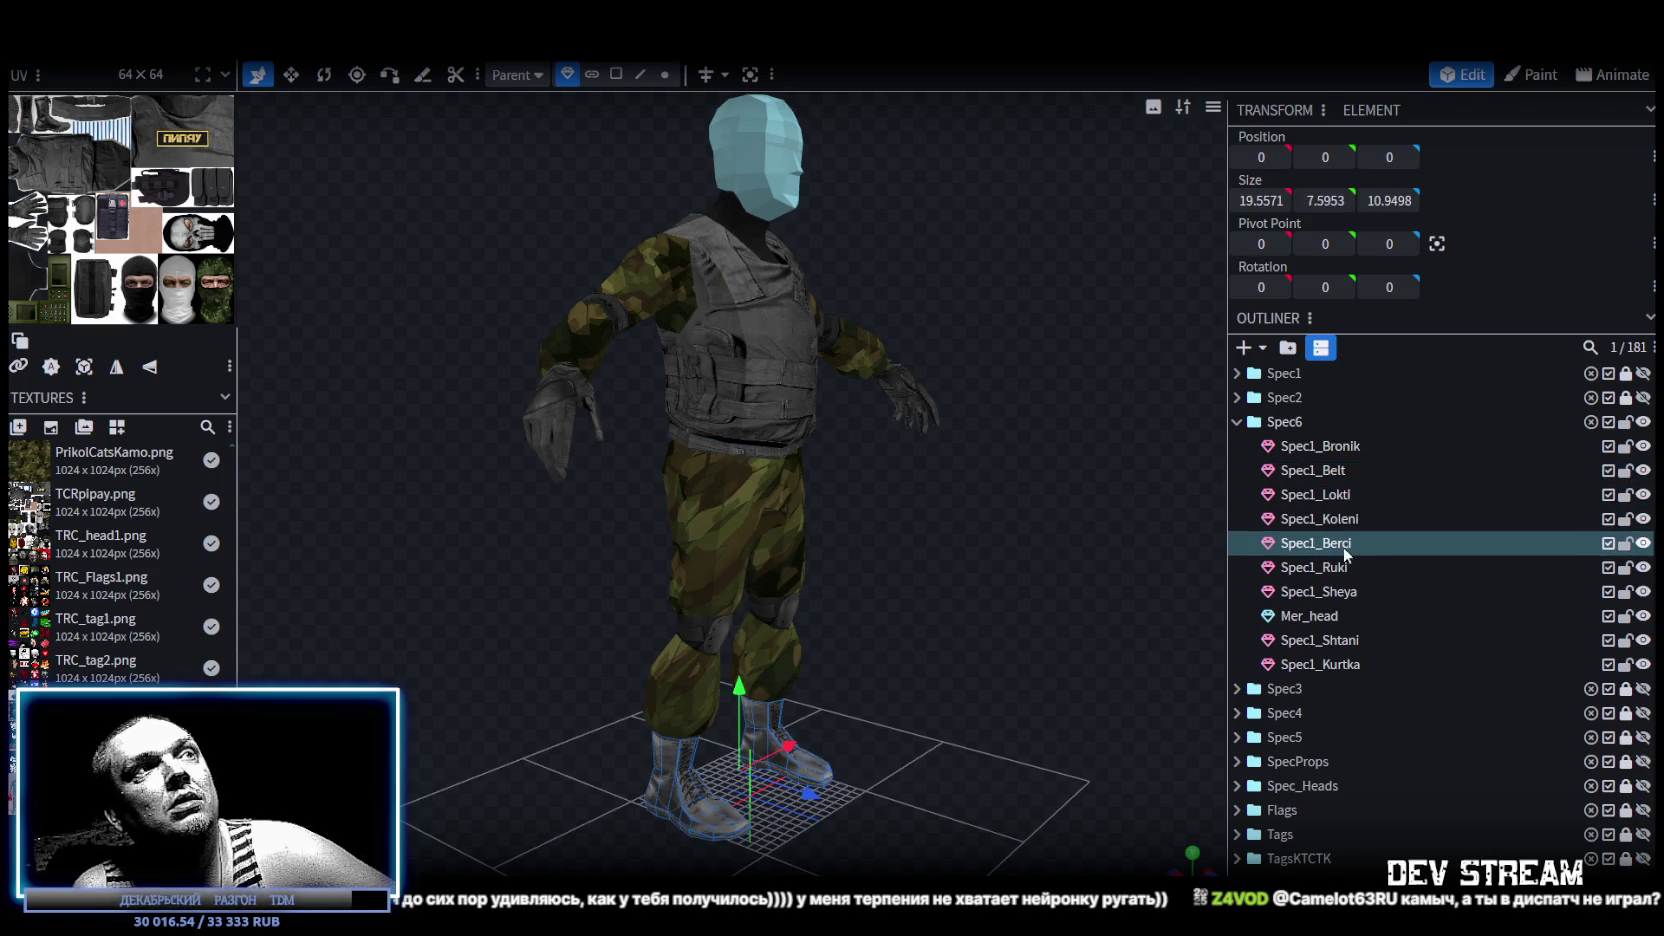
click(1347, 576)
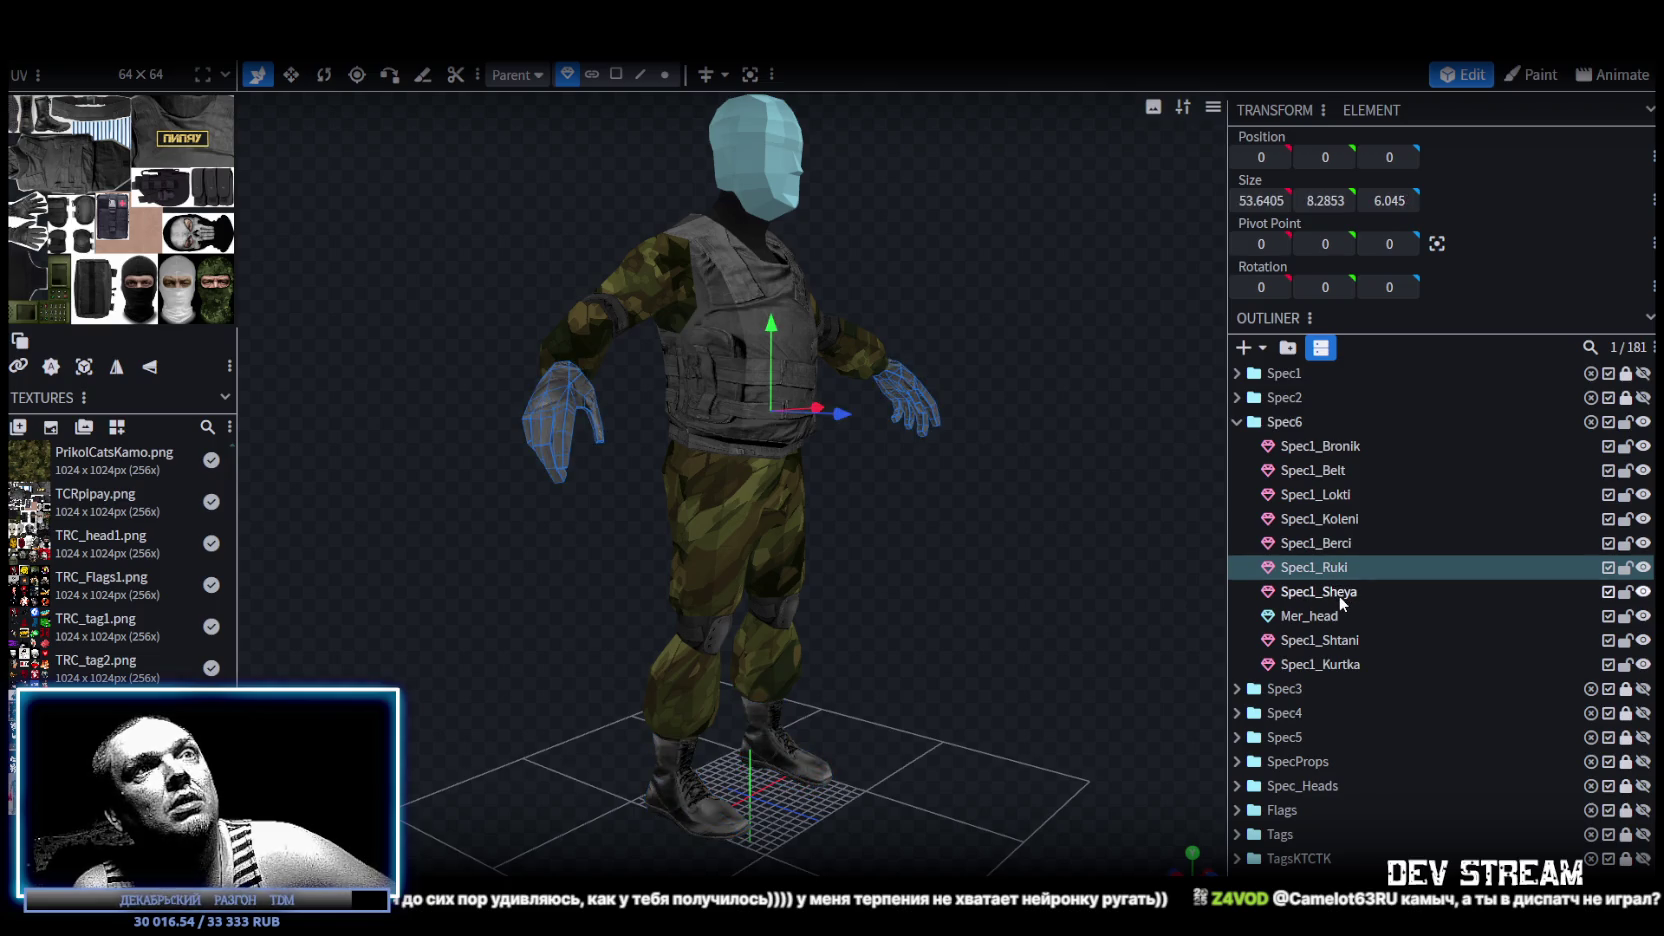
click(1341, 598)
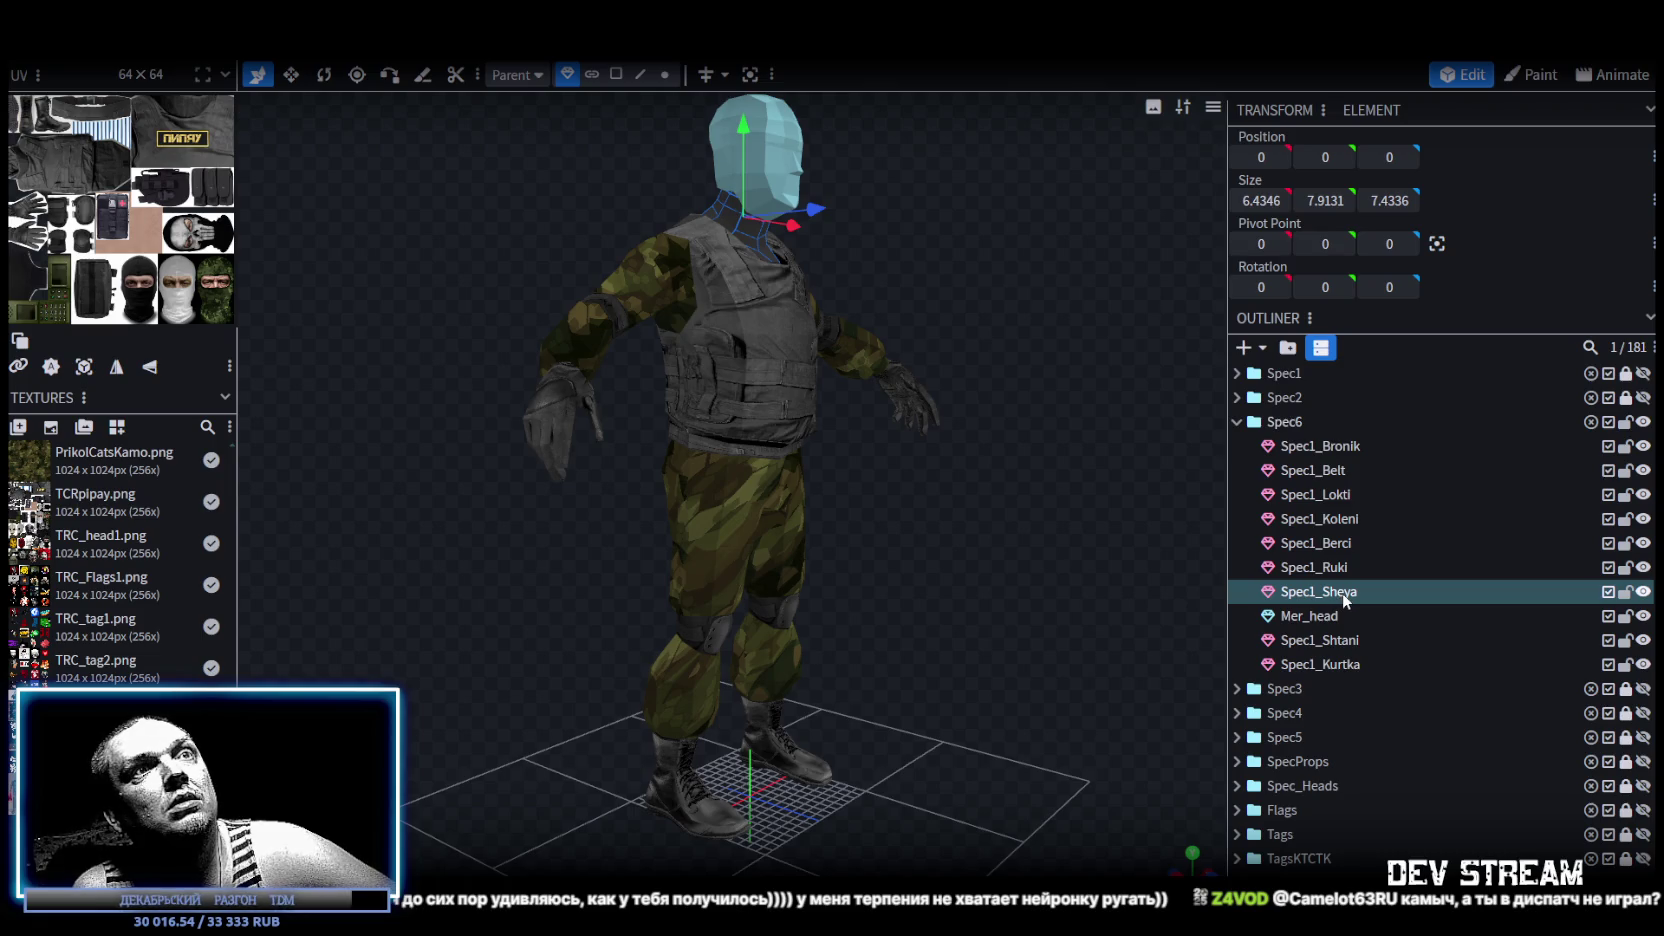
click(1325, 620)
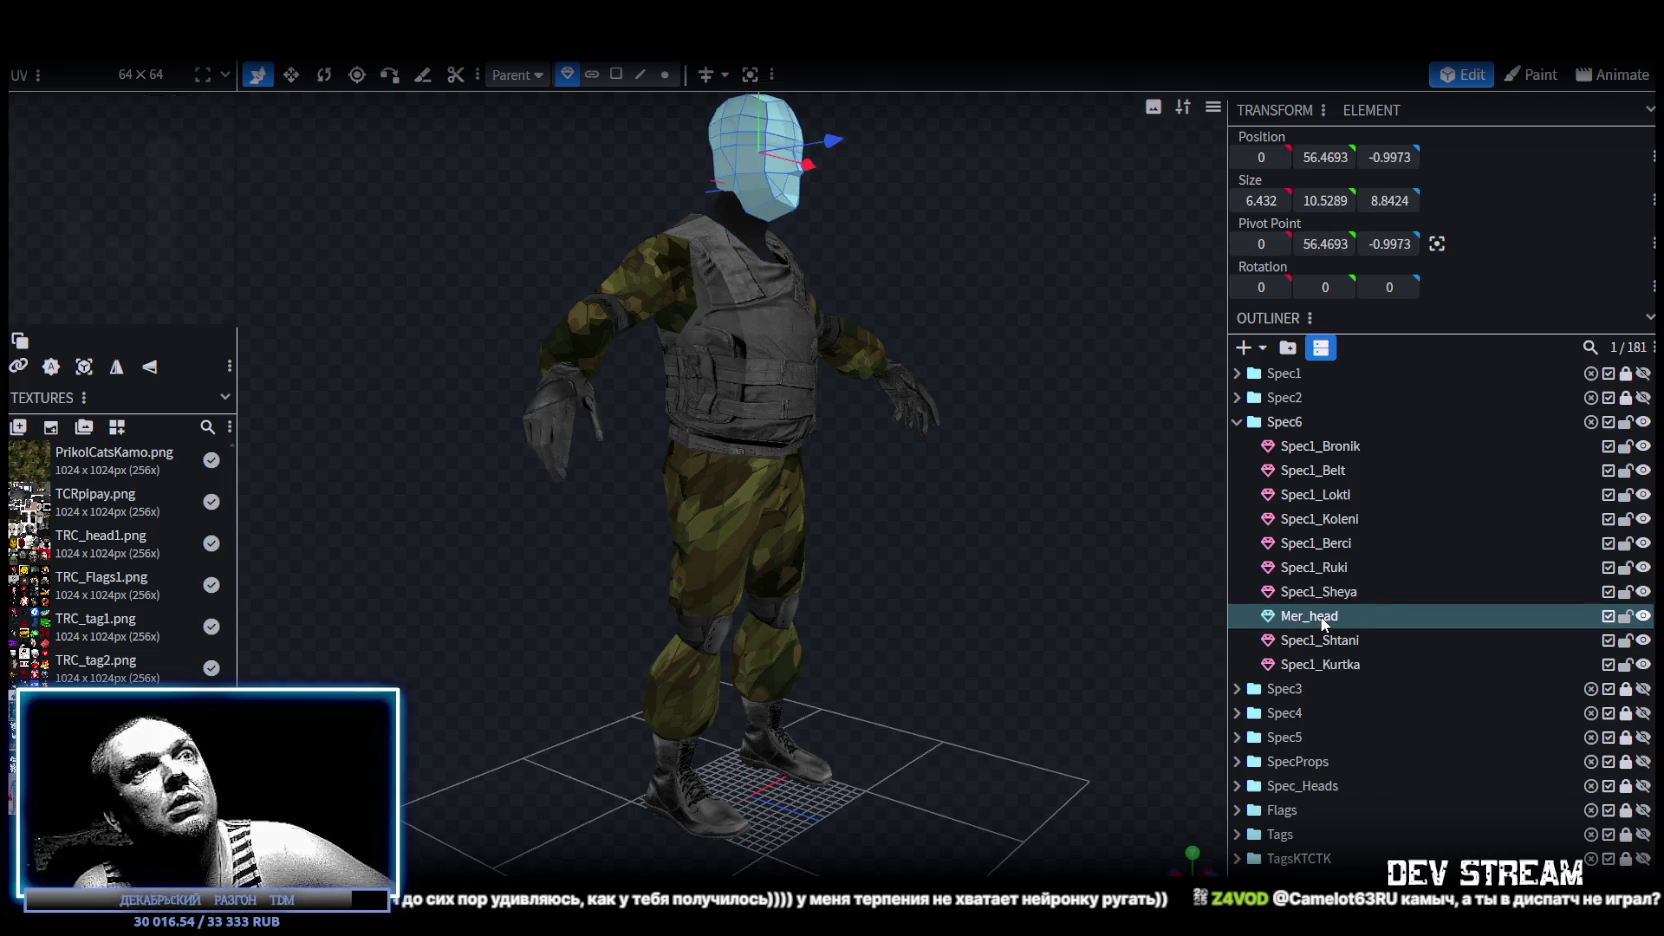
click(1343, 645)
click(1336, 668)
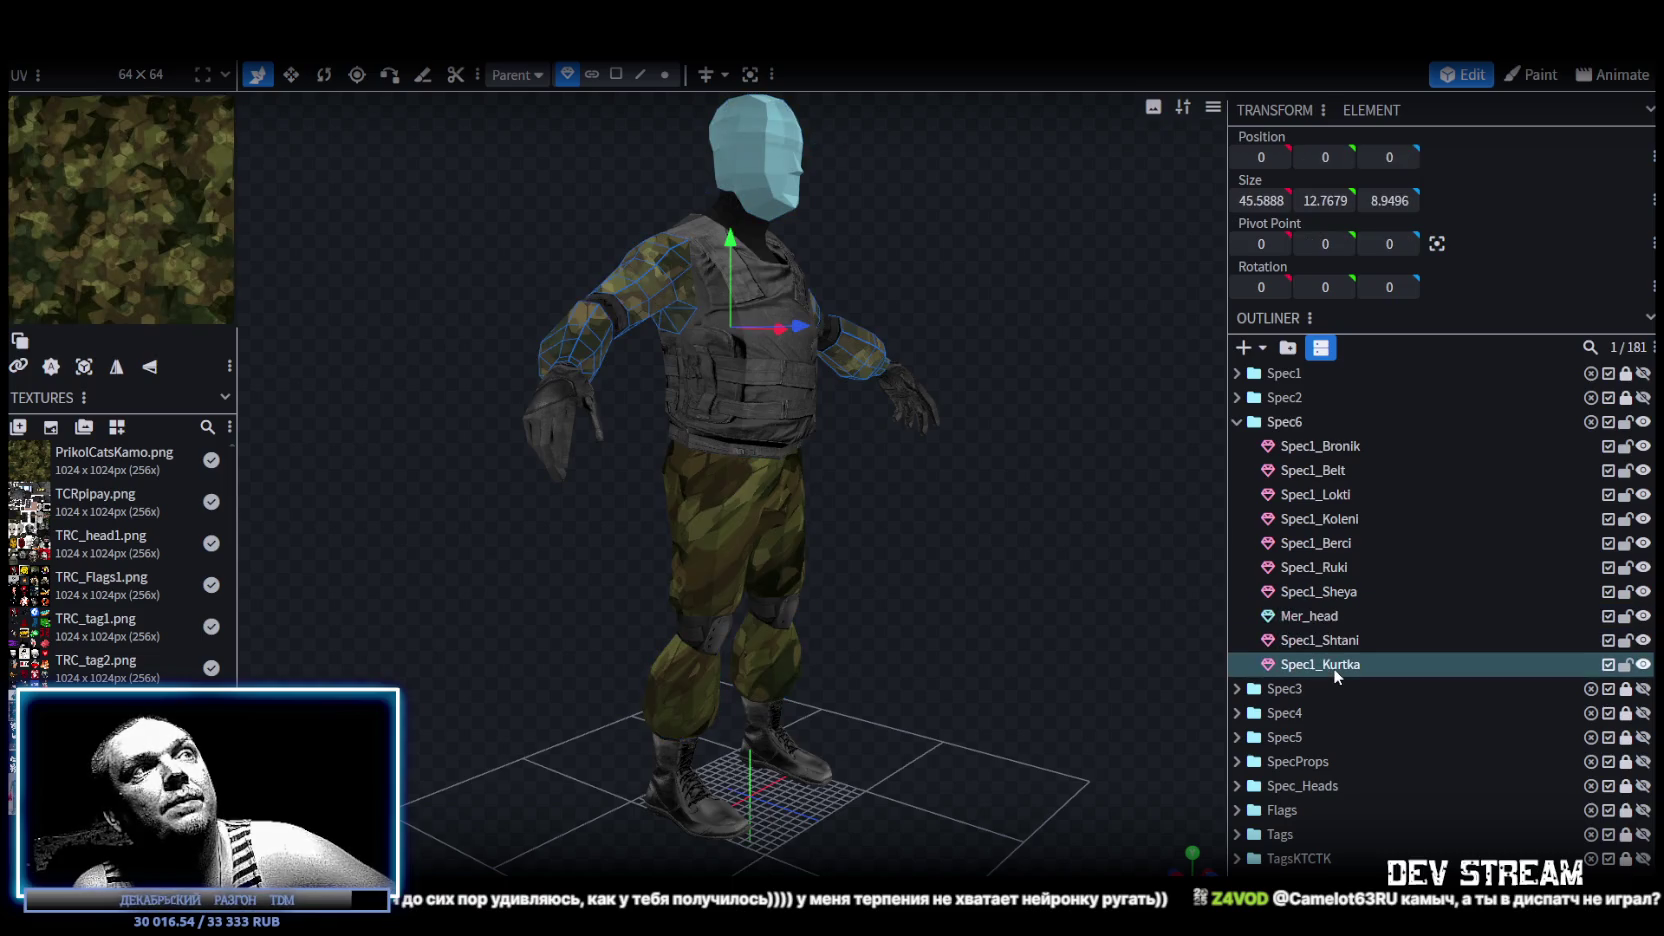
Select the vest, belt, elbow pads and knee pads together for merging.
click(1325, 622)
click(1328, 596)
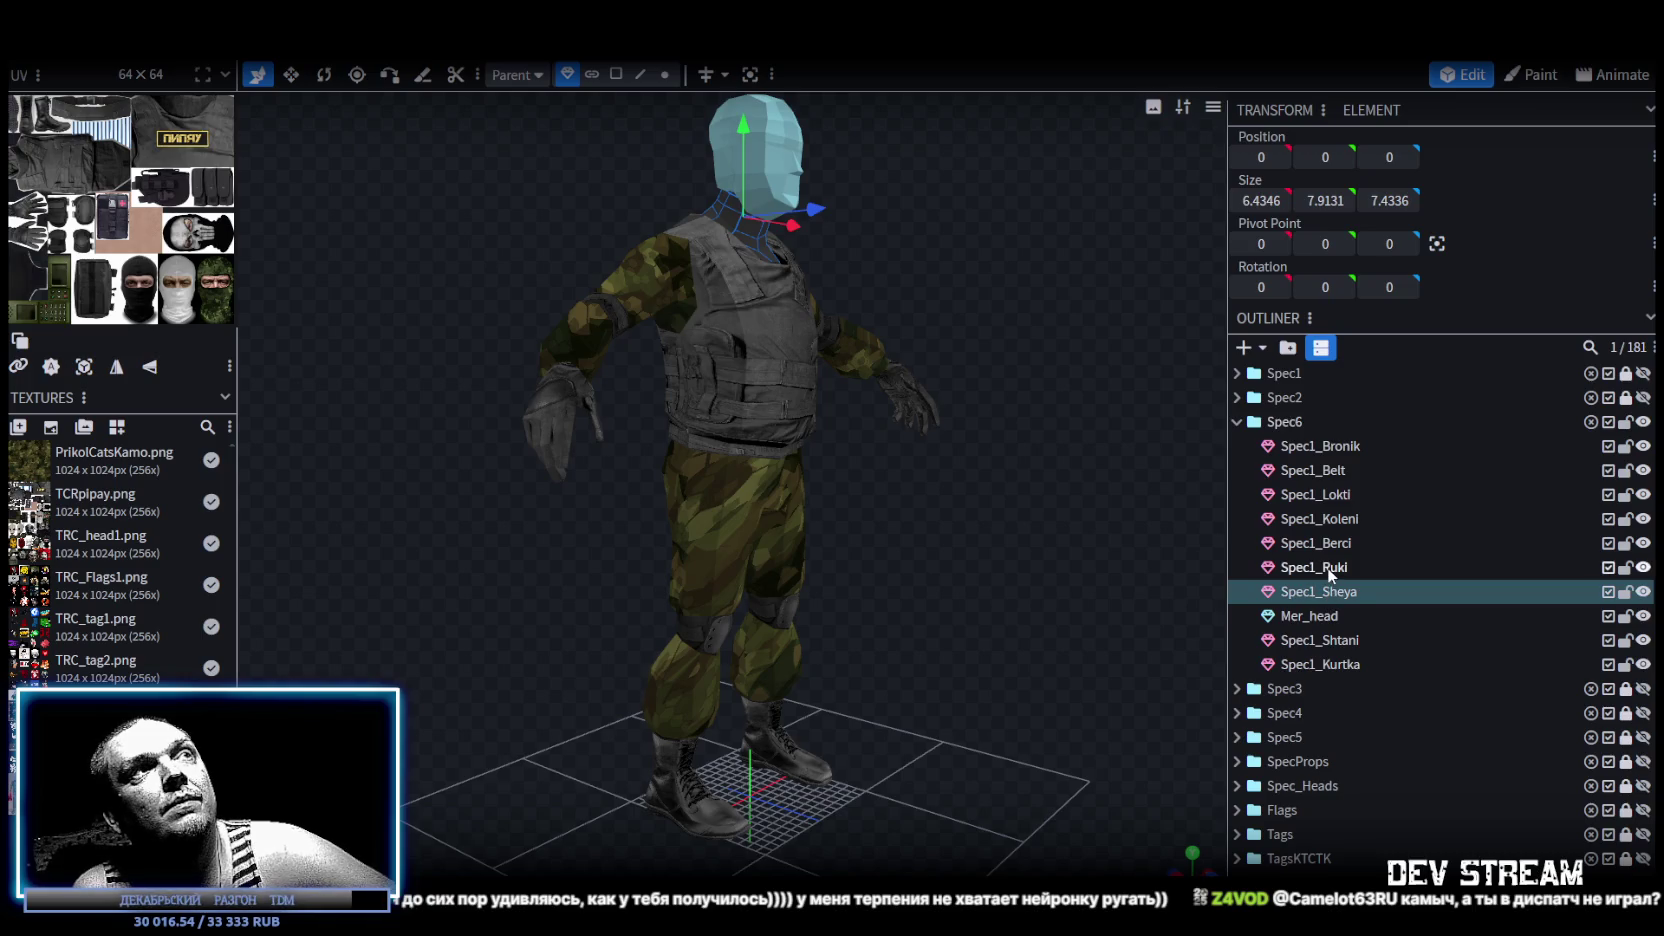
click(1330, 570)
click(1332, 550)
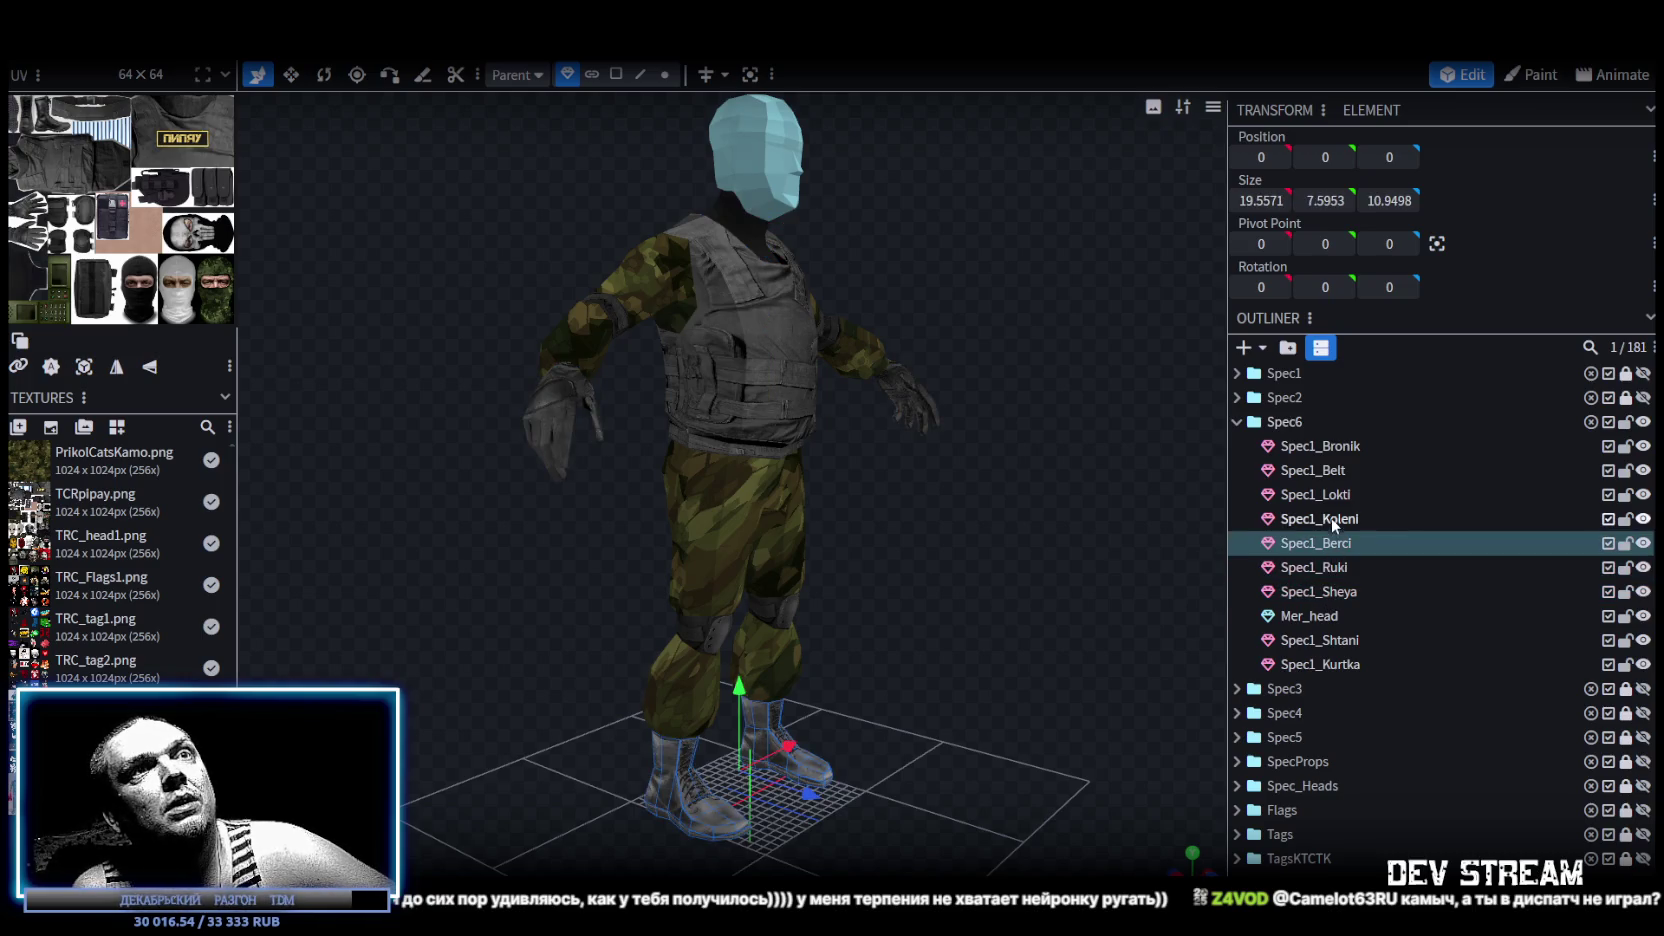
click(1332, 519)
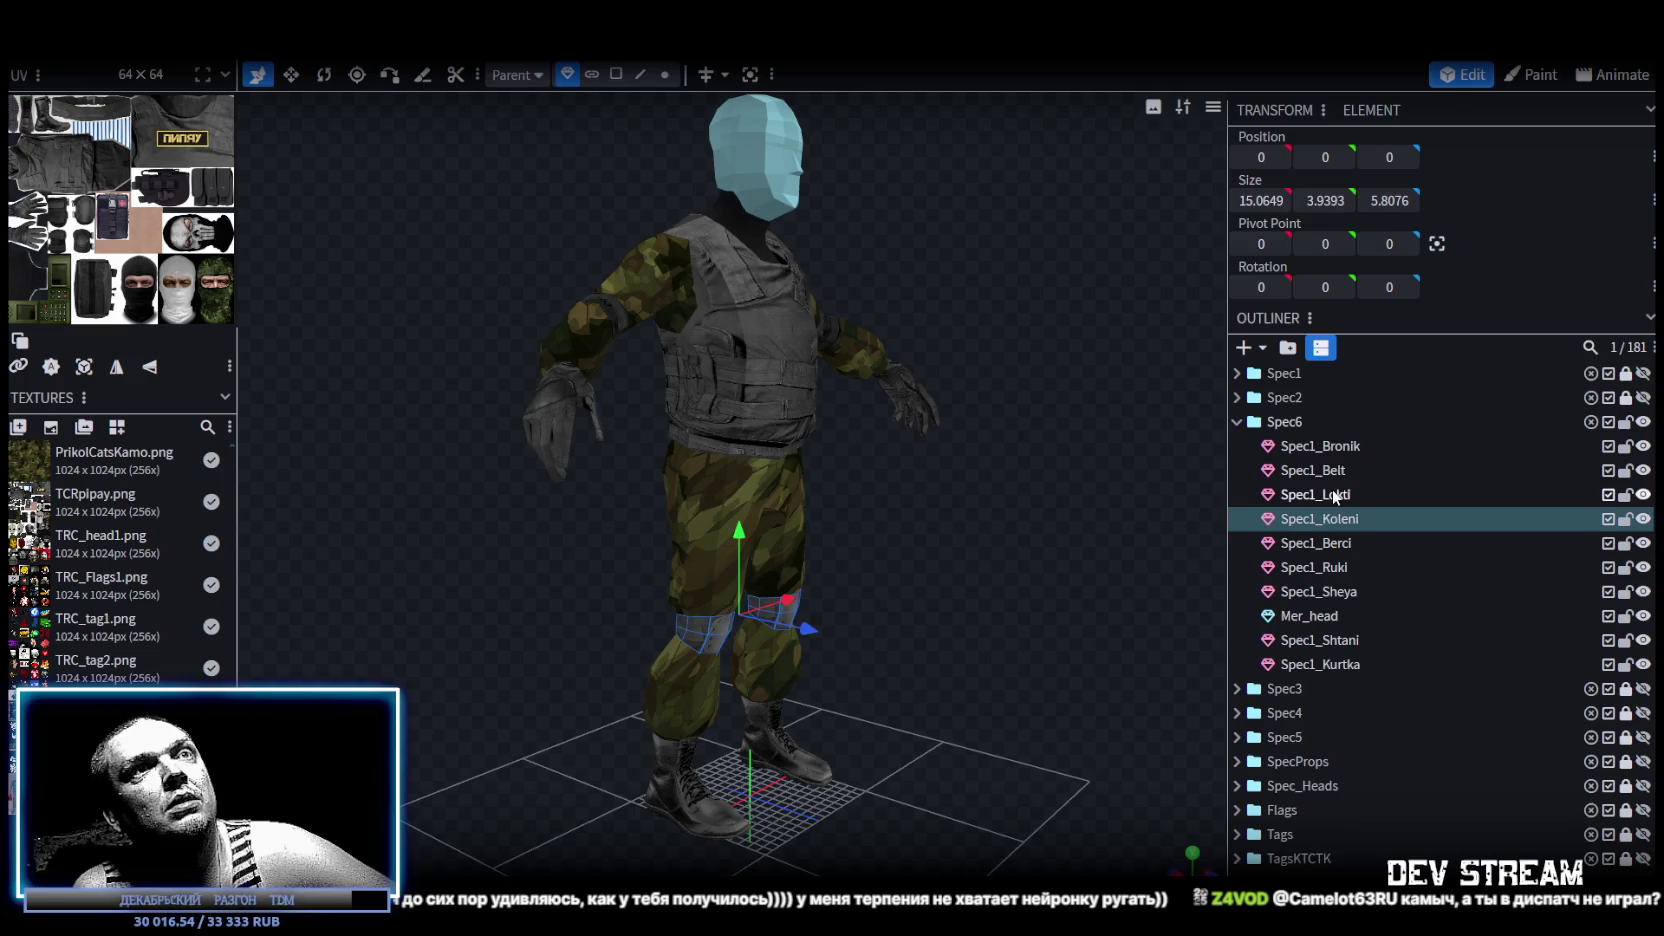
shift+click(1334, 472)
shift+click(1332, 448)
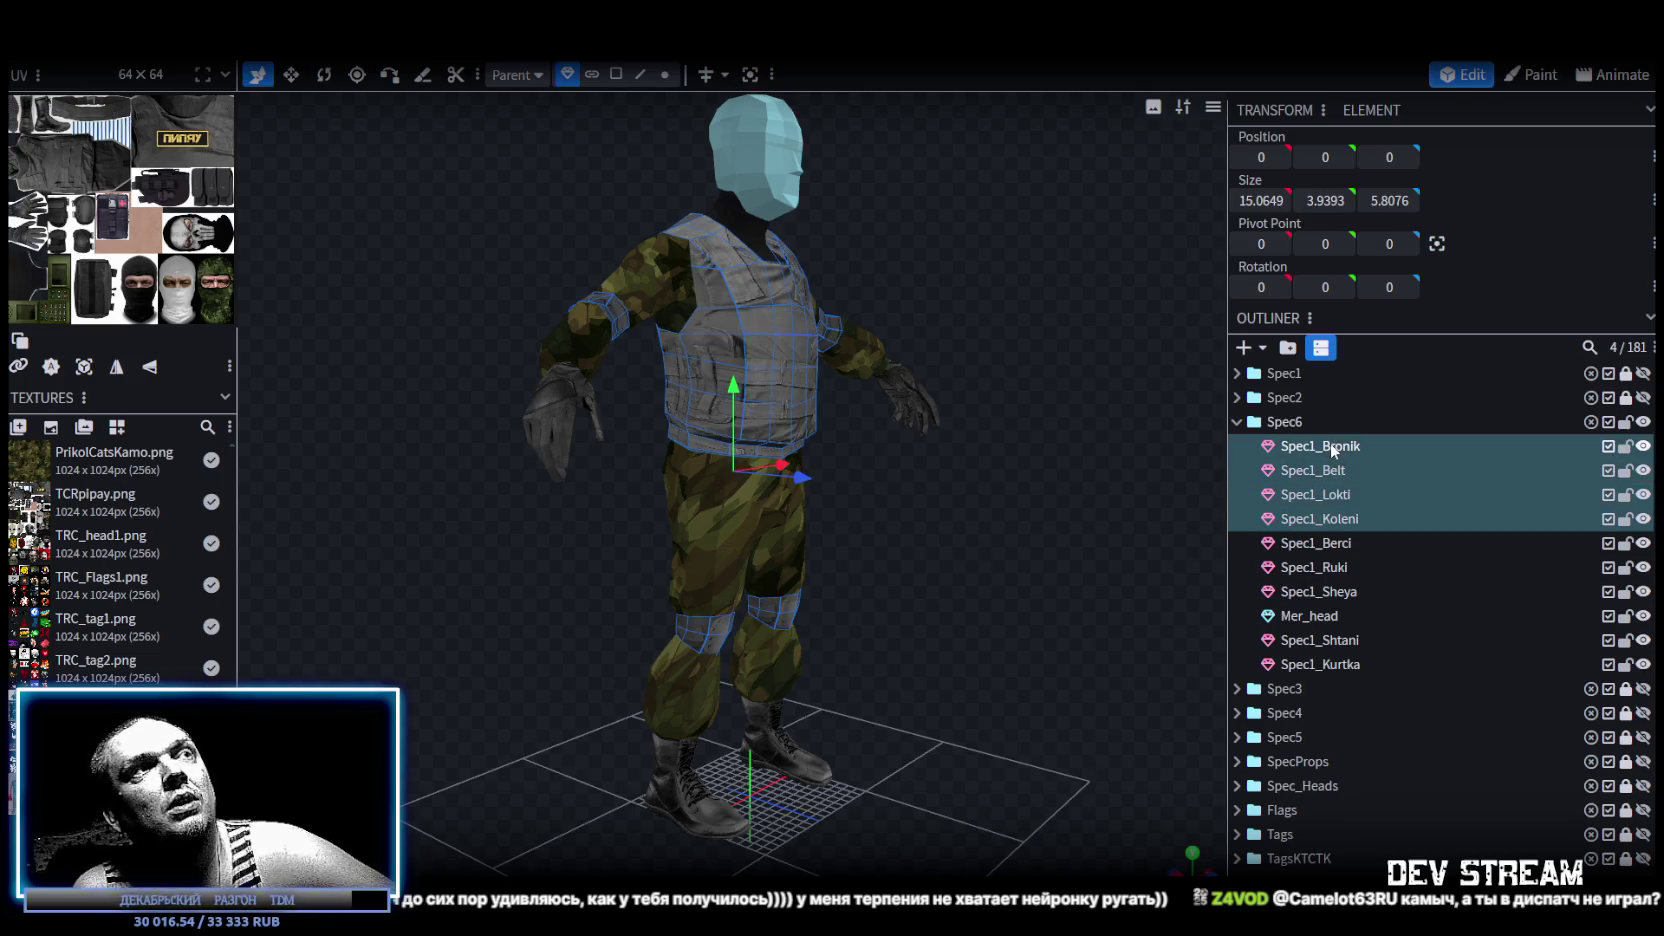
right_click(1331, 450)
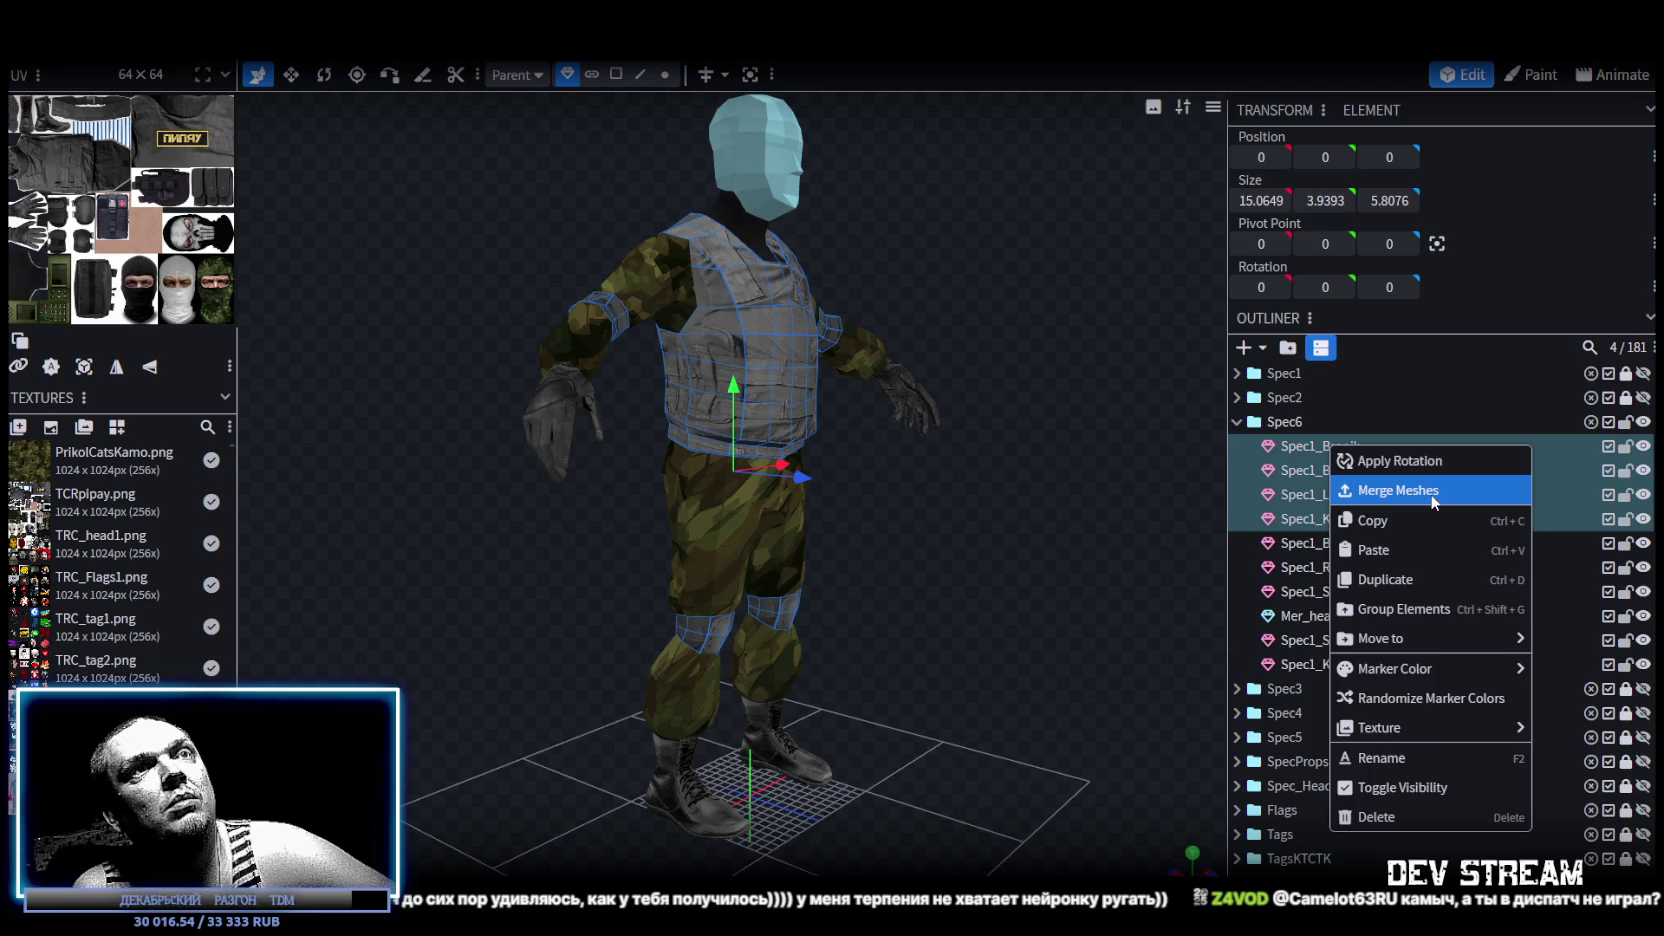
Merge the four pieces into one mesh, lower one vertex, and merge 10 duplicate vertices.
click(1432, 500)
click(667, 76)
click(737, 300)
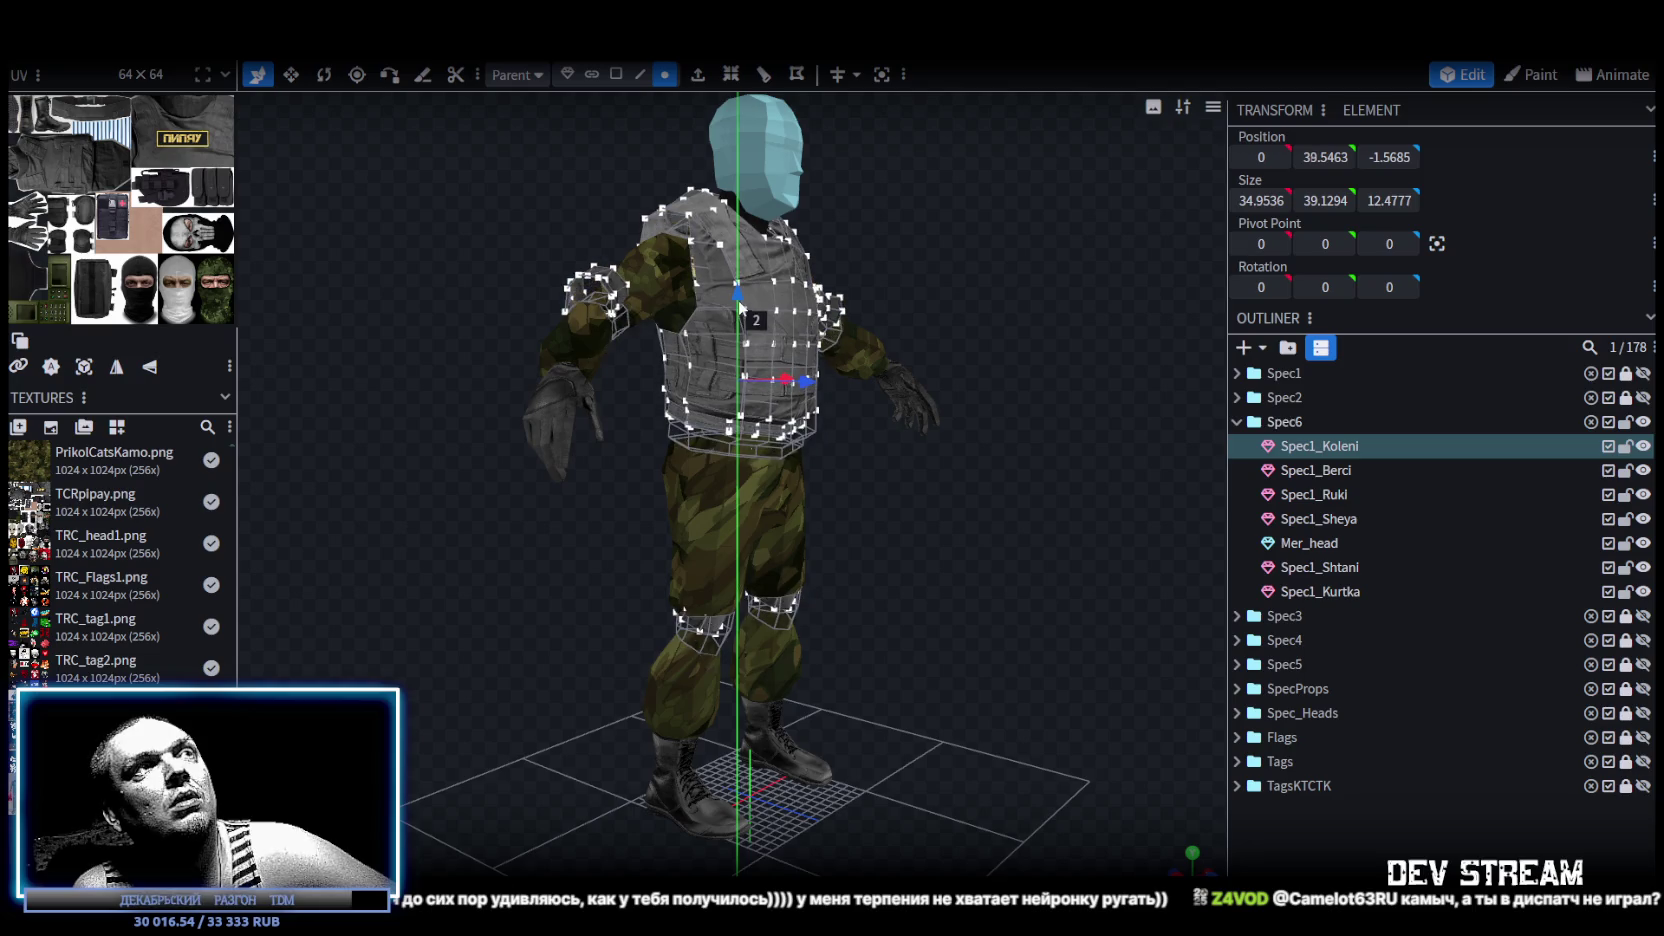
drag(737, 300, 738, 303)
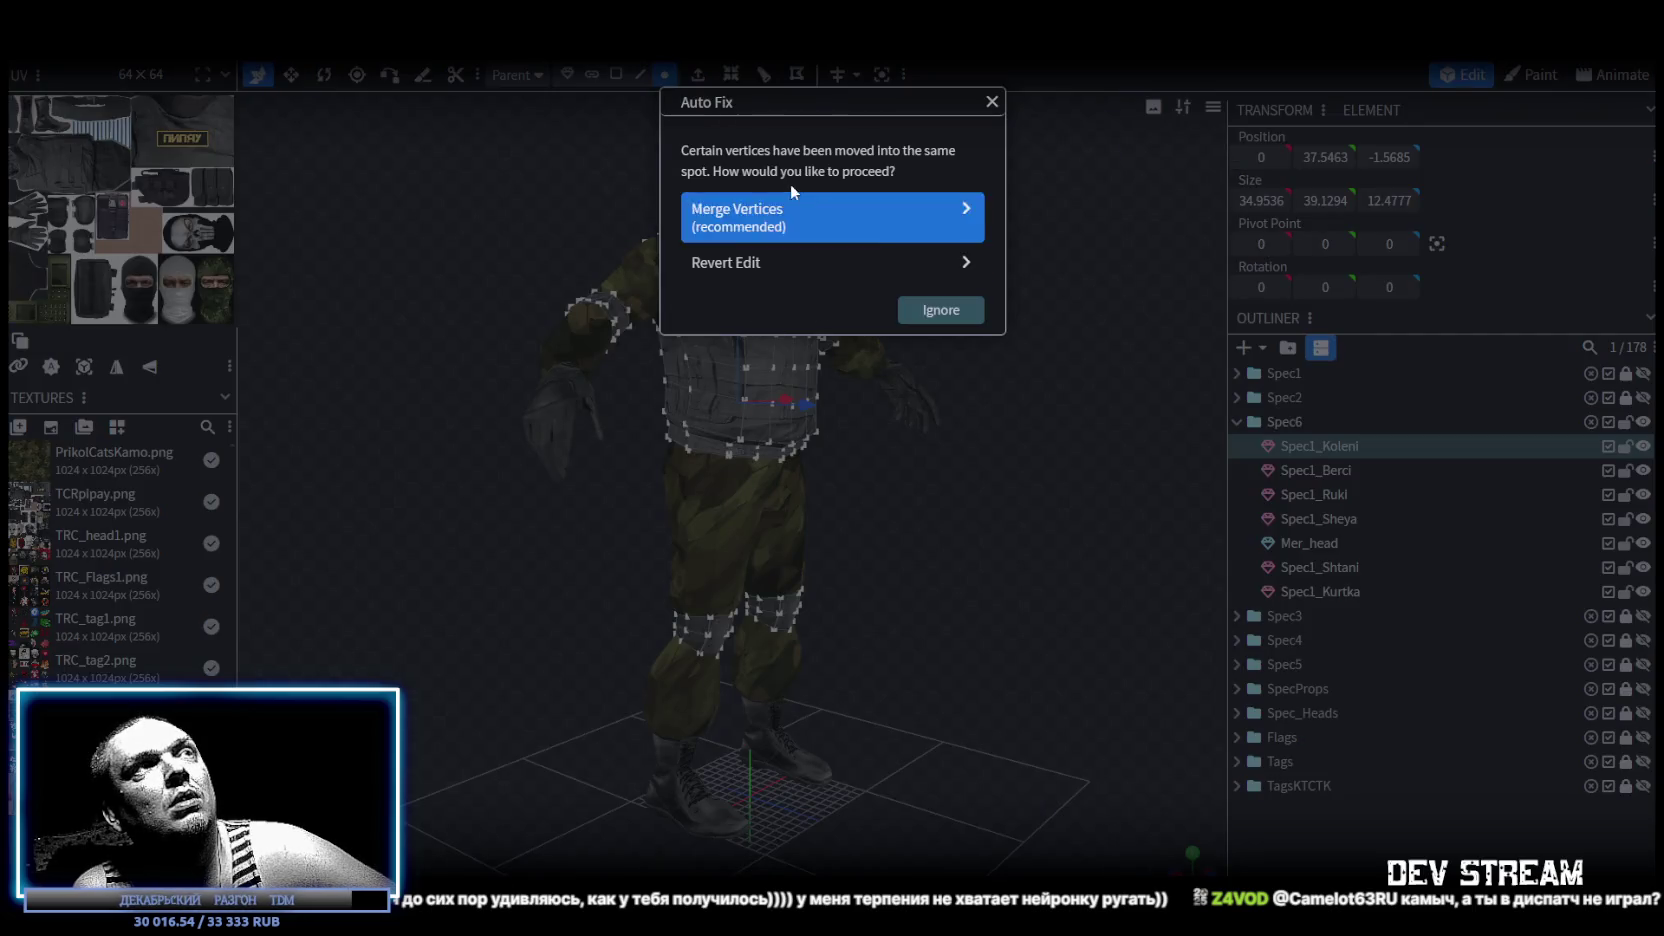
click(796, 208)
Zoom in on the figure and select the jacket mesh Spec1_Kurtka.
drag(1072, 476, 943, 493)
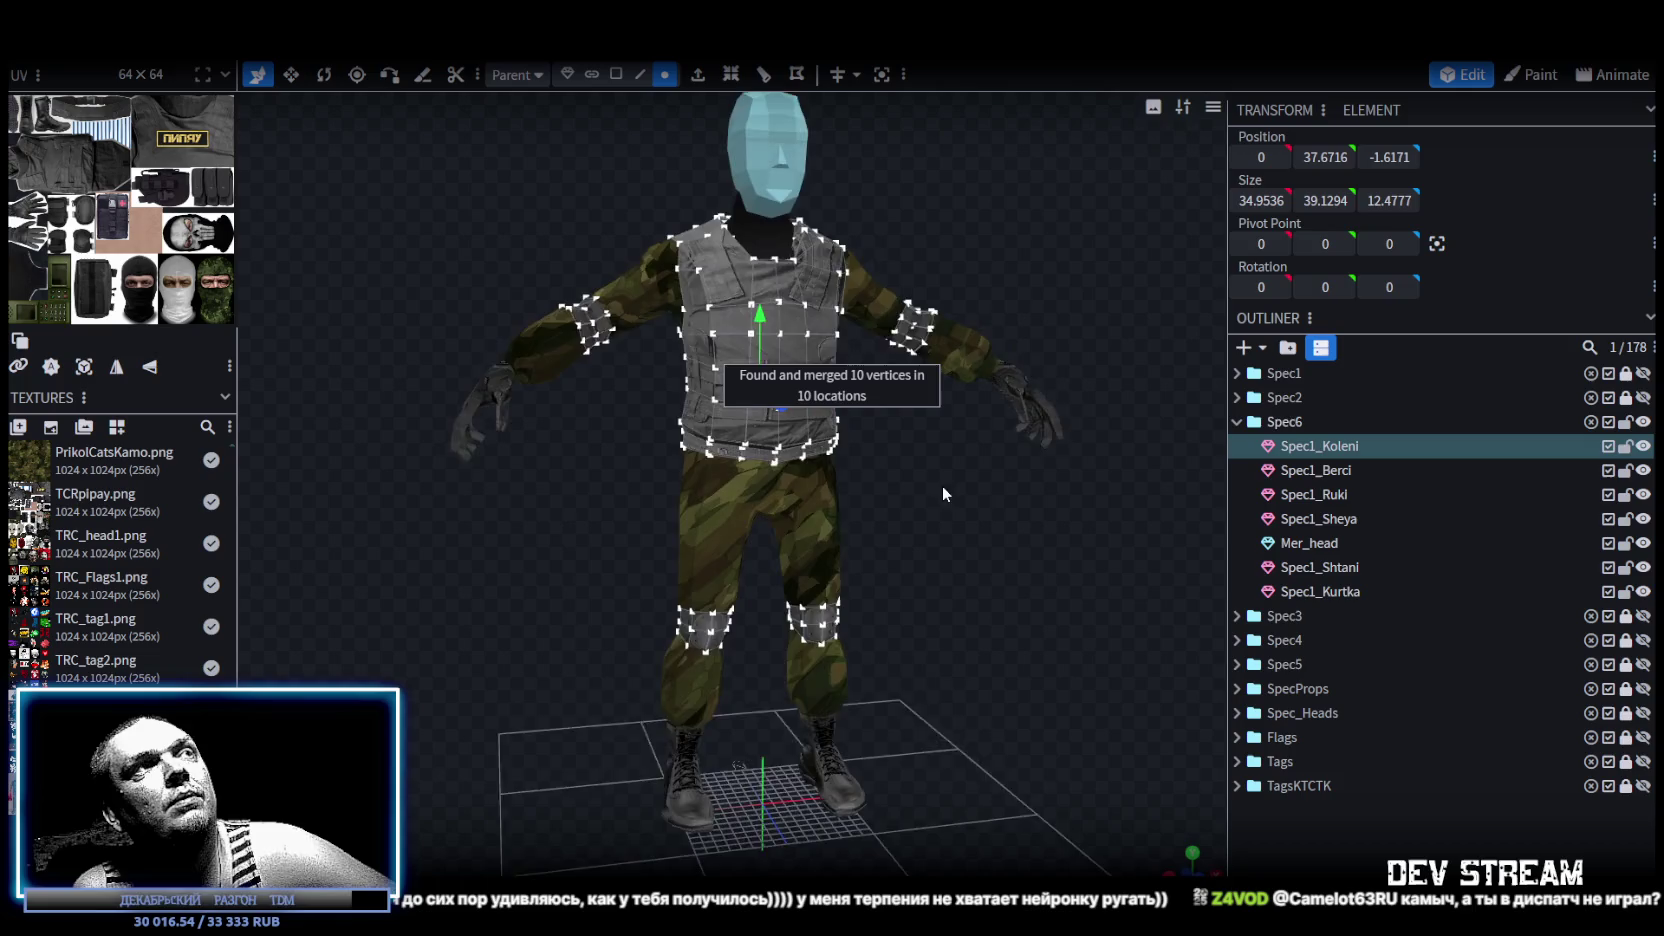
scroll(943, 493, up, 2)
scroll(1000, 420, up, 2)
click(1062, 333)
scroll(1087, 512, up, 1)
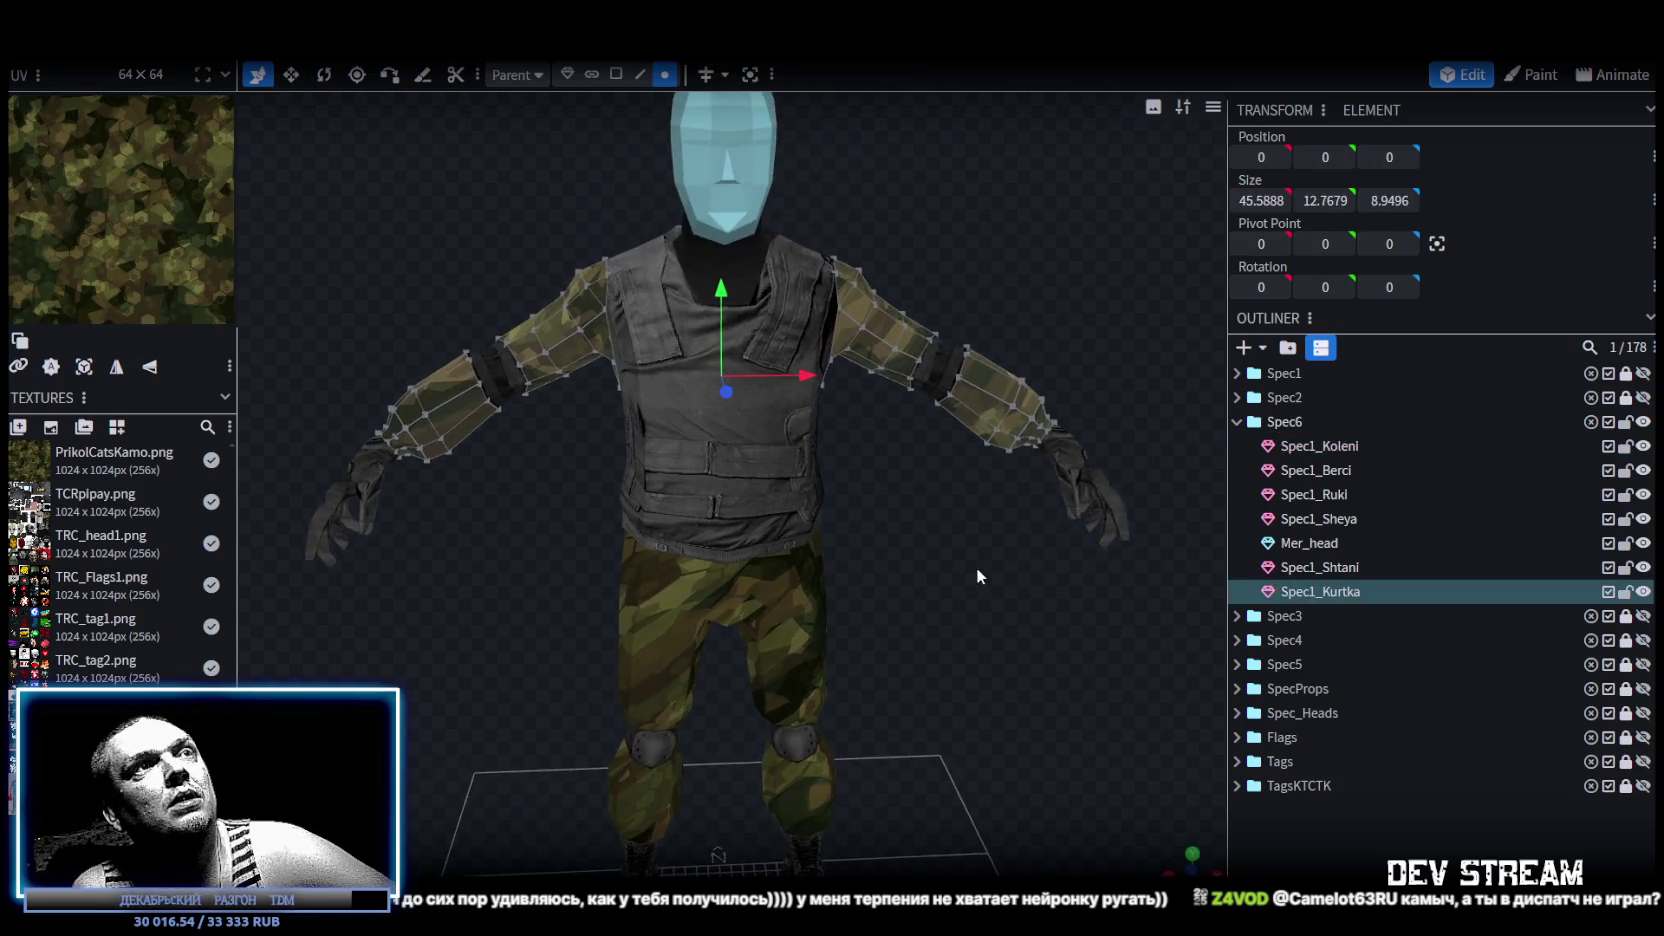
Select the cuff band faces on both jacket sleeves.
key(3)
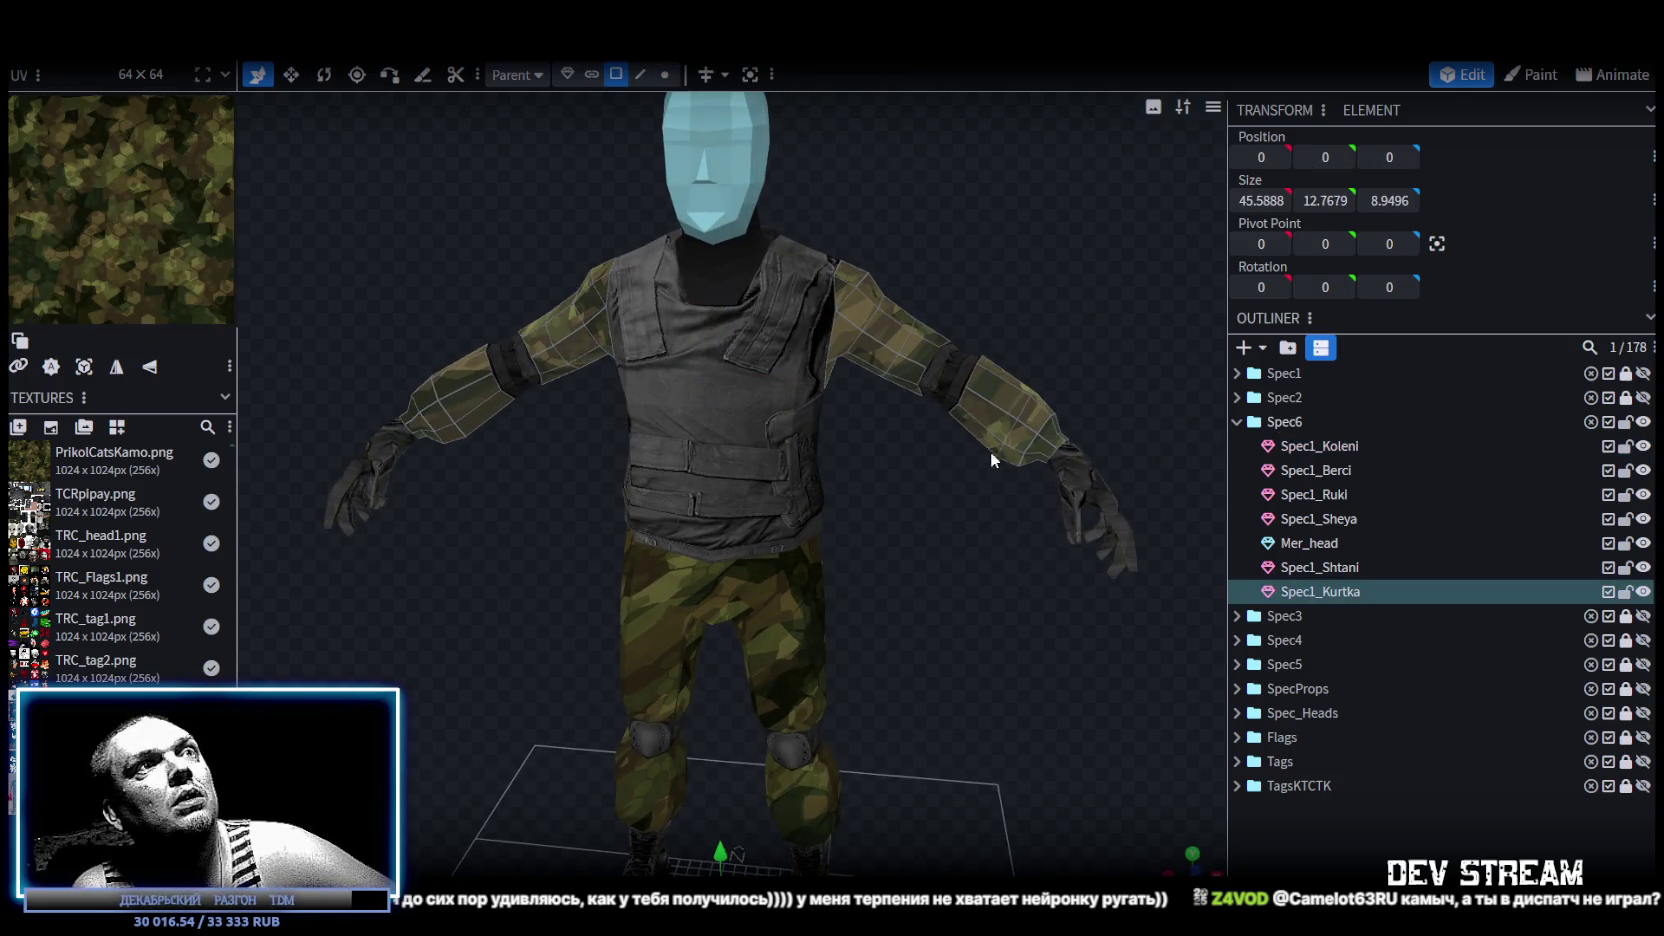
click(1010, 462)
drag(1000, 420, 832, 382)
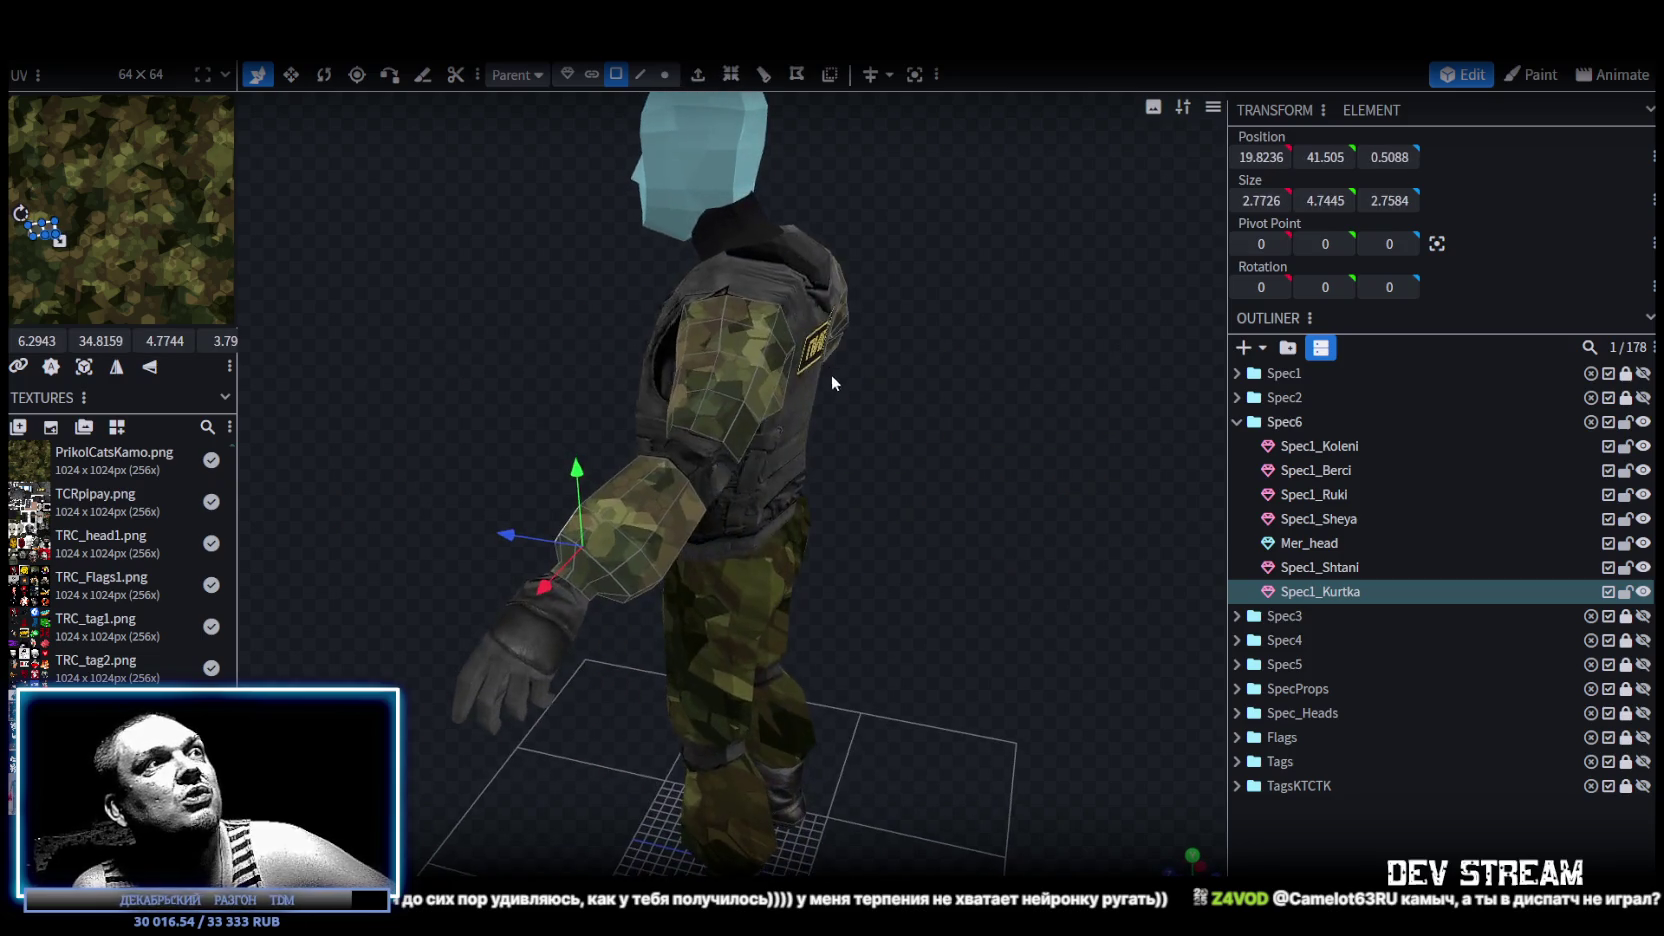
shift+click(598, 560)
mouse_move(998, 577)
mouse_down()
mouse_move(1014, 409)
mouse_move(690, 318)
mouse_up()
shift+click(690, 318)
drag(976, 323, 585, 433)
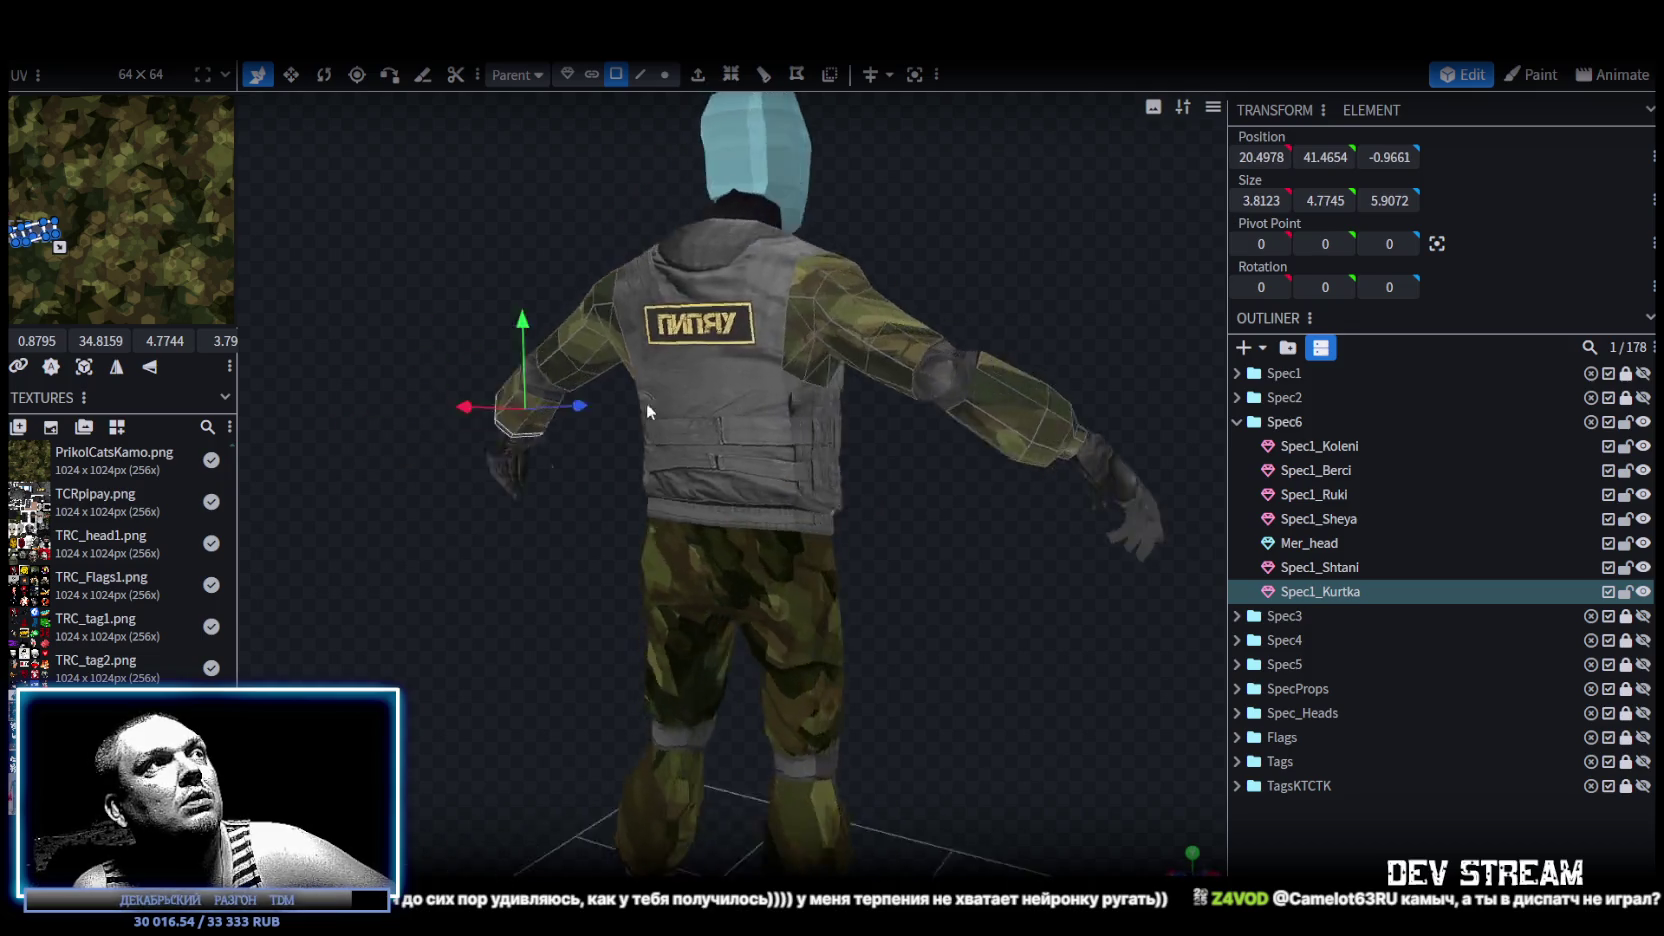
shift+click(865, 466)
mouse_move(835, 505)
mouse_down()
mouse_move(680, 525)
mouse_move(517, 377)
mouse_up()
shift+click(673, 521)
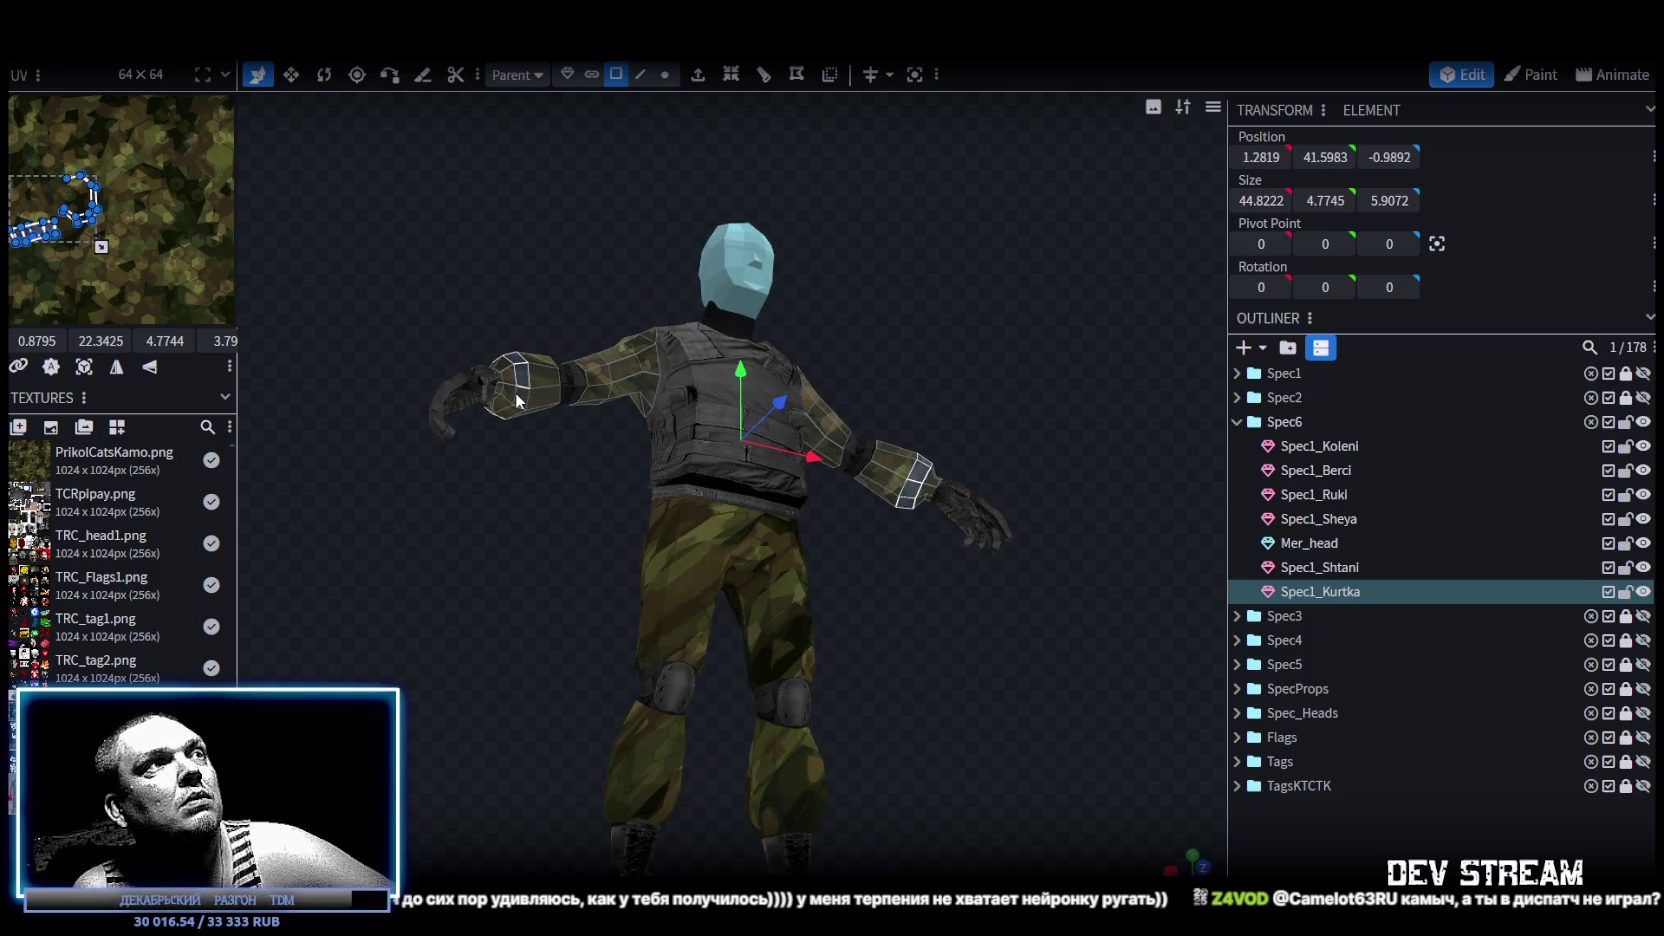
shift+click(520, 402)
Shrink the cuffs by 2 in Y and 2 in X, then raise them 0.8.
key(s)
drag(522, 404, 825, 448)
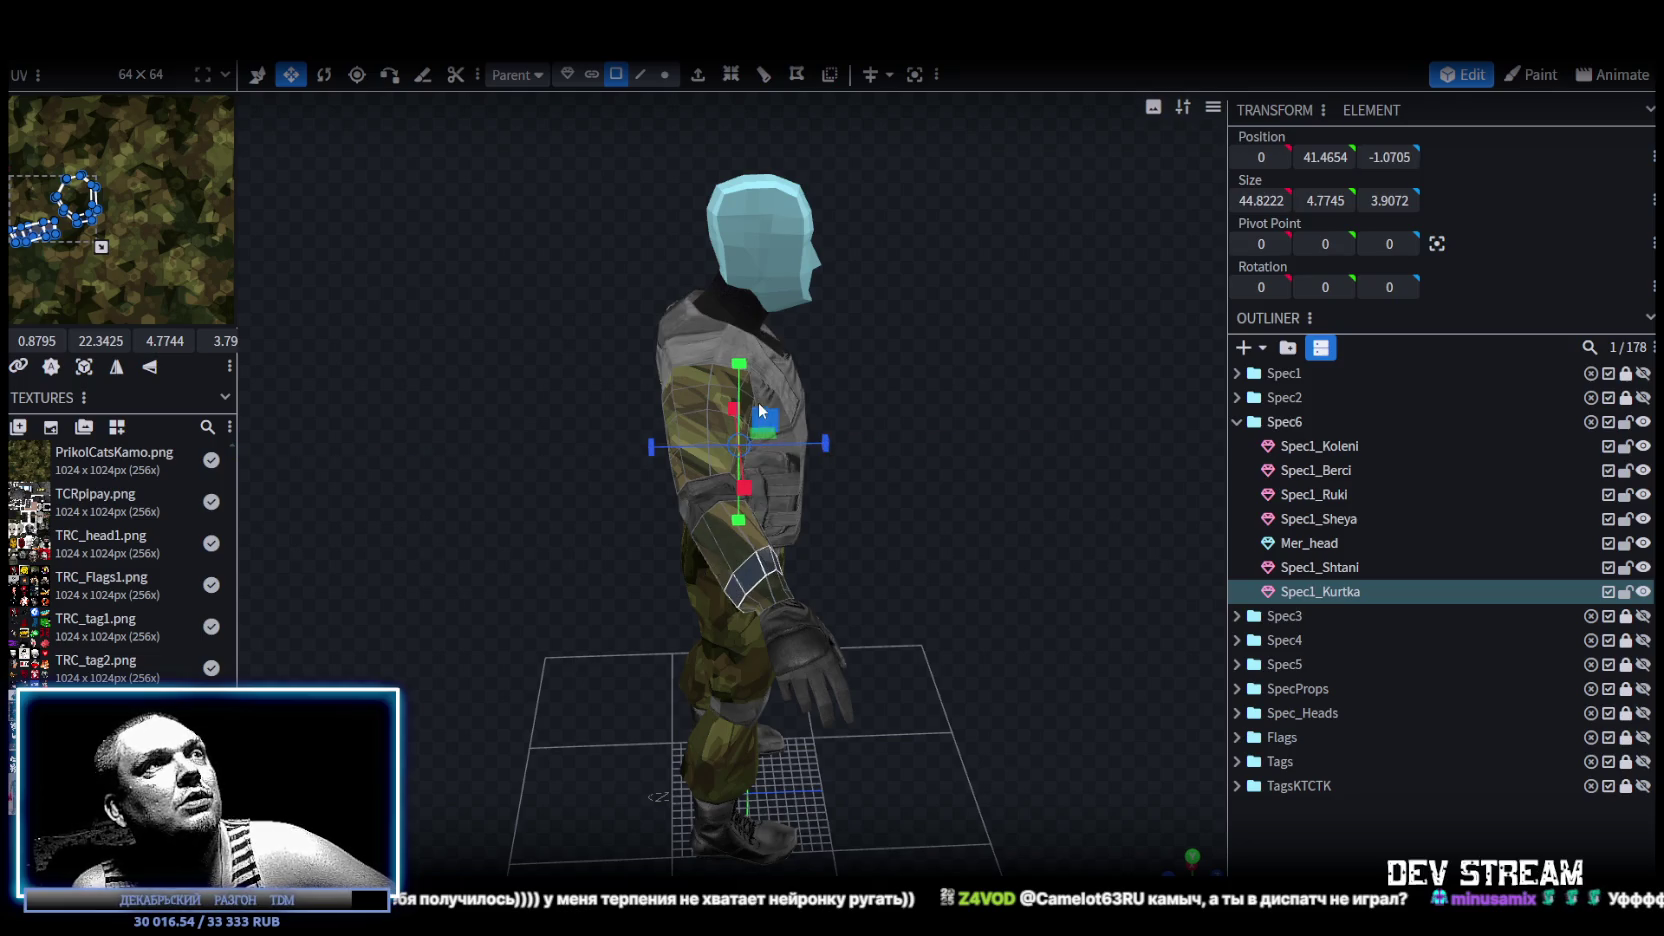
drag(738, 519, 738, 490)
mouse_move(506, 605)
mouse_down()
mouse_move(650, 520)
mouse_move(594, 550)
mouse_move(278, 577)
mouse_move(601, 568)
mouse_move(575, 576)
mouse_move(586, 567)
mouse_up()
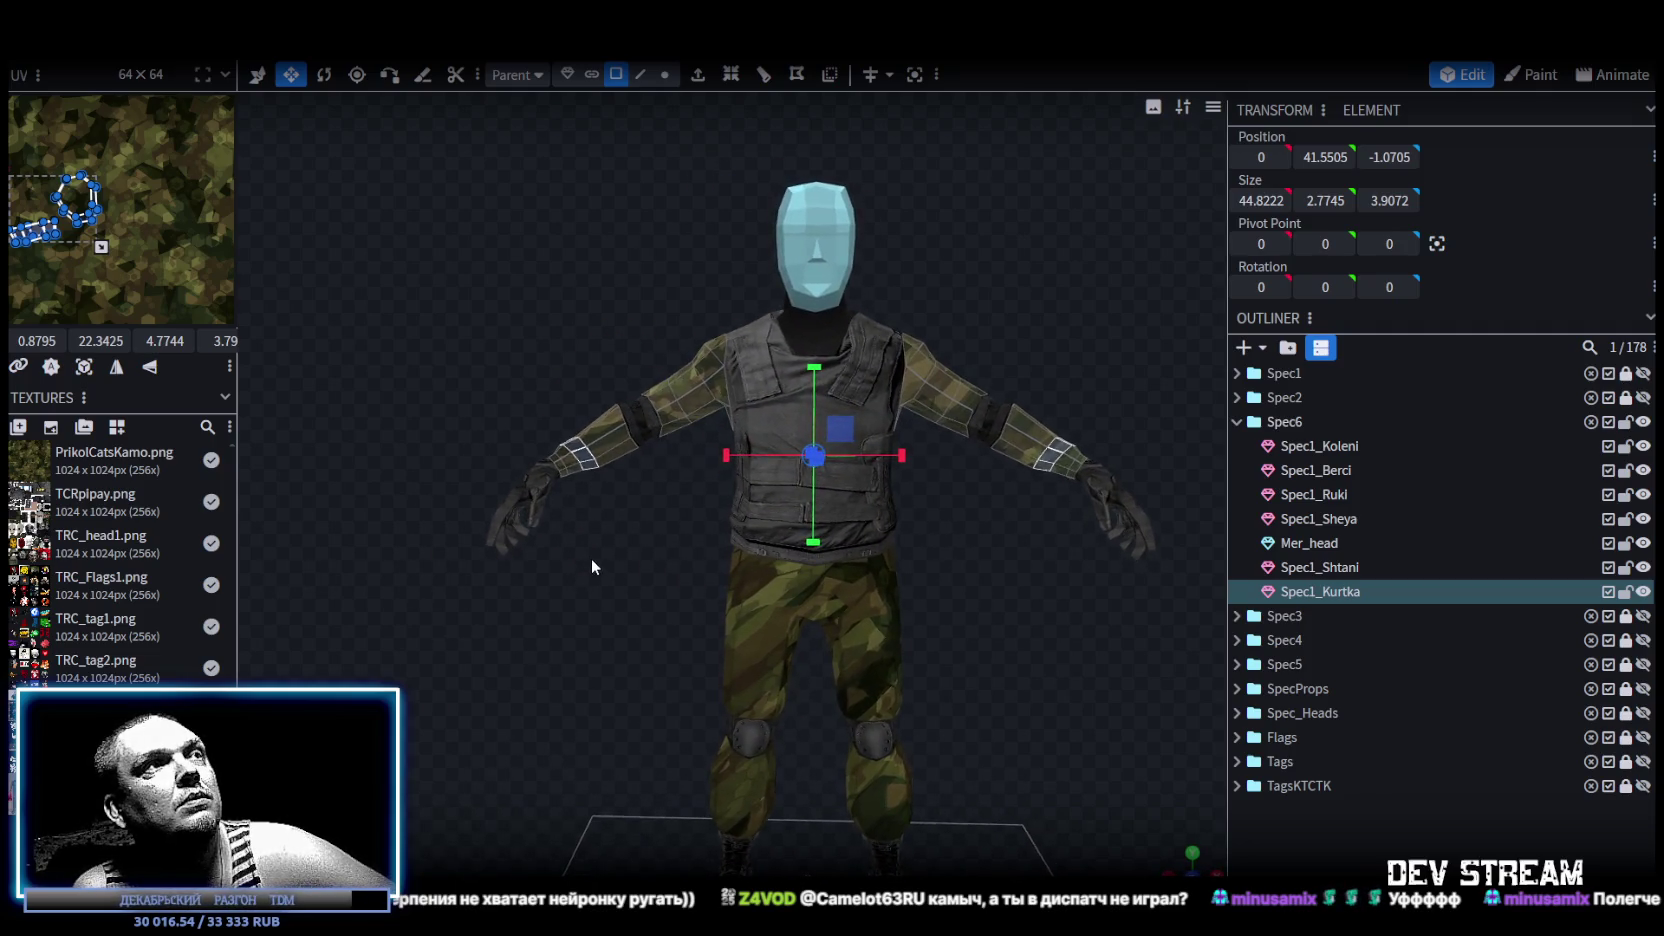
drag(903, 461, 897, 462)
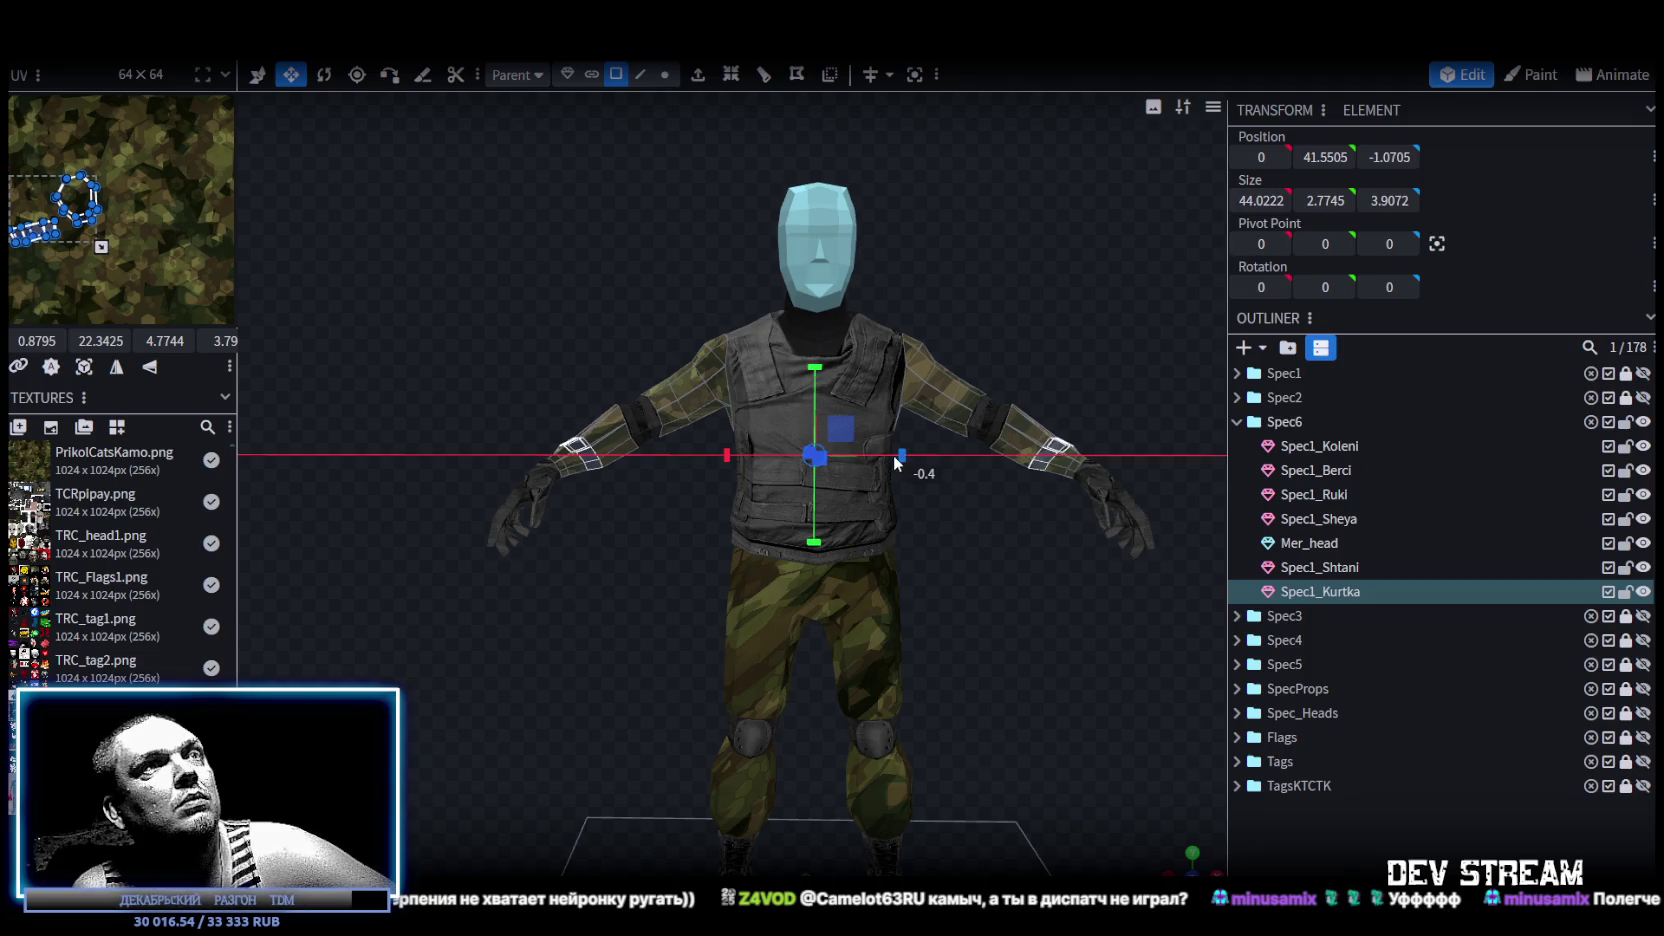
key(v)
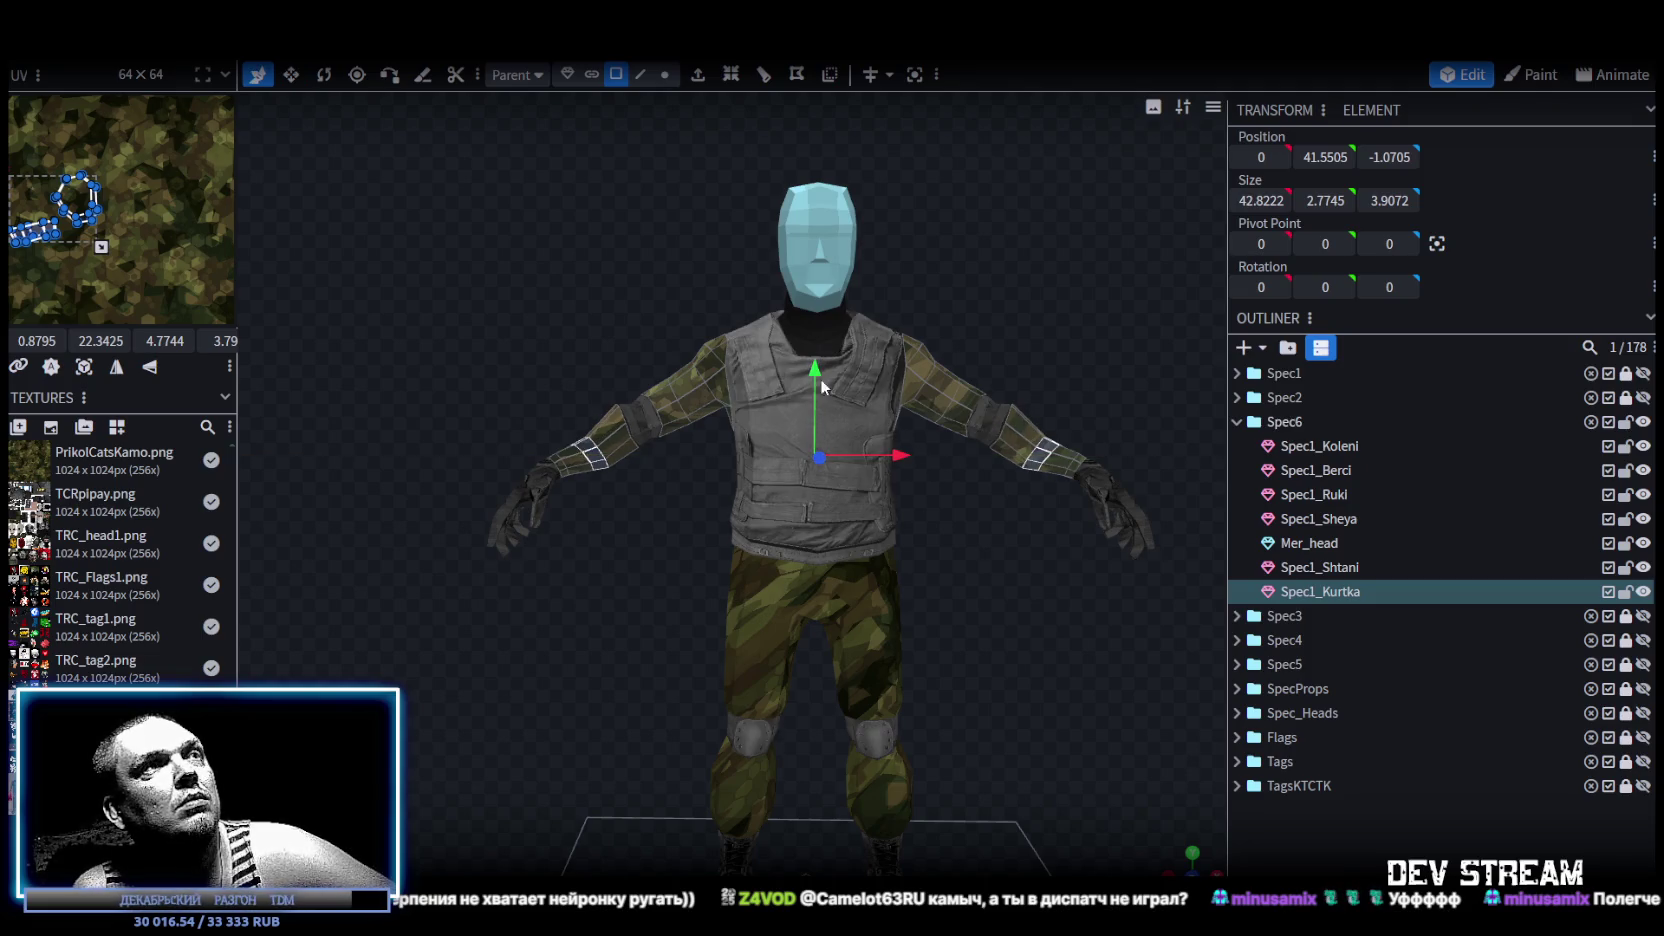
drag(816, 384, 816, 375)
mouse_move(995, 509)
mouse_down()
mouse_move(865, 576)
mouse_move(757, 578)
mouse_move(643, 538)
mouse_move(951, 605)
mouse_move(851, 510)
mouse_move(984, 583)
mouse_move(1138, 516)
mouse_move(944, 698)
mouse_move(838, 659)
mouse_move(581, 676)
mouse_move(777, 673)
mouse_up()
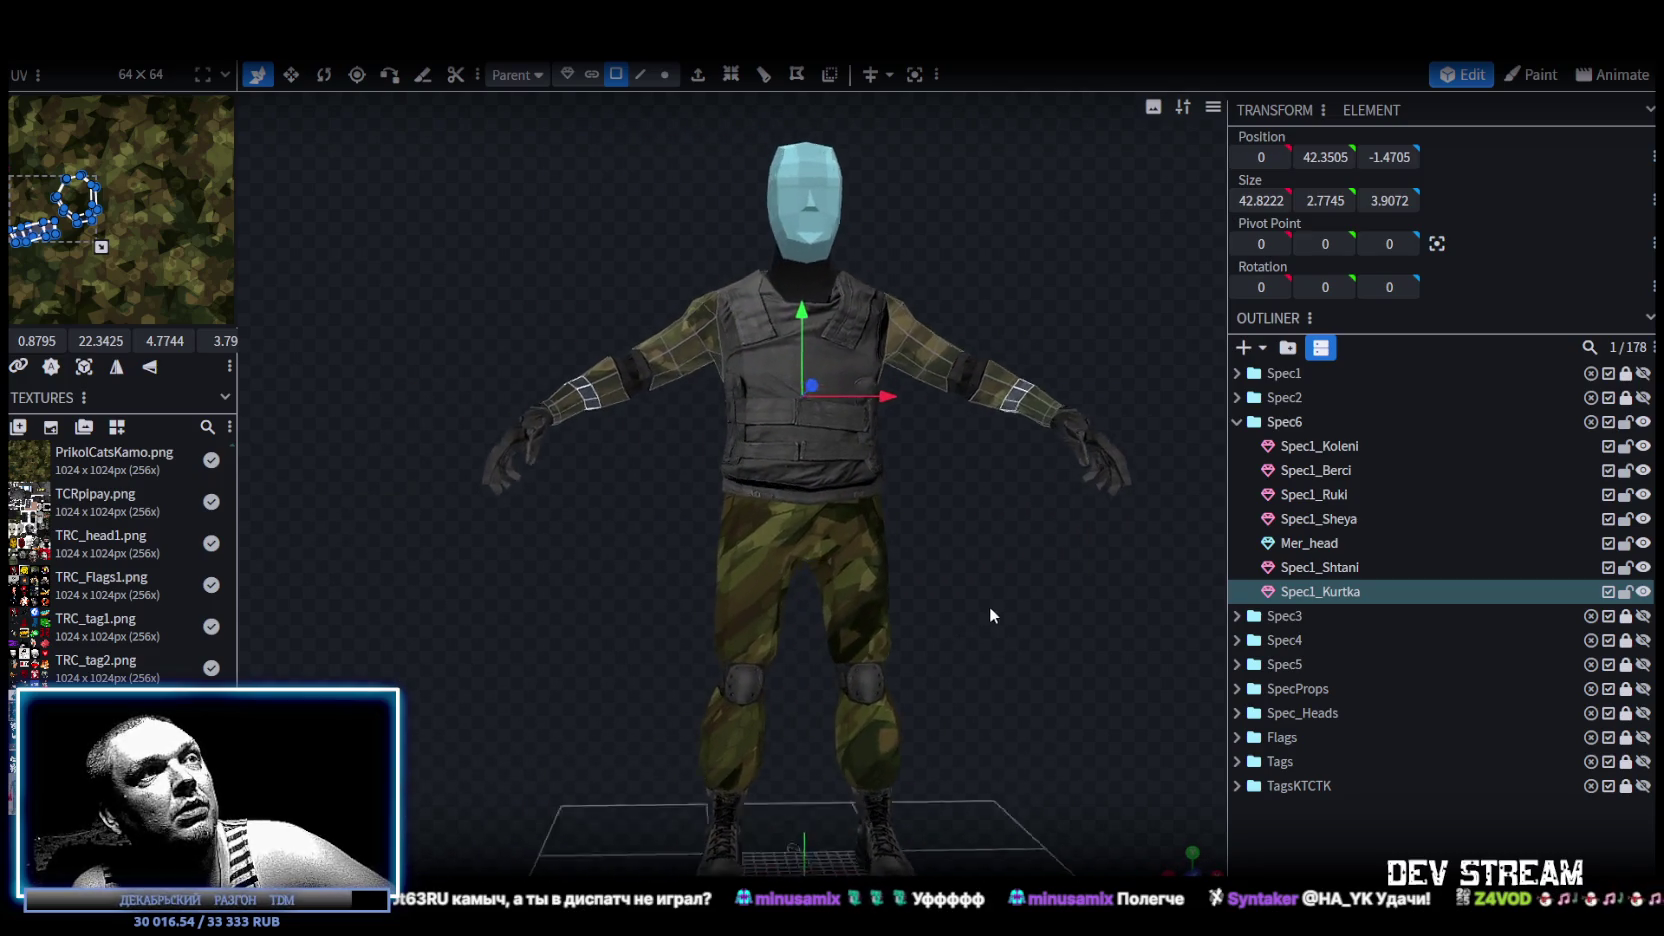
right_drag(959, 763, 883, 666)
click(883, 666)
mouse_move(993, 679)
mouse_down()
mouse_move(924, 705)
mouse_move(829, 701)
mouse_move(1032, 659)
mouse_move(956, 692)
mouse_move(1002, 655)
mouse_move(1056, 705)
mouse_move(1030, 685)
mouse_move(1044, 680)
mouse_up()
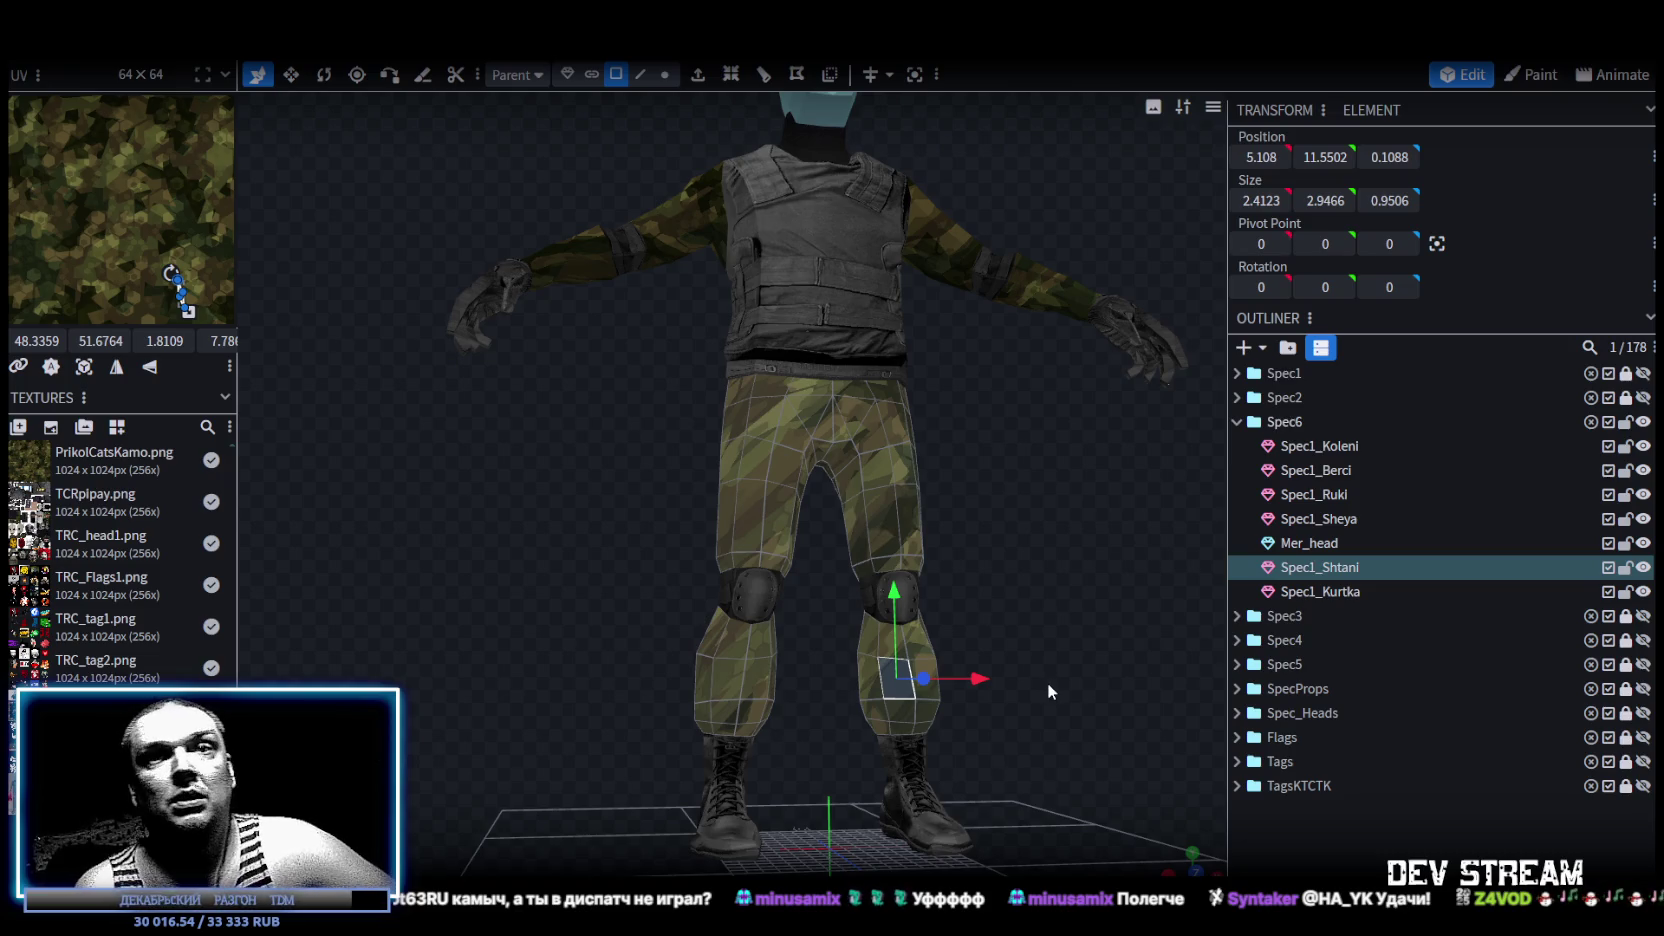
mouse_move(1046, 682)
mouse_down()
mouse_move(1115, 649)
mouse_move(991, 601)
mouse_move(767, 659)
mouse_move(1002, 660)
mouse_move(965, 633)
mouse_move(982, 614)
mouse_move(939, 637)
mouse_move(933, 612)
mouse_move(879, 603)
mouse_up()
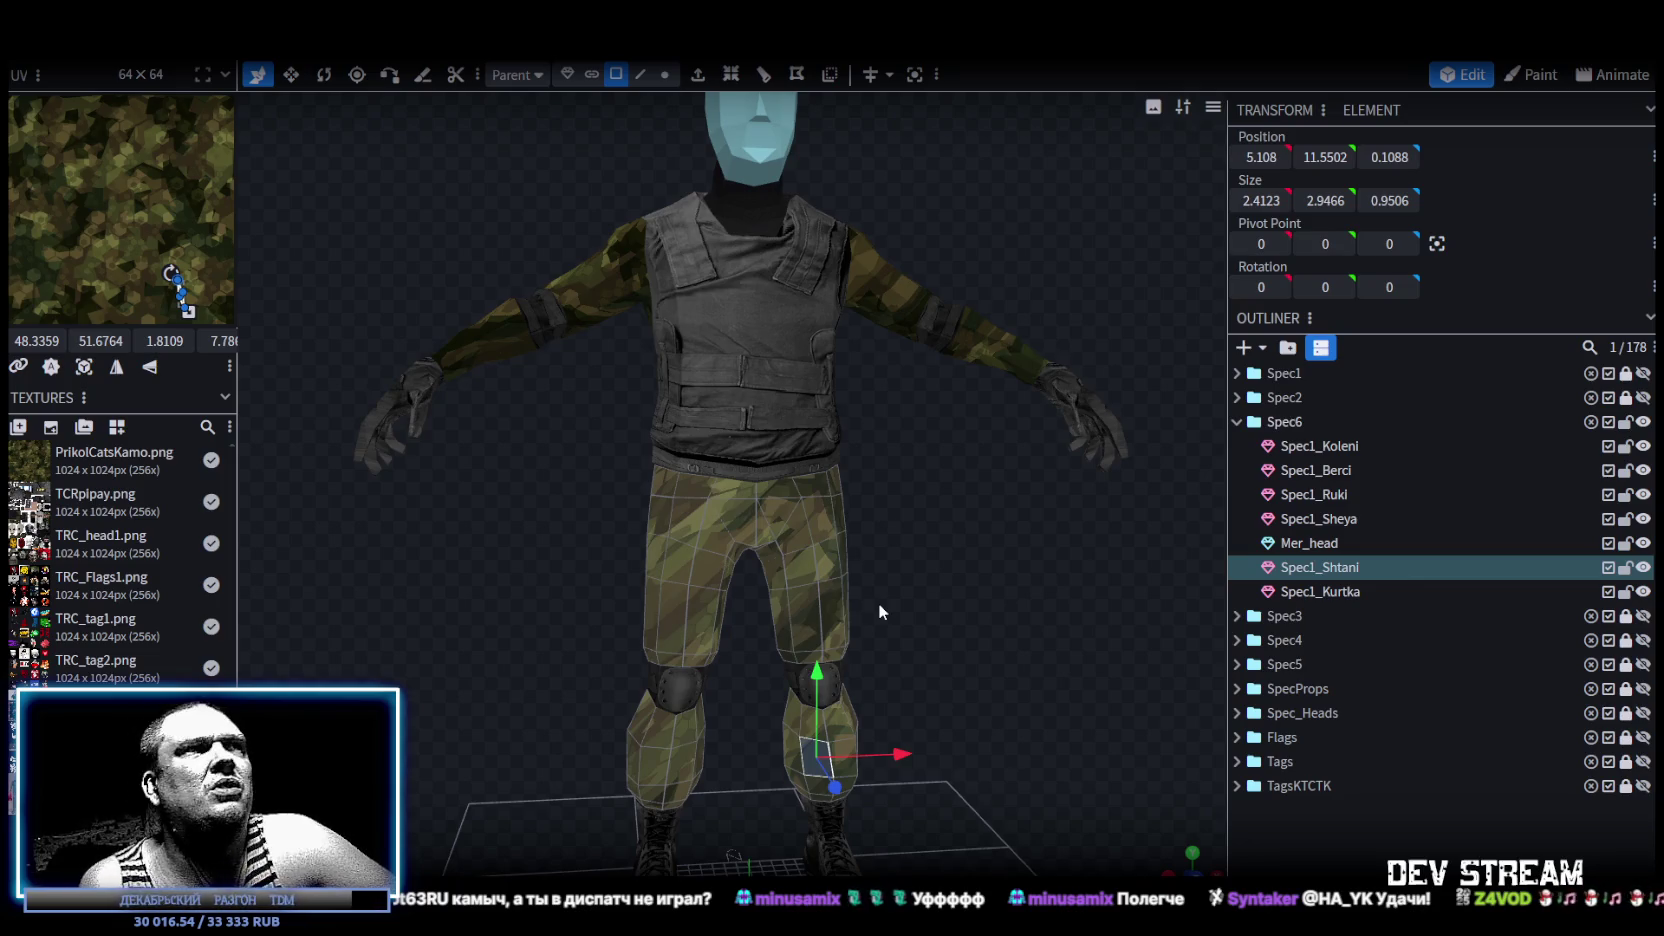
mouse_move(907, 606)
mouse_down()
mouse_move(898, 510)
mouse_move(932, 566)
mouse_move(690, 523)
mouse_move(569, 580)
mouse_move(432, 569)
mouse_move(597, 606)
mouse_move(462, 616)
mouse_move(455, 592)
mouse_move(488, 571)
mouse_move(588, 564)
mouse_move(984, 677)
mouse_move(897, 637)
mouse_move(933, 555)
mouse_move(933, 586)
mouse_move(960, 570)
mouse_up()
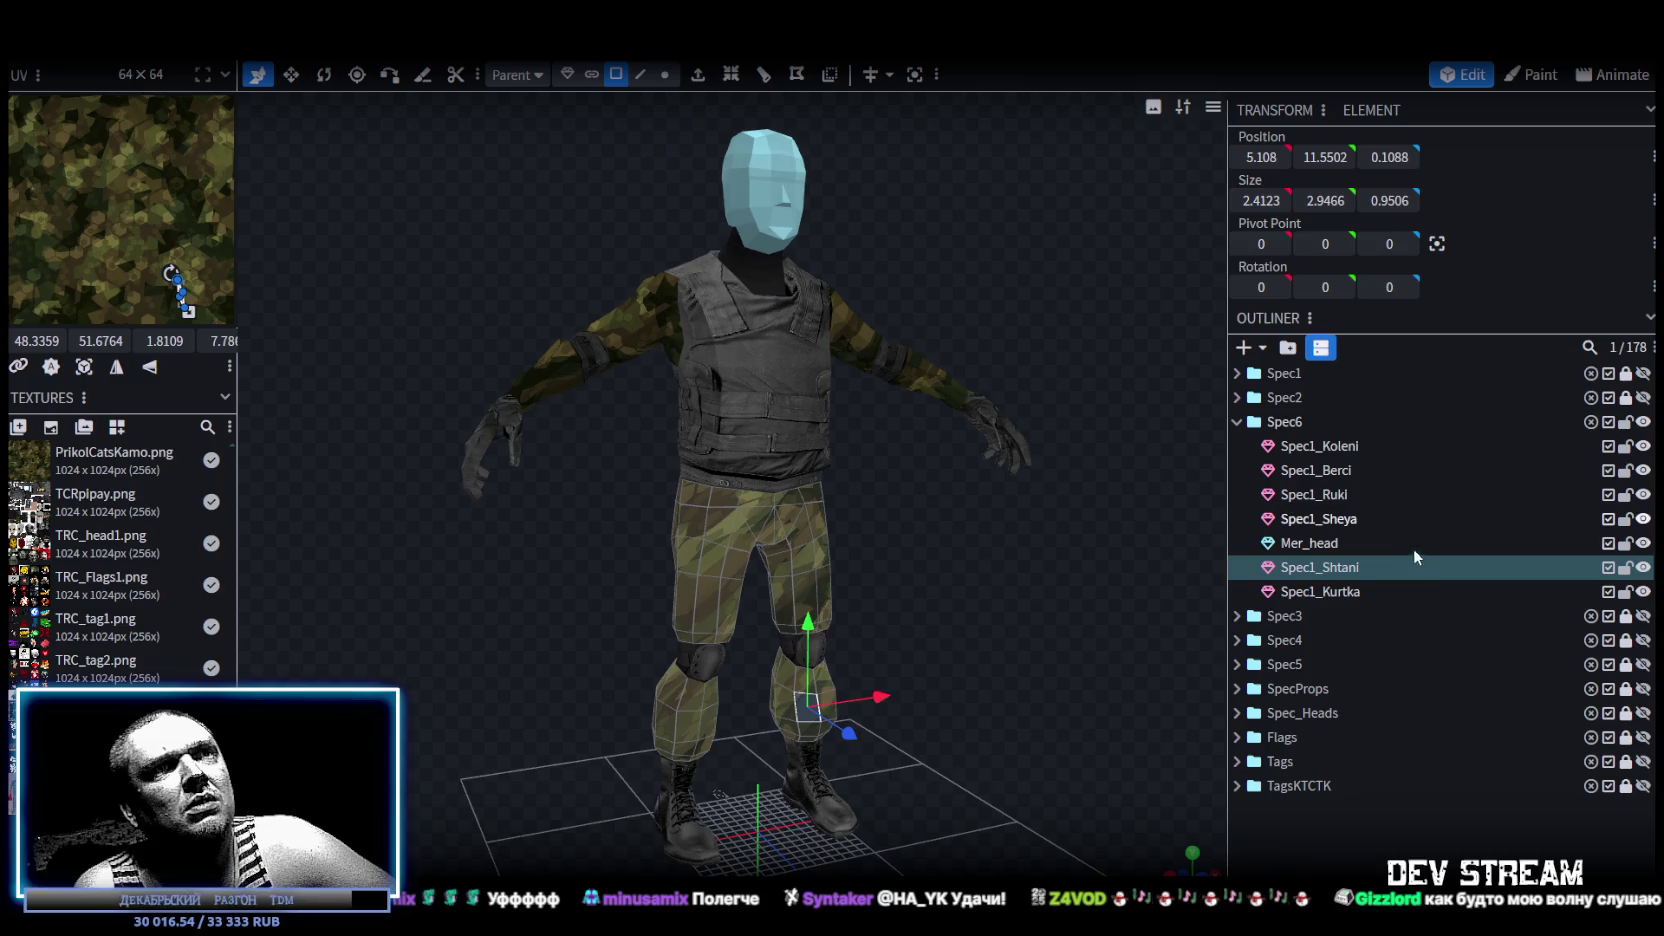
click(1332, 591)
click(1325, 567)
Scale Mer_head by 0.9 around its element pivot to make the head smaller.
click(1320, 543)
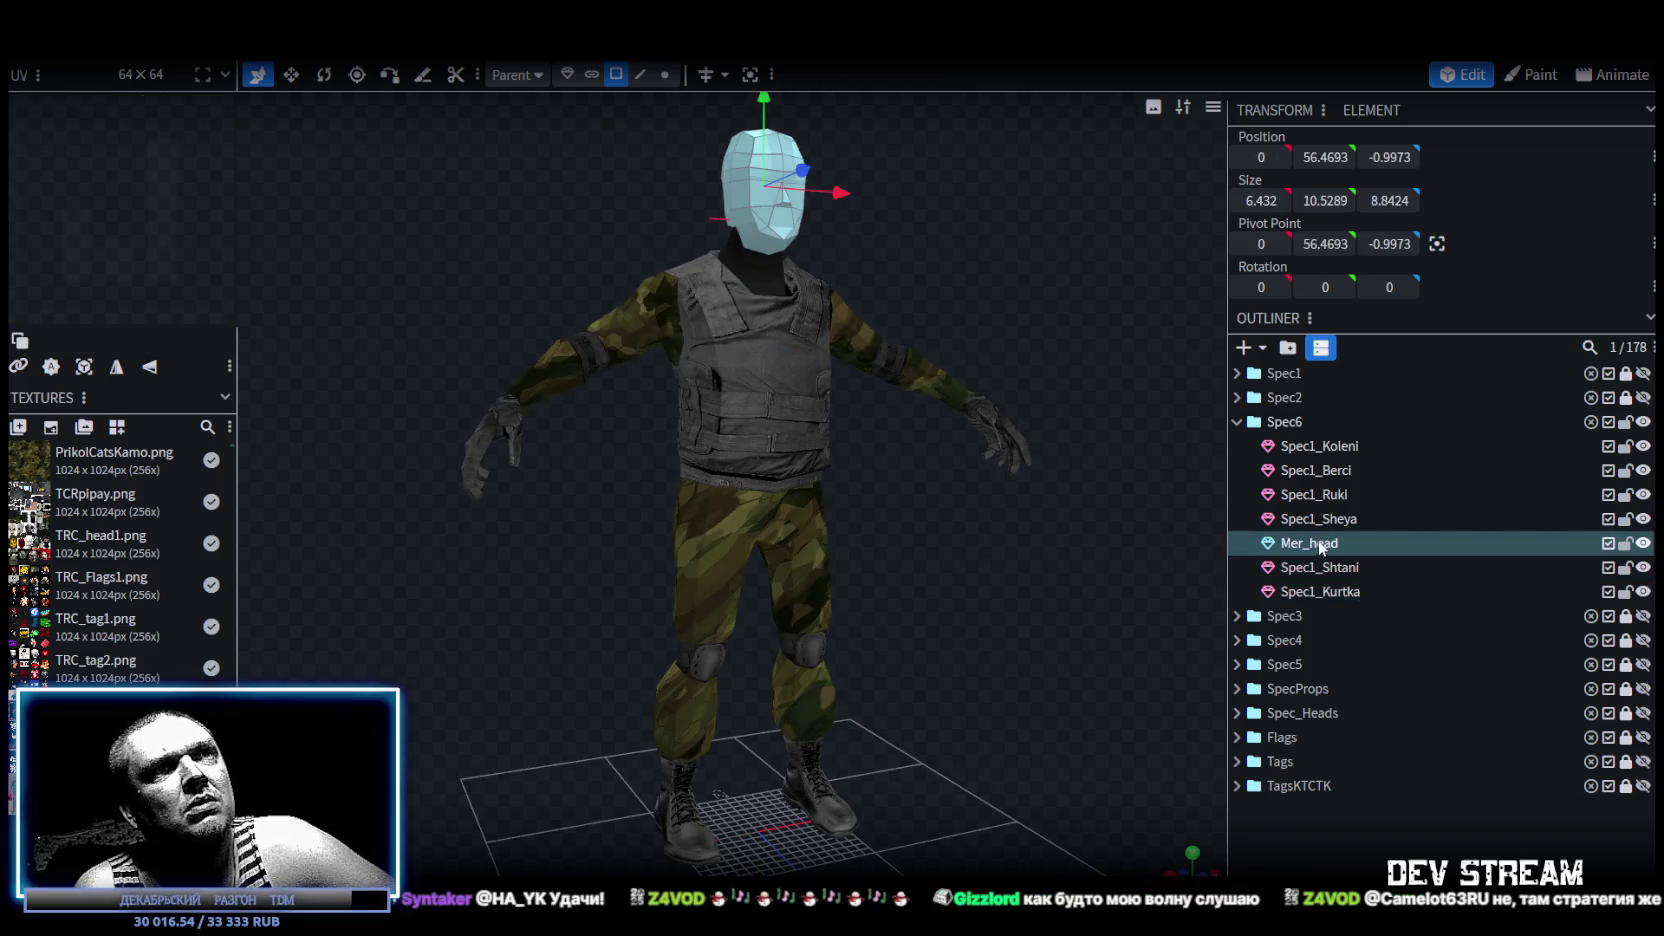
drag(846, 196, 1060, 363)
key(Escape)
click(230, 45)
mouse_move(253, 129)
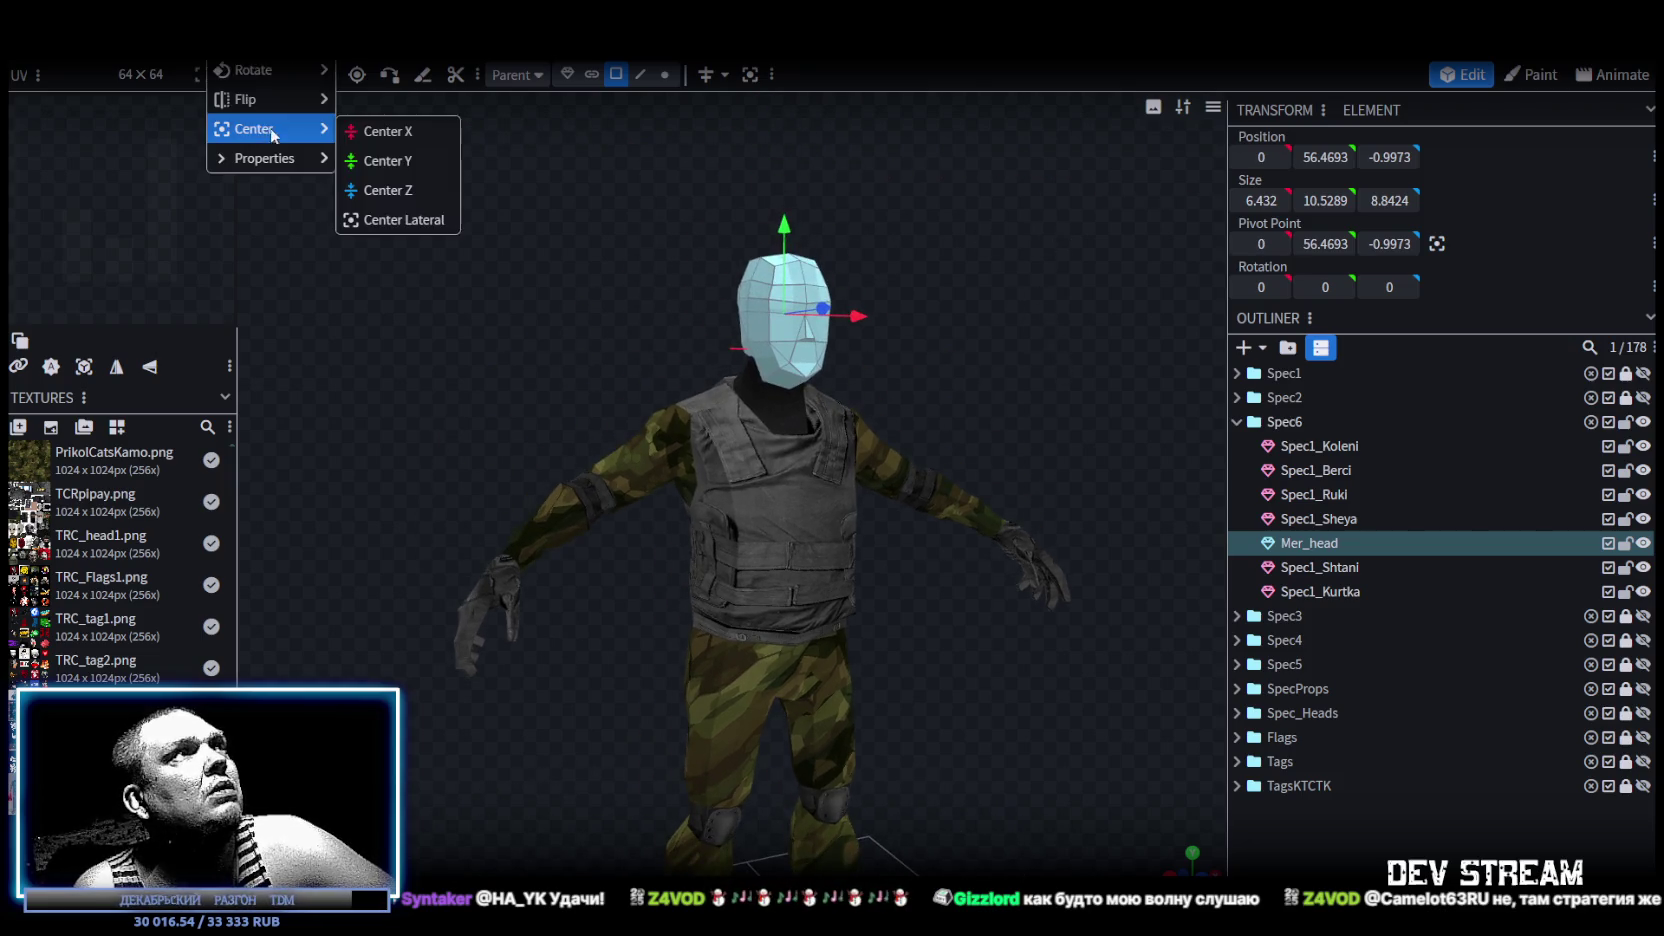
click(258, 41)
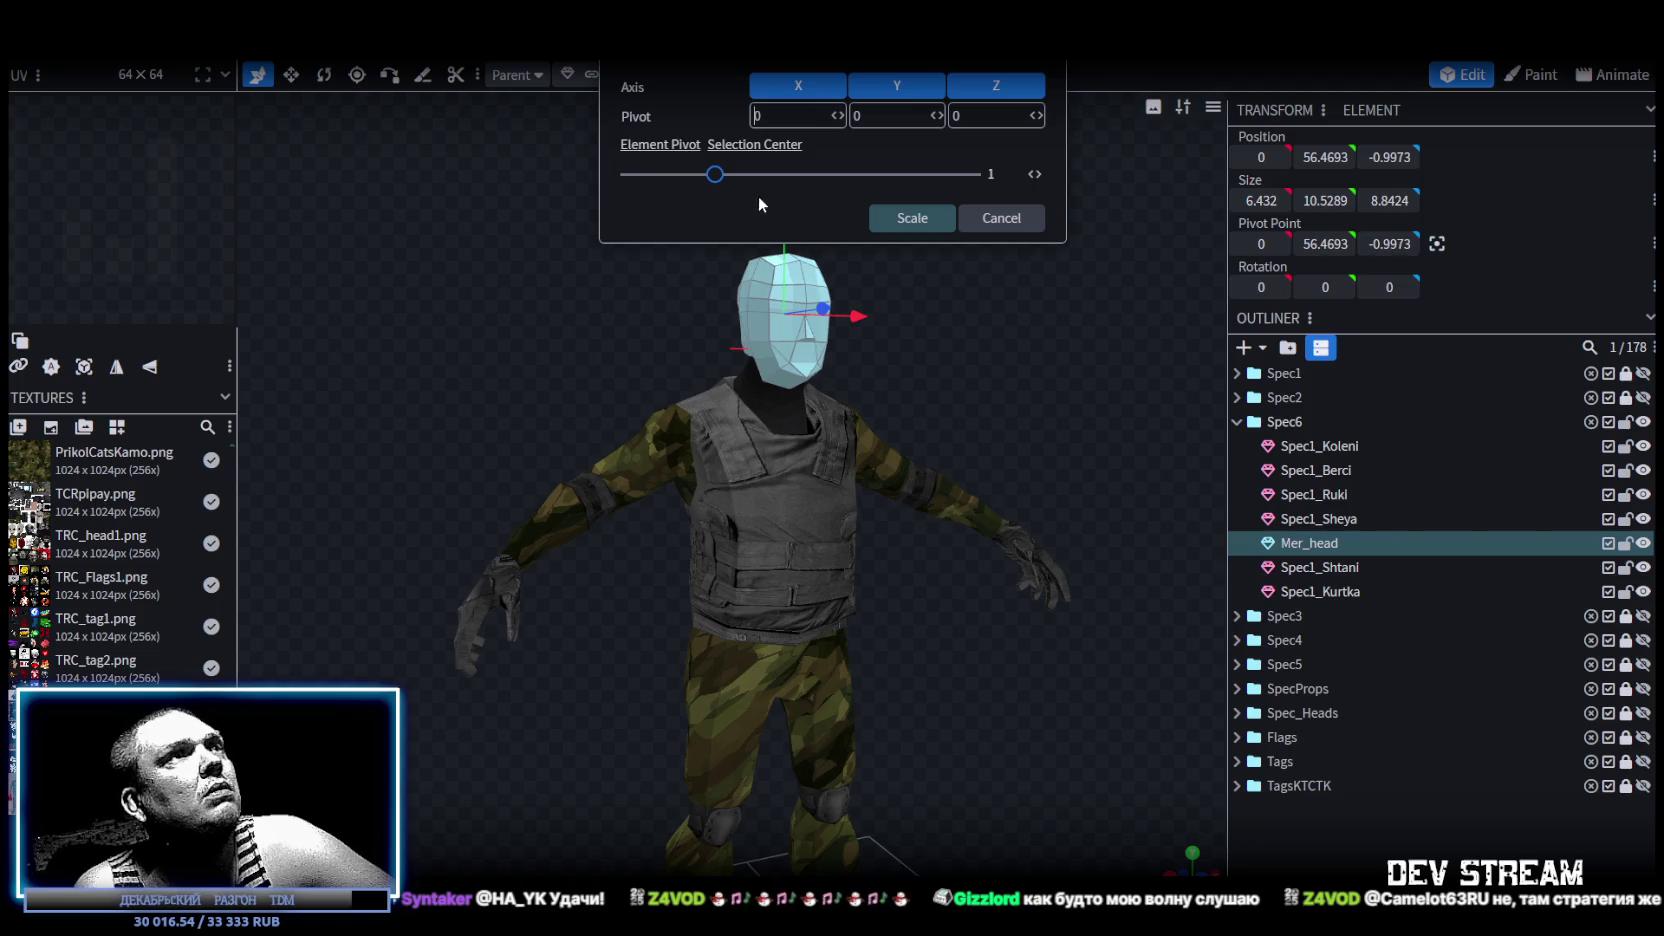
click(671, 146)
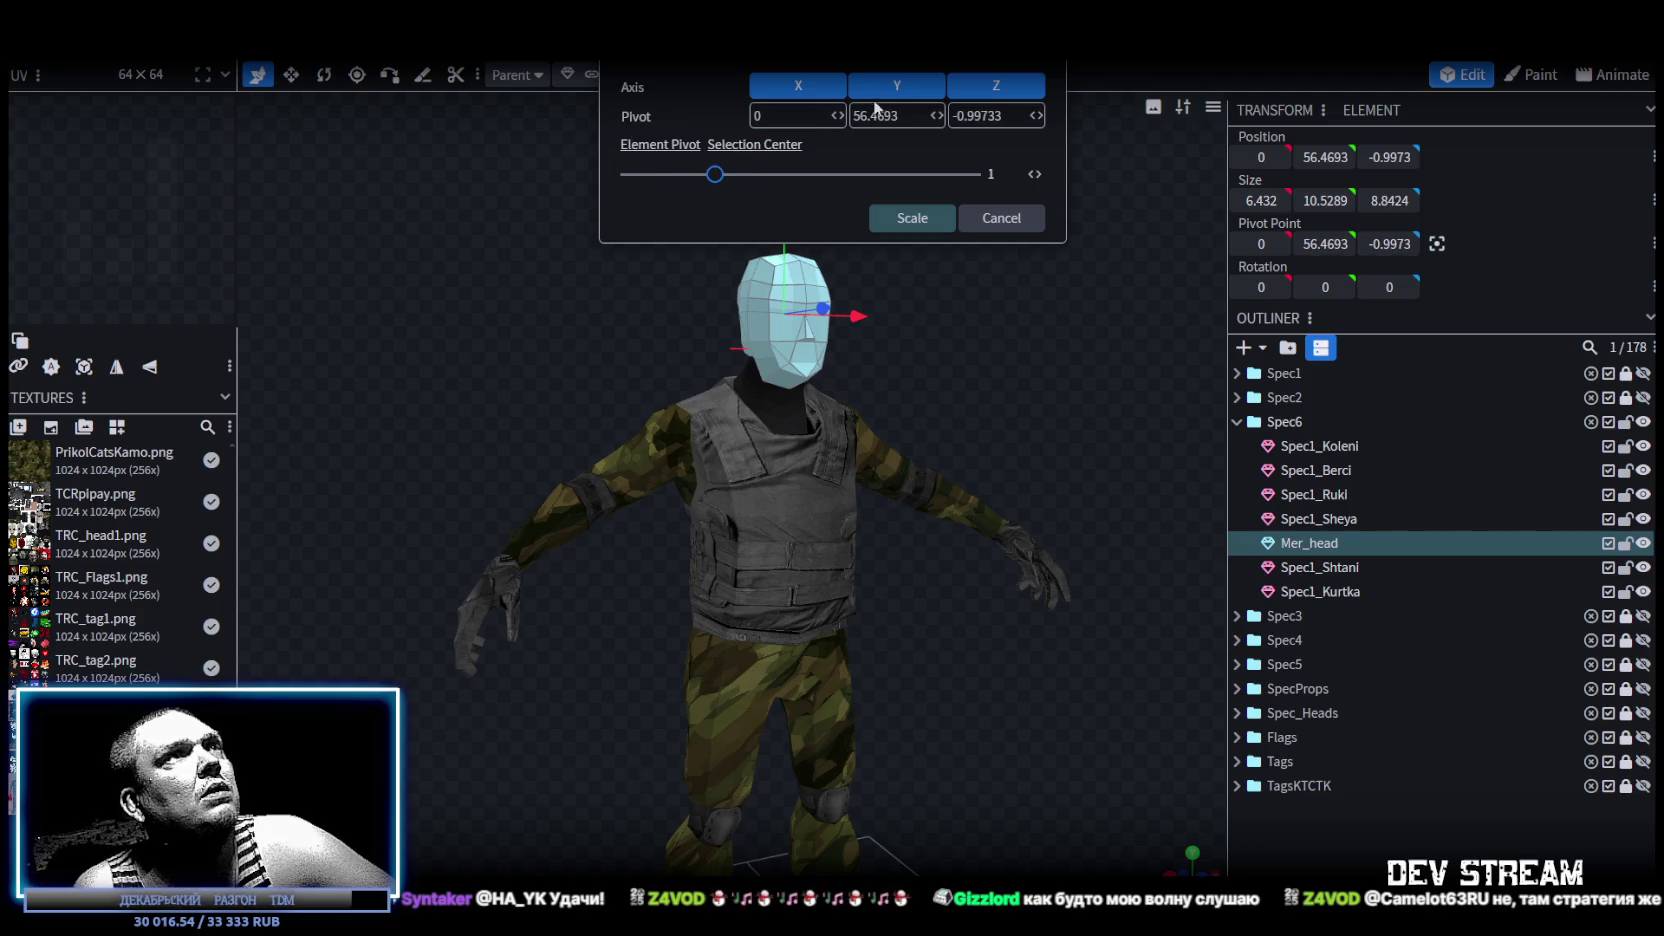
drag(714, 175, 706, 175)
click(910, 233)
mouse_move(900, 300)
mouse_down()
mouse_move(736, 341)
mouse_move(686, 318)
mouse_move(480, 334)
mouse_up()
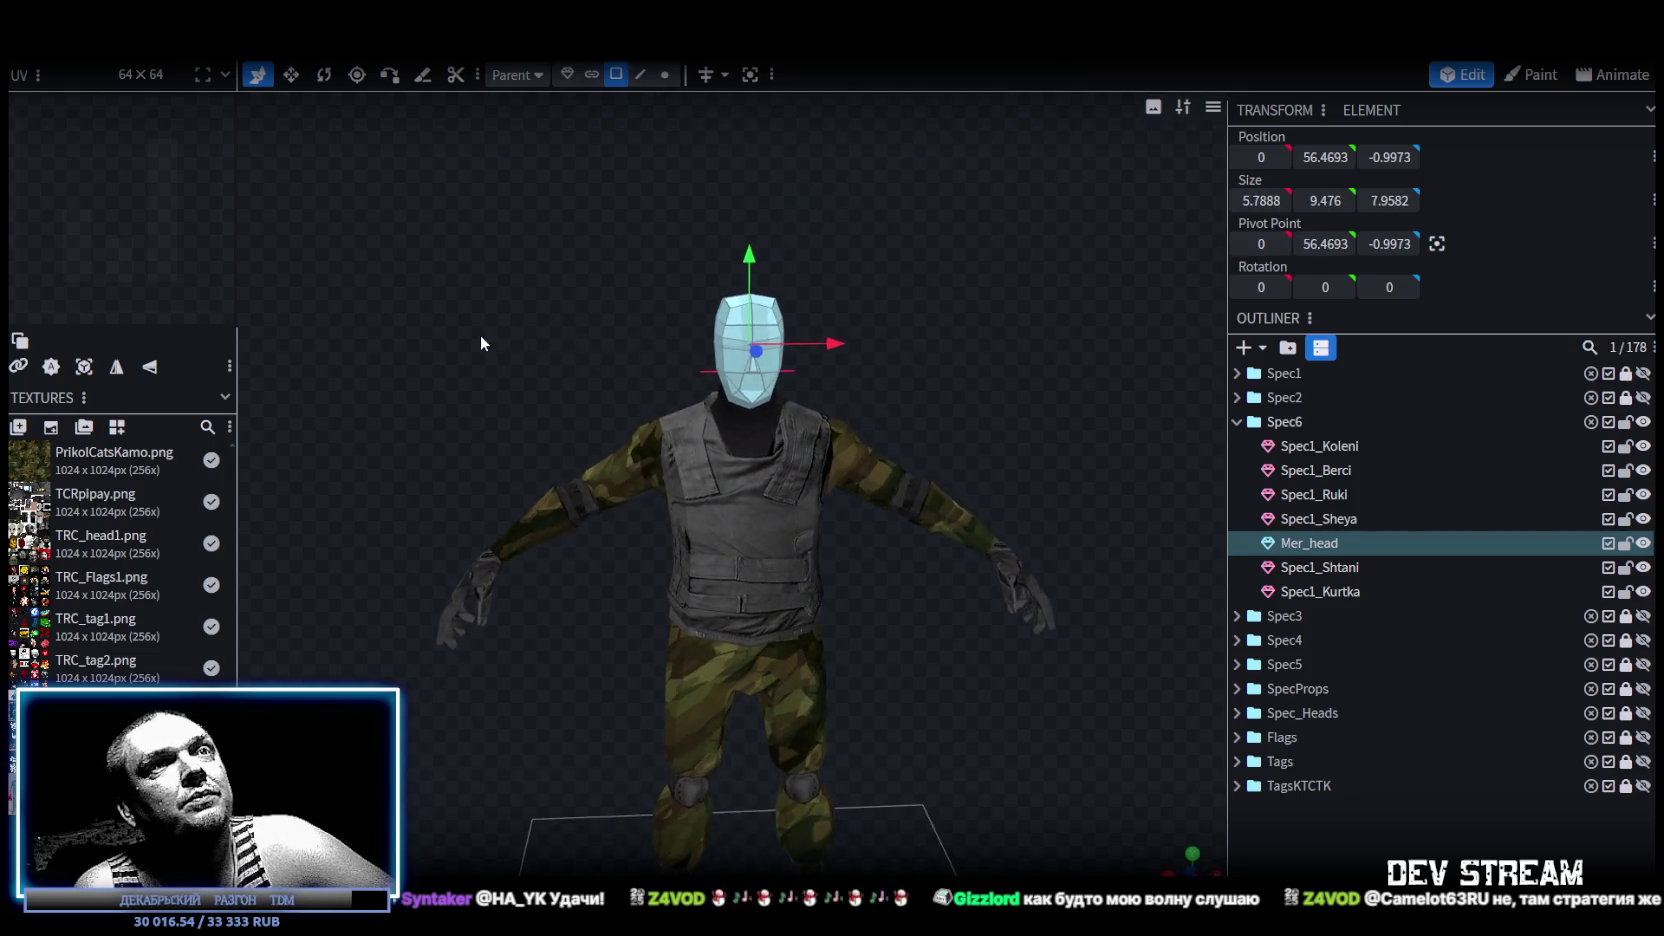
mouse_move(982, 564)
mouse_down()
mouse_move(984, 520)
mouse_move(894, 520)
mouse_move(1075, 528)
mouse_up()
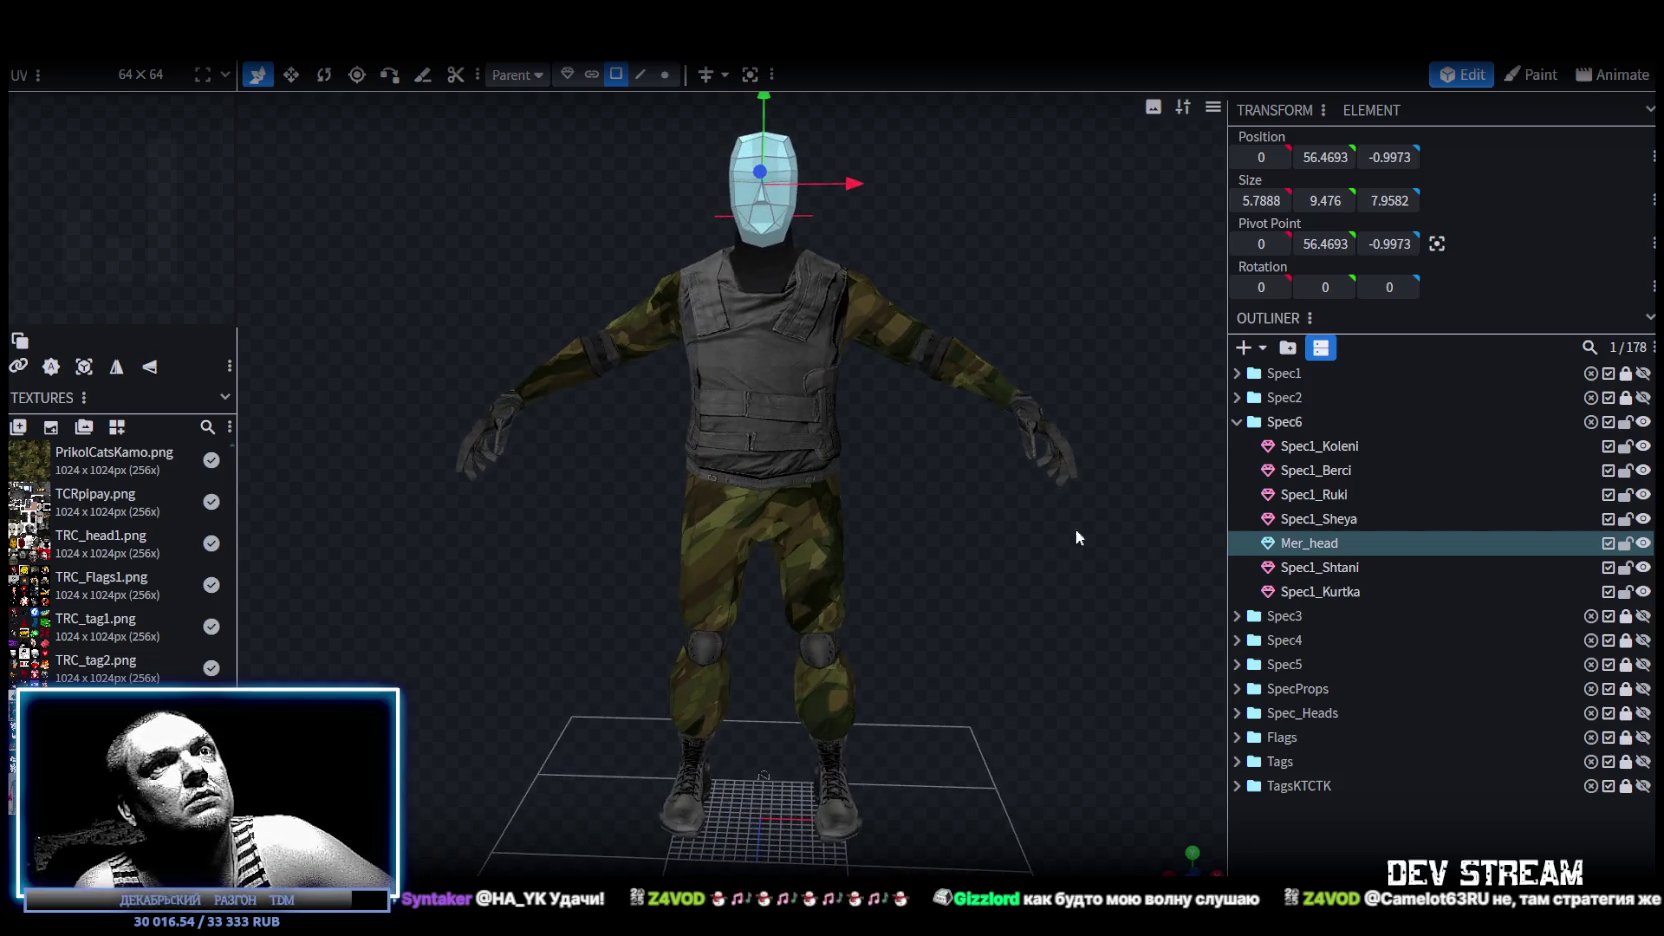
click(1329, 567)
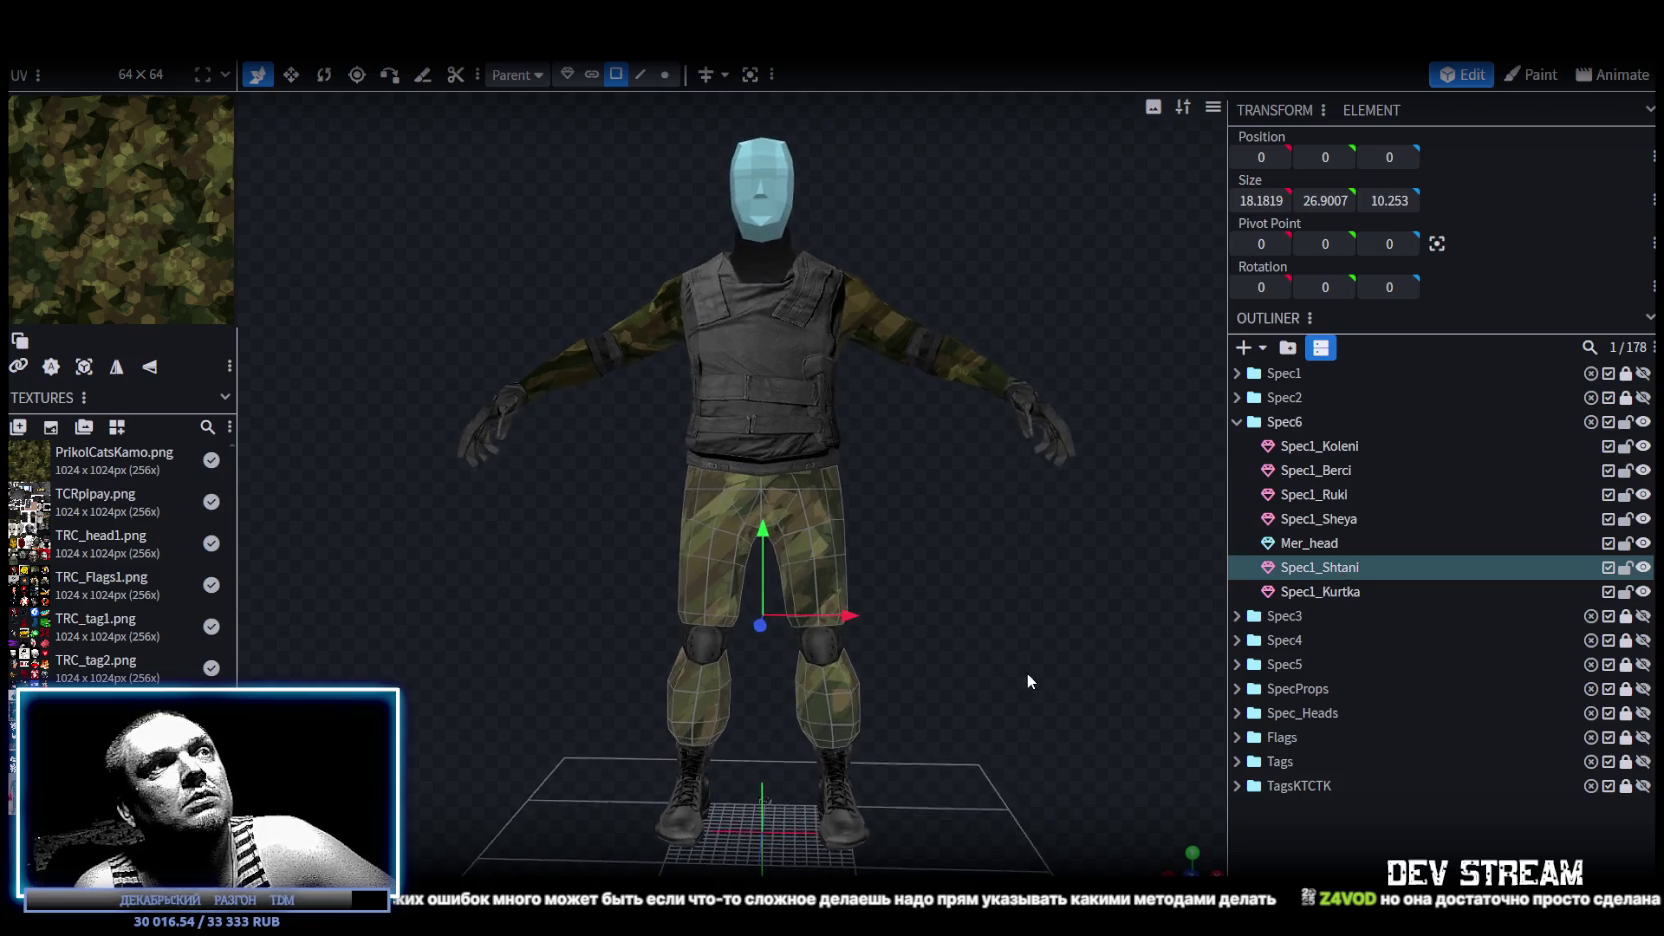
Rename the merged vest mesh Spec1_Koleni to Zambi_Armor in the Outliner.
mouse_move(1013, 662)
mouse_down()
mouse_move(848, 662)
mouse_move(1008, 658)
mouse_move(950, 580)
mouse_move(987, 584)
mouse_move(968, 597)
mouse_move(1053, 597)
mouse_move(983, 604)
mouse_move(1063, 619)
mouse_move(812, 623)
mouse_move(1140, 607)
mouse_move(864, 604)
mouse_move(996, 569)
mouse_move(1098, 586)
mouse_up()
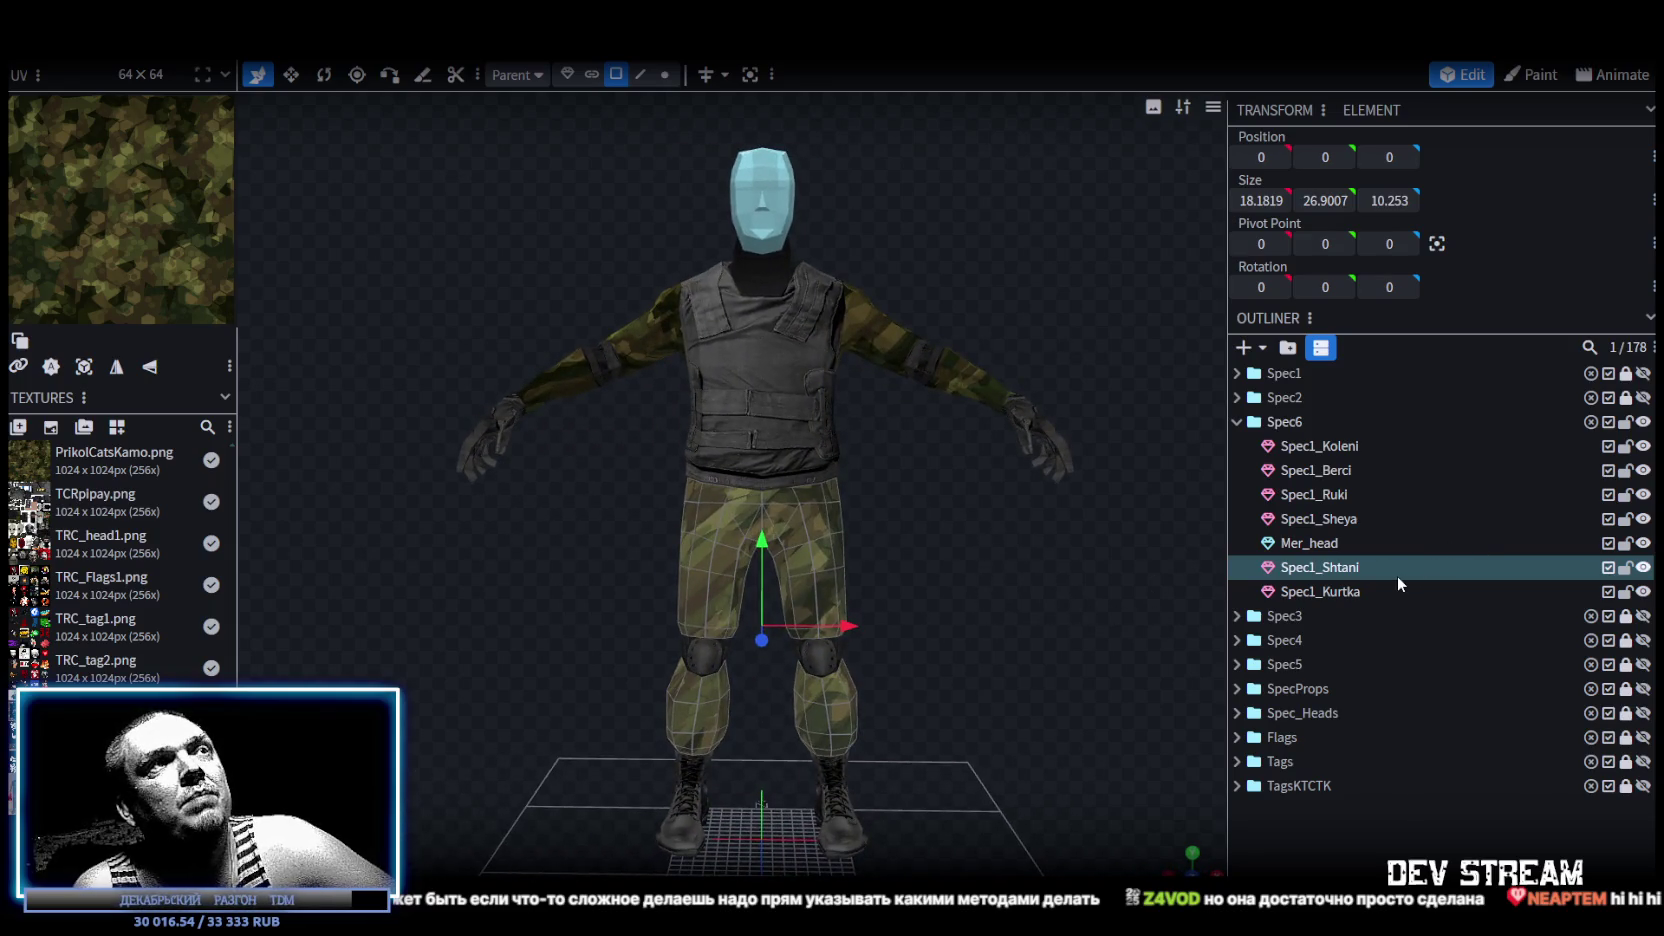
mouse_move(954, 575)
mouse_down()
mouse_move(898, 606)
mouse_move(1056, 607)
mouse_up()
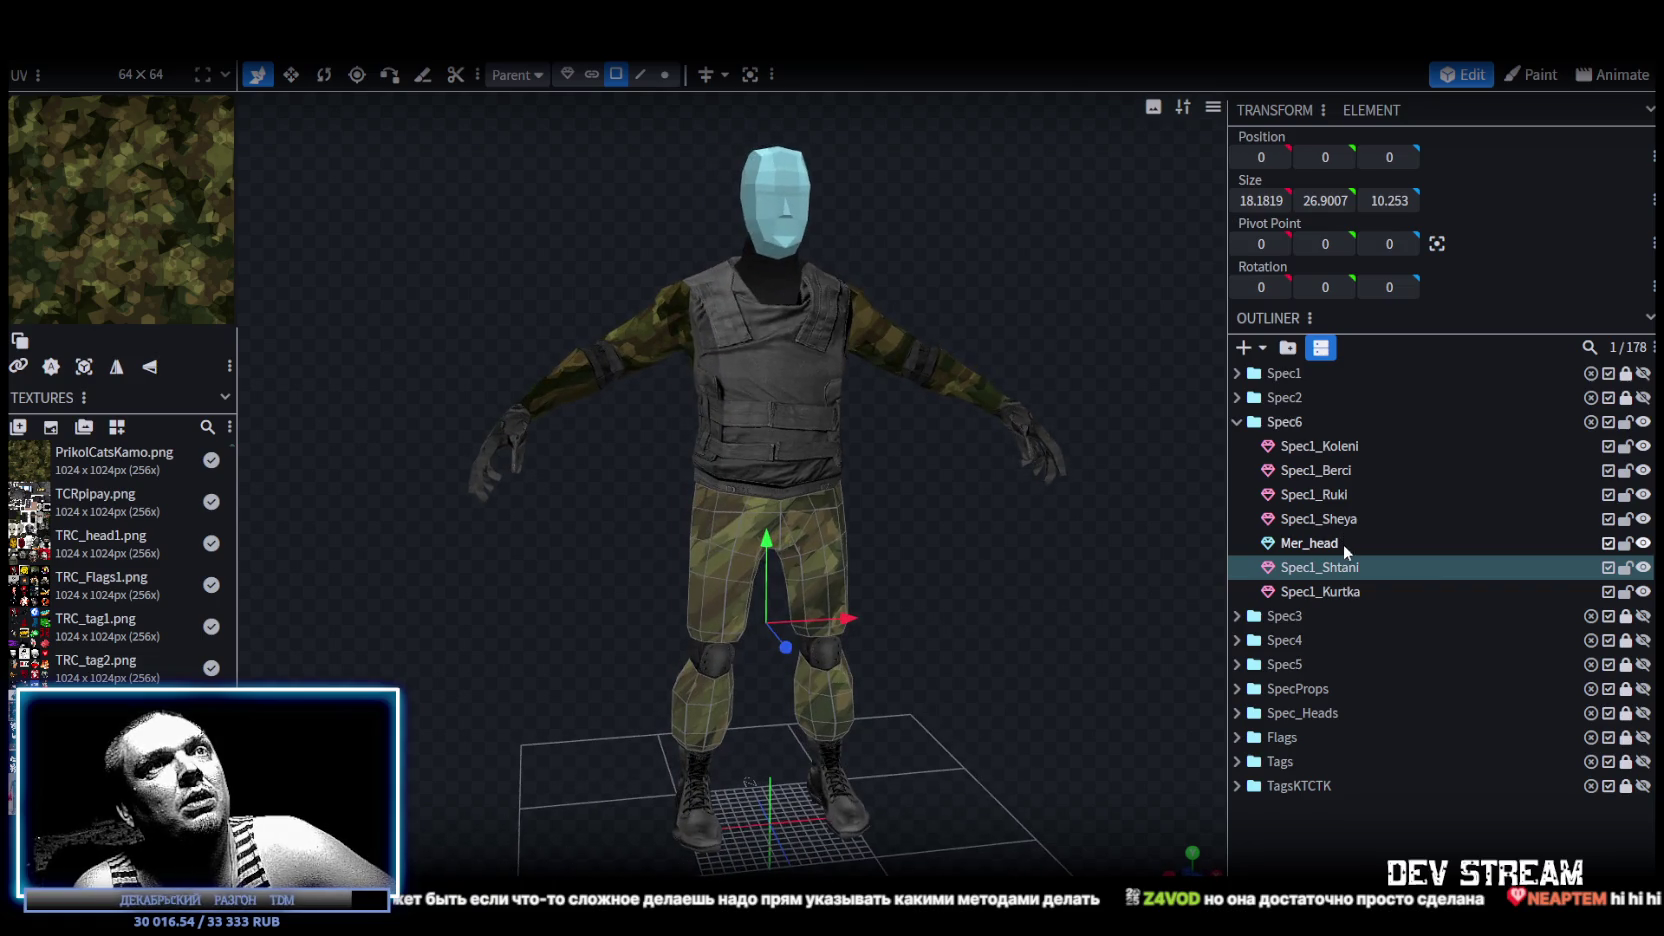
click(1322, 592)
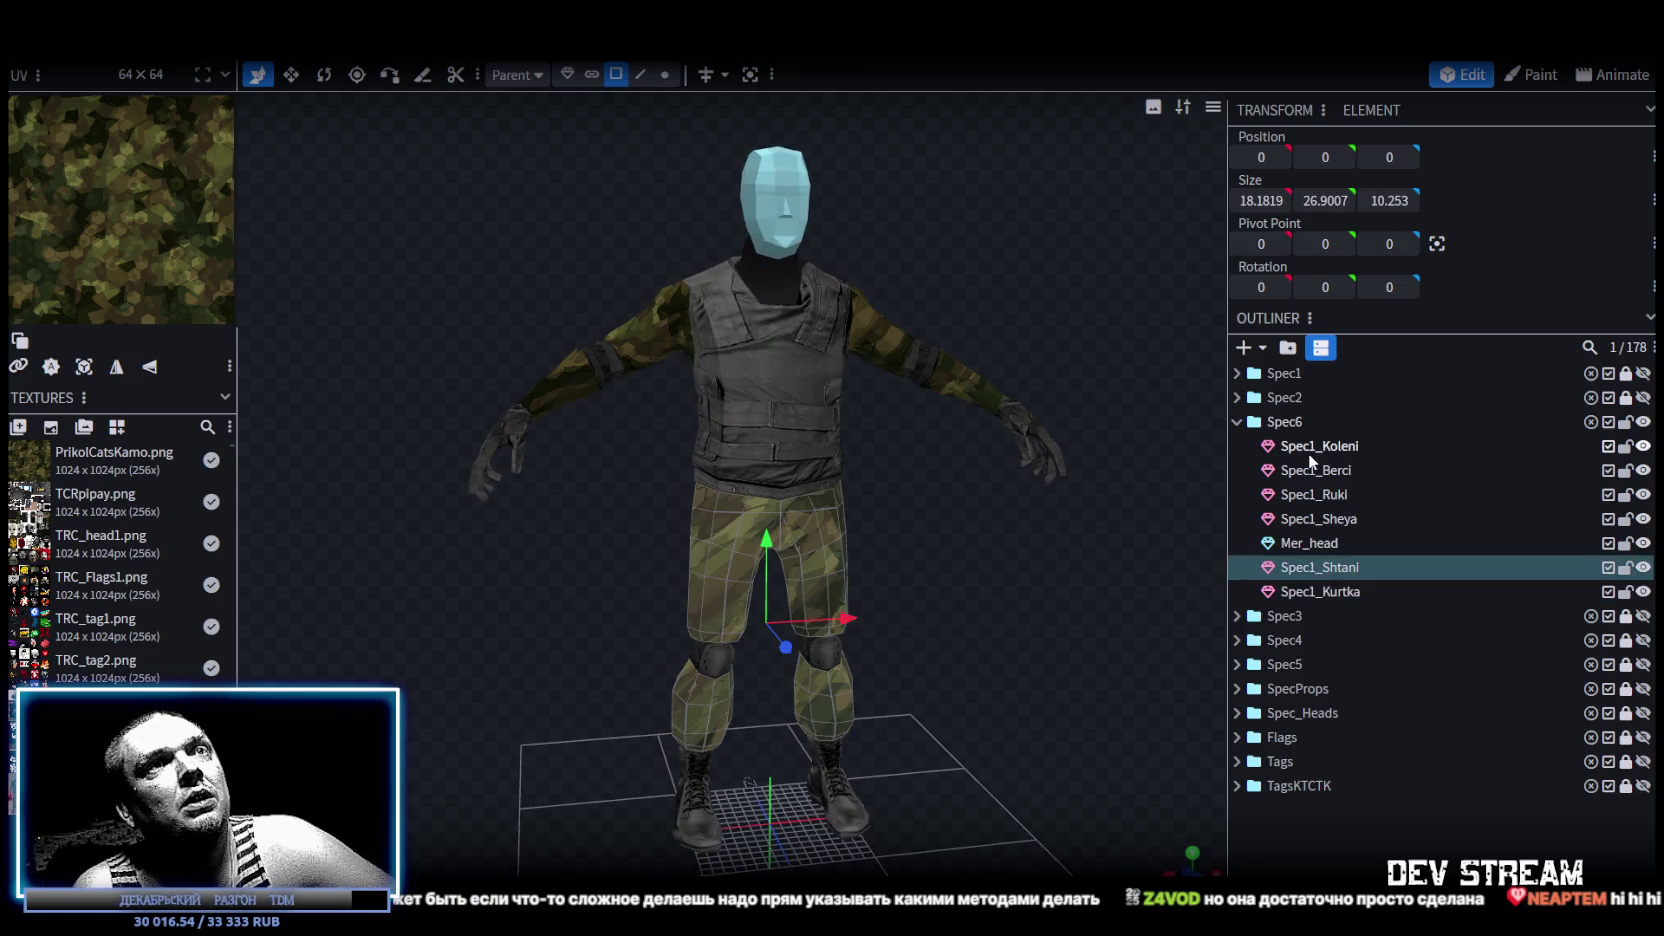
click(1309, 447)
double_click(1314, 445)
drag(1322, 445, 1419, 445)
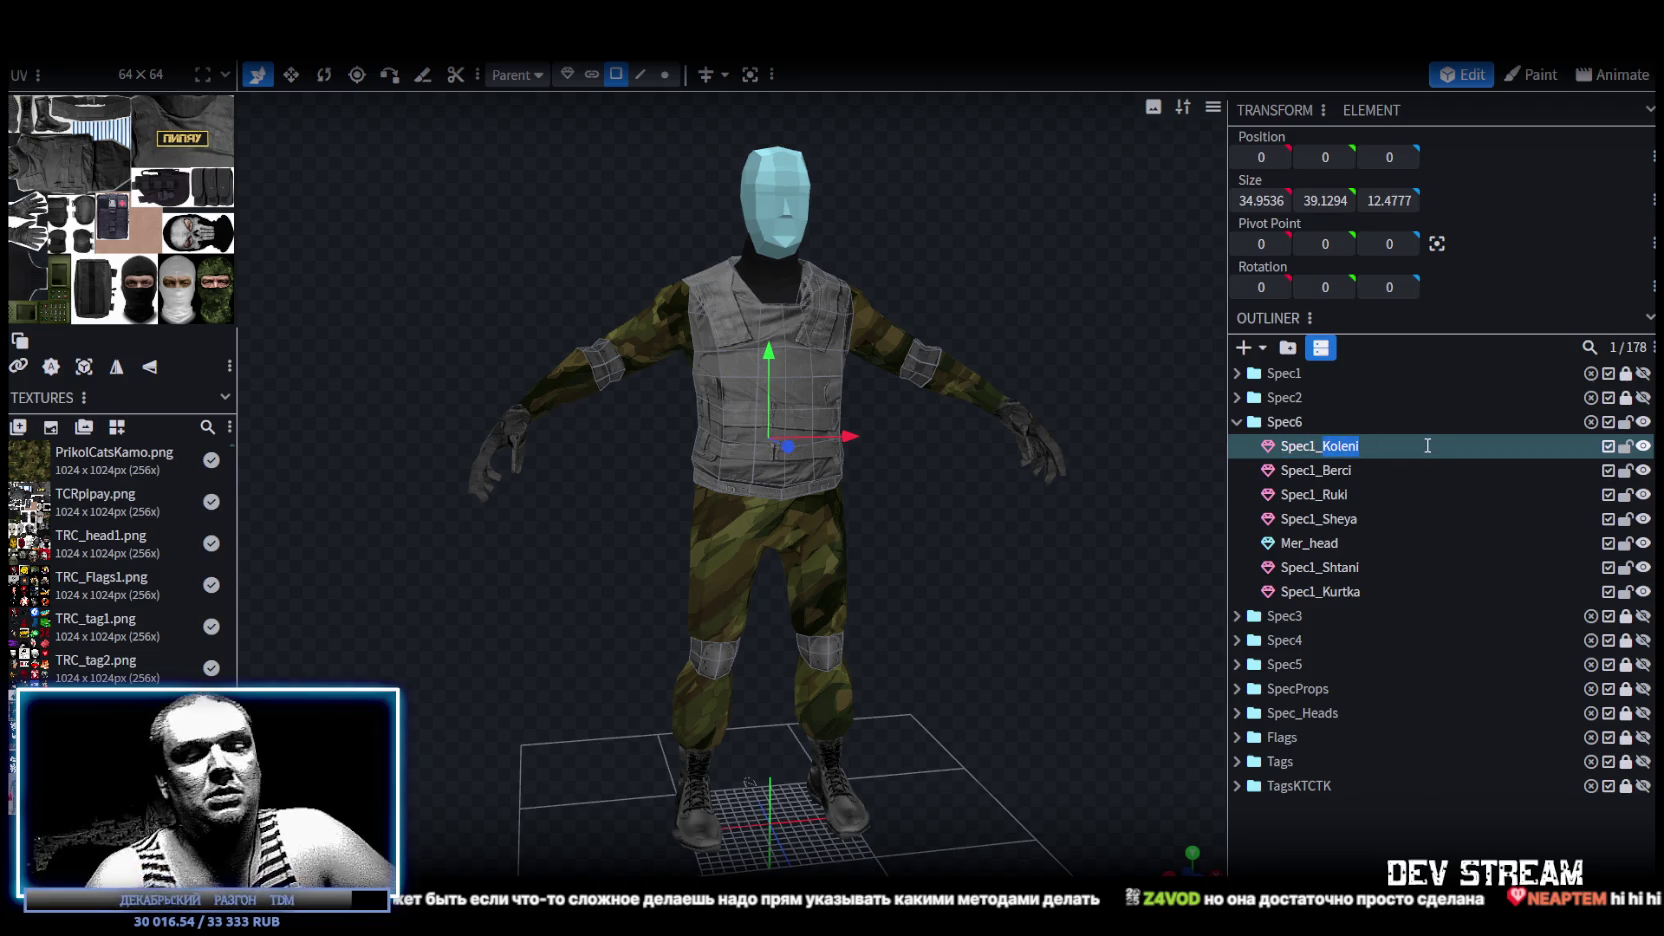
text(Фкыцк)
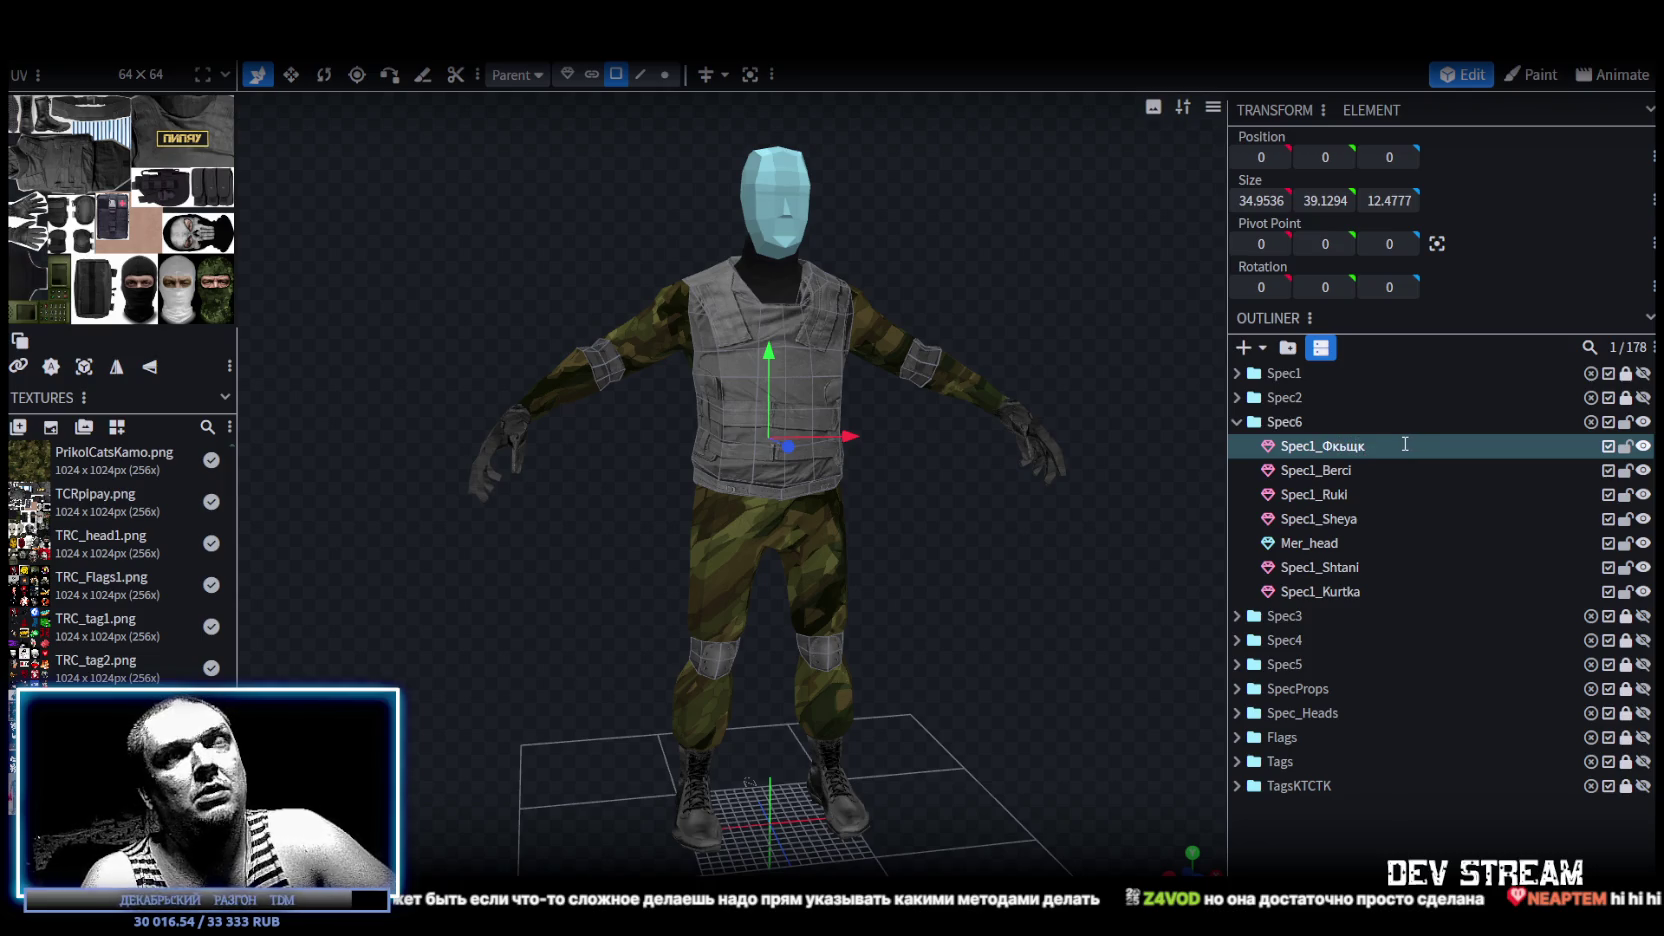
key(ctrl+a)
text(Z)
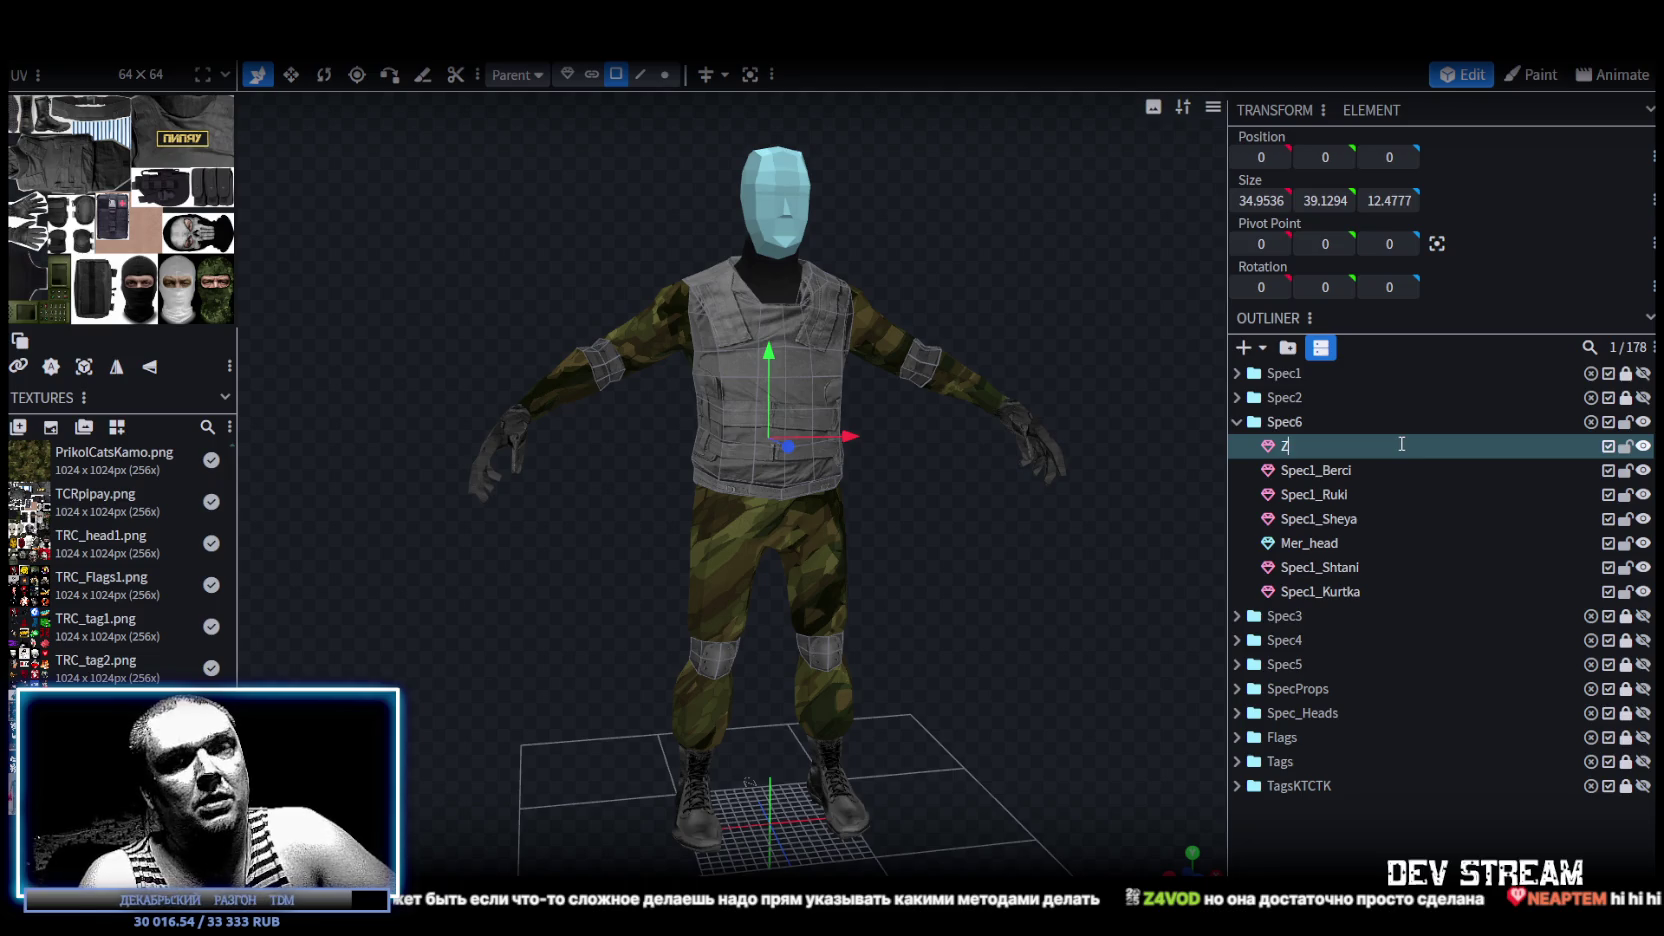
key(BackSpace)
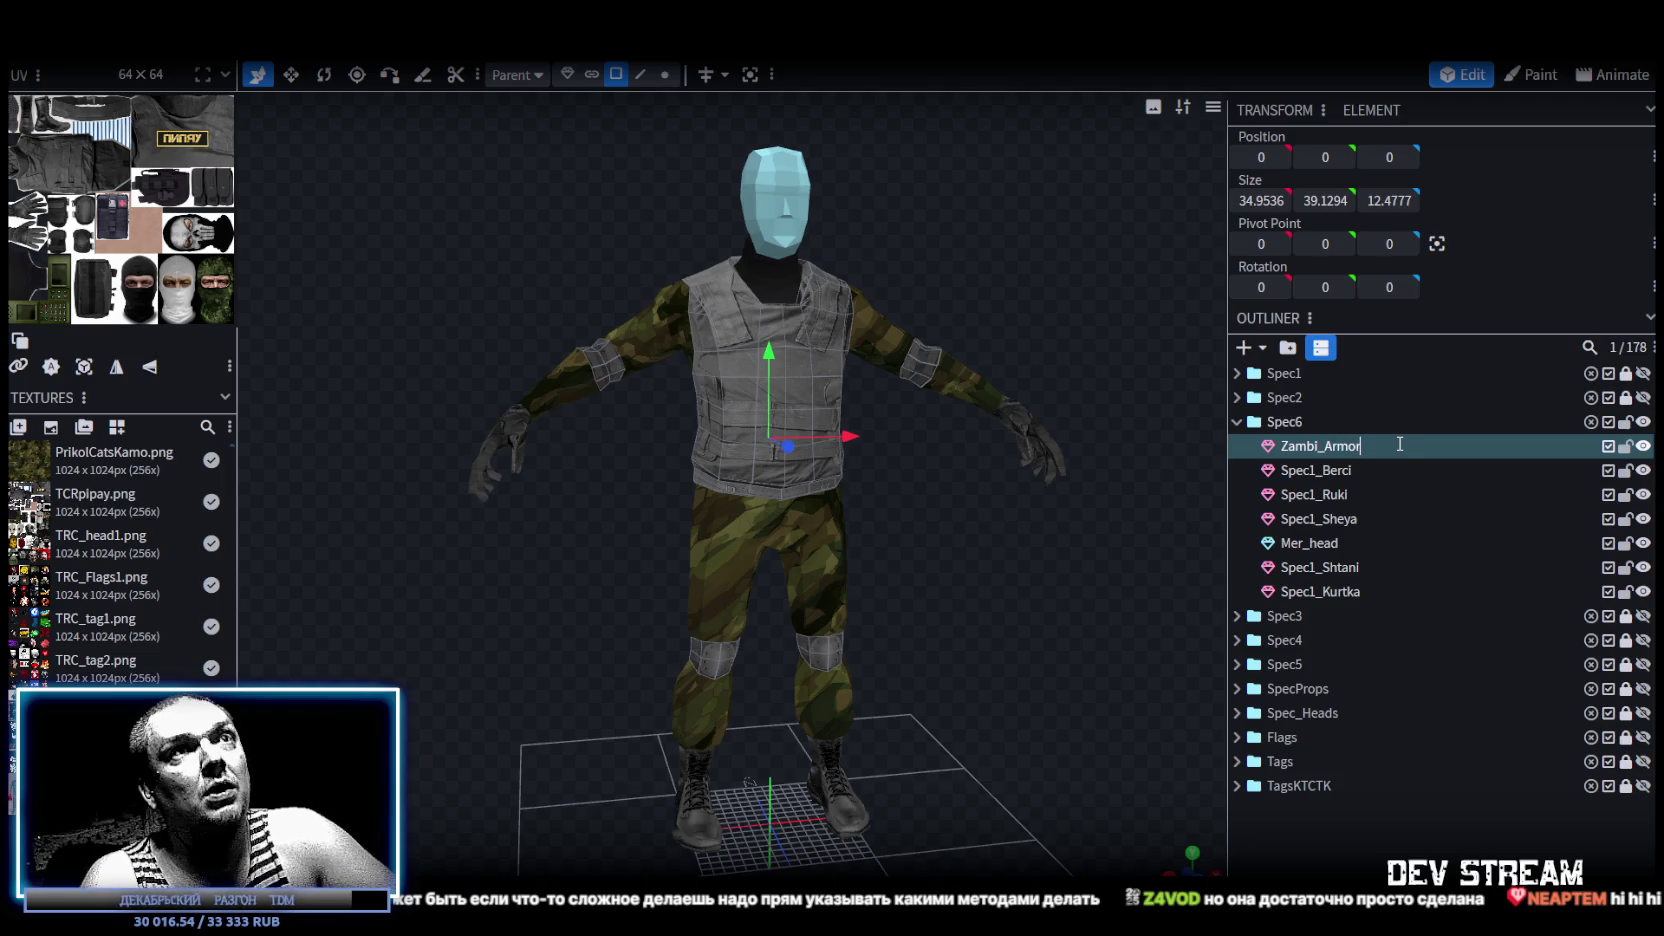
Merge the boots mesh Spec1_Berci into Zambi_Armor.
click(1345, 469)
click(1320, 445)
ctrl+click(1326, 470)
right_click(1326, 472)
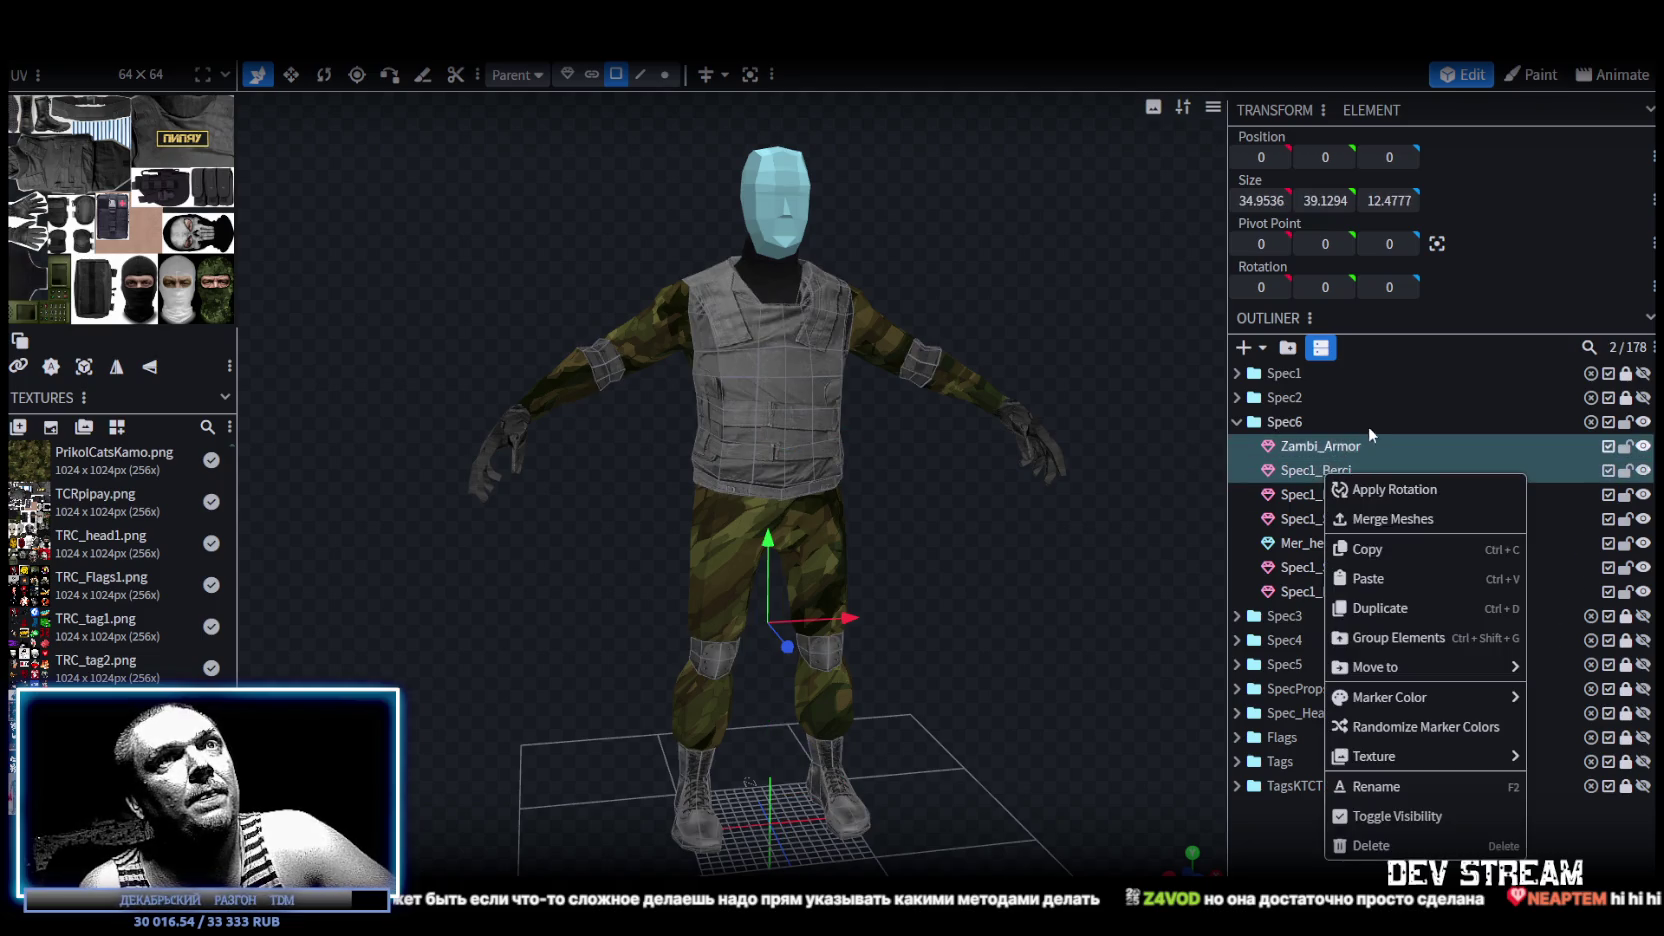
click(1392, 518)
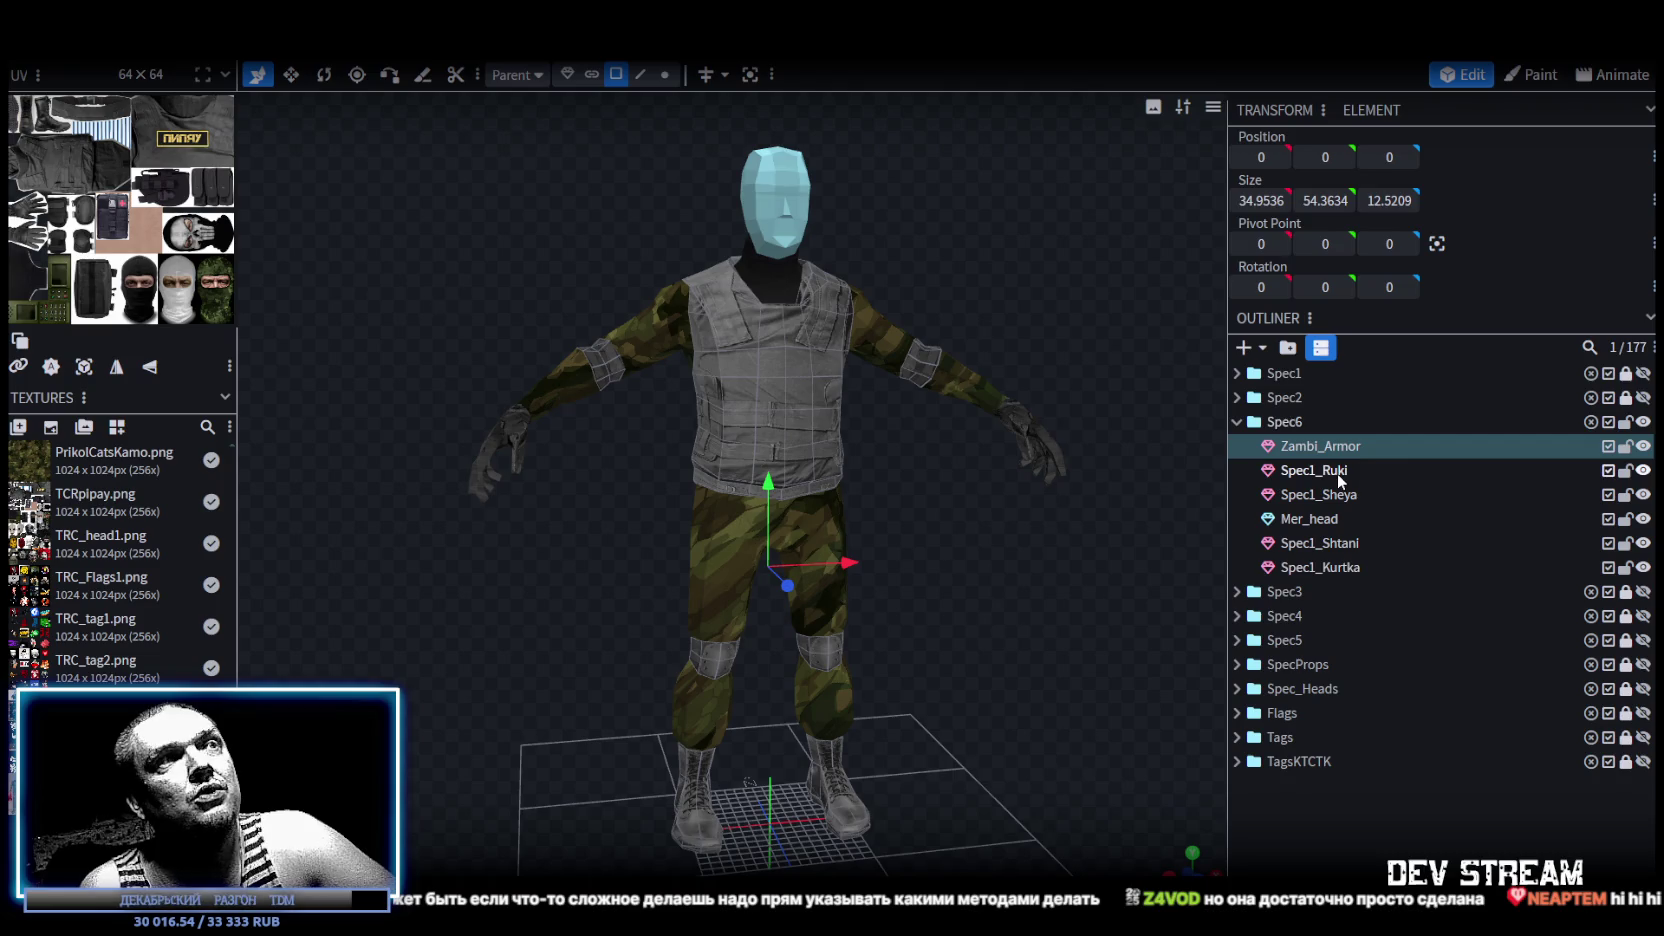
Review the remaining meshes: Spec1_Ruki, Spec1_Sheya, Mer_head, Spec1_Shtani and Spec1_Kurtka.
click(1335, 472)
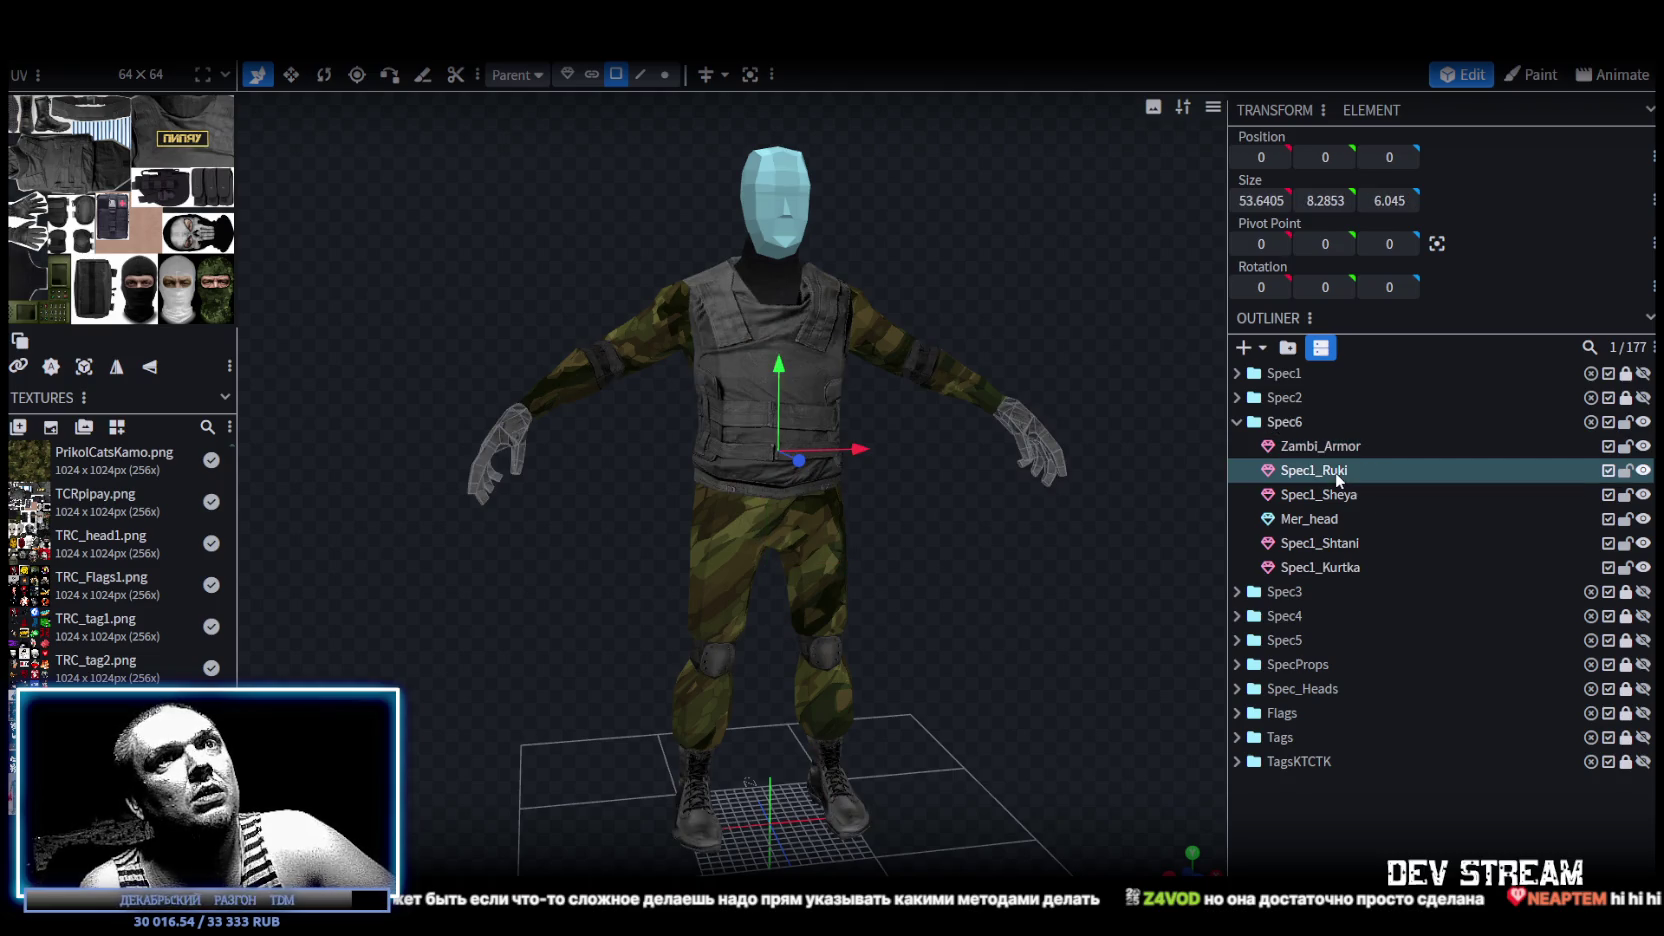
click(1332, 497)
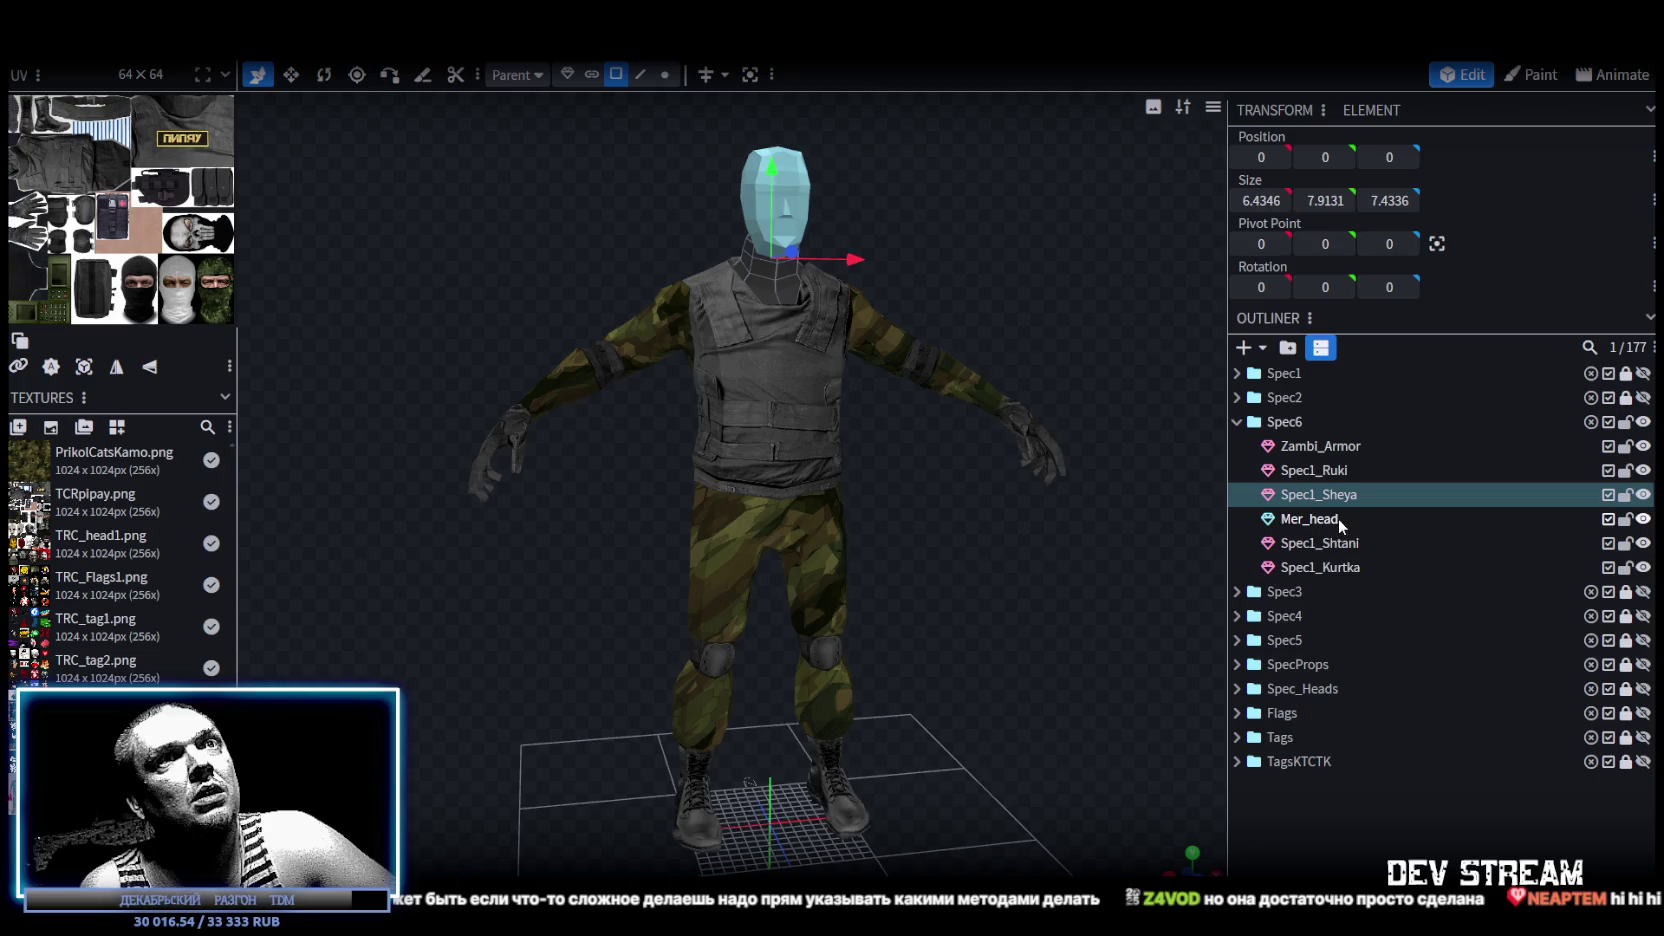
click(1319, 524)
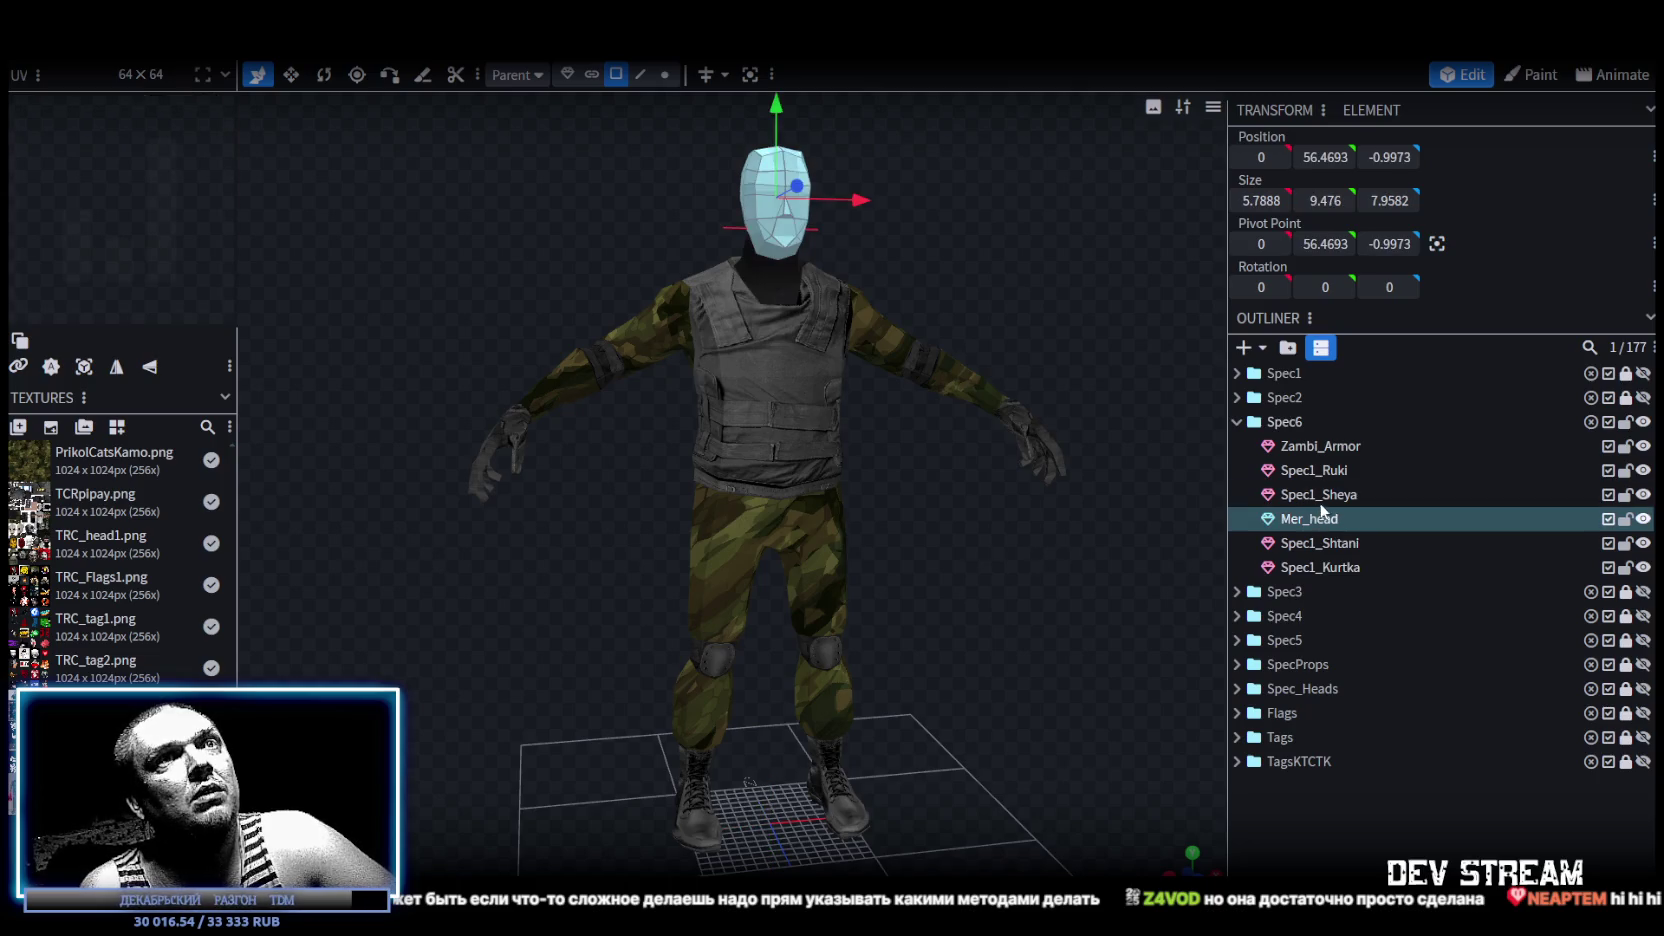
click(1321, 545)
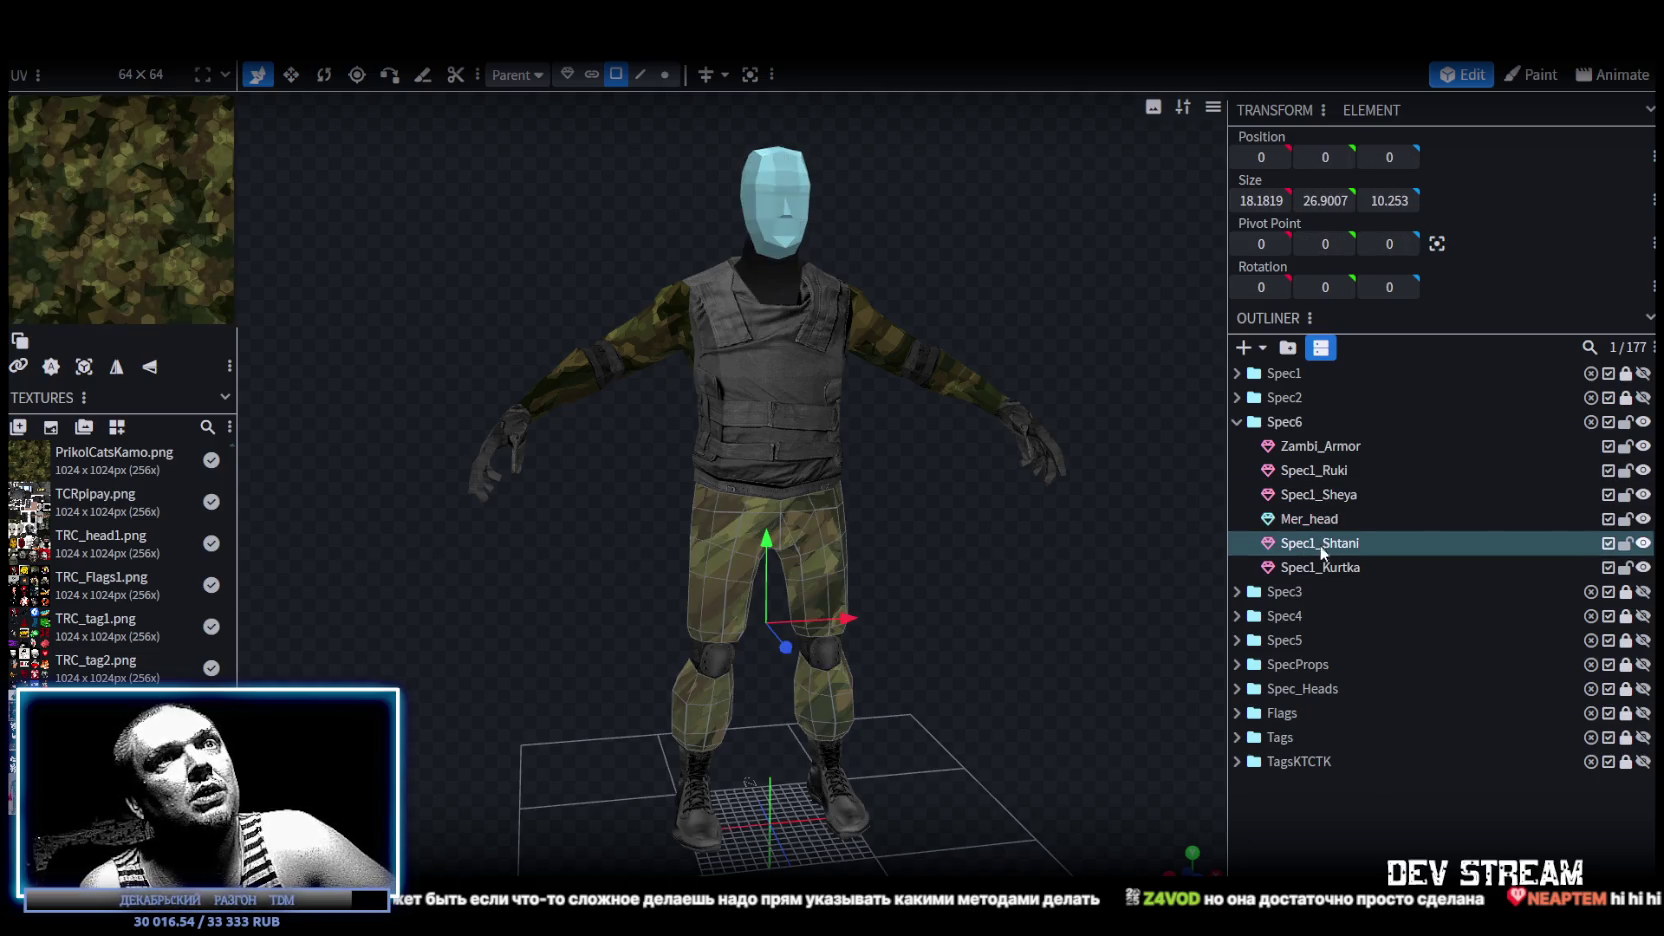
click(1326, 569)
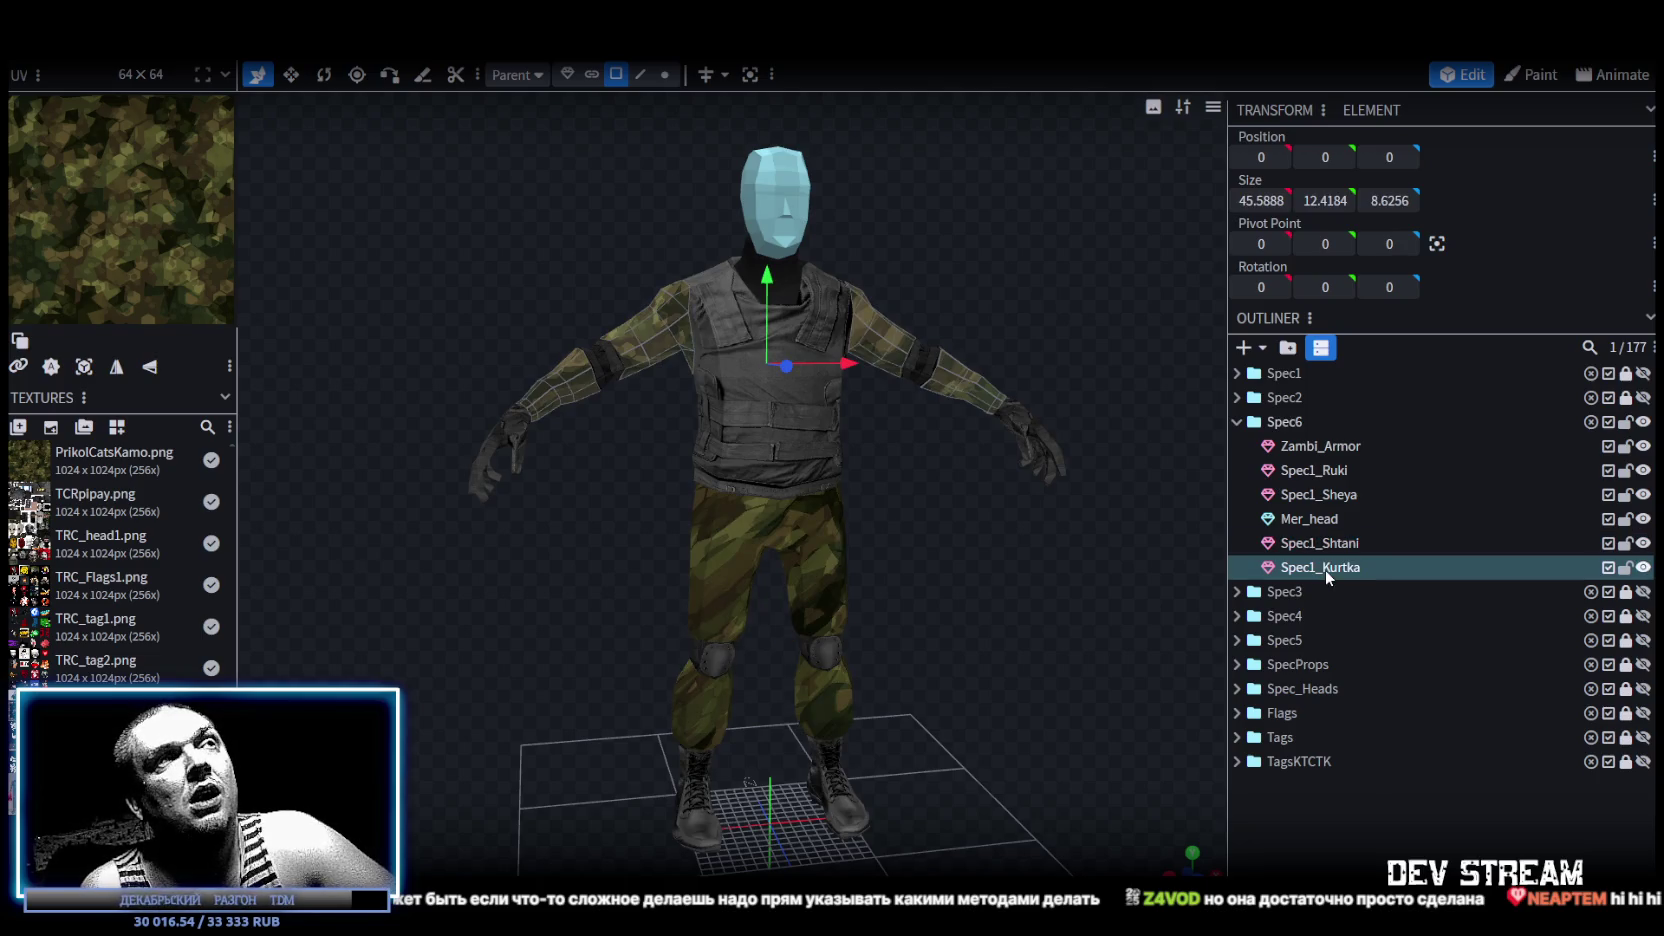
mouse_move(1000, 606)
mouse_down()
mouse_move(569, 660)
mouse_move(1037, 598)
mouse_move(965, 601)
mouse_up()
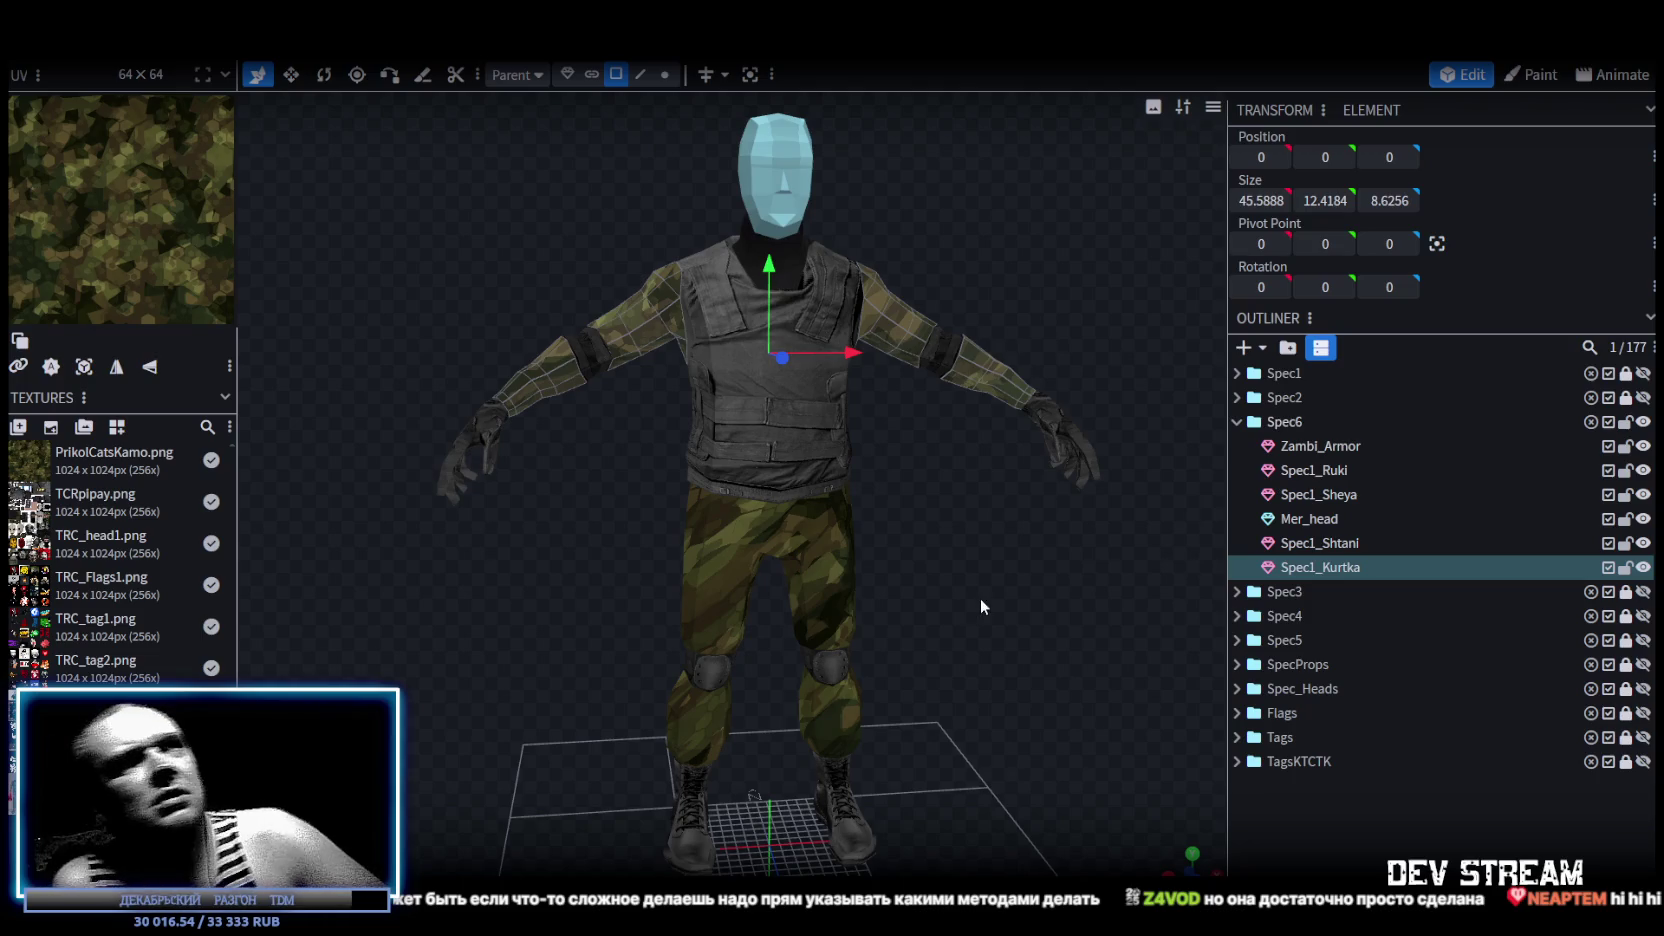
scroll(1000, 585, up, 3)
mouse_move(1036, 572)
mouse_down()
mouse_move(902, 554)
mouse_move(968, 485)
mouse_move(1050, 514)
mouse_move(1032, 529)
mouse_move(1041, 575)
mouse_move(1091, 575)
mouse_move(921, 564)
mouse_move(788, 587)
mouse_move(822, 554)
mouse_move(1030, 575)
mouse_move(751, 682)
mouse_move(612, 652)
mouse_move(746, 677)
mouse_up()
scroll(1087, 569, down, 2)
click(720, 430)
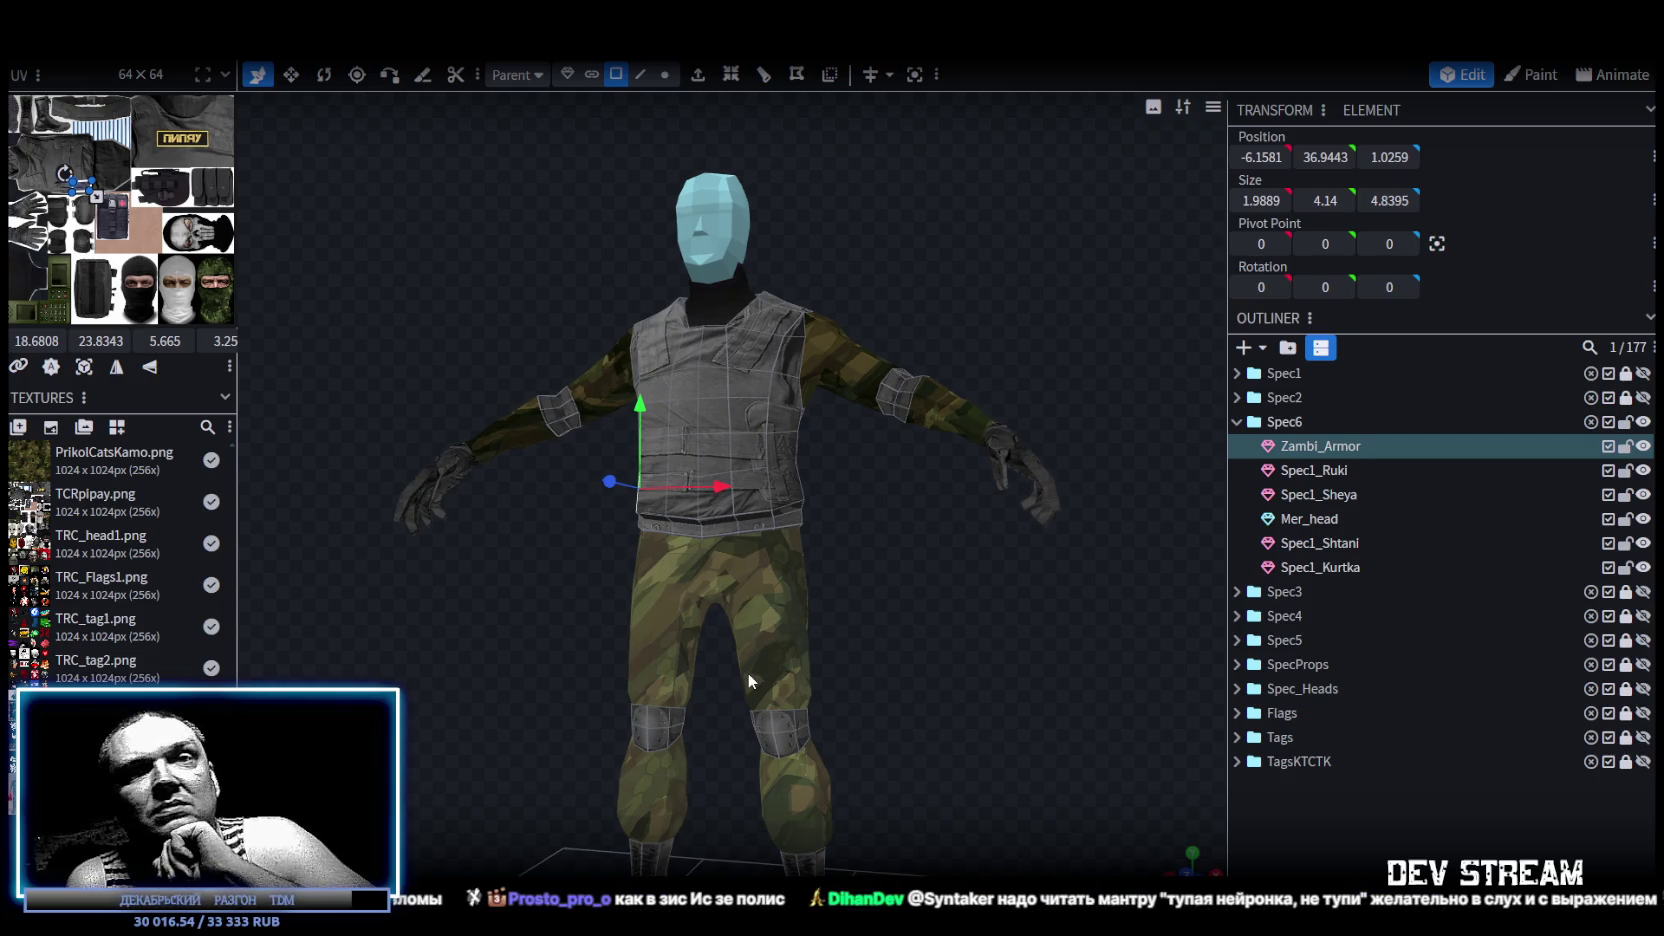
drag(748, 672, 861, 690)
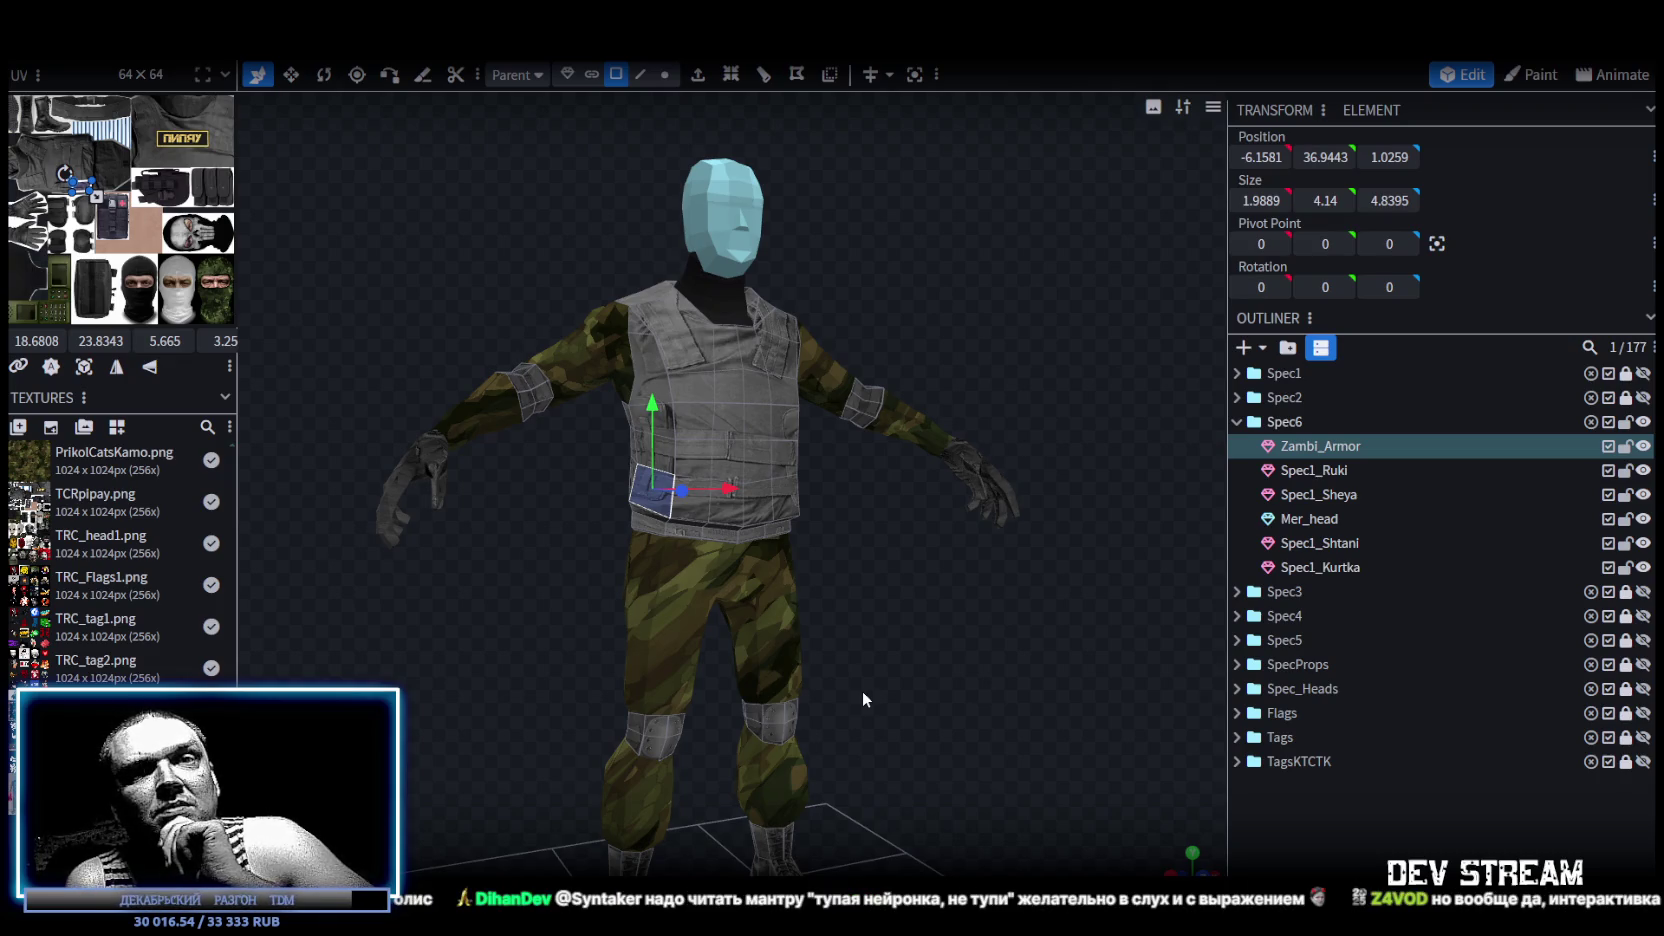
mouse_move(862, 690)
mouse_down()
mouse_move(736, 649)
mouse_move(915, 712)
mouse_move(855, 633)
mouse_move(879, 633)
mouse_up()
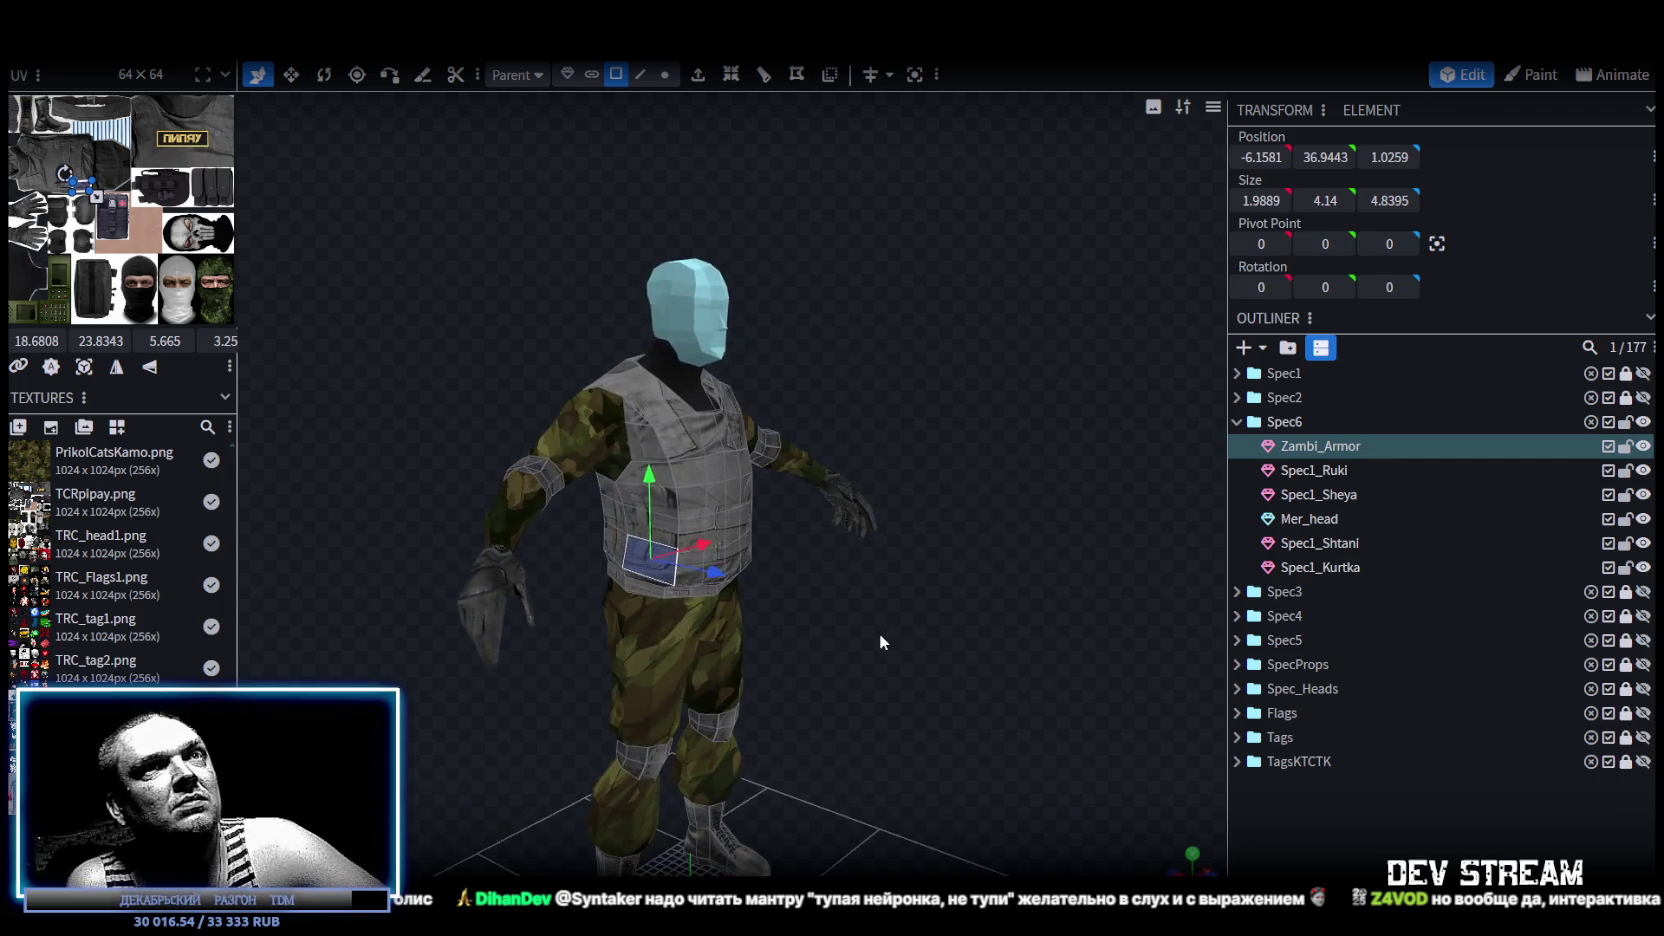
Apply the TRC_zambi.png texture to Mer_head, Spec1_Sheya and Spec1_Ruki.
click(1345, 545)
click(1323, 517)
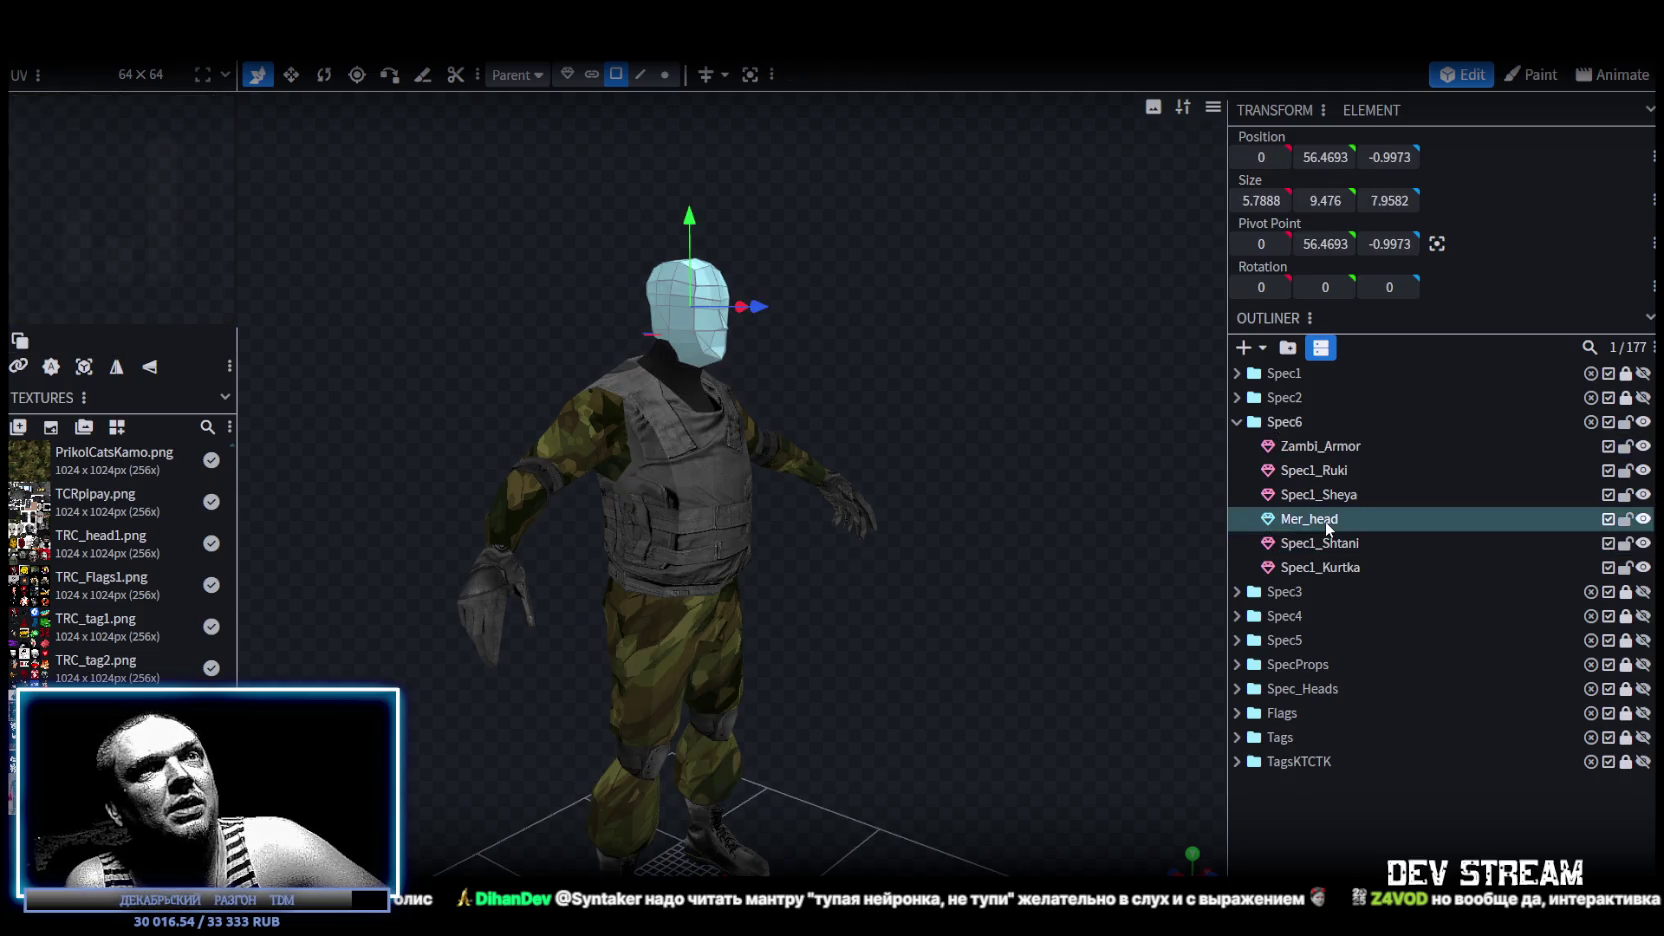
click(1336, 497)
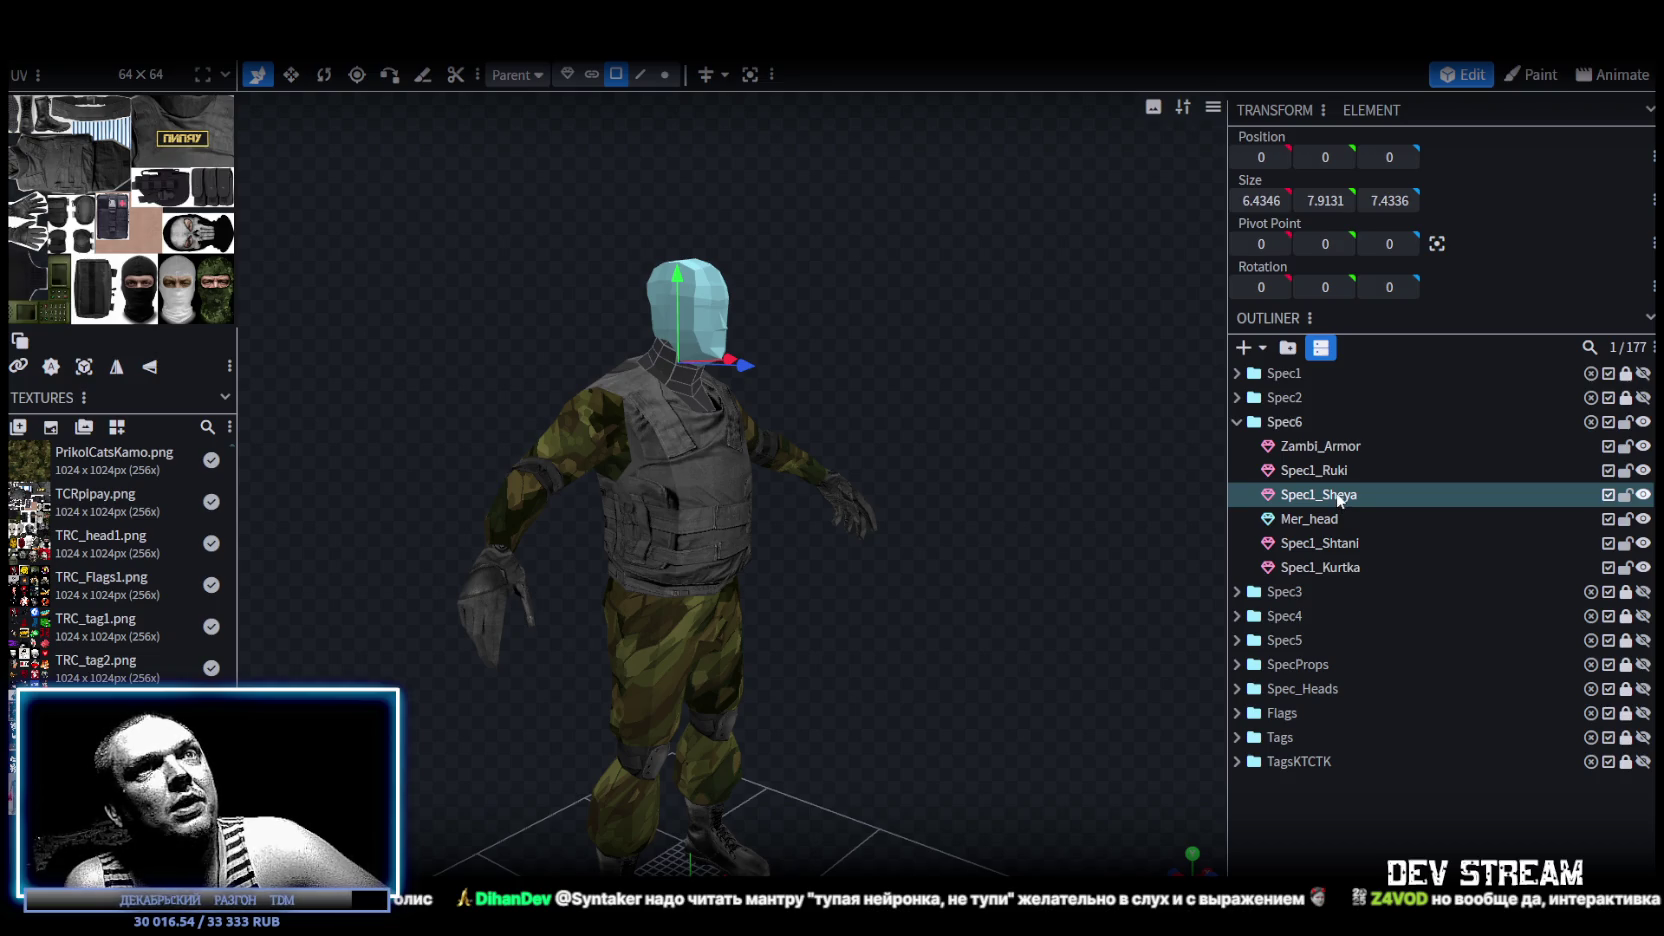
ctrl+click(1336, 471)
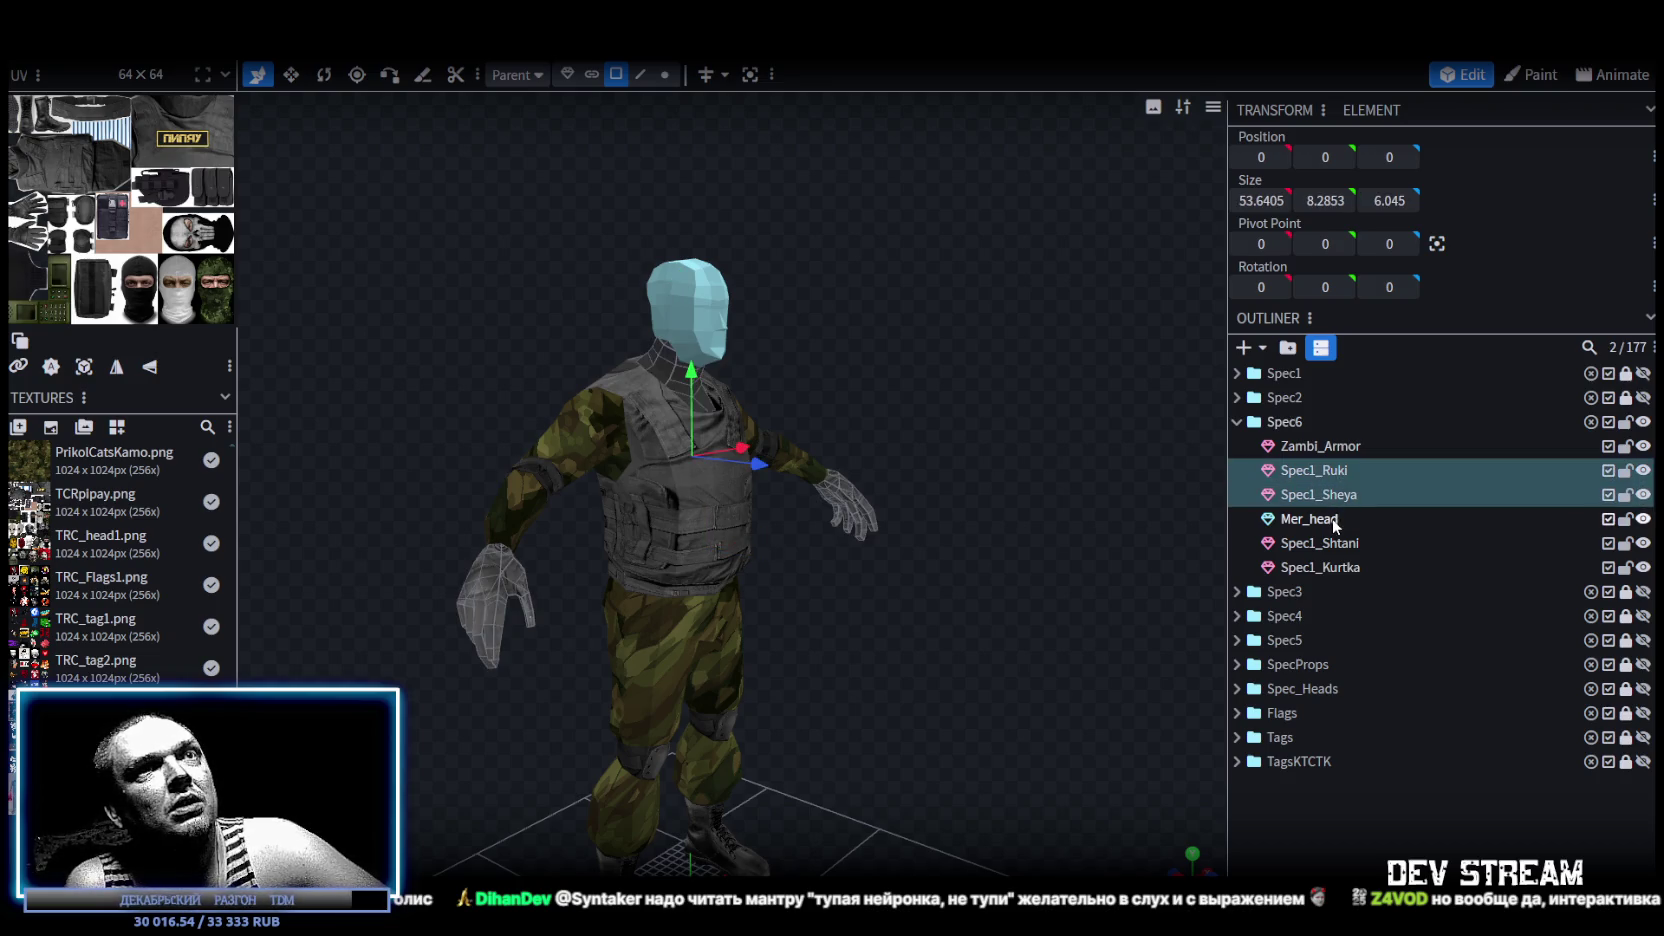
ctrl+click(1327, 520)
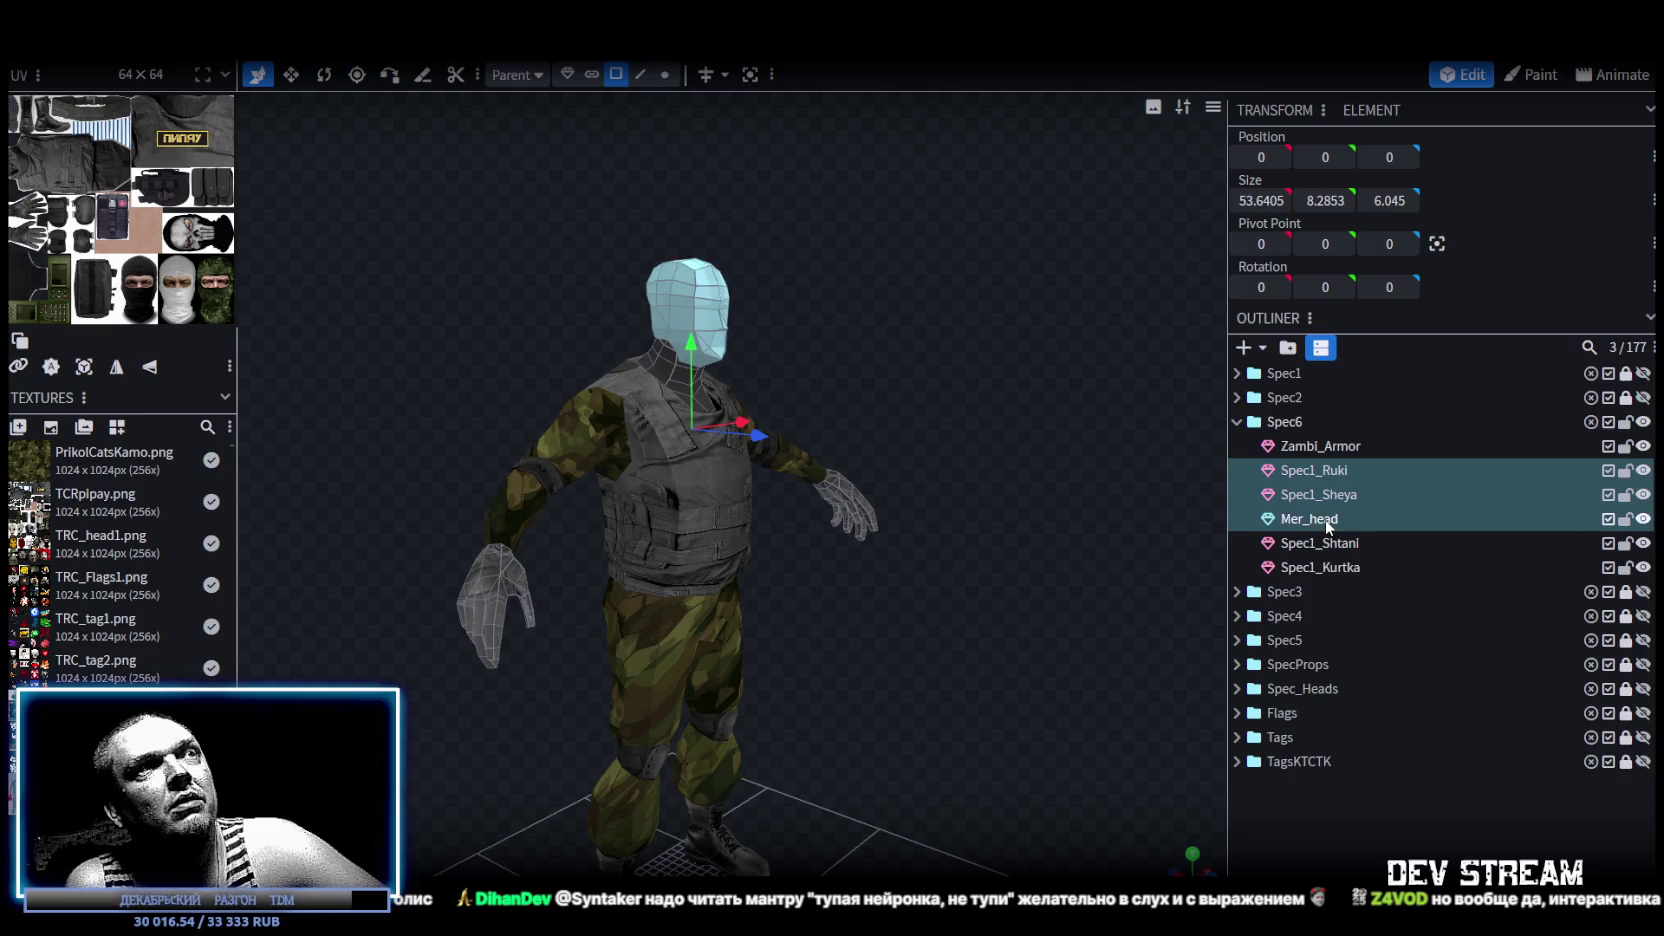
right_click(1315, 509)
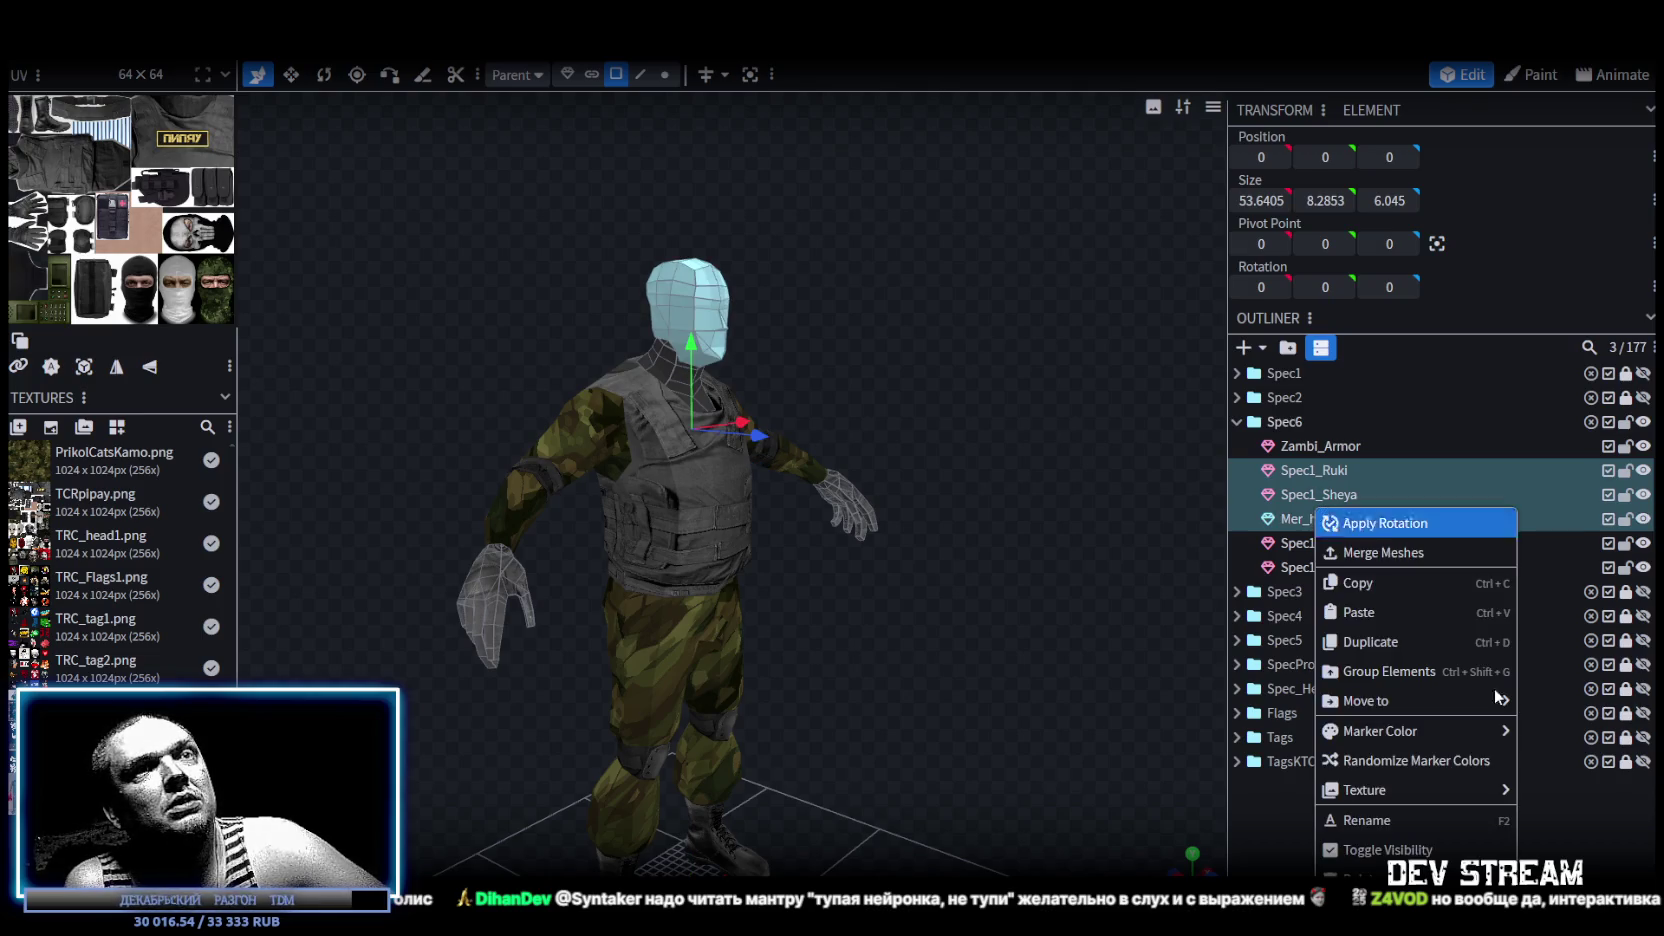
mouse_move(1414, 789)
click(1215, 790)
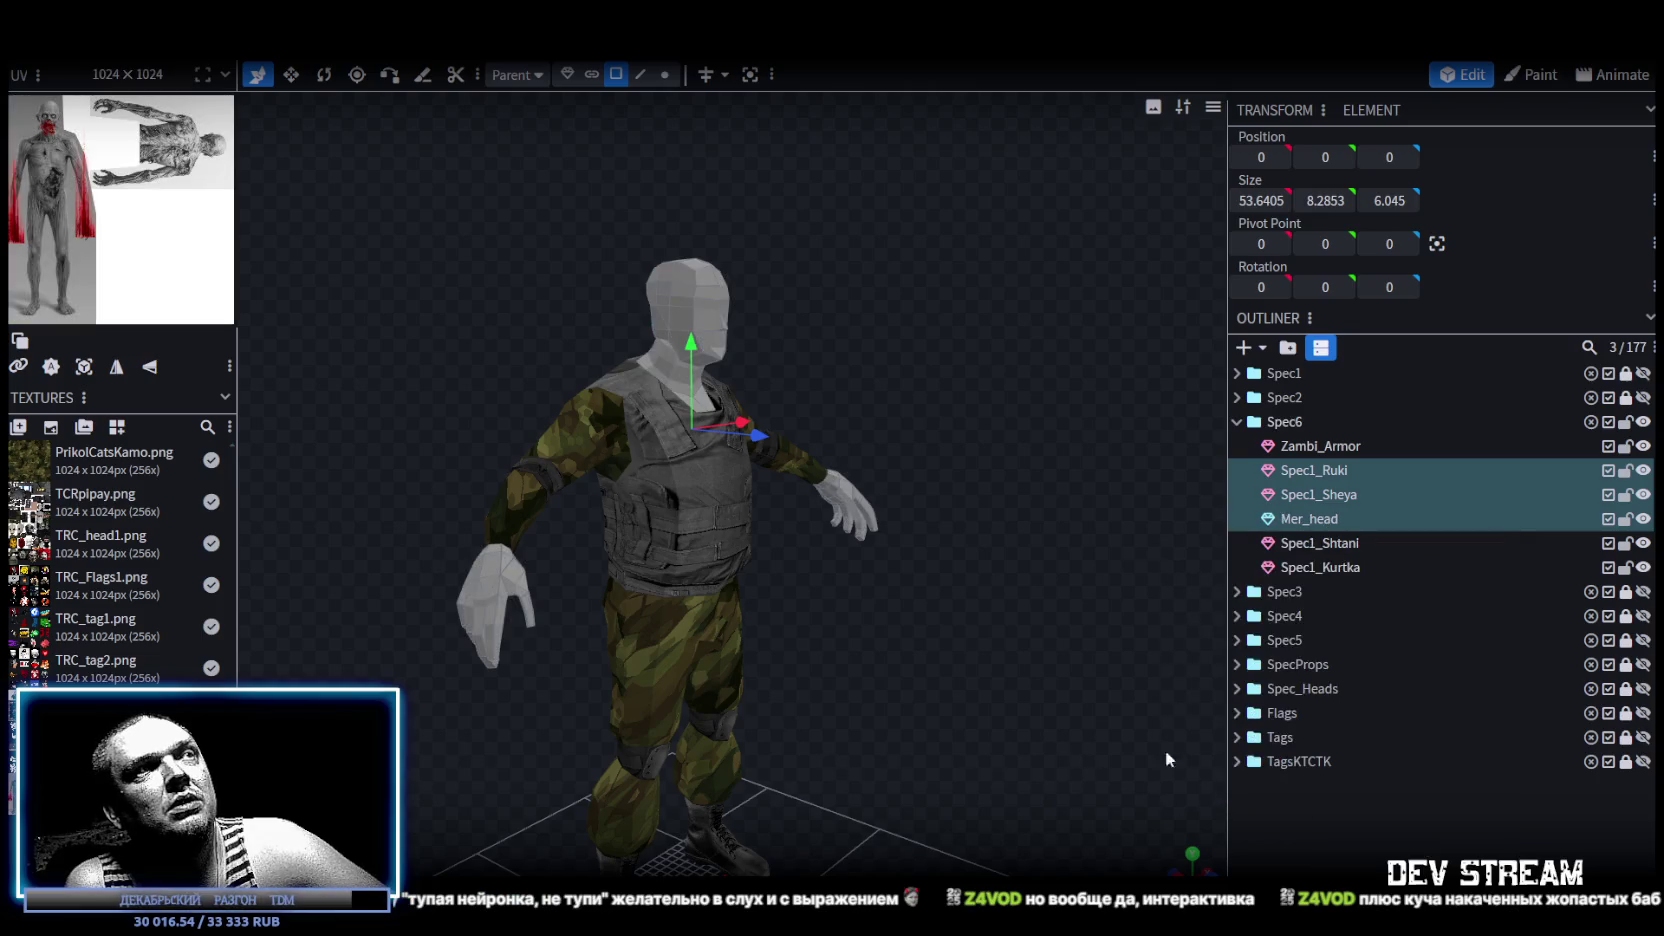
drag(838, 618, 845, 517)
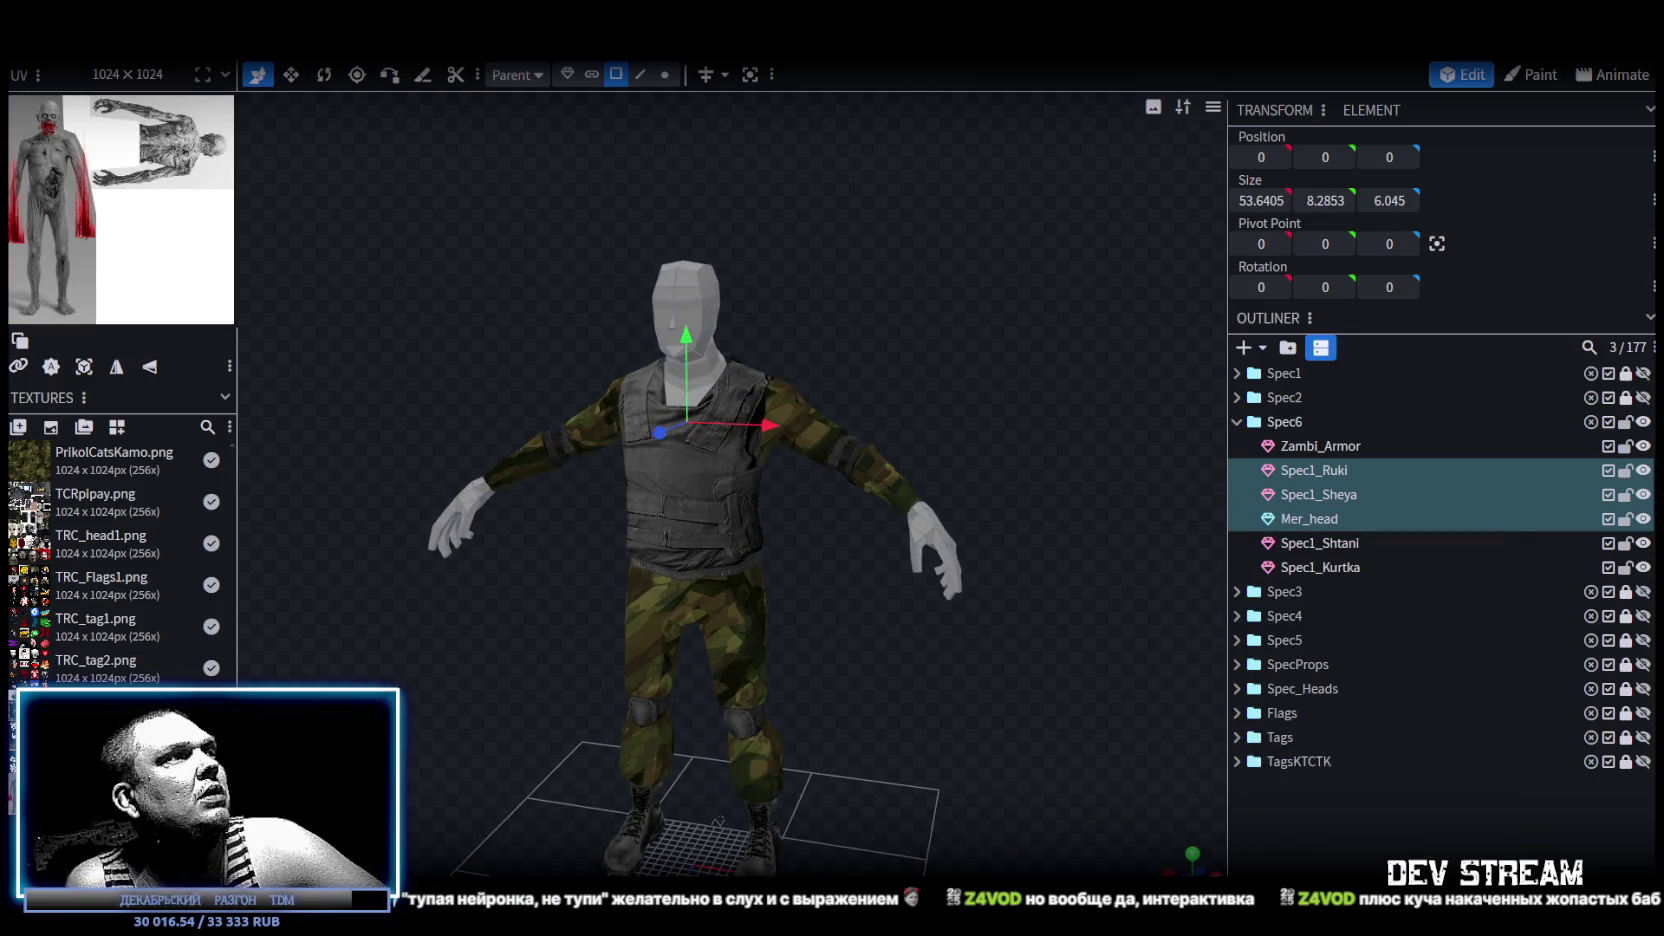
Set the zombie texture's UV size to 64 × 64.
key(Tab)
key(Tab)
key(Tab)
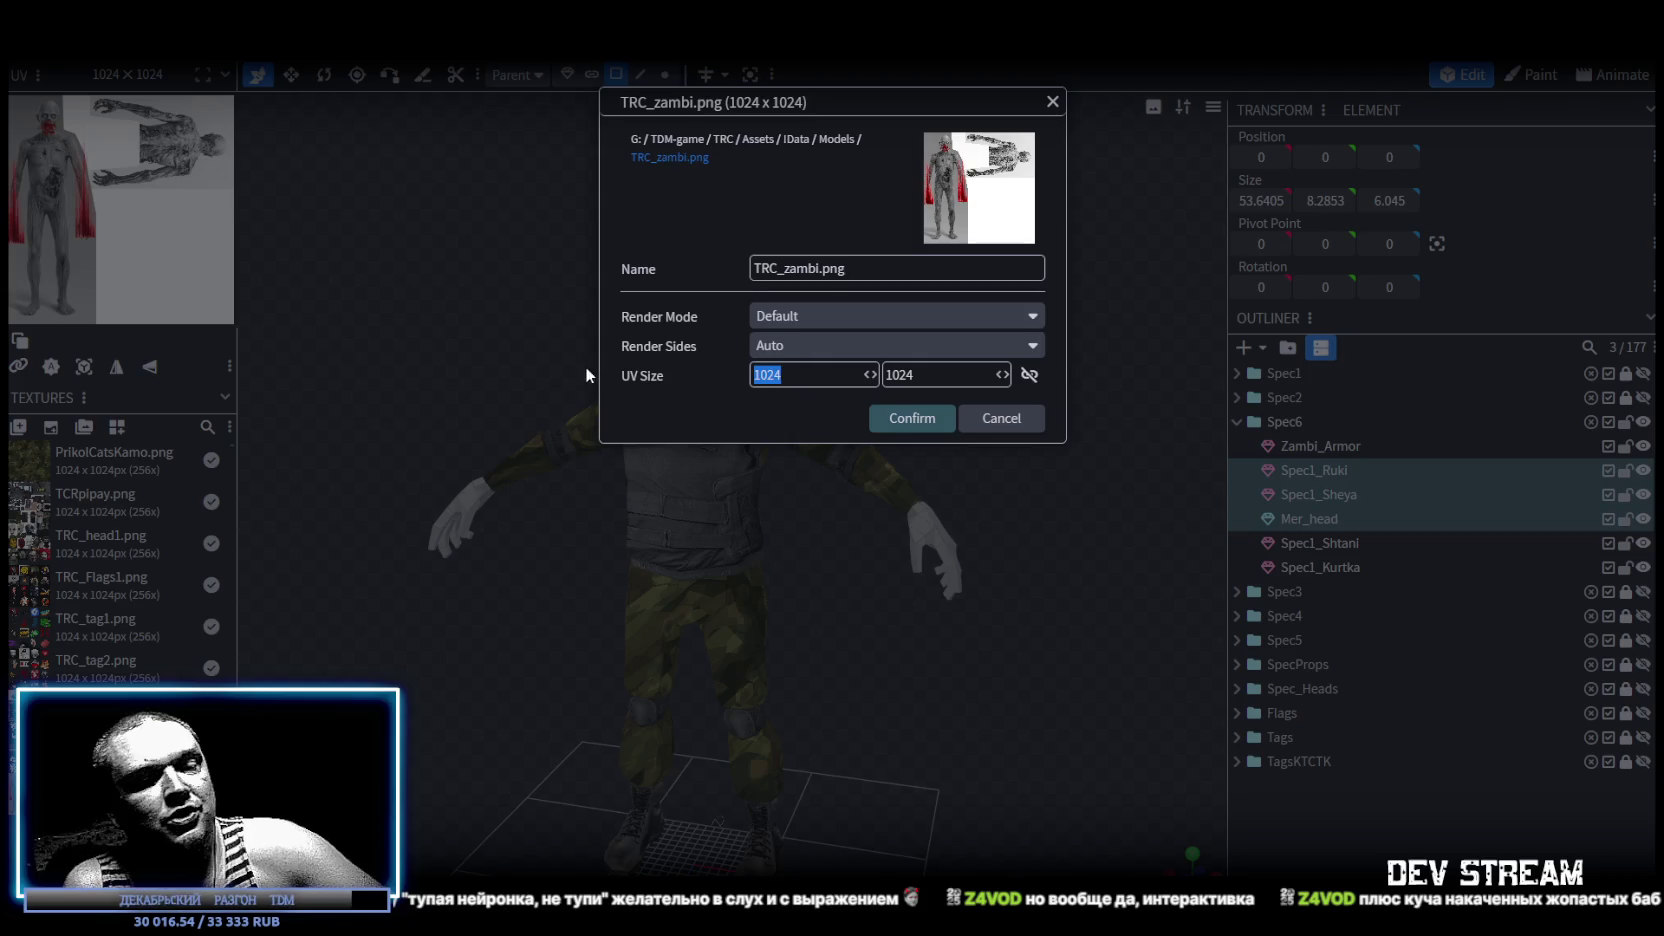
text(64)
key(Tab)
text(64)
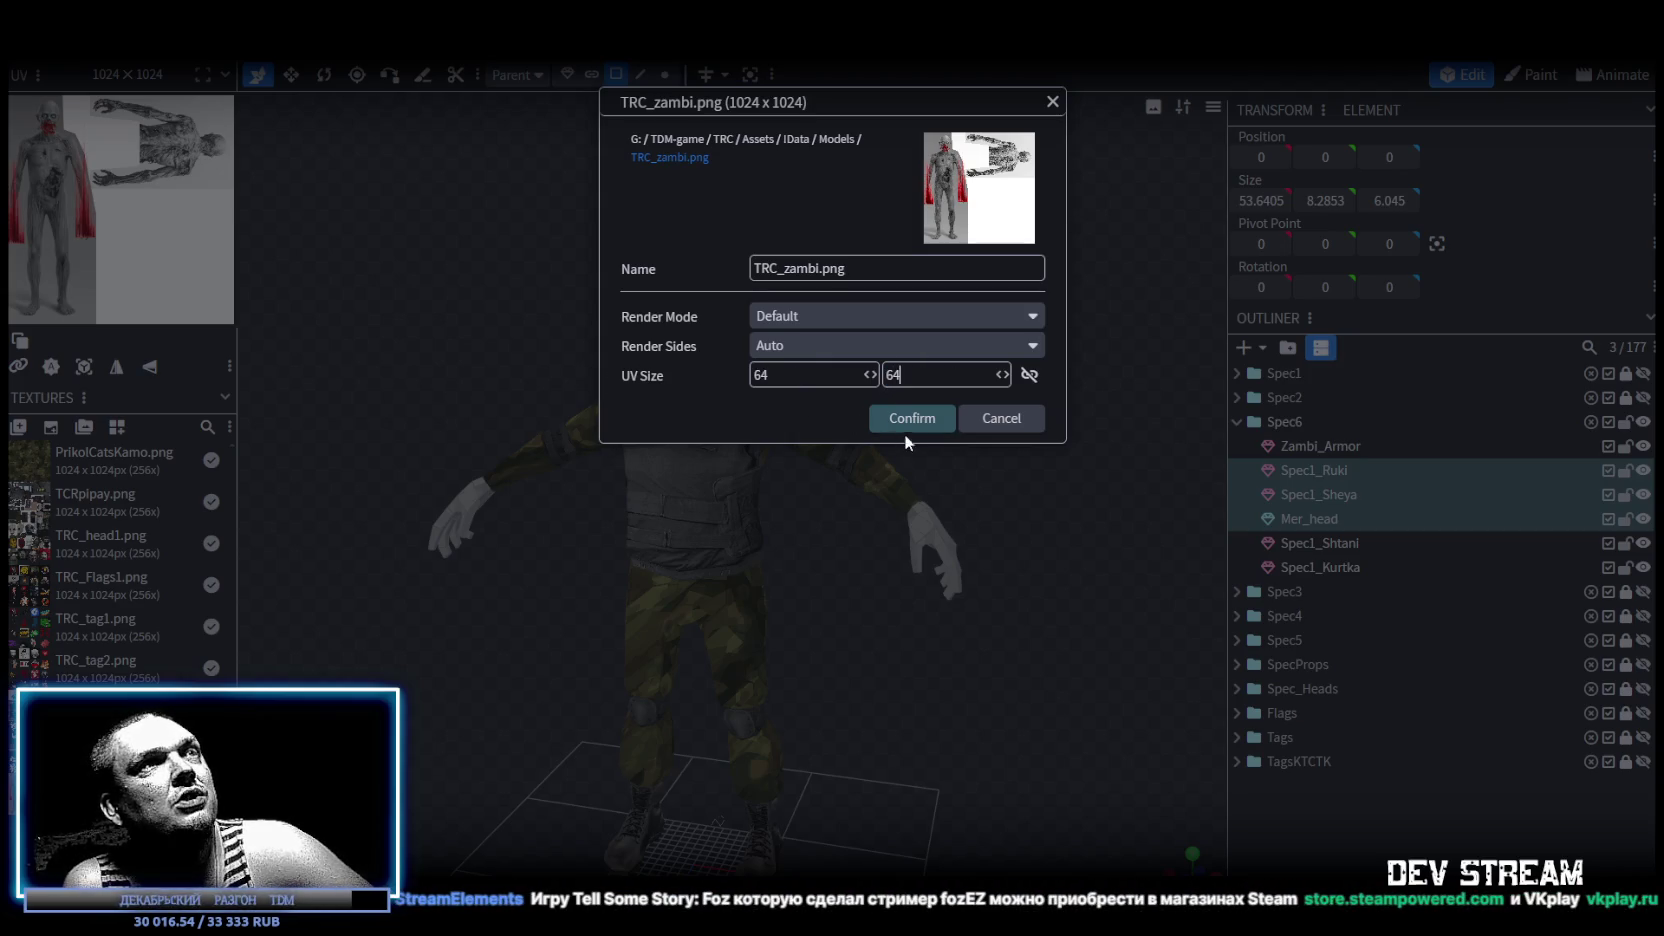
click(900, 420)
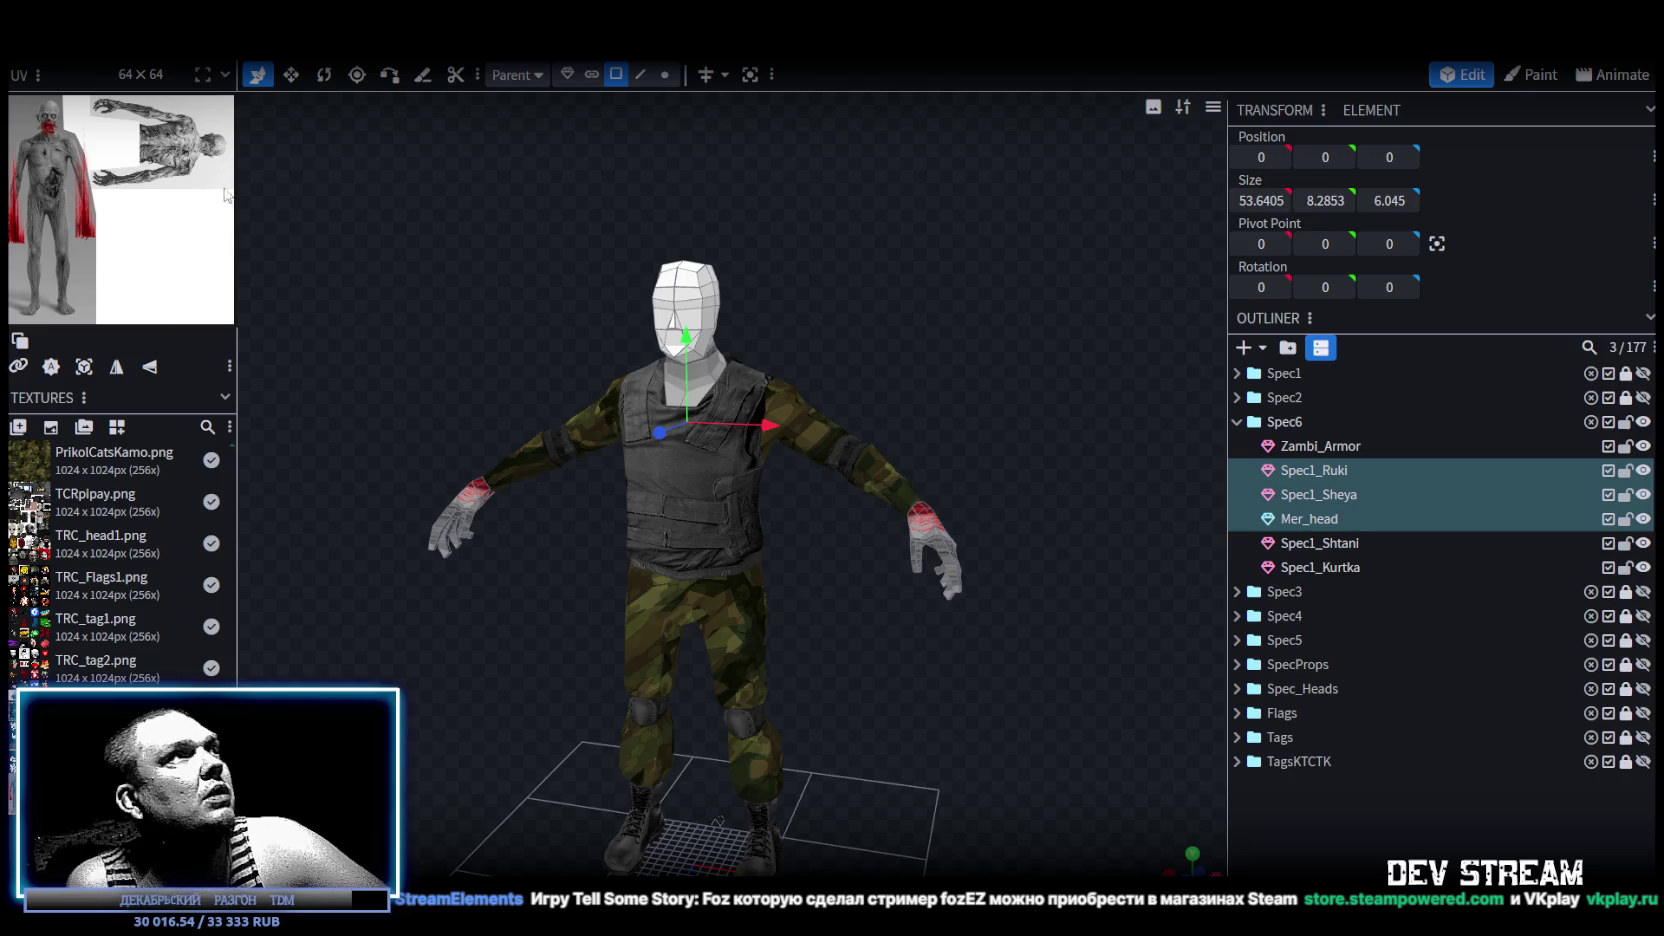
drag(238, 190, 632, 190)
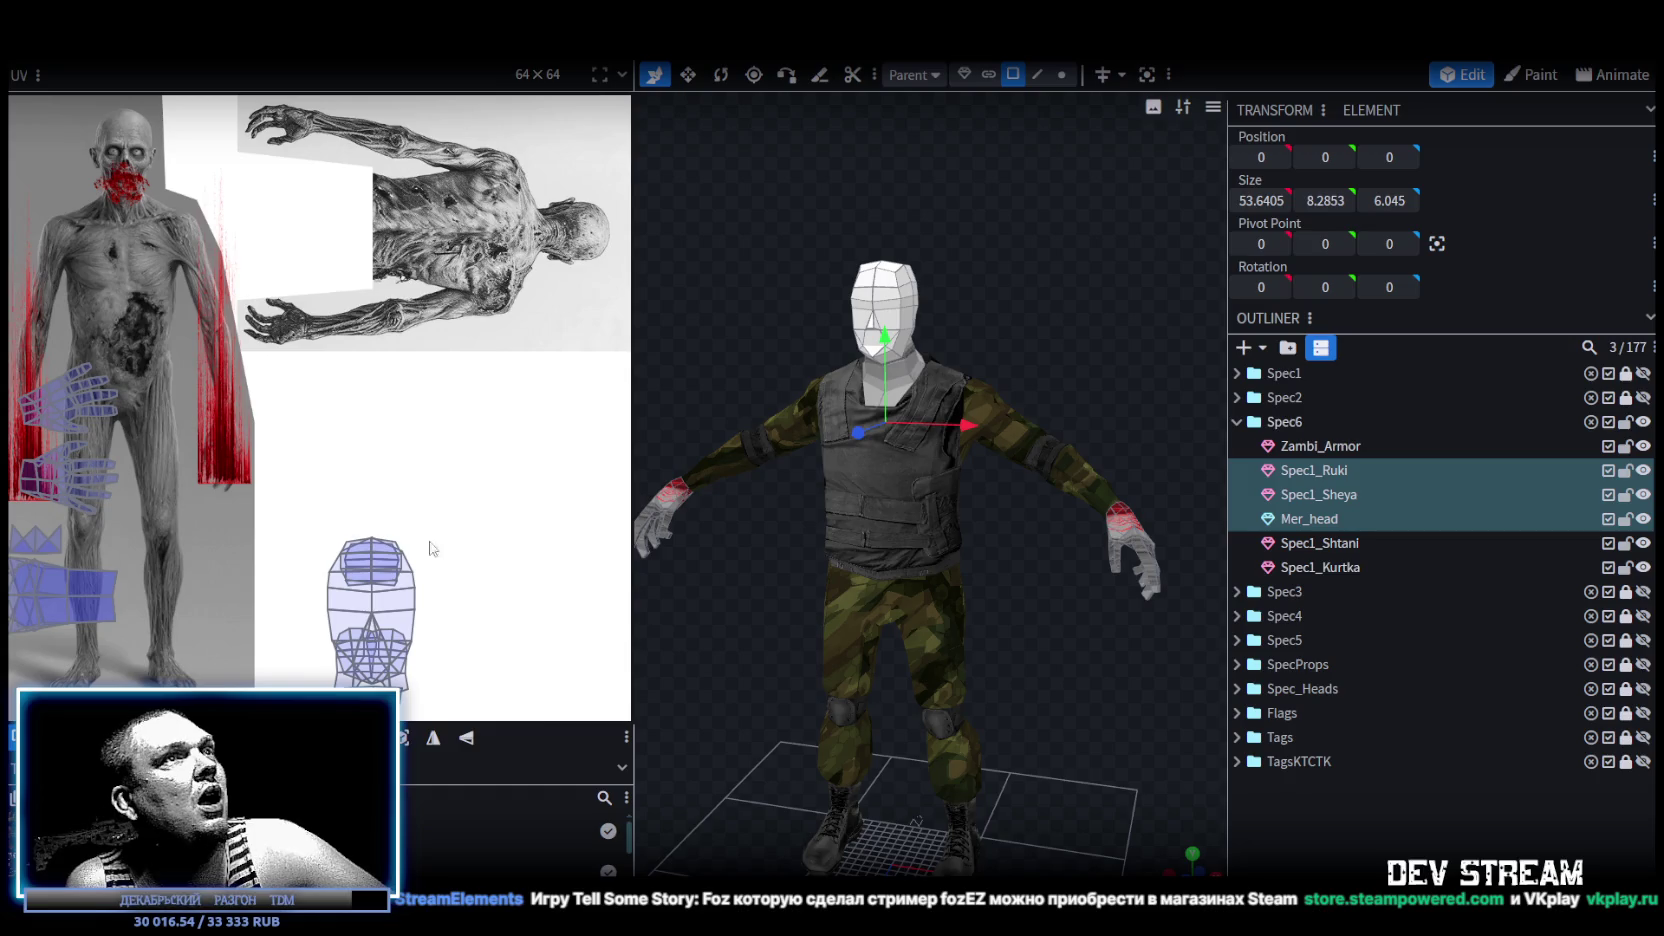
Move the Mer_head UV island onto the zombie's head in the texture.
click(886, 305)
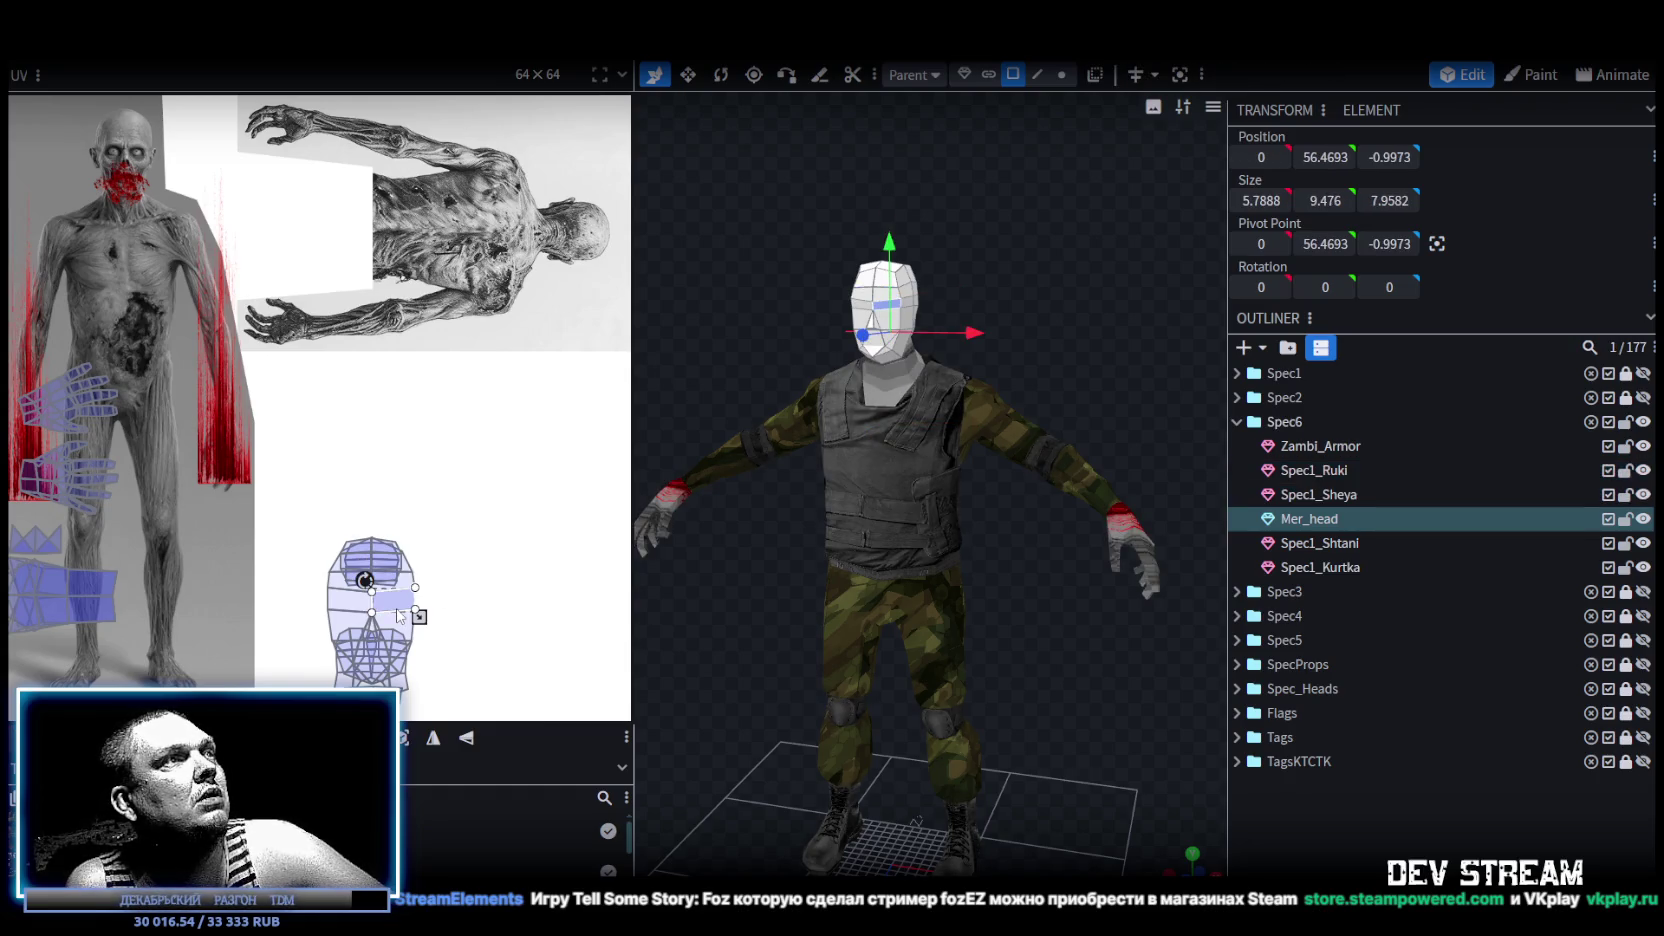
drag(396, 599, 161, 196)
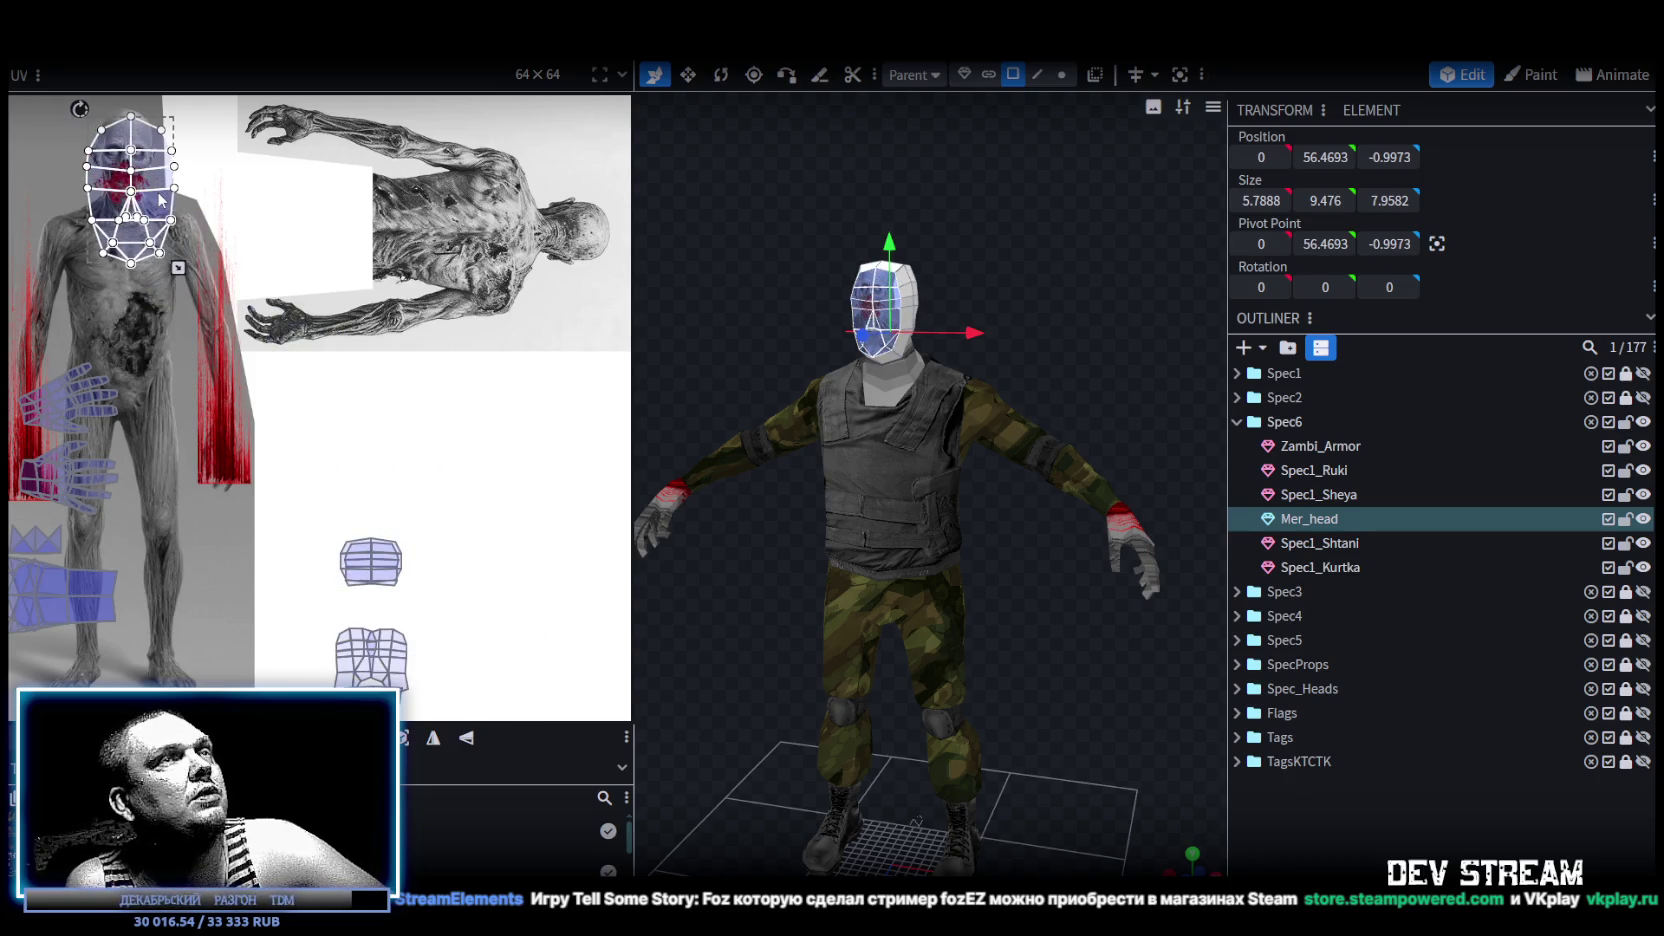
scroll(161, 196, up, 2)
scroll(169, 194, up, 3)
scroll(257, 162, up, 2)
scroll(257, 163, down, 2)
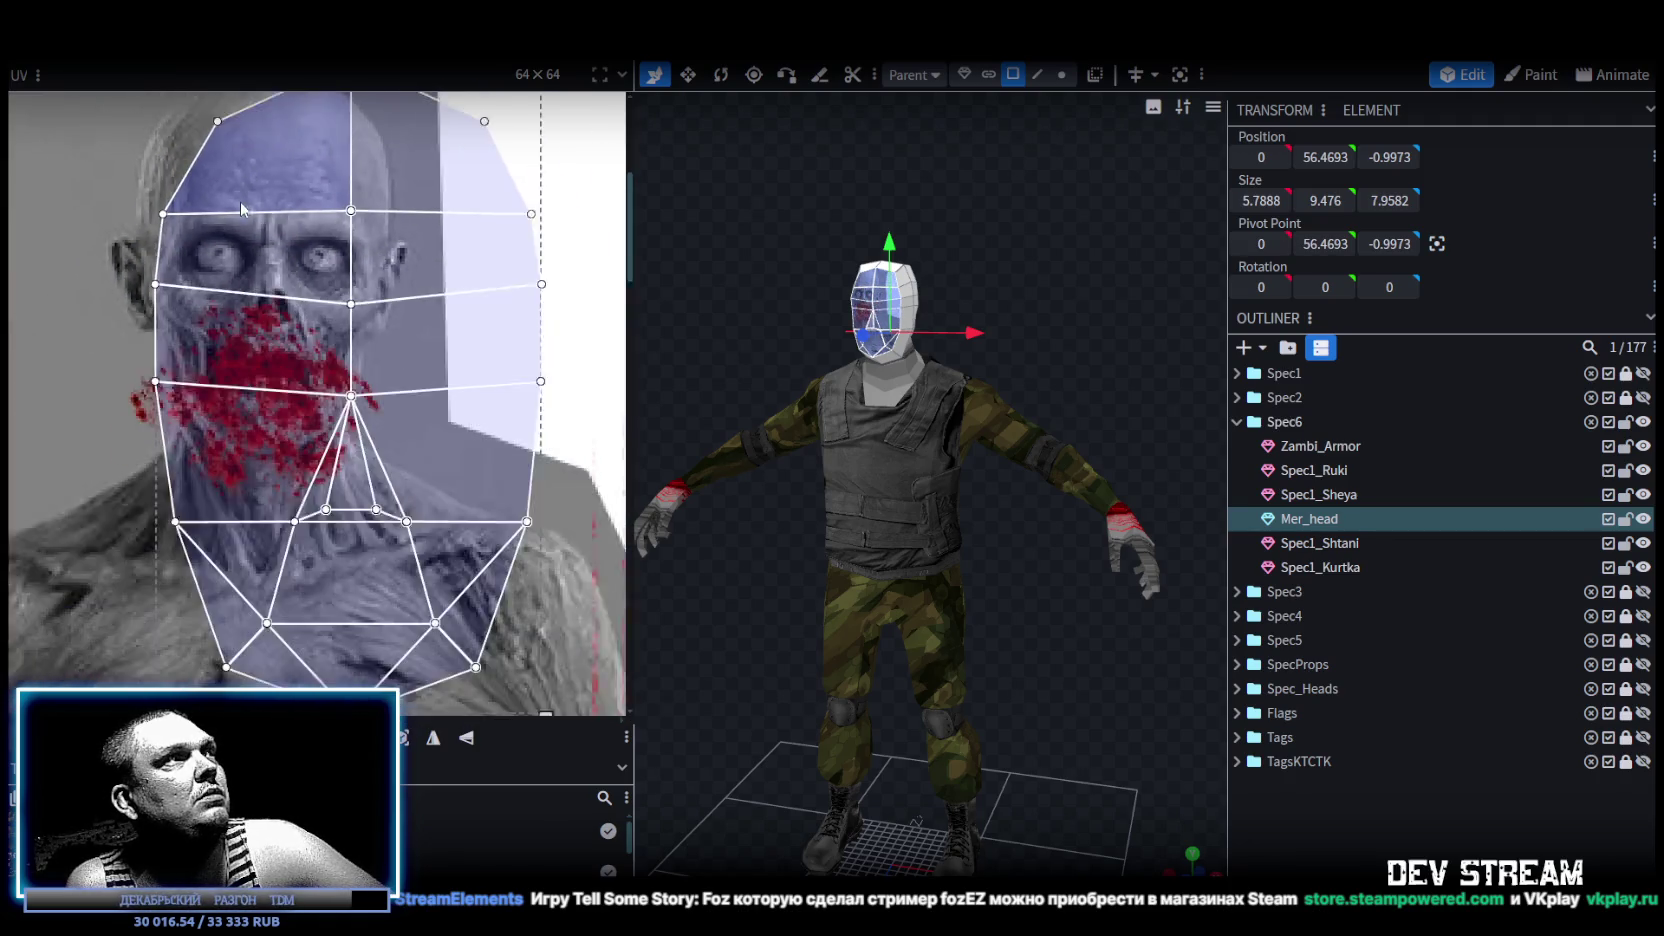
scroll(230, 165, down, 1)
scroll(218, 166, down, 2)
scroll(243, 193, down, 1)
drag(243, 193, 259, 181)
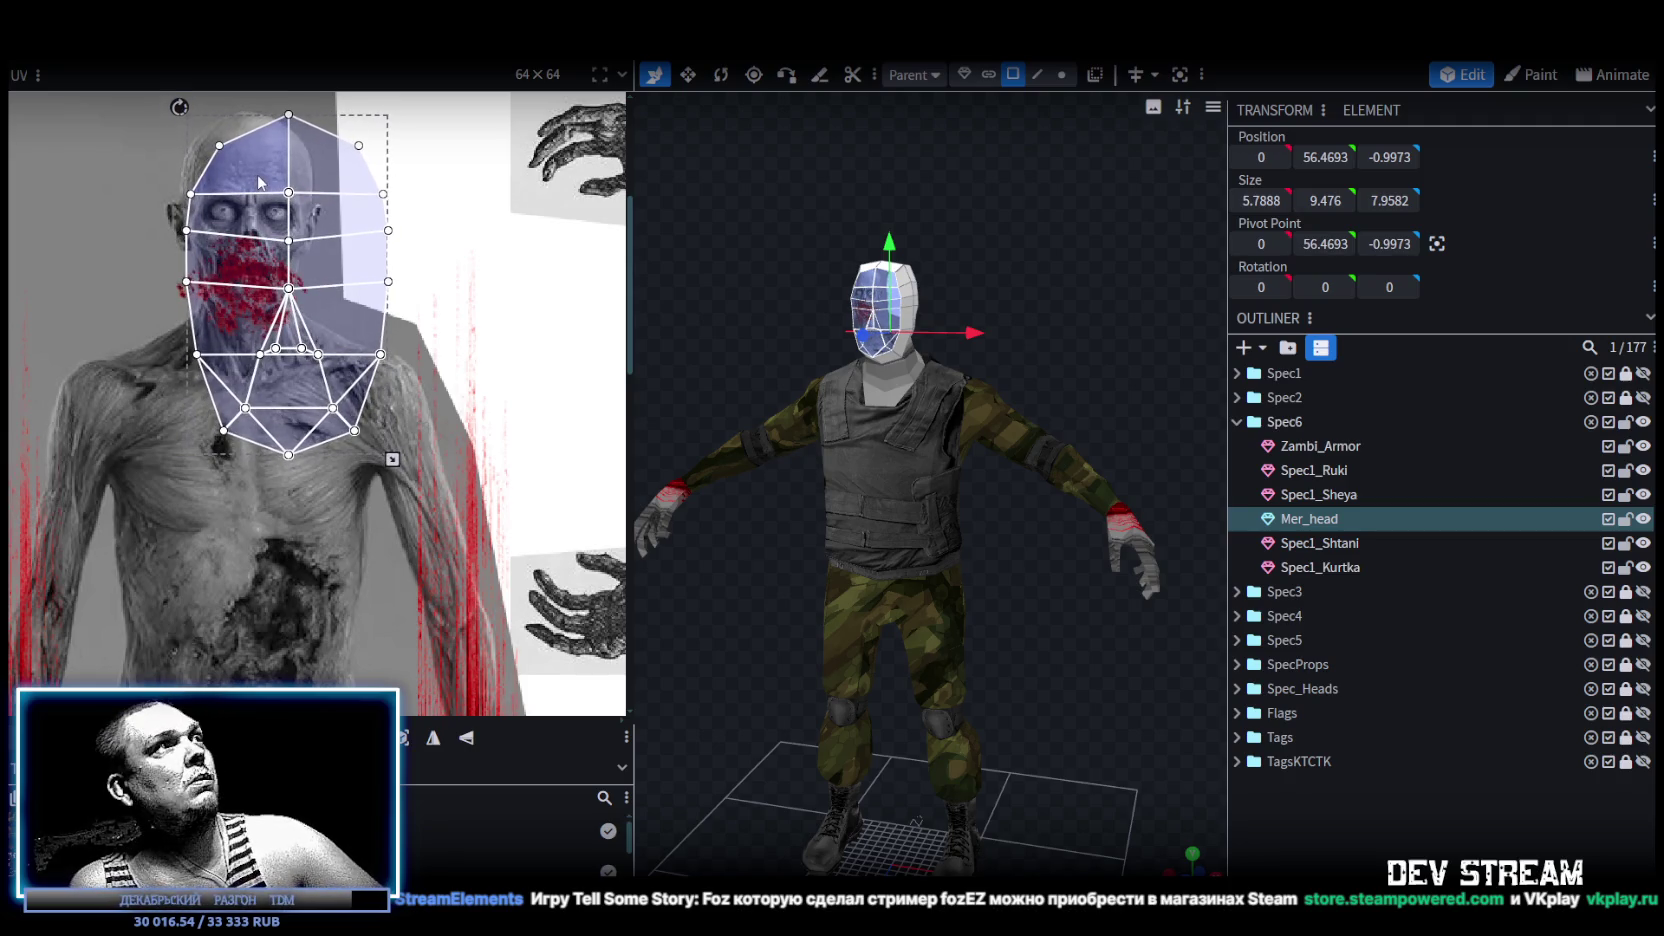
Resize and nudge the head UVs until they fit the bloody zombie face.
drag(393, 458, 313, 325)
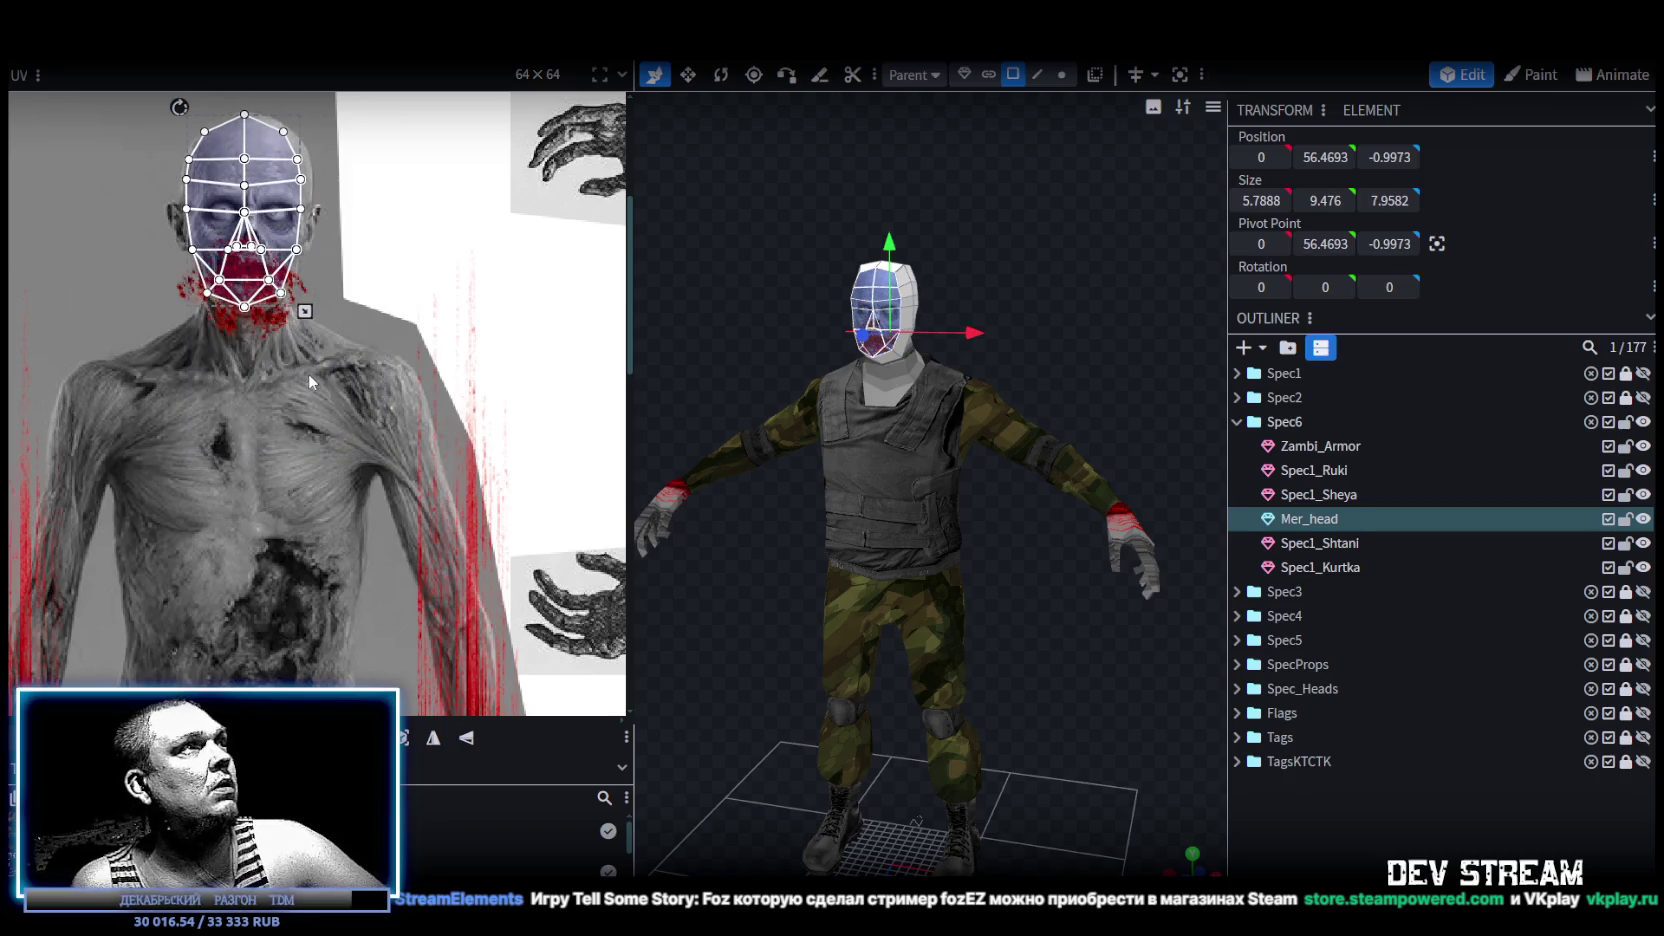
scroll(237, 223, up, 3)
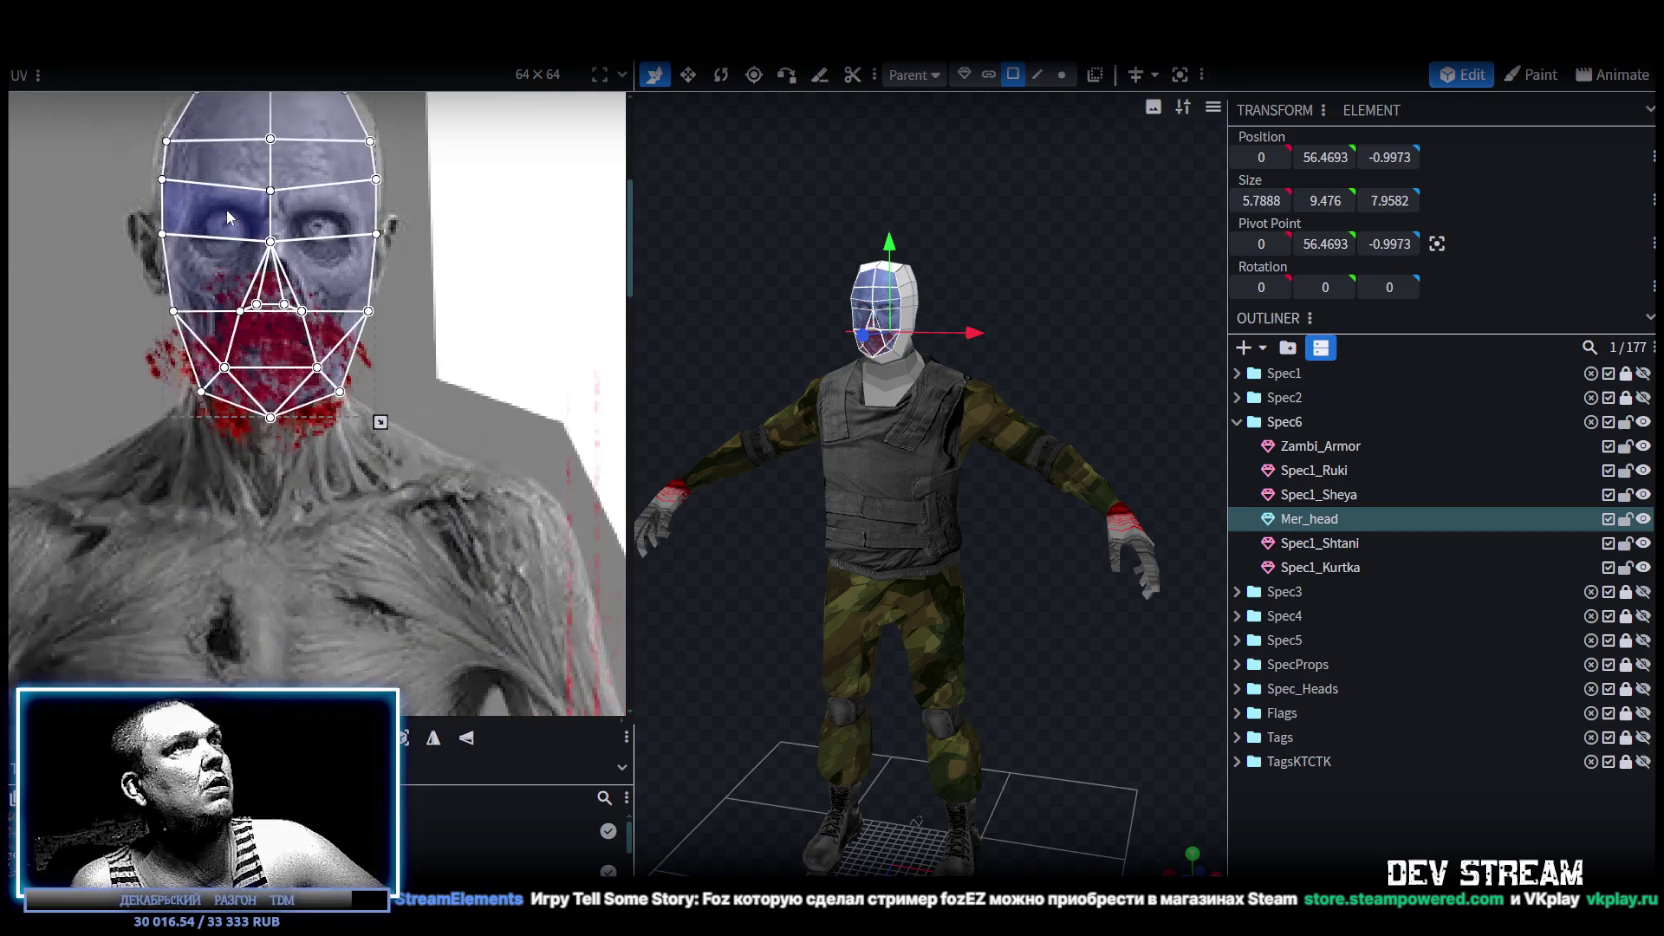
scroll(245, 215, up, 2)
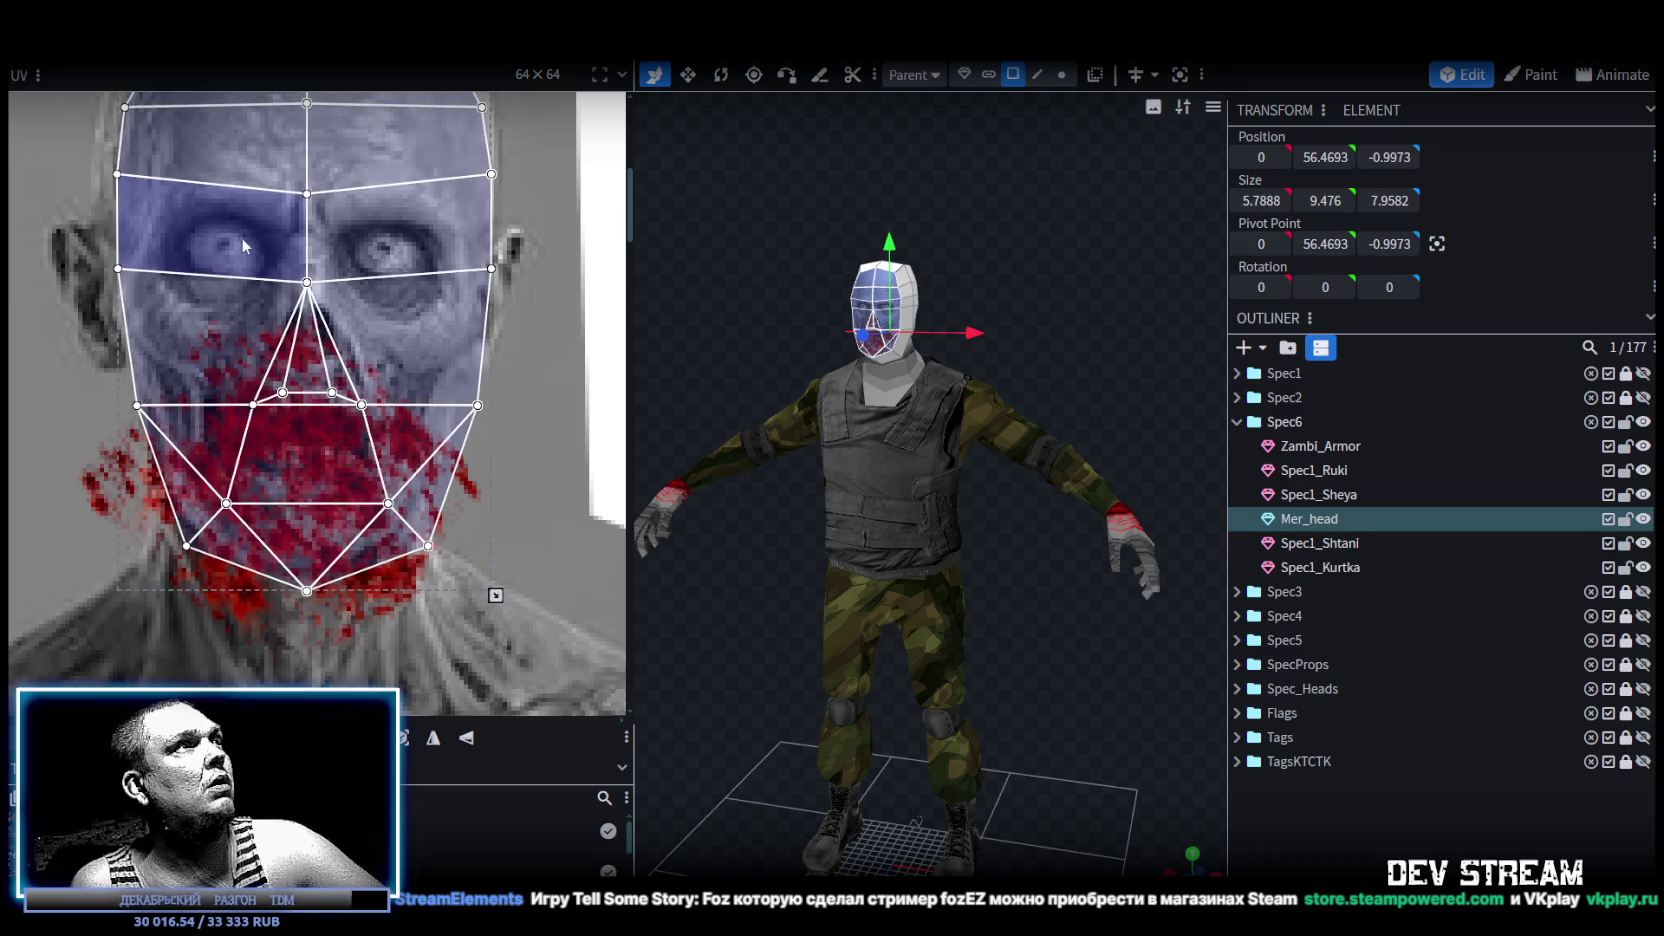
scroll(239, 235, down, 2)
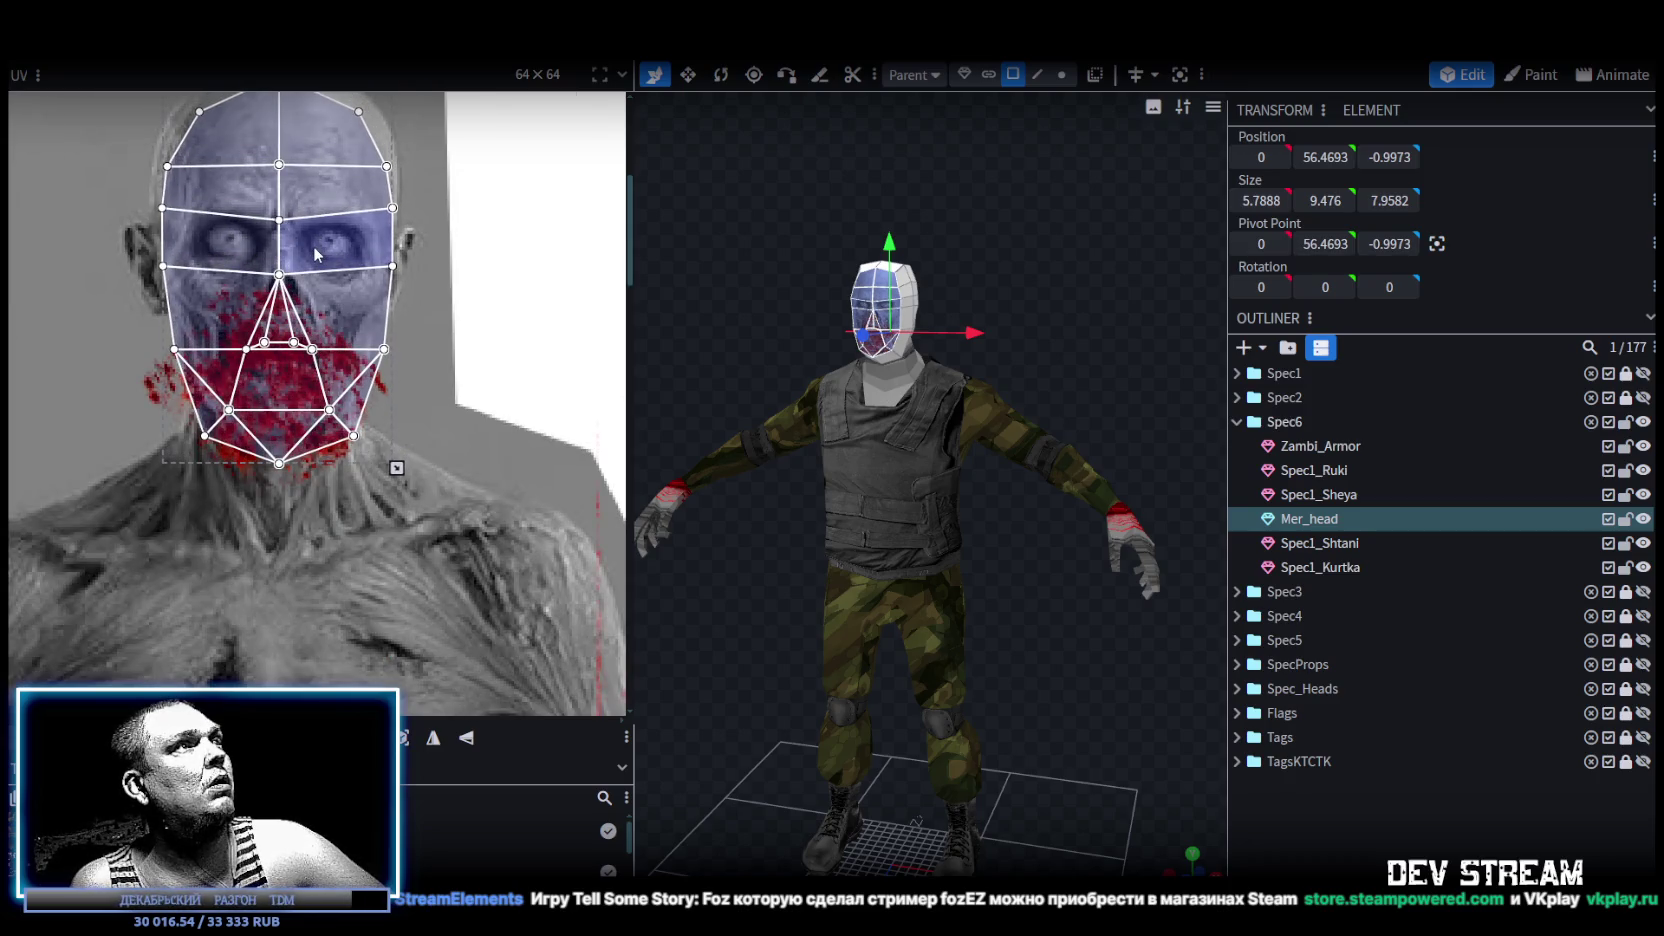
scroll(858, 289, up, 3)
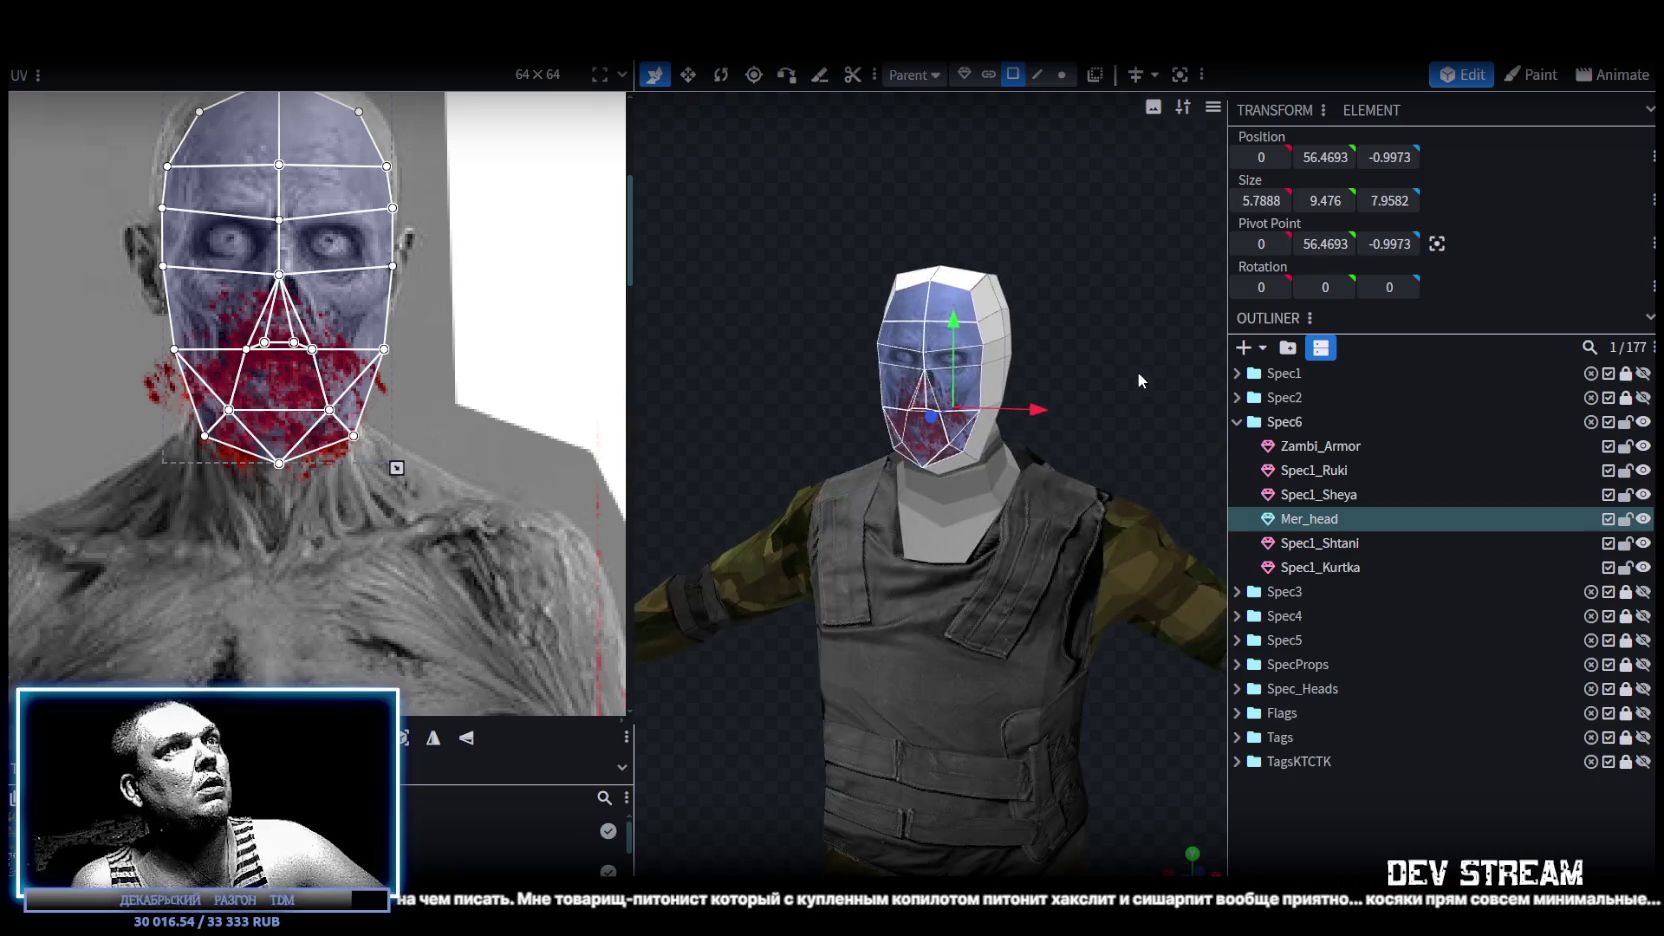
scroll(1206, 380, up, 2)
scroll(1079, 396, up, 3)
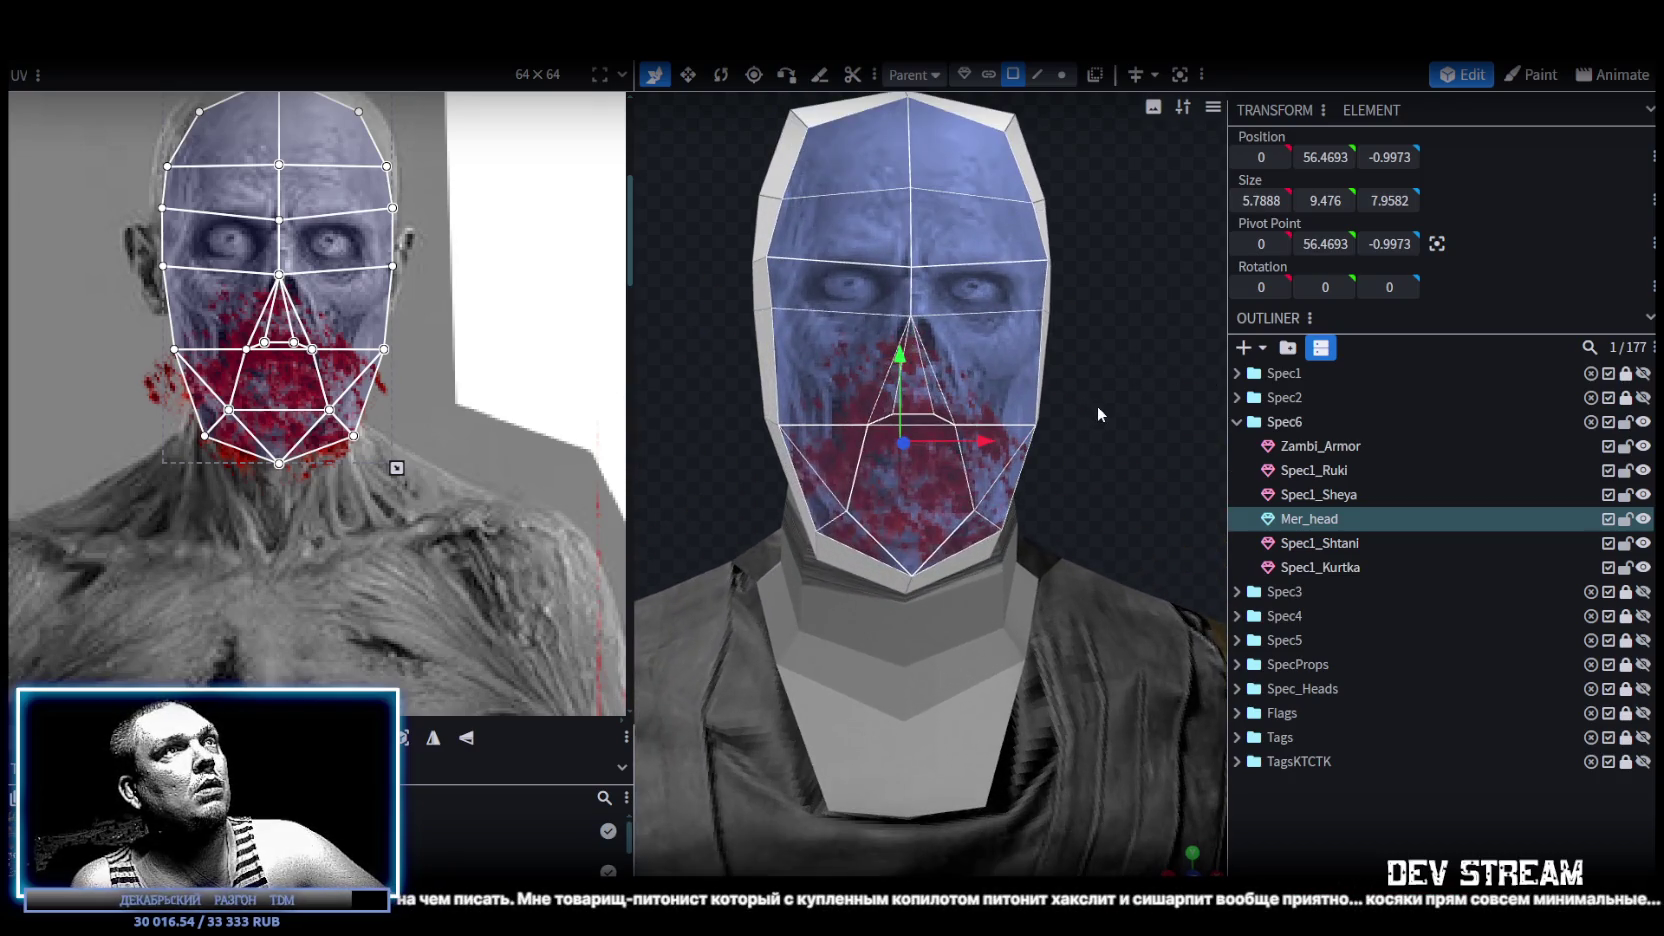
drag(397, 468, 360, 405)
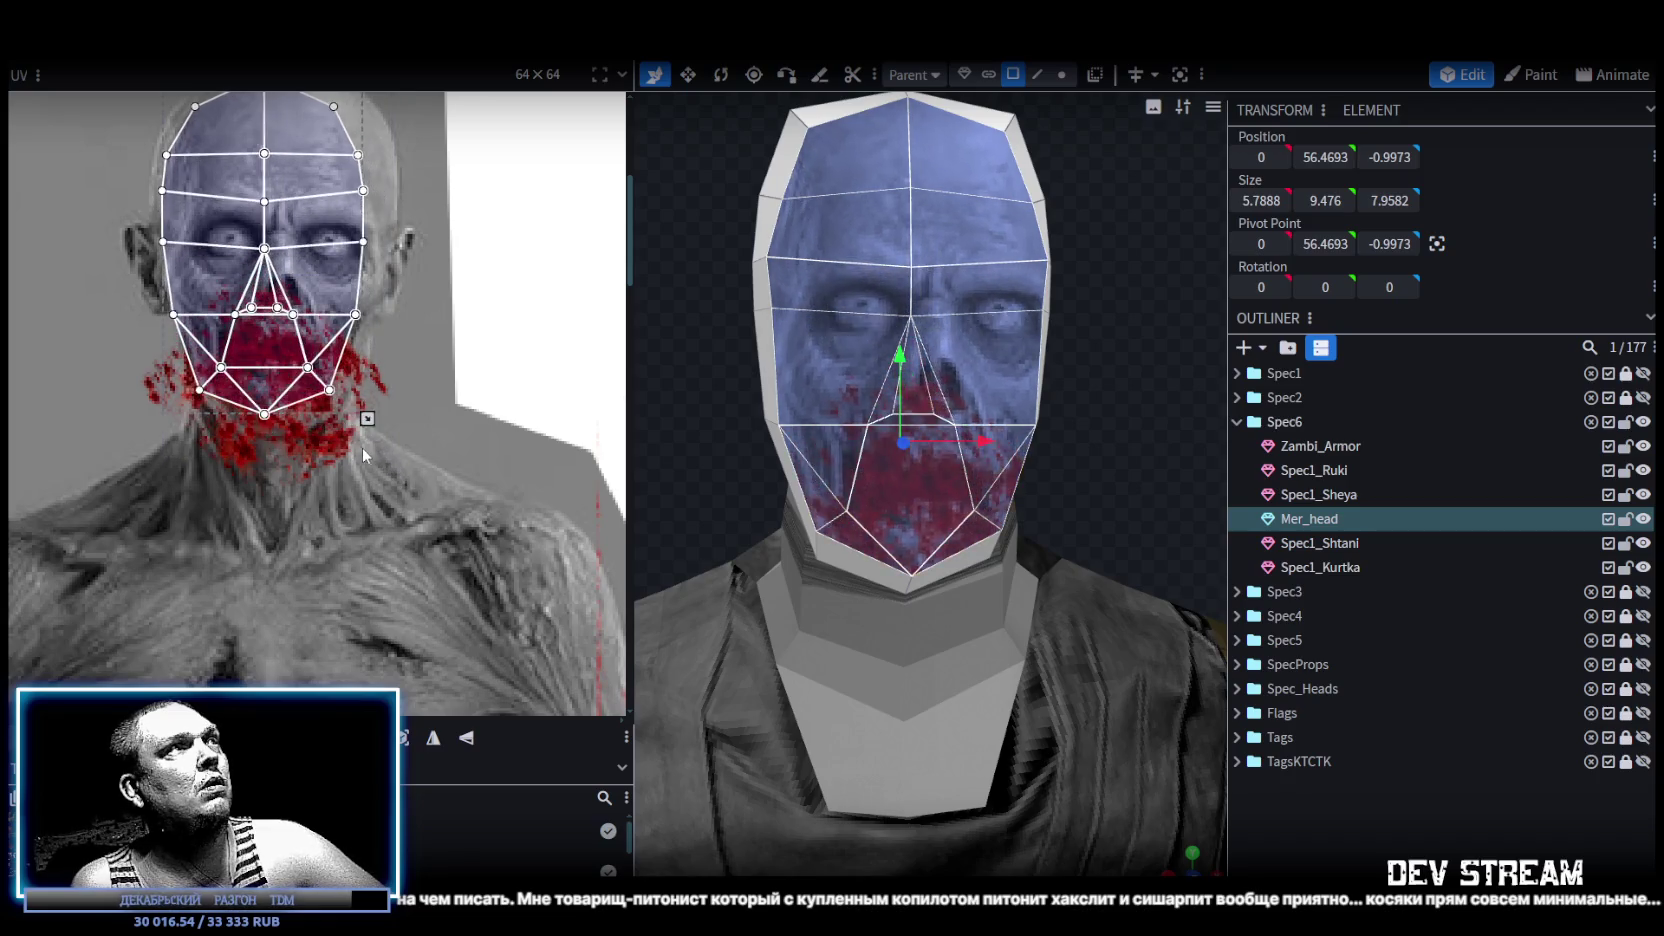
mouse_move(292, 264)
mouse_down()
mouse_move(316, 303)
mouse_move(314, 271)
mouse_up()
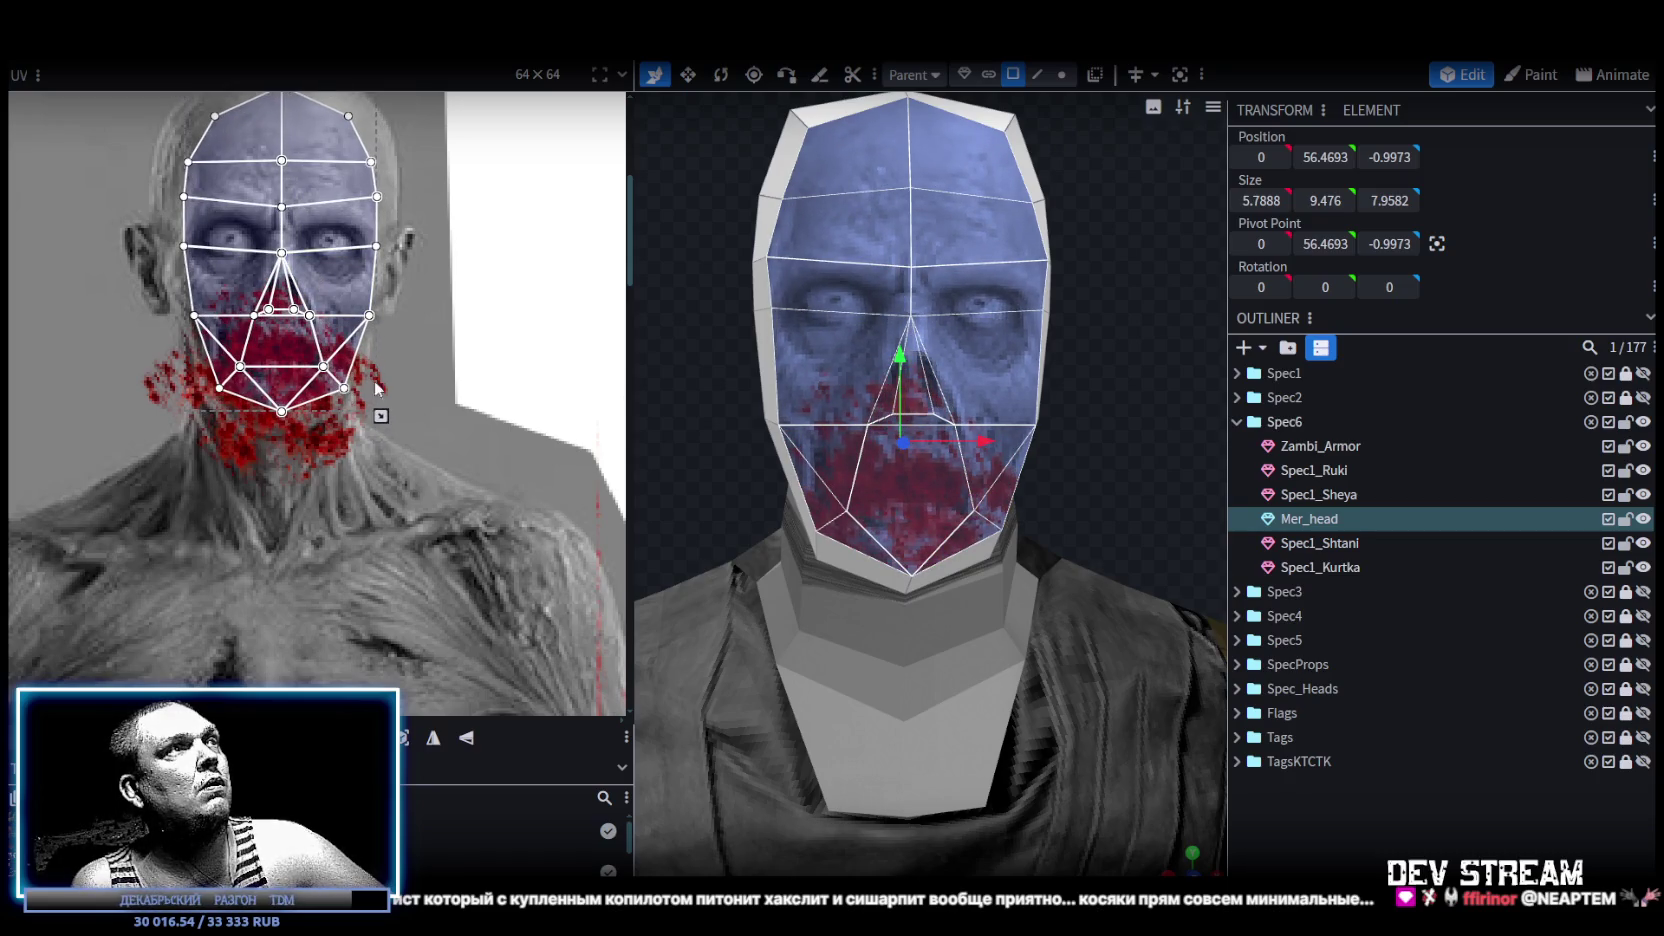
drag(380, 416, 389, 435)
drag(354, 309, 341, 289)
Switch to edge selection and pick an edge on the head mesh.
mouse_move(805, 358)
mouse_down()
mouse_move(793, 438)
mouse_move(1071, 478)
mouse_move(1078, 439)
mouse_up()
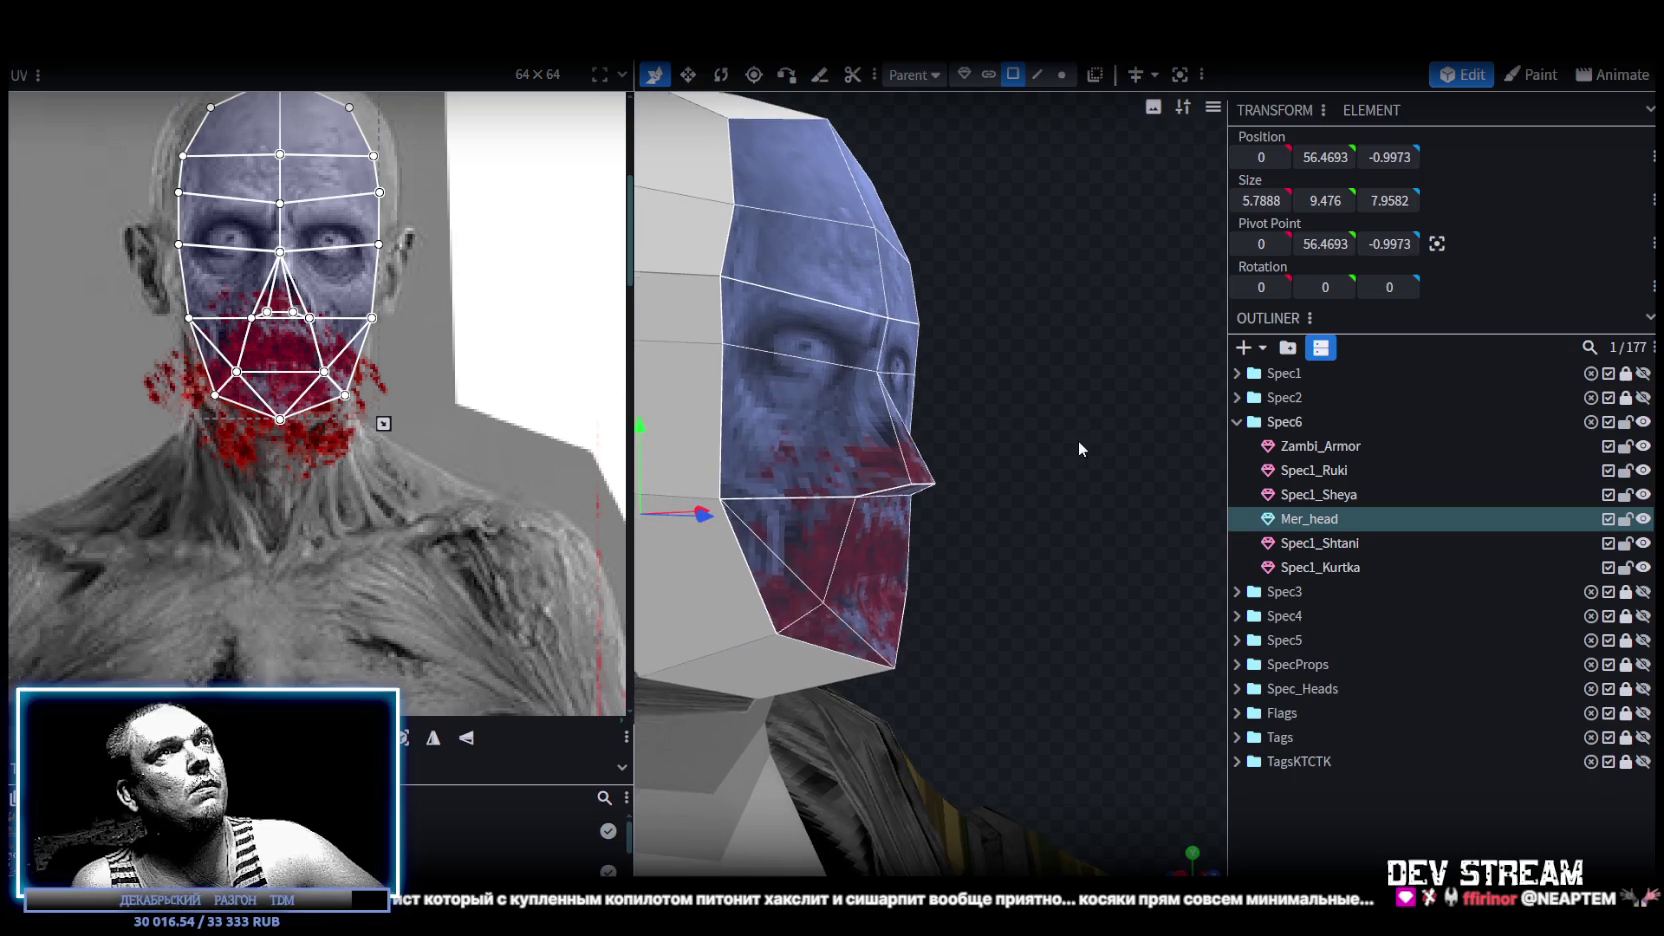
click(1040, 78)
click(920, 482)
mouse_move(920, 482)
mouse_down()
mouse_move(1050, 549)
mouse_move(1079, 486)
mouse_move(1037, 489)
mouse_move(1063, 516)
mouse_move(953, 504)
mouse_move(1001, 474)
mouse_move(1066, 495)
mouse_up()
Select a top face of the head and move its UVs onto the zombie in the texture.
scroll(396, 344, down, 1)
scroll(478, 429, down, 1)
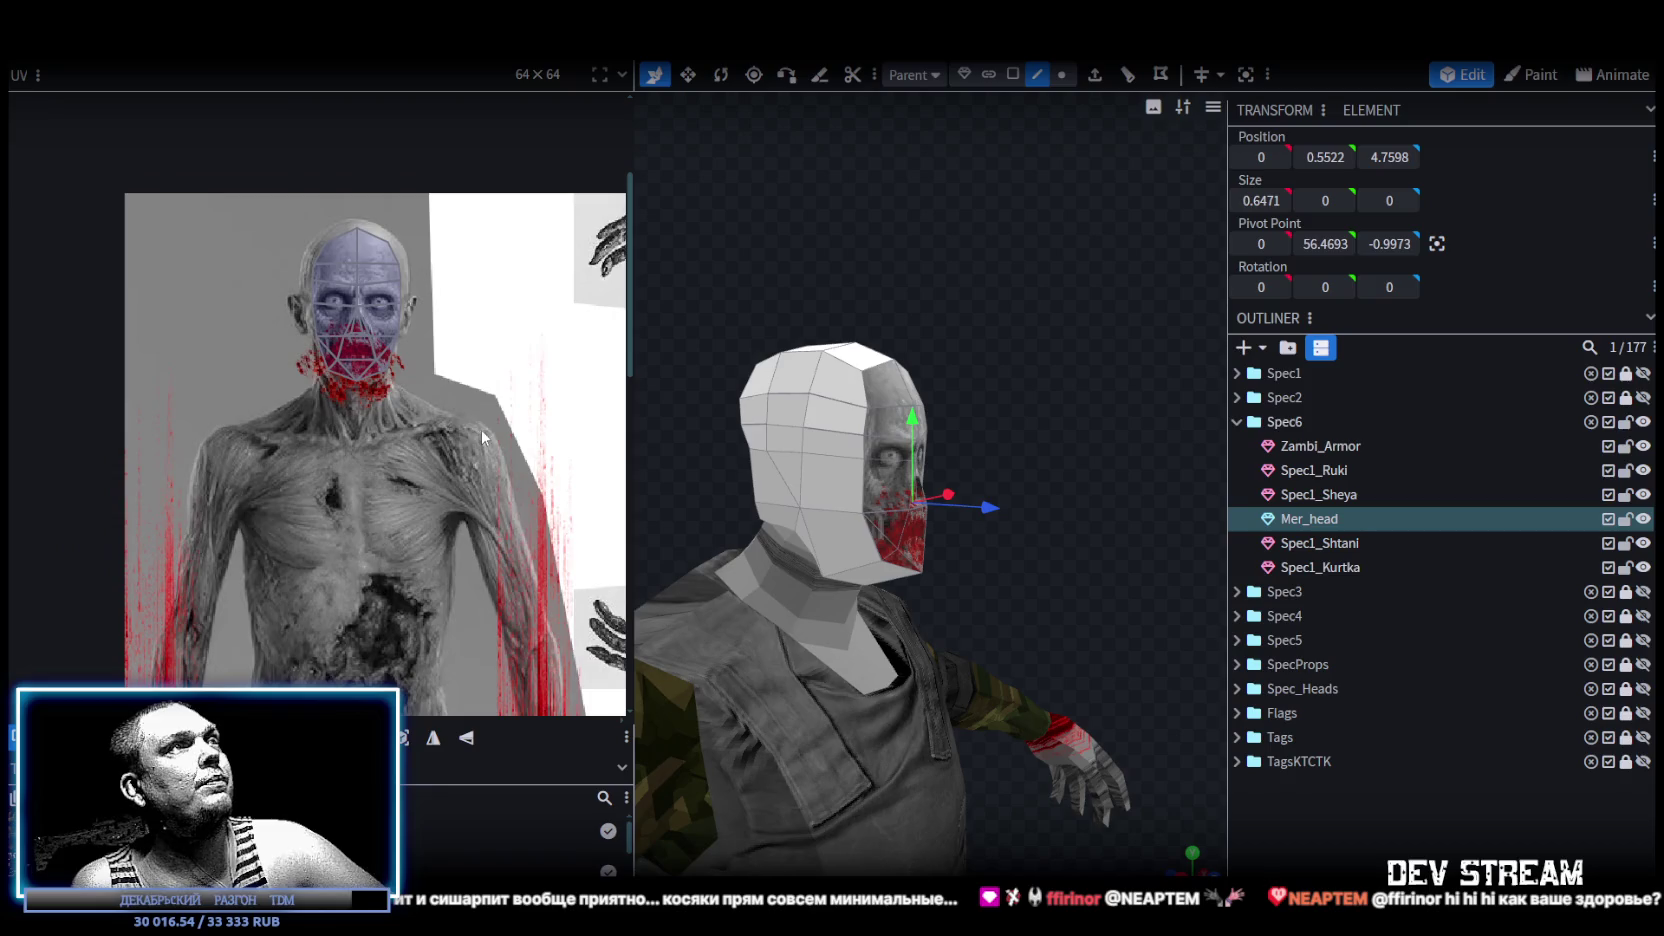
scroll(486, 426, down, 1)
middle_drag(515, 428, 285, 336)
scroll(409, 451, up, 2)
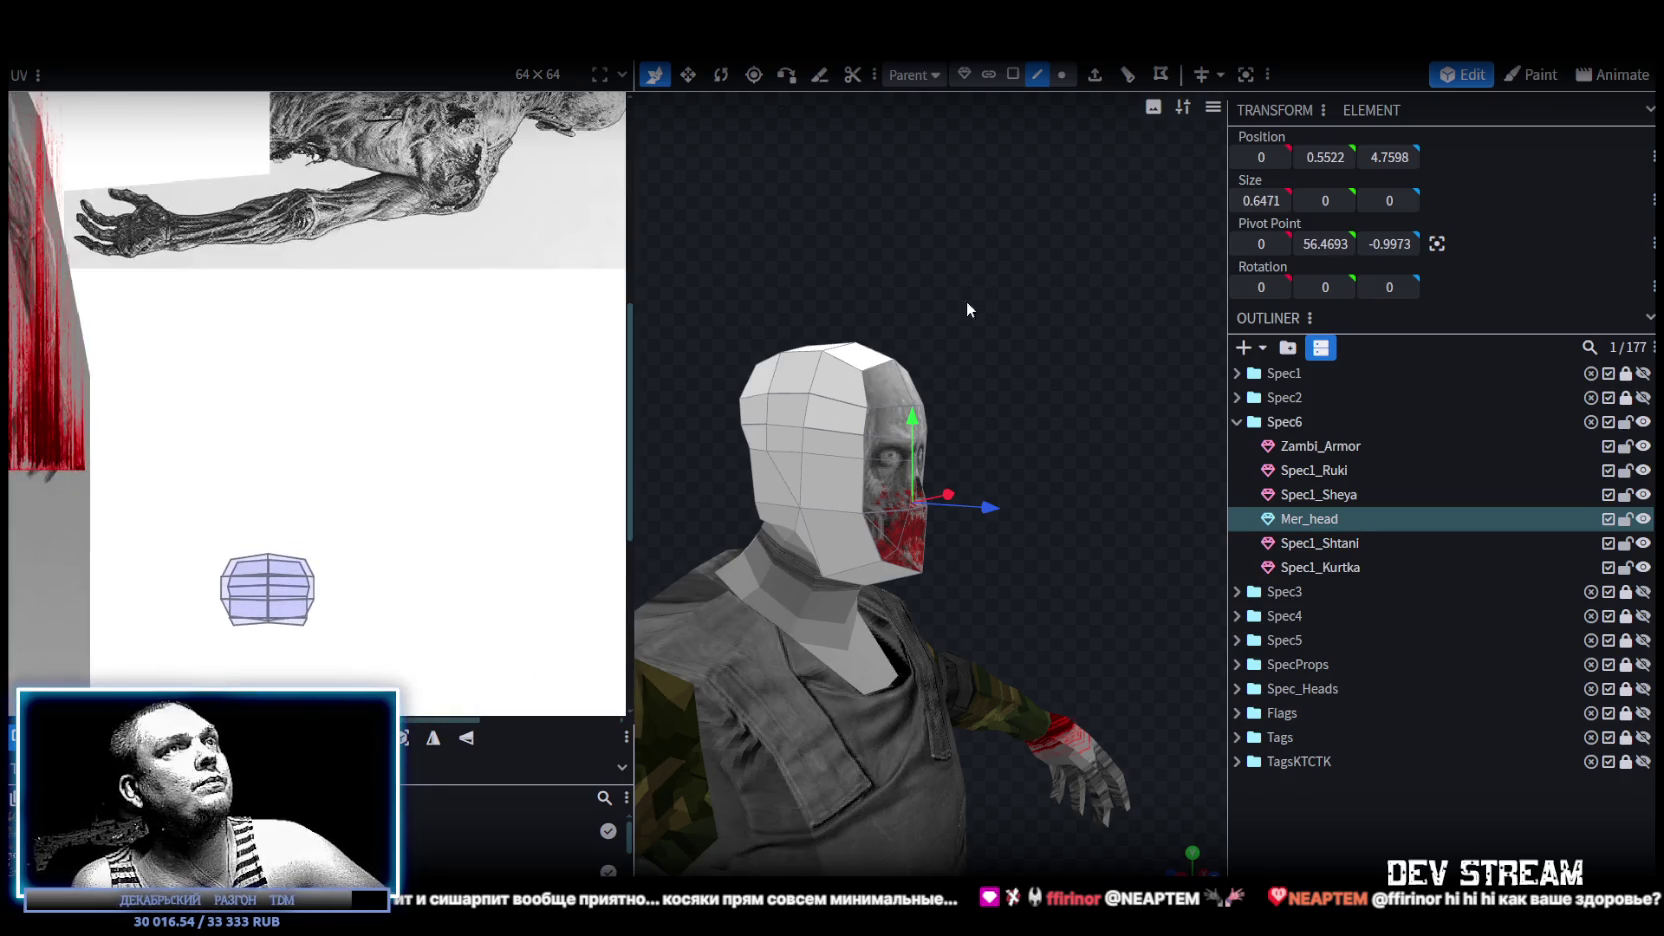
drag(968, 286, 971, 87)
click(853, 418)
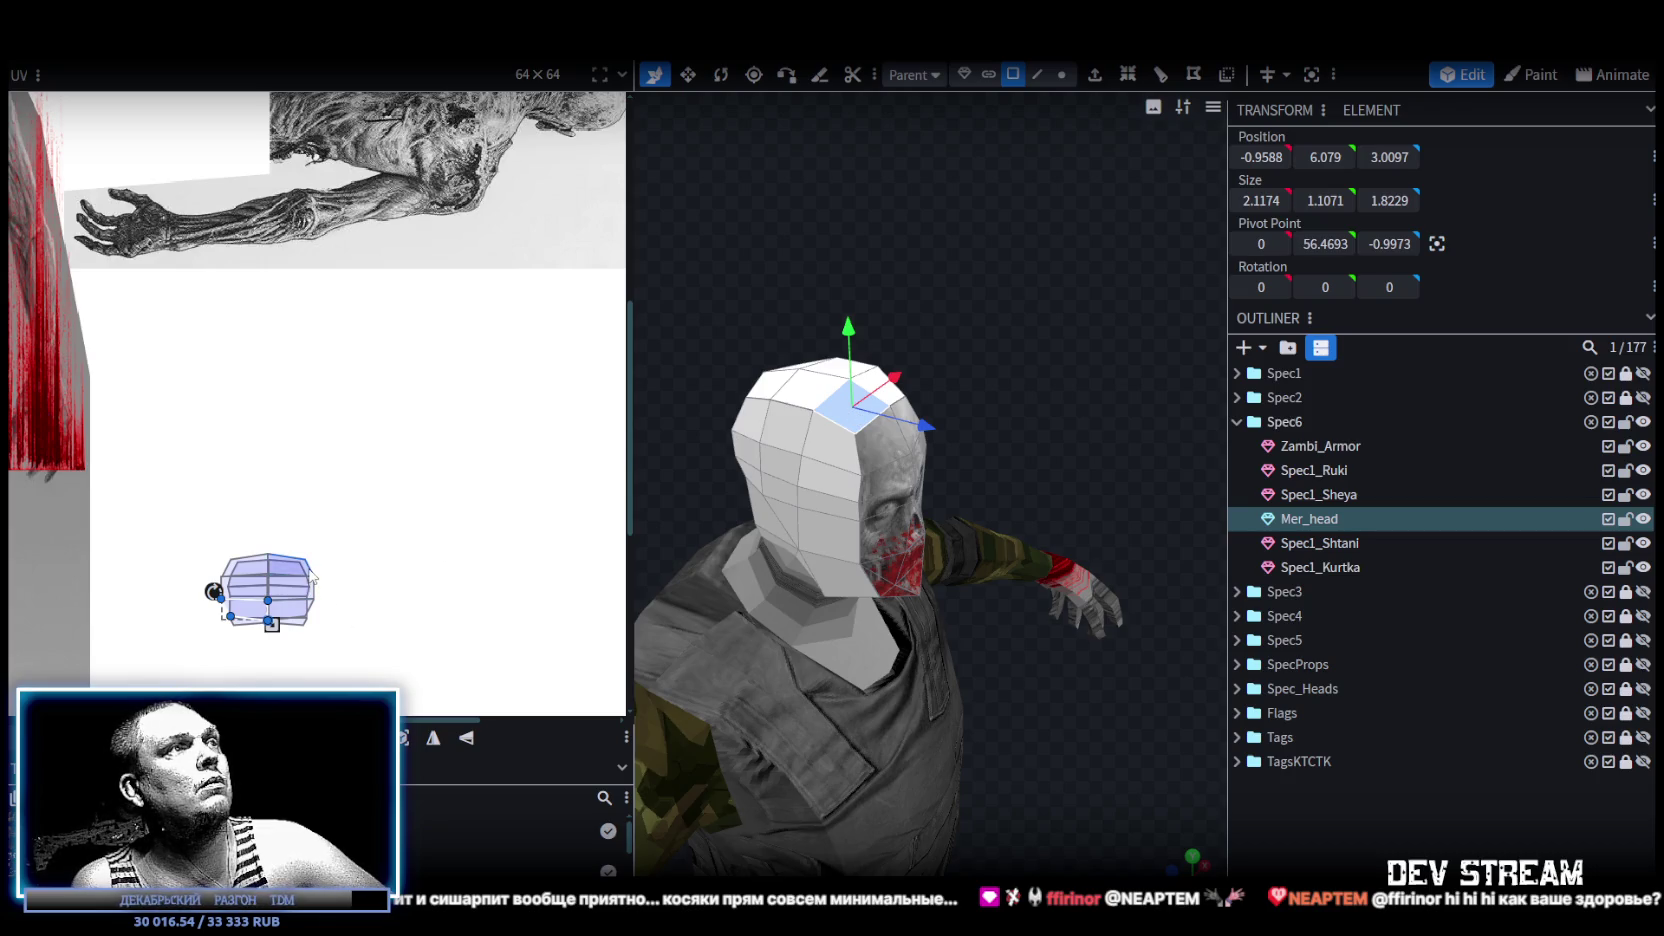
drag(313, 578, 453, 380)
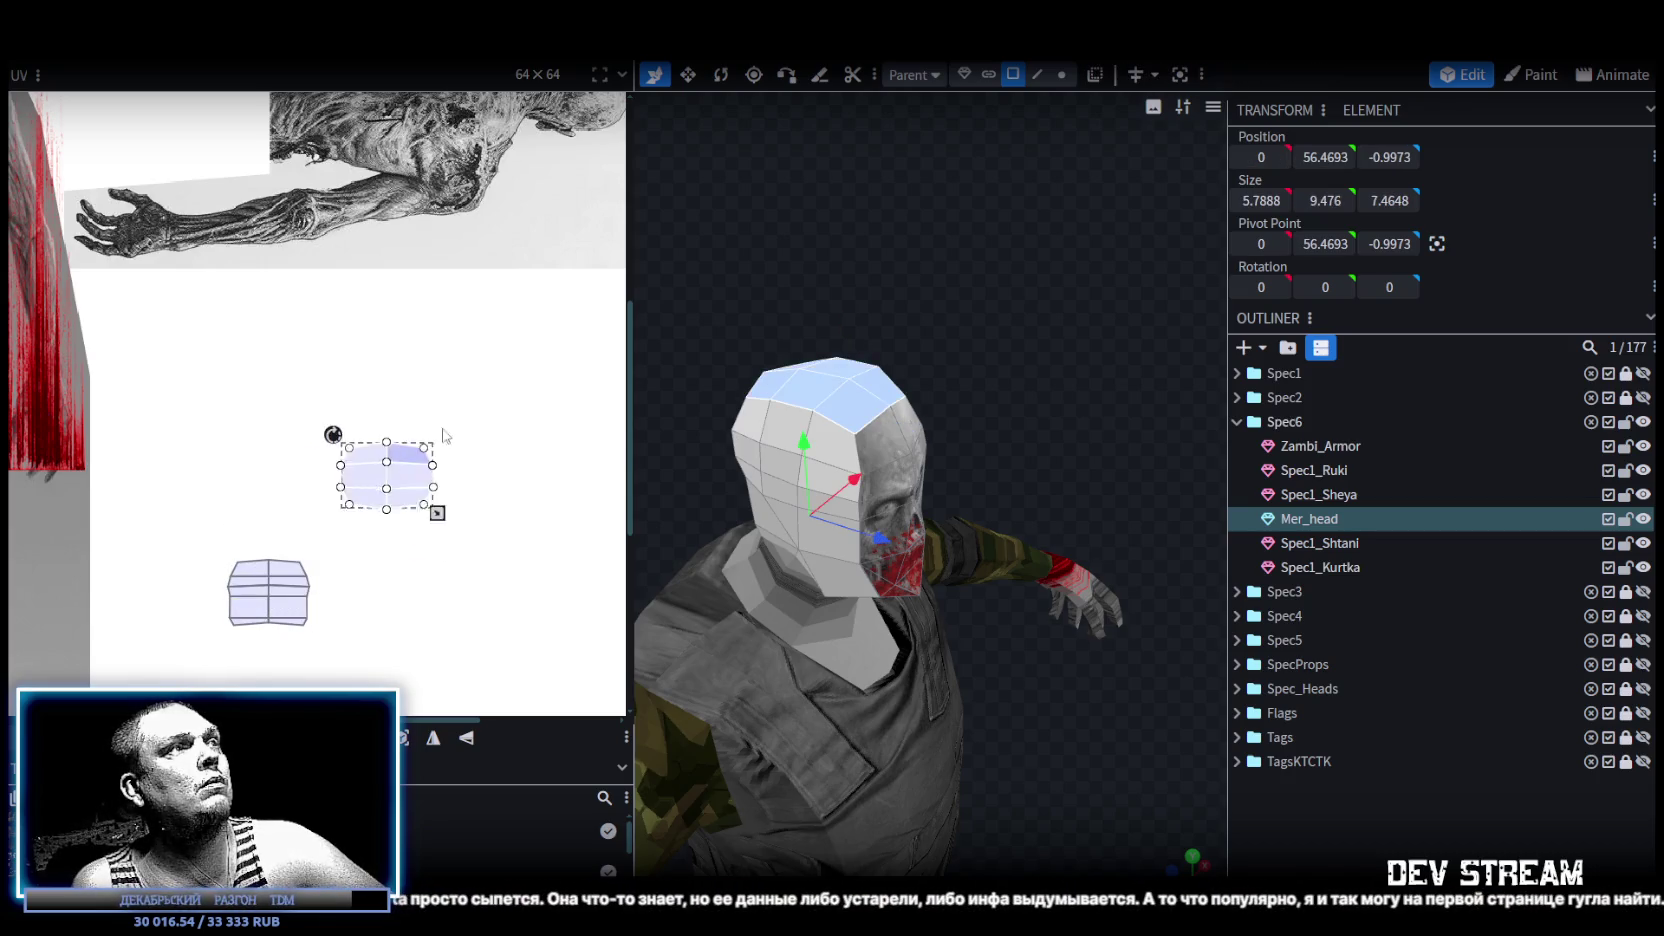
scroll(455, 376, down, 2)
scroll(410, 440, up, 3)
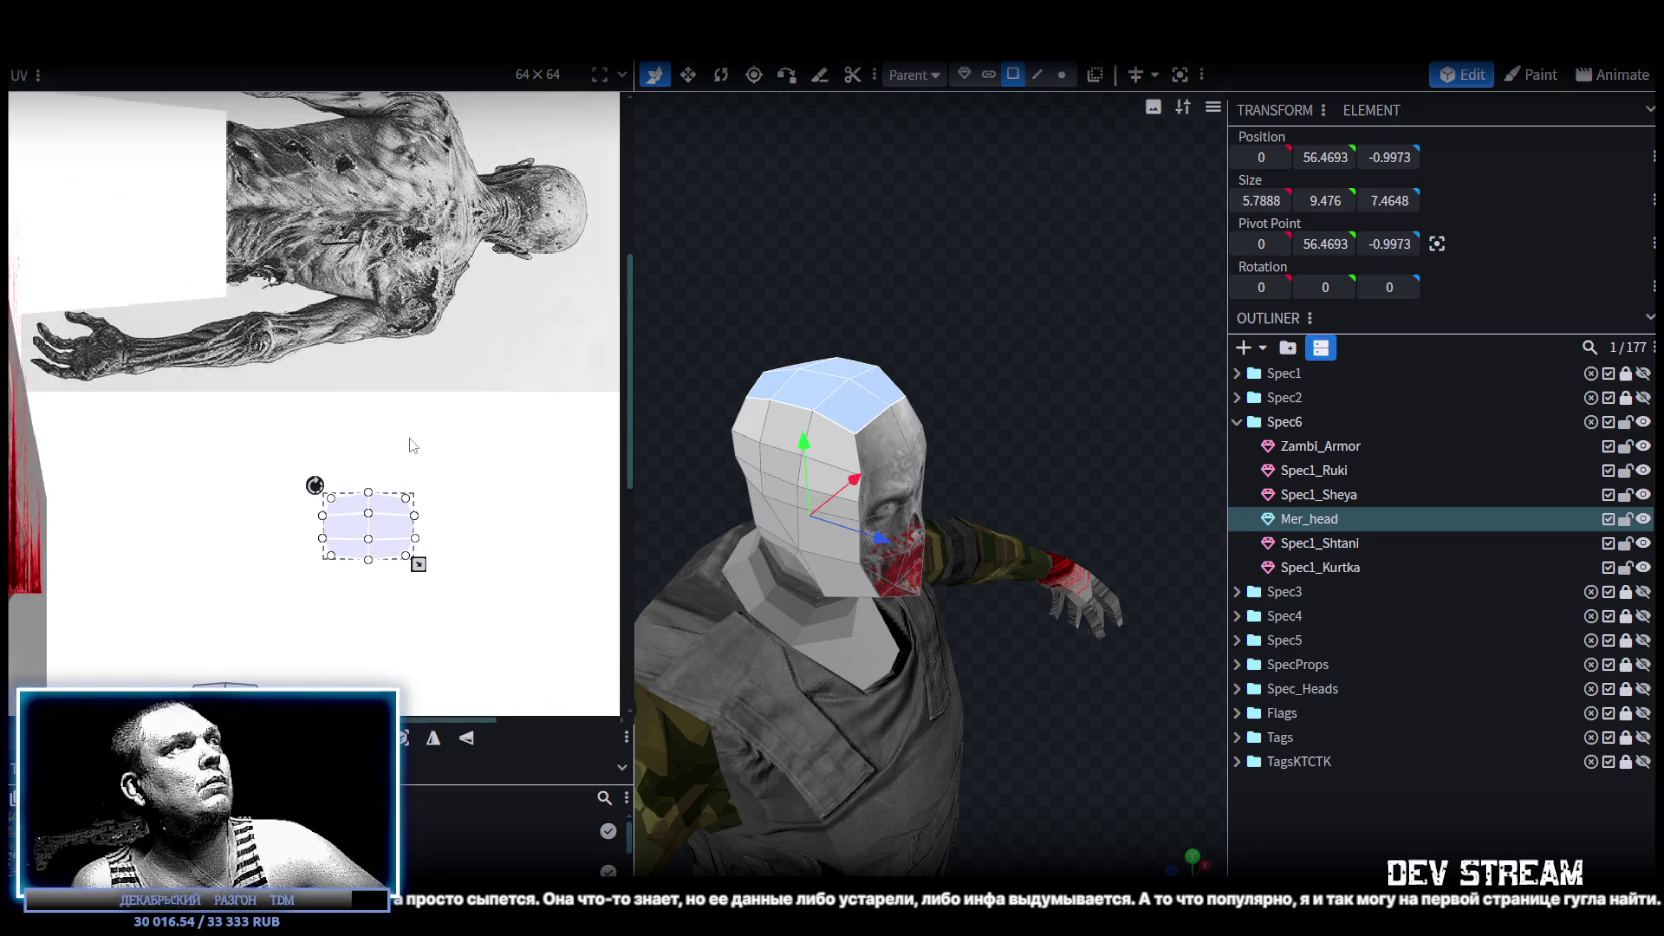
mouse_move(337, 580)
mouse_down()
mouse_move(360, 436)
mouse_move(515, 270)
mouse_move(335, 465)
mouse_up()
Place the head-top UVs on the zombie's skull, shrinking and nudging them to fit the crown.
scroll(335, 465, down, 2)
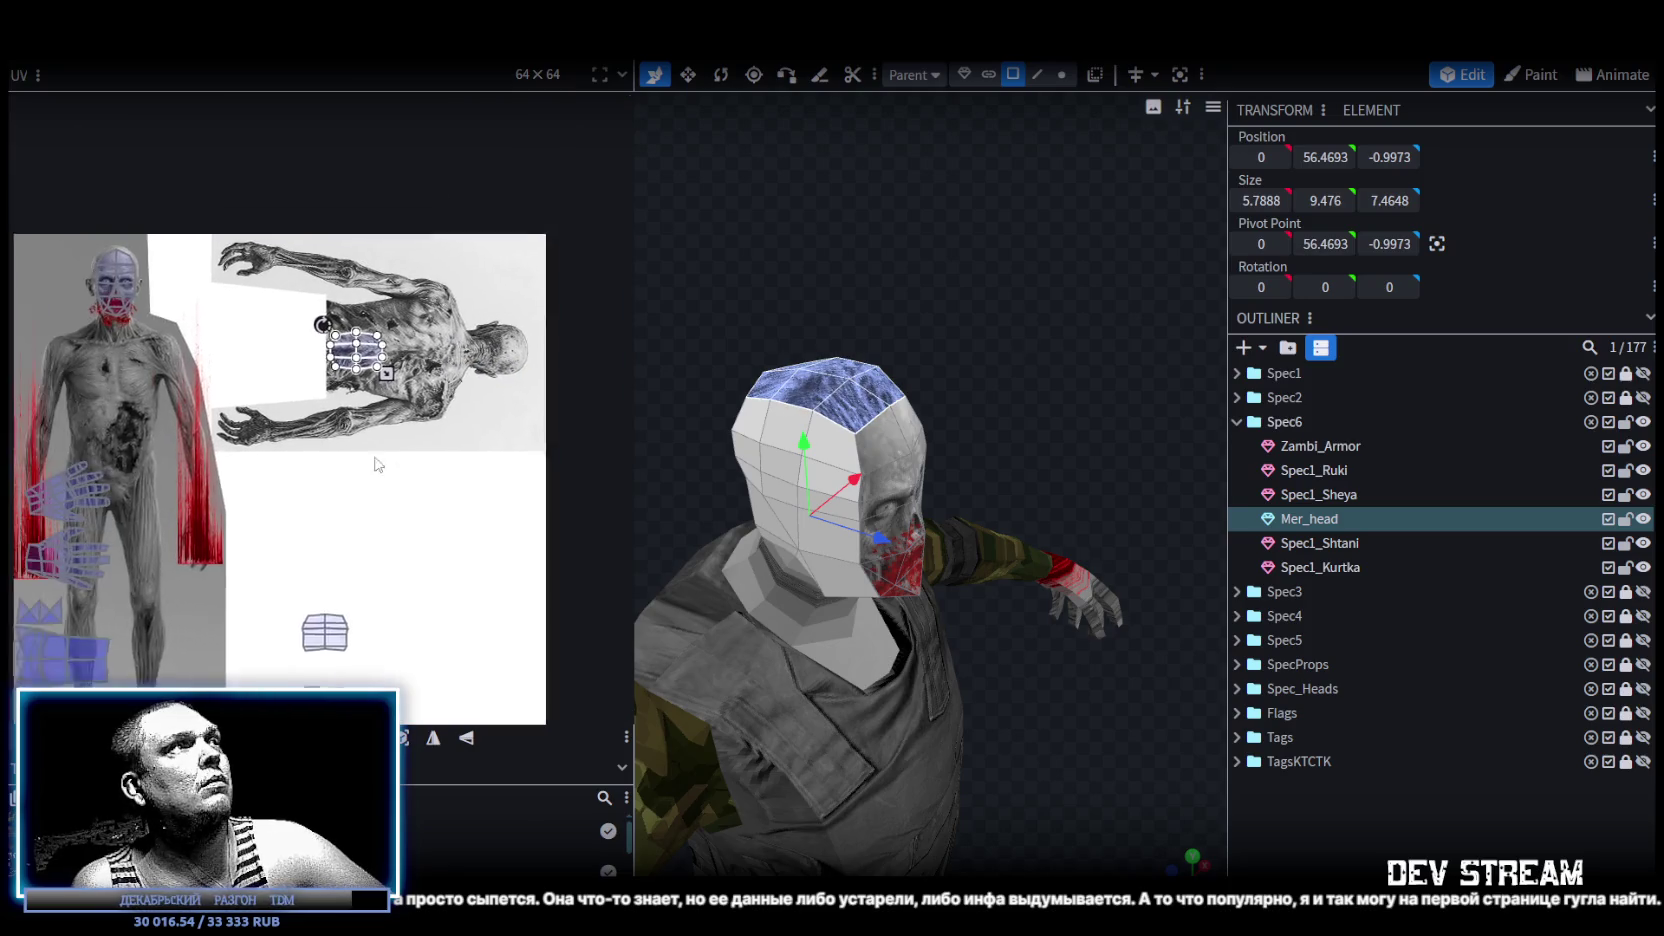
scroll(447, 370, up, 2)
drag(447, 370, 60, 245)
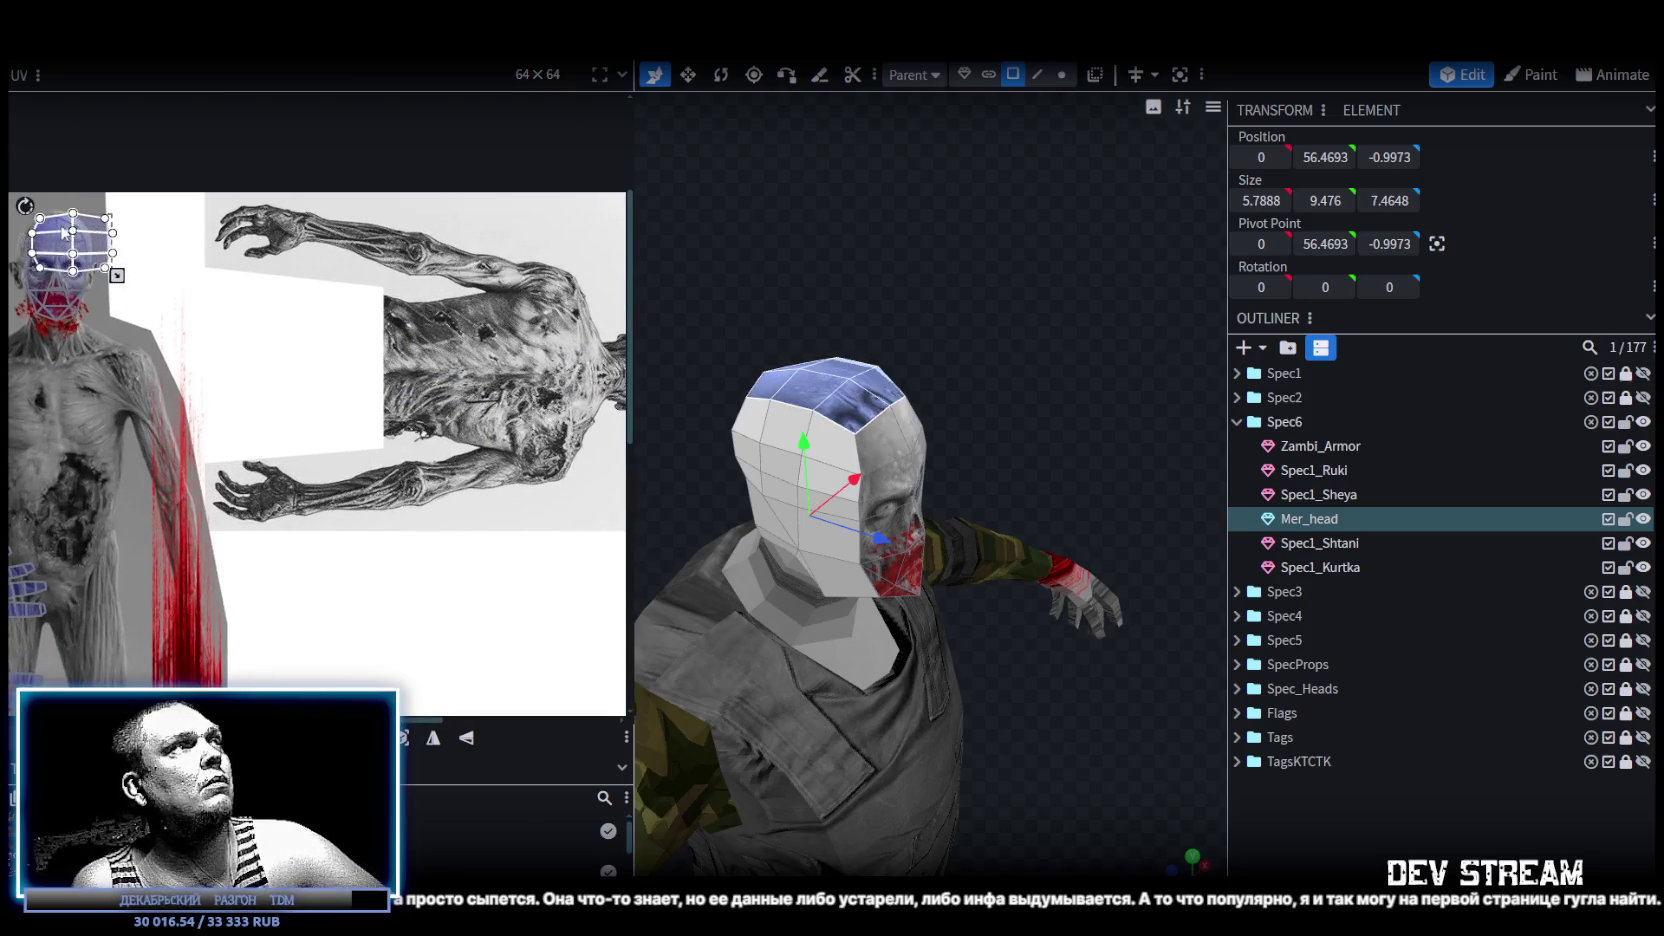
scroll(60, 245, up, 2)
scroll(282, 422, up, 2)
scroll(241, 401, up, 2)
drag(229, 298, 221, 298)
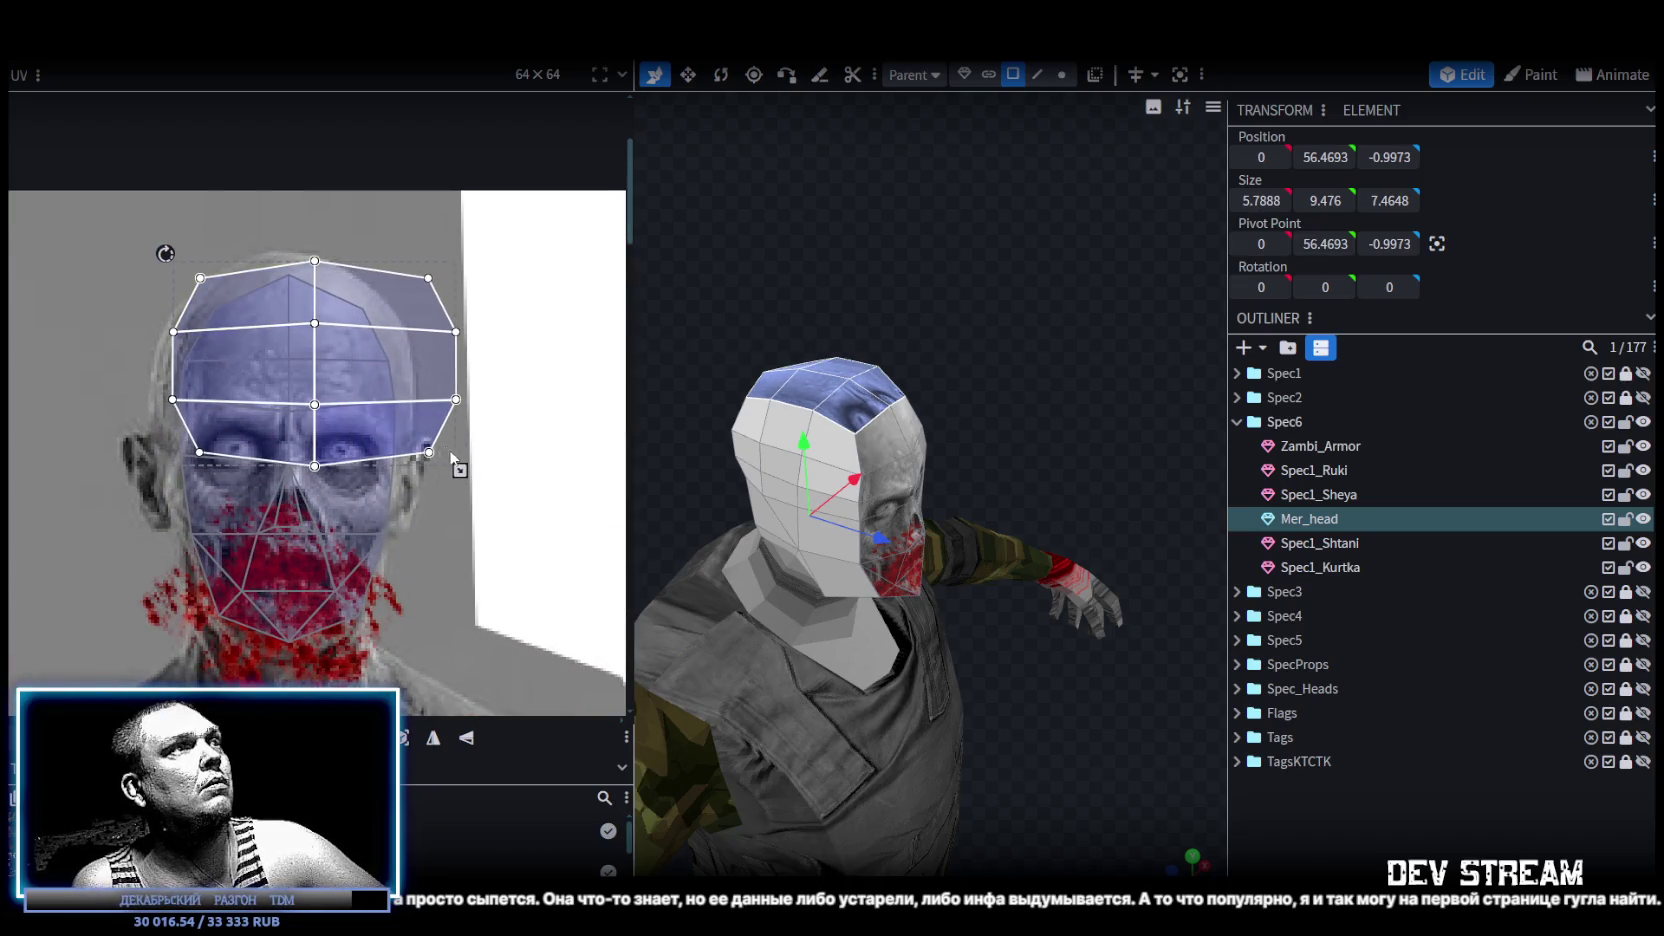
mouse_move(454, 470)
mouse_down()
mouse_move(353, 357)
mouse_move(398, 399)
mouse_up()
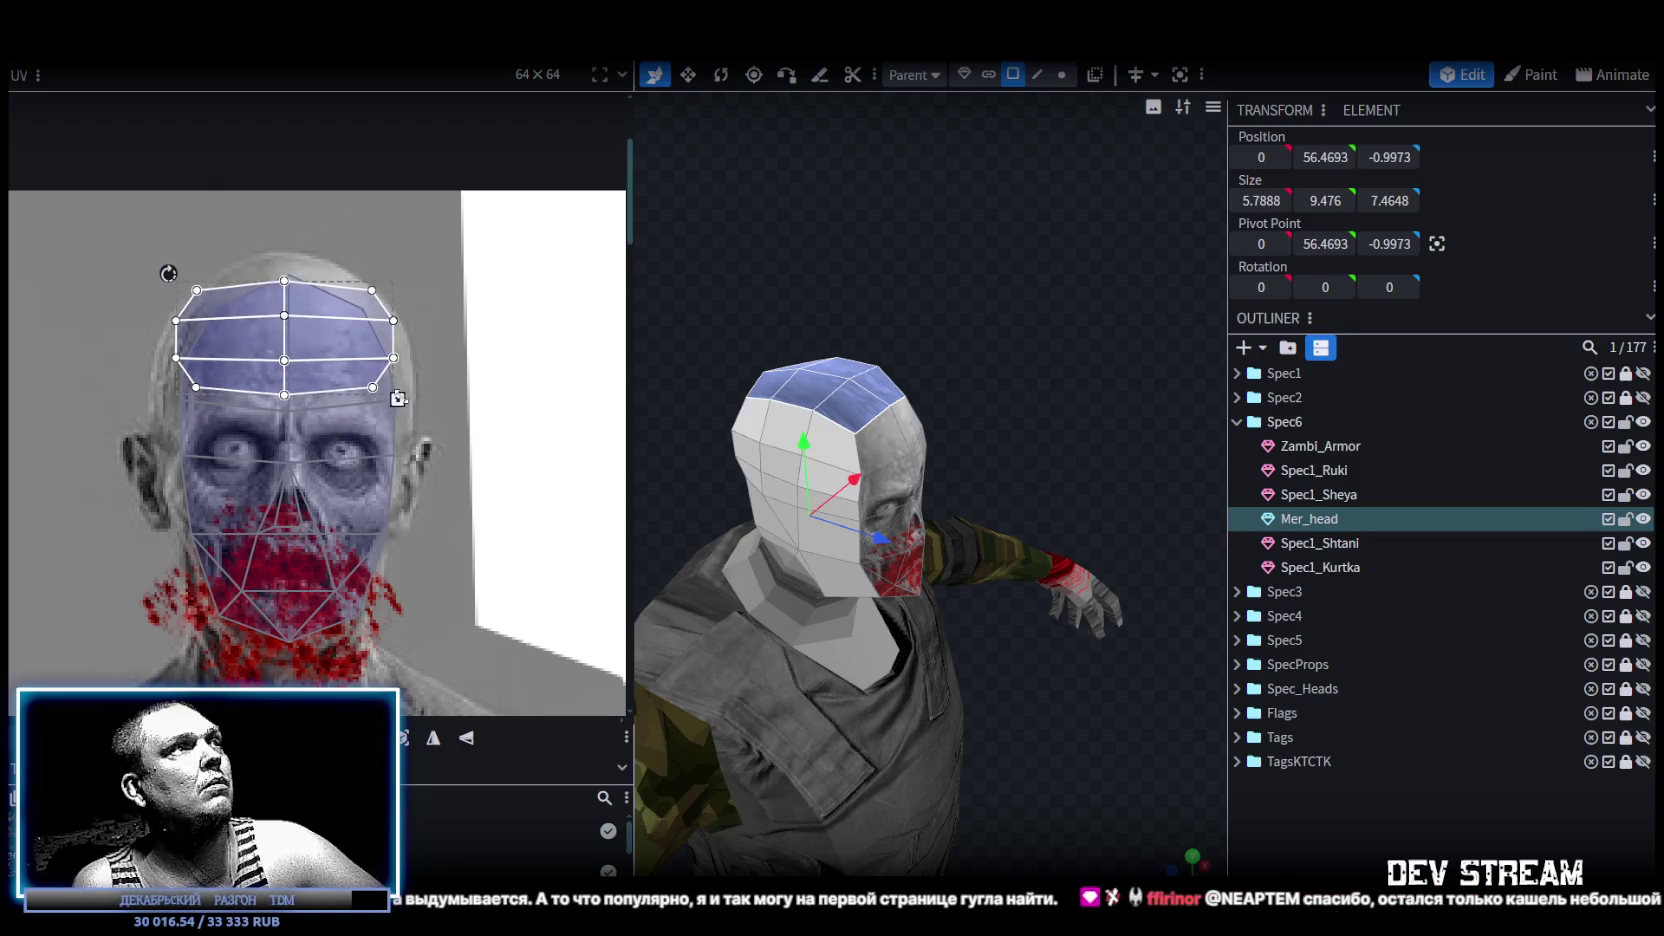
drag(338, 350, 341, 355)
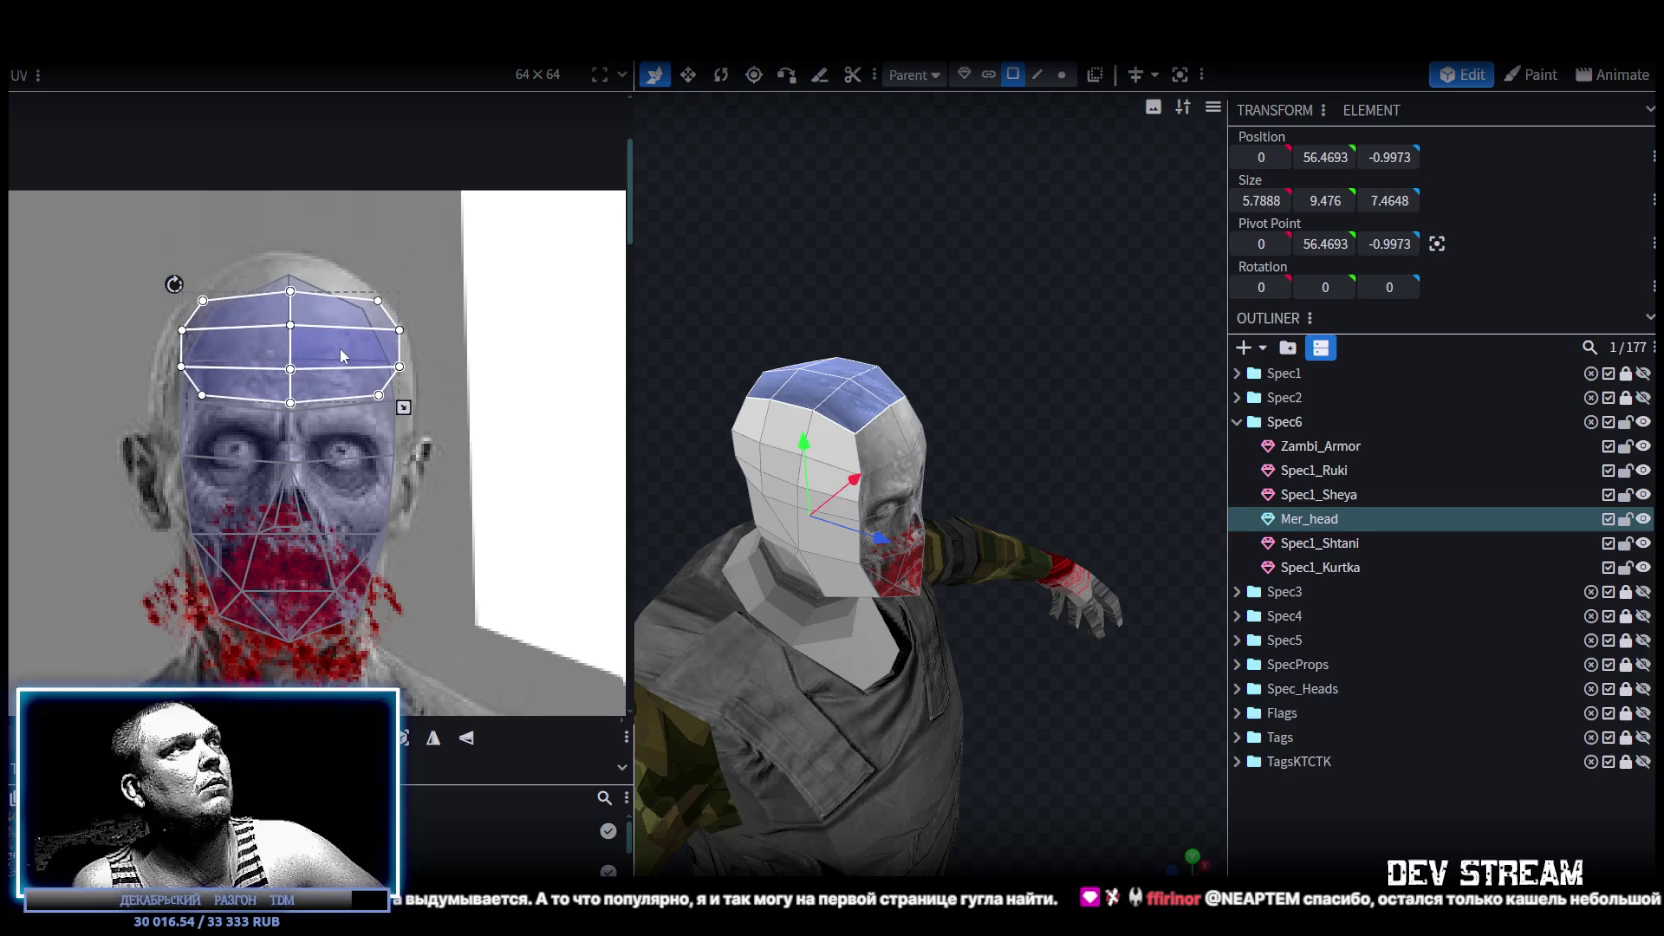
Orbit the model from above and select a side face of the head.
click(1243, 800)
mouse_move(1089, 666)
mouse_down()
mouse_move(916, 770)
mouse_move(1014, 679)
mouse_up()
click(812, 486)
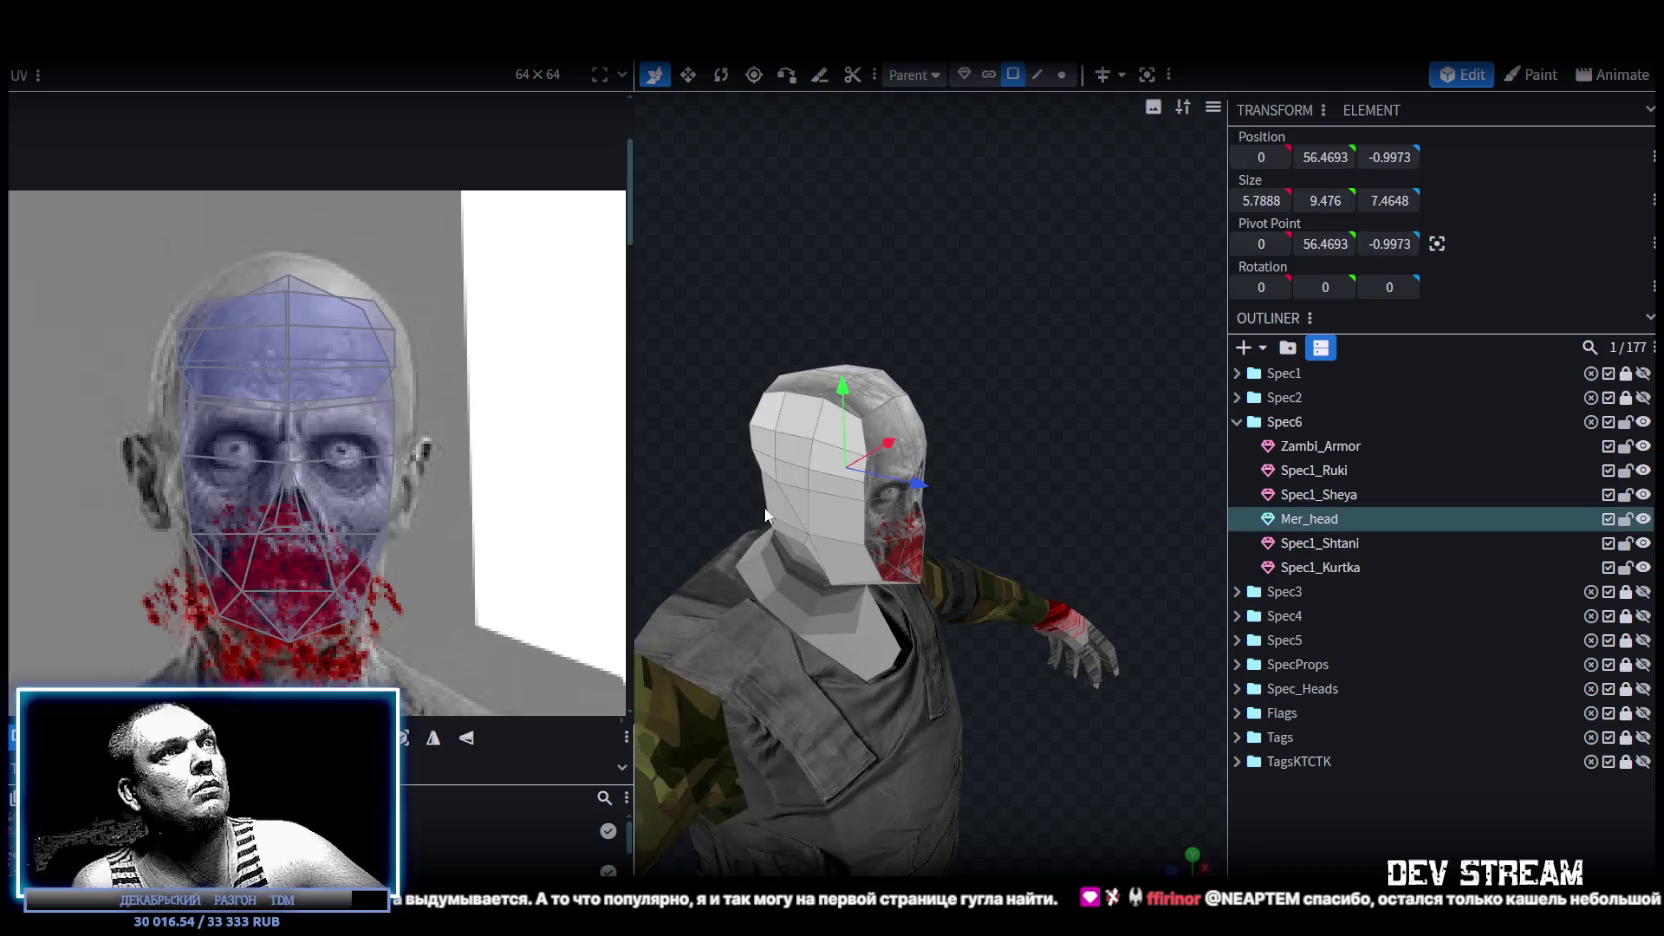
Pull the head's whole side patch out of the island and onto the zombie's chest.
scroll(432, 564, down, 2)
scroll(258, 286, up, 3)
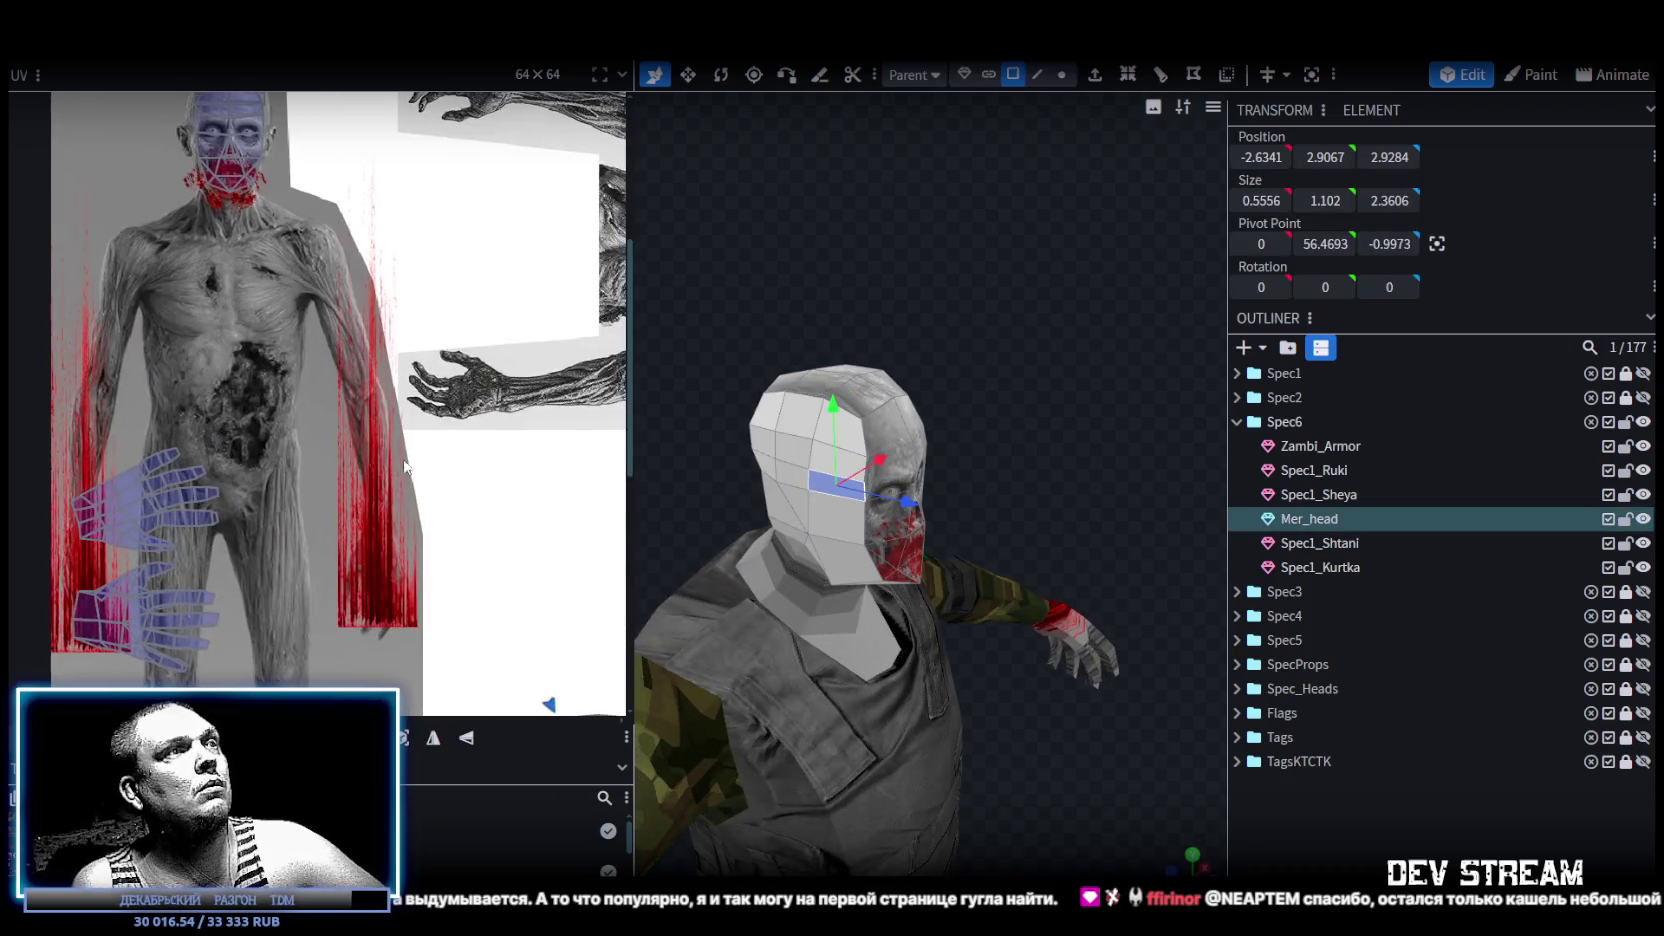
scroll(258, 286, up, 1)
scroll(368, 449, up, 2)
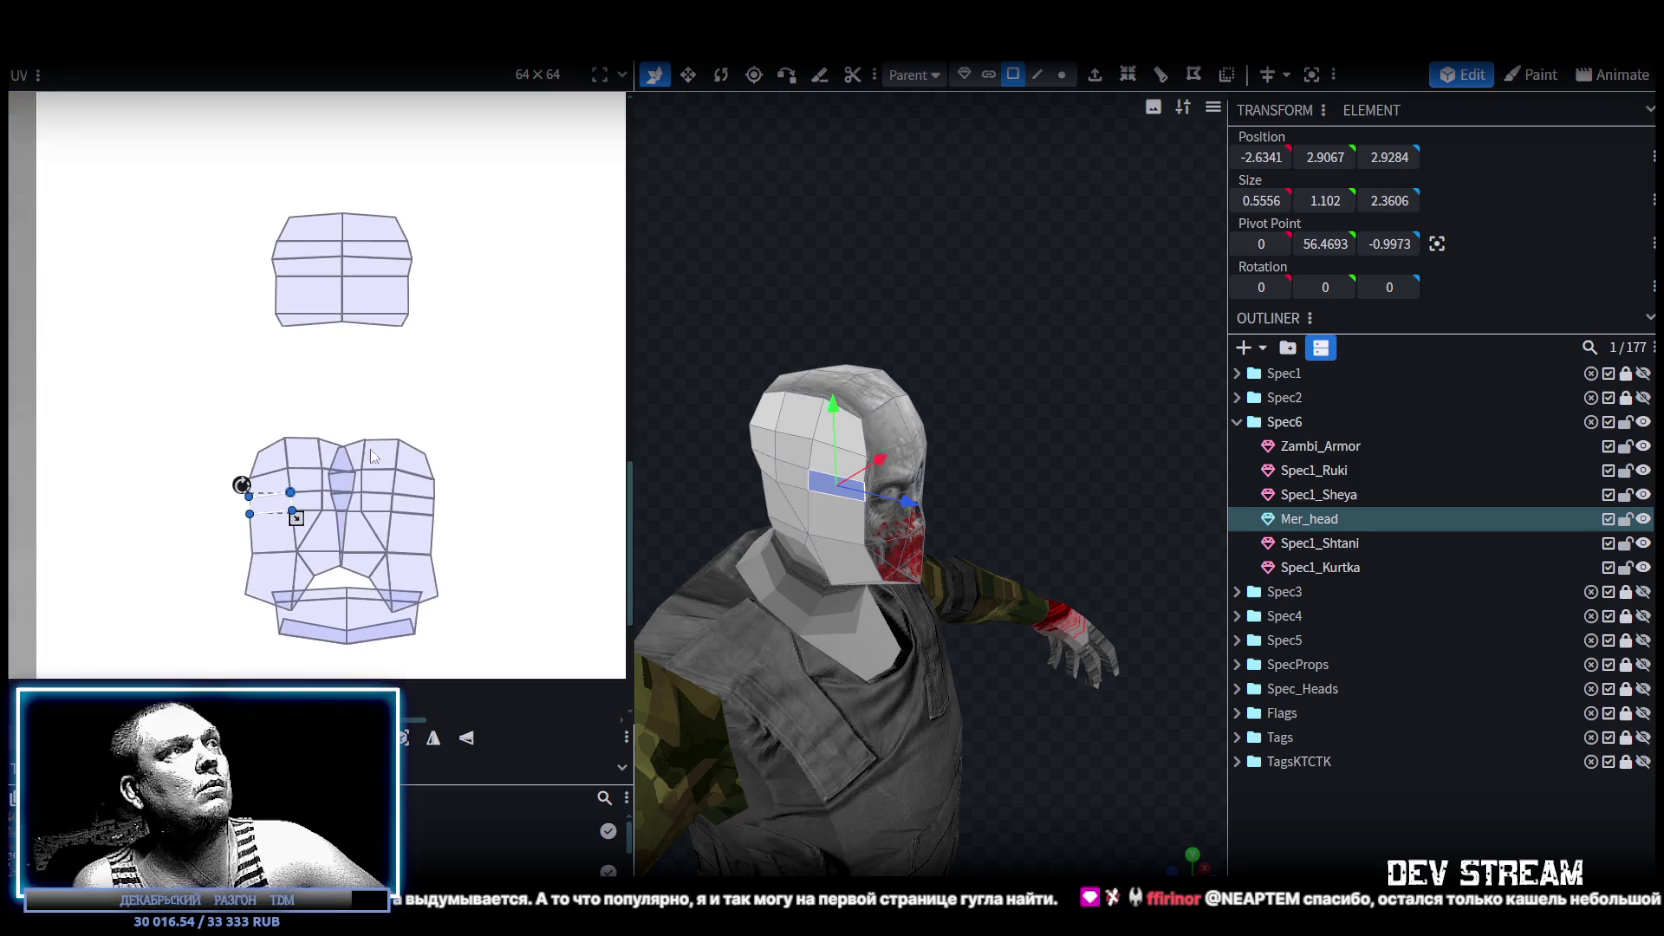
double_click(278, 465)
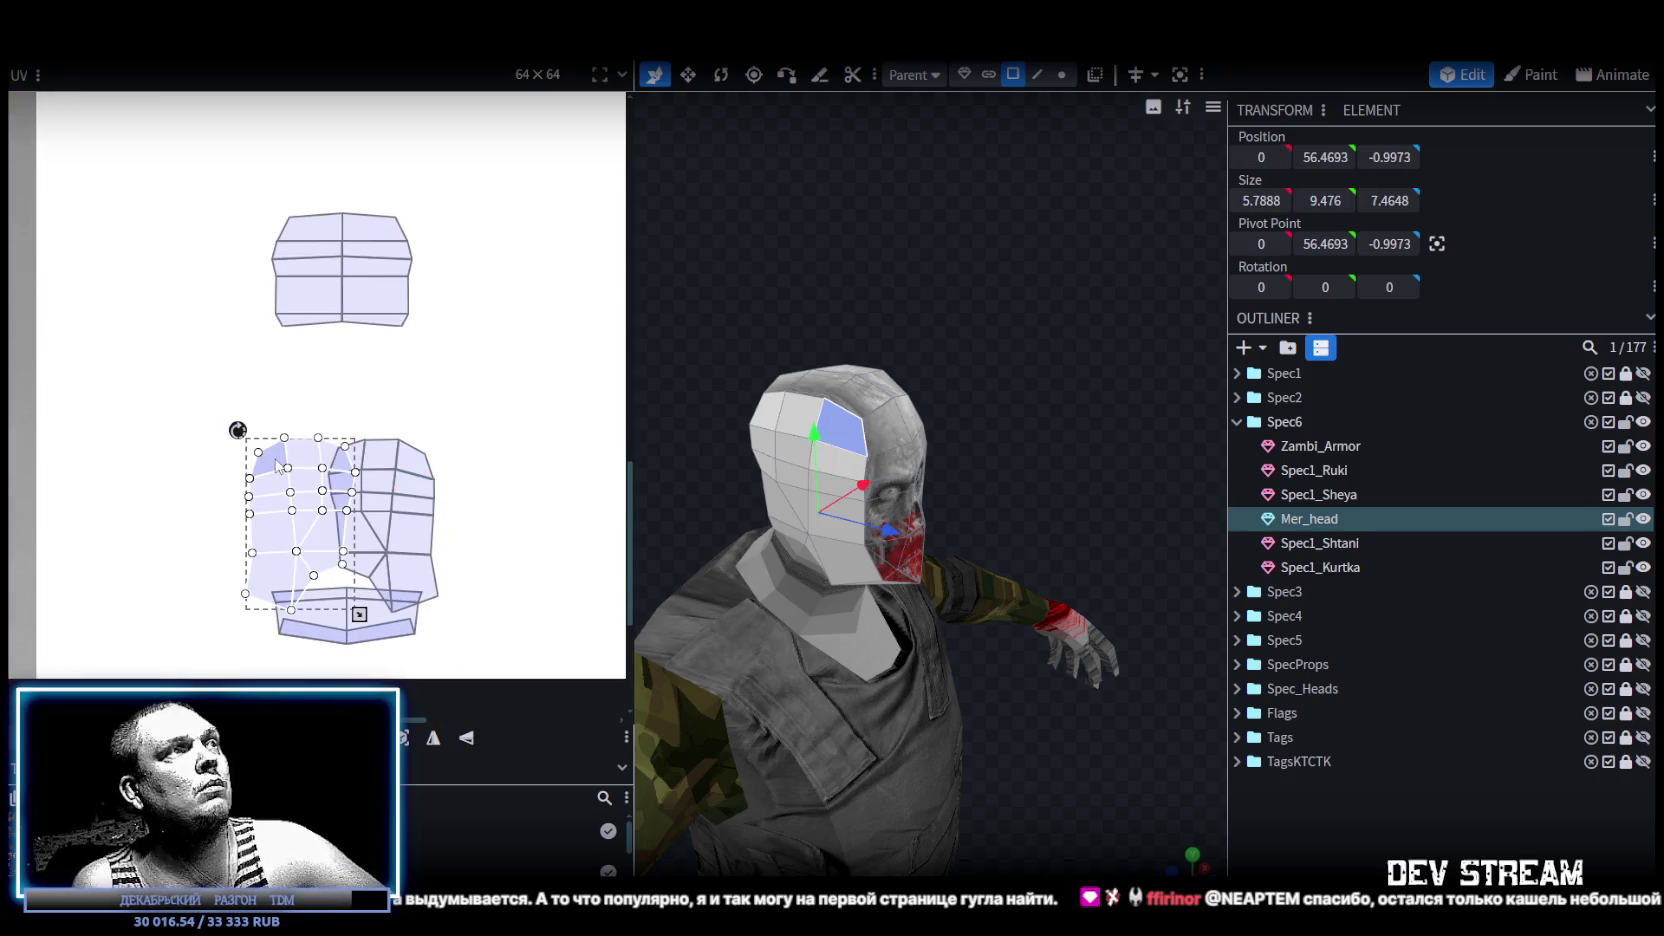
drag(265, 466, 148, 290)
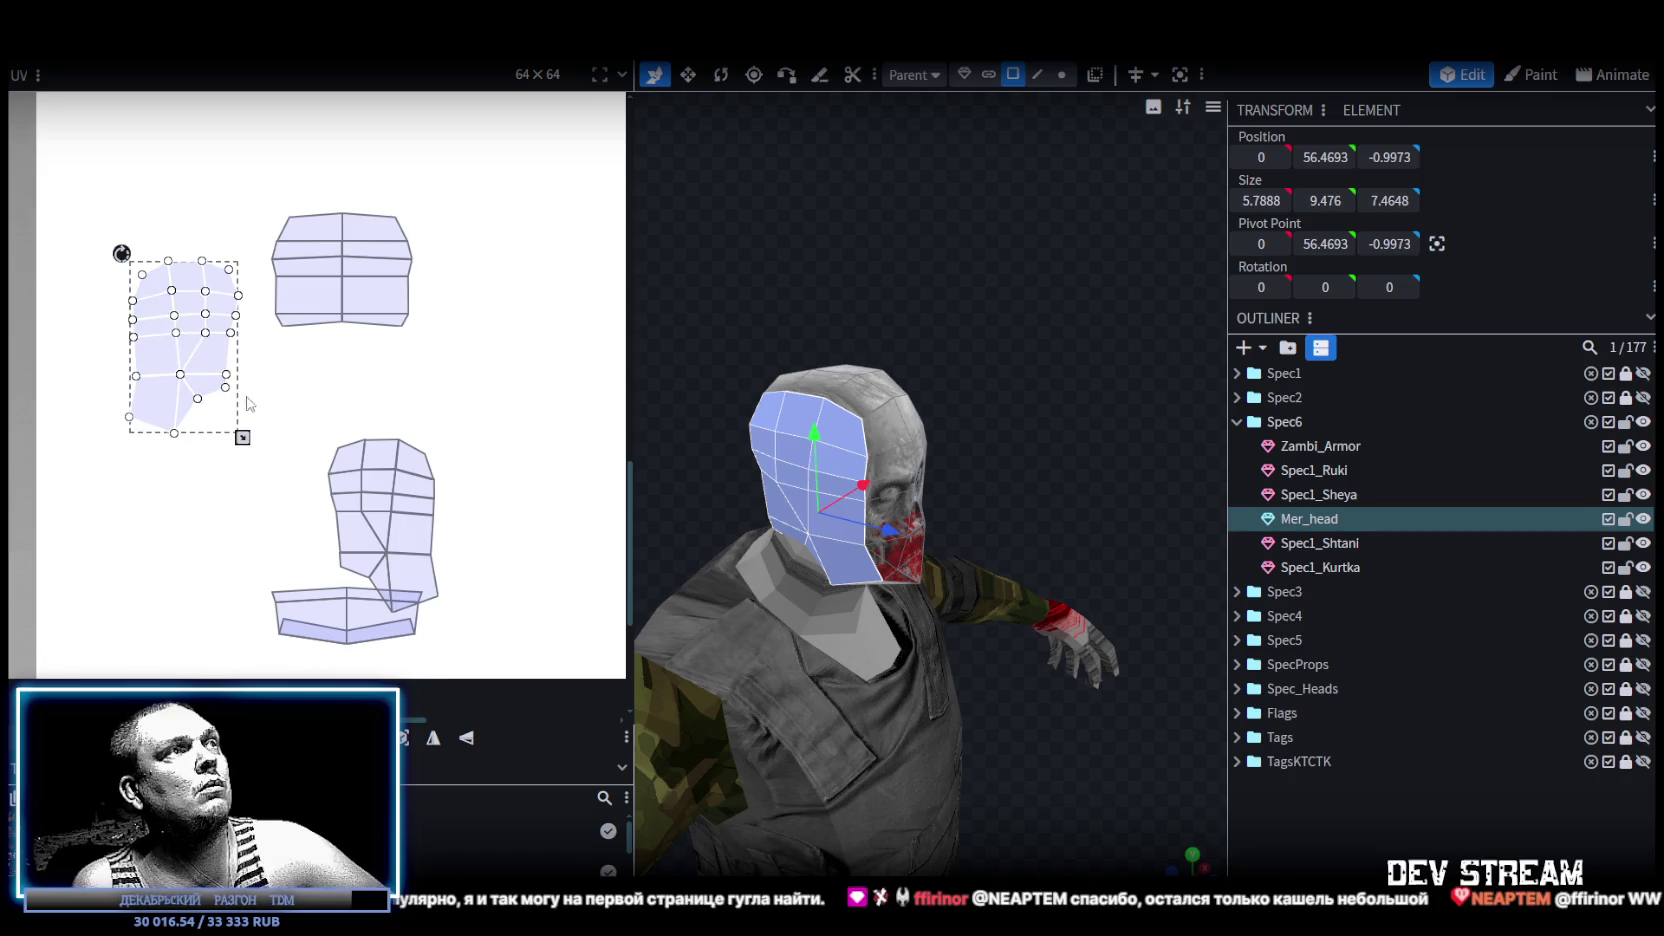
scroll(310, 410, down, 2)
scroll(316, 403, down, 1)
scroll(300, 425, down, 2)
scroll(284, 447, up, 2)
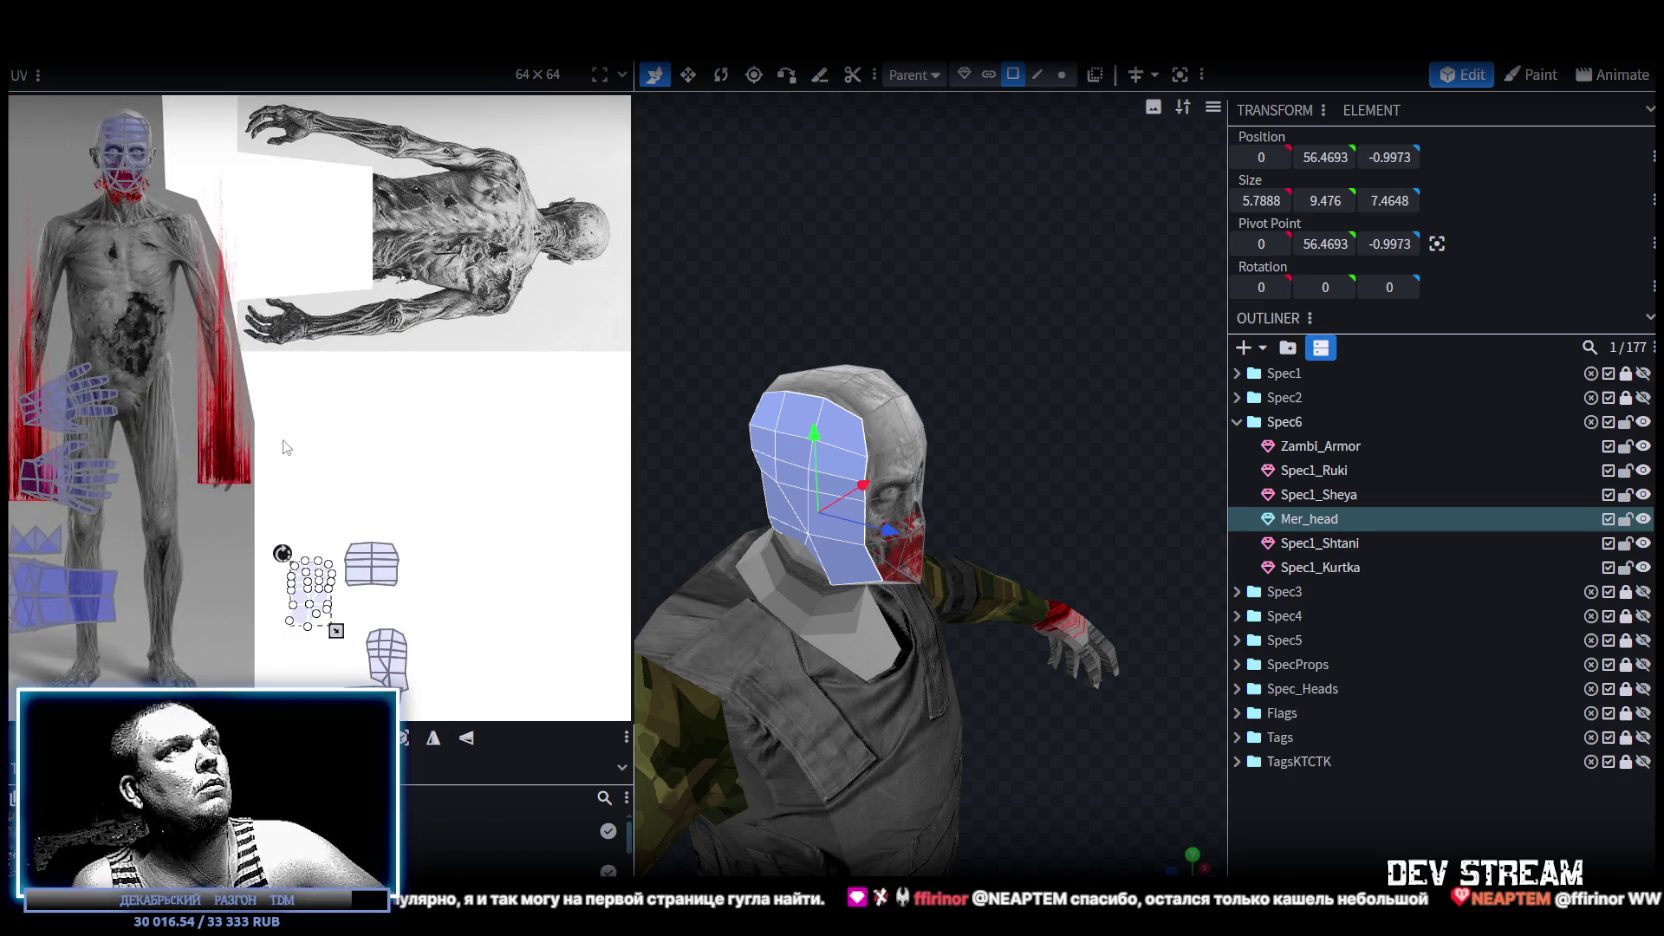
scroll(320, 490, down, 1)
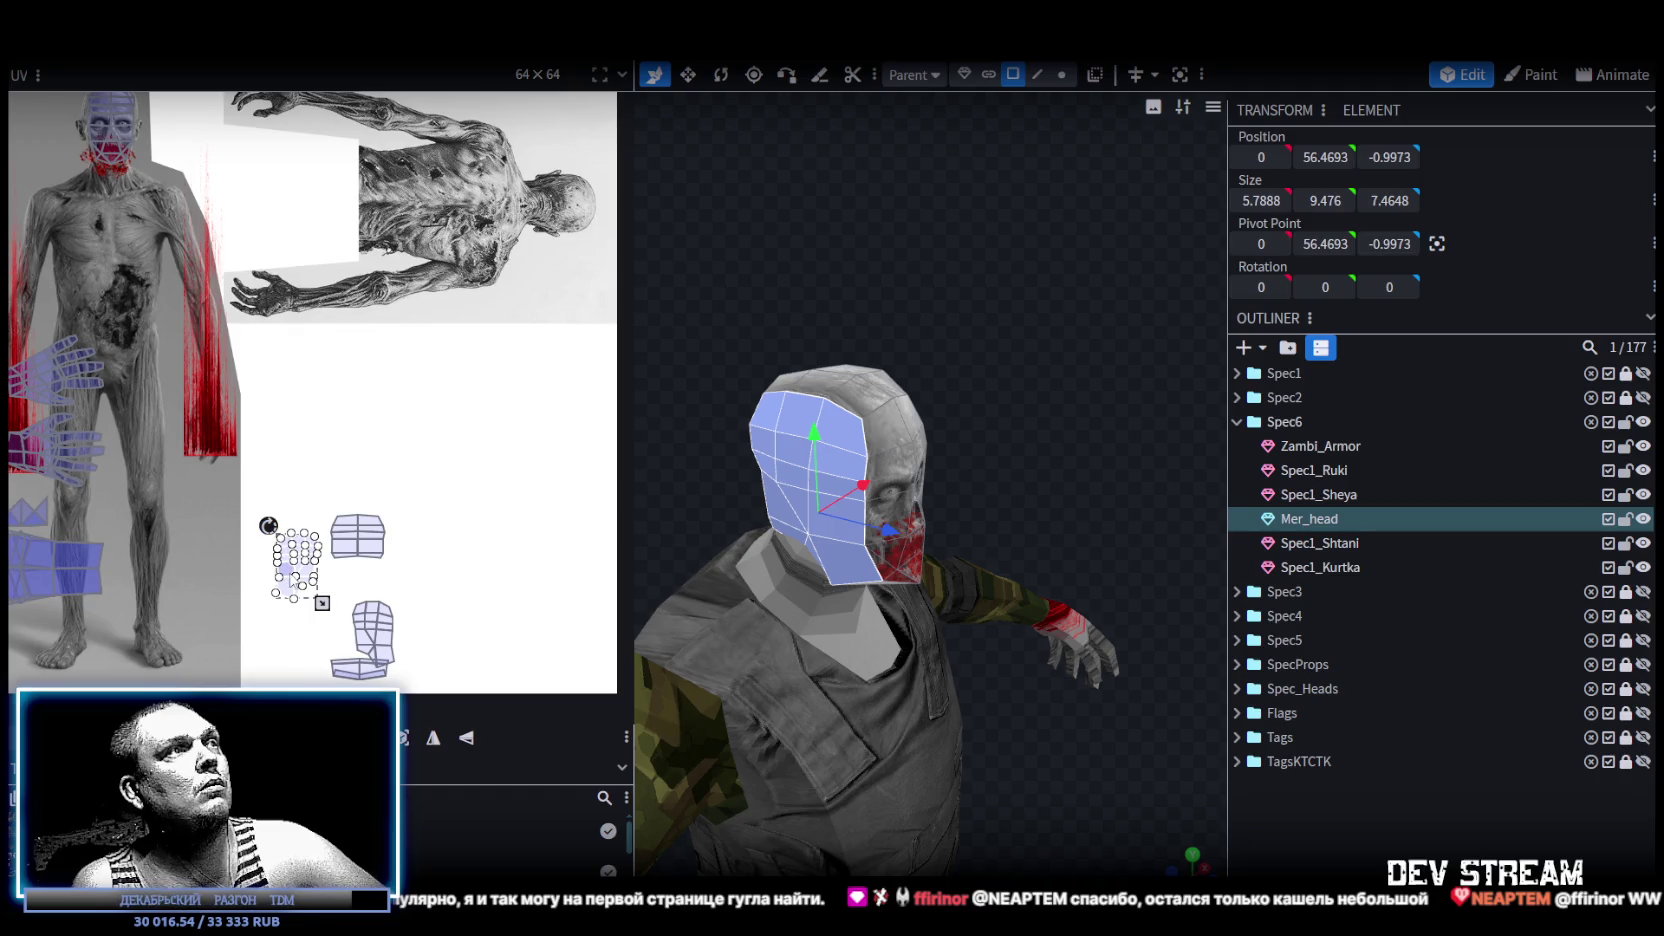
drag(286, 572, 96, 244)
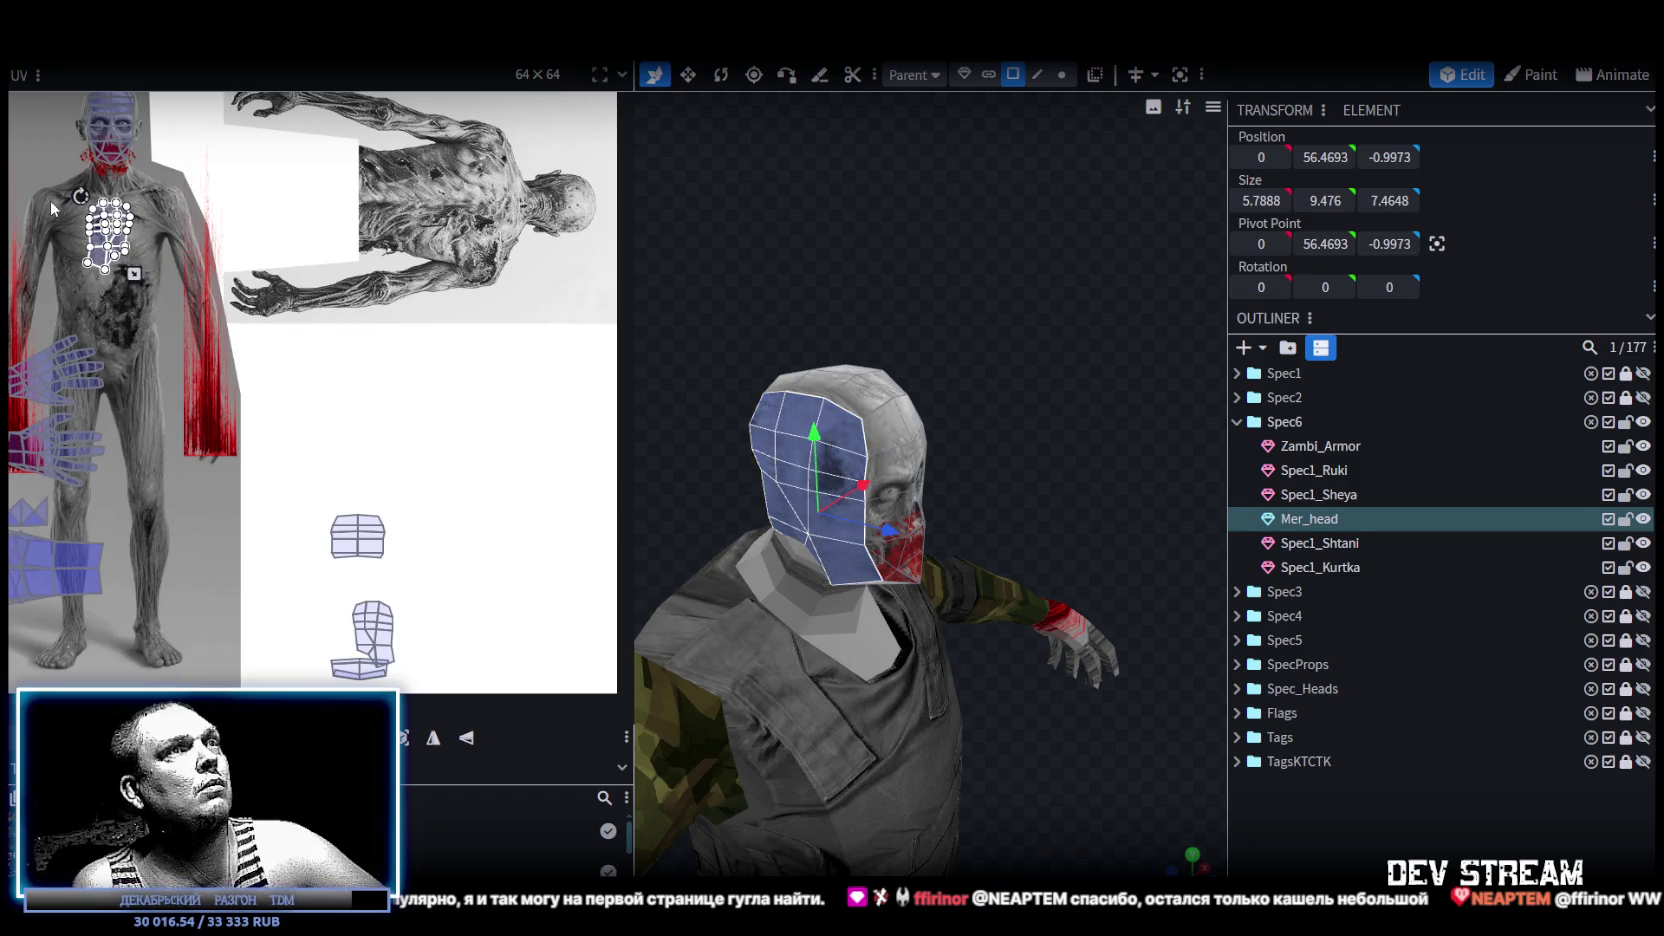
Rotate the side patch a quarter turn right and position it on the chest.
scroll(55, 210, up, 1)
scroll(167, 281, up, 1)
drag(146, 276, 118, 241)
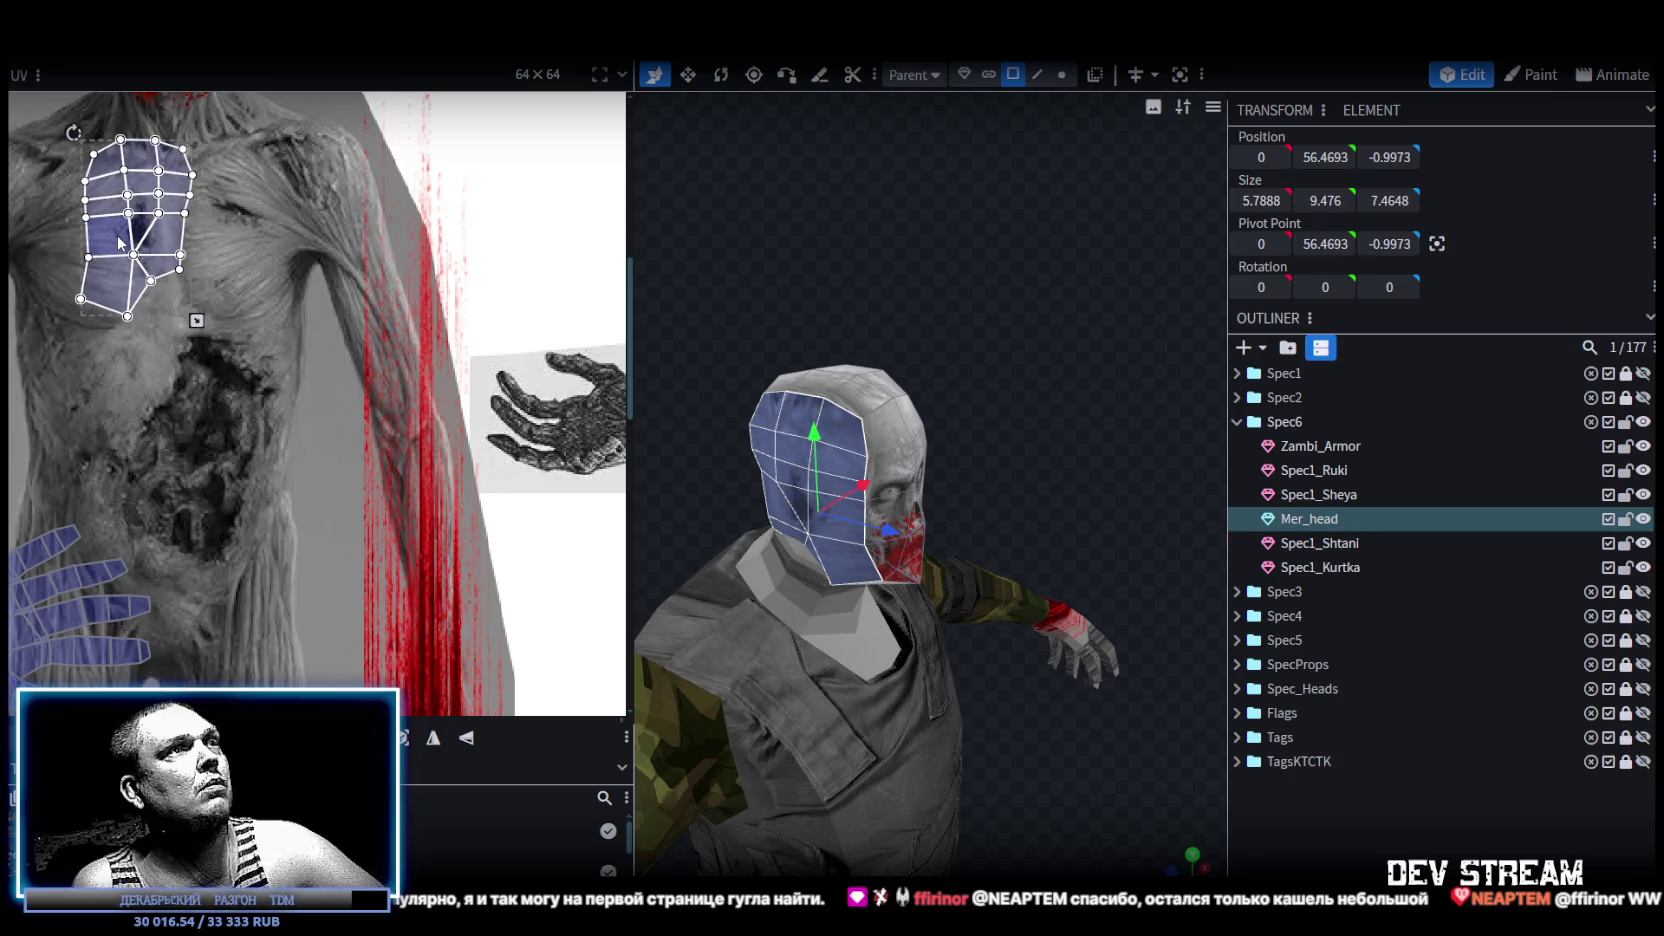
drag(118, 241, 122, 246)
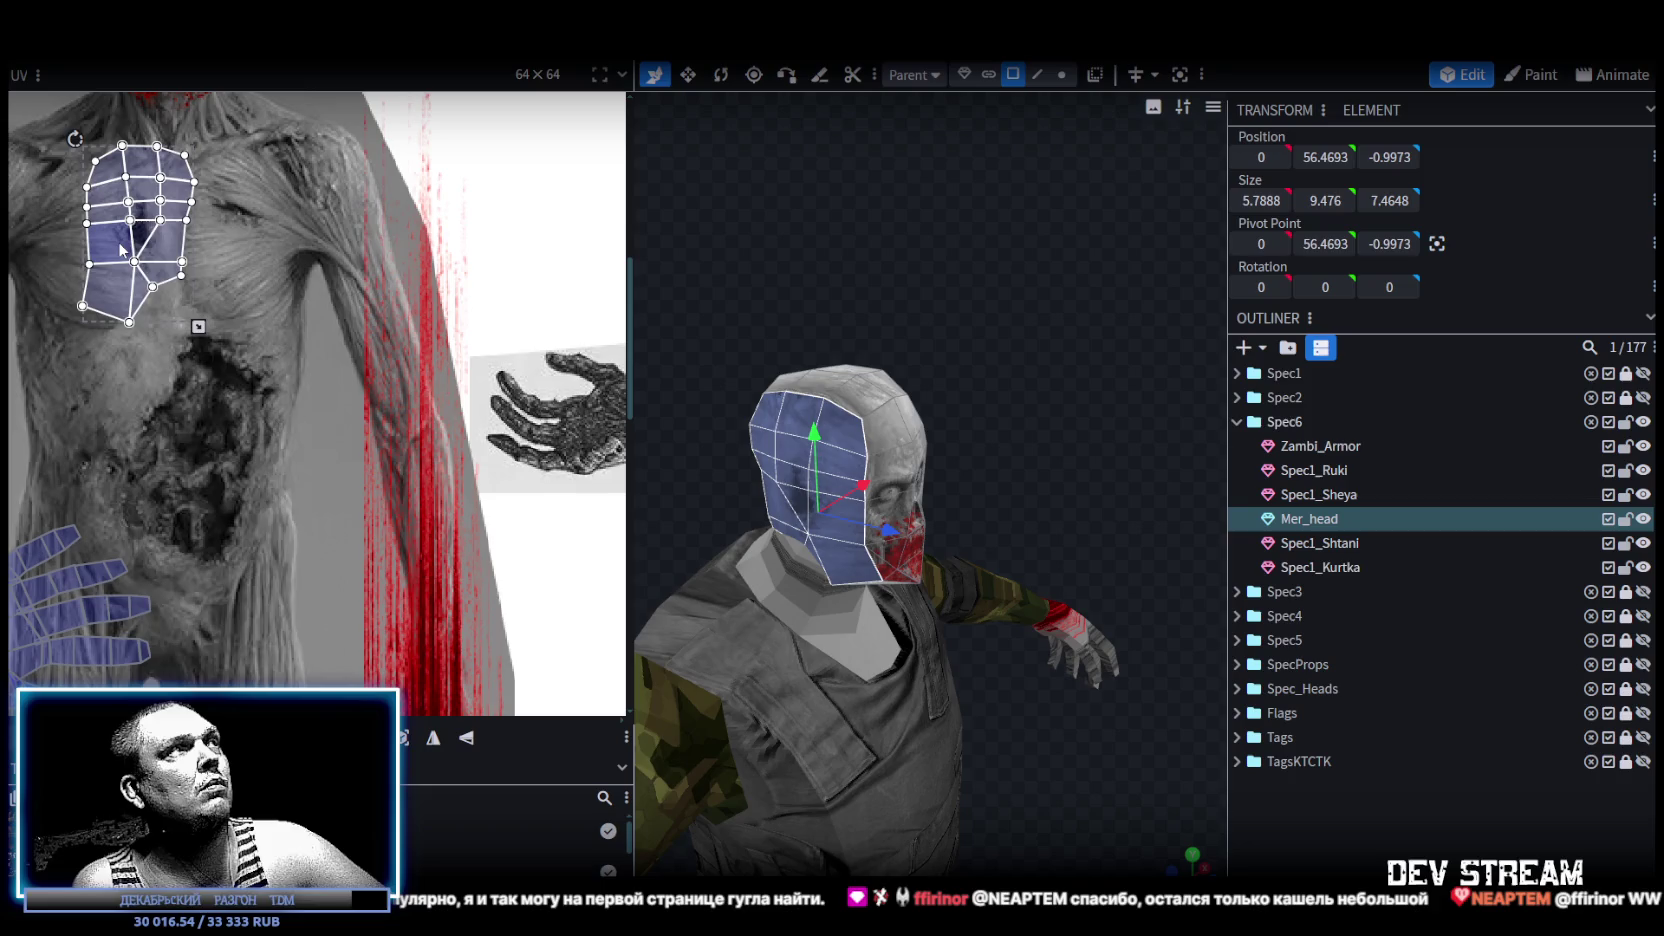
right_click(121, 245)
click(216, 620)
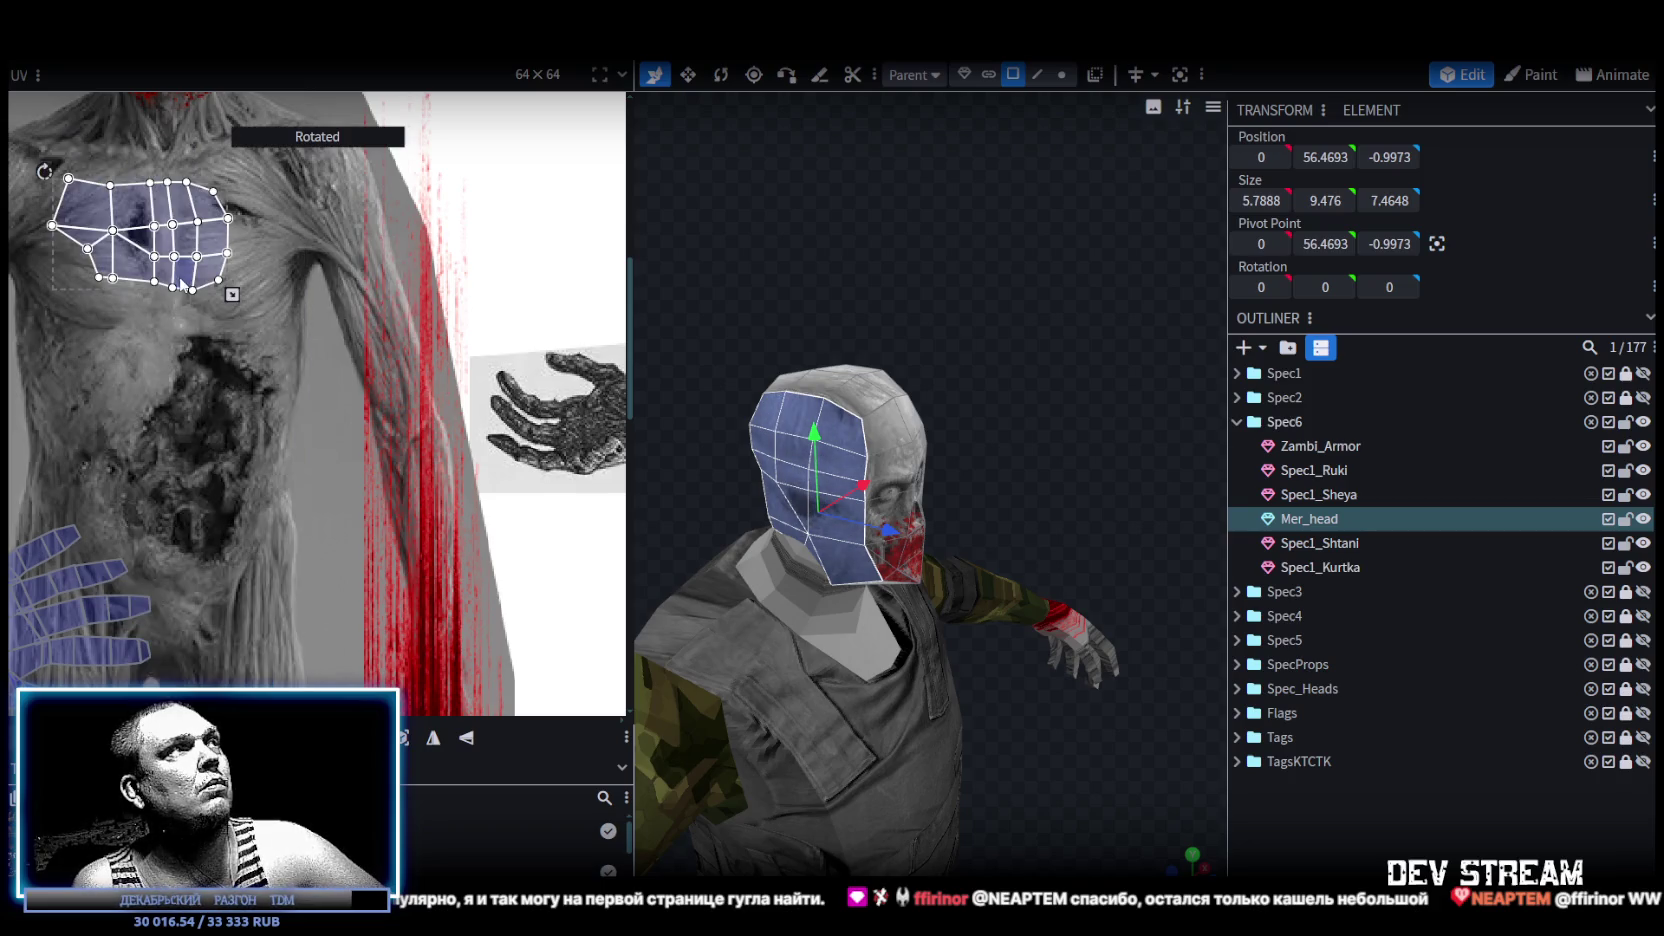
drag(148, 244, 140, 236)
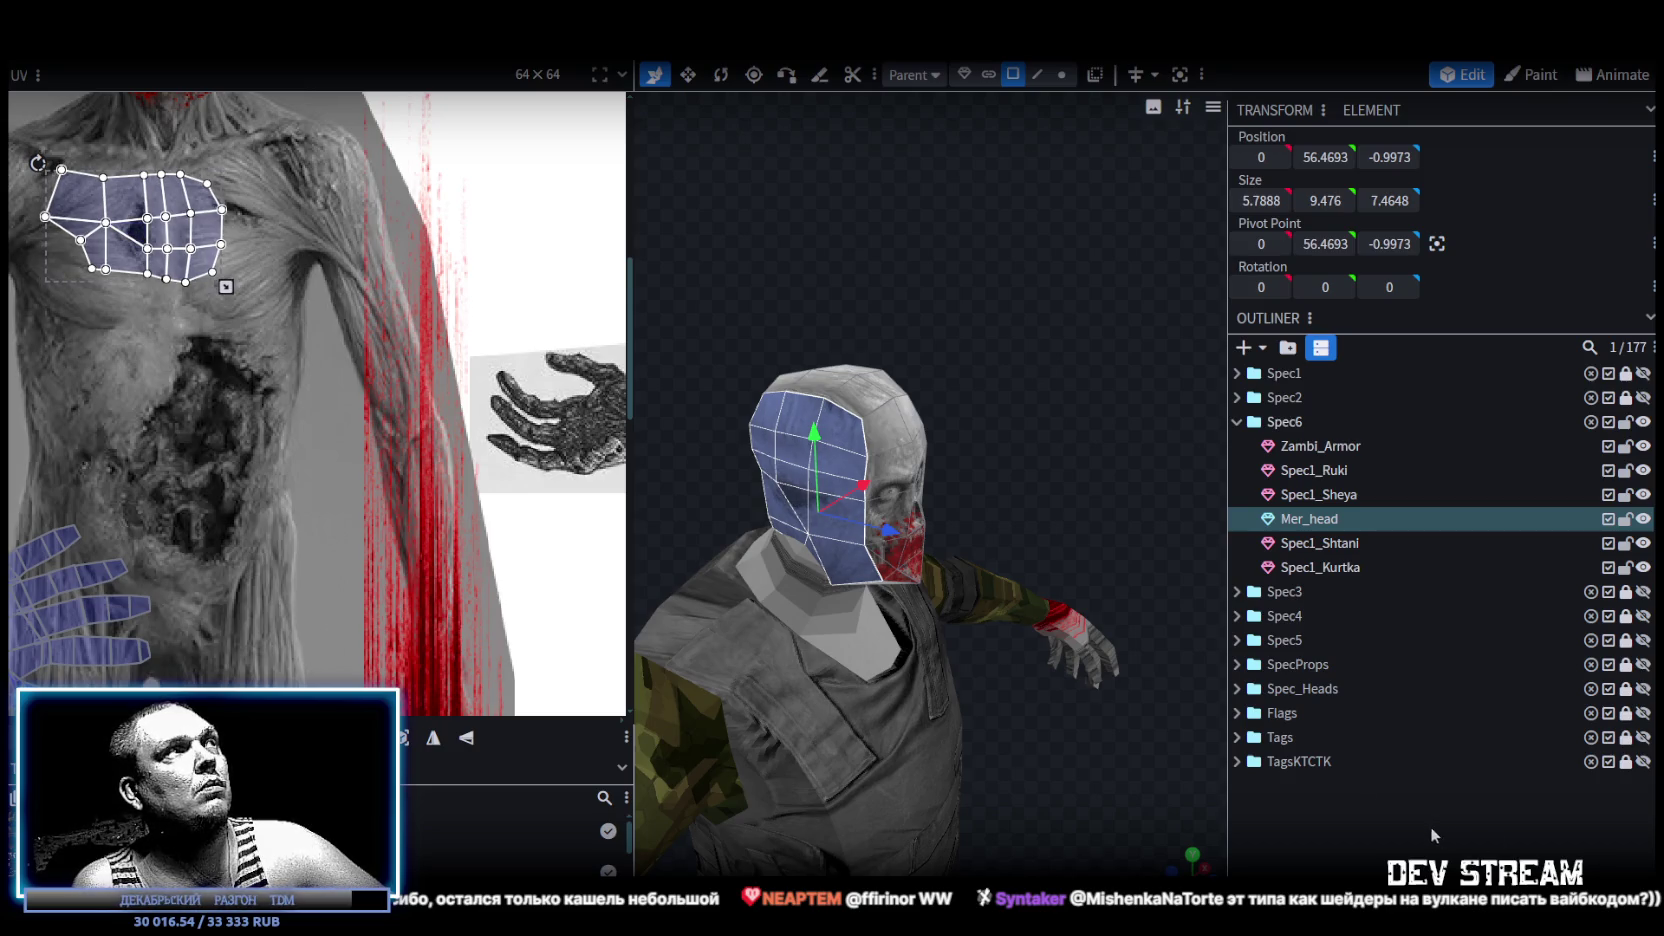
Orbit to the other side and select that whole side patch of the head.
click(1434, 828)
mouse_move(1053, 681)
mouse_down()
mouse_move(1086, 701)
mouse_move(826, 738)
mouse_move(734, 732)
mouse_up()
click(948, 467)
scroll(433, 484, down, 3)
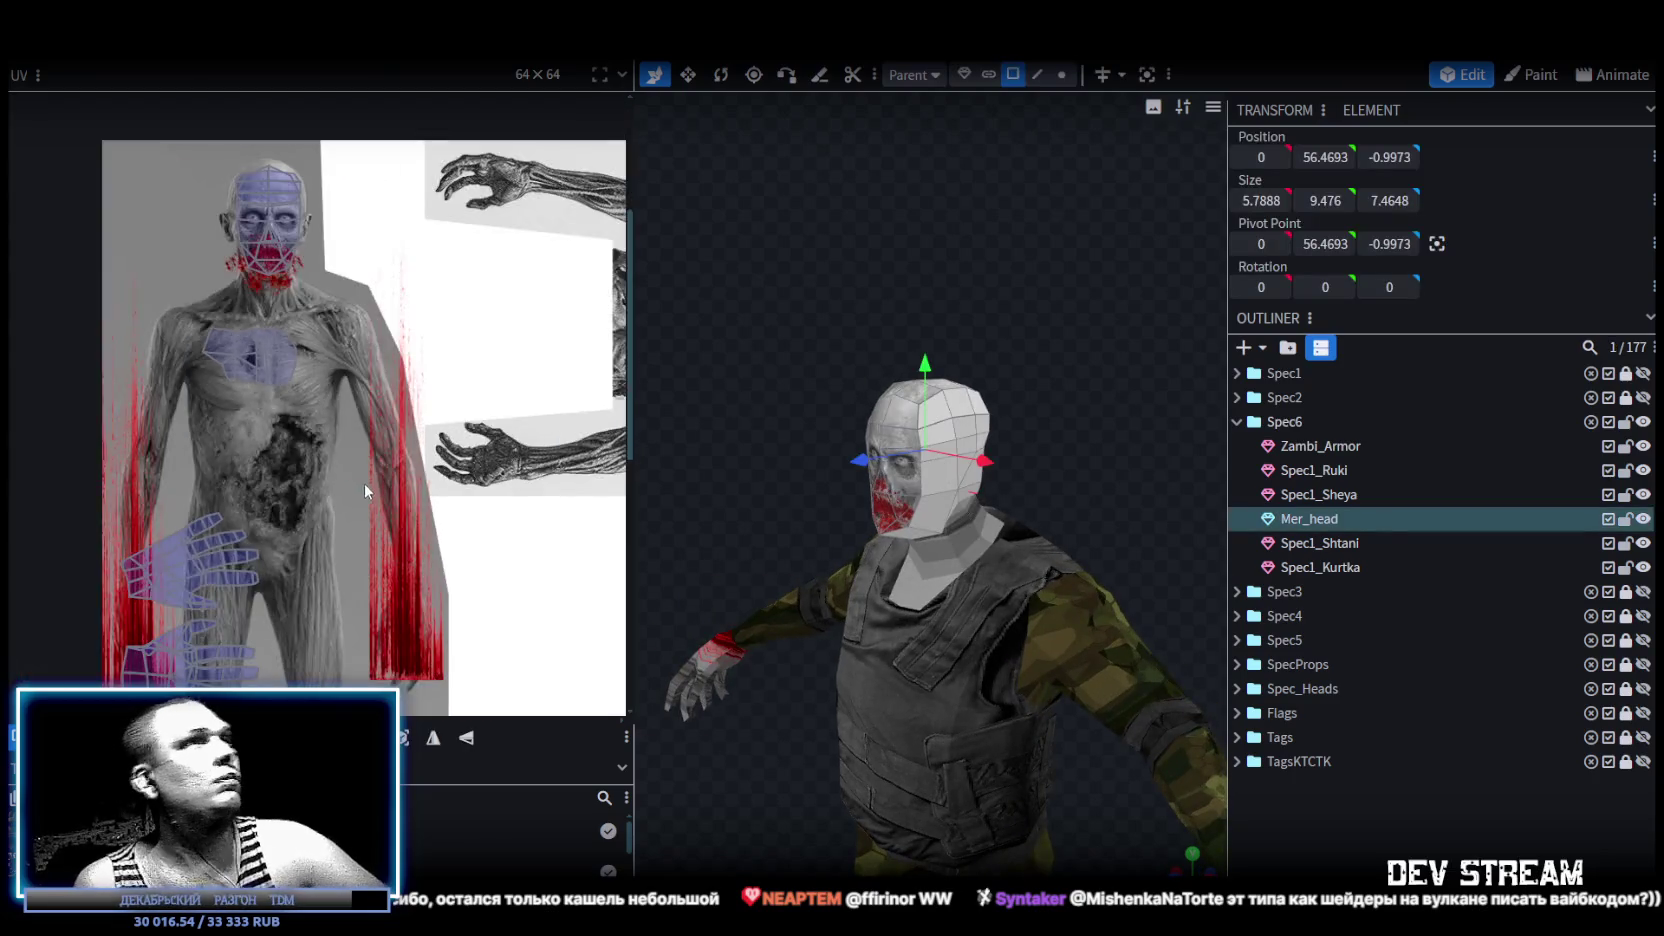
scroll(364, 484, down, 2)
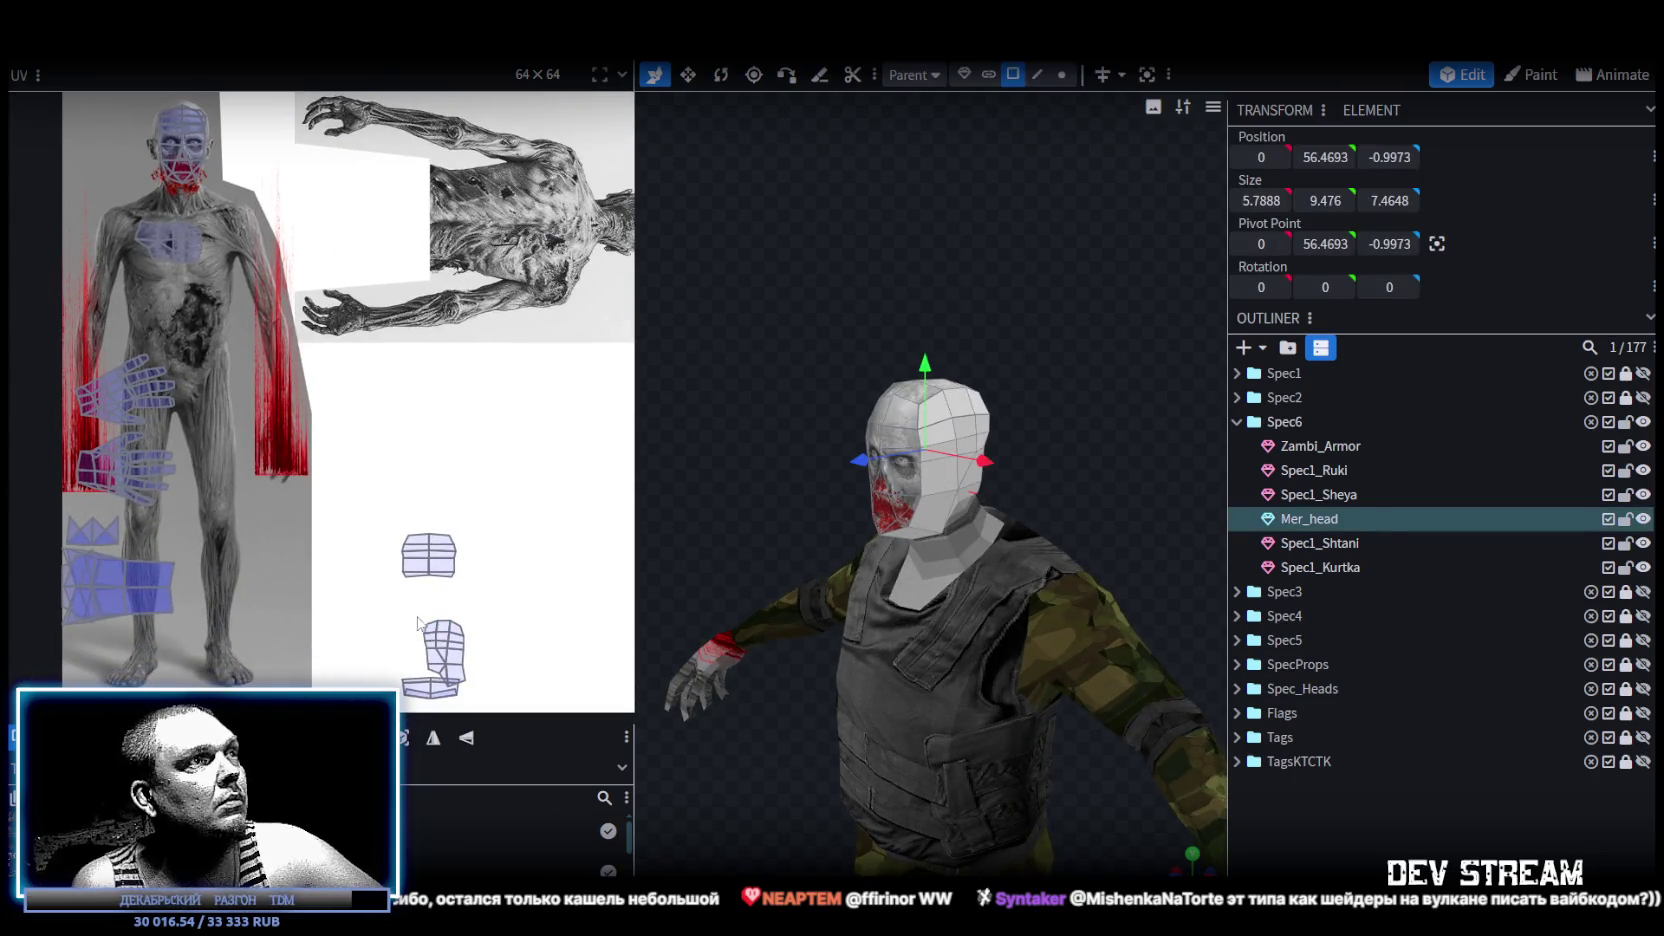
double_click(950, 455)
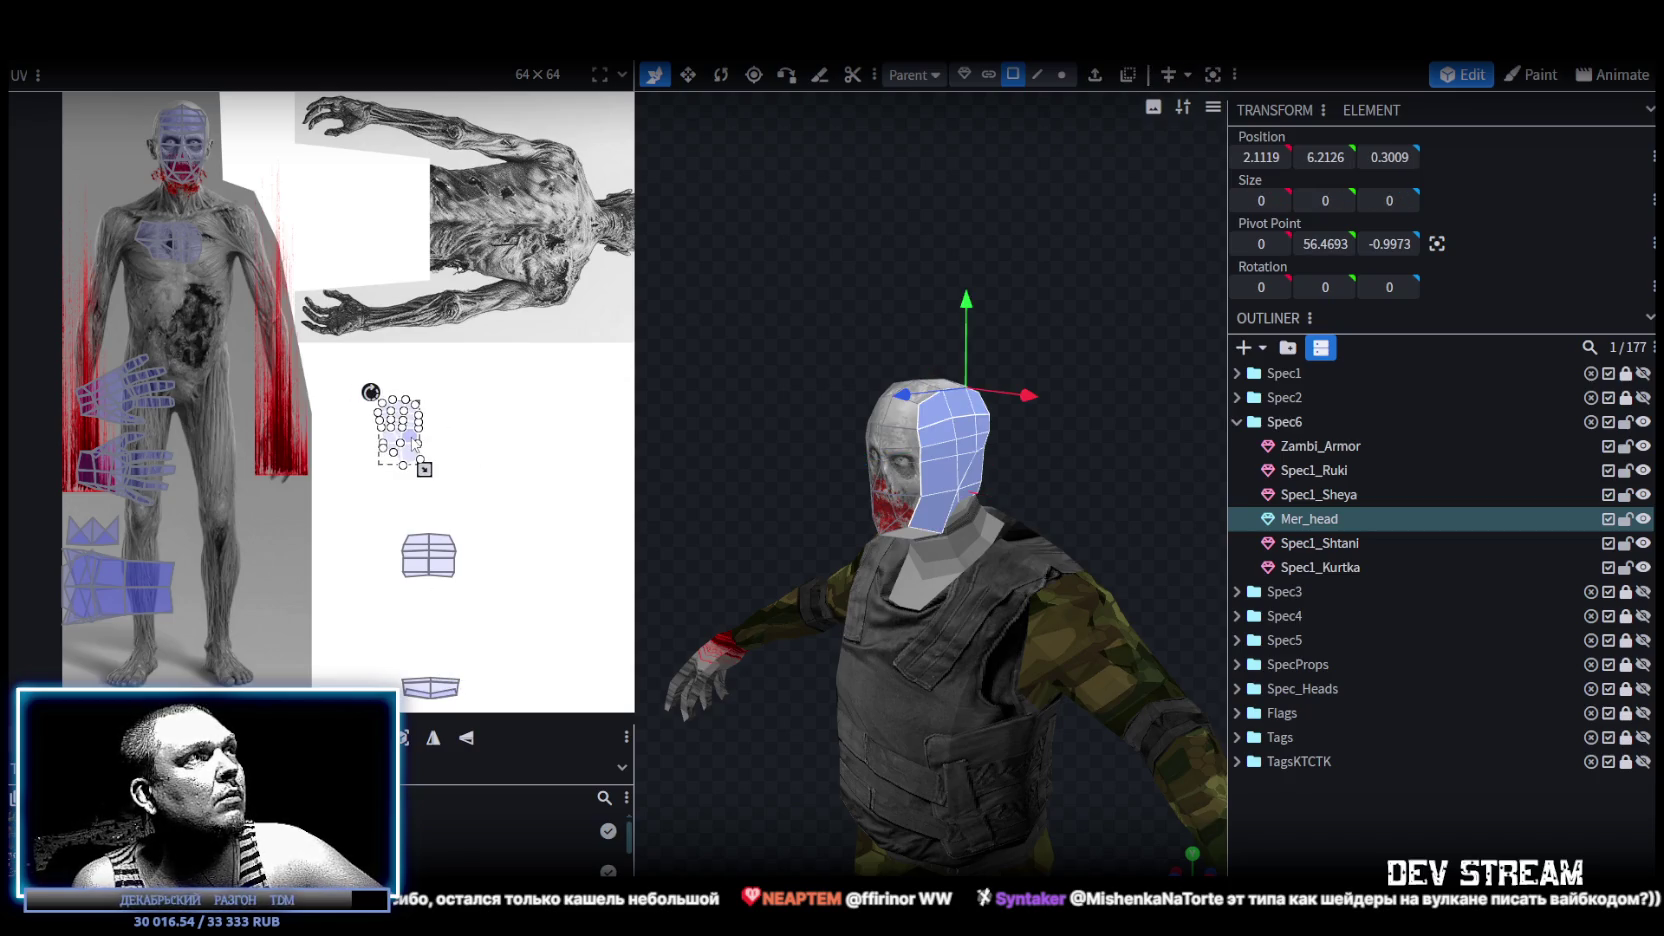
Rotate the second side patch a quarter turn left and place it on the chest skin.
right_click(413, 441)
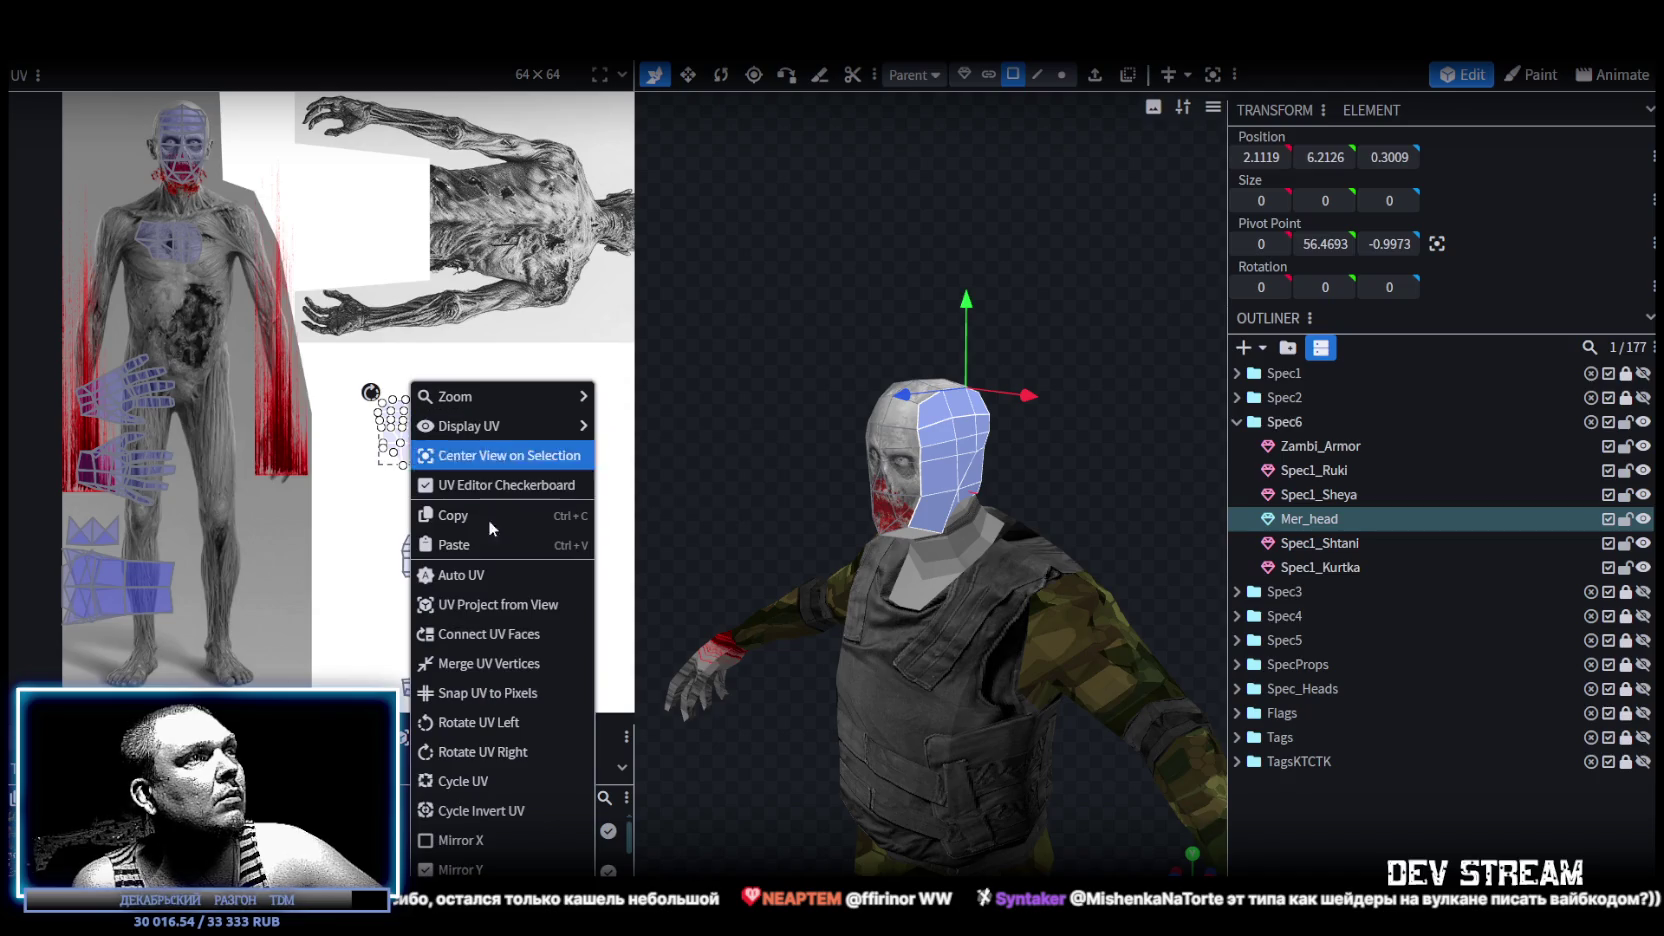
click(472, 722)
drag(400, 430, 177, 295)
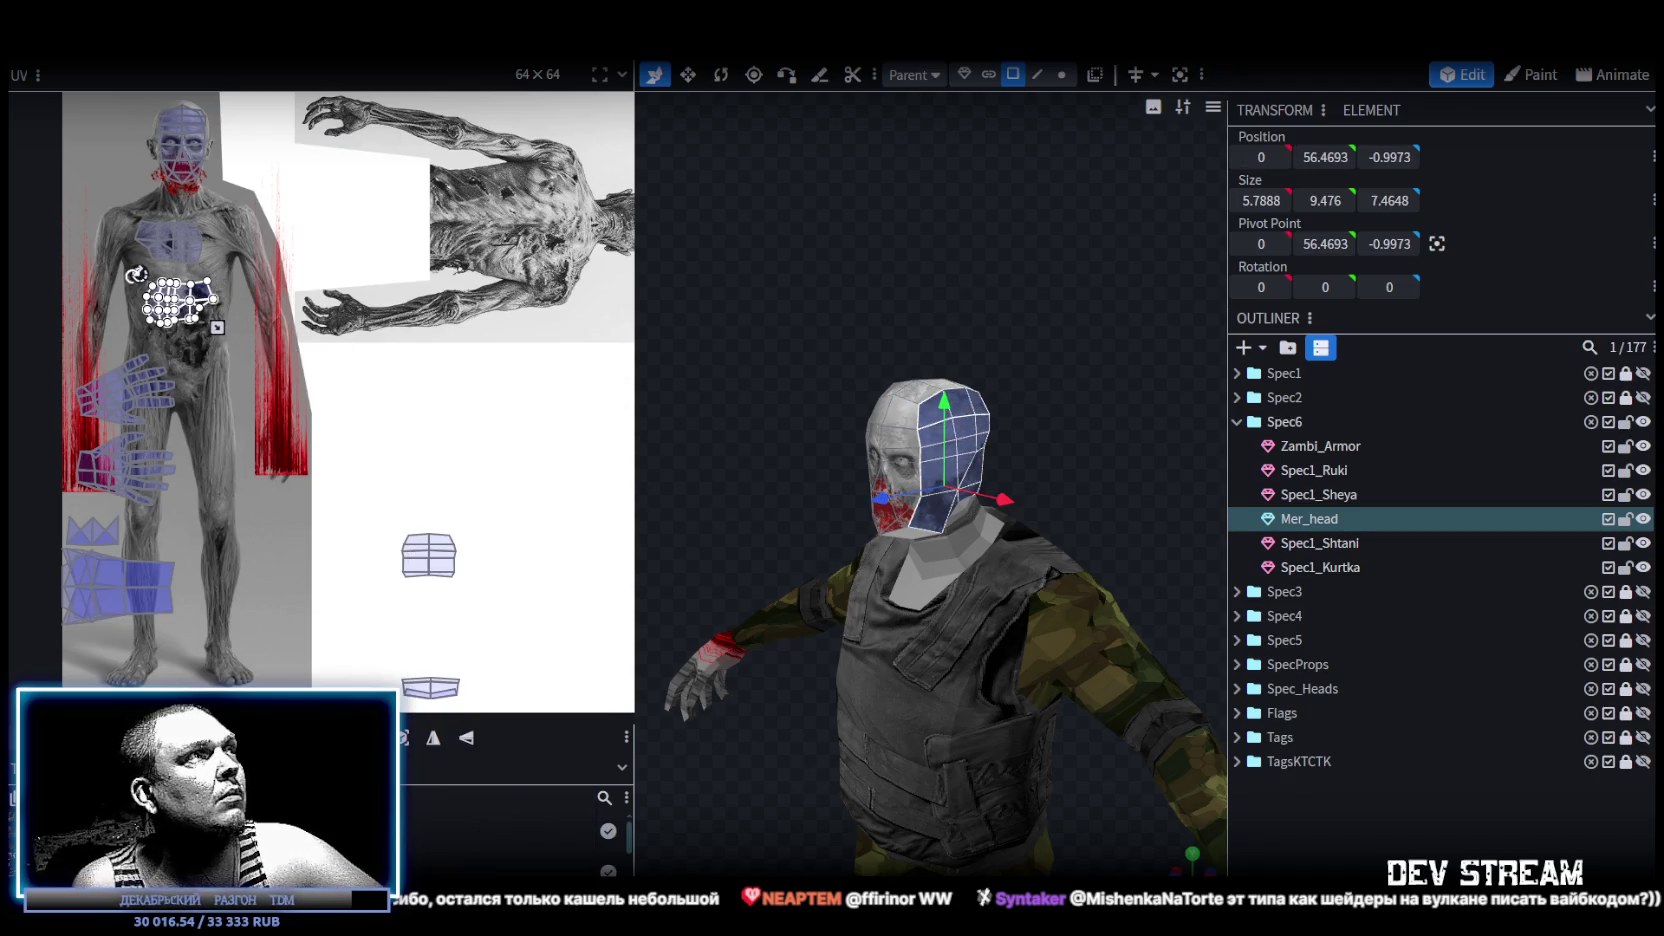
scroll(177, 295, up, 3)
scroll(318, 340, up, 2)
drag(318, 340, 367, 198)
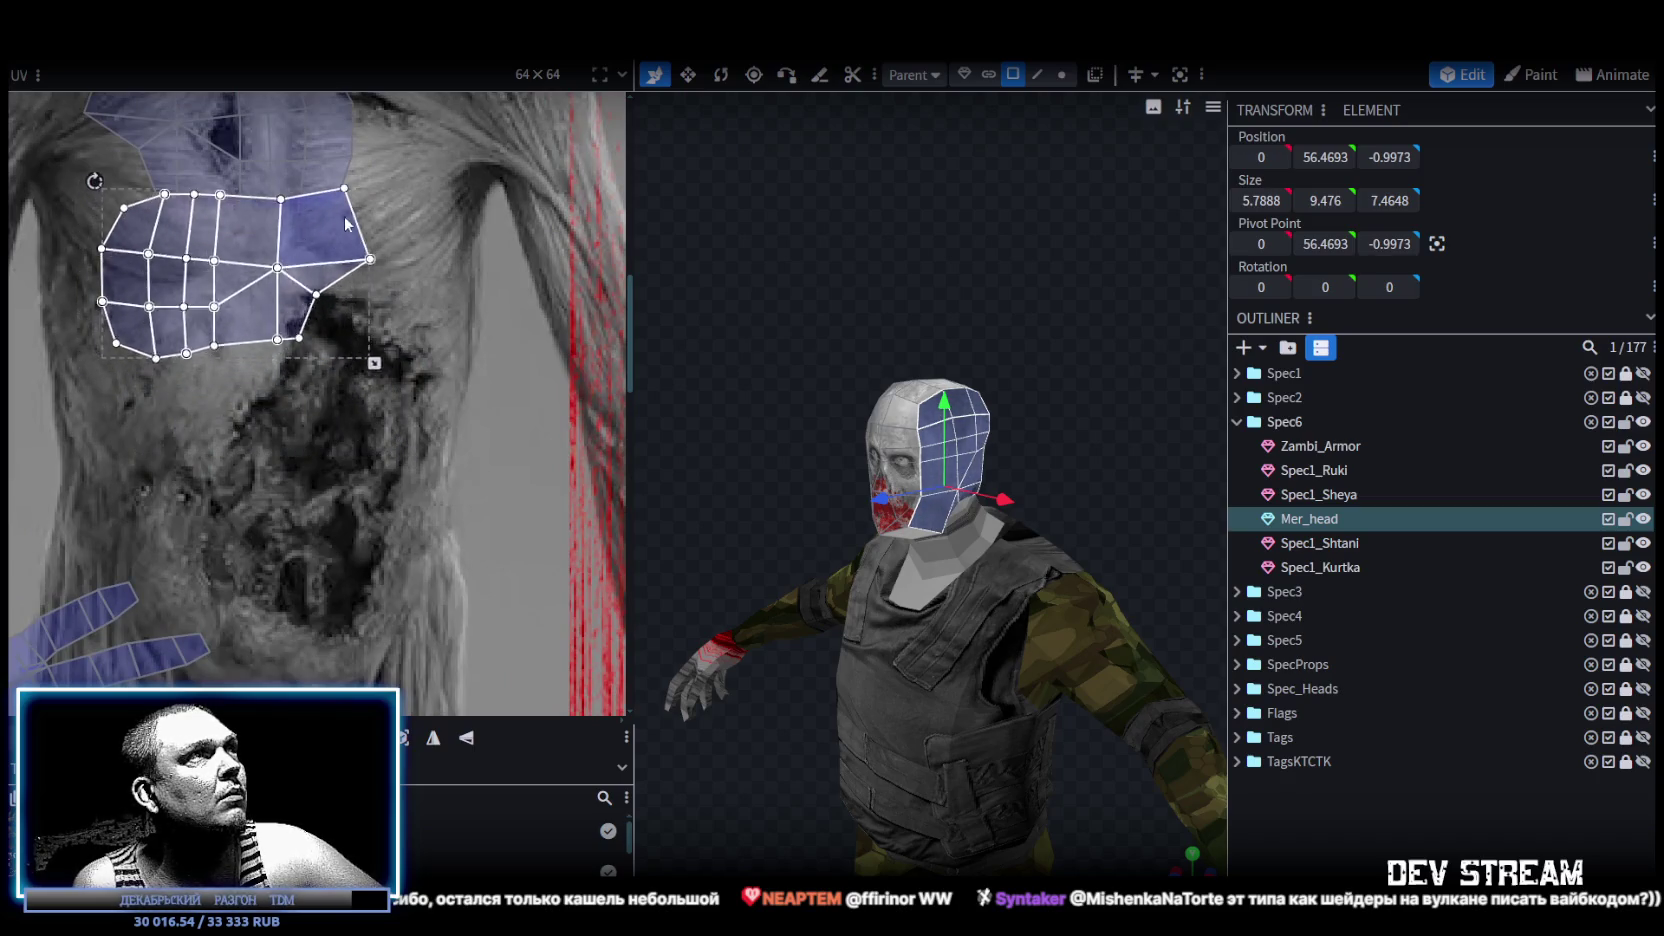
Rotate the patch back right, mirror it horizontally and move it to the upper chest.
scroll(378, 413, up, 5)
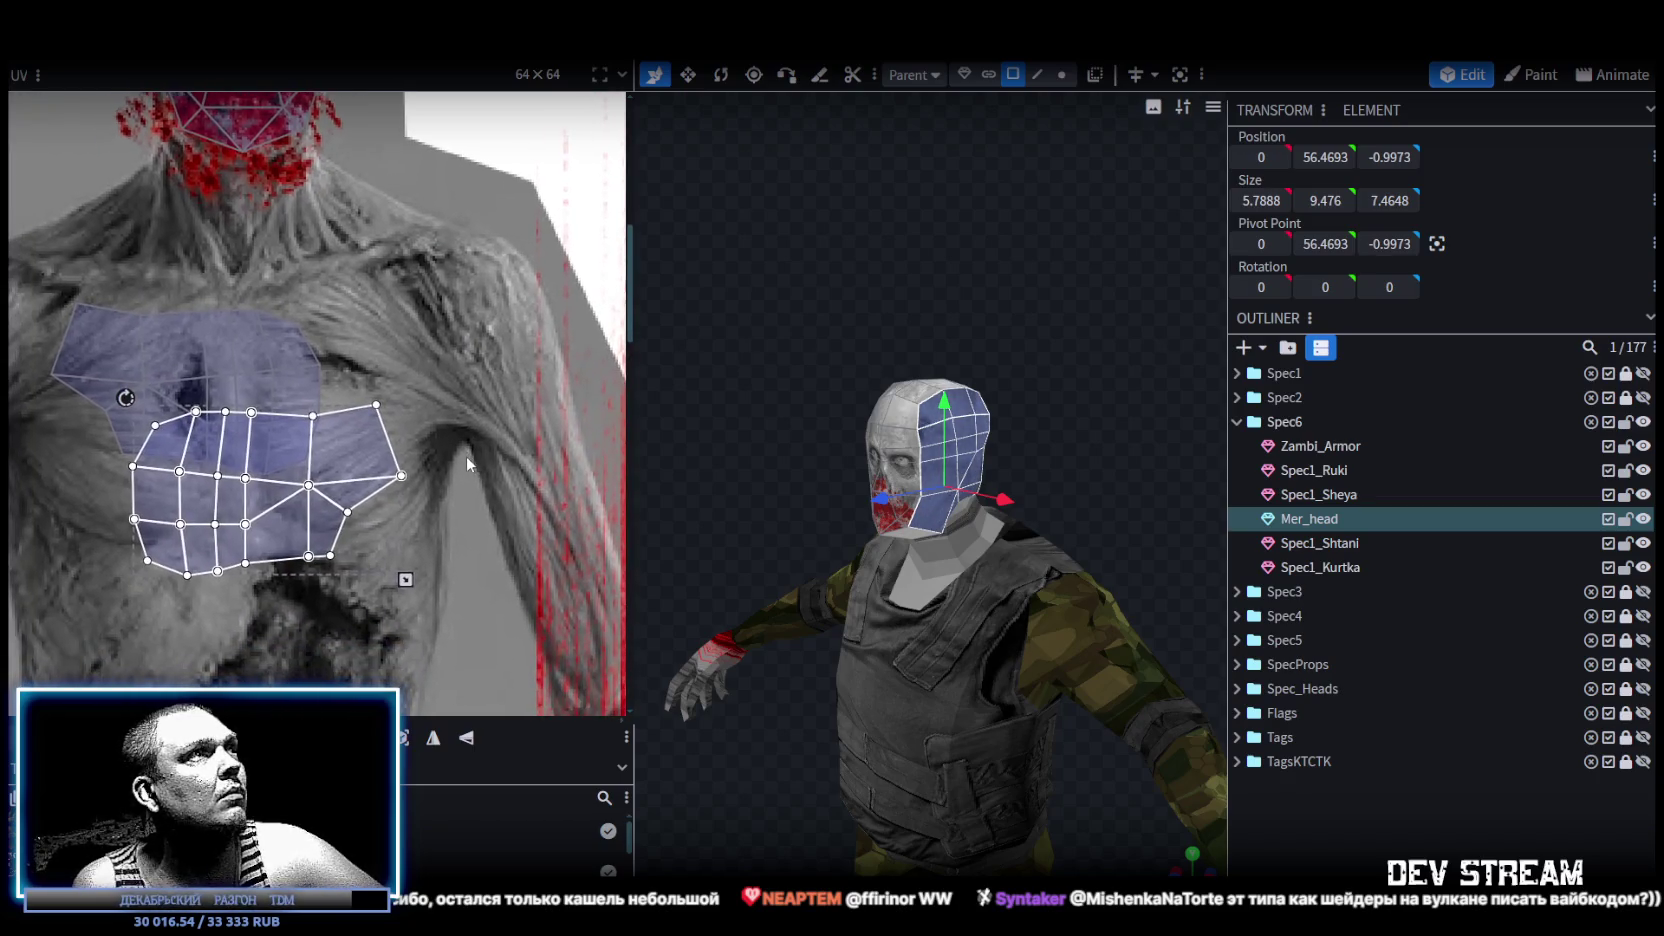
right_click(359, 460)
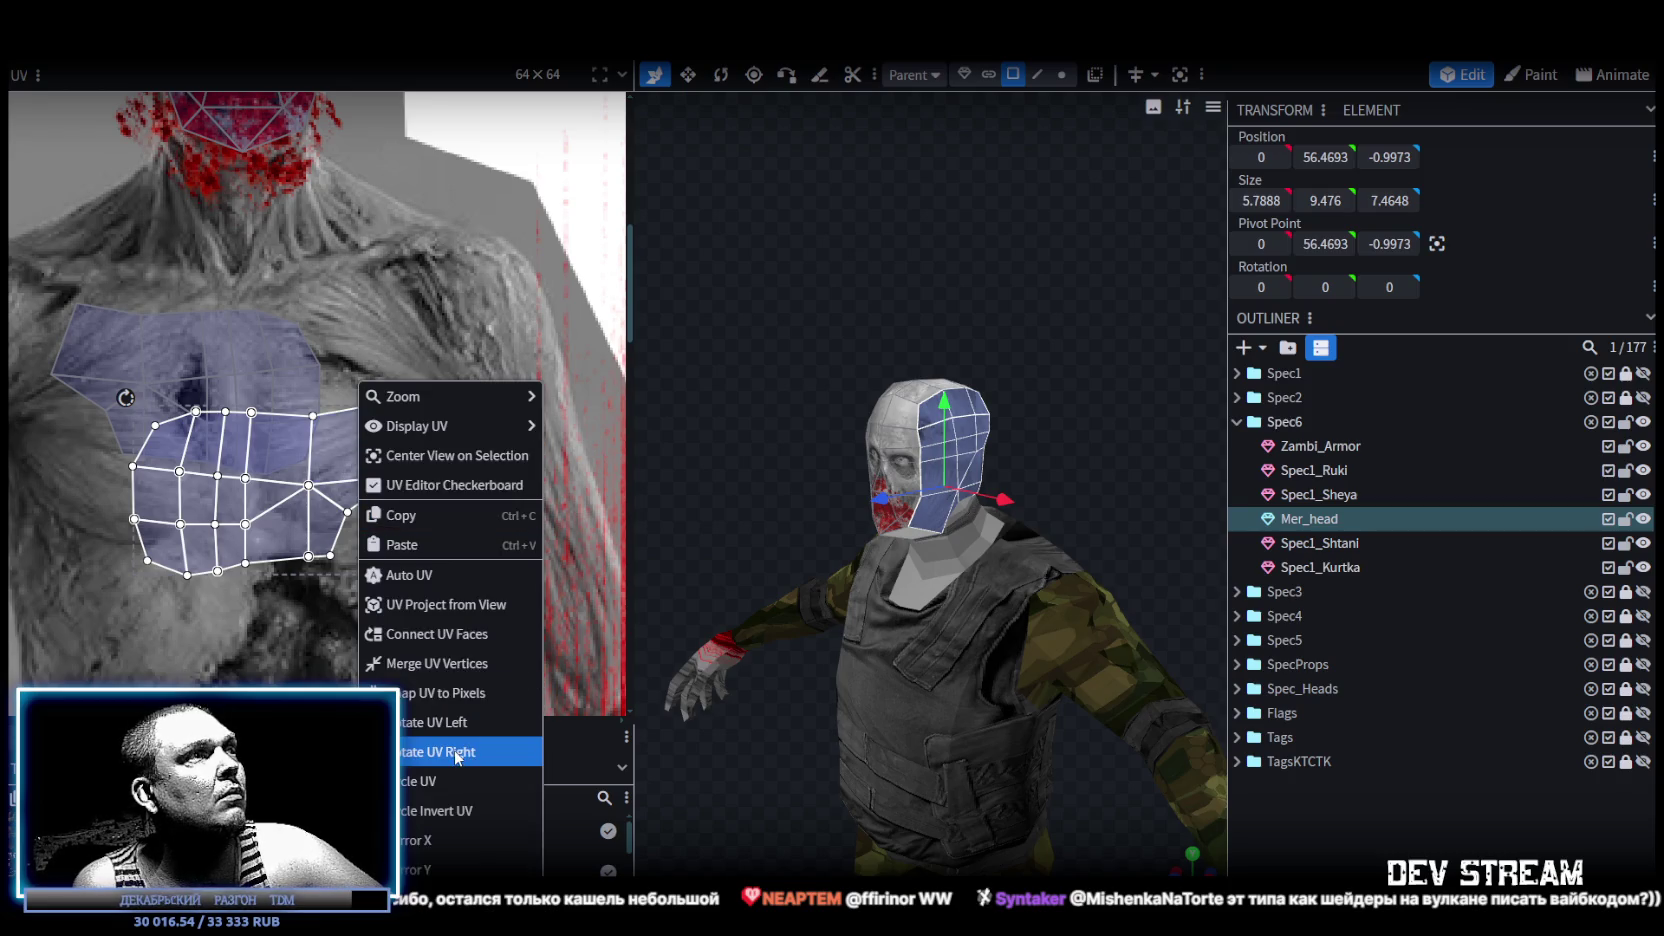
click(456, 757)
click(433, 742)
drag(310, 505, 383, 385)
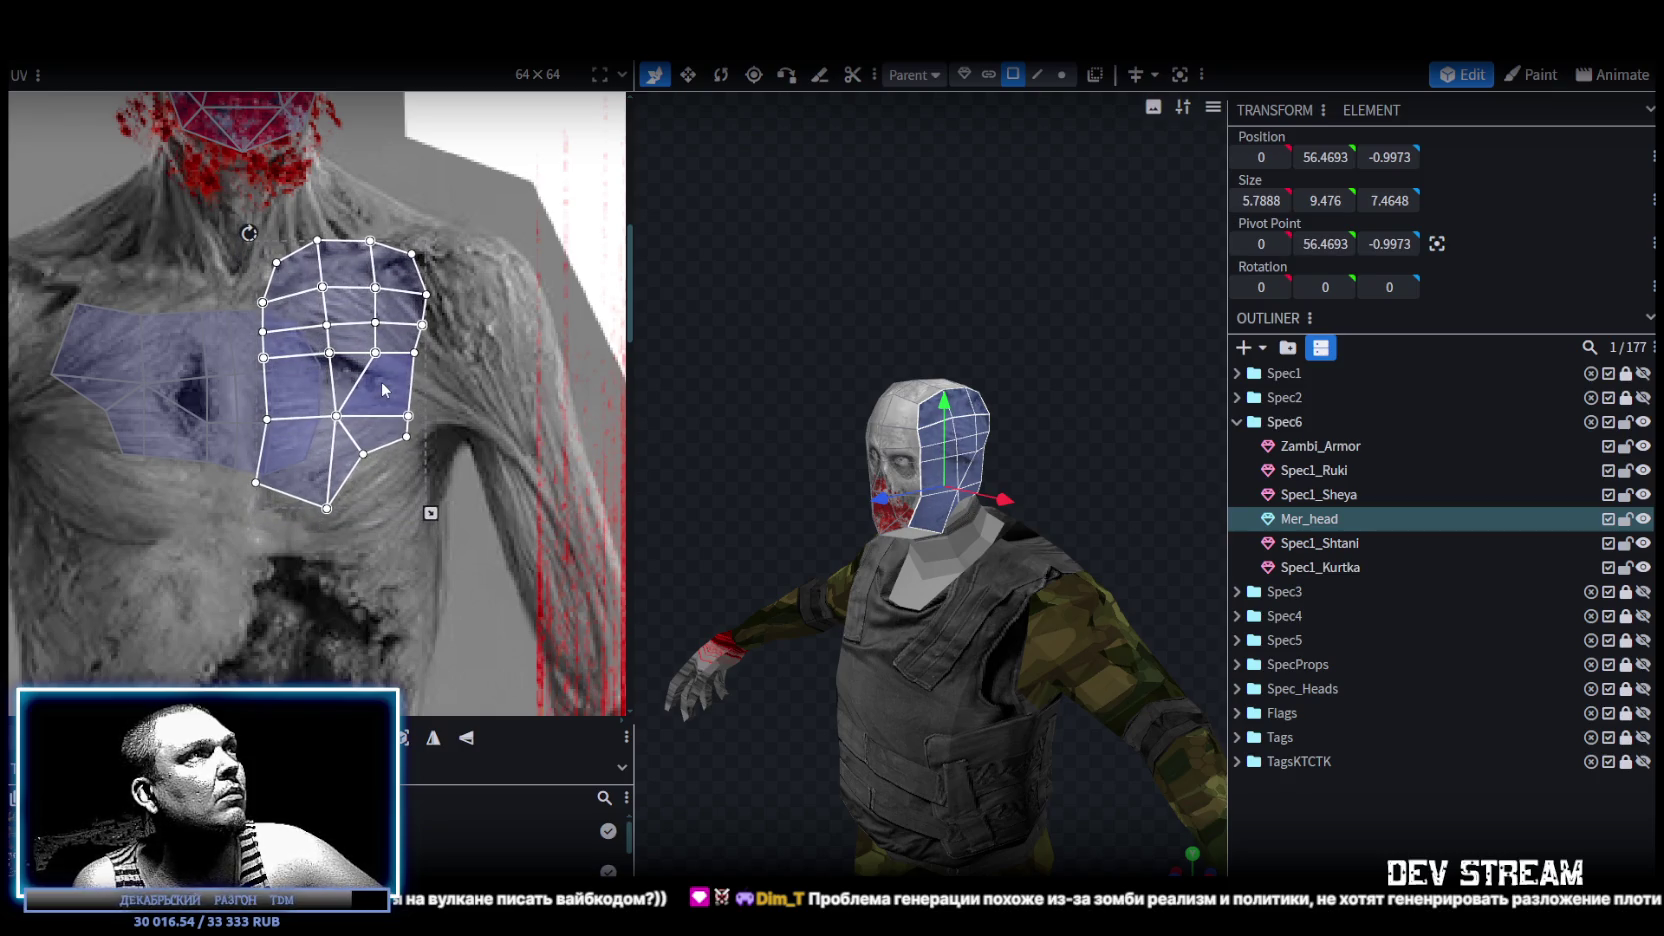
Check the head and reposition the side face's patch down-left on the chest.
click(1468, 823)
mouse_move(784, 448)
mouse_down()
mouse_move(1141, 422)
mouse_move(786, 452)
mouse_up()
scroll(828, 485, up, 3)
scroll(945, 374, up, 2)
click(936, 341)
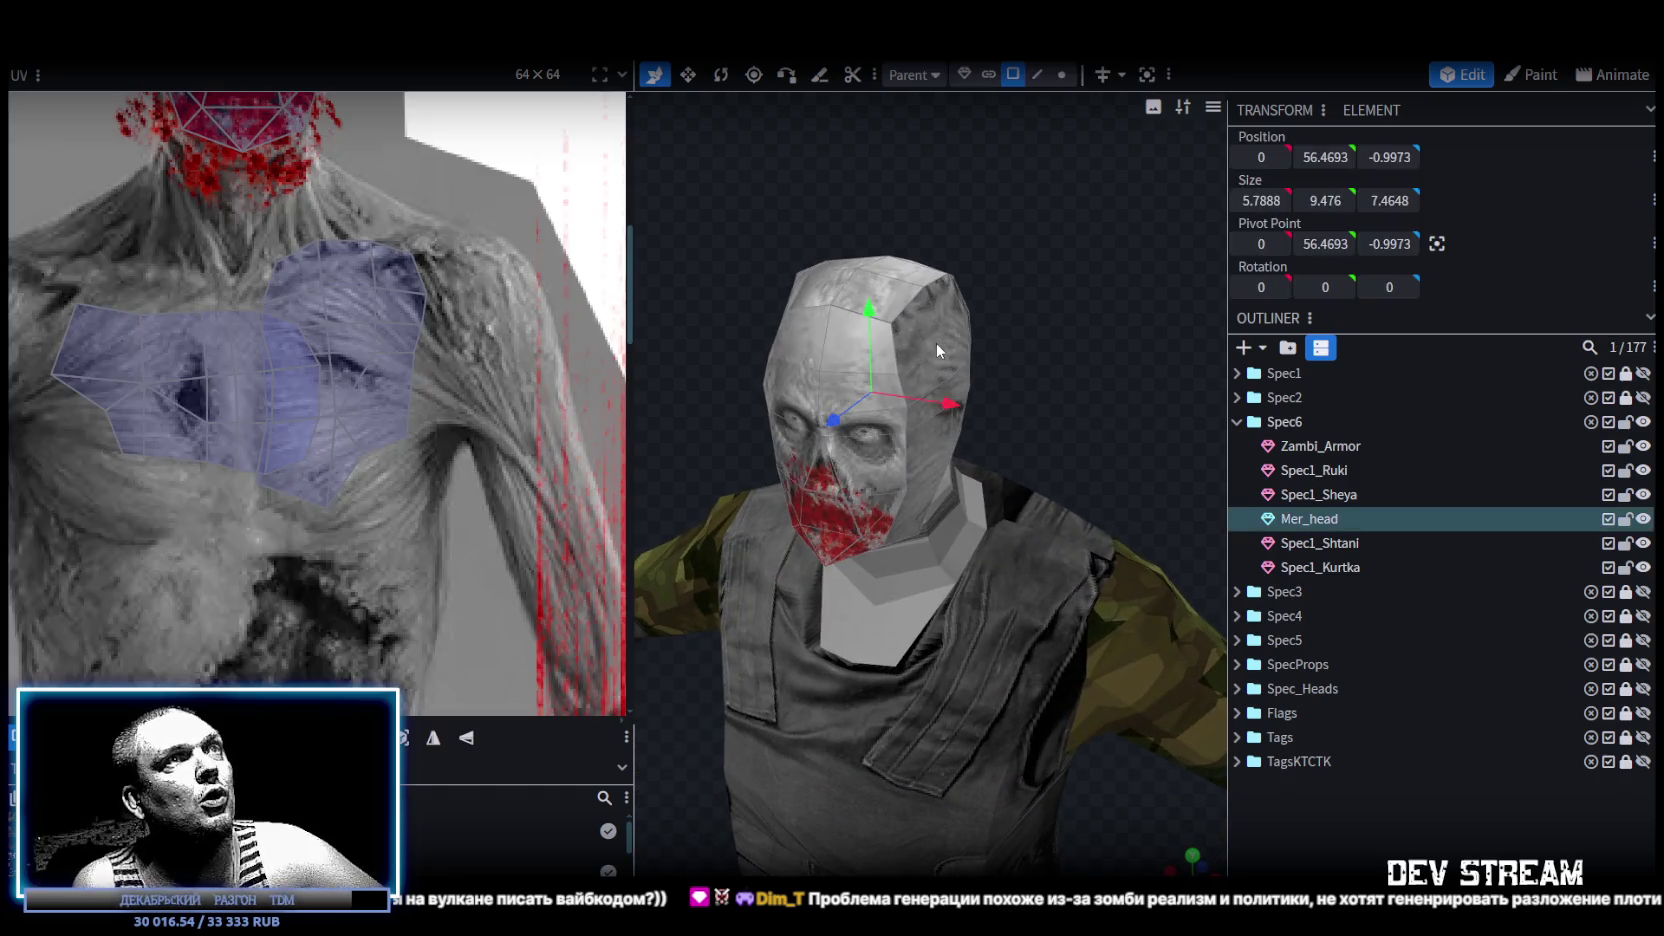
click(386, 393)
mouse_move(386, 393)
mouse_down()
mouse_move(186, 595)
mouse_move(211, 578)
mouse_move(237, 432)
mouse_up()
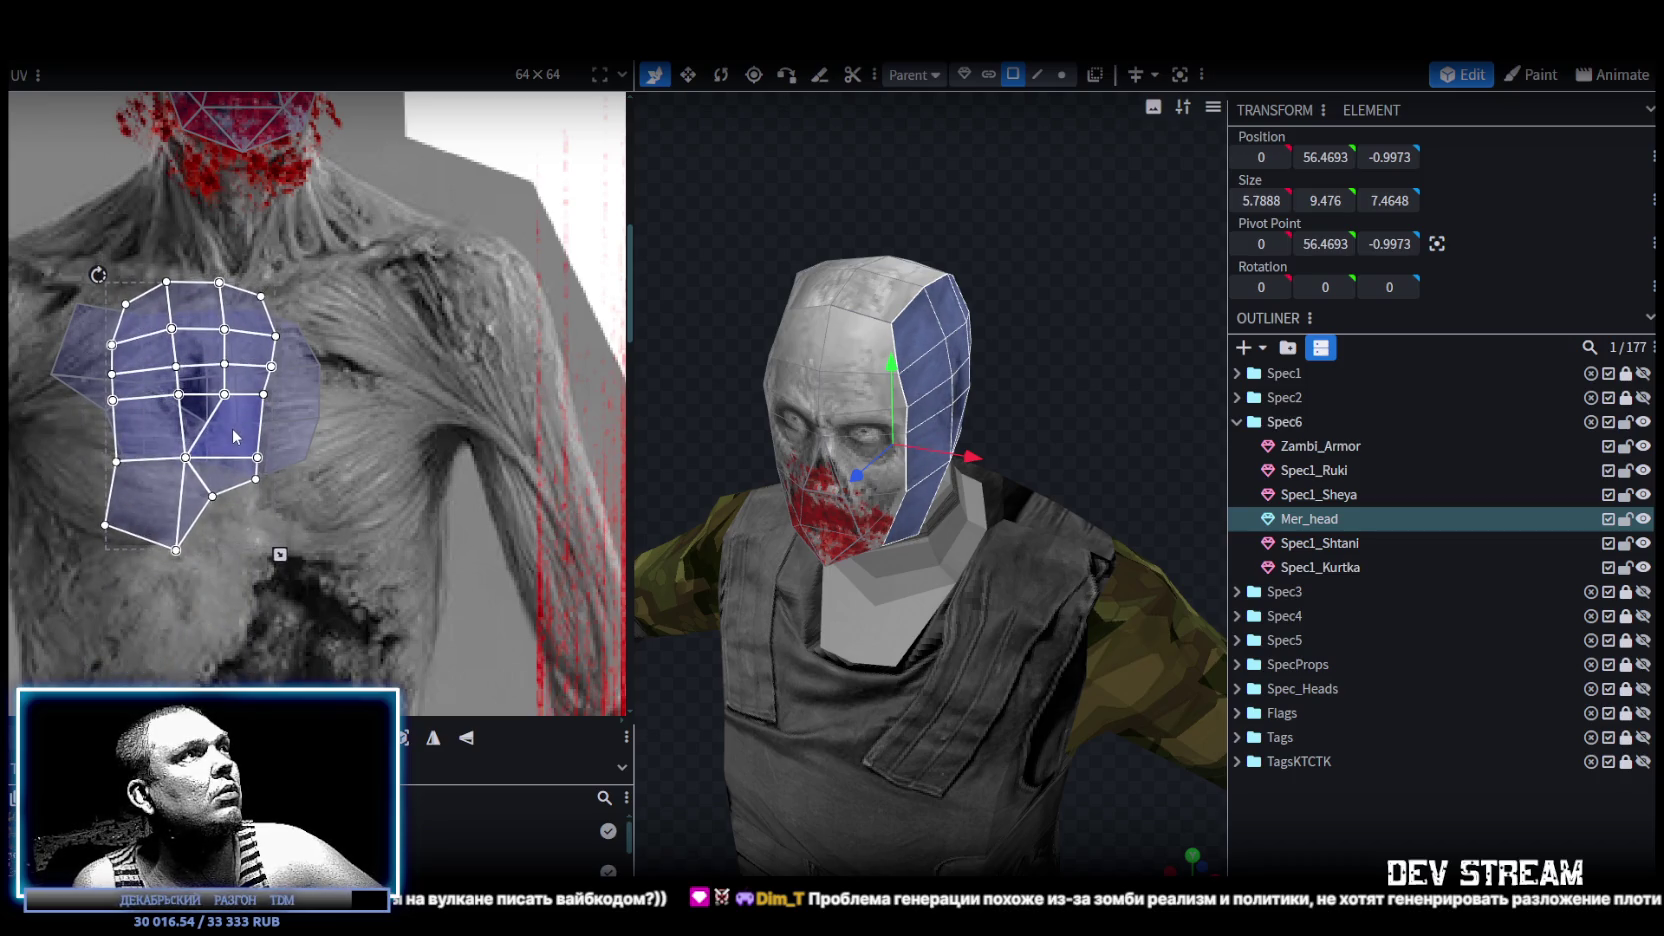
drag(234, 425, 229, 429)
Move the head's connected UV island onto the zombie's chest.
click(1069, 541)
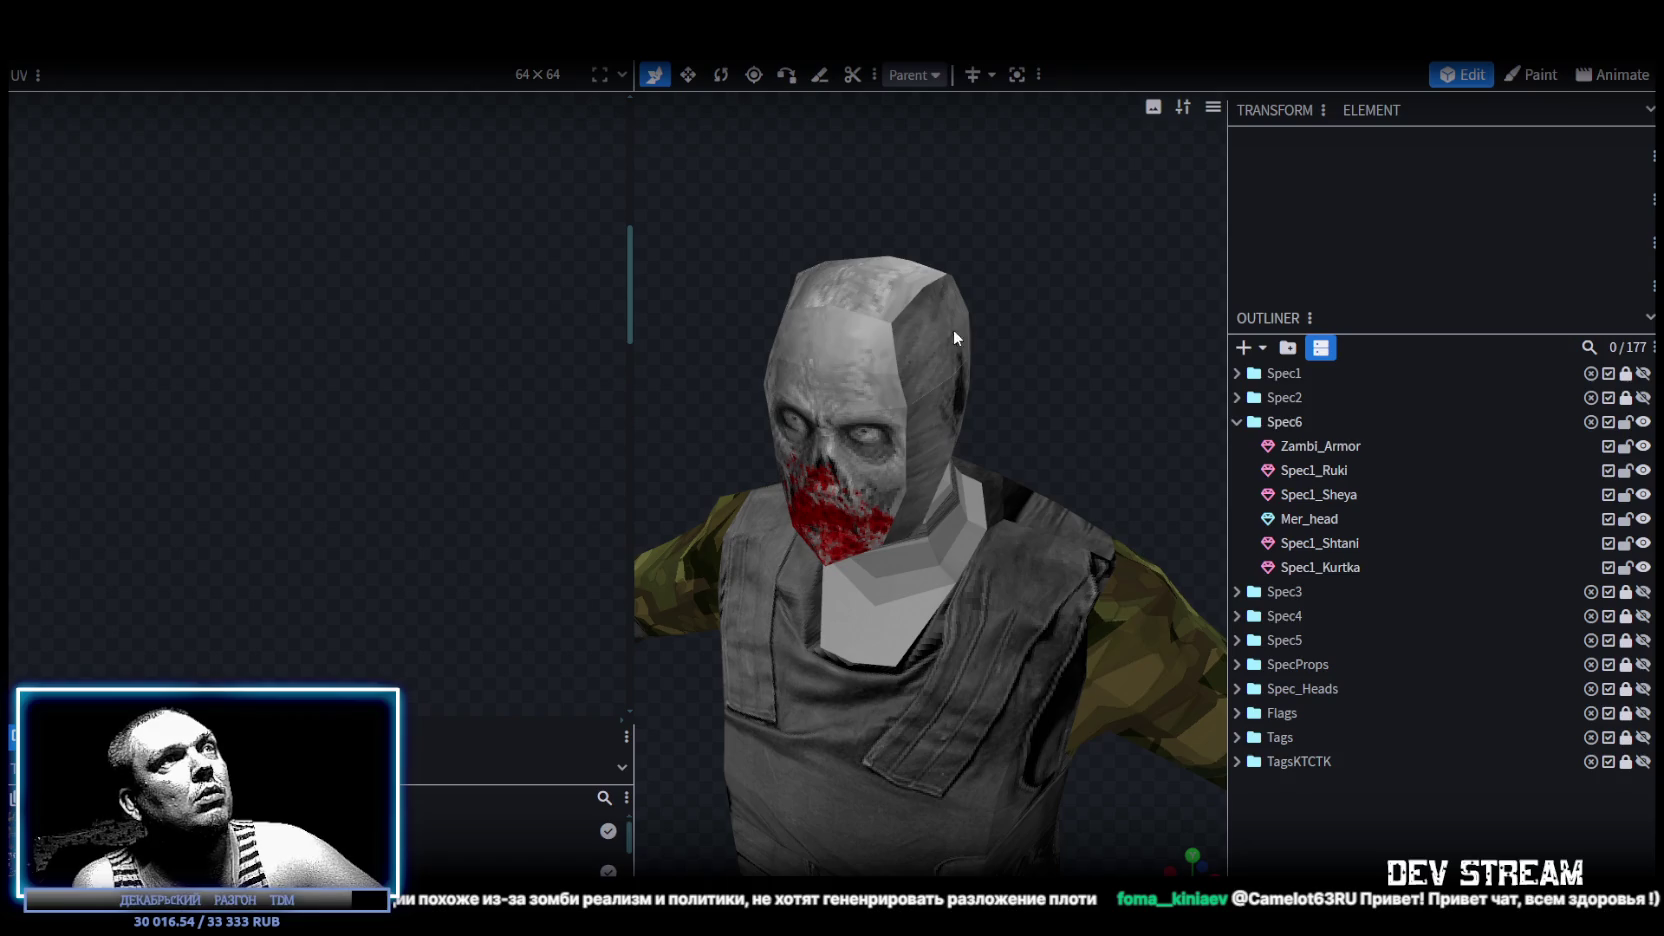
mouse_move(848, 425)
mouse_down()
mouse_move(729, 472)
mouse_move(1175, 517)
mouse_move(980, 434)
mouse_up()
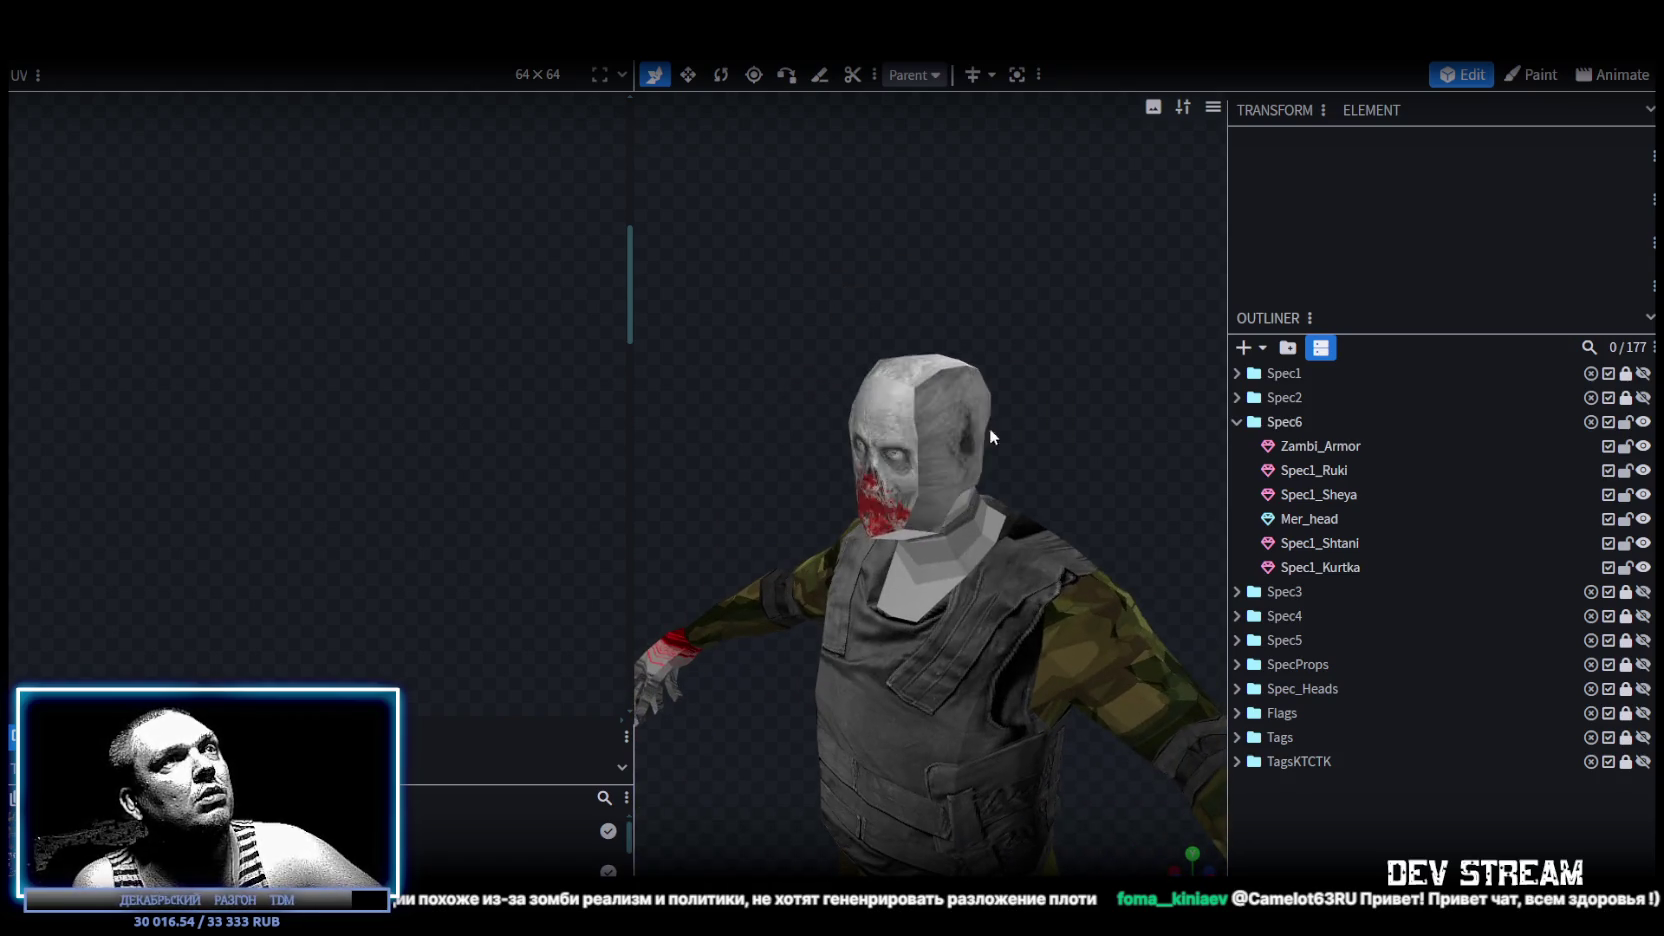
click(951, 392)
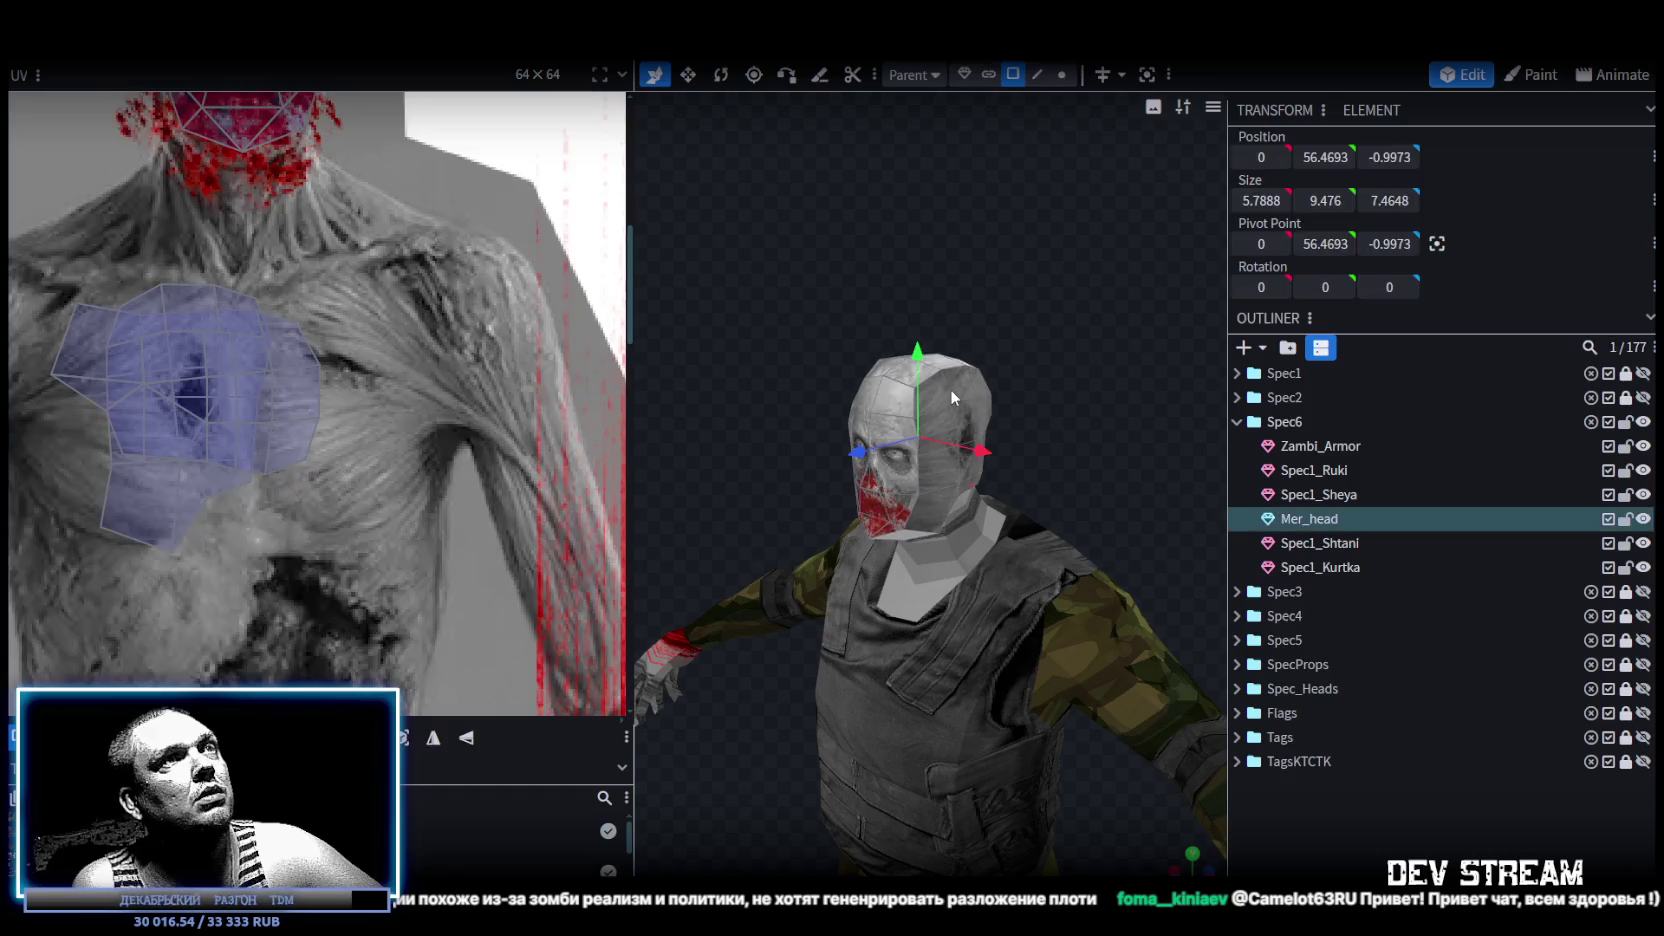
click(136, 514)
double_click(136, 514)
drag(136, 514, 118, 642)
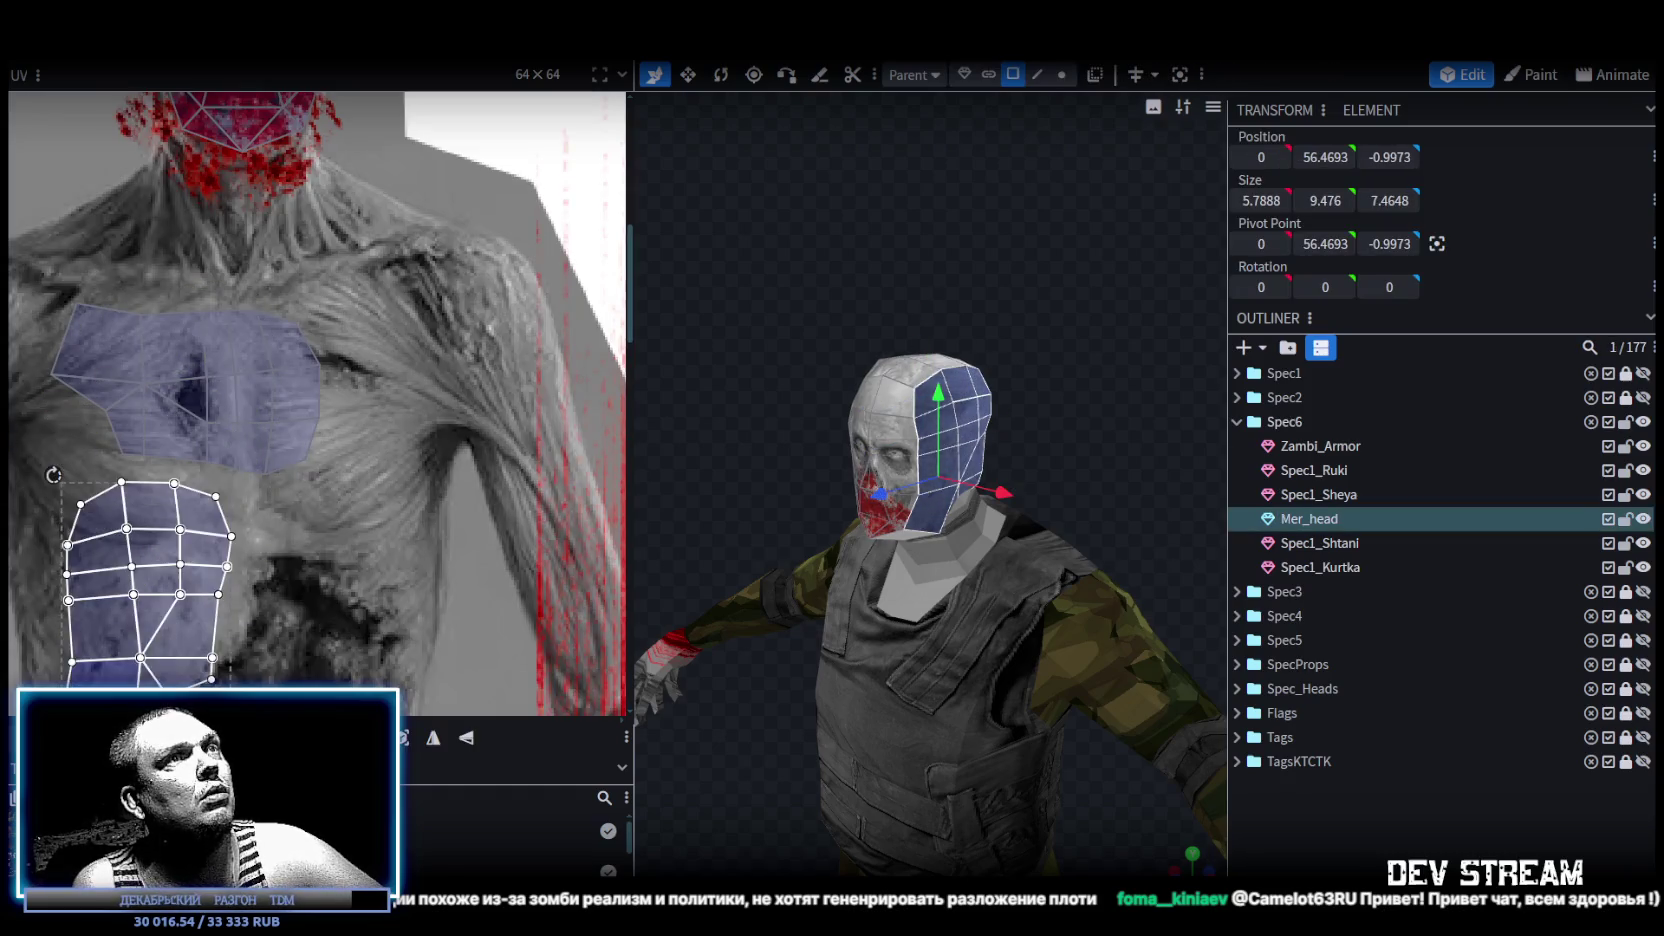
scroll(279, 582, down, 1)
scroll(279, 582, down, 1)
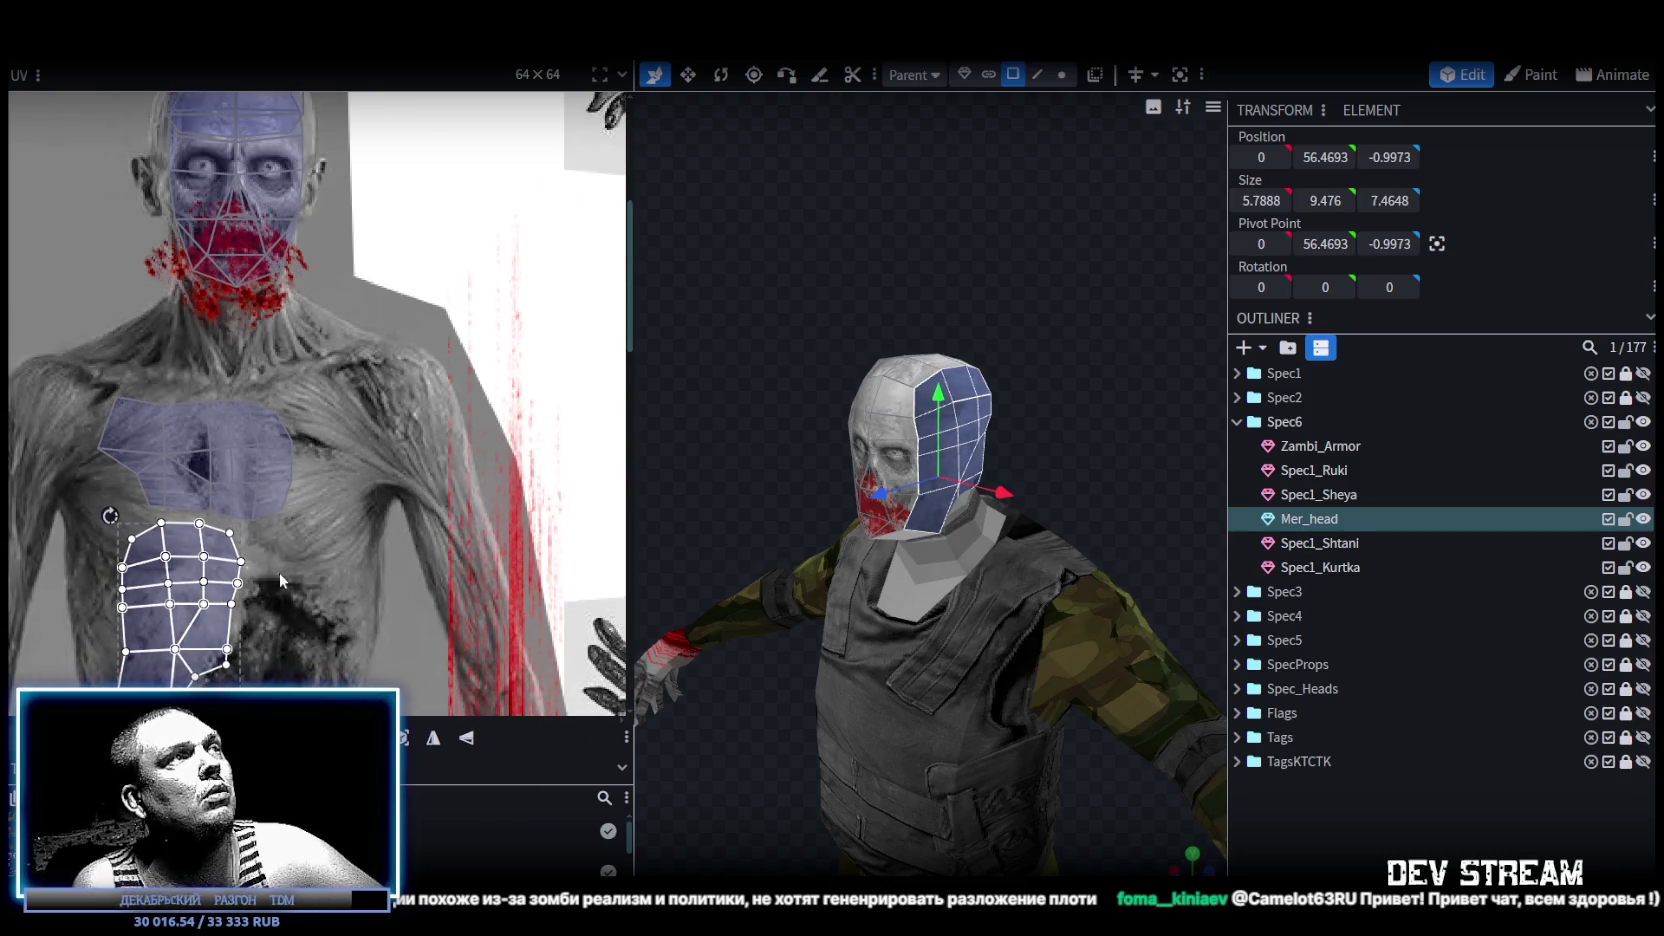
scroll(279, 582, down, 2)
drag(257, 590, 346, 459)
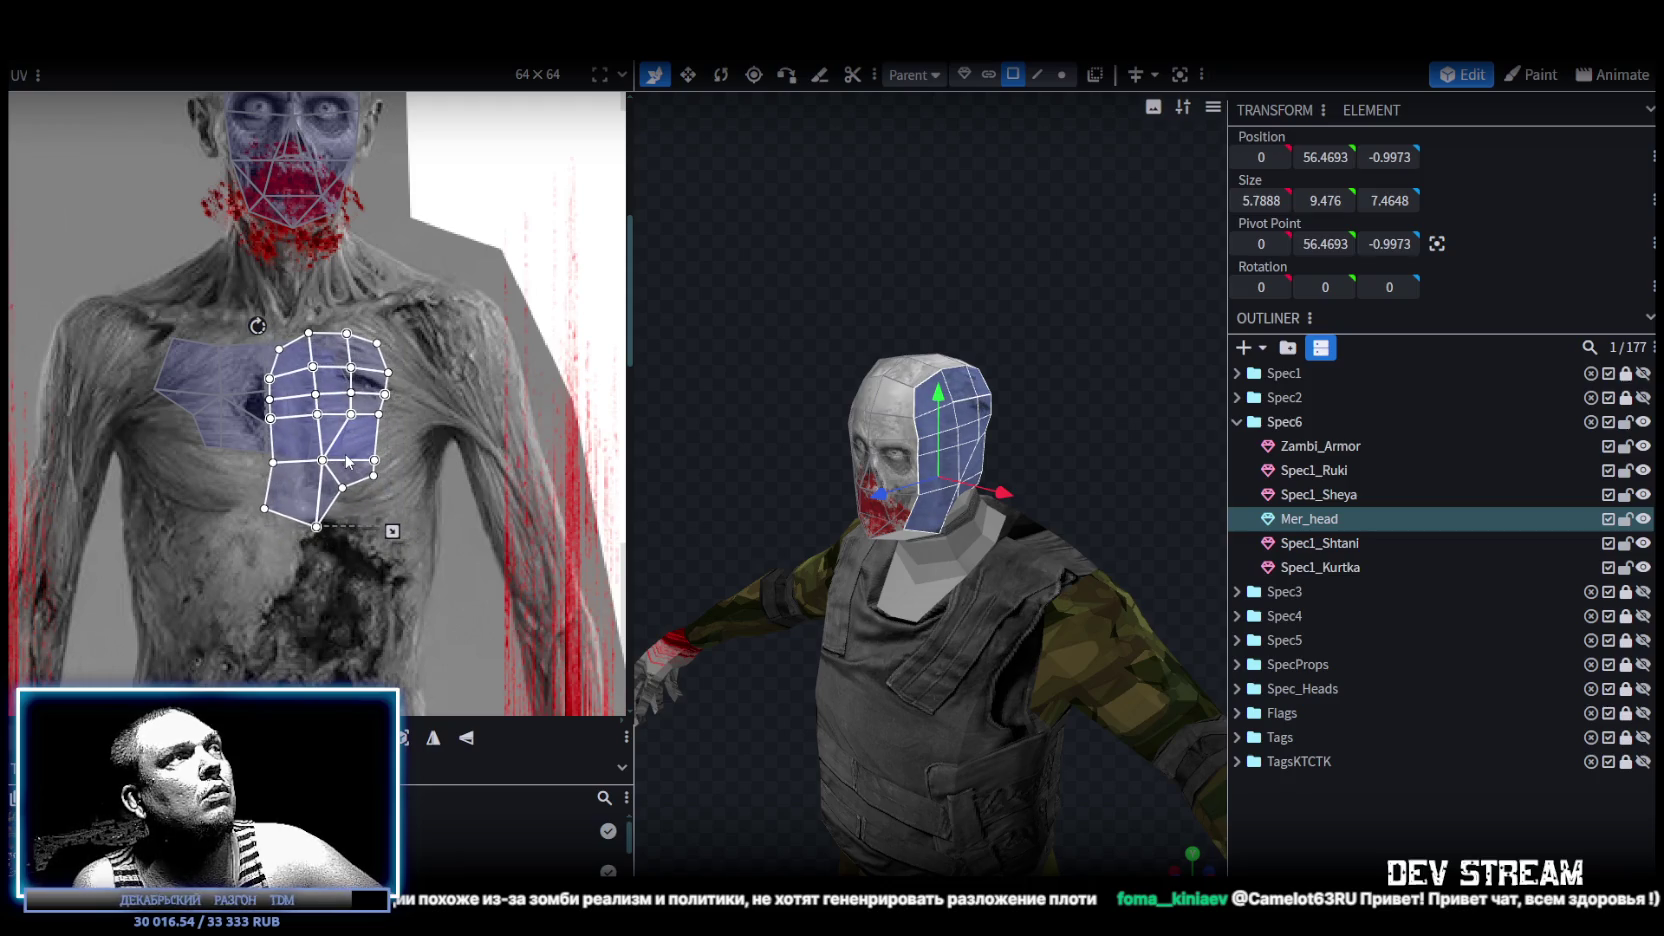
drag(337, 452, 341, 452)
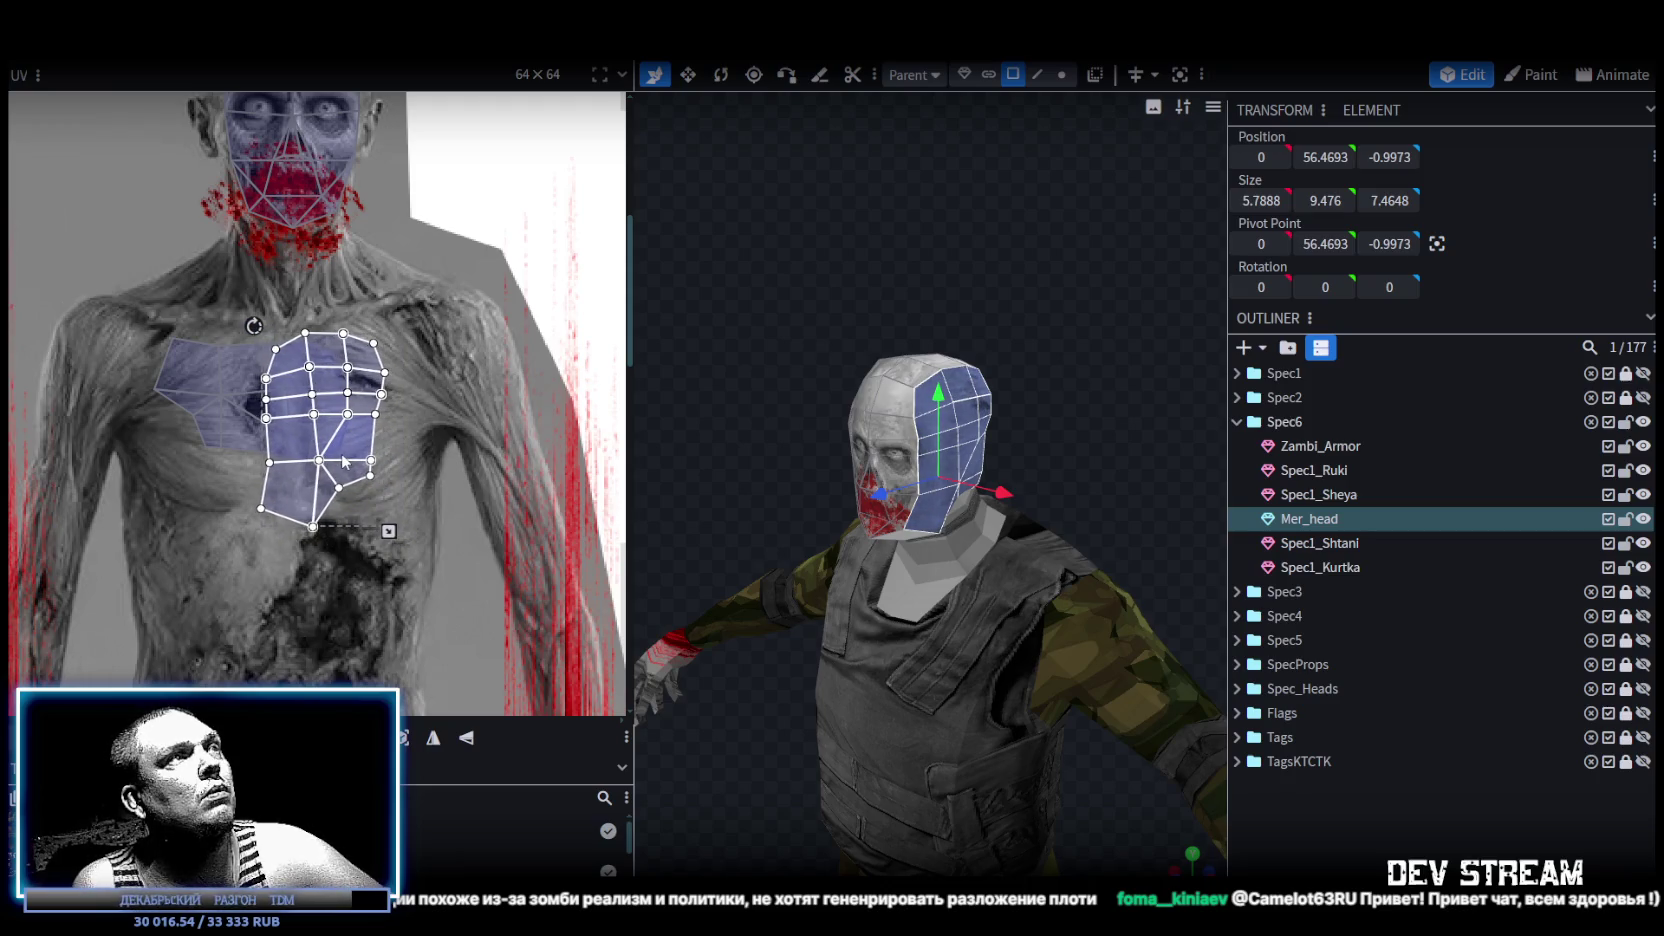
Move a Mer_head side face's UV over the chest and flip it horizontally.
click(1274, 774)
mouse_move(1115, 384)
mouse_down()
mouse_move(512, 393)
mouse_move(606, 346)
mouse_move(488, 448)
mouse_move(289, 437)
mouse_move(208, 394)
mouse_move(74, 386)
mouse_move(267, 355)
mouse_up()
mouse_move(987, 471)
mouse_down()
mouse_move(1040, 450)
mouse_move(931, 434)
mouse_move(958, 402)
mouse_up()
click(958, 402)
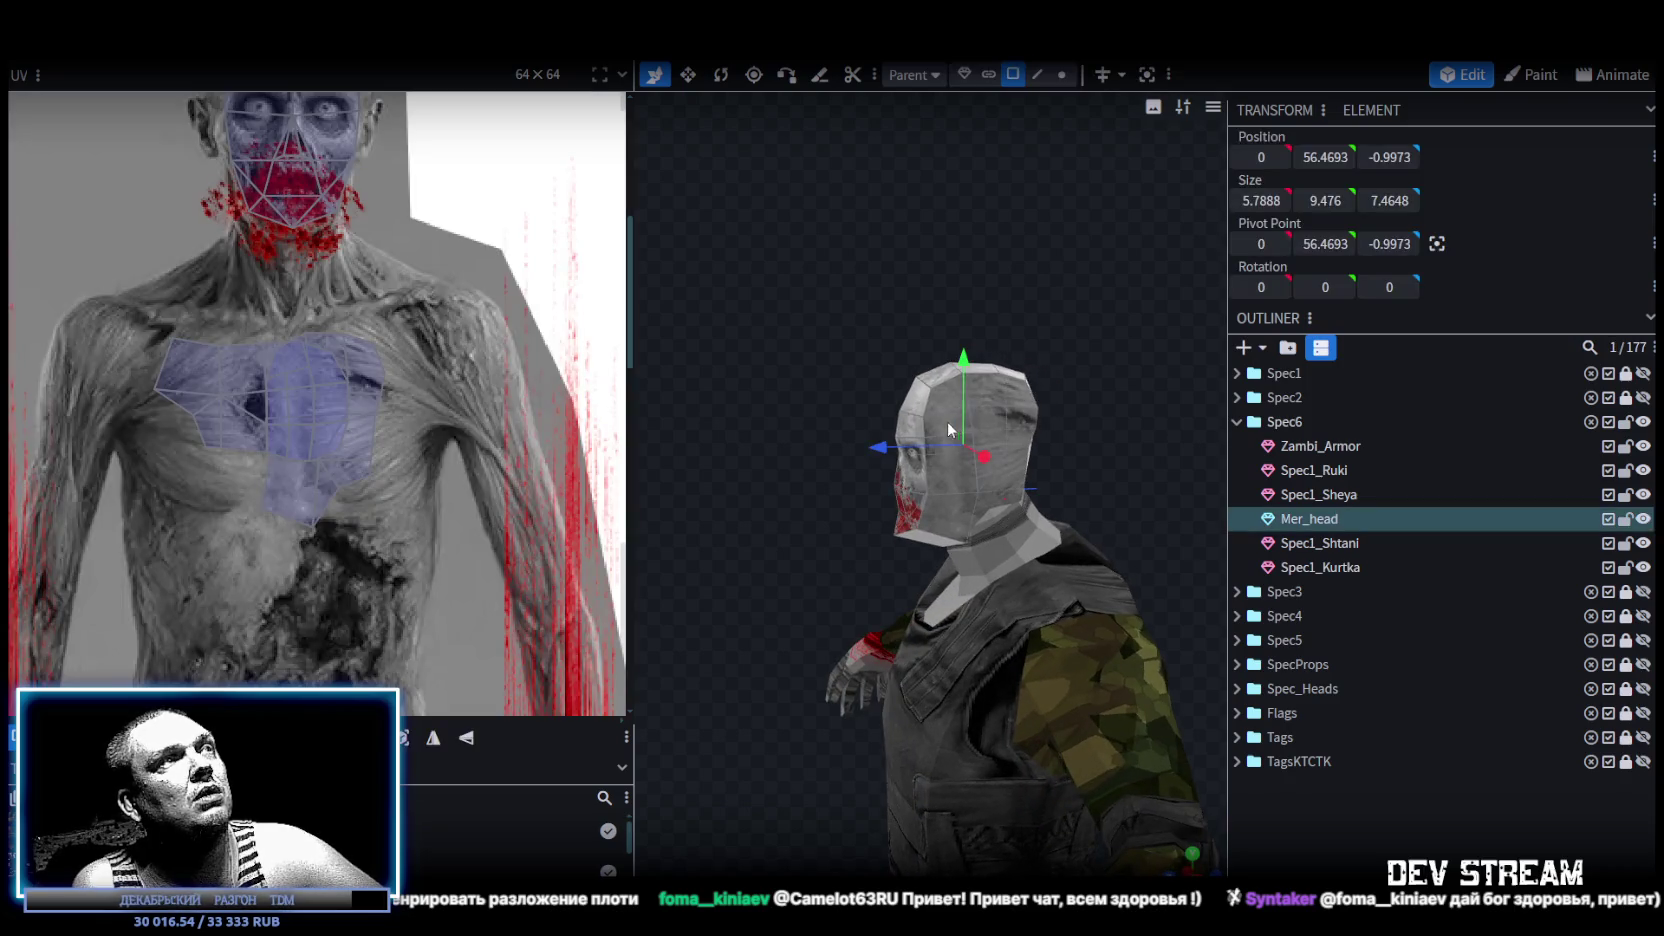
click(357, 433)
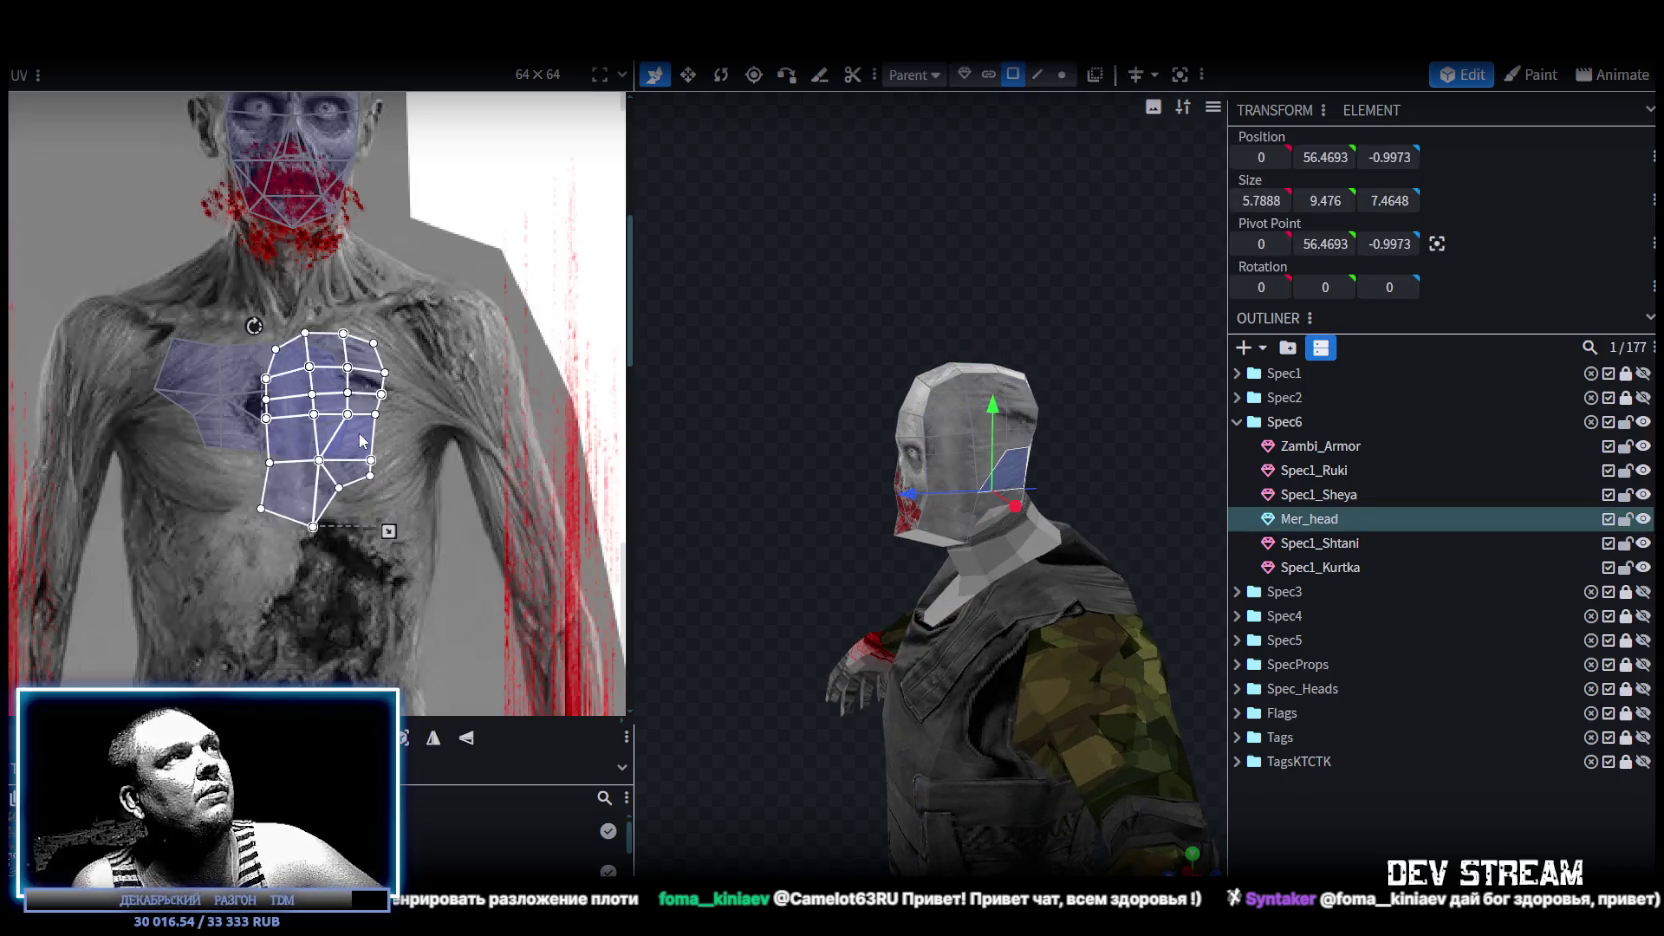
drag(358, 437, 418, 437)
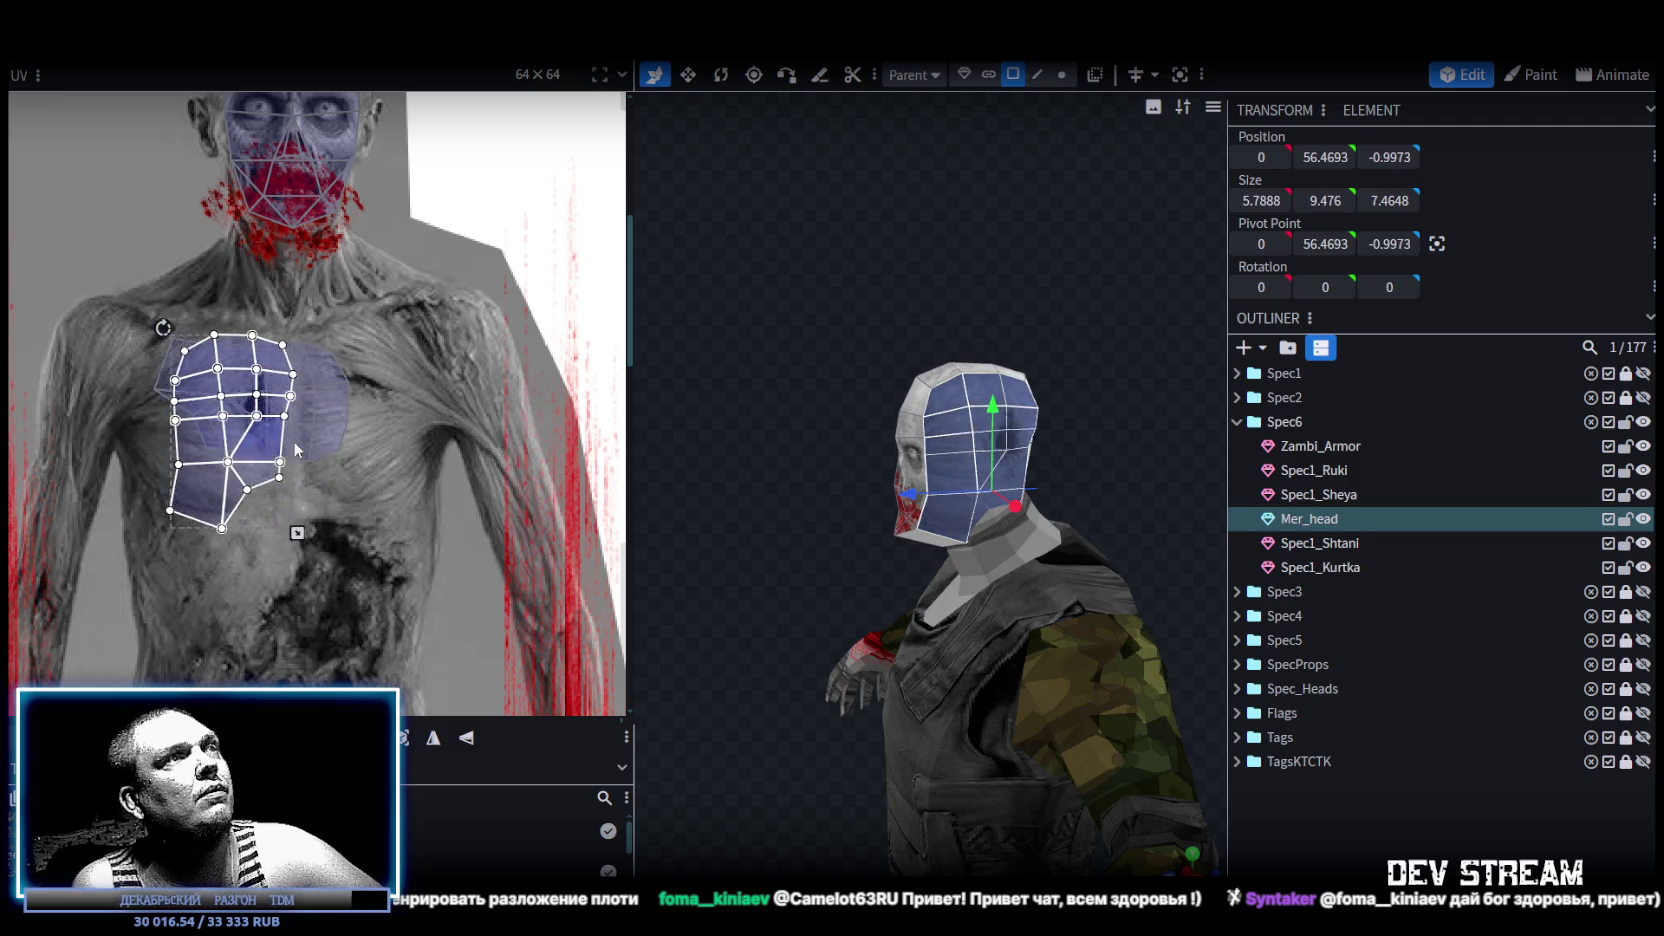
mouse_move(418, 436)
mouse_down()
mouse_move(441, 435)
mouse_move(415, 505)
mouse_up()
click(433, 745)
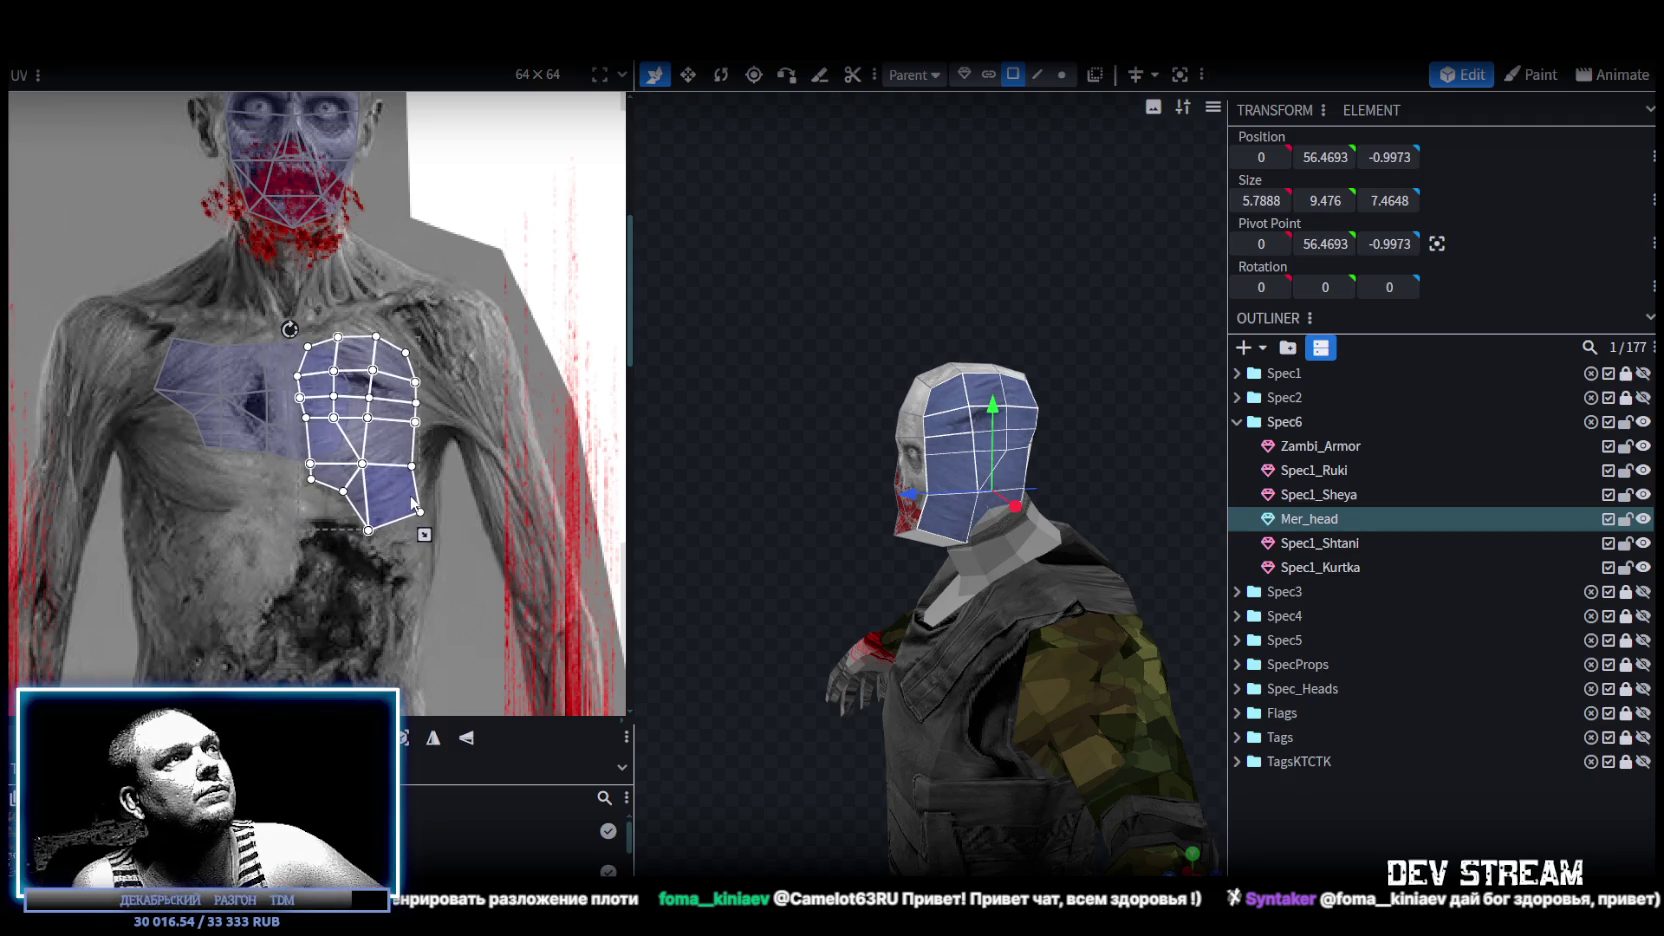
click(1436, 826)
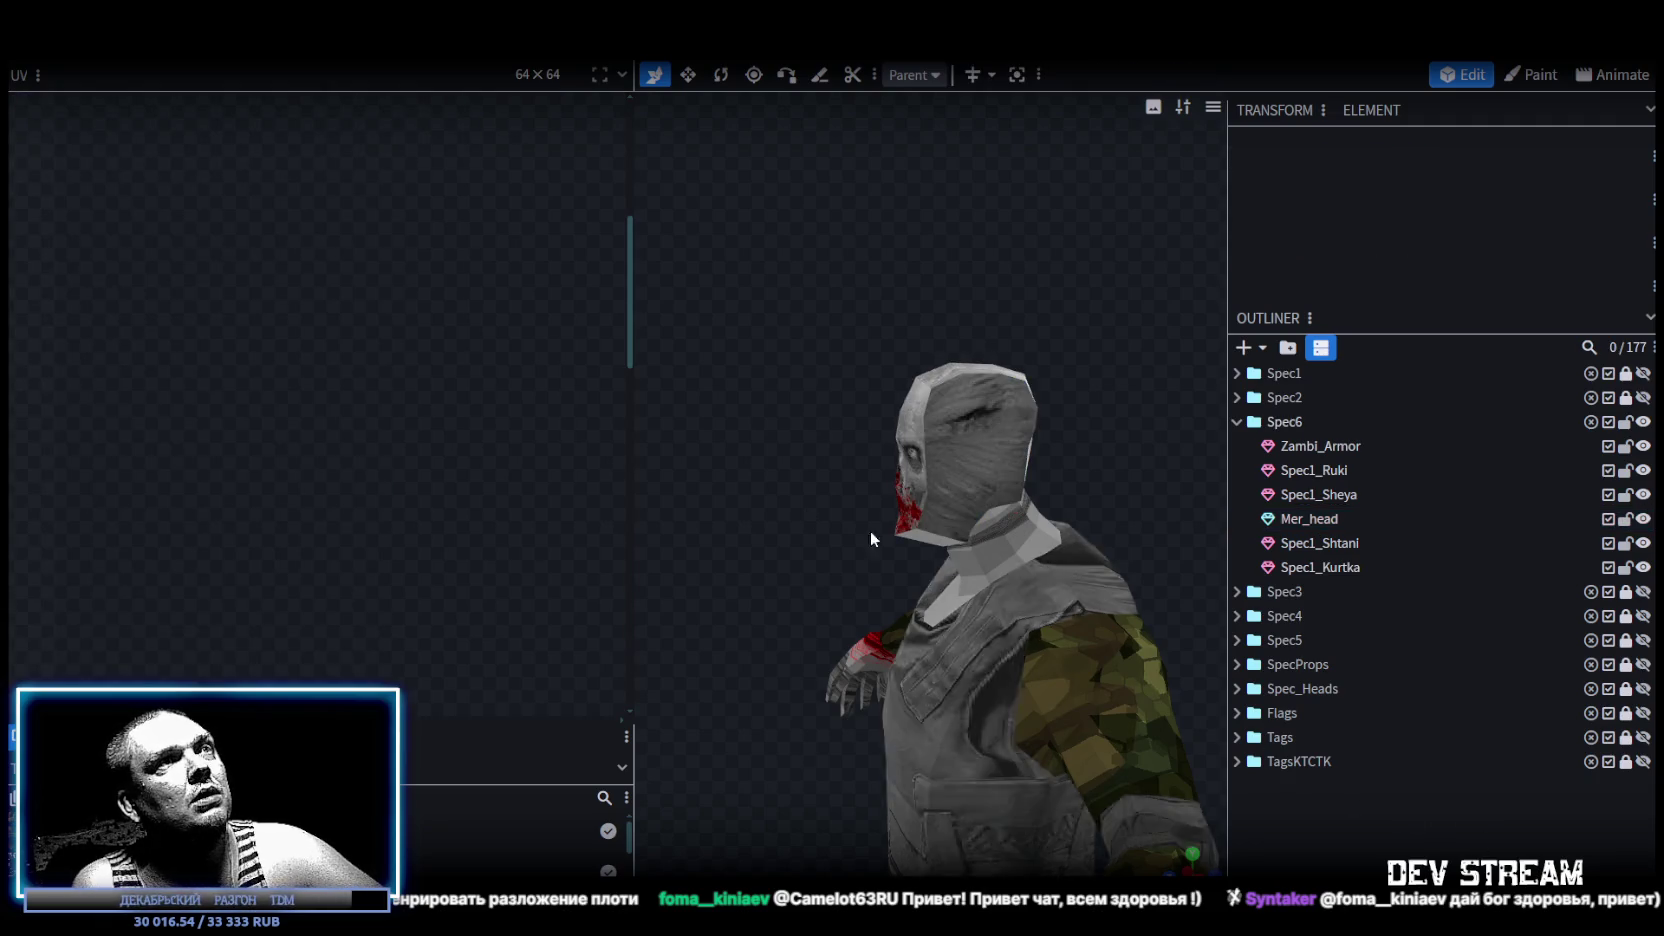
Select the chin faces and move their lower UVs onto the zombie's neck.
drag(870, 530, 930, 488)
click(890, 571)
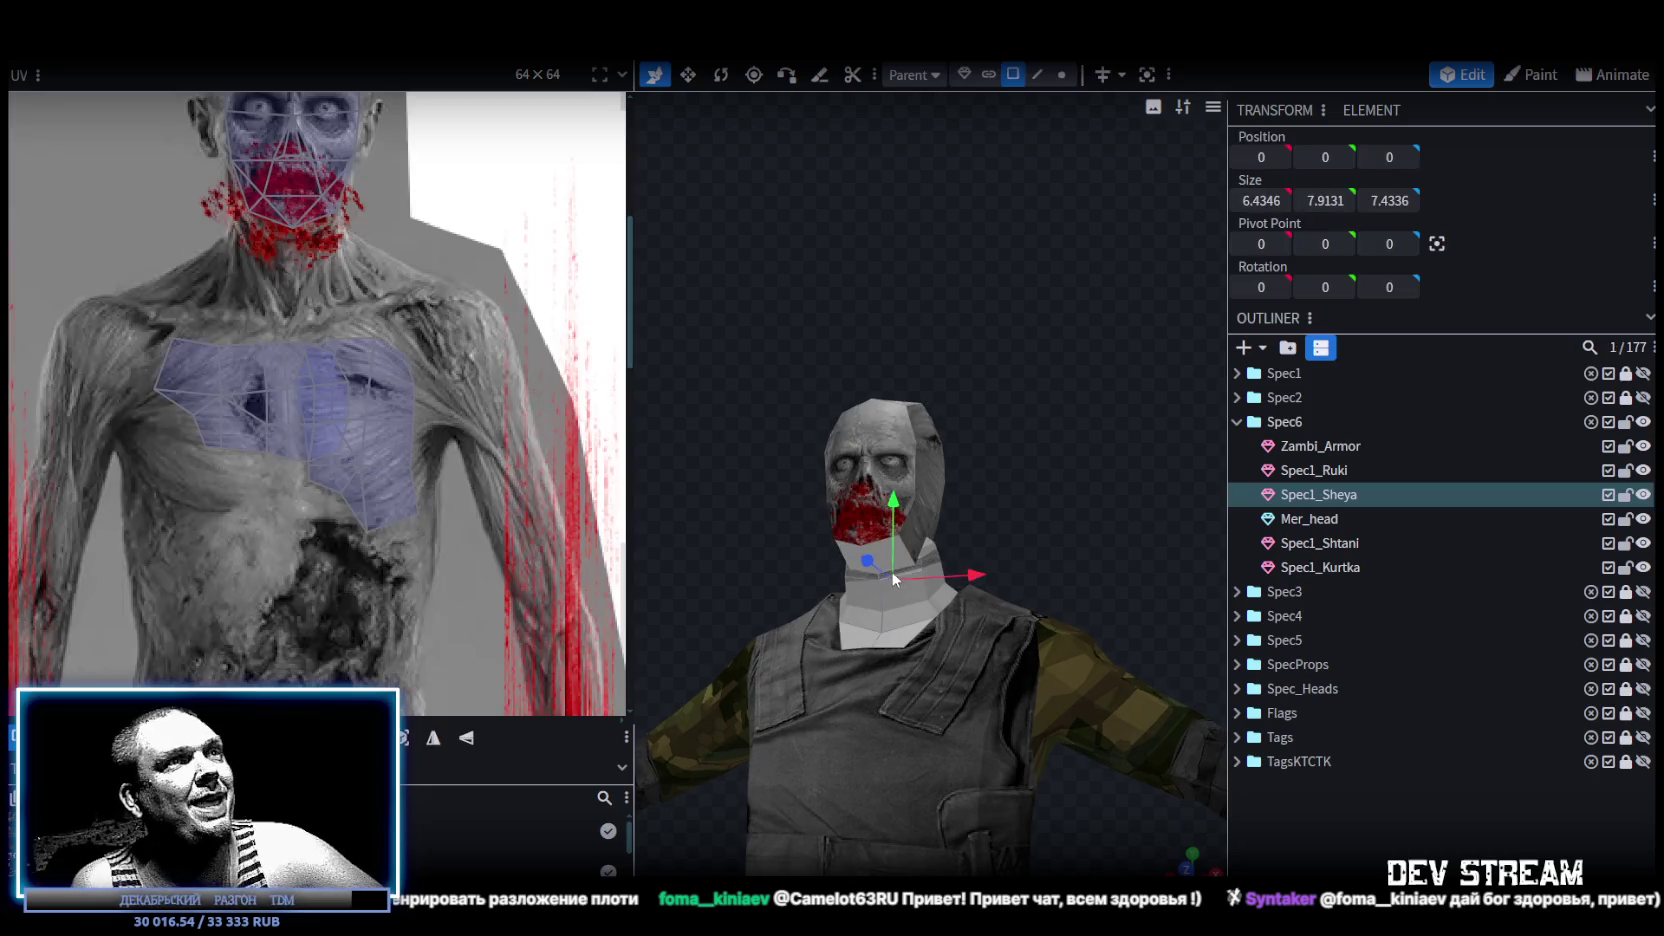
click(897, 552)
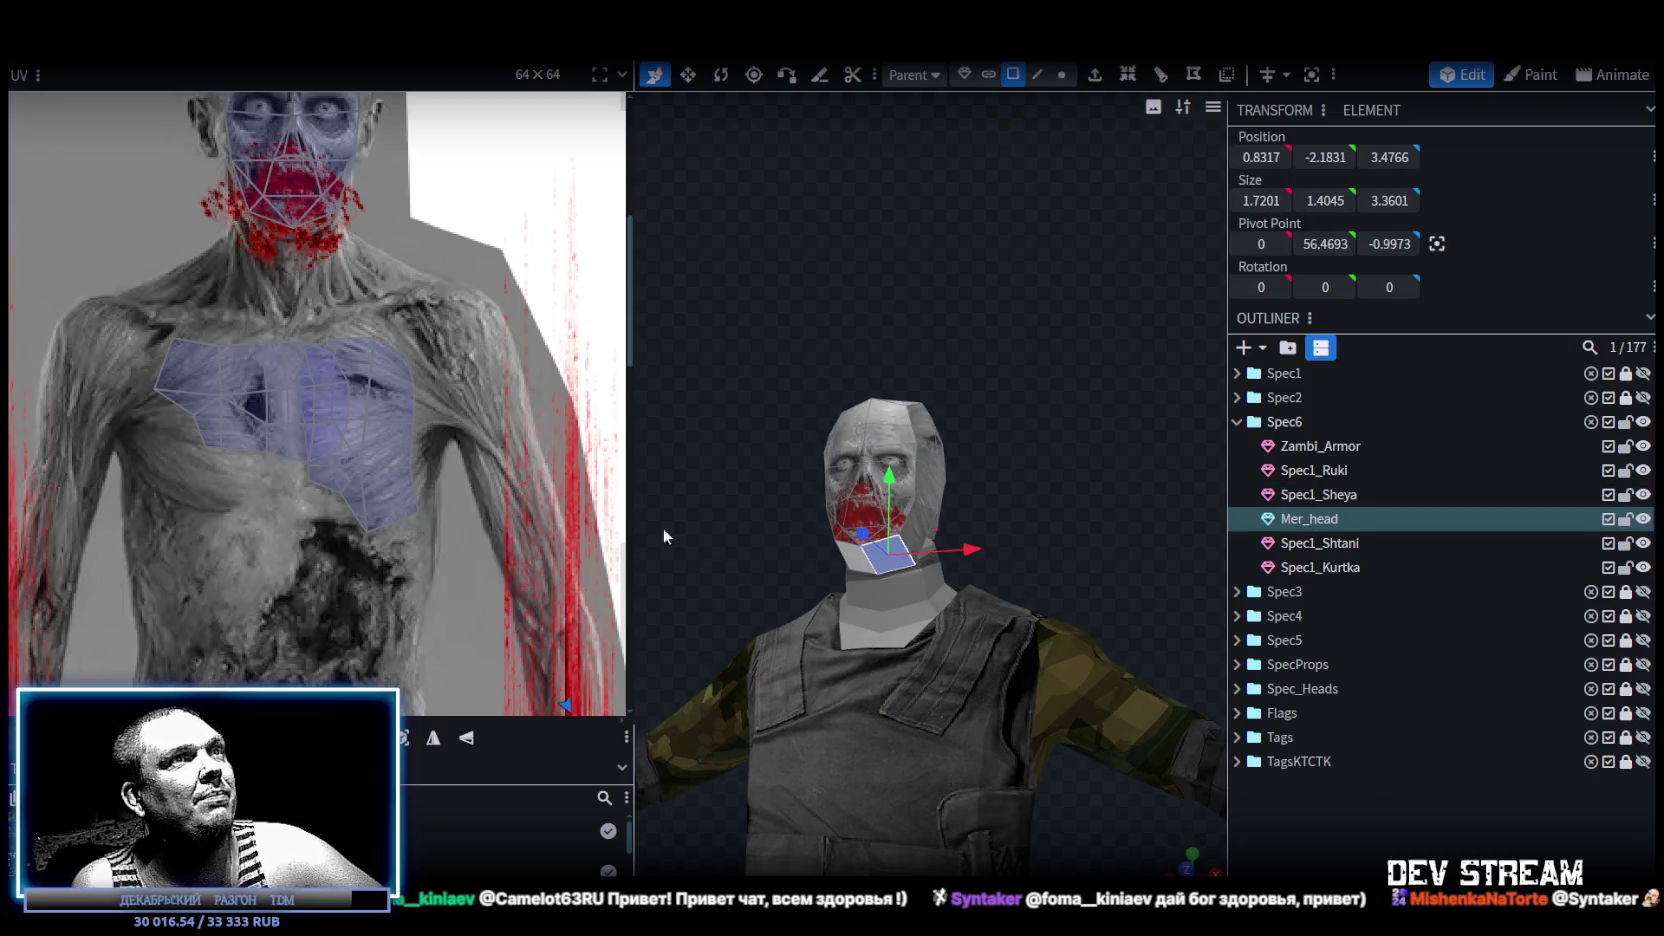
scroll(503, 500, down, 3)
scroll(289, 325, down, 2)
scroll(410, 530, up, 3)
scroll(345, 570, up, 2)
drag(270, 582, 471, 685)
scroll(460, 580, down, 3)
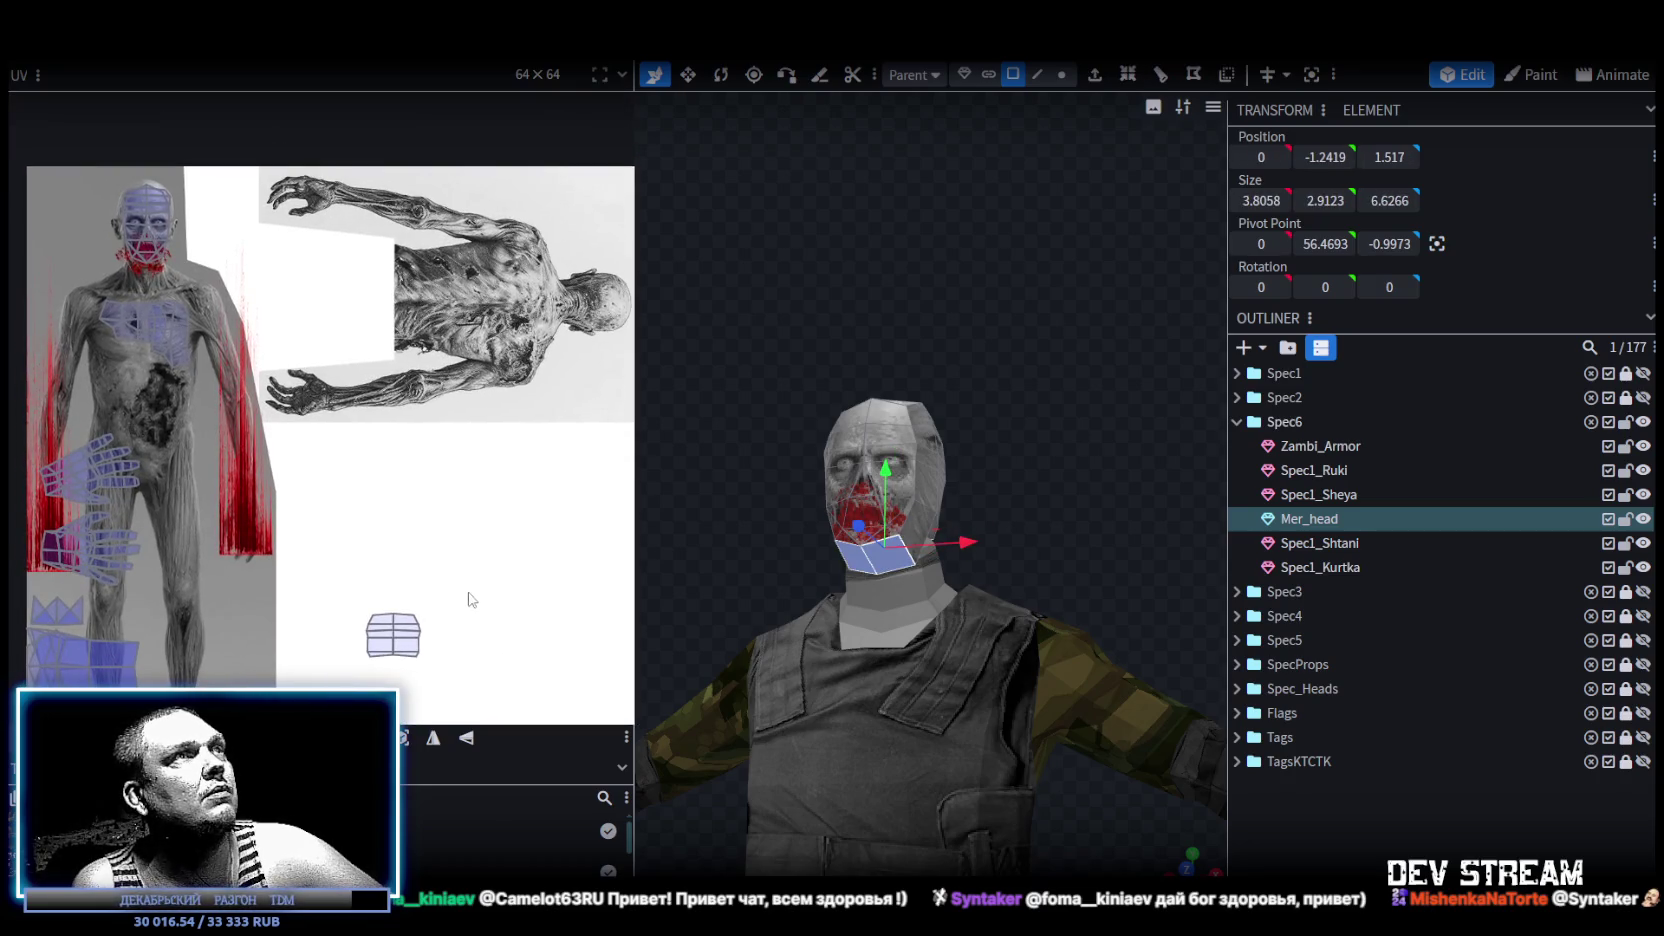
middle_drag(470, 597, 473, 487)
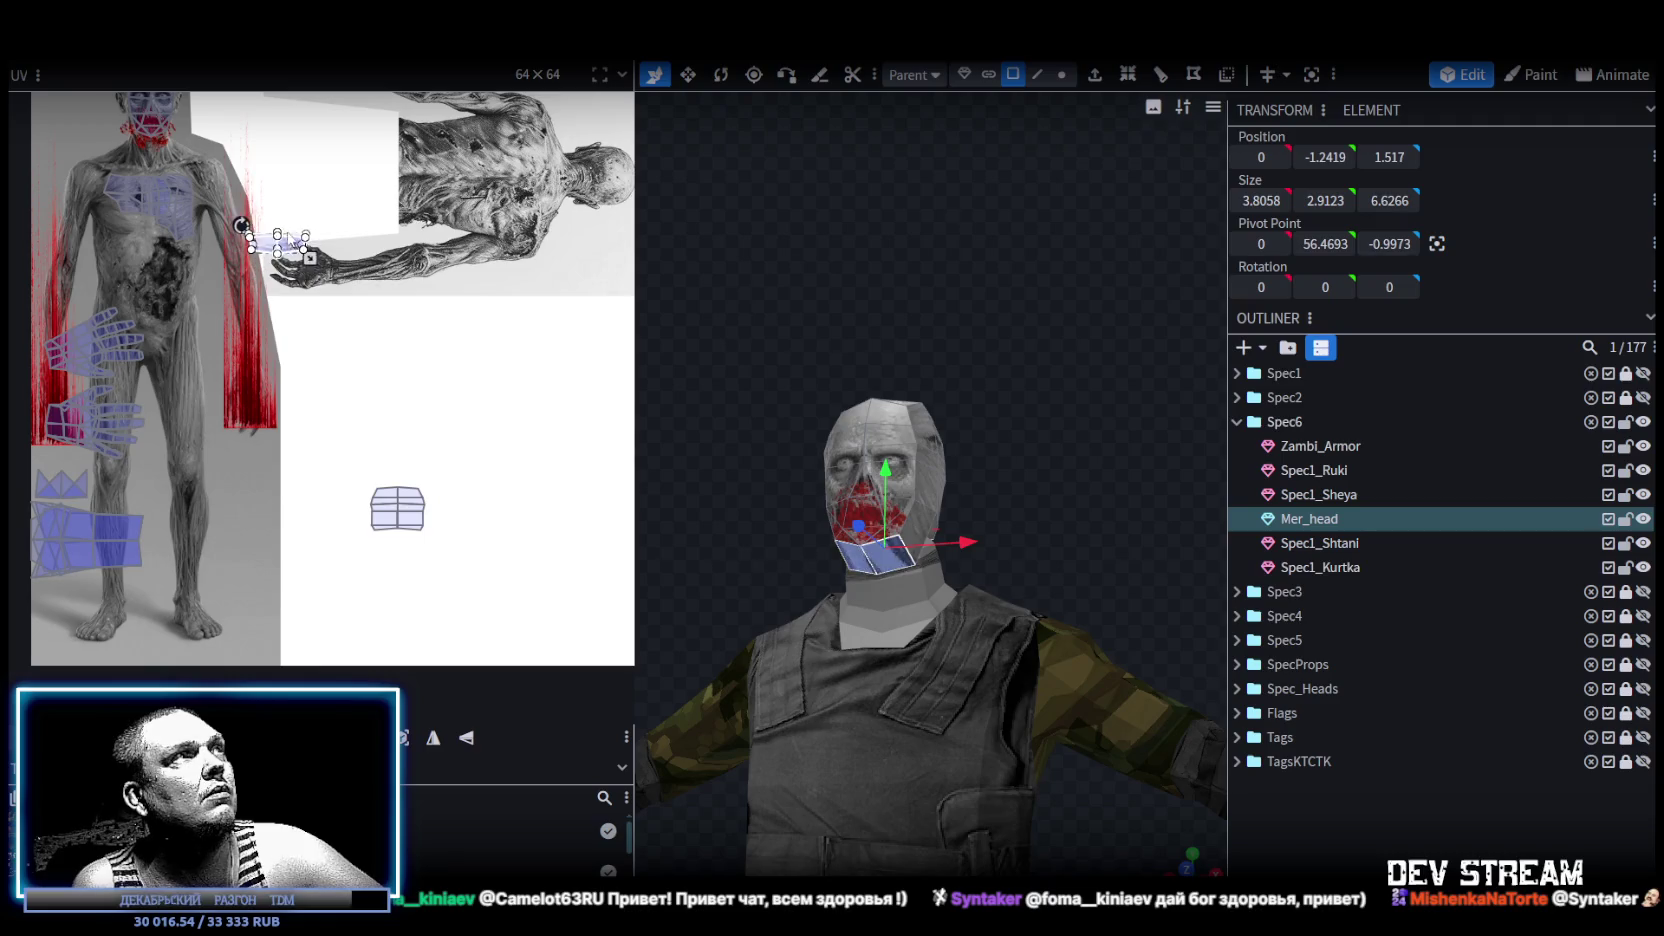
scroll(153, 150, up, 4)
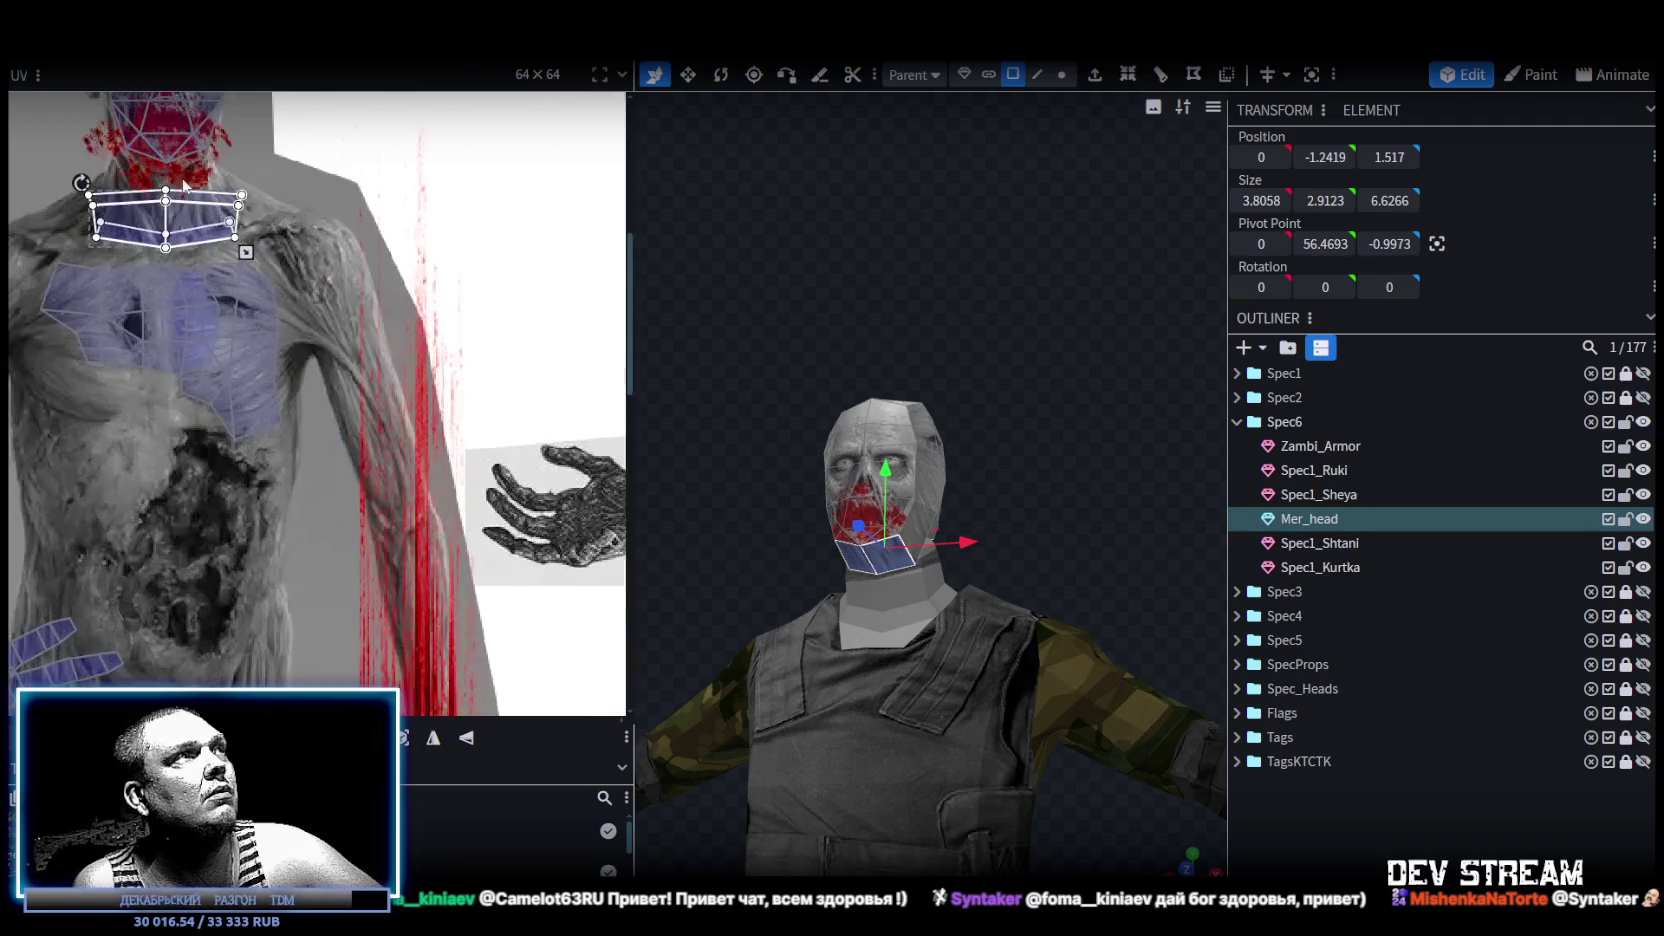
scroll(400, 410, up, 2)
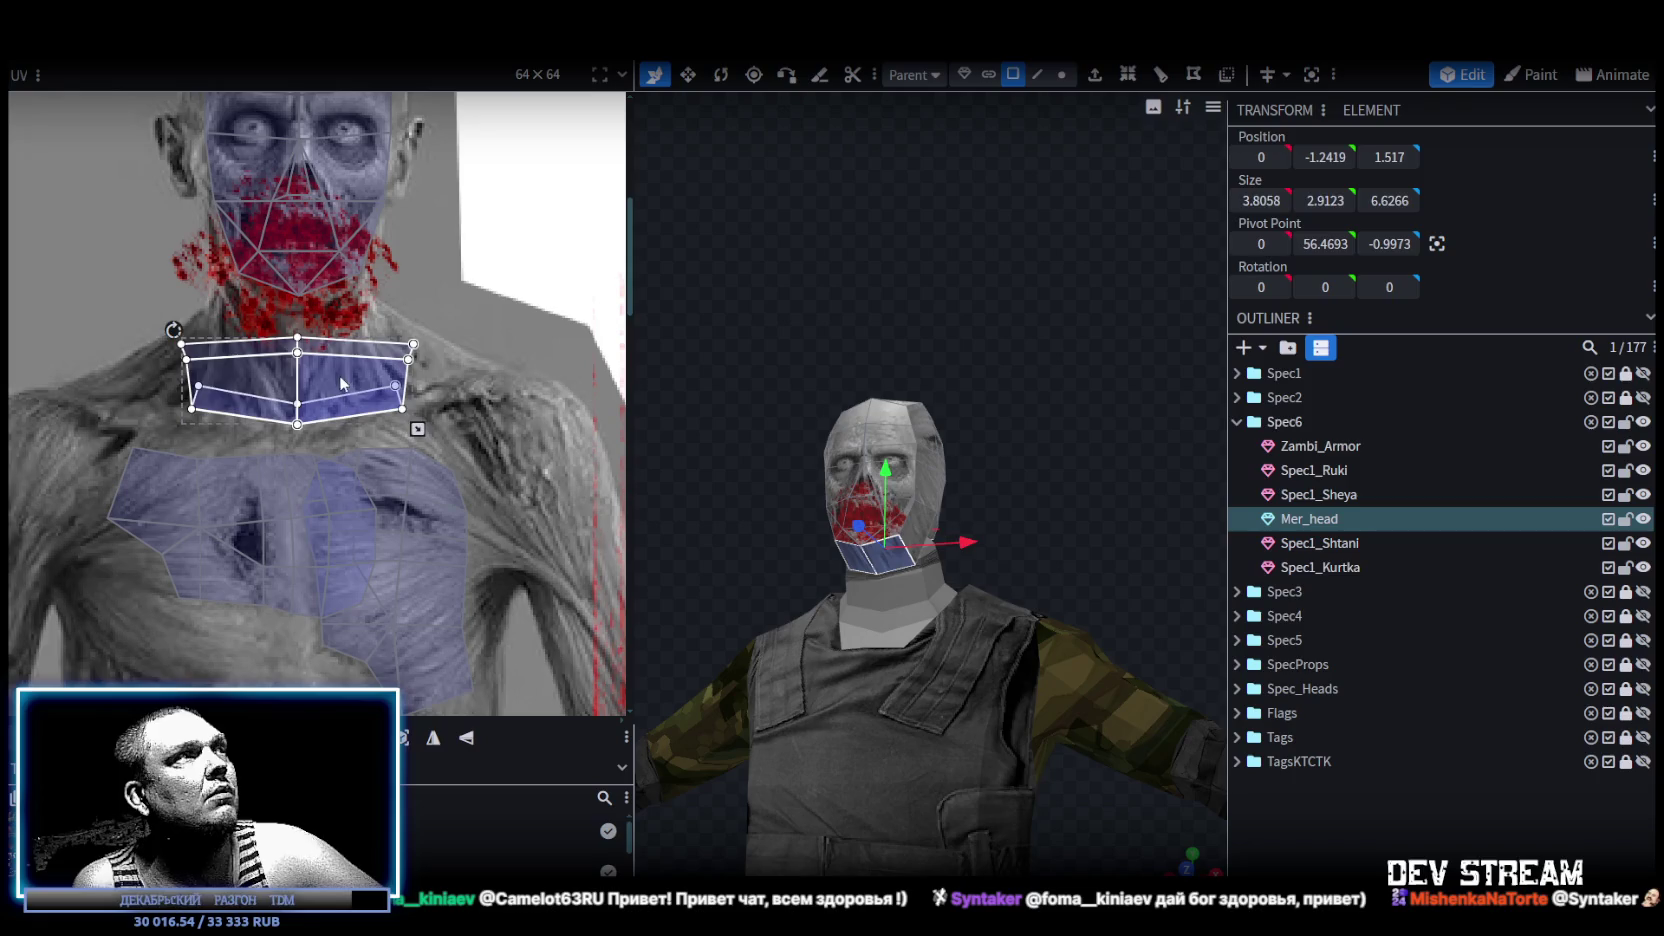
drag(342, 383, 390, 312)
Mirror the neck UVs vertically and fine-tune their position over the bloody throat.
drag(476, 358, 370, 368)
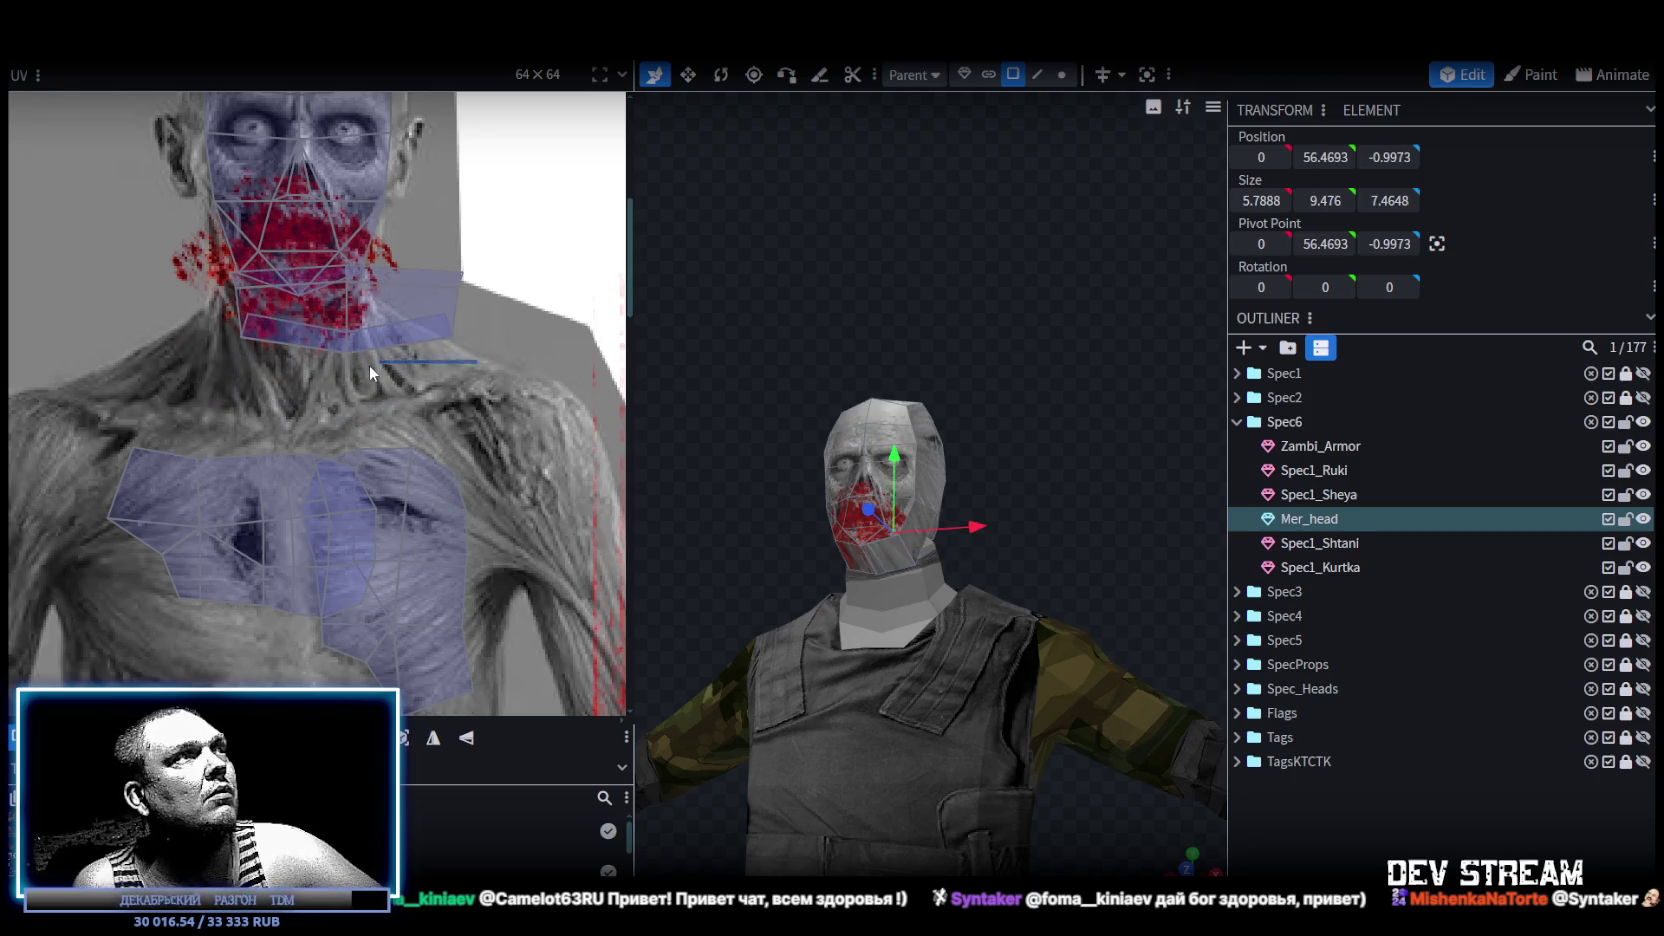
click(417, 328)
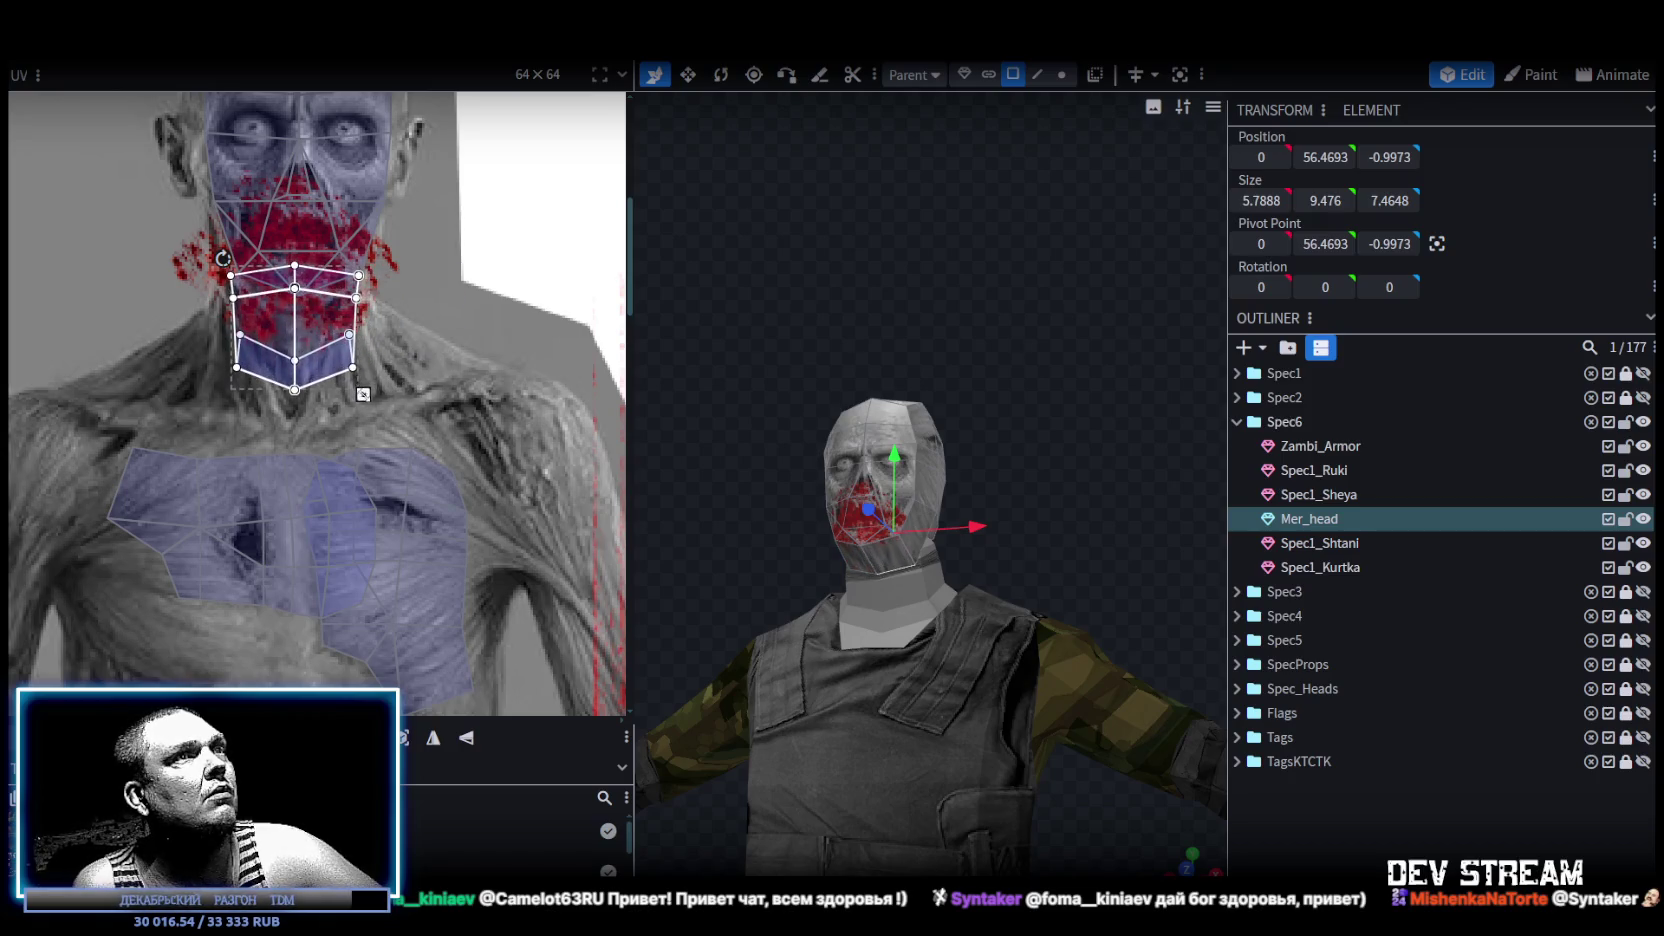
drag(331, 361, 339, 357)
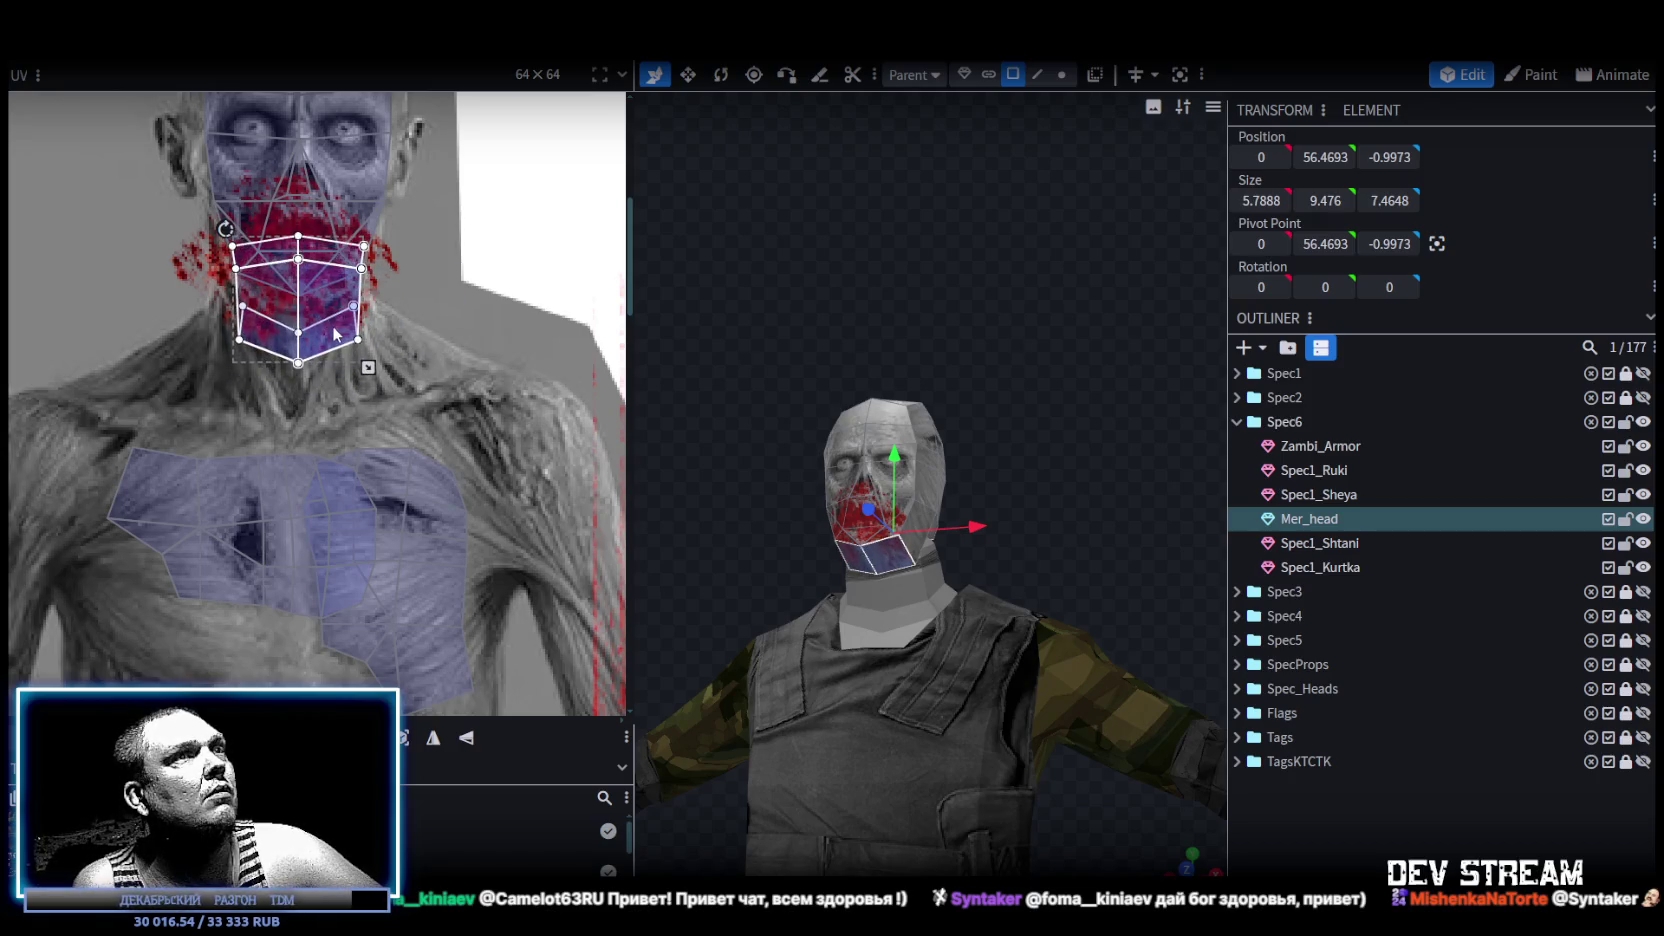
click(468, 741)
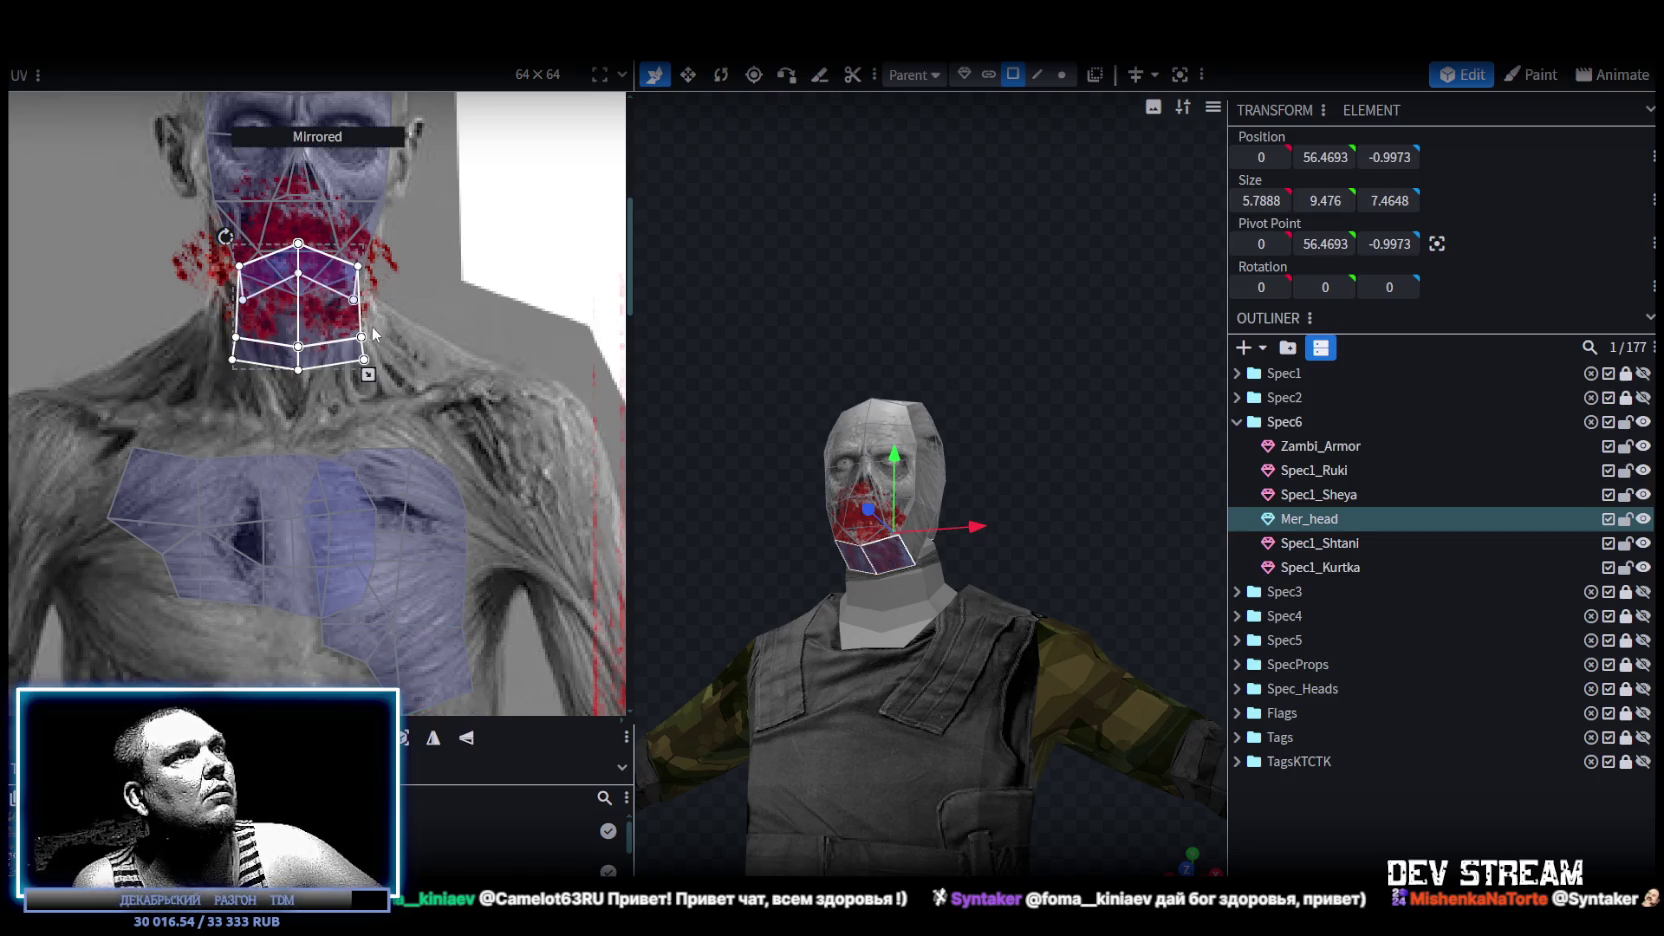
drag(334, 359, 338, 390)
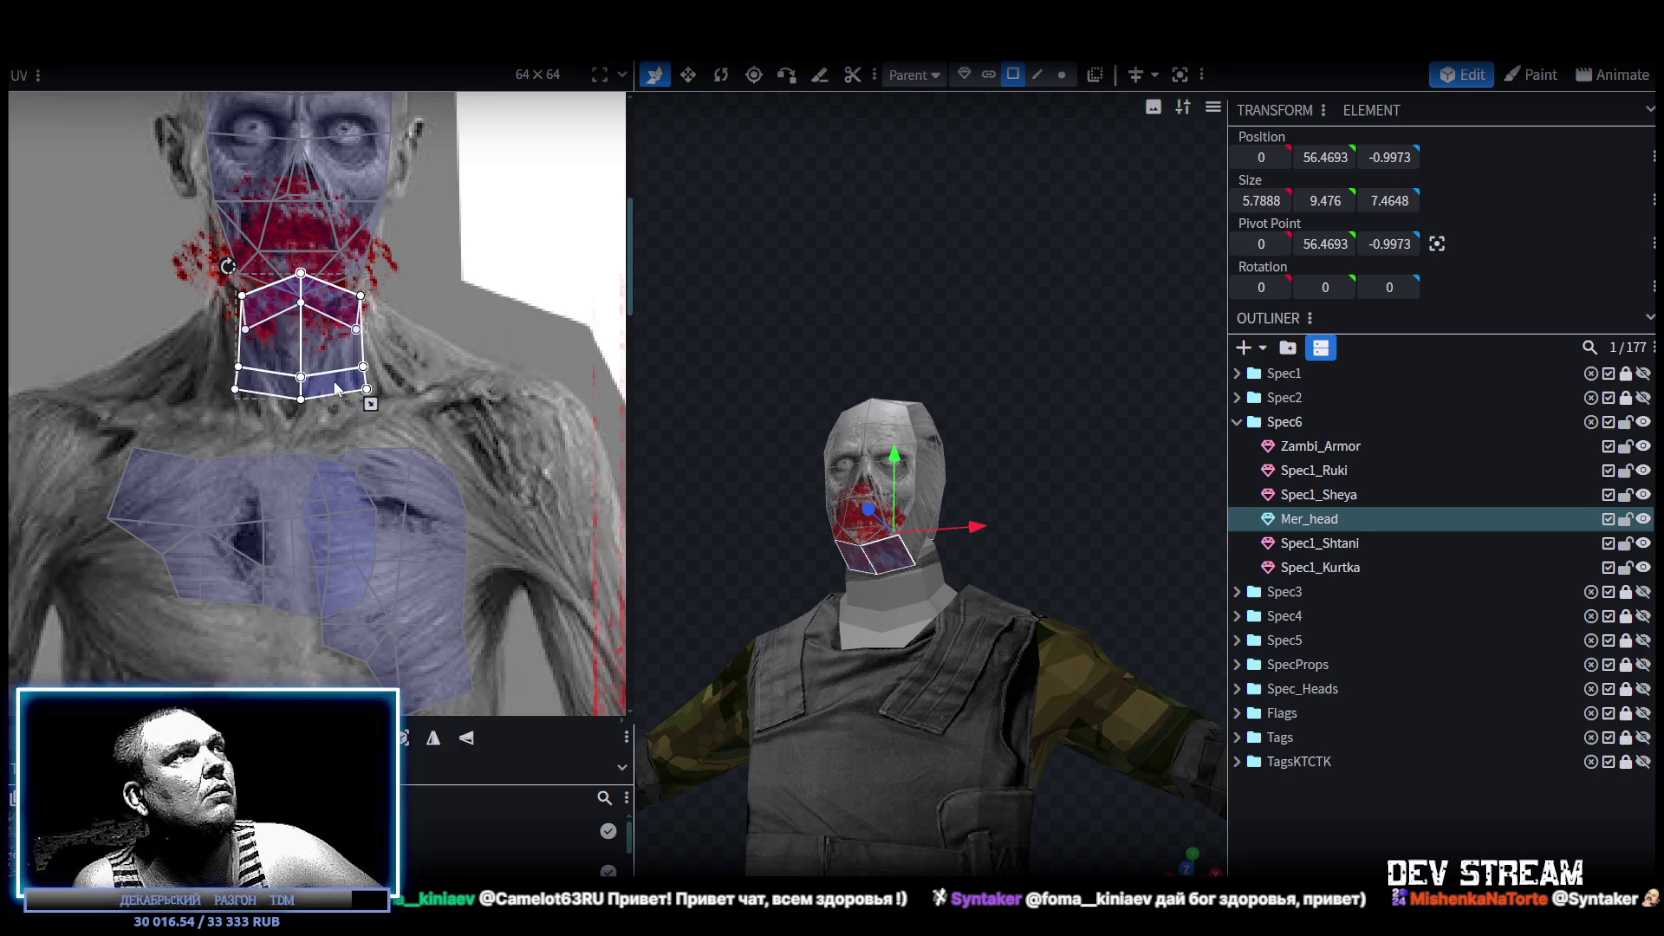
drag(337, 395, 338, 381)
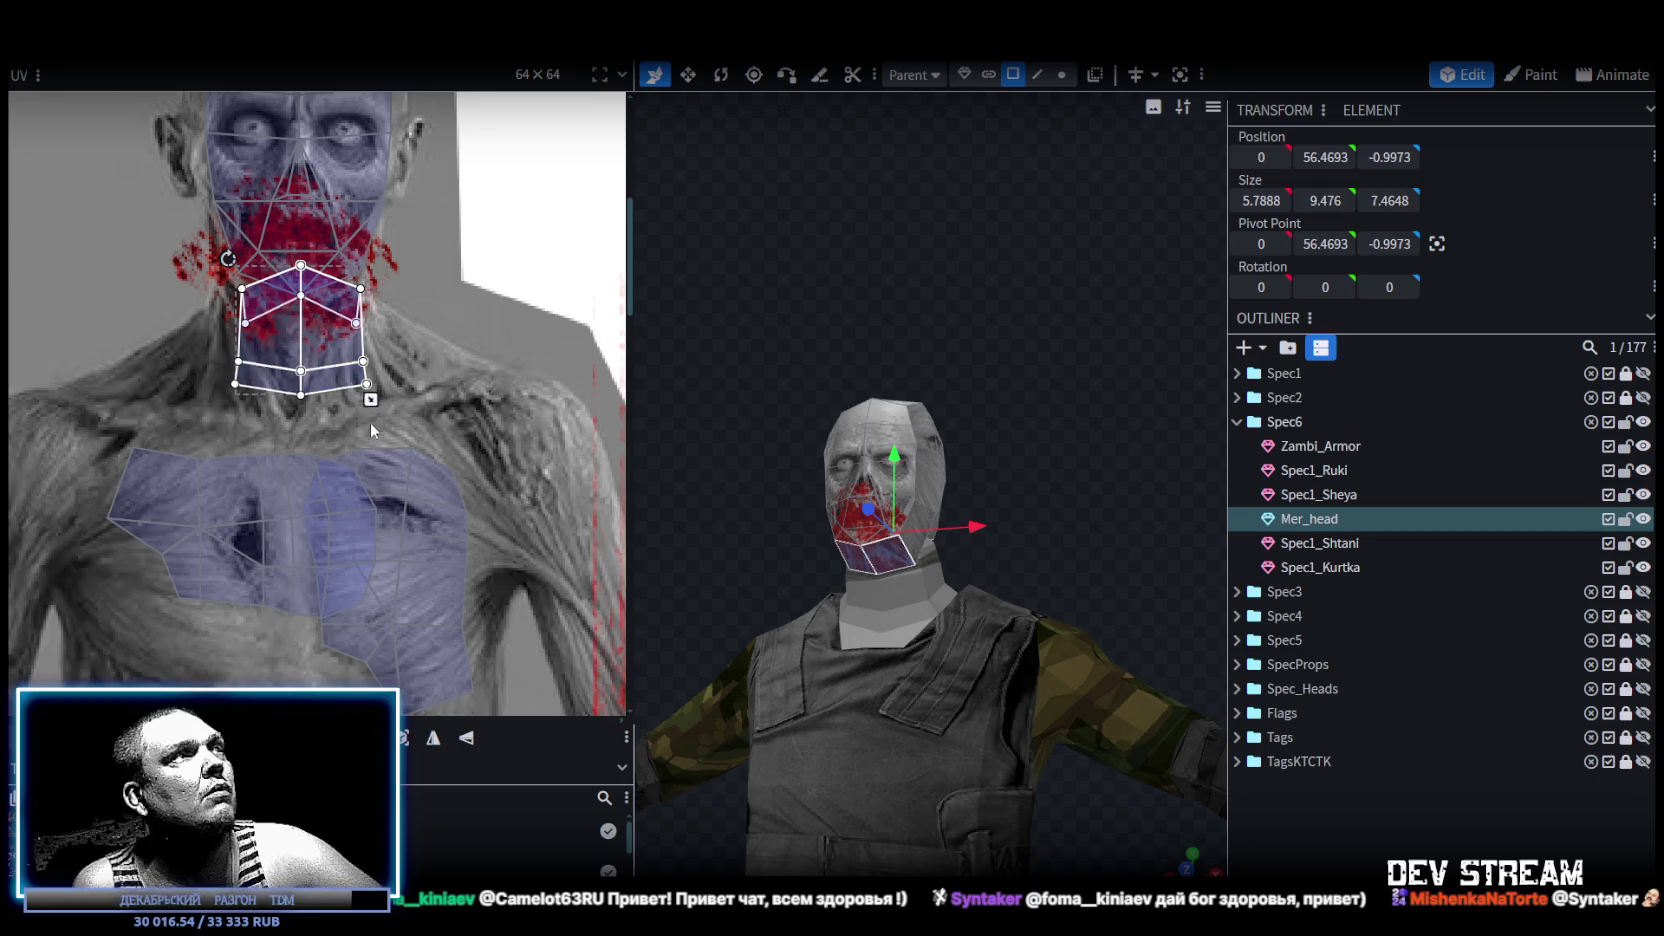
drag(333, 407, 337, 403)
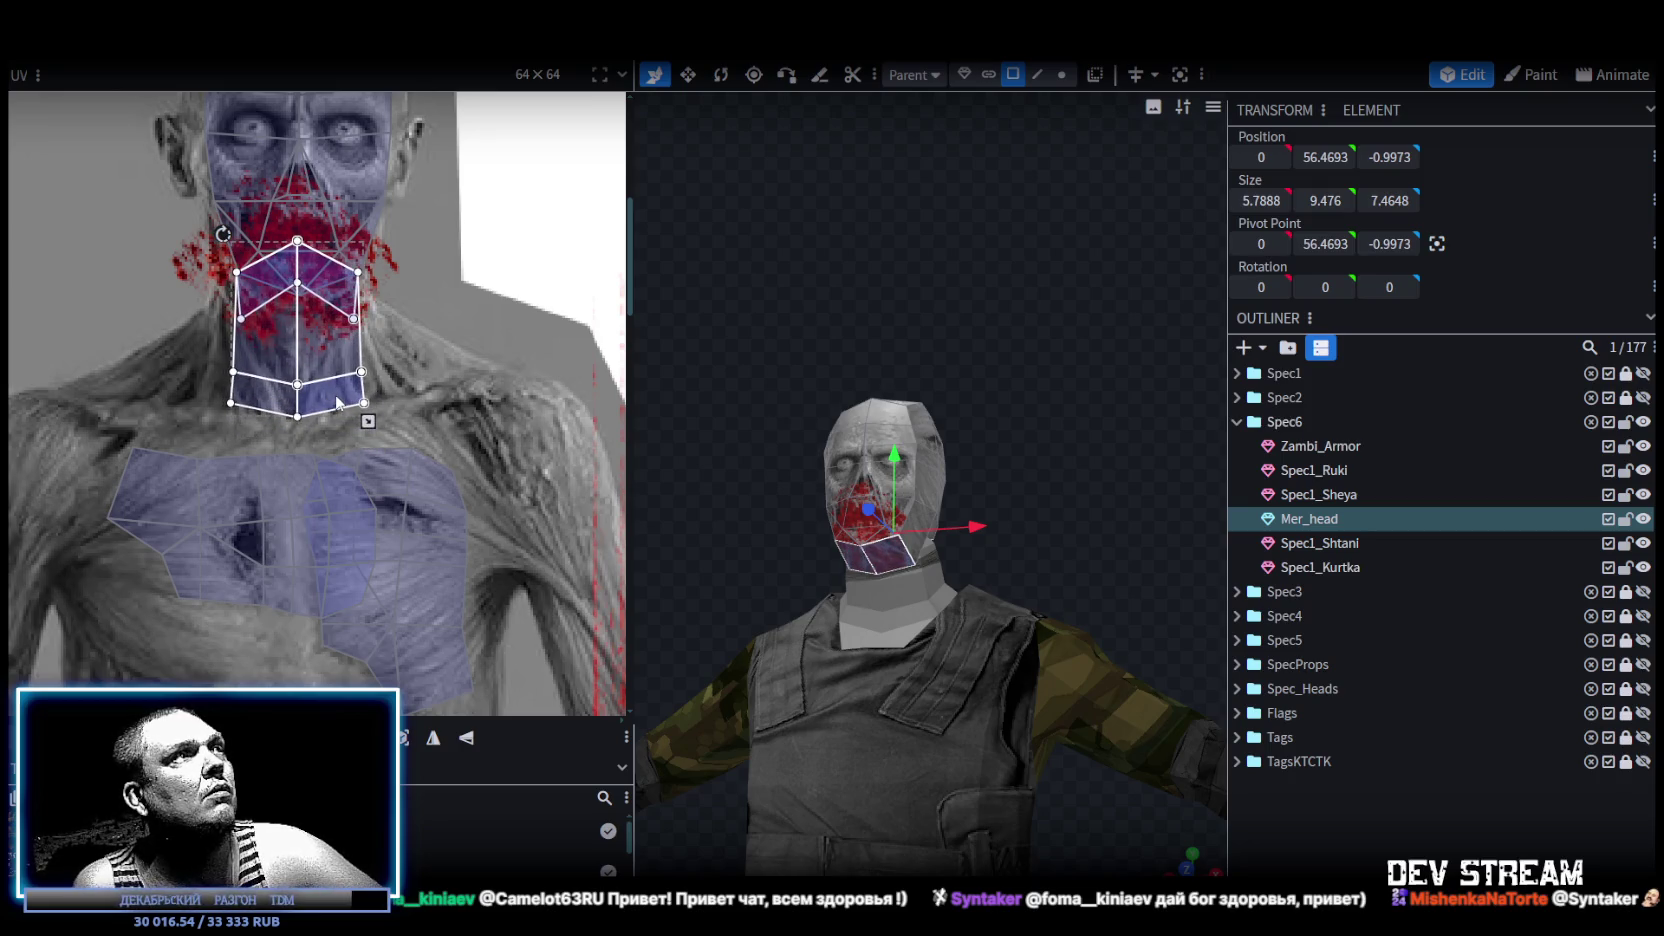
click(1105, 465)
mouse_move(1105, 465)
mouse_down()
mouse_move(845, 575)
mouse_move(783, 627)
mouse_move(1149, 403)
mouse_up()
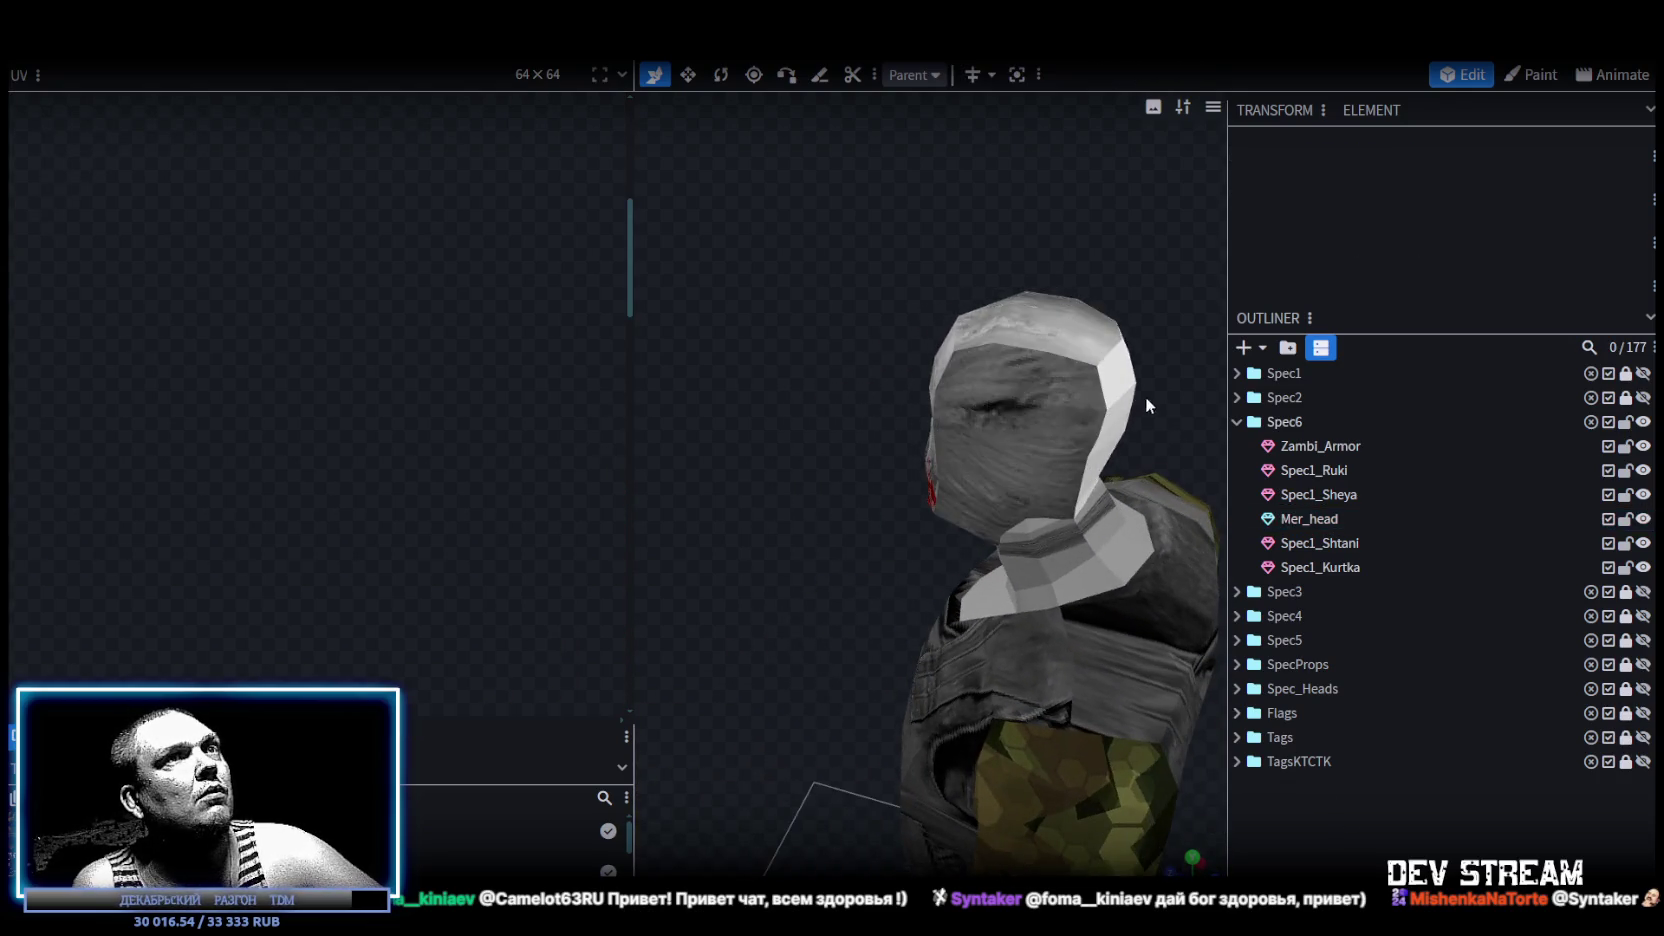
Select Mer_head's UV island in the empty area and move it onto the zombie's head.
click(1125, 400)
scroll(354, 465, down, 2)
scroll(360, 465, down, 2)
scroll(376, 470, down, 2)
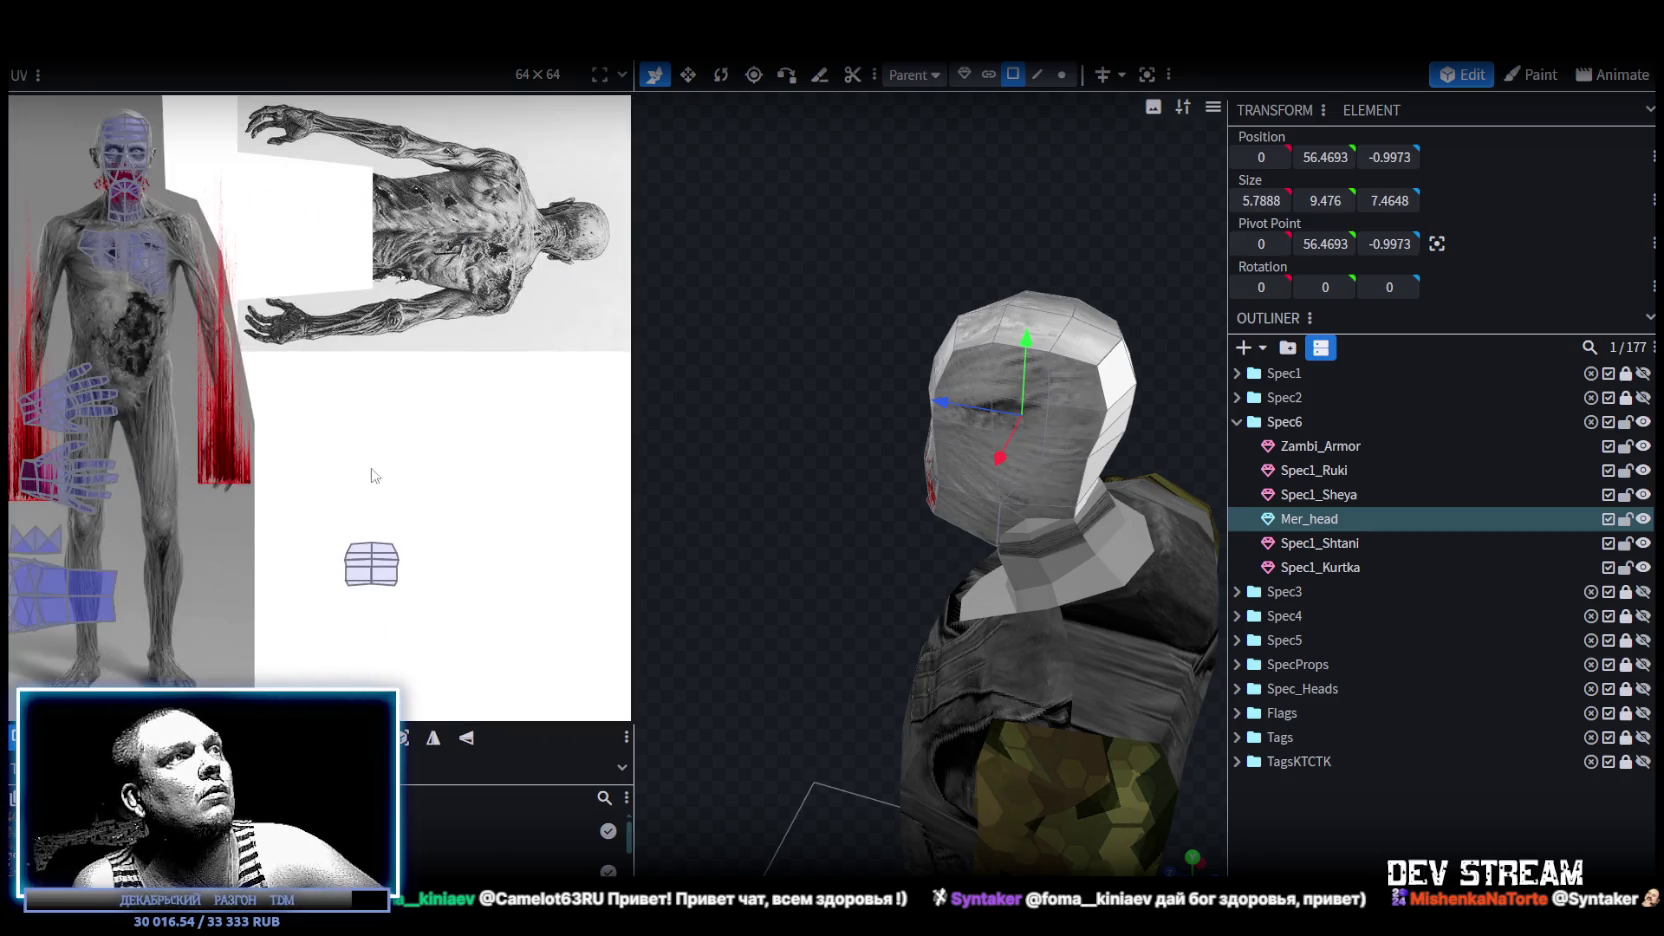
drag(465, 636, 288, 498)
mouse_move(385, 578)
mouse_down()
mouse_move(575, 250)
mouse_move(591, 252)
mouse_up()
mouse_move(881, 630)
mouse_down()
mouse_move(893, 474)
mouse_move(1097, 435)
mouse_up()
Select the head's side face and move its small UV box over the chest.
click(878, 569)
click(1097, 435)
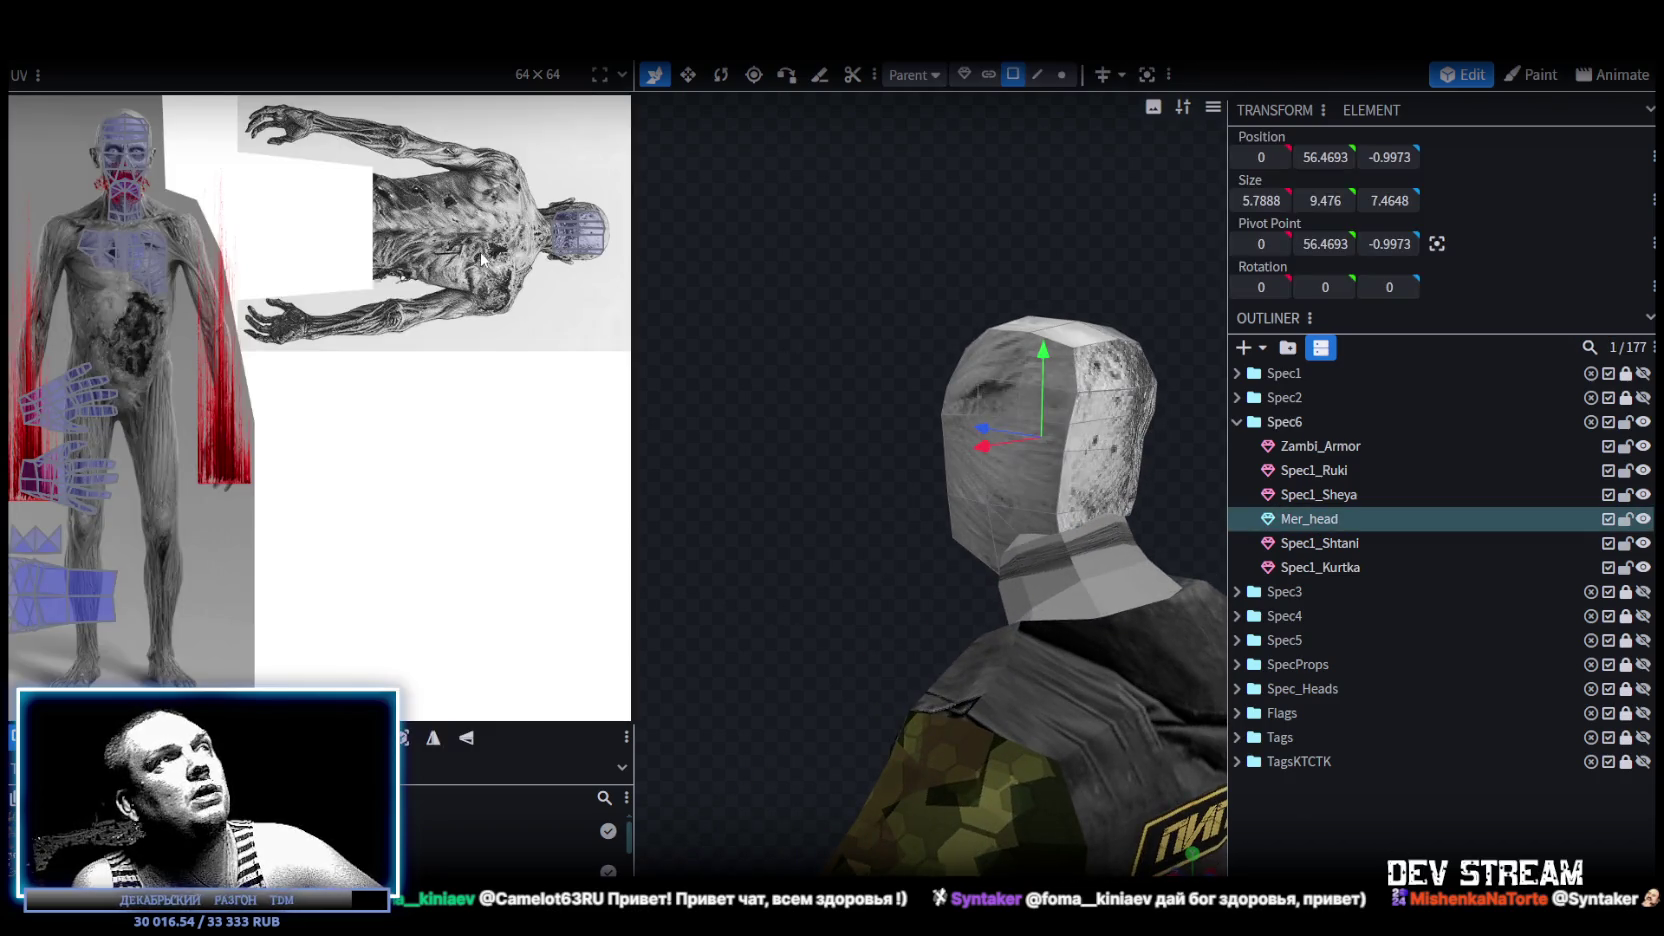
click(535, 187)
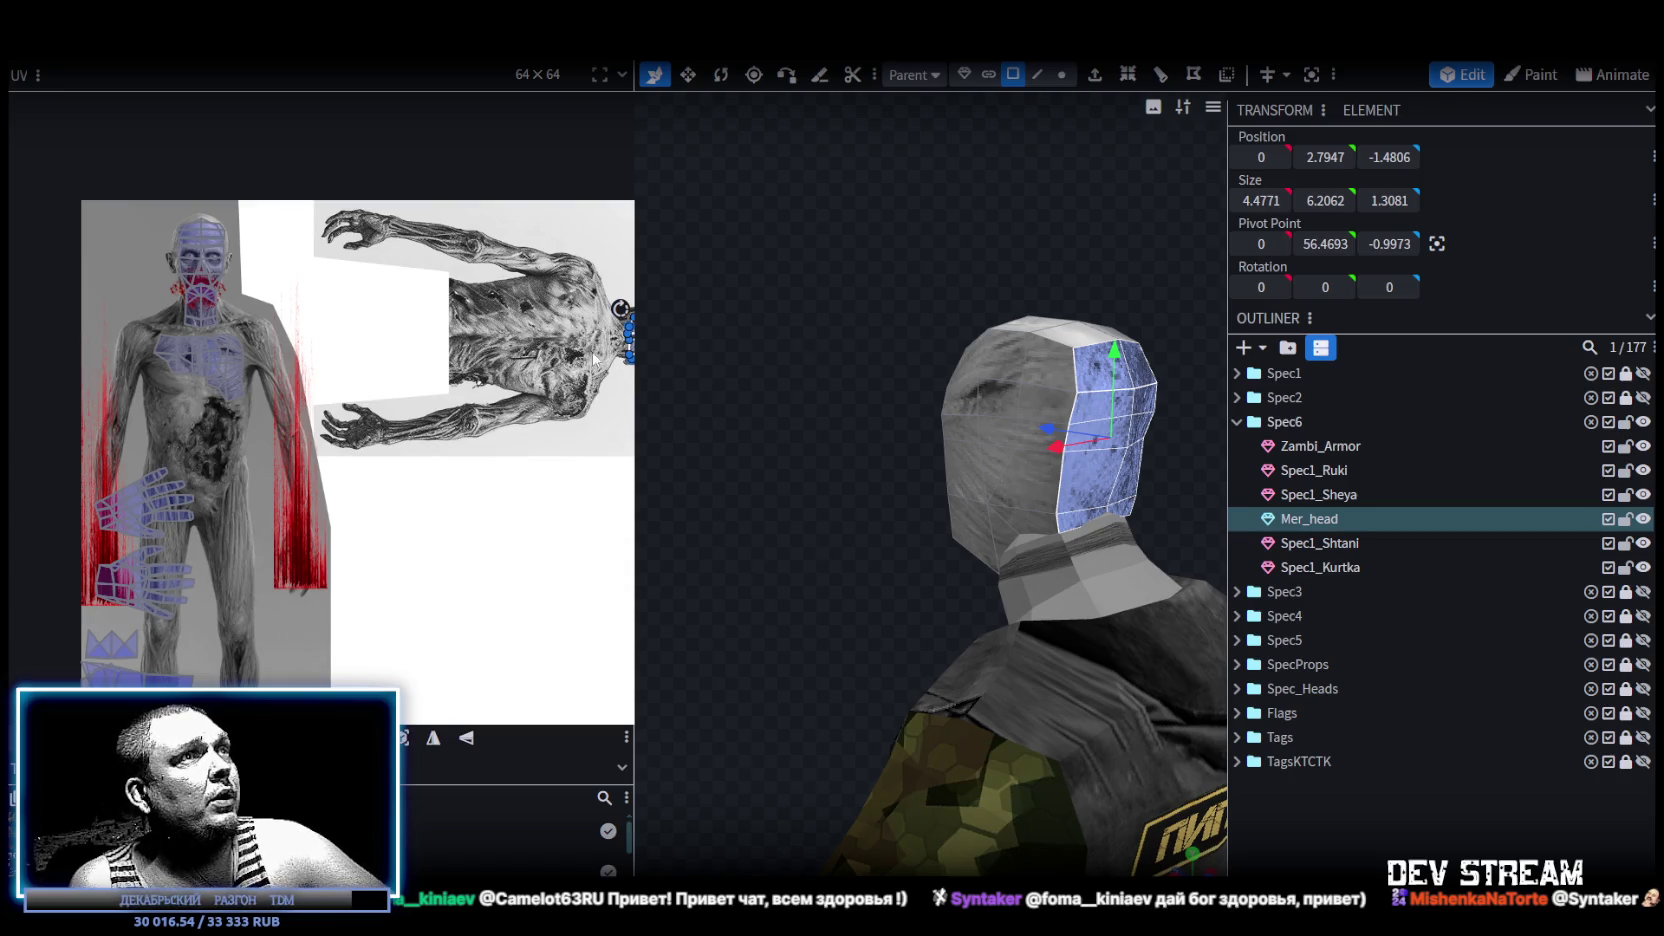
drag(567, 330, 65, 340)
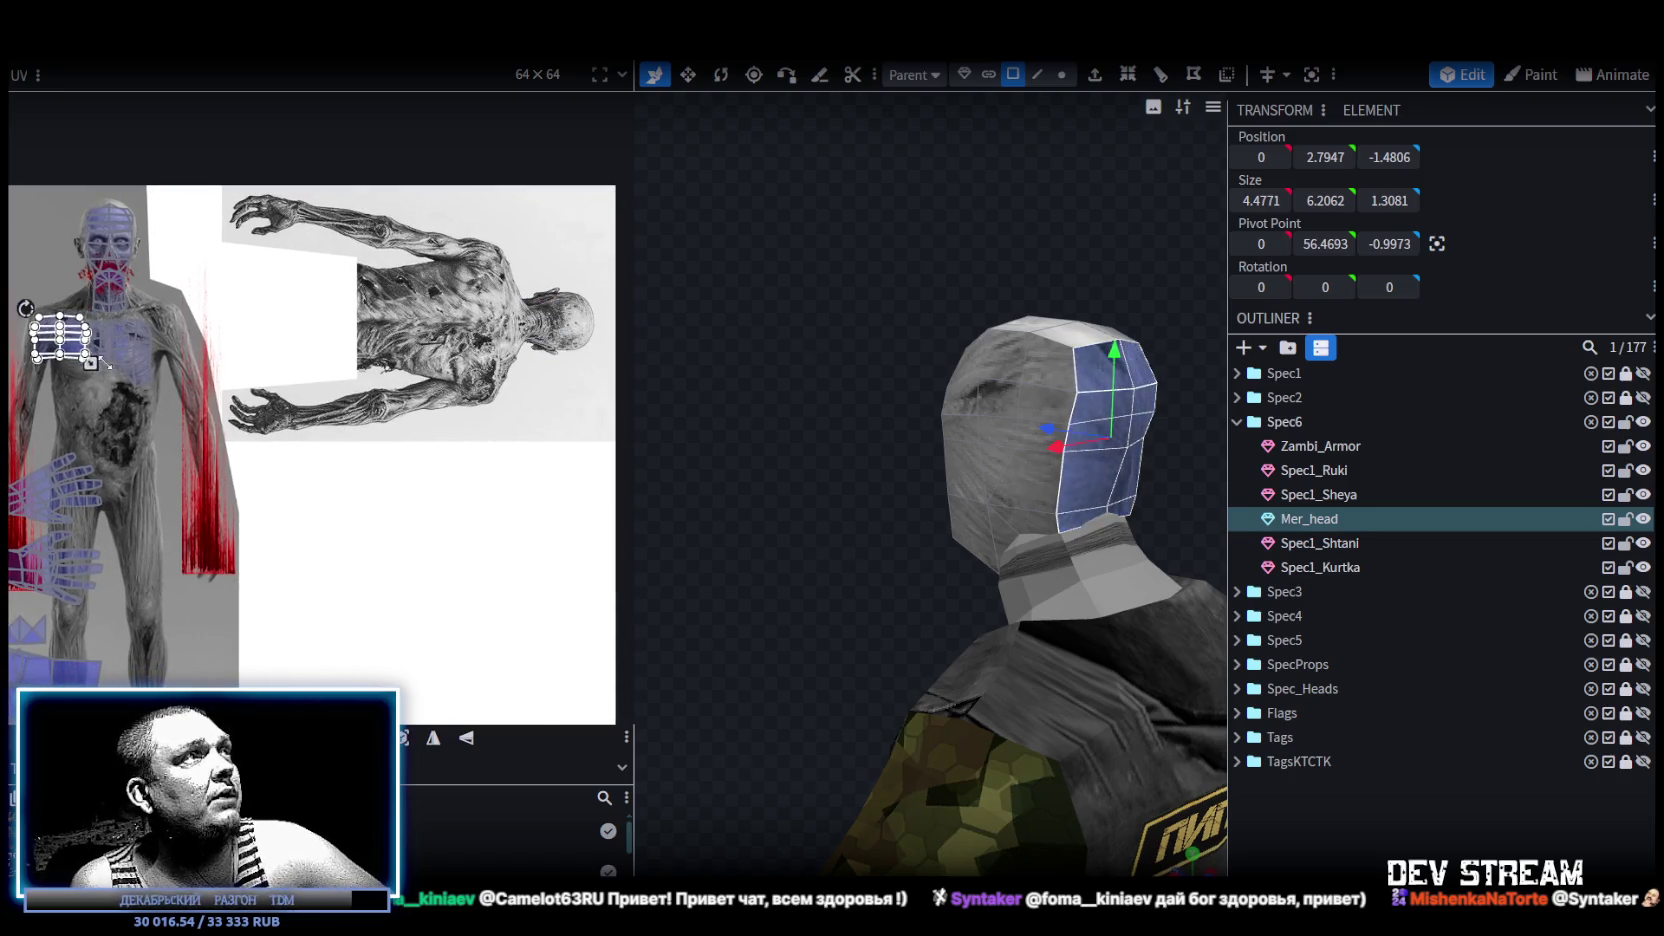
scroll(198, 375, up, 3)
scroll(200, 376, up, 3)
mouse_move(292, 391)
mouse_down()
mouse_move(299, 370)
mouse_move(280, 360)
mouse_up()
Place the side face's UV box on the zombie's forehead and stretch it over the eyes.
scroll(295, 367, down, 1)
middle_drag(308, 374, 186, 619)
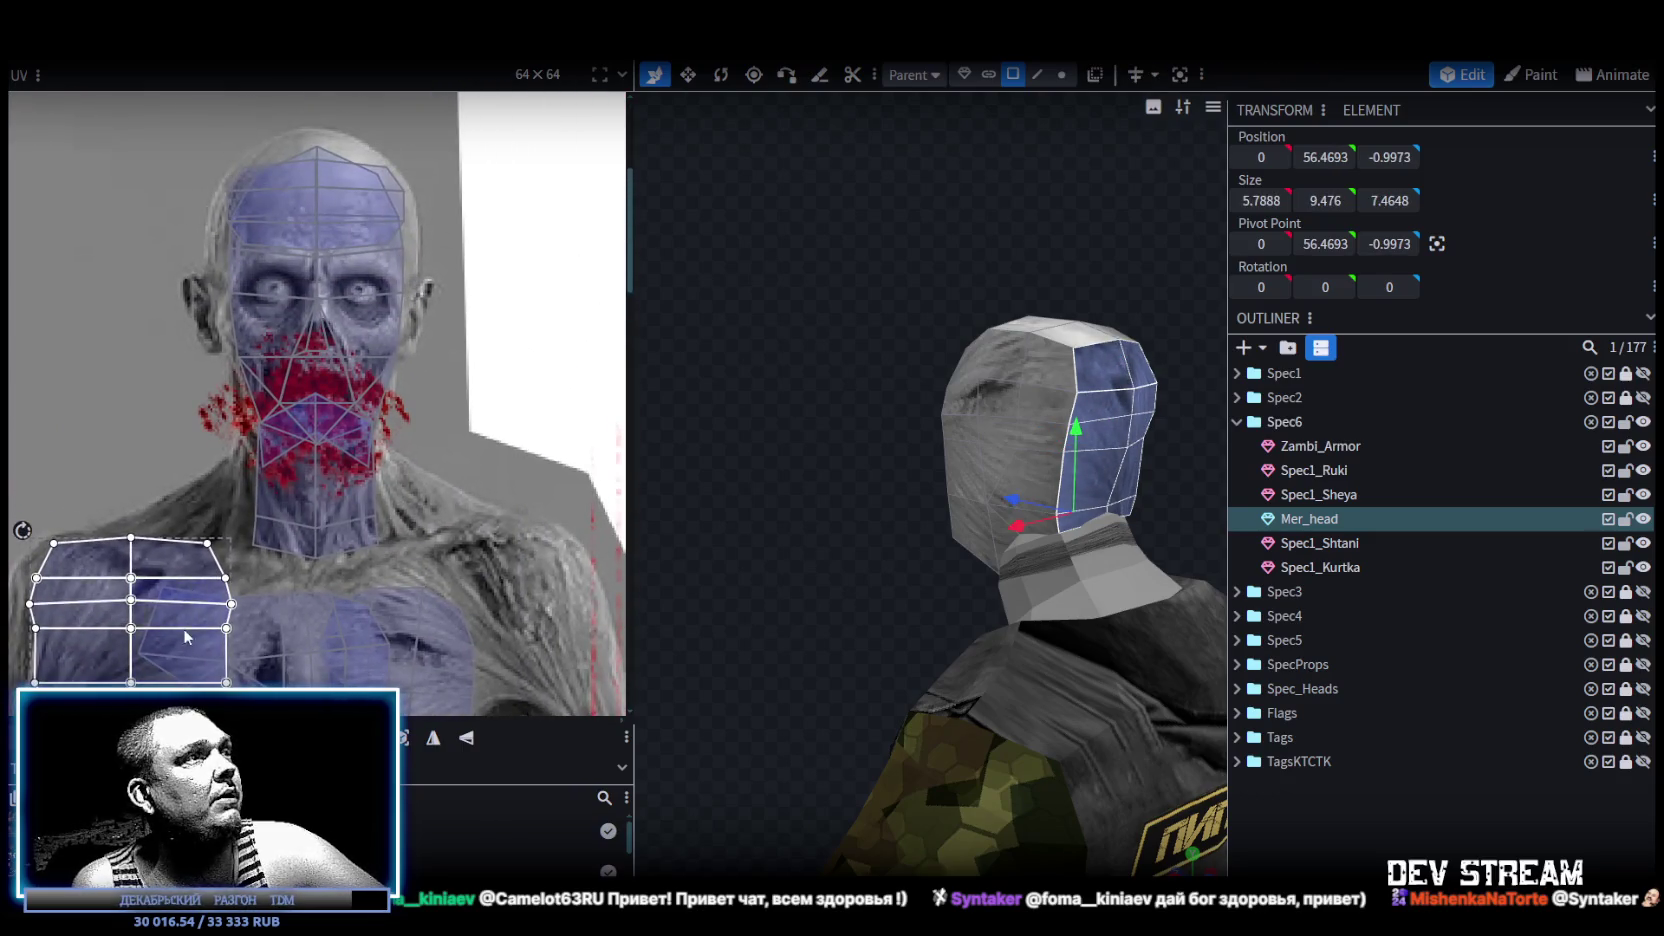
drag(216, 578, 421, 176)
mouse_move(432, 285)
mouse_down()
mouse_move(432, 314)
mouse_move(396, 237)
mouse_move(356, 229)
mouse_up()
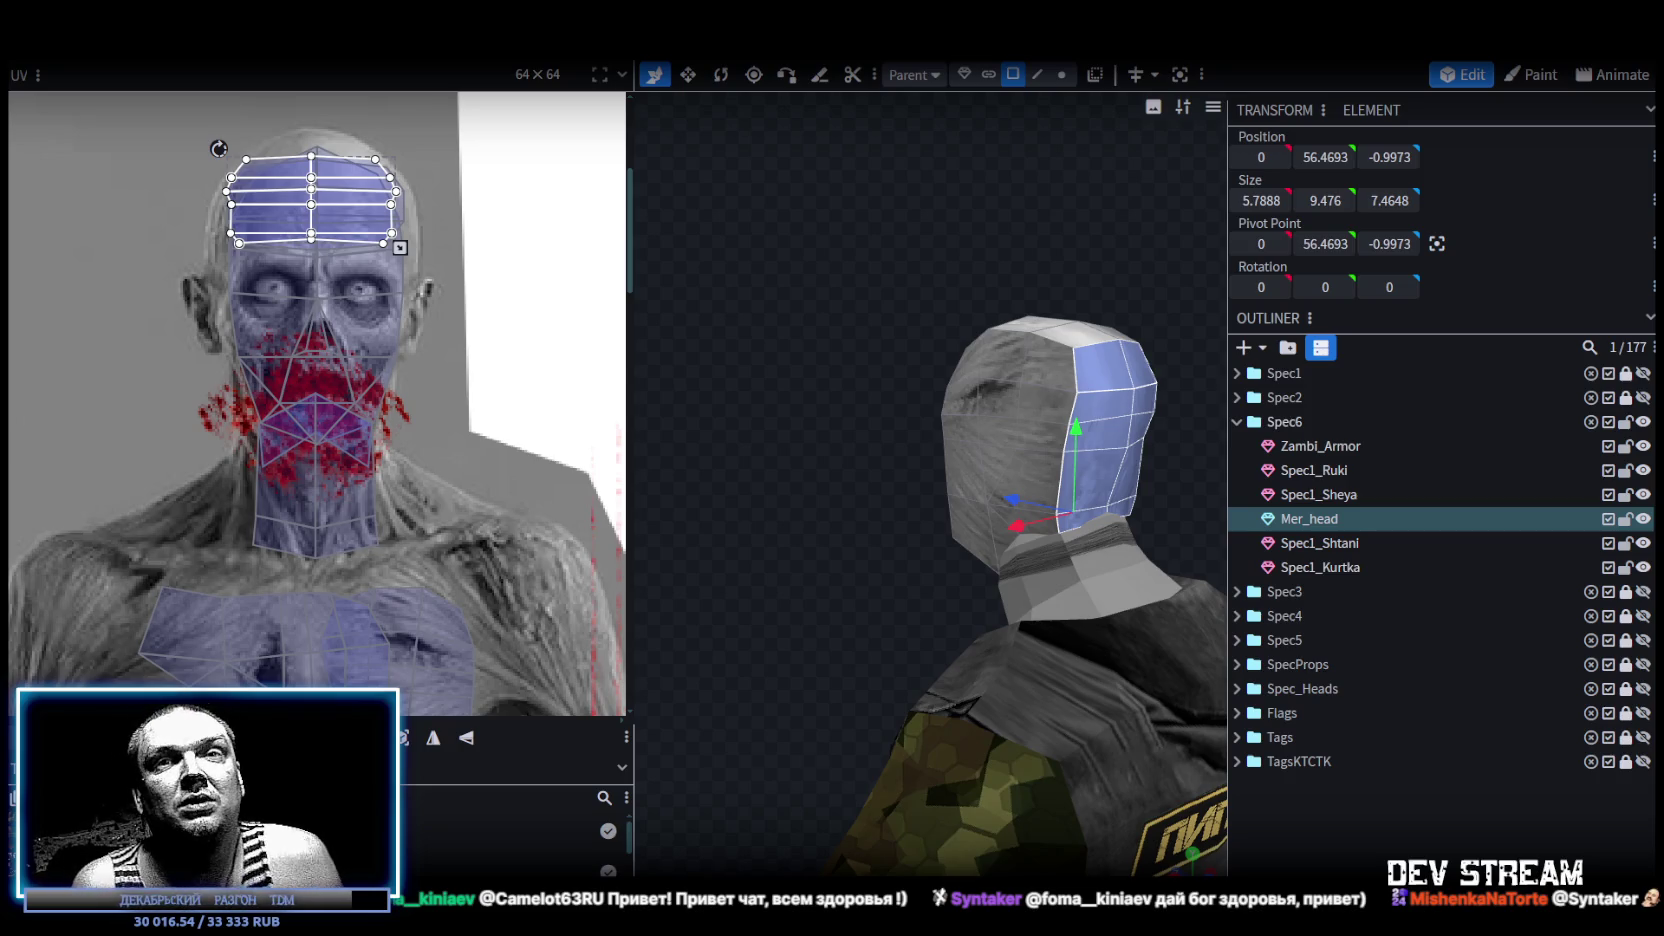
scroll(192, 387, down, 4)
scroll(298, 406, up, 3)
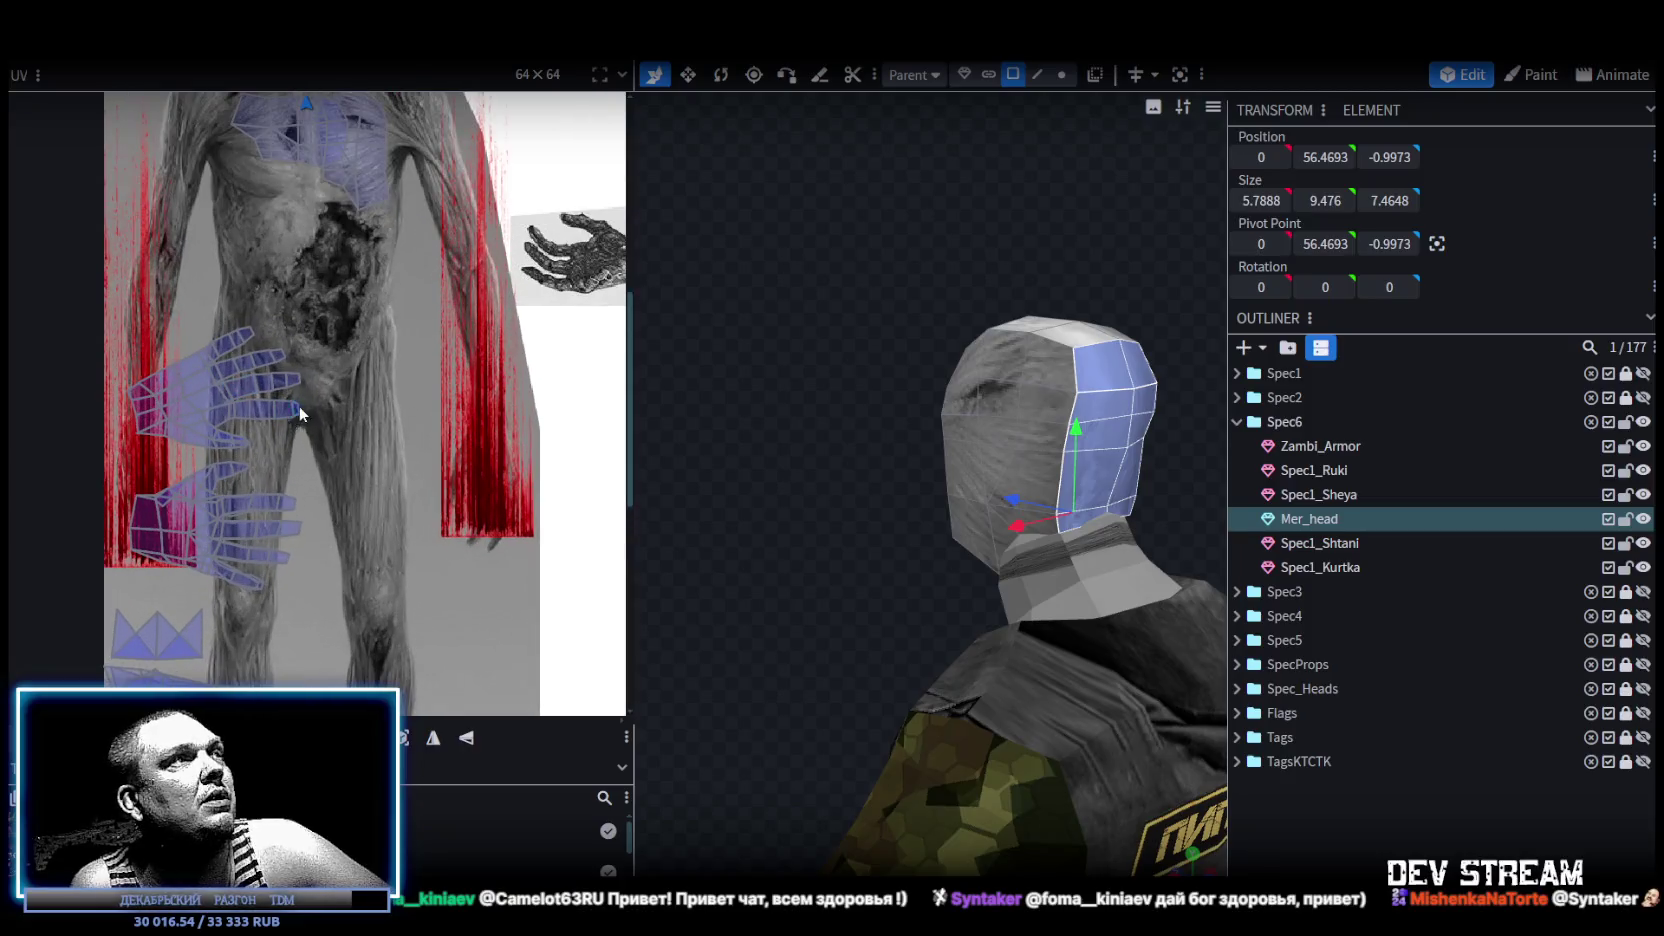
Select the Spec1_Ruki hands part so its UVs show in the UV editor.
drag(125, 305, 361, 449)
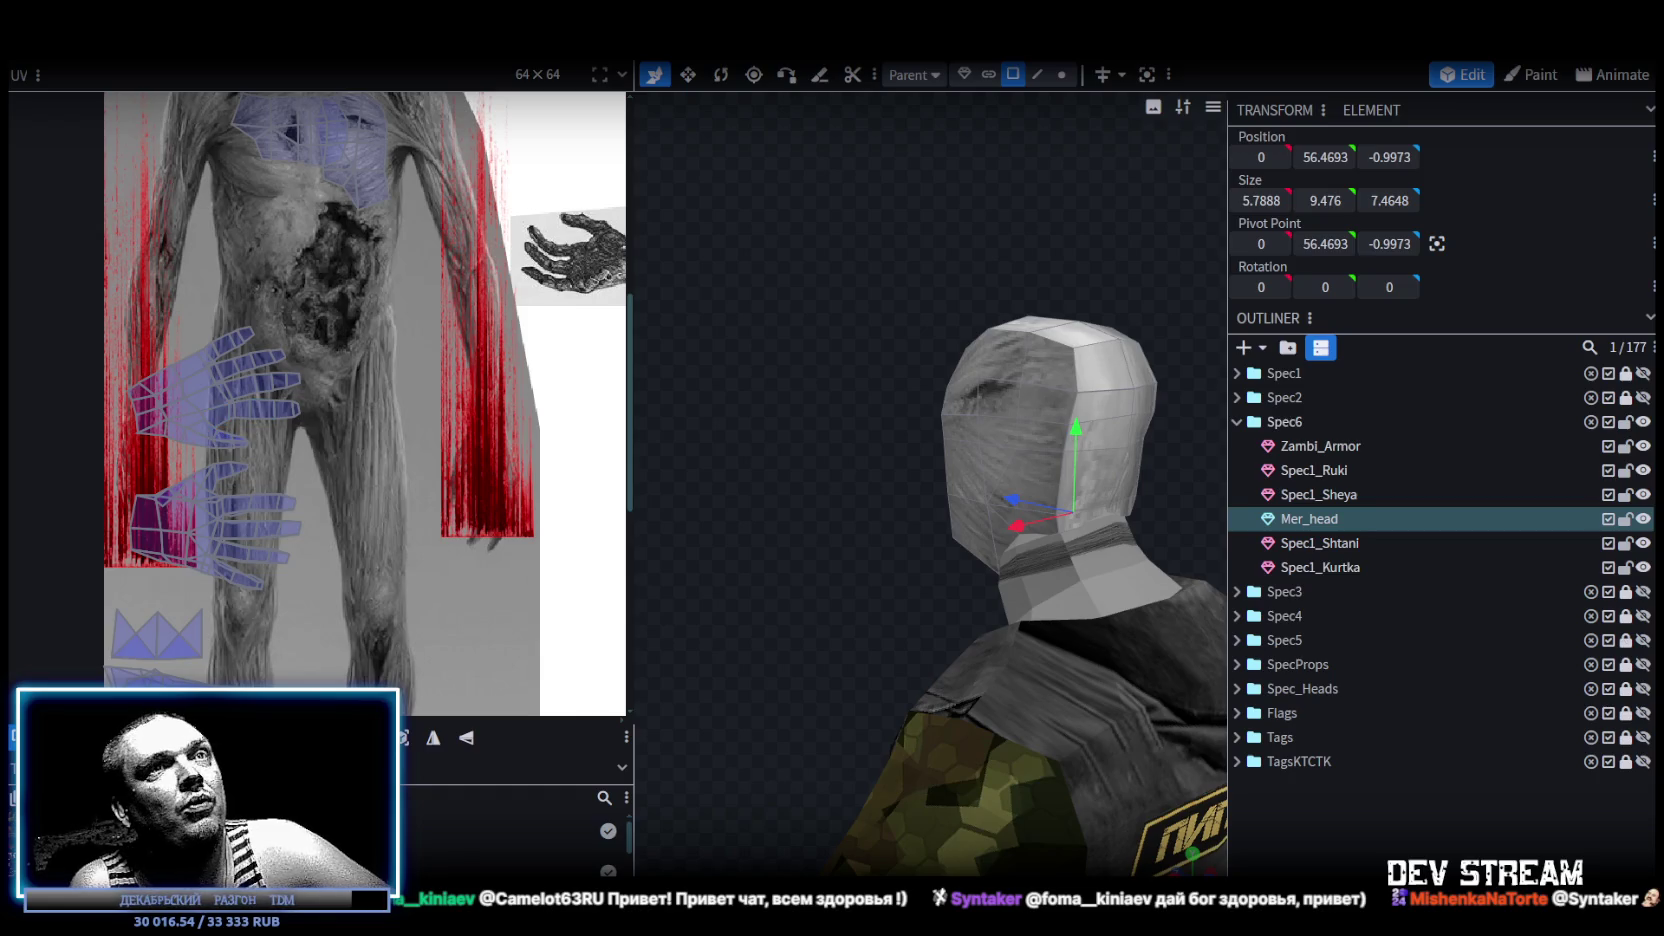
click(1336, 567)
click(1336, 543)
click(1330, 494)
click(1329, 472)
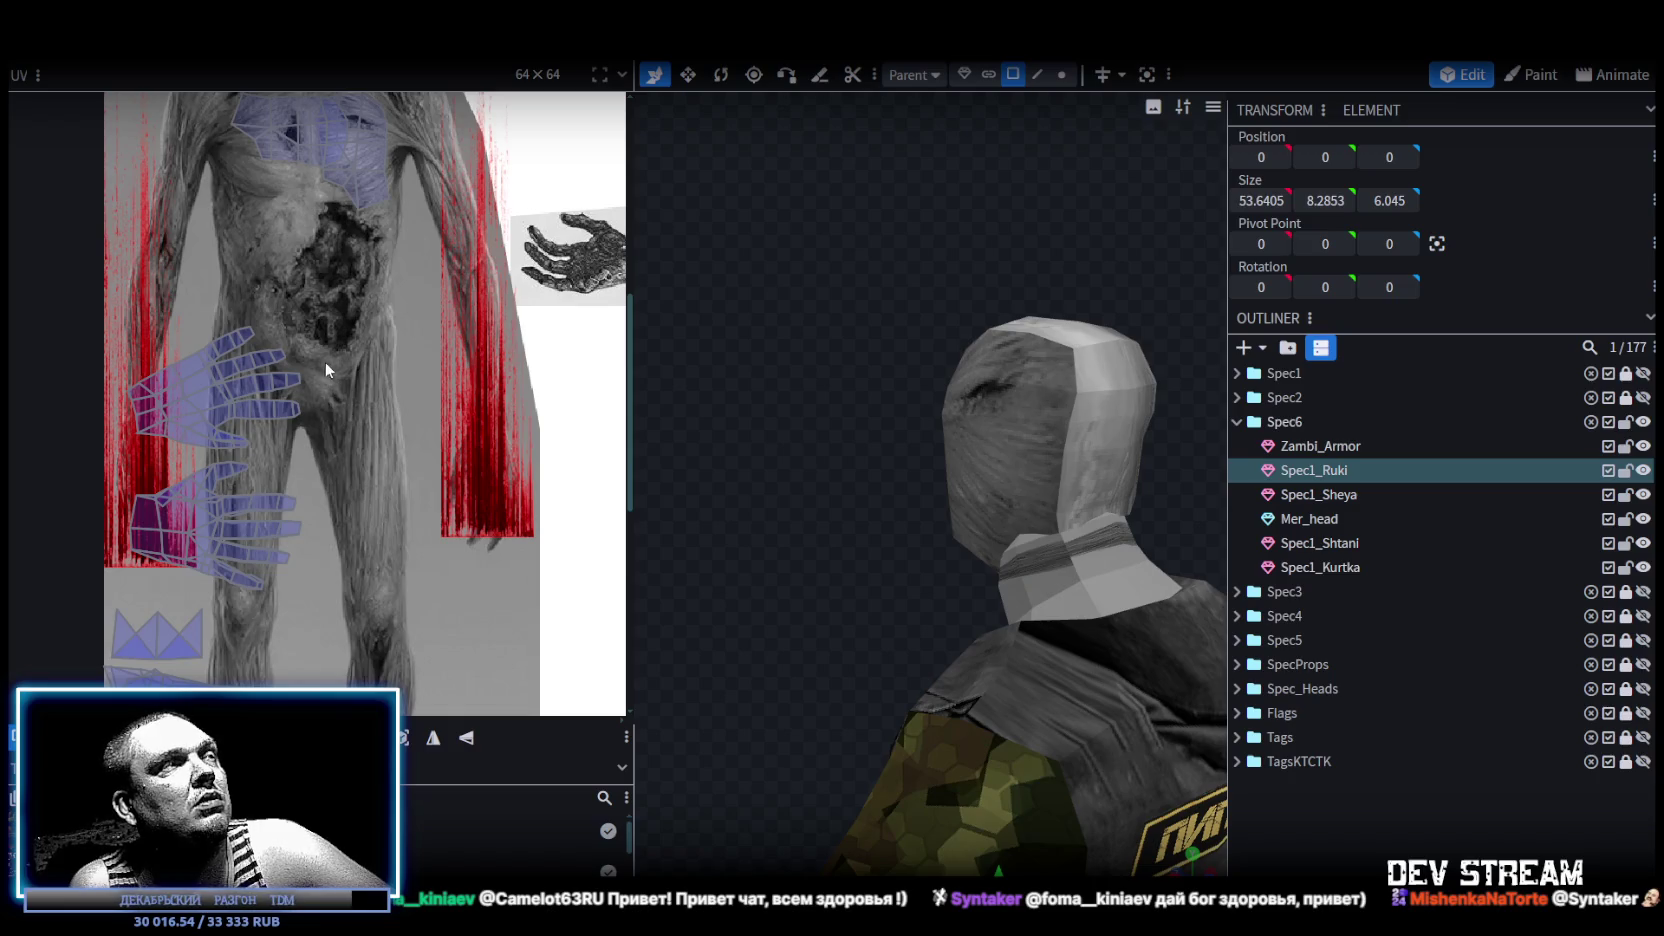
Rotate the upper hand's UV island 90° upright, shrink it and place it on the red forearm strip.
mouse_move(348, 302)
mouse_down()
mouse_move(95, 458)
mouse_move(428, 436)
mouse_up()
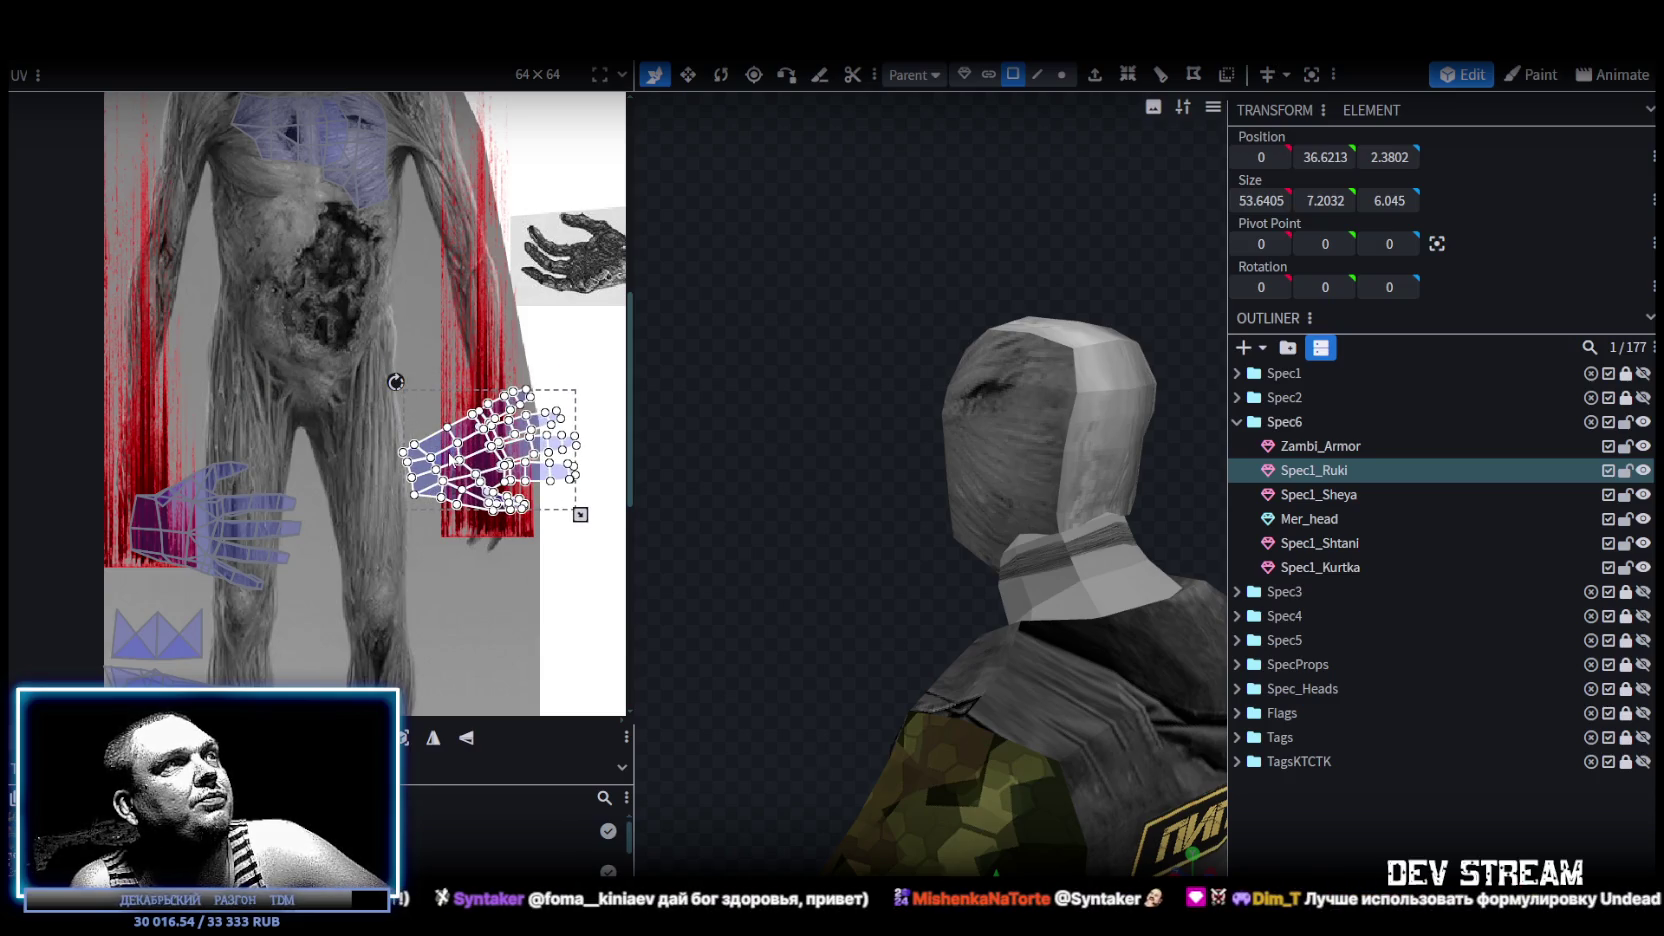
right_click(451, 460)
click(470, 747)
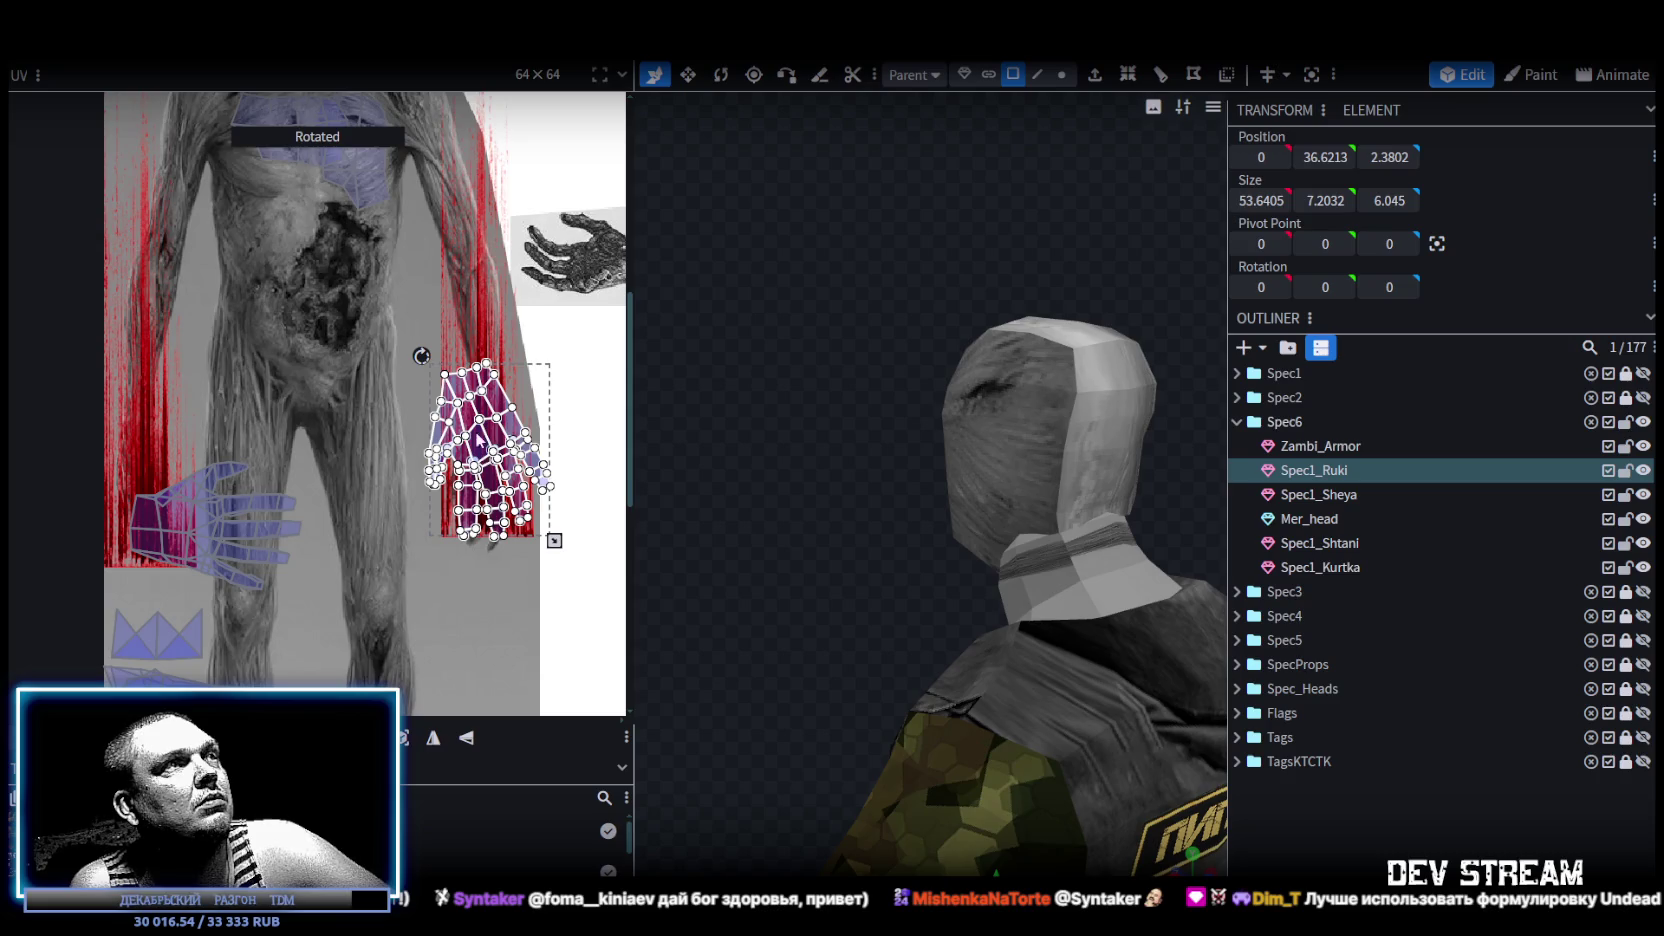
drag(420, 357, 440, 345)
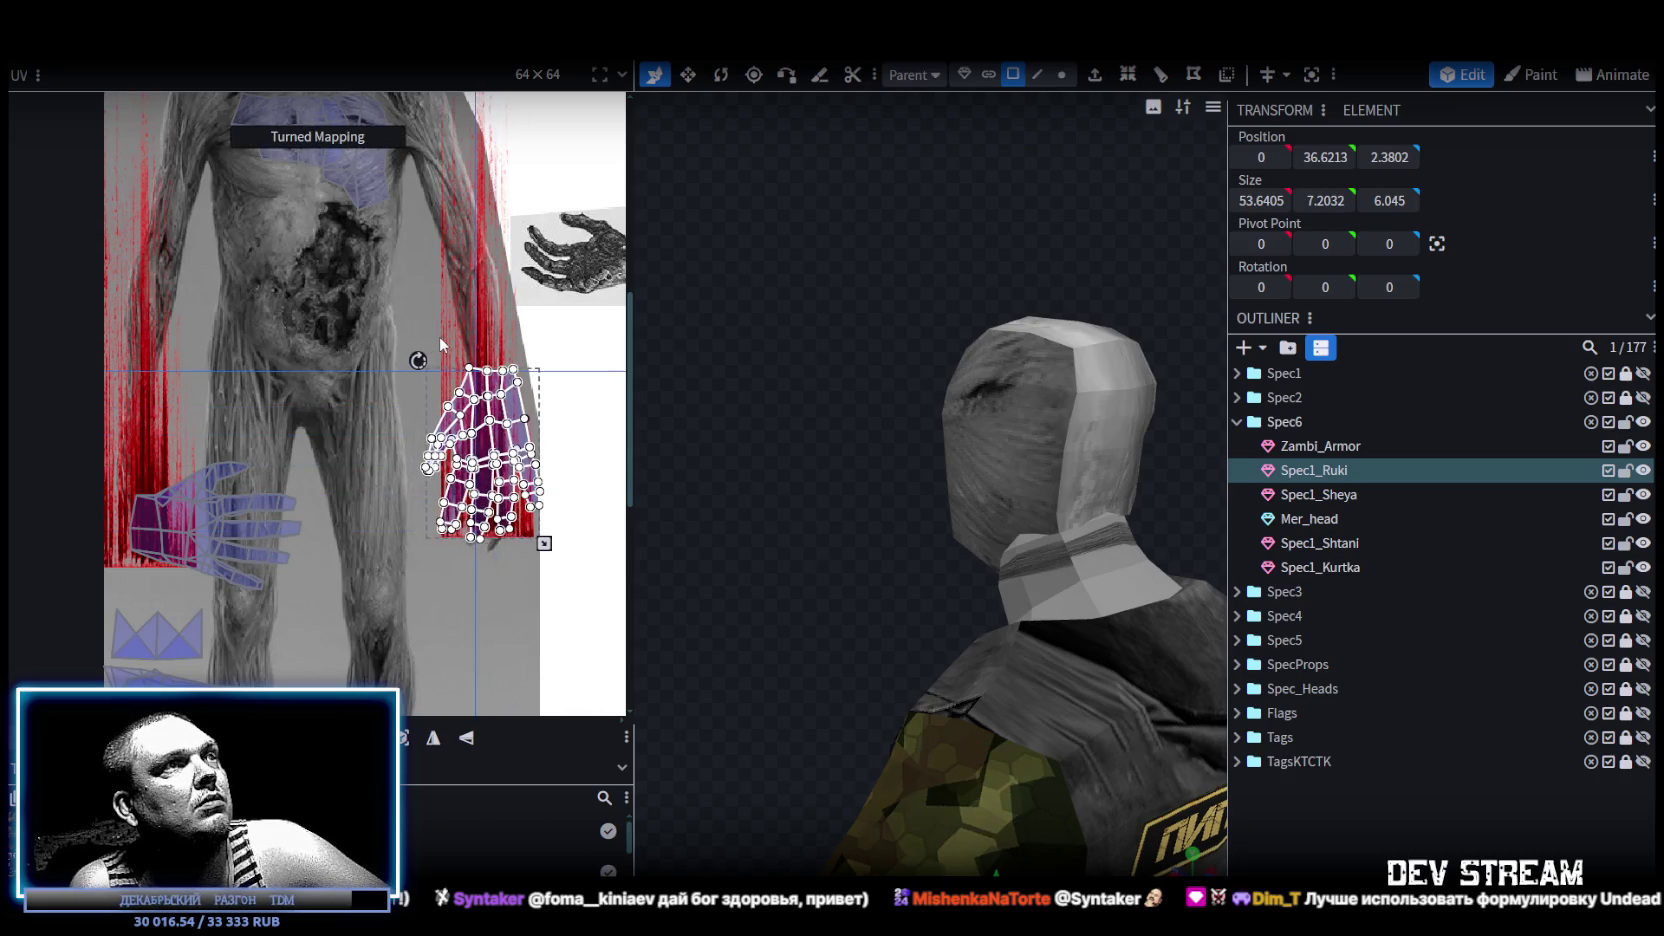
scroll(540, 632, up, 3)
drag(530, 473, 470, 447)
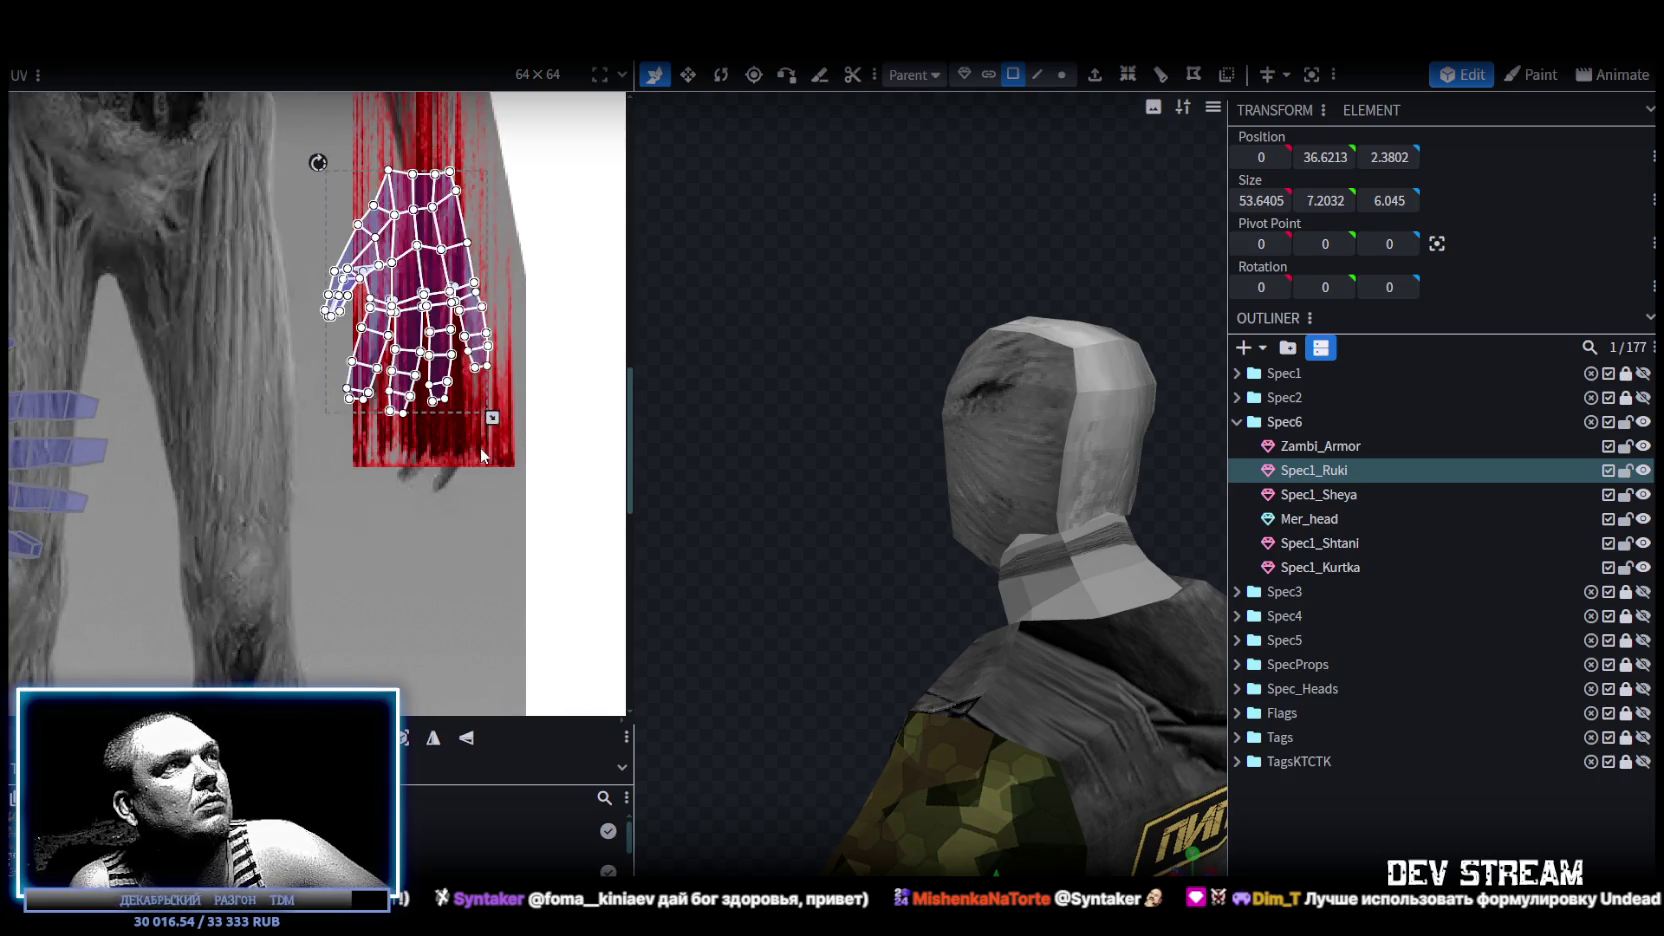
scroll(497, 600, up, 2)
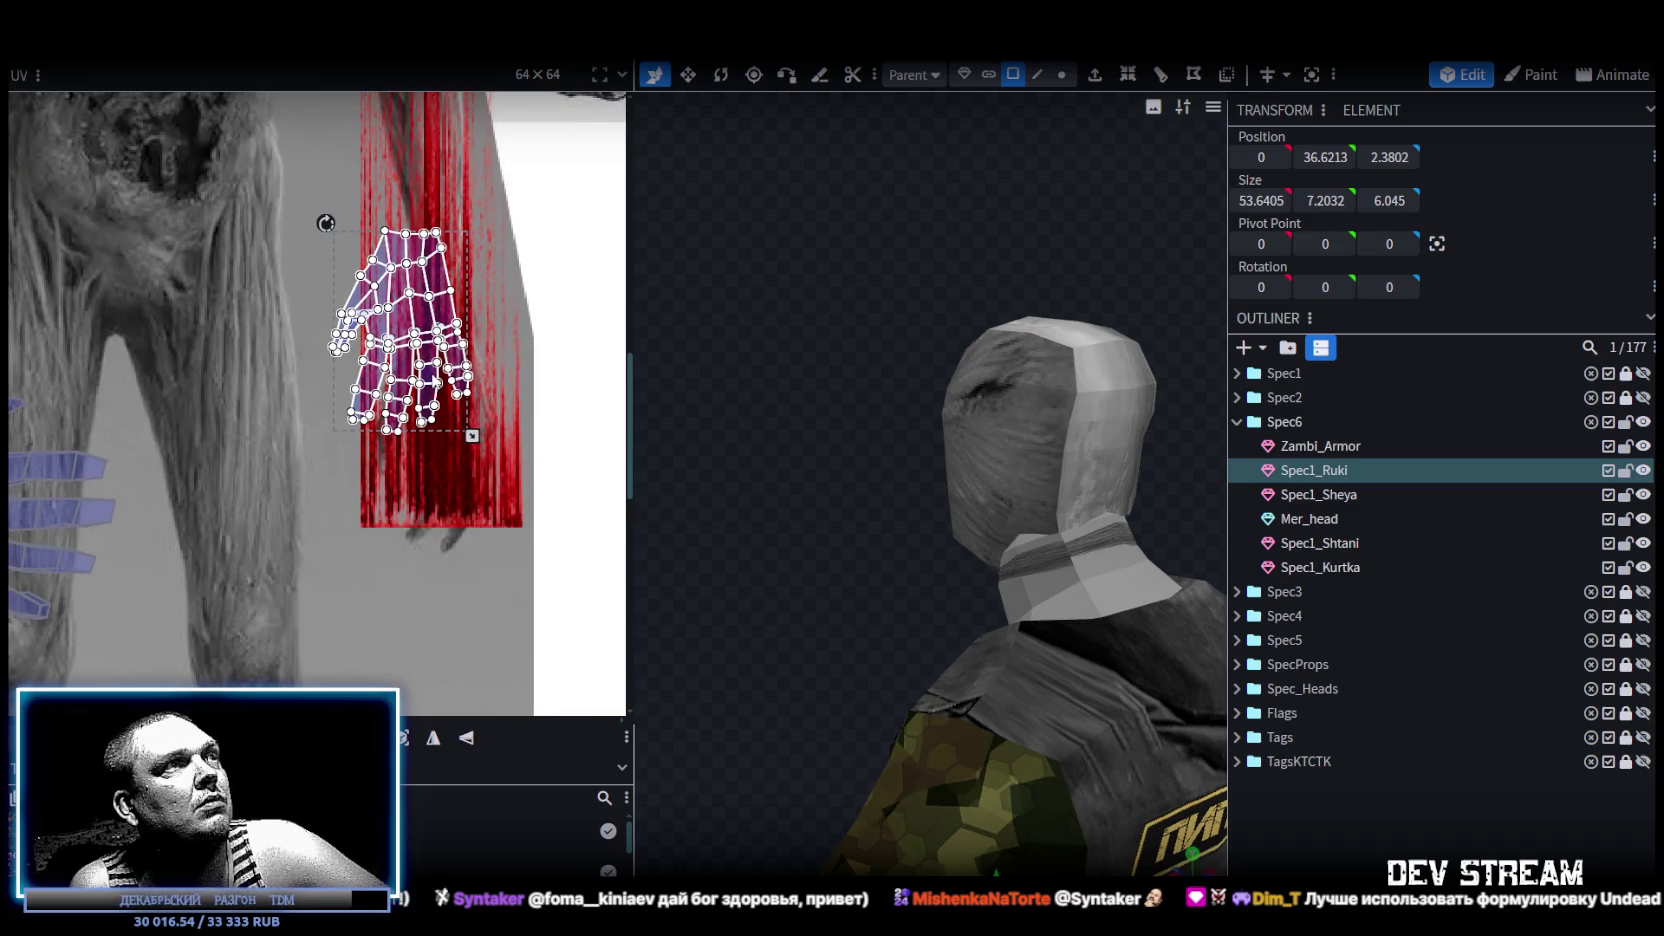
drag(472, 453, 509, 535)
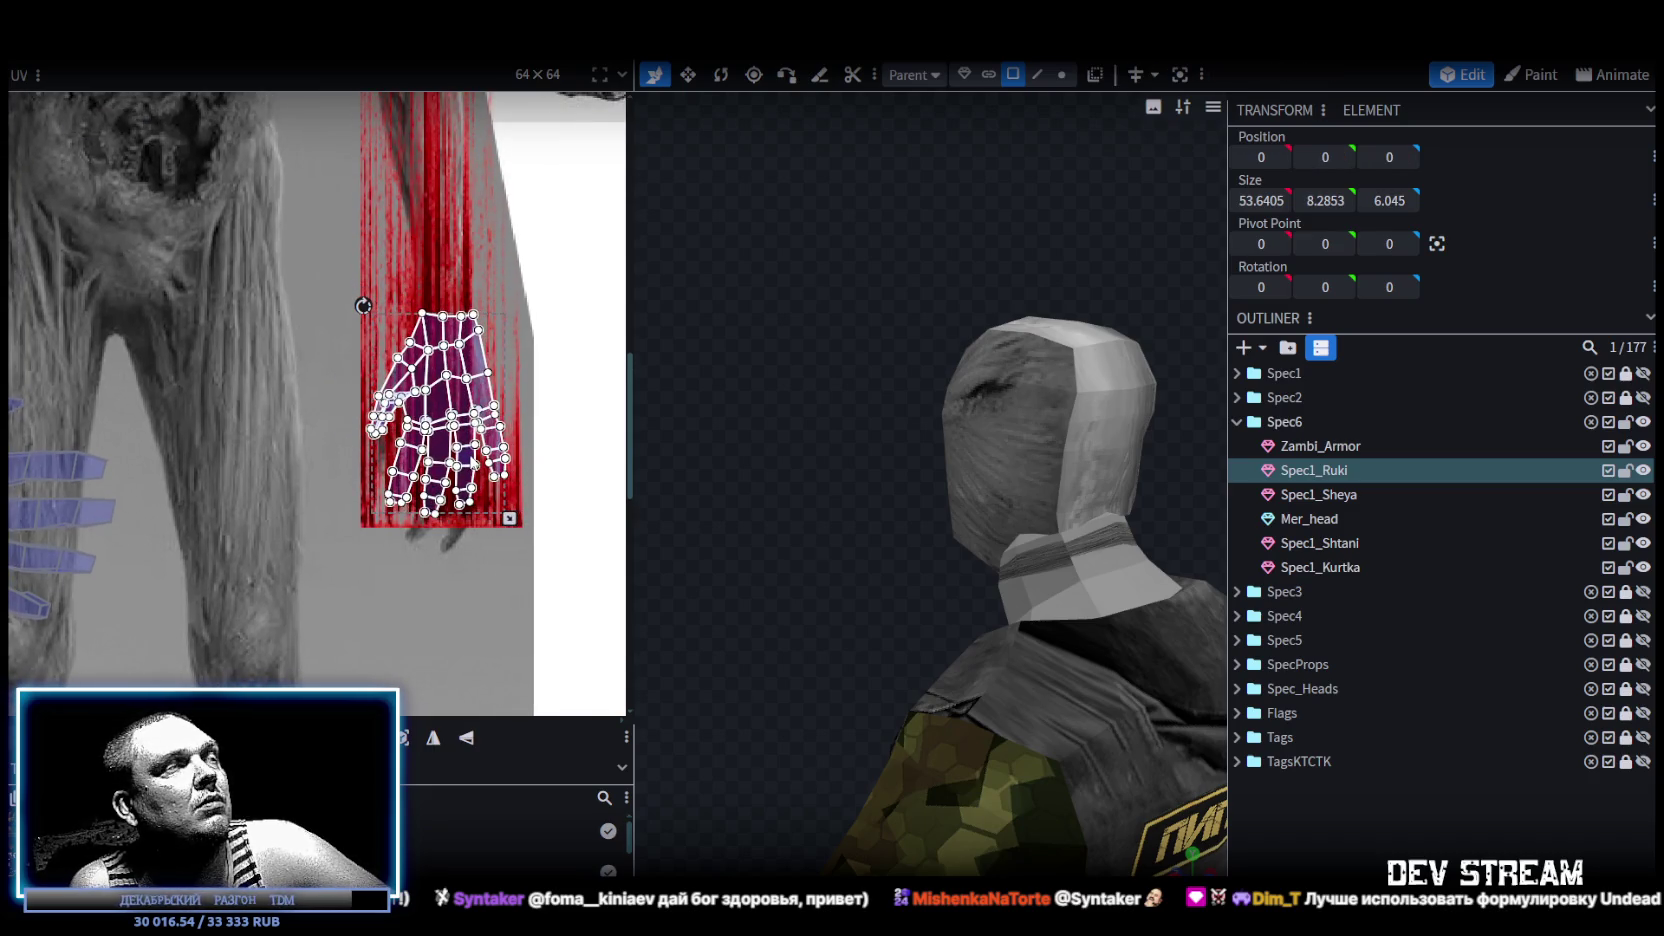
Deselect the placed hand island and select the second hand's UV island.
scroll(465, 488, down, 2)
scroll(465, 488, down, 2)
scroll(393, 335, down, 2)
click(373, 469)
double_click(373, 469)
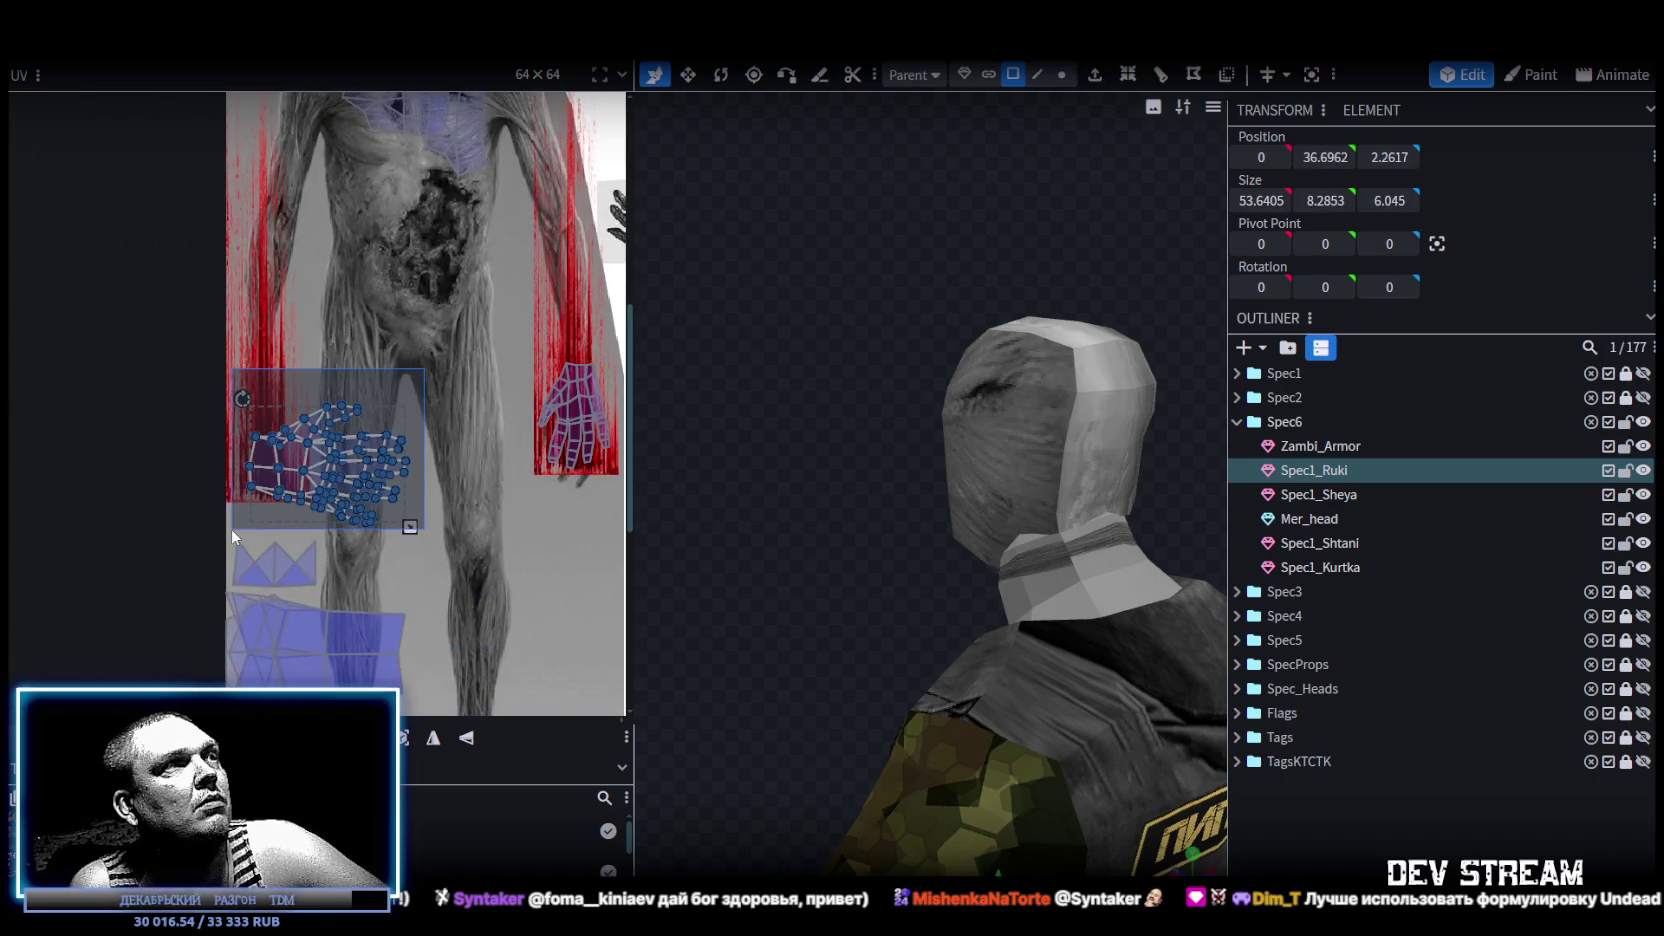
Rotate the second hand's UV island 90°, shrink it and move it onto the left red strip.
drag(295, 460, 353, 389)
right_click(353, 389)
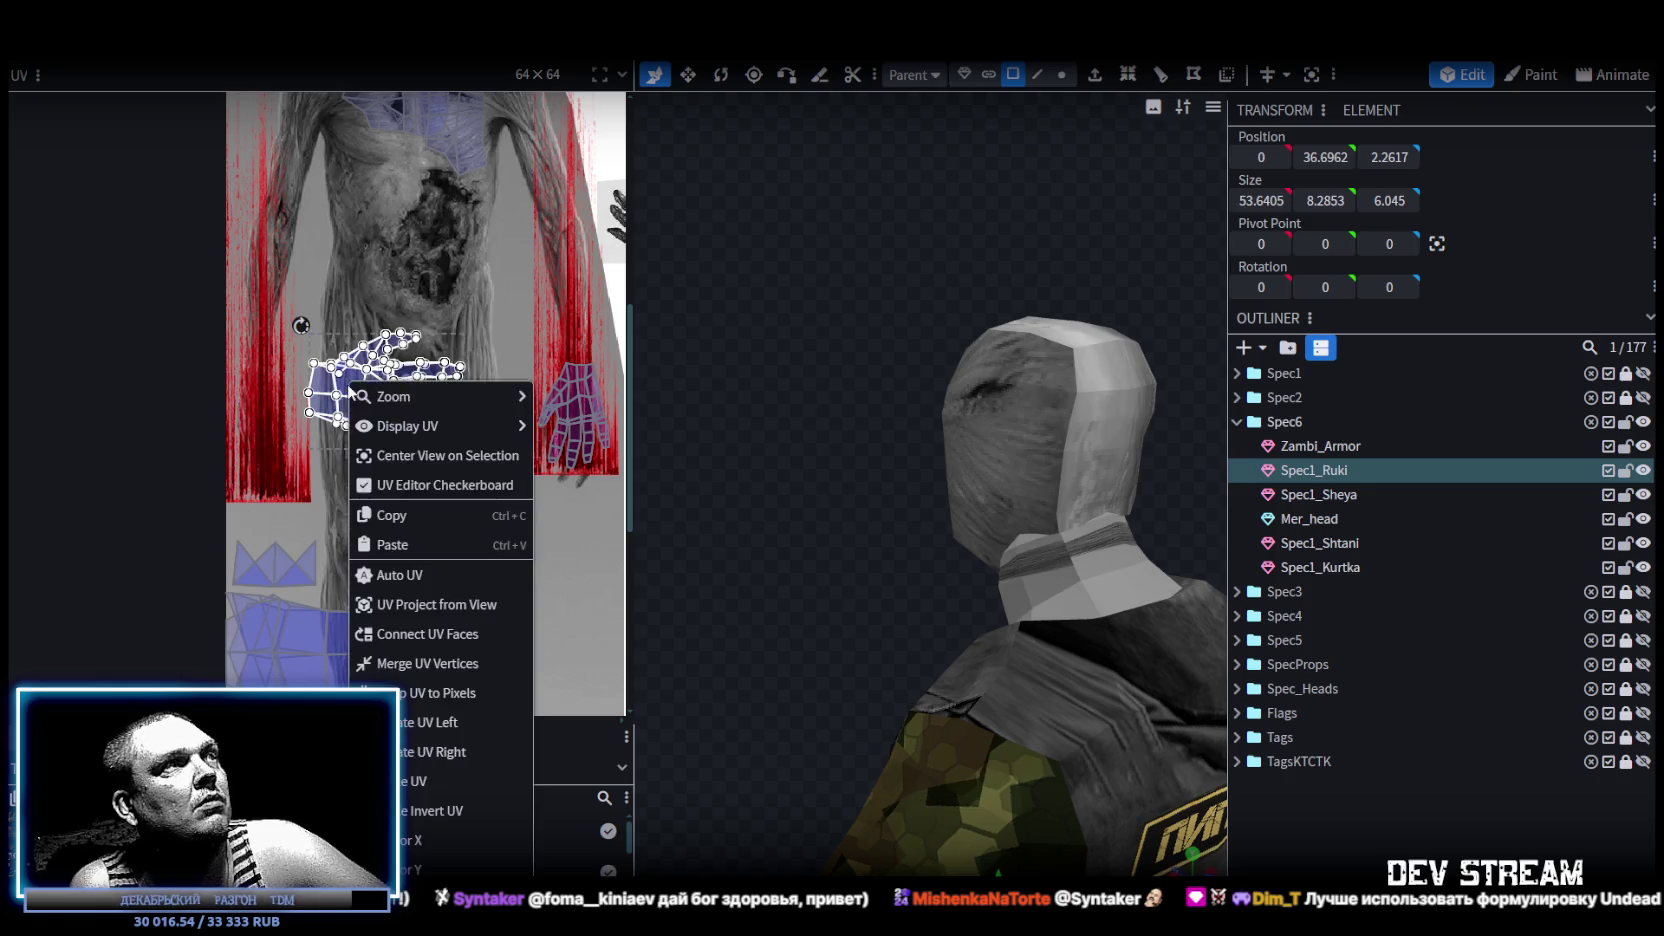
click(430, 752)
drag(321, 302, 505, 465)
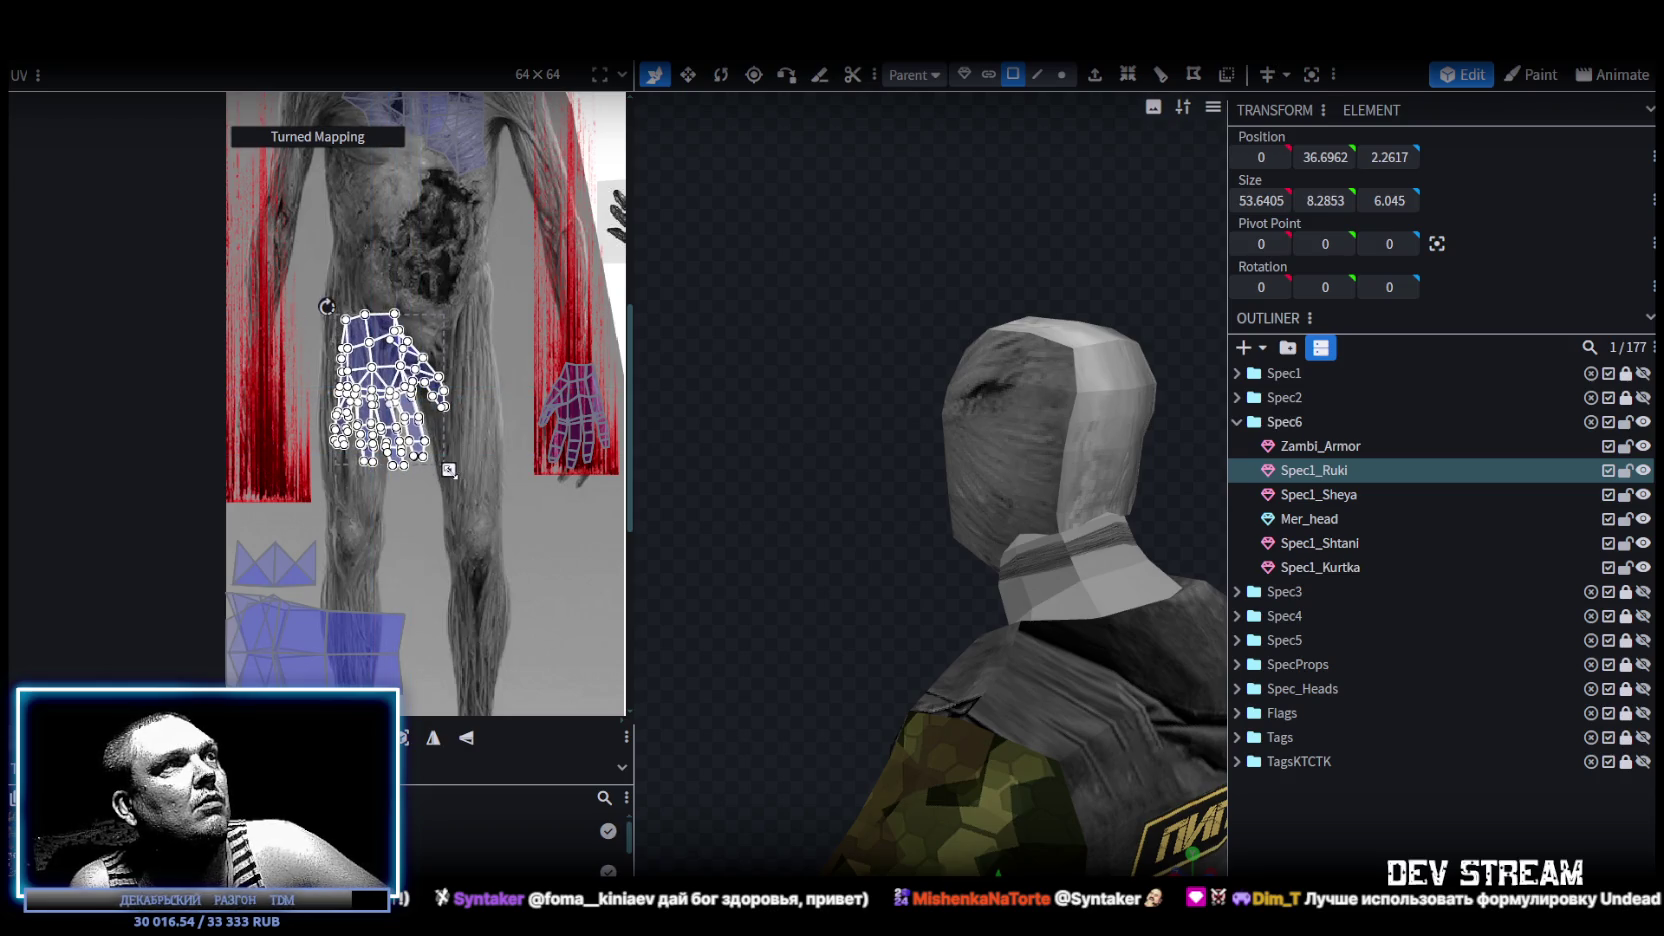
drag(449, 470, 425, 437)
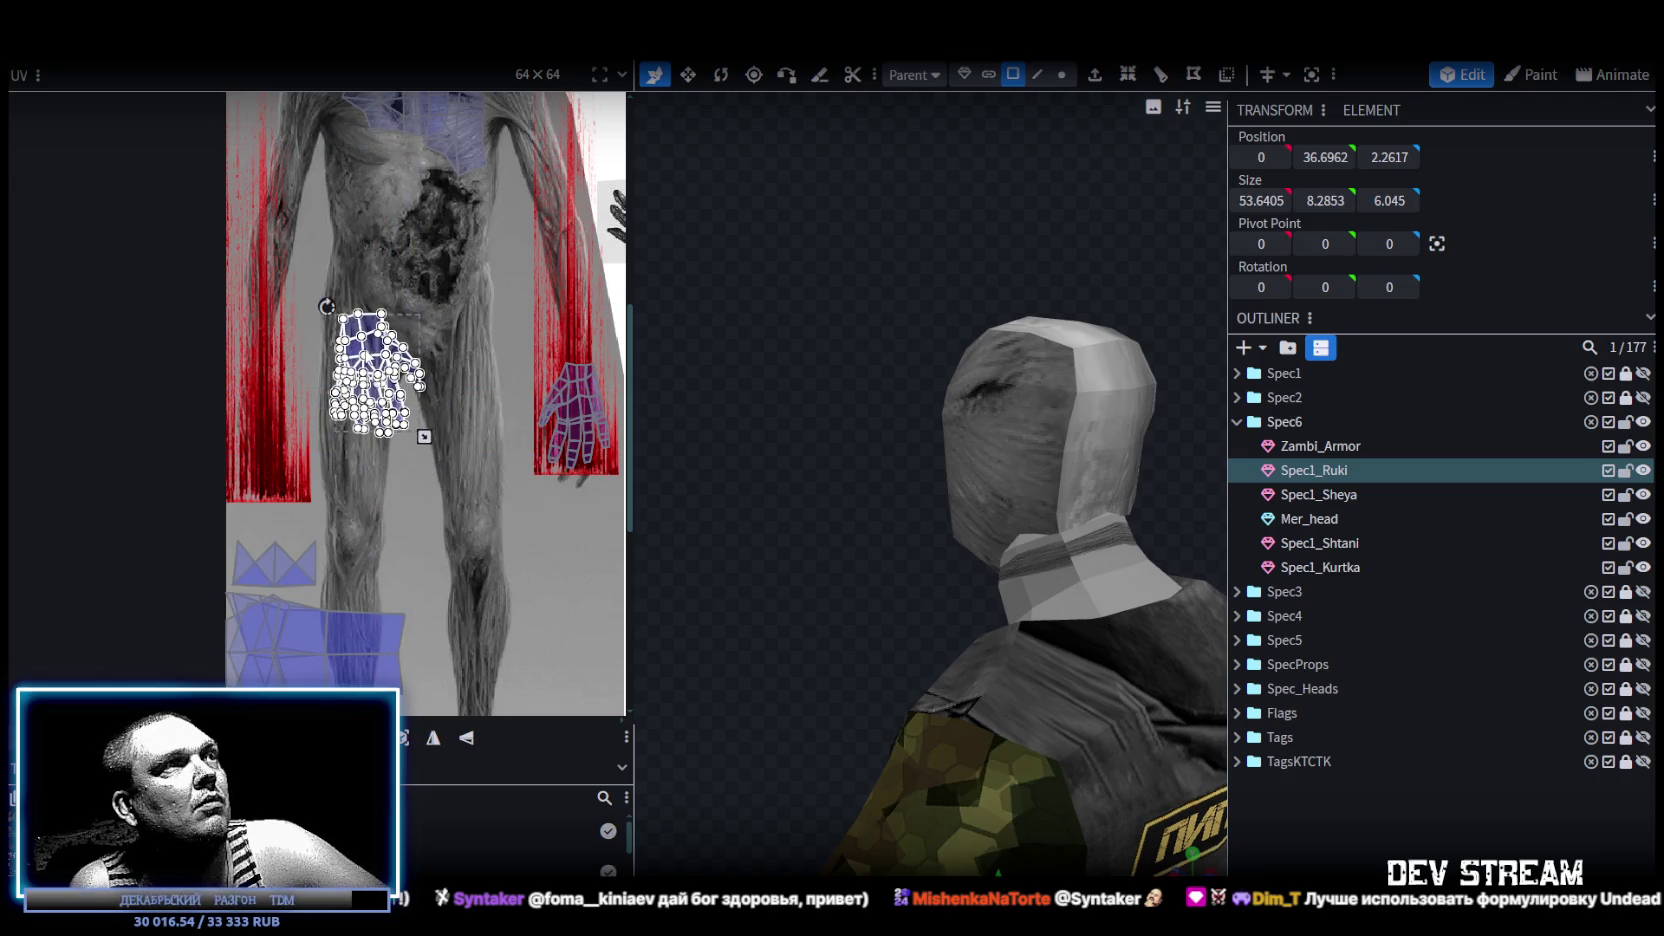
drag(370, 357, 264, 415)
Shrink the second hand island further and fine-tune its position over the red texture.
scroll(266, 450, up, 2)
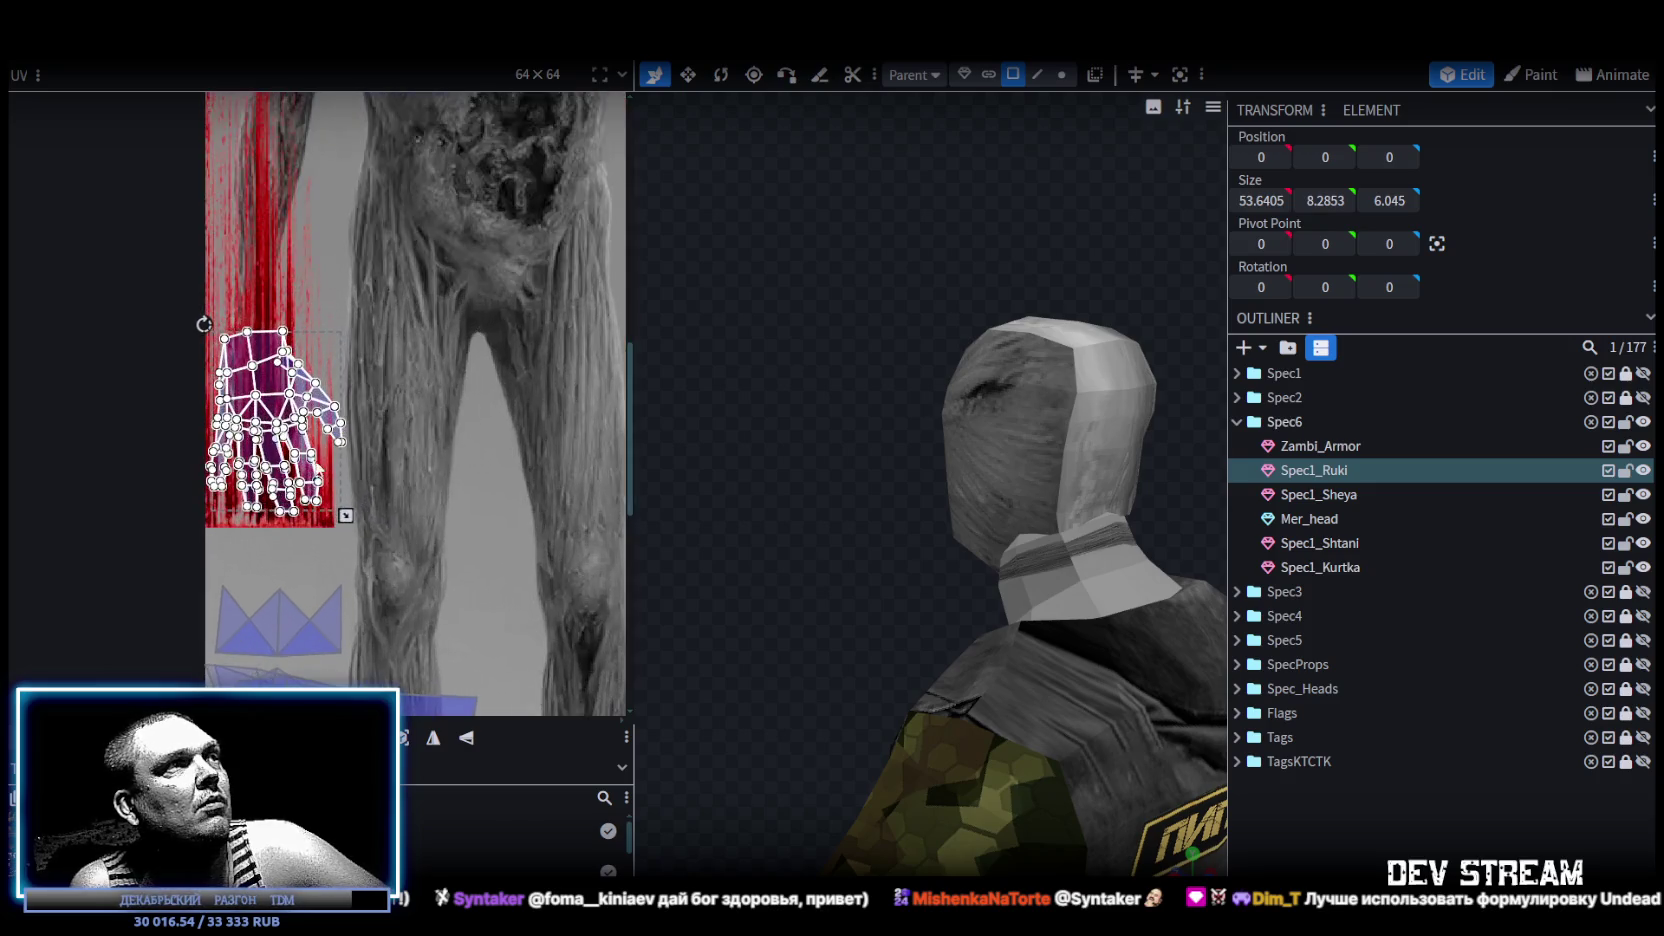
scroll(310, 472, up, 2)
drag(365, 538, 306, 516)
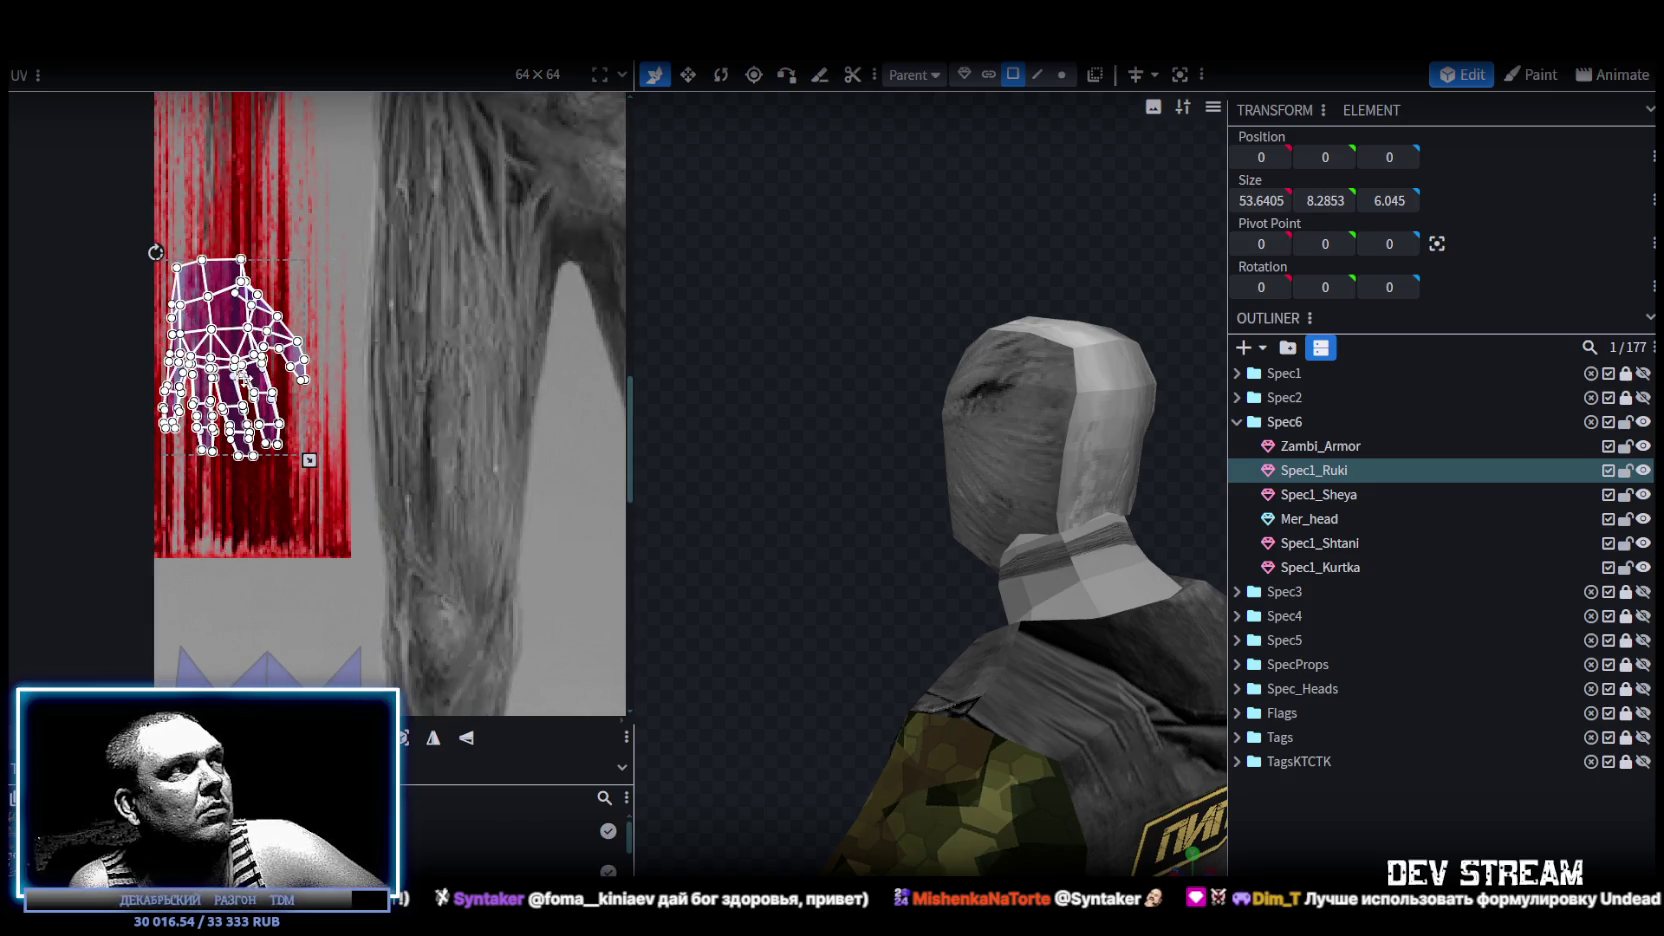
drag(234, 392, 255, 468)
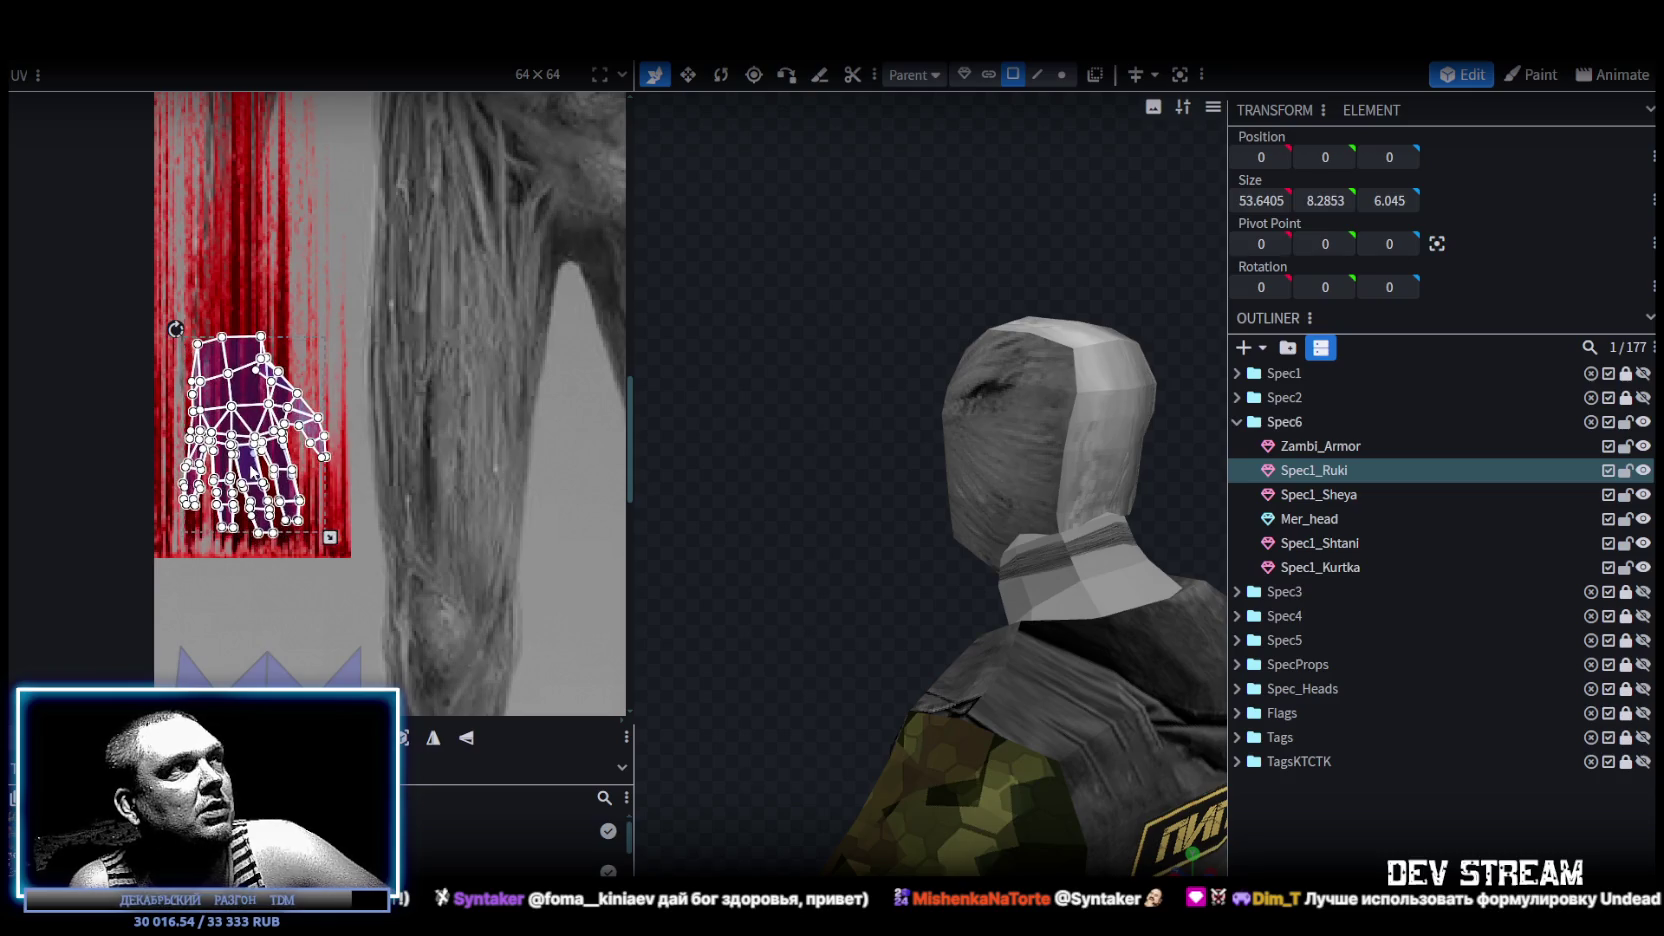
scroll(374, 462, down, 2)
scroll(455, 486, down, 2)
scroll(393, 451, up, 1)
scroll(280, 411, up, 1)
scroll(292, 443, up, 1)
scroll(290, 430, up, 1)
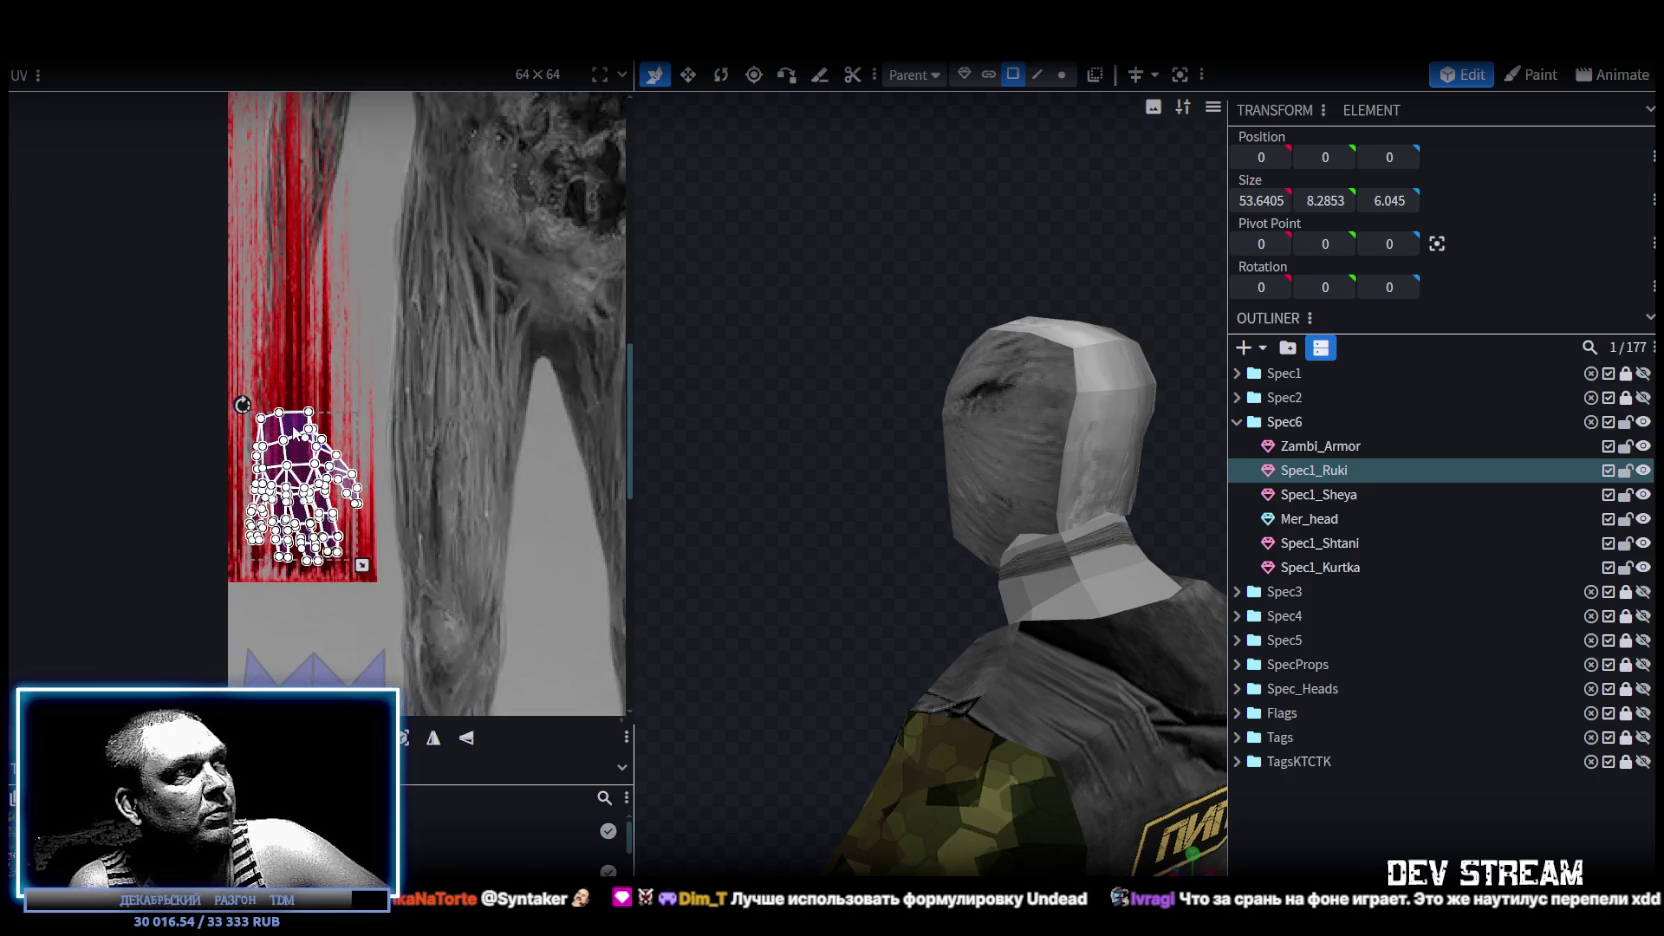
drag(288, 402, 310, 407)
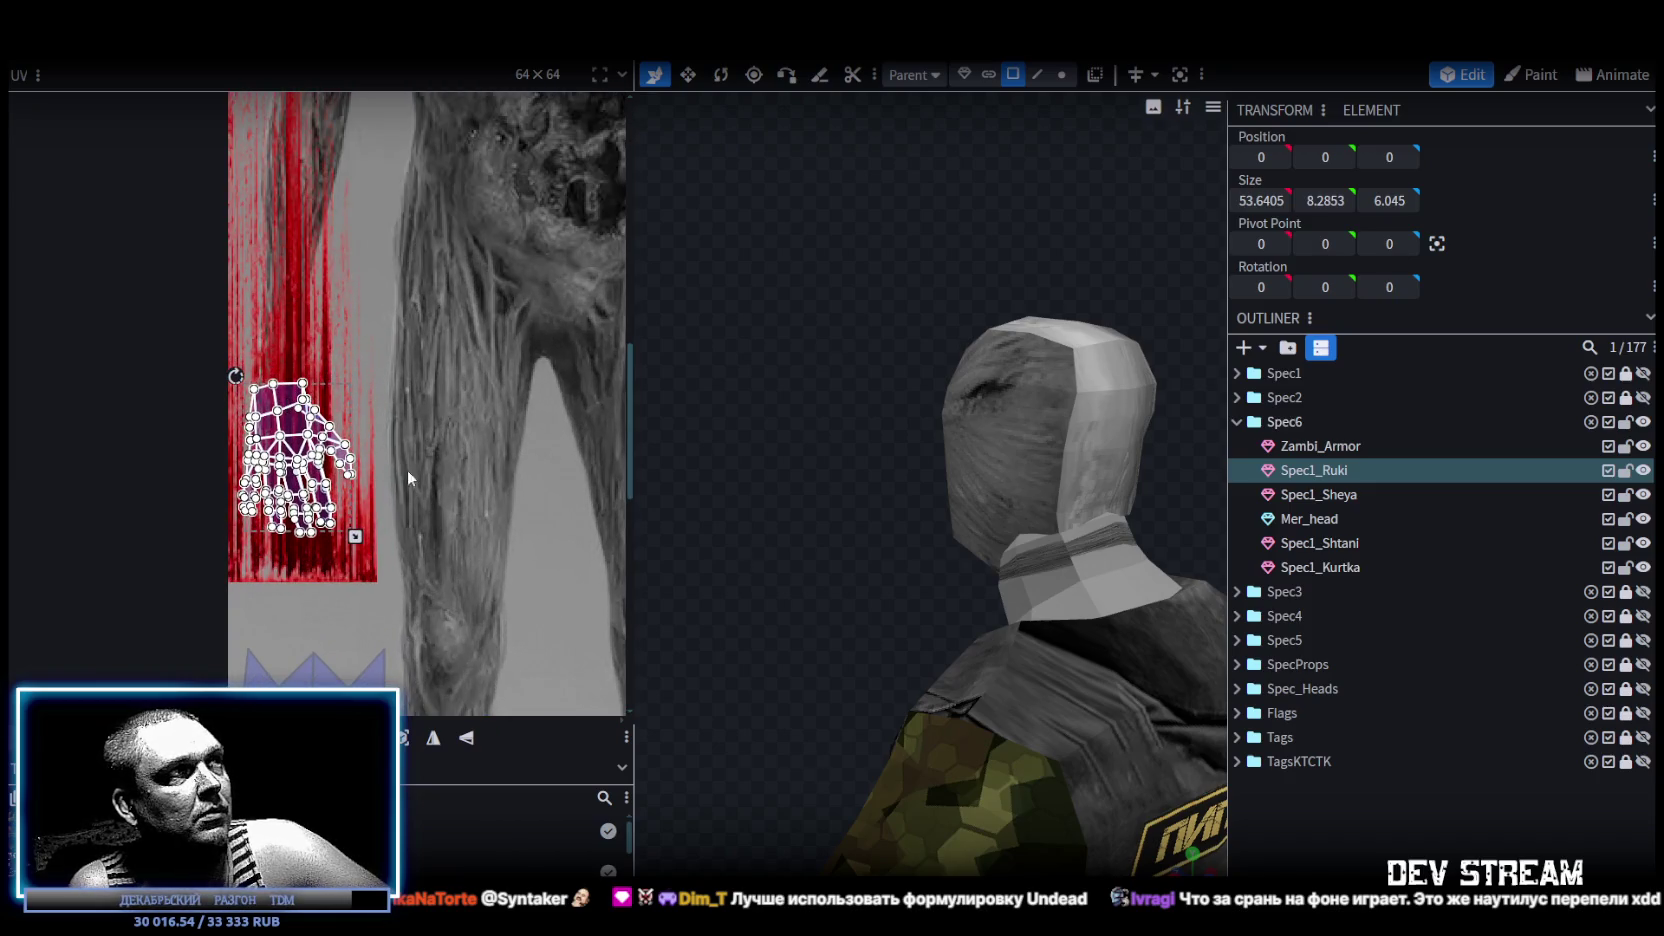
scroll(400, 462, down, 2)
scroll(413, 485, down, 2)
scroll(478, 510, up, 1)
scroll(863, 536, down, 1)
Orbit the model to a front view and select the Spec1_Sheya neck element.
mouse_move(863, 526)
mouse_down()
mouse_move(1076, 510)
mouse_move(988, 536)
mouse_up()
click(988, 536)
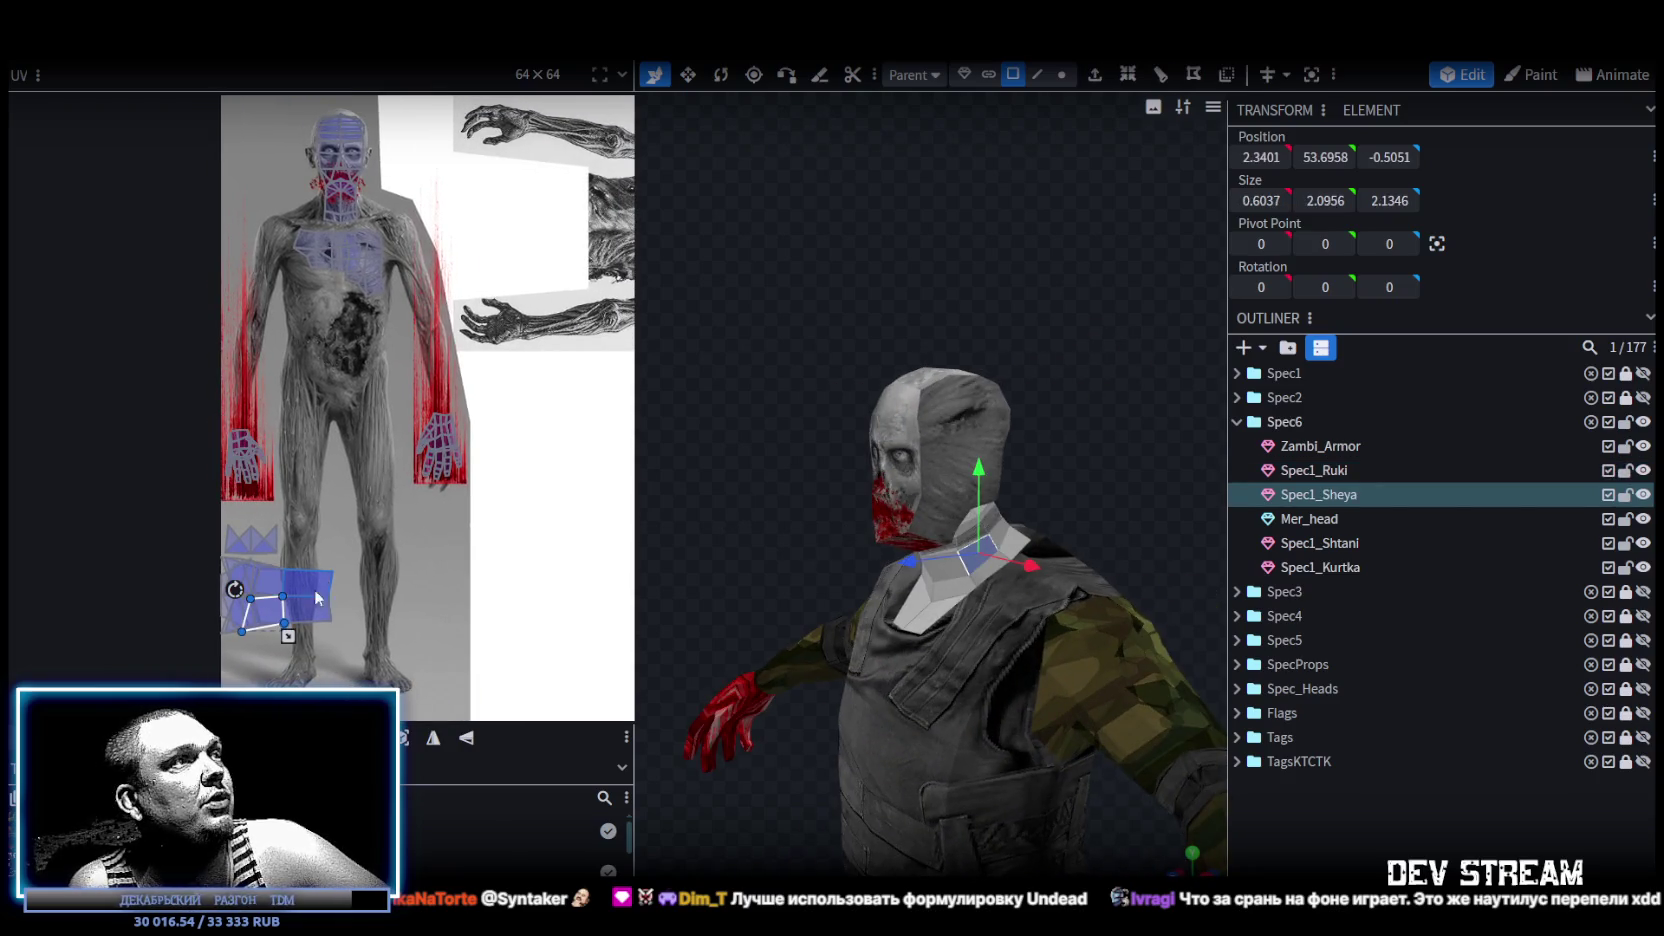
scroll(318, 598, up, 2)
drag(774, 540, 896, 468)
Select the Spec1_Sheya neck faces and orbit to a side view of the head.
click(881, 582)
scroll(1030, 451, up, 3)
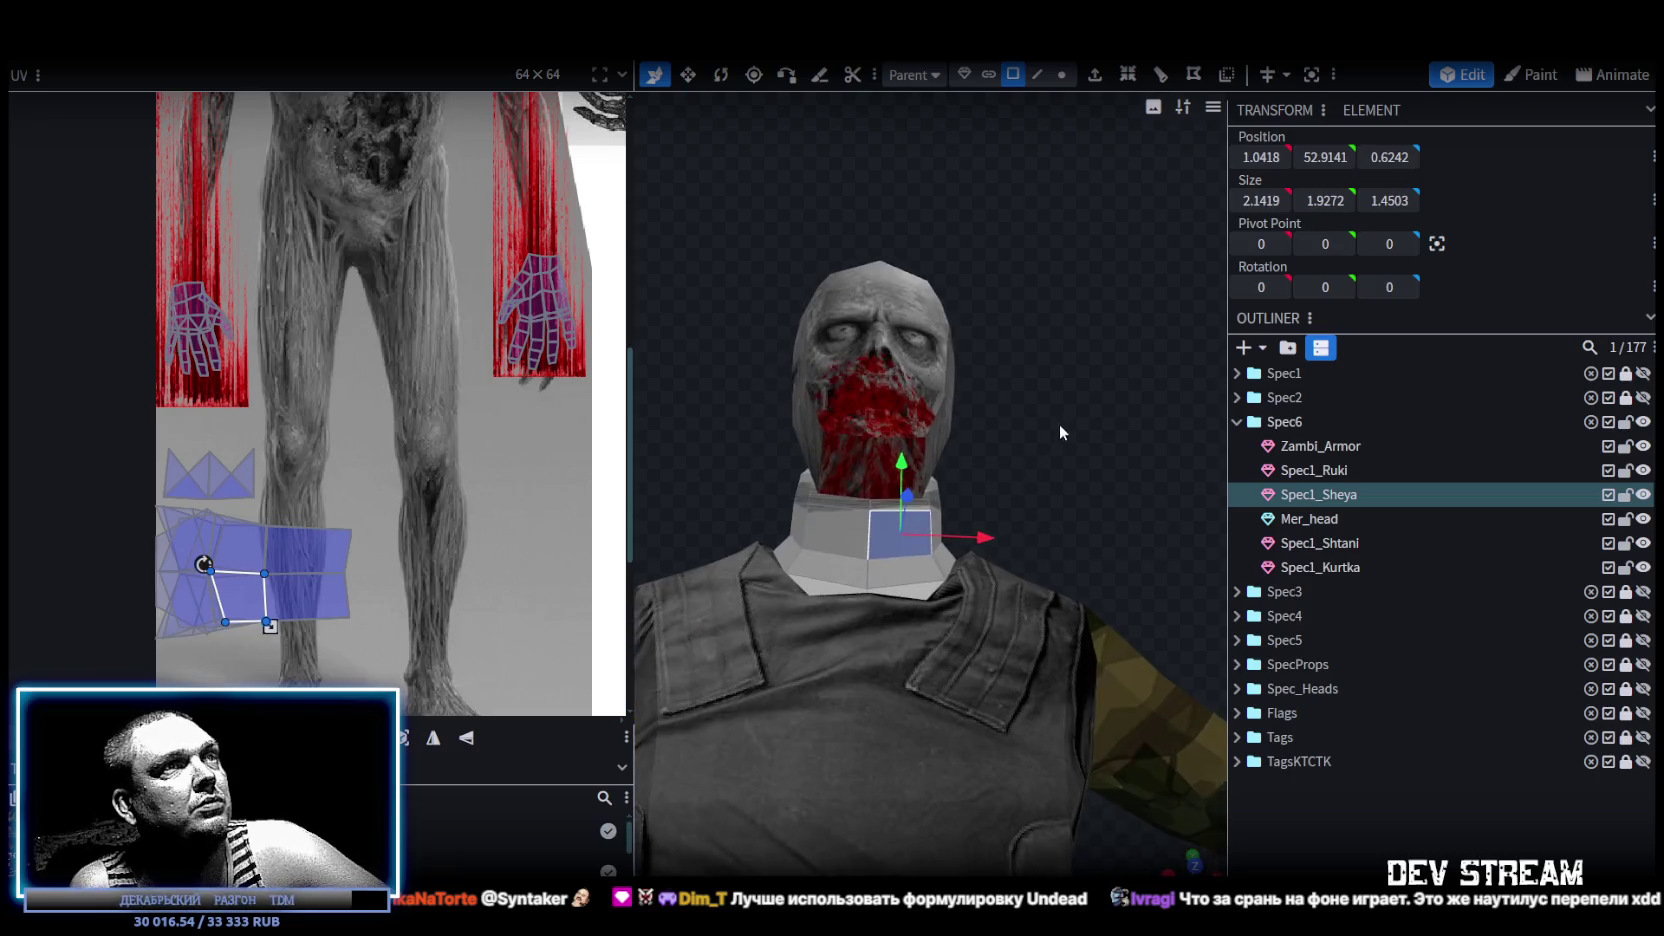
scroll(1060, 424, up, 2)
scroll(1069, 439, up, 1)
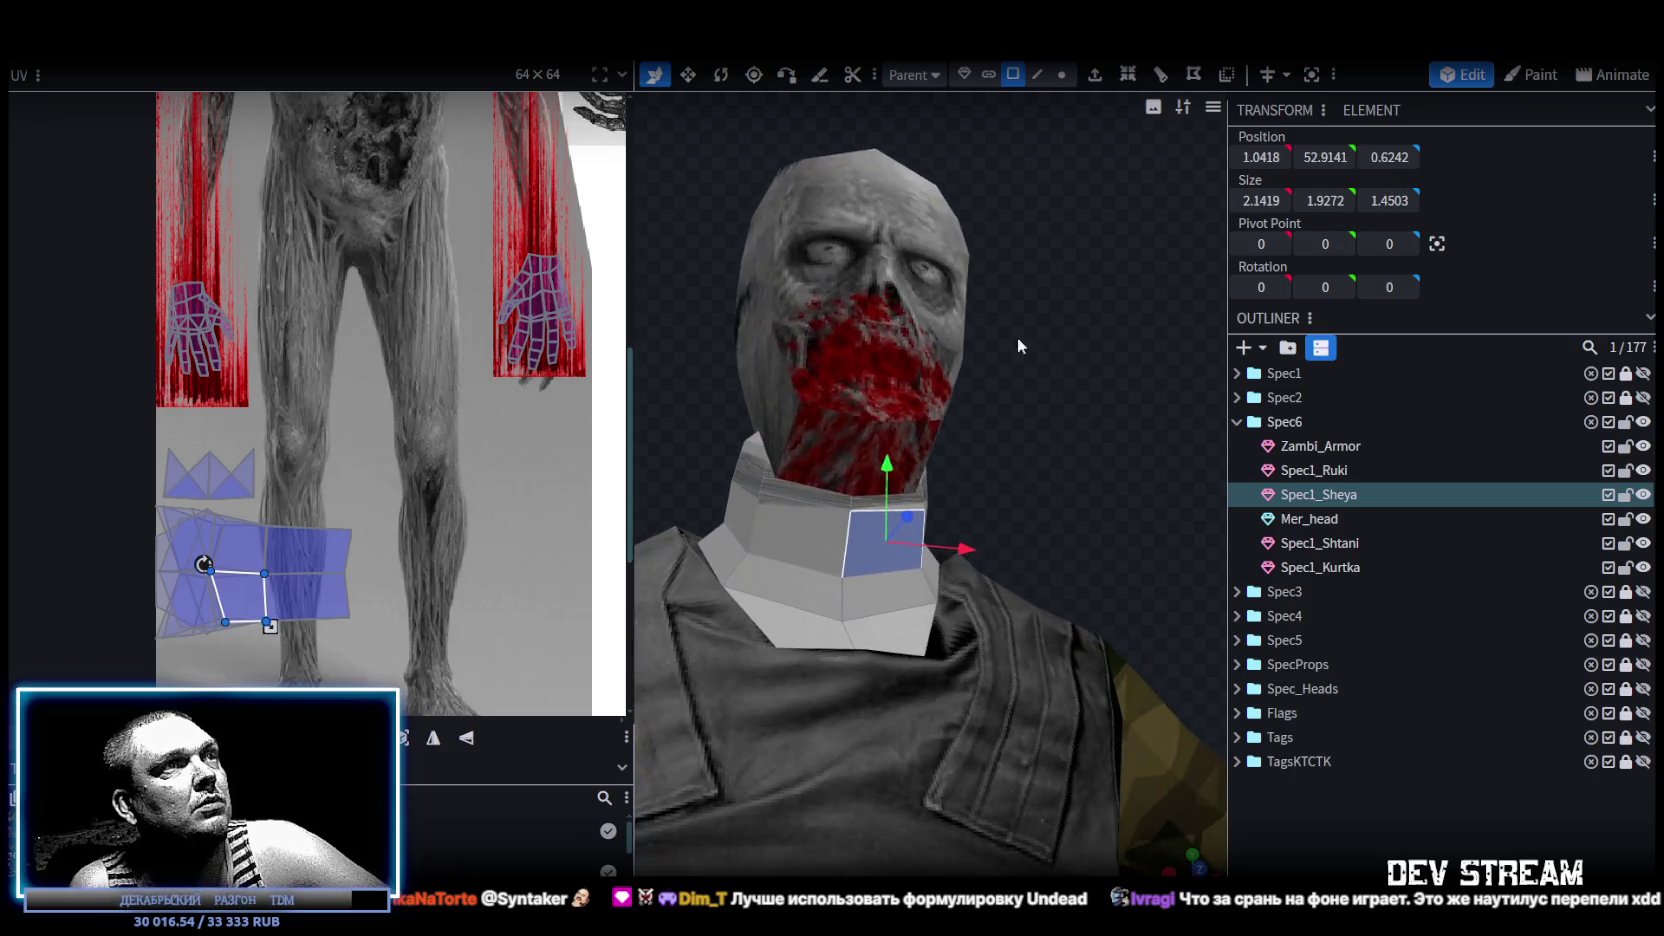
click(752, 470)
drag(754, 472, 926, 498)
click(926, 498)
drag(1100, 411, 1020, 482)
mouse_move(1147, 350)
mouse_down()
mouse_move(749, 348)
mouse_move(811, 458)
mouse_move(937, 525)
mouse_move(810, 490)
mouse_up()
mouse_move(1096, 526)
mouse_down()
mouse_move(1009, 521)
mouse_move(1114, 456)
mouse_move(906, 530)
mouse_move(983, 567)
mouse_up()
Enlarge the neck to 4.5285 × 3.9576 × 4.0544 with the Resize tool.
key(v)
drag(914, 411, 897, 405)
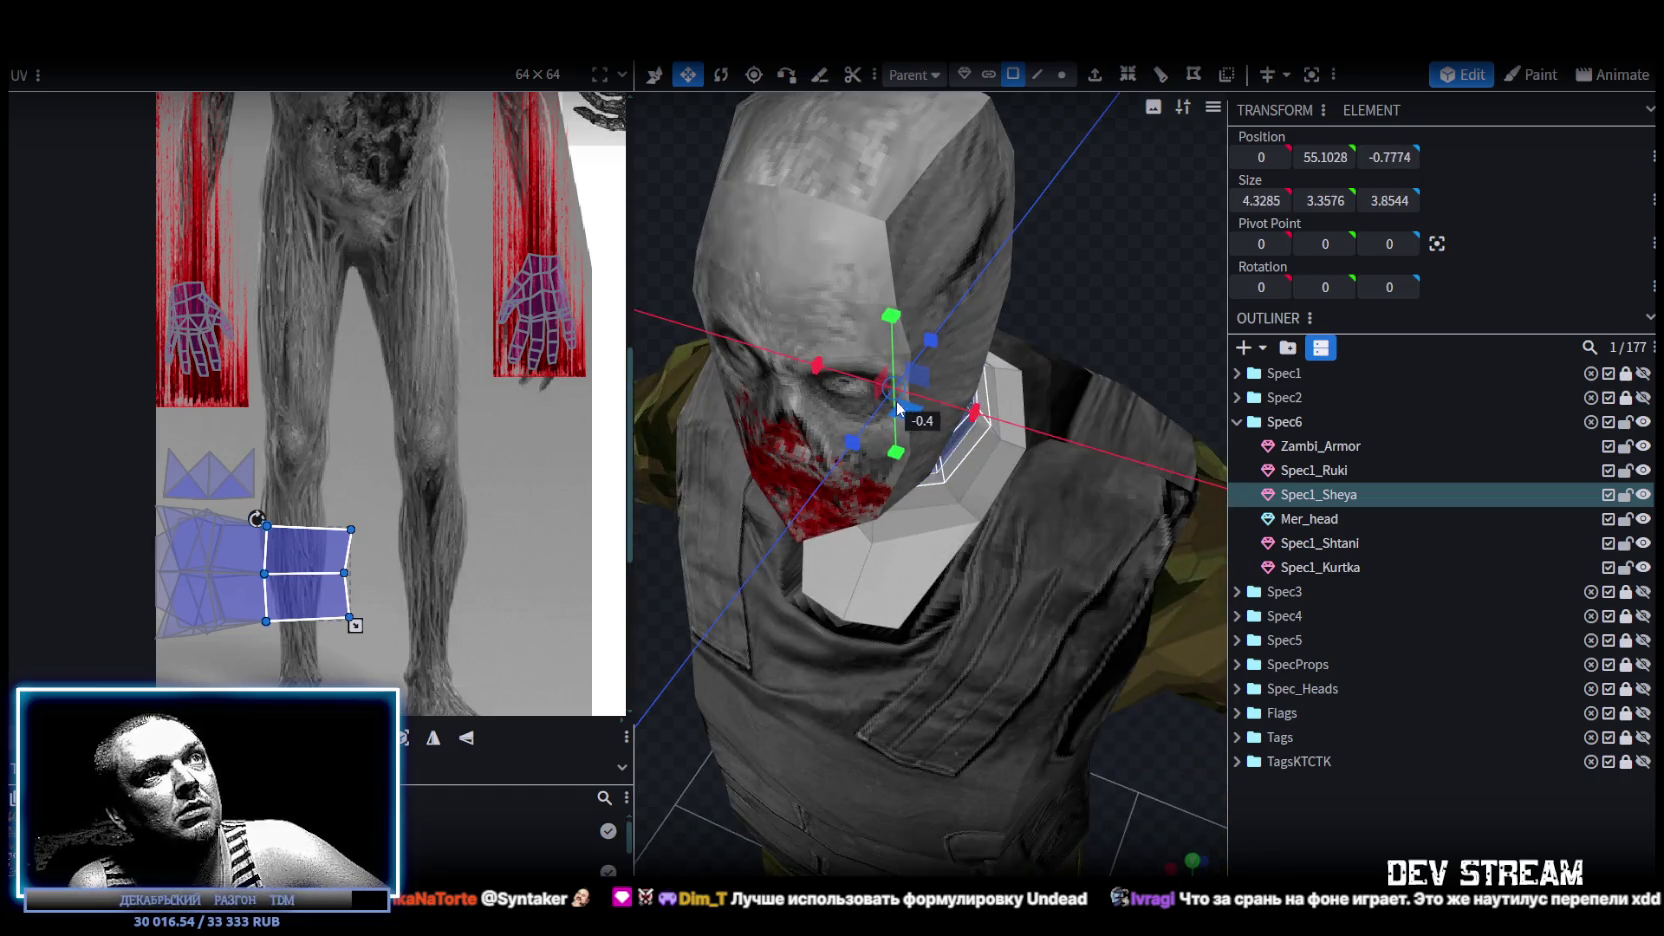
mouse_move(1069, 312)
mouse_down()
mouse_move(1098, 178)
mouse_move(1020, 415)
mouse_move(844, 384)
mouse_move(659, 493)
mouse_move(777, 472)
mouse_move(1020, 346)
mouse_move(1072, 283)
mouse_move(1026, 412)
mouse_move(1086, 424)
mouse_move(887, 419)
mouse_move(910, 408)
mouse_move(985, 476)
mouse_move(972, 460)
mouse_up()
mouse_move(777, 250)
mouse_down()
mouse_move(914, 335)
mouse_move(880, 410)
mouse_move(887, 430)
mouse_move(913, 424)
mouse_up()
key(v)
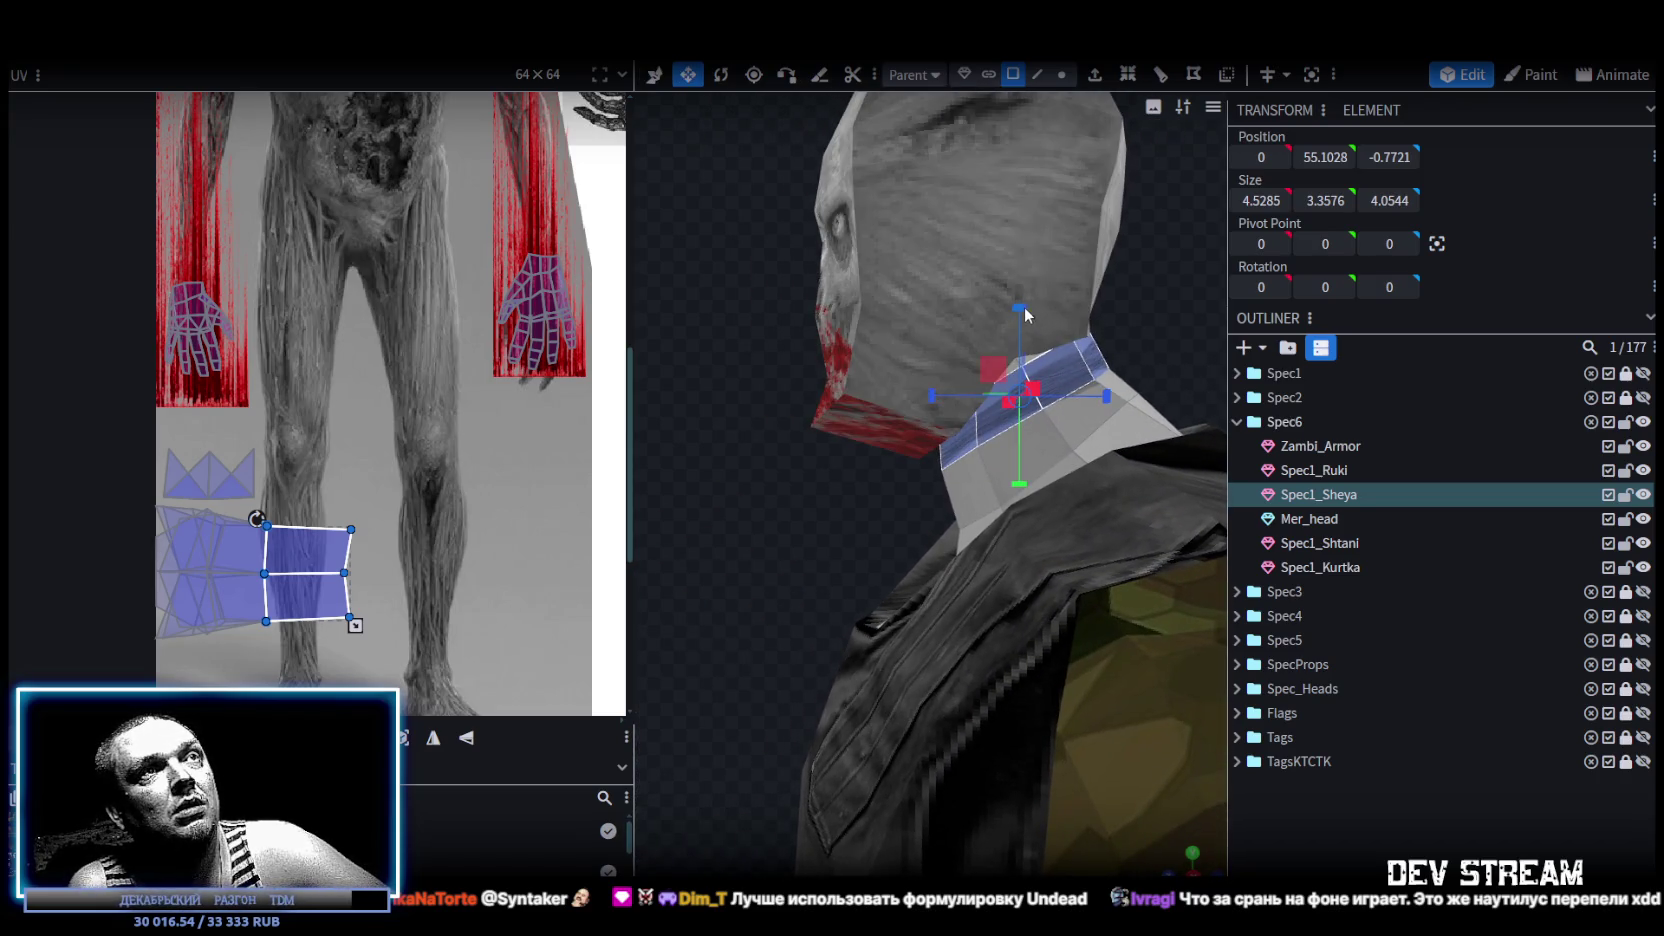
drag(1019, 308, 1115, 352)
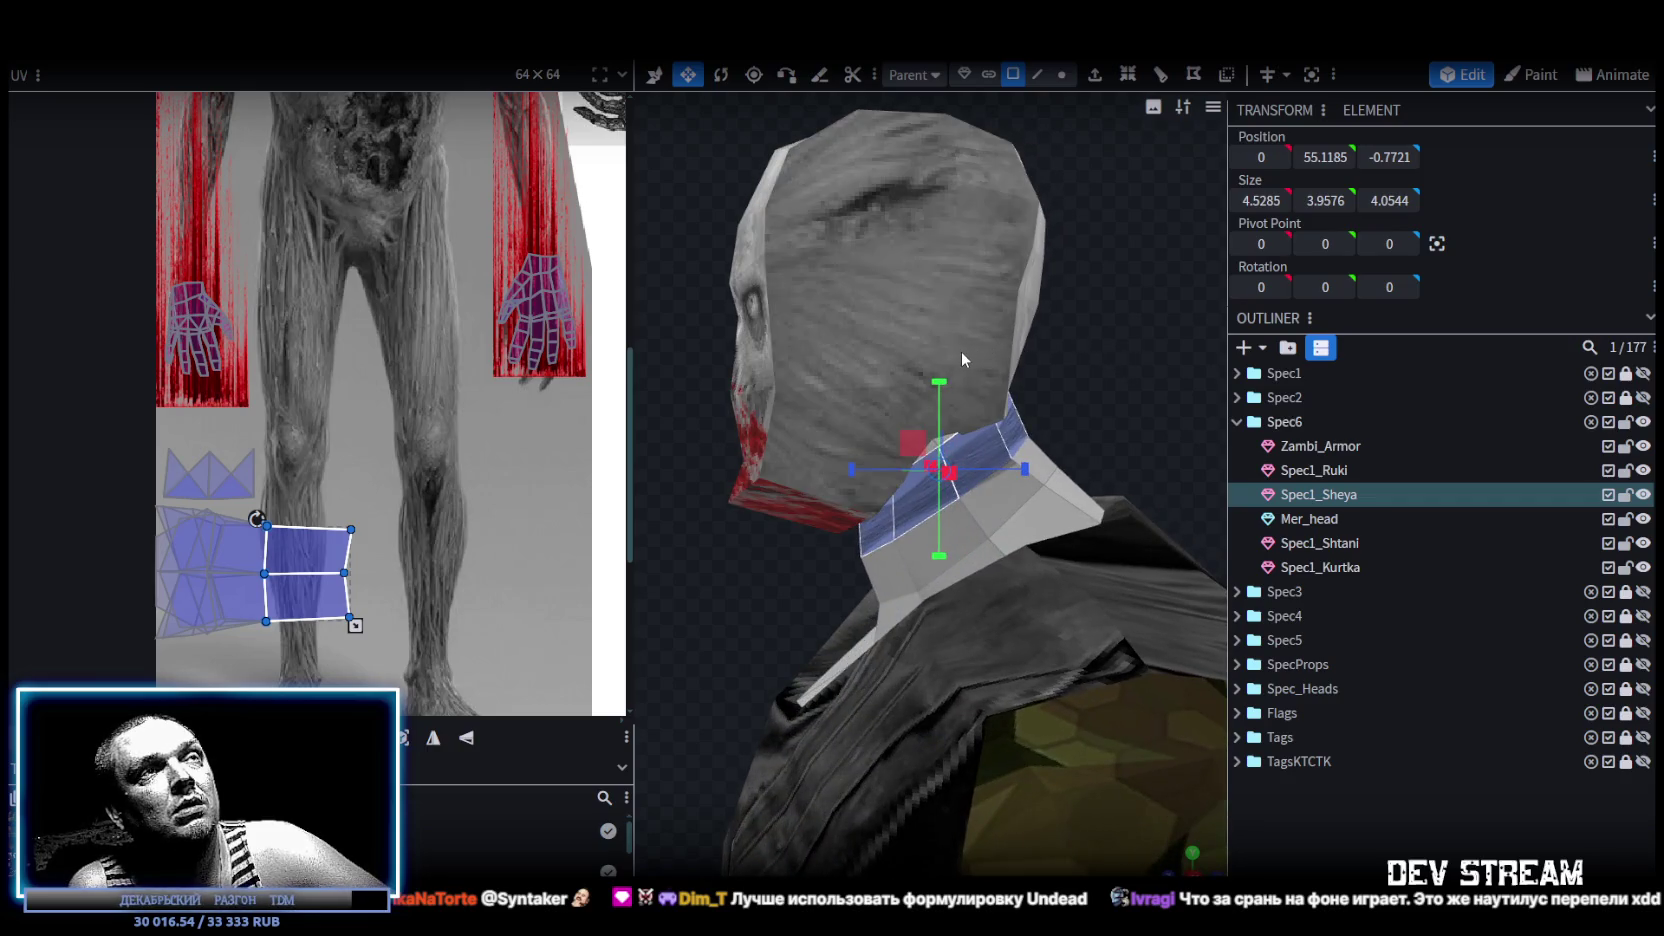
Raise the neck along Y from 55.1185 to 55.4185 under the zombie head.
key(v)
drag(941, 378, 939, 370)
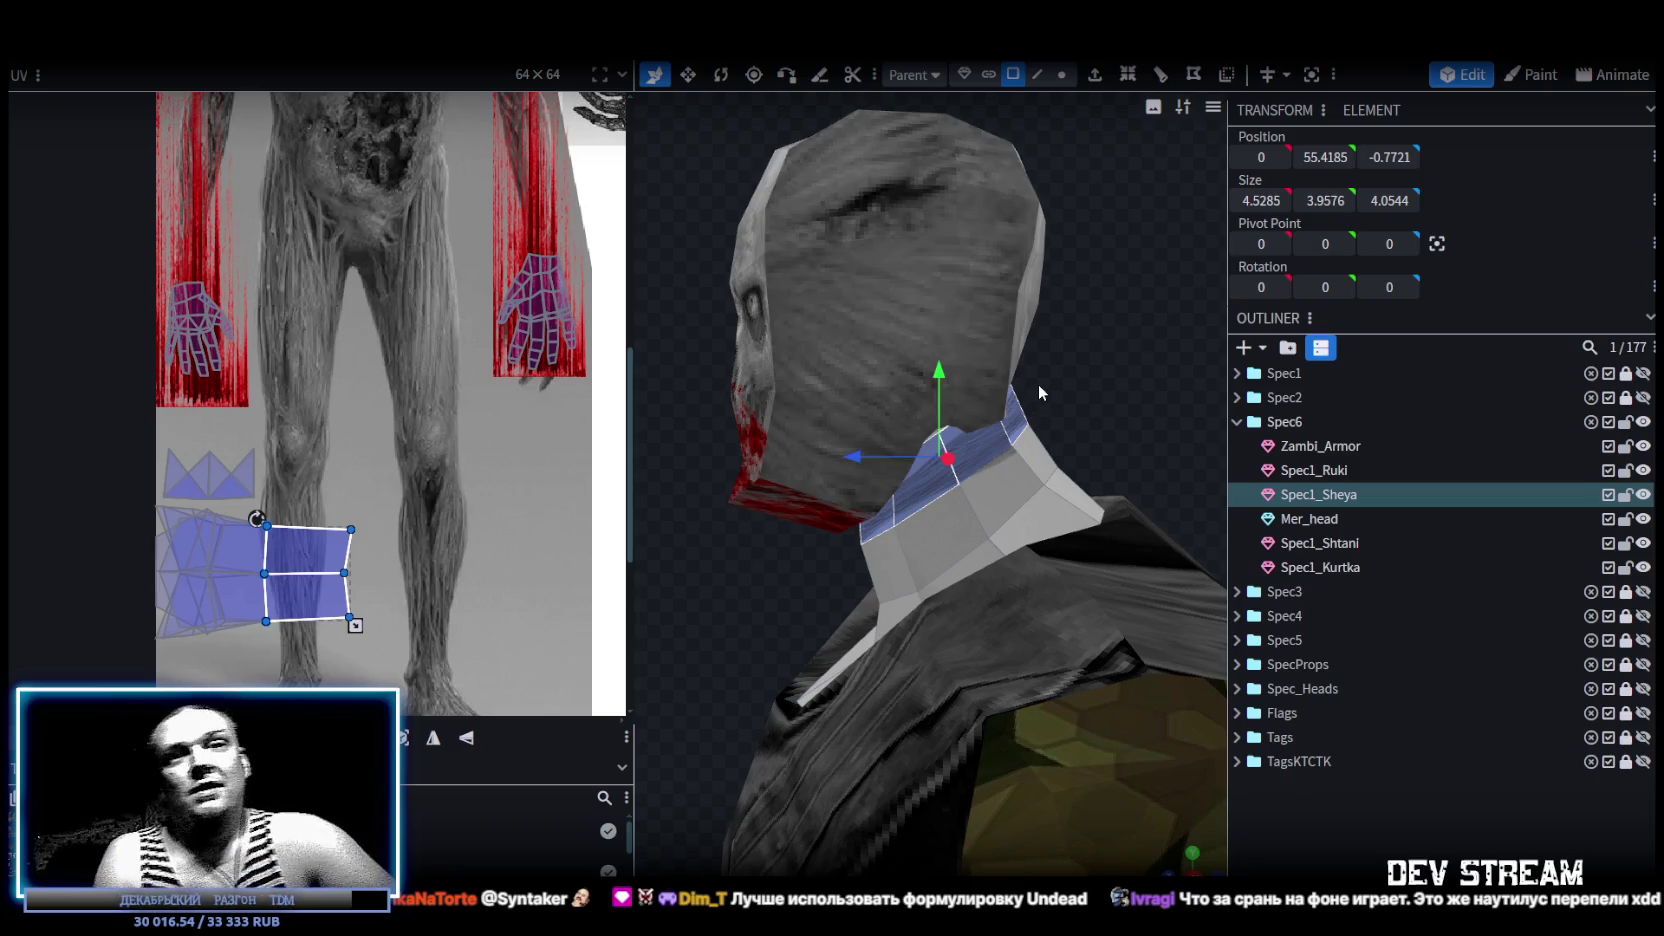
mouse_move(1034, 386)
mouse_down()
mouse_move(786, 563)
mouse_move(836, 508)
mouse_move(1022, 462)
mouse_move(1109, 491)
mouse_move(878, 169)
mouse_up()
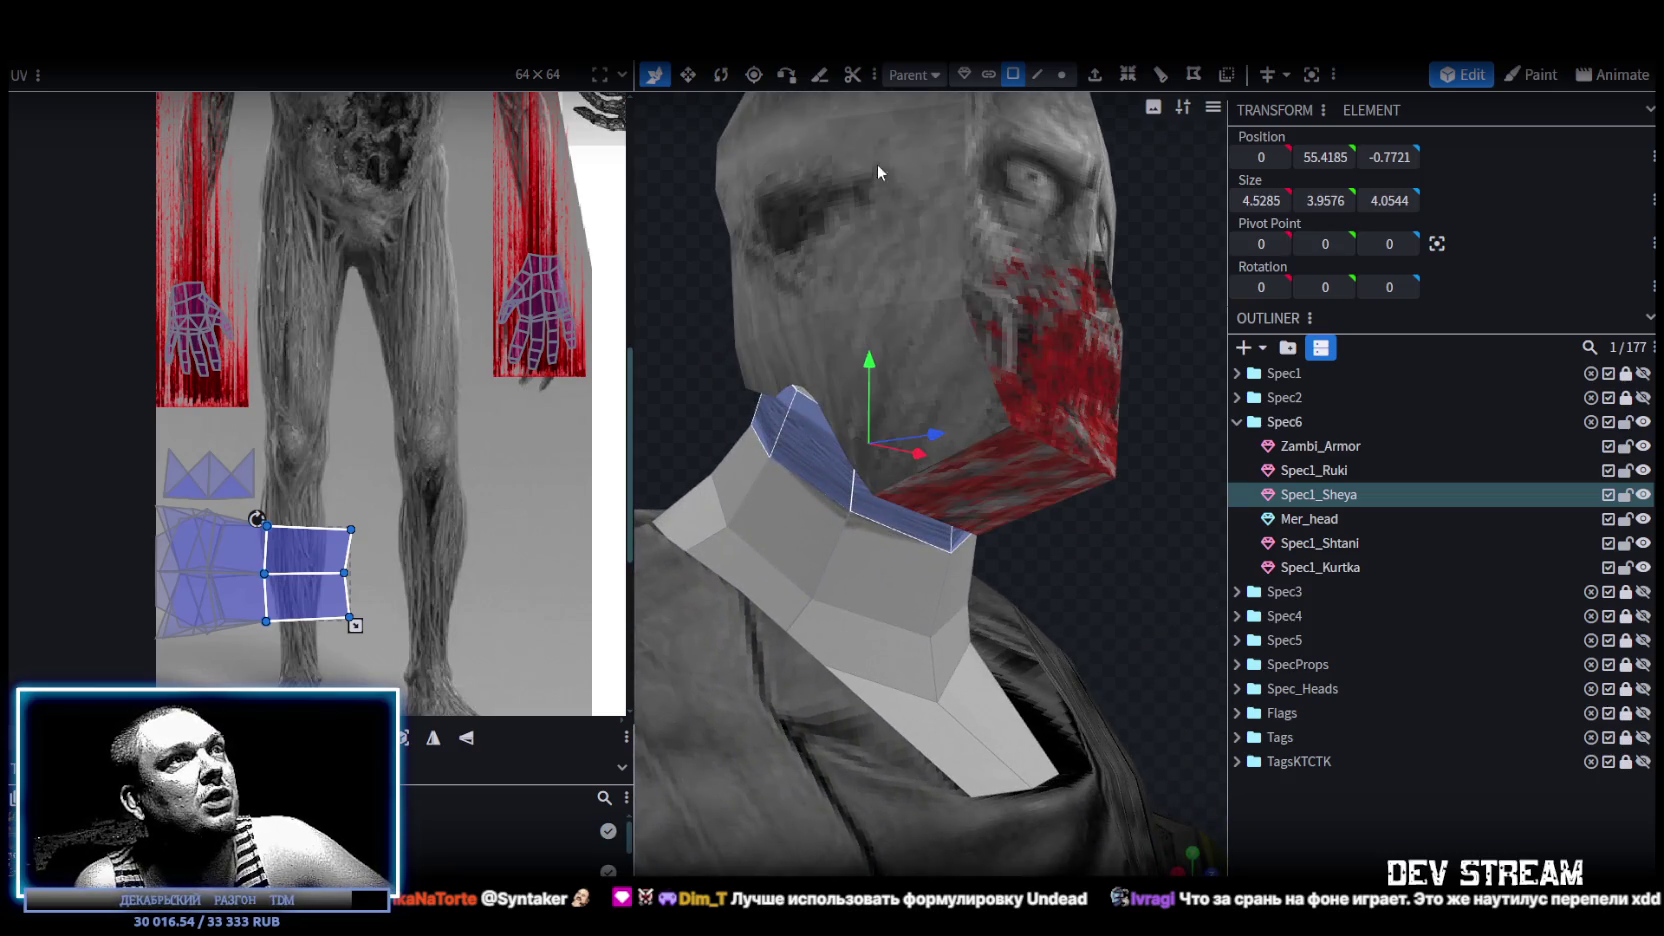
scroll(340, 610, up, 2)
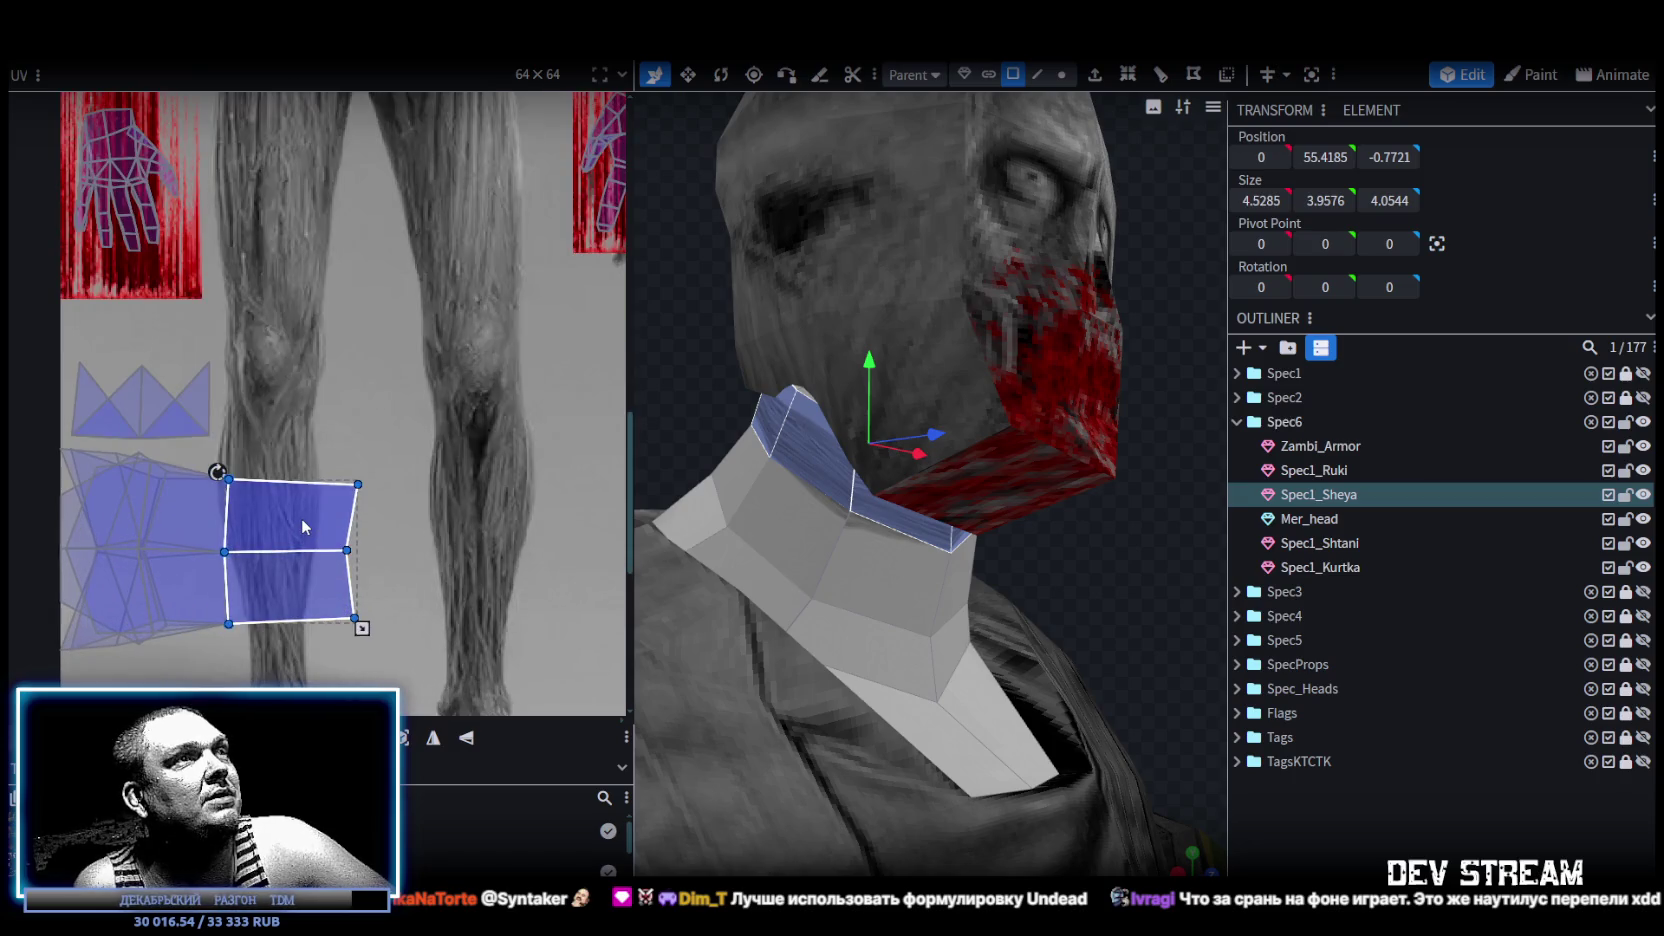
Drag the neck UV islands across the zombie texture down to the hip area.
click(302, 519)
drag(290, 515, 525, 499)
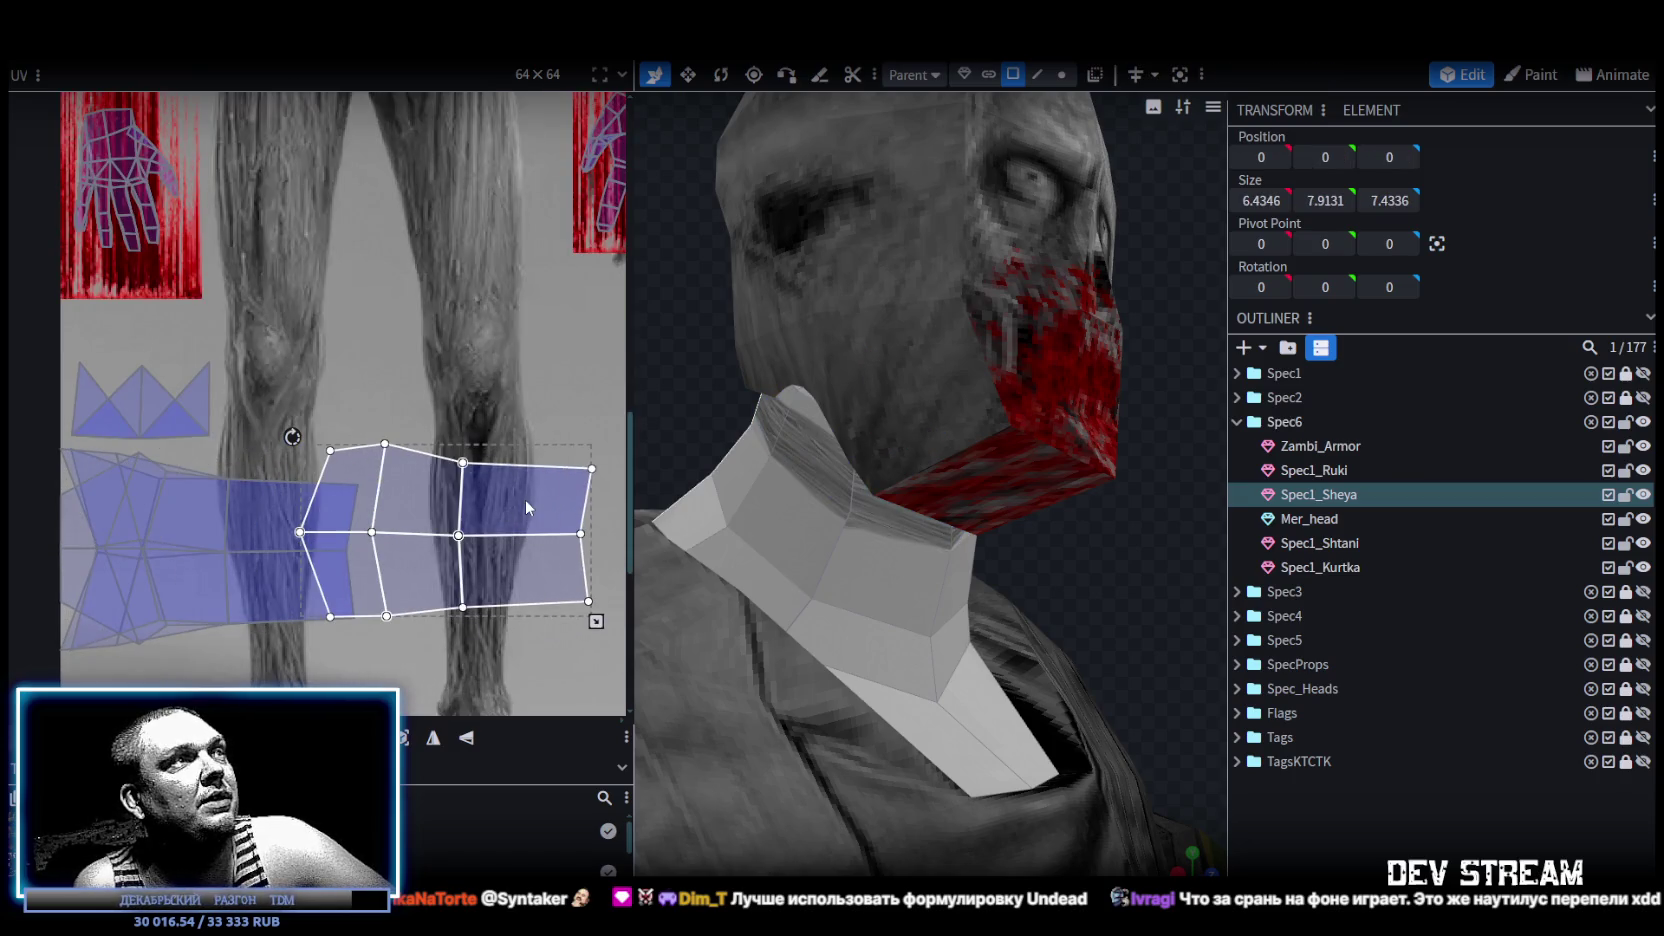
scroll(520, 490, down, 1)
scroll(512, 480, down, 1)
mouse_move(508, 477)
middle_down()
mouse_move(318, 517)
mouse_move(323, 552)
middle_up()
mouse_move(700, 400)
mouse_down()
mouse_move(774, 389)
mouse_move(1078, 432)
mouse_move(1060, 436)
mouse_up()
scroll(360, 460, down, 1)
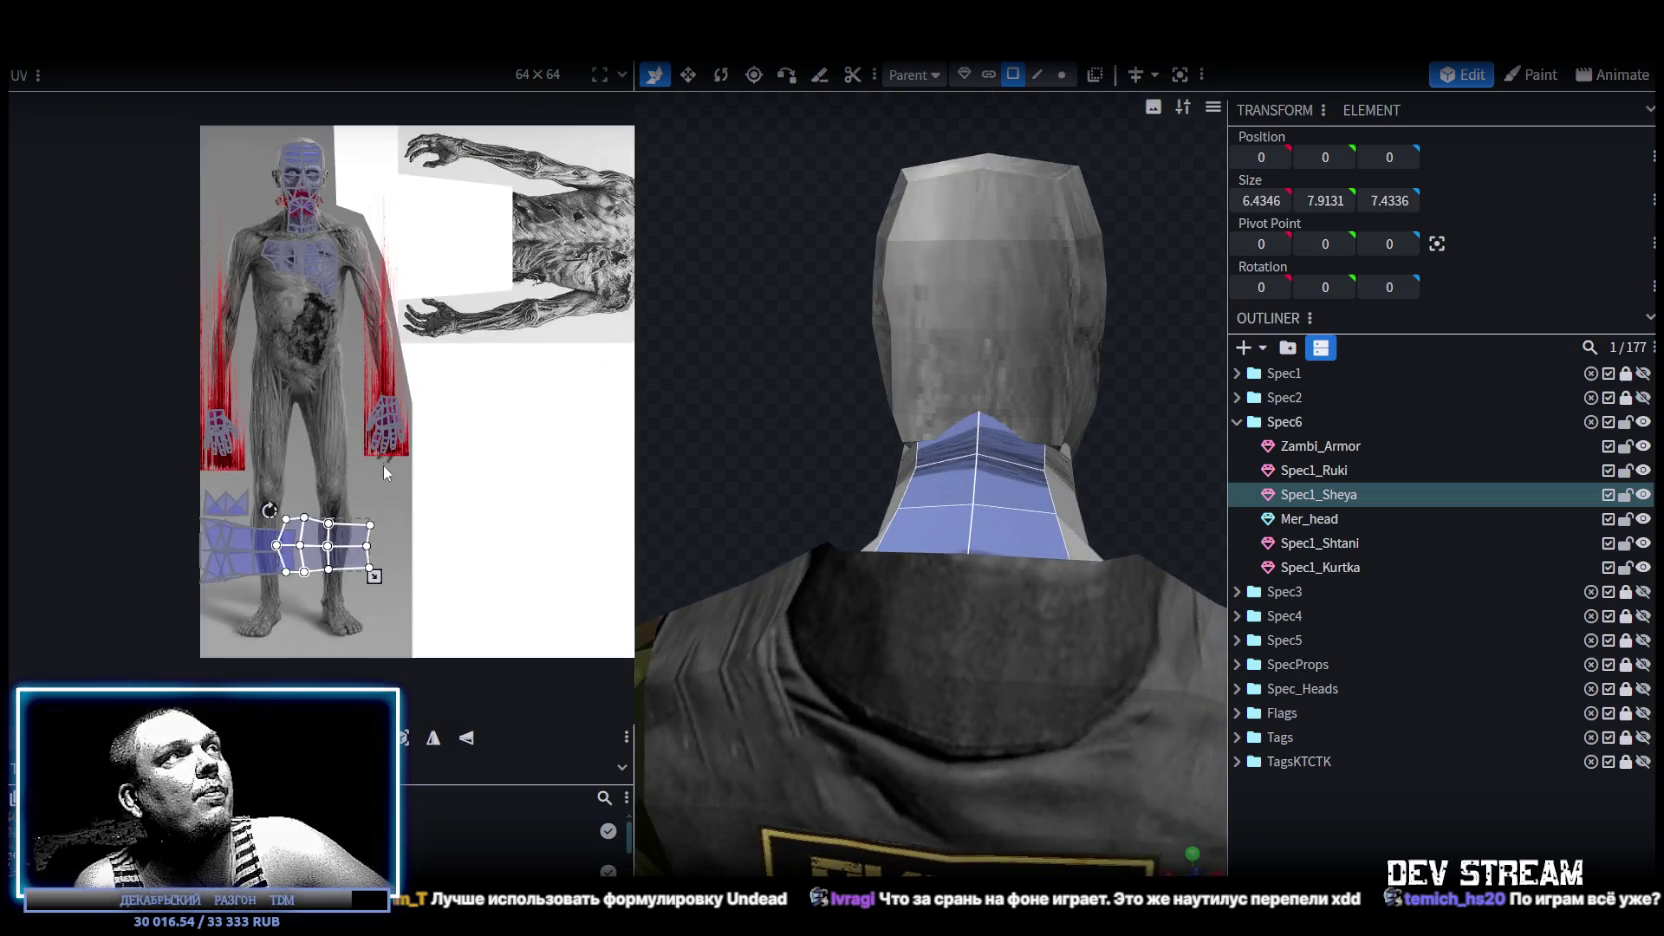
scroll(384, 464, down, 1)
drag(367, 594, 344, 350)
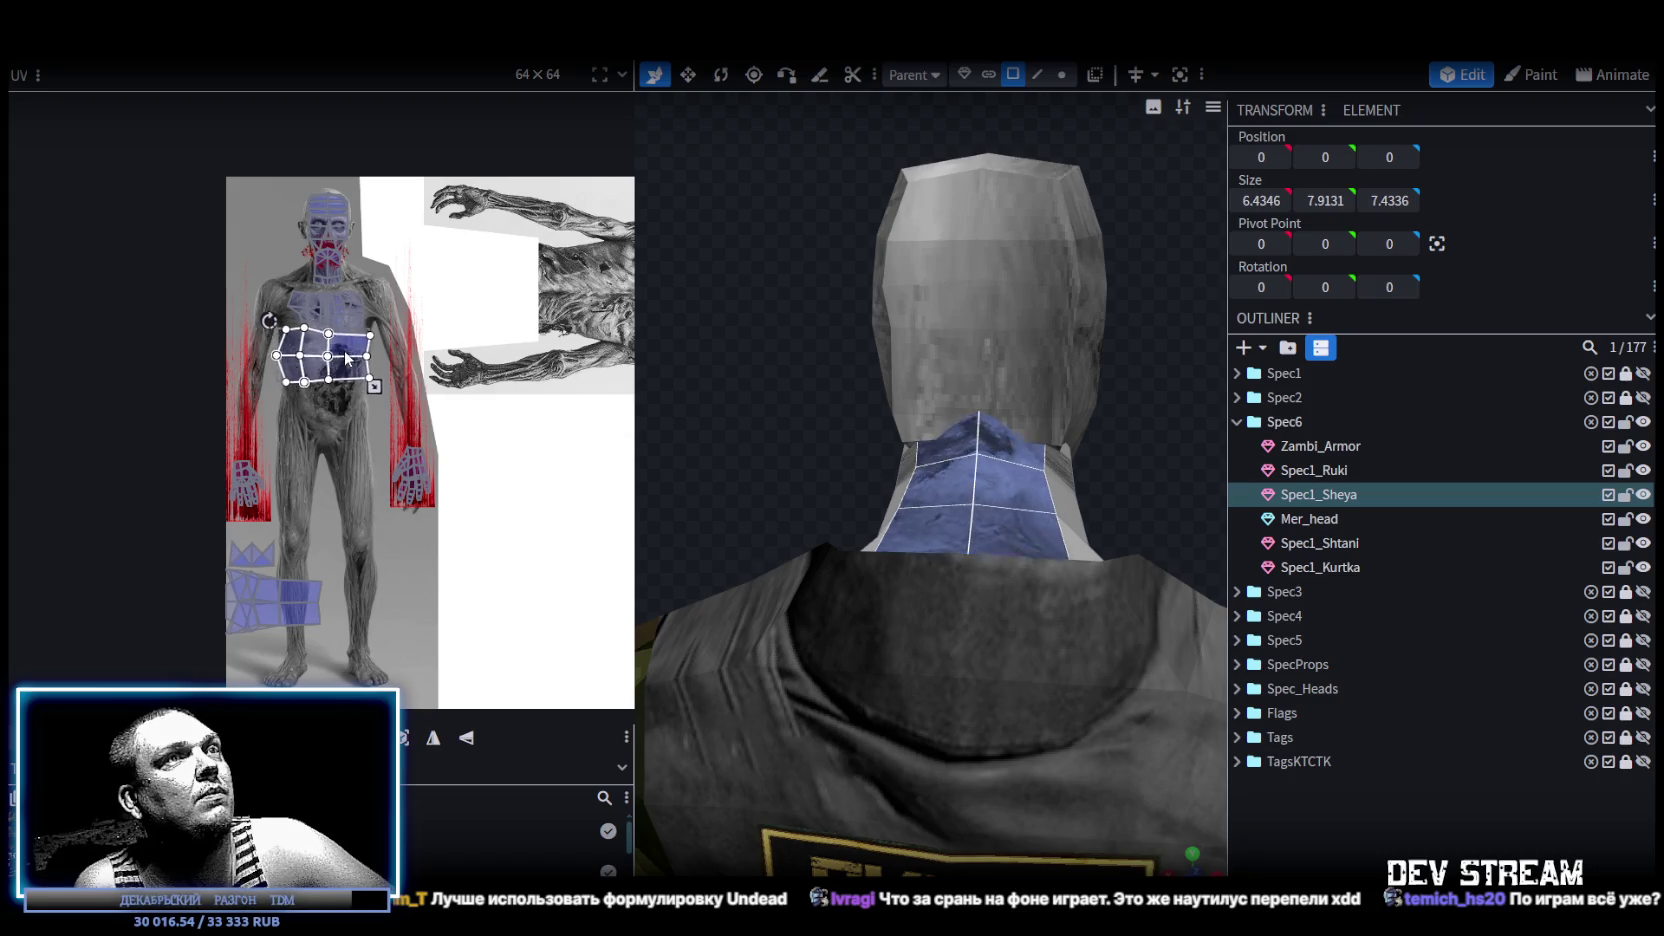
scroll(306, 343, up, 1)
scroll(308, 343, up, 1)
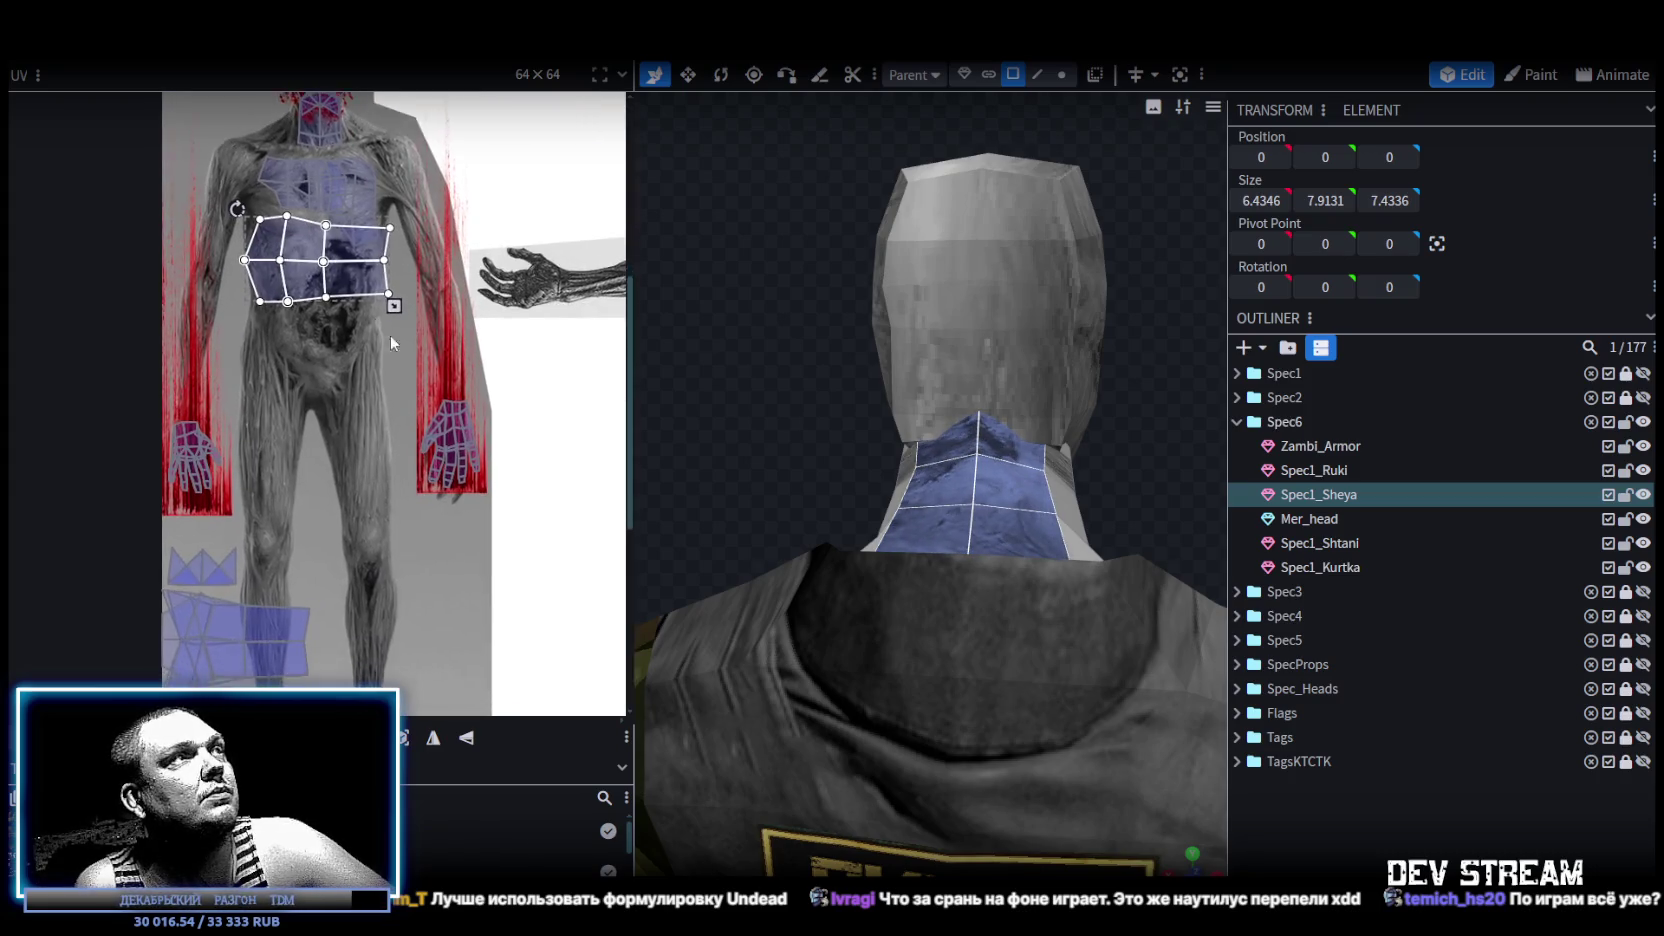
drag(340, 350, 350, 515)
scroll(352, 460, down, 3)
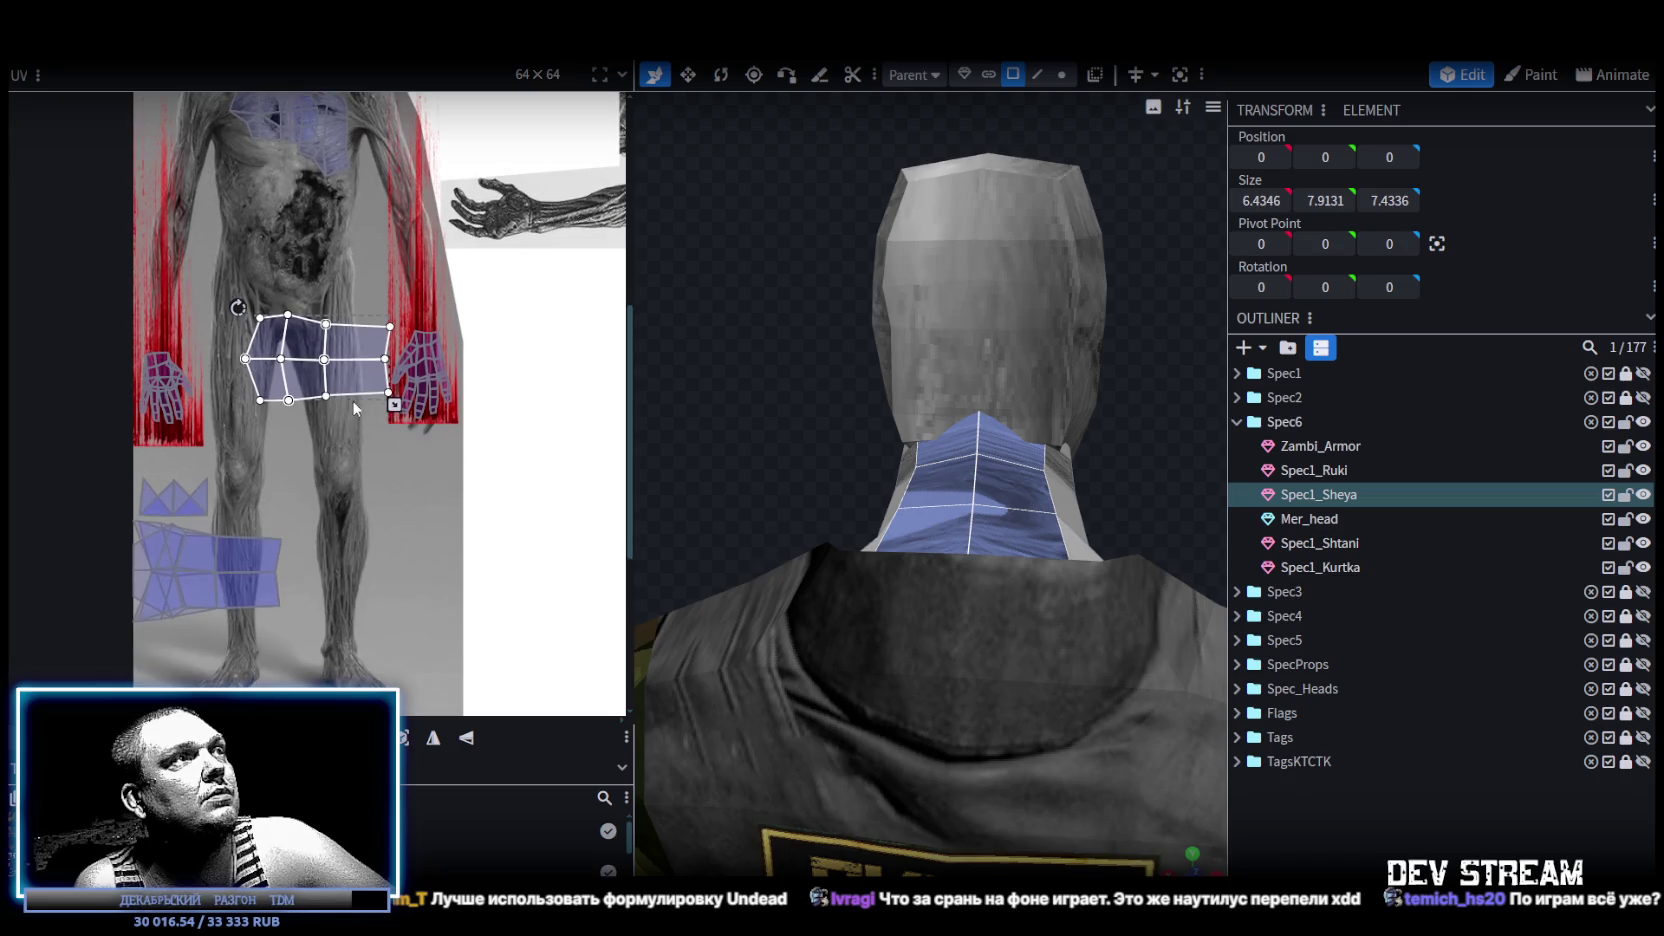
Rotate the neck UV island a quarter turn and nudge it onto the zombie skin.
right_click(340, 380)
click(404, 720)
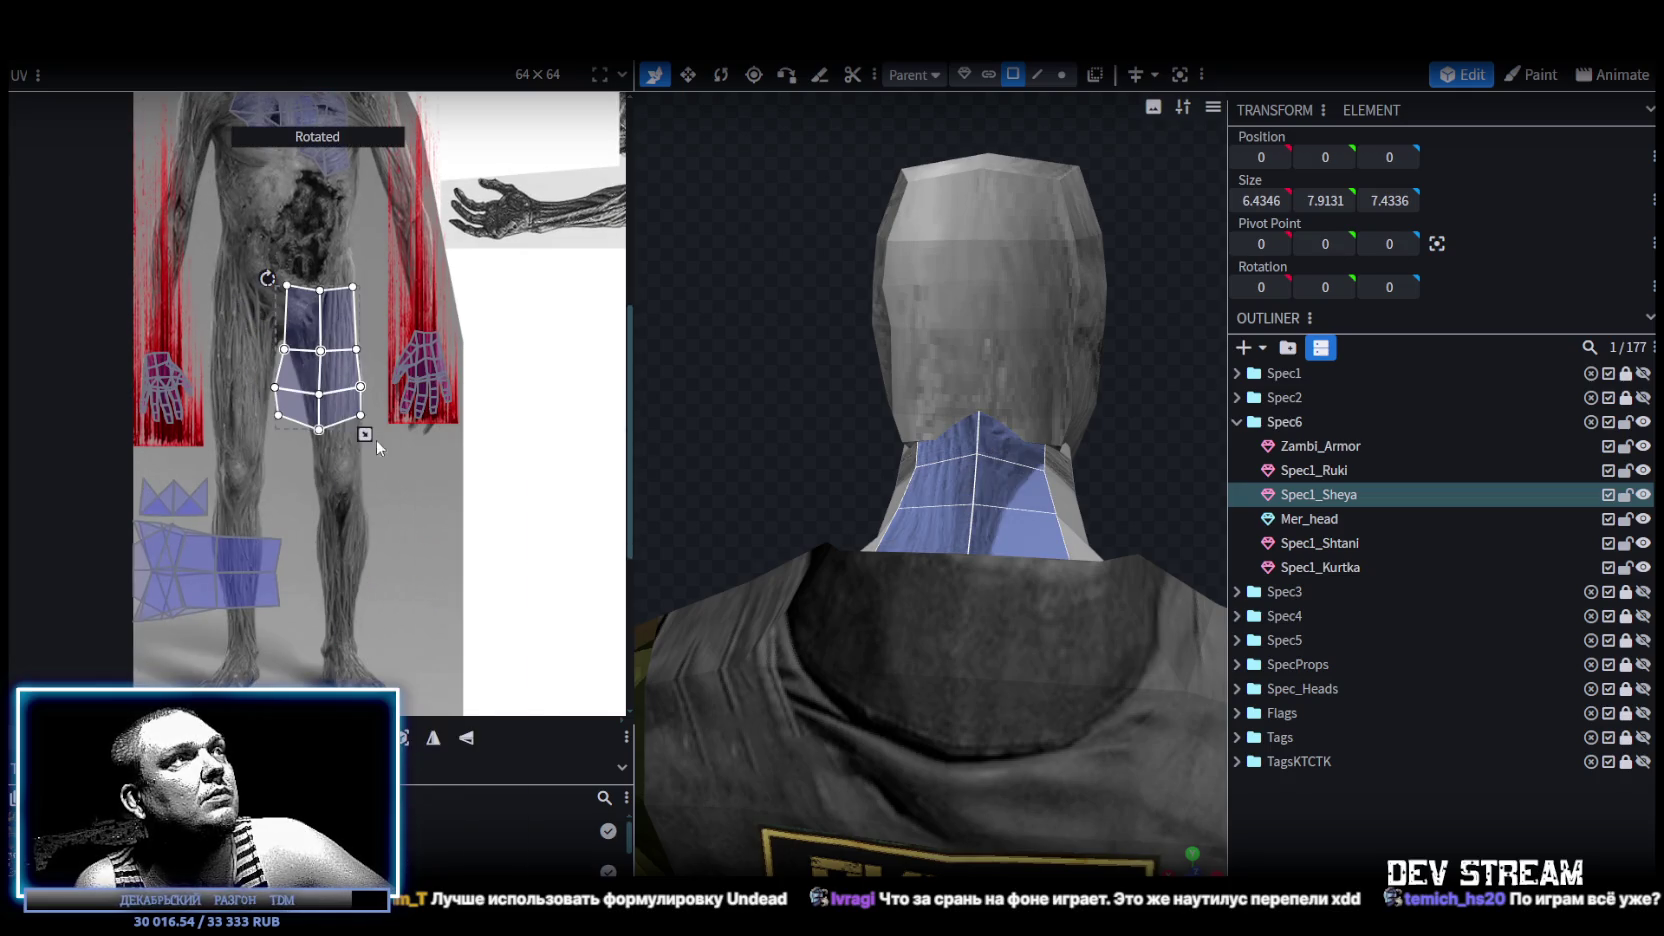
mouse_move(355, 394)
mouse_down()
mouse_move(389, 452)
mouse_move(348, 437)
mouse_up()
scroll(331, 381, up, 2)
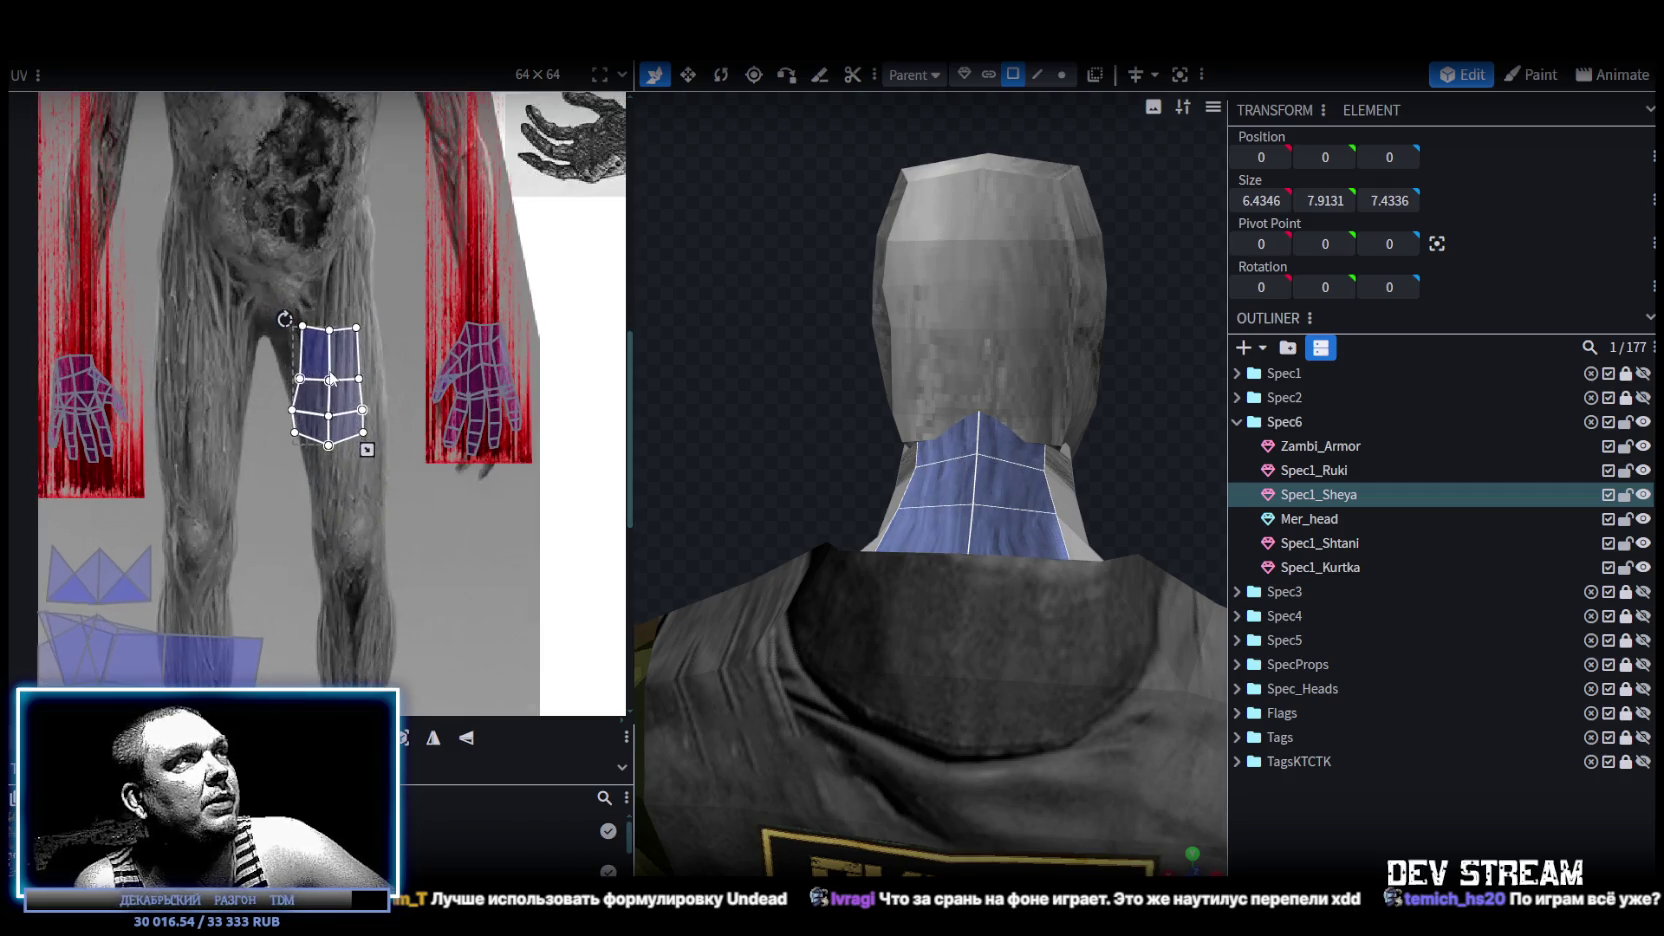
drag(340, 404, 352, 424)
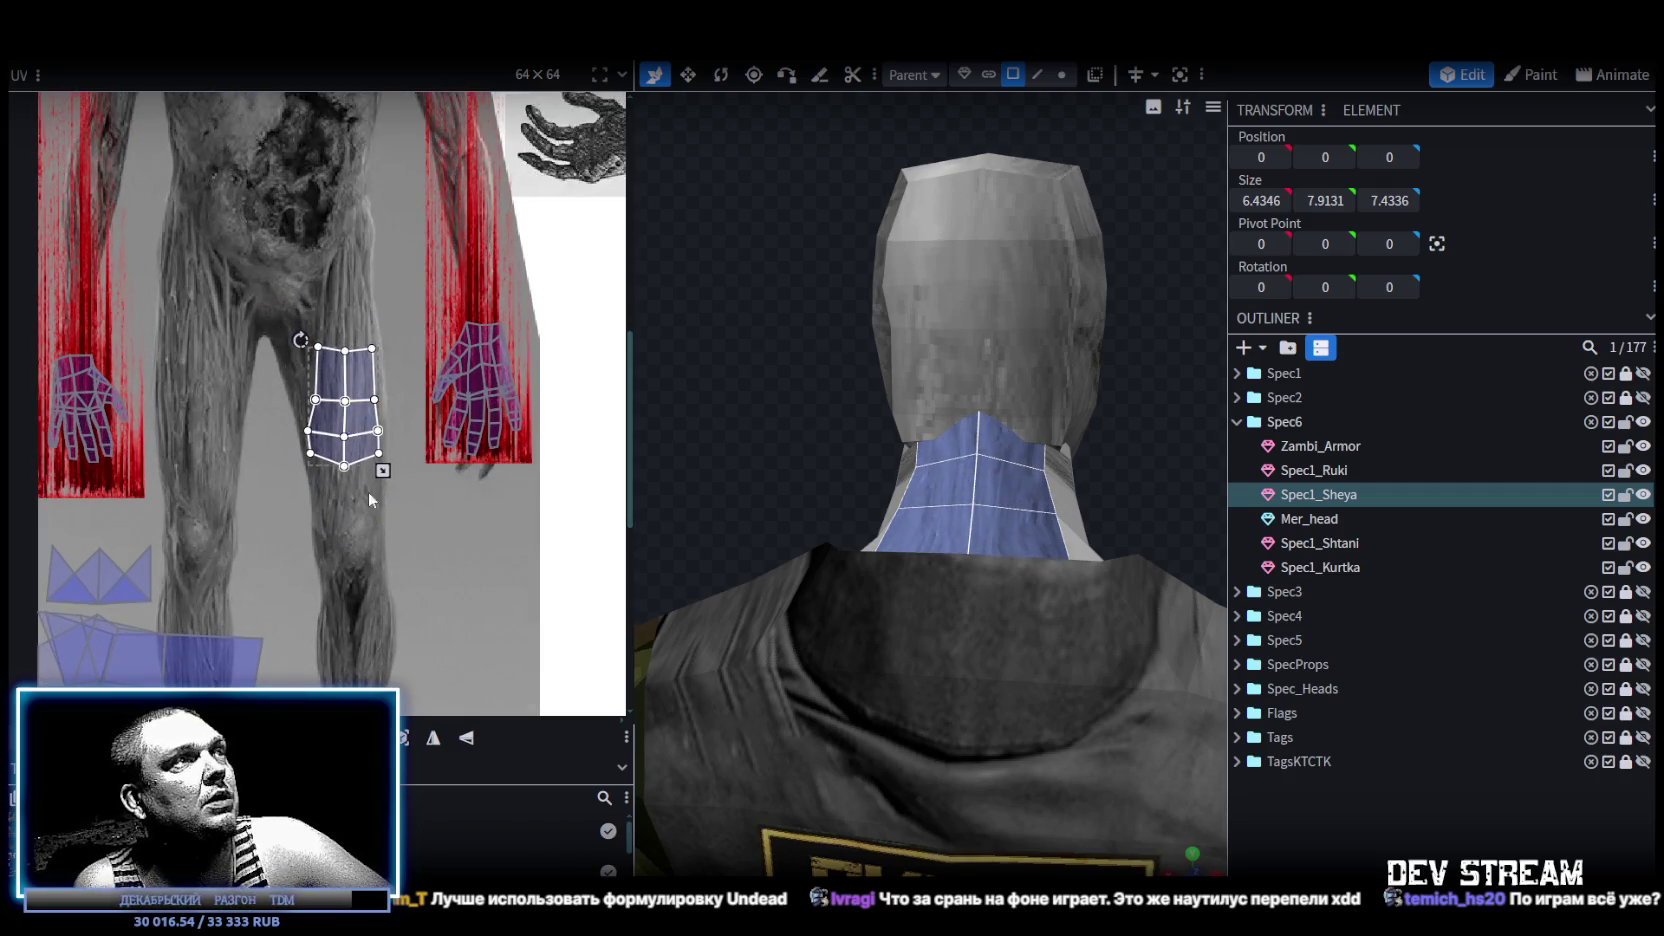
scroll(368, 491, down, 2)
scroll(413, 502, down, 1)
Select the neck's larger multi-face UV island and move it to the right.
drag(822, 442, 915, 514)
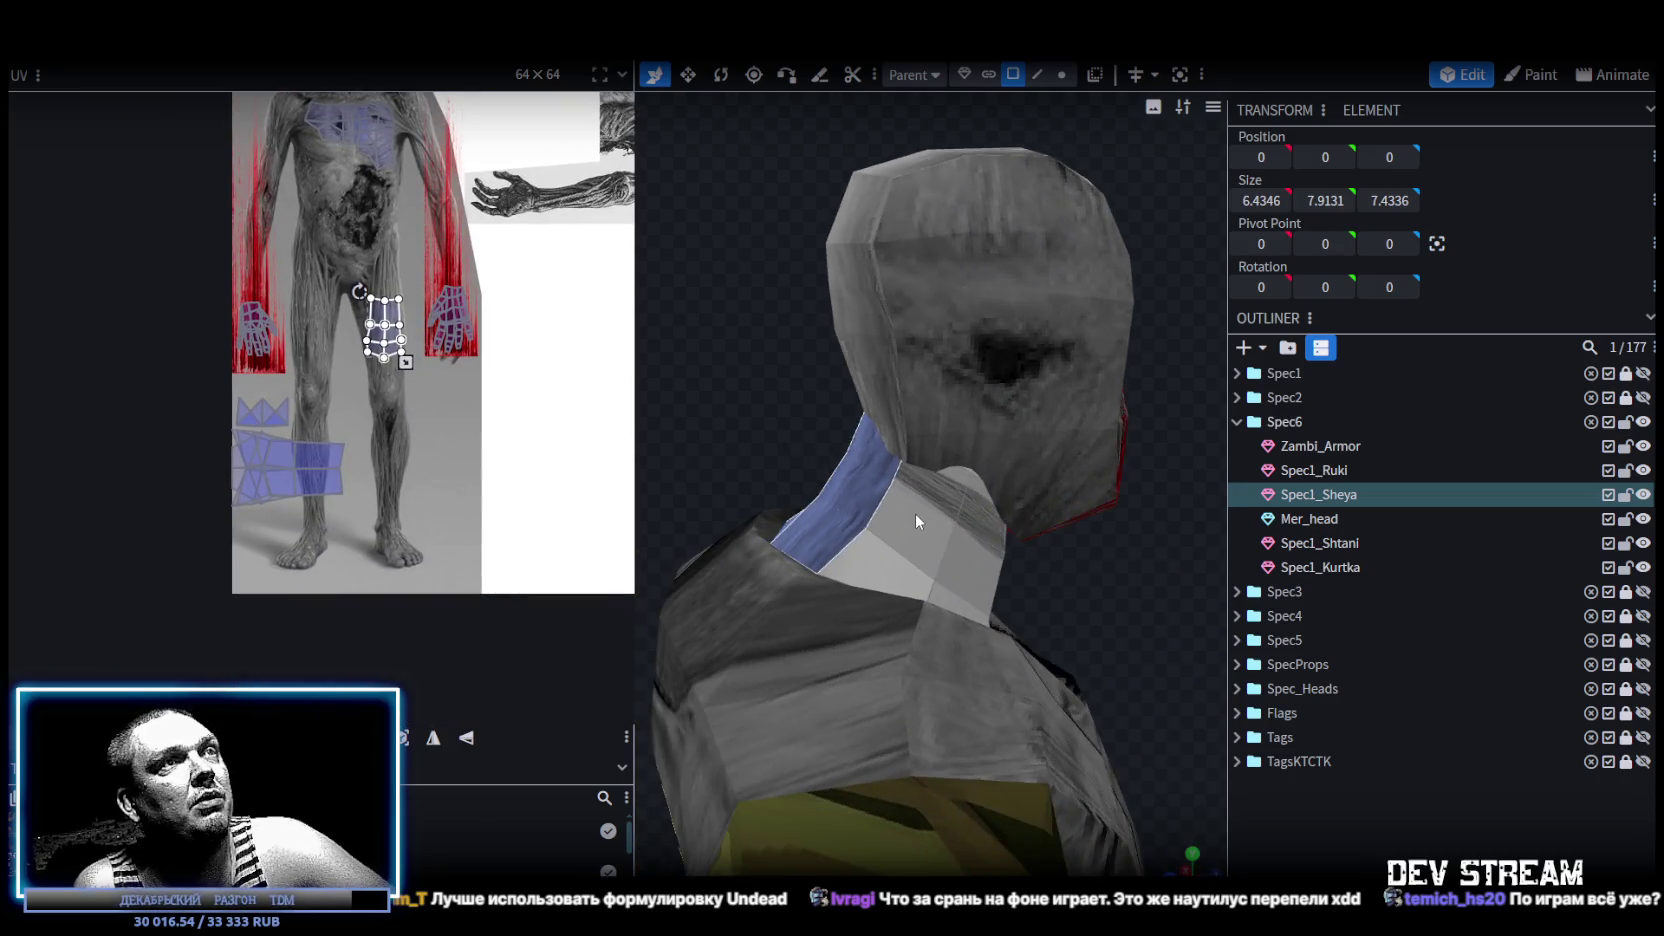
click(915, 514)
click(313, 490)
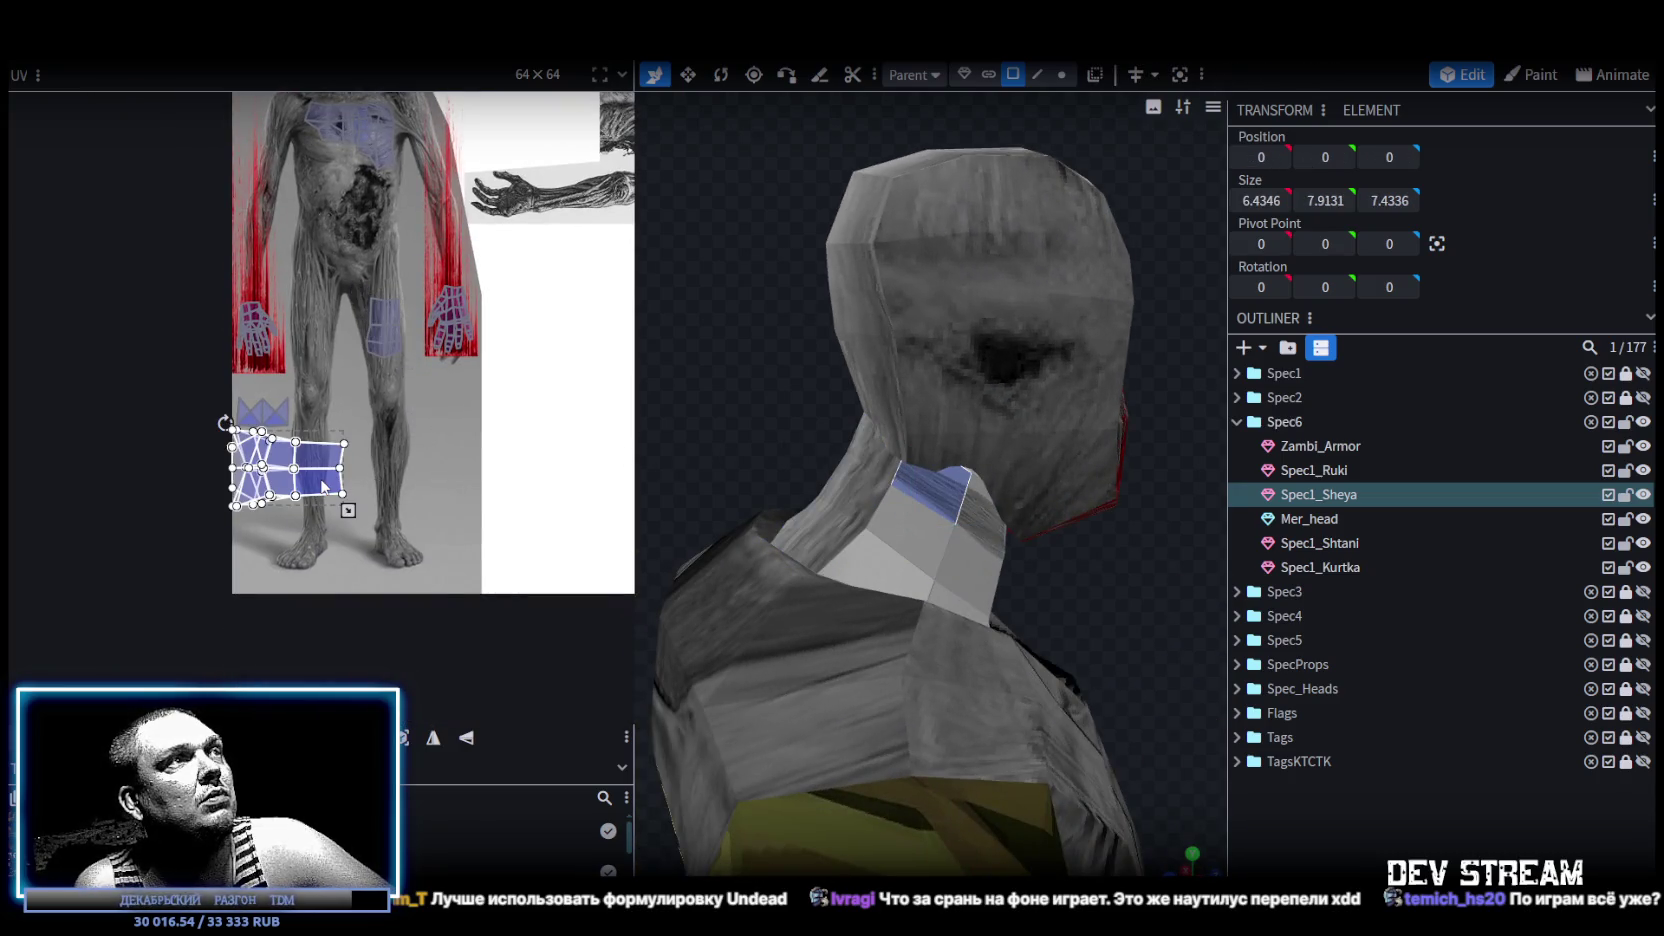
drag(342, 490, 401, 496)
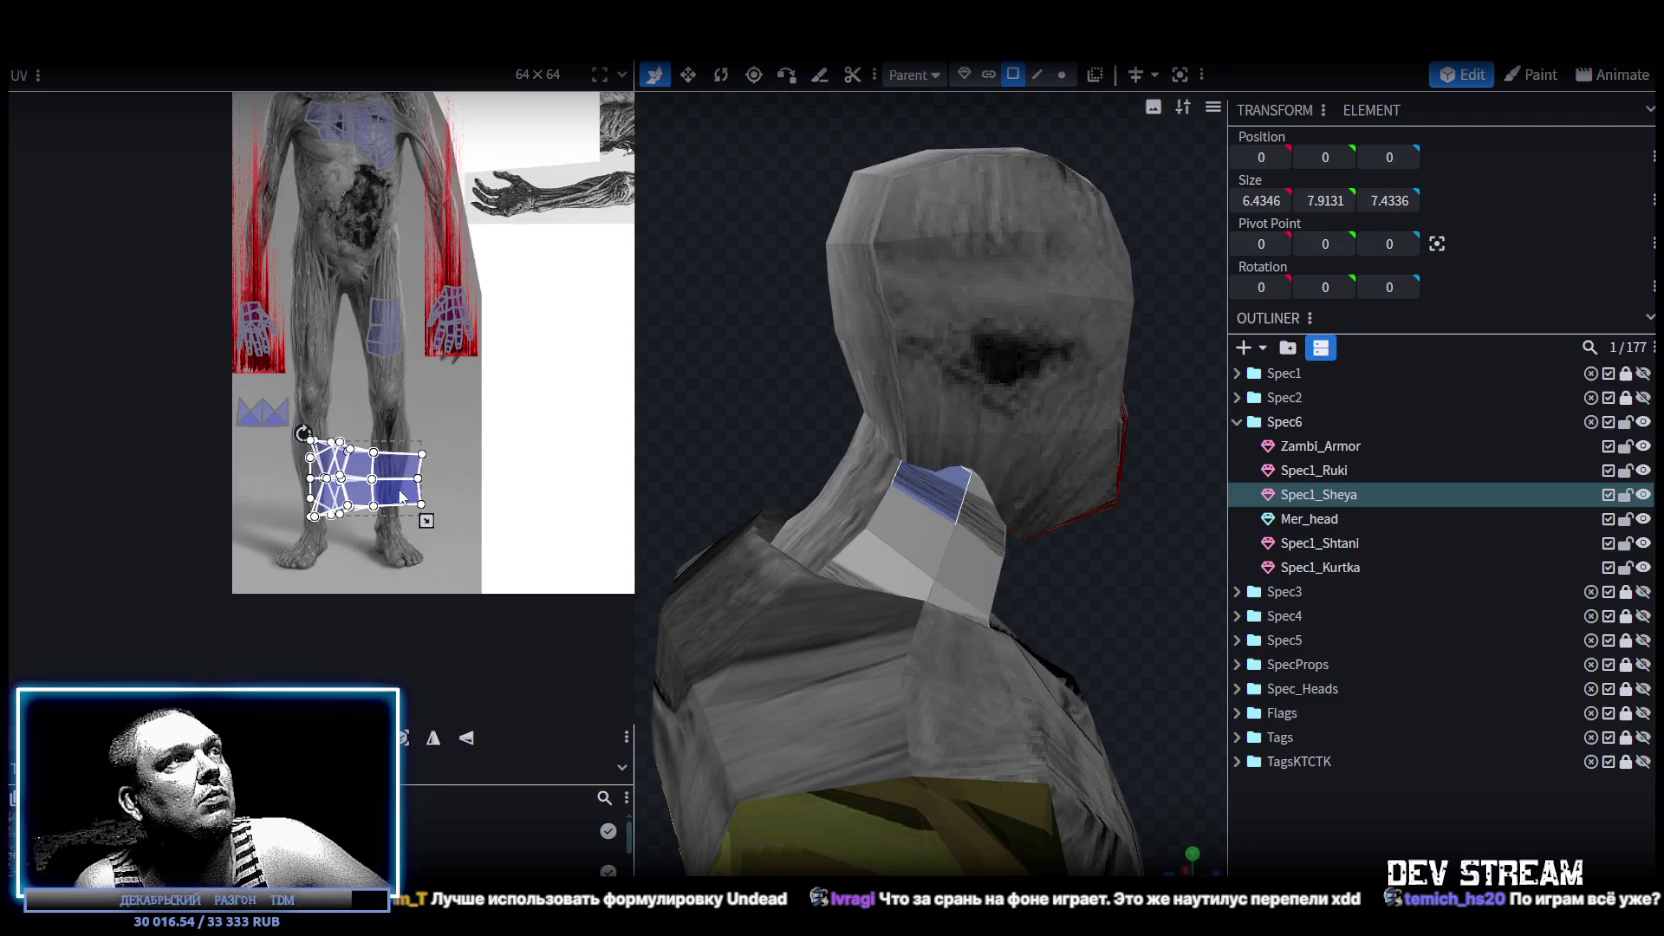
drag(774, 406, 650, 395)
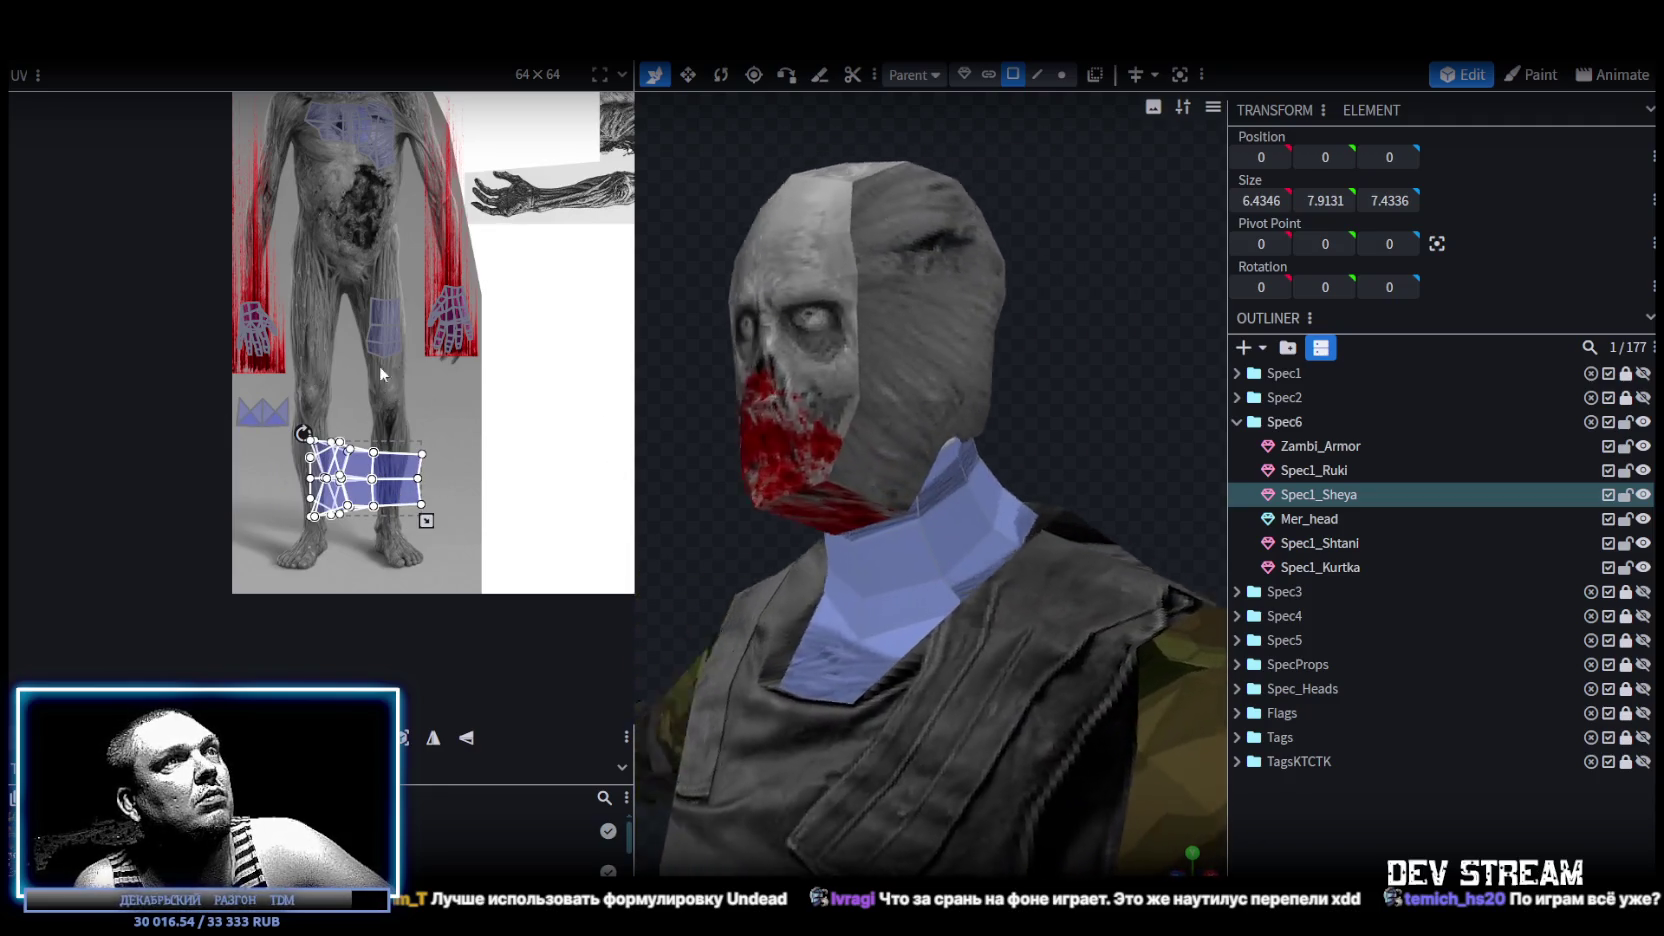
scroll(331, 372, up, 2)
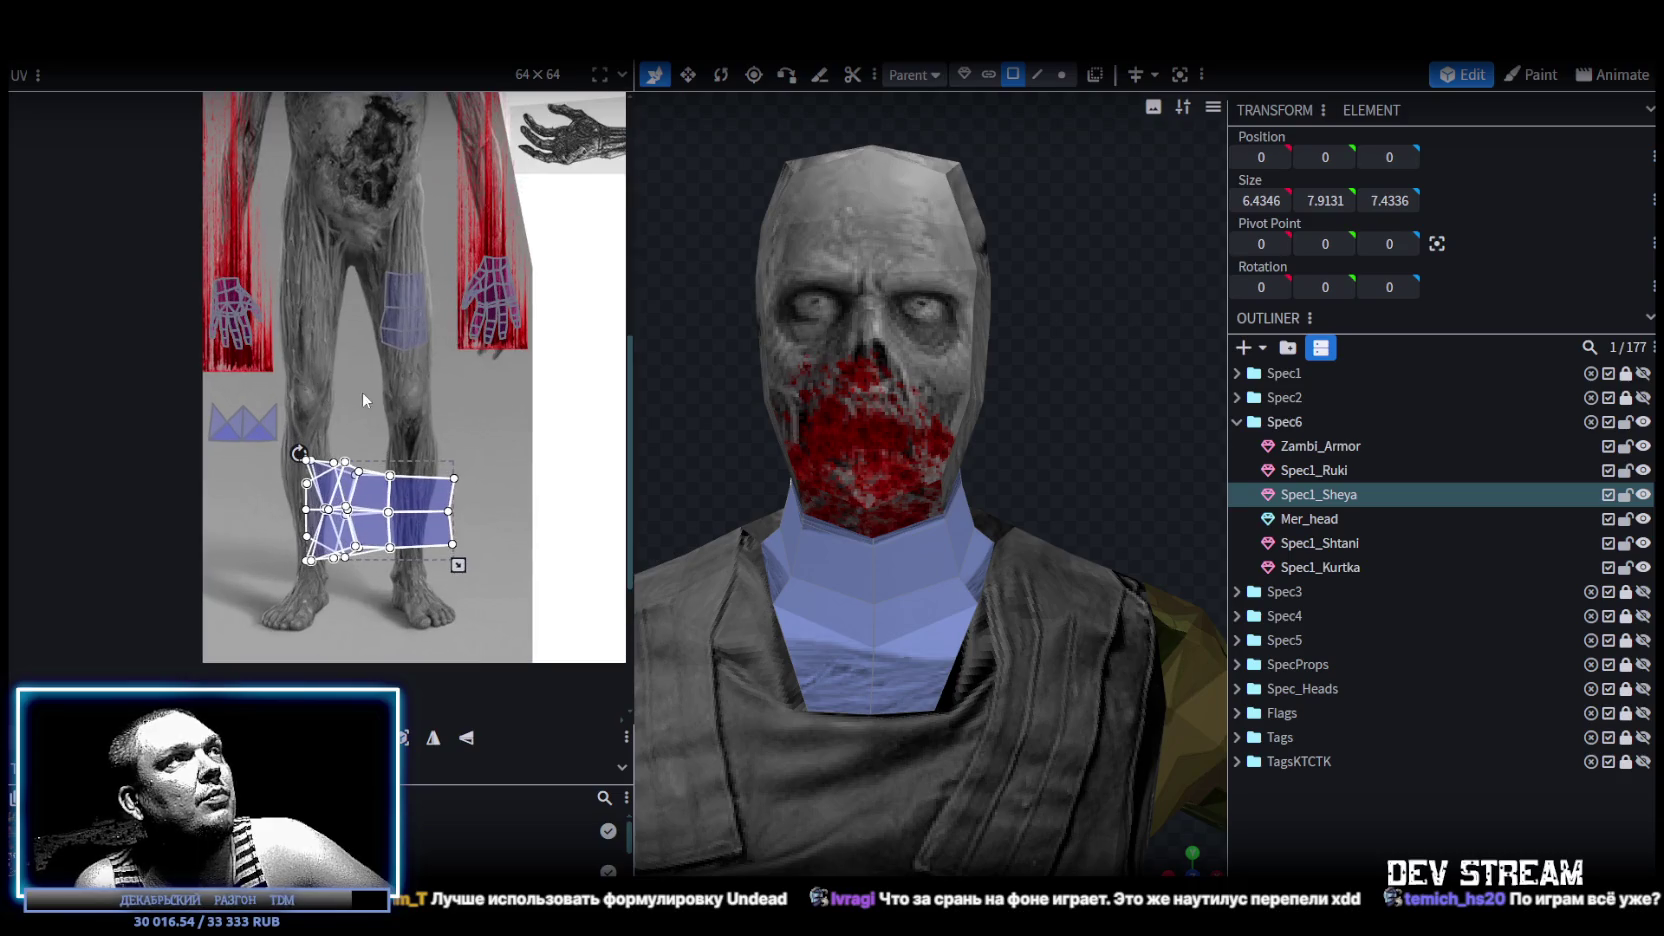
Turn that neck island upright, move it over the thigh and shrink it there.
right_click(367, 502)
click(430, 748)
drag(390, 545, 340, 362)
scroll(420, 430, up, 1)
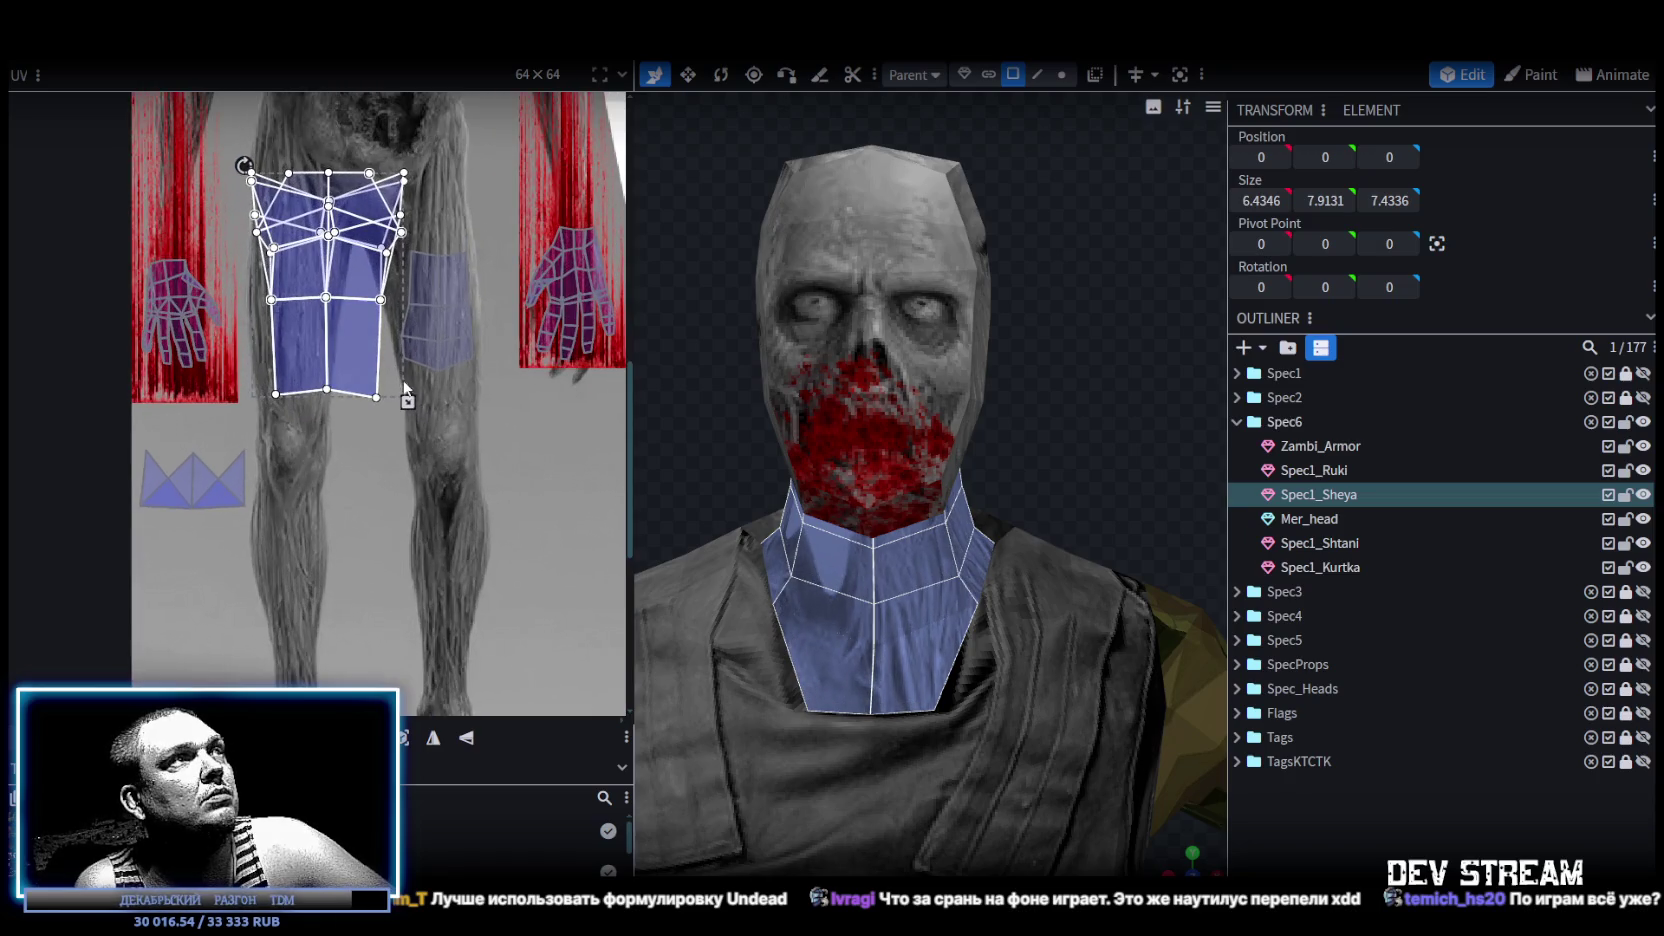
scroll(437, 443, up, 1)
mouse_move(421, 437)
mouse_down()
mouse_move(357, 340)
mouse_move(327, 363)
mouse_move(360, 372)
mouse_up()
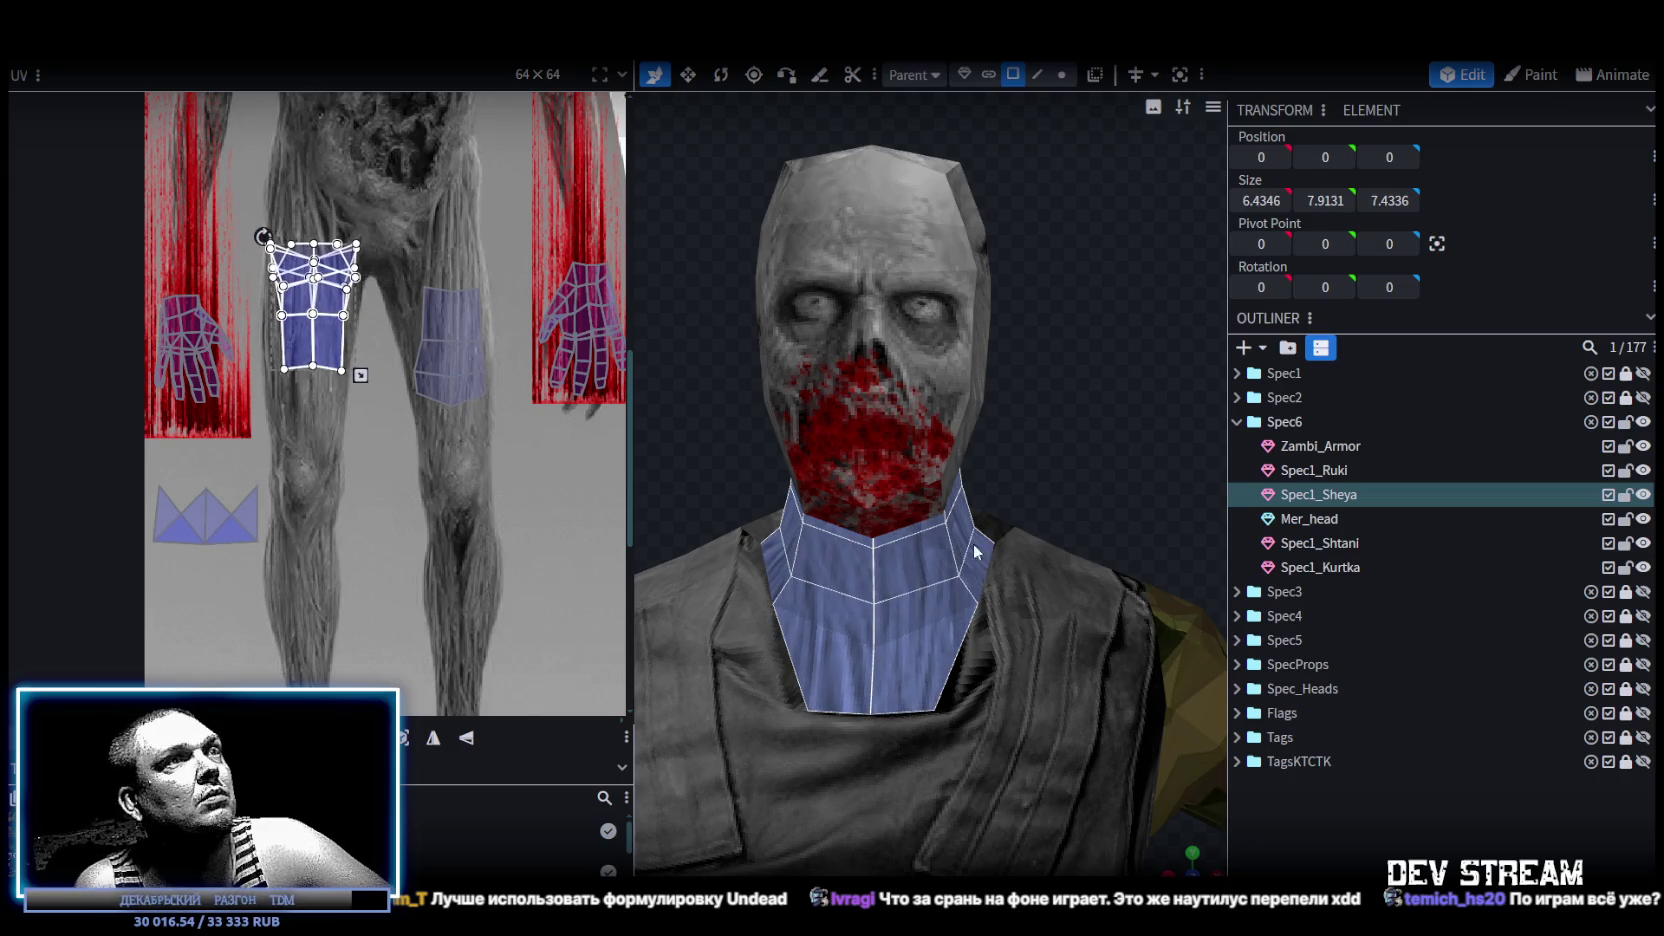
click(1349, 810)
Move the remaining triangular neck UV island up onto the thigh skin.
mouse_move(1034, 406)
mouse_down()
mouse_move(770, 459)
mouse_move(913, 460)
mouse_move(945, 439)
mouse_up()
click(945, 439)
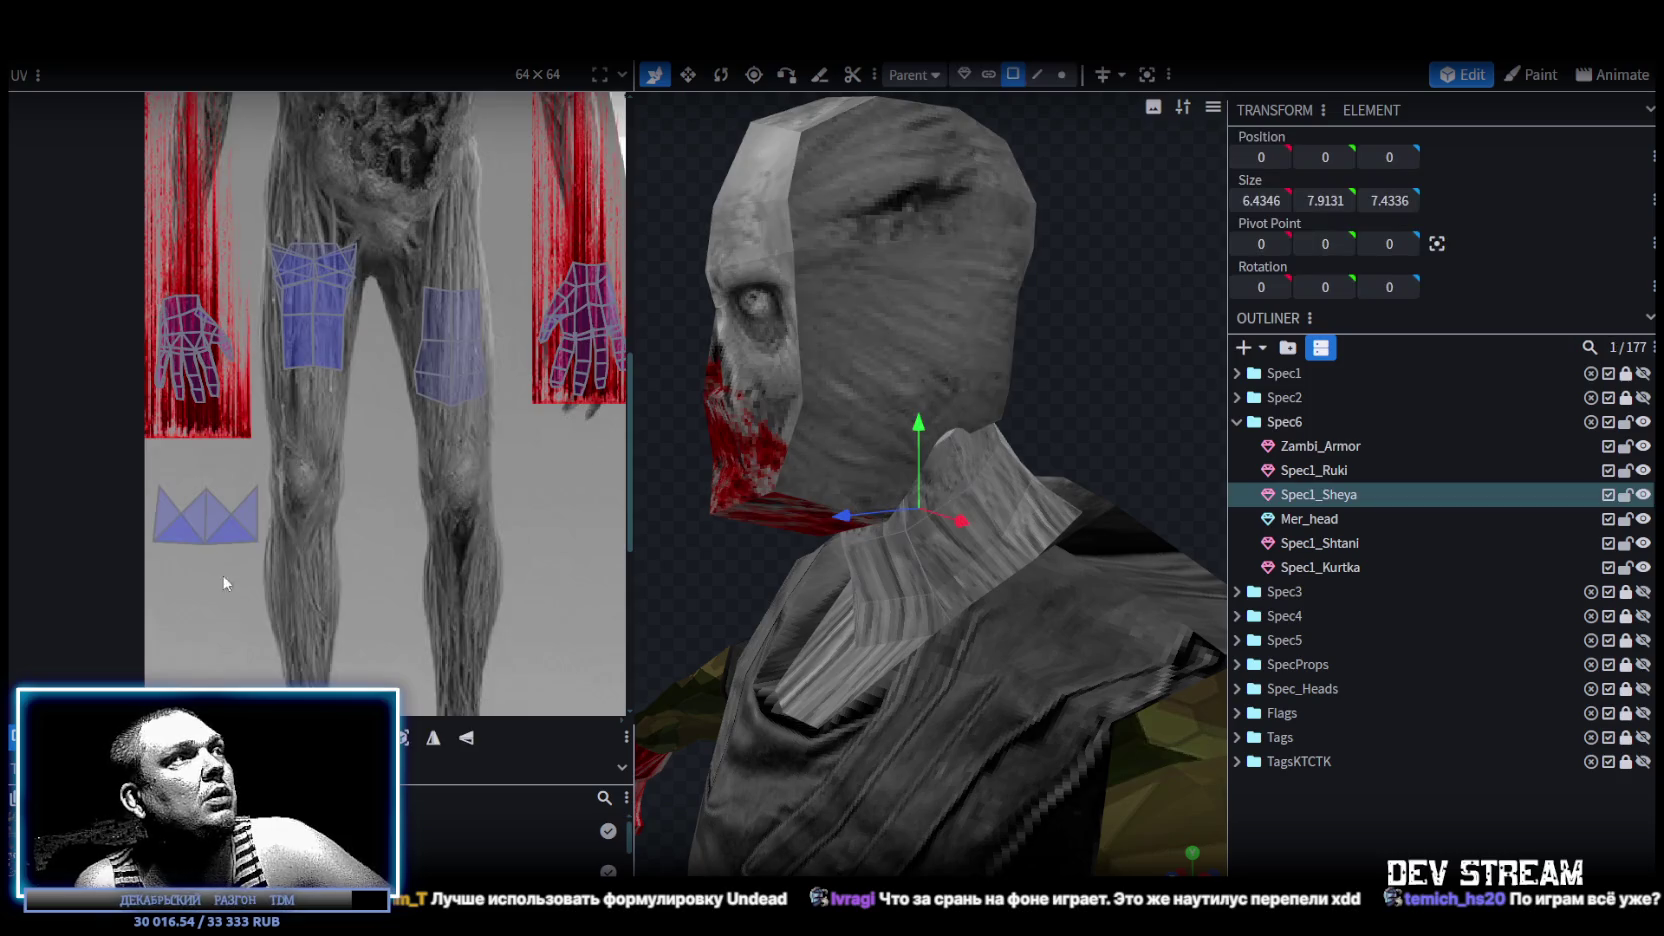
click(226, 510)
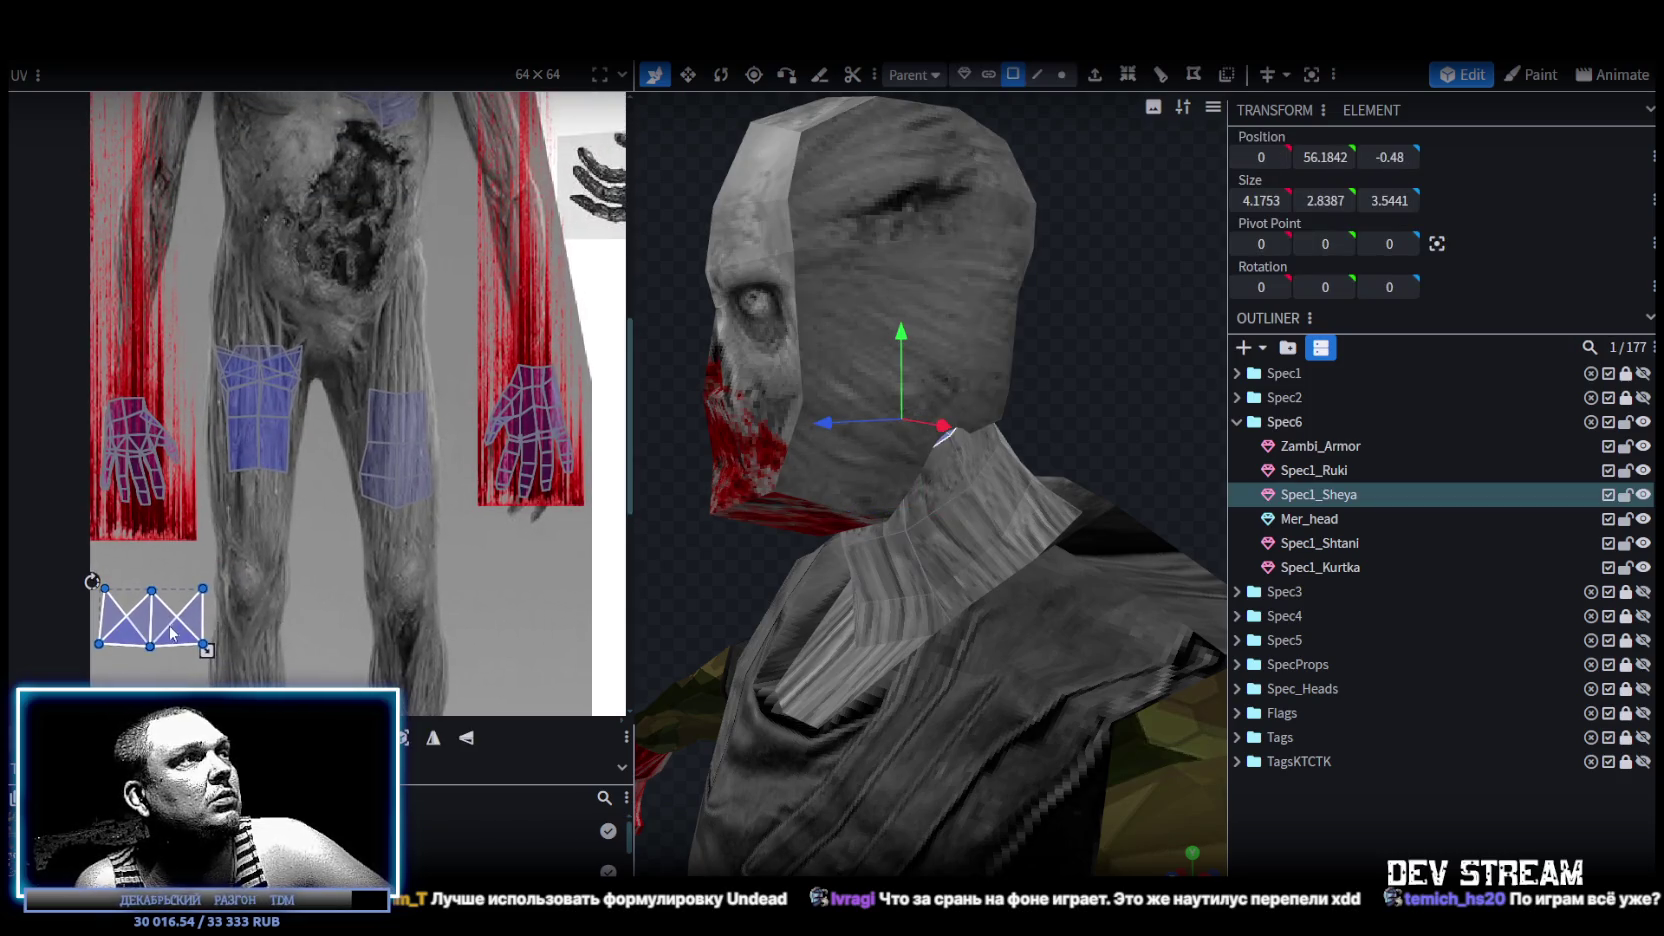
mouse_move(290, 488)
mouse_down()
mouse_move(399, 369)
mouse_move(443, 390)
mouse_move(308, 323)
mouse_move(318, 260)
mouse_up()
scroll(404, 378, up, 2)
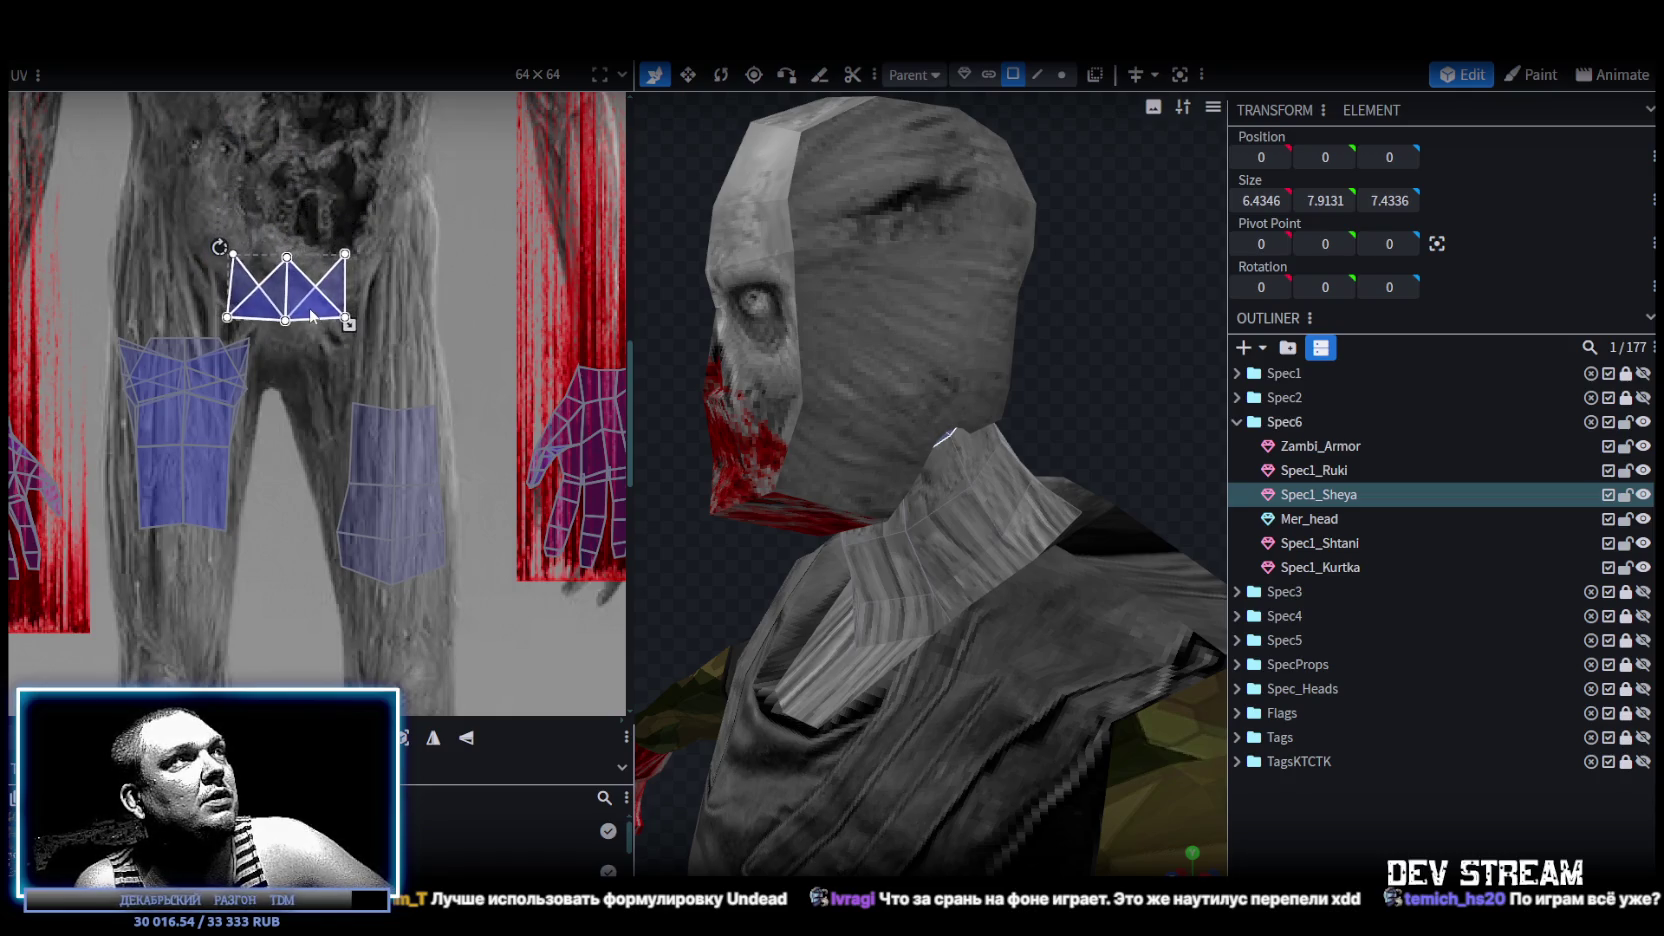
Clear the selection and select the Spec1_Kurtka jacket mesh from the front.
click(872, 667)
mouse_move(712, 559)
mouse_down()
mouse_move(840, 565)
mouse_move(793, 578)
mouse_up()
scroll(840, 565, down, 3)
click(793, 578)
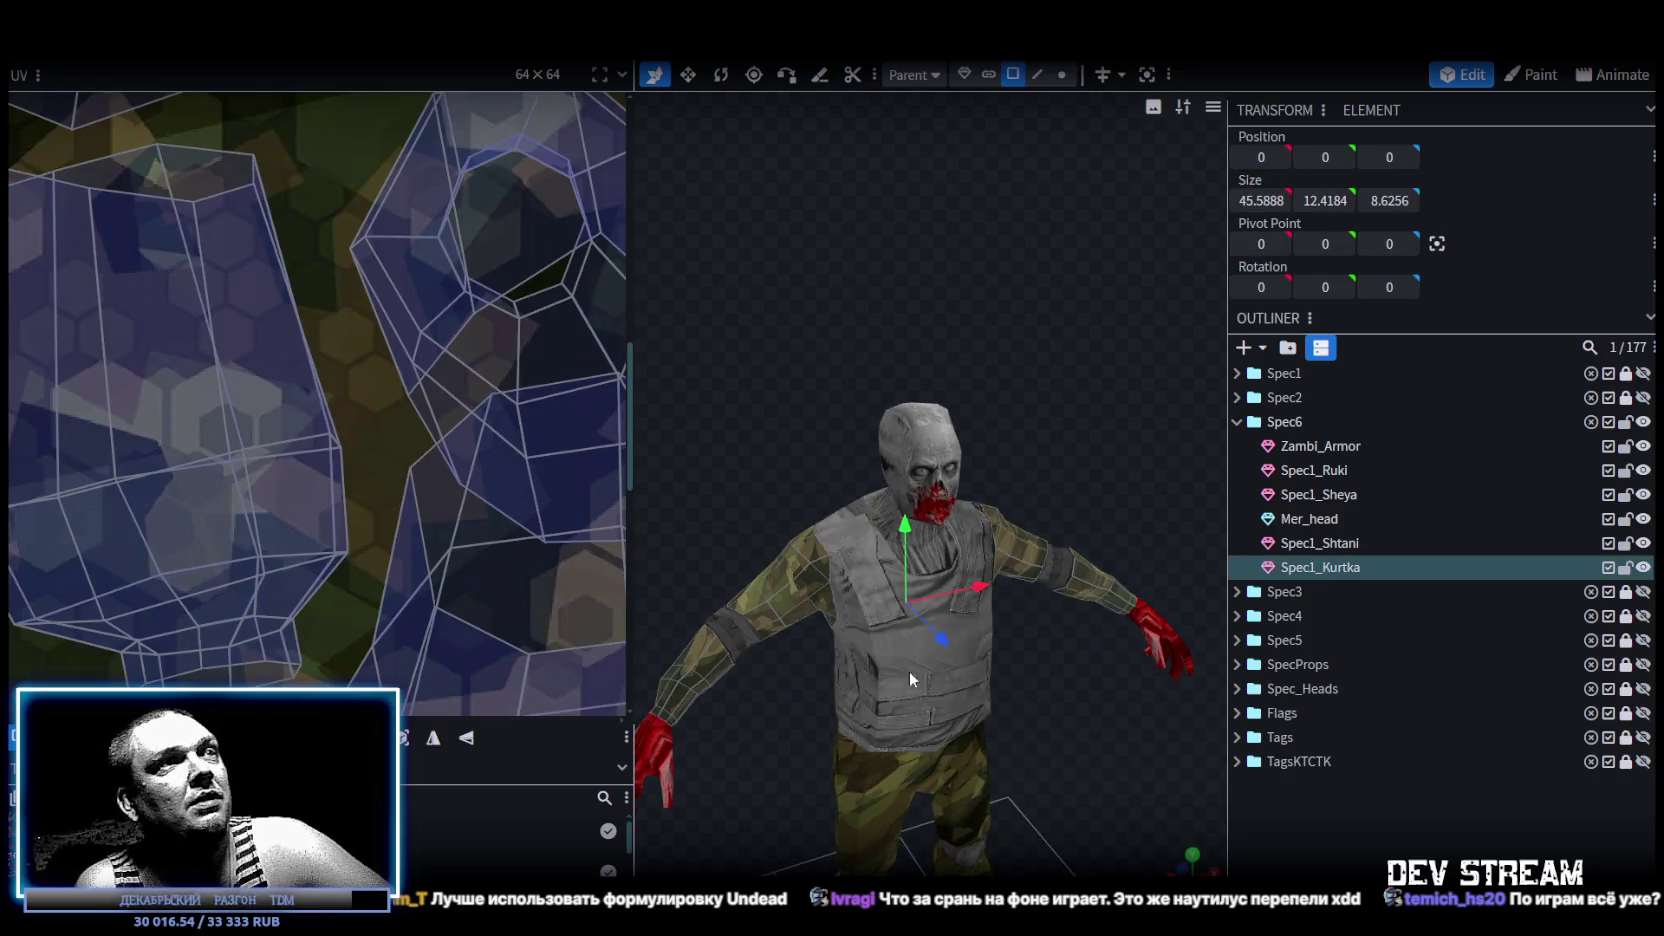
Select the whole Spec1_Kurtka jacket mesh.
mouse_move(1050, 699)
mouse_down()
mouse_move(1013, 651)
mouse_move(1131, 679)
mouse_up()
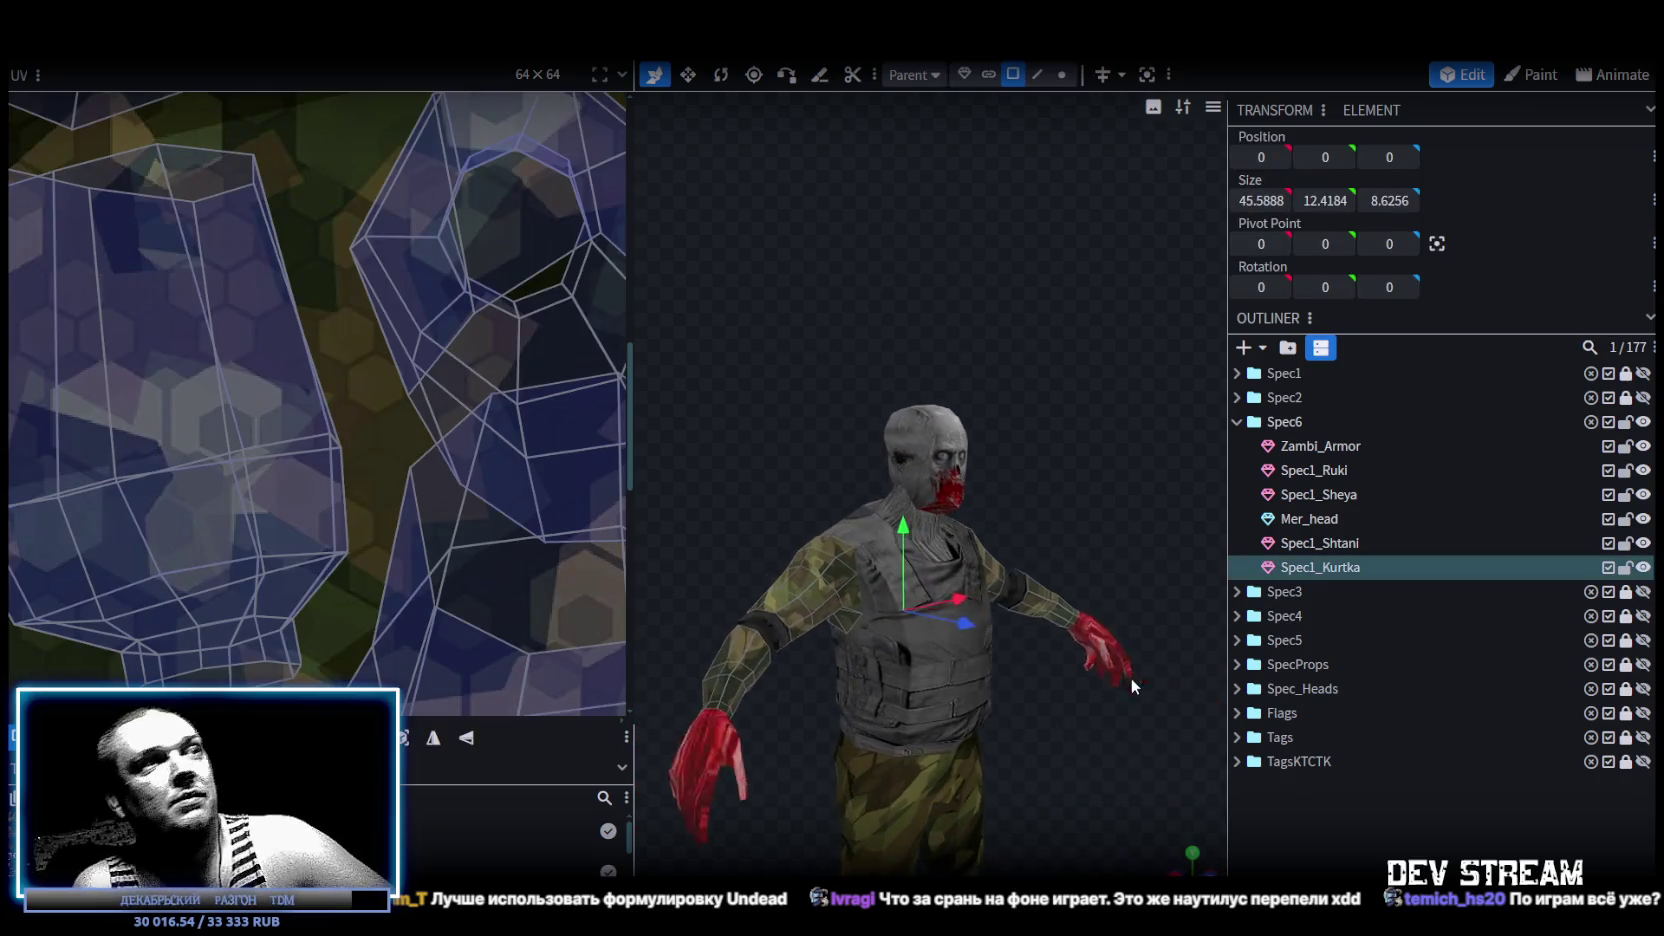
click(741, 654)
scroll(383, 513, down, 3)
scroll(468, 549, down, 3)
scroll(351, 446, up, 2)
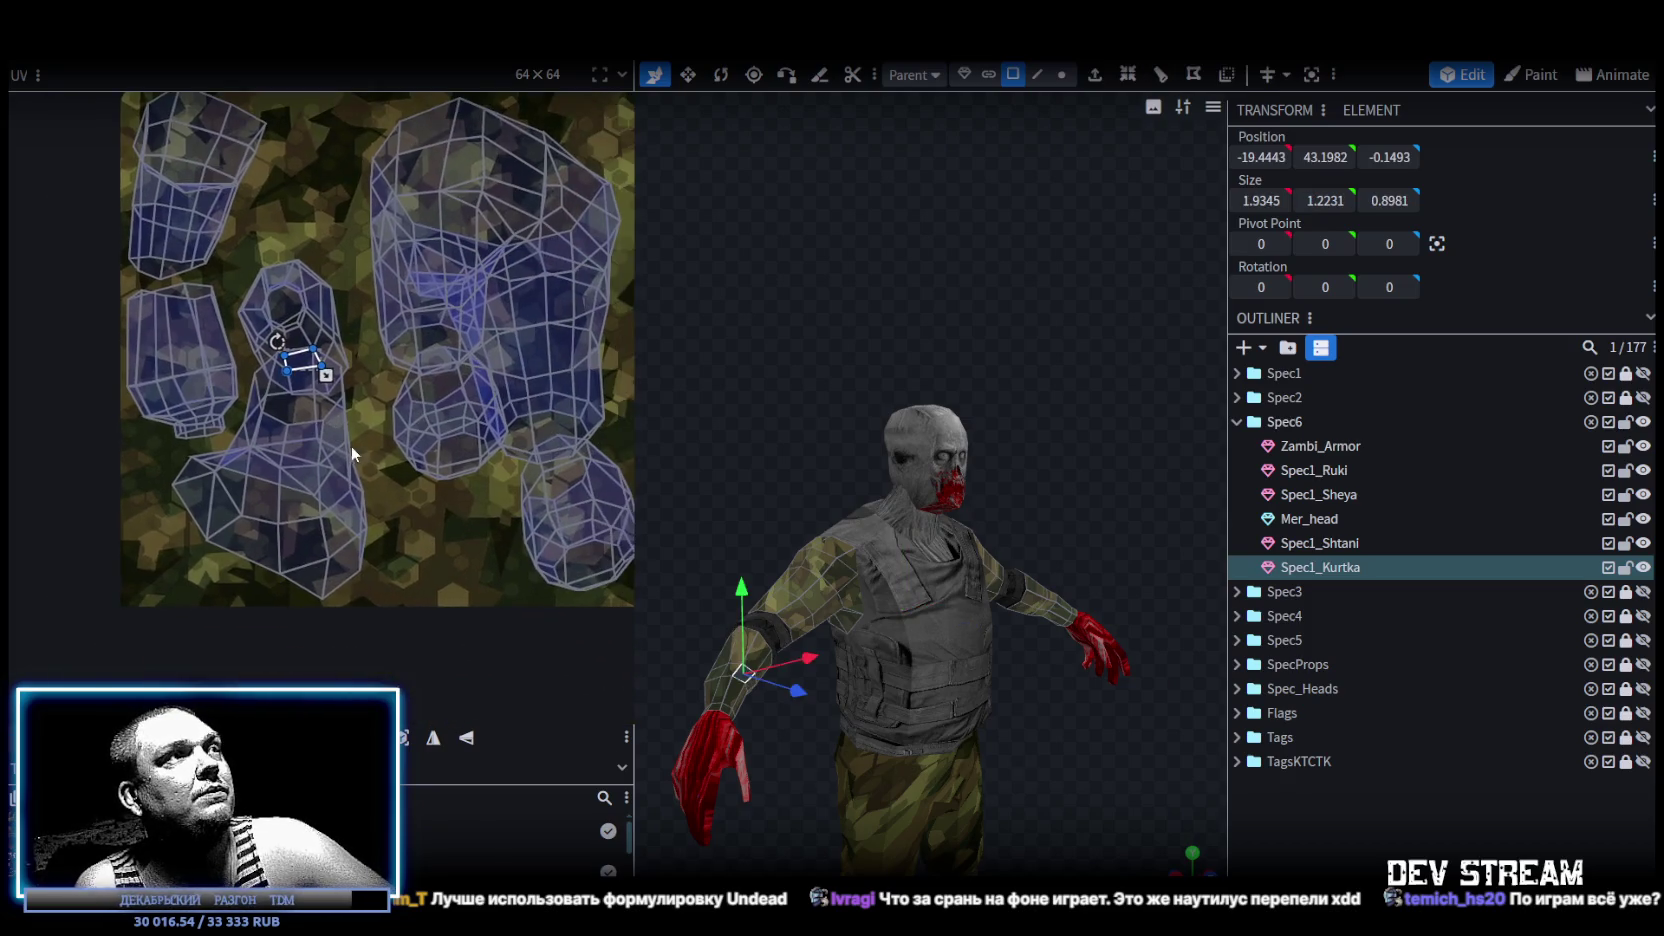
scroll(787, 585, down, 1)
mouse_move(864, 576)
mouse_down()
mouse_move(1036, 456)
mouse_move(833, 540)
mouse_up()
double_click(818, 558)
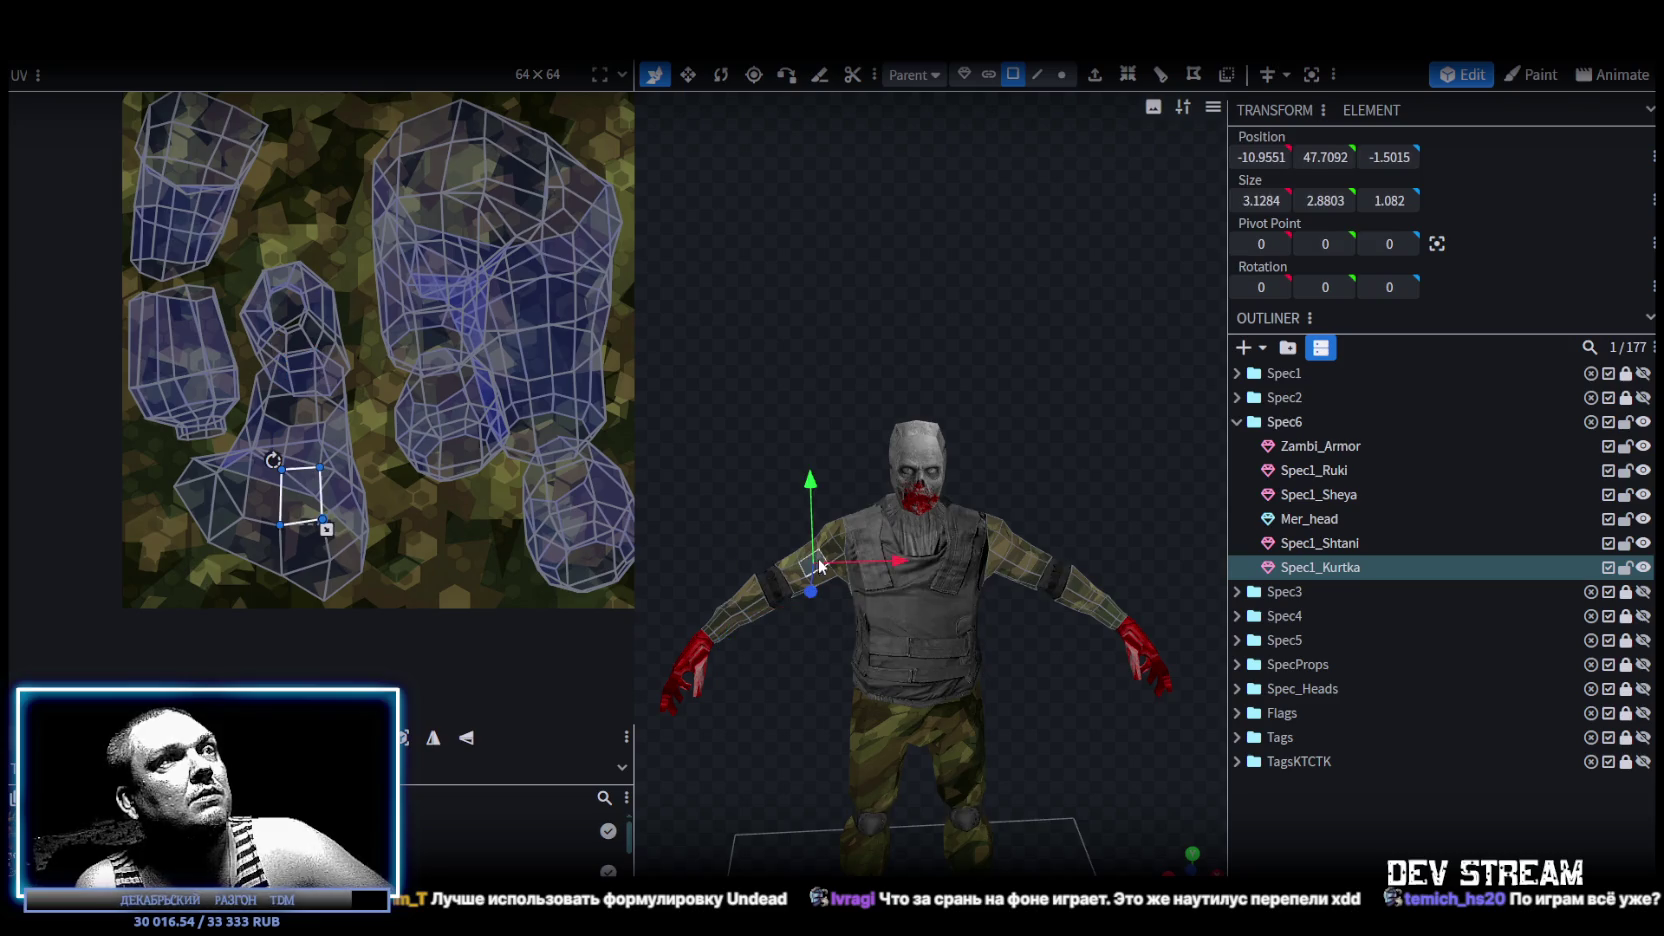
Assign the TRC_zambi.png texture to the jacket and project its UVs from the top view.
right_click(1300, 575)
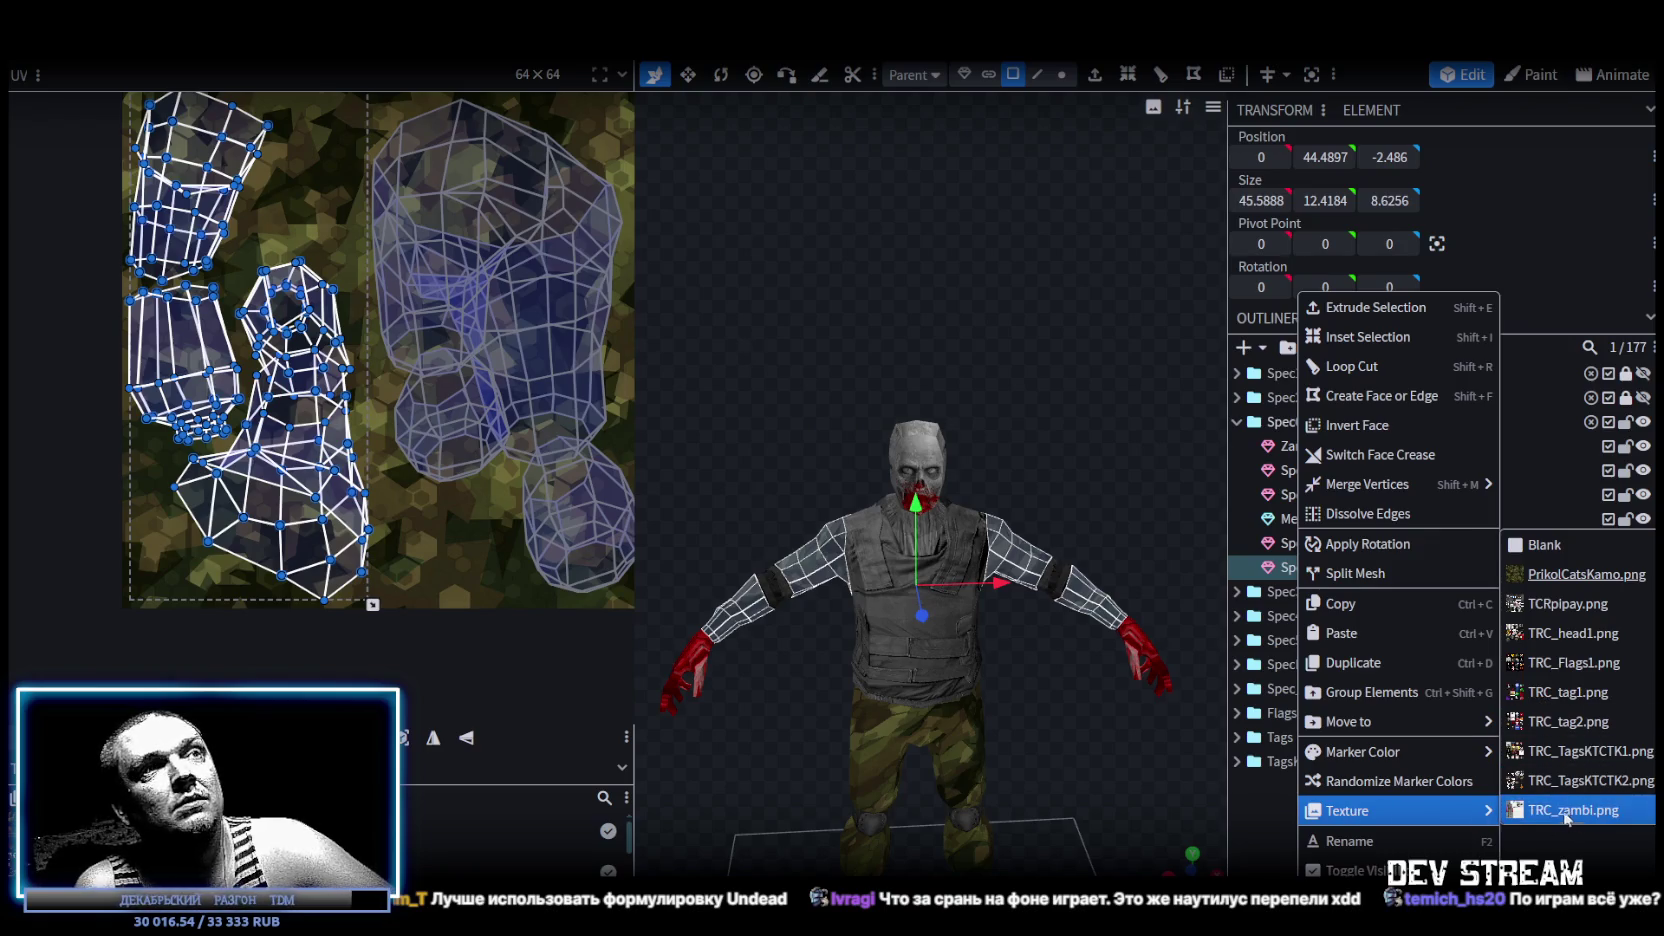
click(1580, 812)
scroll(401, 450, down, 1)
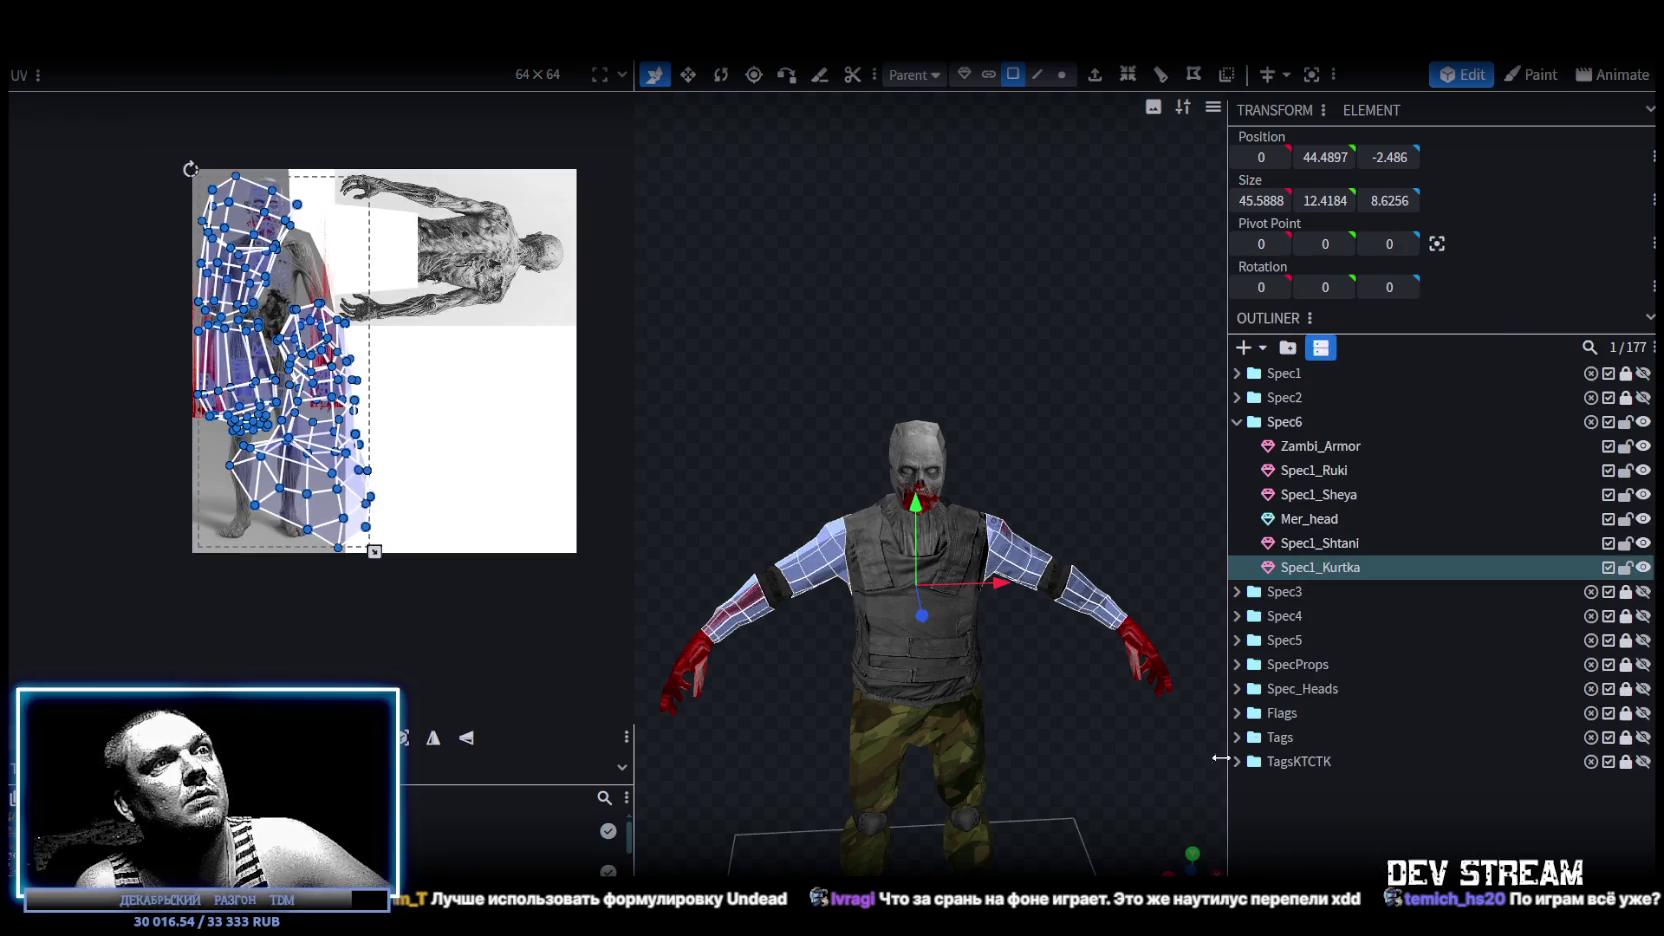
click(1195, 853)
scroll(1076, 634, down, 3)
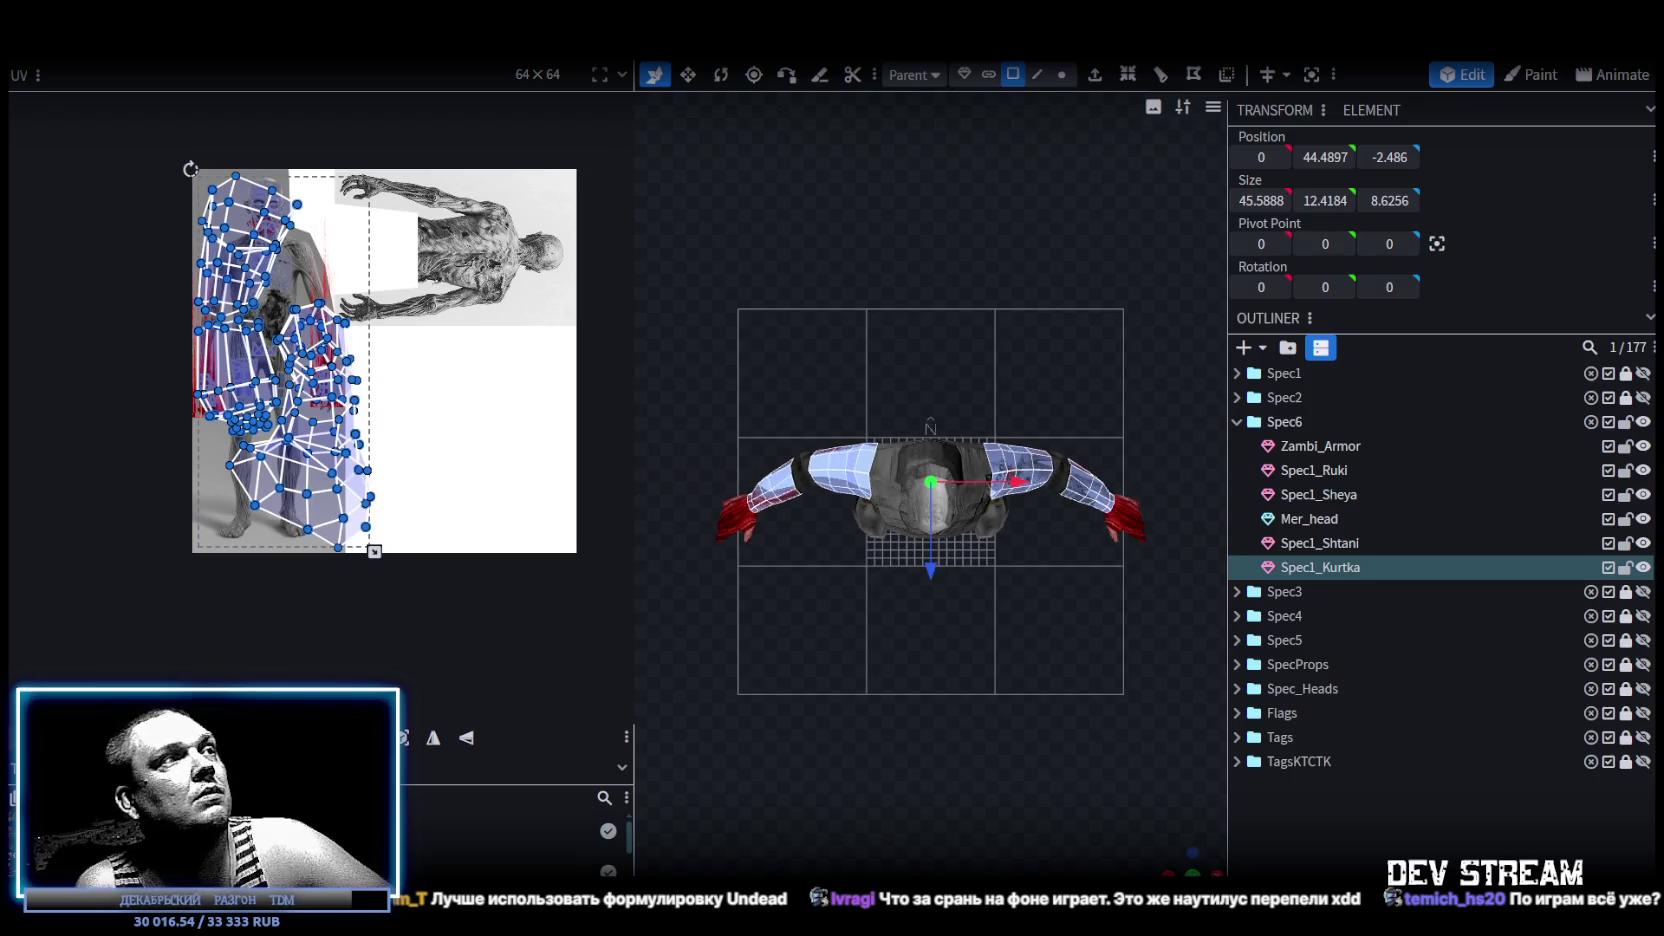
click(404, 740)
scroll(305, 388, up, 2)
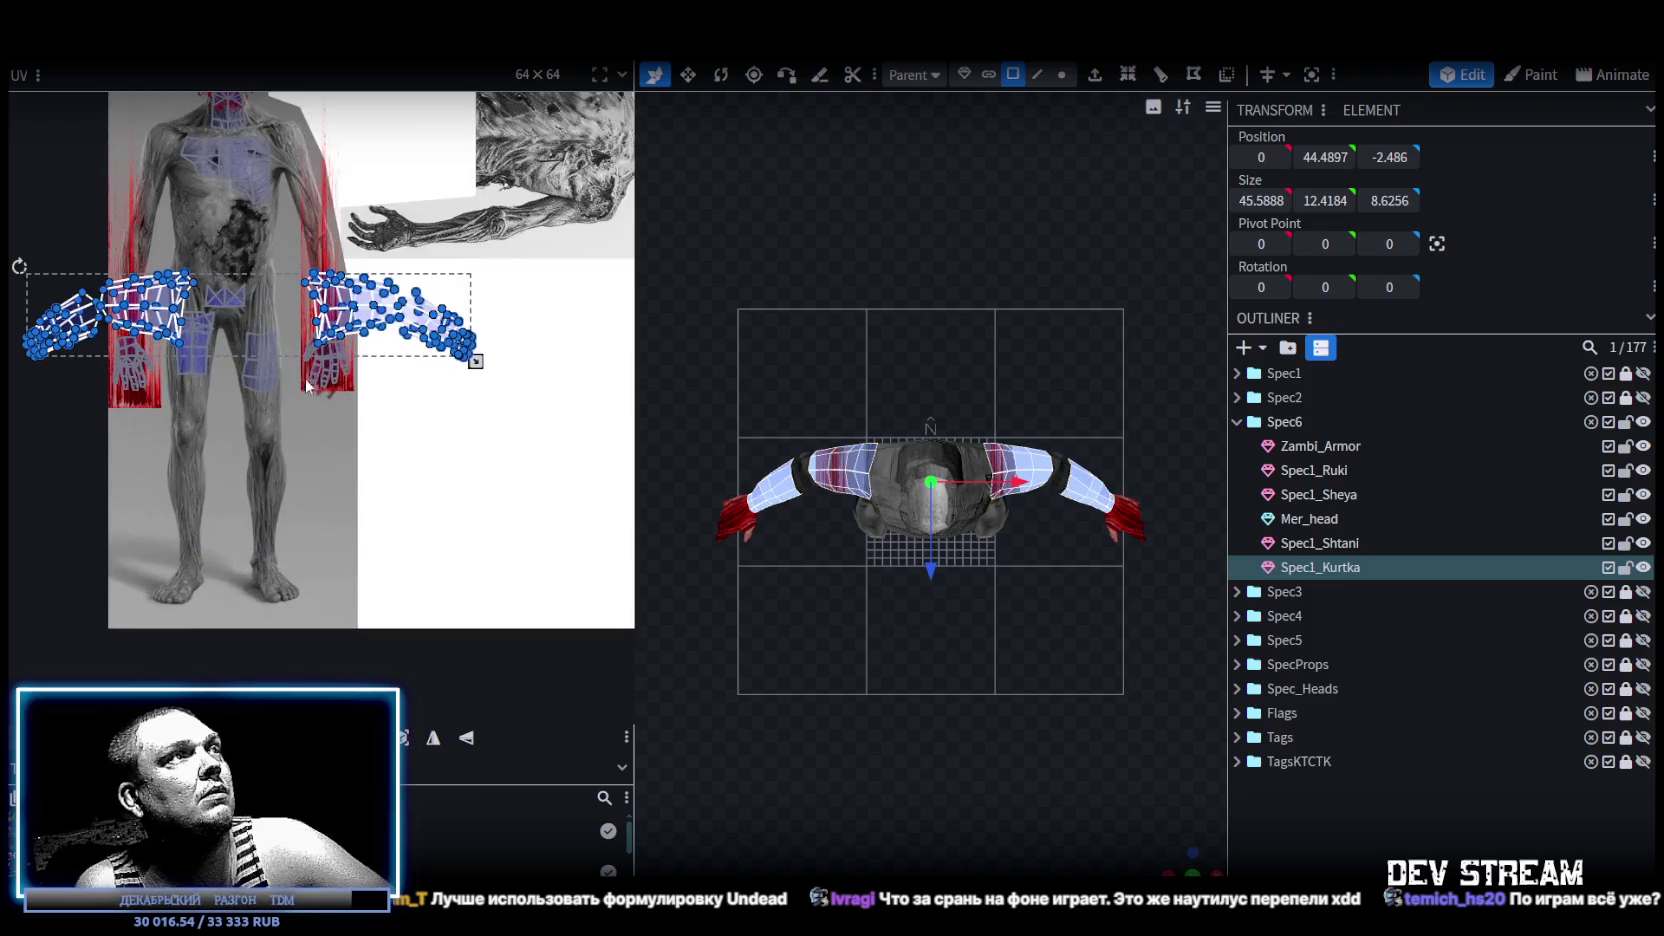
Turn the left arm's UV island upright and move it onto the zombie's arm.
drag(276, 300, 424, 492)
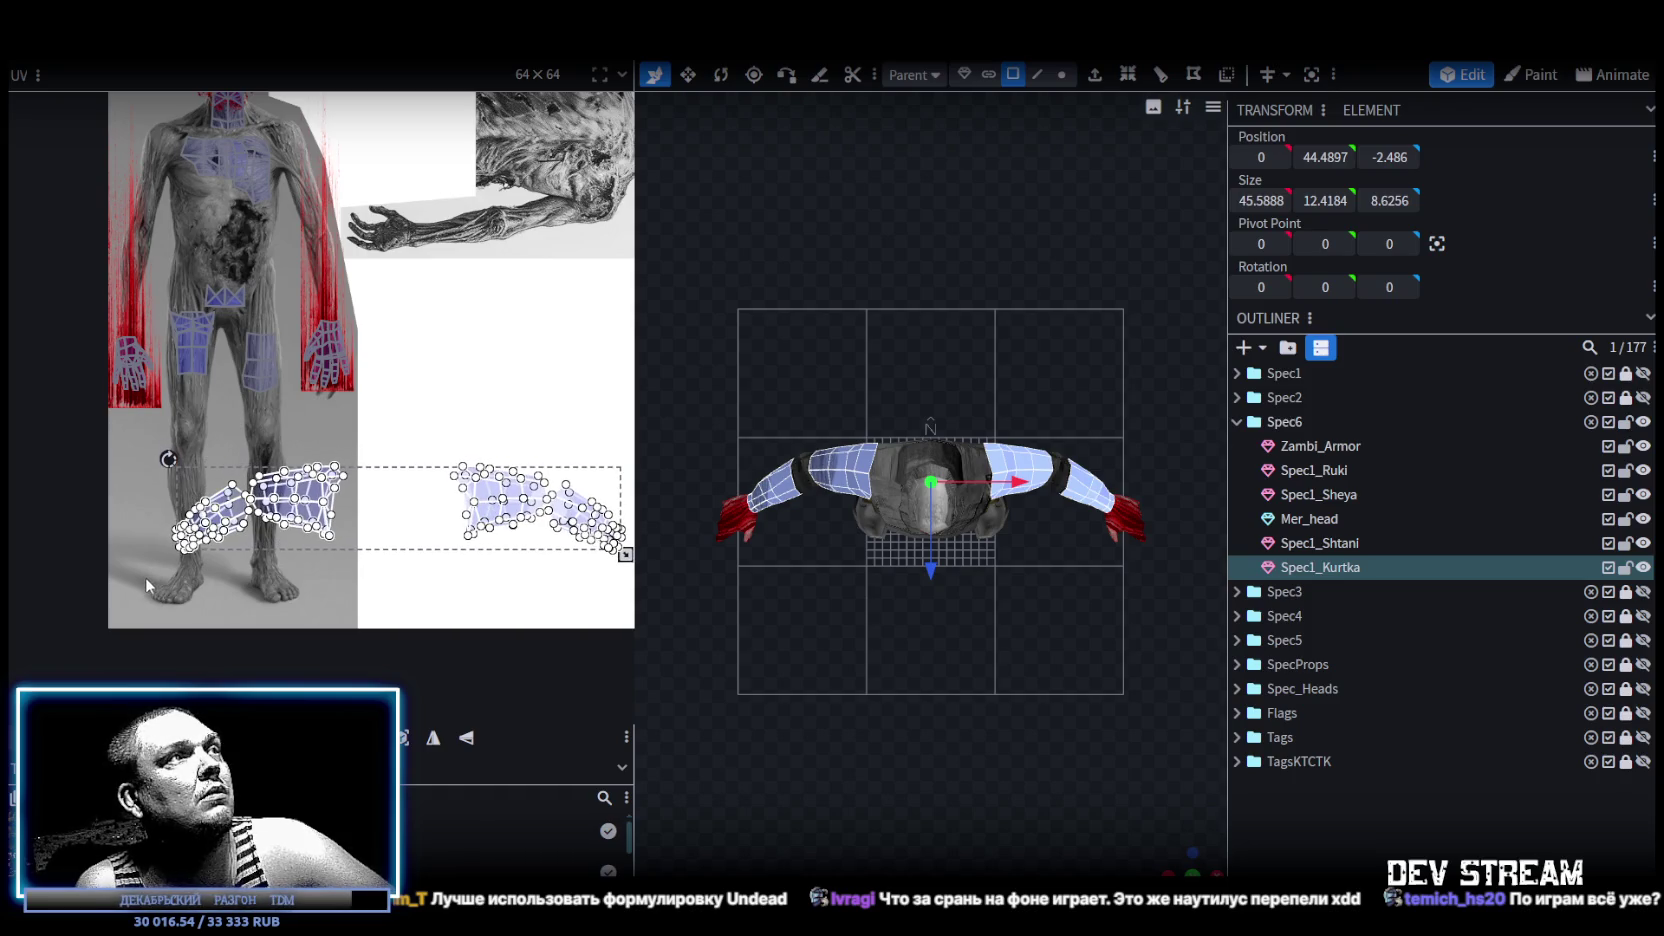
drag(146, 577, 377, 437)
middle_drag(184, 456, 258, 516)
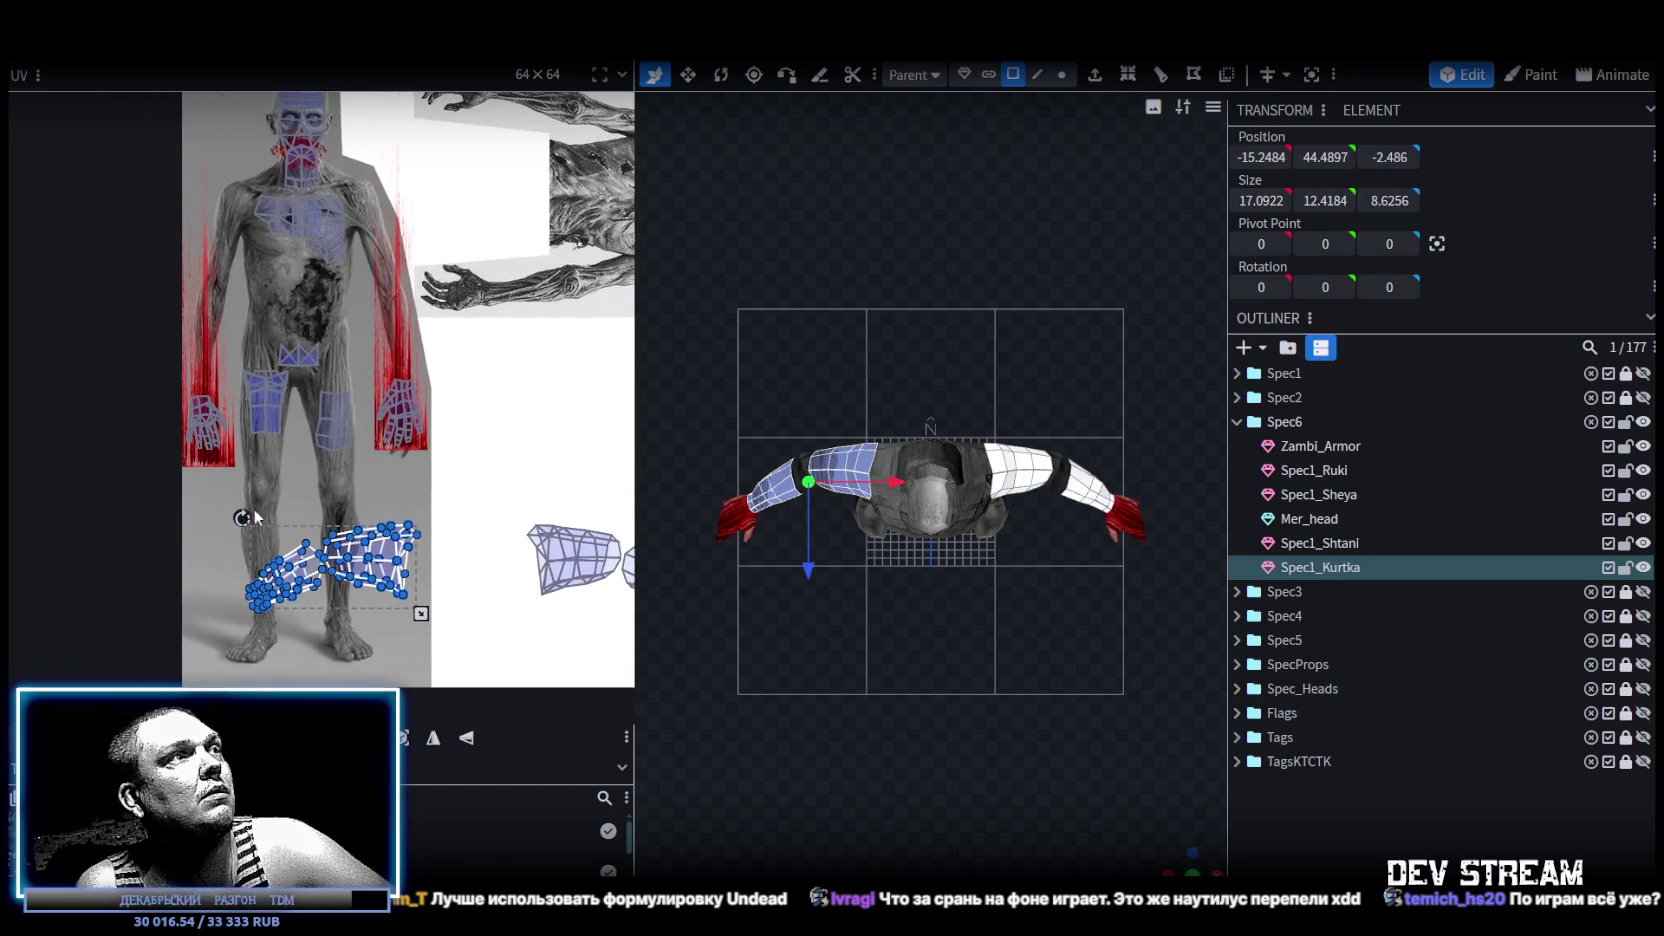
drag(381, 551, 431, 525)
right_click(431, 525)
click(456, 722)
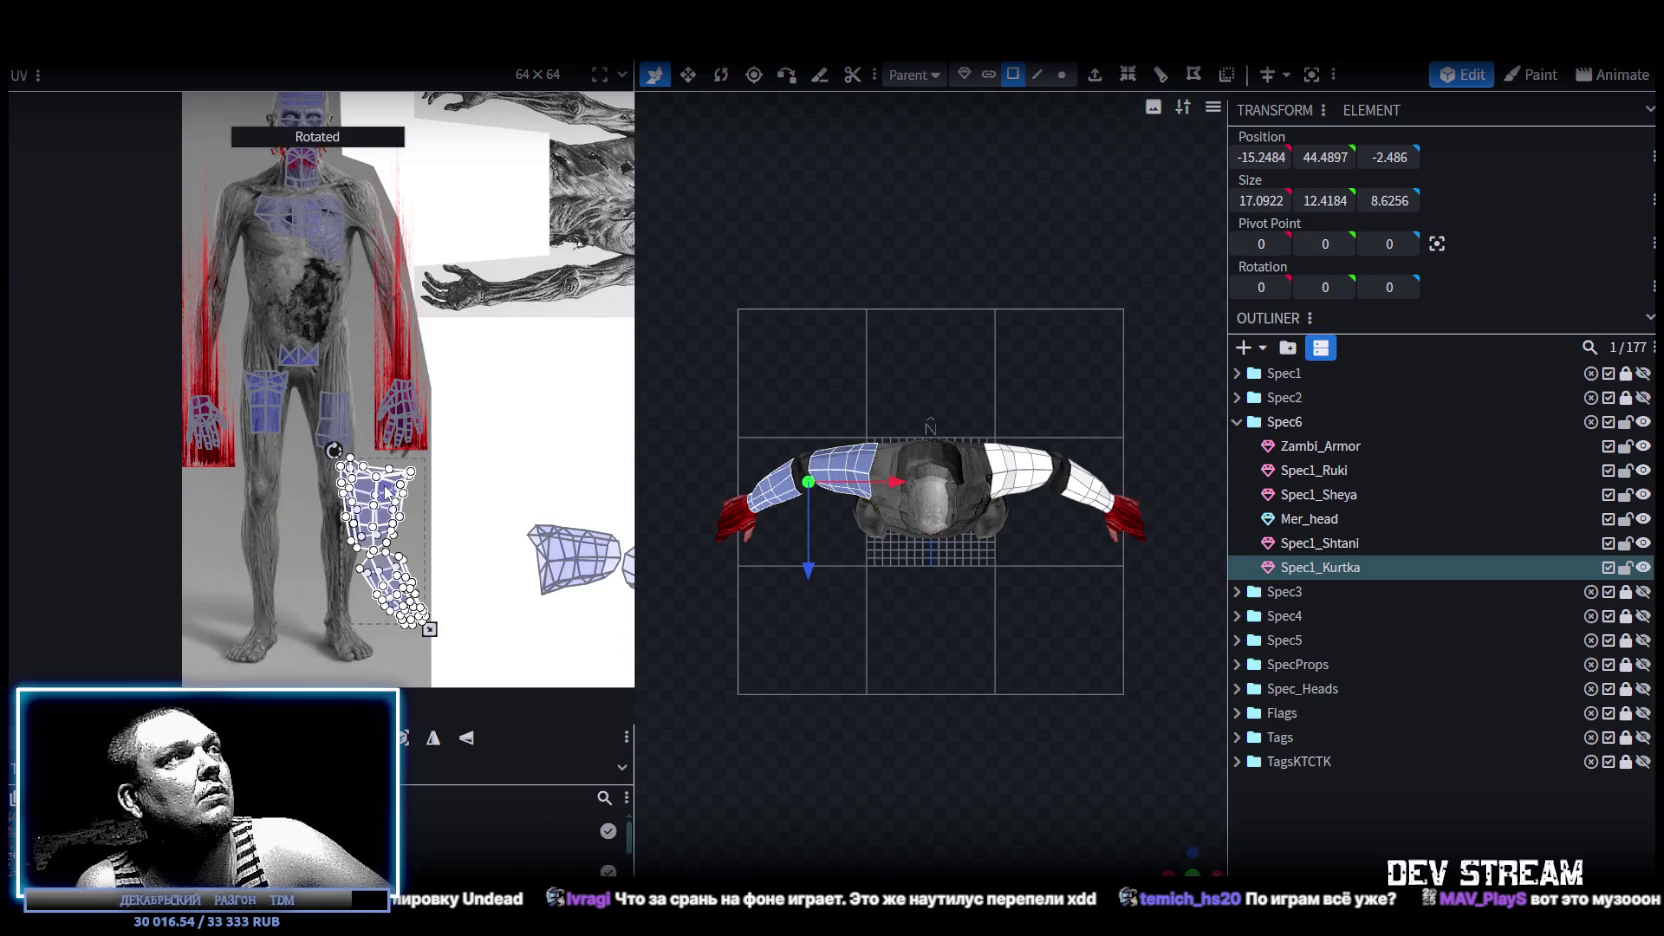
drag(385, 492, 232, 250)
Rotate and stretch the arm UV islands narrower and taller along the zombie arm.
scroll(352, 521, up, 1)
scroll(352, 521, up, 1)
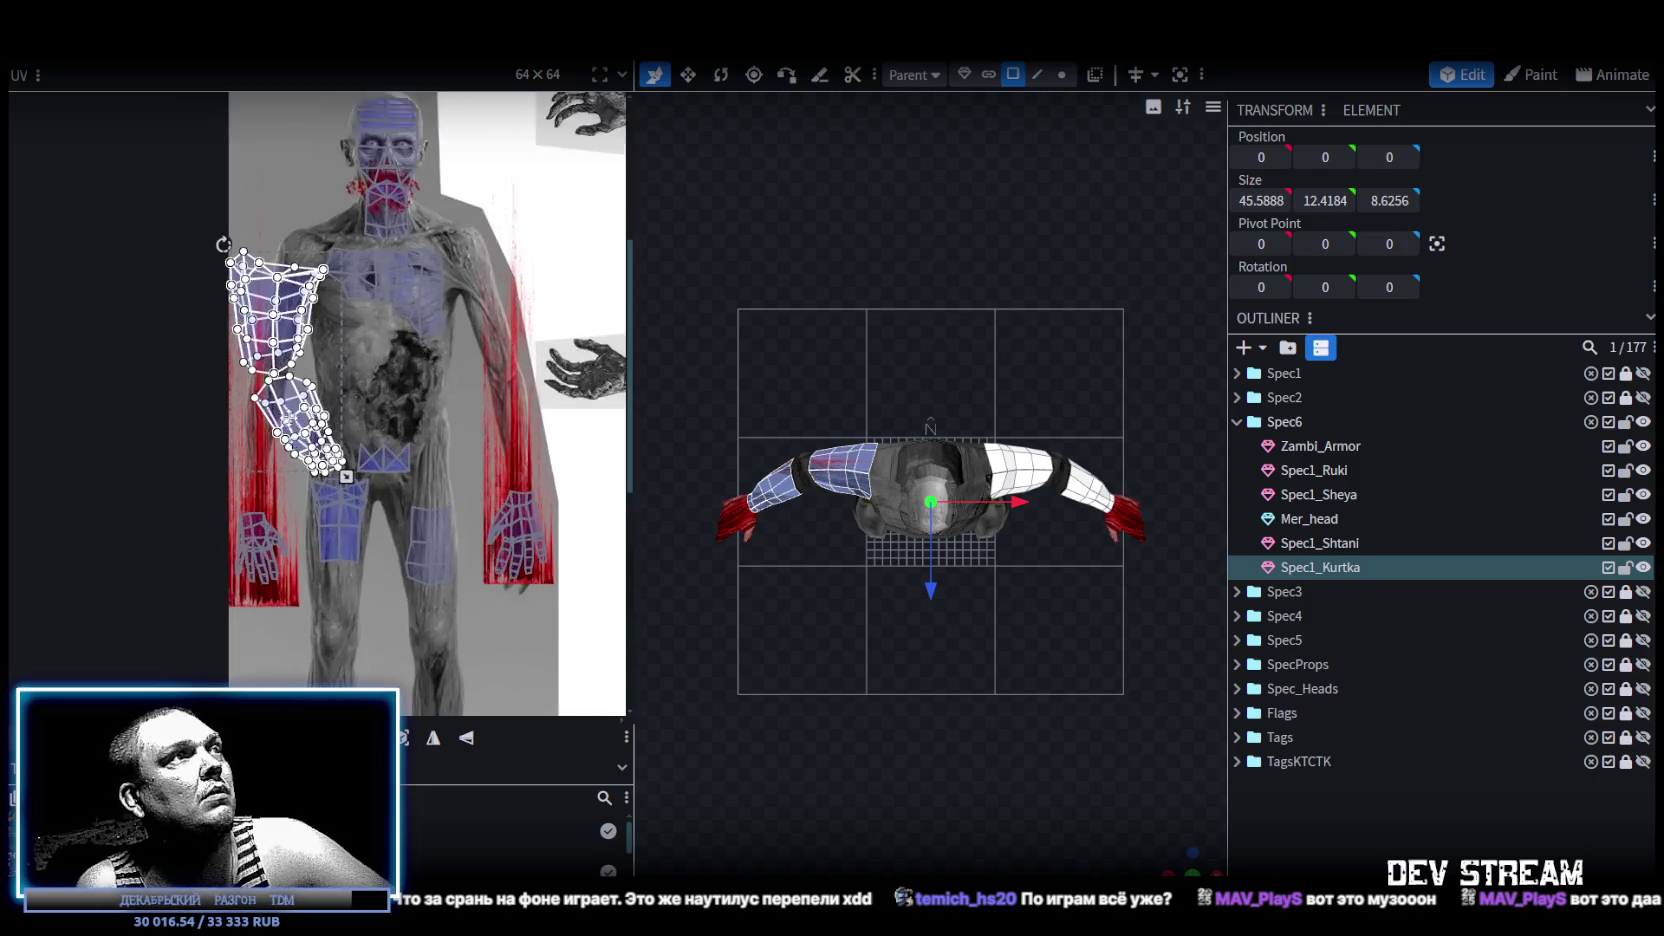
scroll(304, 438, up, 2)
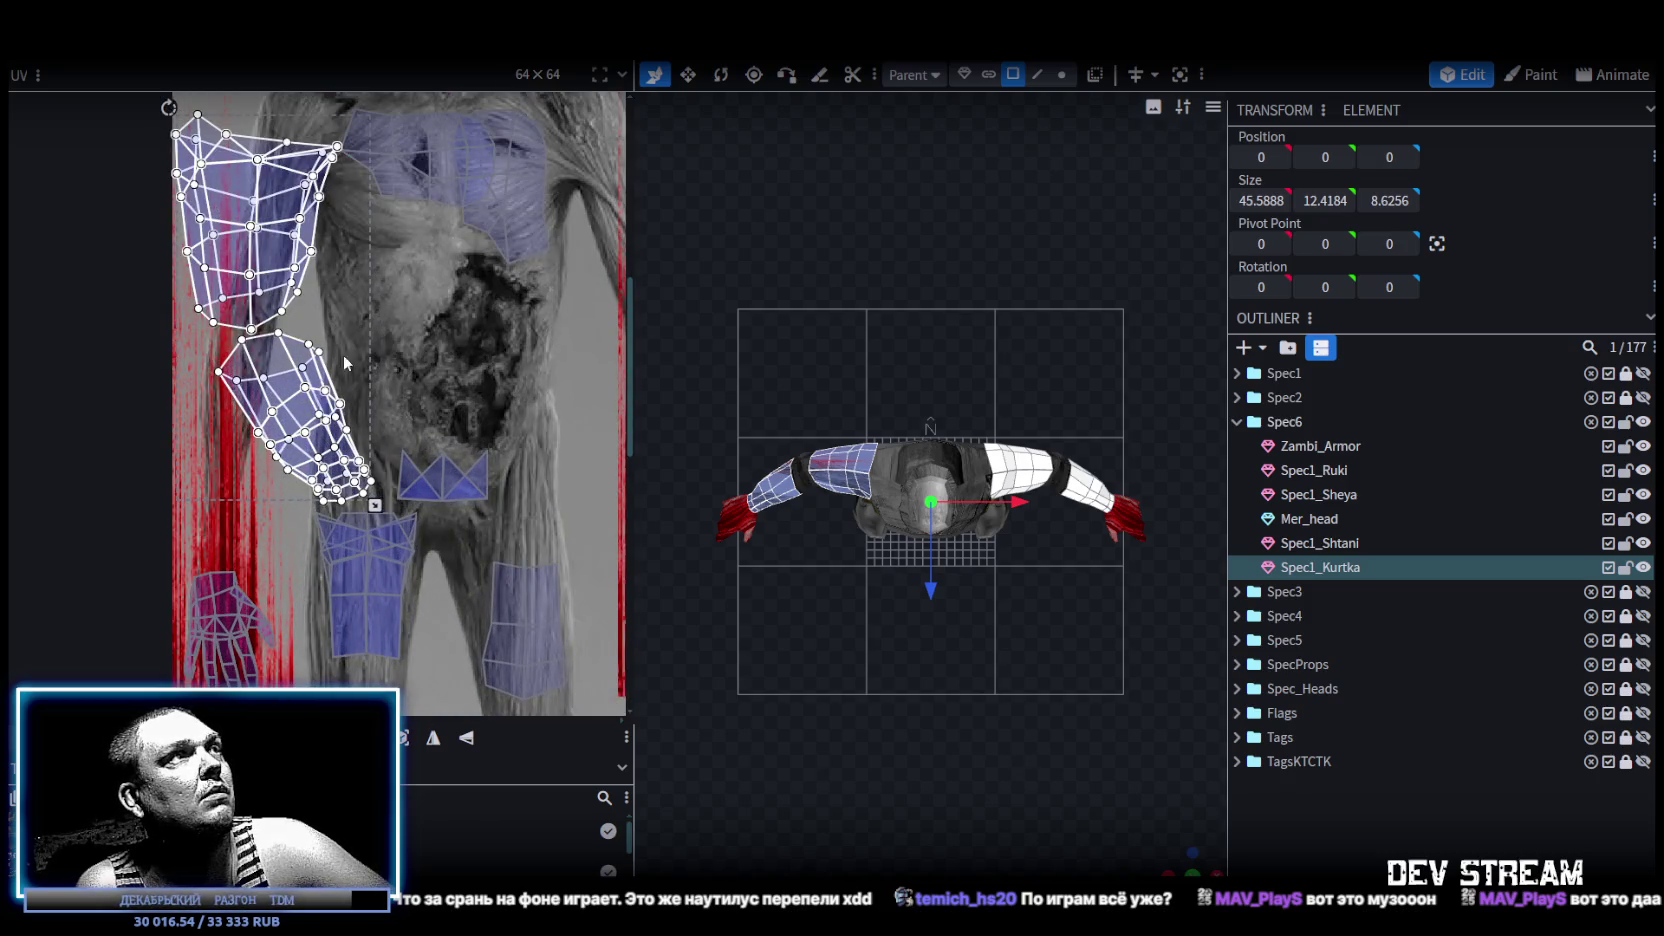
scroll(363, 380, up, 1)
drag(116, 159, 214, 122)
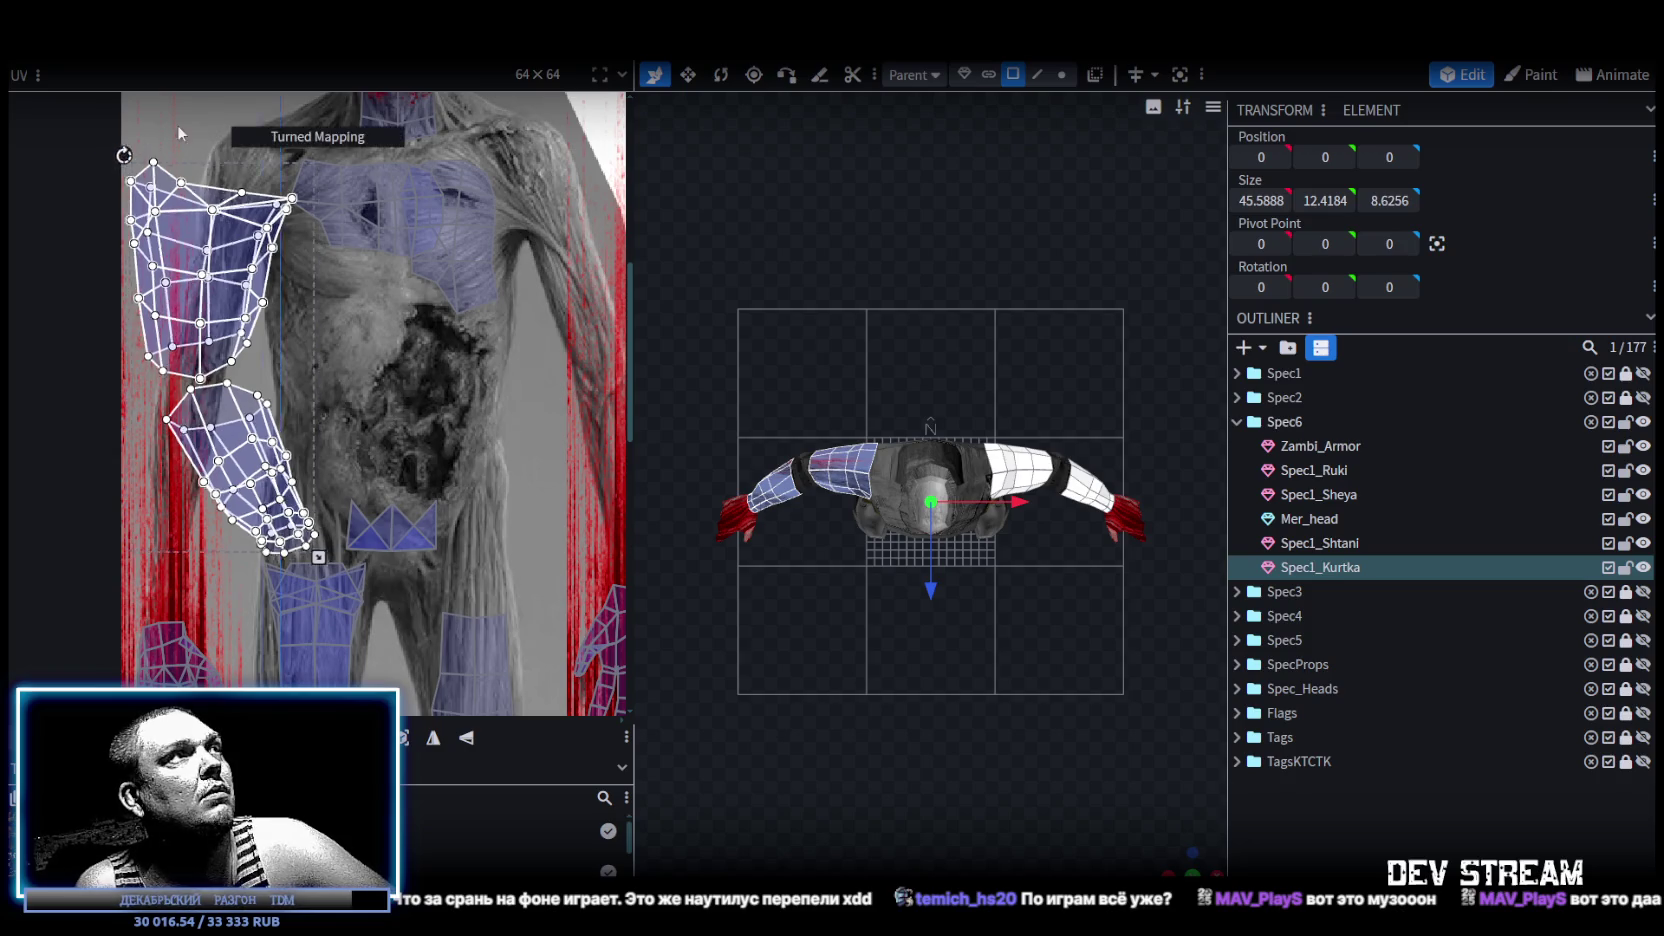
drag(360, 566, 251, 618)
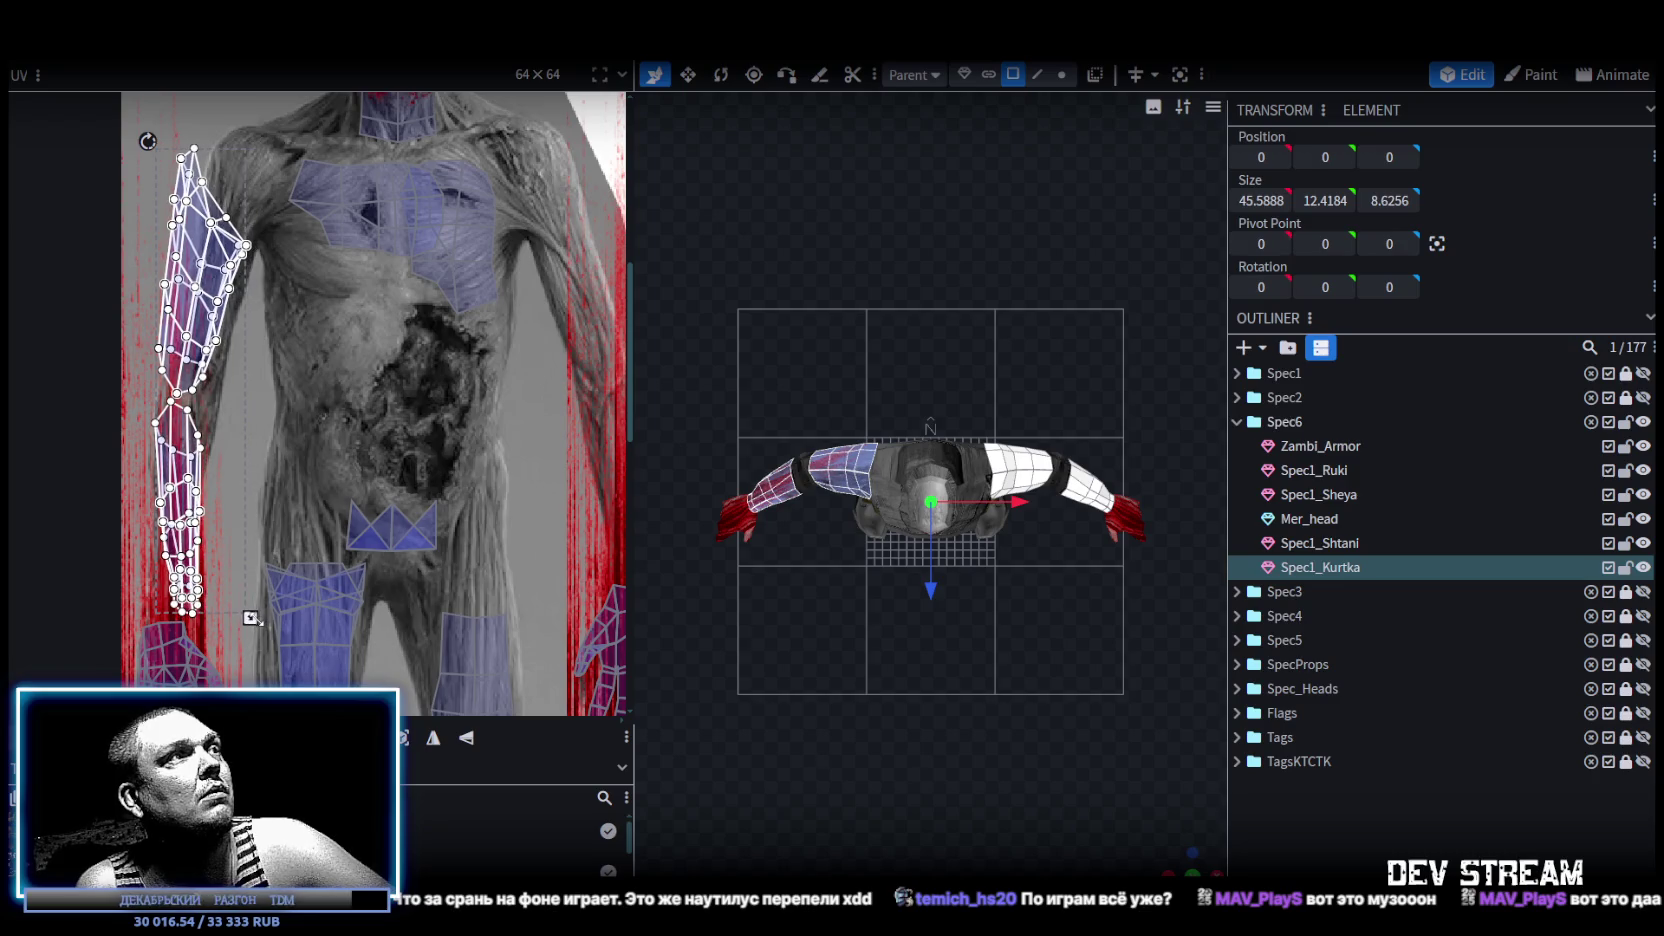
middle_drag(255, 517, 315, 474)
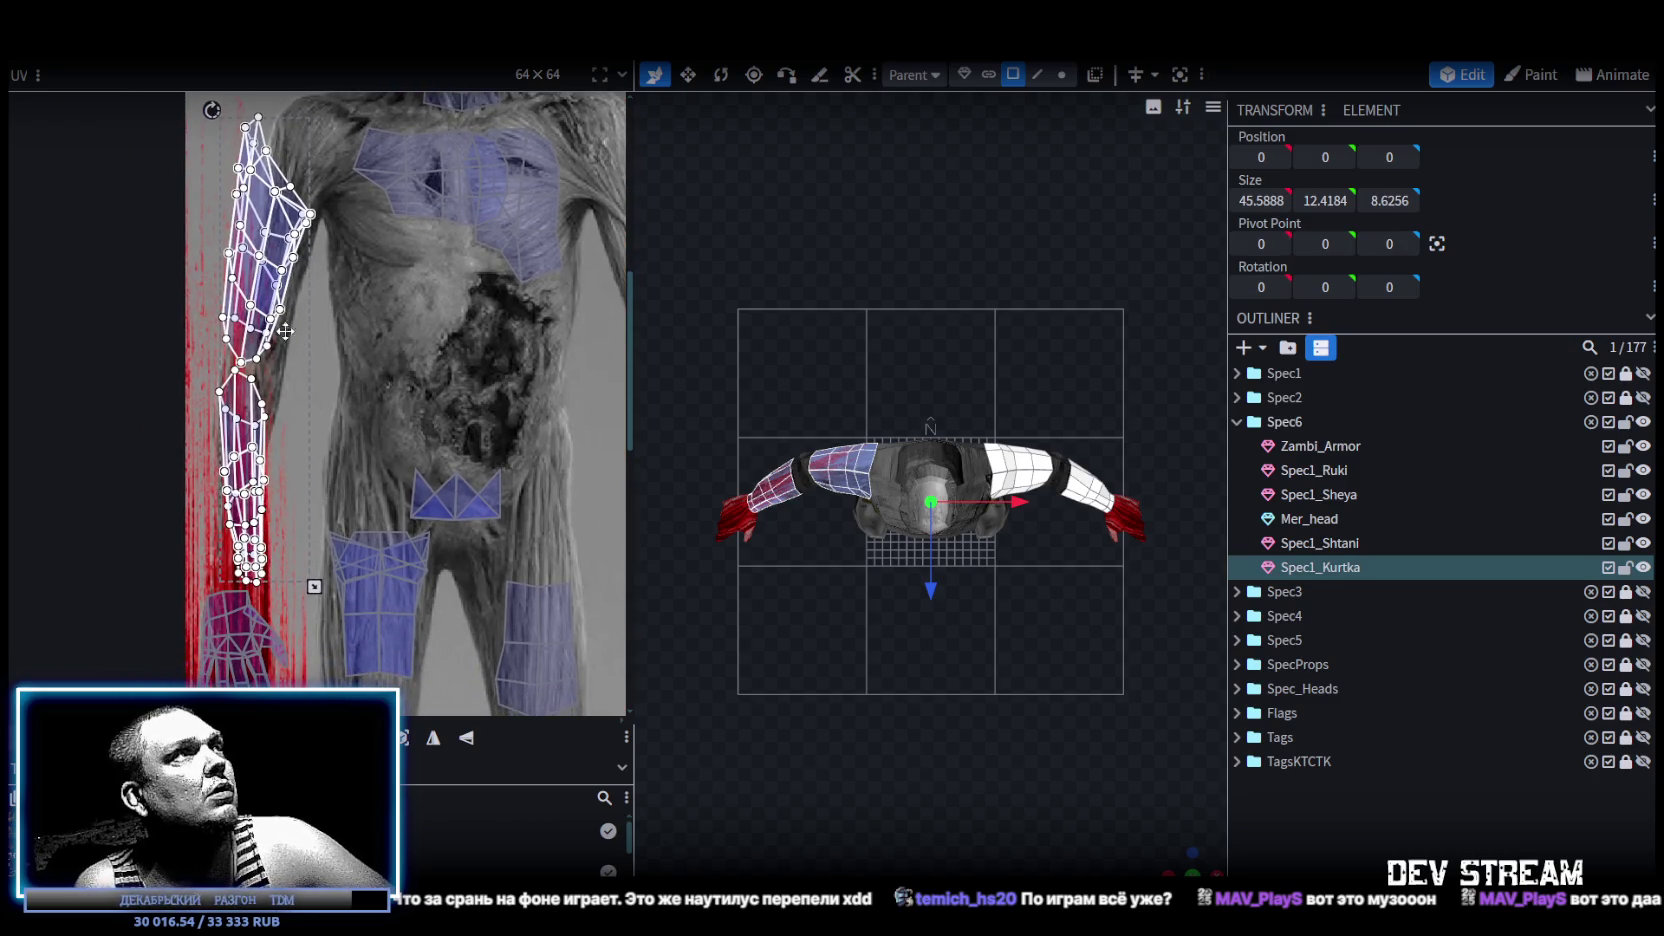
mouse_move(279, 318)
middle_down()
mouse_move(257, 332)
mouse_move(255, 480)
middle_up()
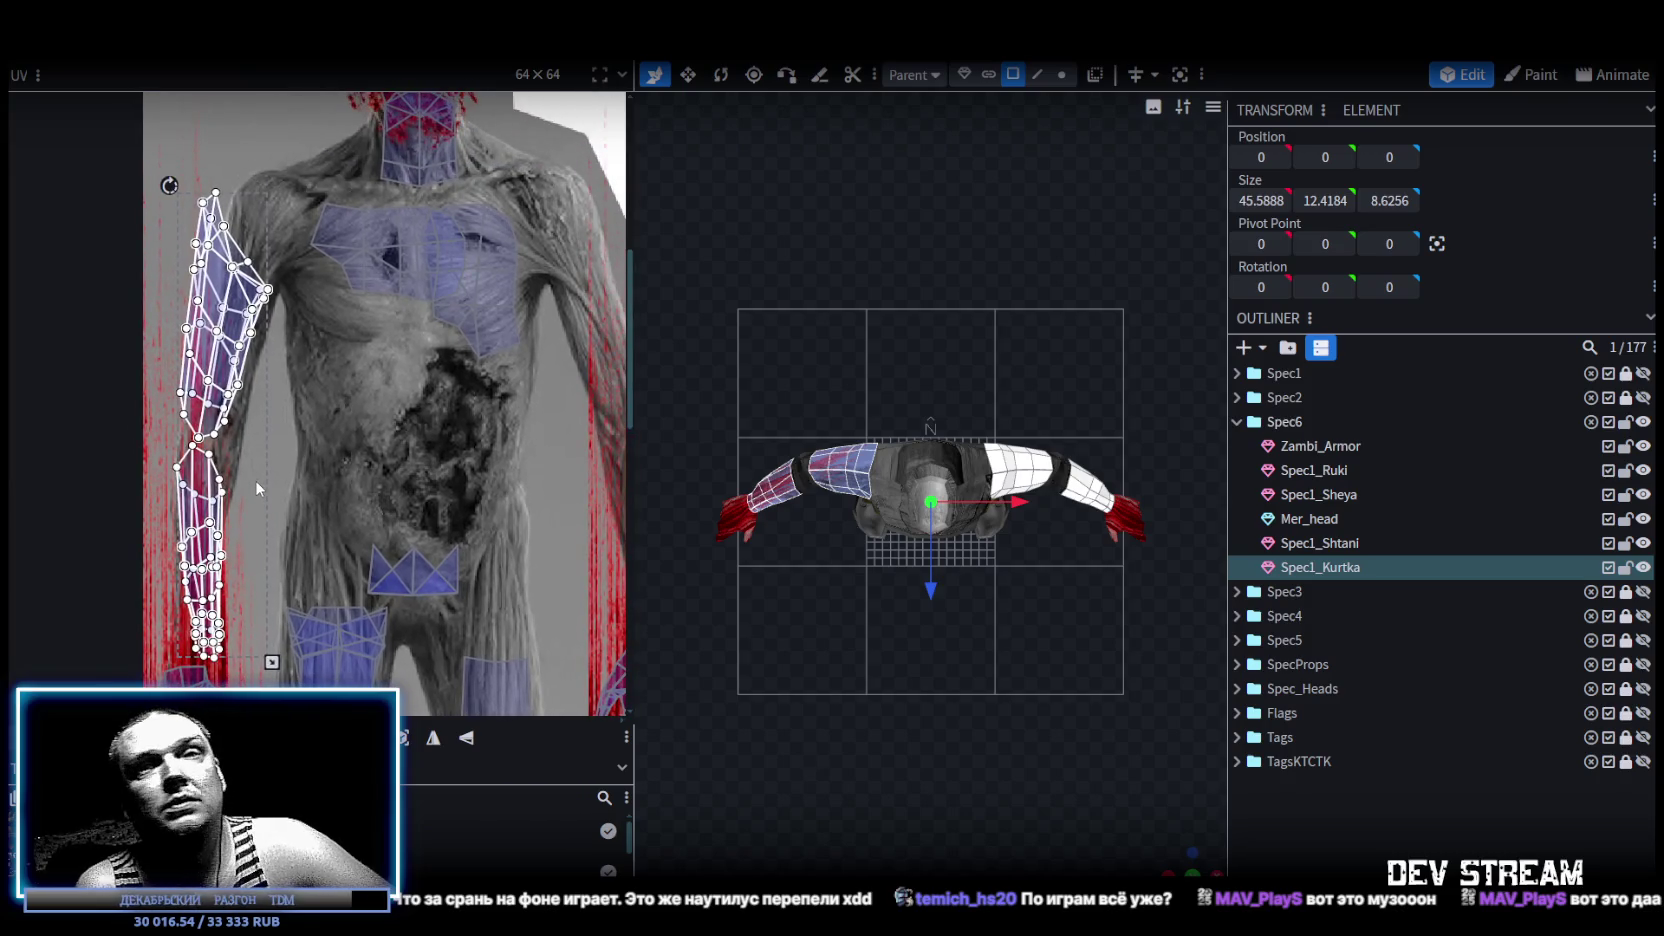
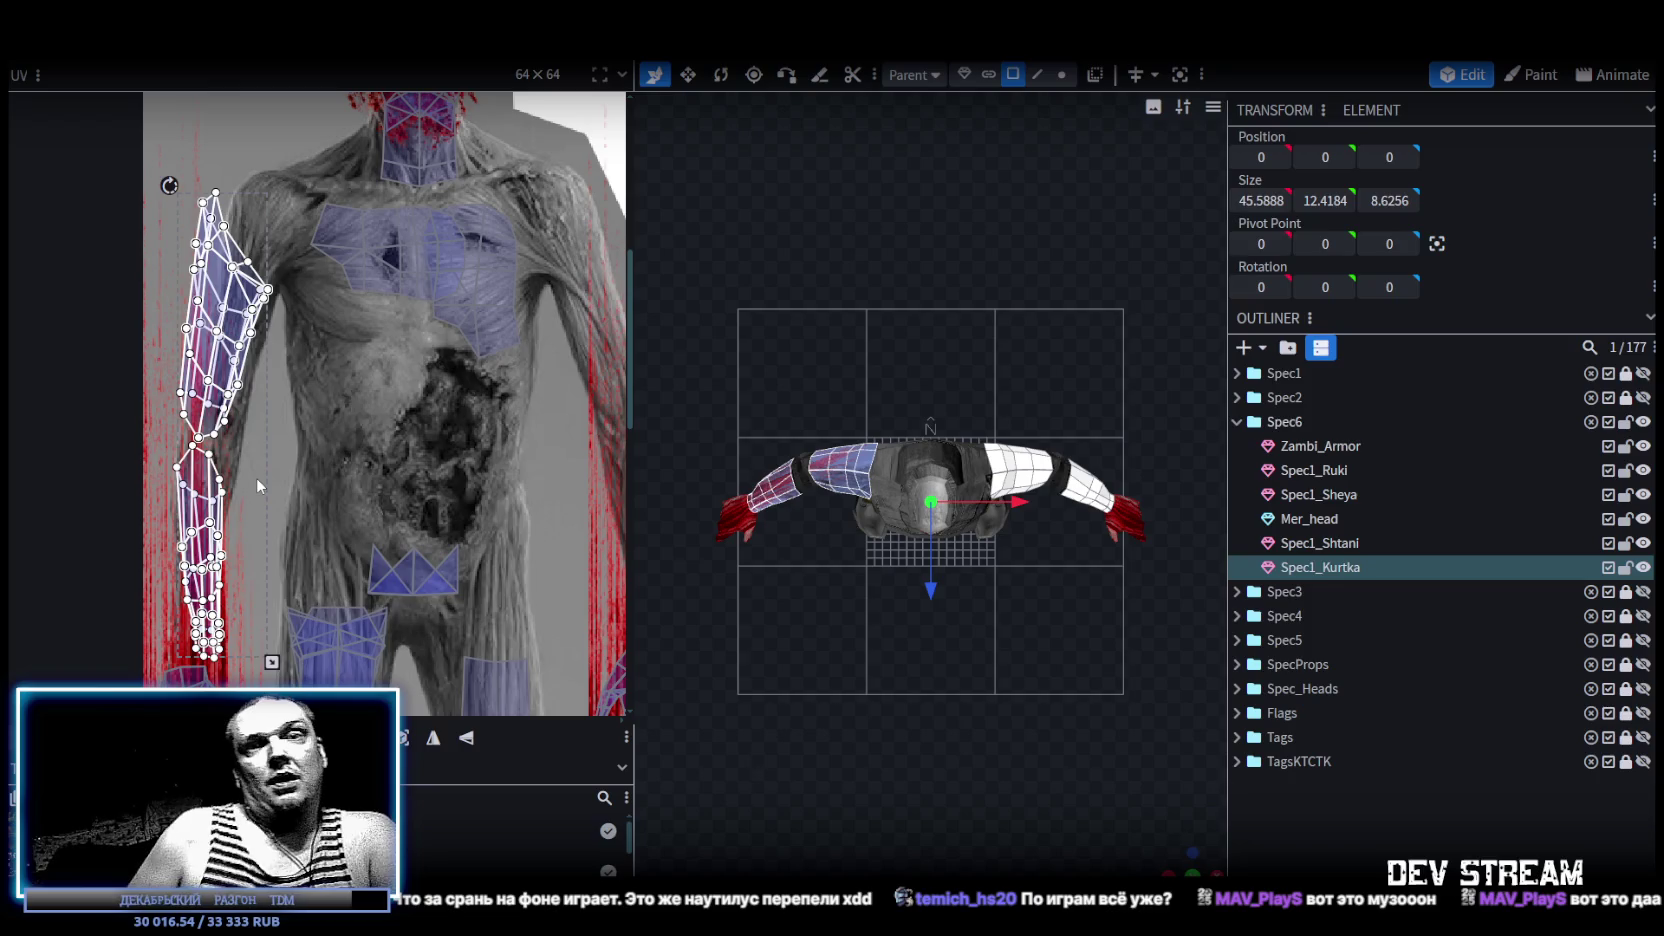
Select the forearm and hand UVs, rotate them slightly and nudge them left onto the texture's arm.
middle_drag(265, 469, 335, 365)
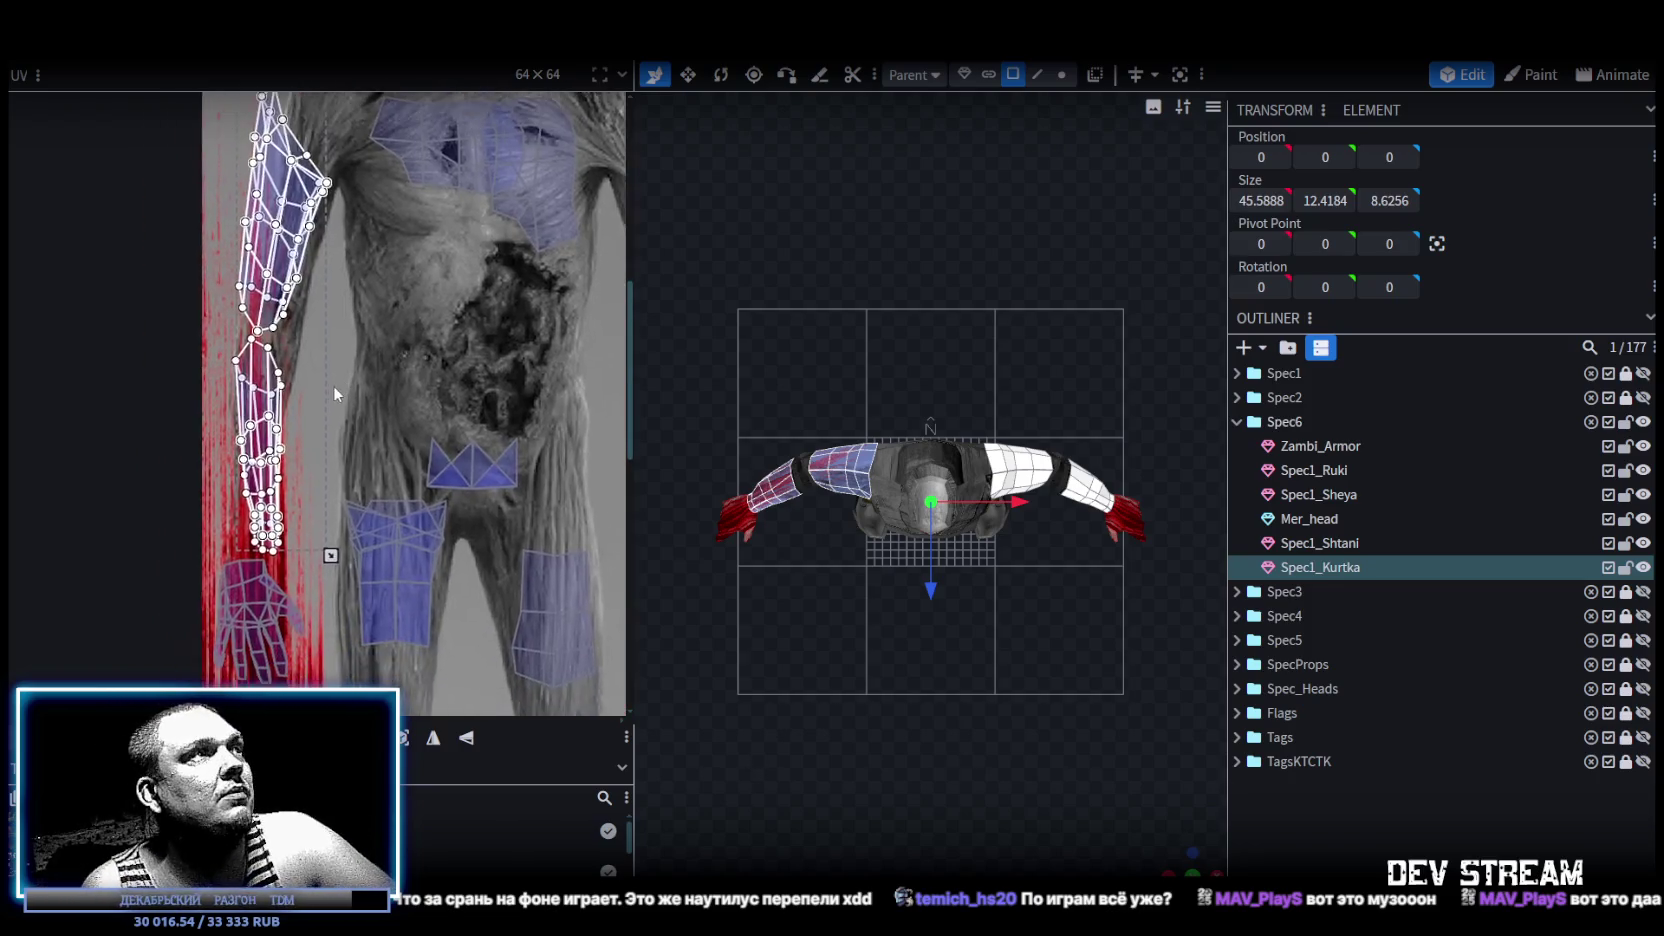
drag(308, 545, 226, 418)
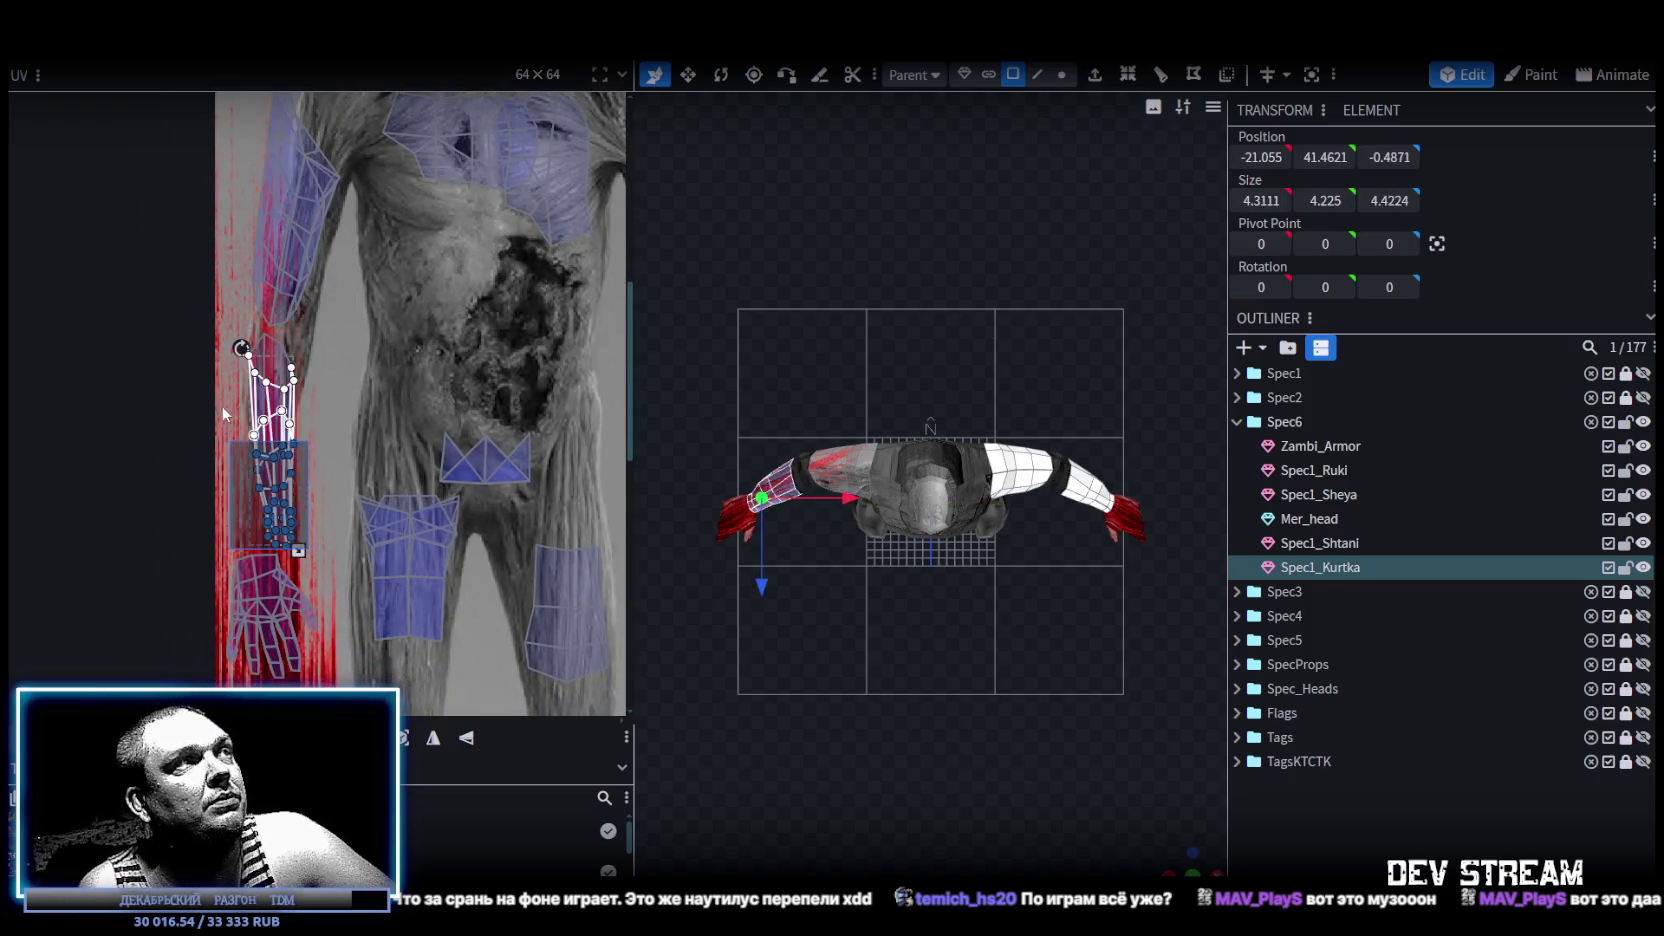
drag(241, 326, 261, 330)
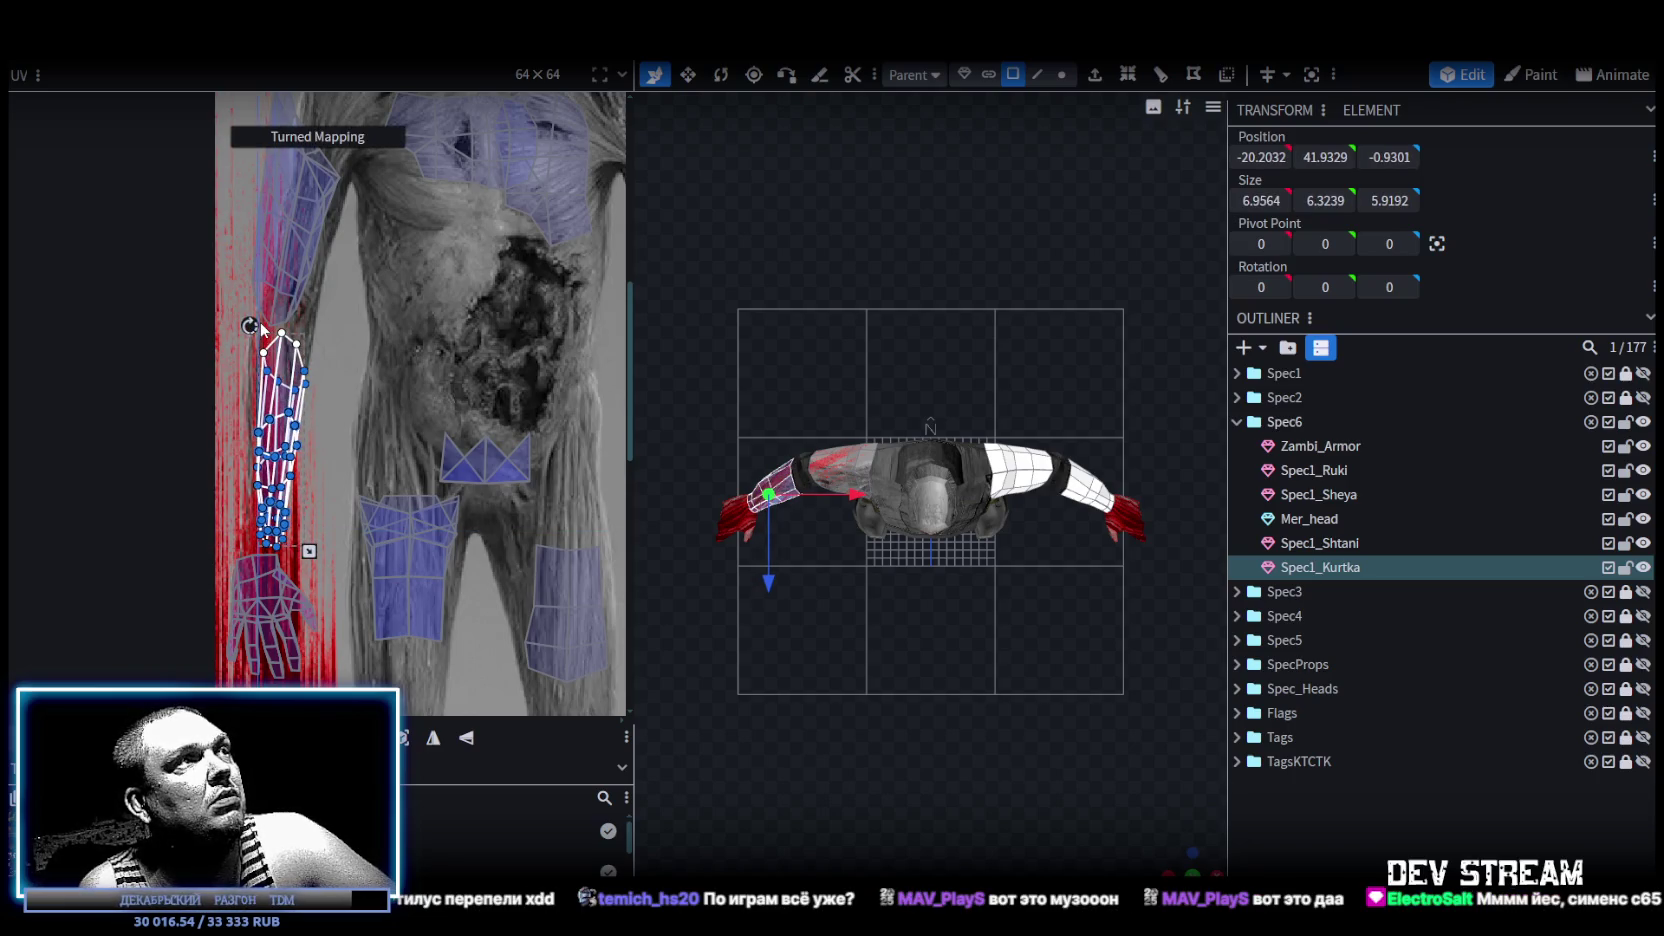
drag(288, 391, 259, 326)
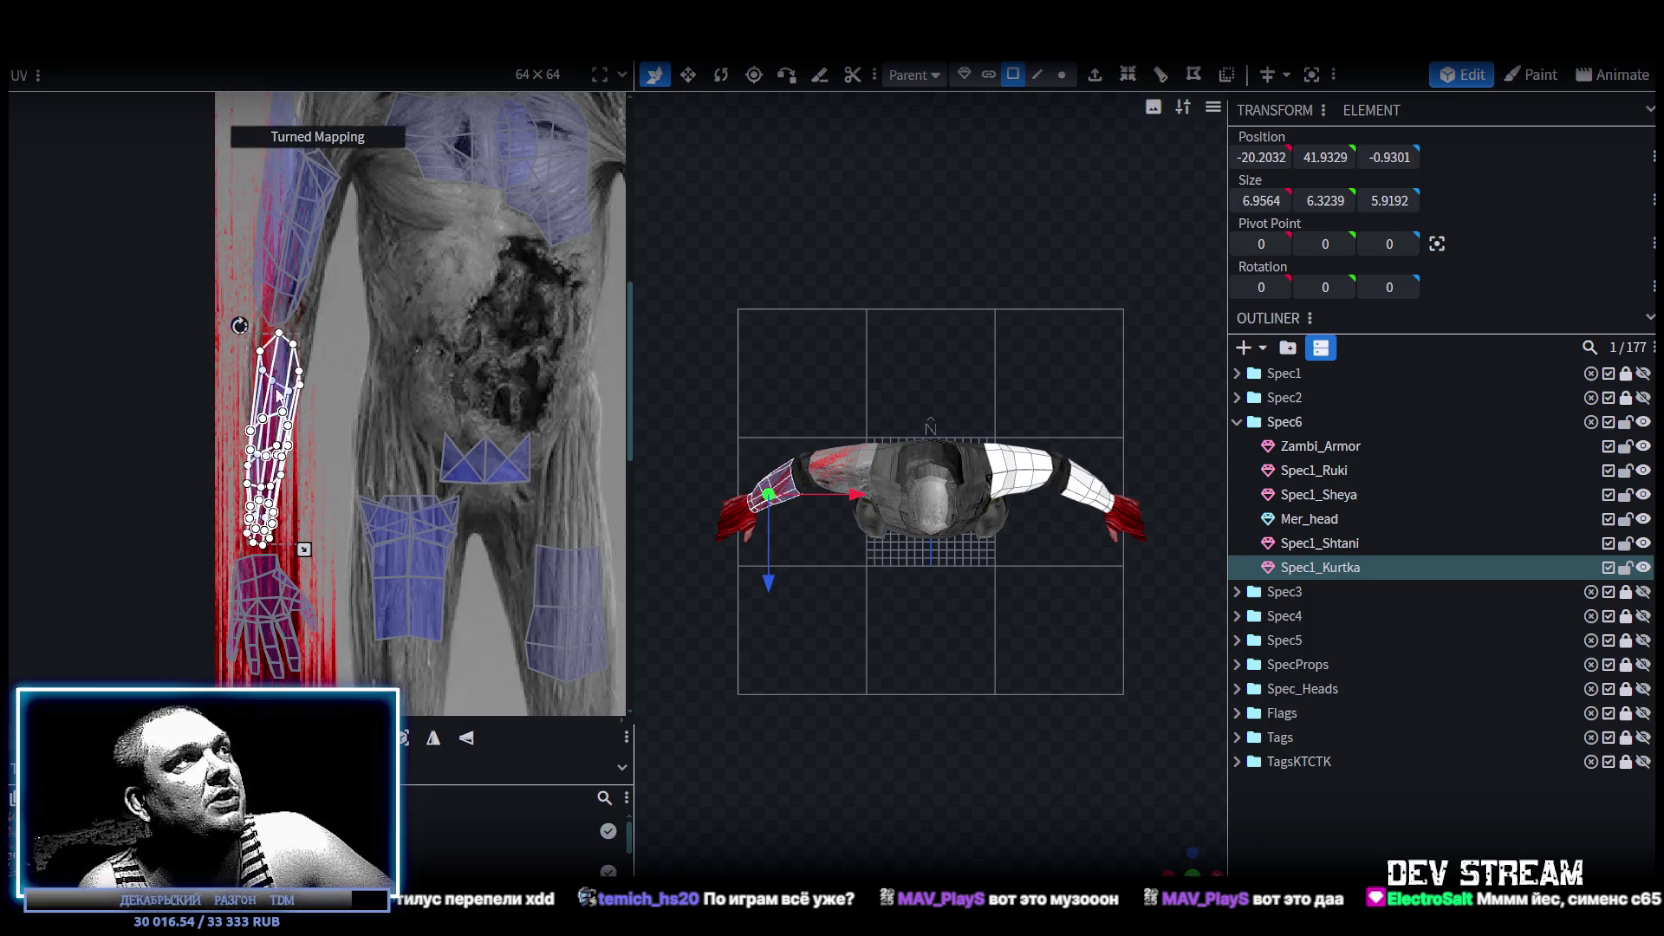
drag(279, 392, 276, 399)
scroll(792, 700, up, 3)
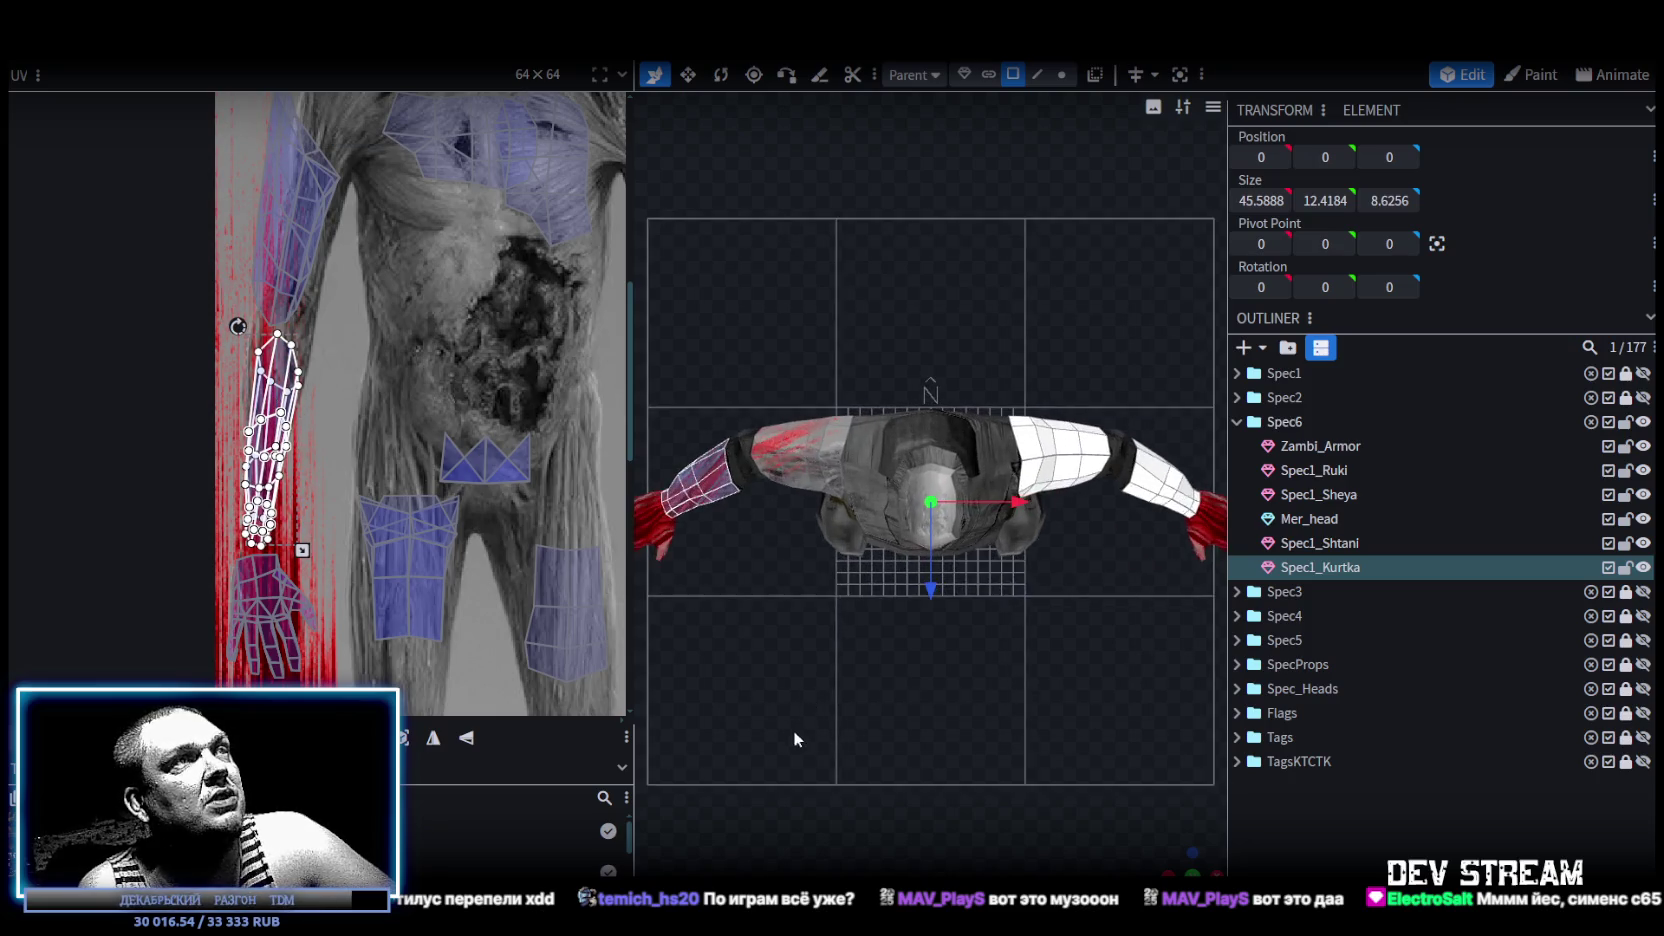
drag(1196, 862, 829, 673)
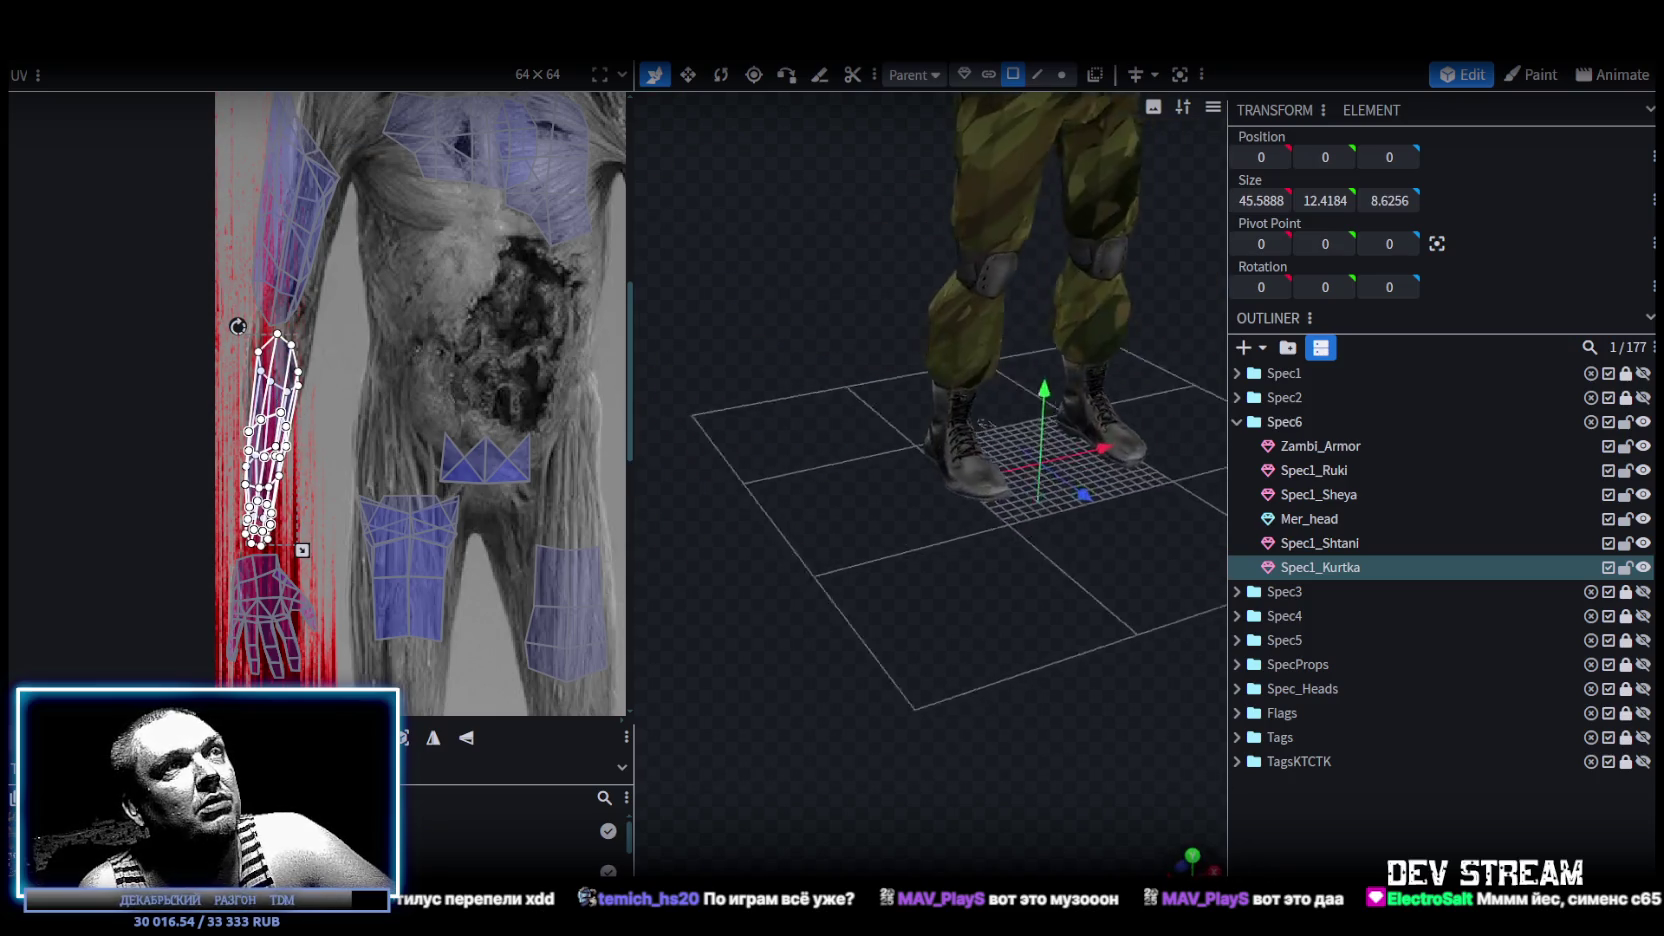
scroll(829, 673, up, 2)
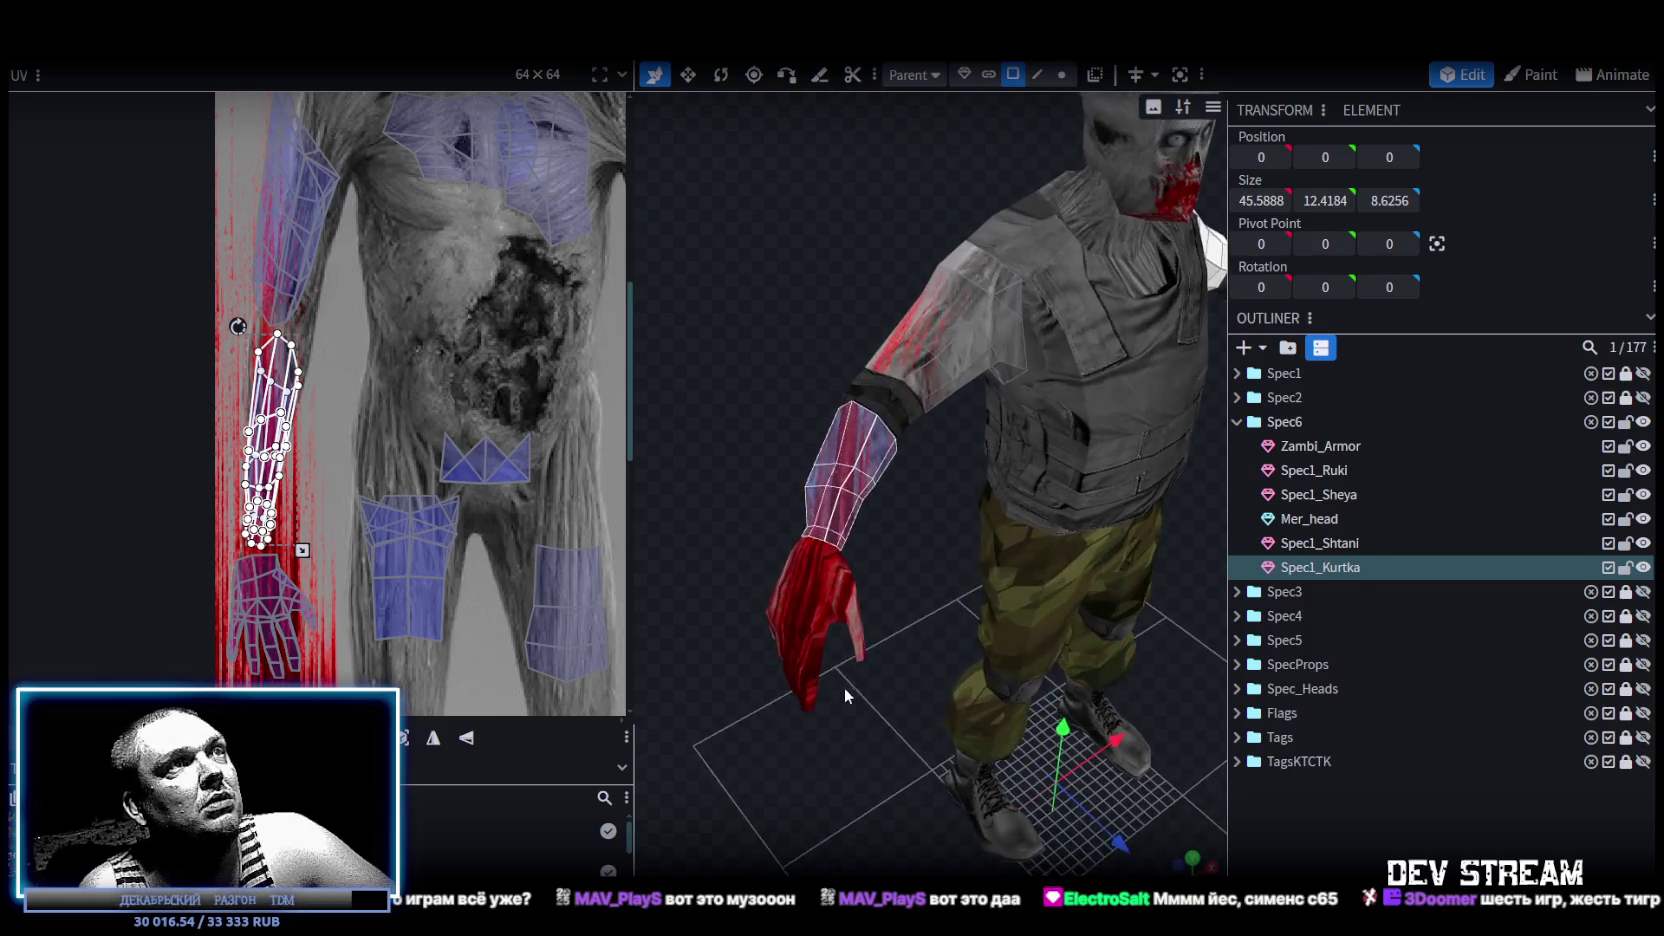
scroll(845, 686, up, 1)
scroll(382, 436, down, 3)
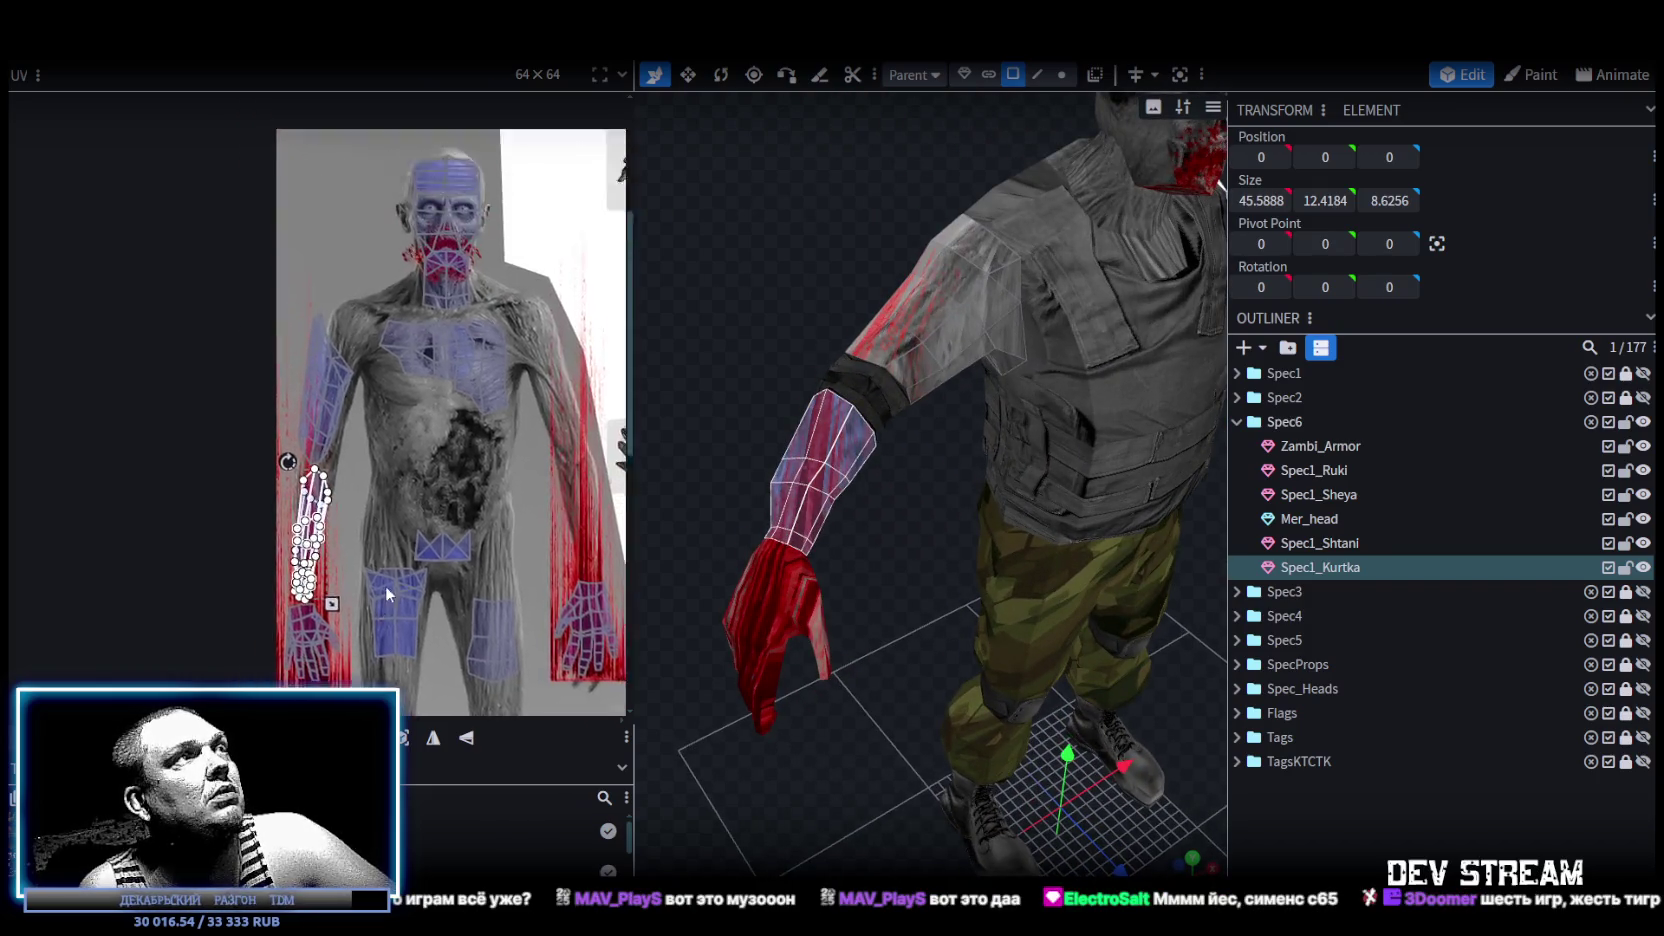
scroll(384, 581, up, 1)
scroll(300, 450, up, 1)
Move, narrow and slightly rotate the upper-arm UV island along the texture's arm, then deselect.
mouse_move(265, 309)
mouse_down()
mouse_move(360, 475)
mouse_move(383, 555)
mouse_up()
drag(346, 427, 370, 423)
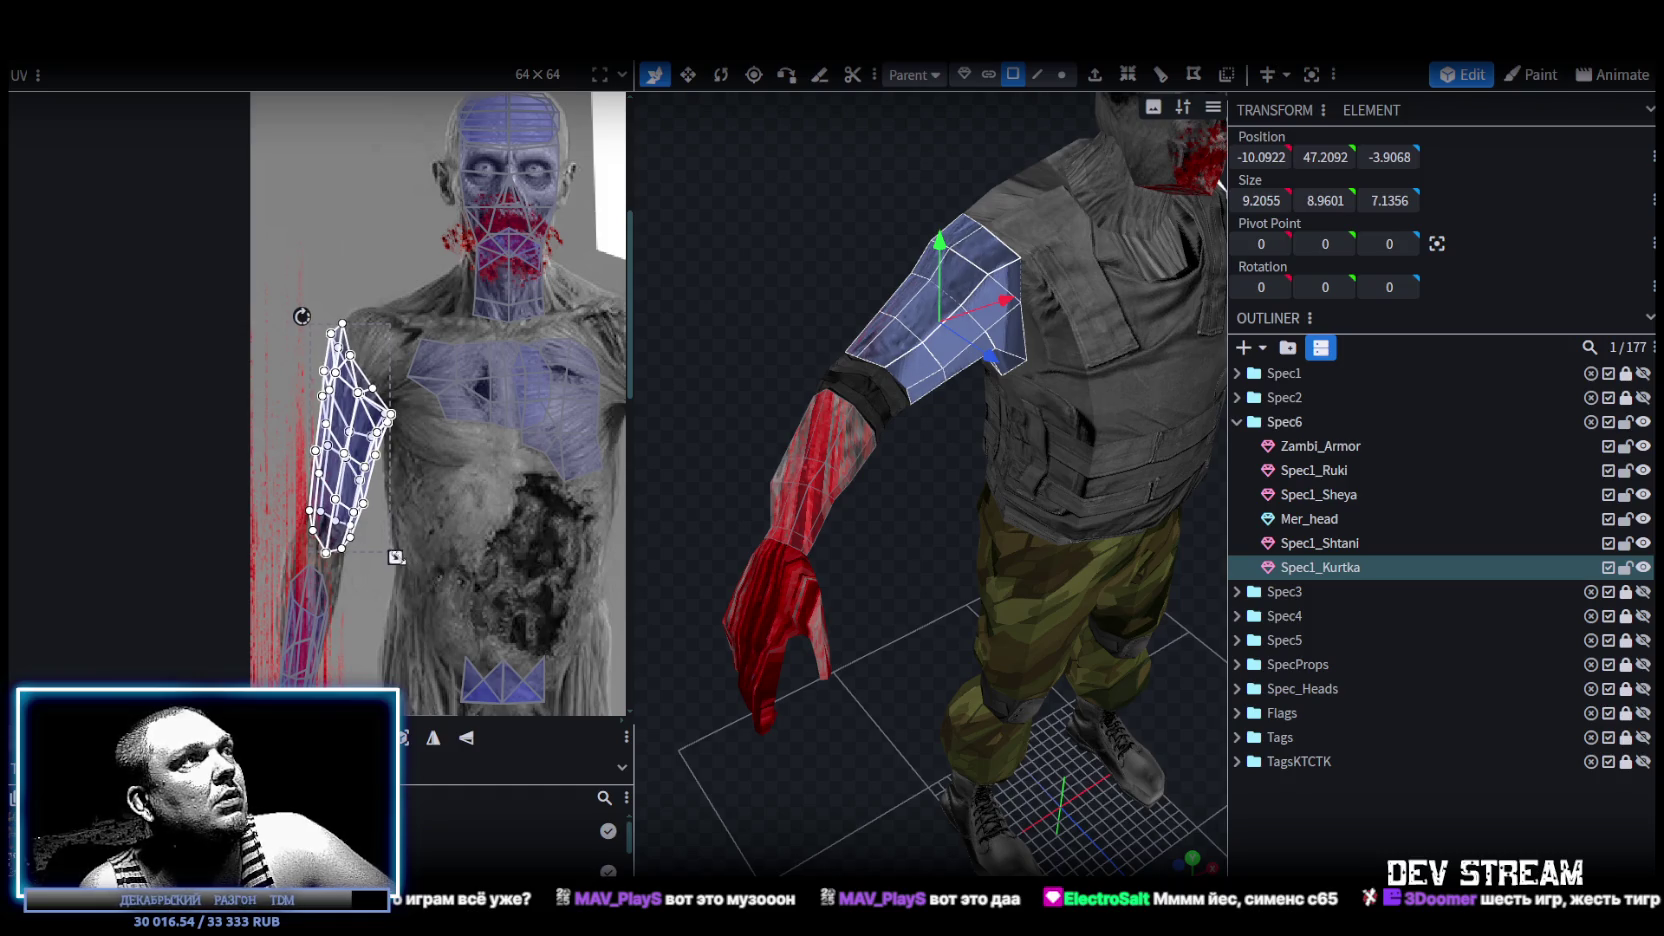
drag(396, 557, 368, 558)
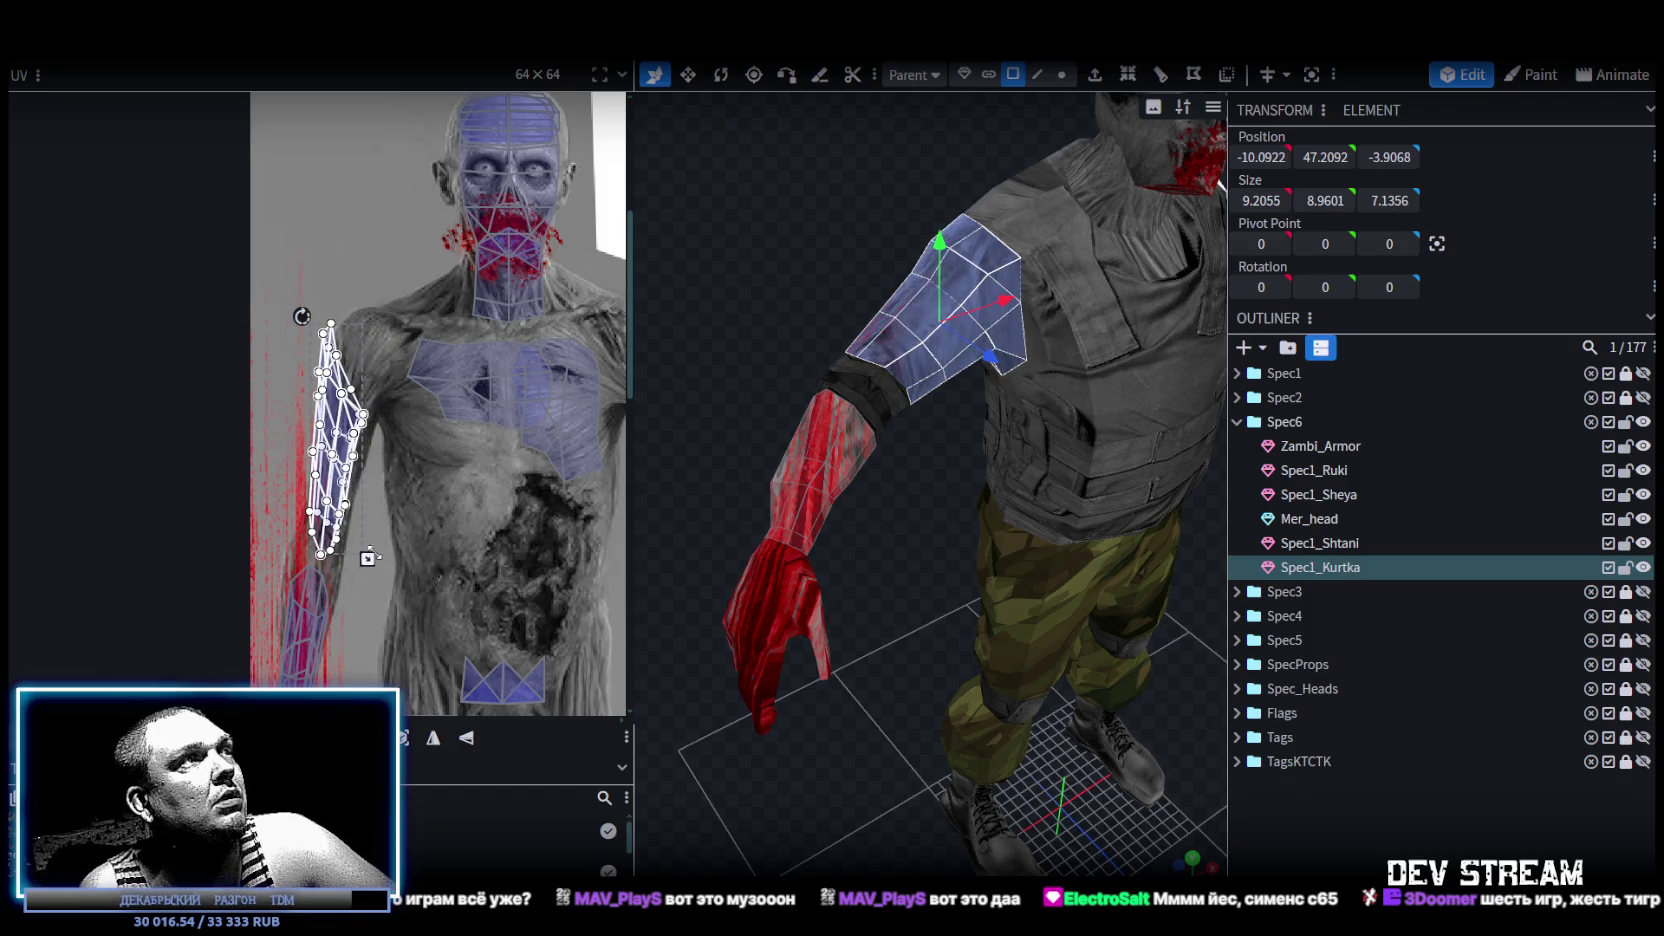
scroll(299, 311, up, 2)
drag(325, 324, 344, 333)
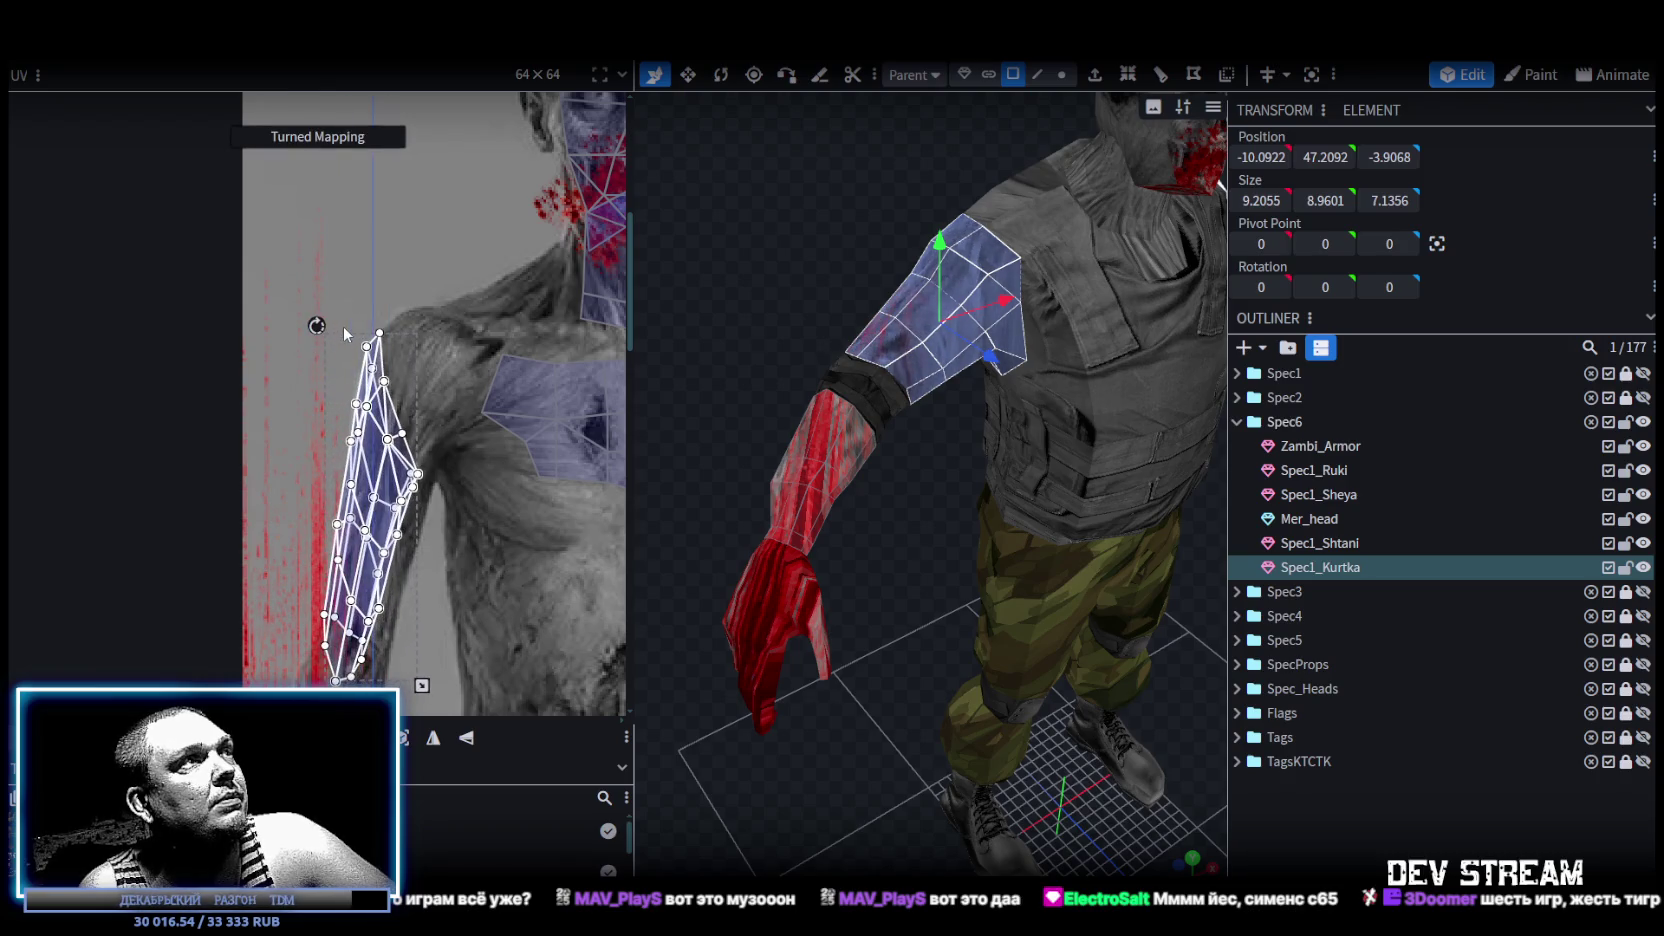
drag(381, 531, 388, 537)
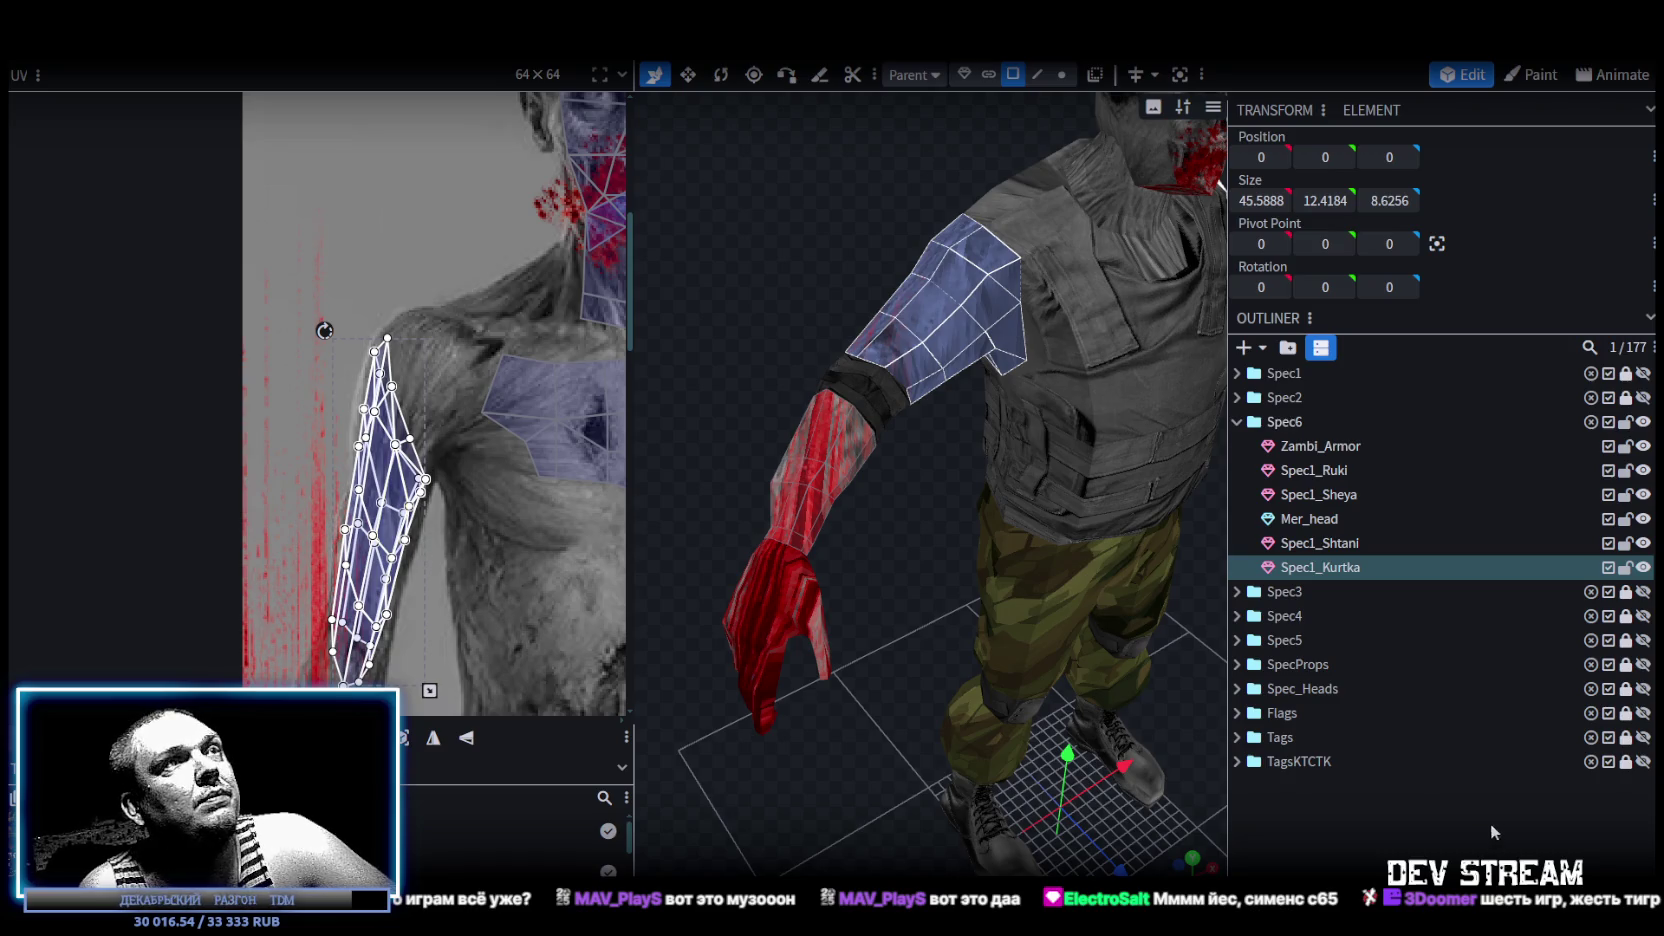
click(1492, 829)
mouse_move(966, 722)
mouse_down()
mouse_move(1141, 723)
mouse_move(993, 734)
mouse_move(967, 758)
mouse_move(904, 714)
mouse_move(901, 746)
mouse_move(1119, 485)
mouse_up()
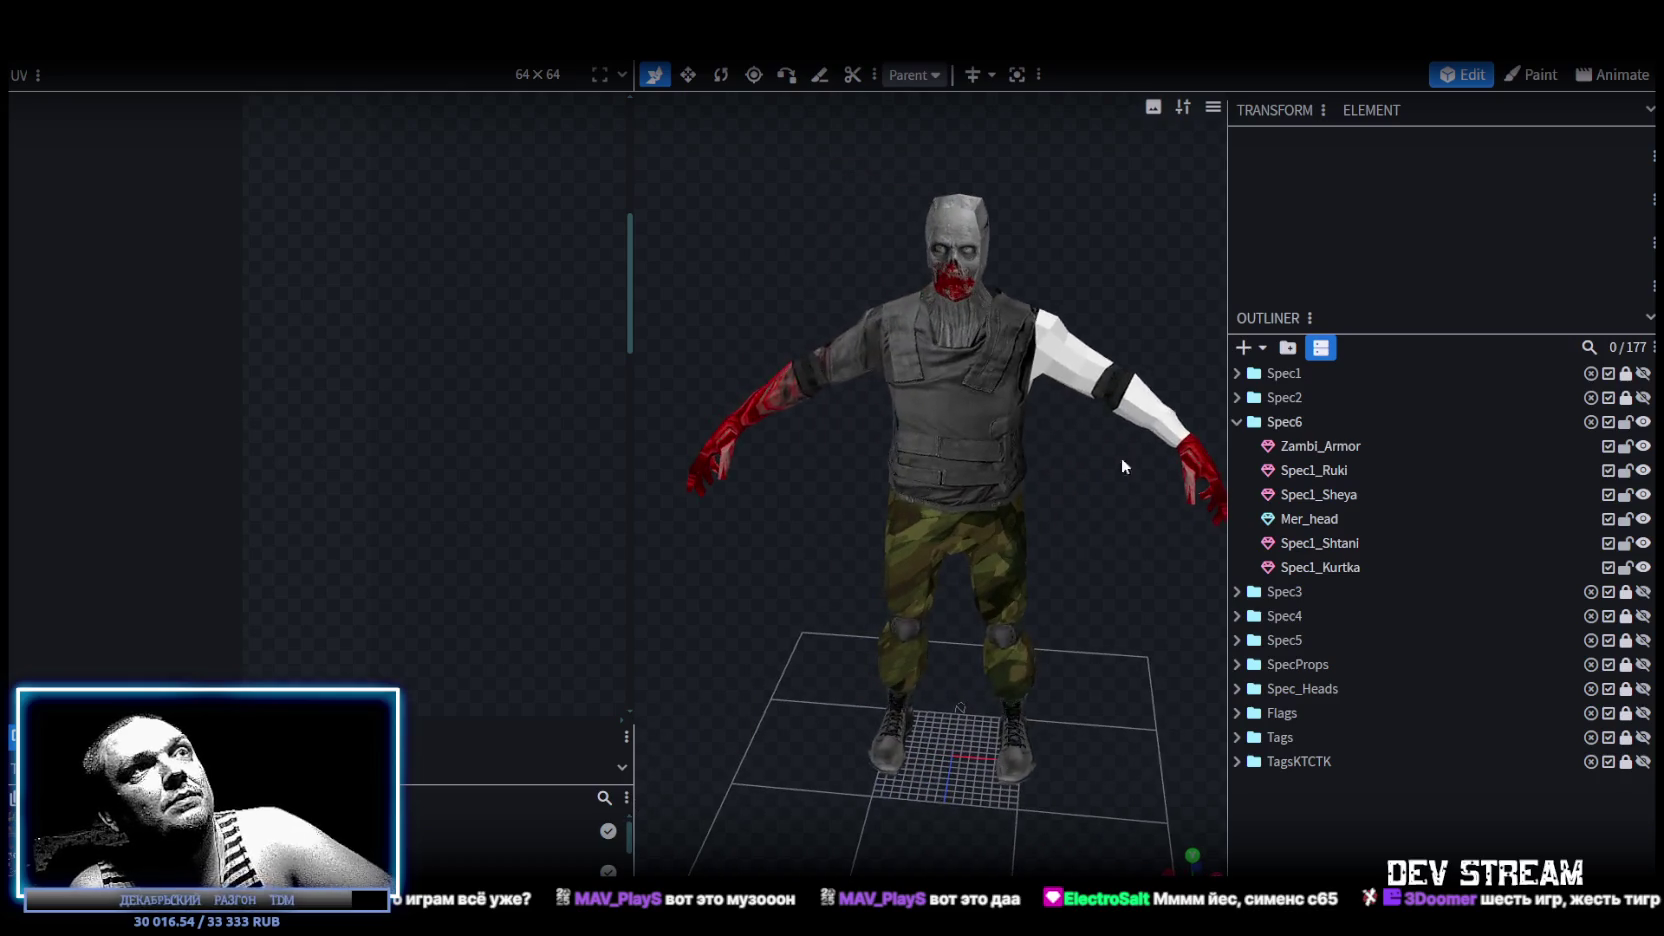
Select Spec1_Kurtka and box-select its sleeve UV island, moving it up and left.
click(955, 470)
click(1062, 355)
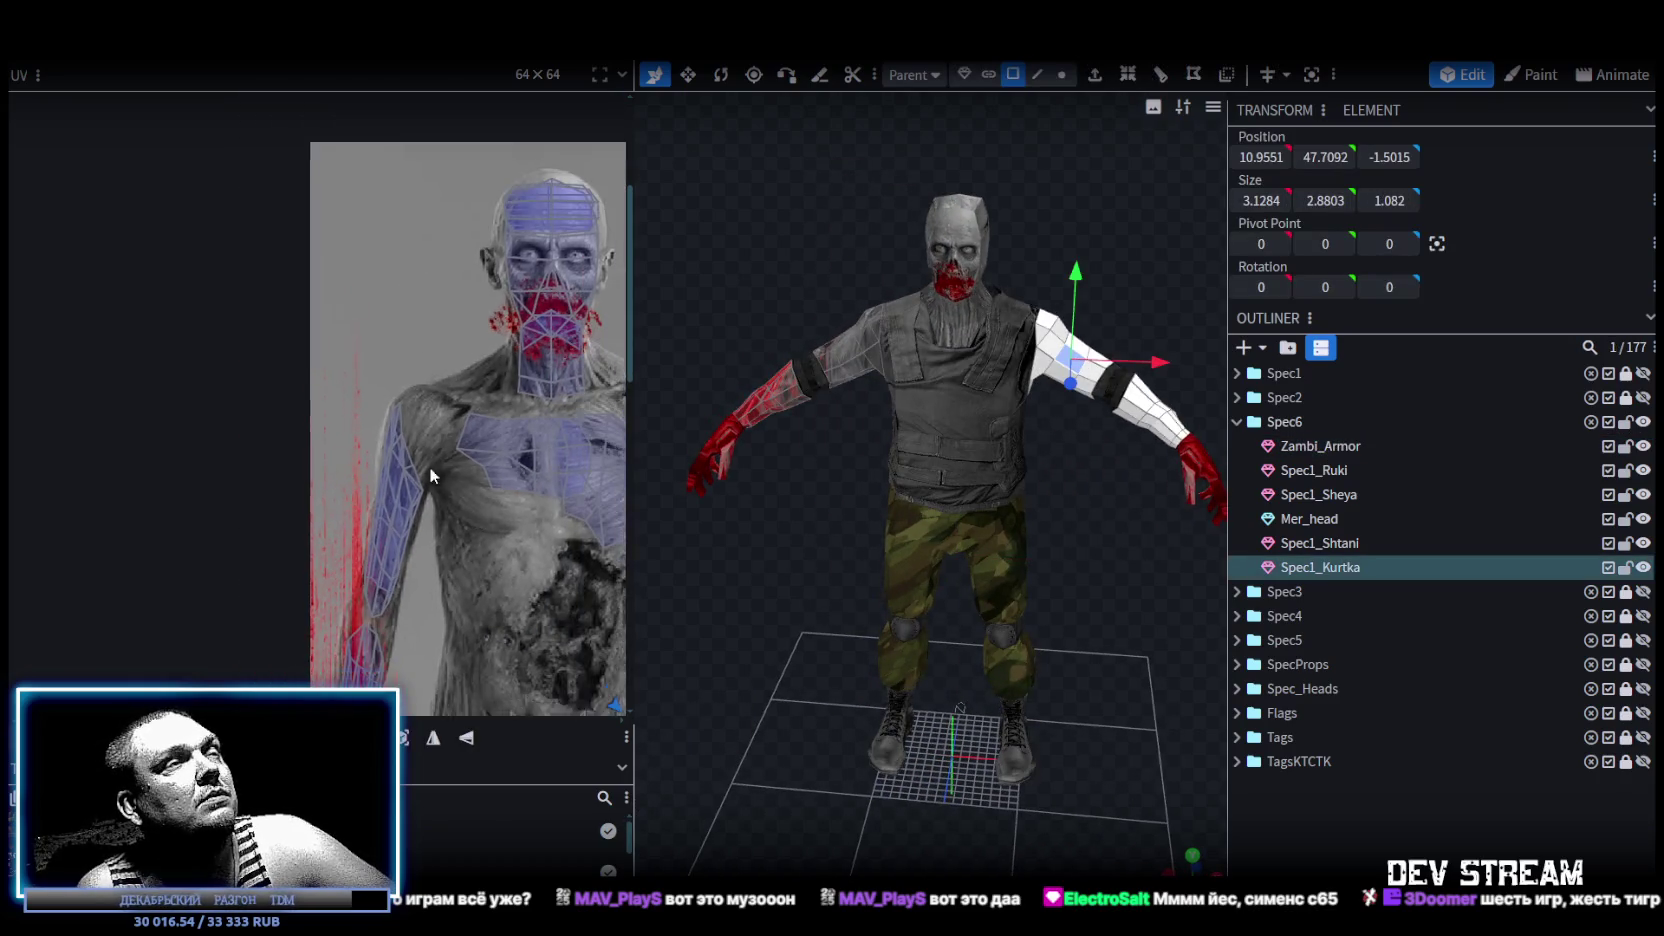
scroll(429, 465, down, 3)
ctrl+scroll(398, 500, down, 2)
ctrl+scroll(389, 462, down, 2)
ctrl+scroll(391, 463, down, 2)
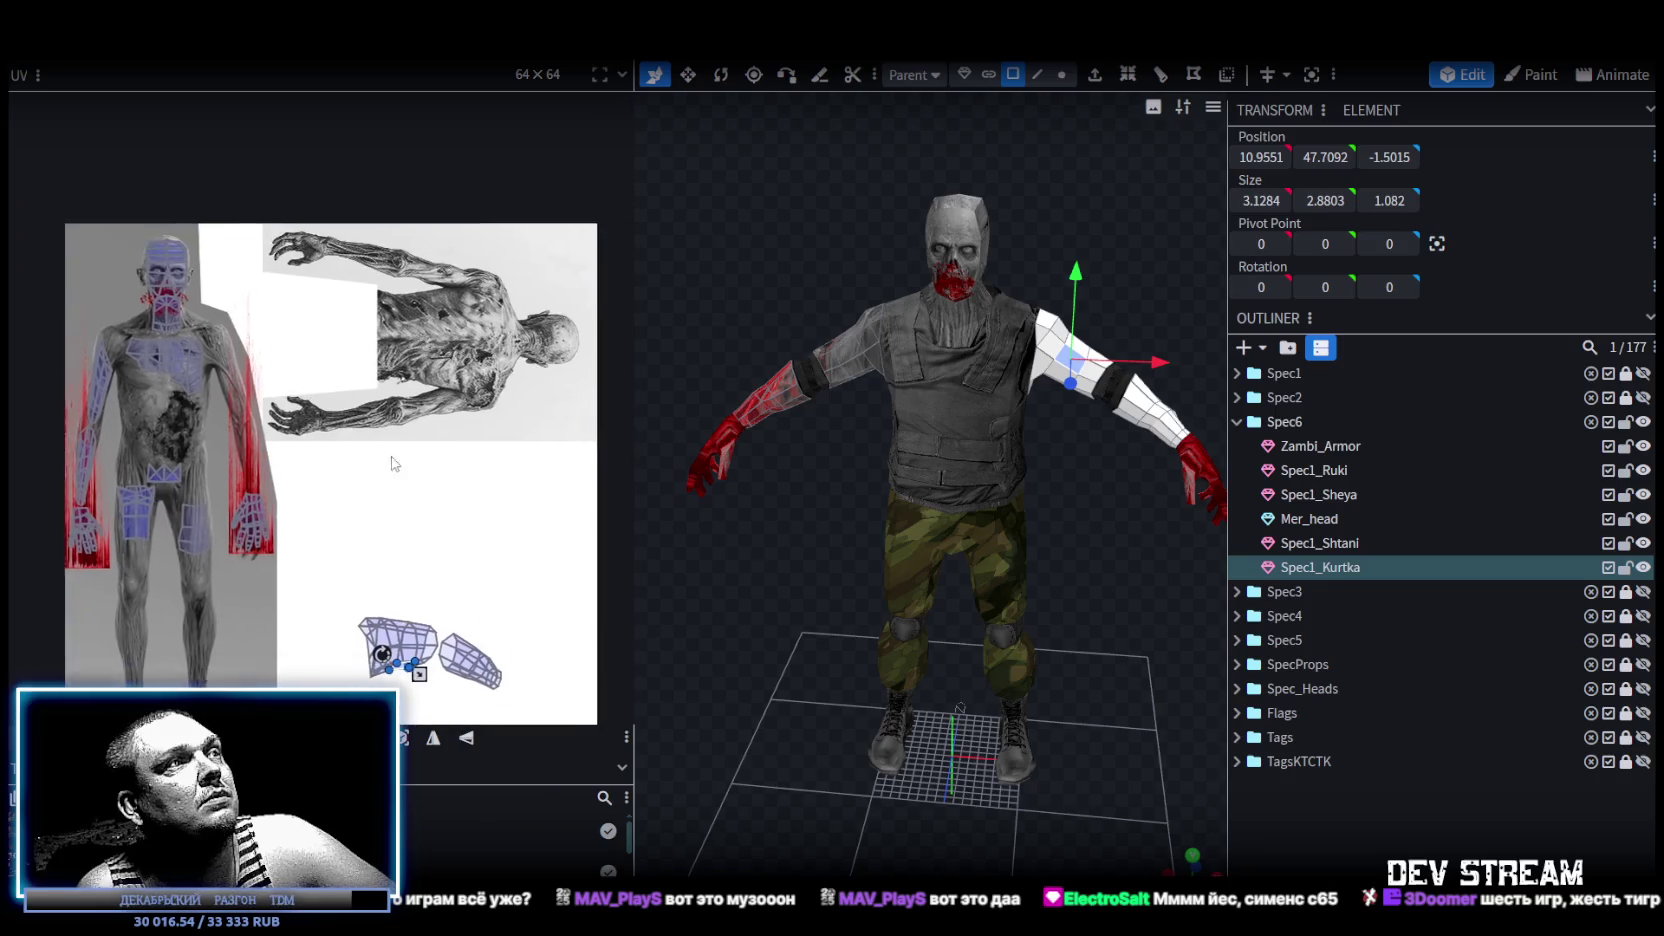
ctrl+scroll(393, 463, up, 2)
ctrl+scroll(393, 463, up, 1)
drag(279, 477, 466, 697)
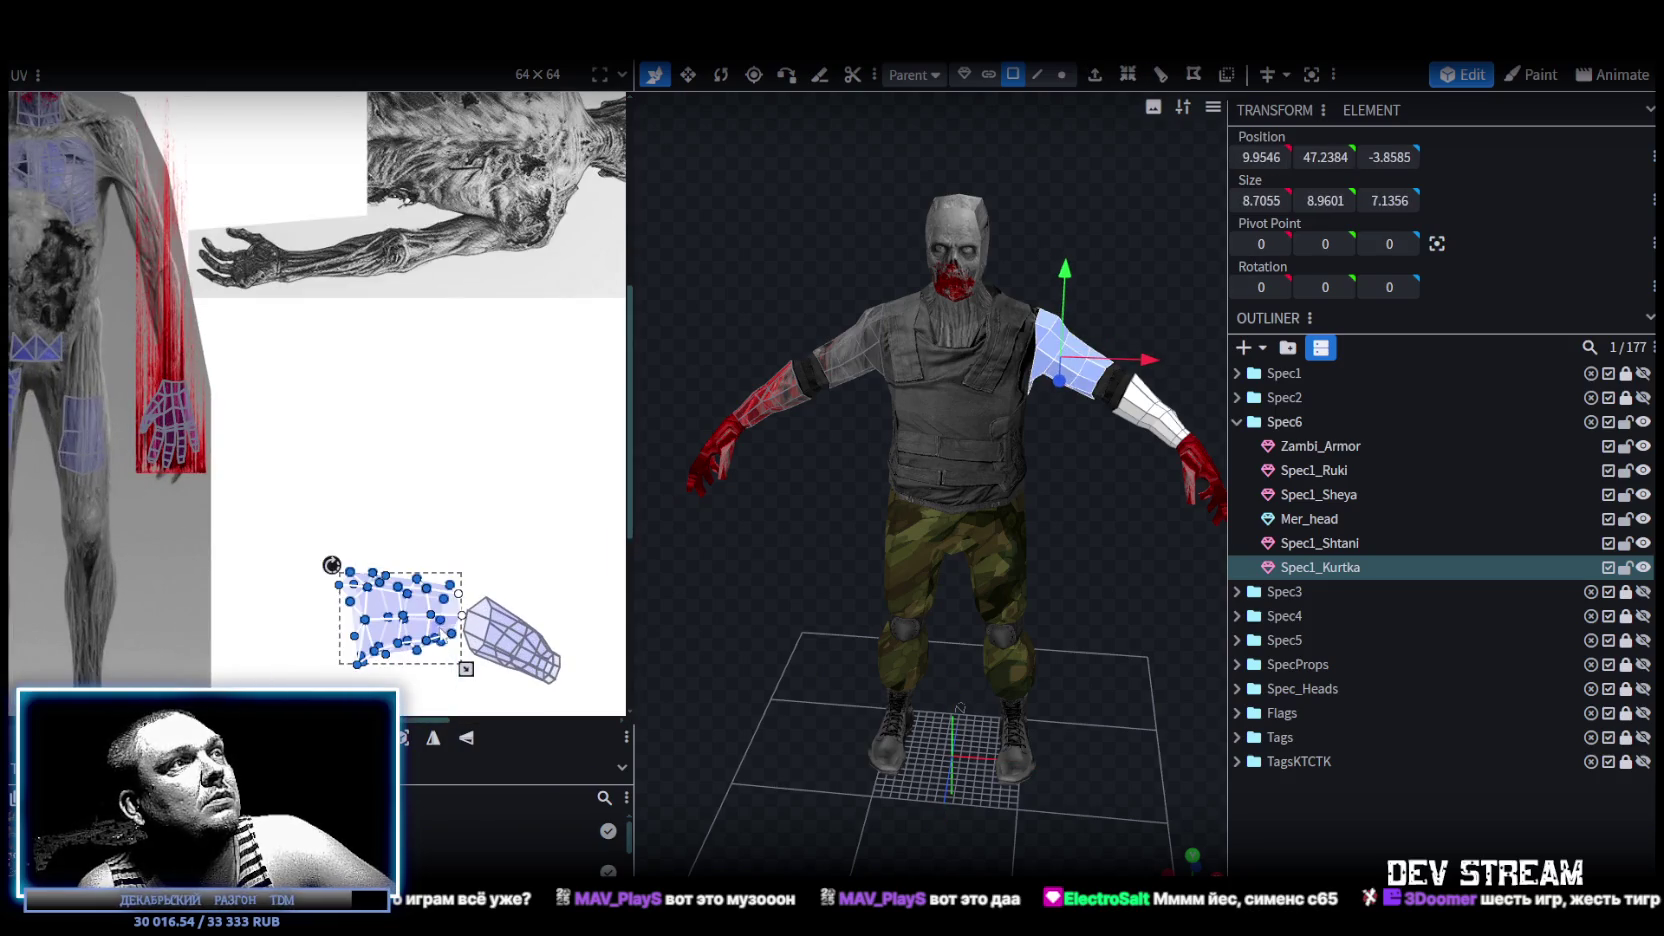
mouse_move(427, 613)
mouse_down()
mouse_move(405, 515)
mouse_move(345, 393)
mouse_up()
Turn the sleeve island 90°, narrow it and fit it along the texture's arm.
middle_drag(325, 387, 403, 465)
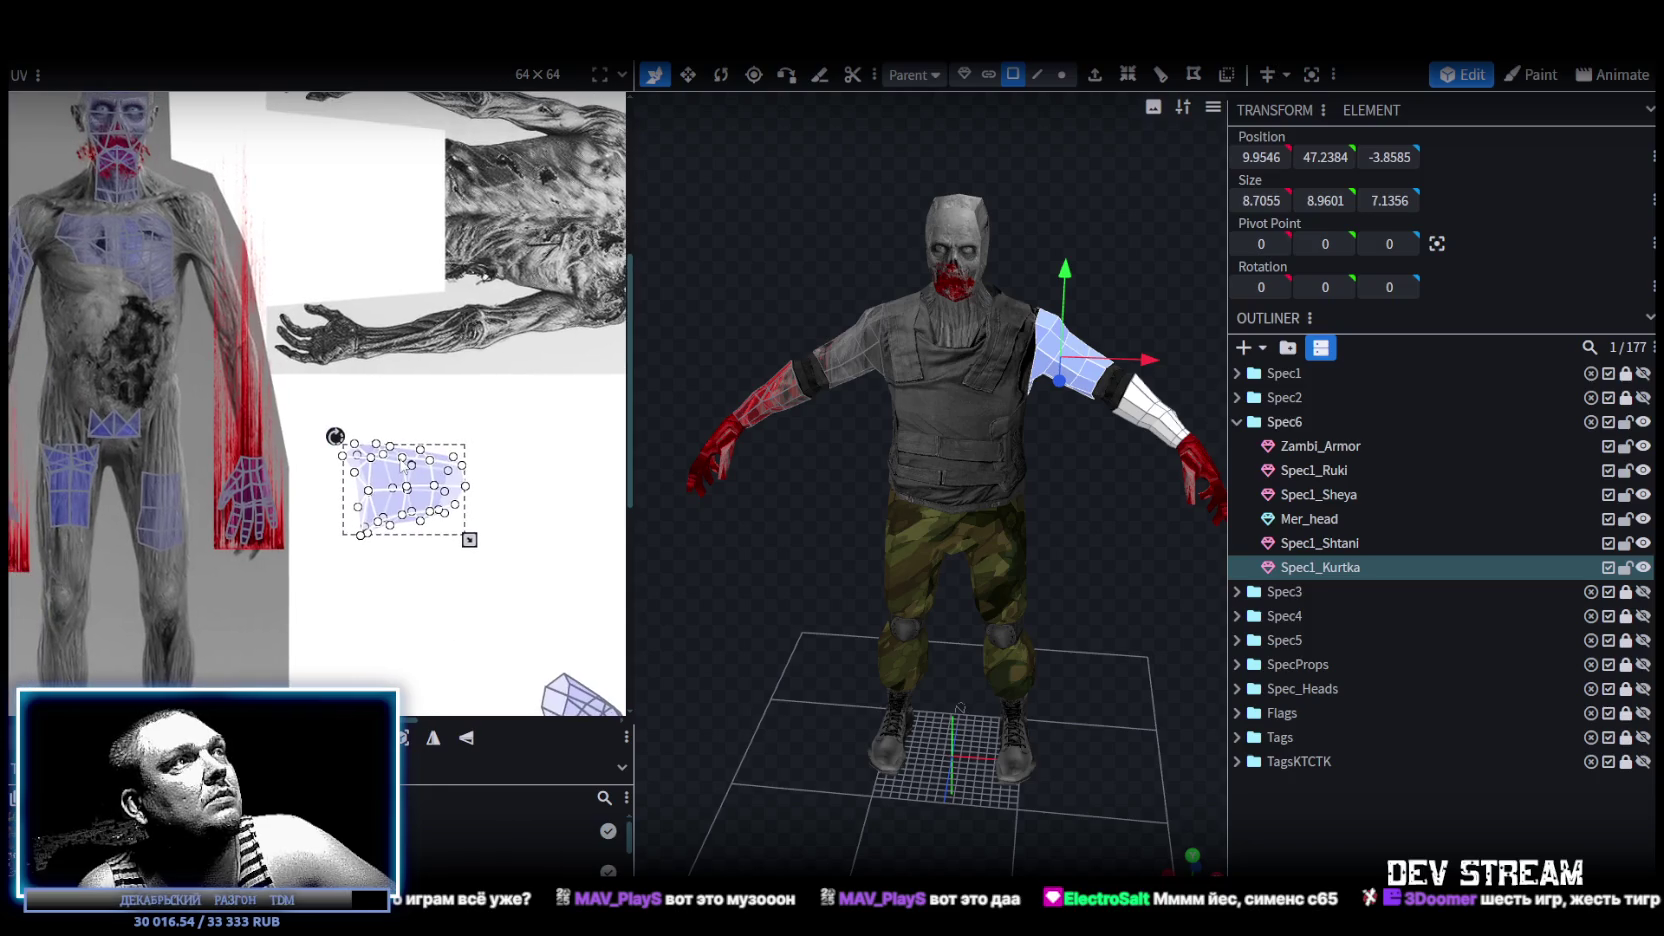
drag(335, 437, 463, 369)
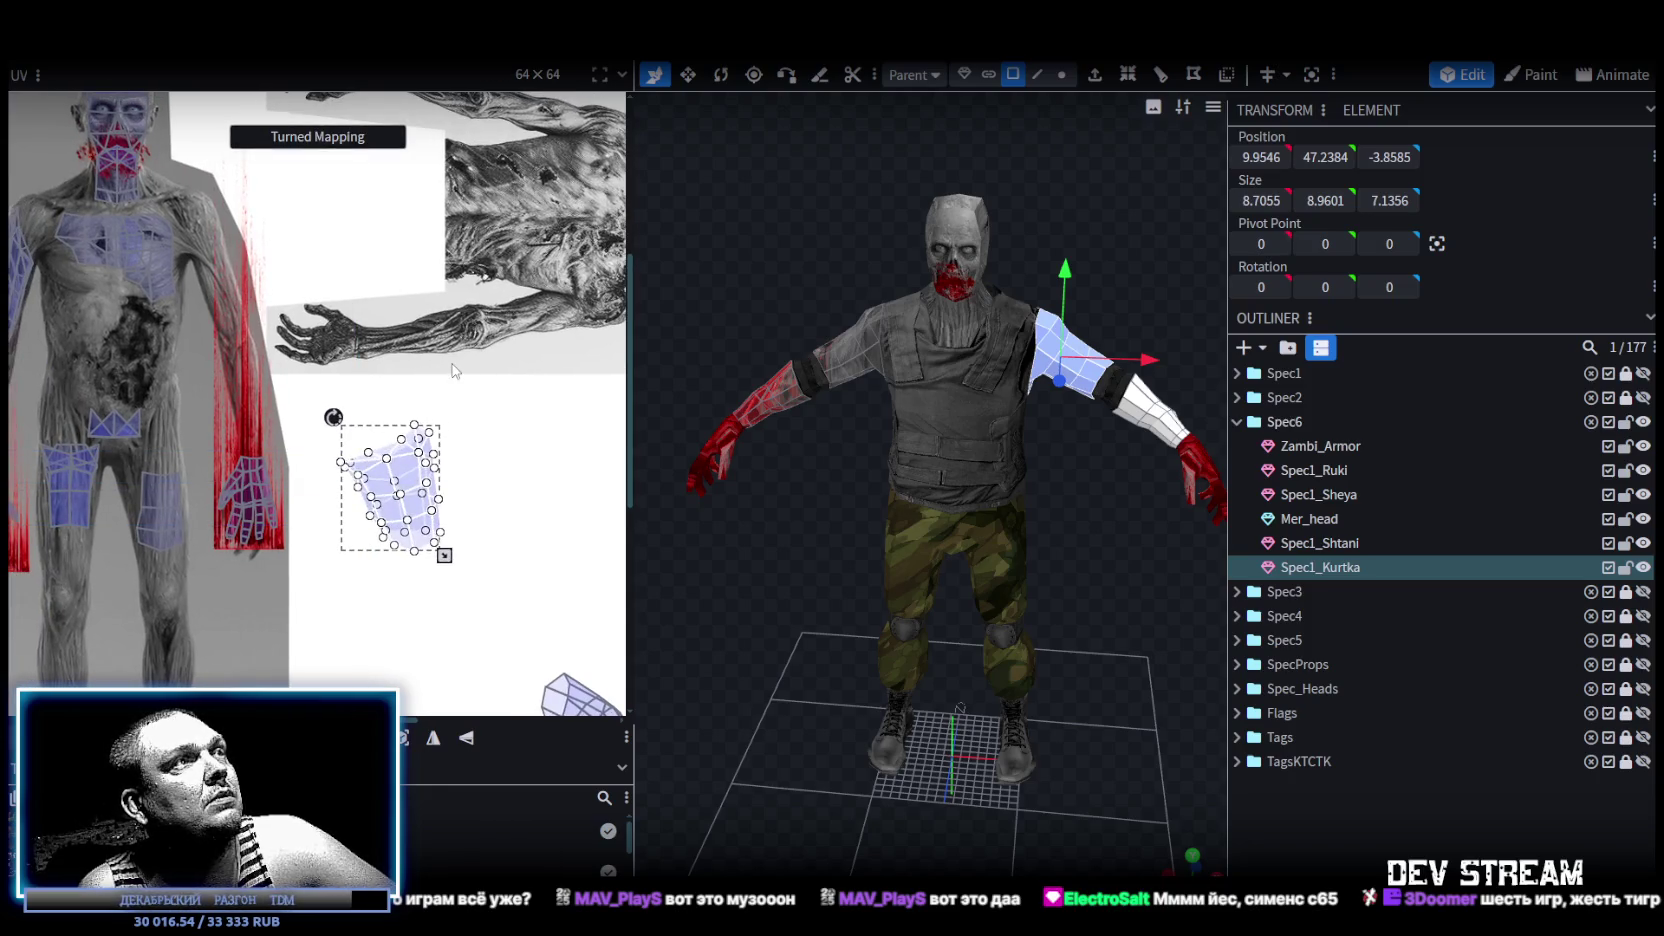
drag(441, 556, 393, 572)
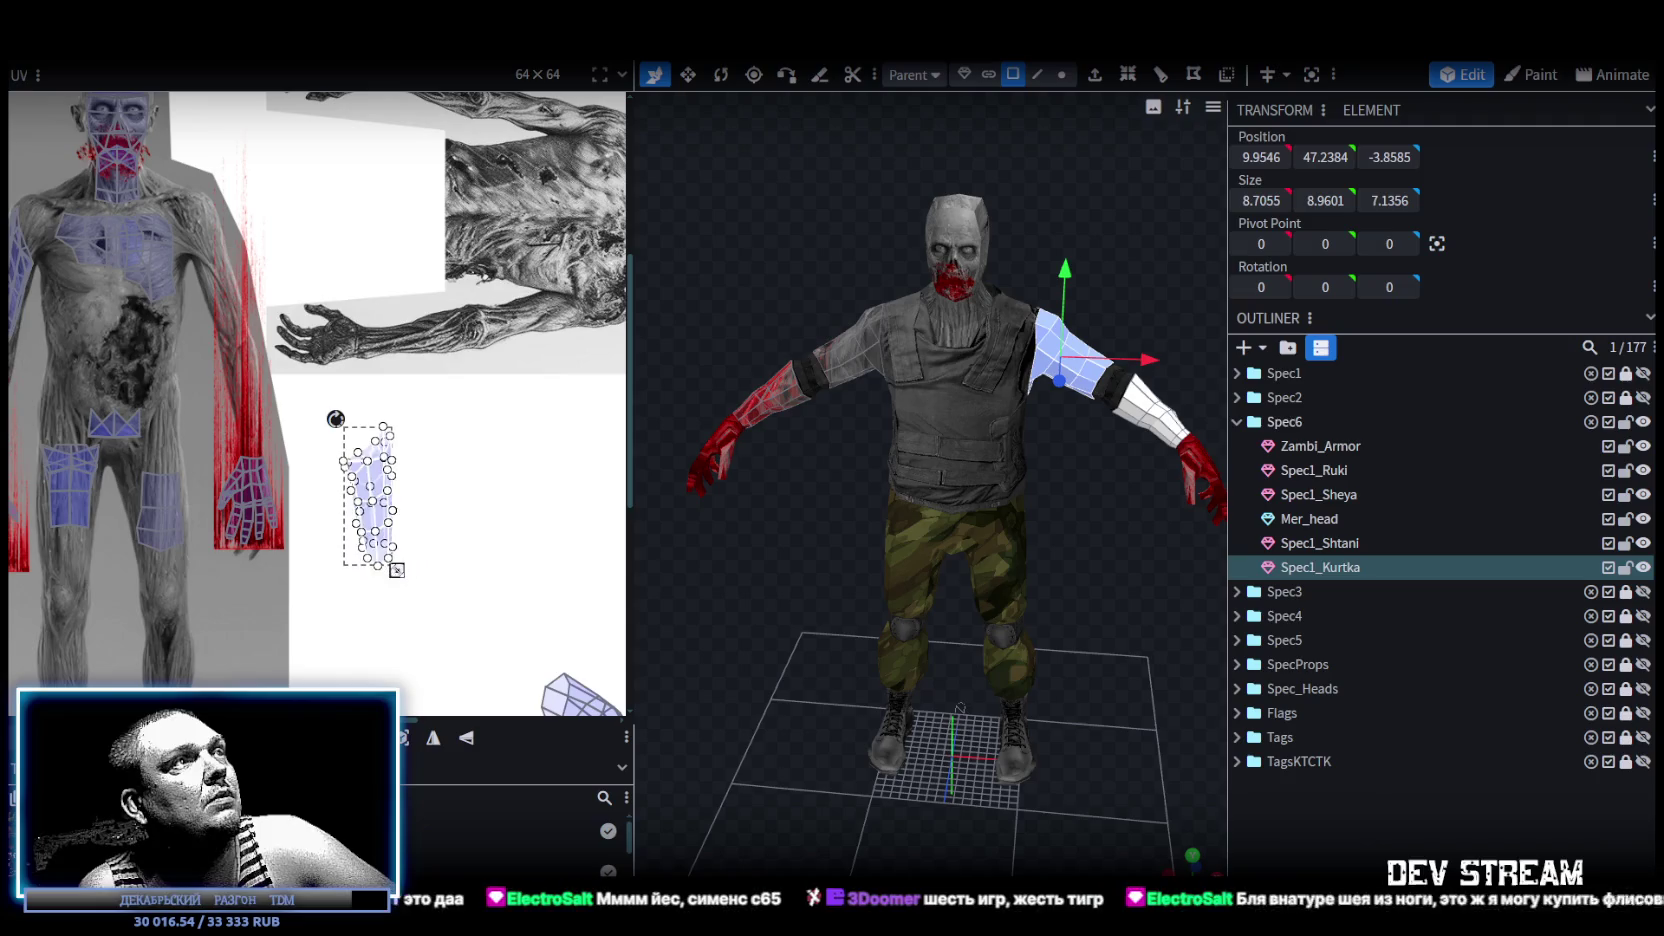
drag(368, 490, 258, 262)
scroll(170, 215, up, 2)
scroll(170, 215, up, 2)
scroll(170, 215, up, 2)
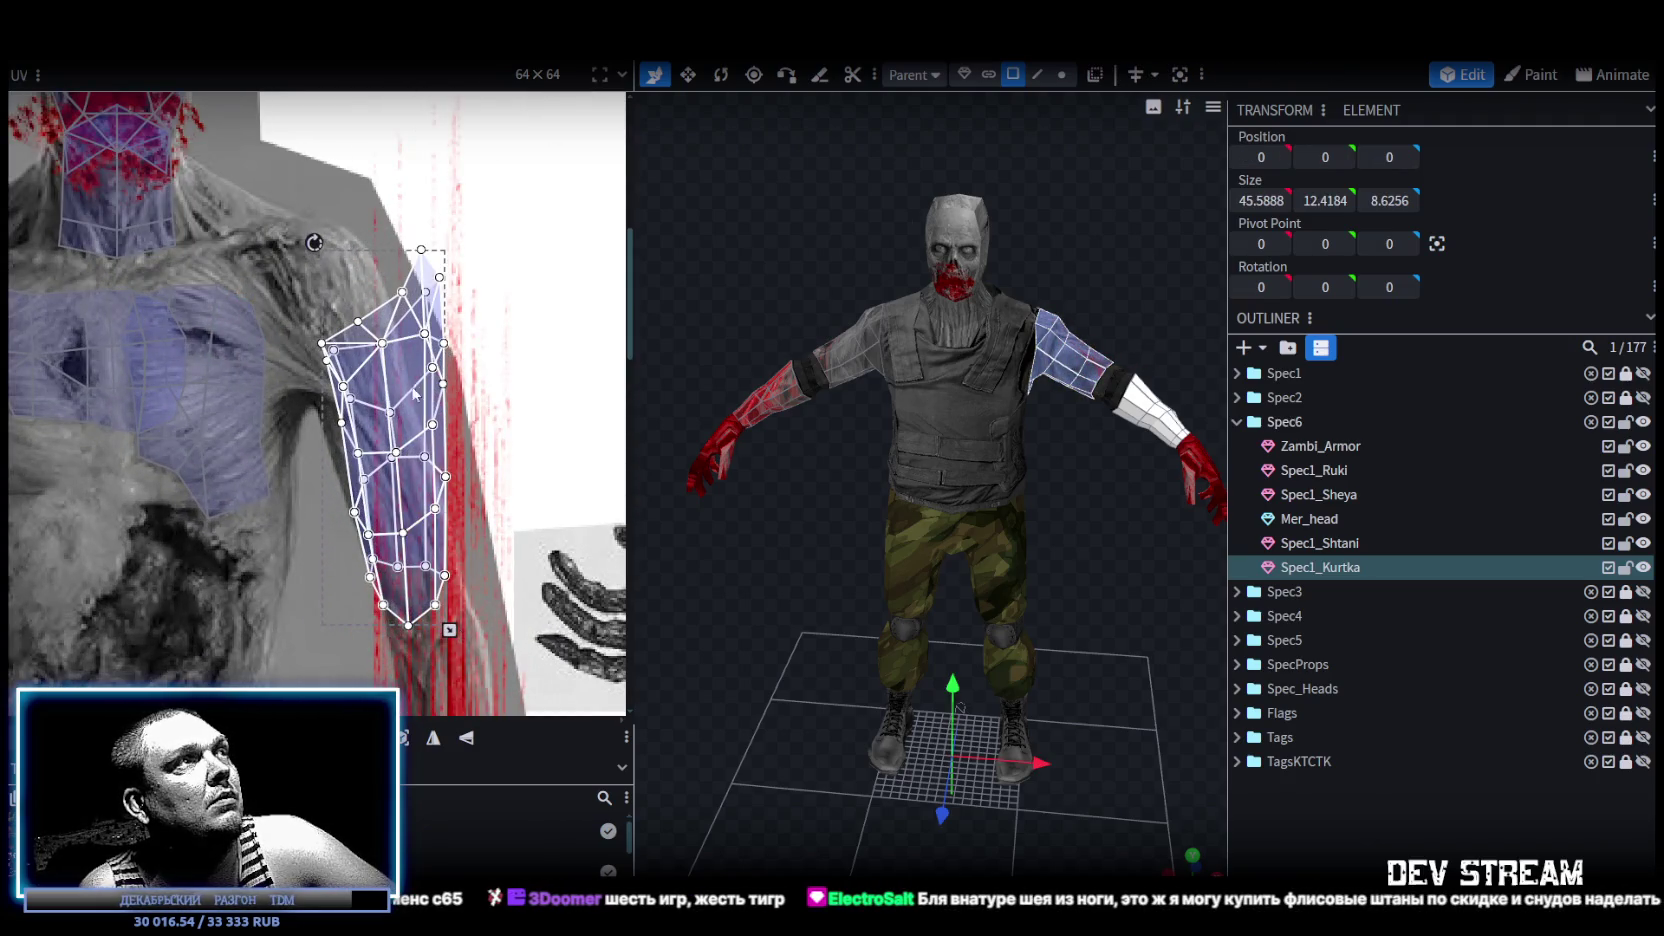
drag(449, 630, 423, 638)
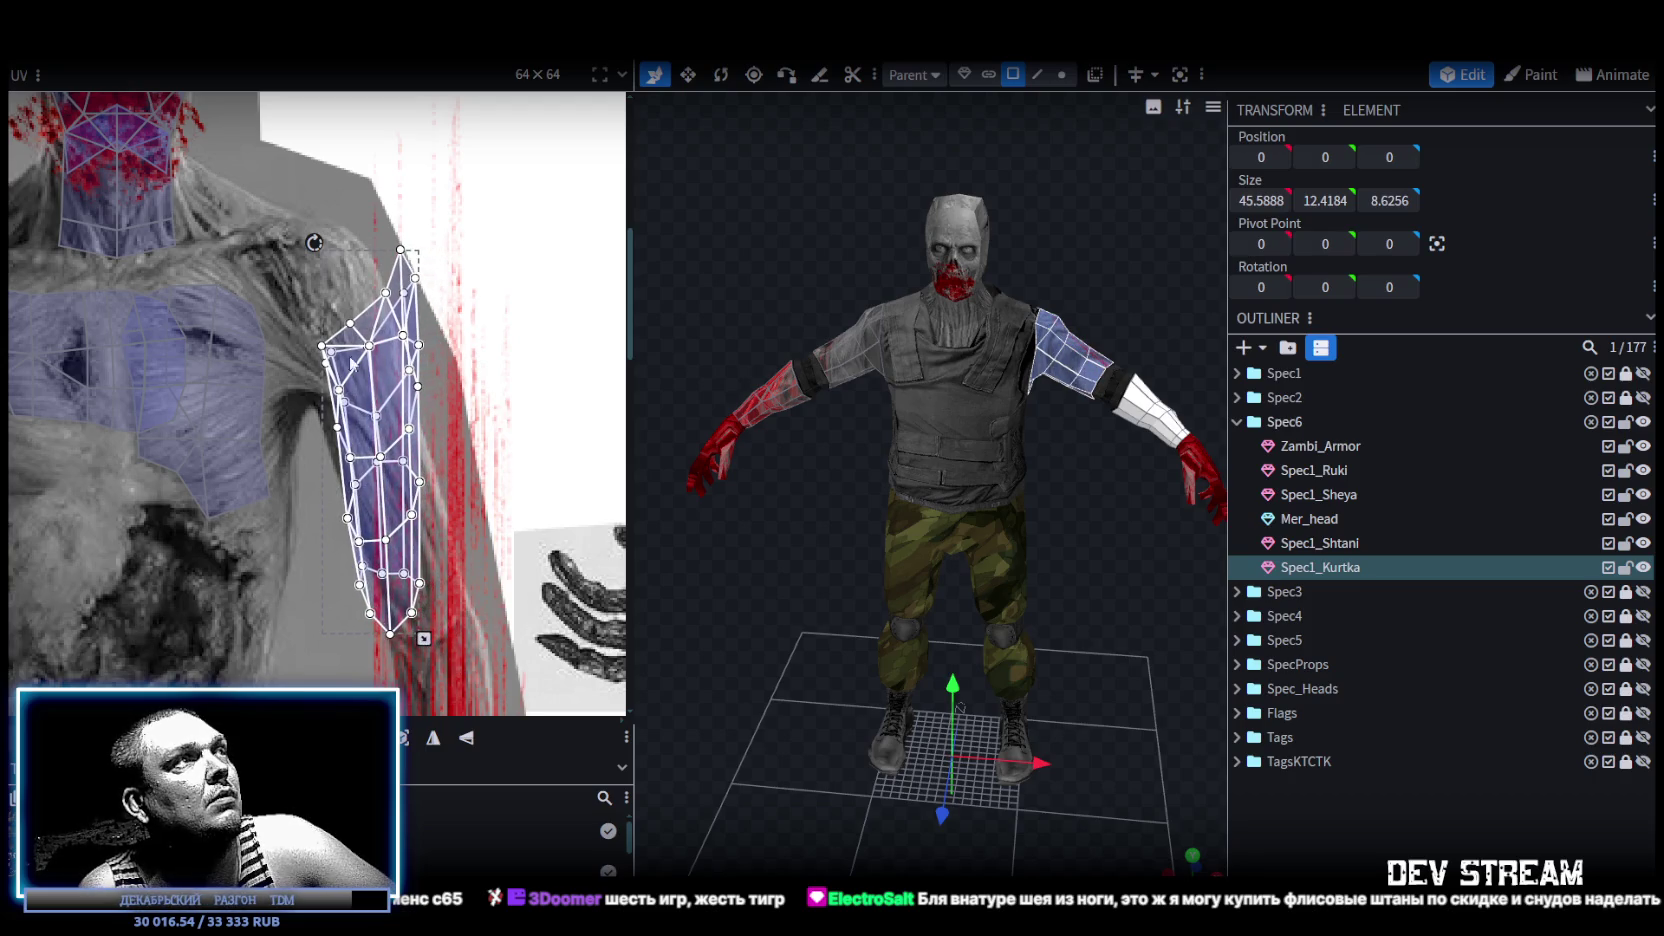
drag(316, 242, 298, 242)
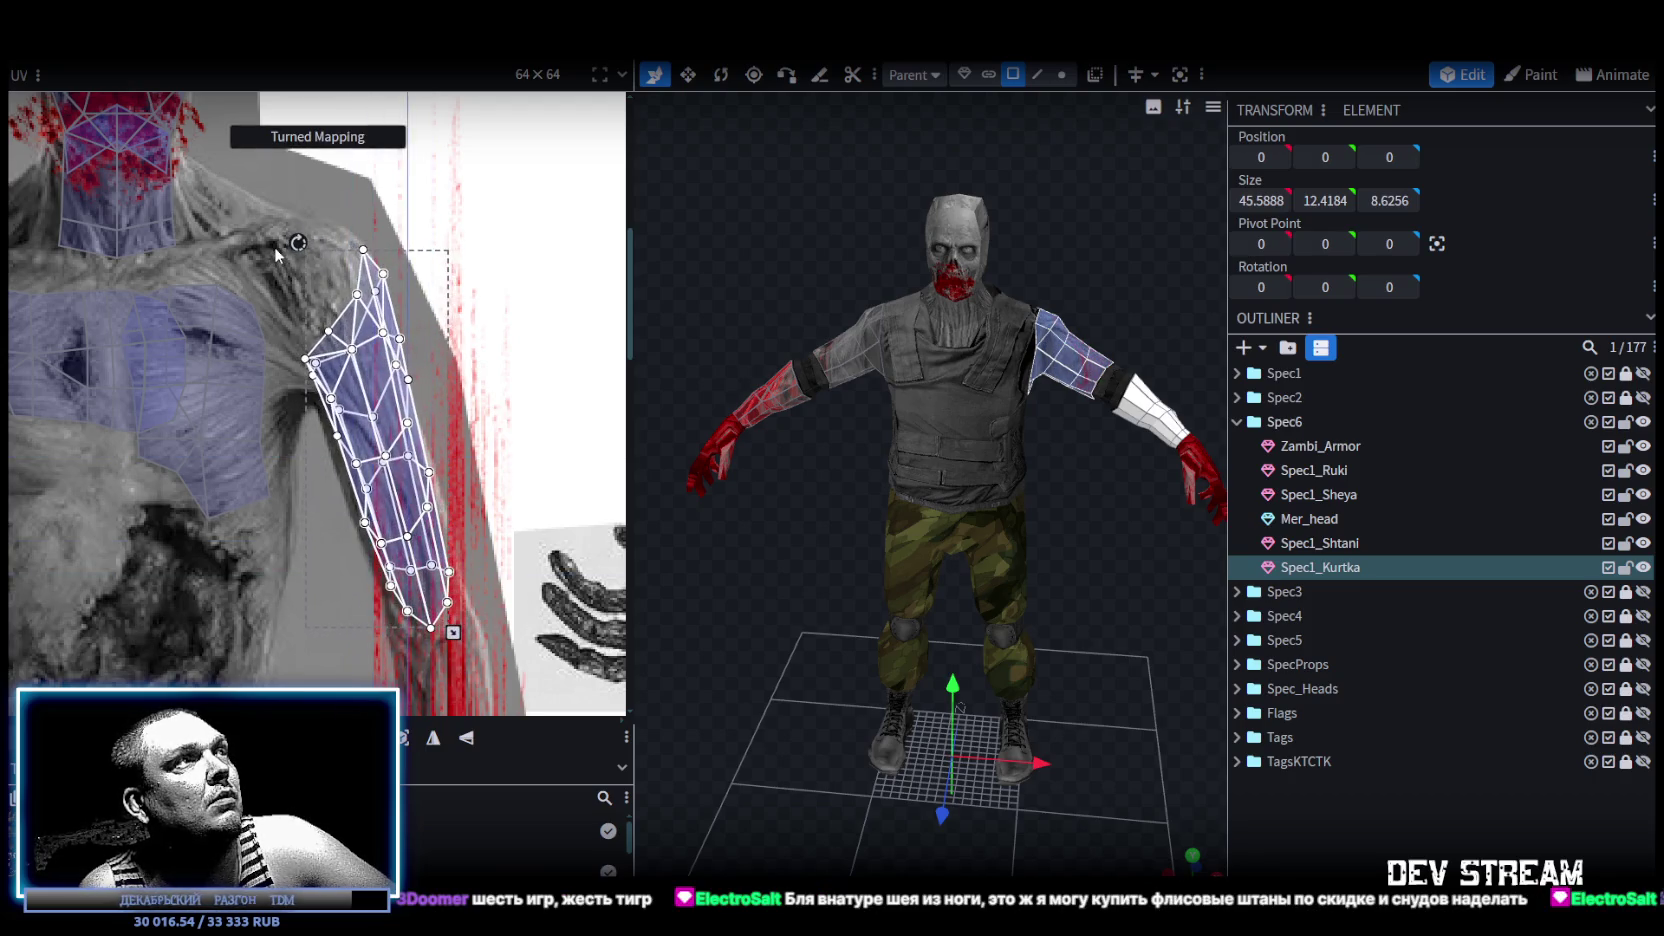
drag(365, 446, 362, 459)
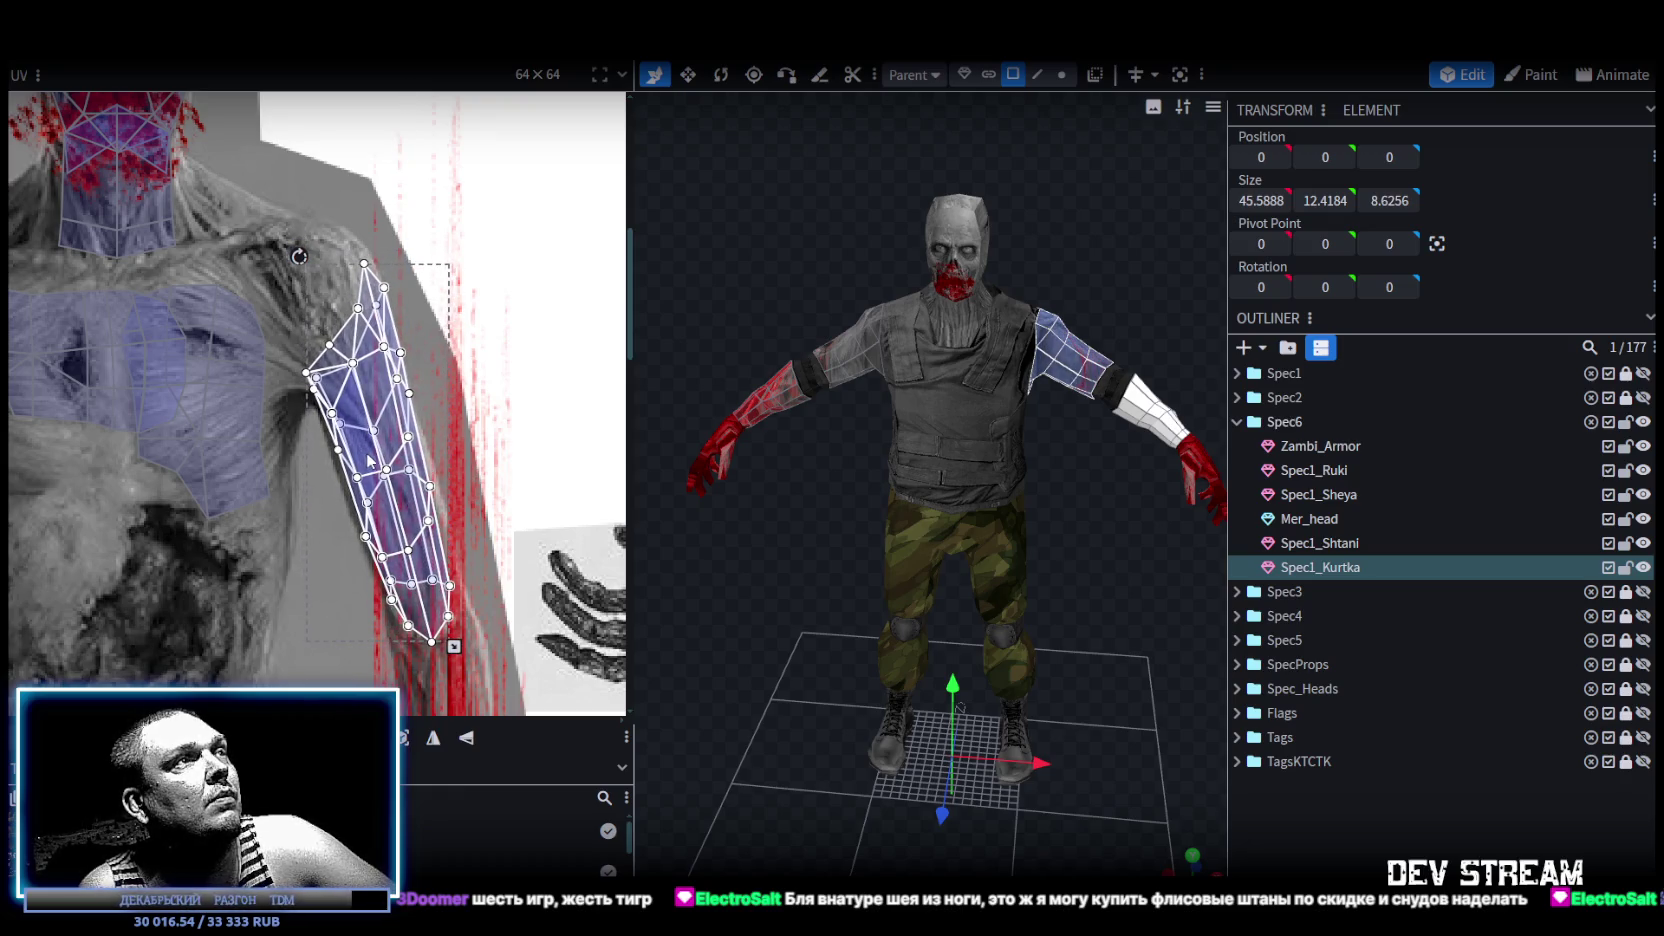
Select the forearm UV island and place it on the texture's red arm strip.
scroll(445, 549, down, 3)
scroll(468, 596, down, 3)
drag(461, 438, 617, 630)
mouse_move(527, 535)
mouse_down()
mouse_move(441, 431)
mouse_move(482, 342)
mouse_up()
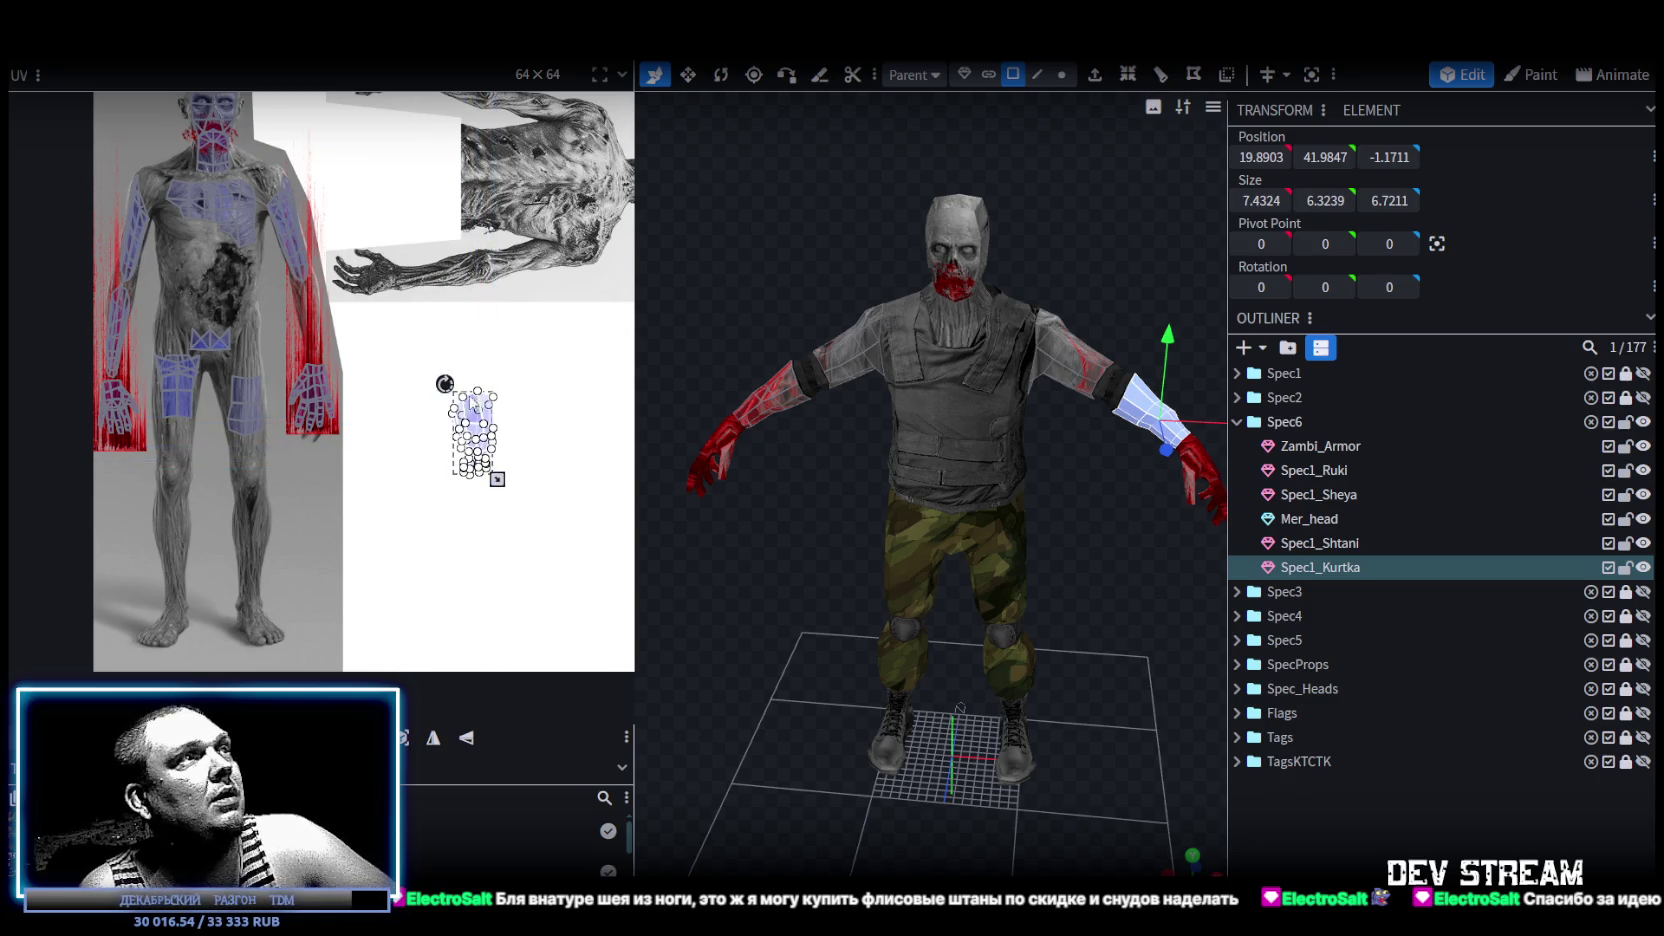
drag(474, 405, 337, 325)
scroll(337, 325, up, 3)
scroll(337, 325, up, 3)
drag(381, 409, 387, 304)
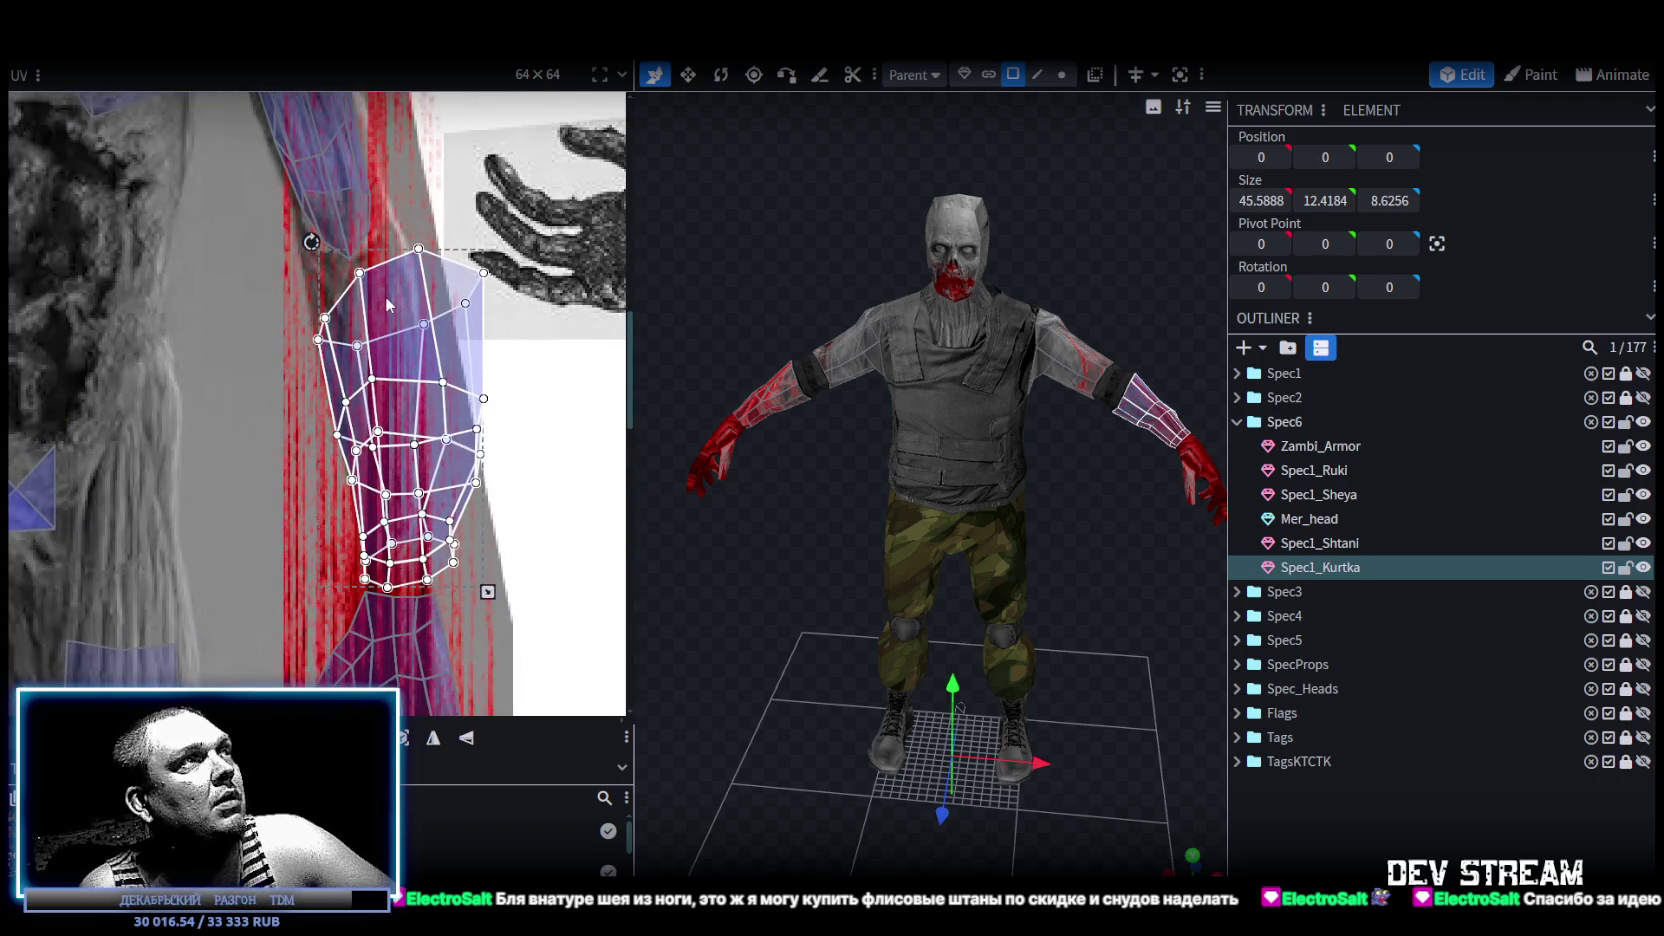
Narrow, tilt and nudge the forearm island into place, then deselect the jacket.
drag(487, 591, 411, 584)
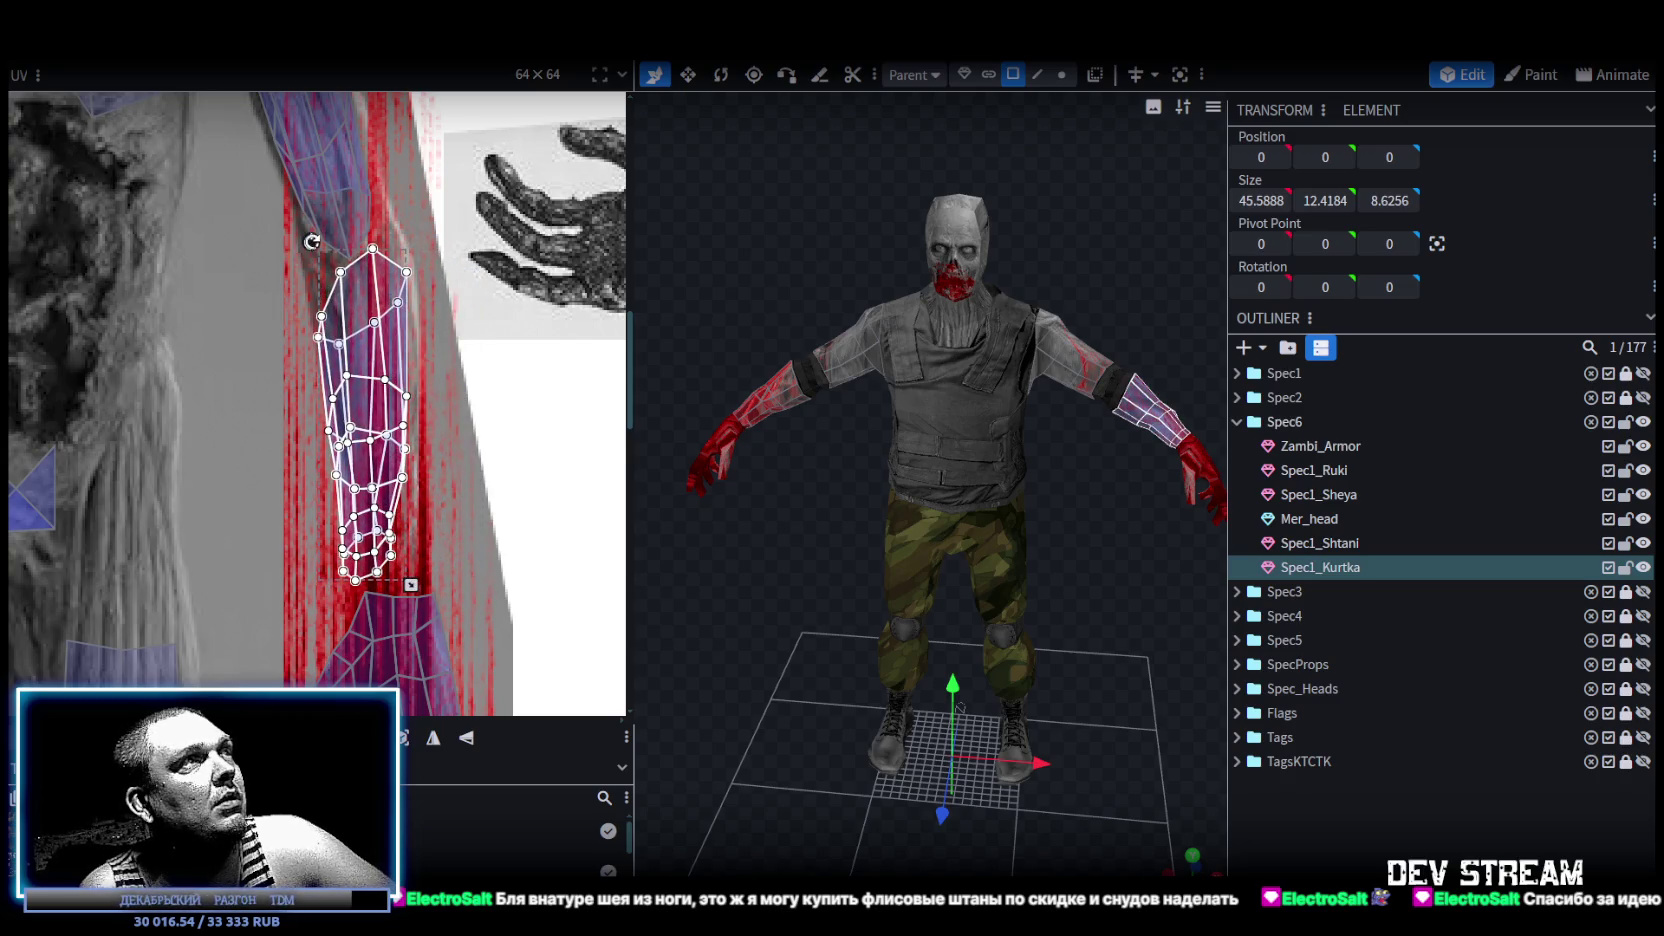
drag(312, 241, 299, 243)
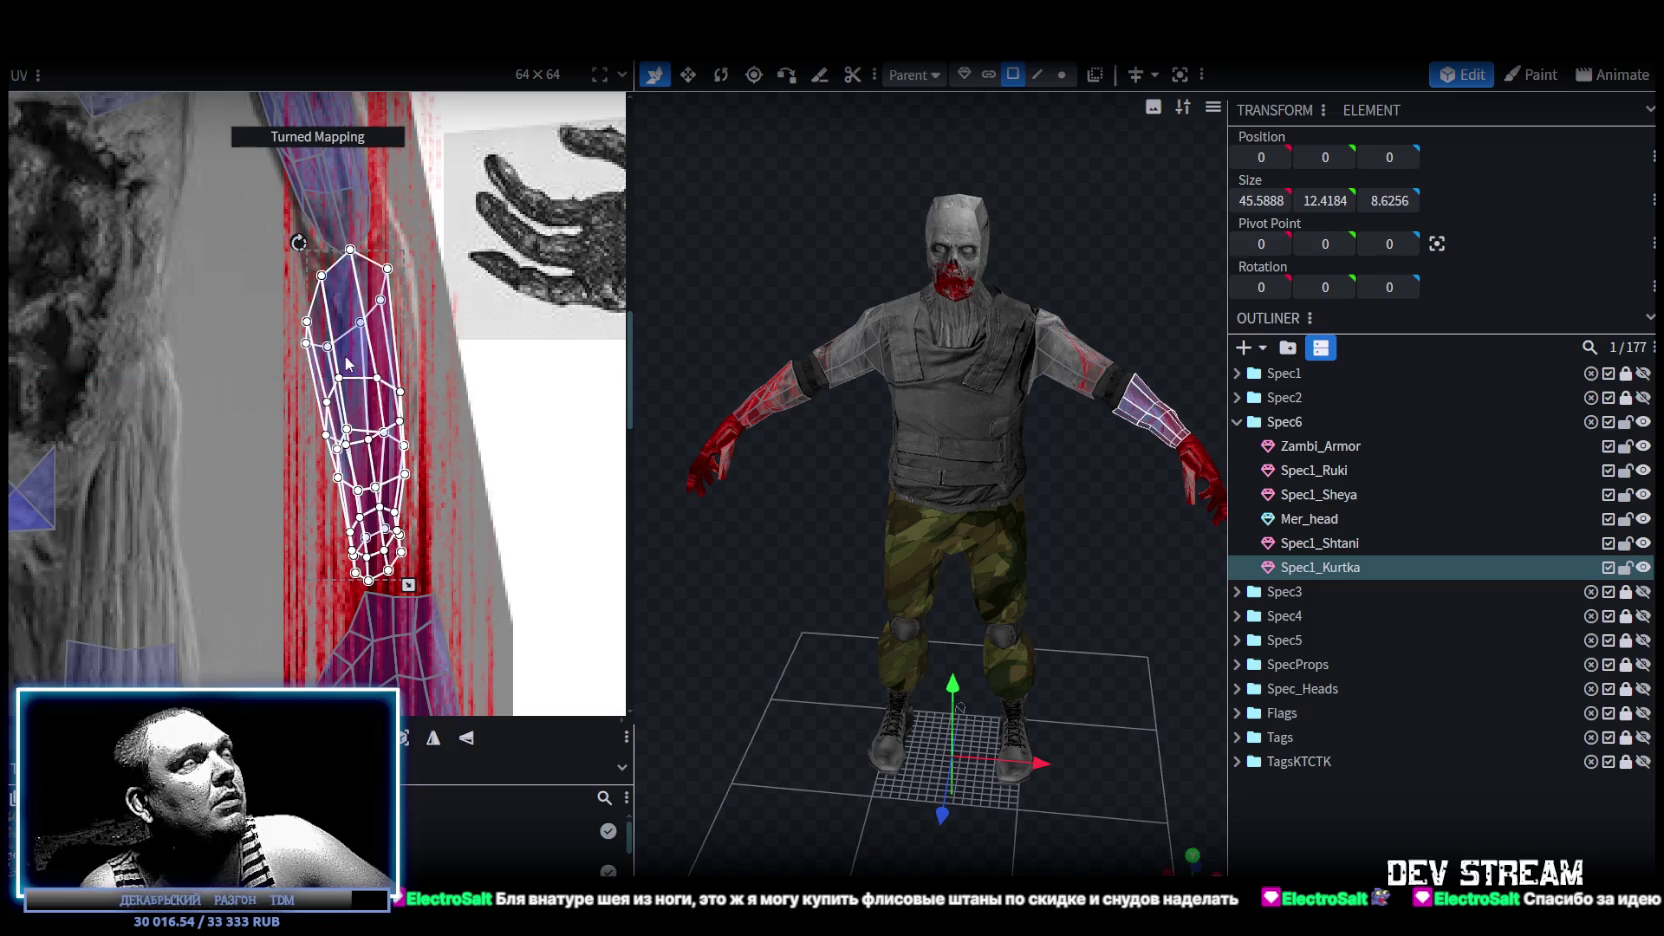
drag(348, 364, 370, 375)
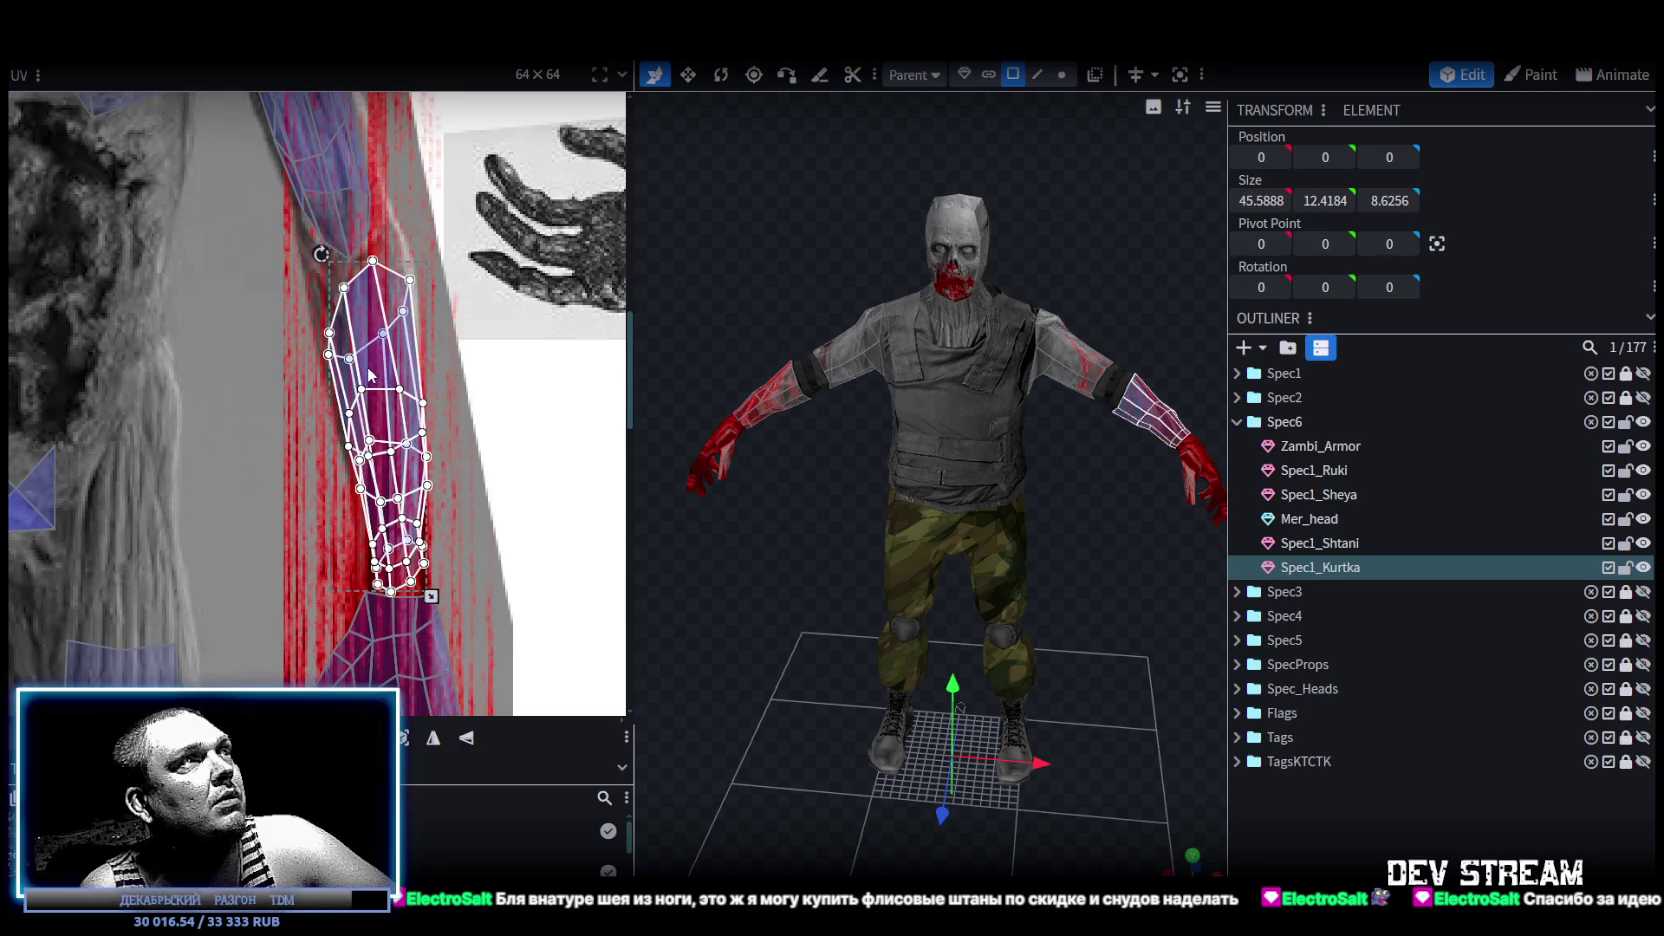
scroll(411, 478, down, 4)
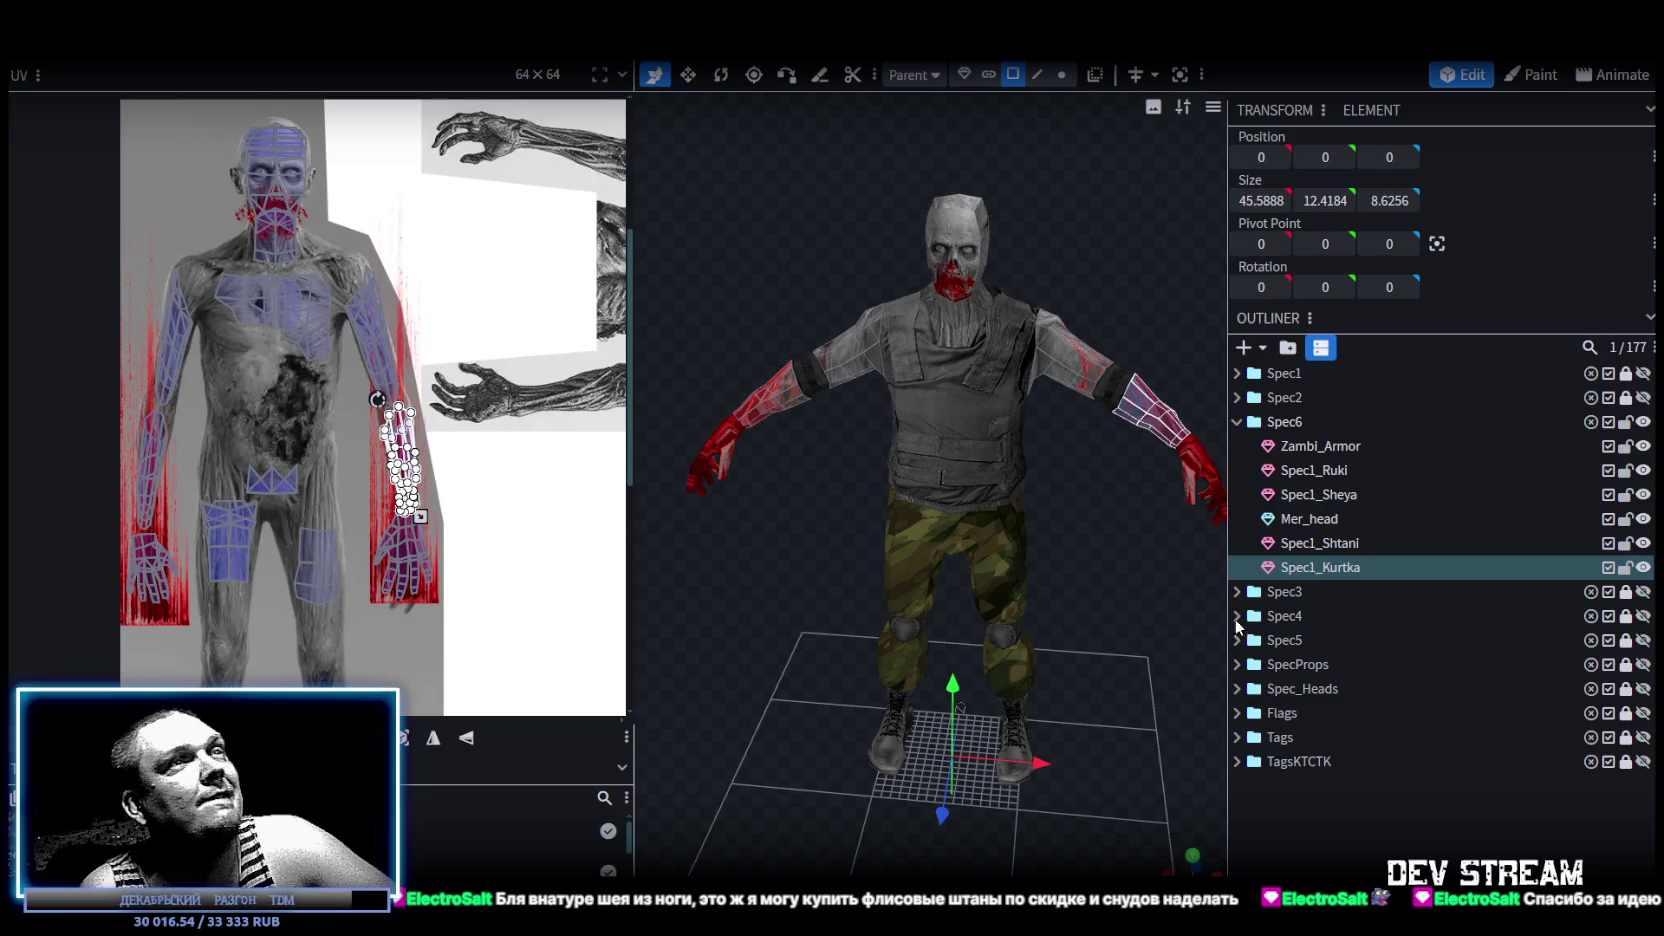
click(833, 619)
Select the Zambi_Armor vest mesh.
mouse_move(833, 619)
mouse_down()
mouse_move(984, 566)
mouse_move(1148, 654)
mouse_move(846, 666)
mouse_move(762, 604)
mouse_move(696, 646)
mouse_move(682, 562)
mouse_move(647, 564)
mouse_move(1118, 706)
mouse_move(1103, 557)
mouse_move(936, 546)
mouse_up()
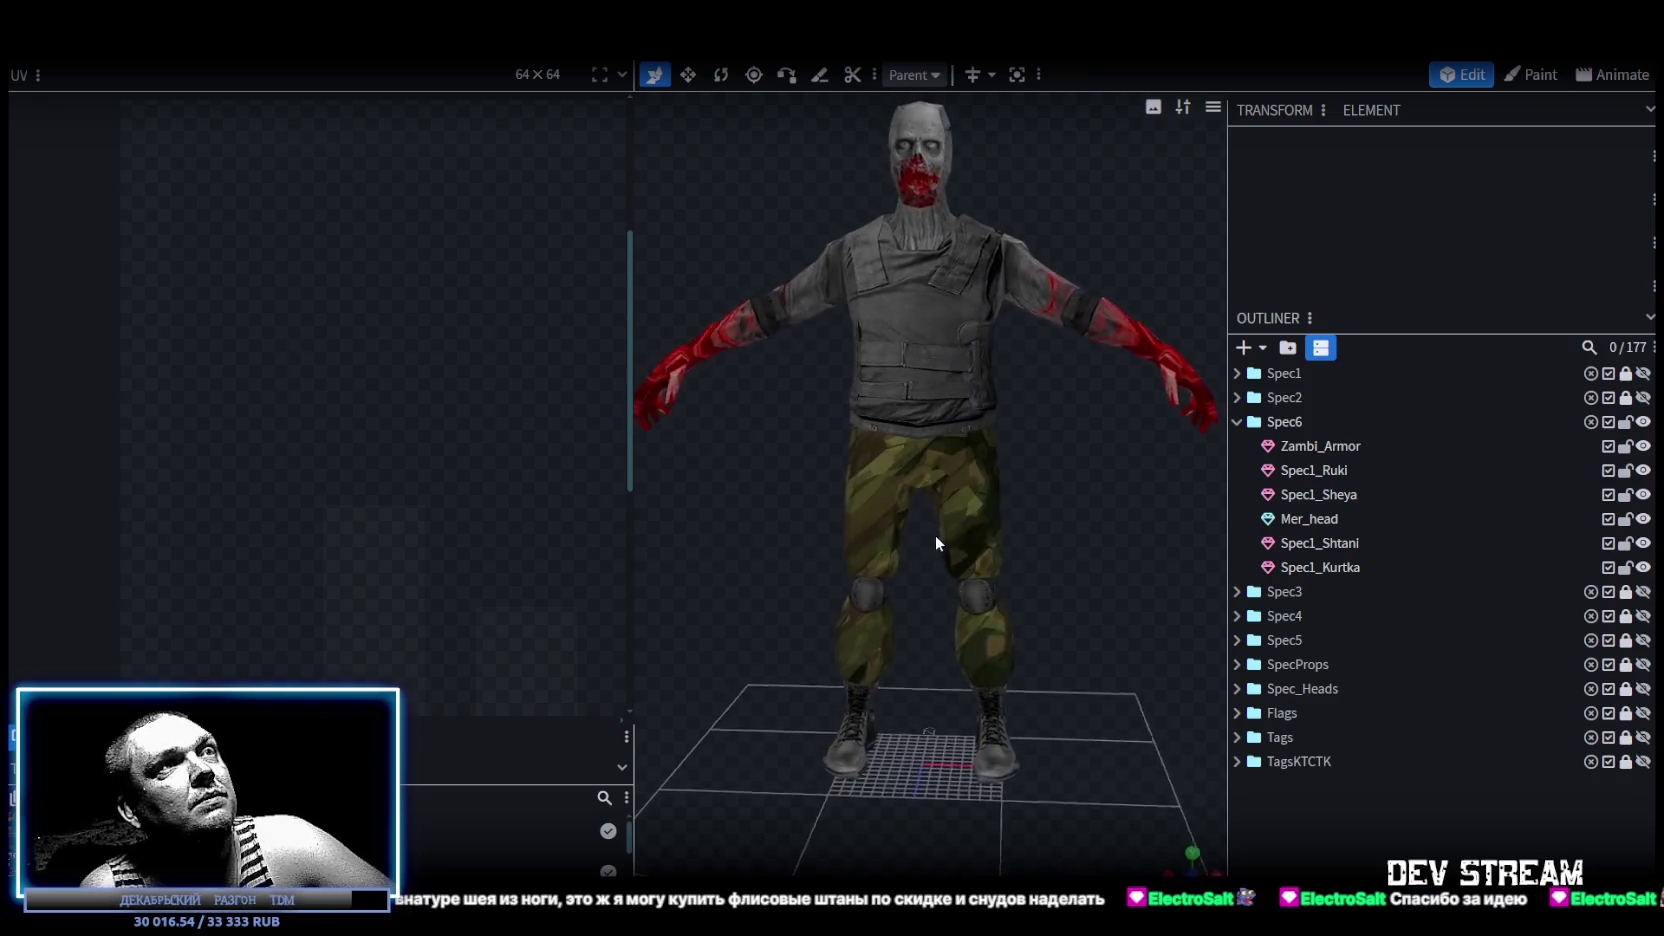
scroll(889, 492, up, 3)
click(889, 492)
scroll(895, 520, down, 3)
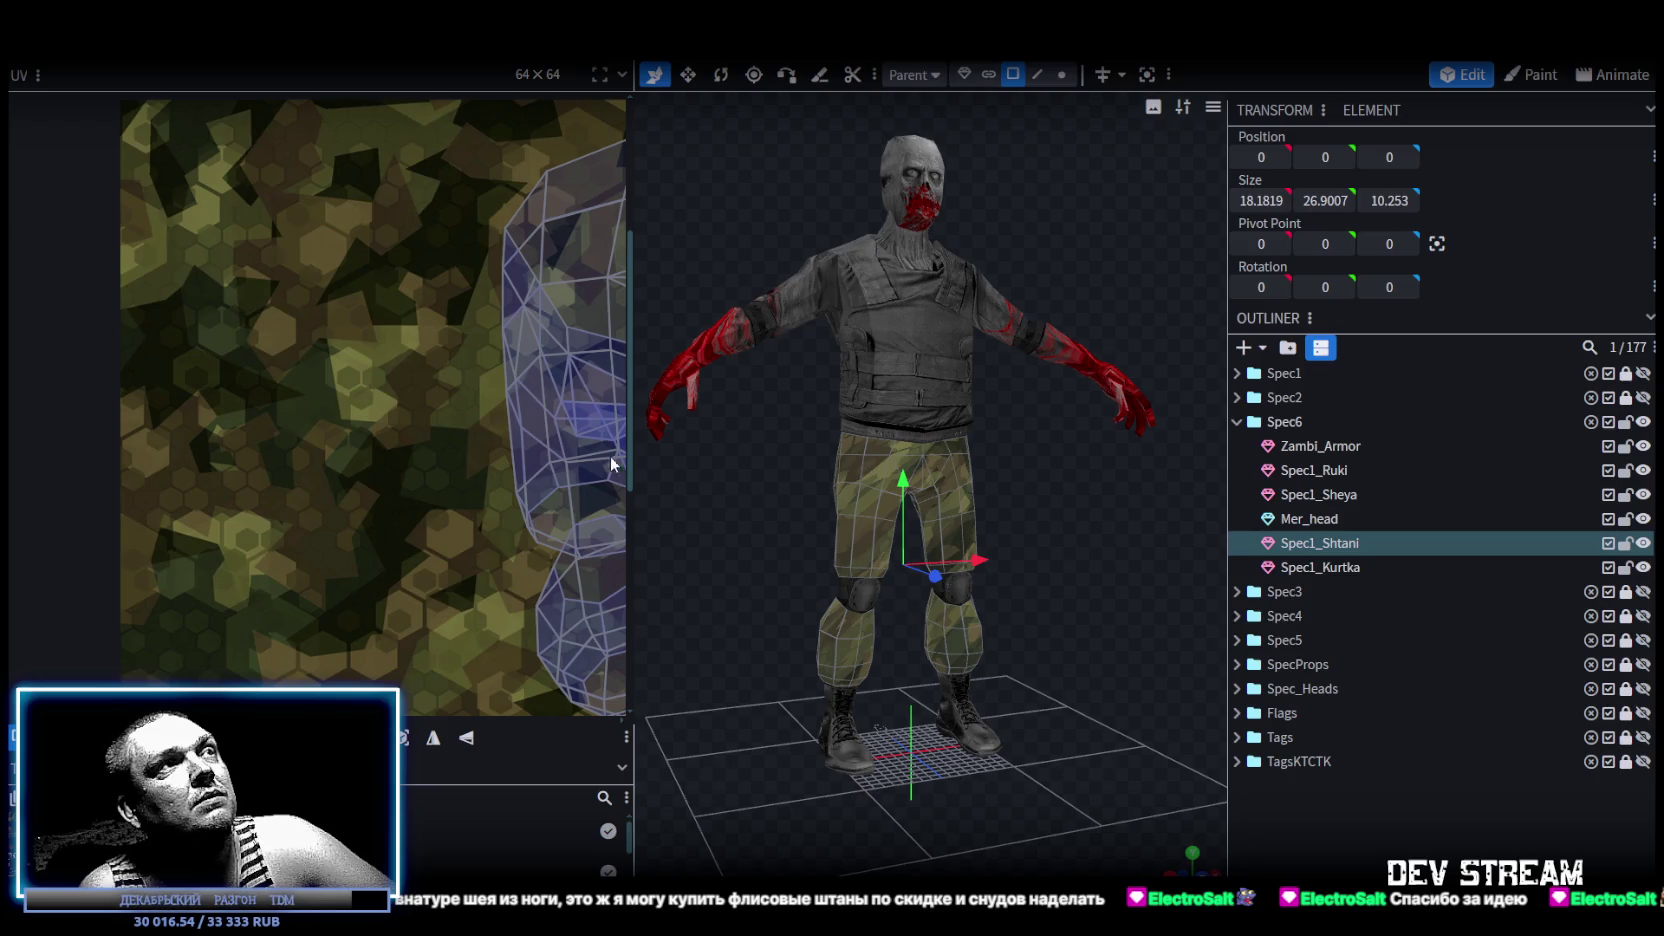
scroll(610, 463, down, 5)
mouse_move(1095, 597)
mouse_down()
mouse_move(930, 584)
mouse_move(968, 578)
mouse_move(1147, 640)
mouse_move(1010, 670)
mouse_up()
click(882, 455)
mouse_move(882, 455)
mouse_down()
mouse_move(1062, 614)
mouse_move(1104, 597)
mouse_move(927, 595)
mouse_move(924, 571)
mouse_move(749, 459)
mouse_up()
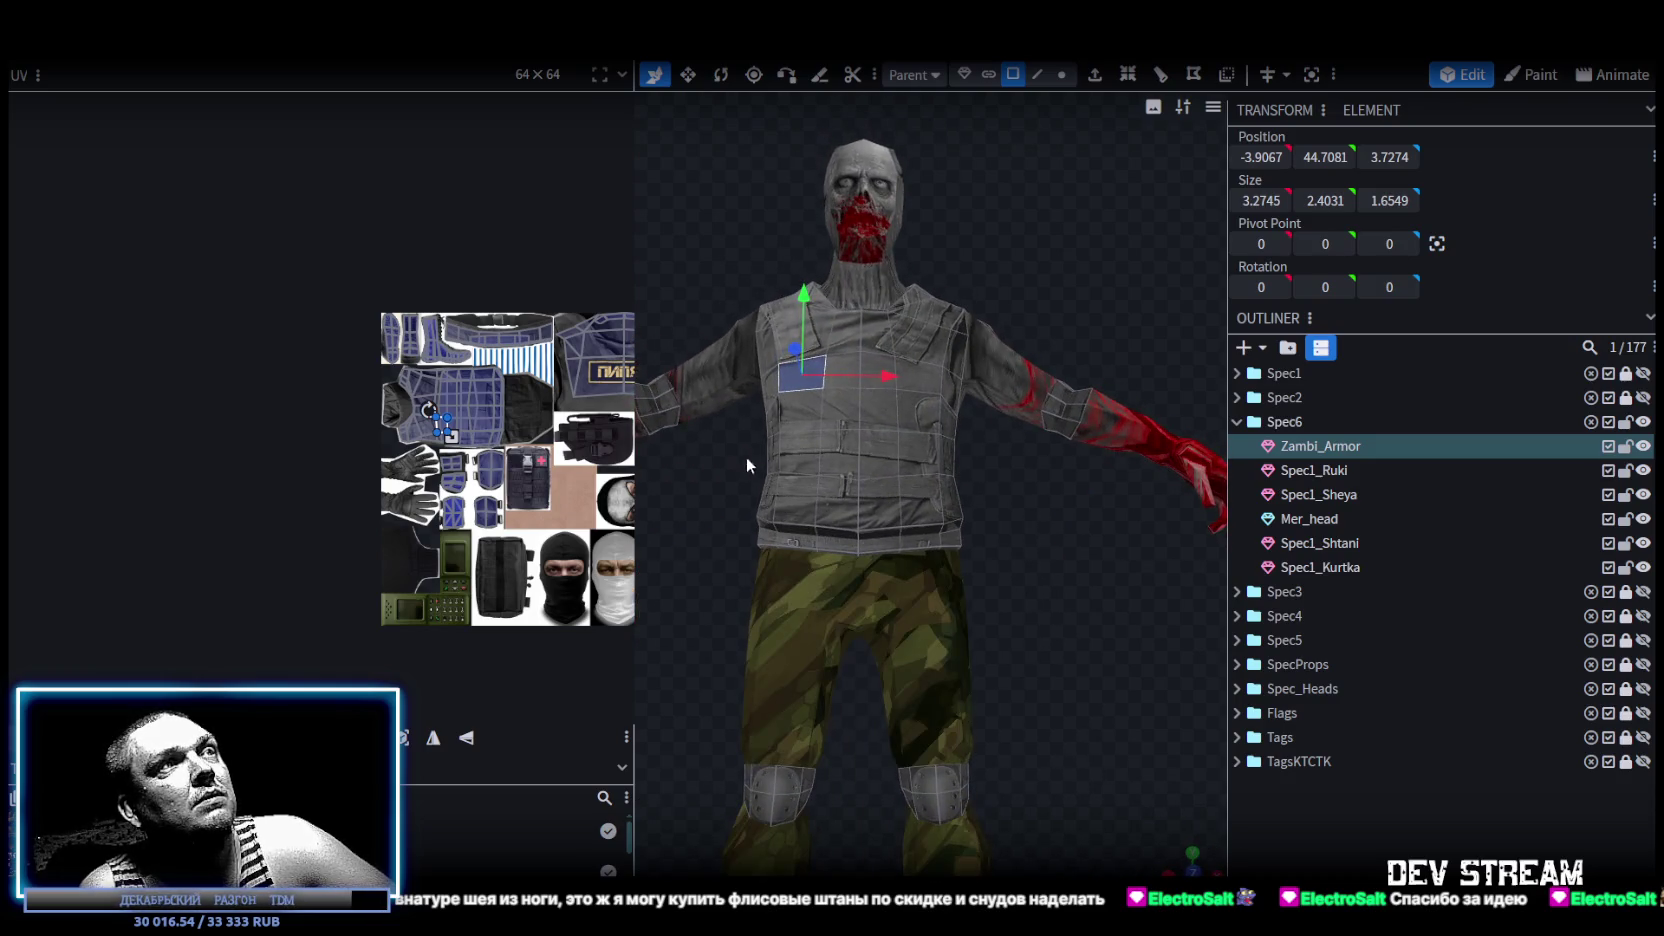
Widen the vest's waist face loop with the Move/Resize gizmo, undoing and redoing the change.
click(950, 499)
mouse_move(1057, 523)
mouse_down()
mouse_move(736, 564)
mouse_move(993, 602)
mouse_up()
scroll(972, 550, up, 2)
key(v)
drag(890, 488, 880, 497)
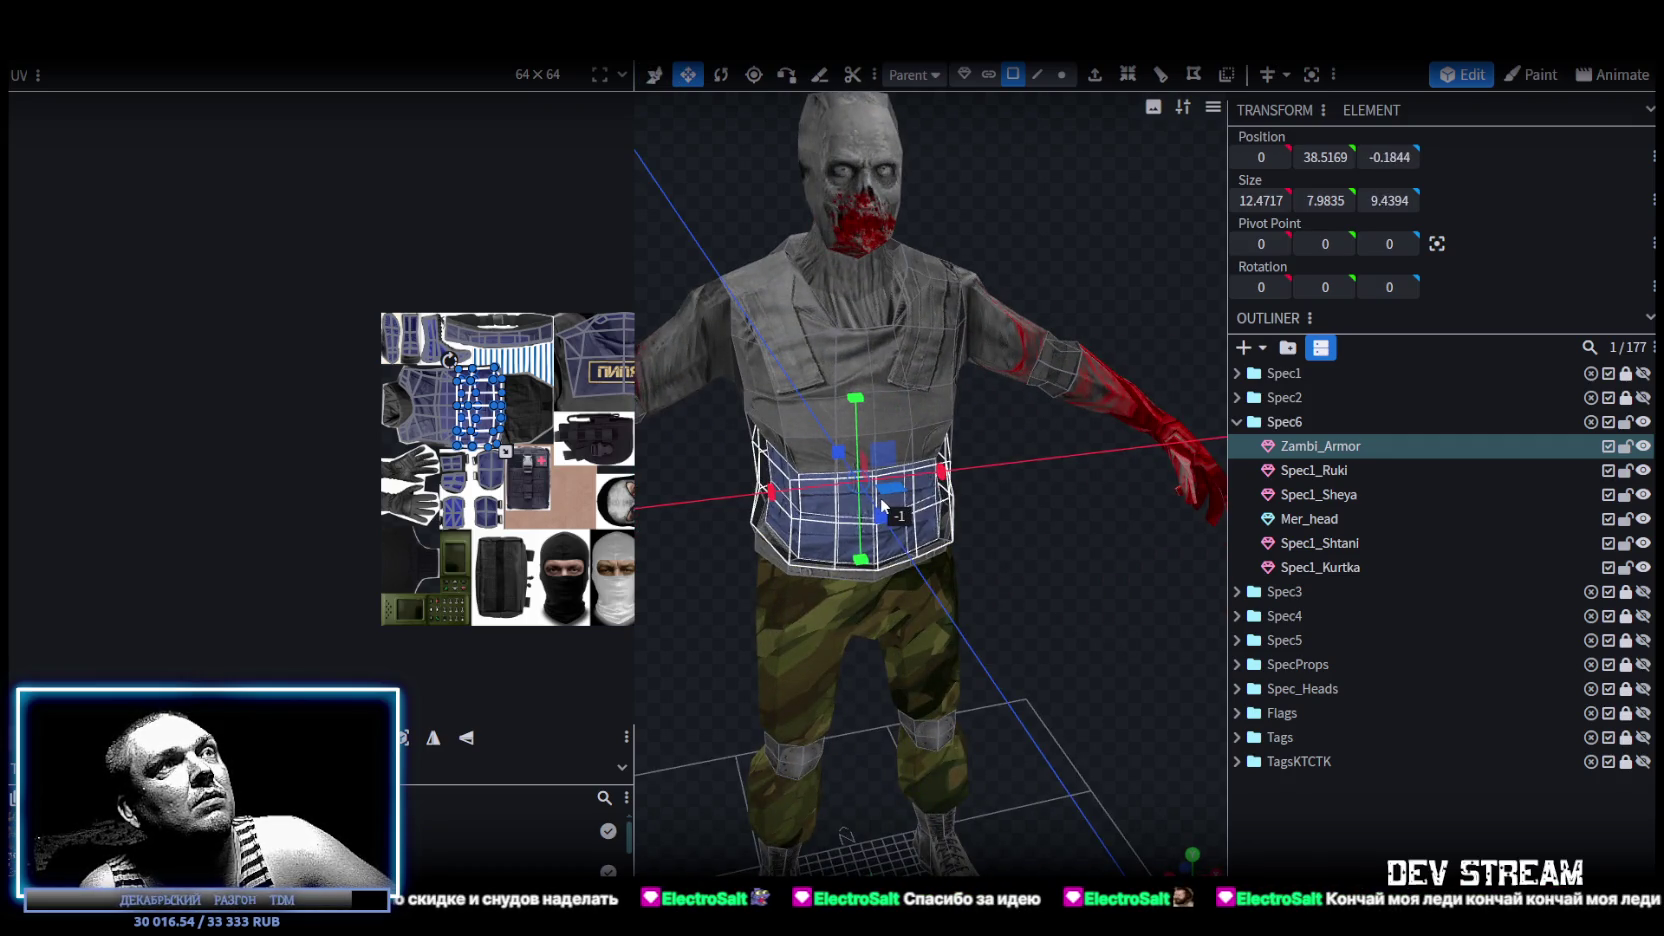
mouse_move(880, 497)
mouse_down()
mouse_move(1106, 584)
mouse_move(994, 585)
mouse_move(1013, 628)
mouse_move(982, 580)
mouse_move(1008, 620)
mouse_move(998, 567)
mouse_move(1078, 521)
mouse_move(1176, 560)
mouse_move(1278, 568)
mouse_move(800, 642)
mouse_up()
key(ctrl+z)
key(ctrl+y)
Clear the selection and inspect the whole zombie from the front and side.
scroll(800, 642, down, 3)
click(1052, 653)
mouse_move(1052, 653)
mouse_down()
mouse_move(631, 705)
mouse_move(809, 653)
mouse_move(1034, 740)
mouse_move(916, 650)
mouse_move(757, 630)
mouse_move(902, 383)
mouse_move(828, 479)
mouse_move(975, 481)
mouse_move(978, 836)
mouse_move(1017, 792)
mouse_move(1022, 657)
mouse_up()
mouse_move(812, 835)
mouse_down()
mouse_move(926, 793)
mouse_move(850, 575)
mouse_move(1005, 629)
mouse_move(970, 592)
mouse_move(902, 602)
mouse_move(1011, 627)
mouse_up()
click(845, 607)
scroll(1011, 627, up, 2)
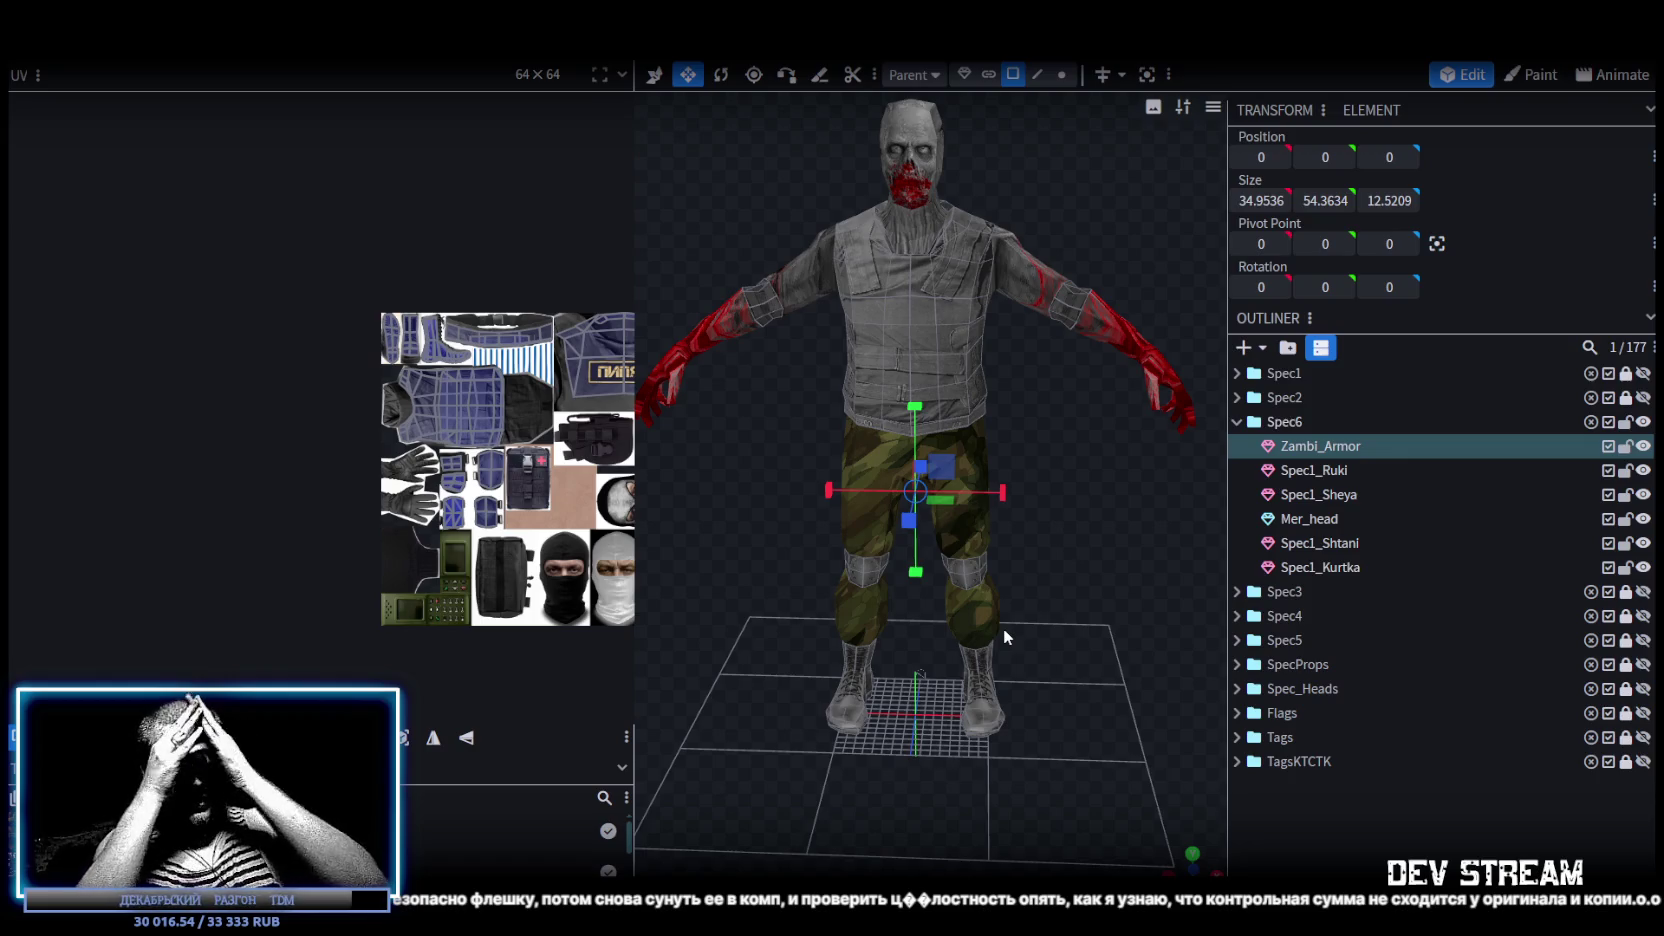
click(994, 630)
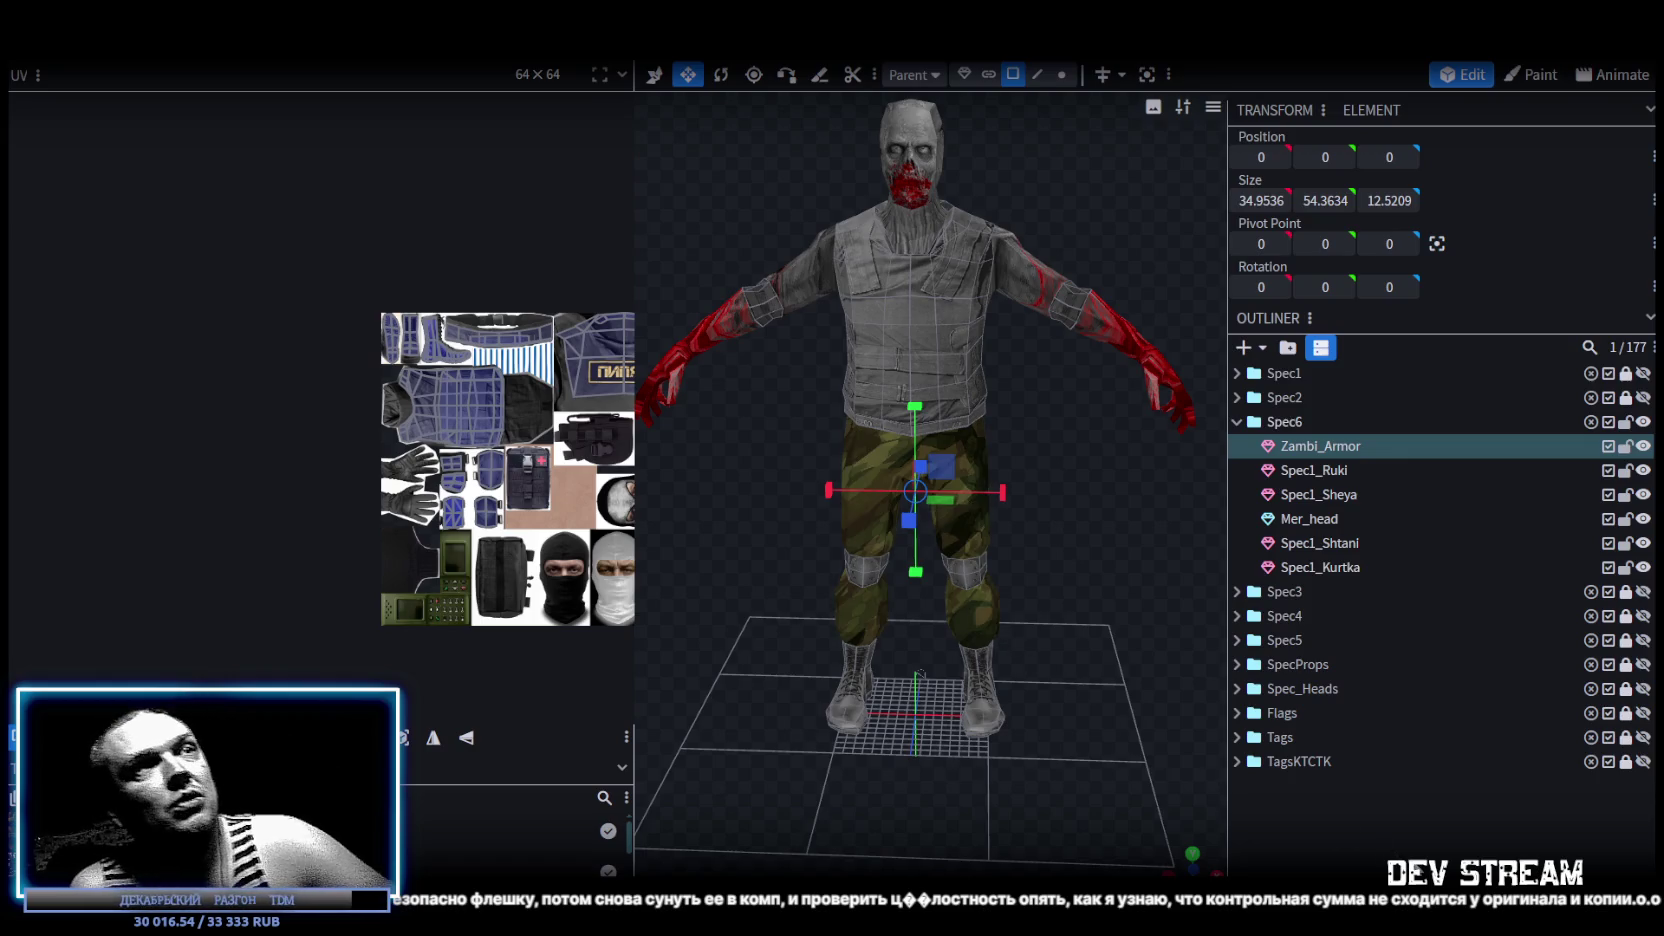
mouse_move(1098, 628)
mouse_down()
mouse_move(829, 542)
mouse_move(644, 450)
mouse_up()
drag(1150, 424, 1034, 292)
scroll(1046, 318, up, 3)
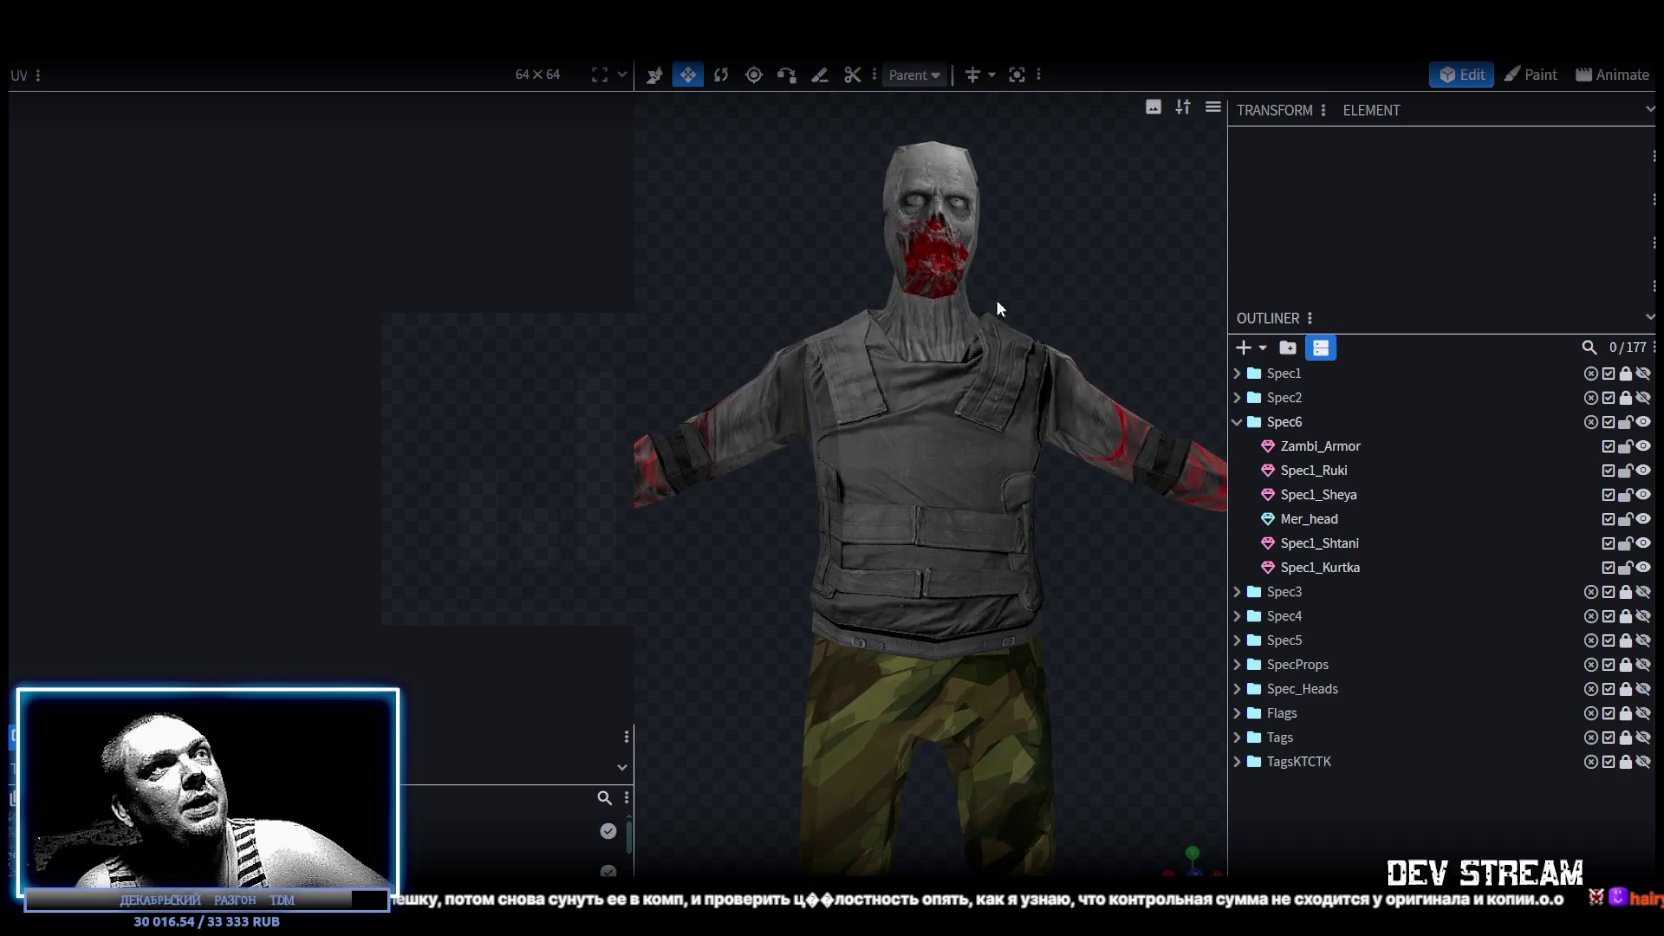
Select the four faces of the Spec1_Sheya neck mesh.
click(914, 322)
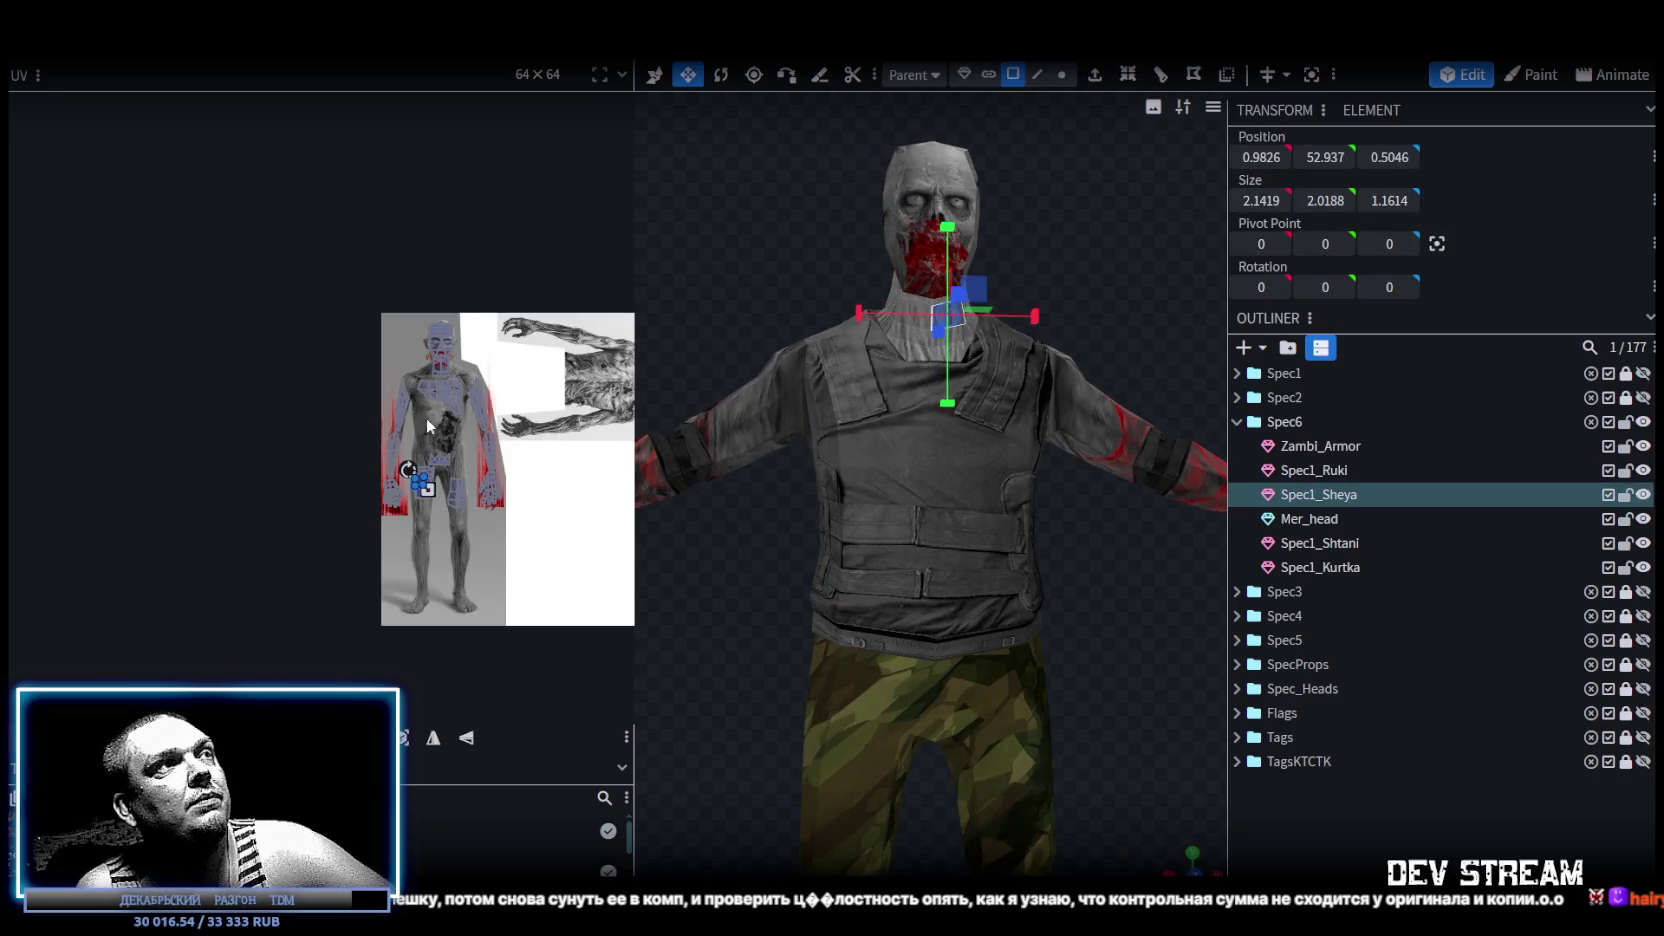
scroll(426, 417, up, 2)
scroll(421, 481, up, 2)
scroll(421, 481, up, 1)
scroll(900, 266, up, 2)
scroll(925, 230, up, 2)
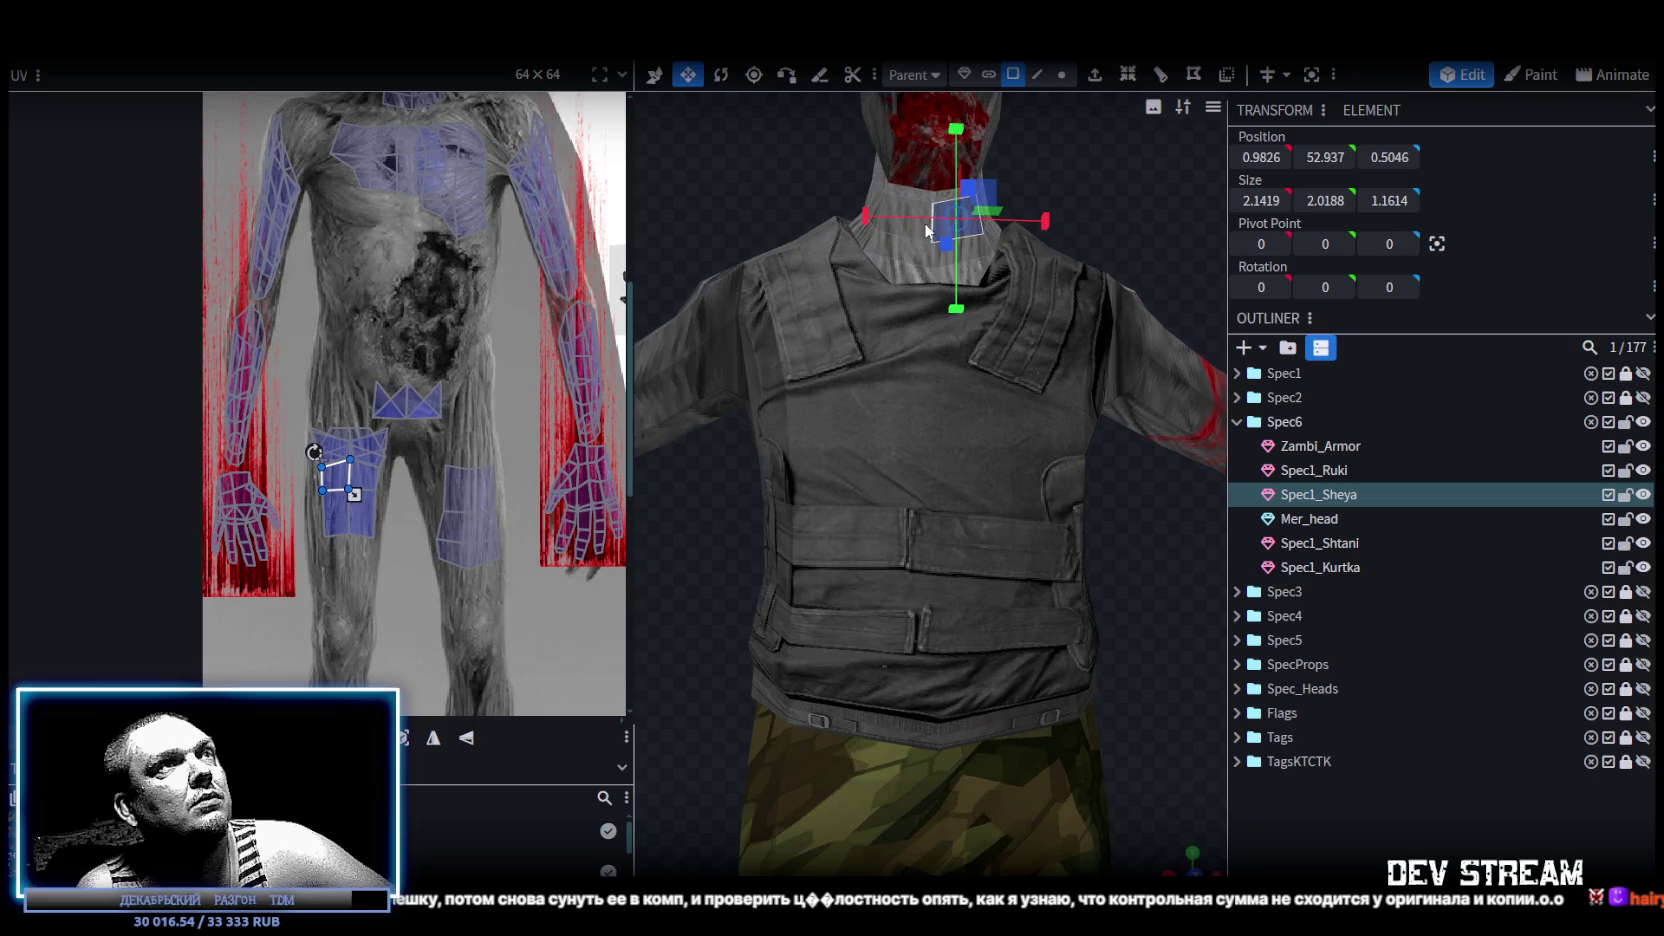
click(934, 208)
shift+click(965, 229)
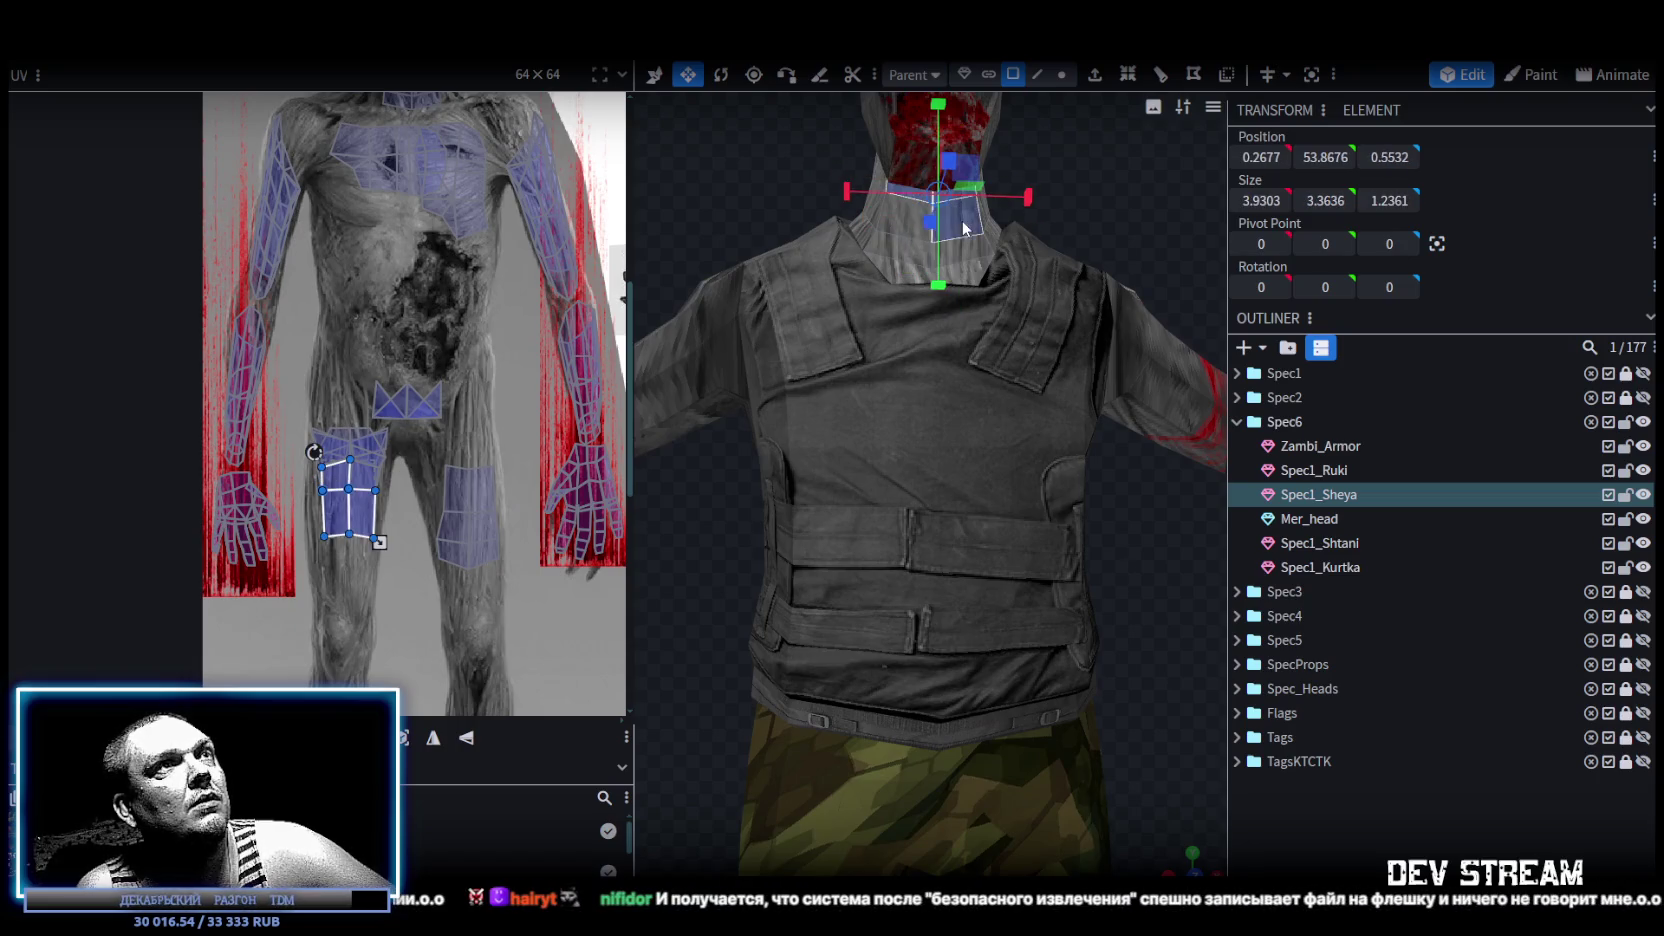
shift+click(899, 266)
shift+click(957, 284)
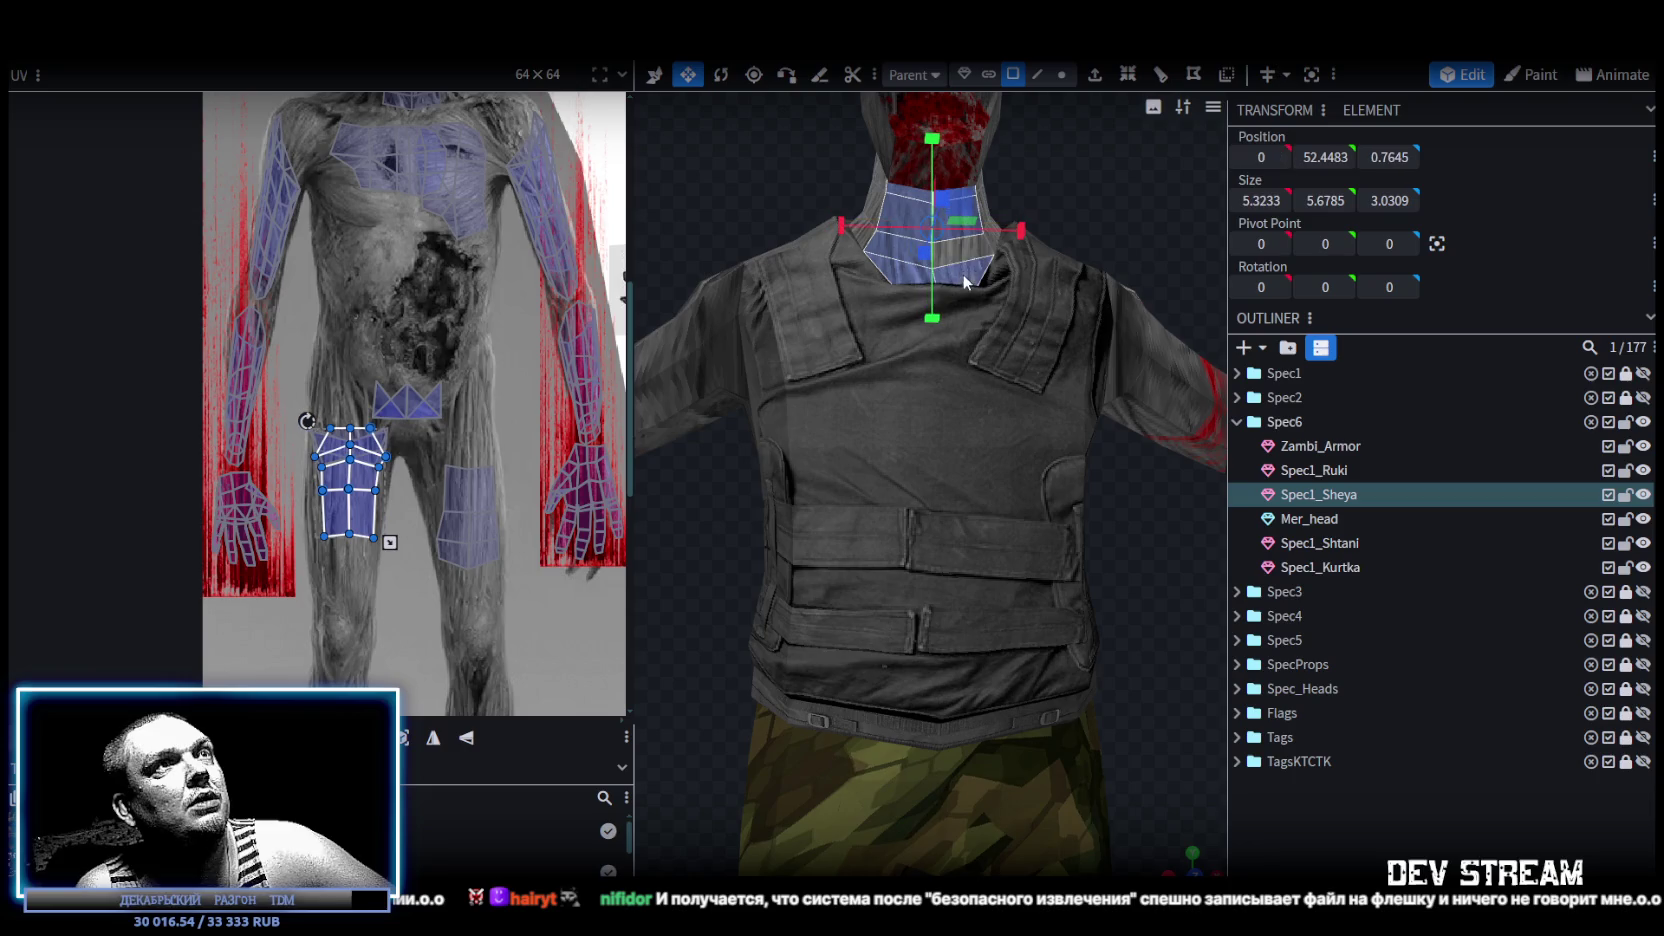
Move the neck UVs onto the texture's neck, Mirror Y, and nudge them up onto the throat.
drag(375, 485, 454, 179)
scroll(454, 179, up, 3)
drag(460, 538, 443, 440)
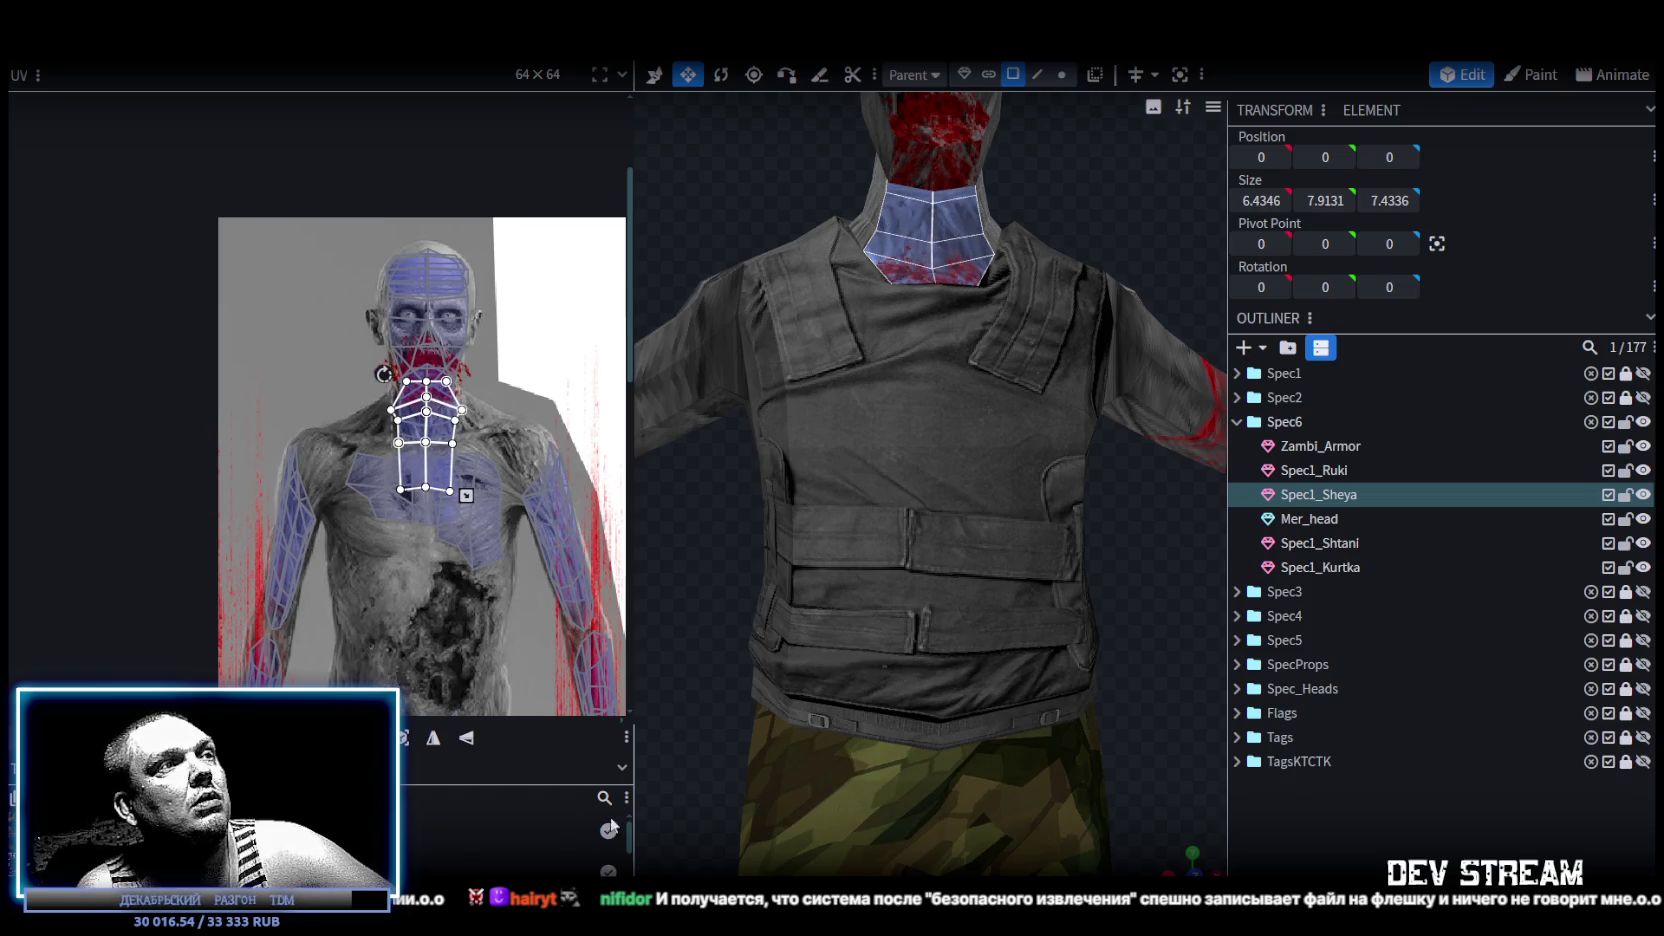
click(466, 737)
scroll(455, 390, up, 2)
drag(410, 405, 410, 363)
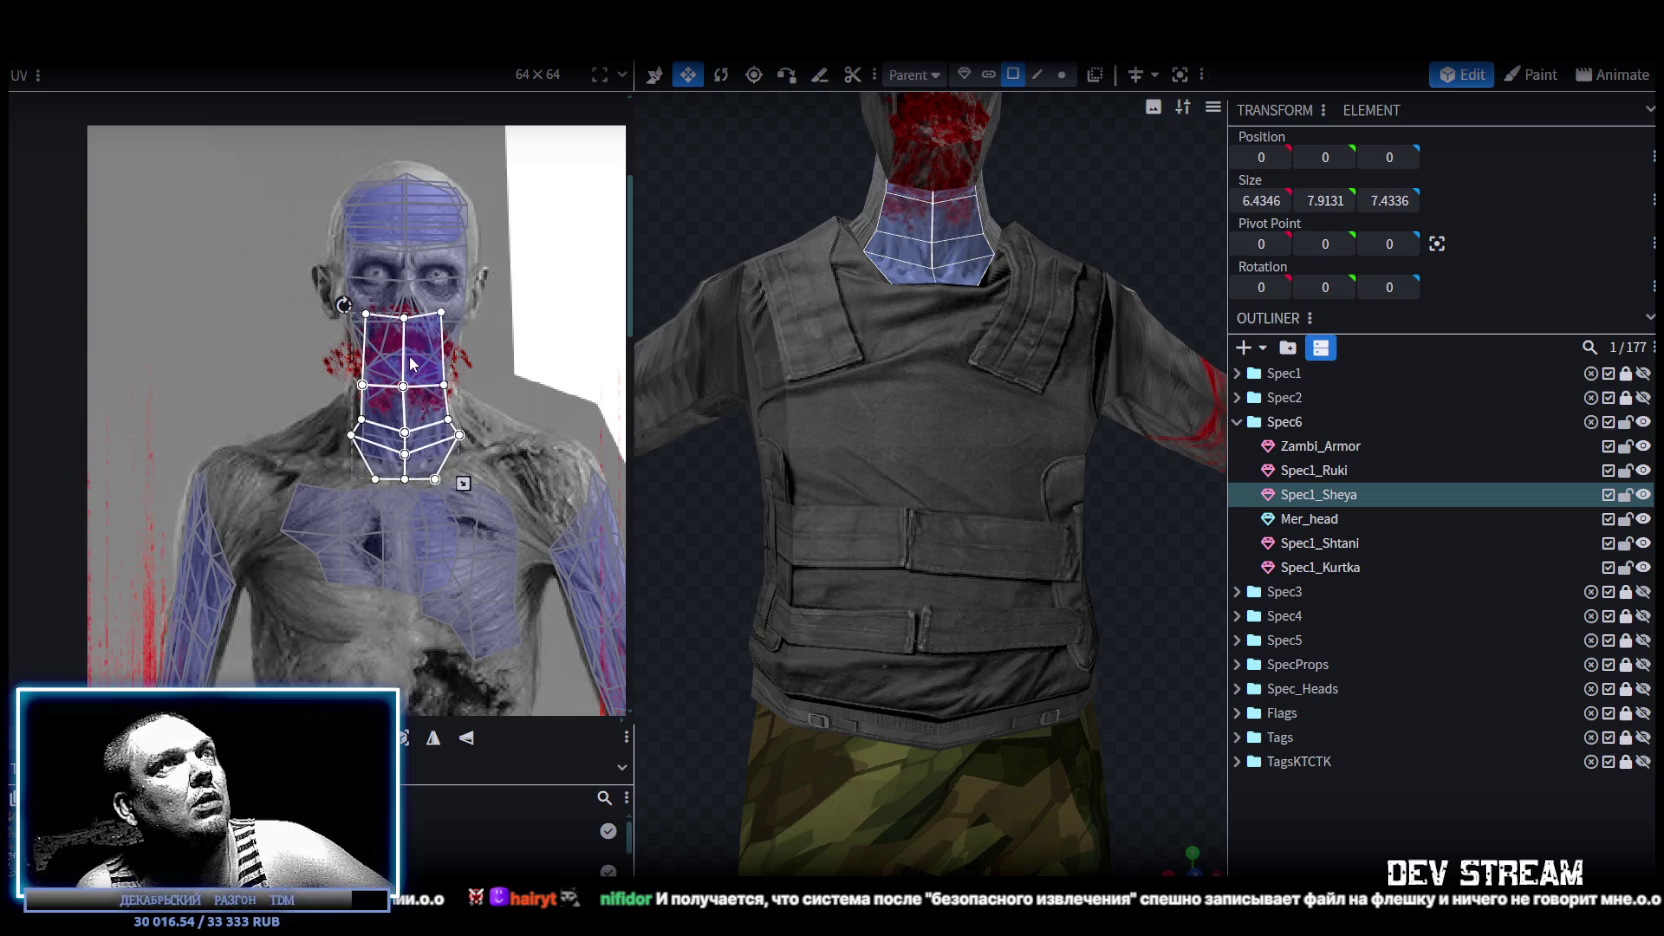
Clear the neck selection and narrow the UV editor panel.
click(1180, 650)
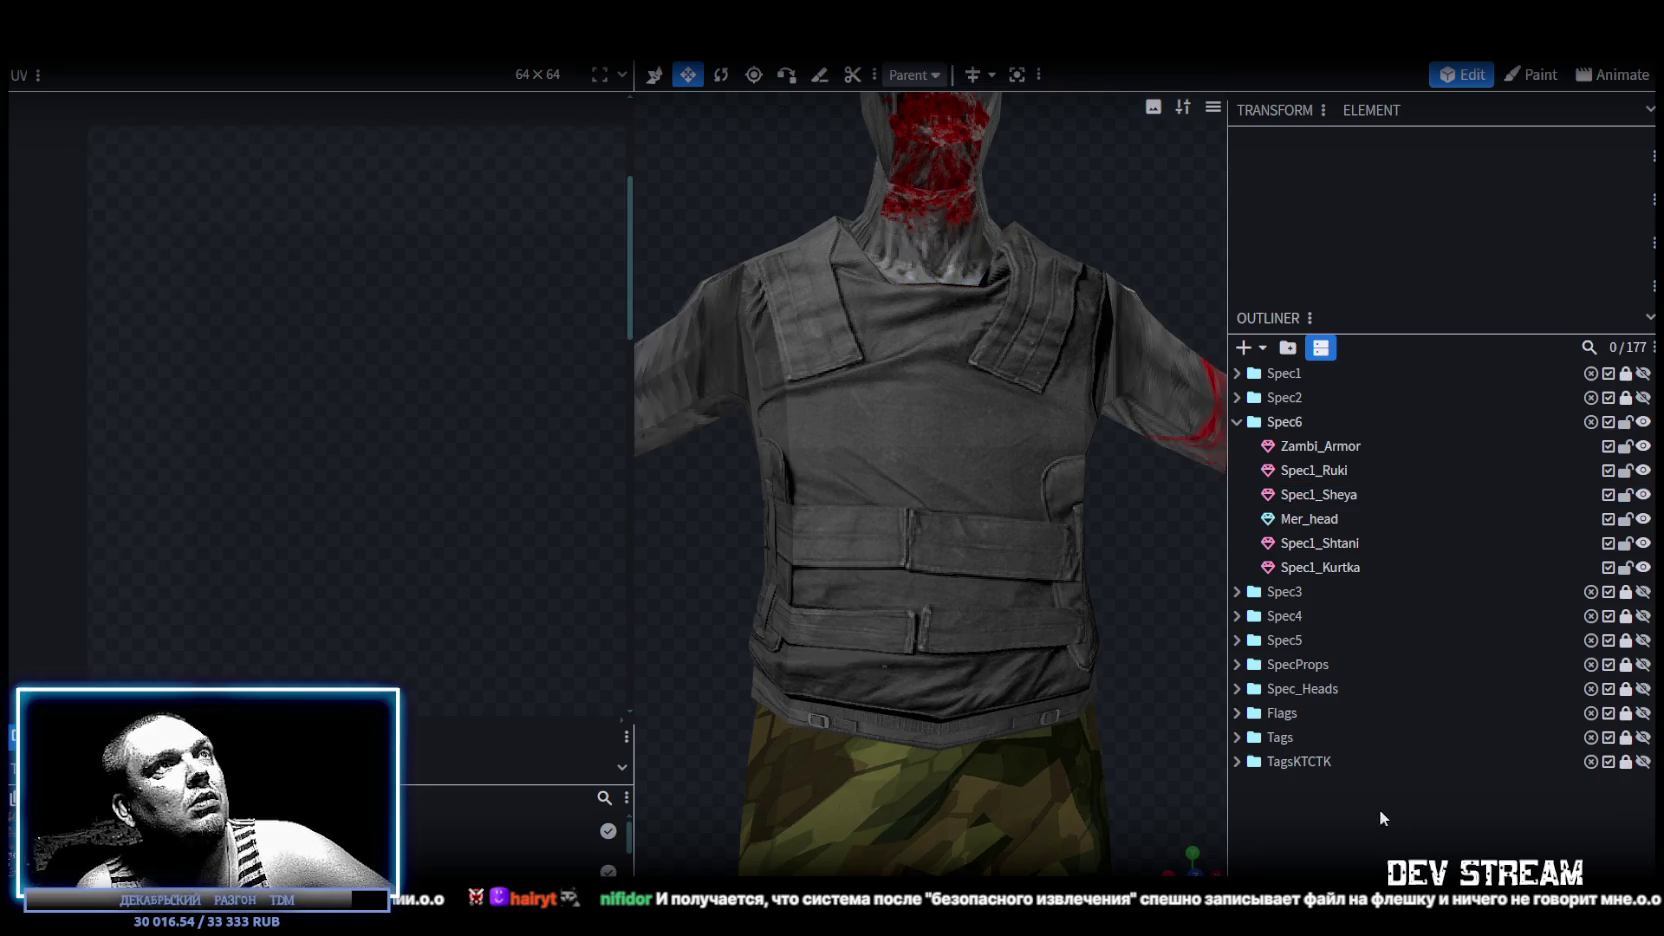
mouse_move(1112, 562)
mouse_down()
mouse_move(1015, 615)
mouse_move(850, 565)
mouse_move(853, 587)
mouse_move(816, 584)
mouse_move(930, 585)
mouse_move(1084, 618)
mouse_move(1086, 600)
mouse_up()
scroll(1086, 600, down, 3)
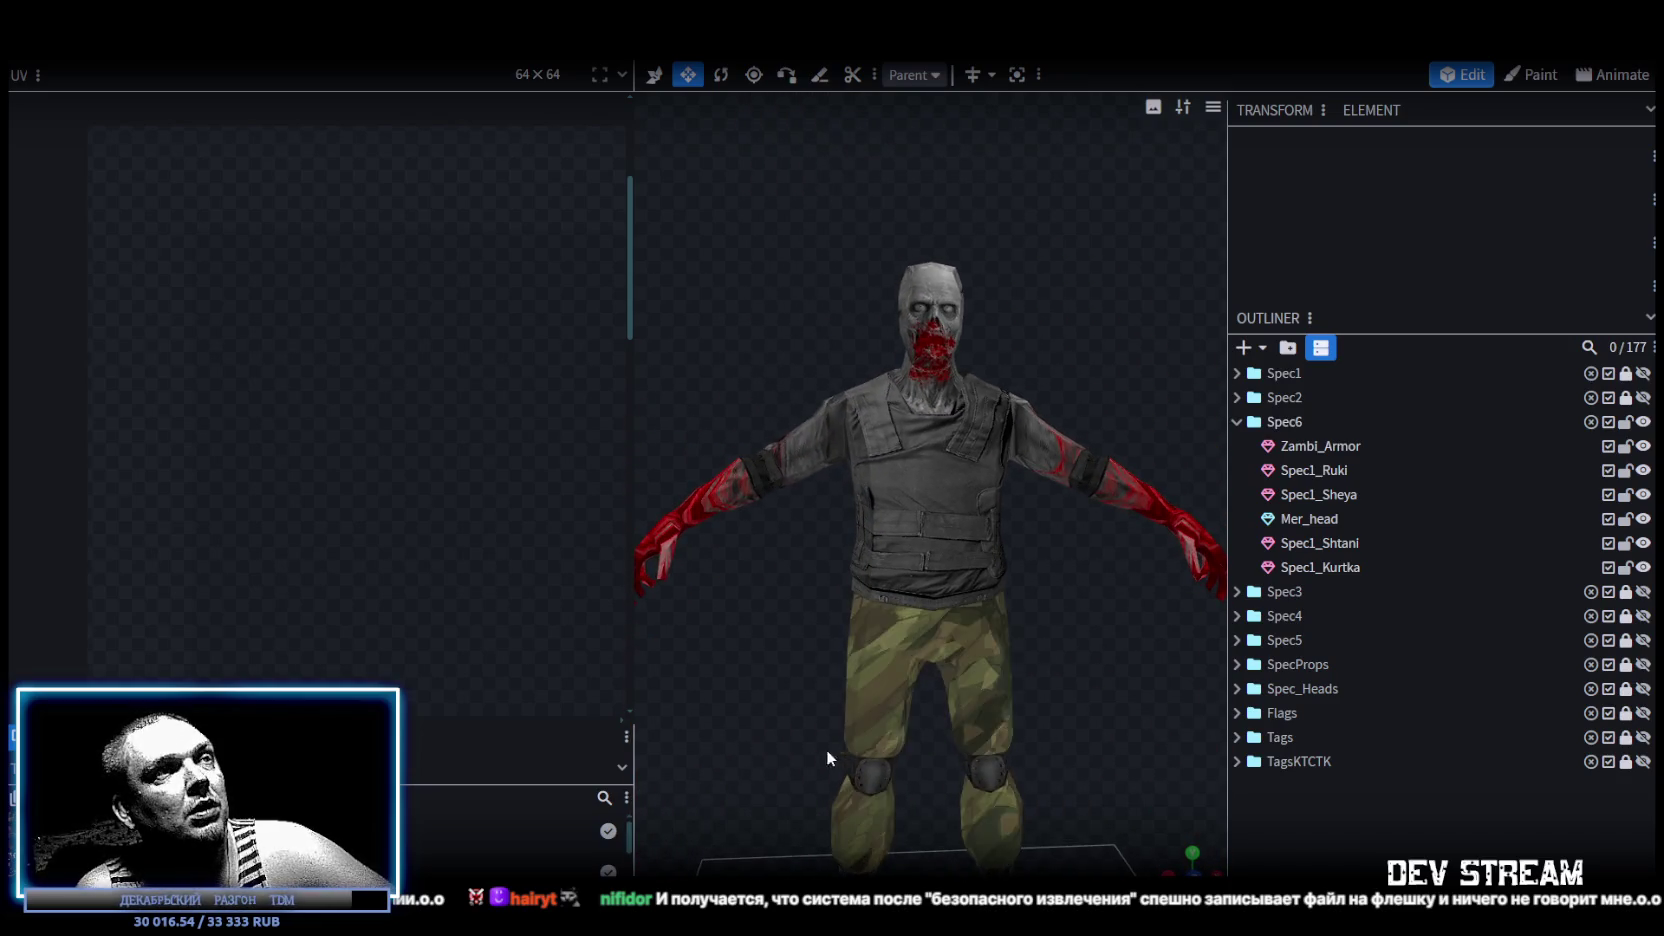
drag(628, 488, 363, 488)
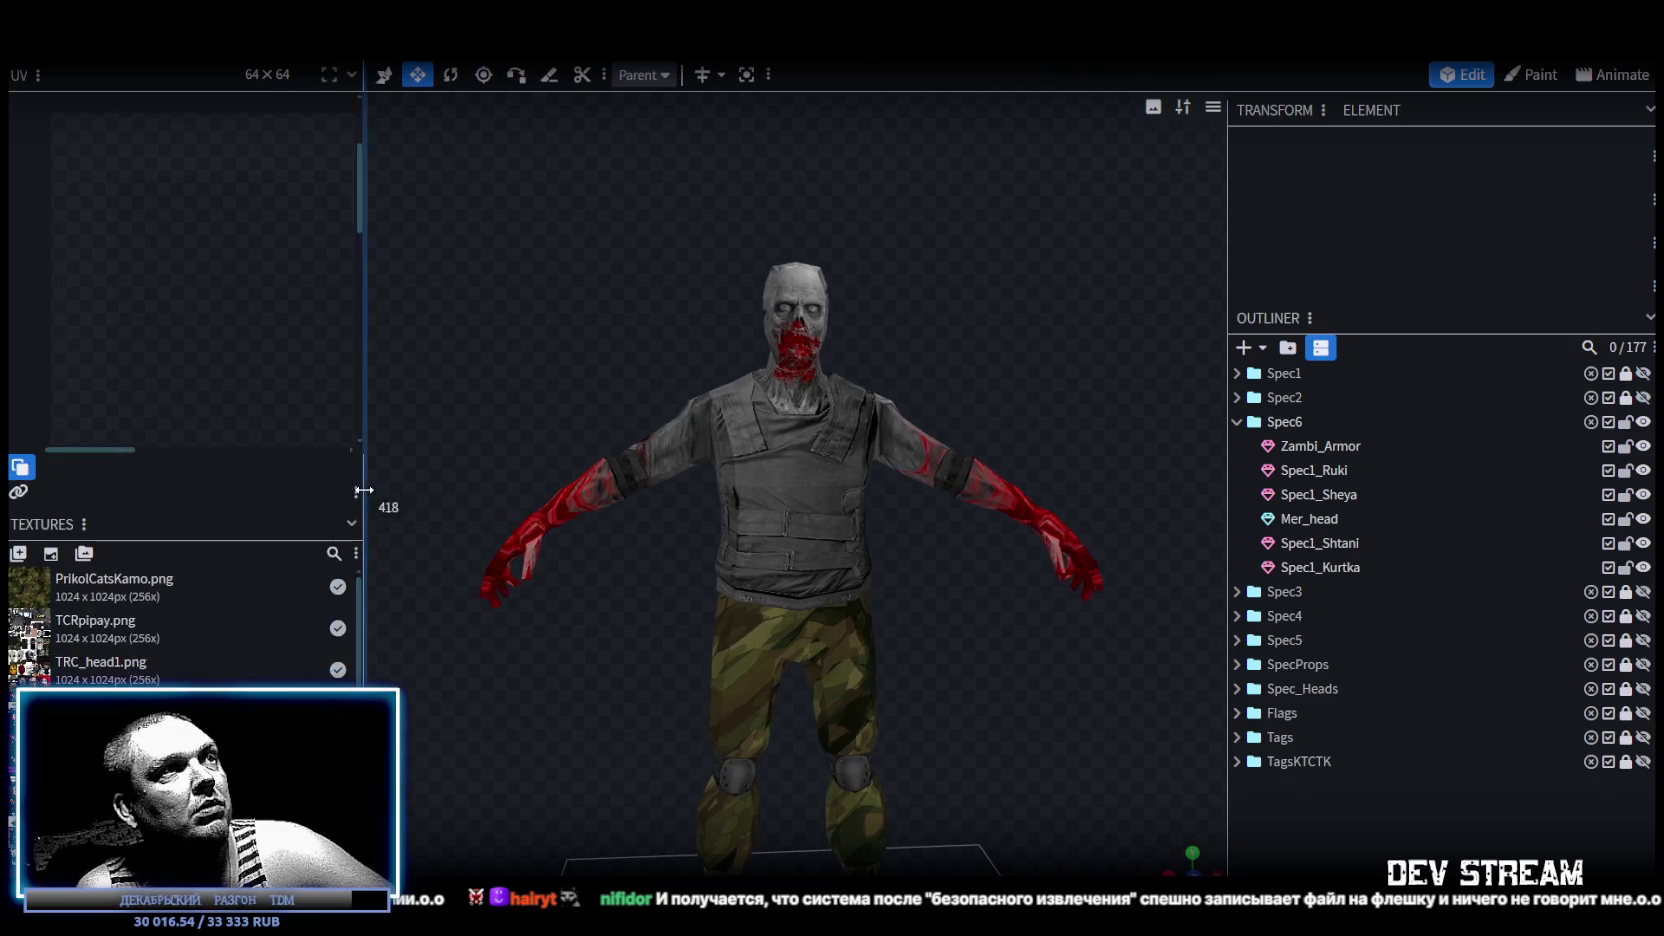
Shrink the UV editor to reveal the Textures panel, then select a face on the armour vest.
right_drag(968, 715, 979, 517)
mouse_move(979, 519)
mouse_down()
mouse_move(1102, 514)
mouse_move(1000, 536)
mouse_move(1053, 627)
mouse_move(1216, 578)
mouse_move(819, 618)
mouse_move(1020, 633)
mouse_move(912, 685)
mouse_move(679, 637)
mouse_move(732, 611)
mouse_up()
click(749, 378)
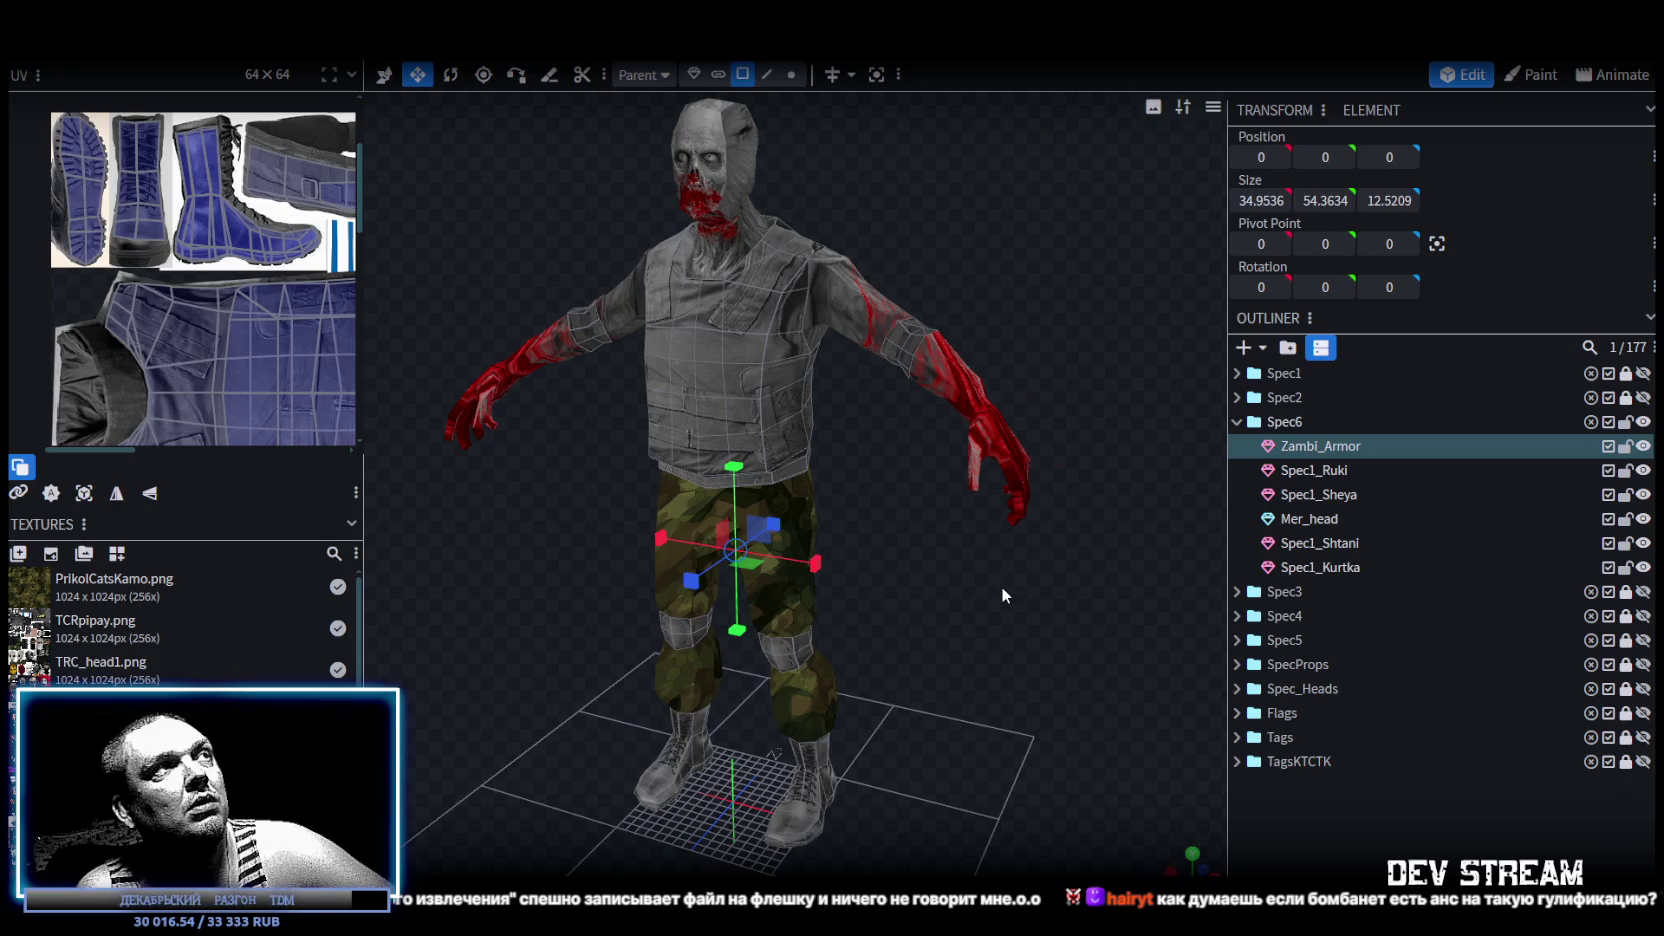
drag(1003, 594, 793, 494)
scroll(204, 334, down, 2)
scroll(204, 334, down, 1)
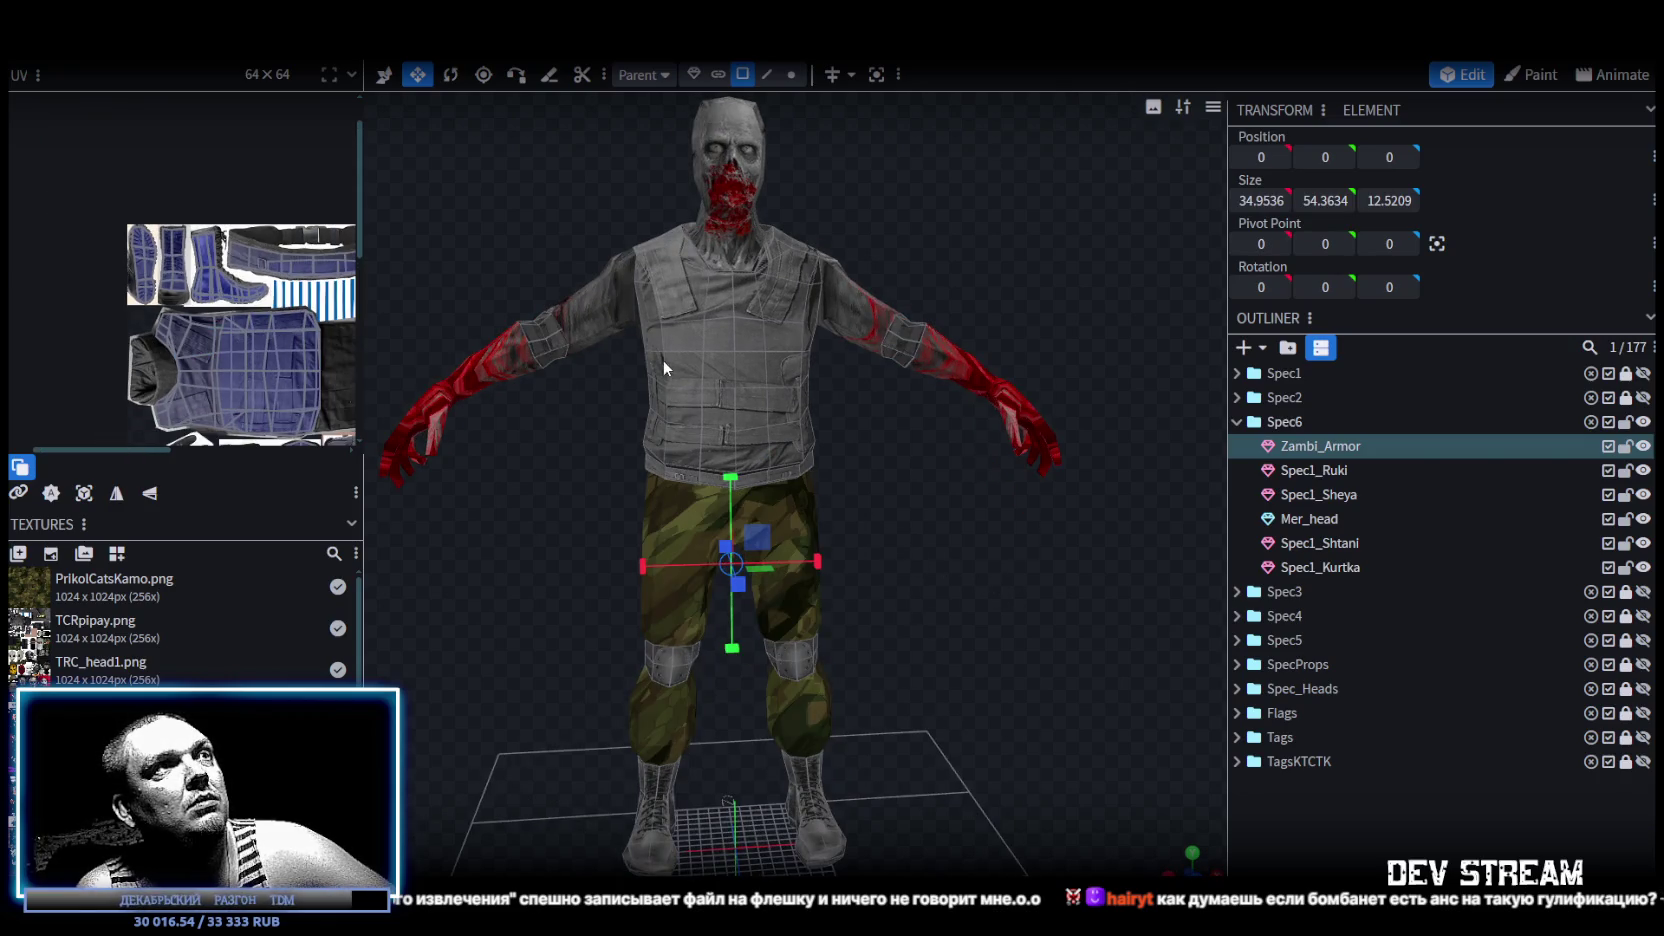
click(663, 360)
mouse_move(537, 540)
mouse_down()
mouse_move(685, 514)
mouse_move(727, 541)
mouse_move(897, 523)
mouse_move(549, 577)
mouse_move(1072, 582)
mouse_move(1060, 562)
mouse_up()
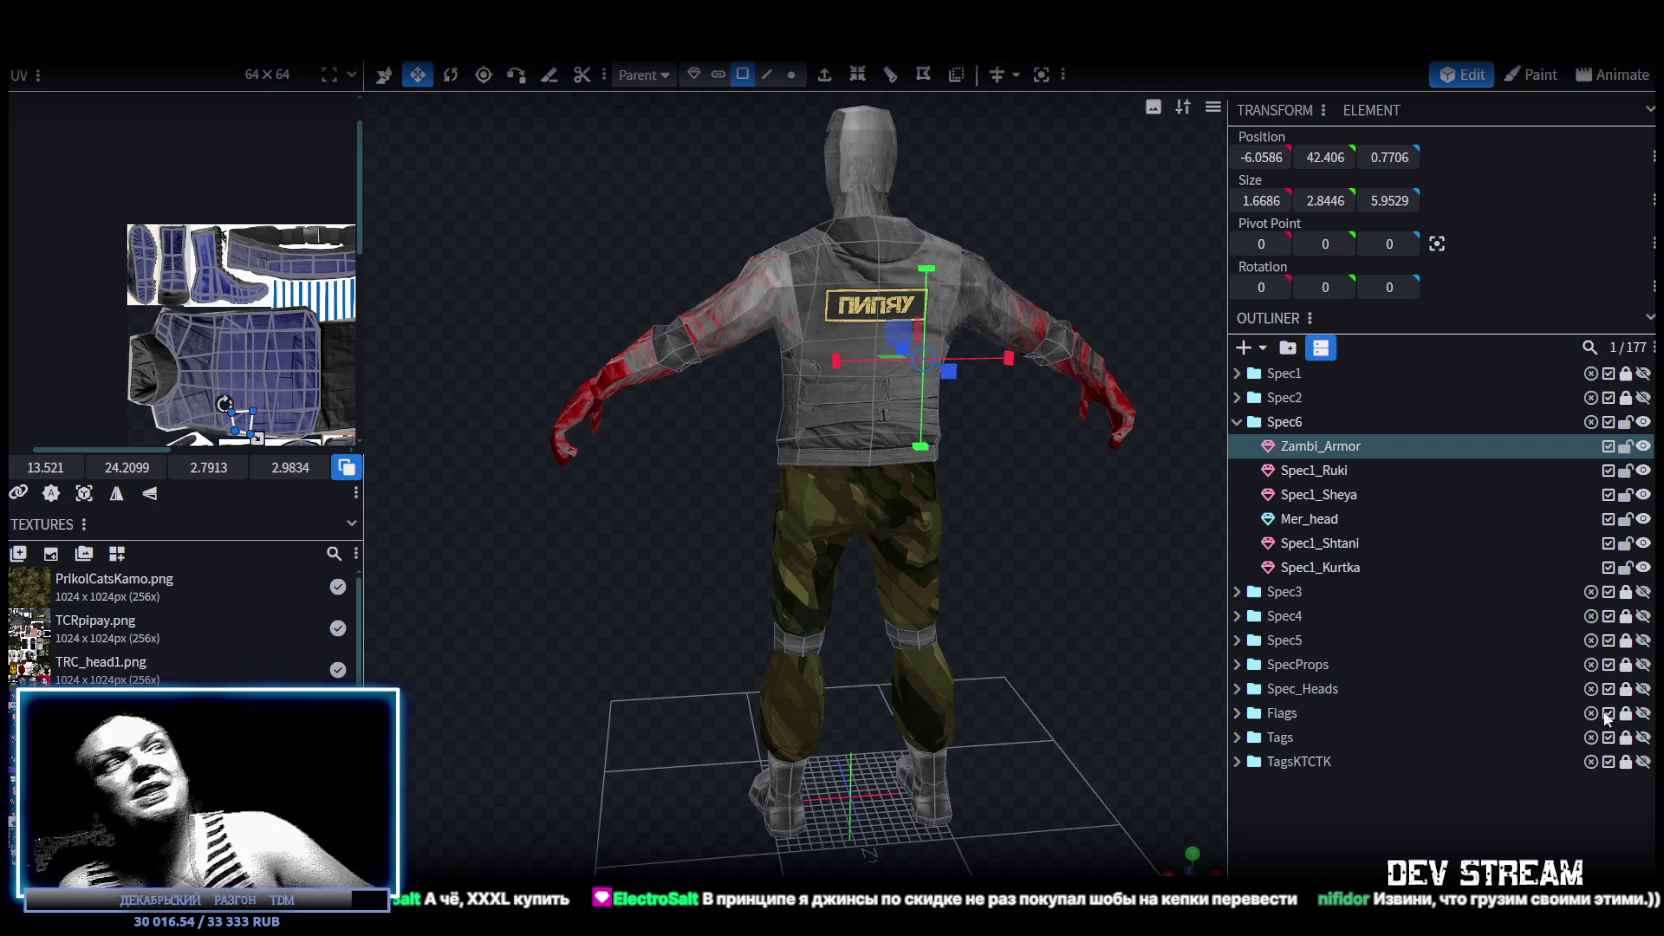
Inspect the pants from several angles and save the model as CamShoters.bbmodel.
mouse_move(627, 634)
mouse_down()
mouse_move(965, 701)
mouse_move(1131, 629)
mouse_move(1004, 618)
mouse_up()
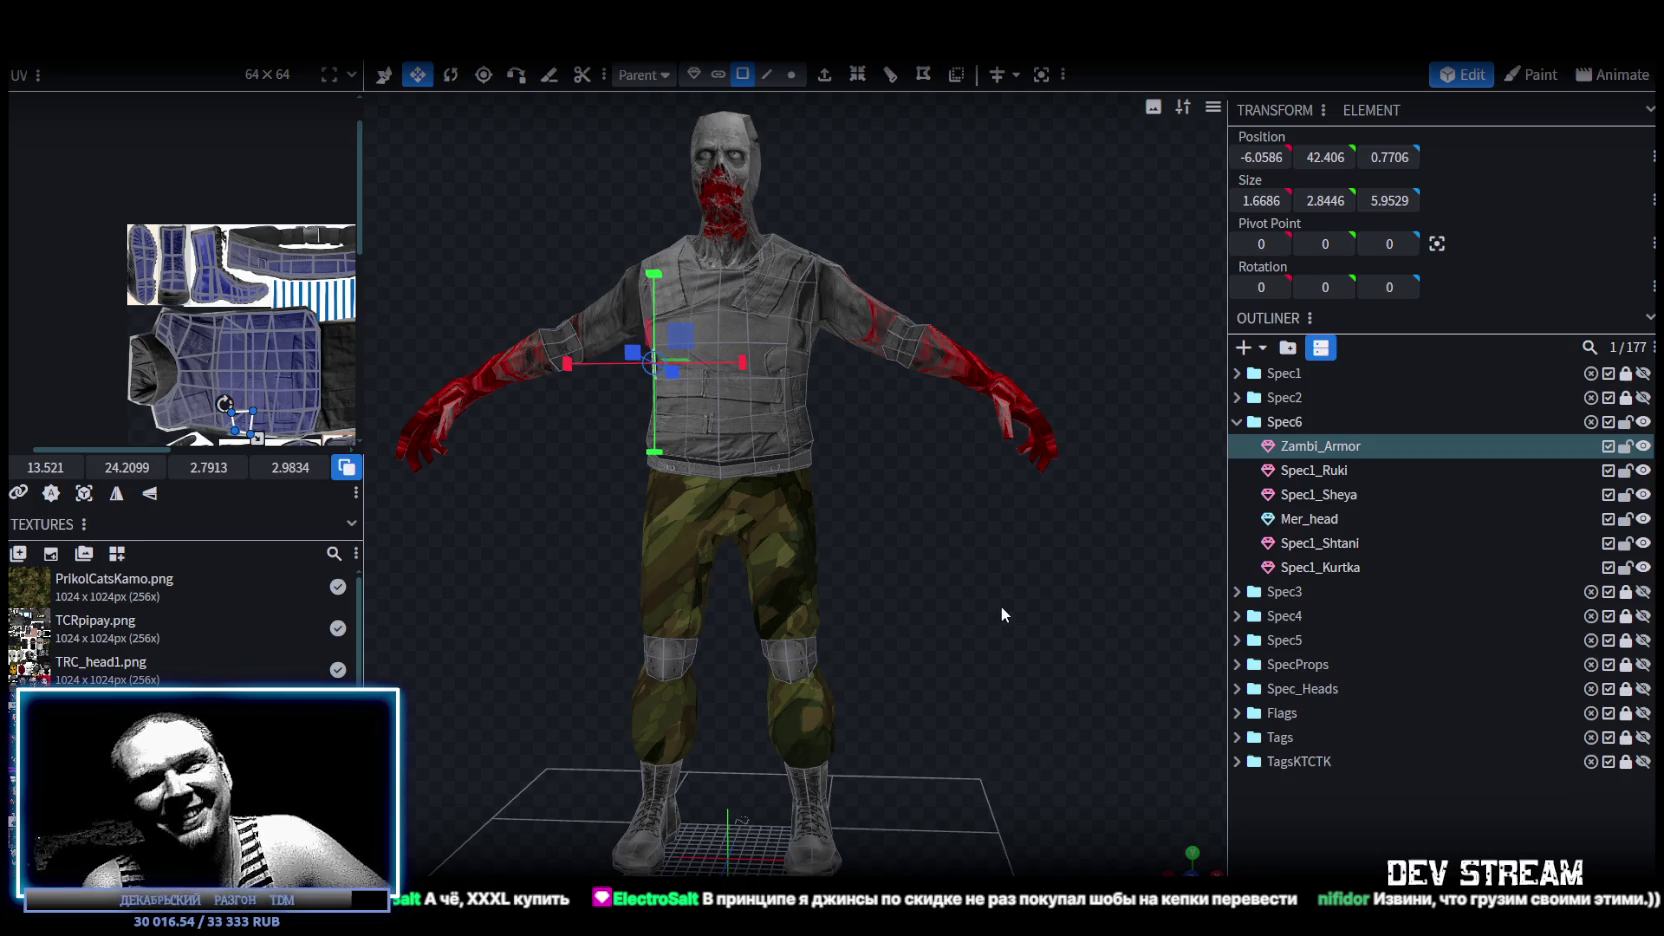
mouse_move(939, 584)
mouse_down()
mouse_move(1004, 593)
mouse_move(1017, 637)
mouse_move(1067, 597)
mouse_move(757, 629)
mouse_move(965, 673)
mouse_move(1020, 623)
mouse_move(975, 575)
mouse_move(879, 543)
mouse_move(916, 597)
mouse_move(935, 582)
mouse_move(891, 710)
mouse_move(899, 631)
mouse_move(836, 613)
mouse_move(864, 632)
mouse_up()
click(862, 625)
mouse_move(909, 465)
mouse_down()
mouse_move(474, 506)
mouse_move(819, 321)
mouse_up()
mouse_move(623, 541)
mouse_down()
mouse_move(1176, 545)
mouse_move(1109, 608)
mouse_up()
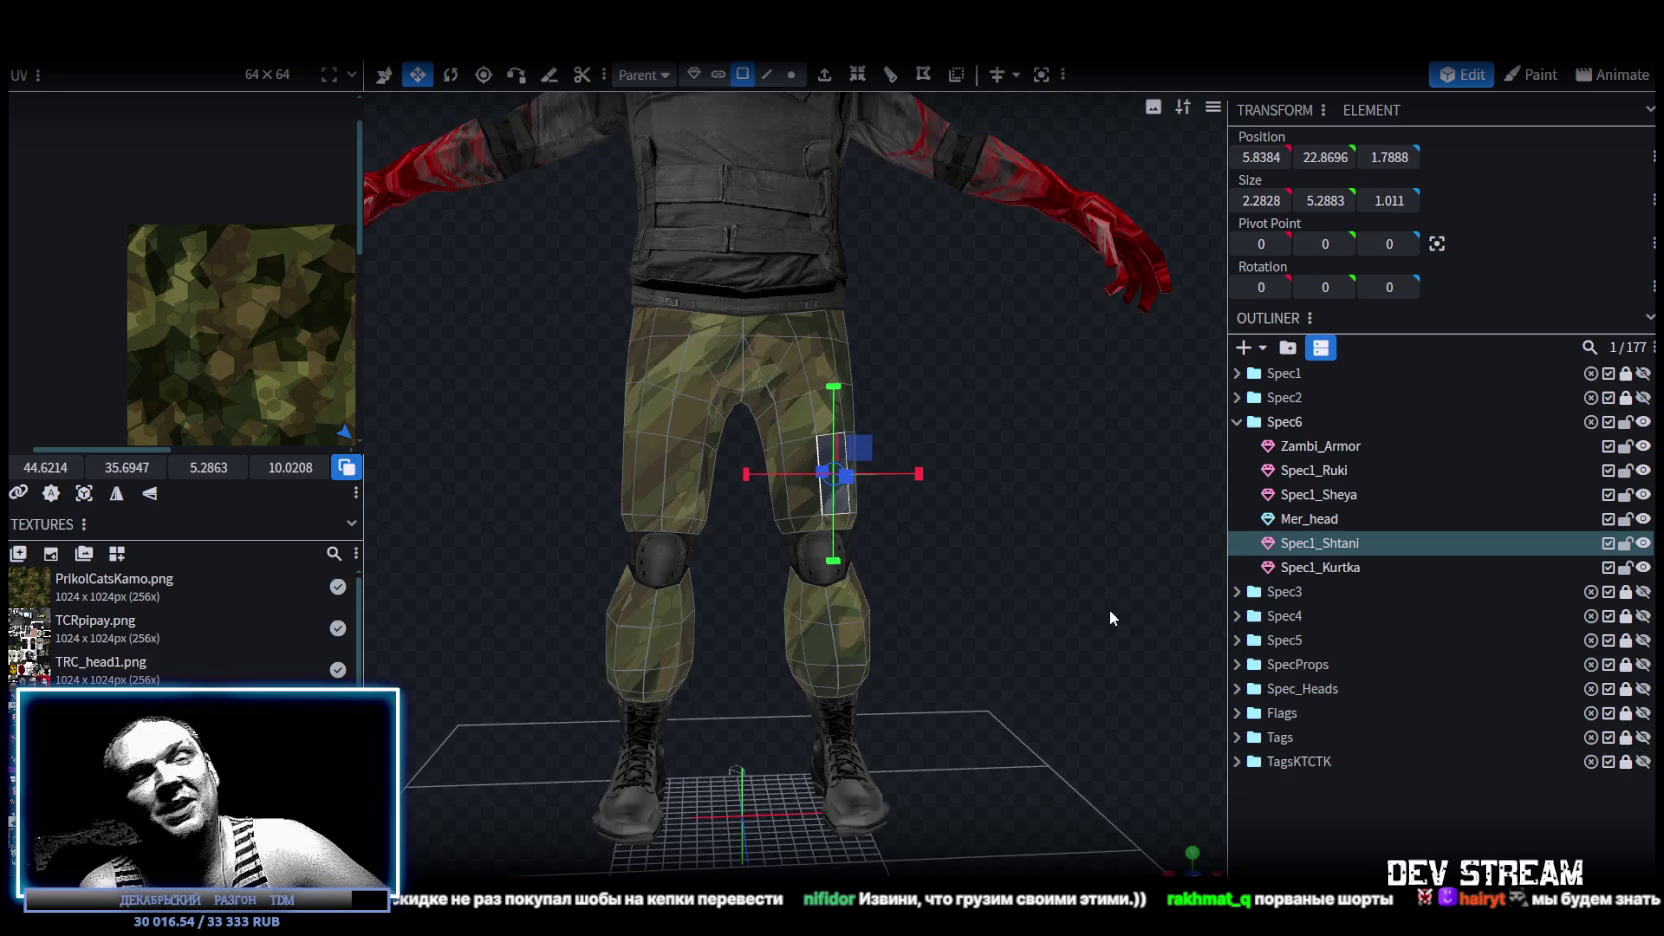
scroll(1109, 608, down, 3)
mouse_move(1013, 458)
mouse_down()
mouse_move(1037, 628)
mouse_move(1022, 647)
mouse_up()
scroll(1022, 647, up, 3)
drag(1014, 503, 890, 572)
key(ctrl+s)
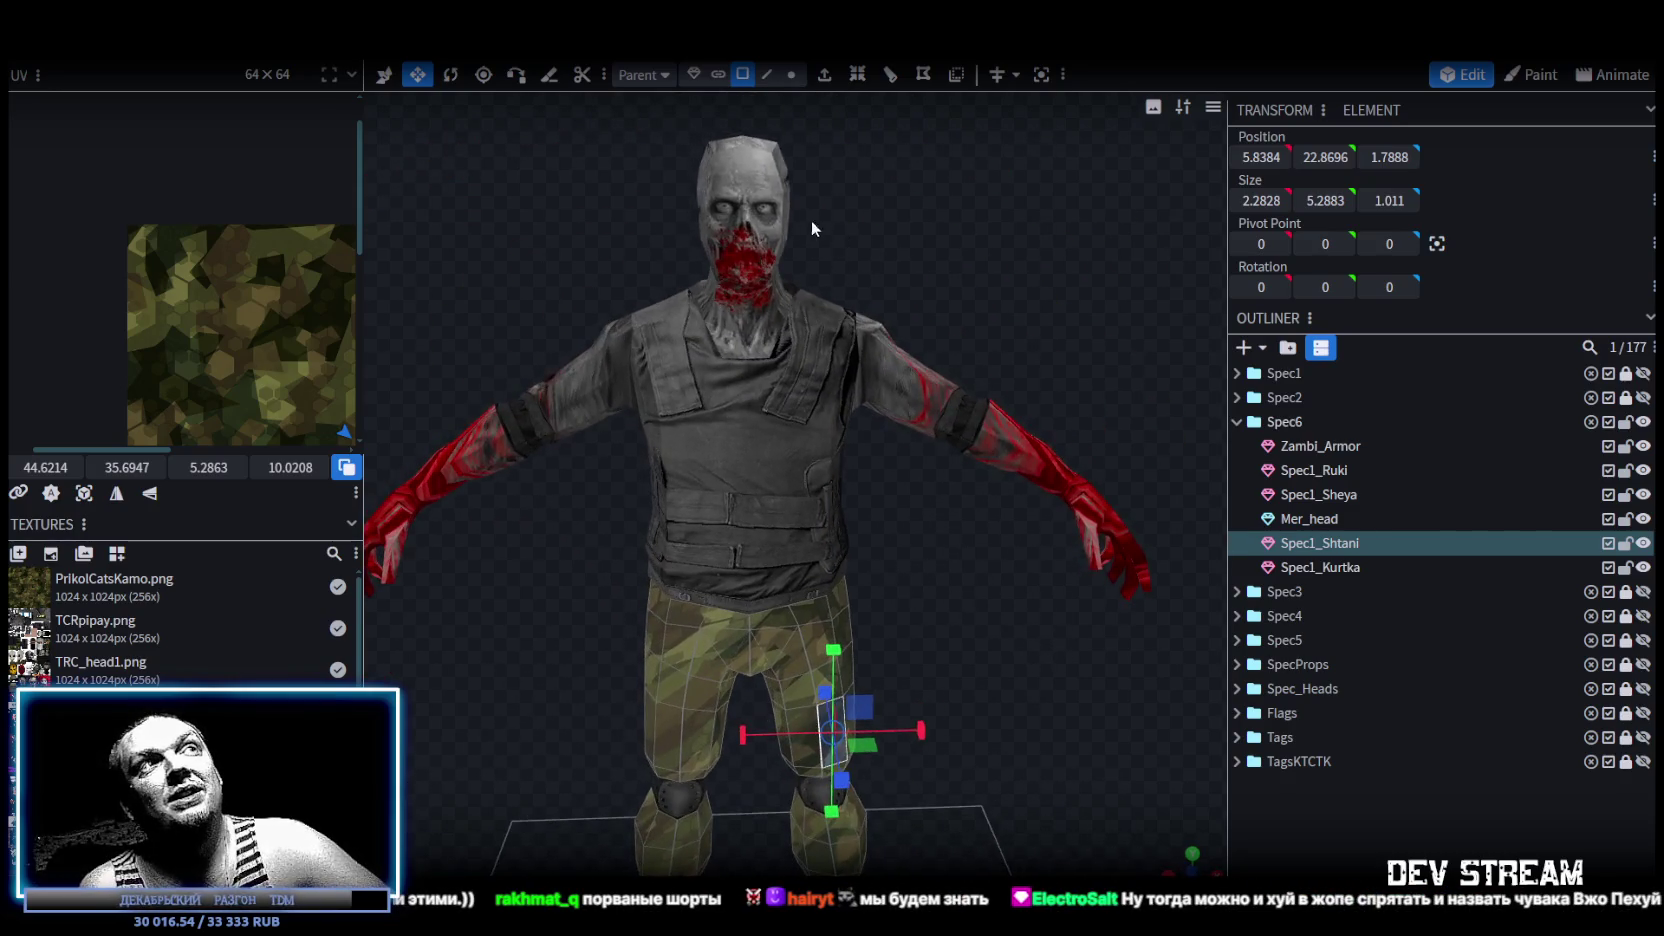
Select the head to inspect it from the side, then deselect.
click(811, 220)
mouse_move(811, 220)
mouse_down()
mouse_move(644, 241)
mouse_move(1034, 225)
mouse_move(915, 294)
mouse_up()
drag(925, 567, 975, 512)
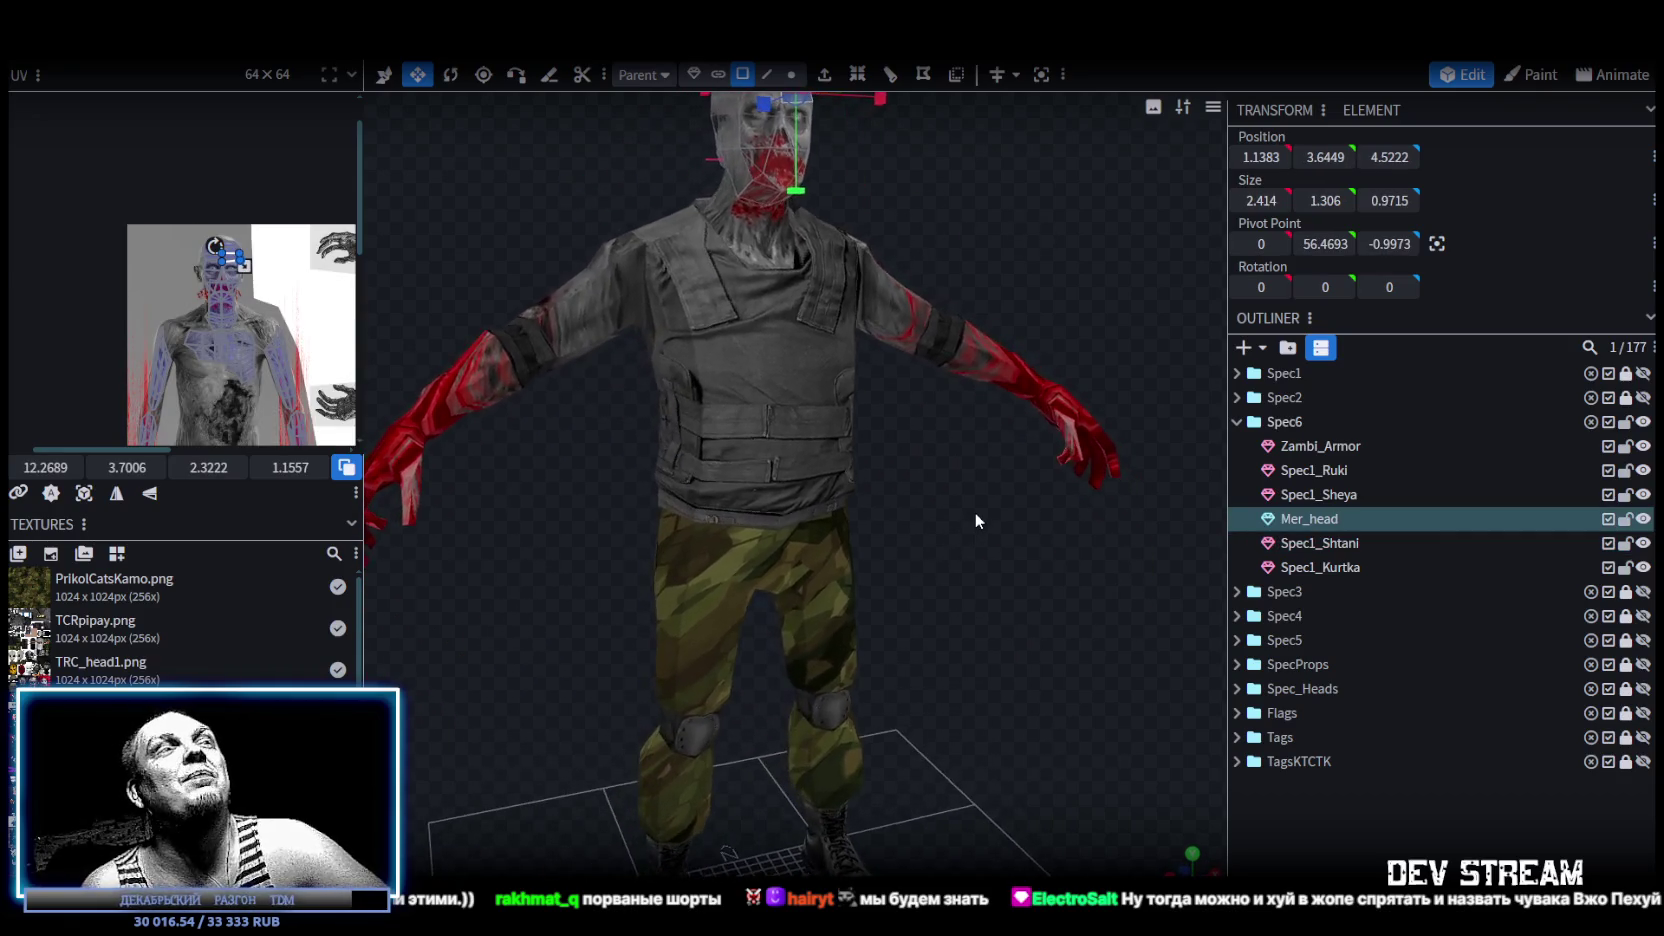
click(762, 549)
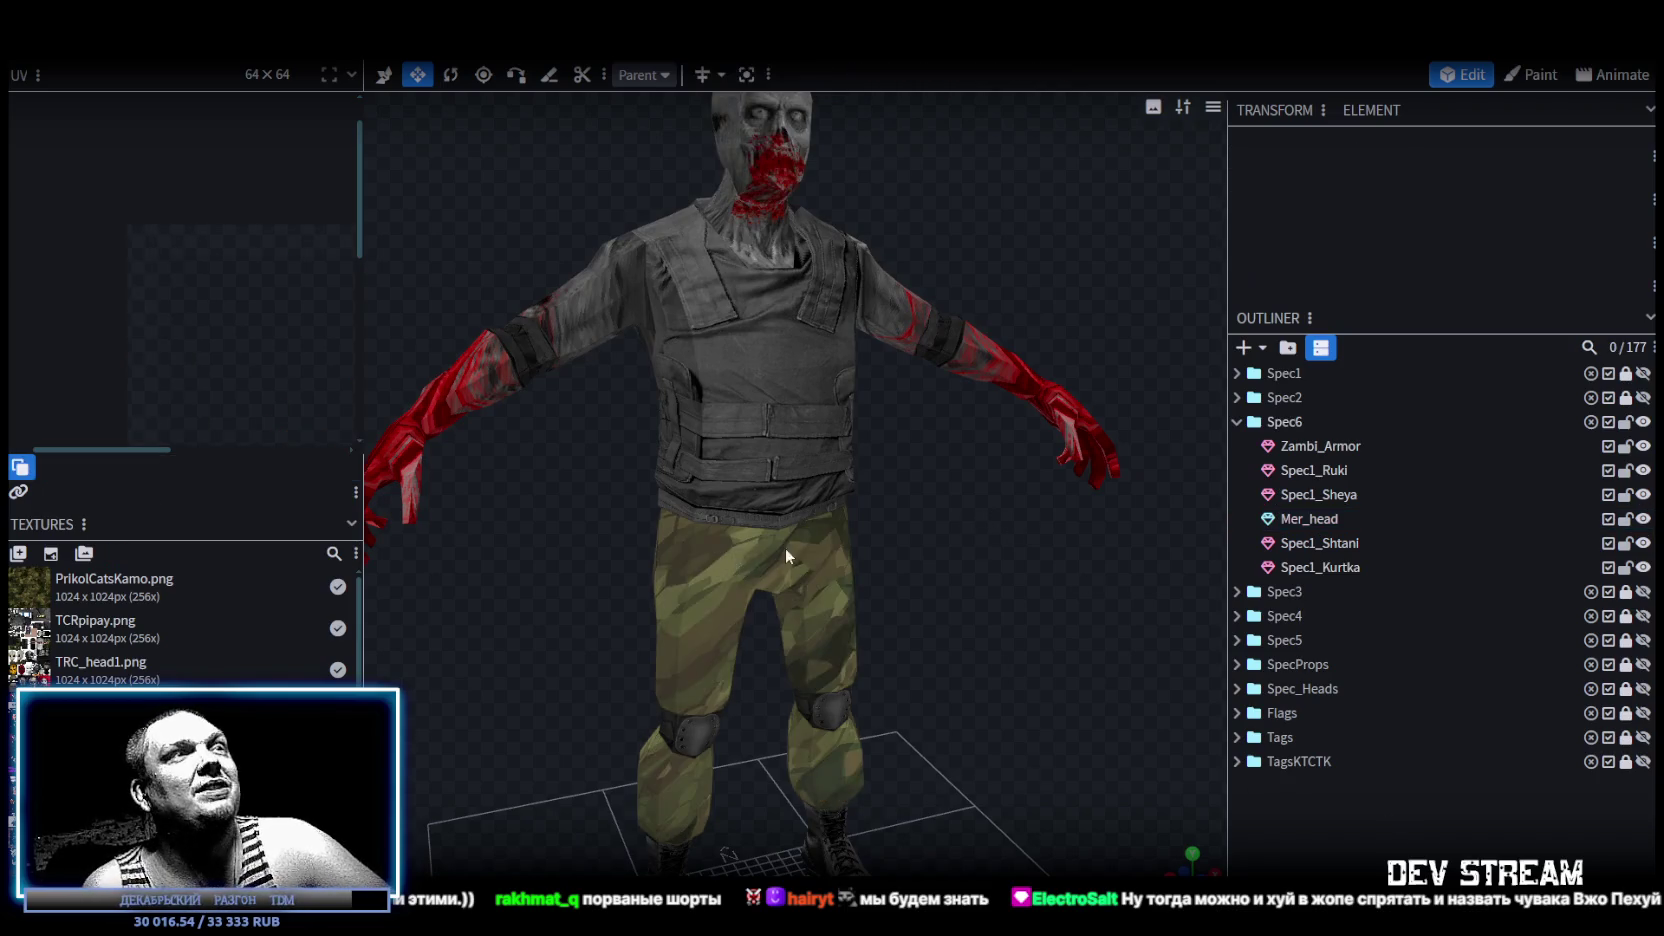
scroll(942, 564, down, 3)
drag(942, 564, 734, 519)
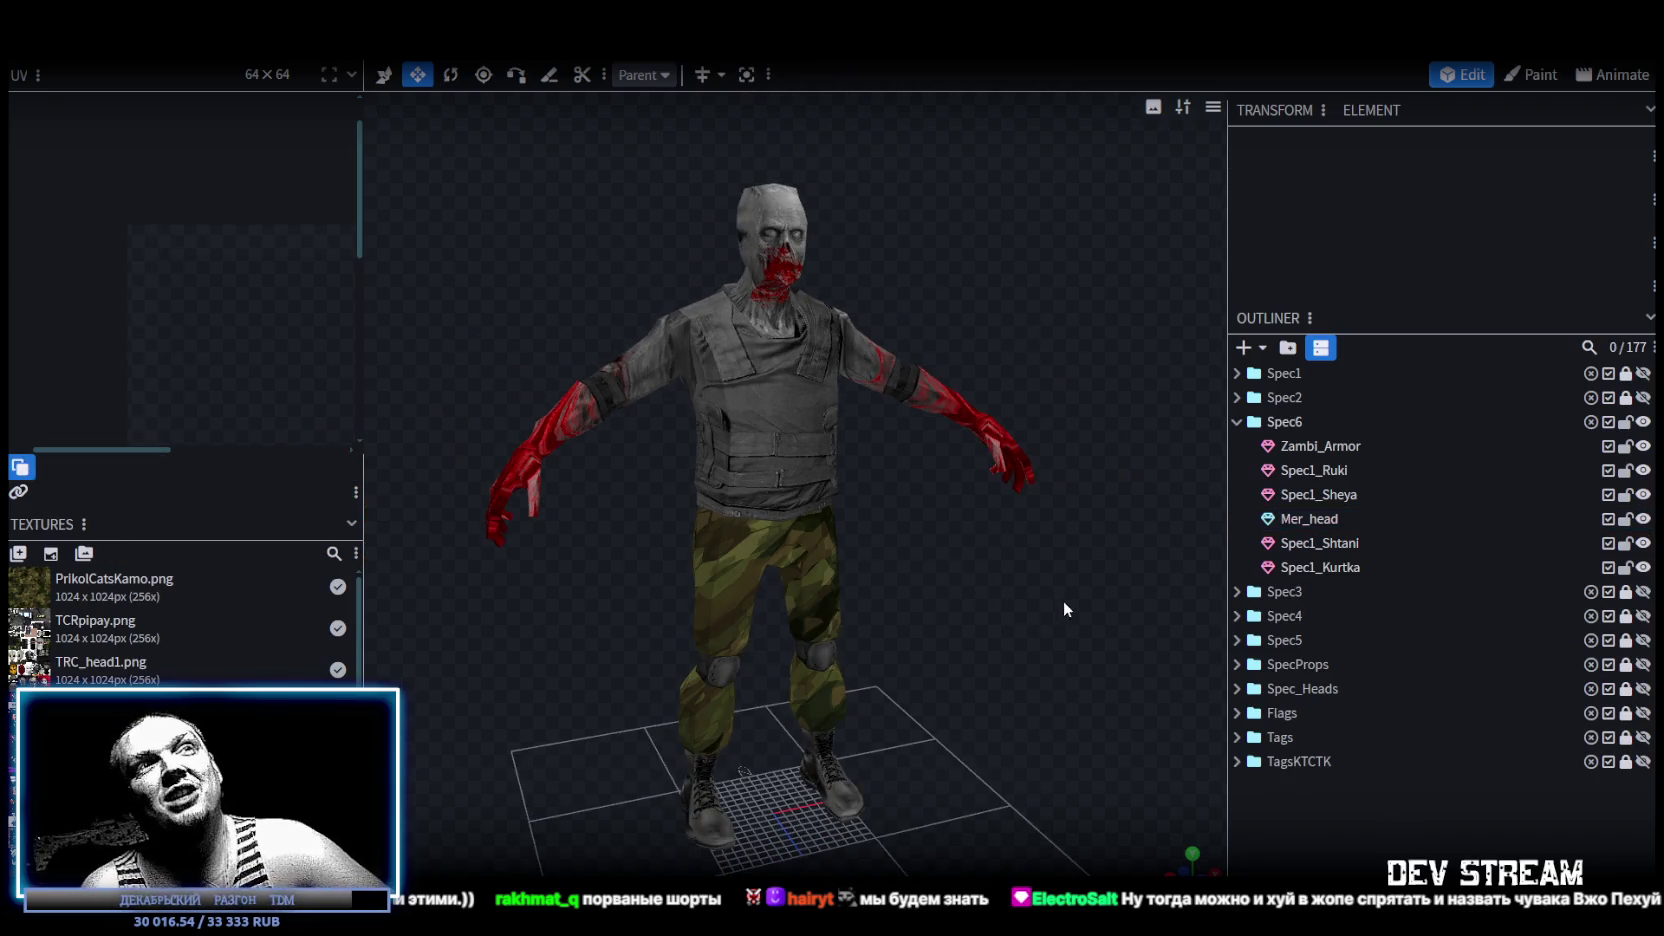
Merge Spec1_Ruki, the neck, head and Spec1_Kurtka meshes into one.
click(1334, 471)
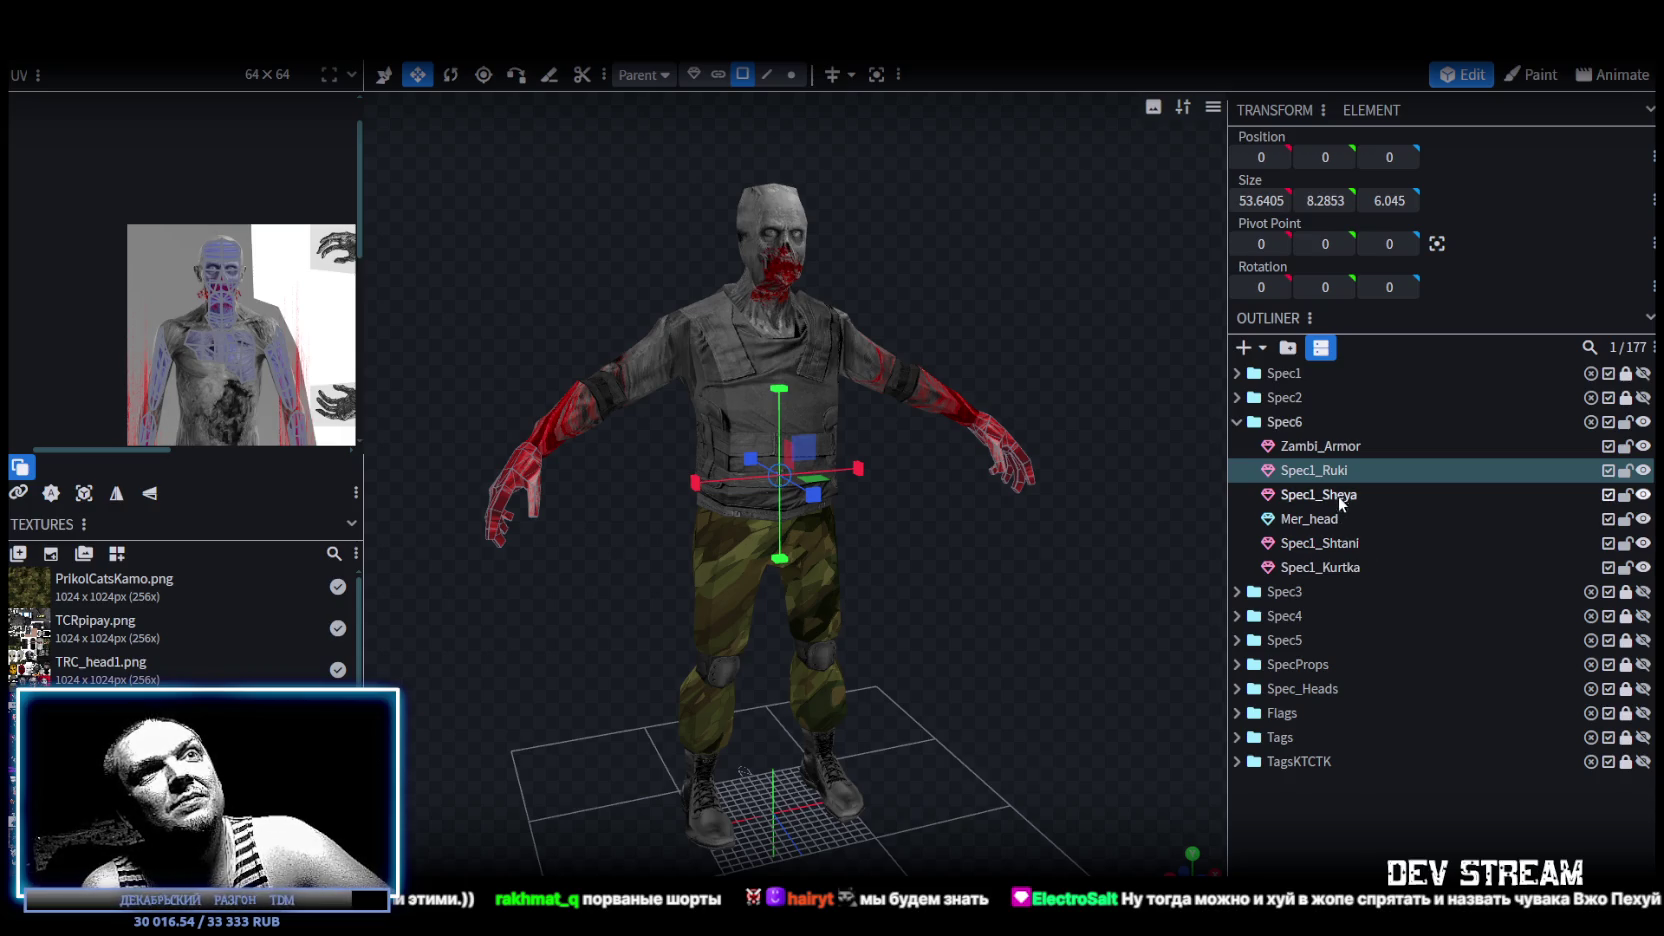
ctrl+click(1338, 497)
ctrl+click(1345, 518)
ctrl+click(1330, 566)
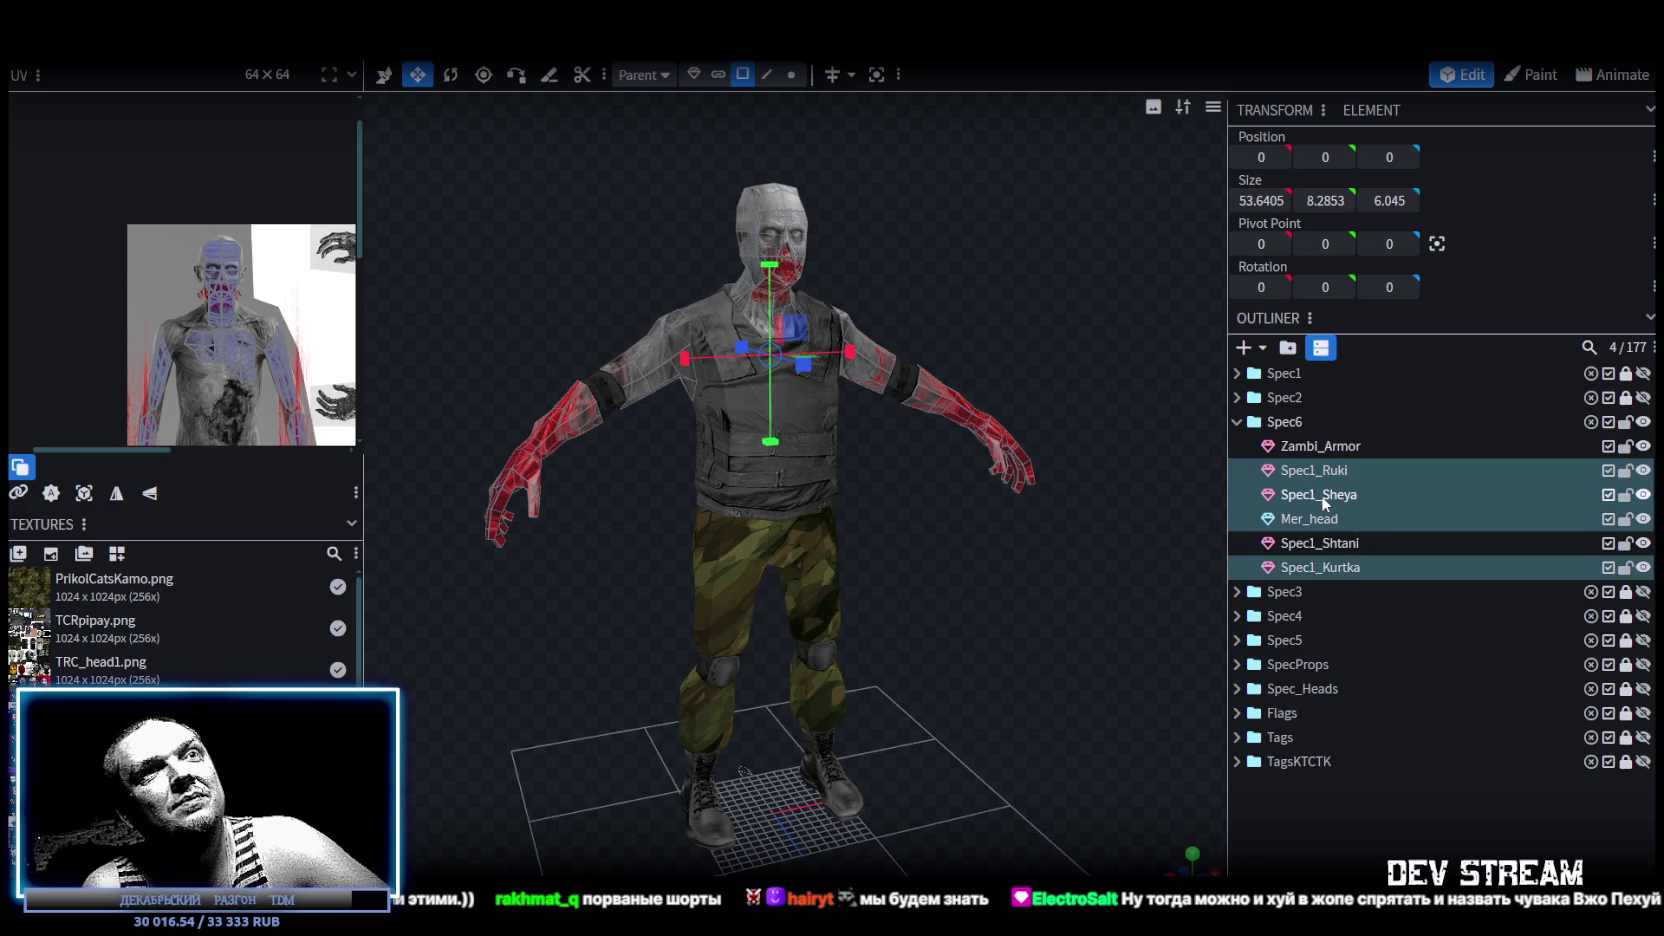
right_click(1323, 499)
click(1396, 547)
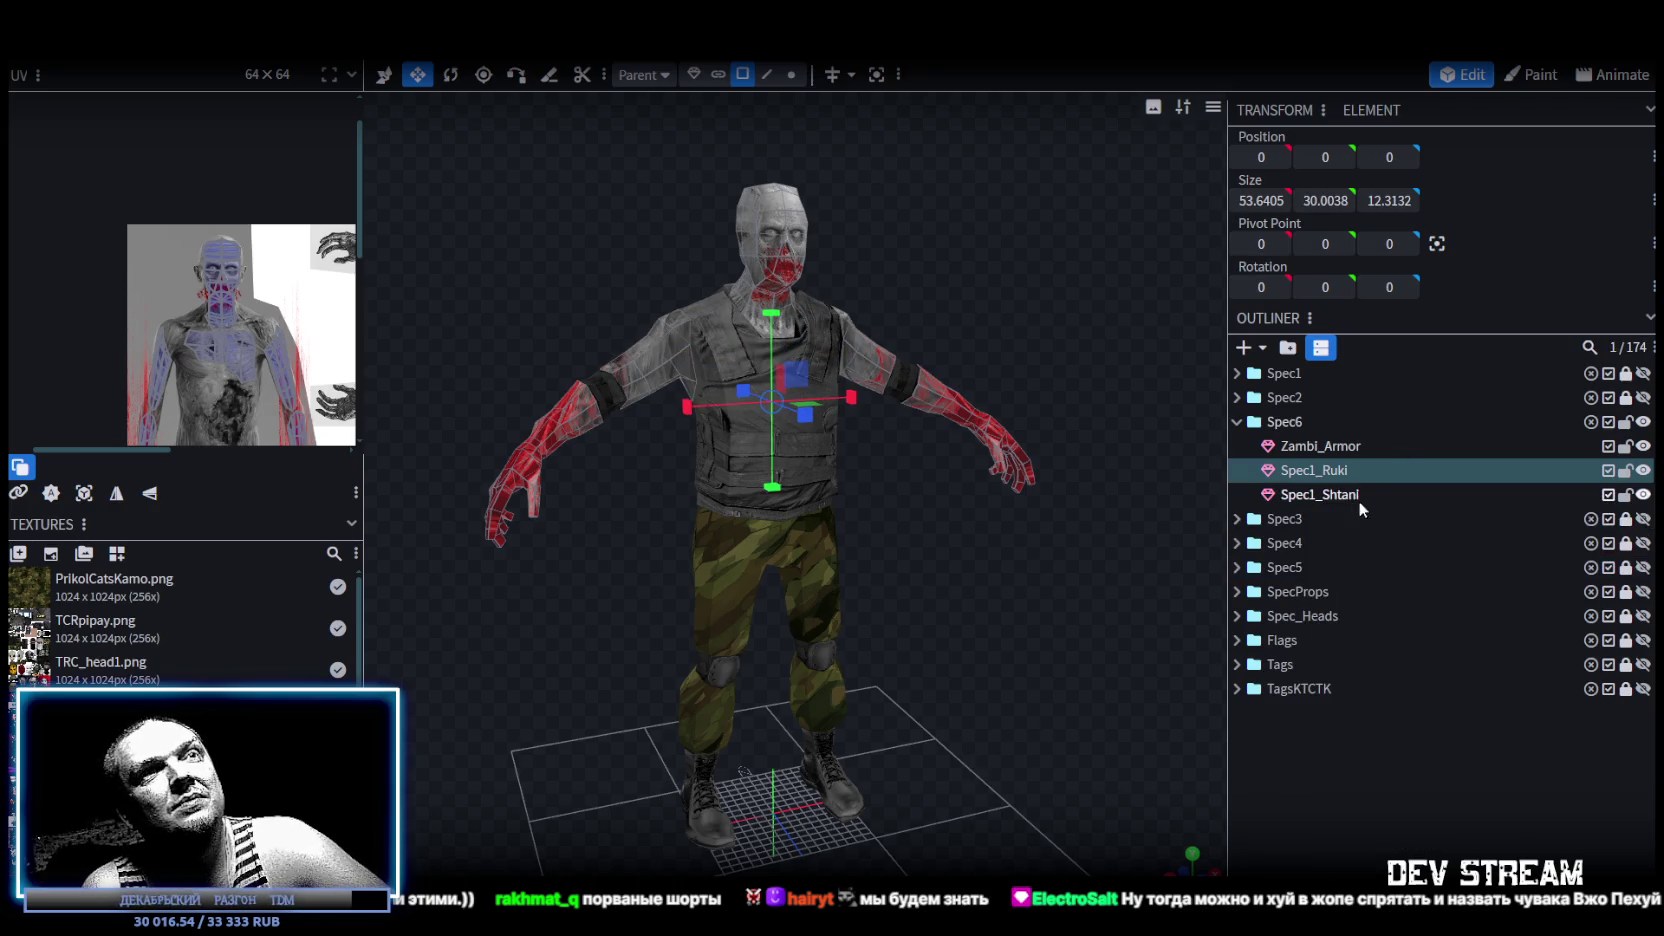
Merge the mesh's 16 duplicate vertices via Auto Fix.
click(791, 74)
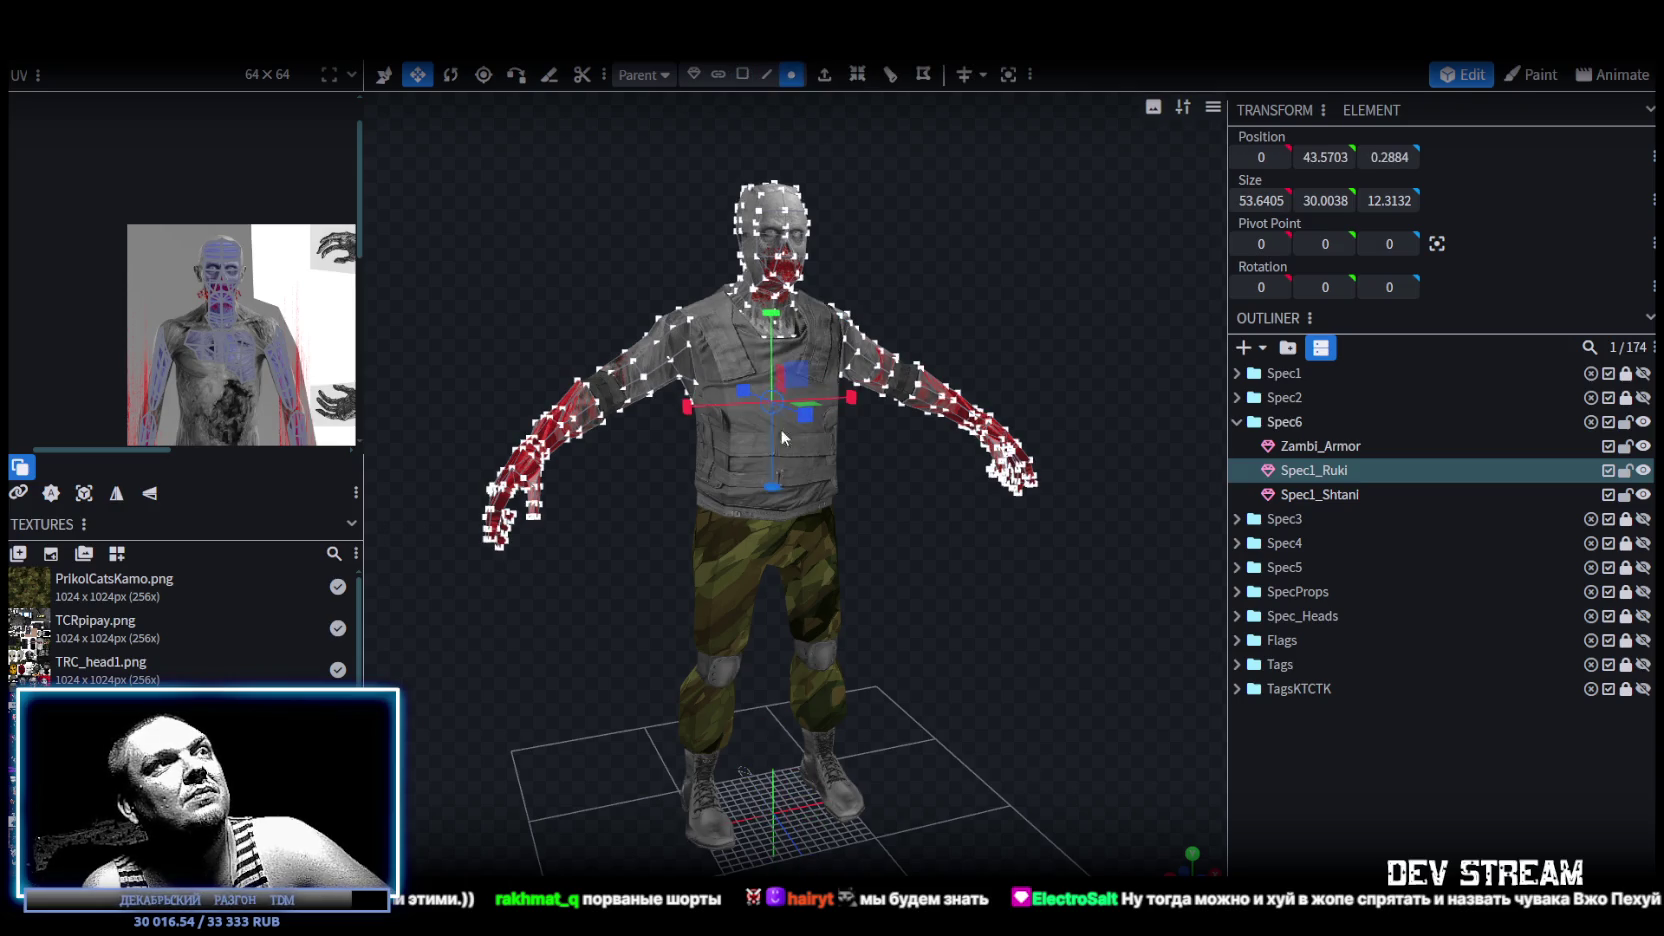
drag(777, 322, 779, 326)
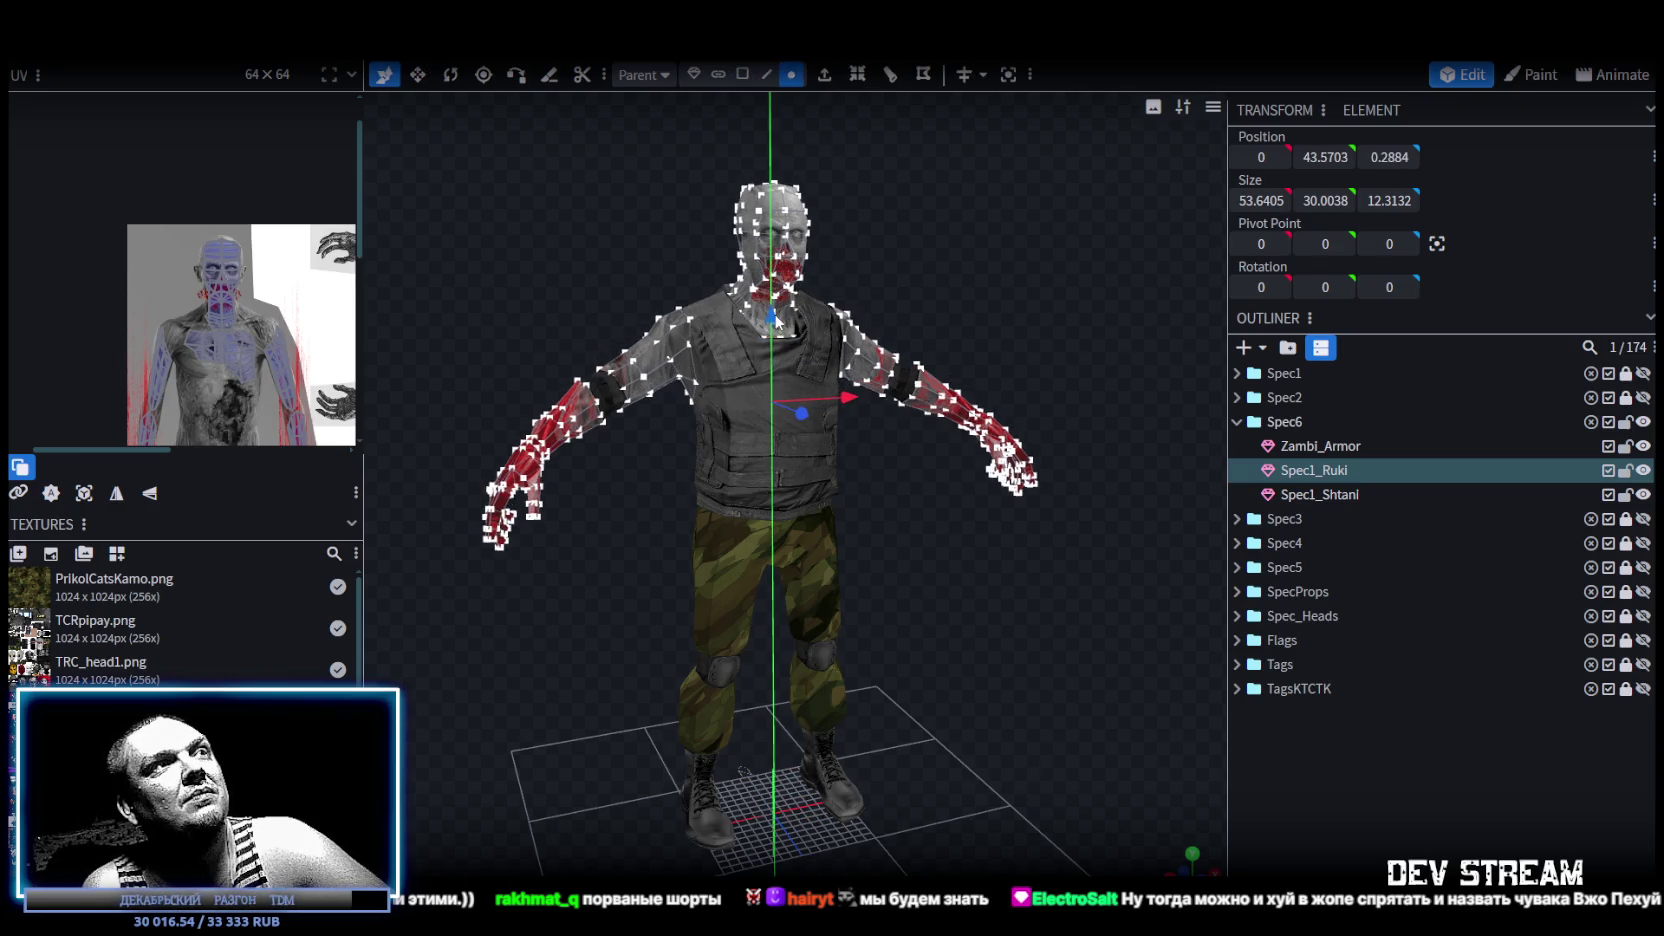
click(758, 220)
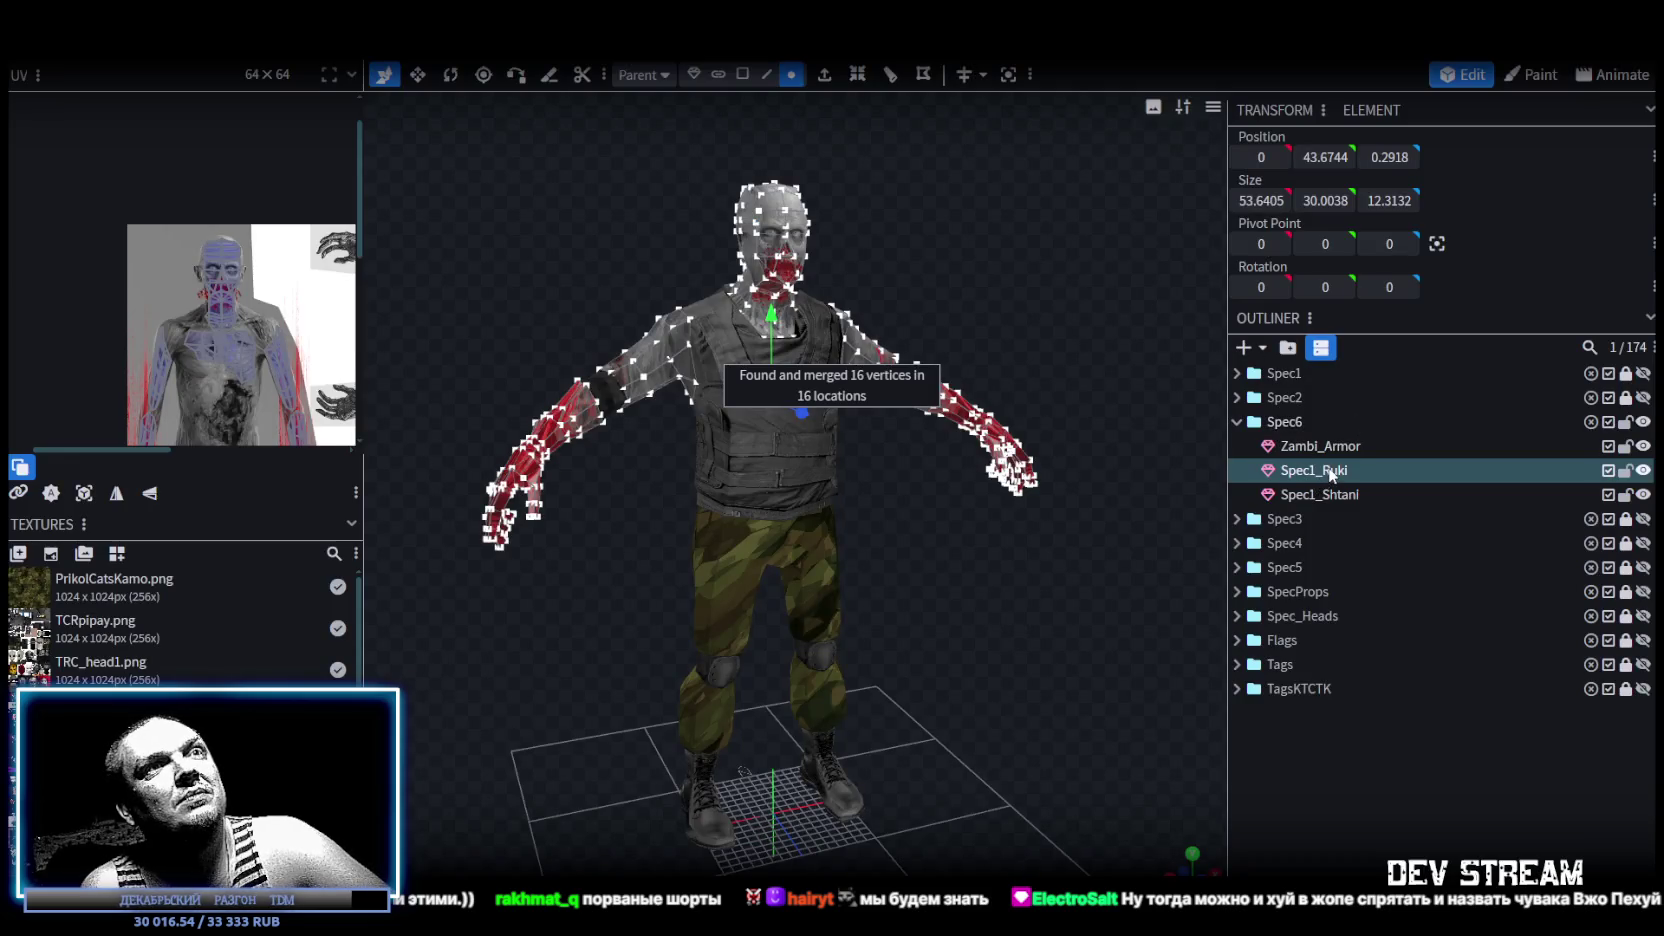
Rename Spec1_Ruki in the Outliner to 'Zambi_'.
double_click(1327, 470)
text(Z)
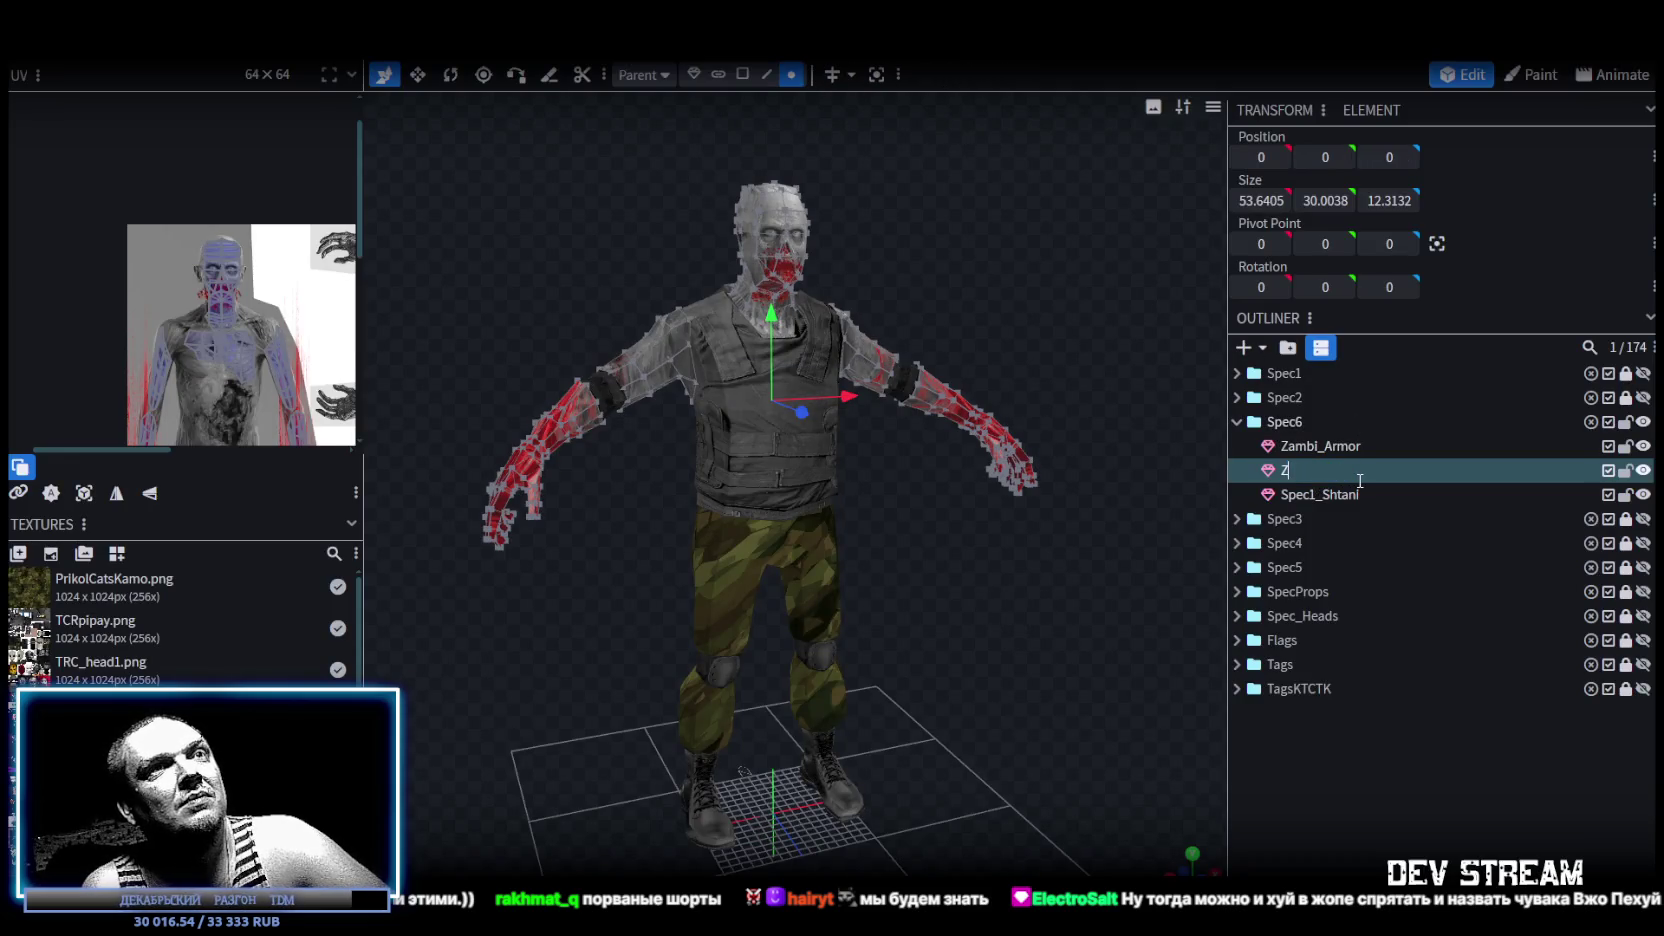
text(ambi)
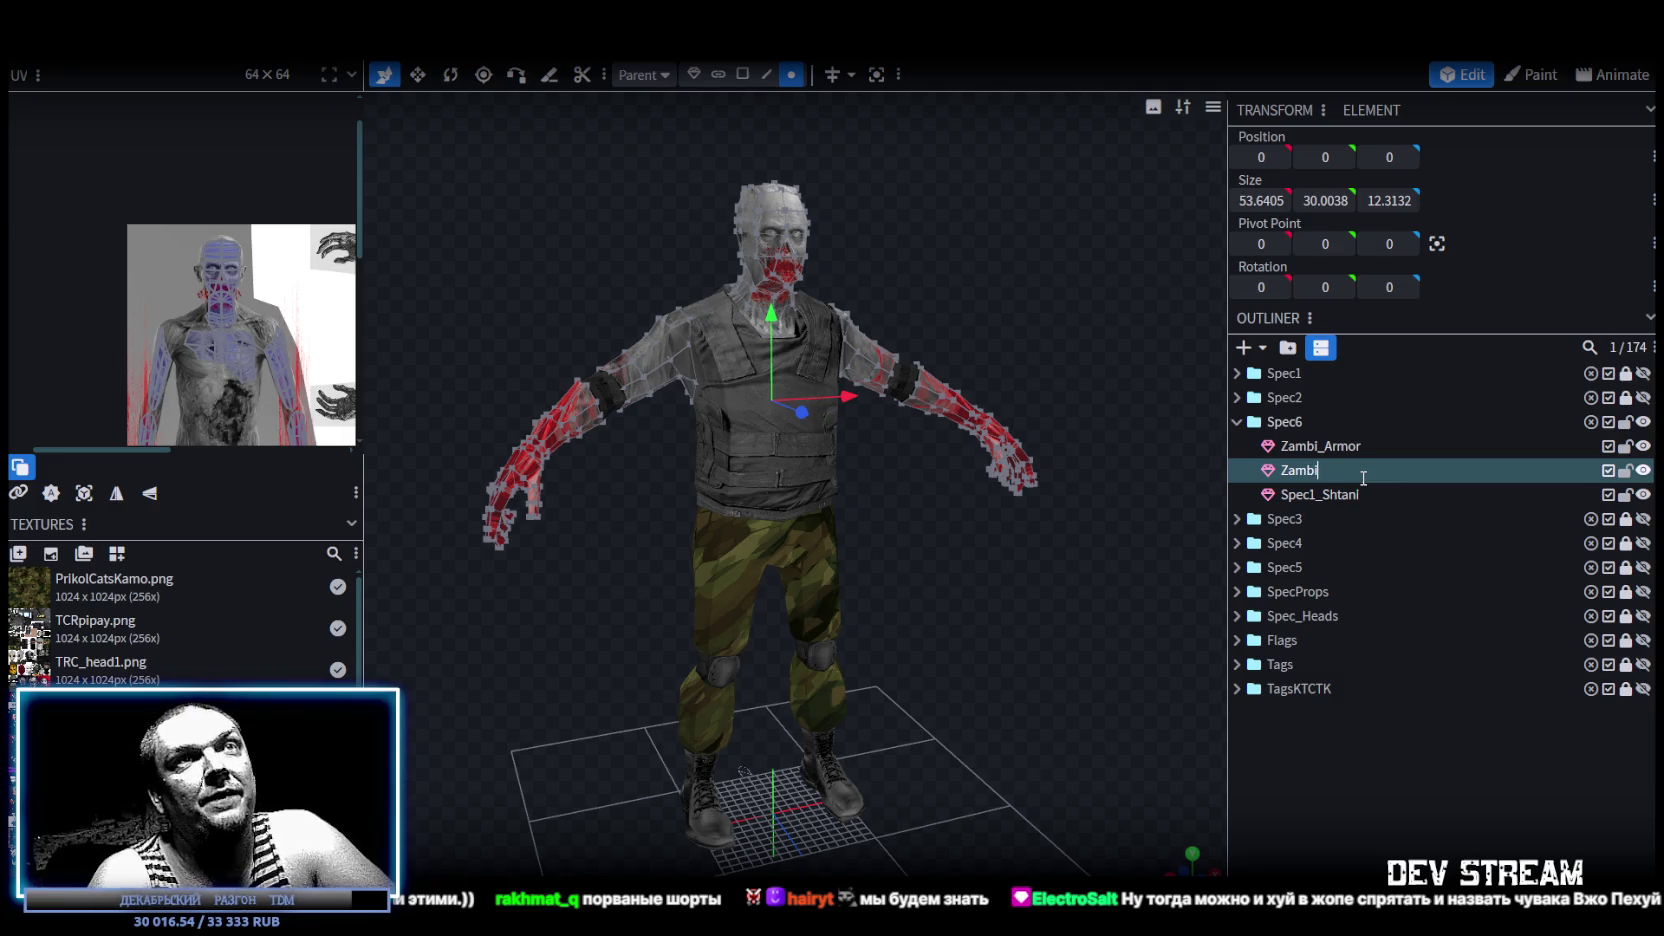
text(_)
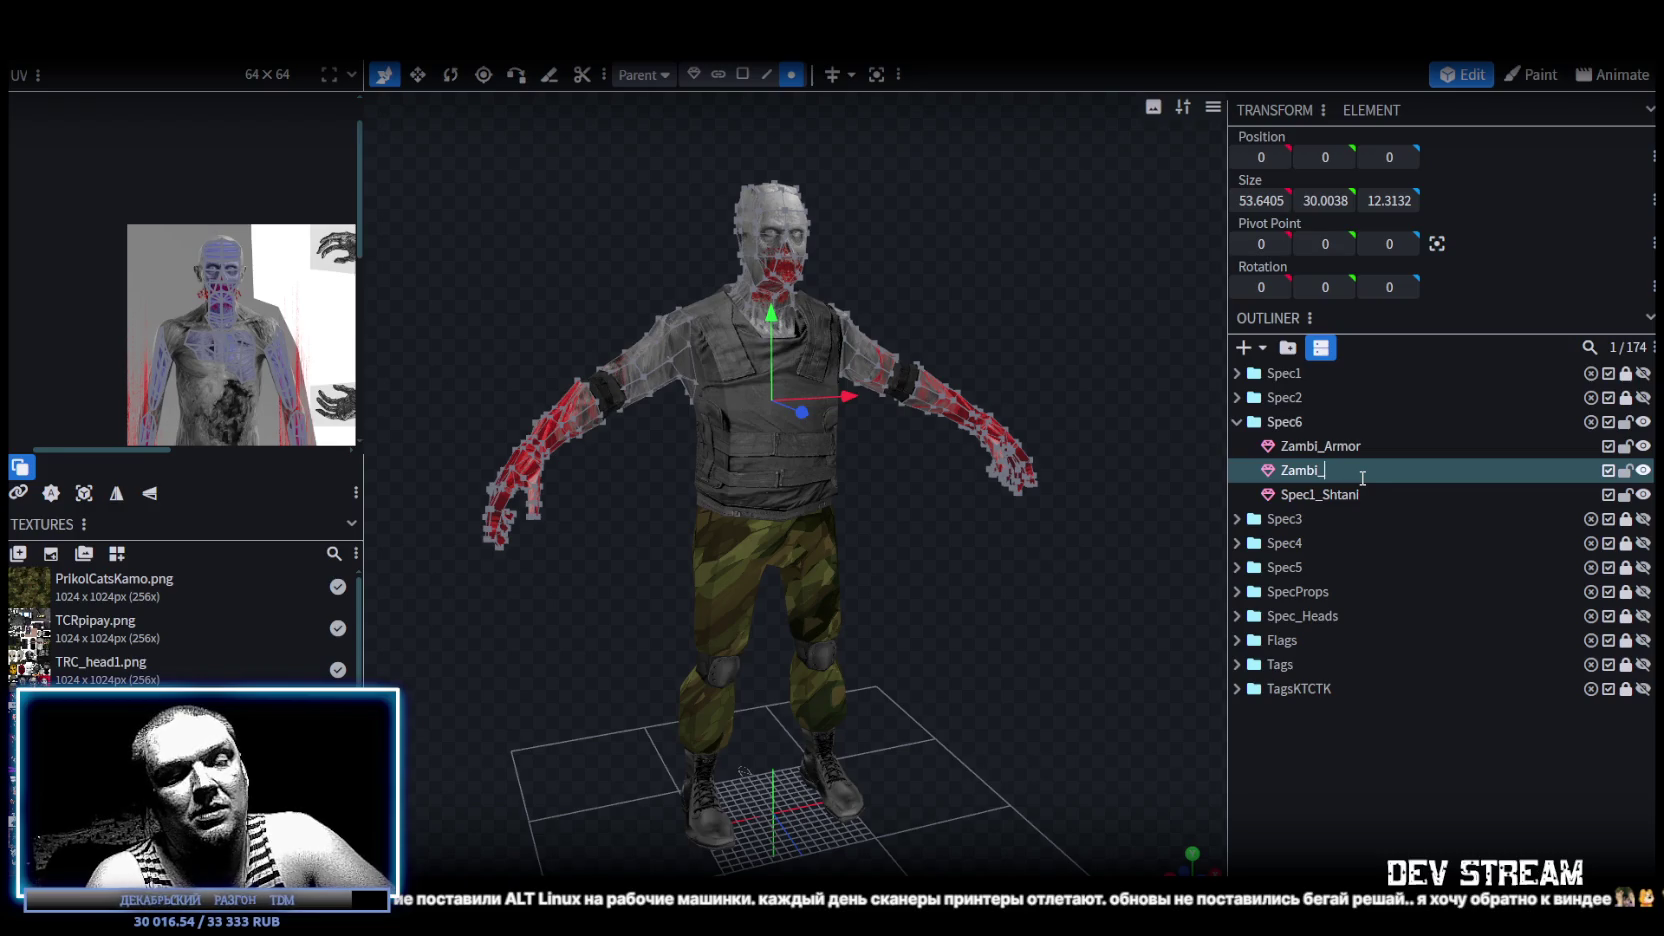
key(Return)
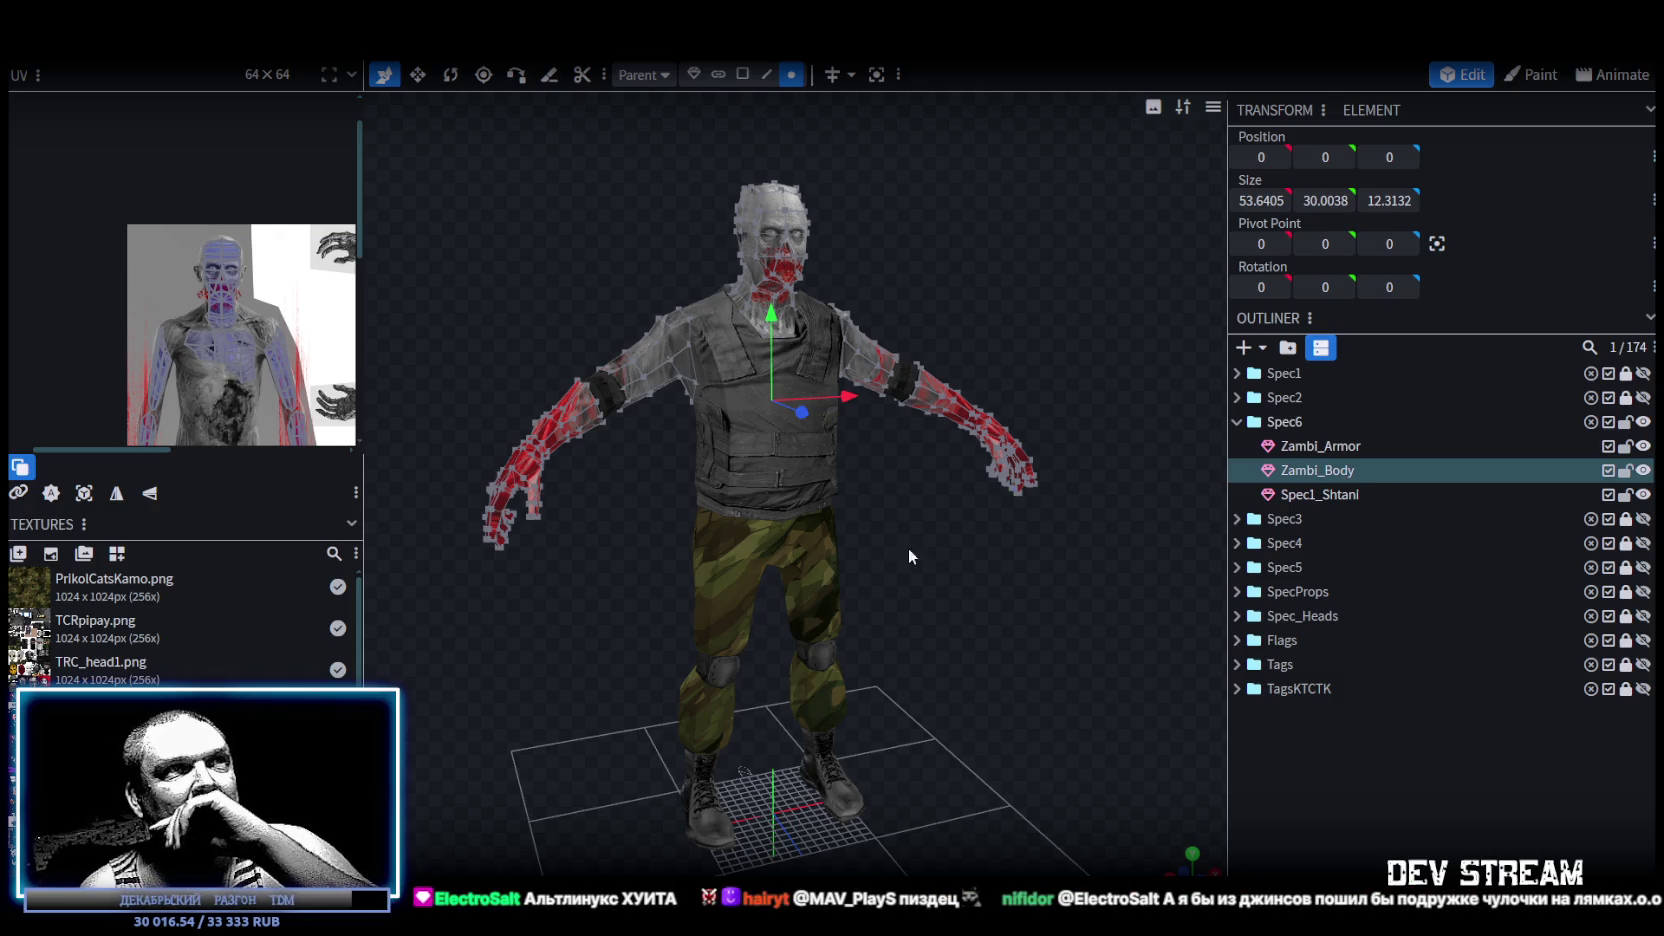
Rename the Spec1_Shtani trousers mesh to Zambi_Shtani.
scroll(933, 530, down, 2)
click(1332, 495)
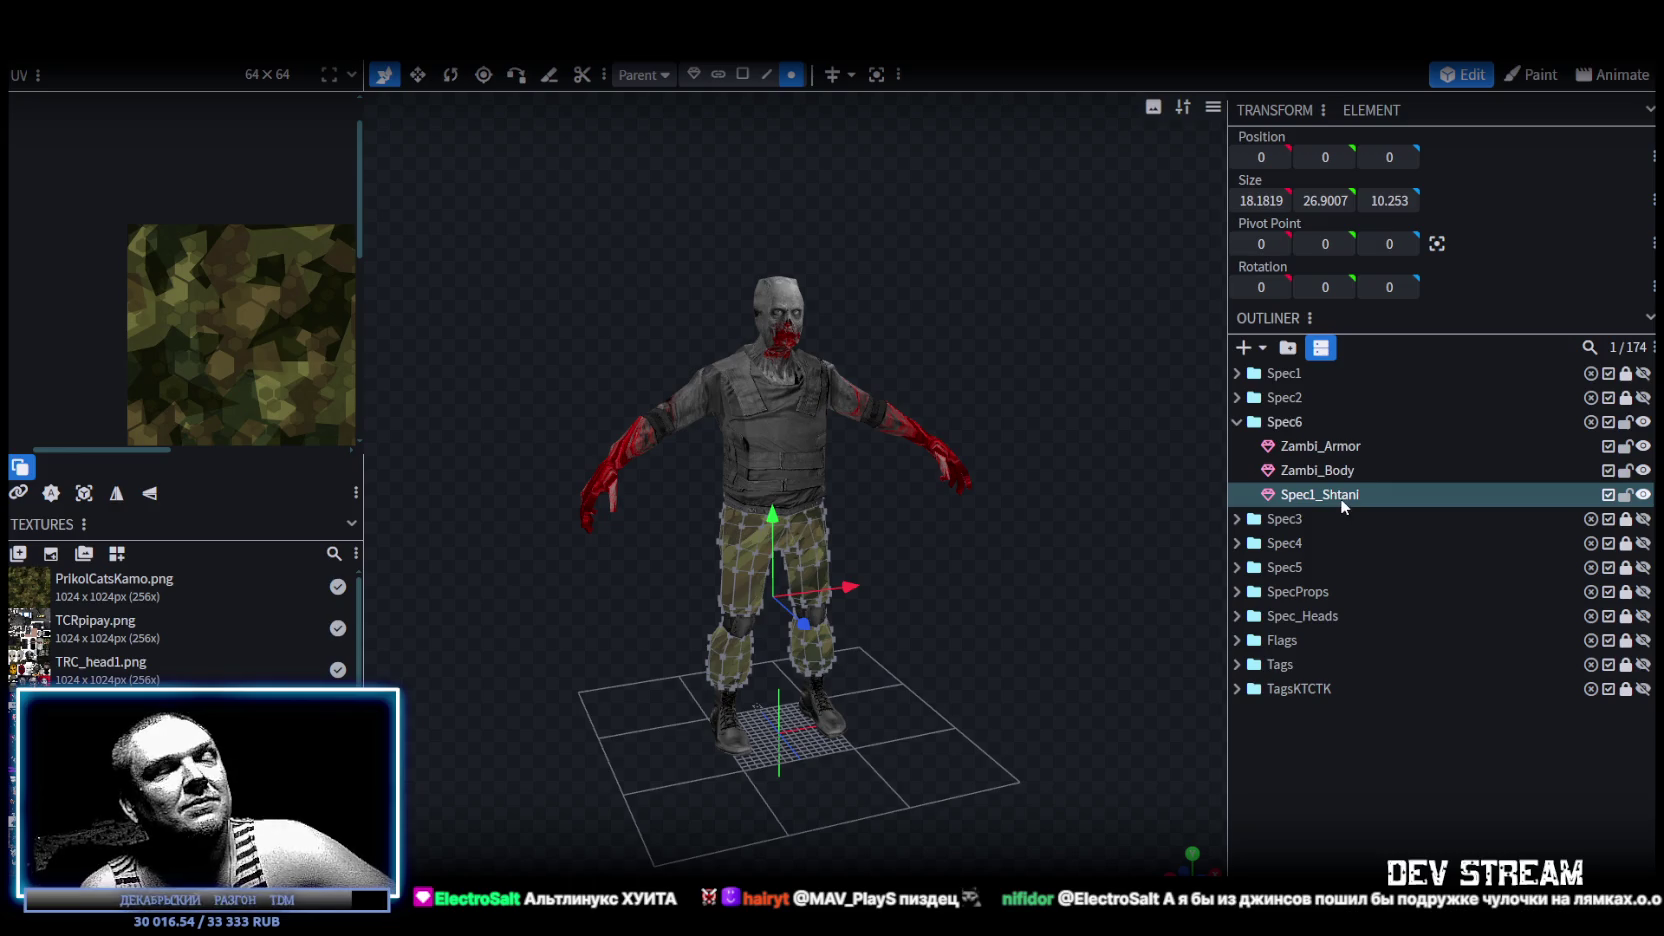
double_click(1314, 494)
drag(1314, 494, 1243, 494)
text(Za)
key(Return)
text(mbi)
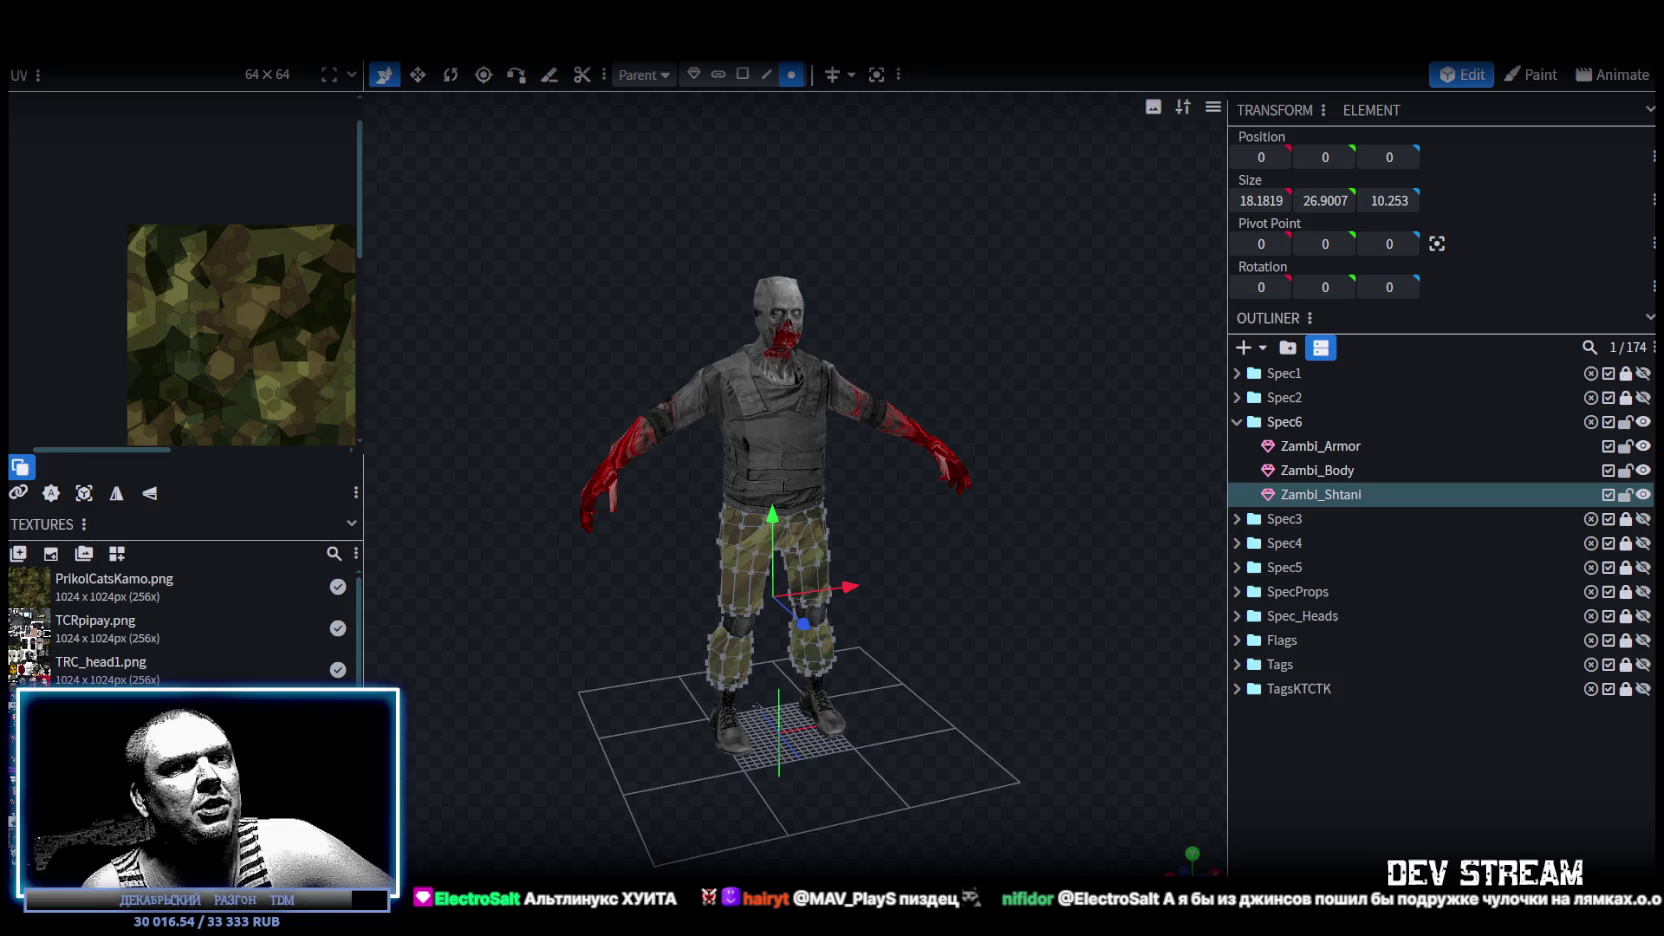
scroll(947, 672, up, 3)
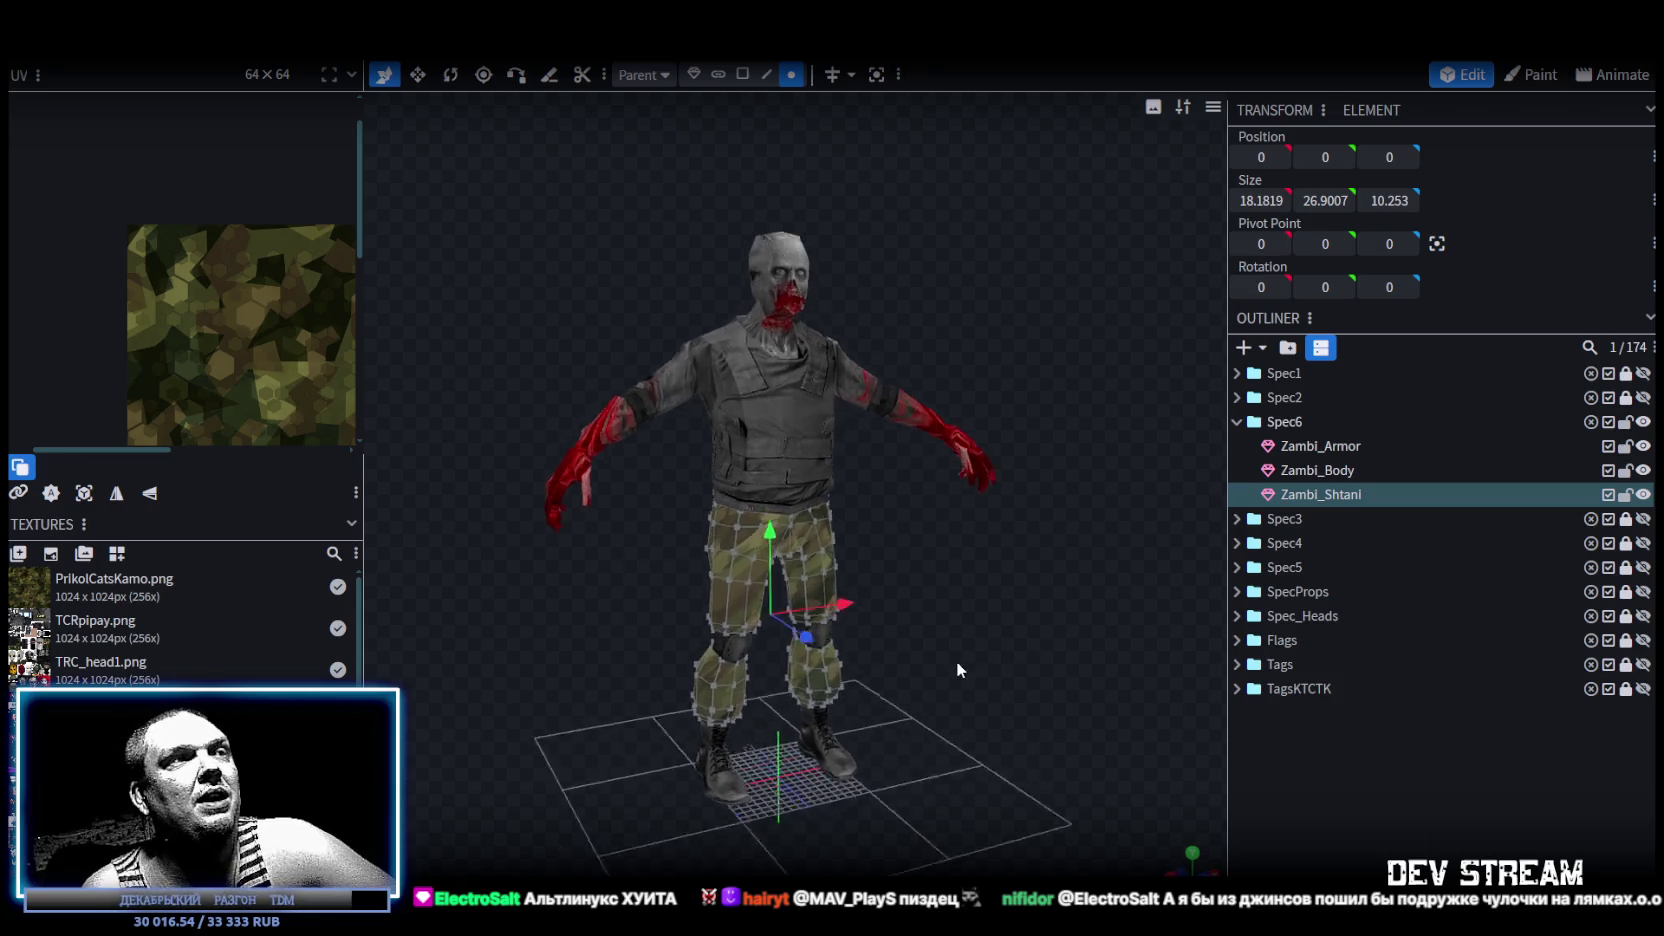
Save the project as CamShoters.bbmodel and select the Zambi_Body mesh.
key(ctrl+s)
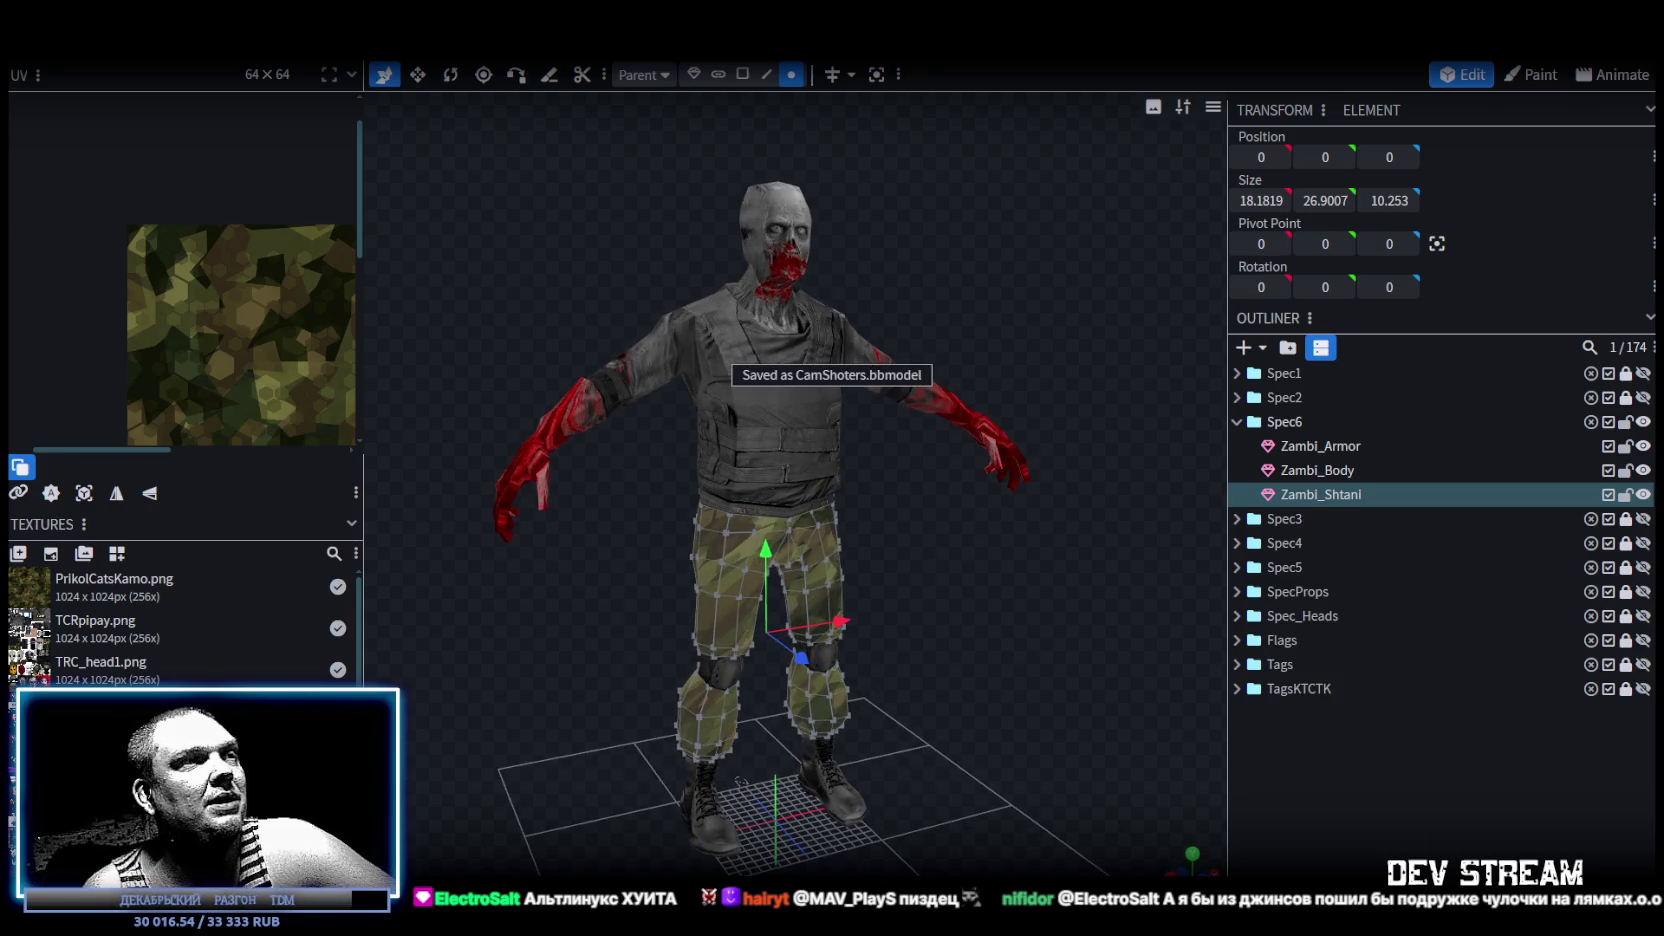
scroll(180, 620, down, 1)
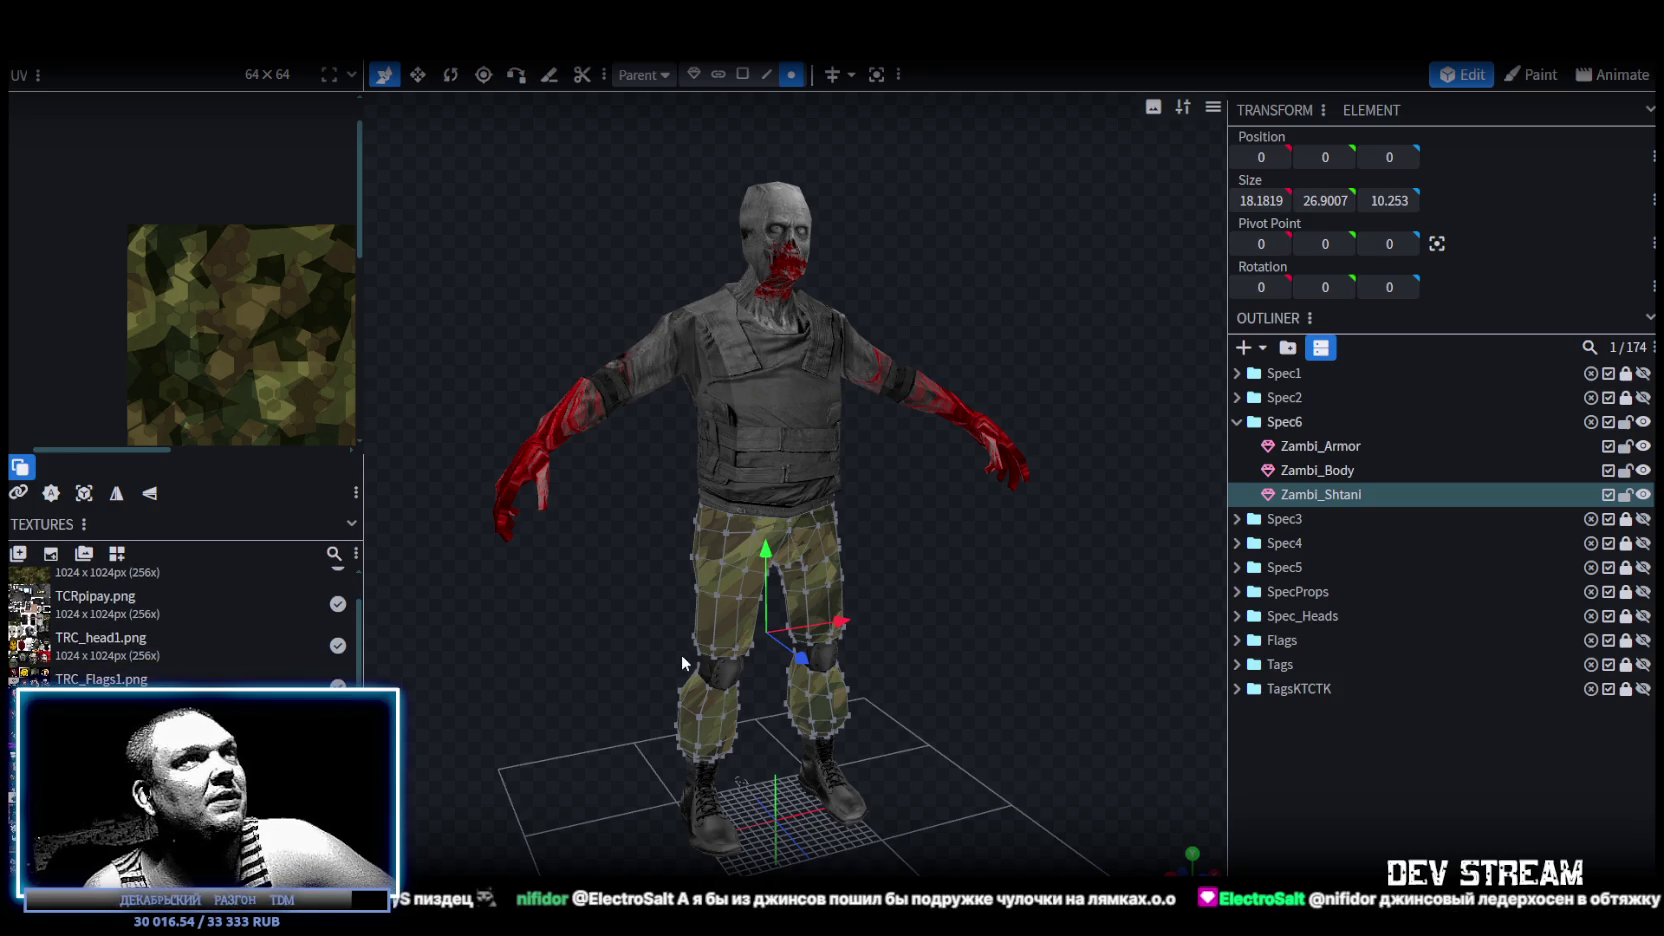
click(767, 214)
scroll(170, 337, down, 2)
scroll(170, 337, down, 2)
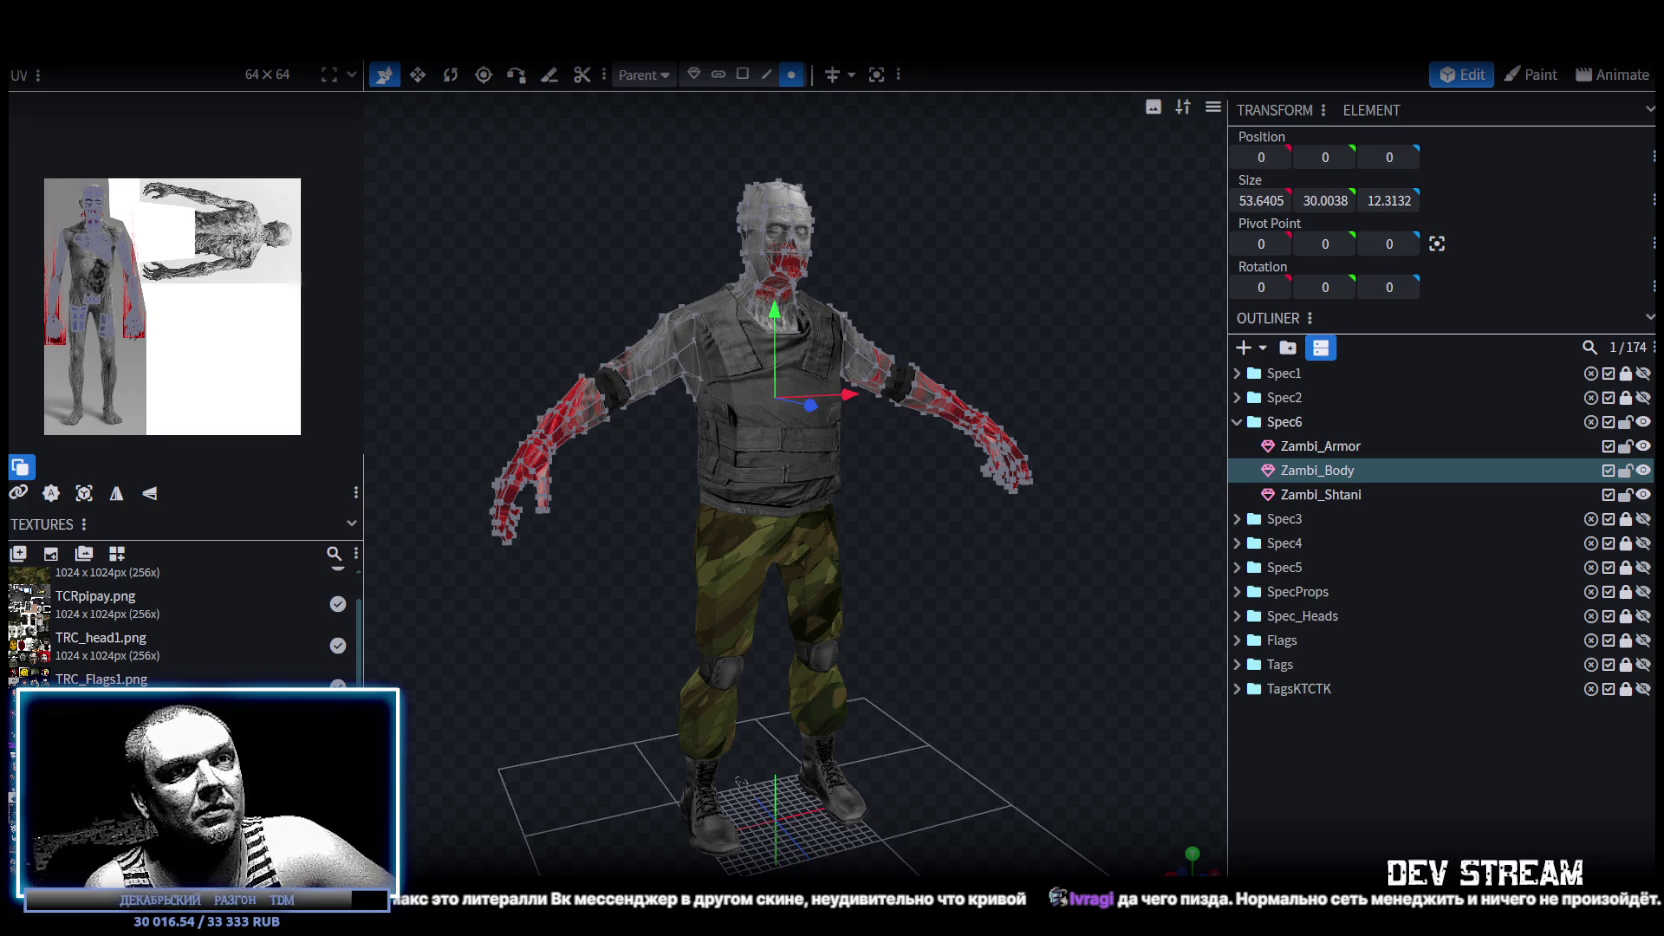
key(alt+Tab)
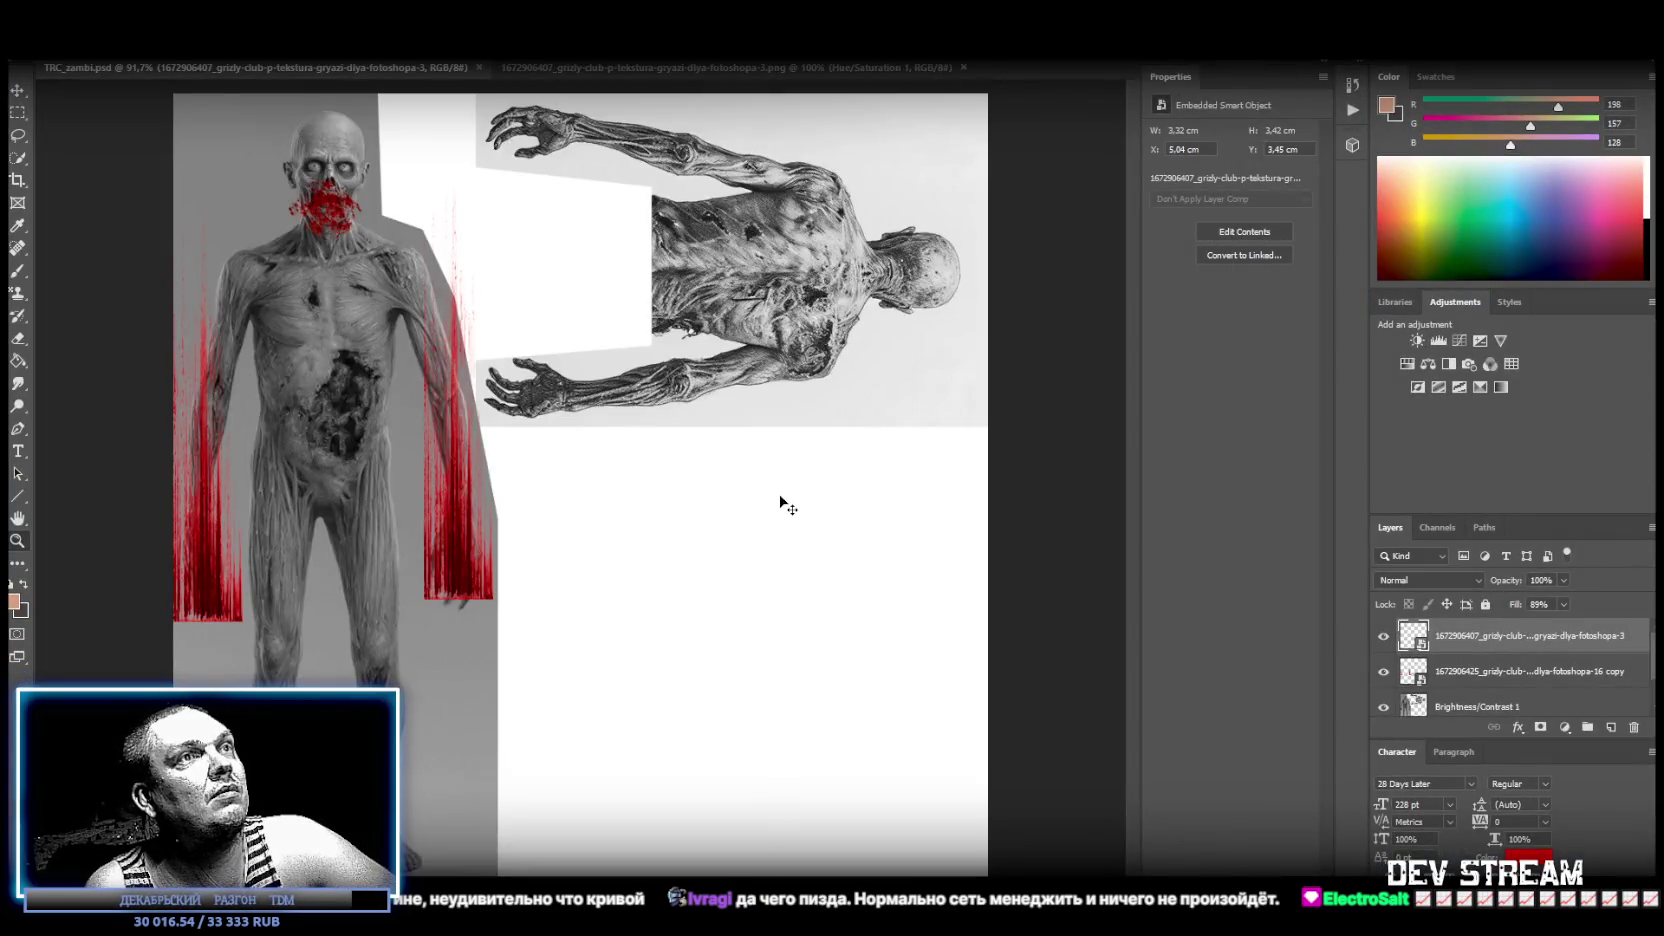
Paste the monster photo and merge a Brightness/Contrast adjustment of -50 contrast into it.
key(ctrl+v)
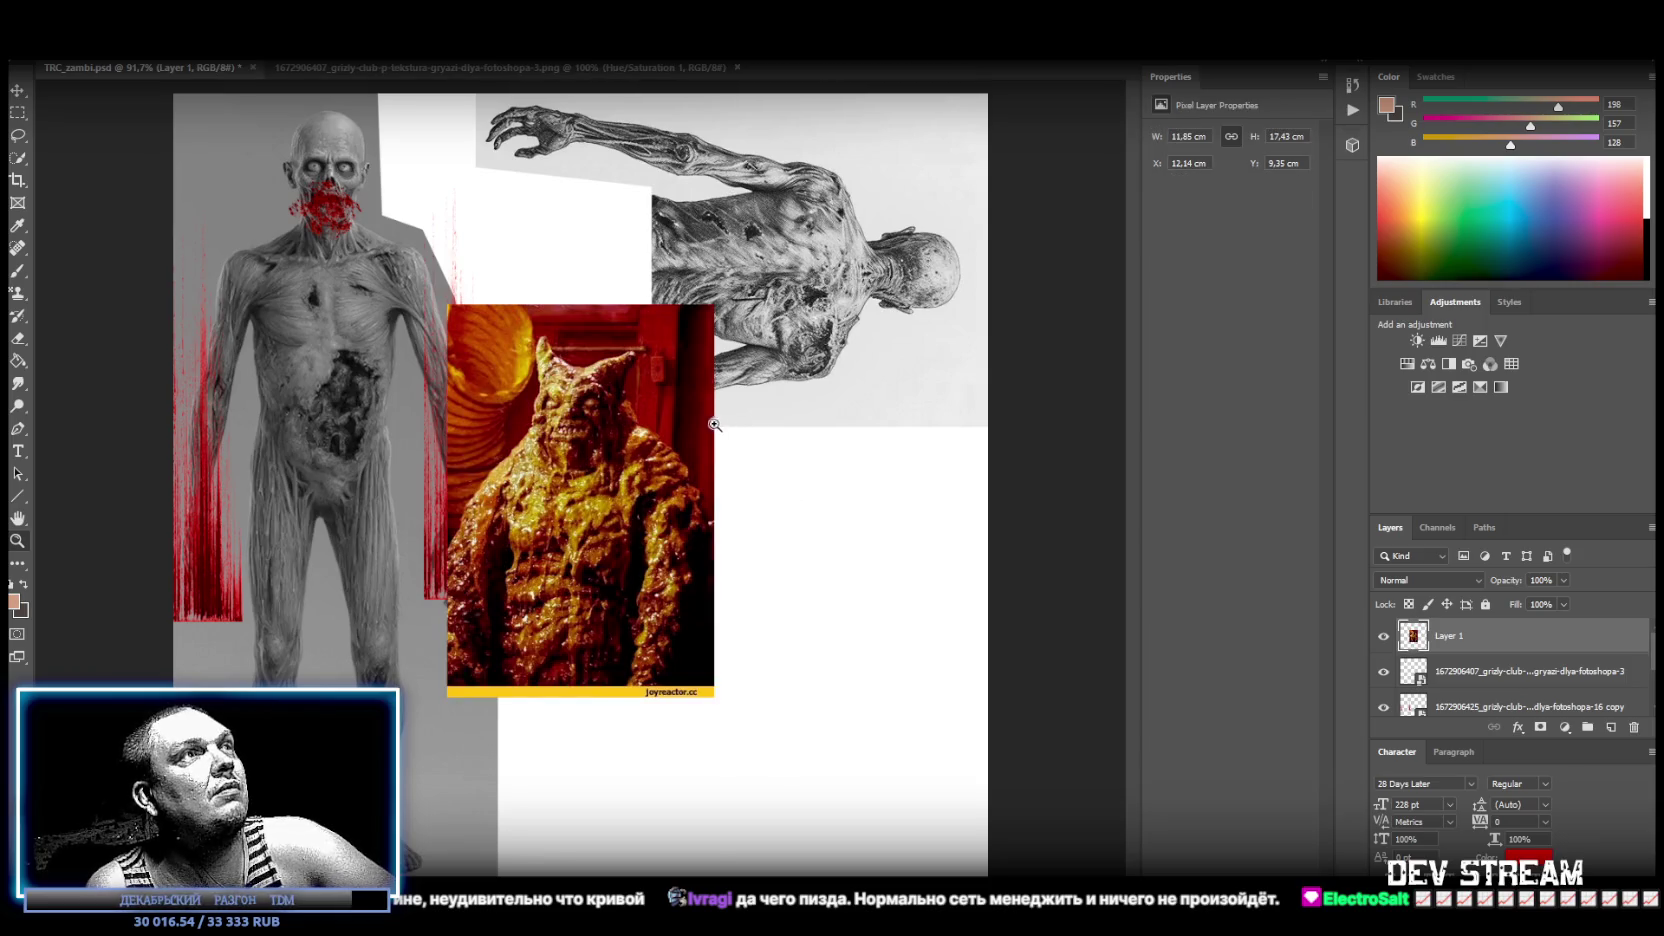
click(1417, 340)
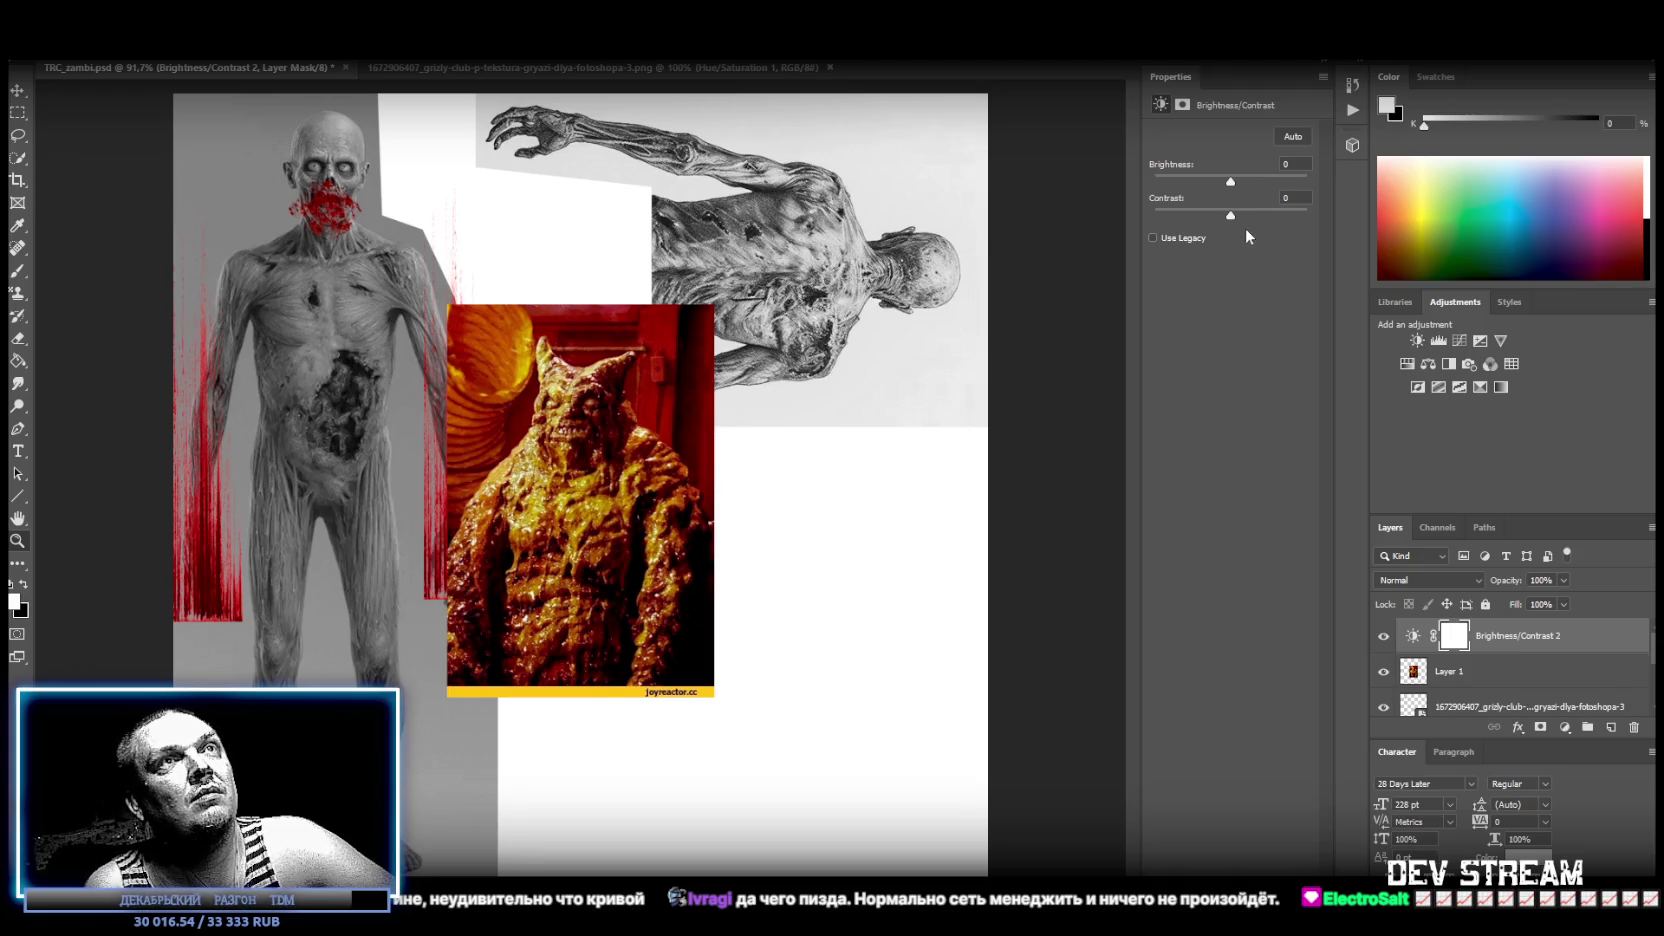
drag(1229, 212, 1072, 214)
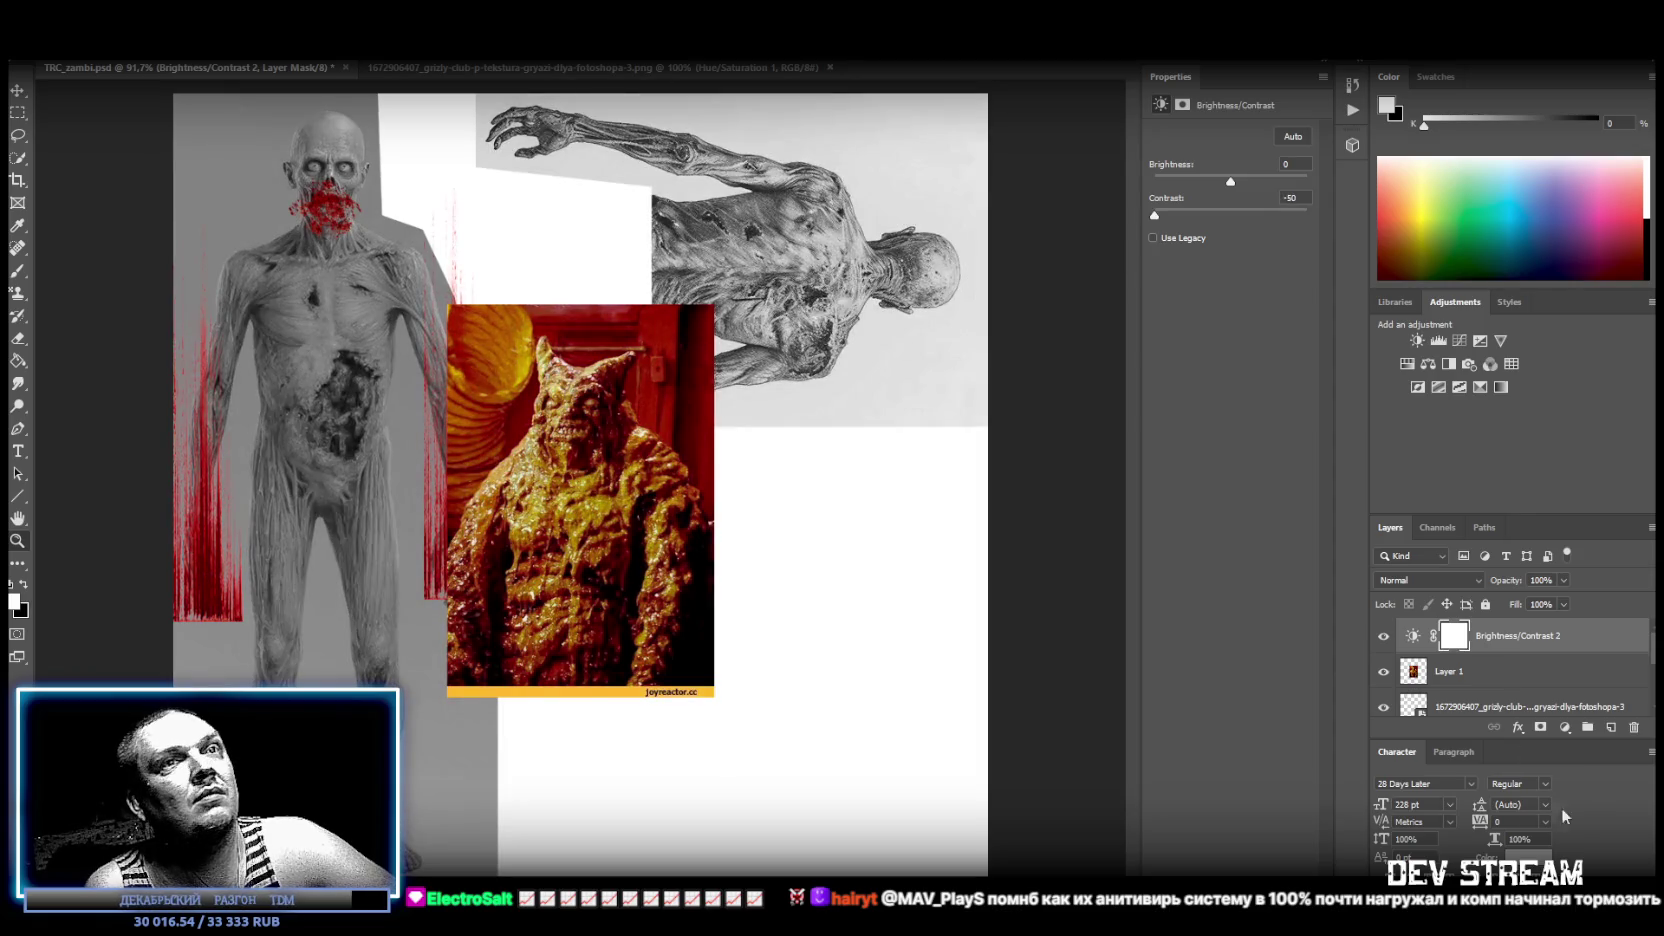
right_click(1480, 683)
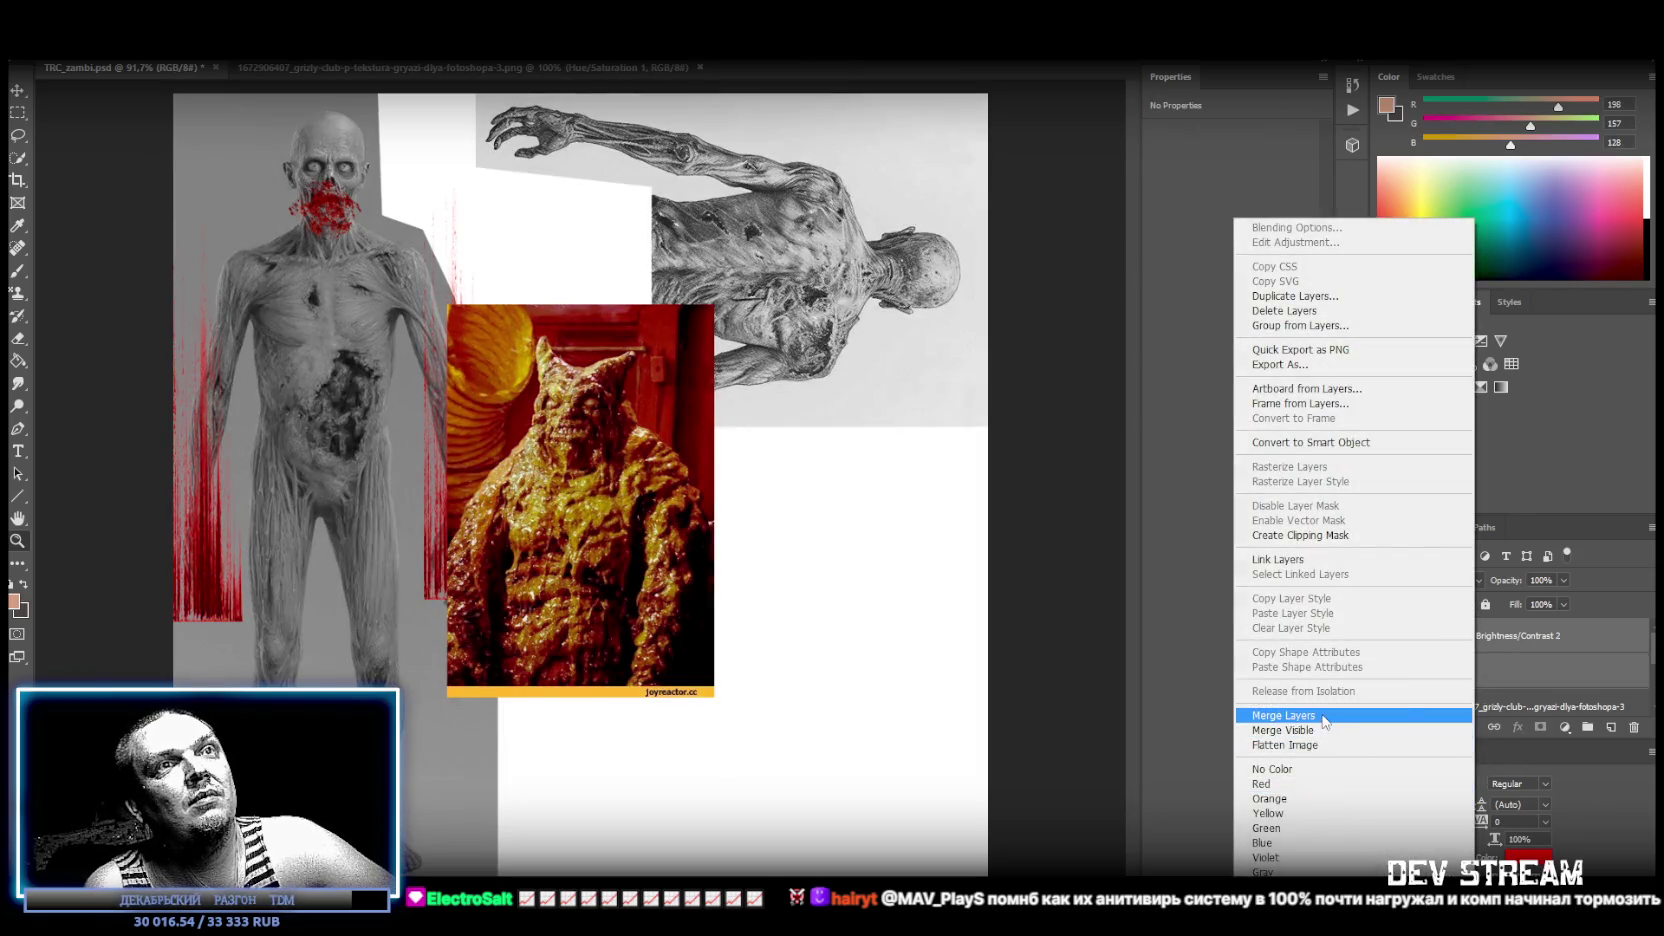
click(1370, 713)
Desaturate the photo with a merged Hue/Saturation adjustment and convert it to a smart object.
click(1406, 364)
drag(1207, 233, 1185, 234)
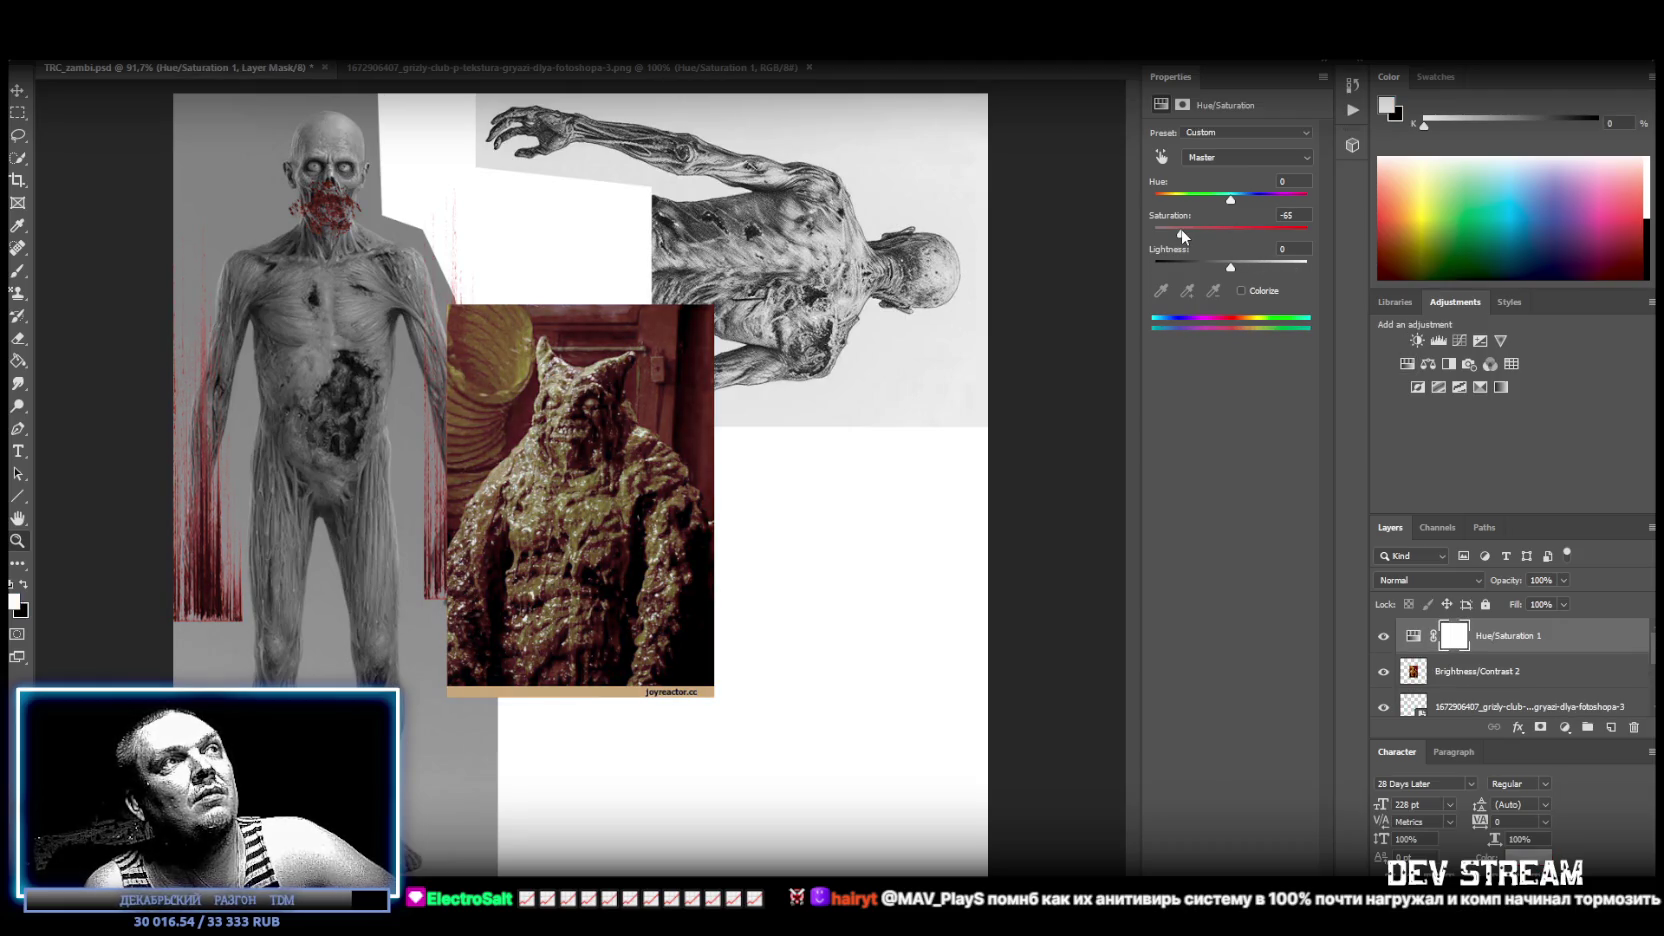
shift+click(1470, 672)
right_click(1470, 672)
click(1355, 716)
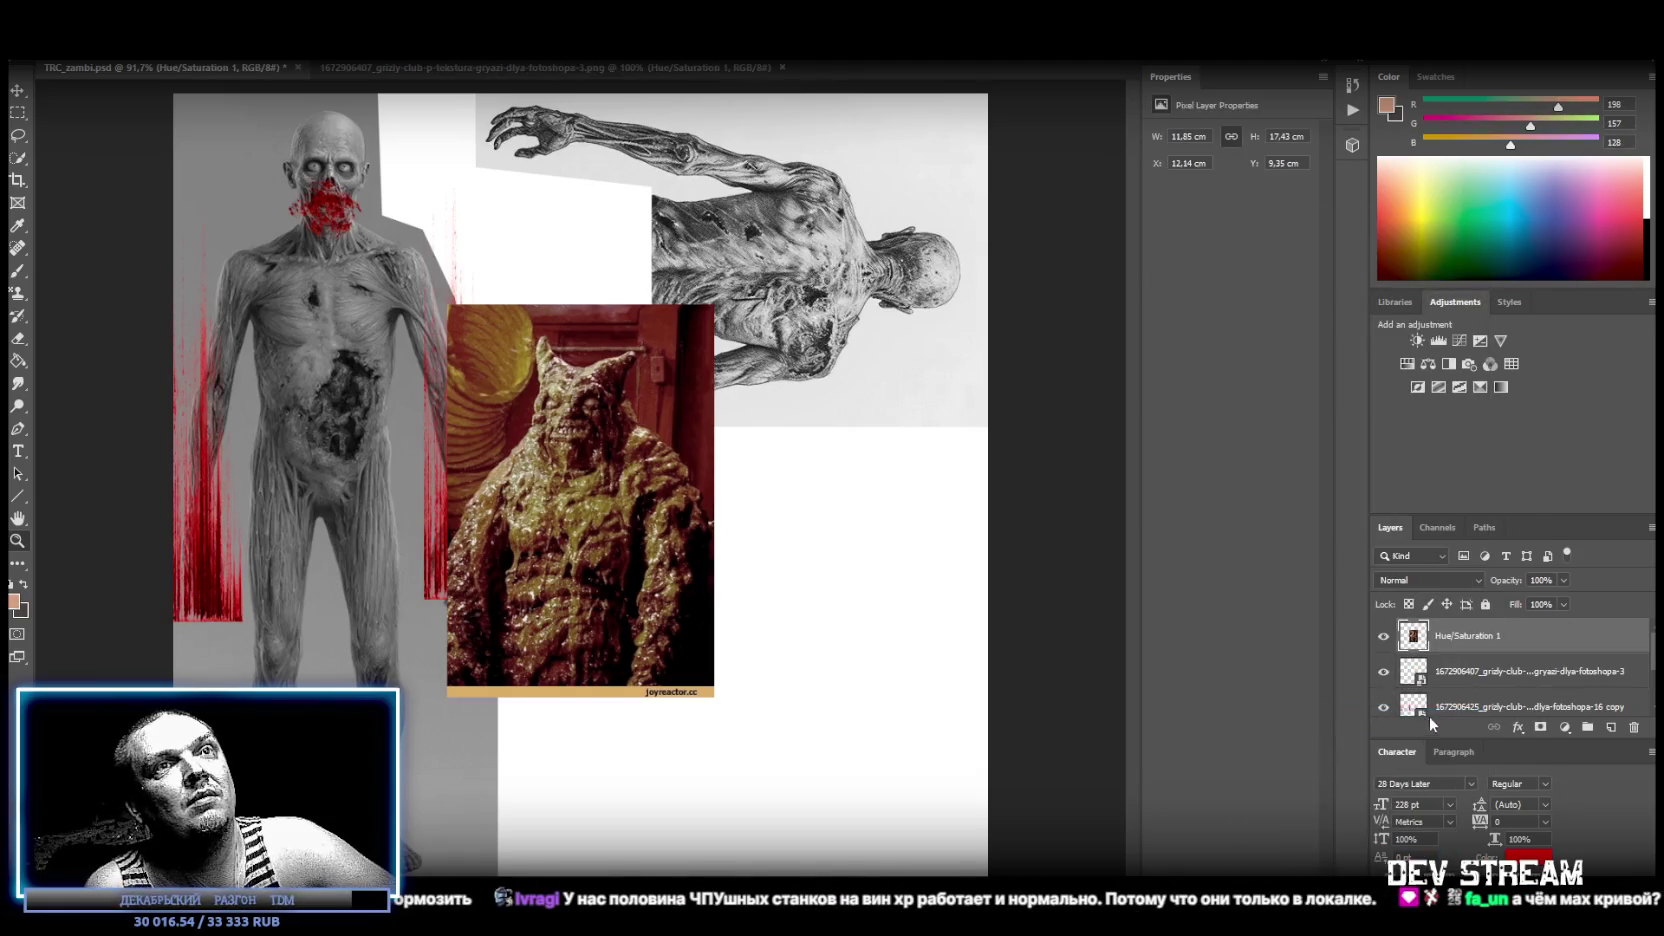
right_click(1462, 636)
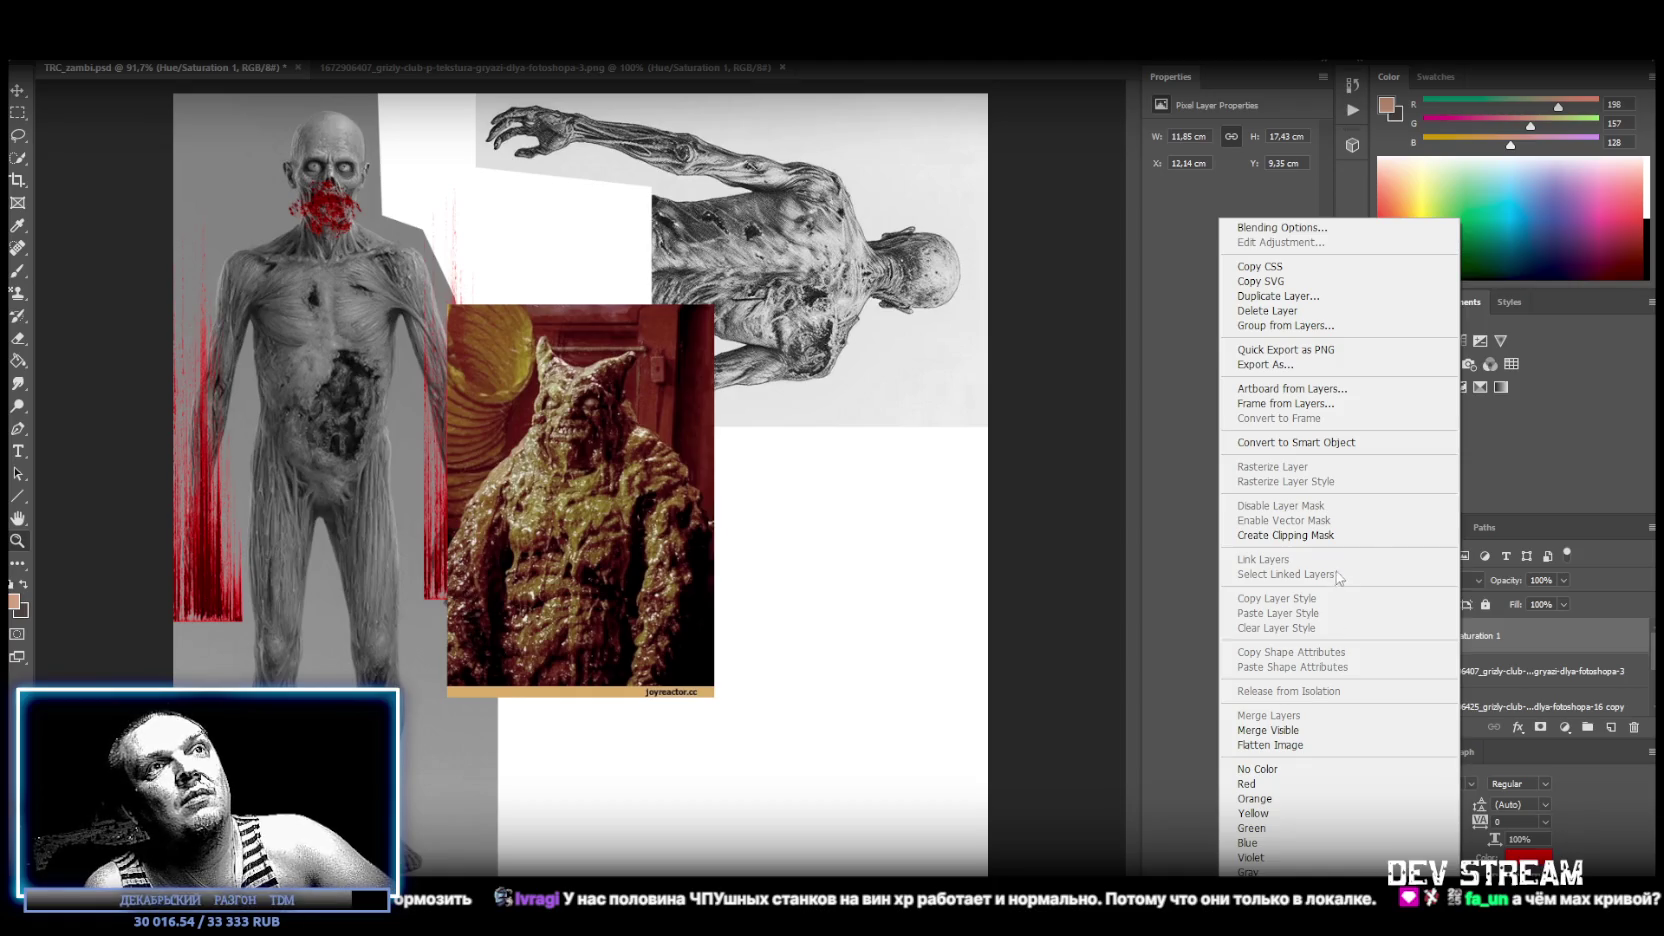
click(1356, 441)
key(ctrl+t)
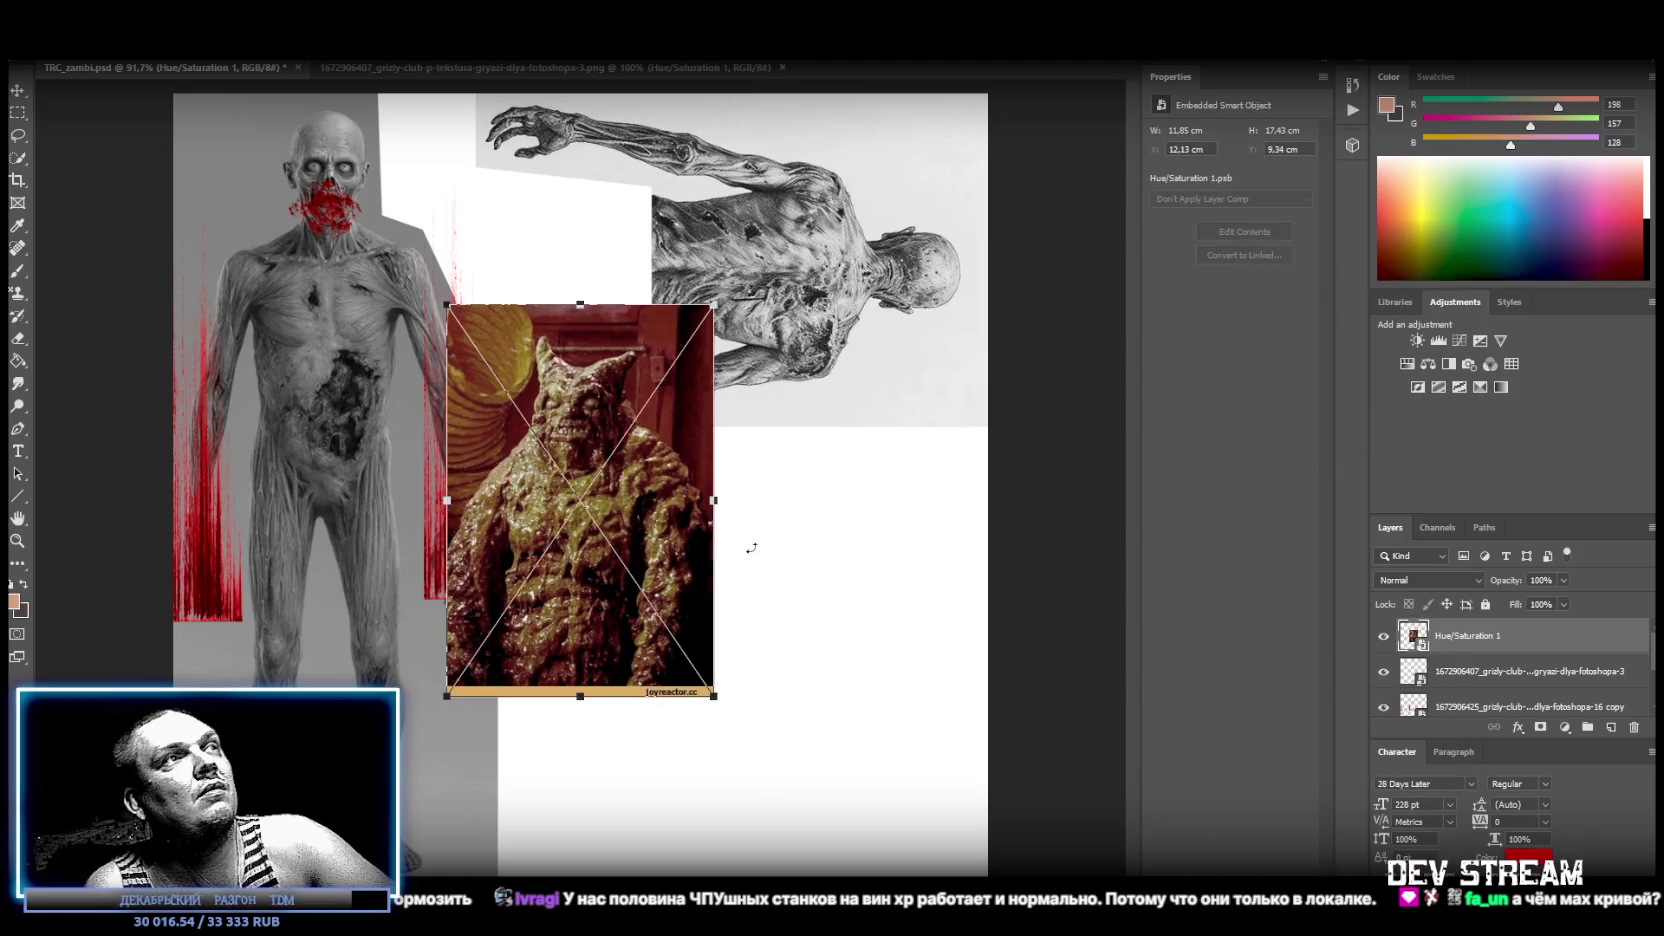
Move the monster picture to the canvas top and rotate it 90° counter-clockwise.
mouse_move(659, 515)
mouse_down()
mouse_move(700, 314)
mouse_move(703, 598)
mouse_up()
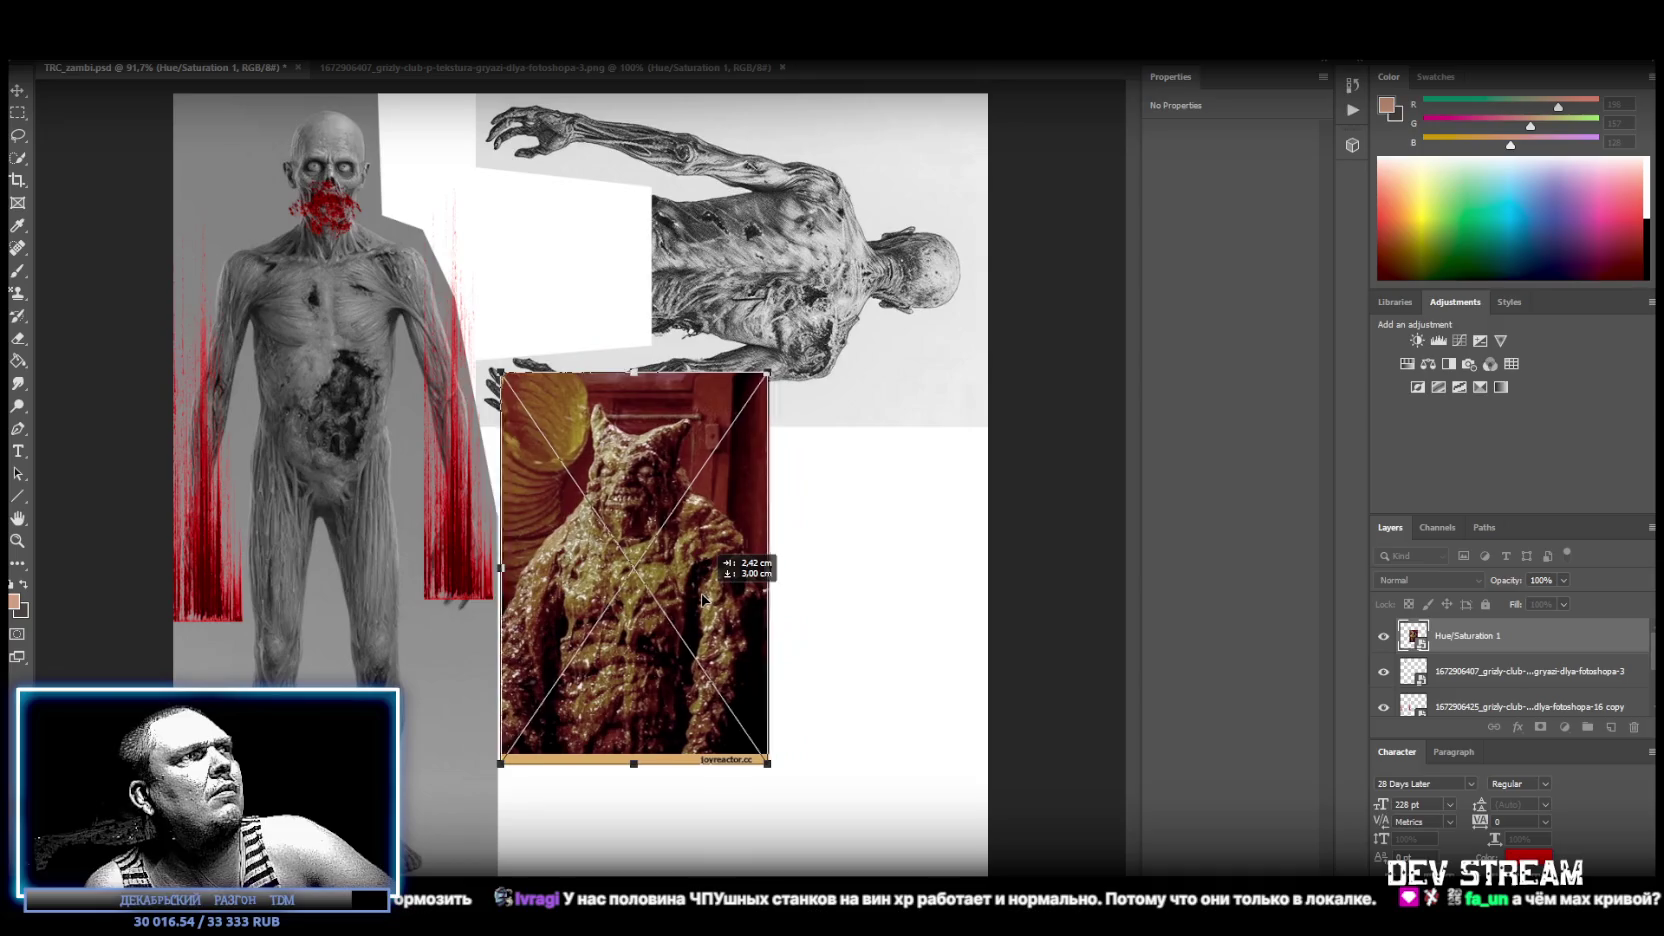
drag(703, 598, 697, 289)
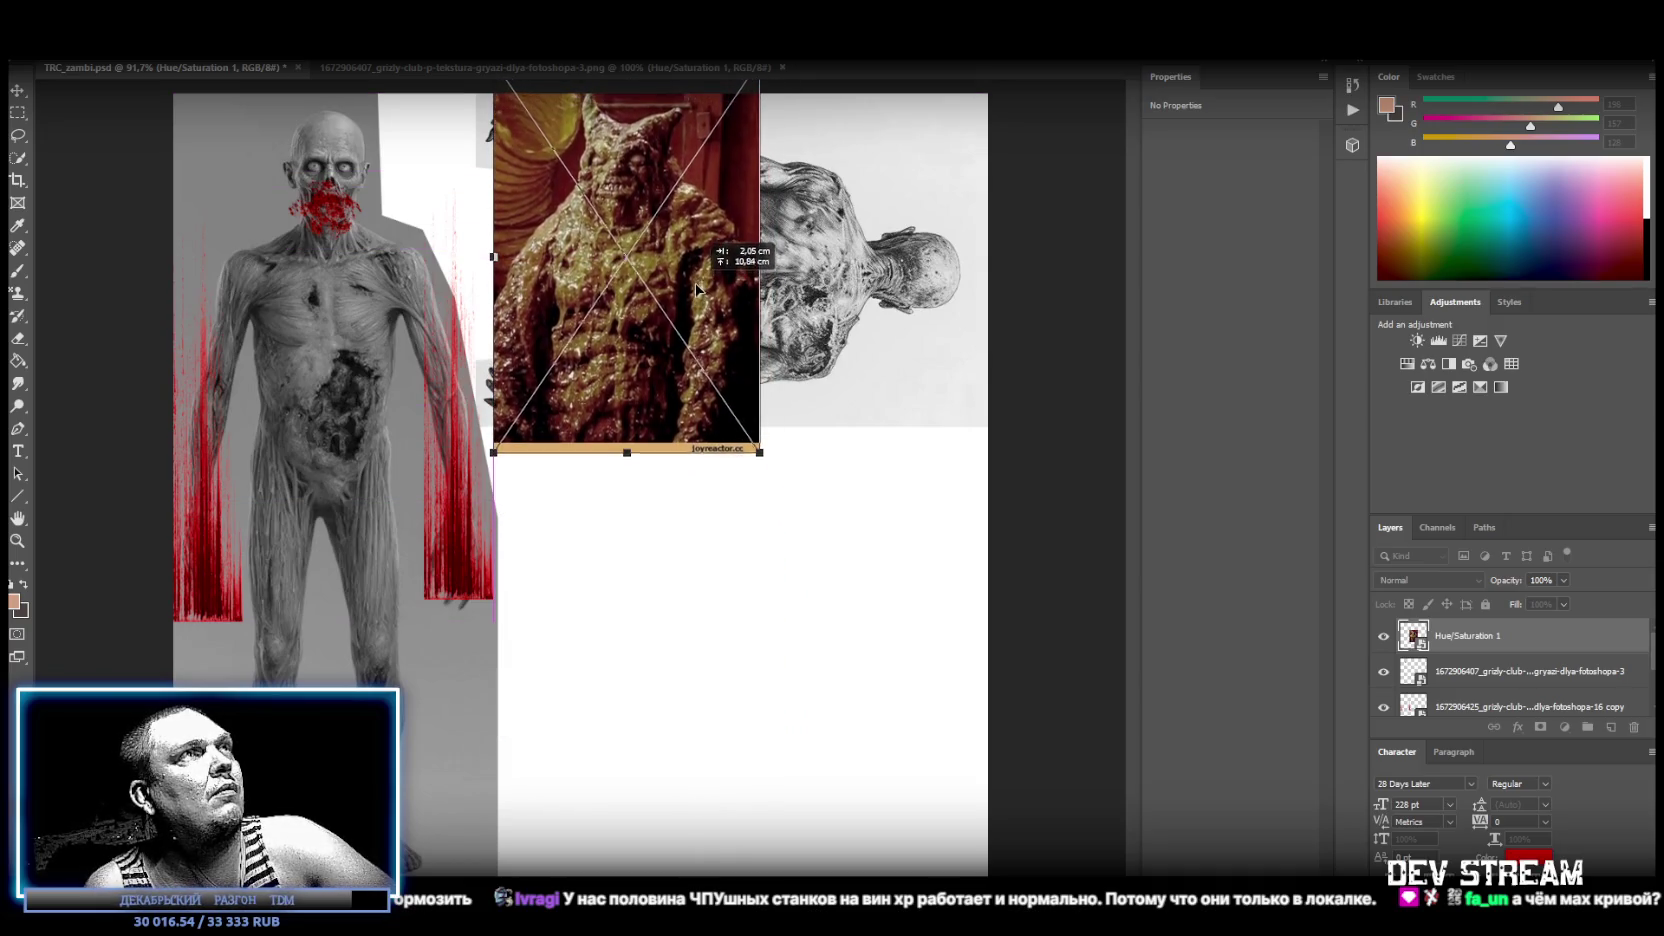
mouse_move(697, 289)
mouse_down()
mouse_move(697, 322)
mouse_move(886, 380)
mouse_move(838, 410)
mouse_up()
mouse_move(940, 118)
shift+mouse_down()
mouse_move(590, 280)
mouse_move(662, 193)
shift+mouse_up()
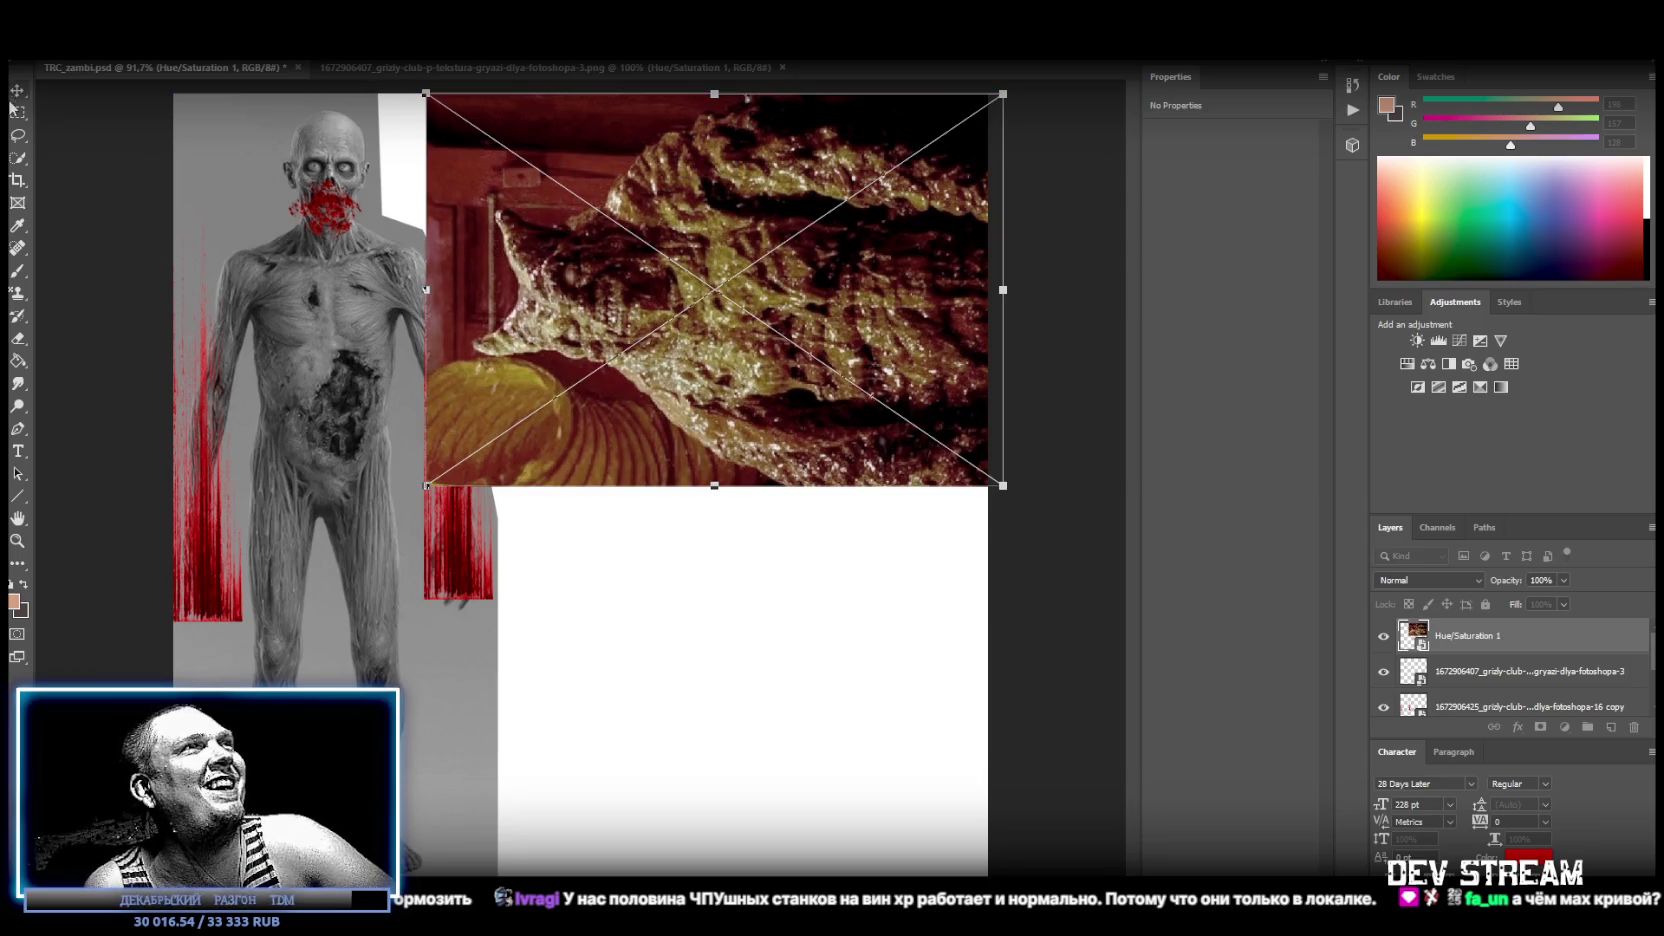
key(Return)
double_click(1420, 633)
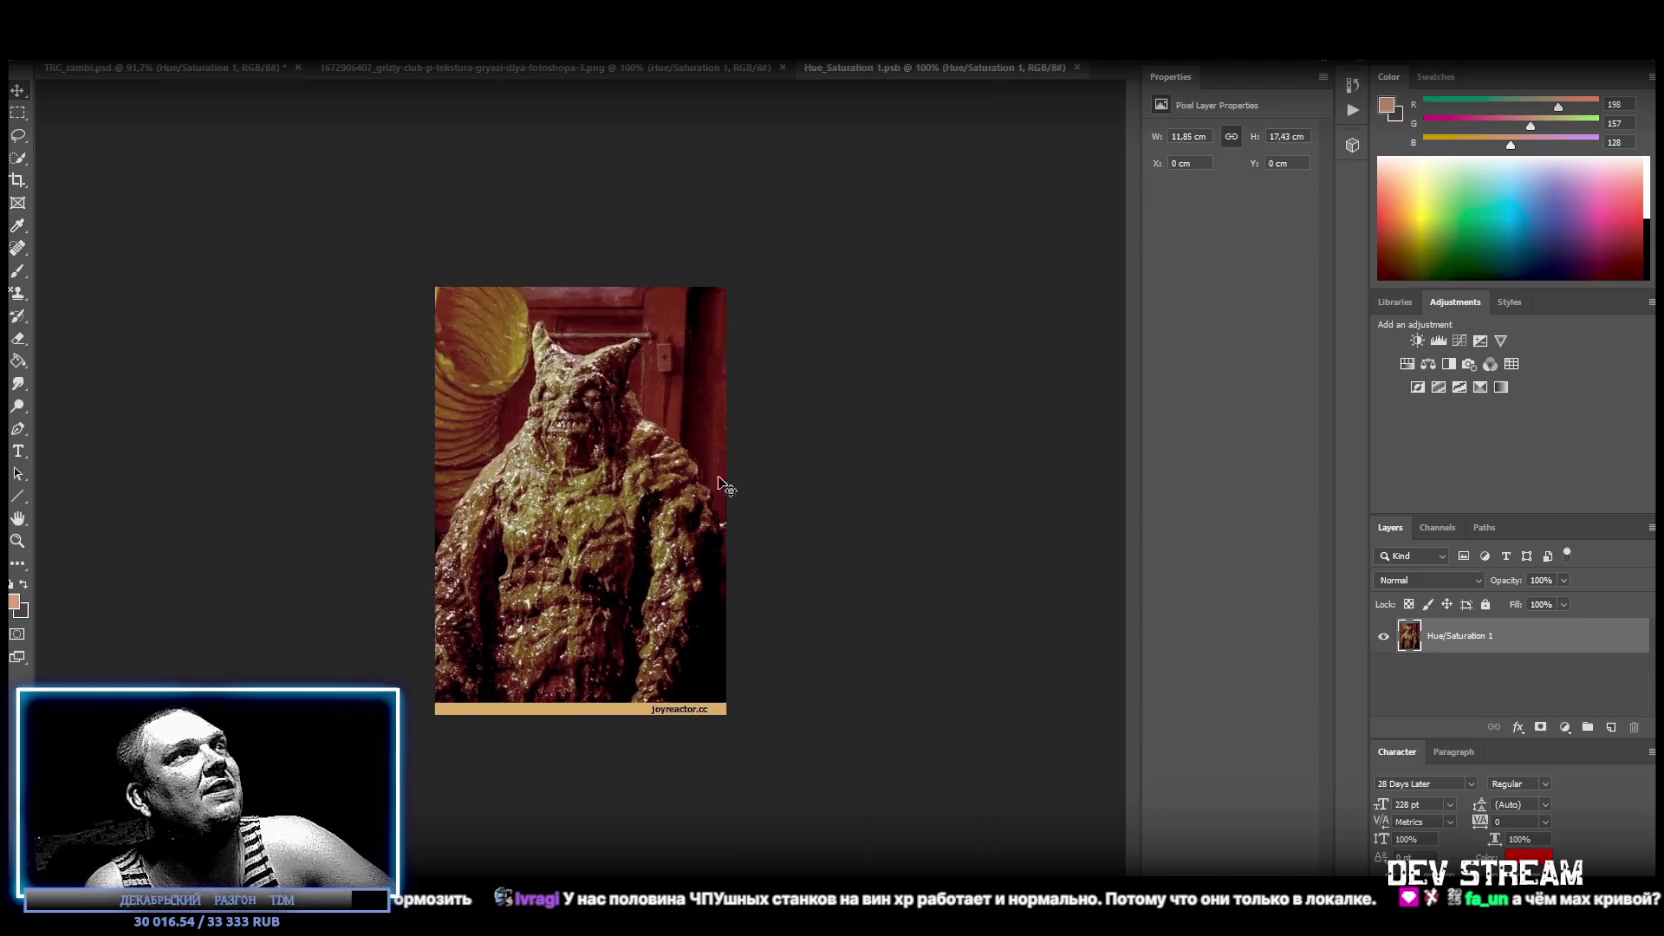
Cut out the monster with the Polygonal Lasso, close the .psb, and nudge it into place.
click(17, 112)
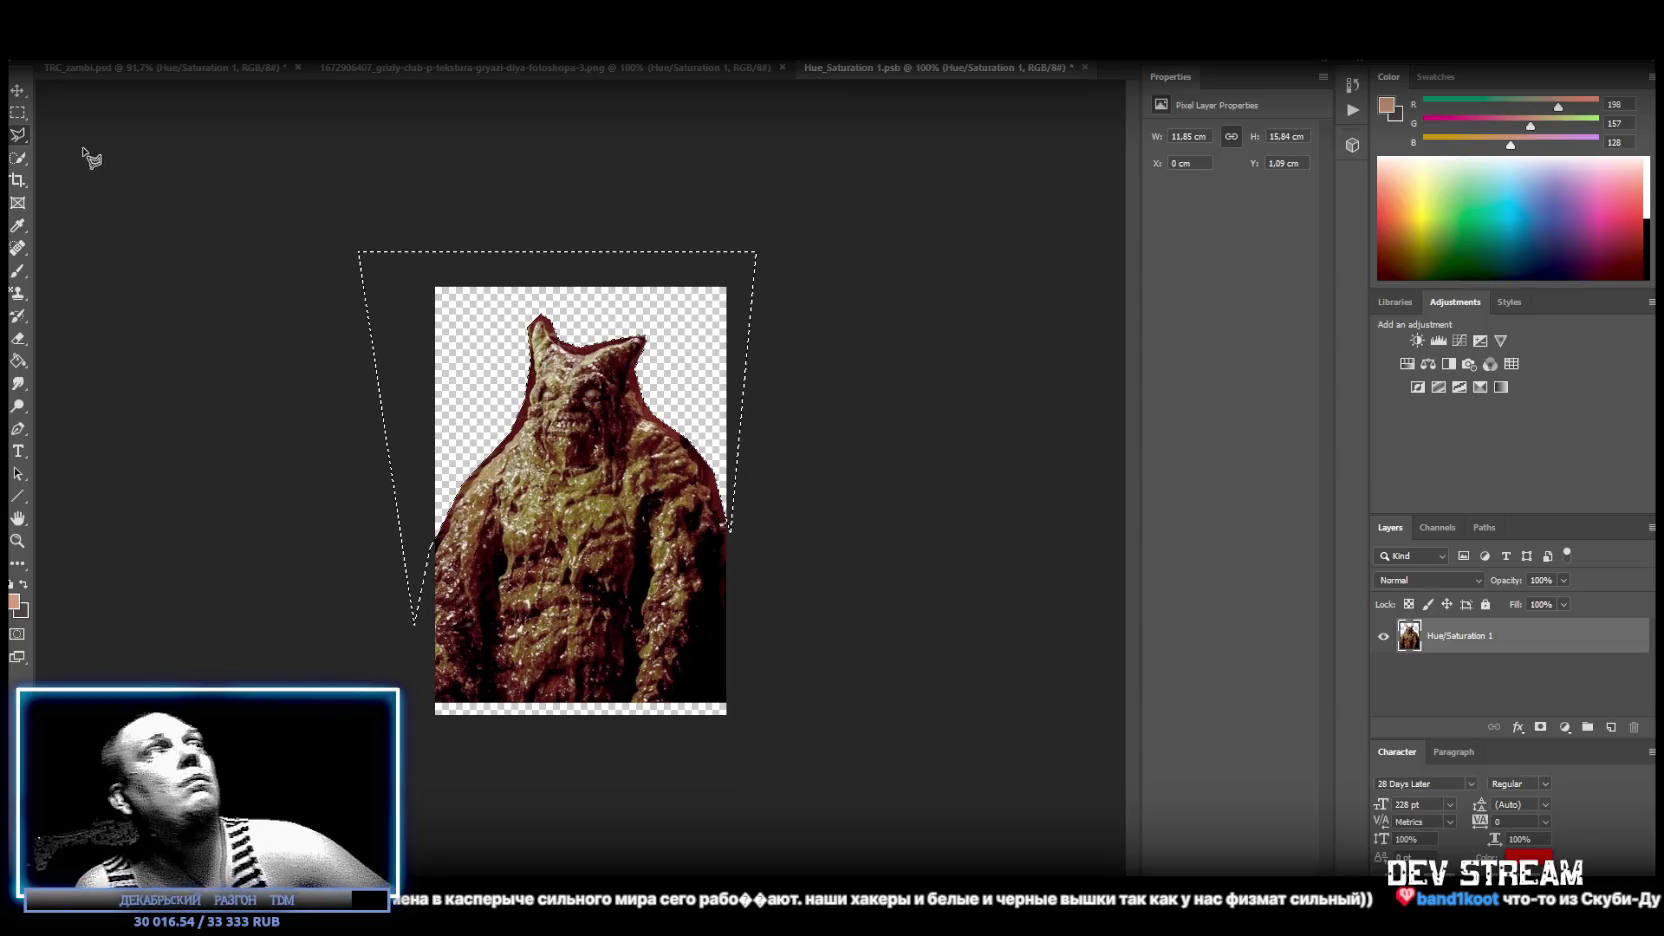
right_click(17, 135)
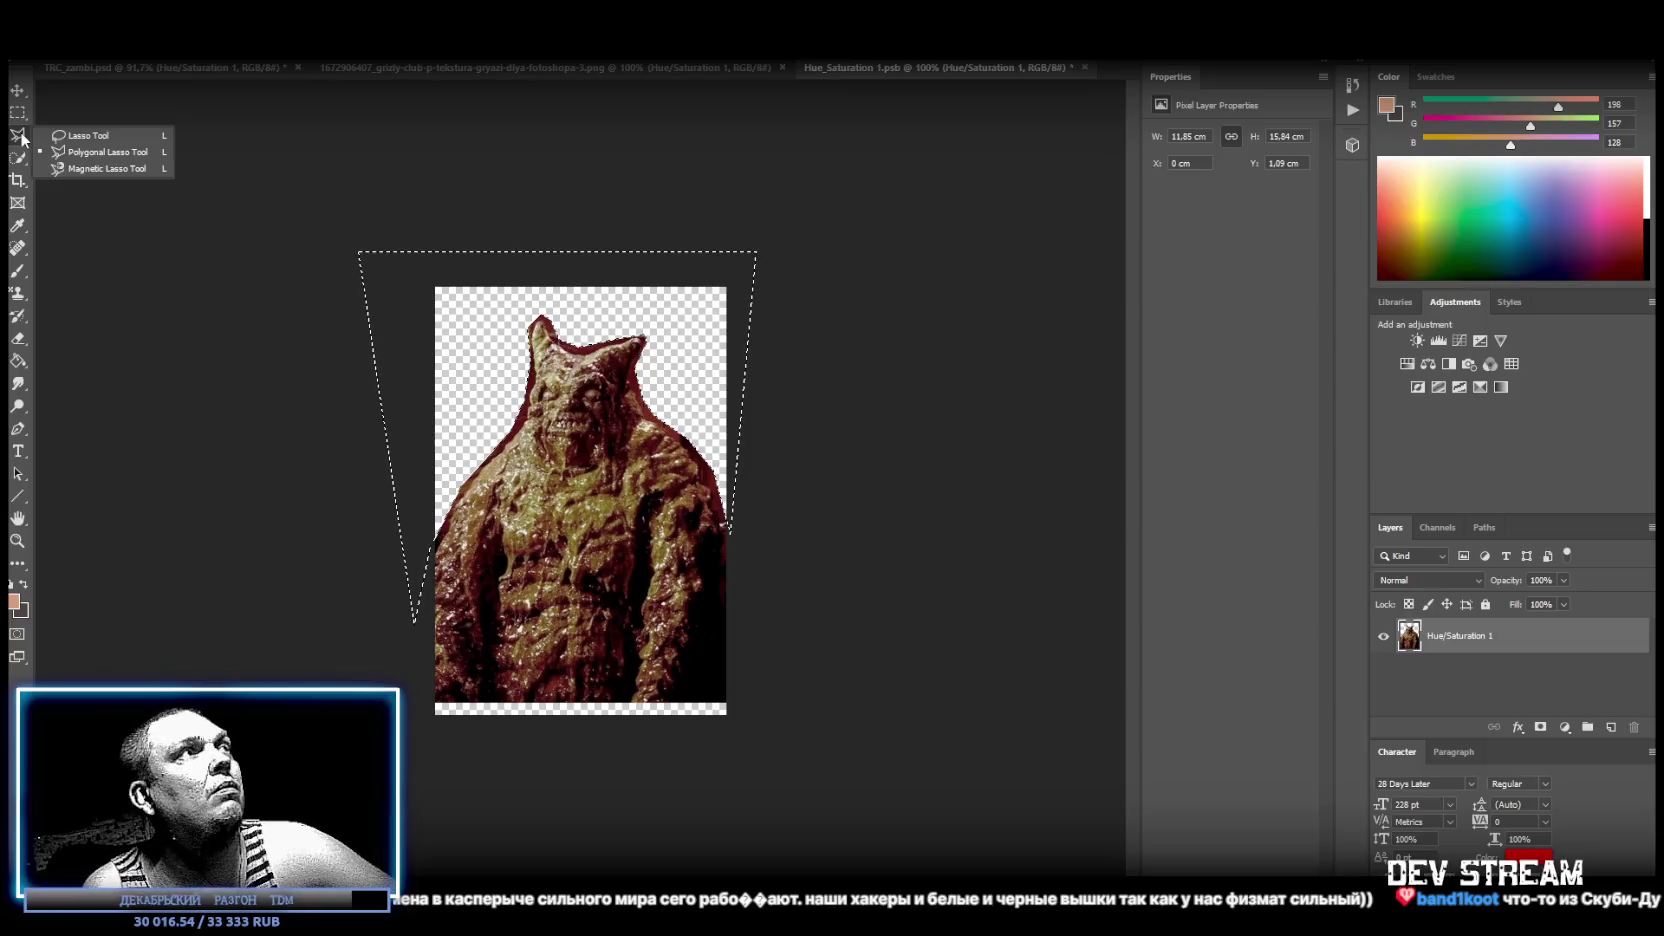
click(80, 134)
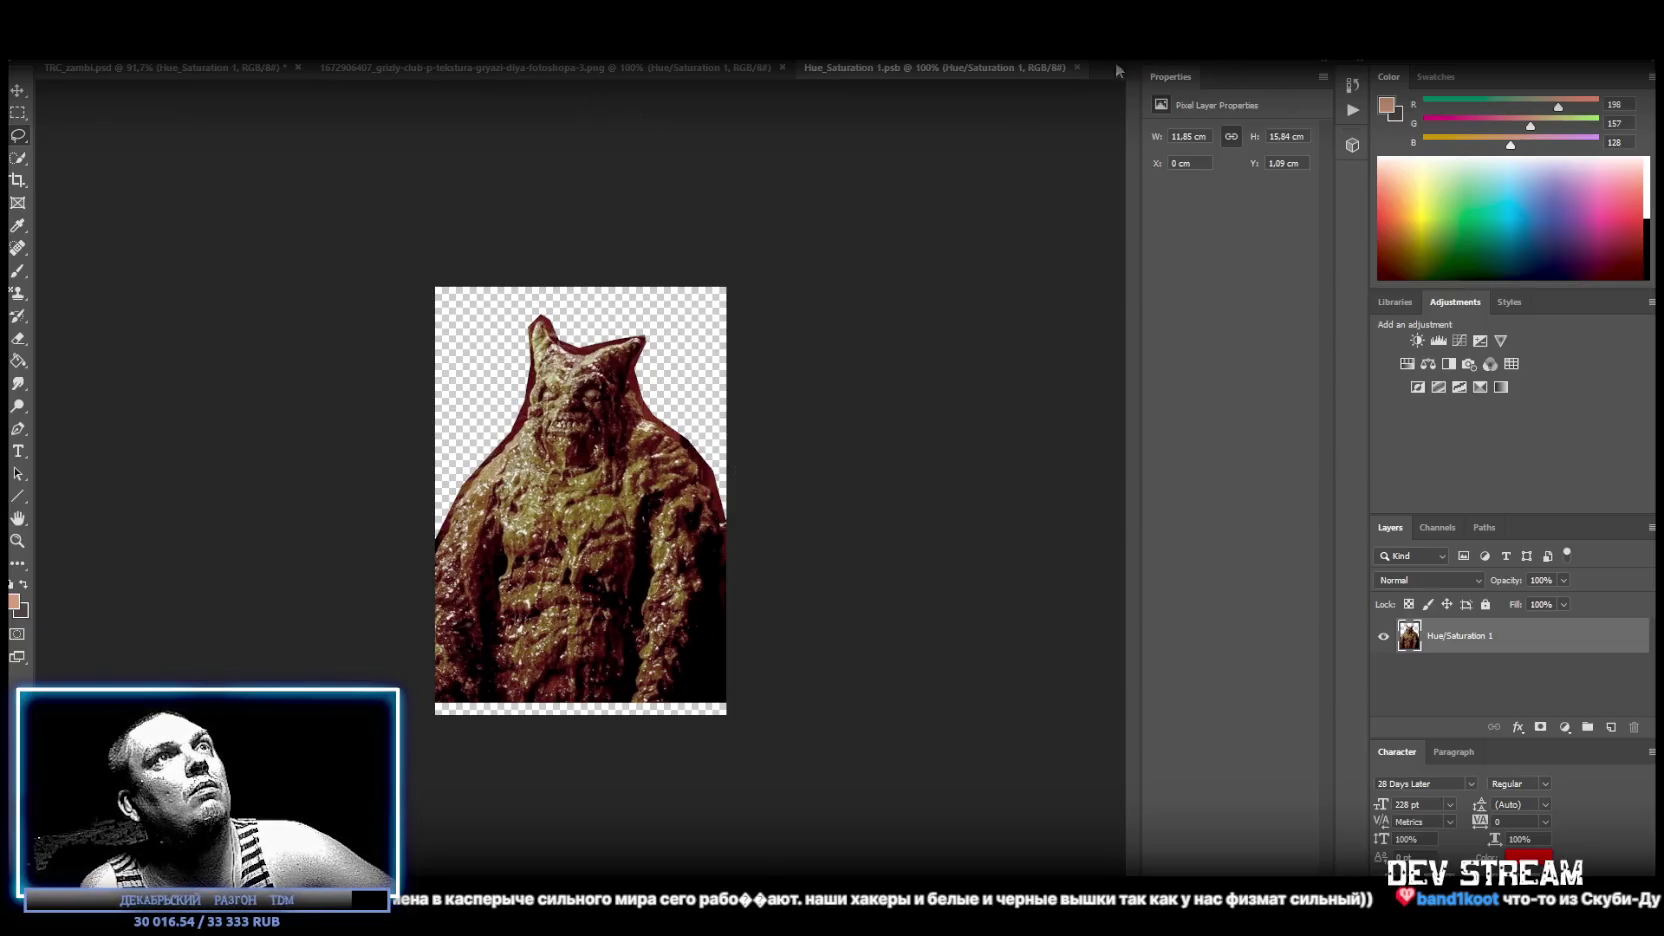
click(1077, 67)
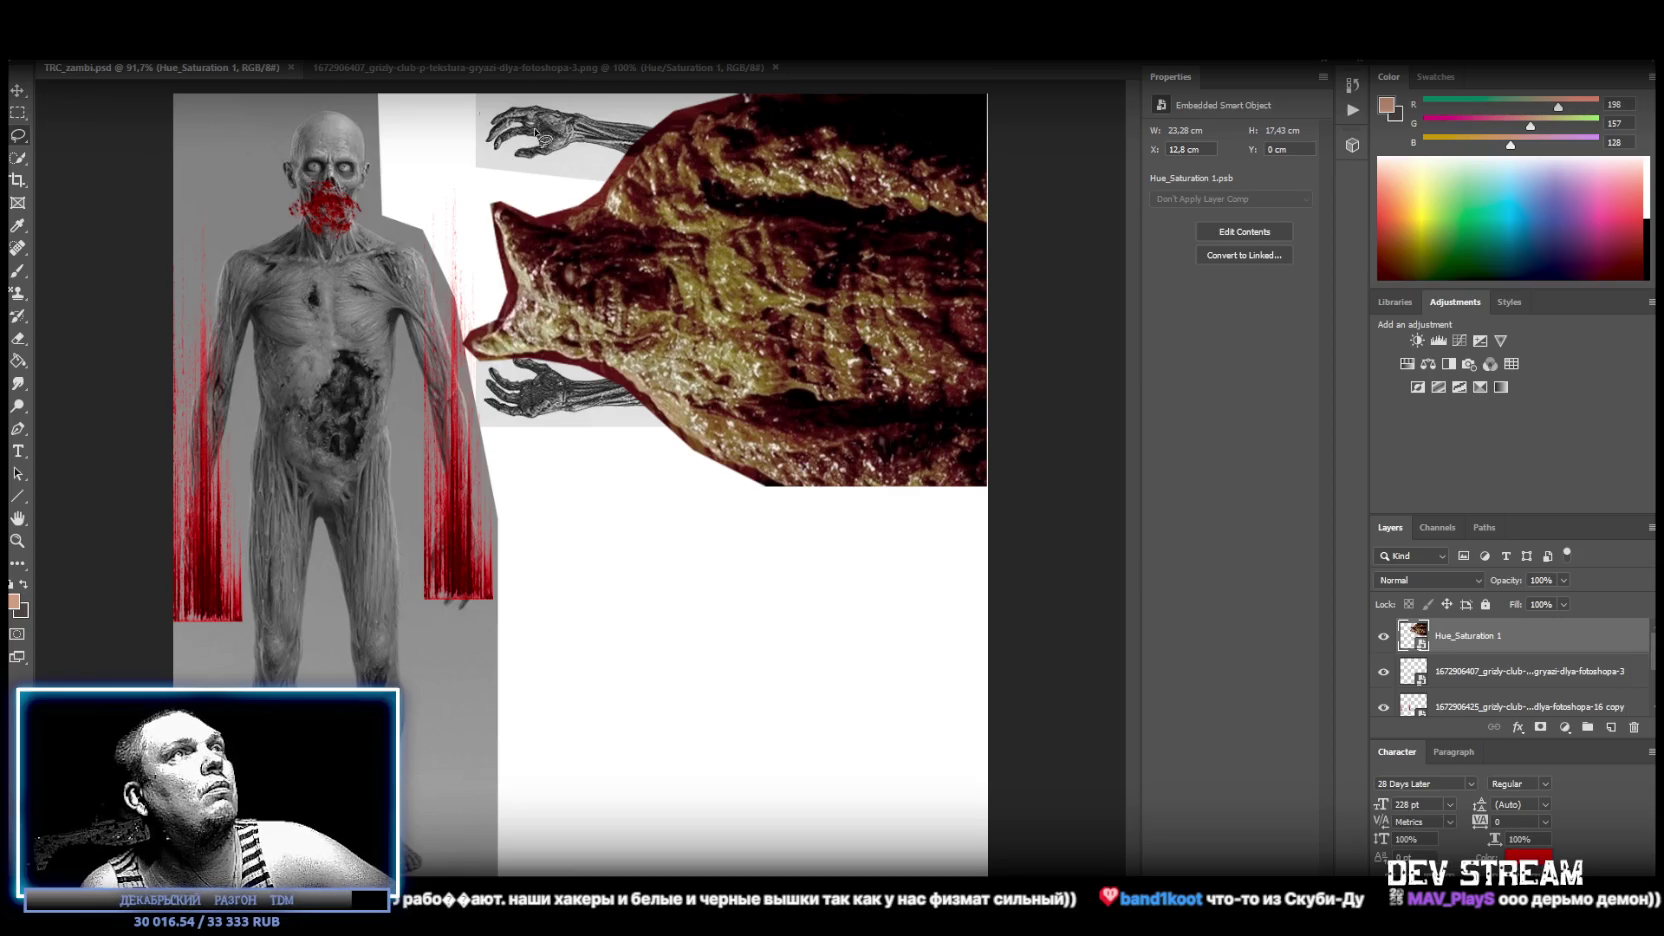
drag(876, 285, 876, 285)
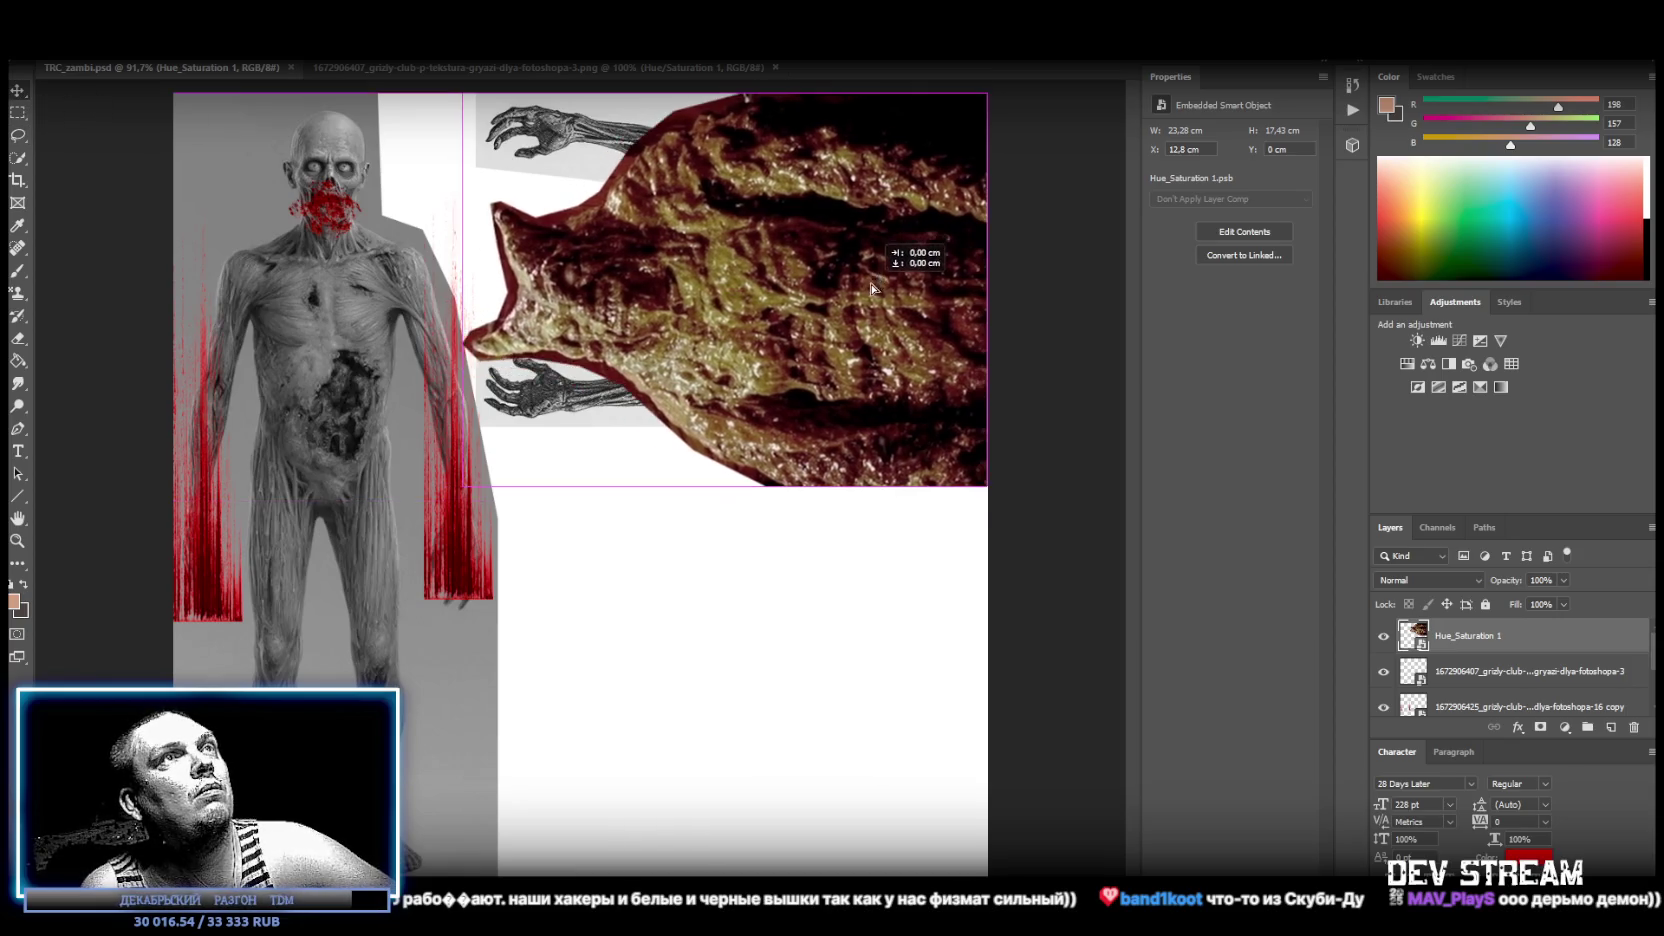
drag(880, 283, 880, 281)
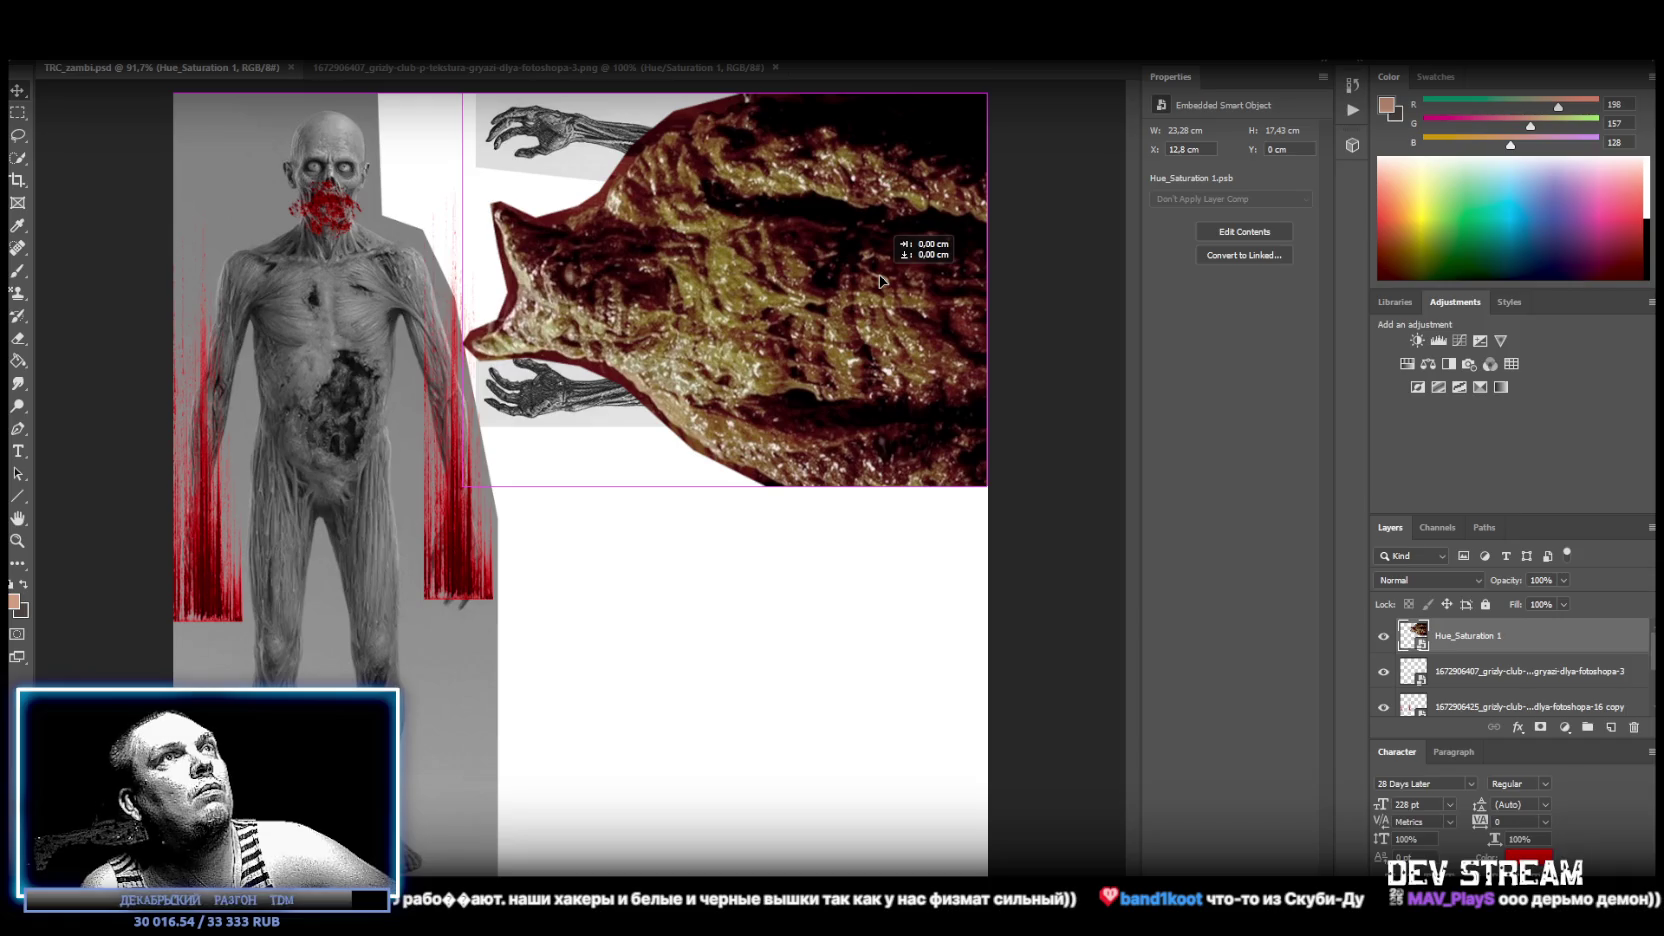
Save the texture as PNG over TRC_zambi.png and return to Blockbench.
click(22, 48)
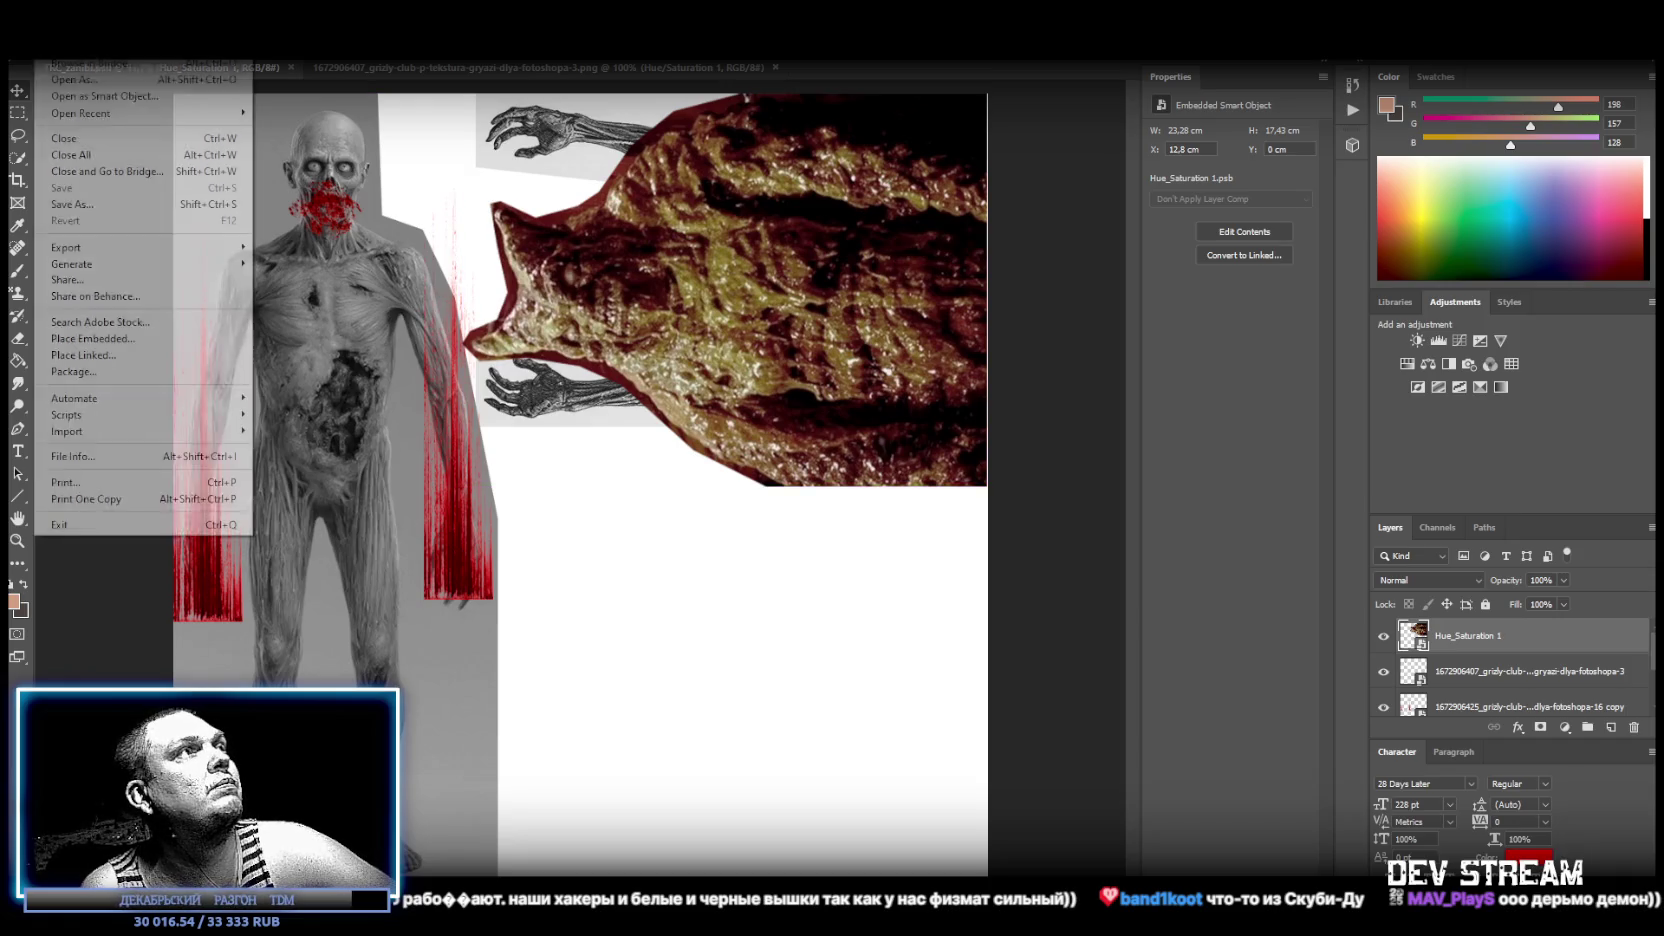
click(147, 213)
click(300, 565)
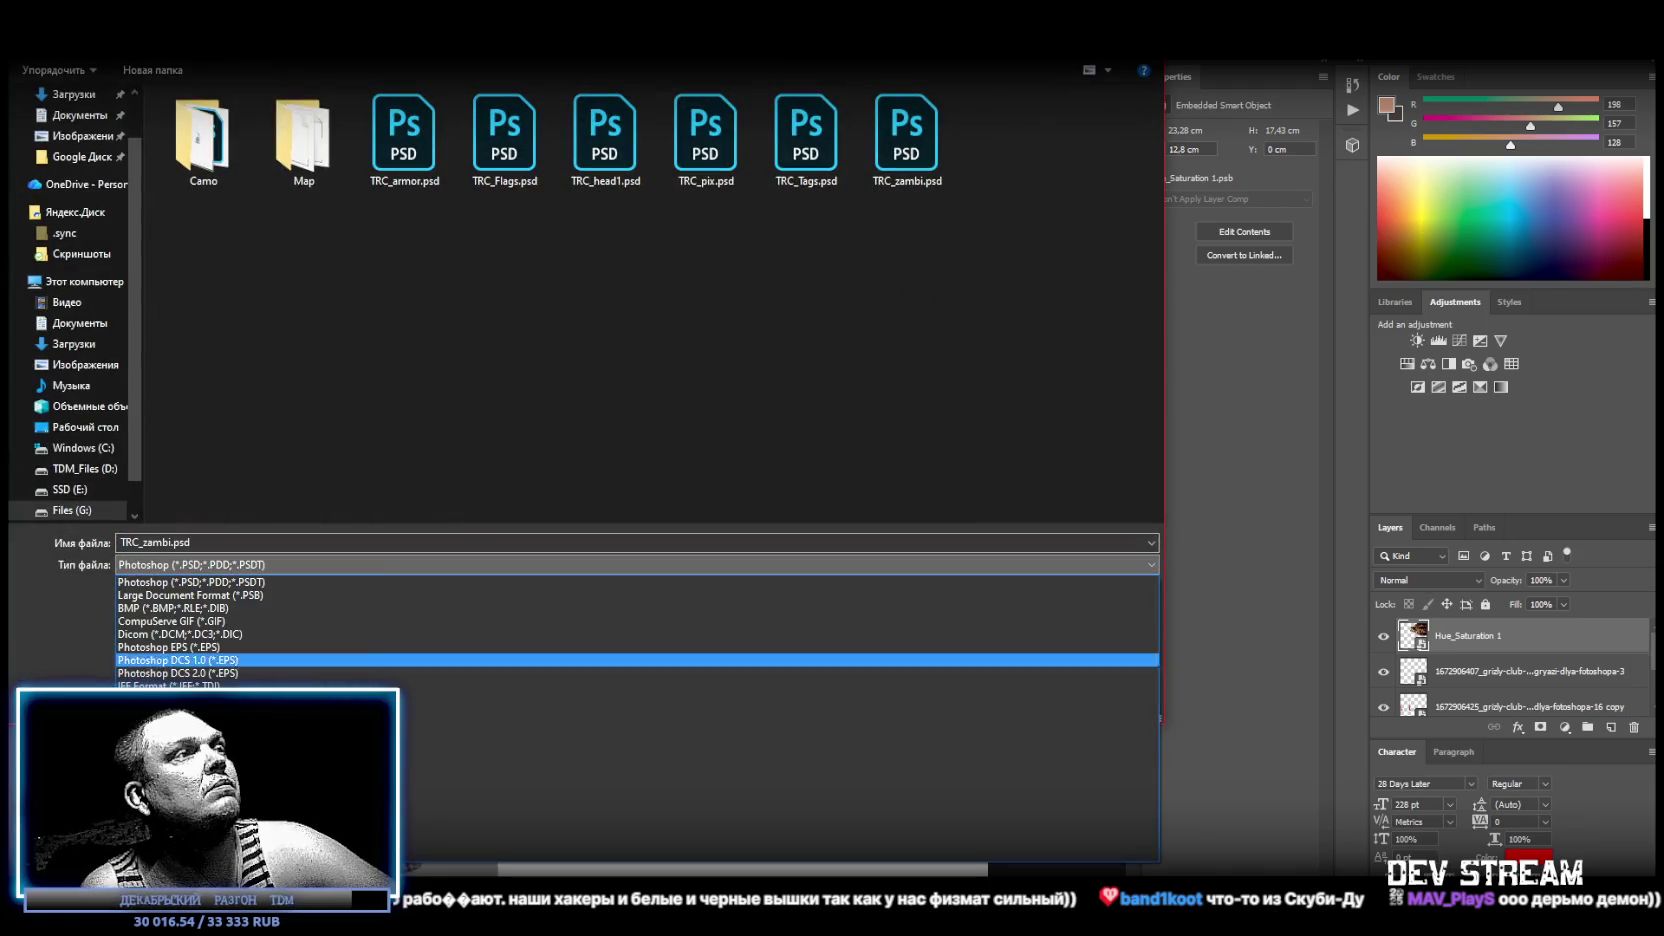
click(310, 803)
double_click(798, 233)
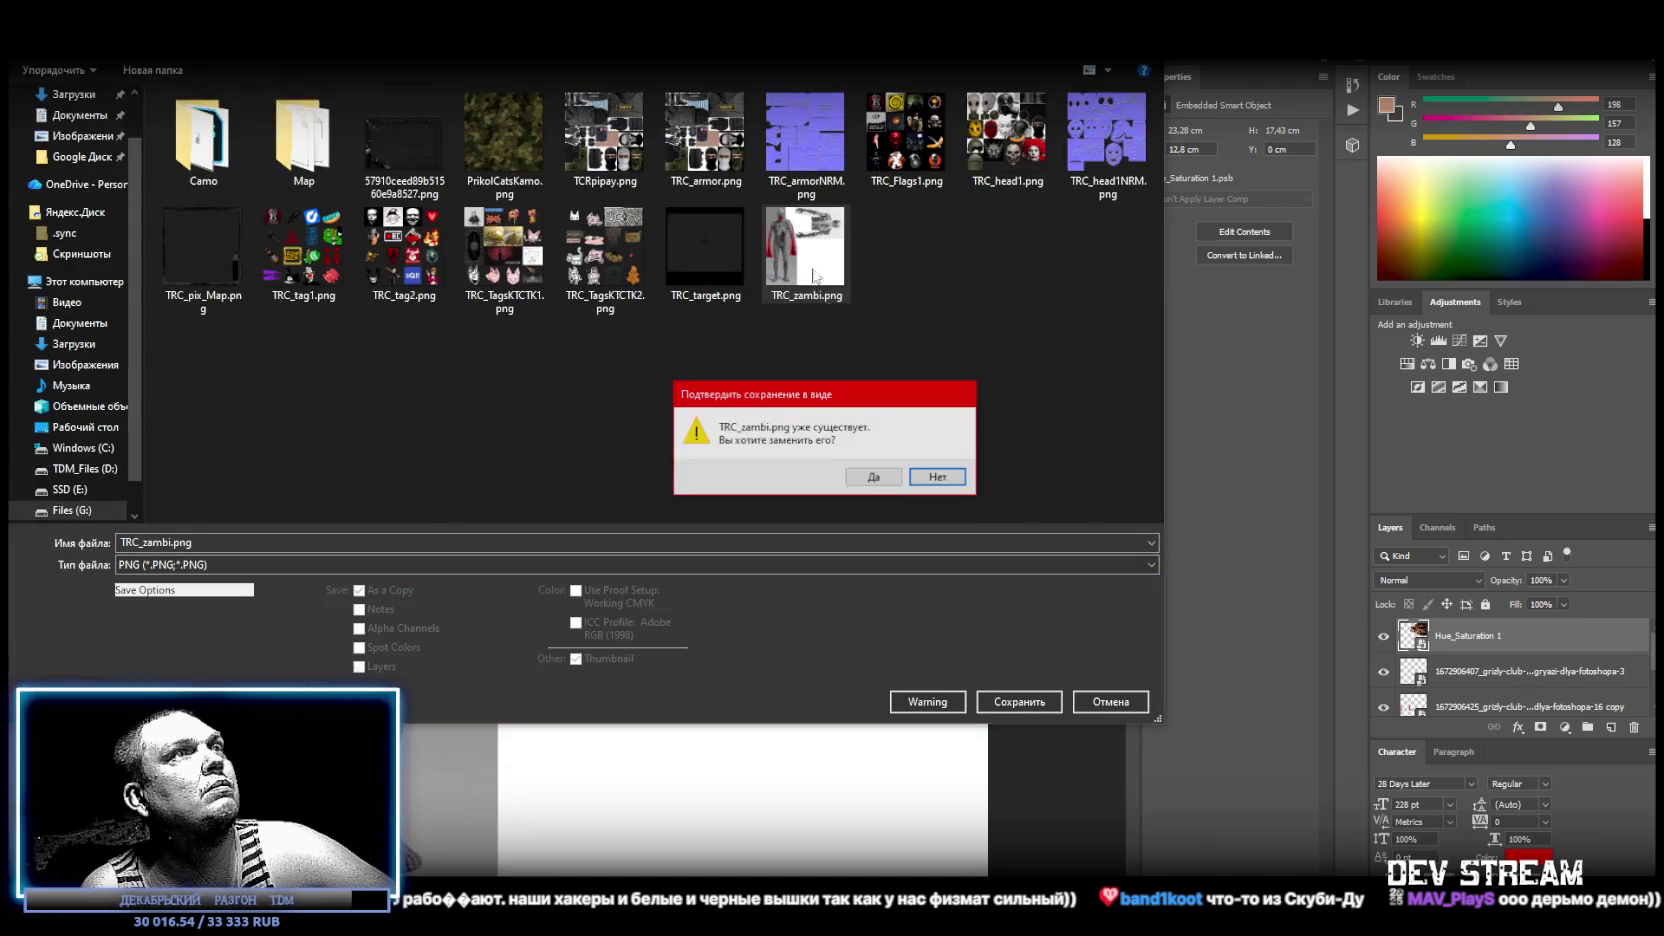
click(878, 468)
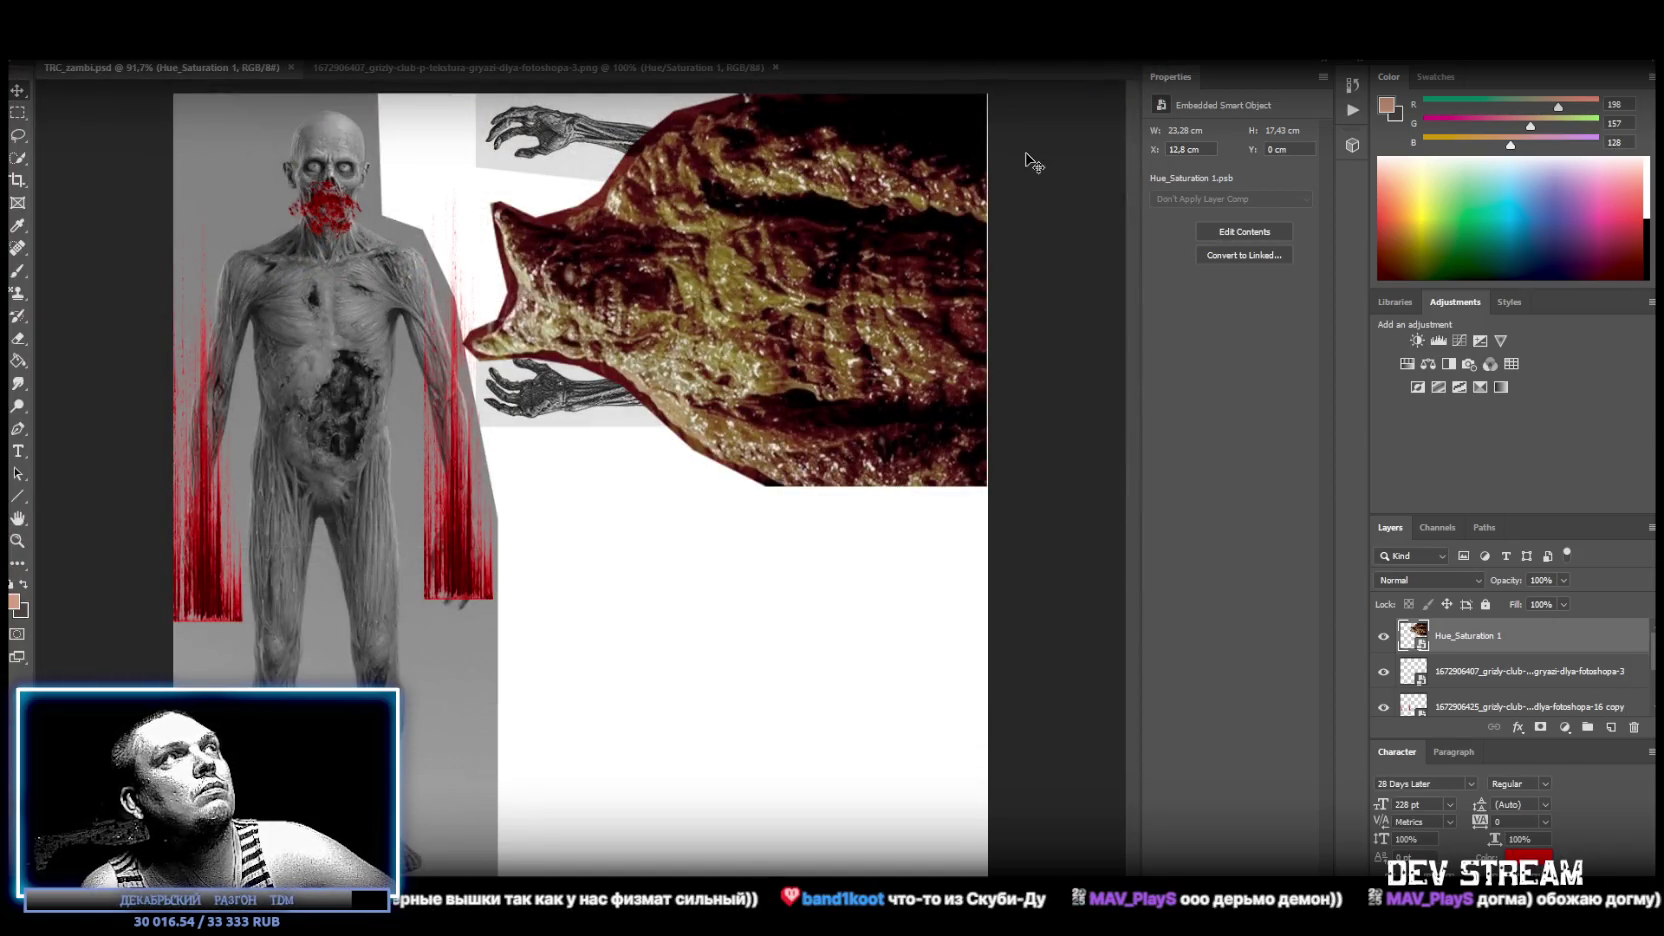
key(alt+Tab)
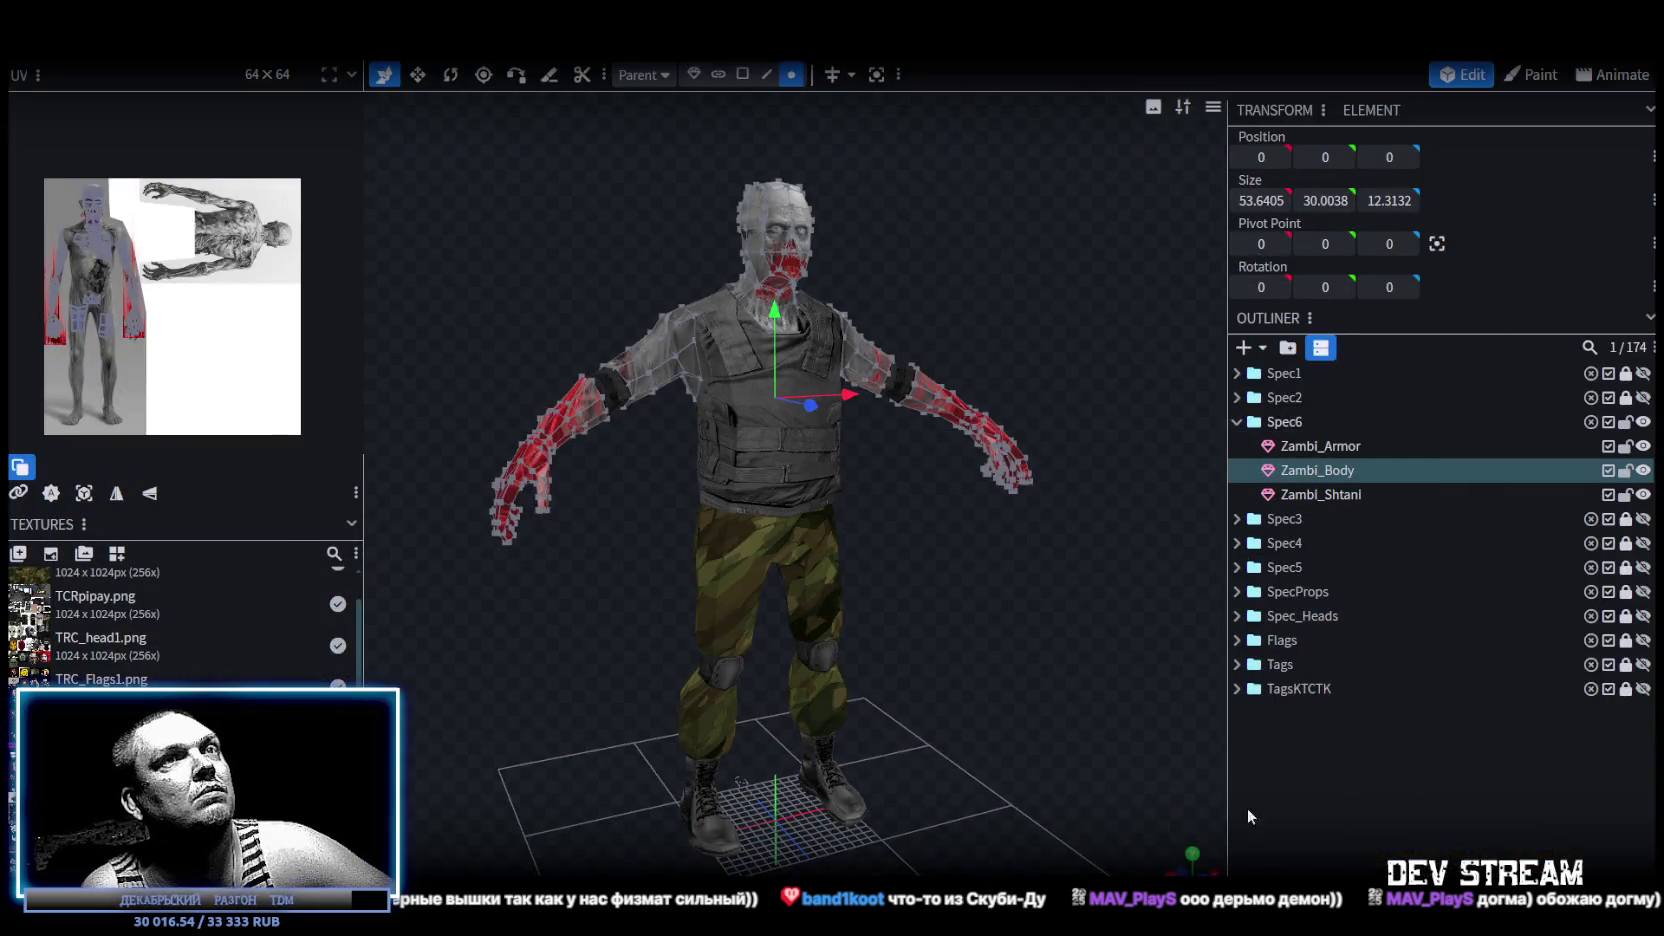
Move the Spec6 group below Spec5 and rename it Zambi.
double_click(1286, 420)
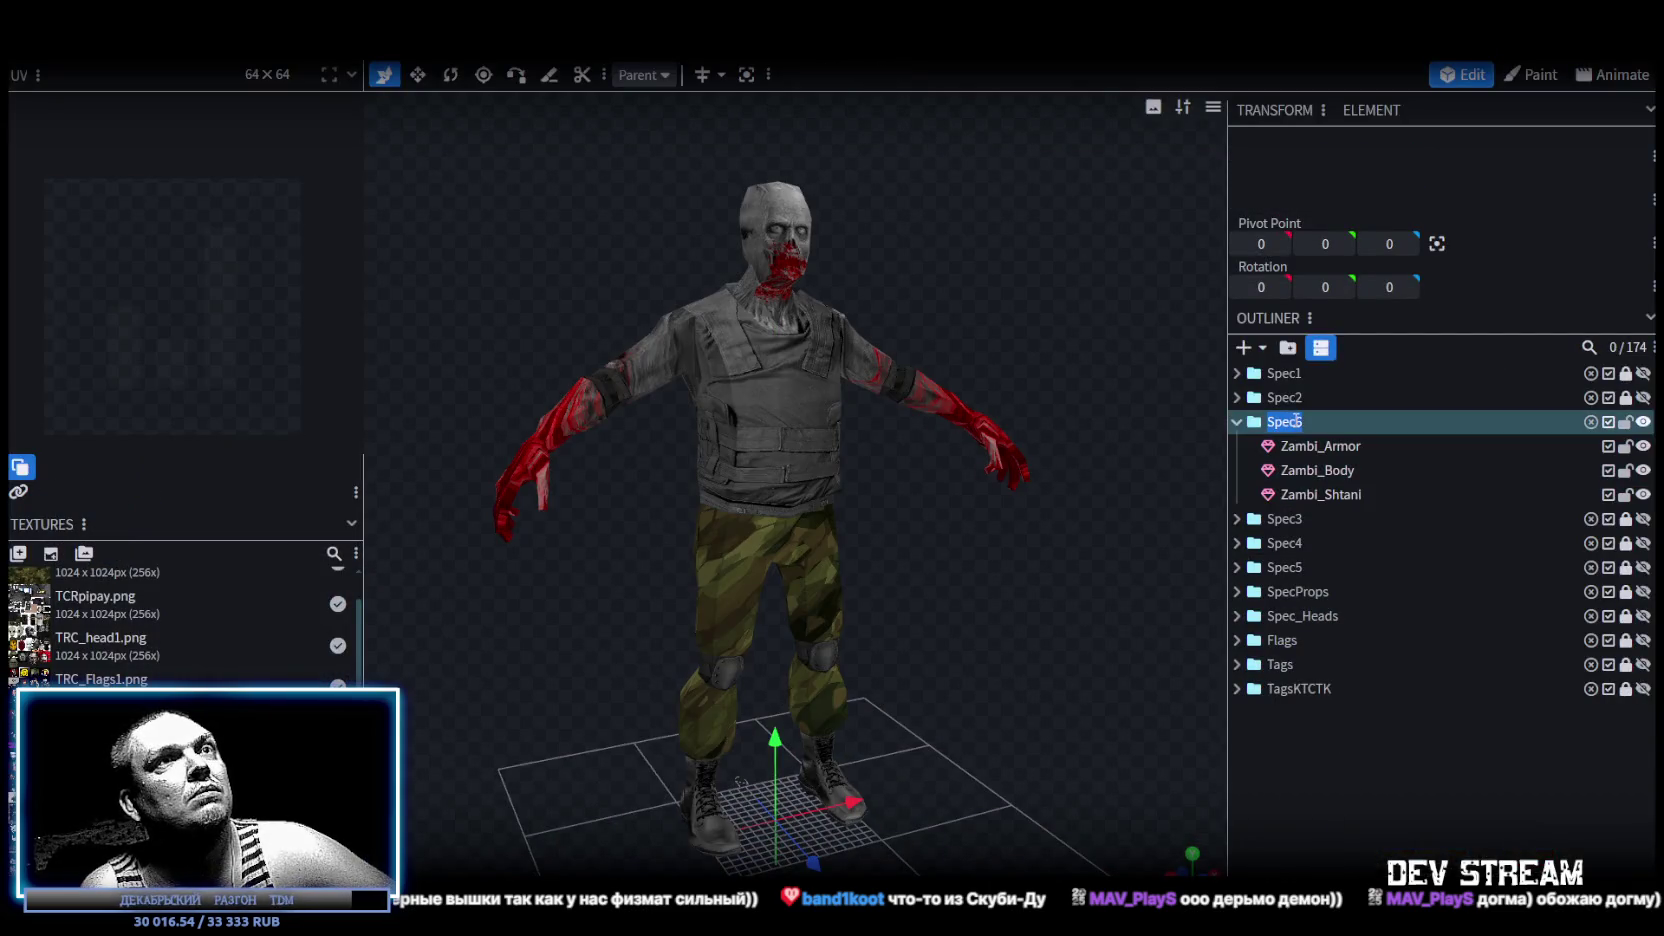
click(1238, 424)
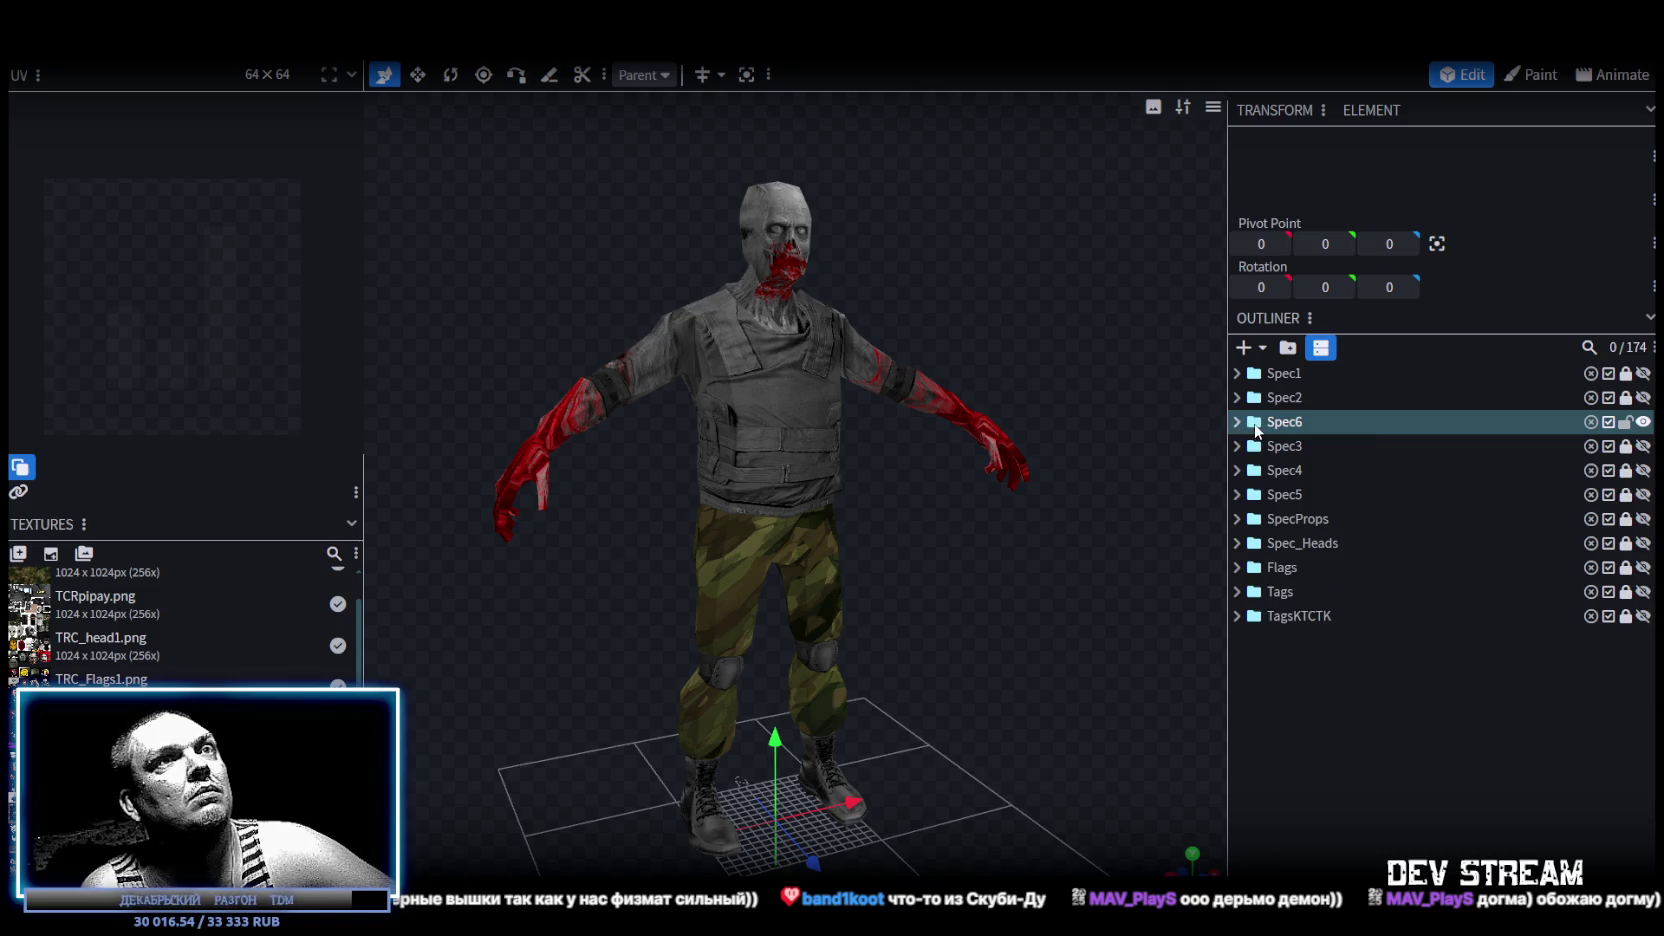
click(1258, 424)
drag(1278, 428, 1285, 494)
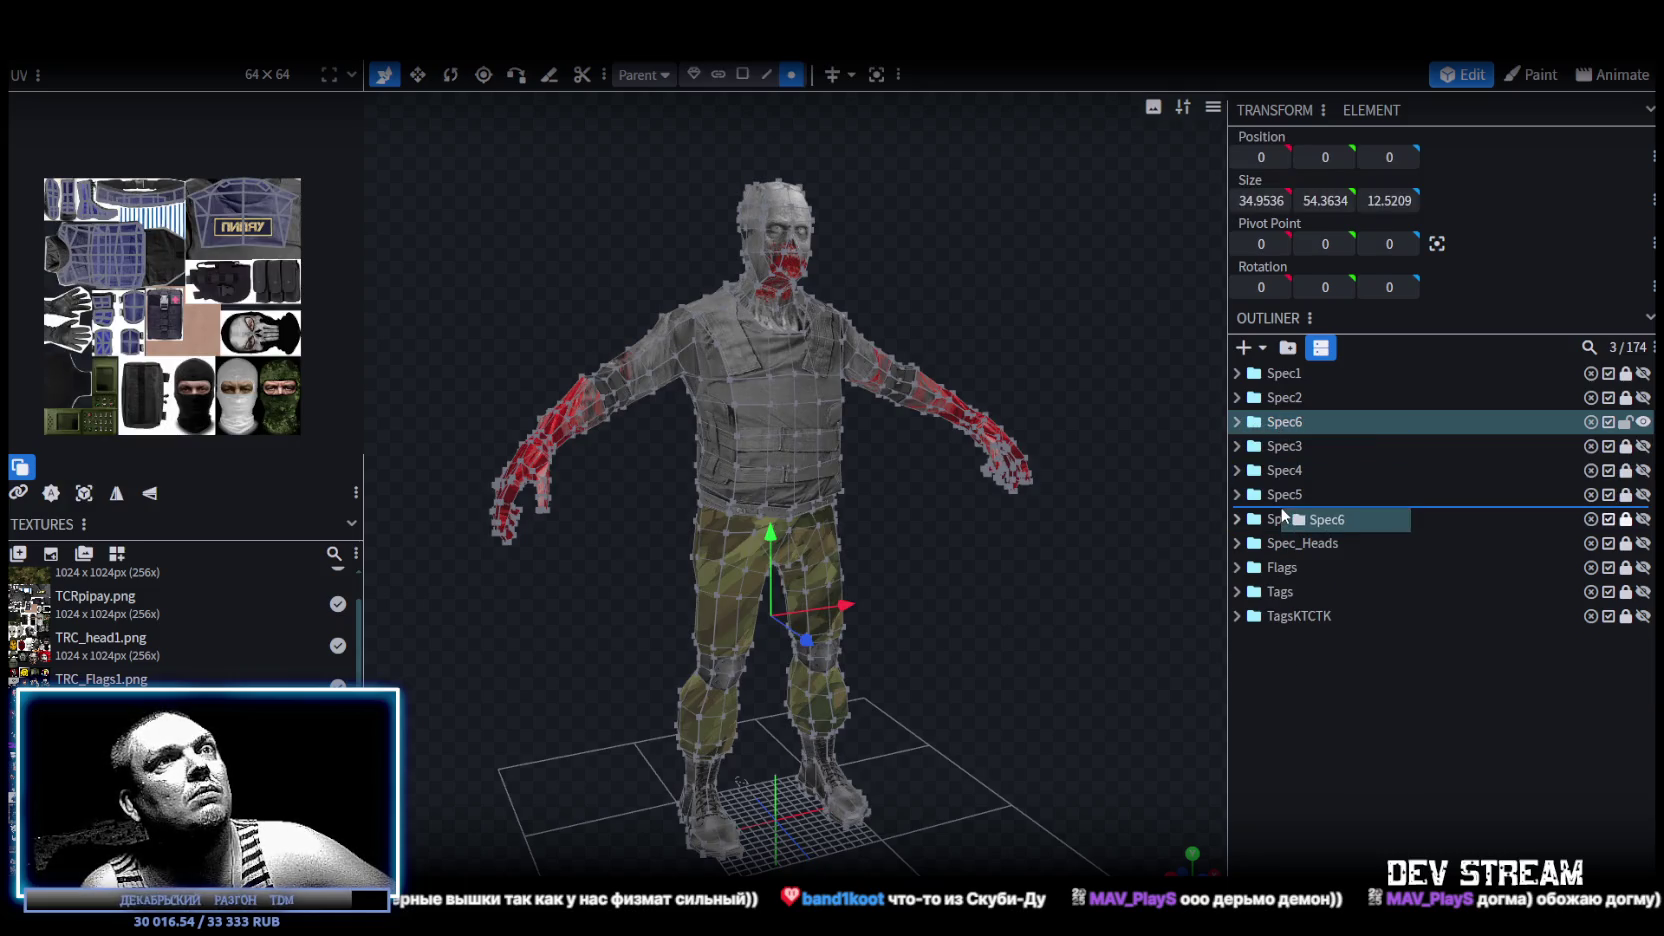
key(BackSpace)
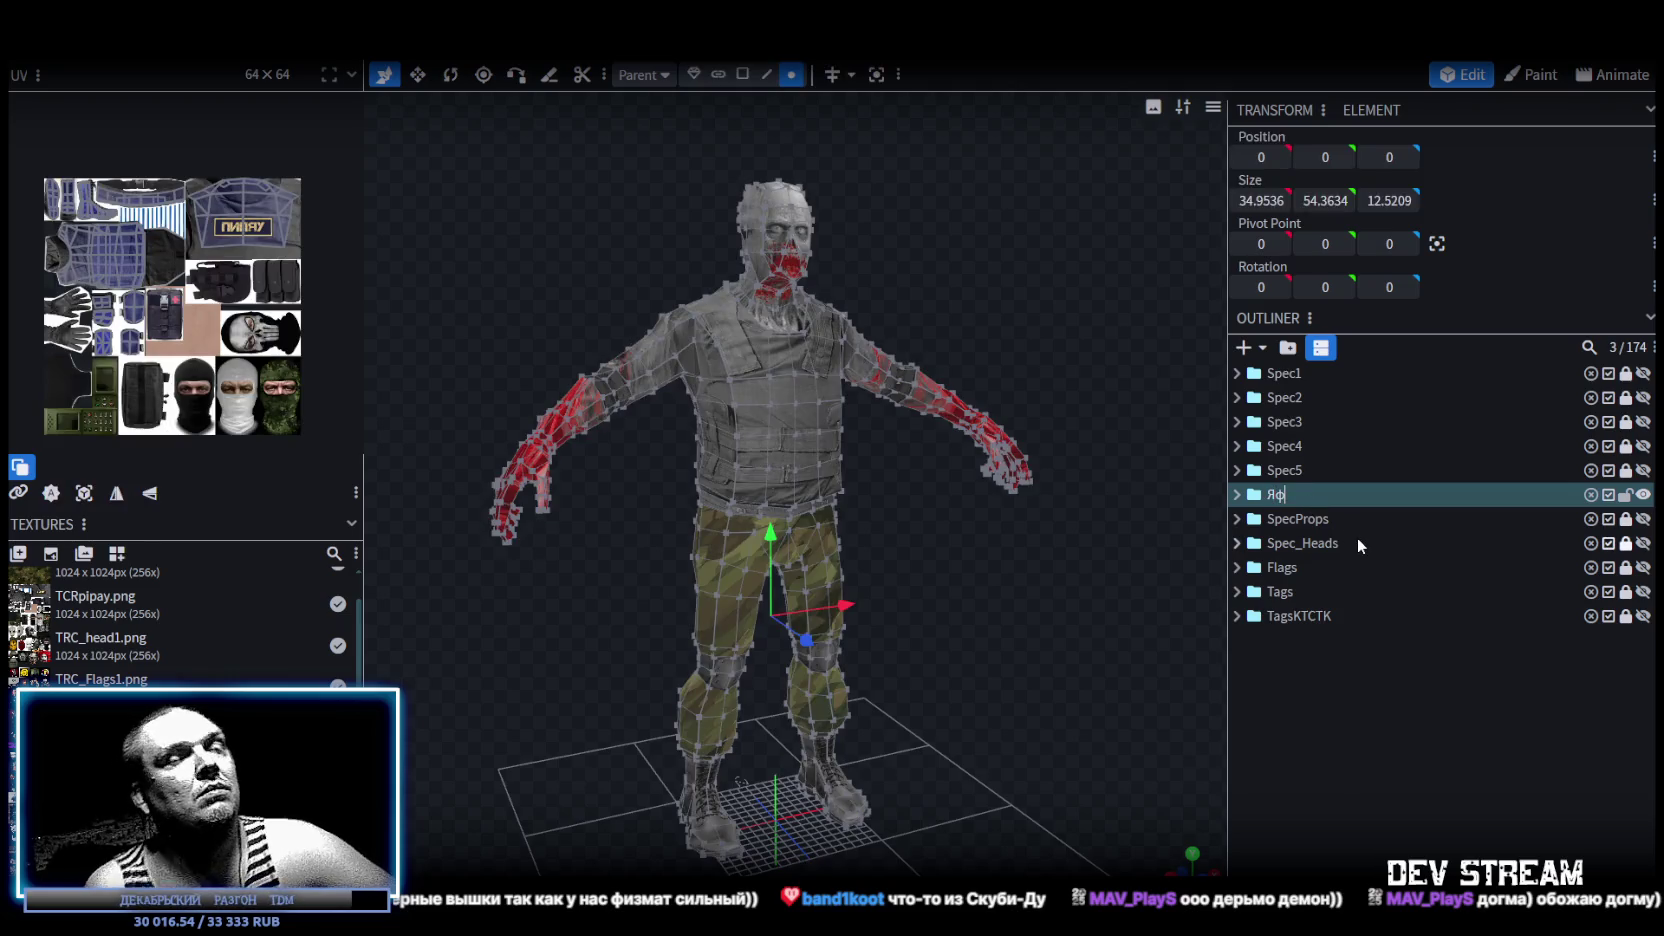
text(Za)
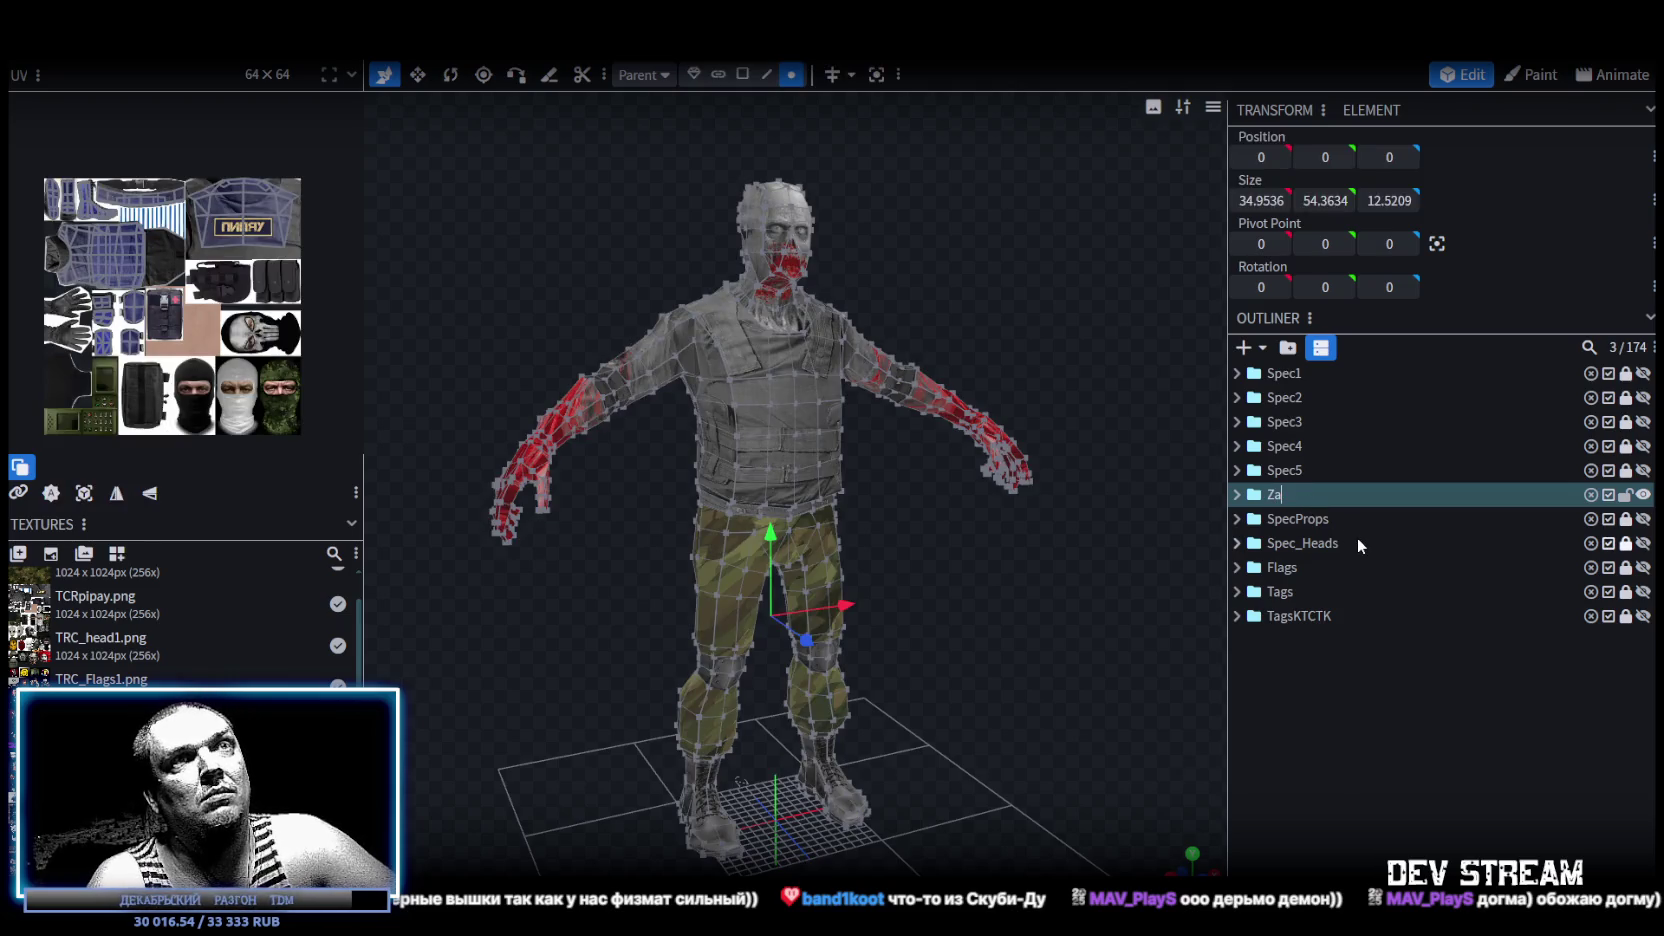
text(mbi)
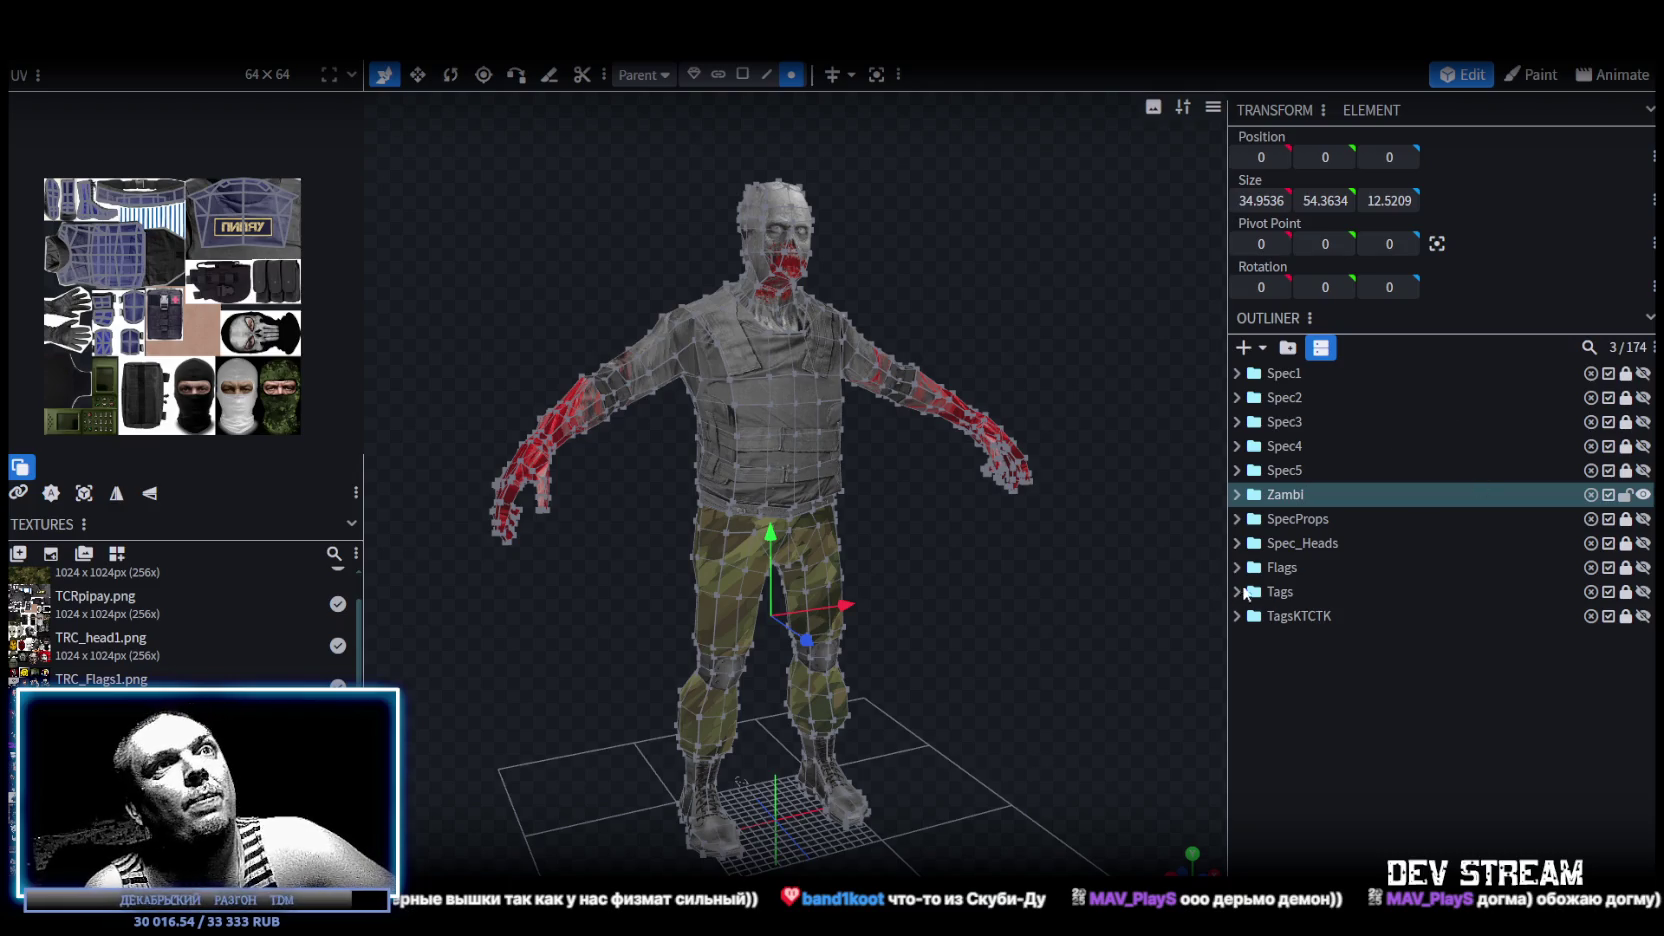
Duplicate the group as Fekaloid and merge its three meshes into one Zambi_Armor.
key(ctrl+d)
double_click(1292, 517)
text(Fekaloi)
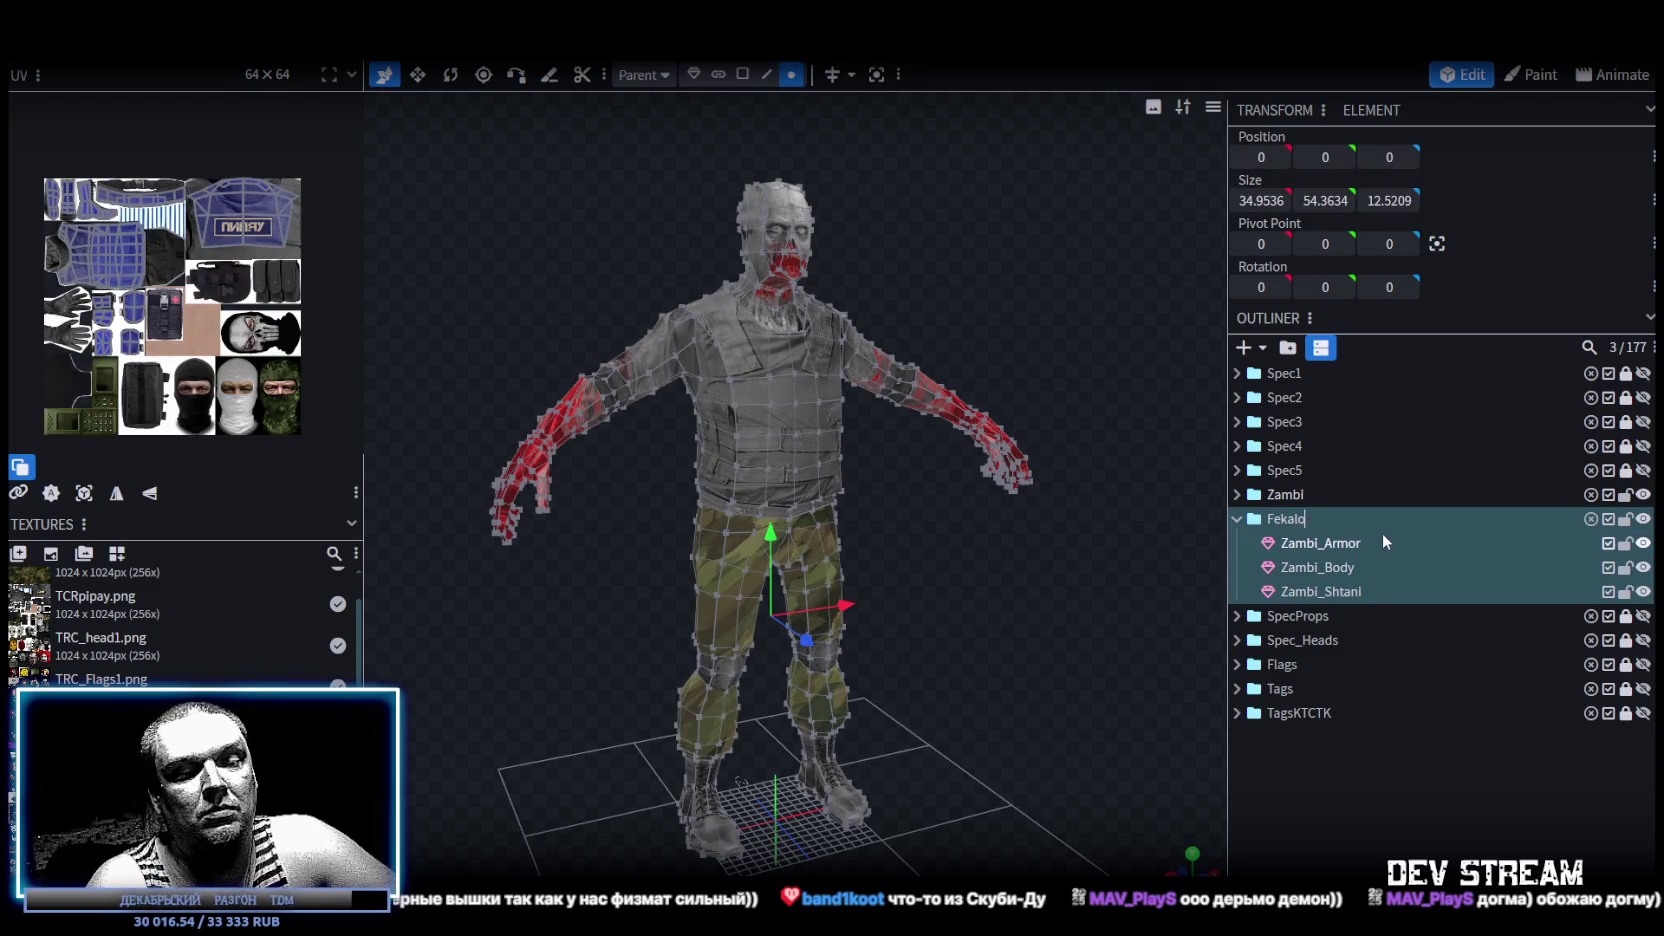
text(d)
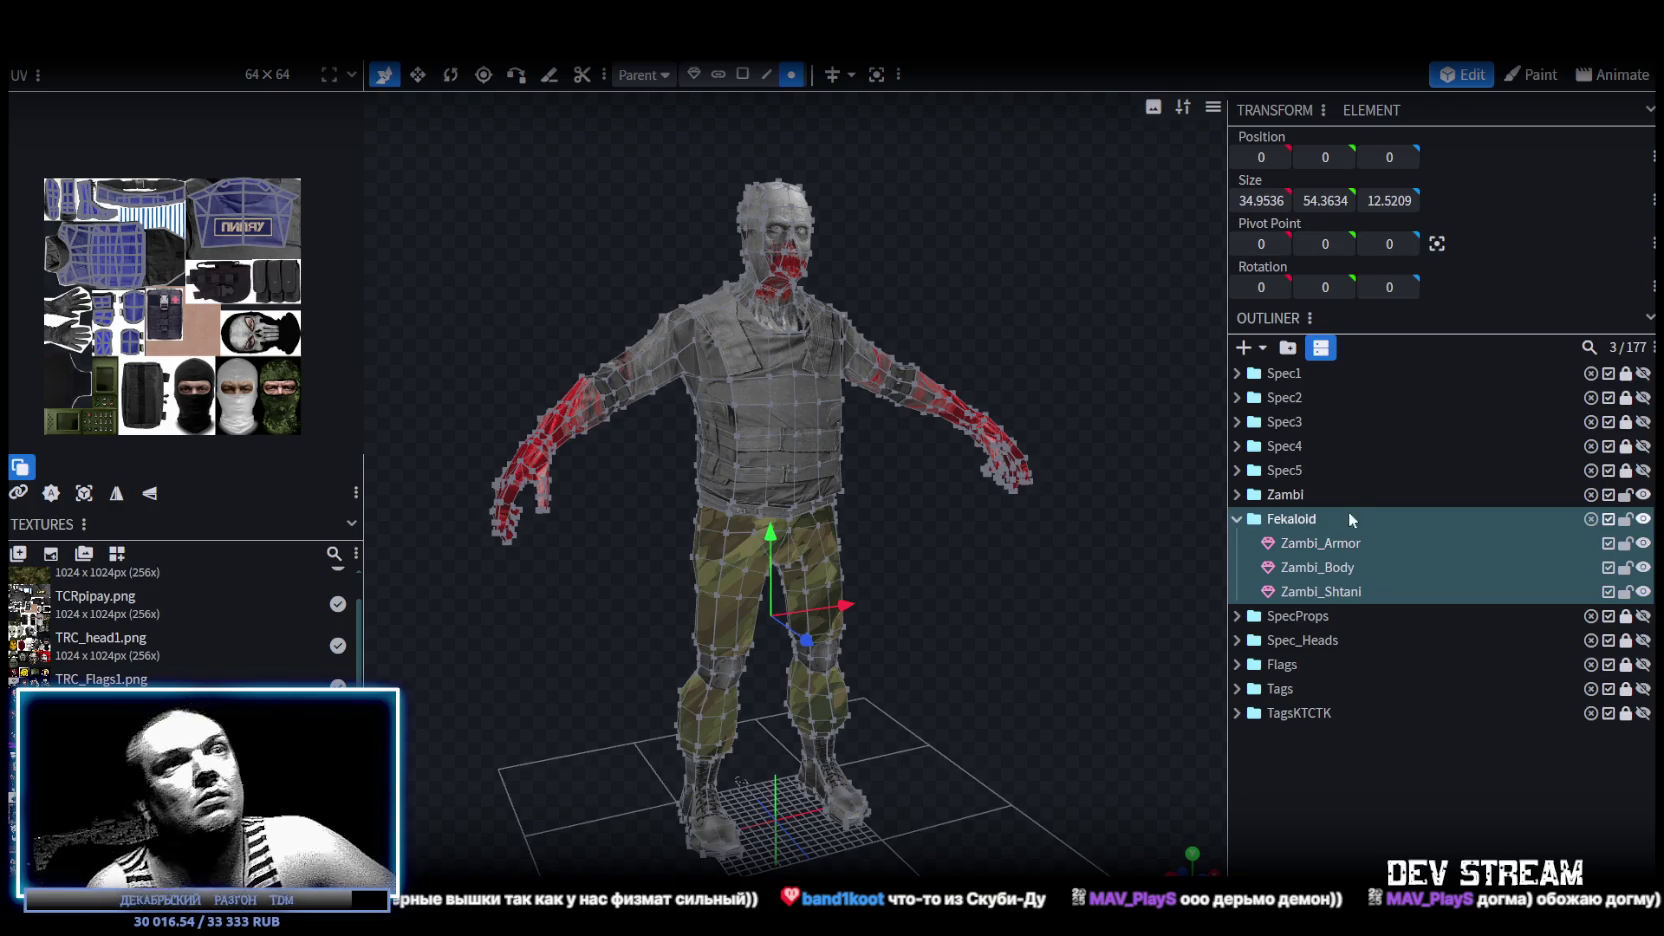
click(1333, 544)
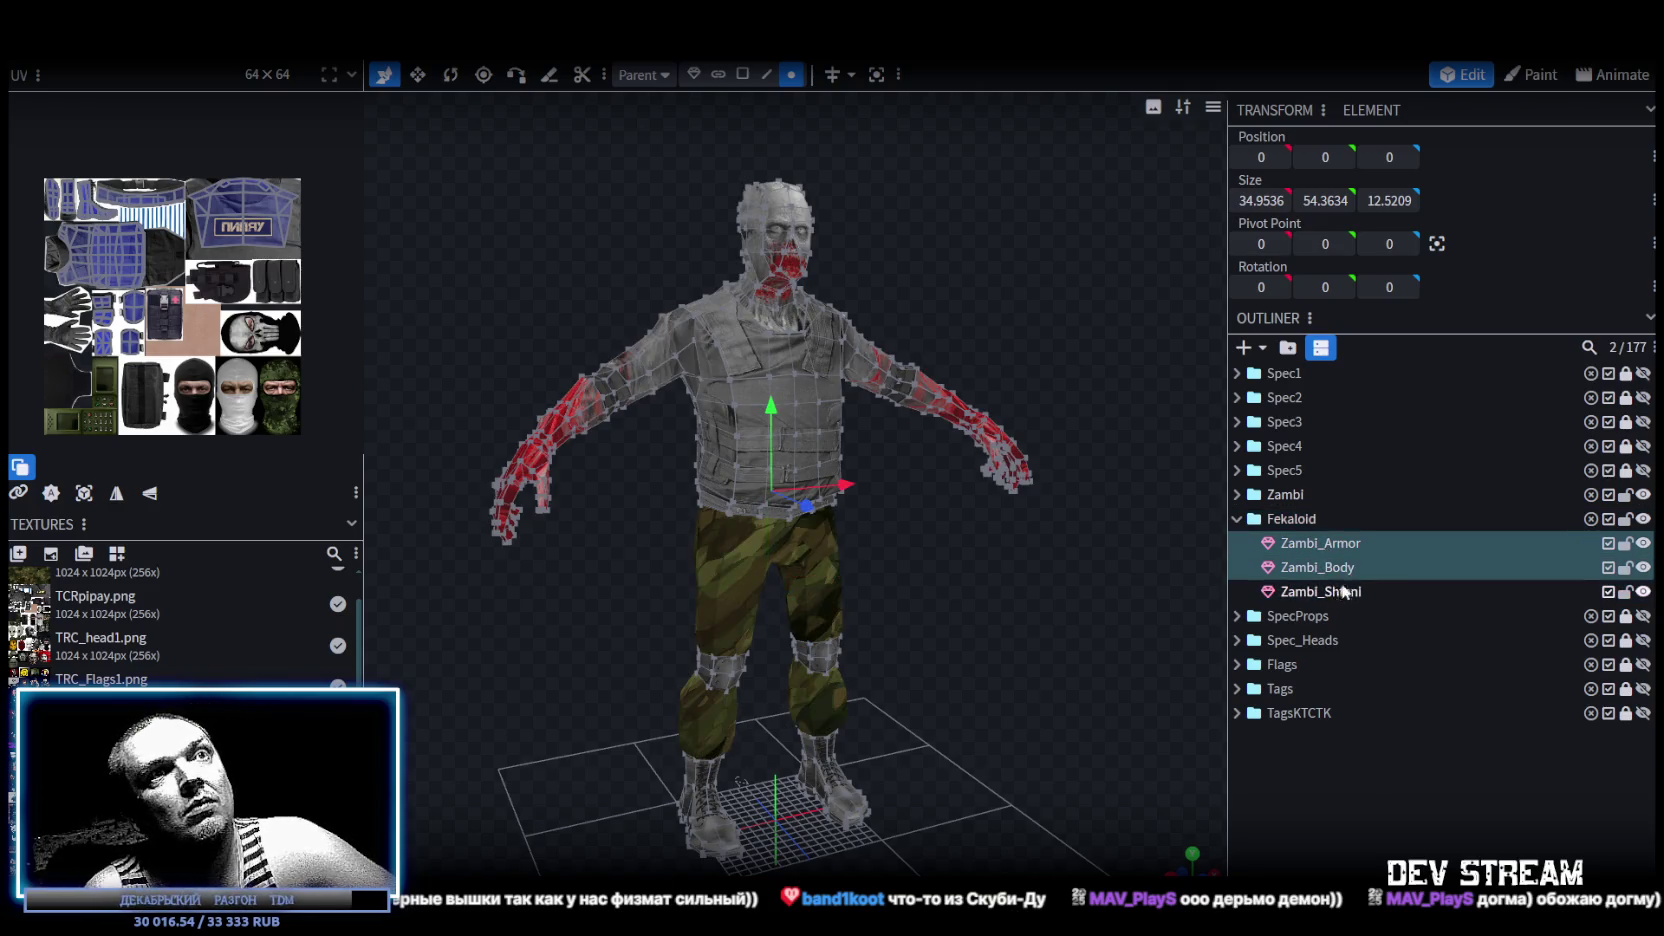
shift+click(1335, 591)
right_click(1343, 543)
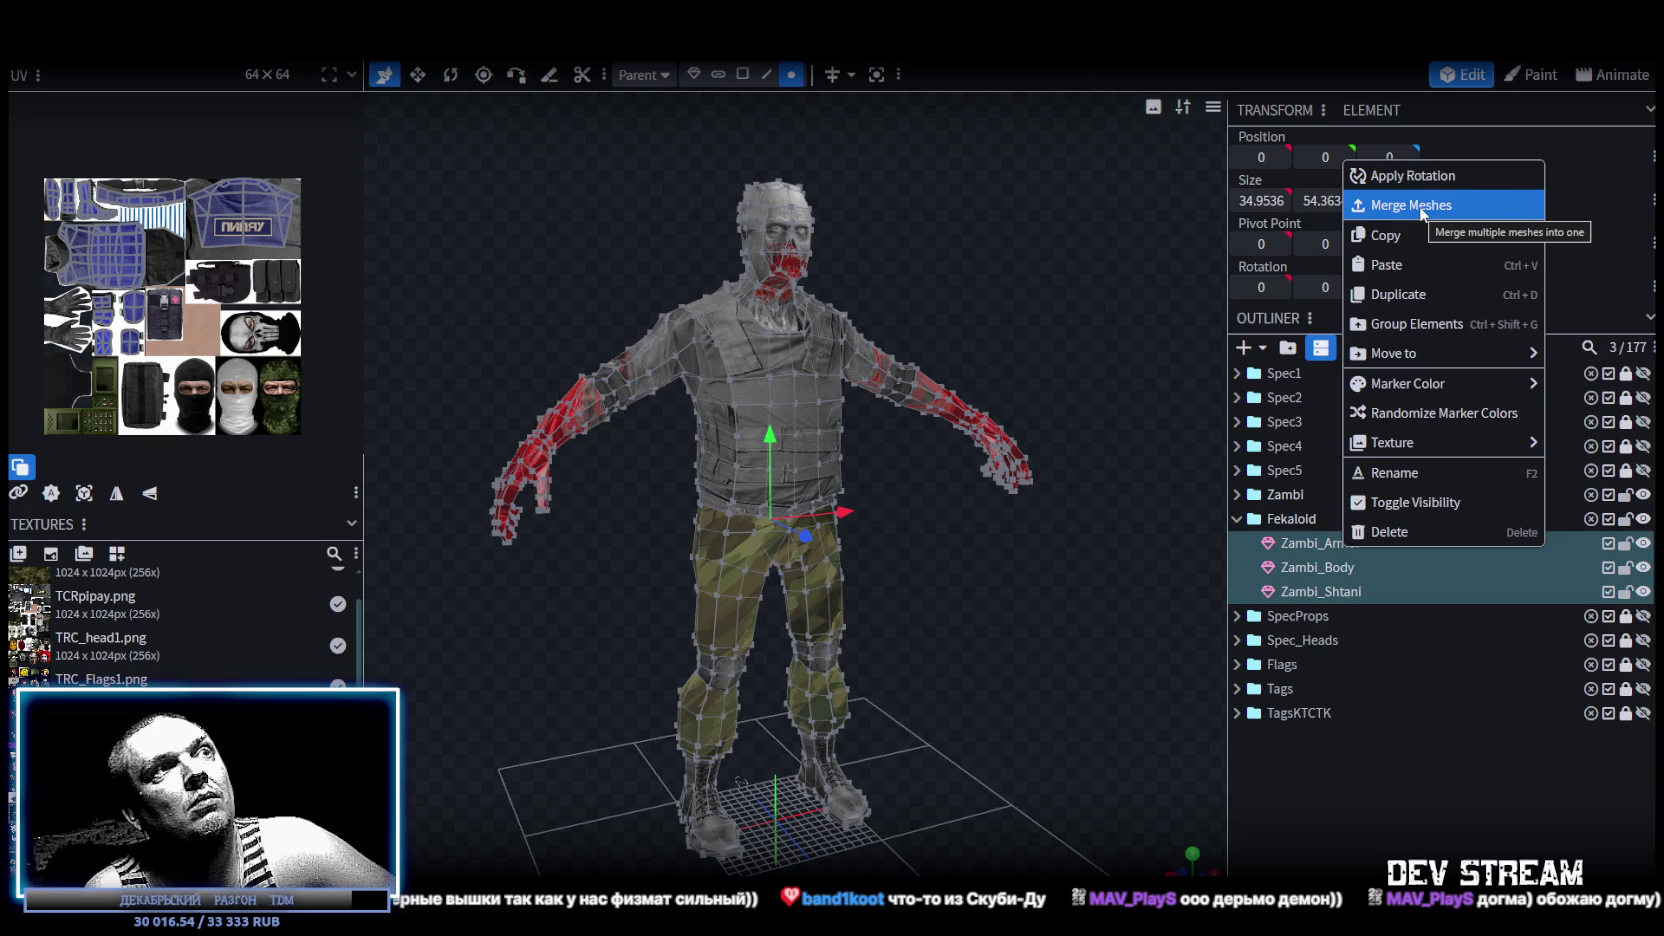
click(1421, 208)
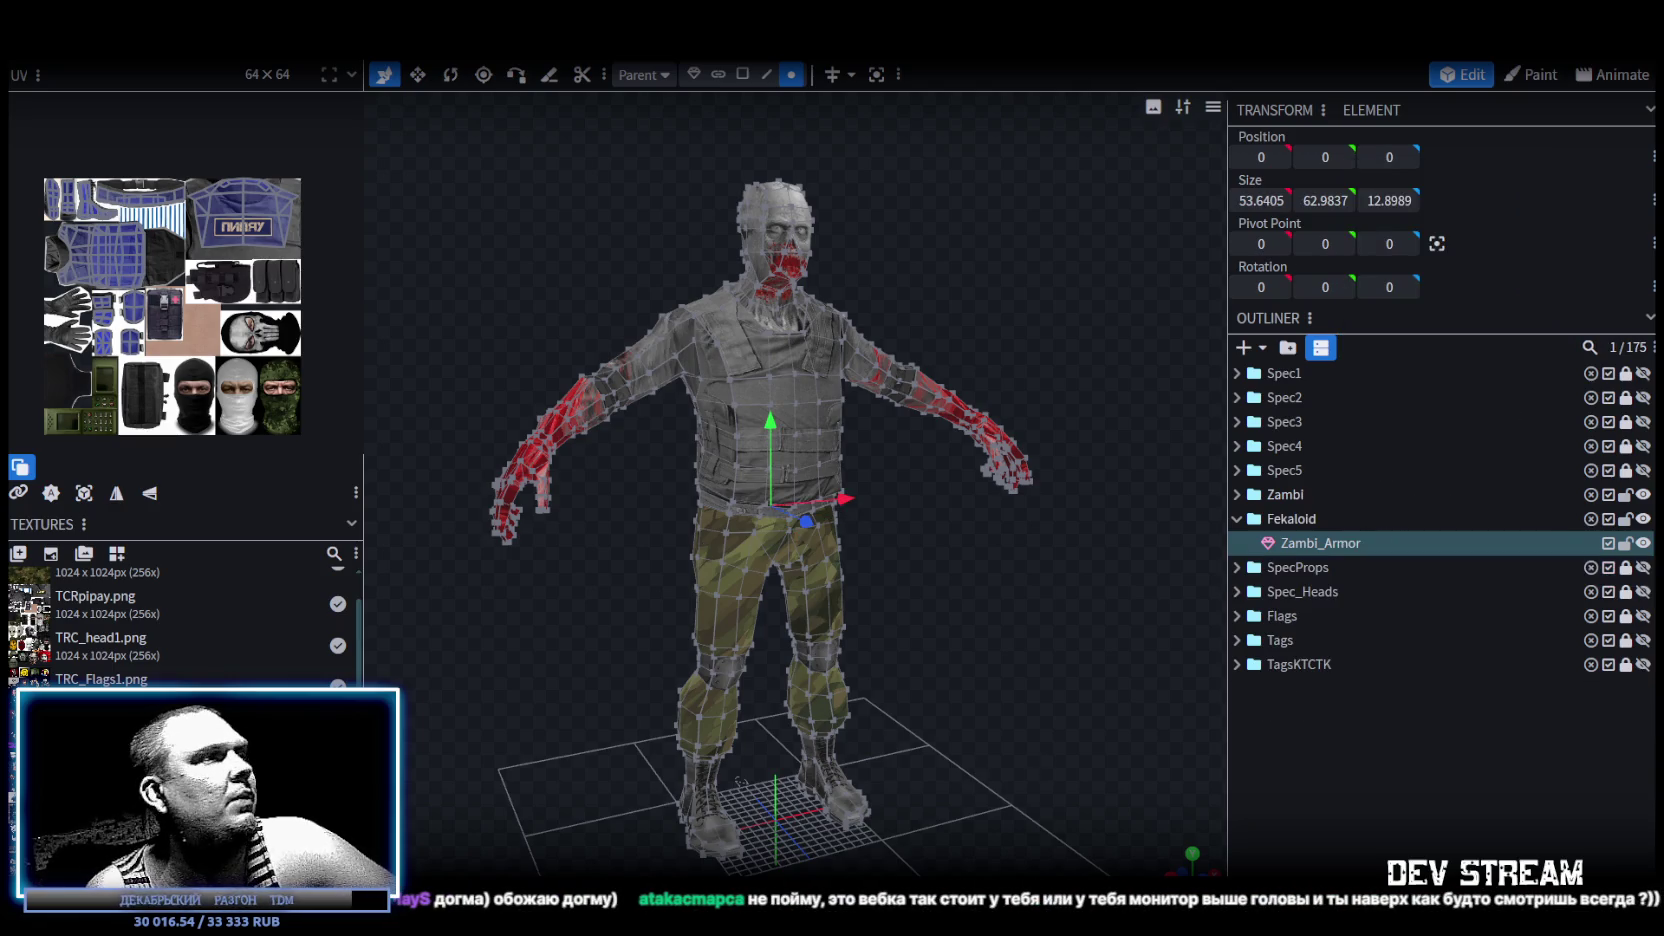
Switch to face selection mode and lock the original Zambi group.
right_click(116, 620)
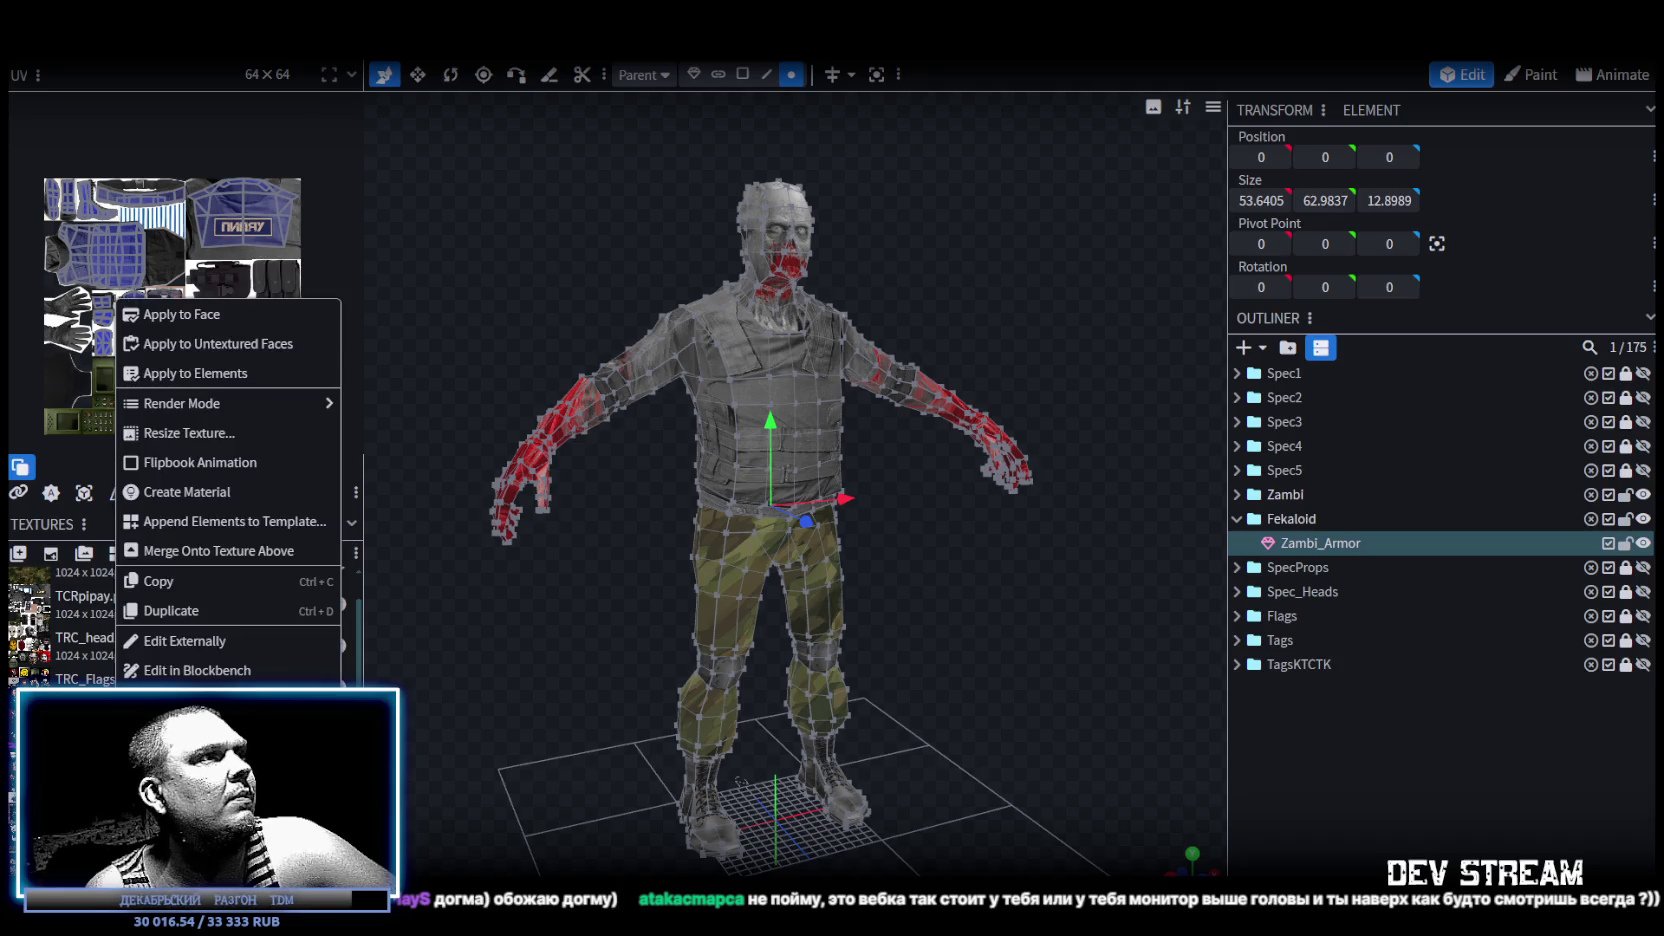
click(742, 74)
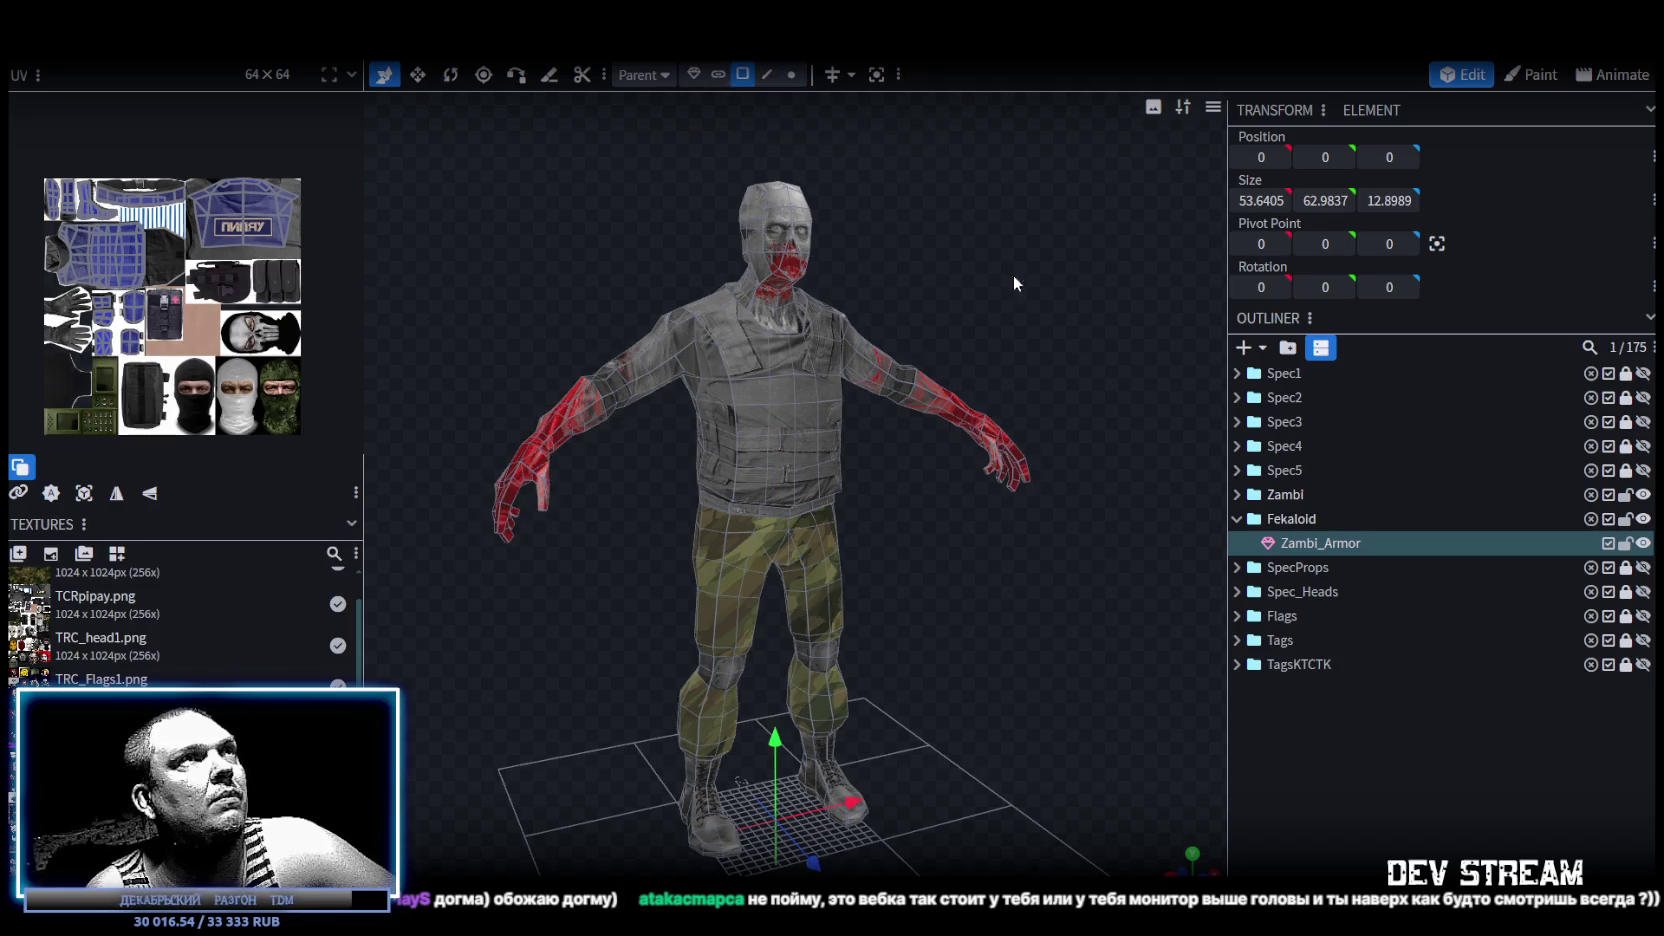
click(1320, 543)
right_click(737, 449)
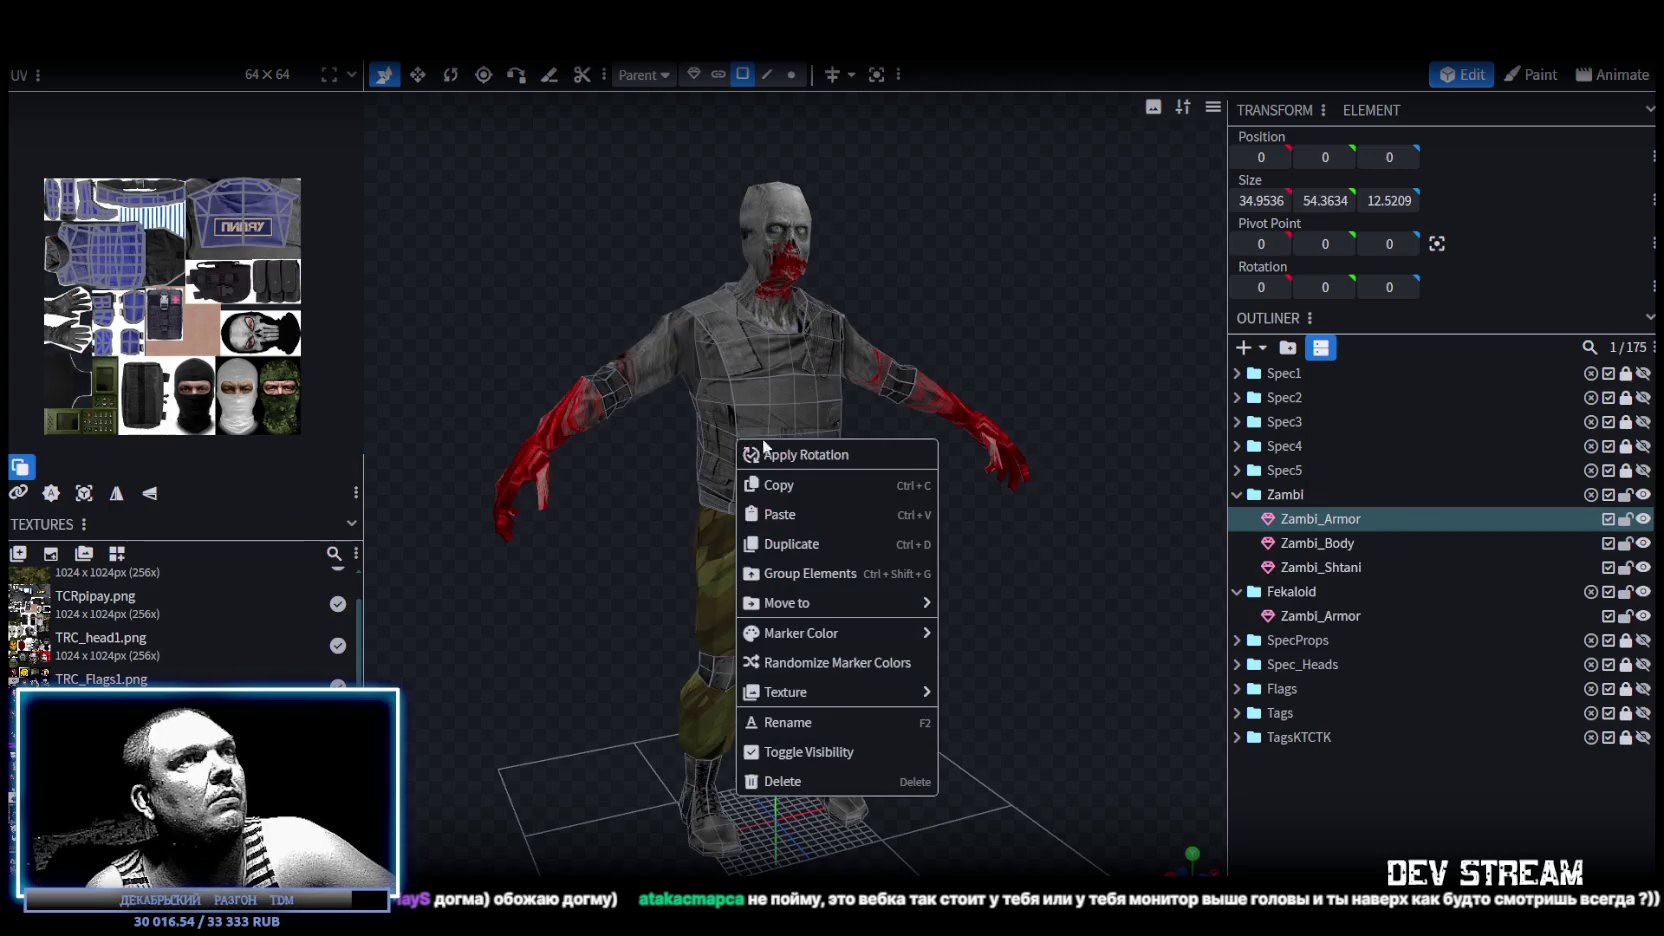
click(1238, 494)
click(1626, 494)
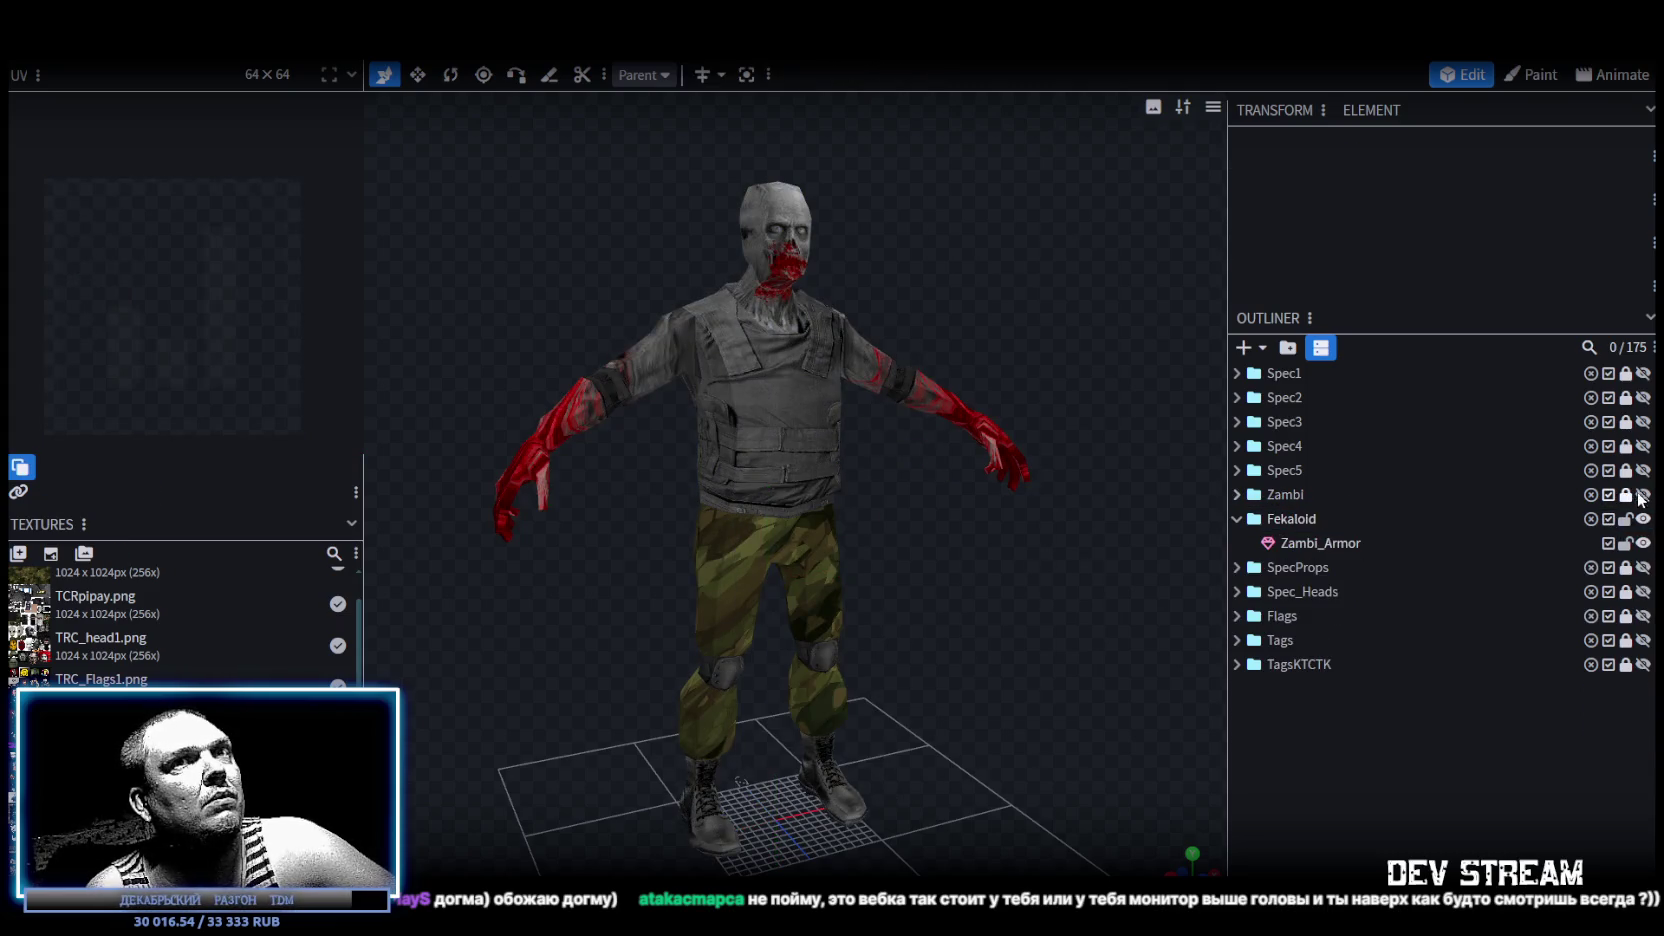
Apply TRC_zambi.png to the merged Fekaloid Zambi_Armor mesh and its selected faces.
click(1317, 543)
right_click(813, 368)
mouse_move(910, 810)
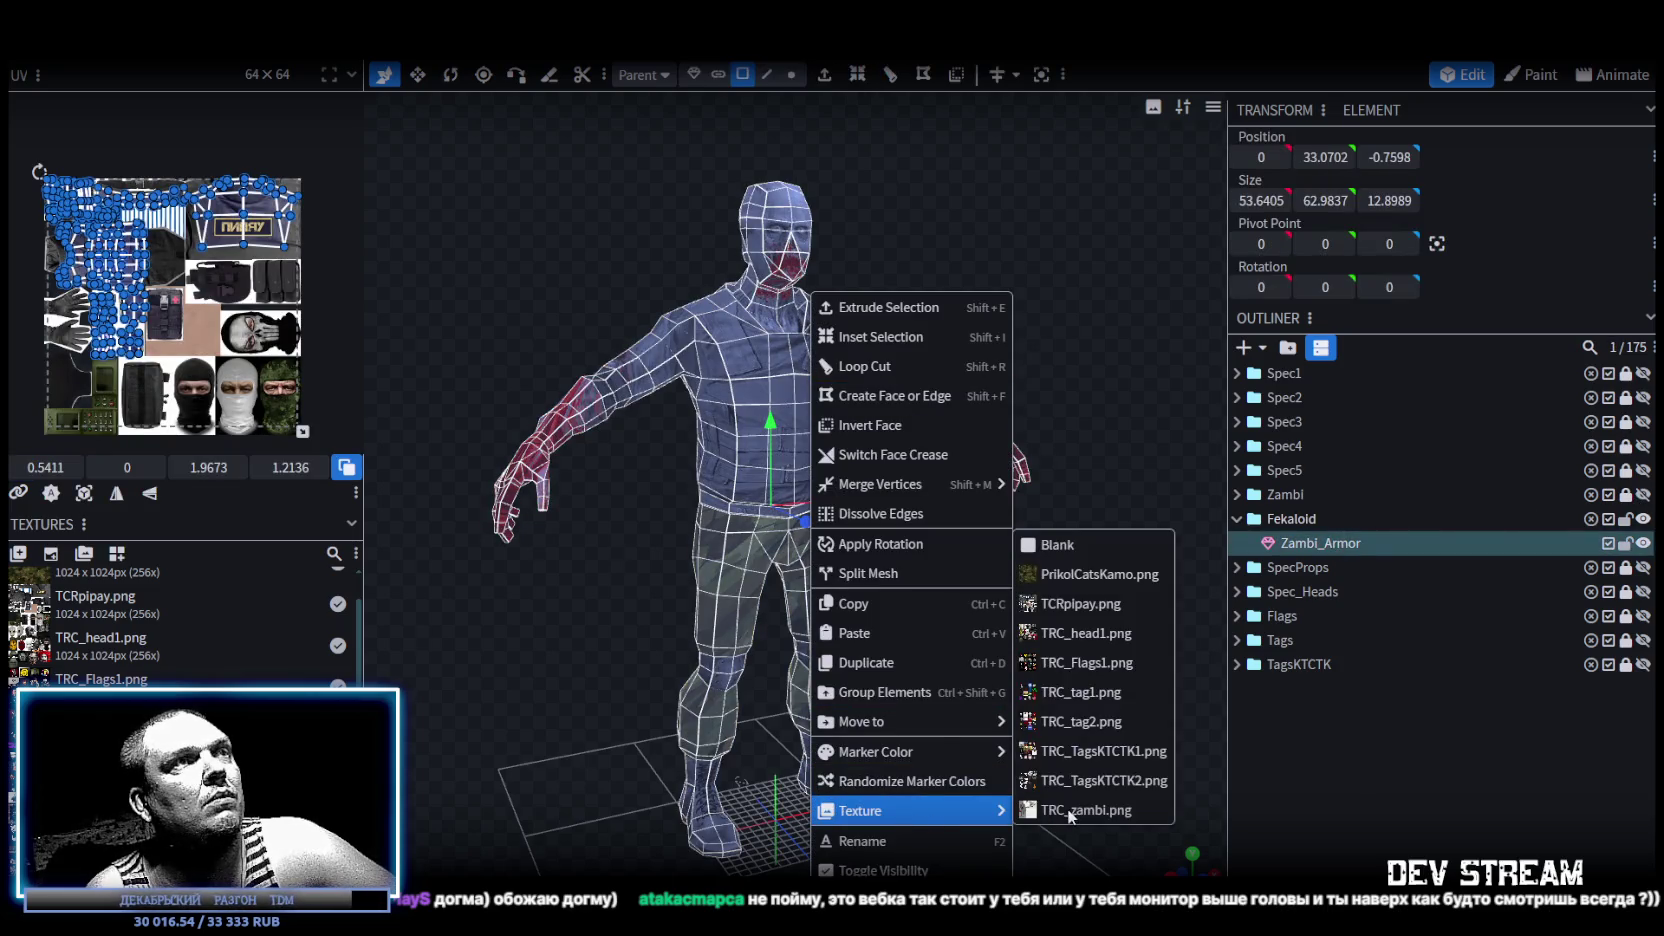
click(1069, 810)
drag(1046, 454, 989, 627)
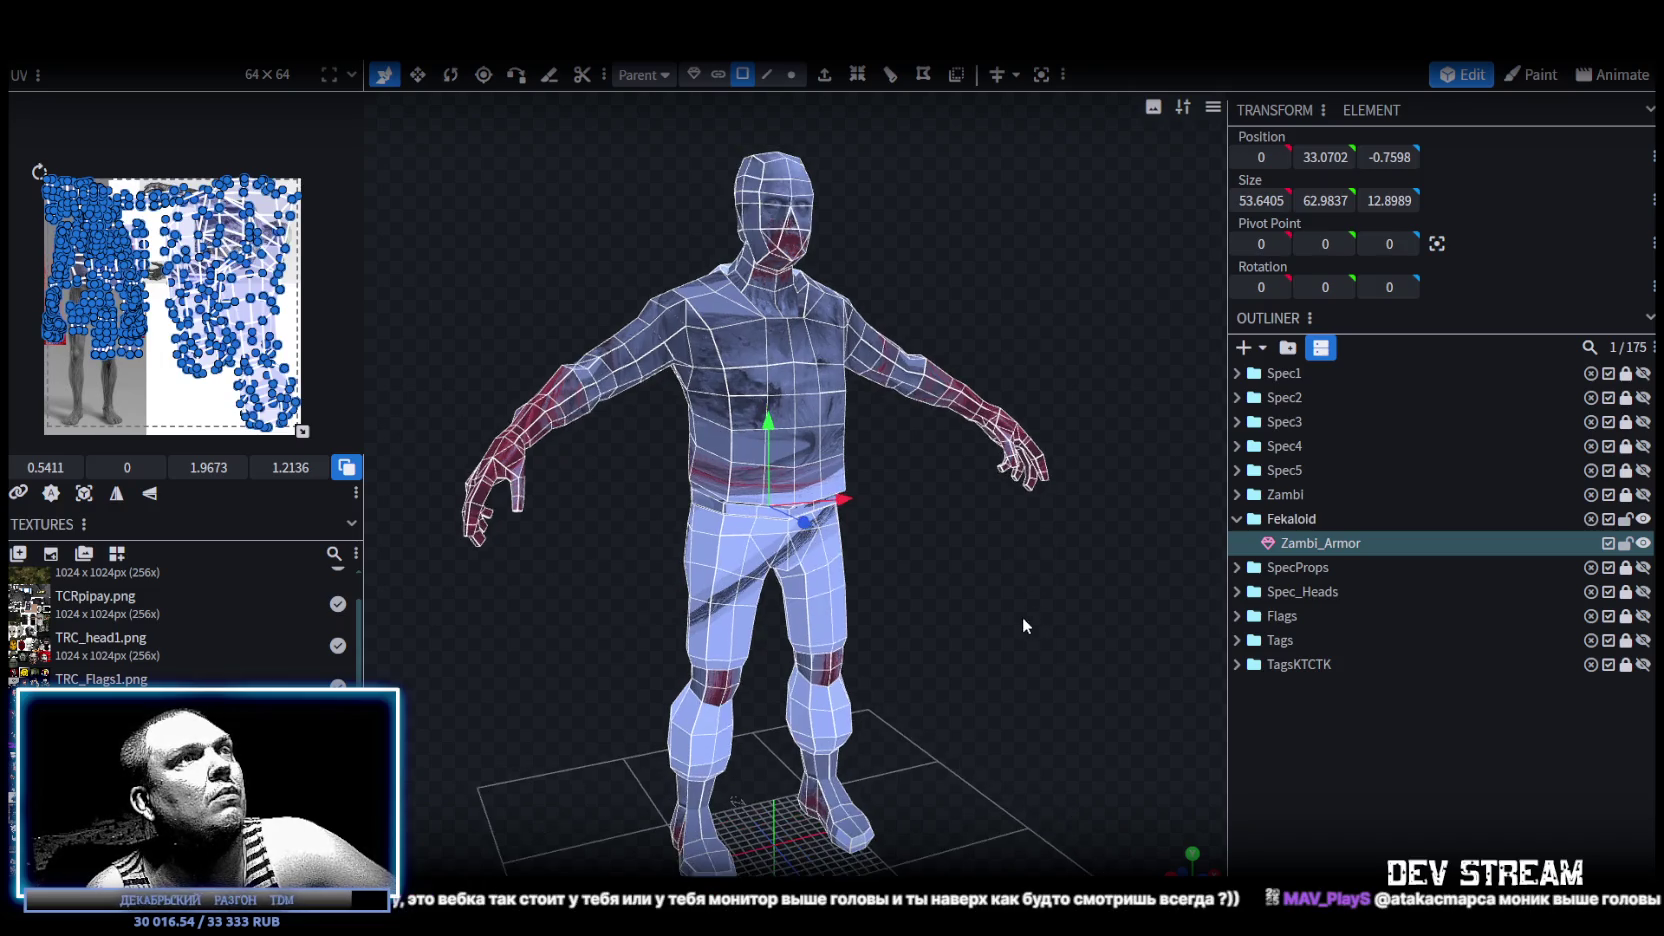
scroll(990, 629, up, 3)
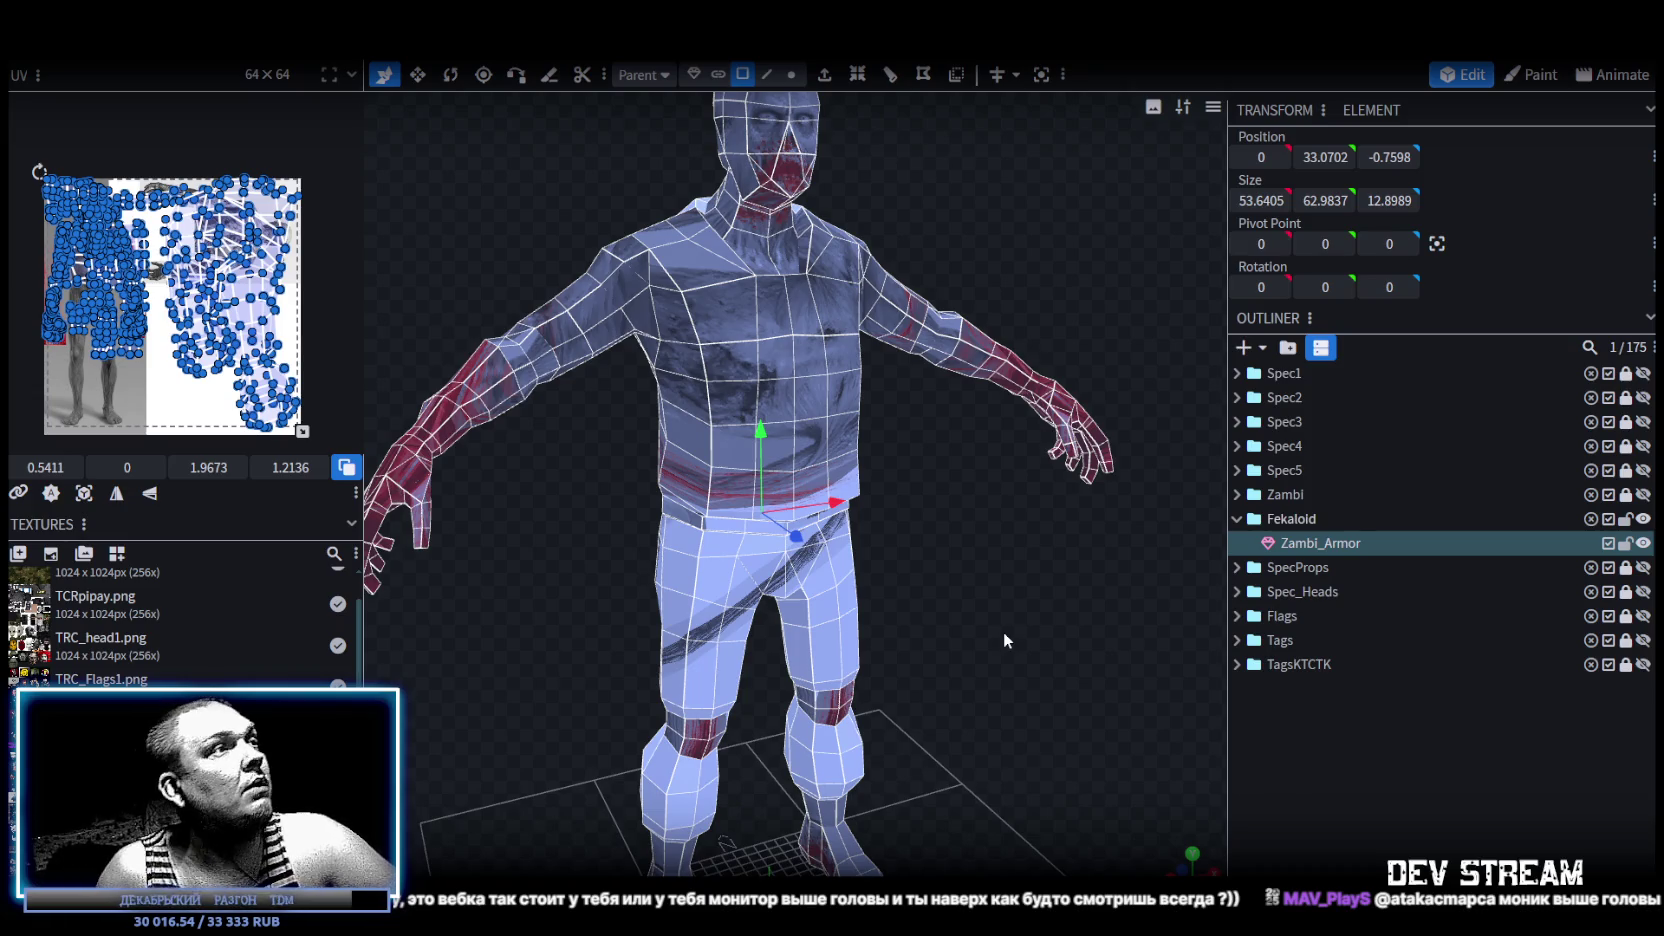
right_click(131, 605)
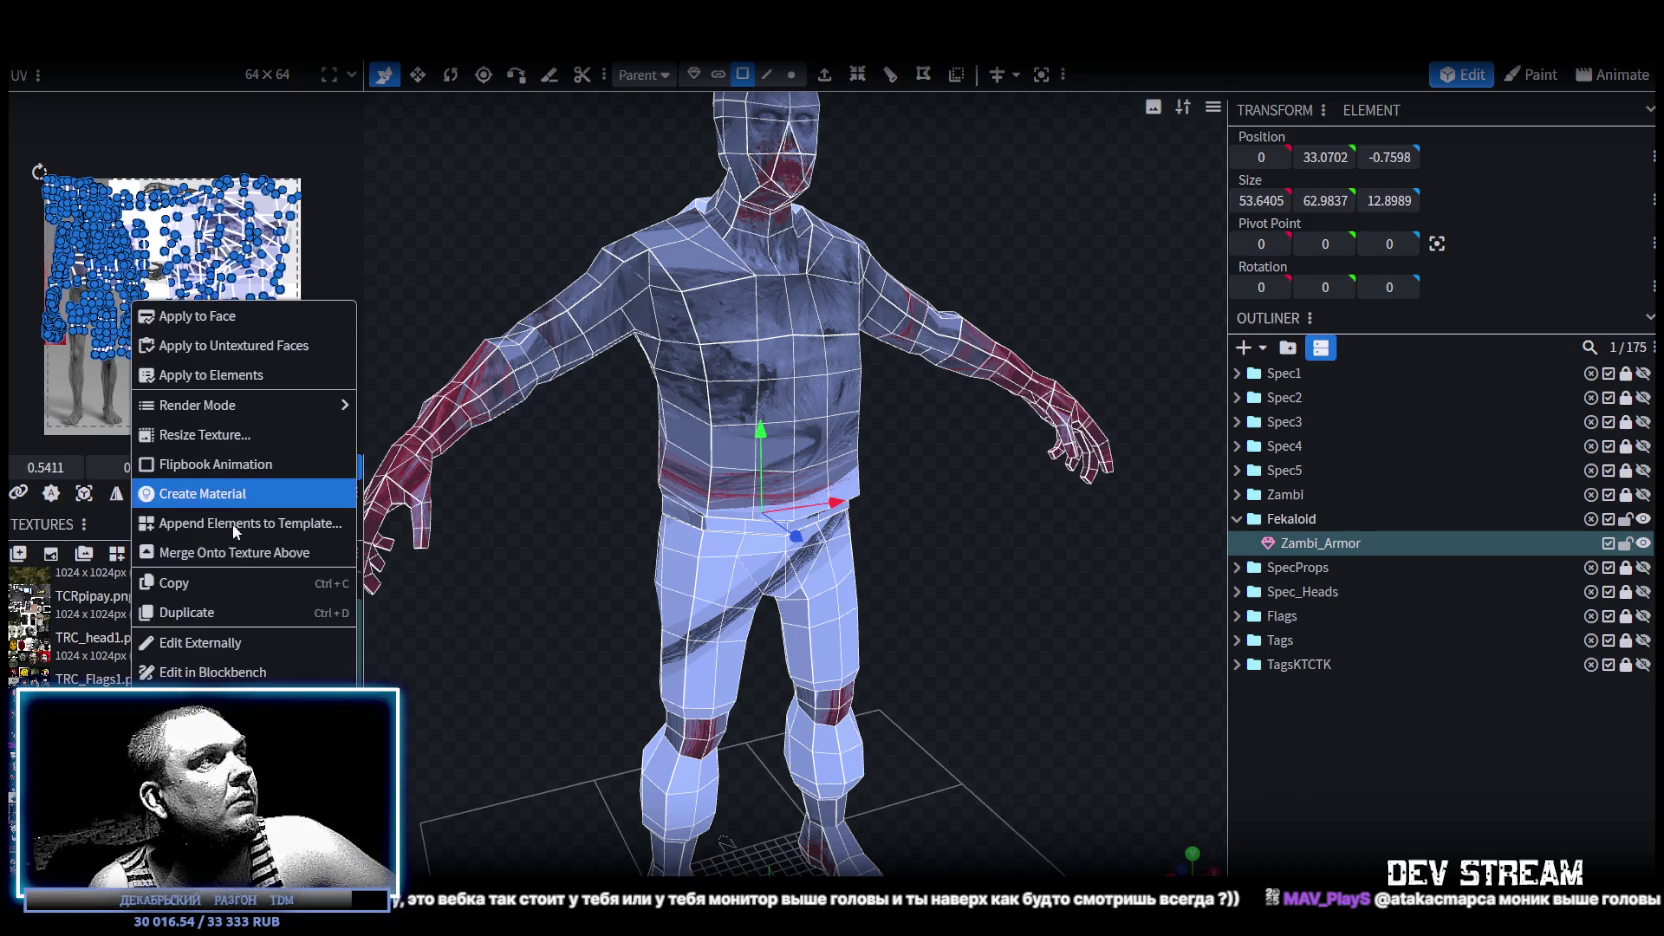
click(197, 316)
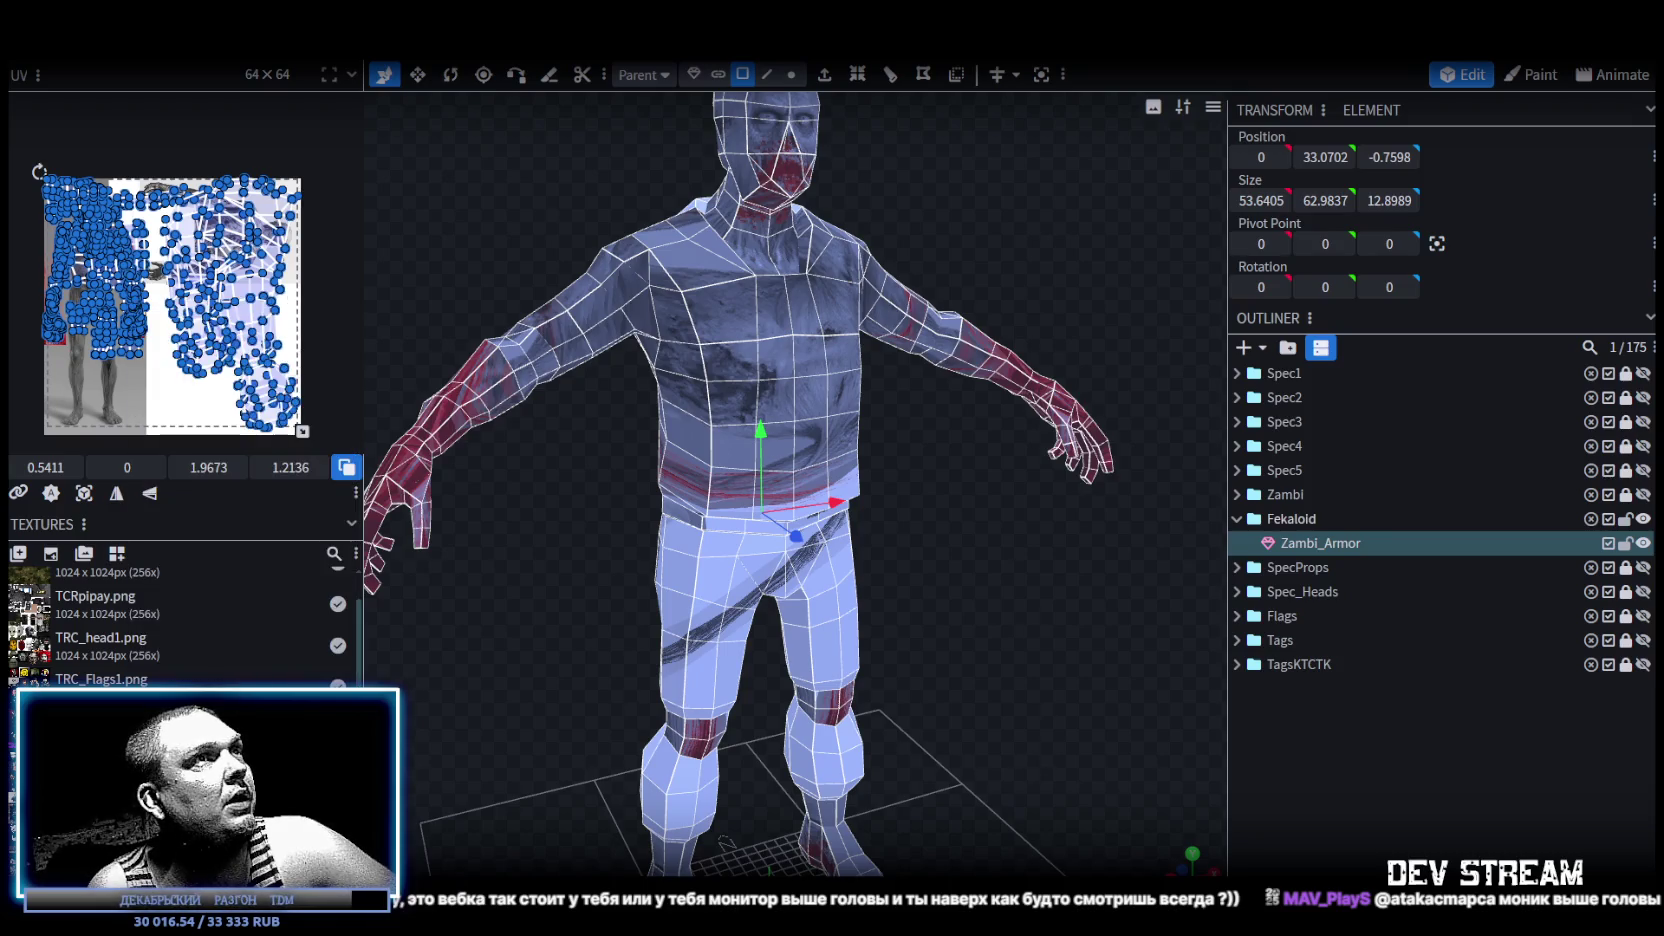
drag(900, 640, 949, 654)
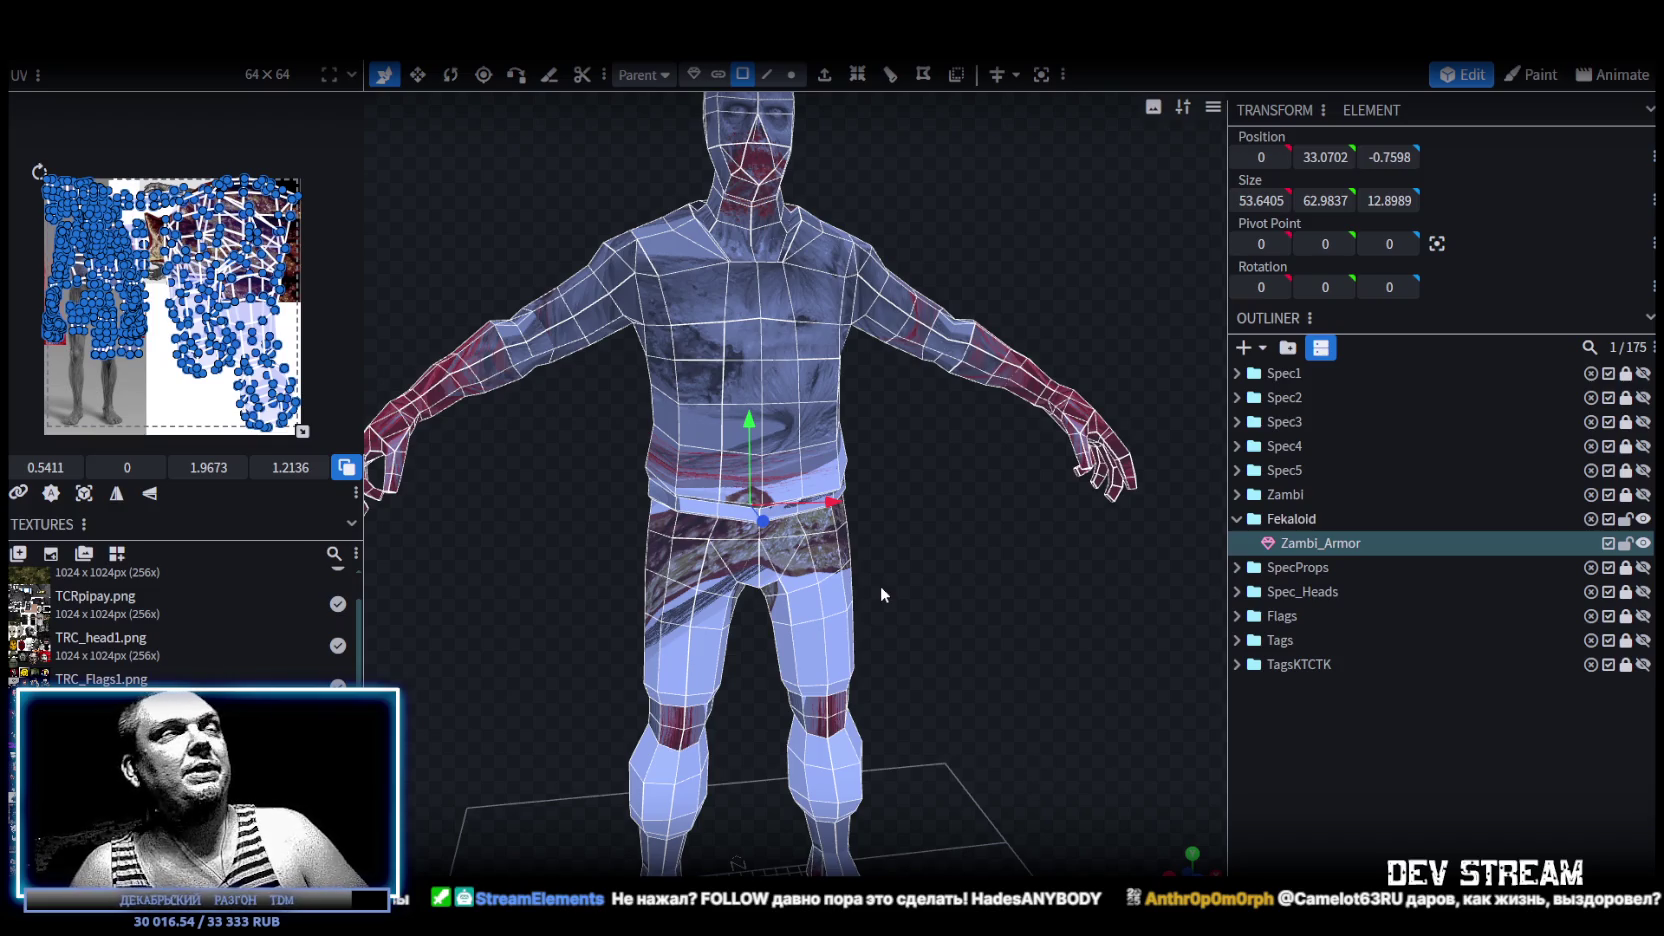
Zoom in to inspect the zombie's head and torso, then select the neck faces.
scroll(1100, 560, up, 1)
scroll(980, 415, up, 2)
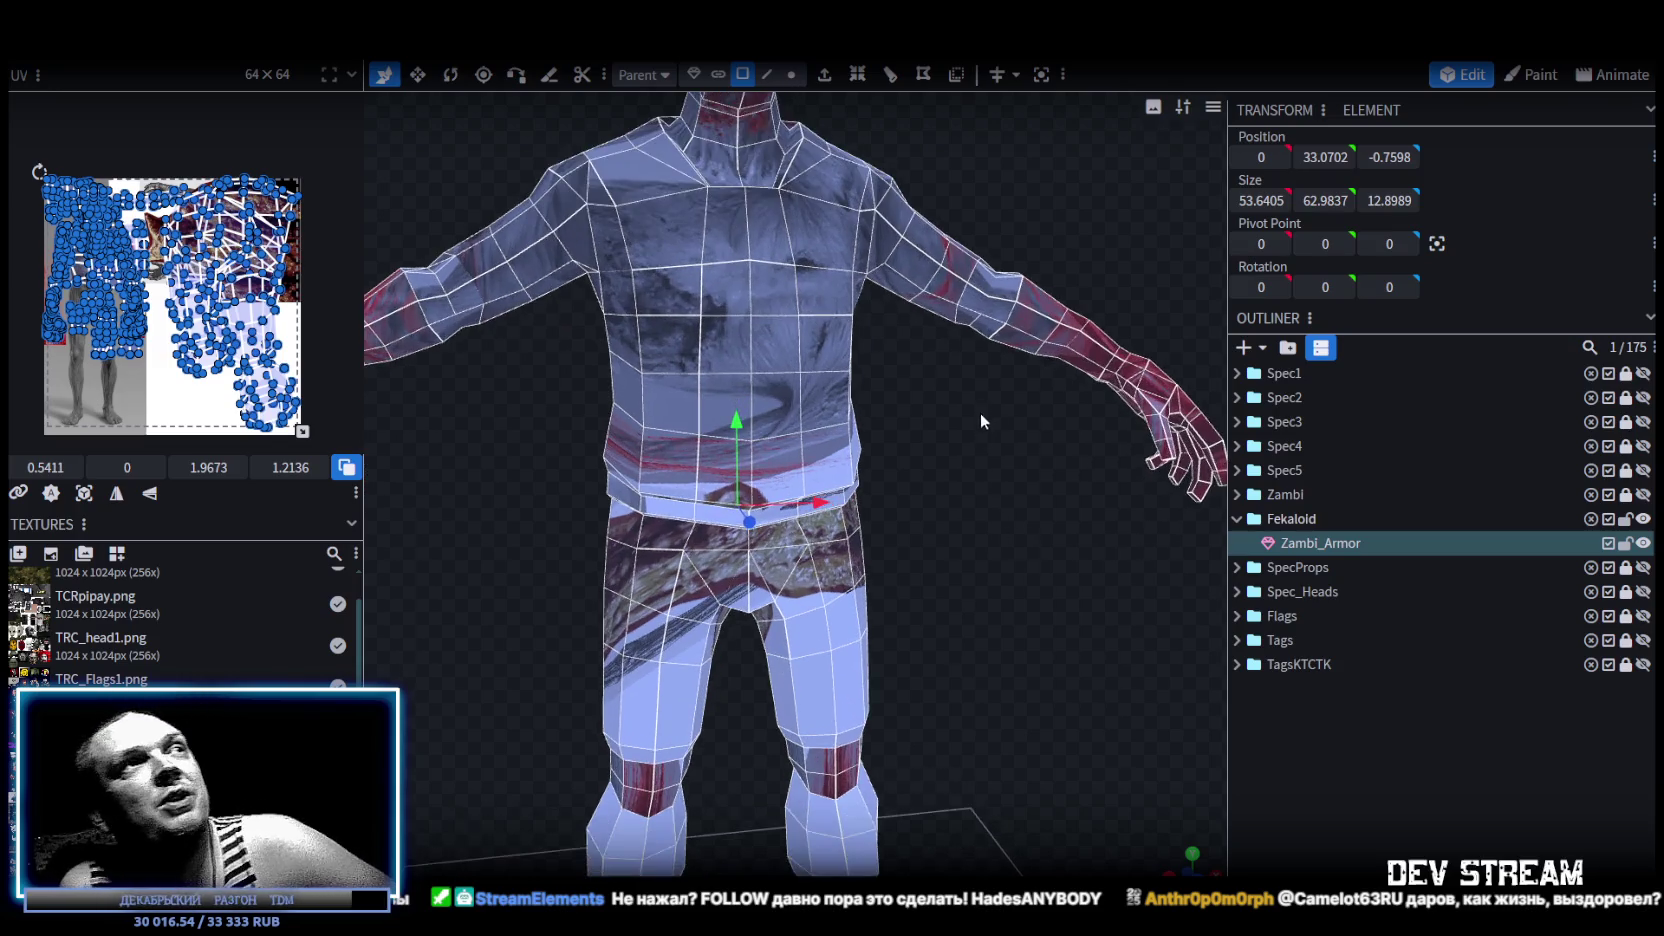
scroll(1034, 696, up, 2)
mouse_move(1034, 696)
mouse_down()
mouse_move(818, 364)
mouse_move(968, 408)
mouse_move(872, 375)
mouse_move(897, 374)
mouse_move(864, 380)
mouse_move(893, 396)
mouse_move(855, 392)
mouse_move(946, 387)
mouse_move(1043, 335)
mouse_move(1067, 341)
mouse_move(1062, 358)
mouse_move(966, 374)
mouse_move(1023, 283)
mouse_move(959, 173)
mouse_up()
scroll(927, 416, up, 2)
scroll(939, 367, up, 2)
scroll(906, 367, up, 1)
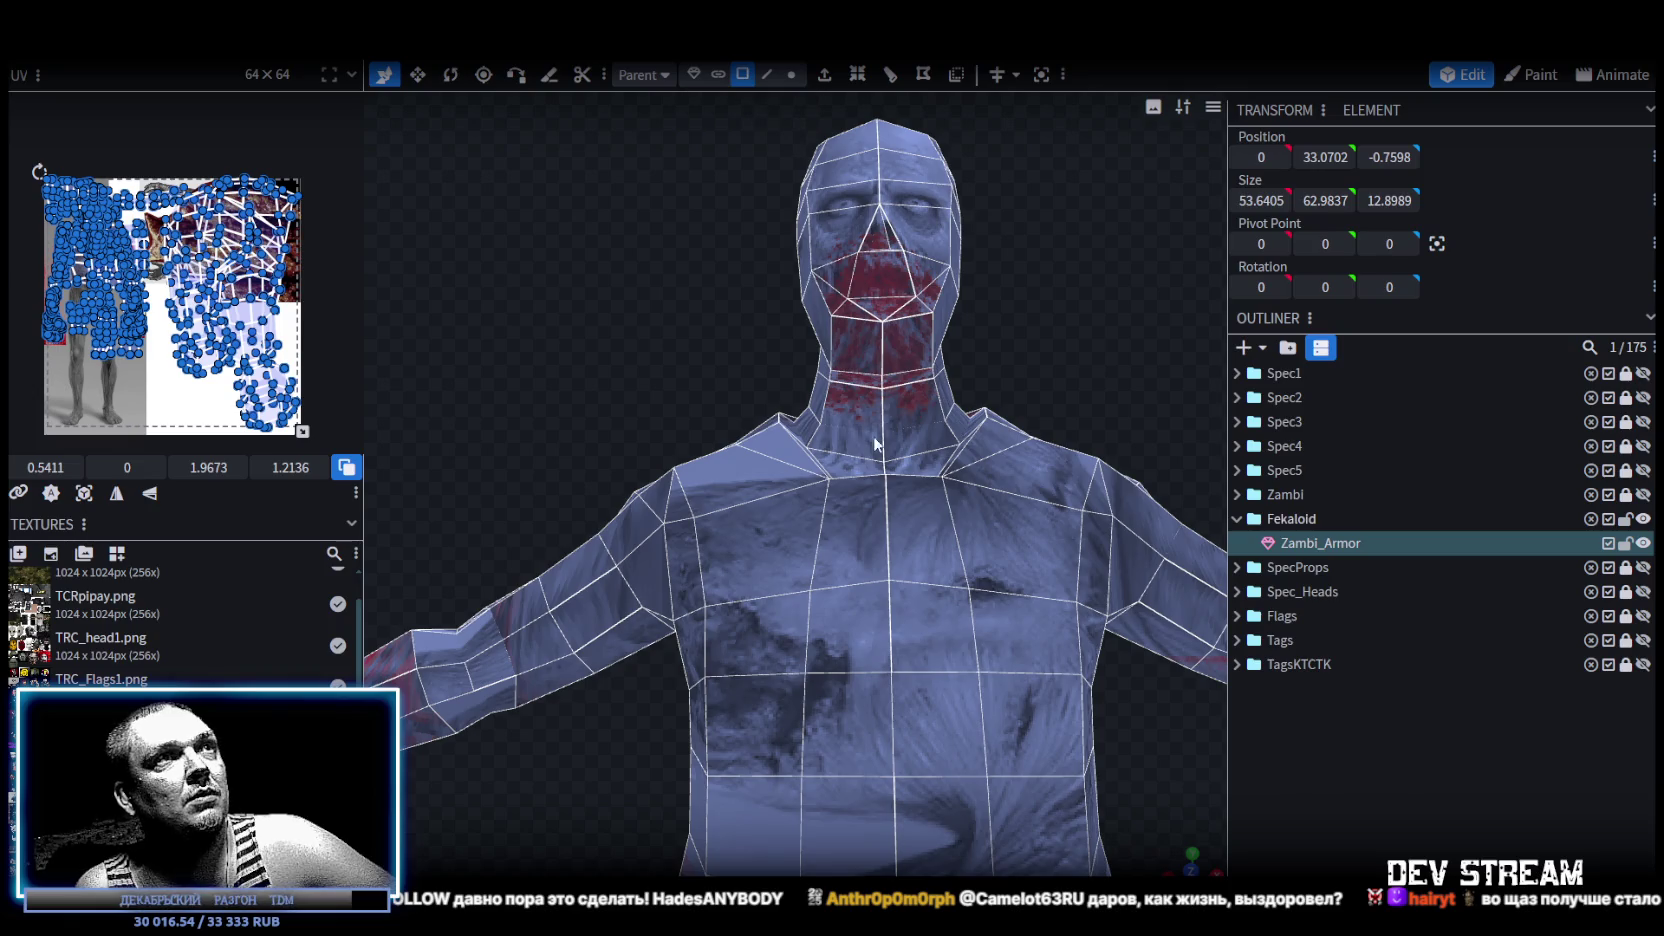
click(980, 402)
Select the neck and collar faces on both sides of the zombie.
mouse_move(1067, 354)
mouse_down()
mouse_move(815, 412)
mouse_move(883, 385)
mouse_move(850, 380)
mouse_up()
drag(859, 460, 859, 474)
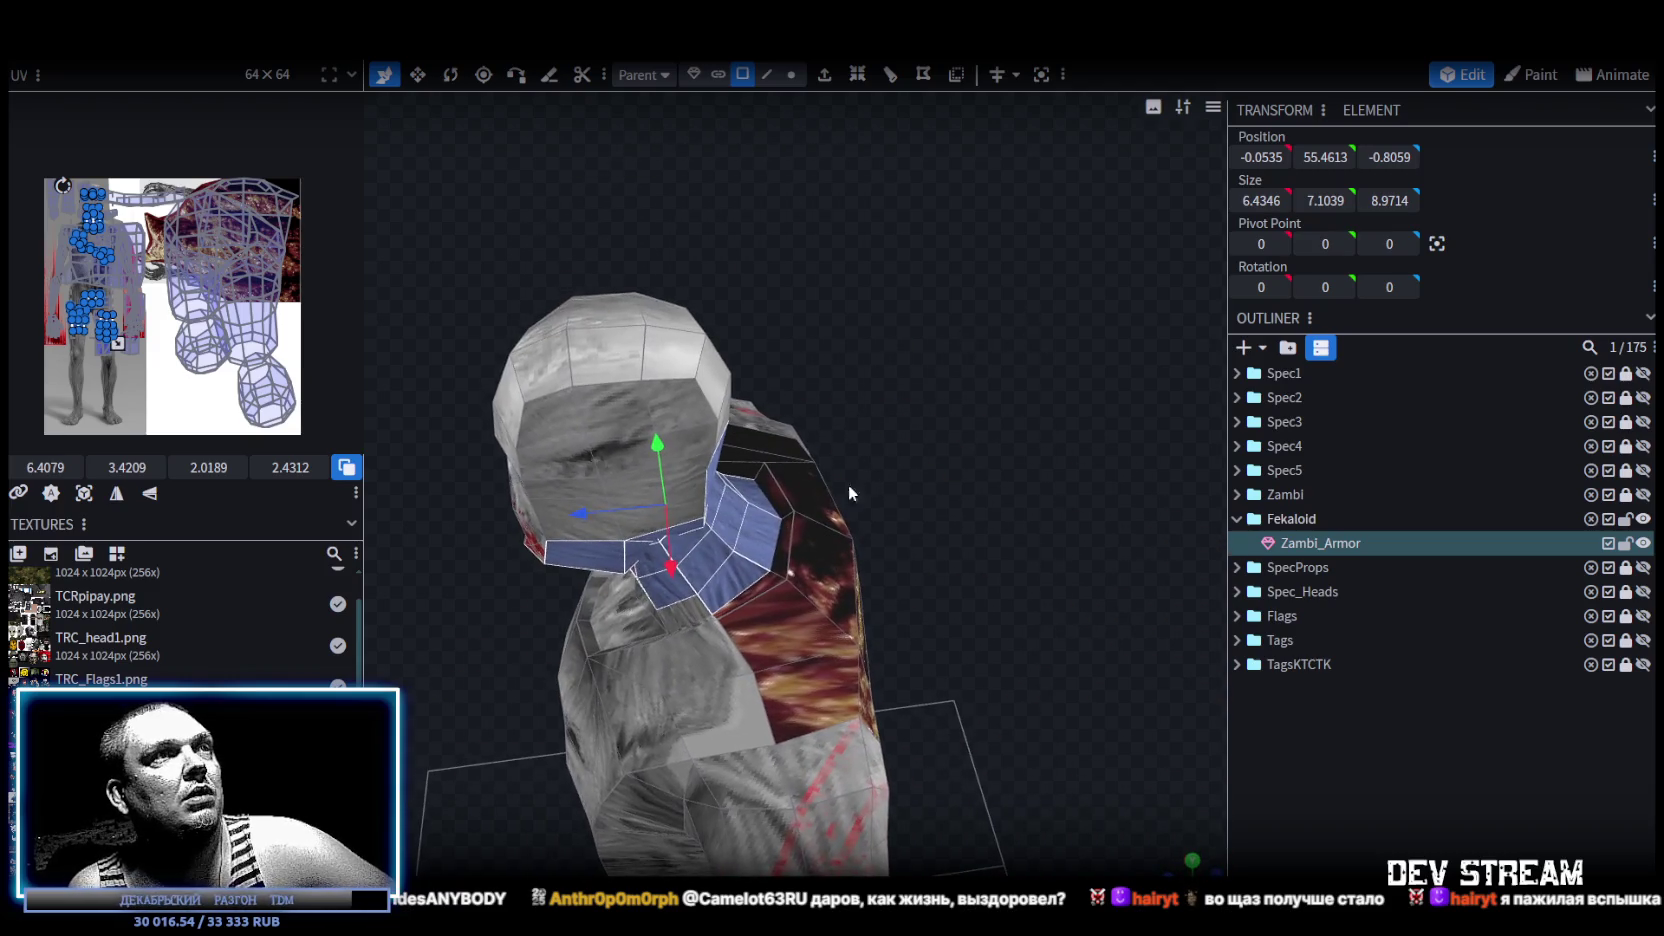
mouse_move(760, 582)
mouse_down()
mouse_move(784, 526)
mouse_move(772, 391)
mouse_up()
mouse_move(929, 260)
mouse_down()
mouse_move(940, 577)
mouse_move(684, 500)
mouse_up()
click(913, 553)
click(759, 498)
mouse_move(930, 416)
mouse_down()
mouse_move(864, 446)
mouse_move(1074, 377)
mouse_up()
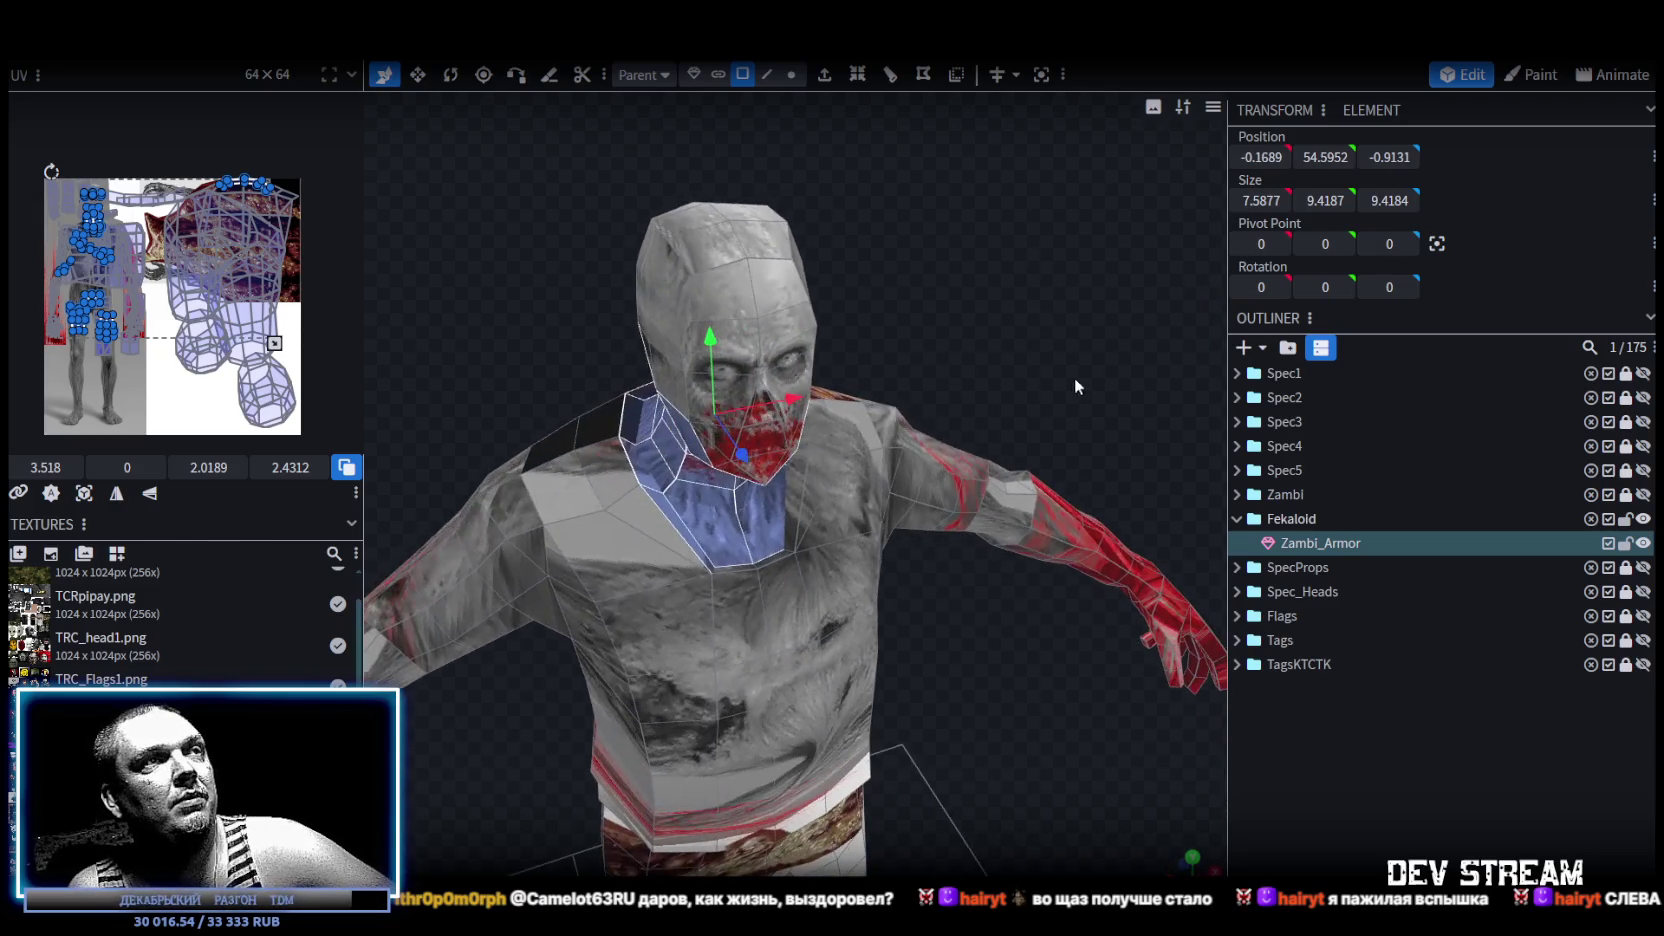
shift+click(796, 484)
shift+click(767, 558)
mouse_move(1044, 413)
mouse_down()
mouse_move(849, 429)
mouse_move(922, 203)
mouse_move(575, 250)
mouse_move(748, 297)
mouse_up()
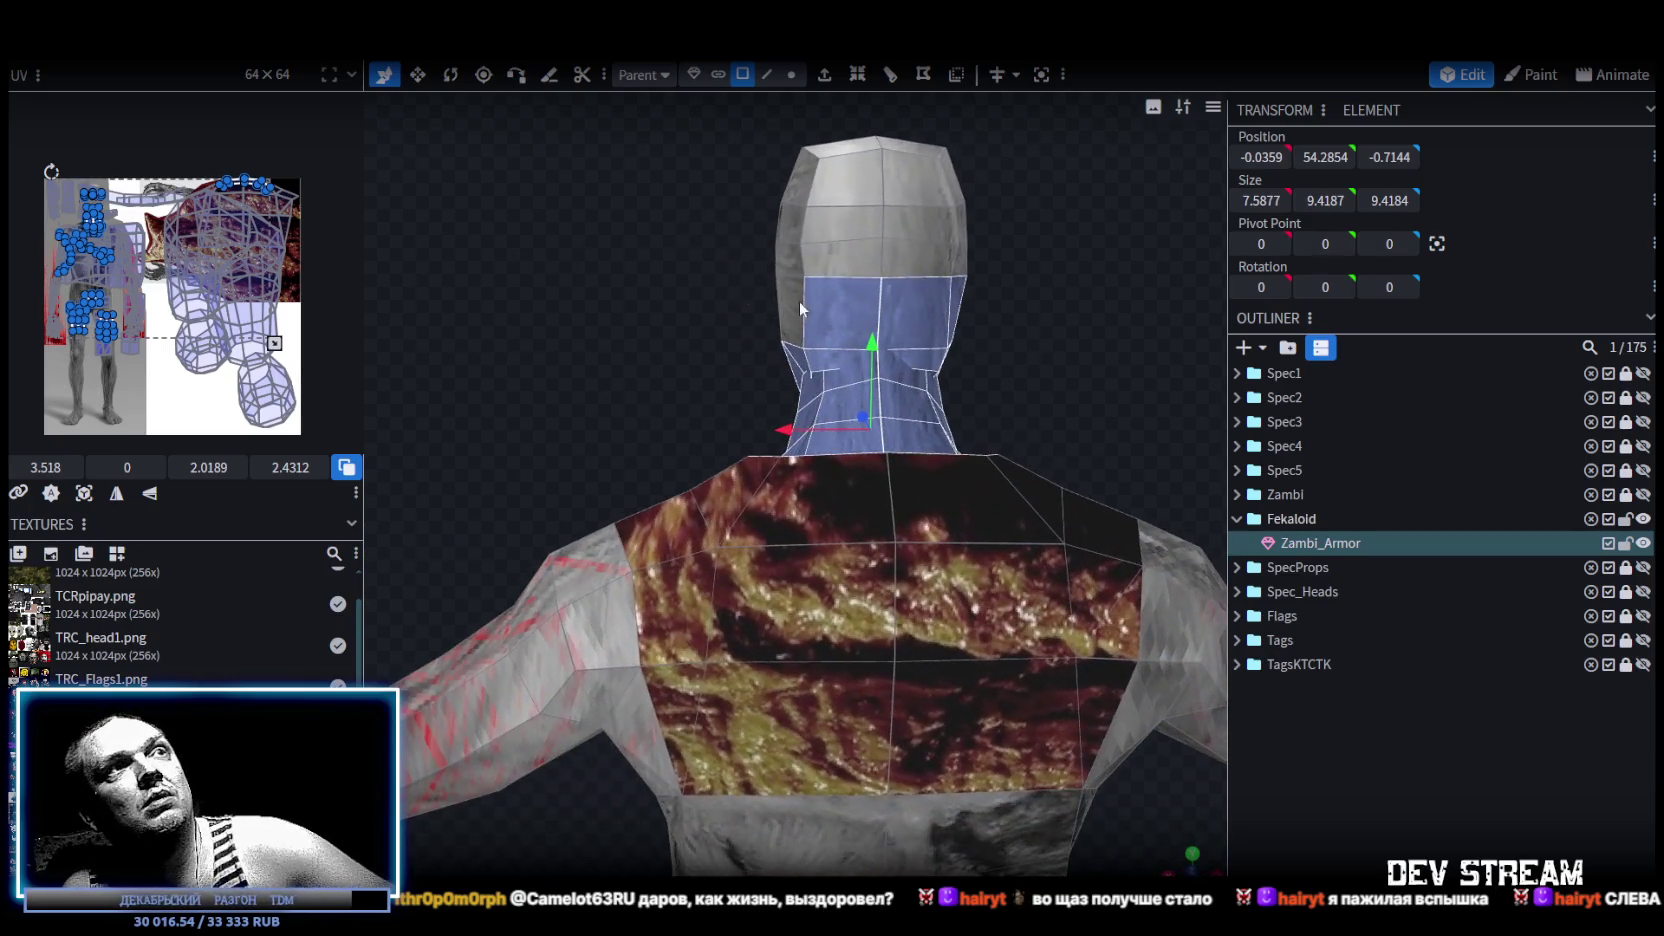
click(847, 323)
Check the neck from the side and rear, then remove the old neck faces.
drag(992, 338, 1025, 397)
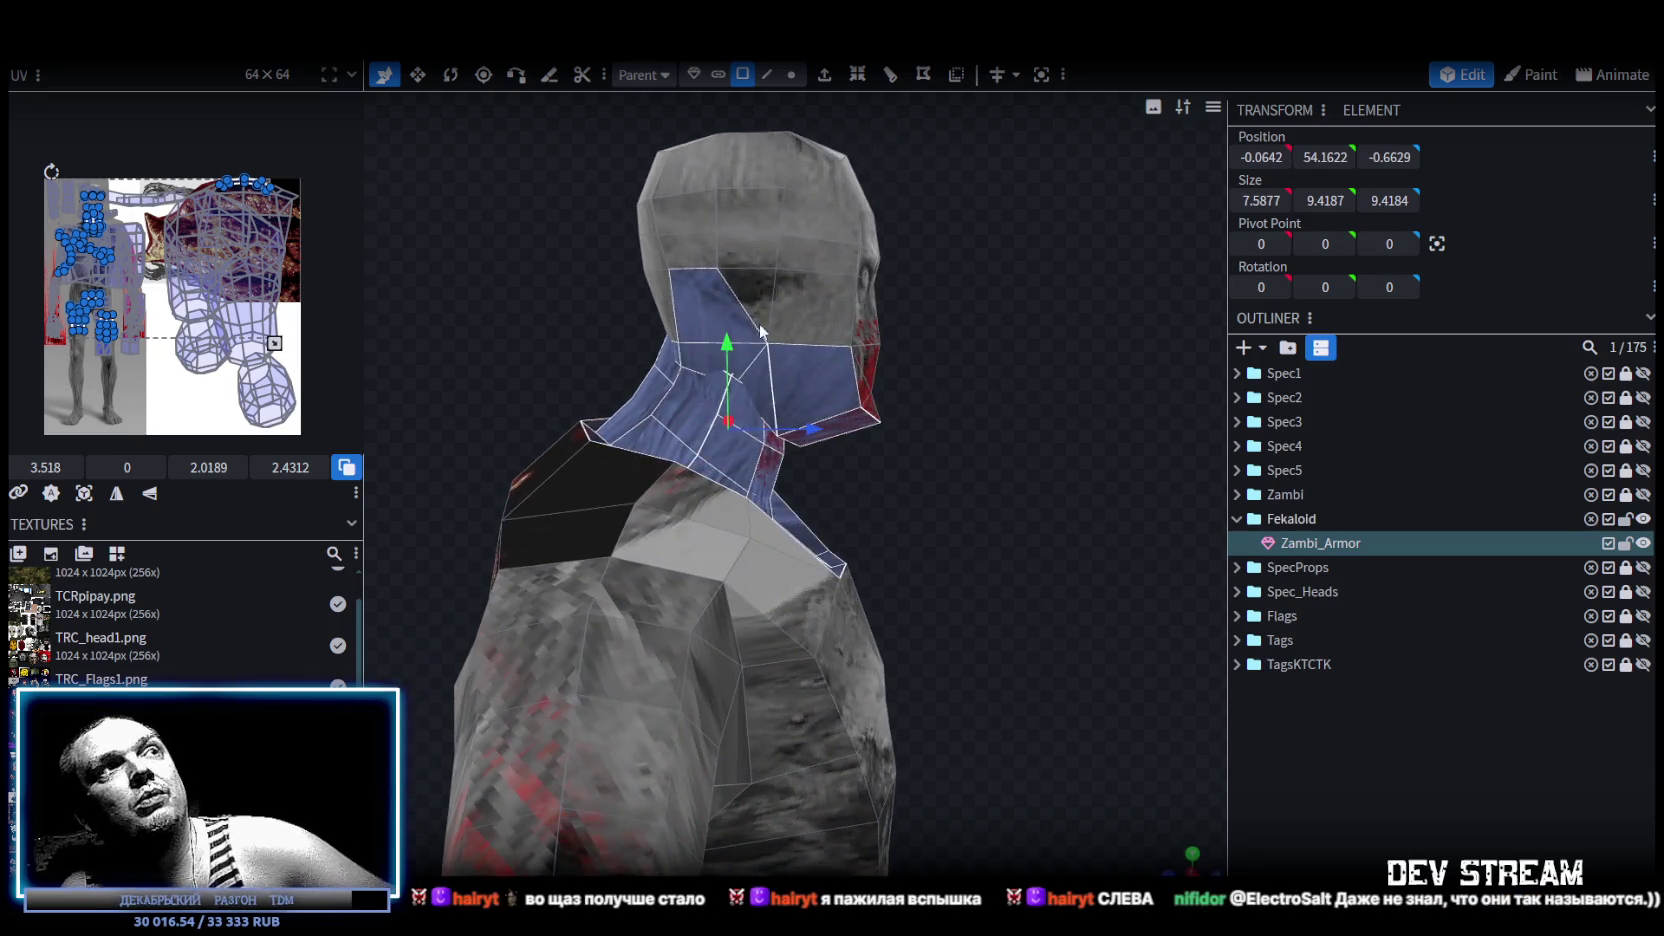
mouse_move(717, 320)
mouse_down()
mouse_move(815, 420)
mouse_move(766, 381)
mouse_up()
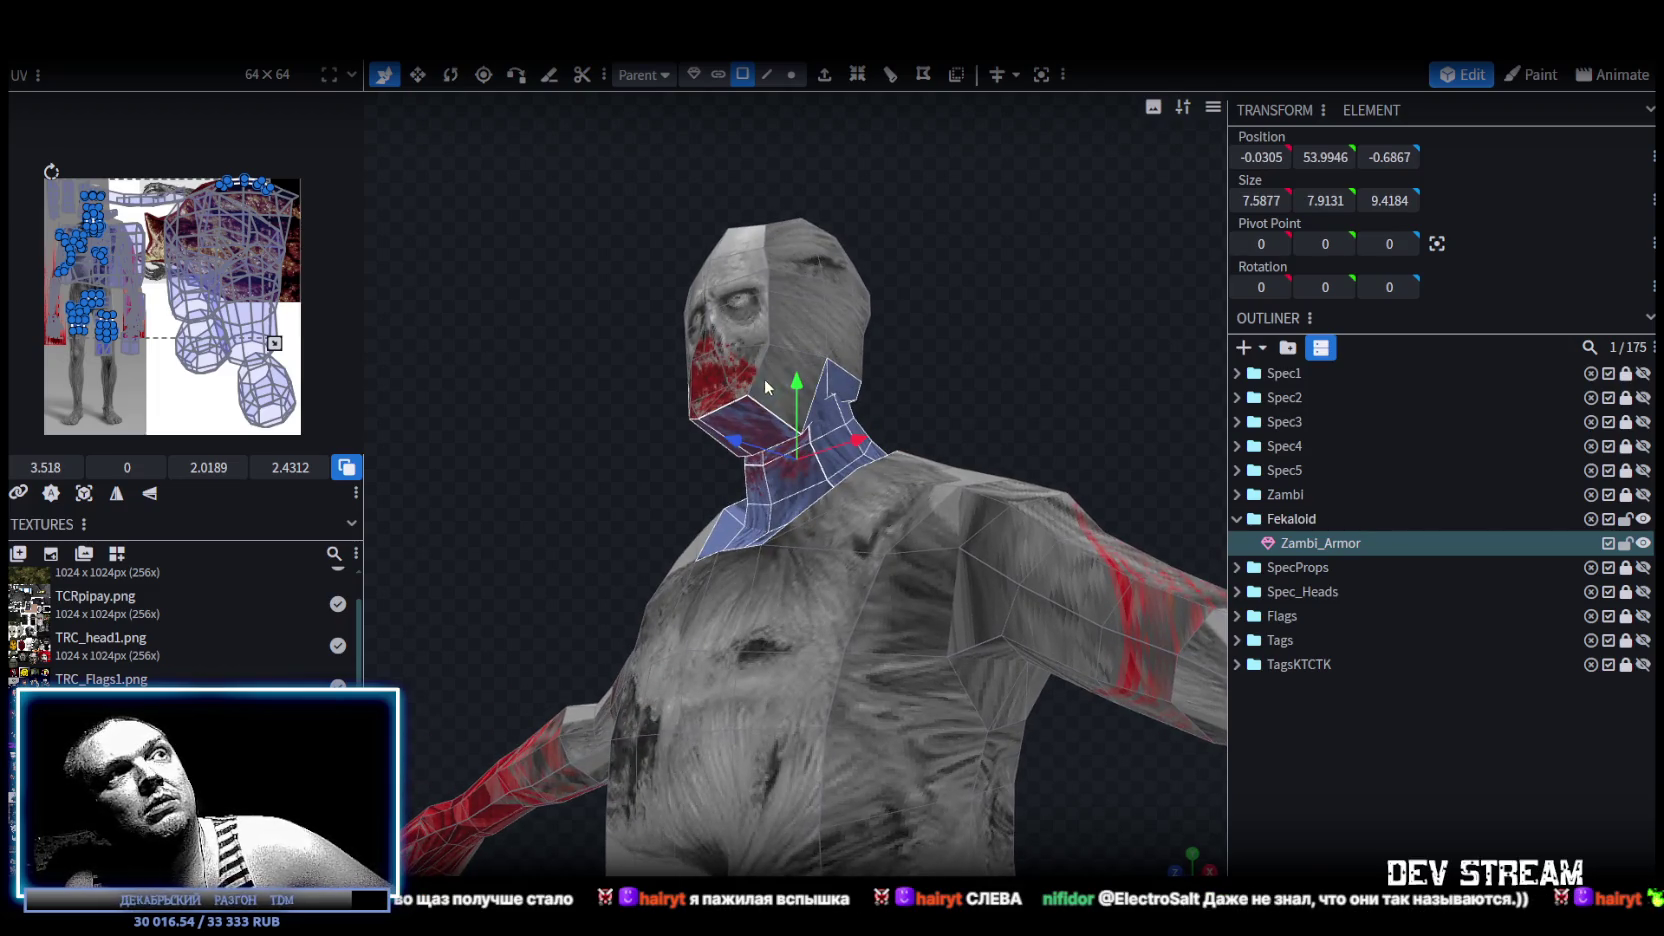
drag(764, 378, 711, 330)
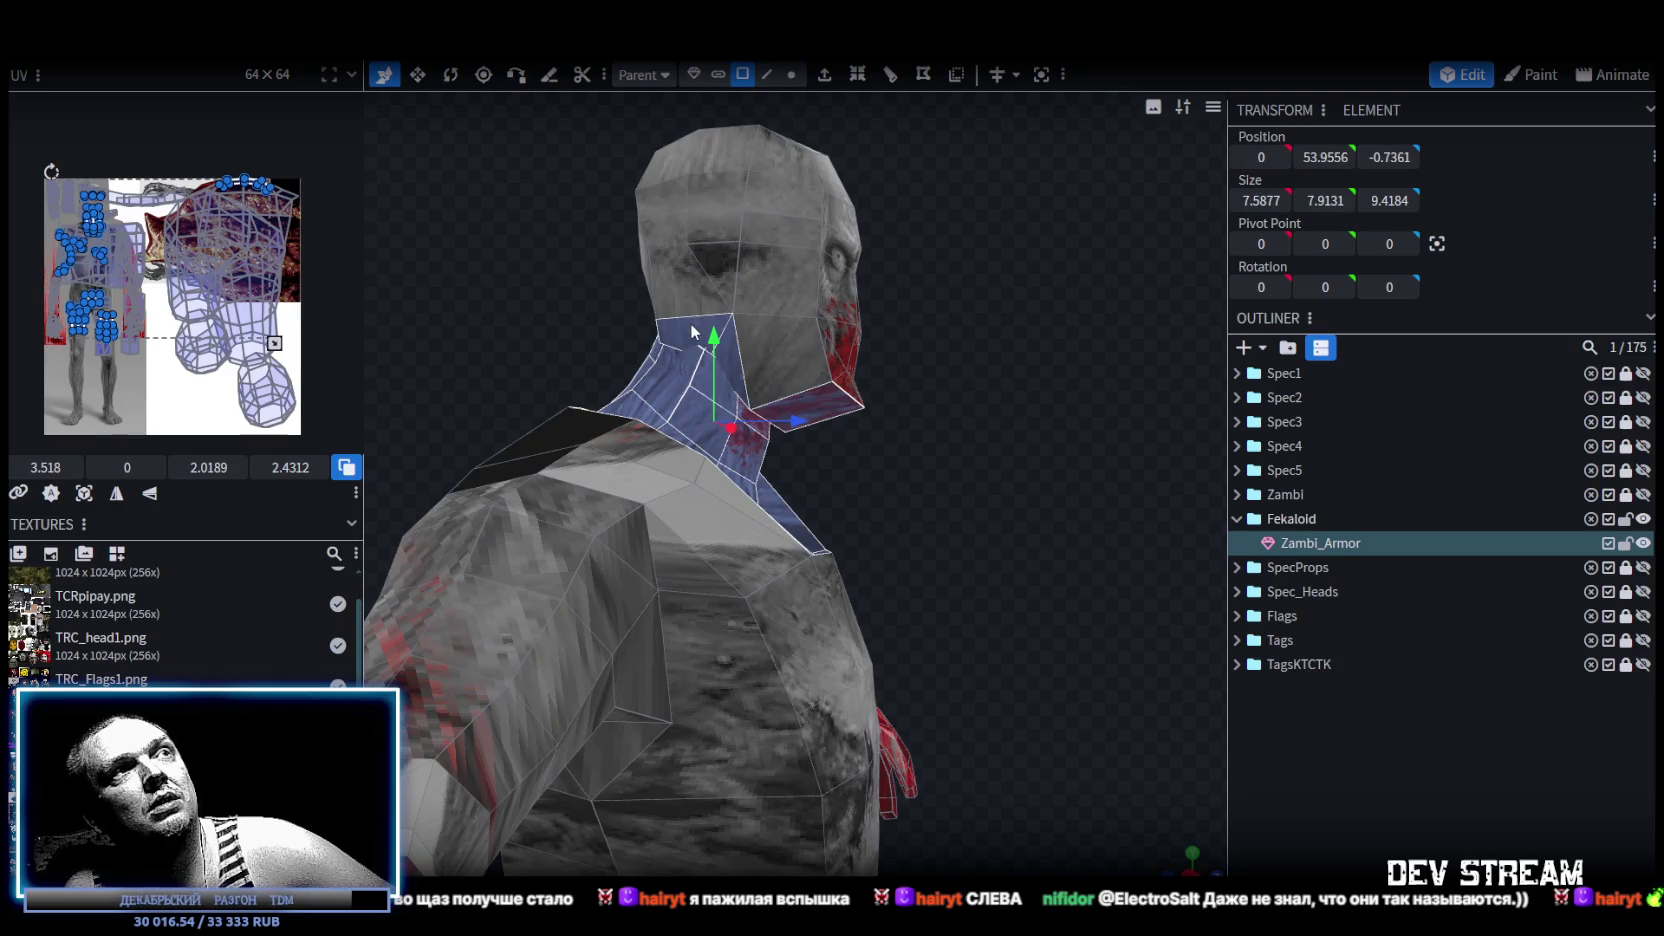
mouse_move(1096, 390)
mouse_down()
mouse_move(606, 390)
mouse_move(900, 375)
mouse_move(859, 355)
mouse_up()
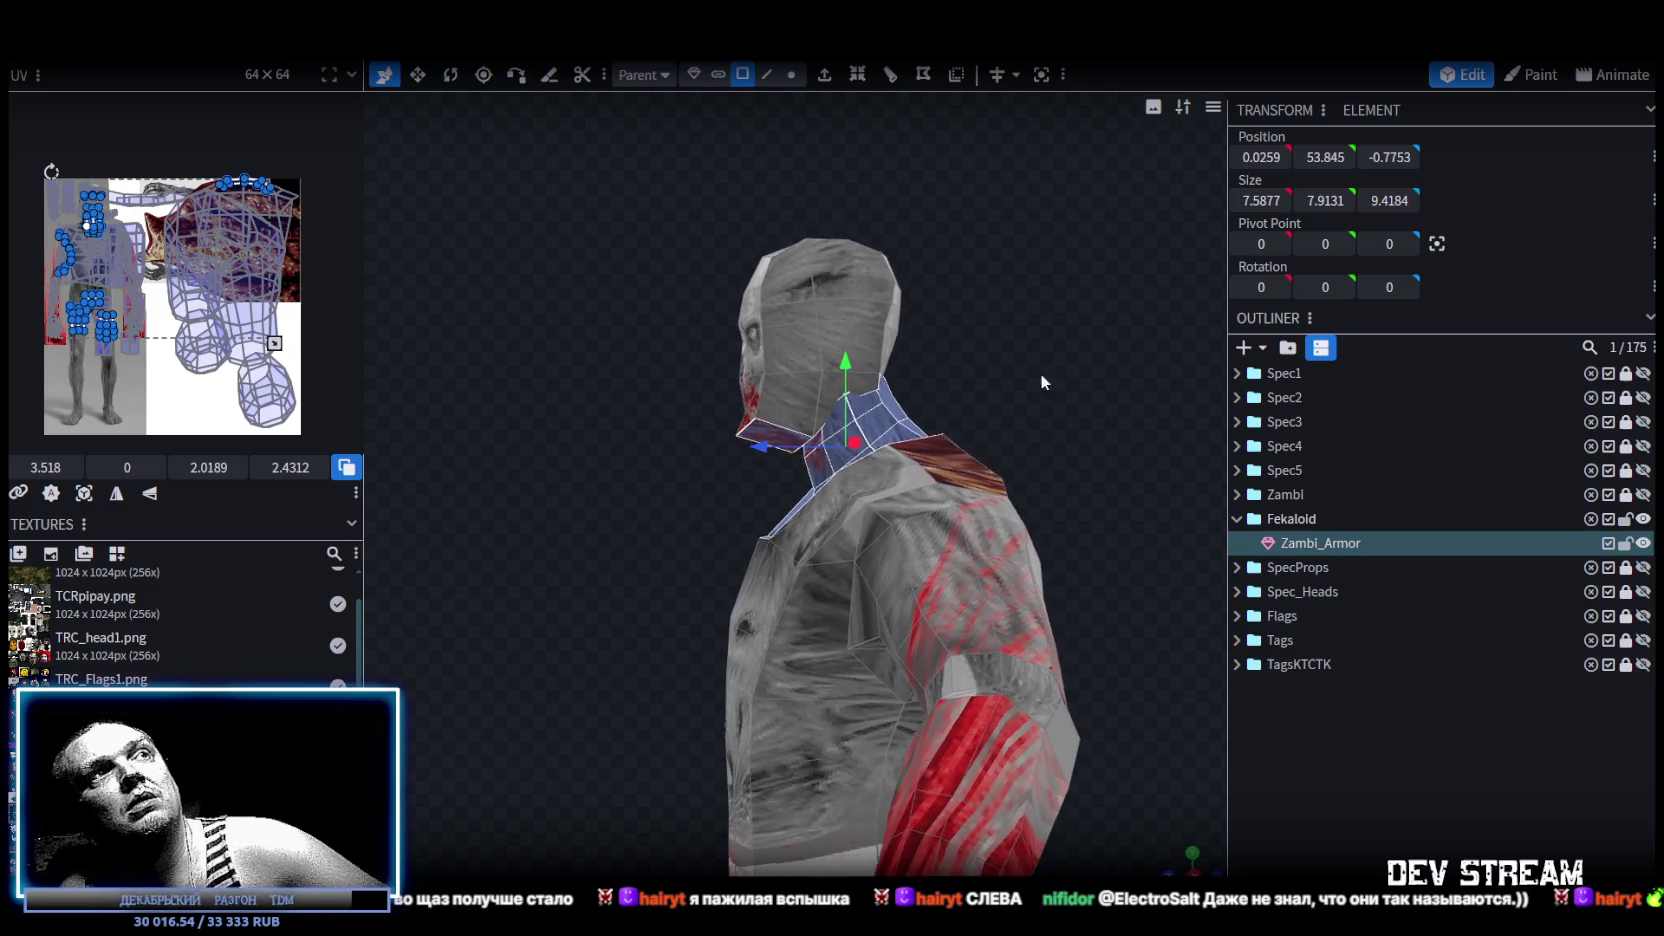
mouse_move(1043, 375)
mouse_down()
mouse_move(907, 386)
mouse_move(895, 338)
mouse_up()
scroll(907, 386, up, 2)
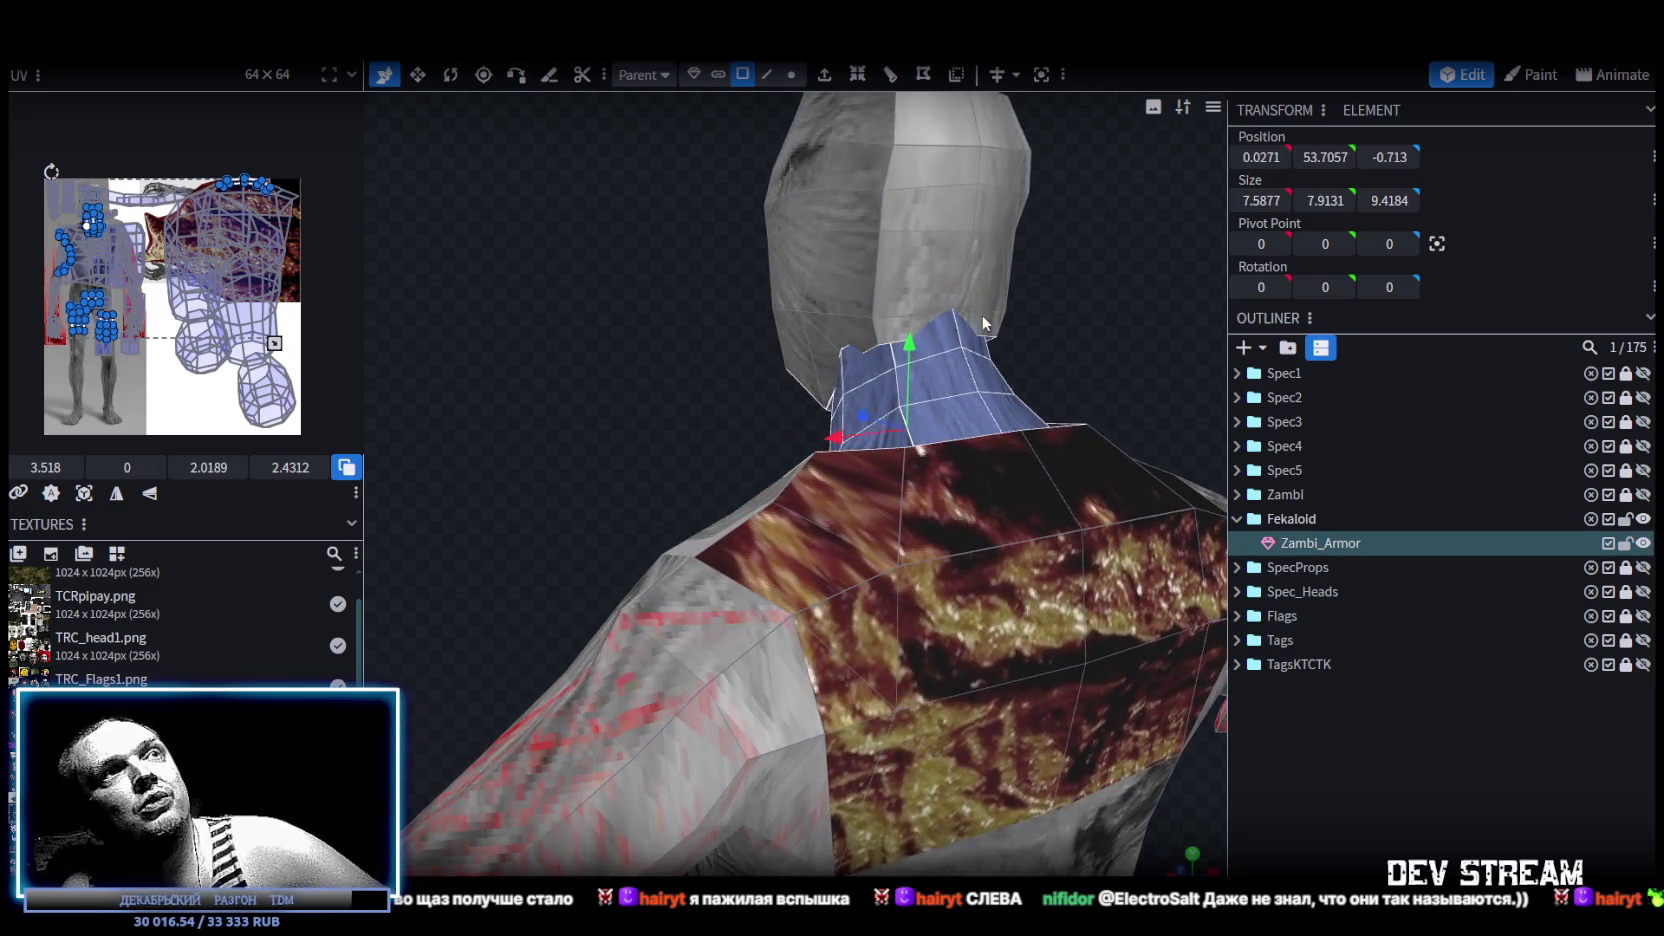
mouse_move(680, 332)
mouse_down()
mouse_move(801, 407)
mouse_move(727, 479)
mouse_up()
click(611, 459)
mouse_move(611, 459)
mouse_down()
mouse_move(978, 347)
mouse_move(1102, 376)
mouse_move(1044, 372)
mouse_move(1098, 380)
mouse_move(868, 127)
mouse_up()
In edge mode, bridge the front of the head-to-chest gap with two new faces between edge pairs.
click(766, 74)
mouse_move(960, 320)
mouse_down()
mouse_move(998, 364)
mouse_move(814, 306)
mouse_move(875, 343)
mouse_up()
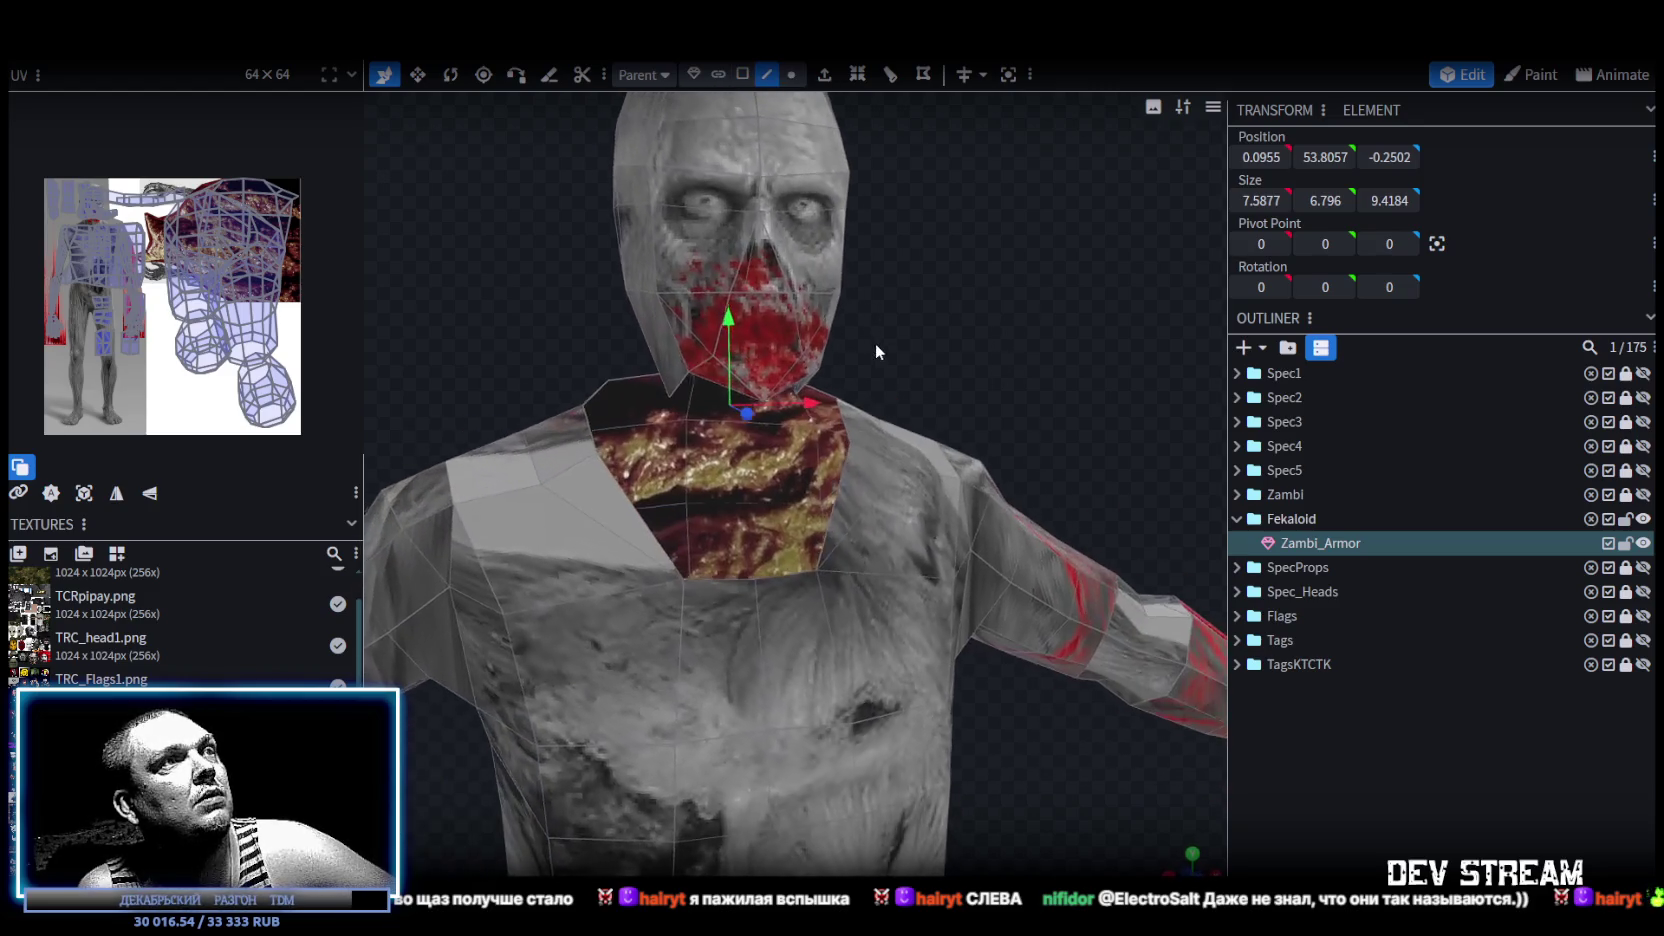
click(705, 570)
shift+click(709, 387)
key(f)
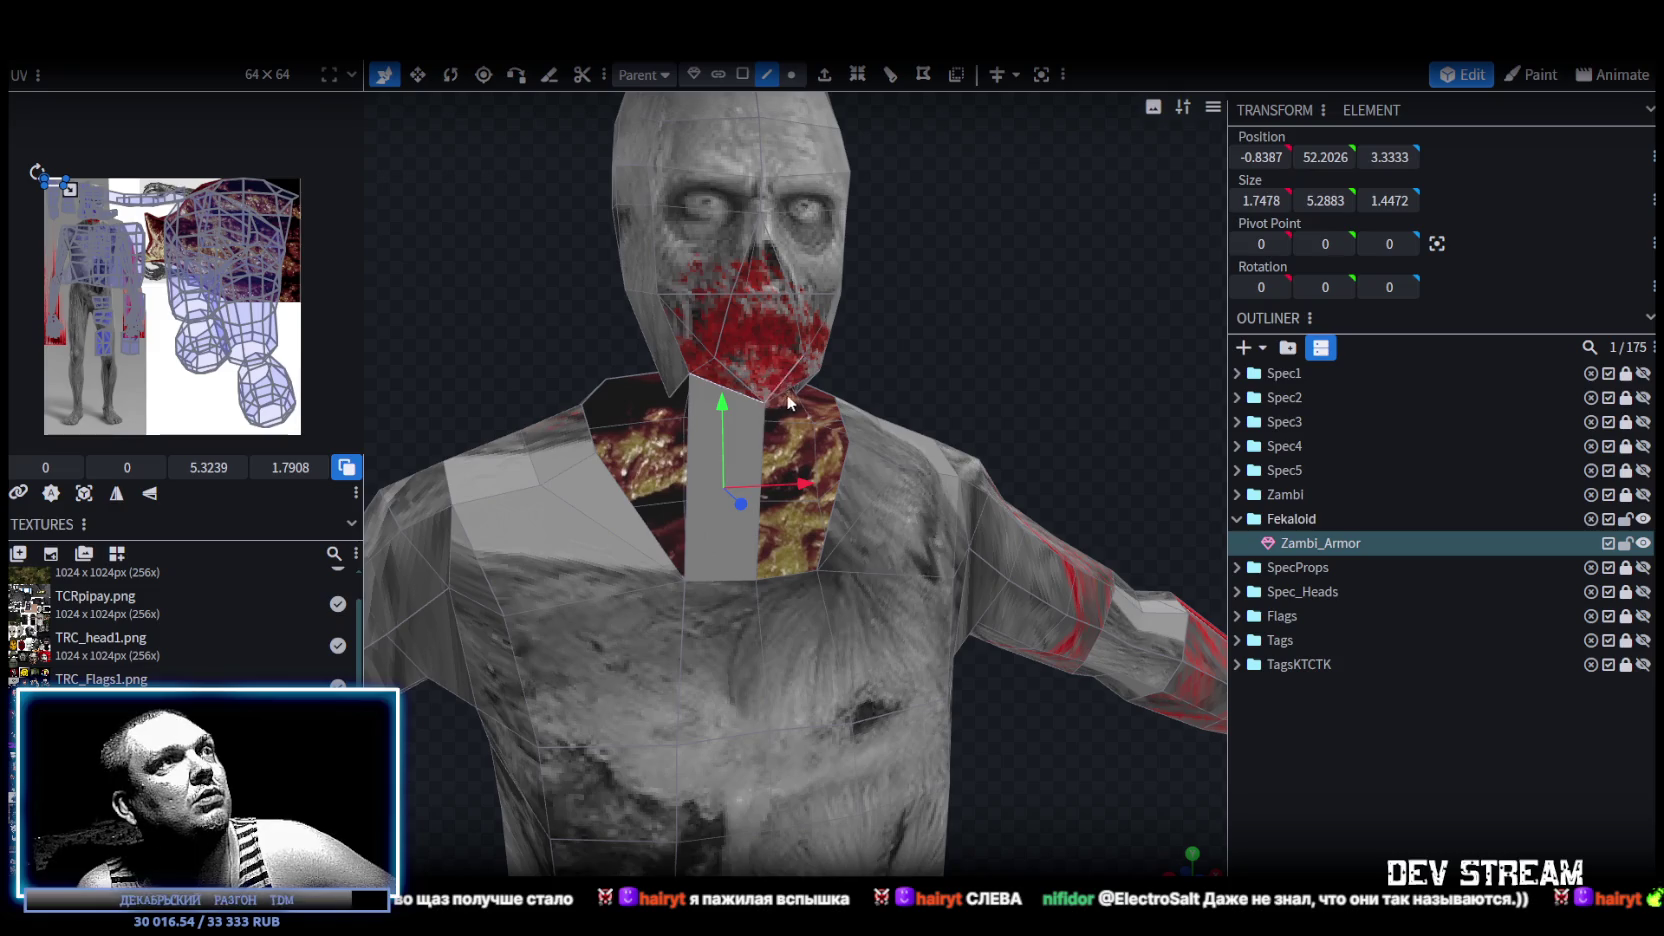
click(794, 389)
shift+click(790, 576)
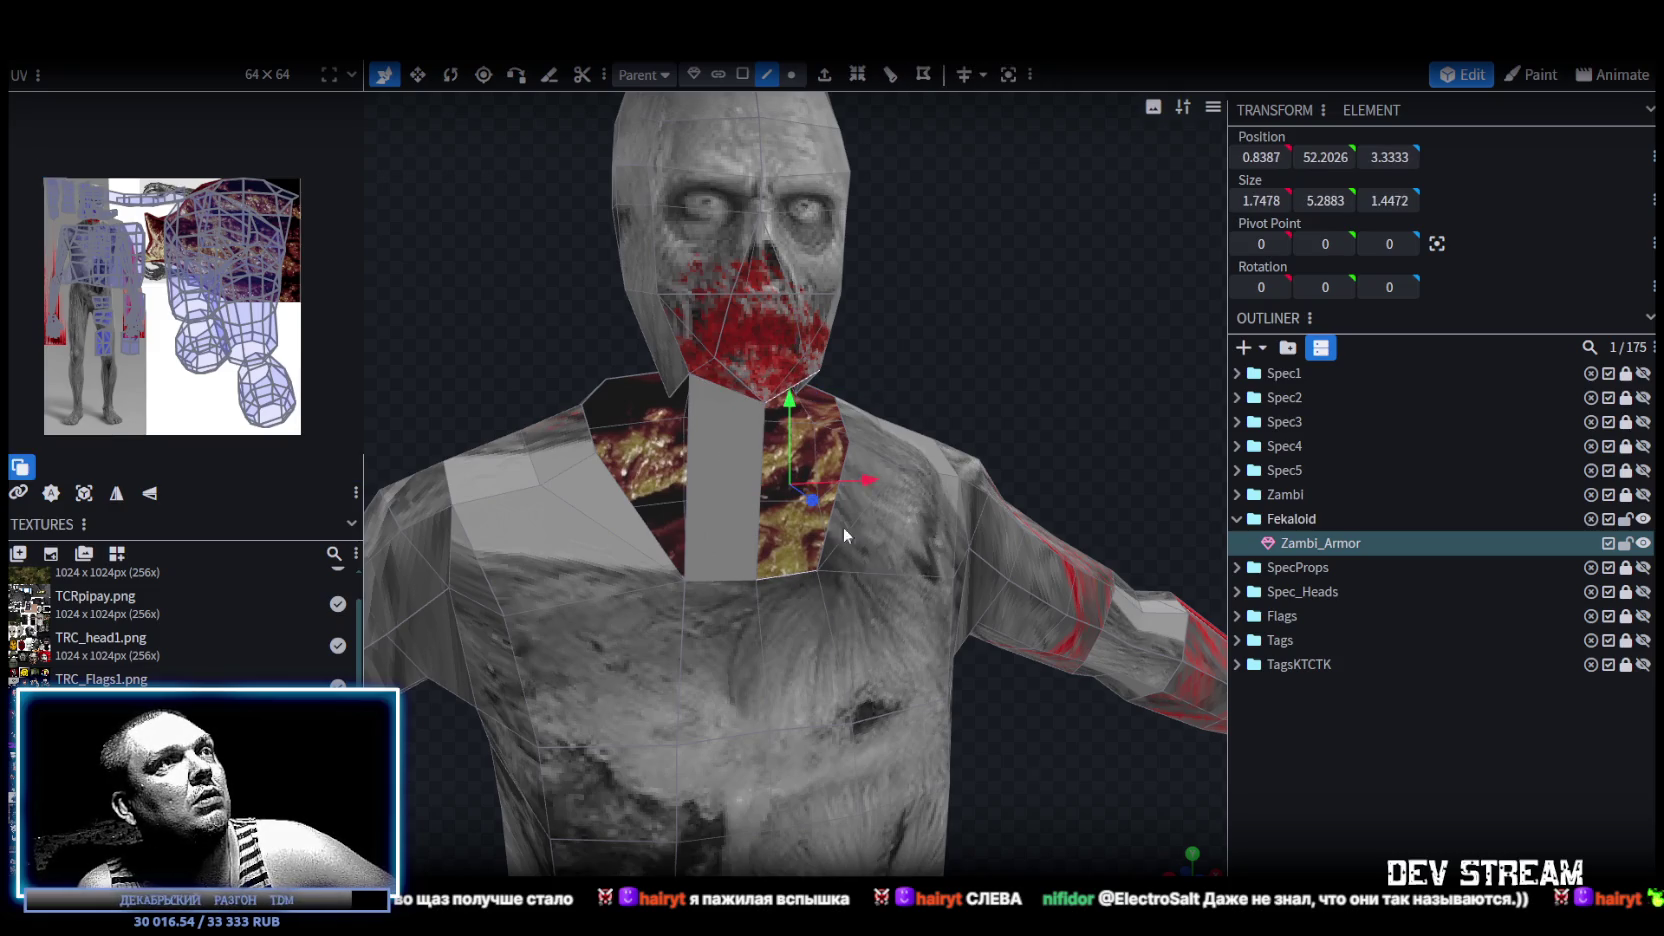
key(f)
Bridge the sides of the neck gap by pairing head and chest edges across it.
right_drag(1053, 326, 820, 358)
click(776, 398)
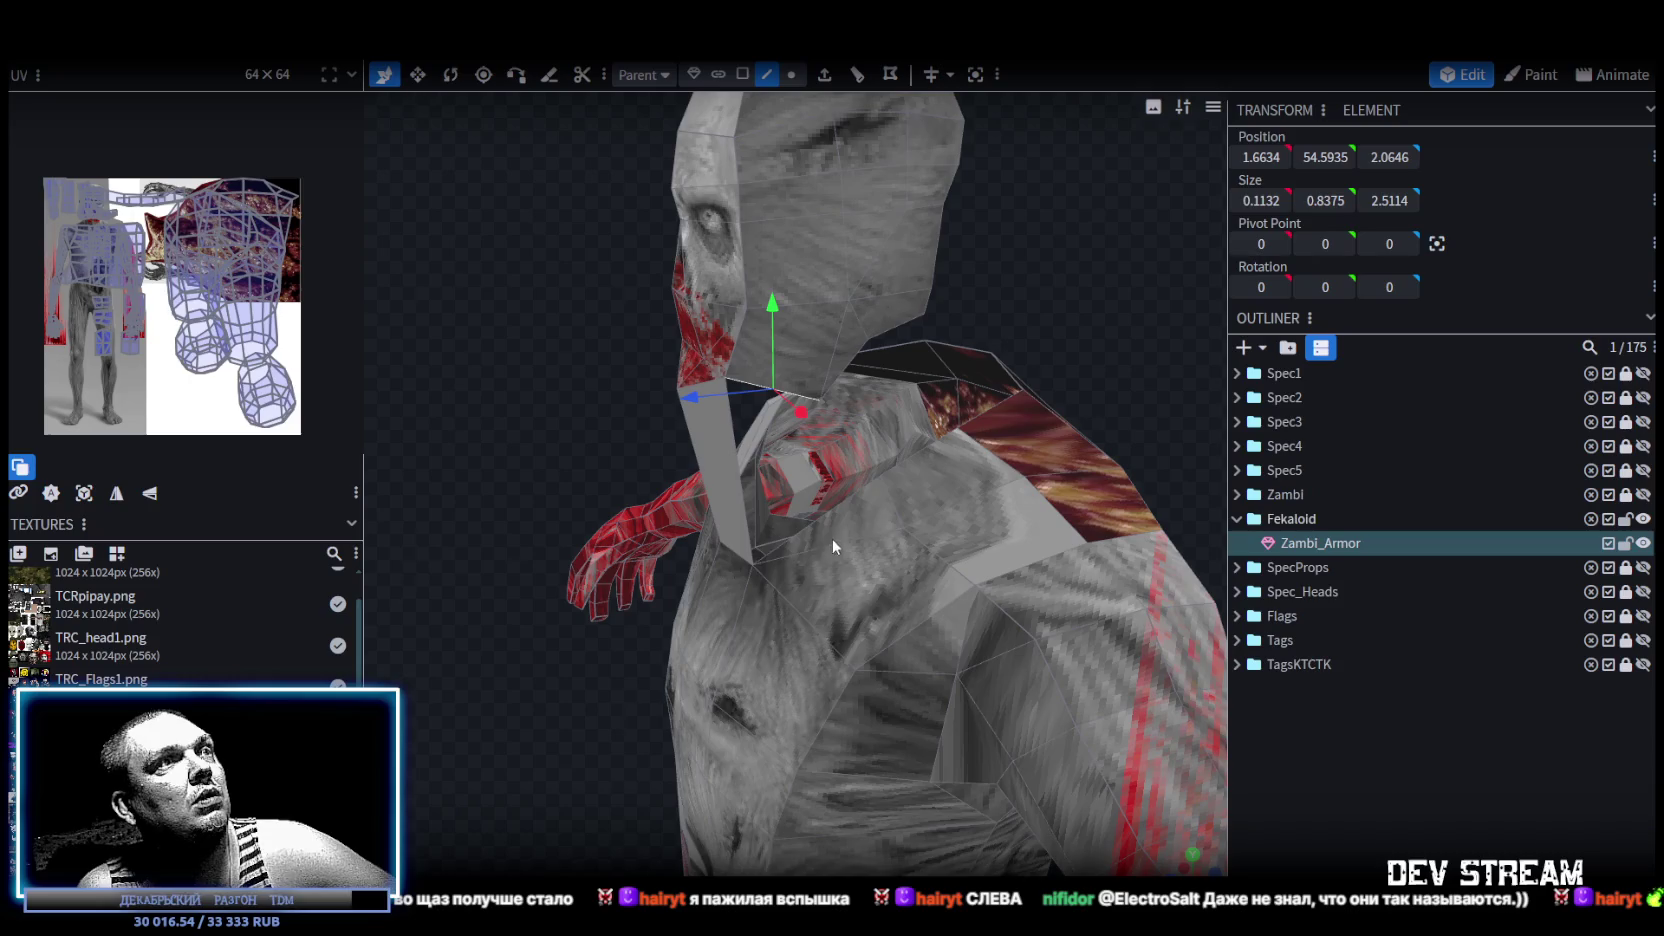
click(808, 534)
mouse_move(978, 364)
right_down()
mouse_move(1093, 280)
mouse_move(1008, 266)
mouse_move(909, 311)
right_up()
click(856, 373)
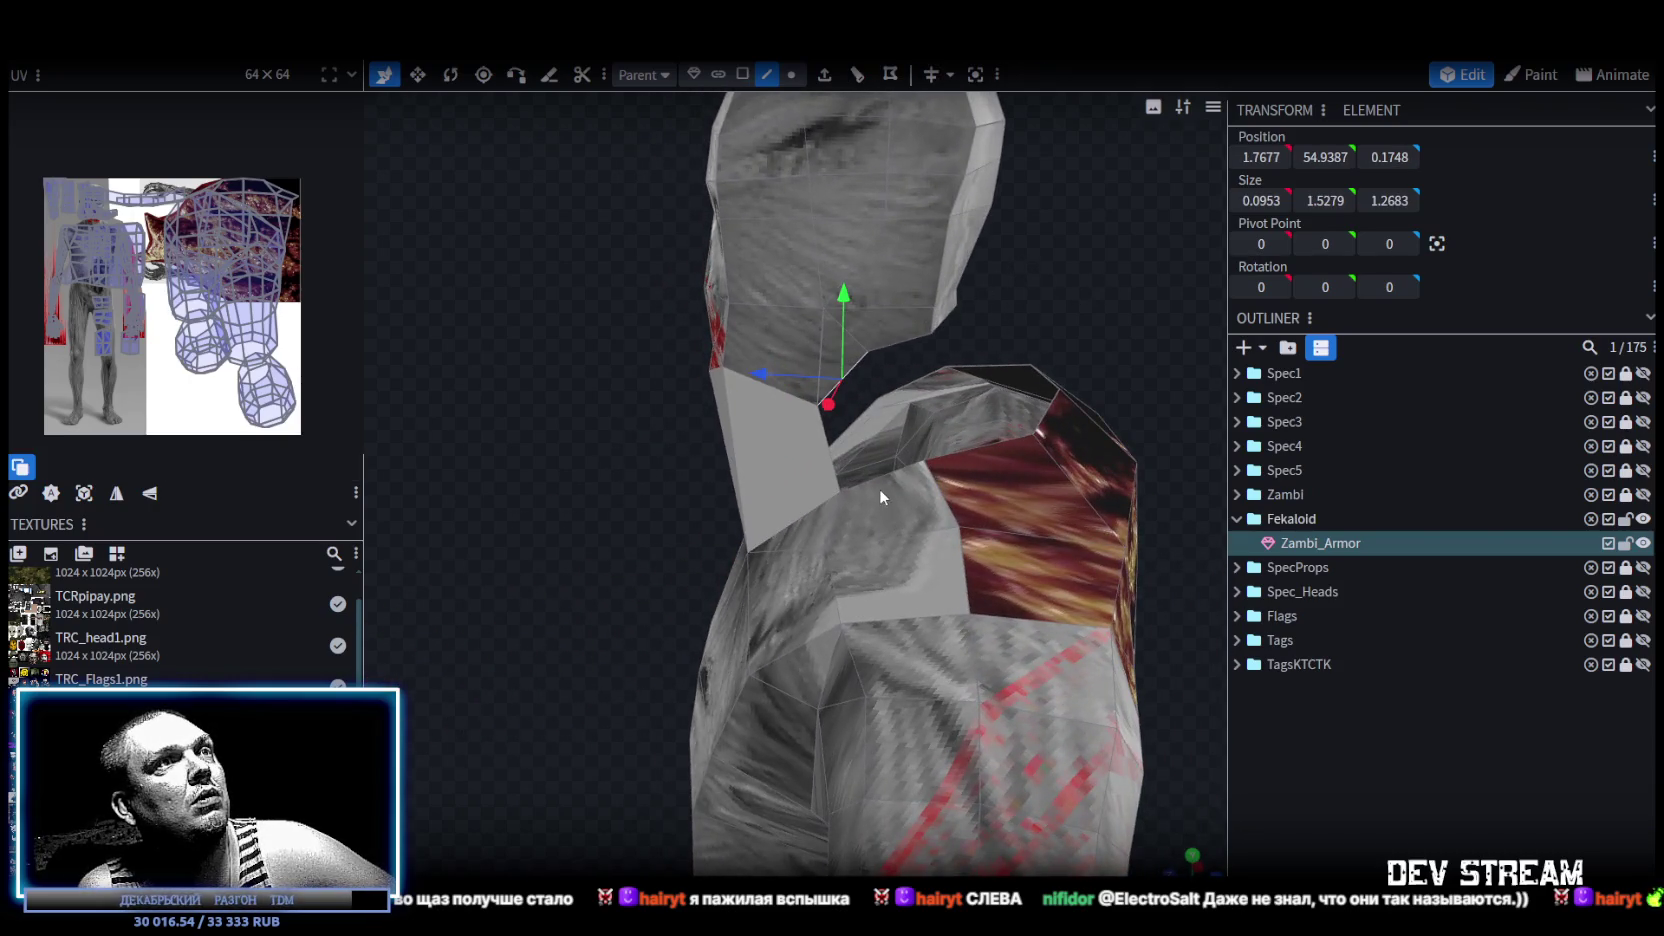
click(879, 478)
mouse_move(1079, 334)
mouse_down()
mouse_move(909, 282)
mouse_move(604, 278)
mouse_up()
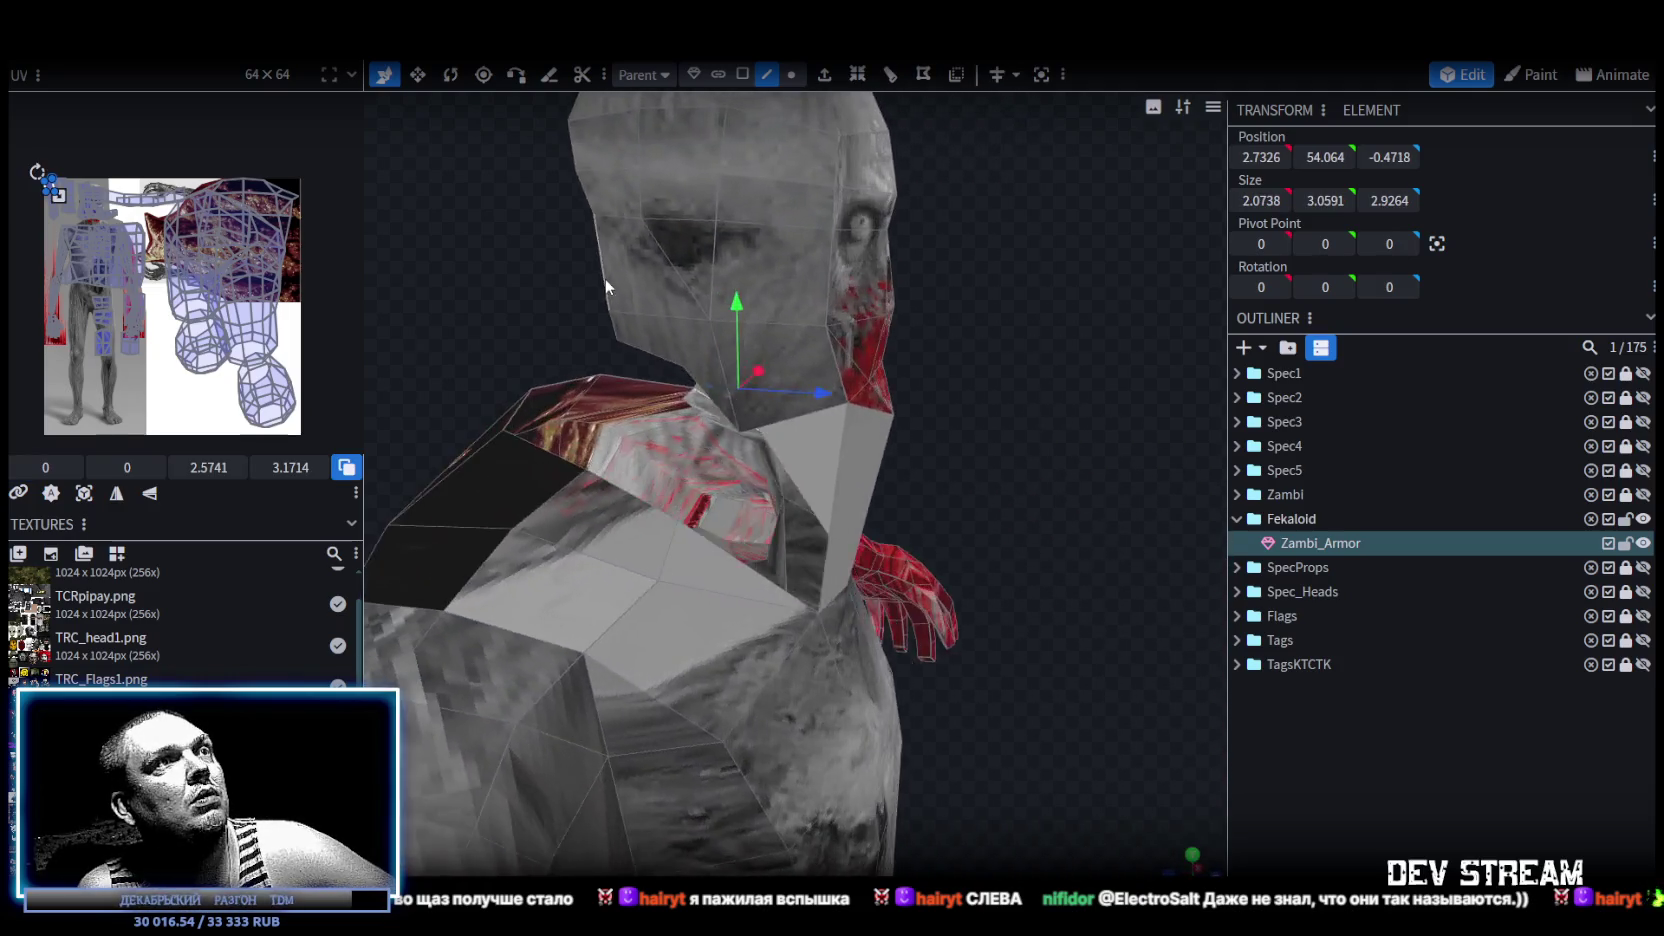
click(789, 419)
click(758, 578)
drag(517, 351, 607, 317)
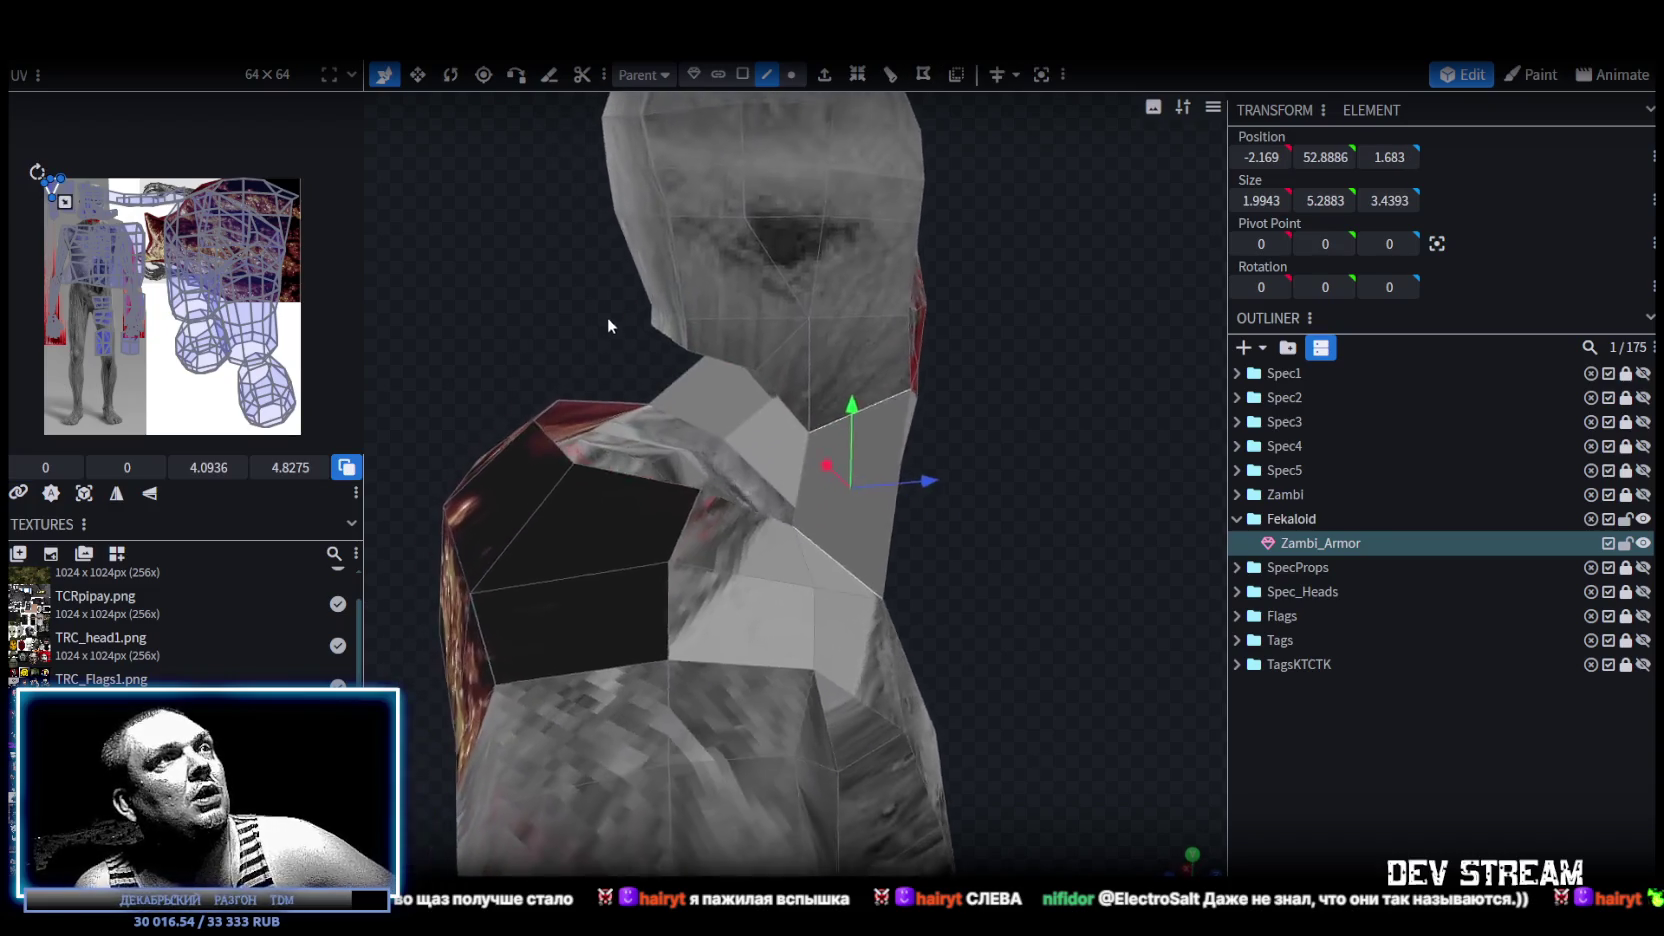
click(796, 533)
click(782, 508)
Close the back of the neck gap by pairing the remaining edges across it.
mouse_move(514, 332)
mouse_down()
mouse_move(666, 325)
mouse_move(589, 334)
mouse_move(805, 355)
mouse_up()
click(805, 354)
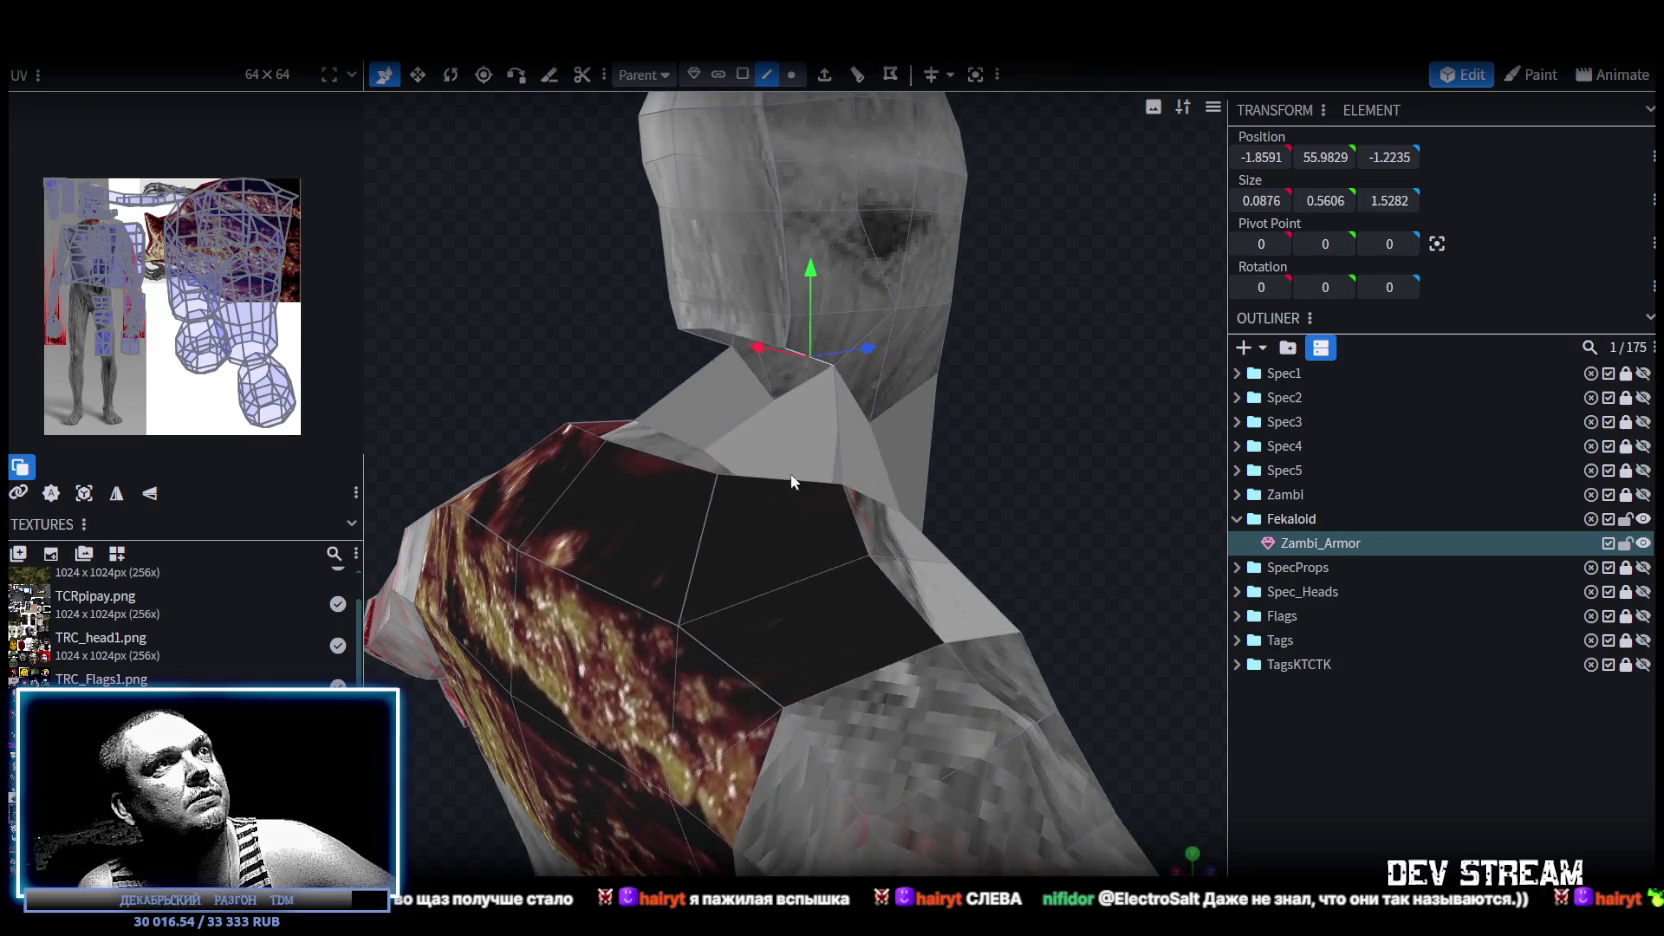
click(779, 487)
drag(565, 323, 688, 351)
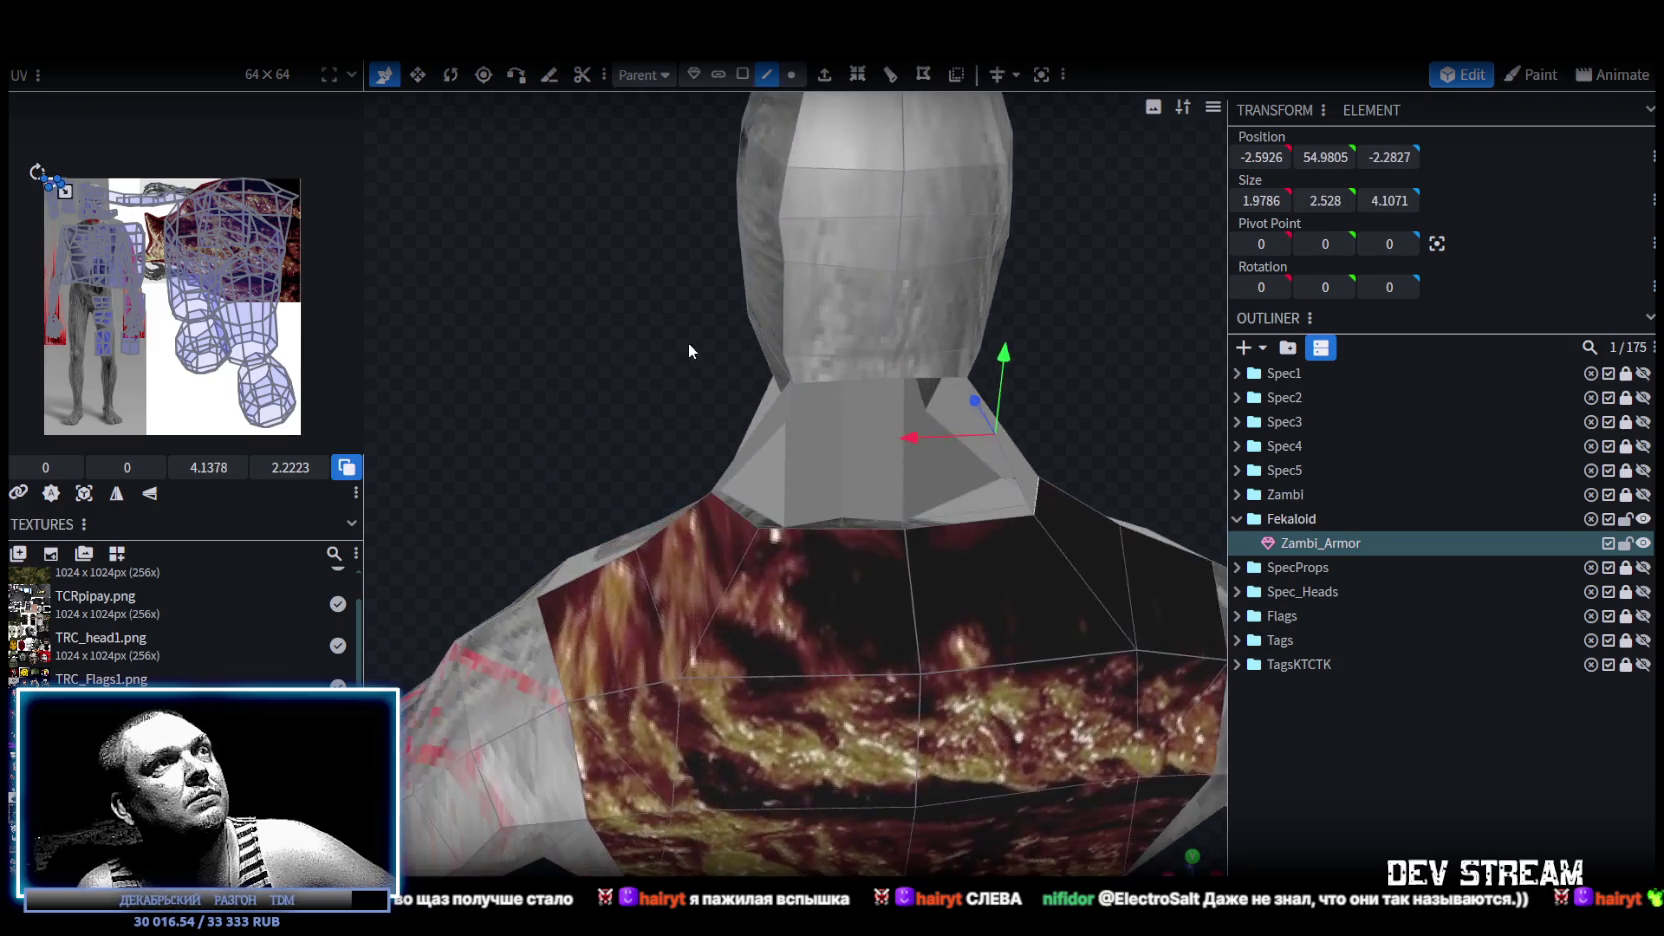
click(926, 383)
click(975, 528)
drag(508, 386, 552, 361)
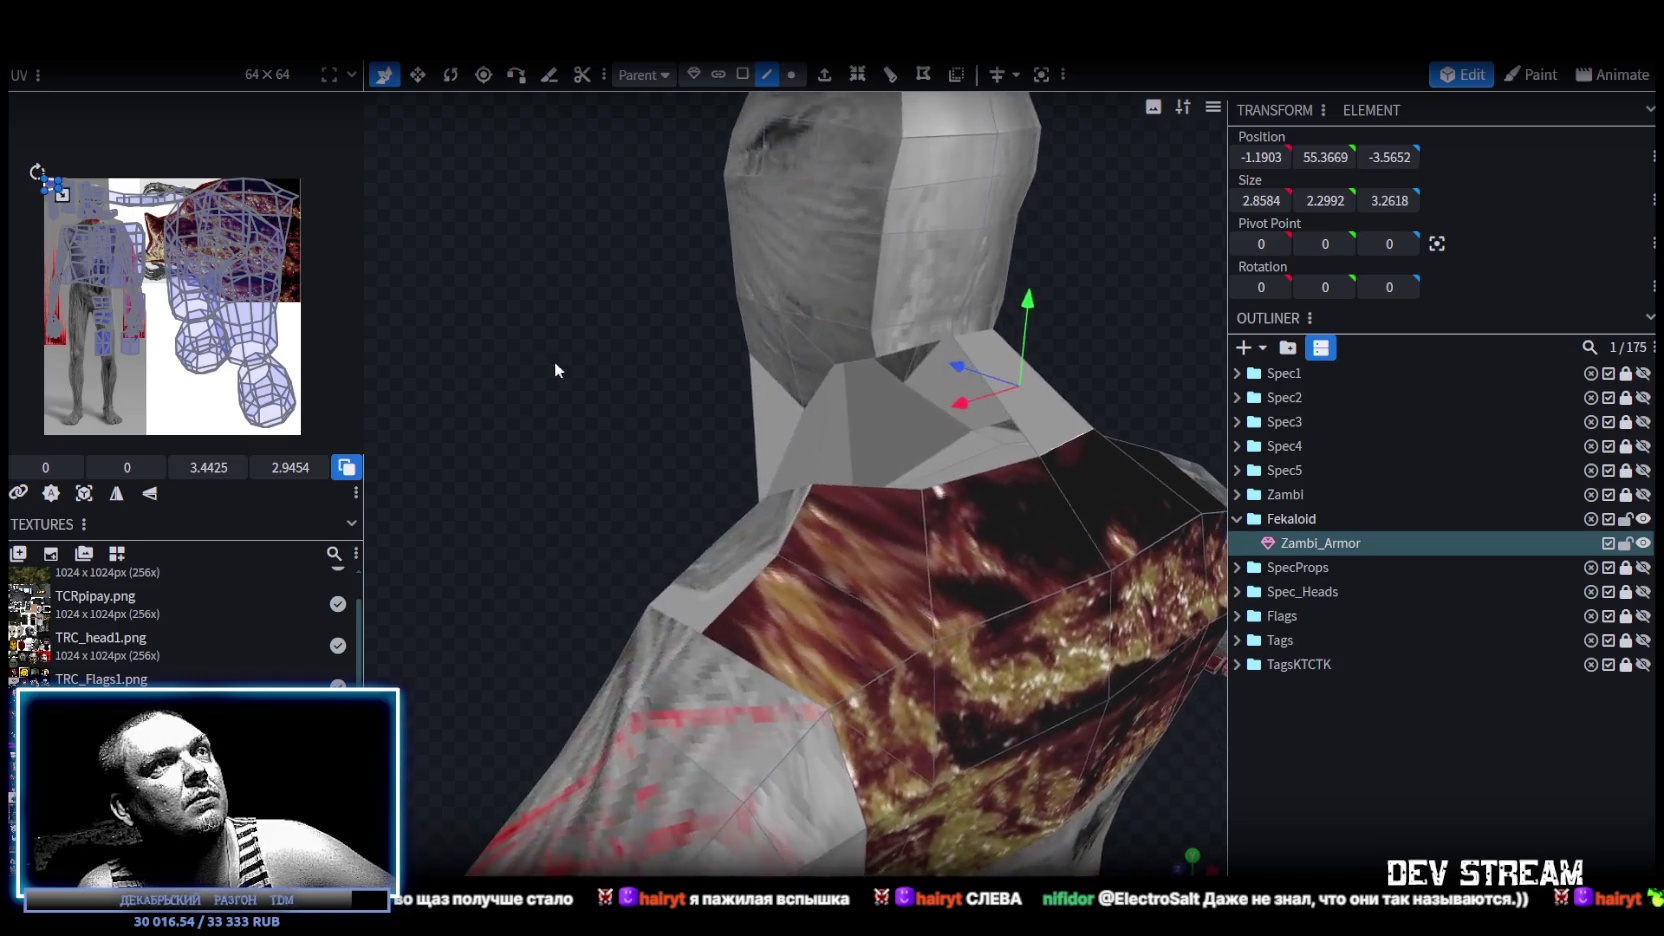
click(935, 395)
click(976, 476)
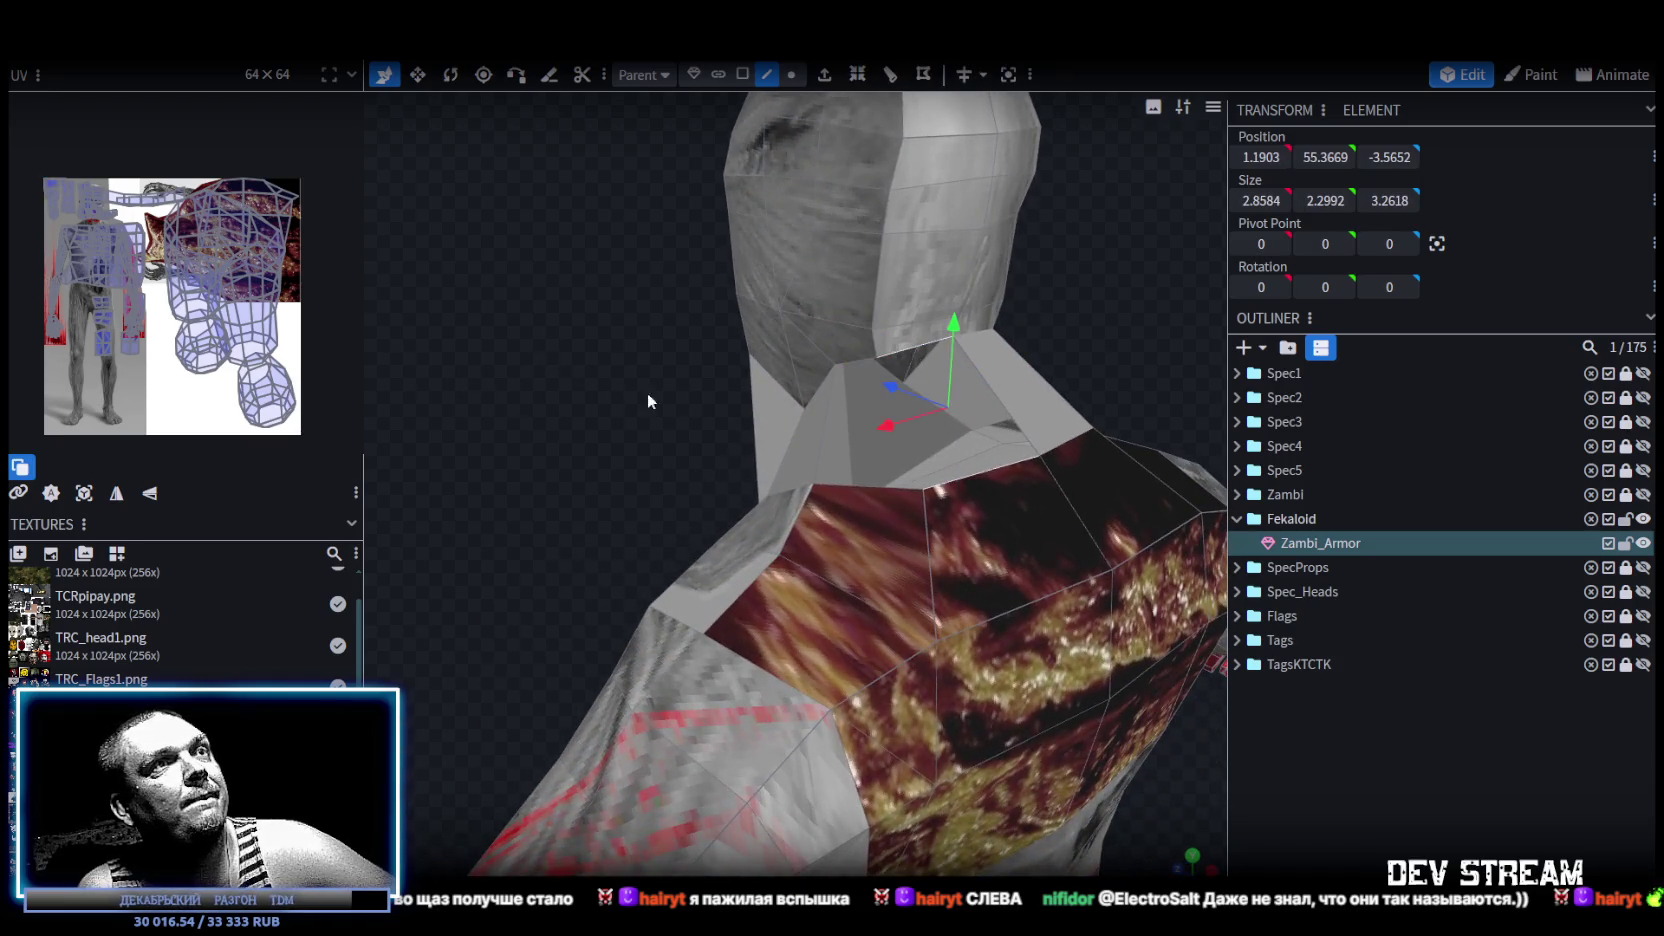
drag(680, 396, 599, 373)
click(1001, 459)
click(987, 450)
mouse_move(600, 490)
mouse_down()
mouse_move(514, 486)
mouse_move(673, 463)
mouse_up()
scroll(788, 473, up, 3)
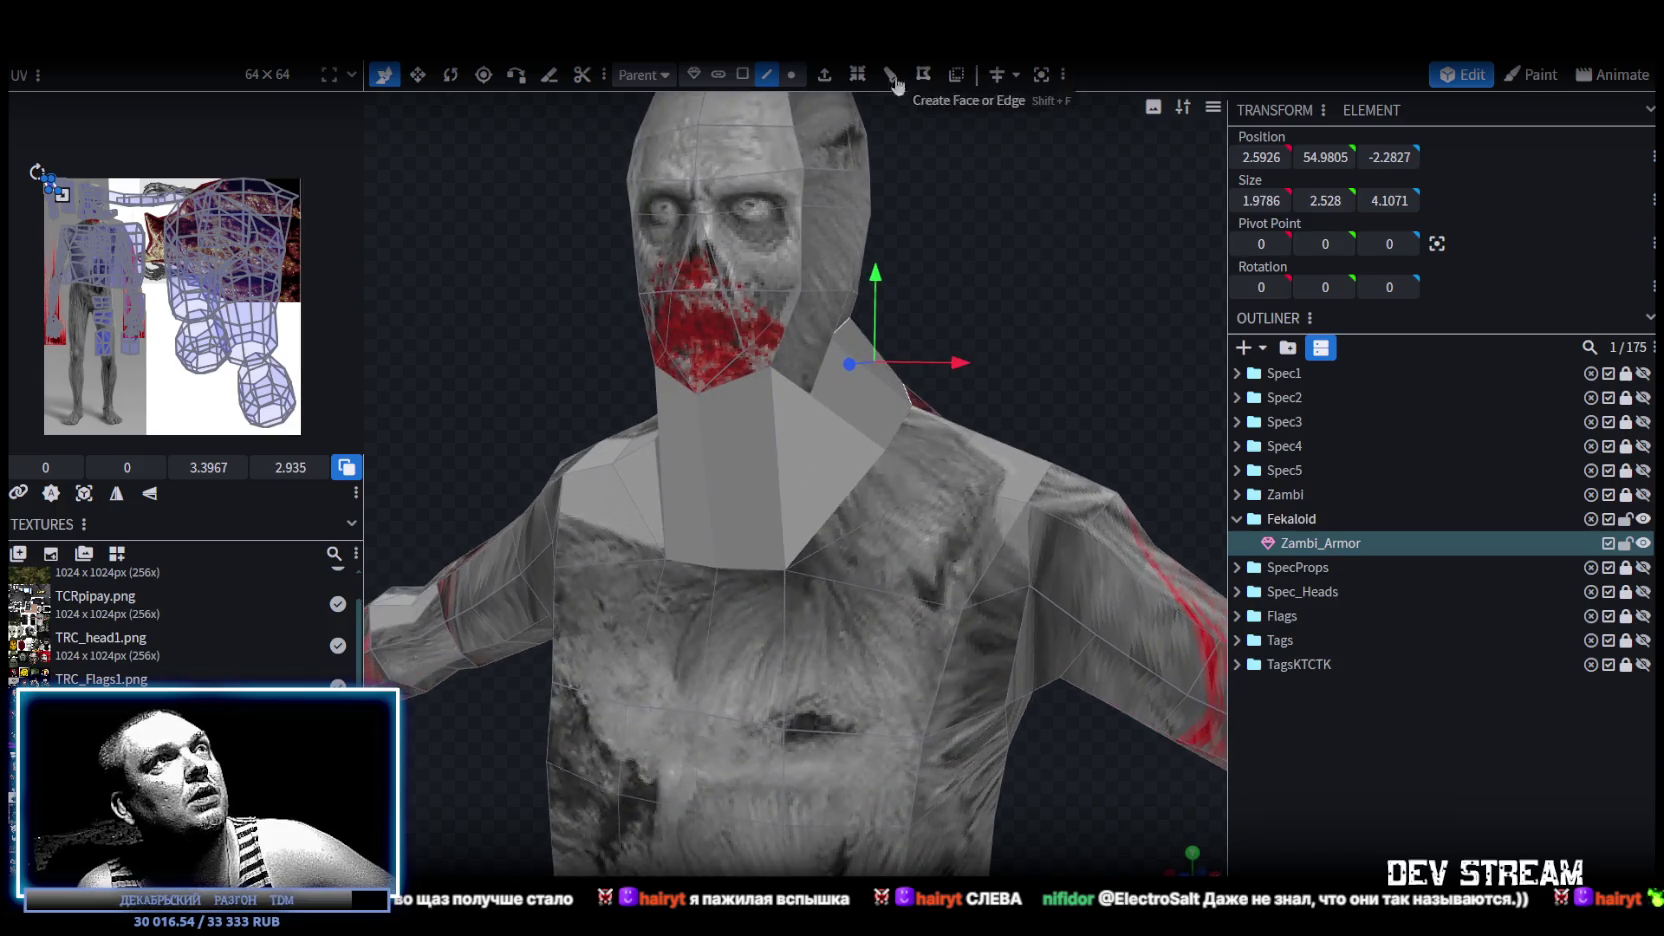
Raise the front neck vertices by one unit and narrow them in width.
click(791, 74)
mouse_move(905, 394)
mouse_down()
mouse_move(816, 384)
mouse_move(692, 260)
mouse_move(645, 393)
mouse_move(948, 367)
mouse_move(874, 401)
mouse_up()
click(673, 416)
key(v)
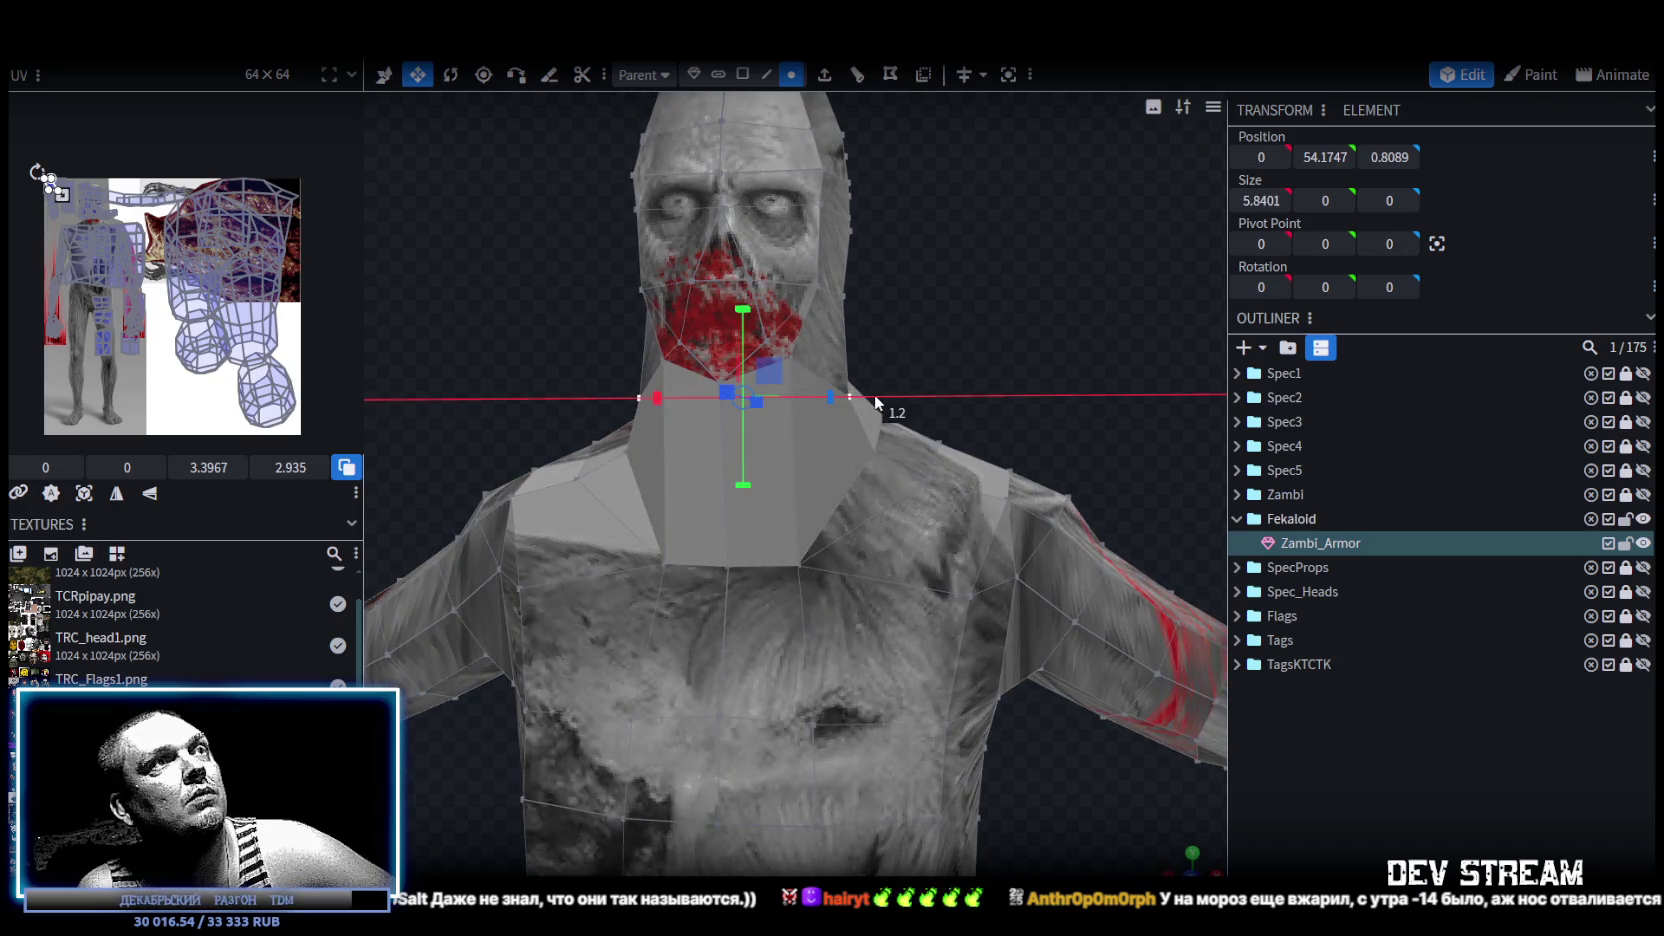
key(s)
drag(744, 307, 744, 276)
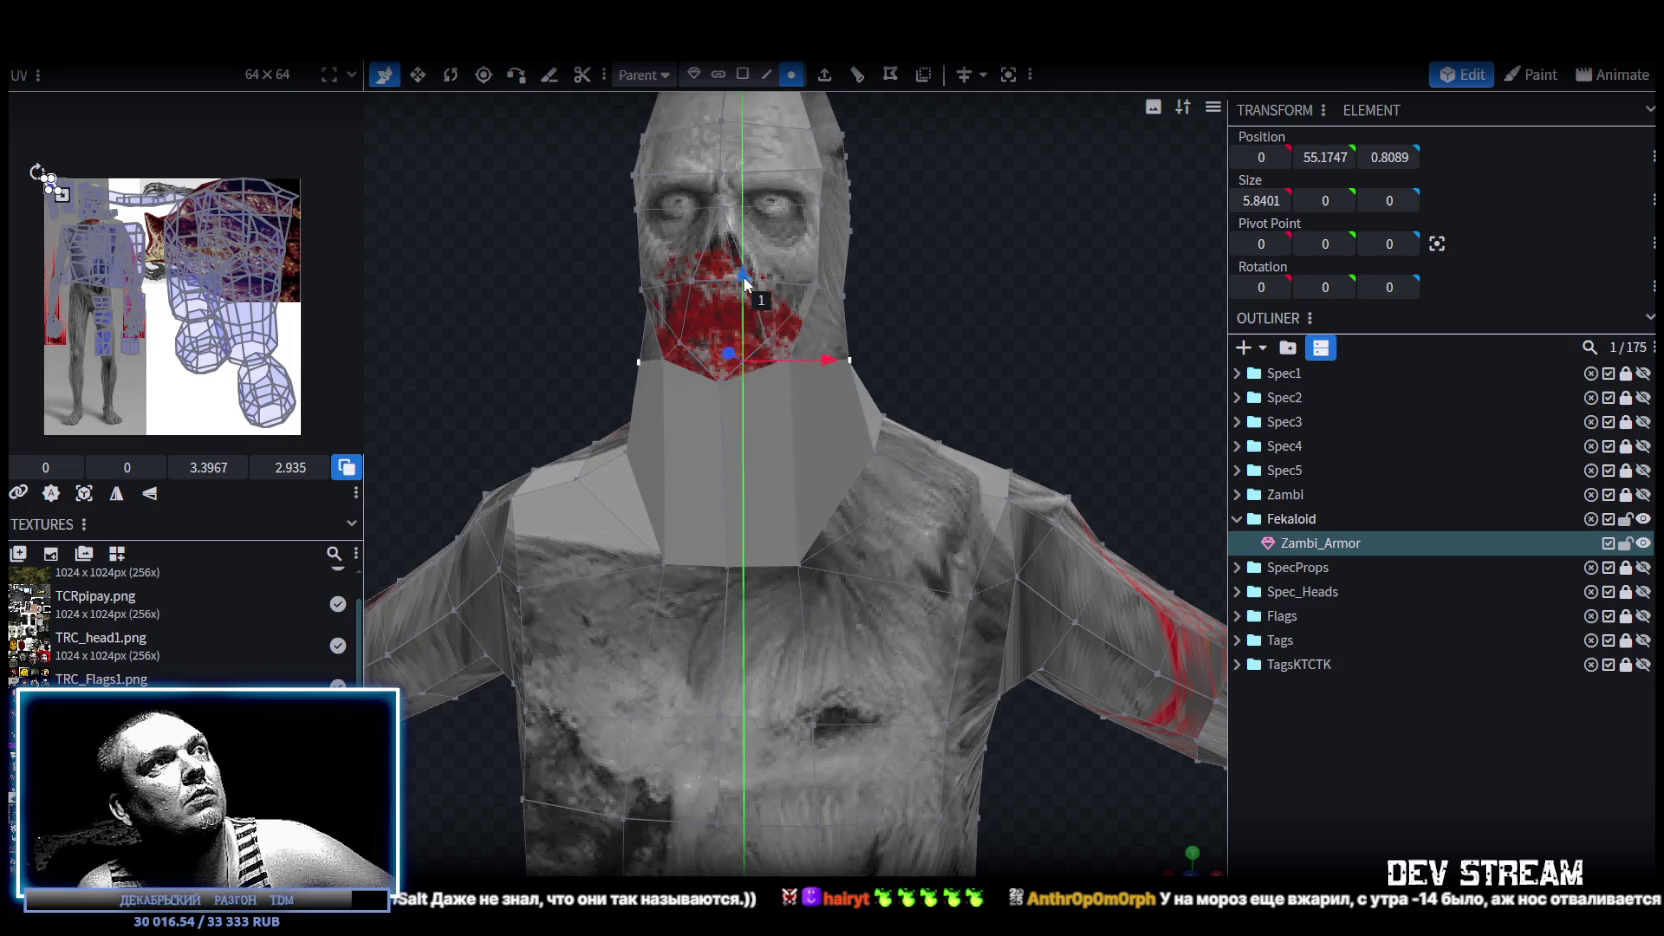
key(s)
drag(846, 352, 816, 344)
Select the rear neck vertices and a matching left-right pair of neck vertices.
mouse_move(1037, 341)
mouse_down()
mouse_move(829, 384)
mouse_move(962, 339)
mouse_up()
click(829, 384)
mouse_move(1036, 494)
mouse_down()
mouse_move(978, 386)
mouse_move(955, 381)
mouse_up()
click(738, 363)
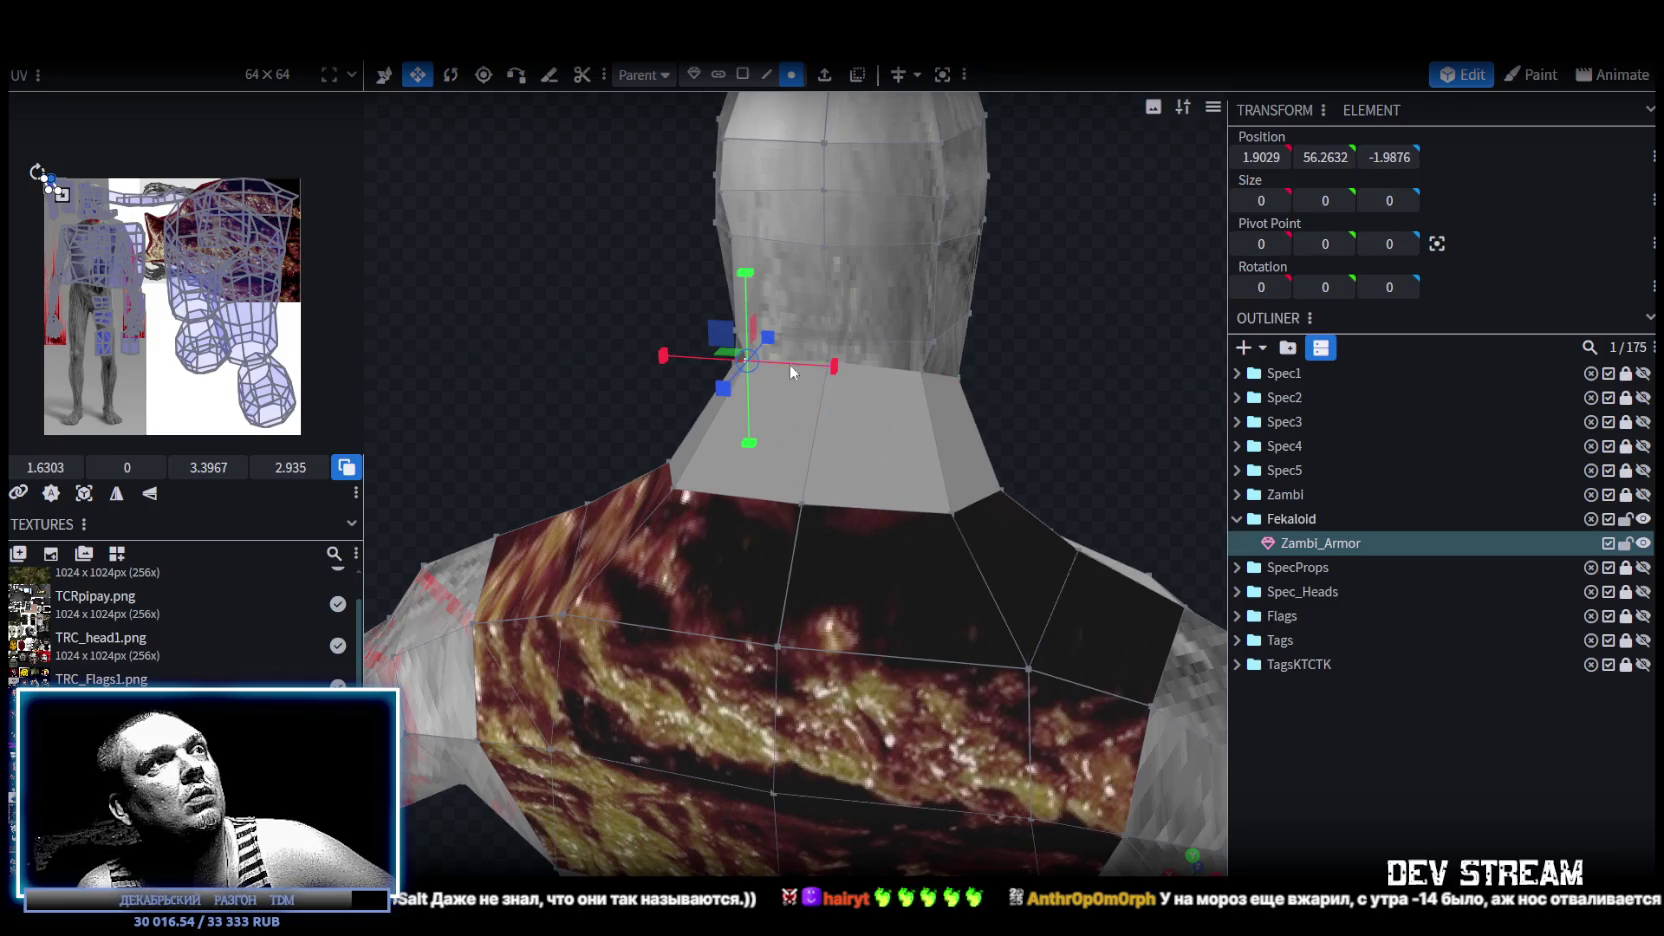
shift+click(920, 372)
drag(1174, 385, 937, 359)
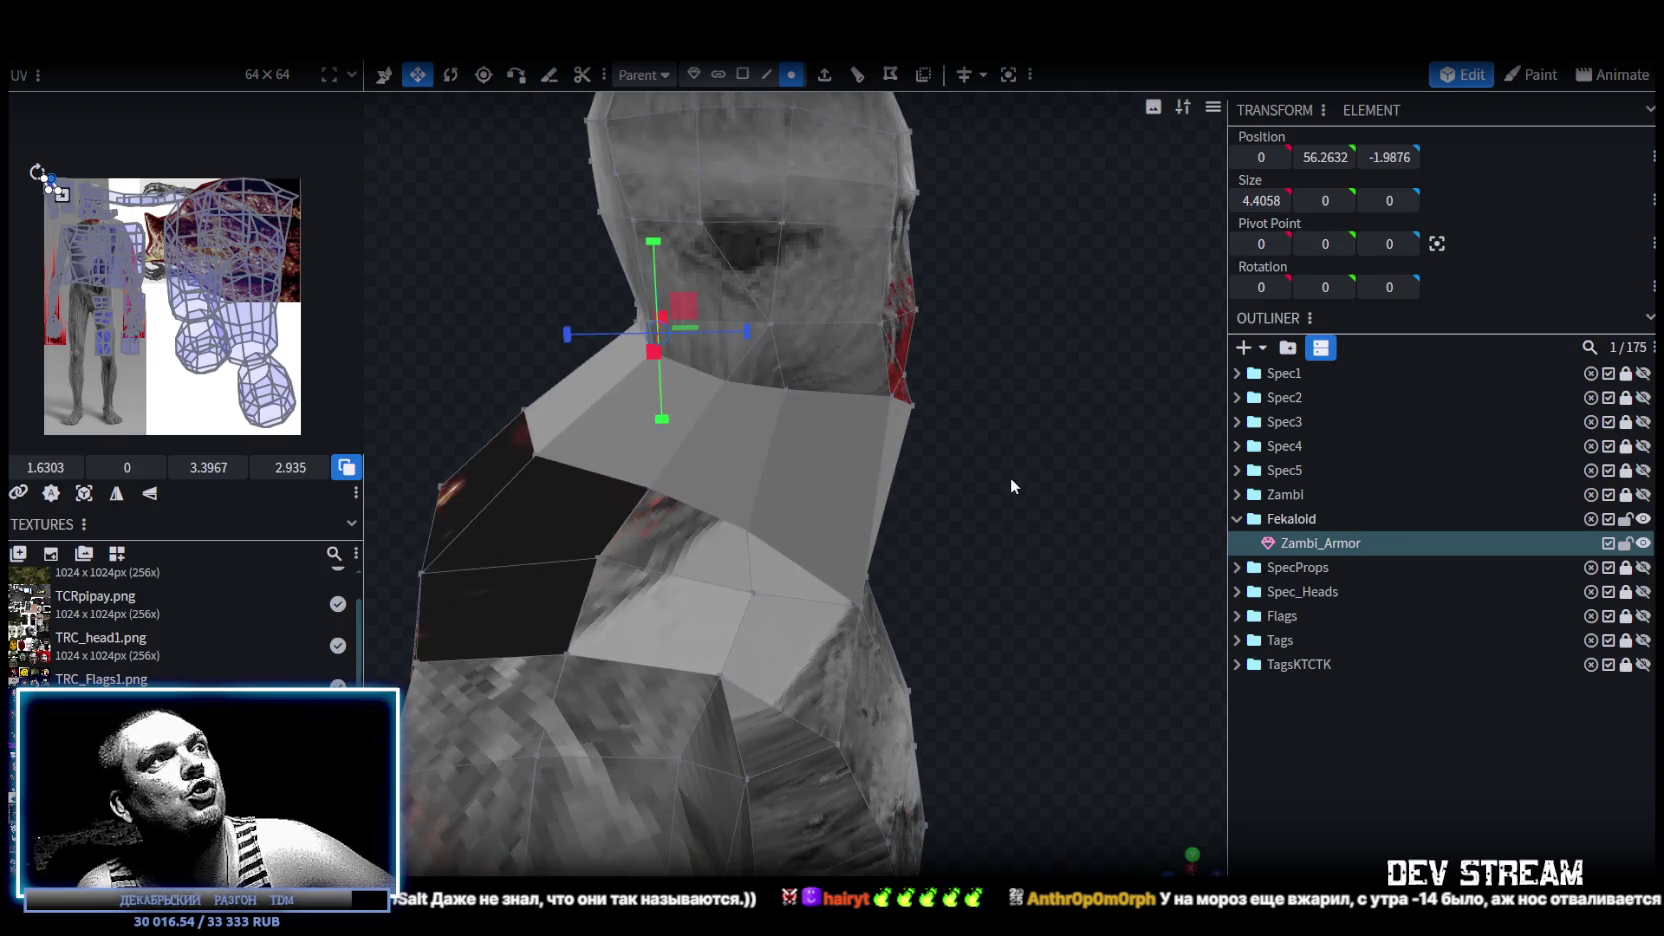
drag(1008, 493, 975, 470)
click(975, 470)
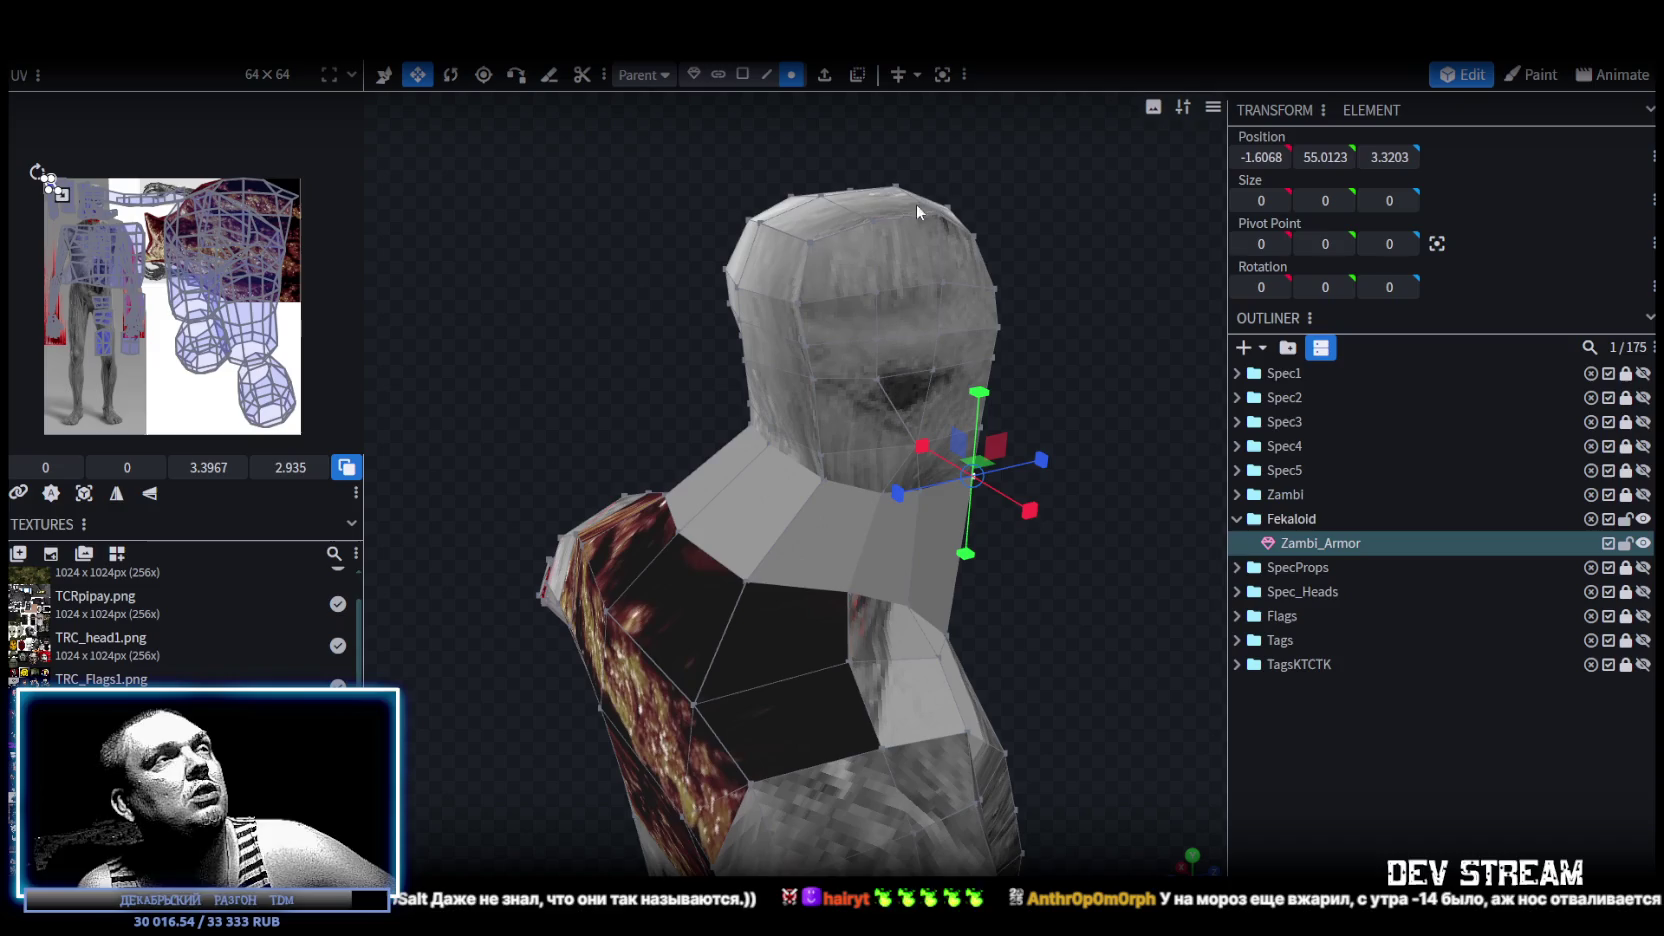
In face mode, push the front neck face back 1.3.
click(744, 76)
click(758, 440)
key(v)
drag(832, 424, 792, 410)
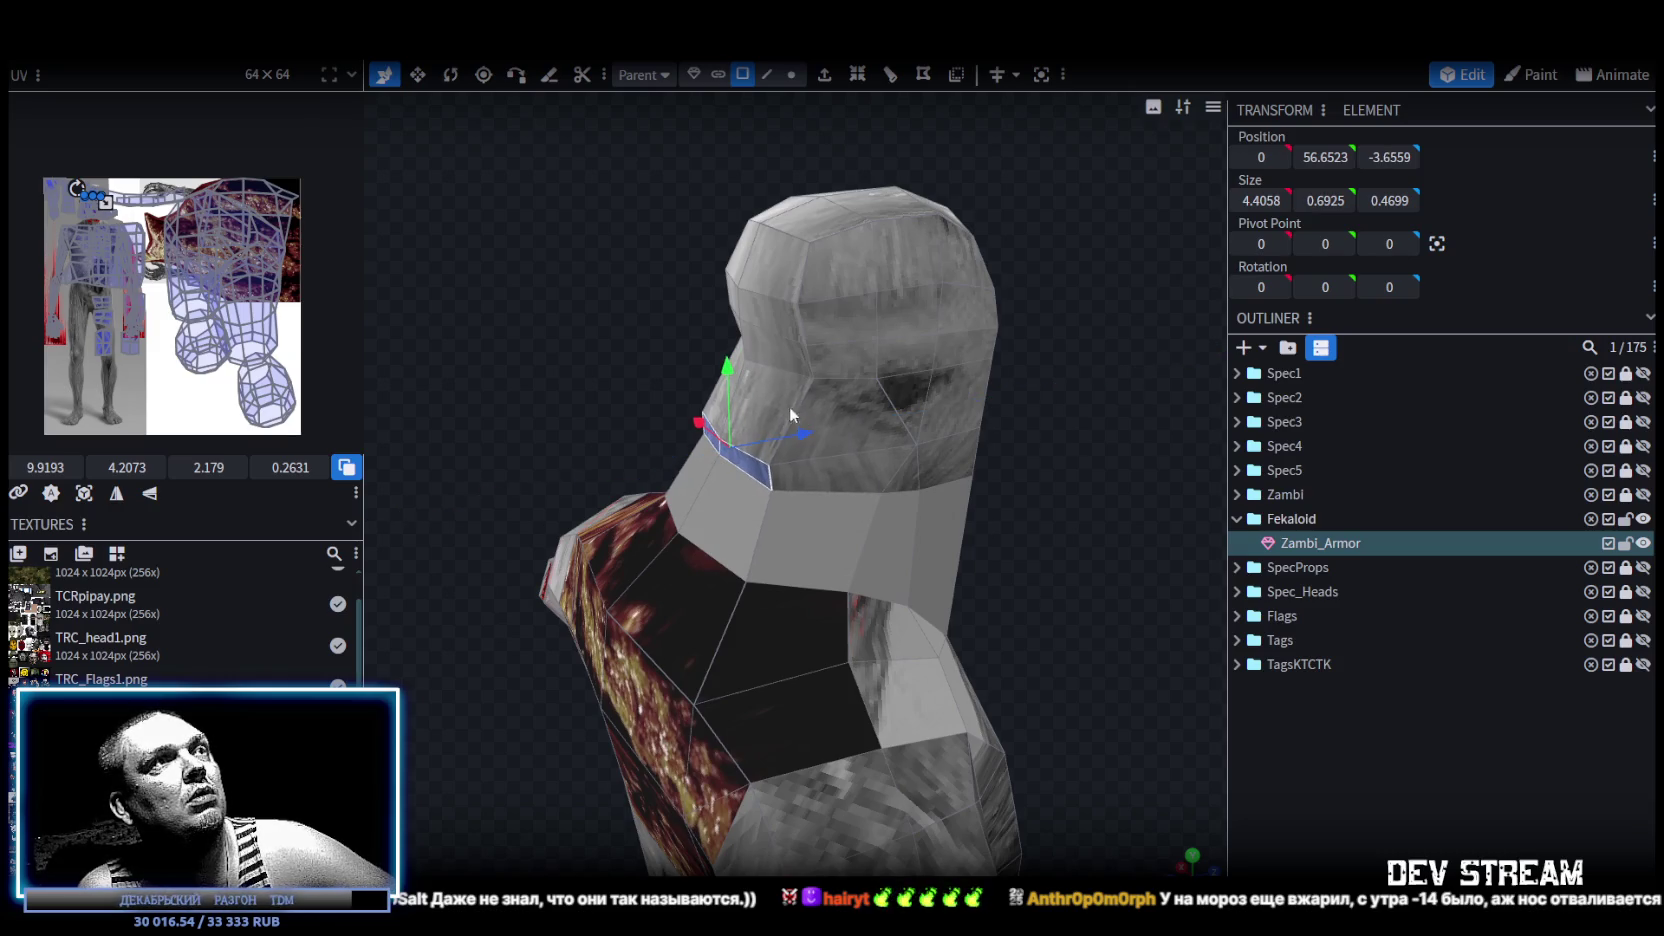
Select edge loops on the head and neck, then lower a neck loop and push it back.
drag(652, 298, 774, 350)
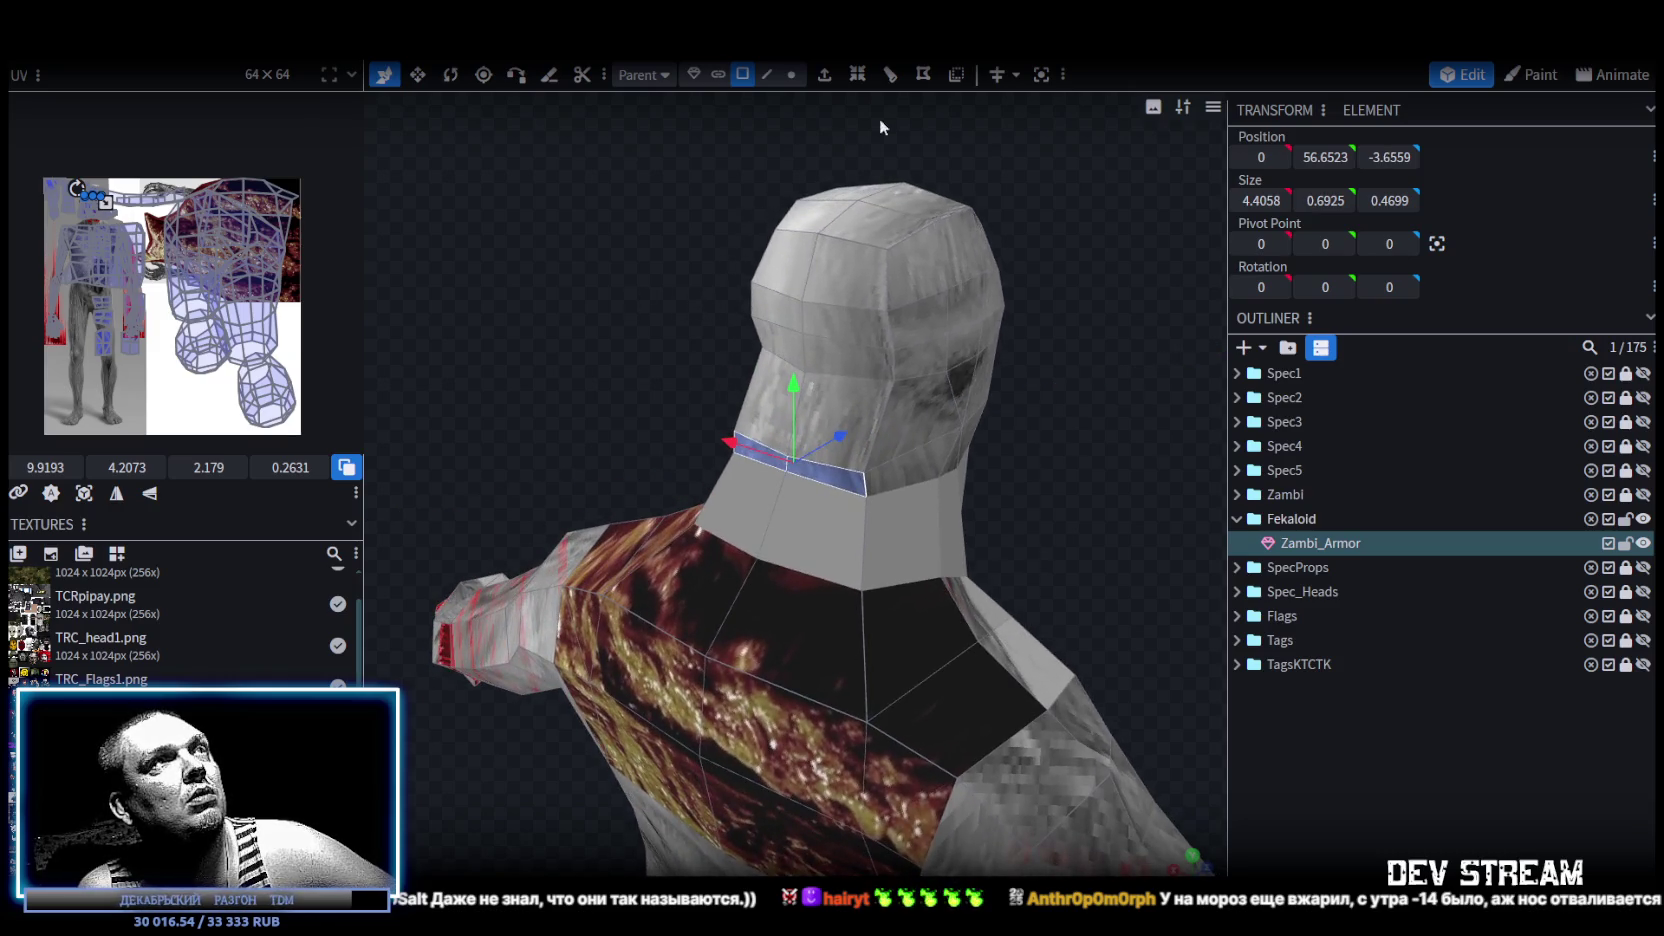
click(766, 75)
click(784, 358)
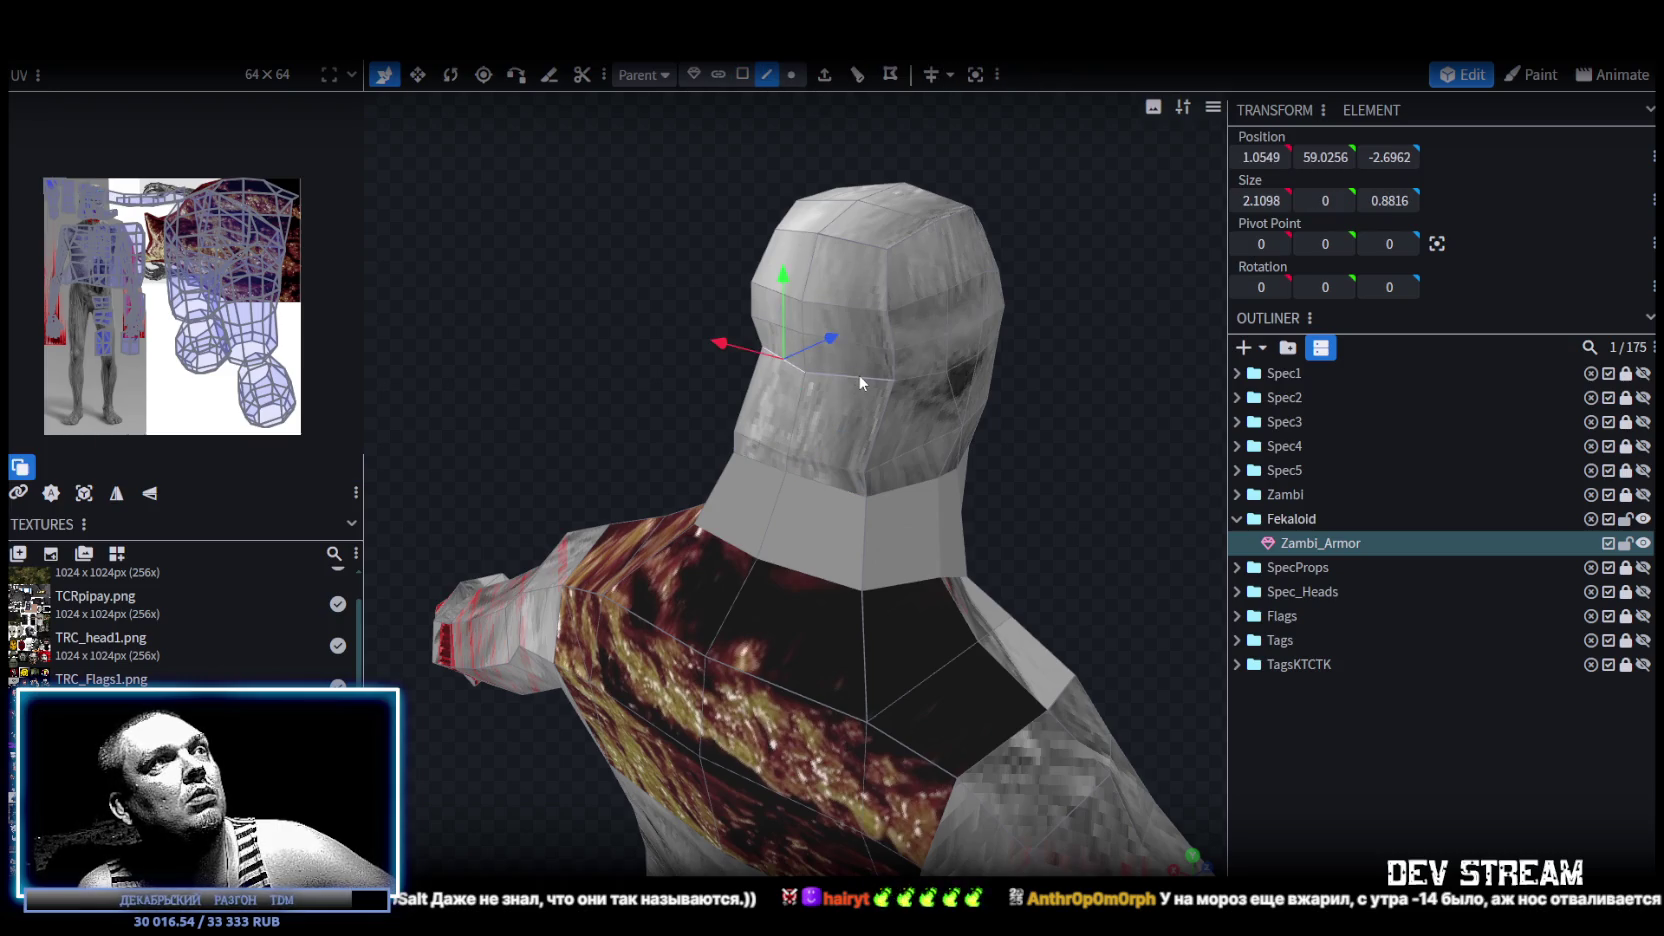
drag(950, 411, 994, 426)
click(774, 367)
mouse_move(774, 367)
mouse_down()
mouse_move(728, 328)
mouse_move(784, 376)
mouse_move(974, 432)
mouse_move(840, 333)
mouse_move(790, 335)
mouse_move(738, 437)
mouse_move(783, 395)
mouse_move(764, 403)
mouse_up()
click(783, 362)
click(829, 458)
mouse_move(682, 321)
mouse_down()
mouse_move(670, 344)
mouse_move(748, 421)
mouse_up()
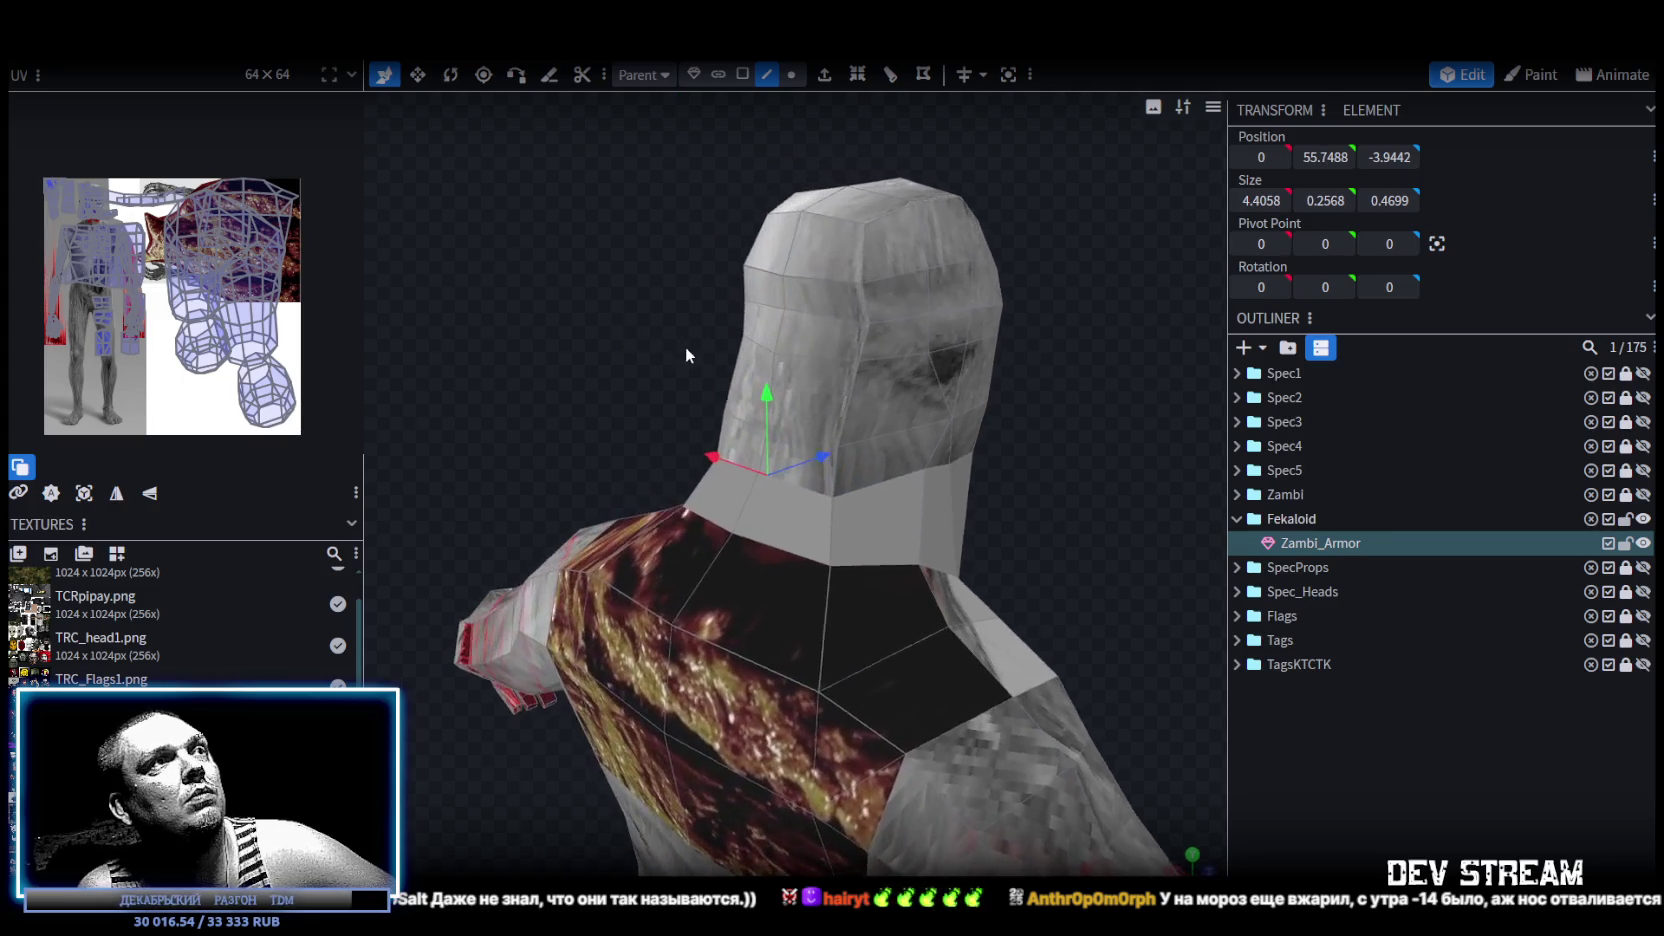
Raise both halves of another neck loop by 0.8 and shift it forward 0.3.
click(829, 445)
shift+click(941, 458)
drag(941, 458, 1015, 441)
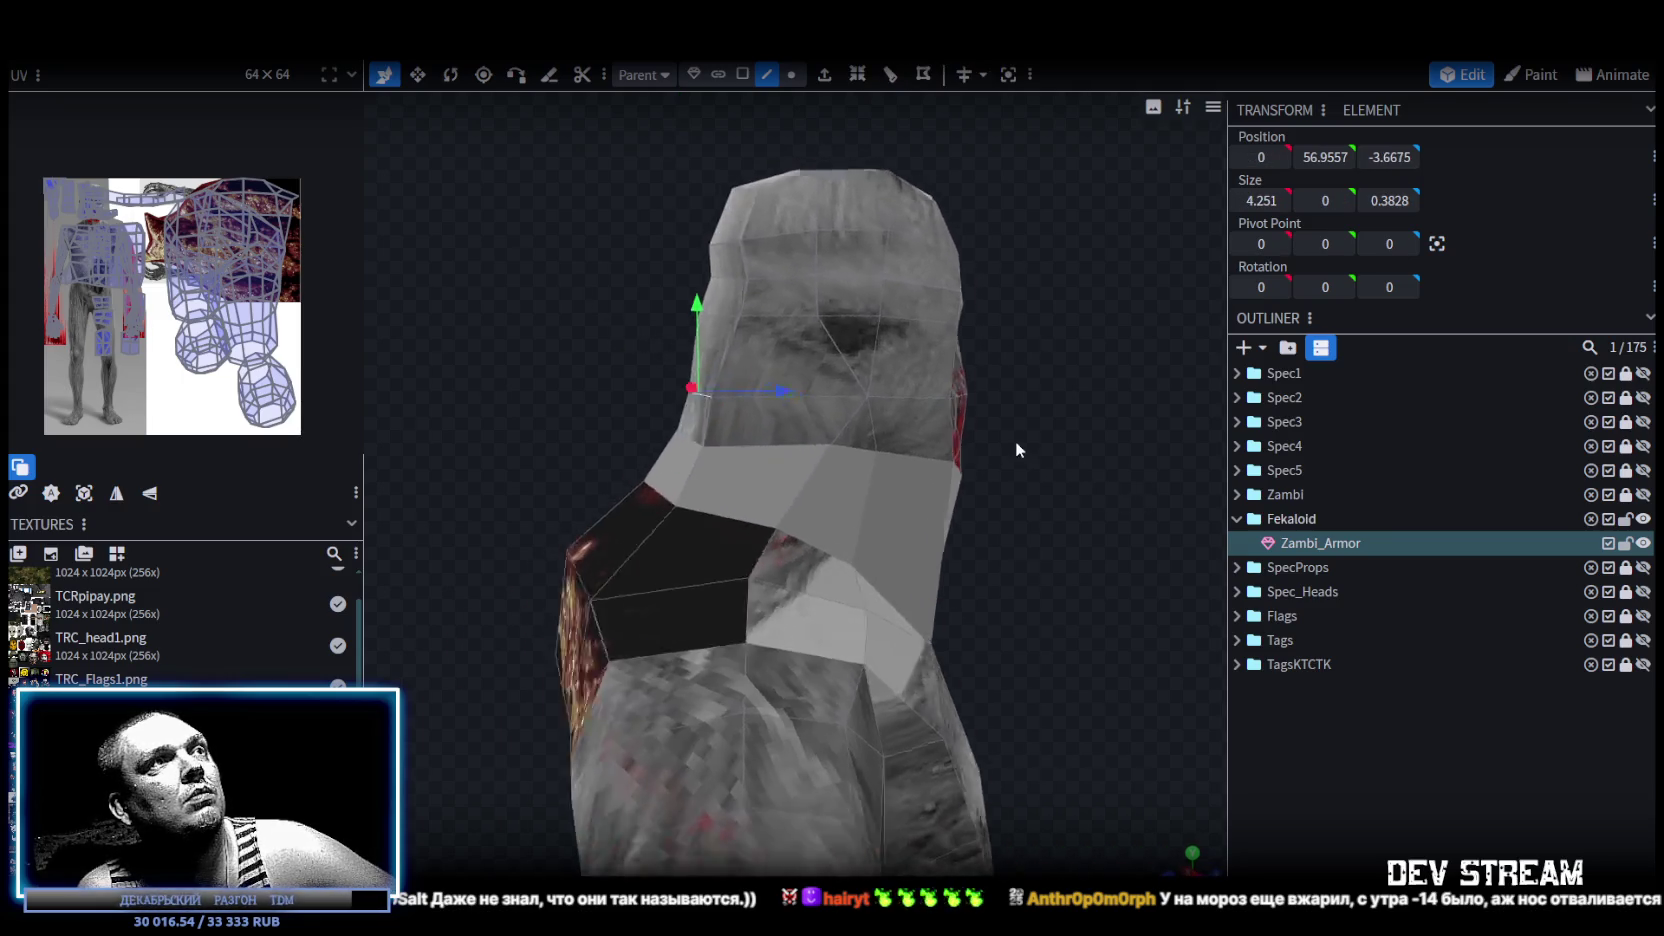
drag(690, 298, 694, 270)
drag(783, 358, 786, 358)
Push the front neck face back 0.4 and shift the two neck side faces sideways.
drag(563, 343, 772, 369)
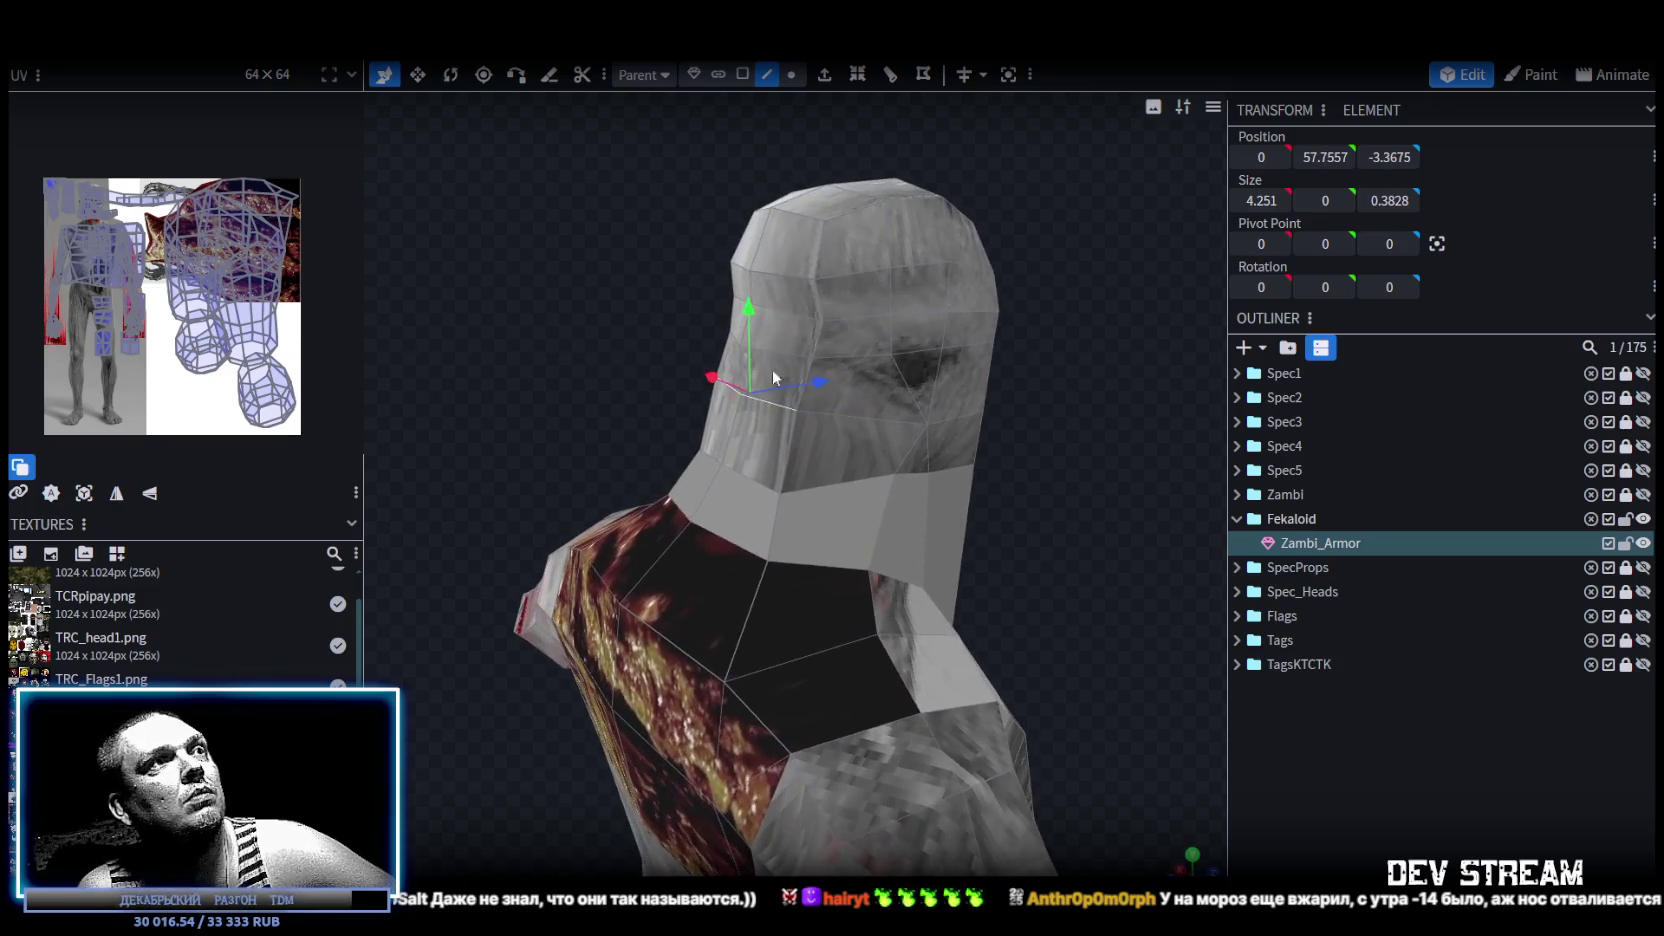
click(742, 74)
click(735, 420)
mouse_move(803, 472)
mouse_down()
mouse_move(794, 382)
mouse_move(618, 411)
mouse_up()
click(752, 518)
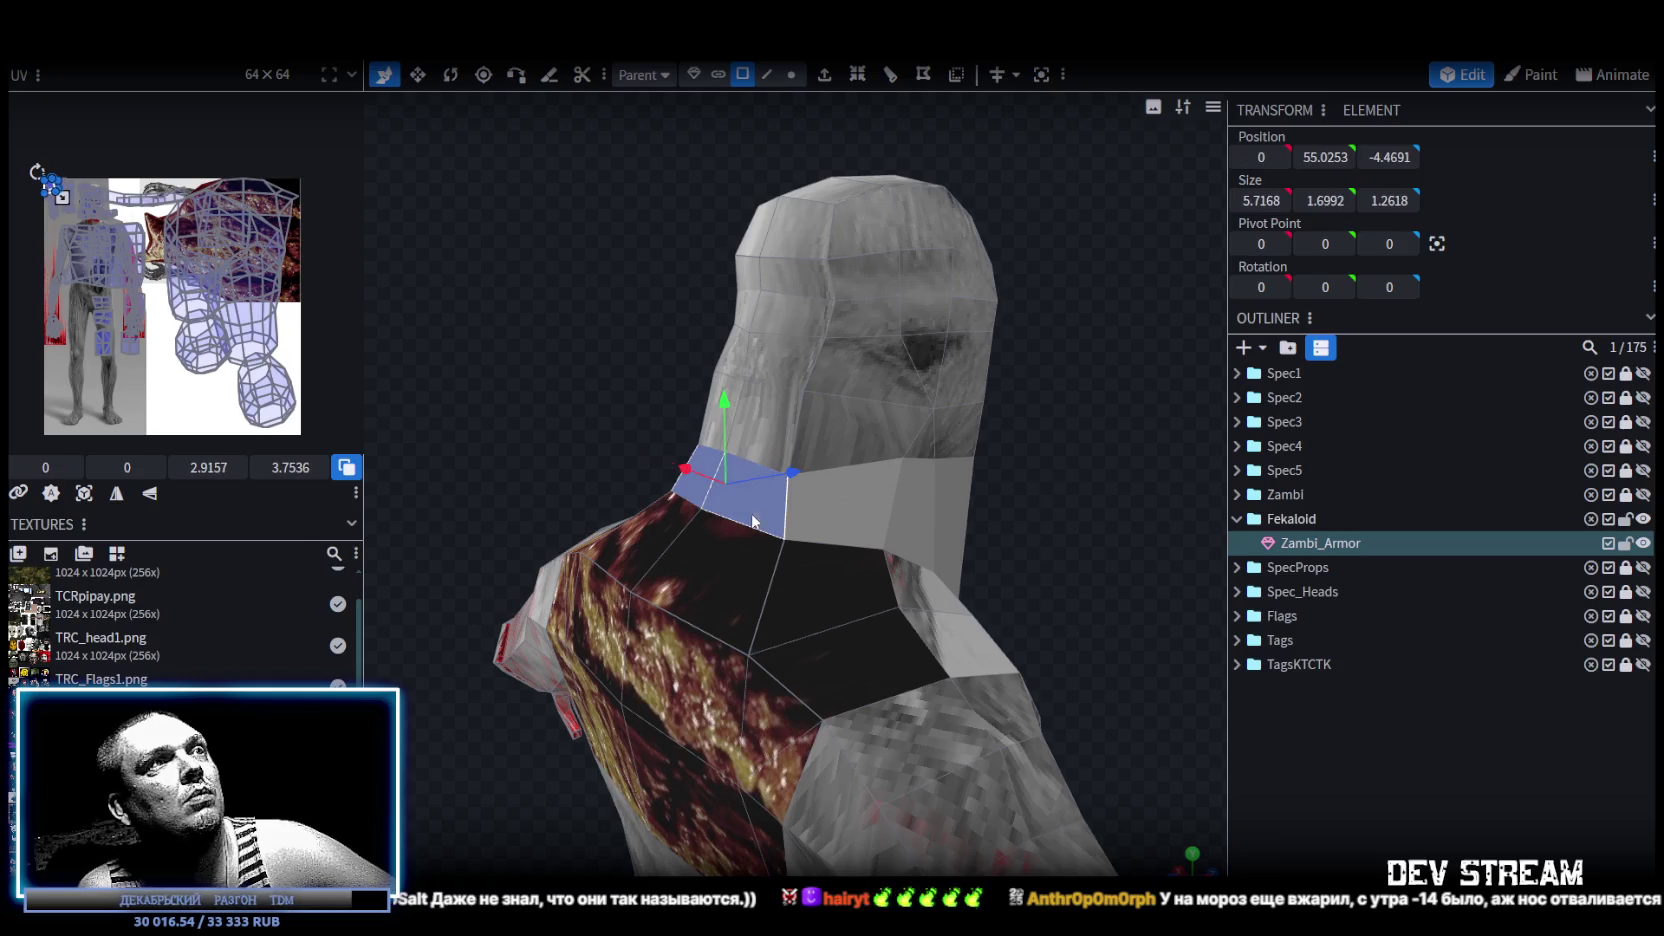
mouse_move(798, 474)
mouse_down()
mouse_move(1083, 572)
mouse_move(636, 507)
mouse_move(836, 412)
mouse_move(820, 482)
mouse_move(1072, 355)
mouse_move(836, 443)
mouse_move(819, 468)
mouse_up()
click(628, 488)
shift+click(836, 443)
key(v)
mouse_move(923, 387)
mouse_down()
mouse_move(838, 374)
mouse_move(928, 406)
mouse_move(1008, 550)
mouse_up()
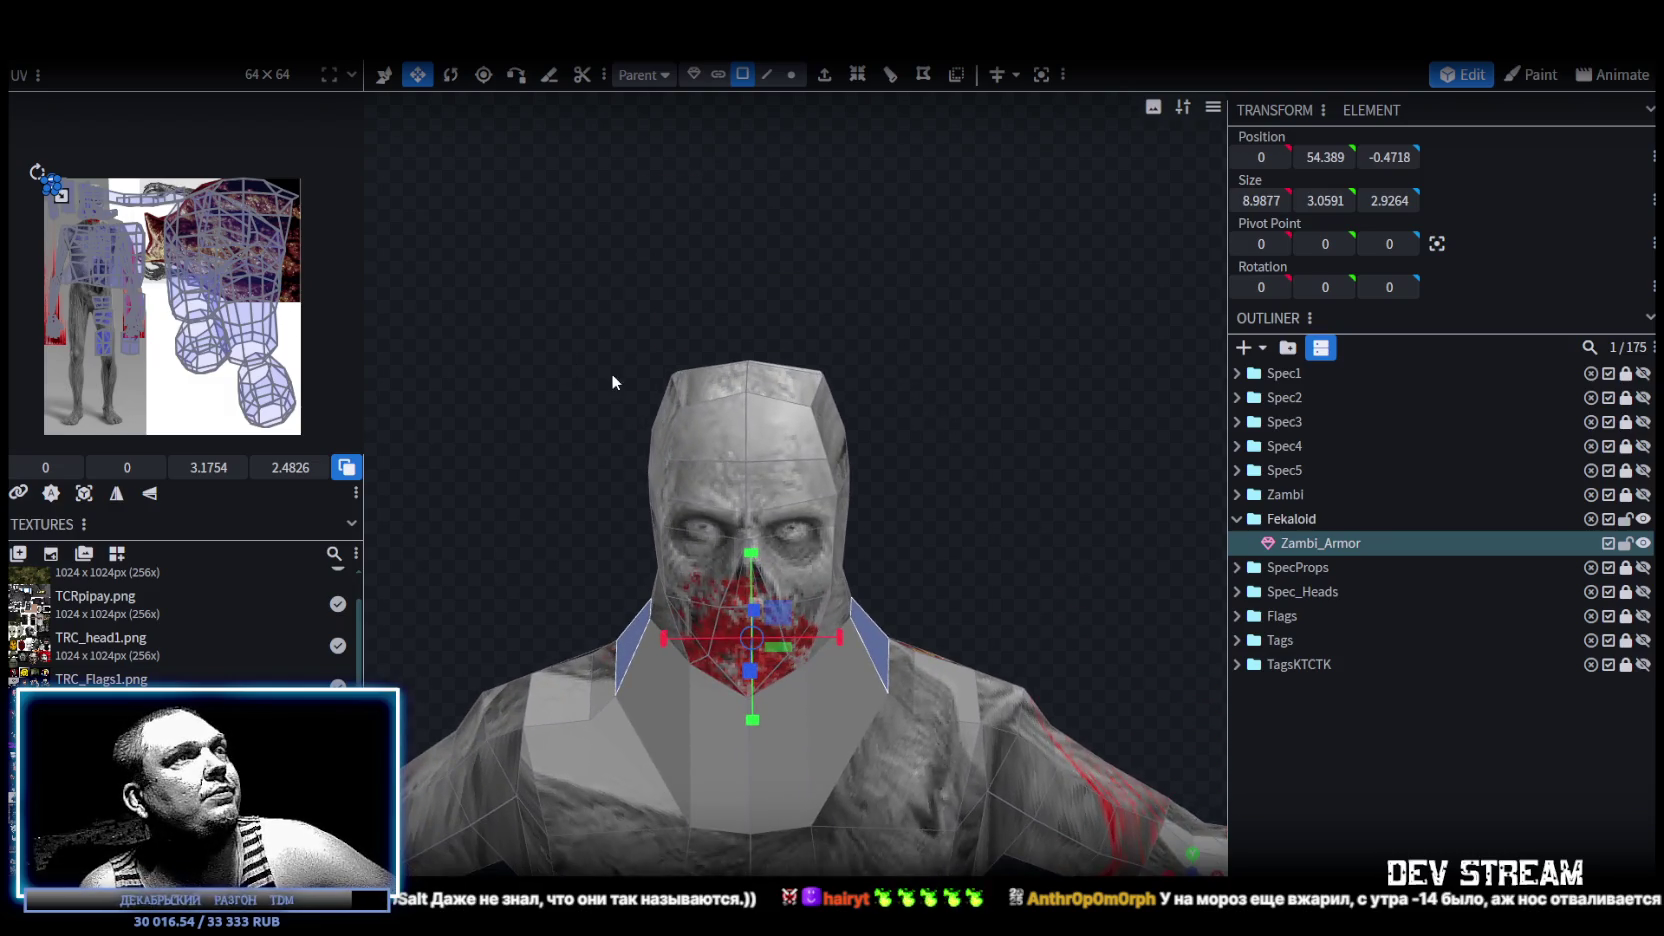
View the whole torso and select faces on the chest.
scroll(884, 481, down, 3)
drag(884, 472, 949, 220)
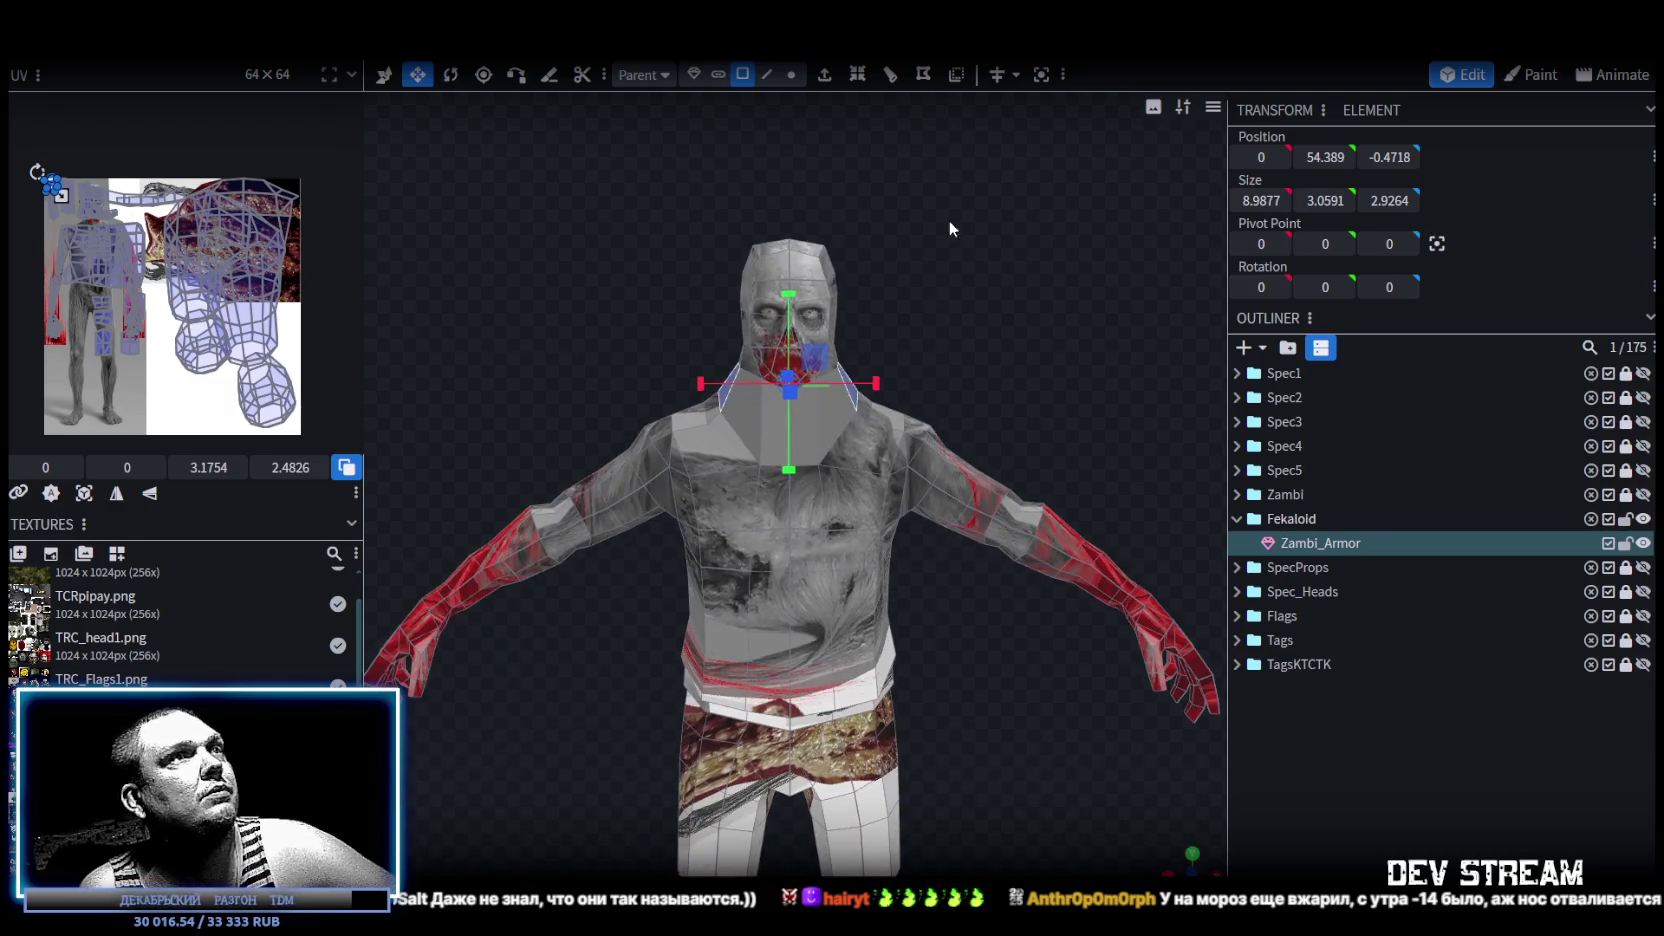
click(841, 592)
drag(988, 733, 968, 456)
scroll(984, 551, up, 3)
mouse_move(984, 551)
mouse_down()
mouse_move(777, 482)
mouse_move(989, 549)
mouse_move(1115, 478)
mouse_move(975, 471)
mouse_move(1112, 482)
mouse_move(1130, 468)
mouse_move(923, 520)
mouse_move(774, 507)
mouse_move(881, 549)
mouse_up()
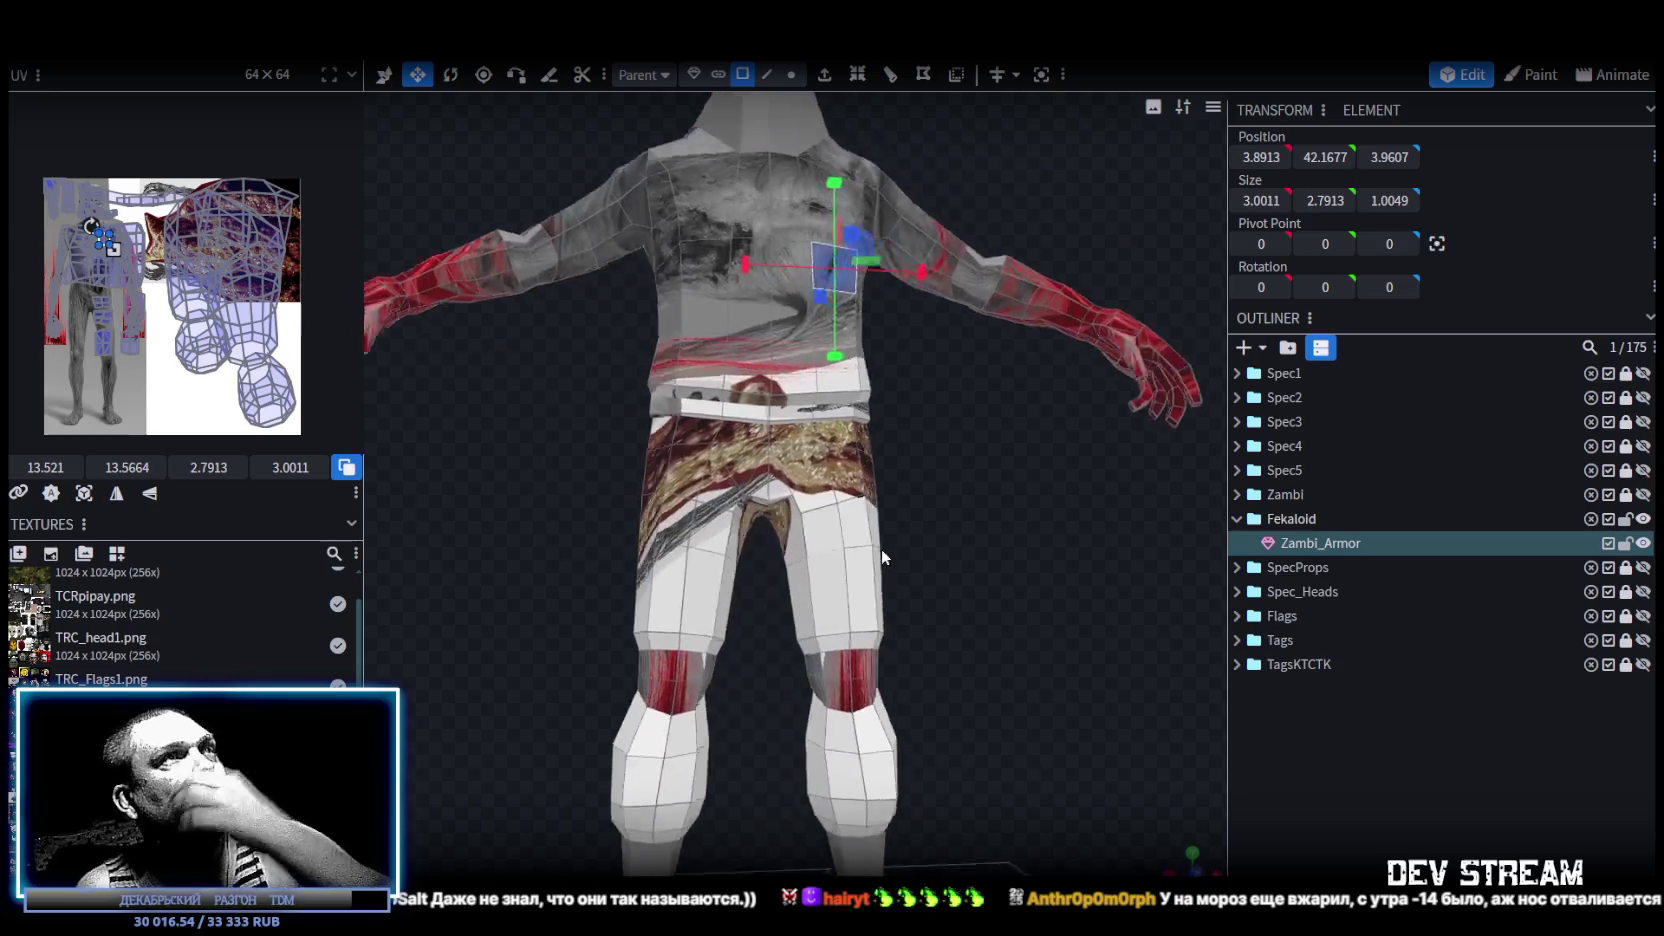
Switch to vertex mode and select every mesh vertex with Ctrl+A.
click(791, 74)
scroll(910, 588, down, 3)
key(ctrl+a)
key(x)
drag(772, 376, 772, 380)
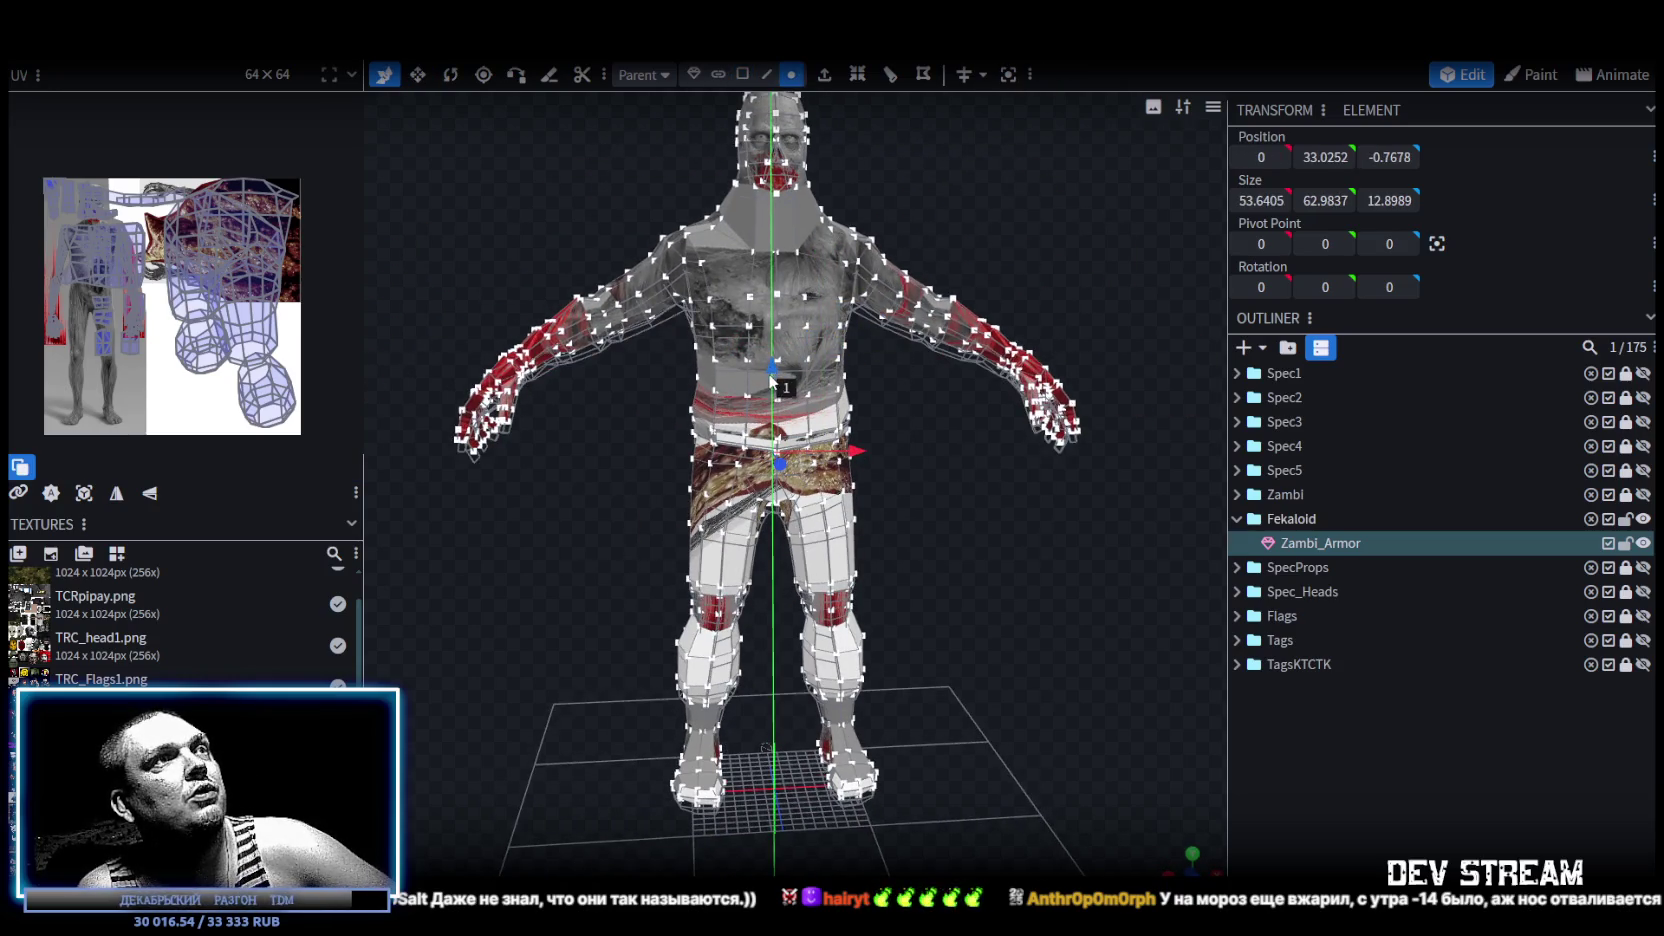
Merge the 108 duplicate vertices and zoom in on the legs.
click(761, 228)
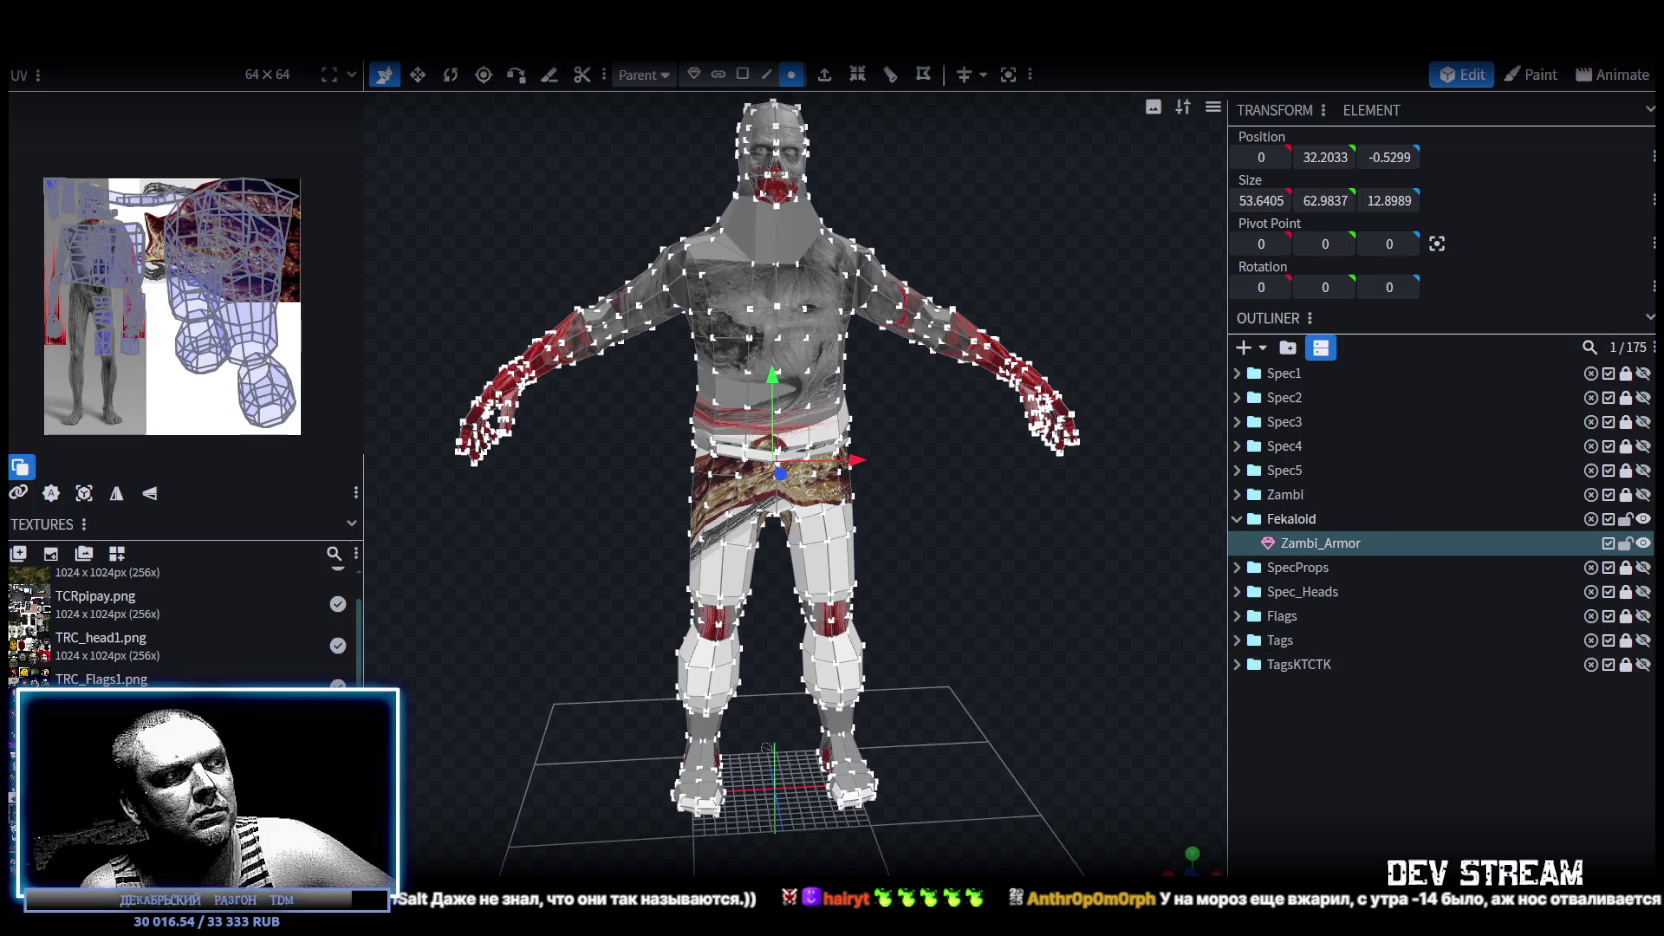
mouse_move(1048, 648)
mouse_down()
mouse_move(1028, 616)
mouse_move(913, 637)
mouse_move(965, 636)
mouse_move(1004, 692)
mouse_move(910, 649)
mouse_up()
scroll(913, 637, up, 3)
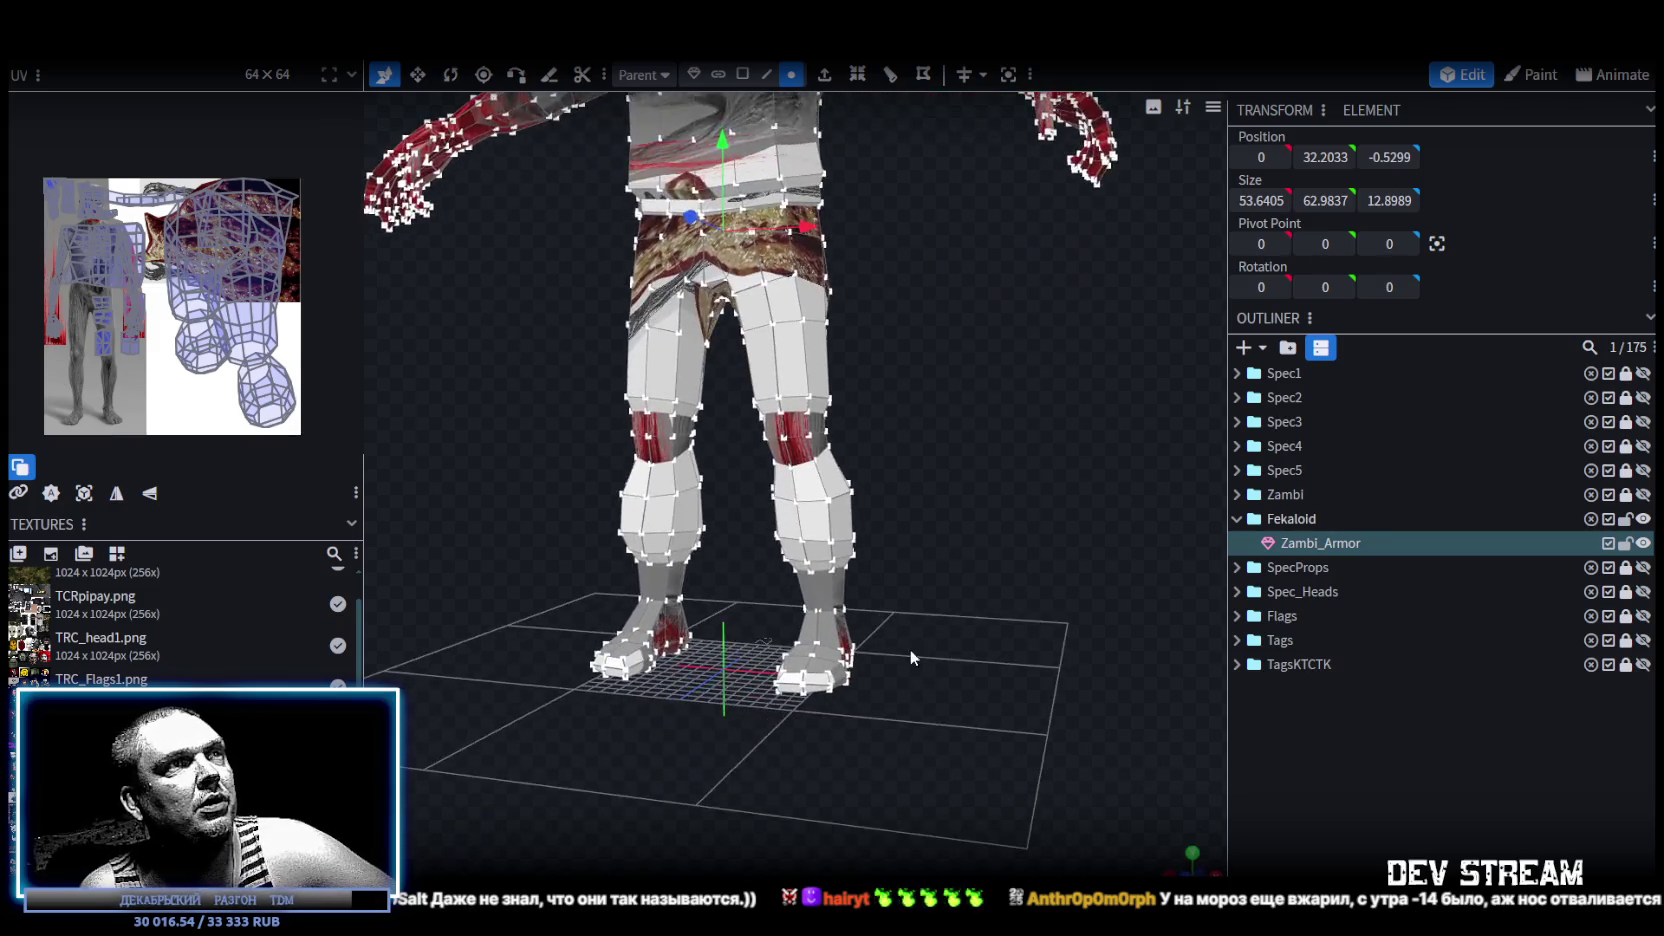
scroll(962, 618, up, 2)
scroll(979, 604, up, 2)
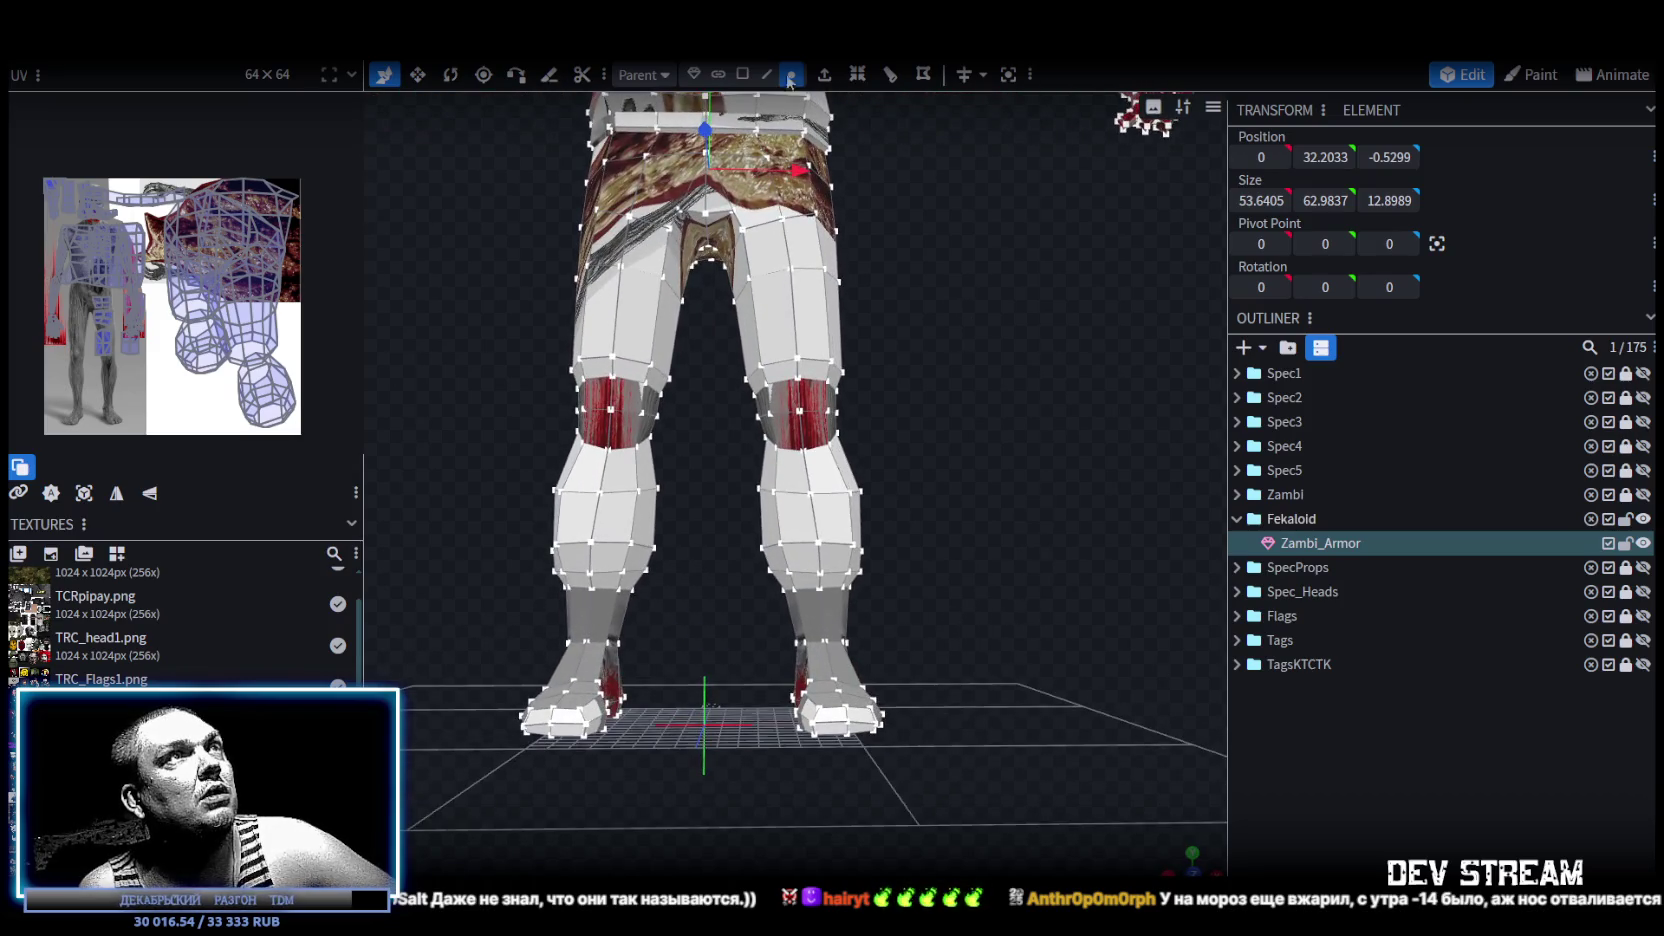
Box-select the right foot's vertices and move them 1 unit along Z.
drag(959, 780, 722, 620)
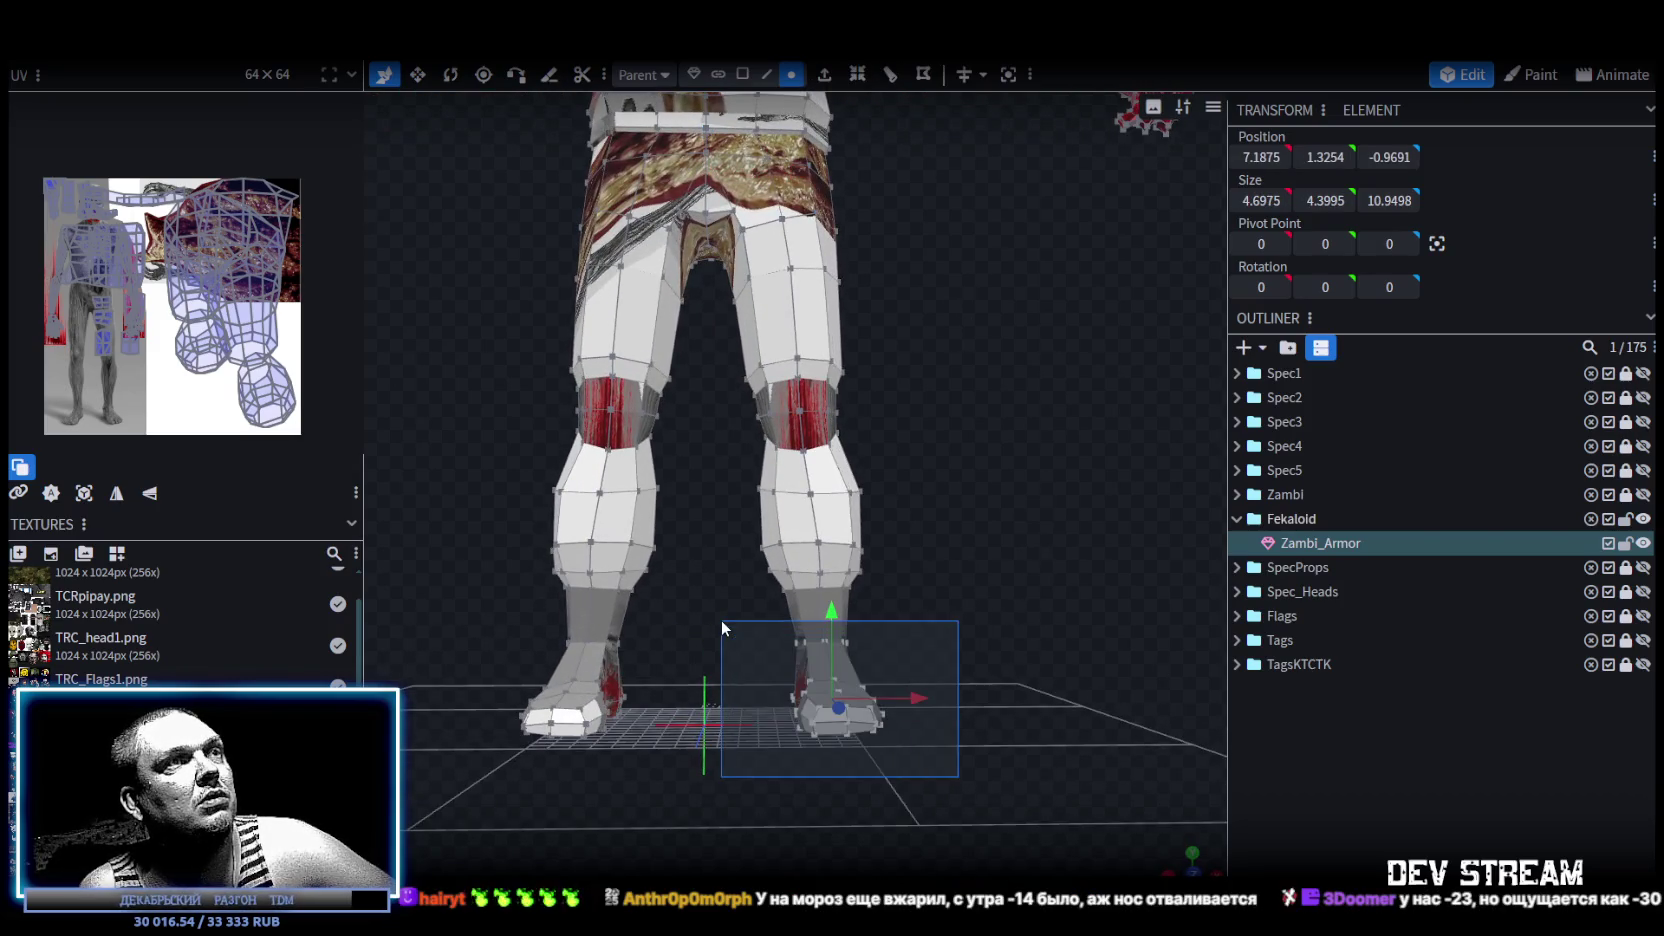
mouse_move(1027, 595)
mouse_down()
mouse_move(1083, 543)
mouse_move(1060, 537)
mouse_up()
mouse_move(958, 837)
mouse_down()
mouse_move(742, 581)
mouse_move(978, 597)
mouse_move(615, 585)
mouse_move(914, 601)
mouse_move(963, 786)
mouse_move(868, 683)
mouse_move(963, 627)
mouse_move(800, 670)
mouse_up()
key(v)
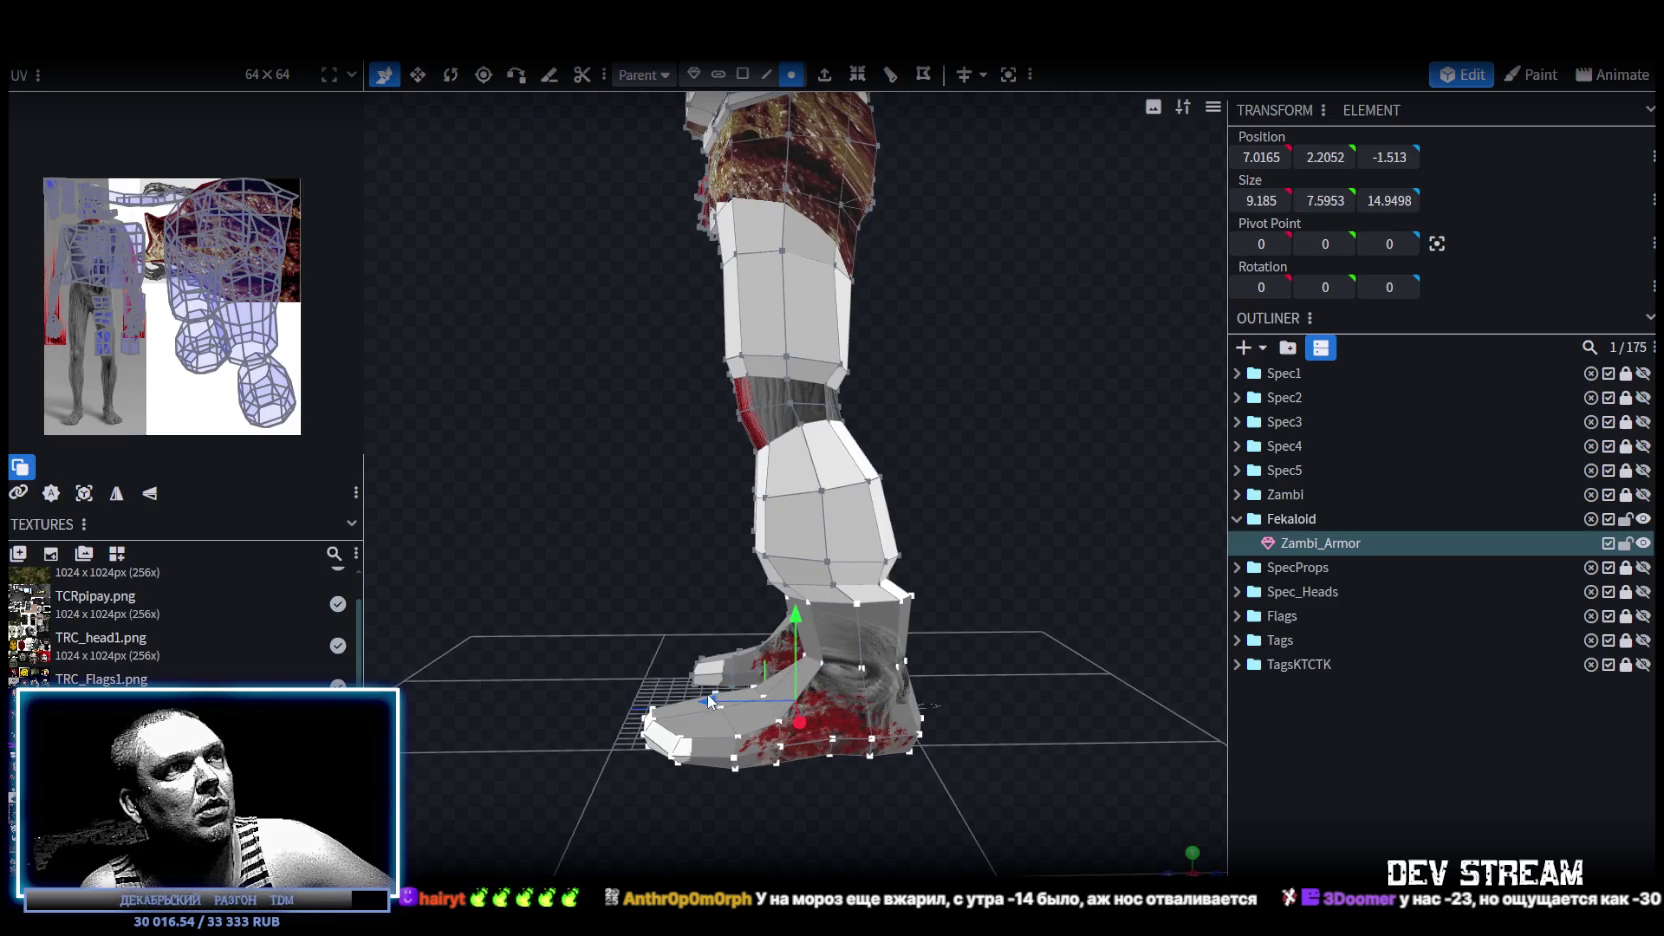
drag(698, 703, 711, 713)
mouse_move(563, 603)
mouse_down()
mouse_move(806, 634)
mouse_move(838, 594)
mouse_move(944, 703)
mouse_move(928, 694)
mouse_up()
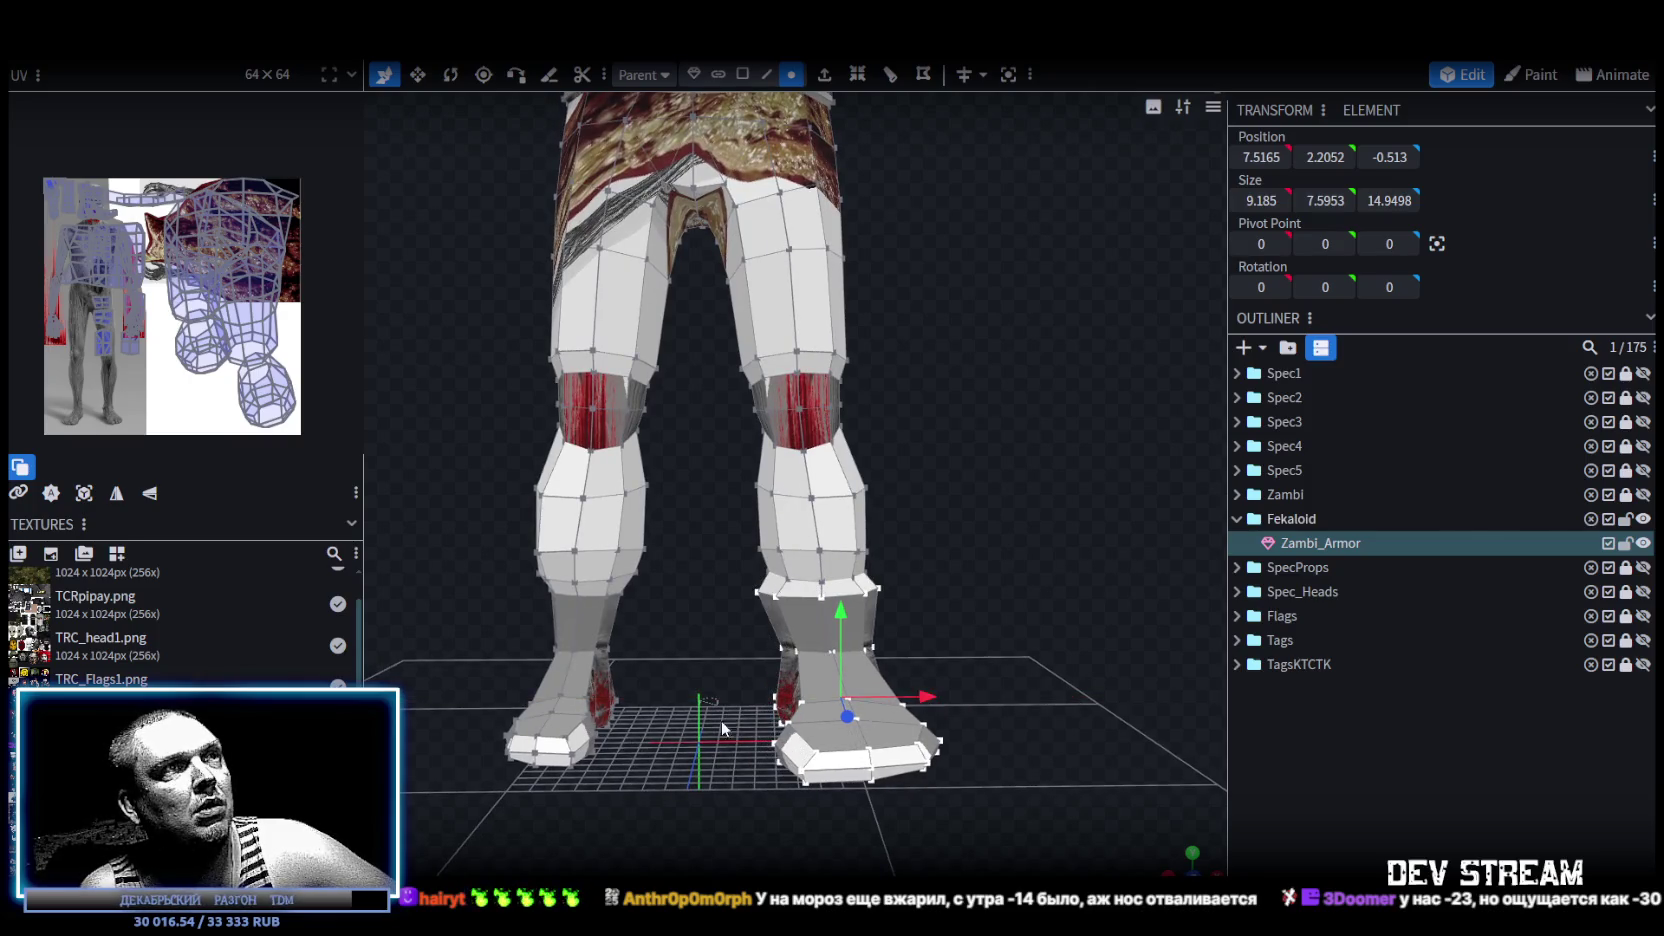
scroll(724, 720, down, 3)
mouse_move(698, 741)
mouse_down()
mouse_move(738, 692)
mouse_move(764, 696)
mouse_move(775, 745)
mouse_move(781, 701)
mouse_move(630, 755)
mouse_move(740, 770)
mouse_move(852, 758)
mouse_move(732, 724)
mouse_move(901, 767)
mouse_up()
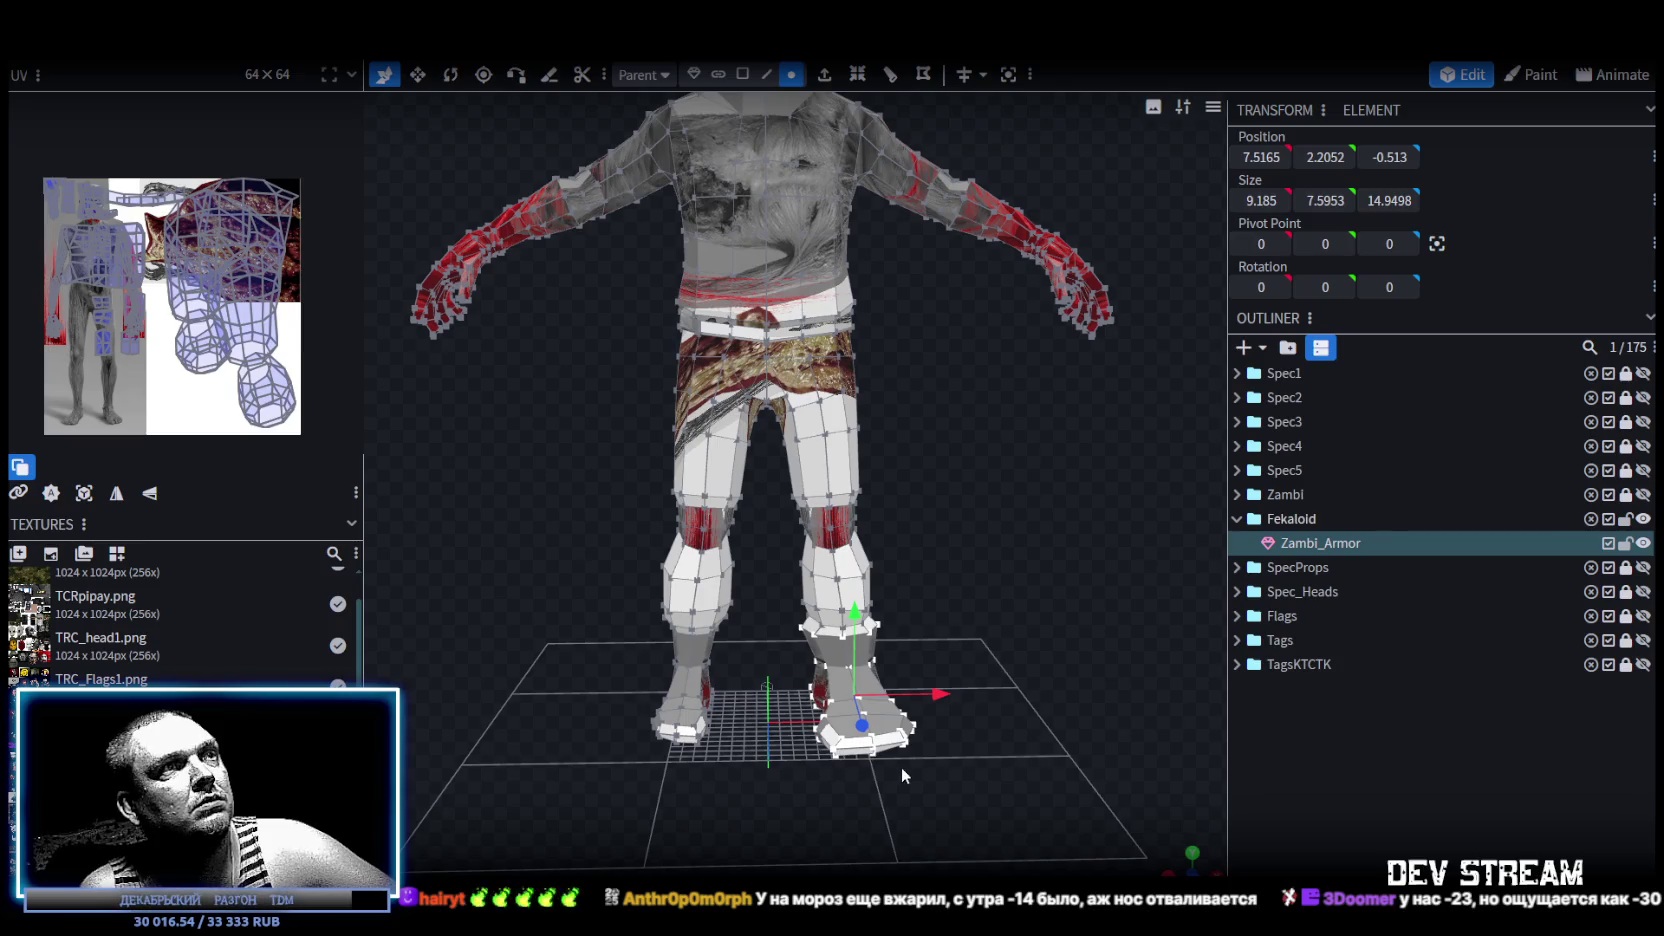
Resize the right foot to 7.185 wide on X and 12.9498 long on Z.
key(ctrl+z)
key(ctrl+z)
key(s)
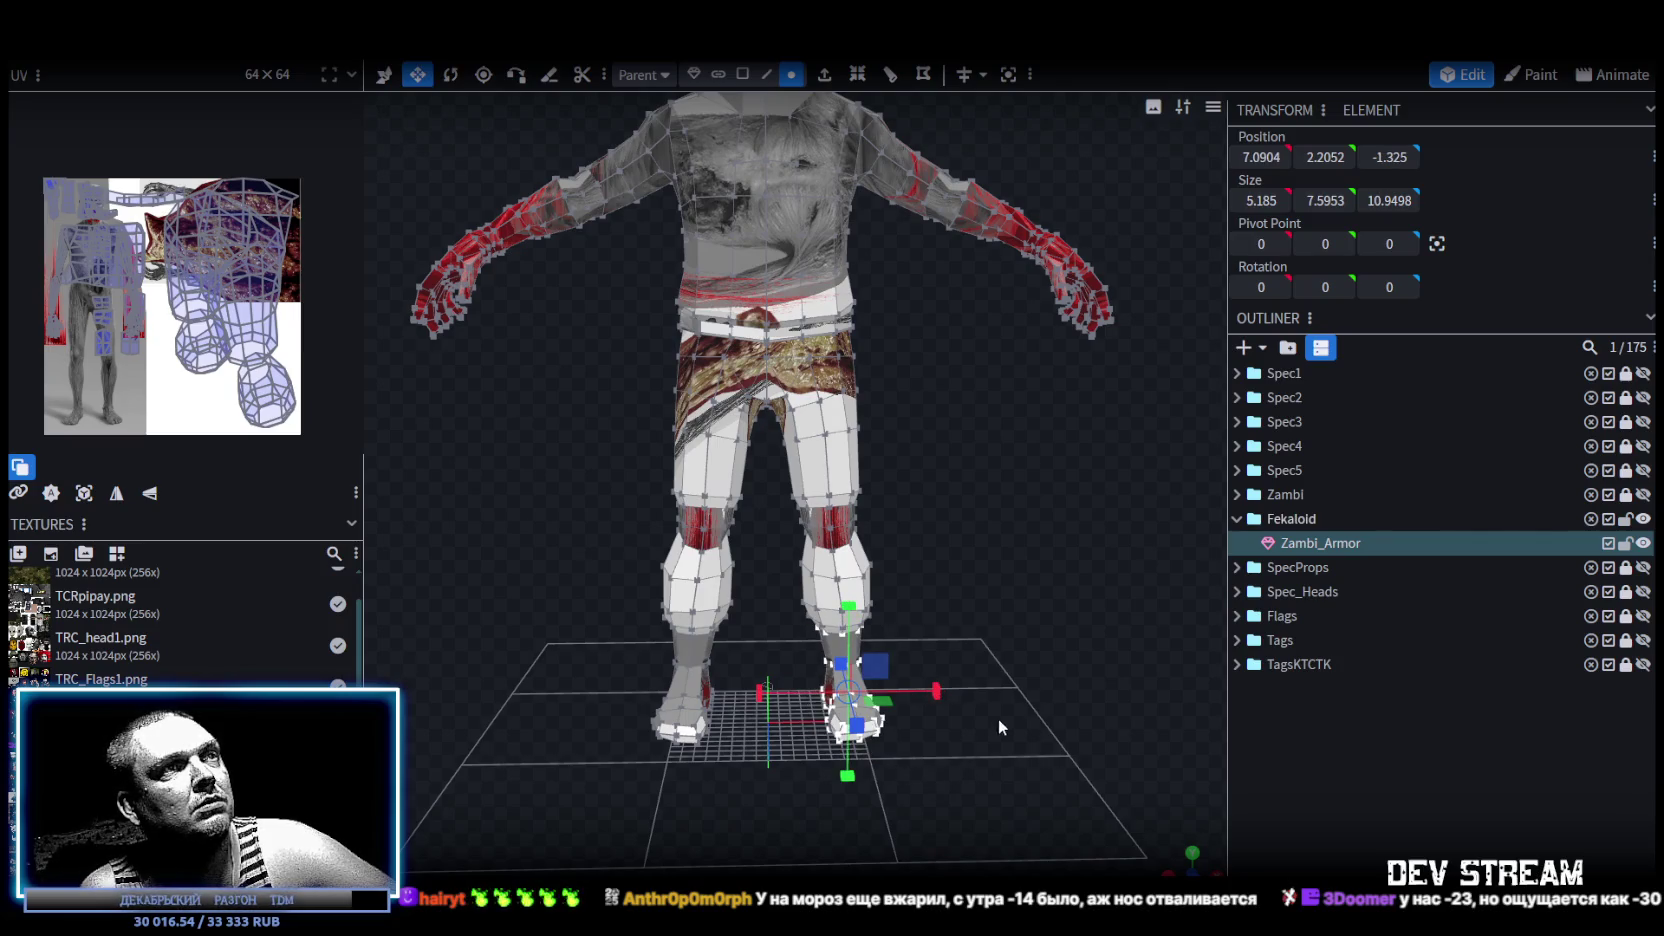
drag(940, 690, 945, 690)
mouse_move(1027, 741)
mouse_down()
mouse_move(815, 755)
mouse_move(905, 698)
mouse_up()
mouse_move(905, 700)
mouse_down()
mouse_move(988, 774)
mouse_move(996, 759)
mouse_move(972, 748)
mouse_move(1037, 786)
mouse_move(1186, 750)
mouse_move(1008, 718)
mouse_up()
Resize the left foot to 7.185 by 12.9498, then clear the vertex selection.
drag(557, 786, 753, 633)
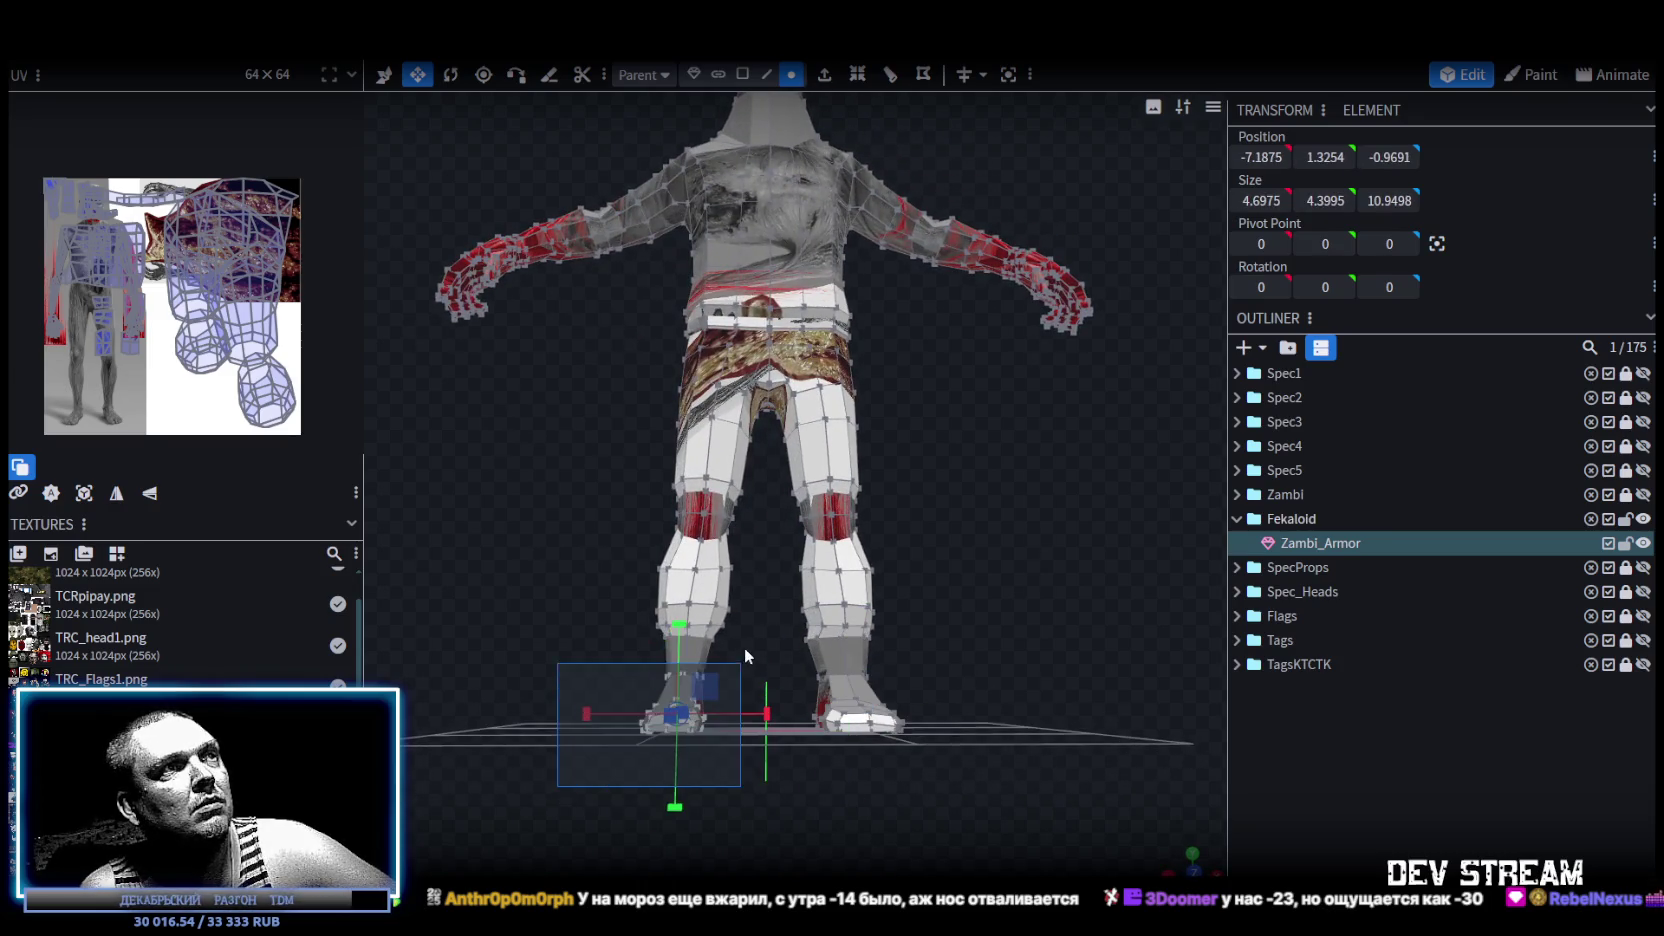
drag(460, 639, 876, 773)
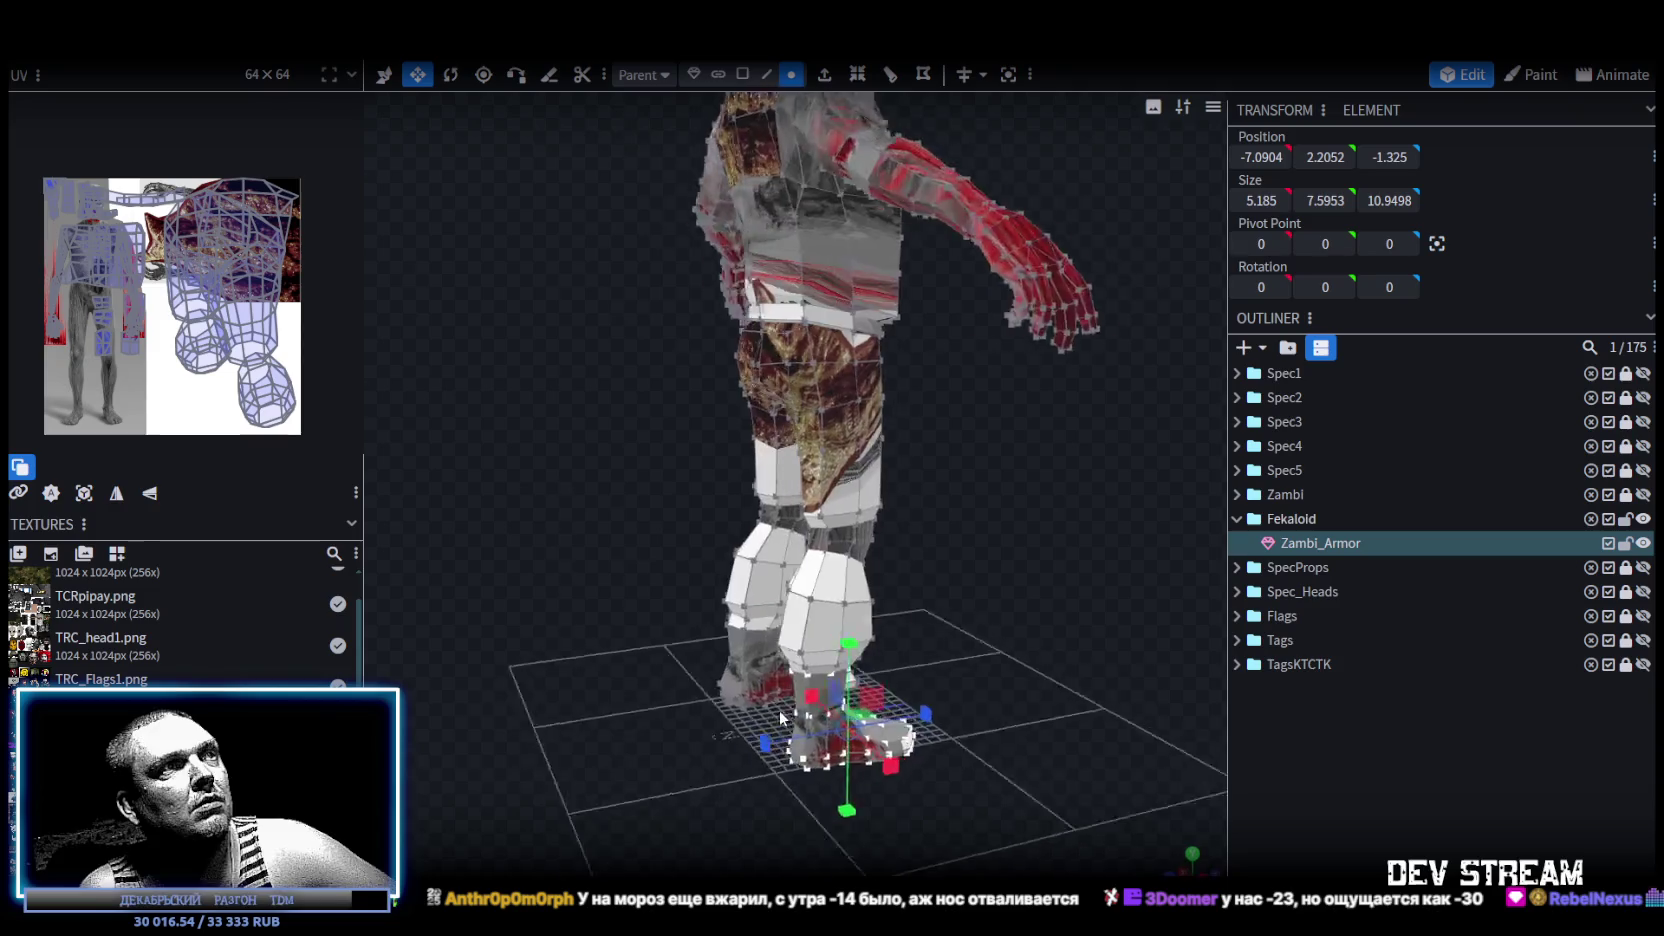
mouse_move(1005, 711)
mouse_down()
mouse_move(745, 688)
mouse_move(792, 645)
mouse_up()
drag(738, 743, 743, 748)
mouse_move(850, 771)
mouse_down()
mouse_move(801, 820)
mouse_move(809, 780)
mouse_up()
key(ctrl+z)
key(ctrl+z)
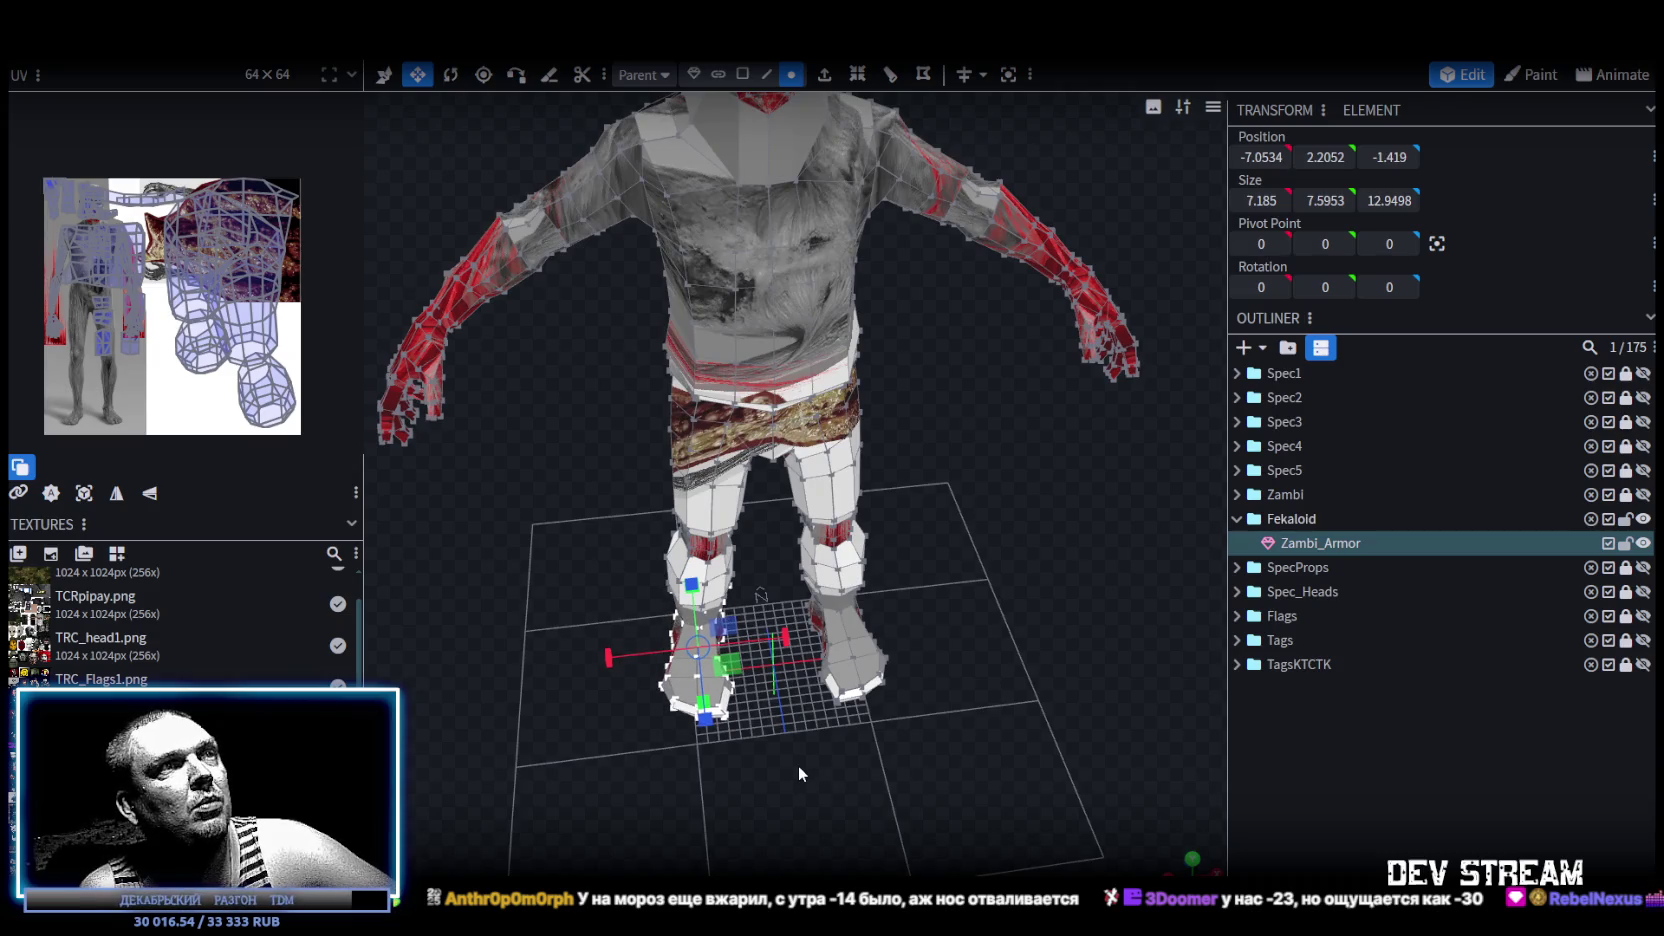
mouse_move(800, 774)
mouse_down()
mouse_move(789, 625)
mouse_move(800, 812)
mouse_move(770, 842)
mouse_move(748, 686)
mouse_up()
key(ctrl+z)
key(ctrl+z)
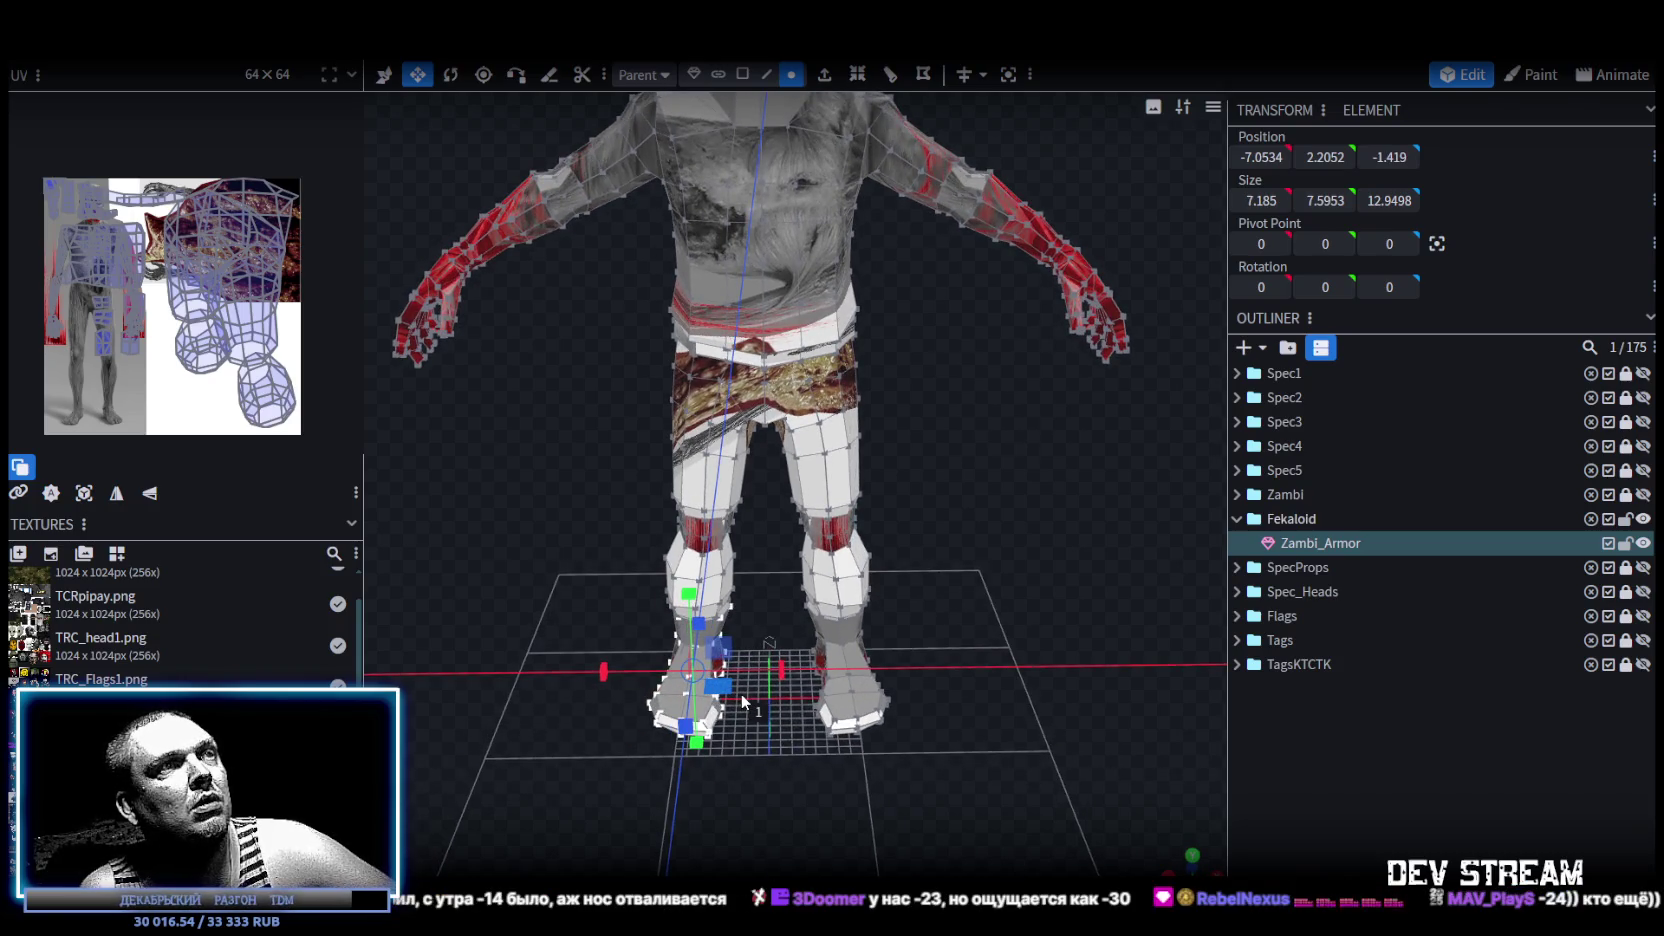
mouse_move(814, 798)
mouse_down()
mouse_move(826, 715)
mouse_move(805, 677)
mouse_up()
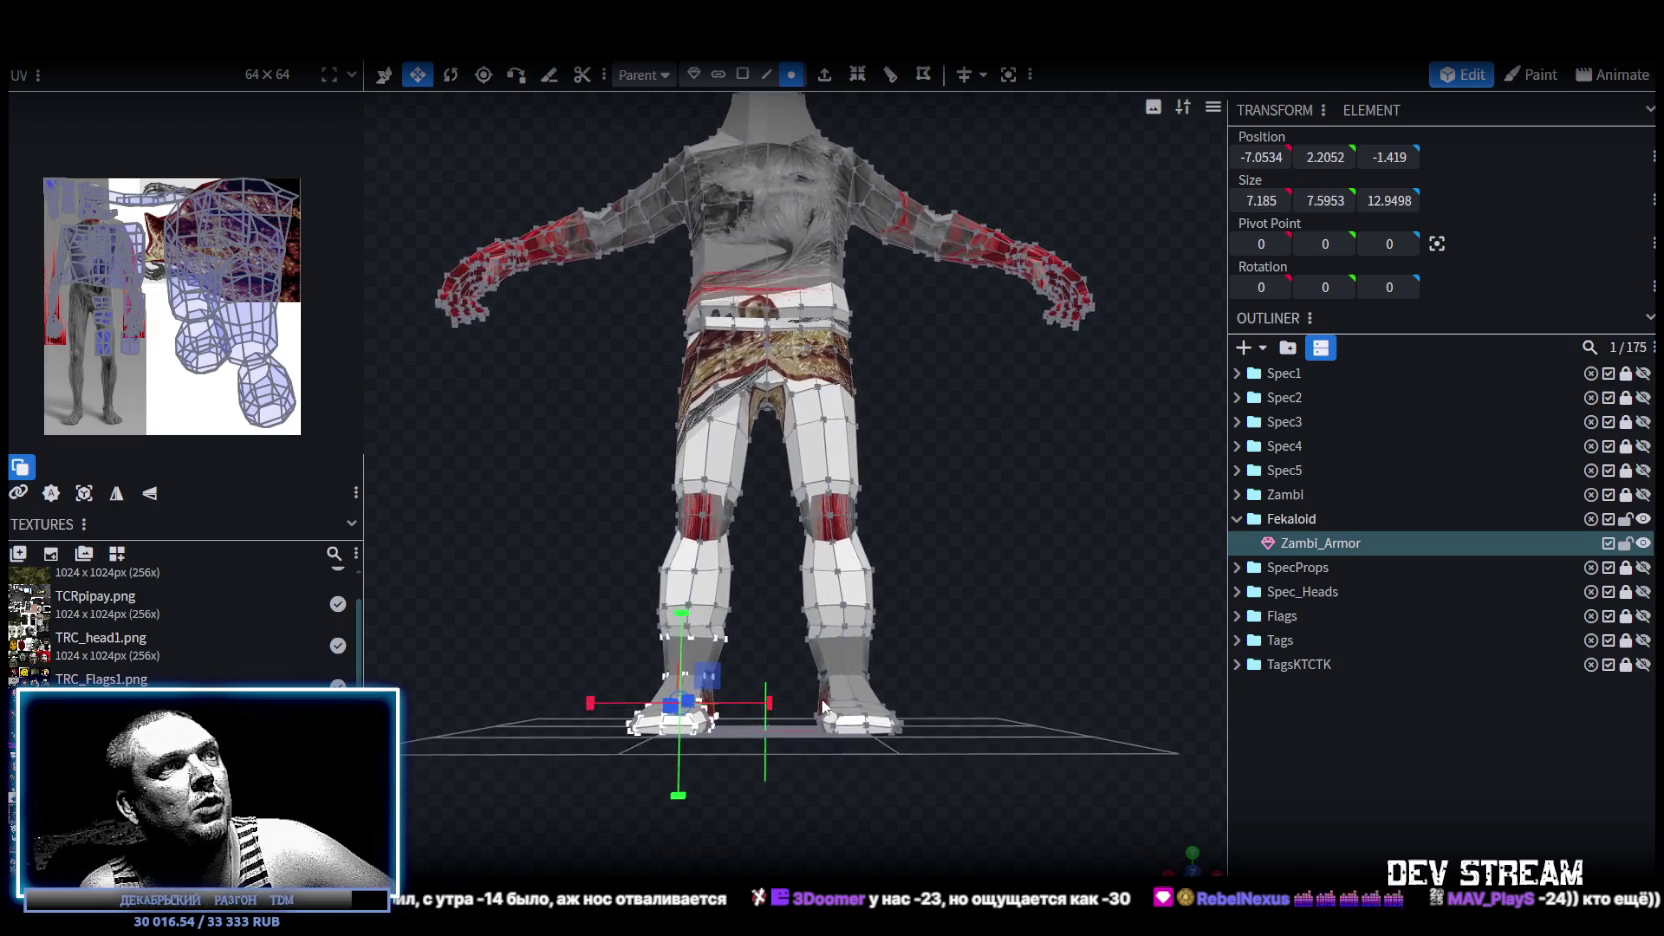
key(v)
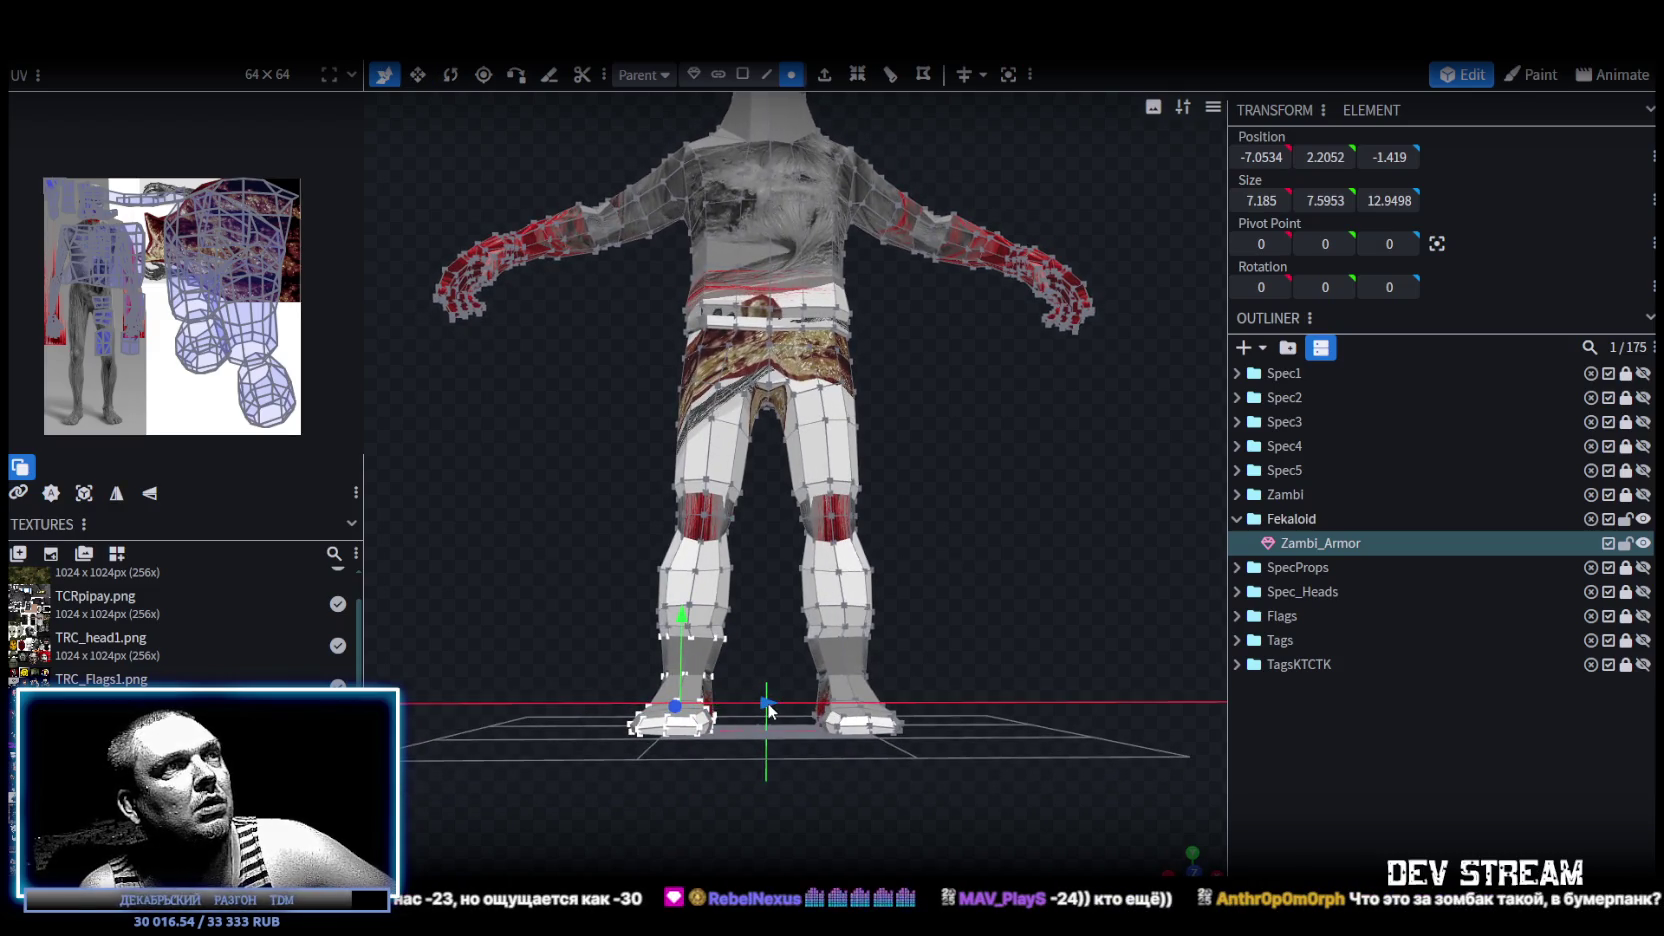
click(853, 738)
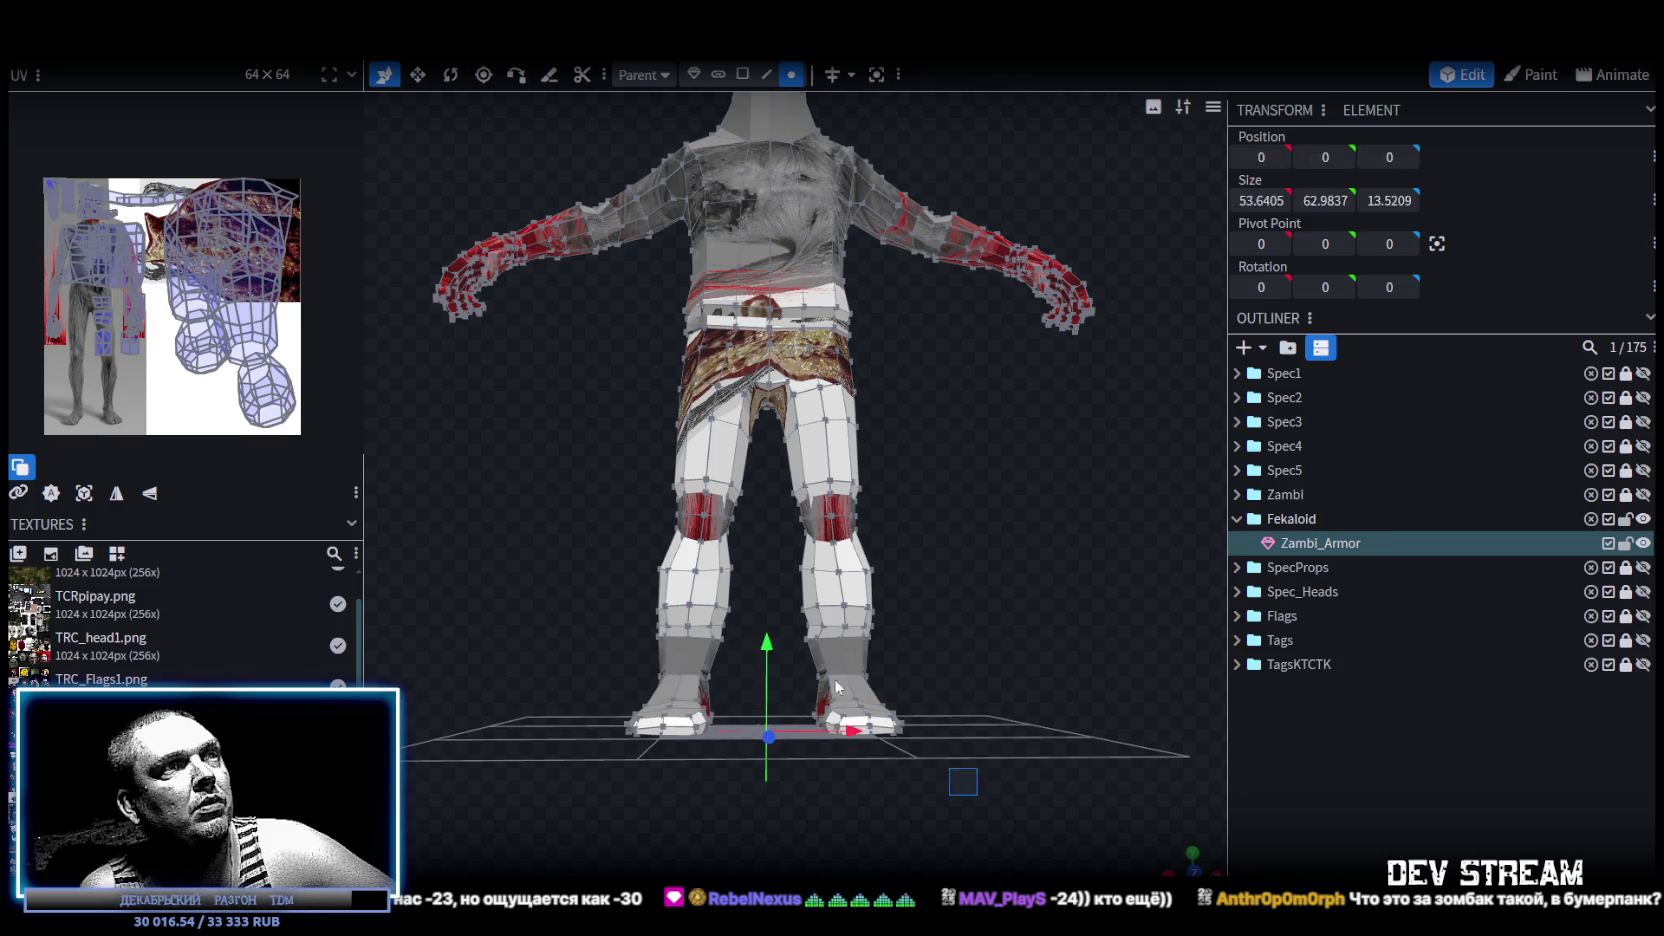
Box-select the right foot and shift it 0.25 outward along X to 7.3034.
drag(978, 796, 790, 630)
mouse_move(905, 649)
mouse_down()
mouse_move(585, 679)
mouse_move(611, 653)
mouse_up()
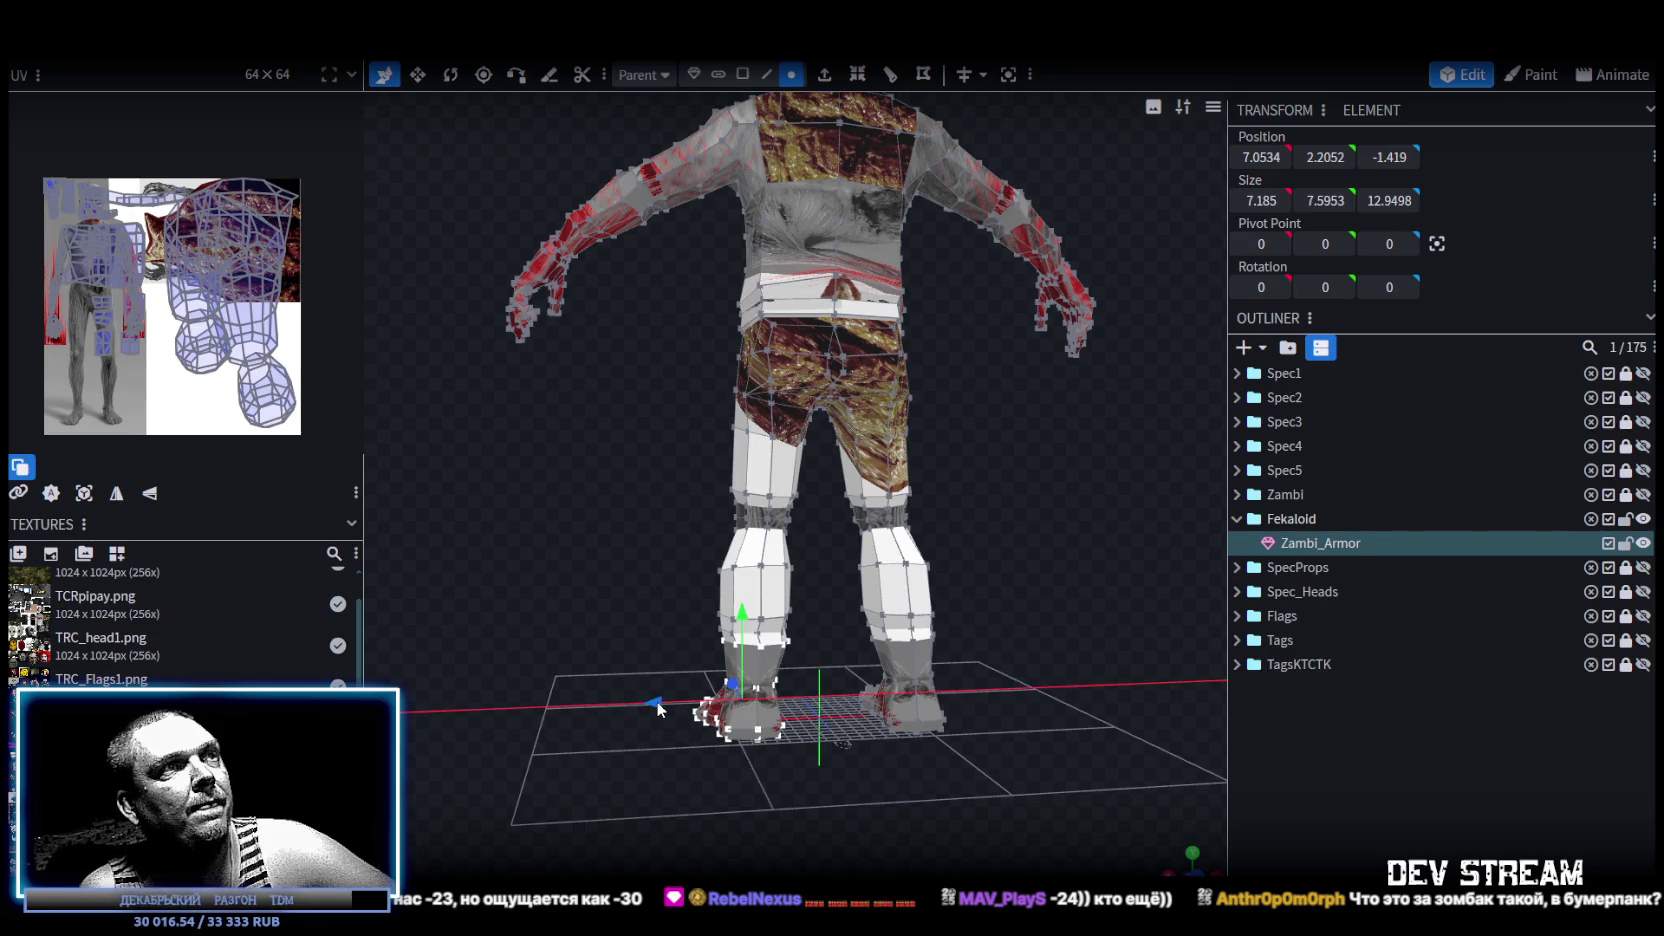
drag(654, 701, 653, 701)
mouse_move(649, 809)
mouse_down()
mouse_move(1026, 820)
mouse_move(997, 689)
mouse_up()
Orbit and zoom around the zombie to inspect the shoulders, legs and torso.
scroll(1109, 628, up, 3)
scroll(1110, 621, up, 2)
scroll(1123, 598, up, 3)
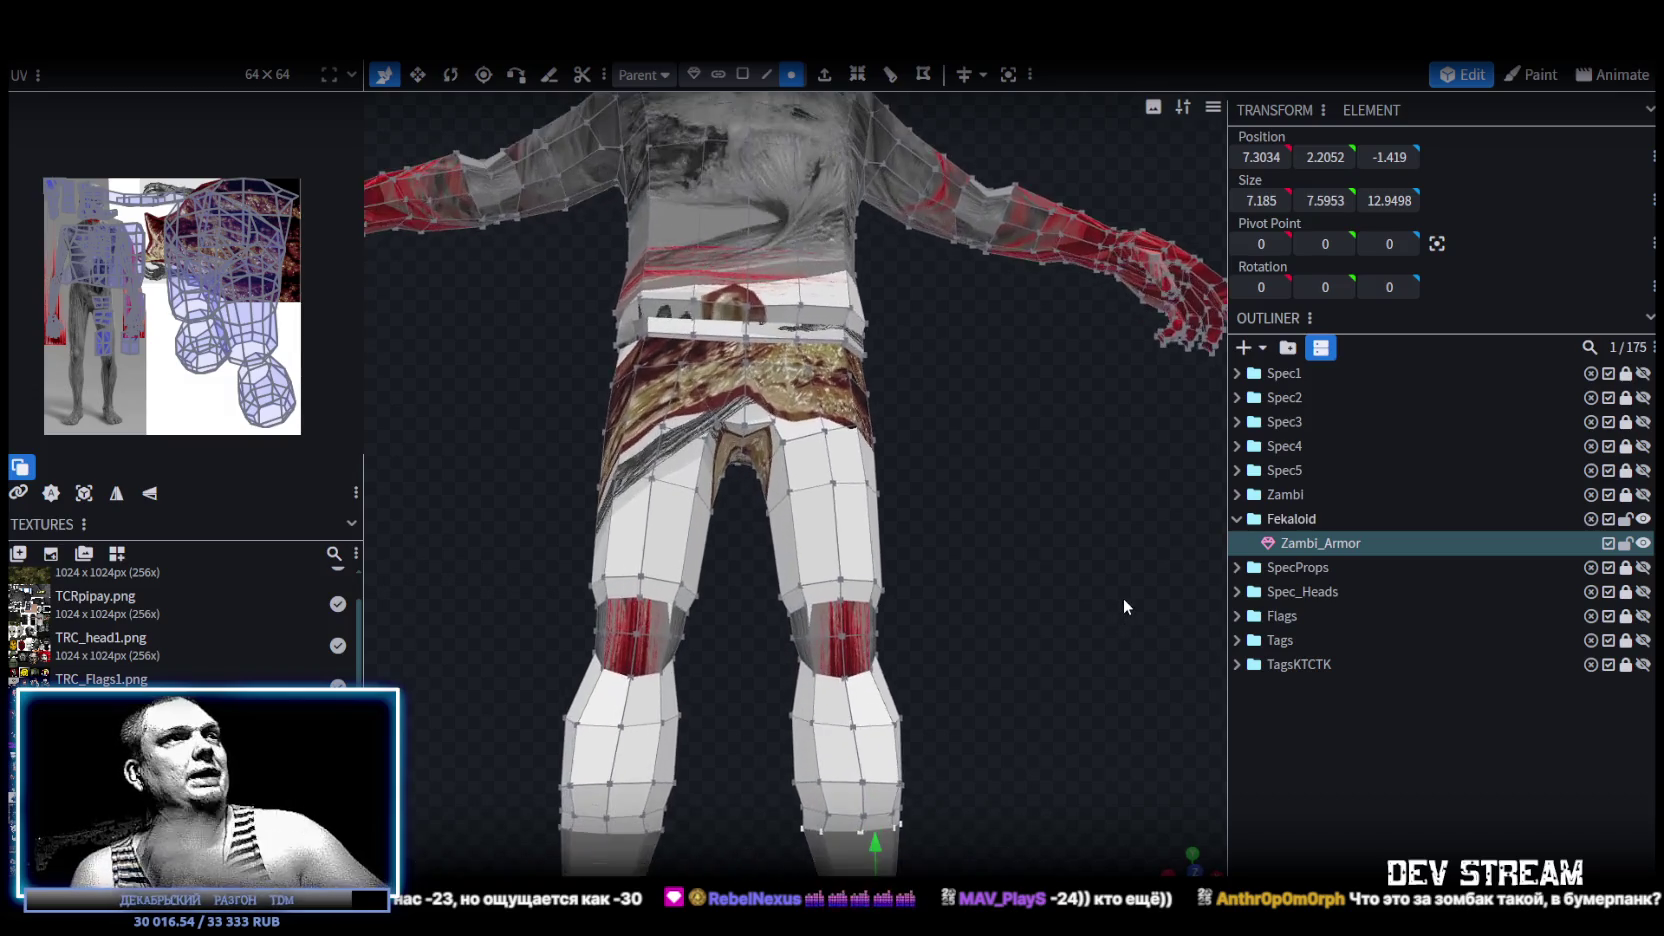
drag(1123, 598, 1114, 567)
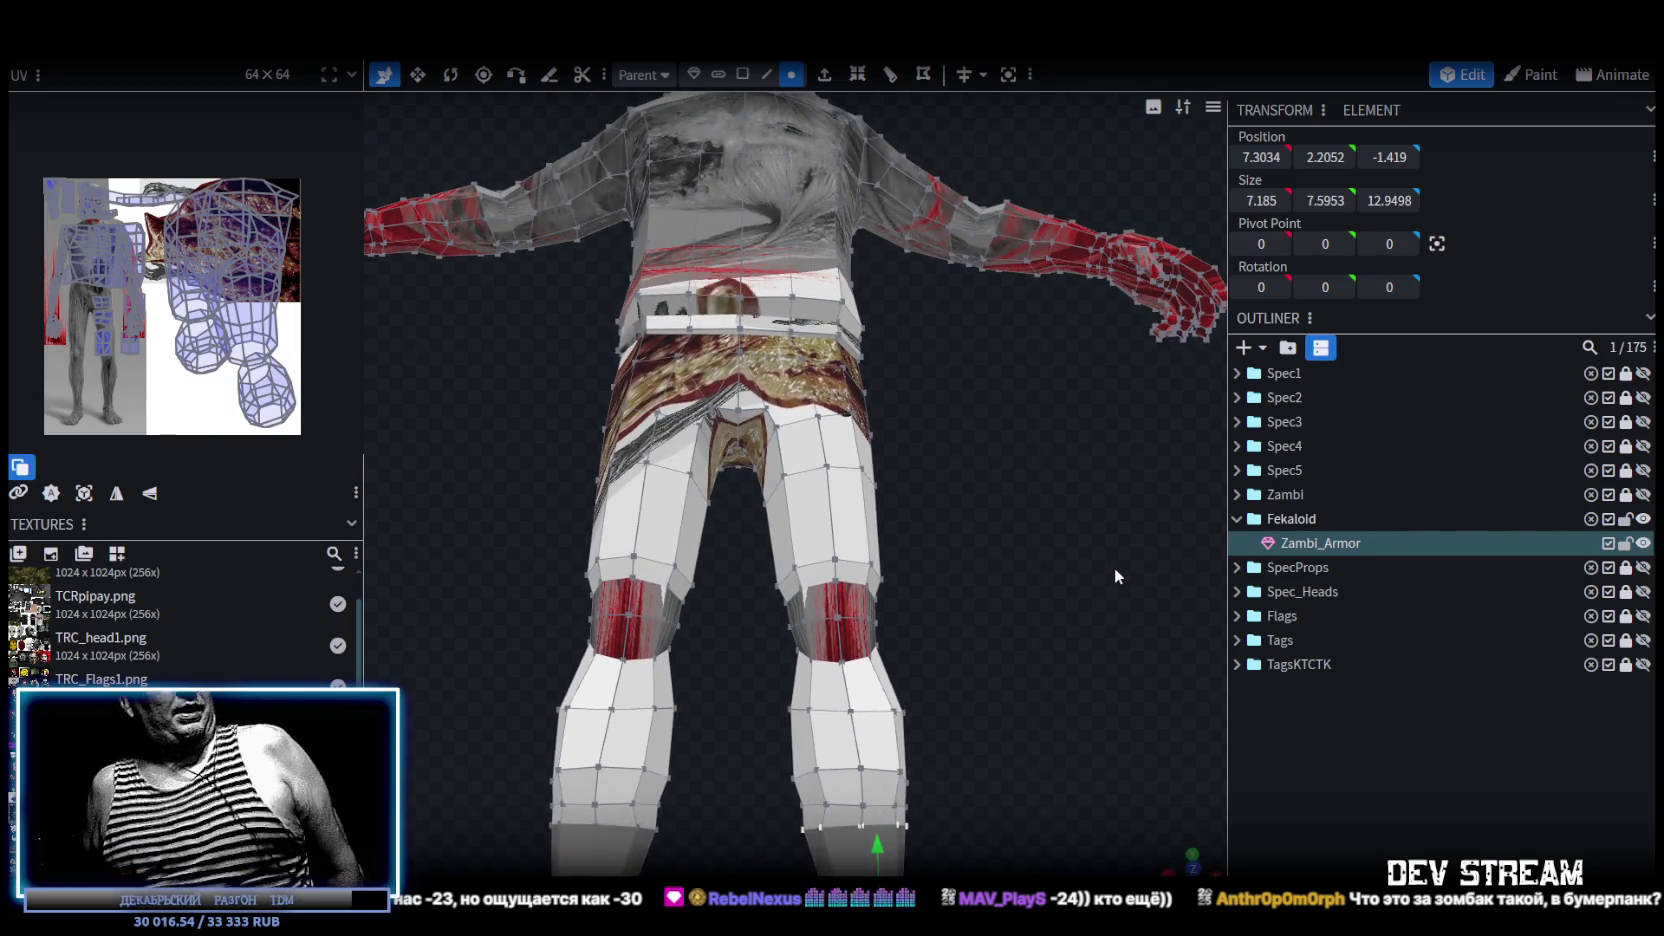
mouse_move(1115, 566)
mouse_down()
mouse_move(760, 572)
mouse_move(751, 595)
mouse_move(994, 592)
mouse_up()
scroll(751, 595, down, 3)
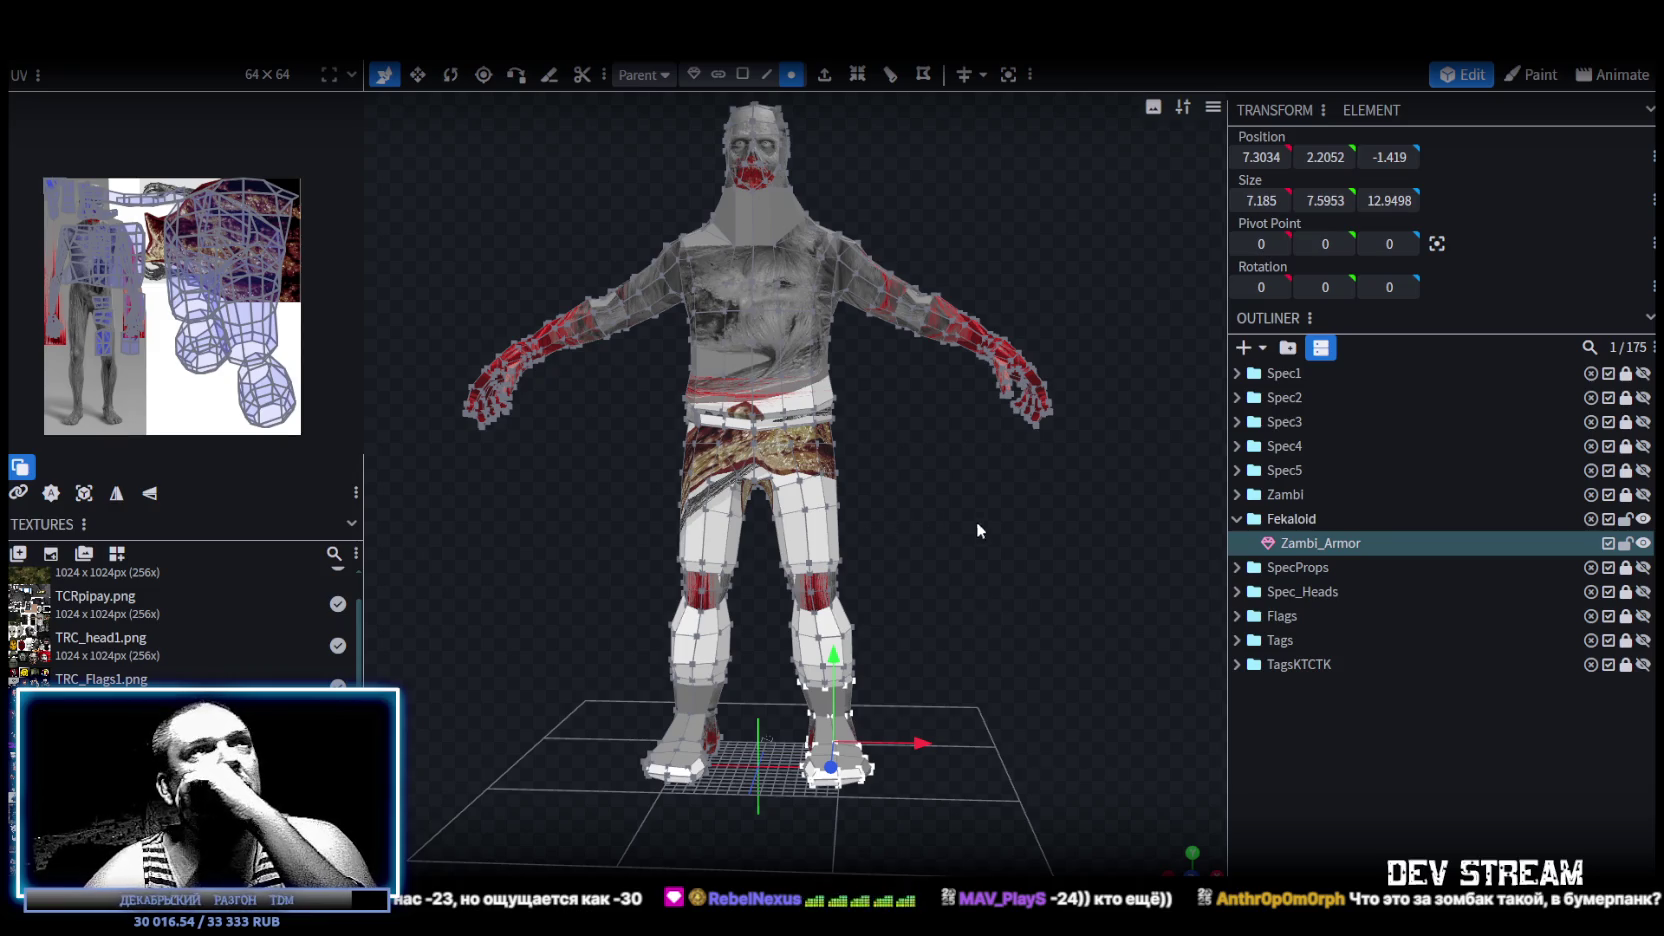
drag(976, 521, 920, 601)
scroll(1058, 582, up, 3)
scroll(968, 614, up, 3)
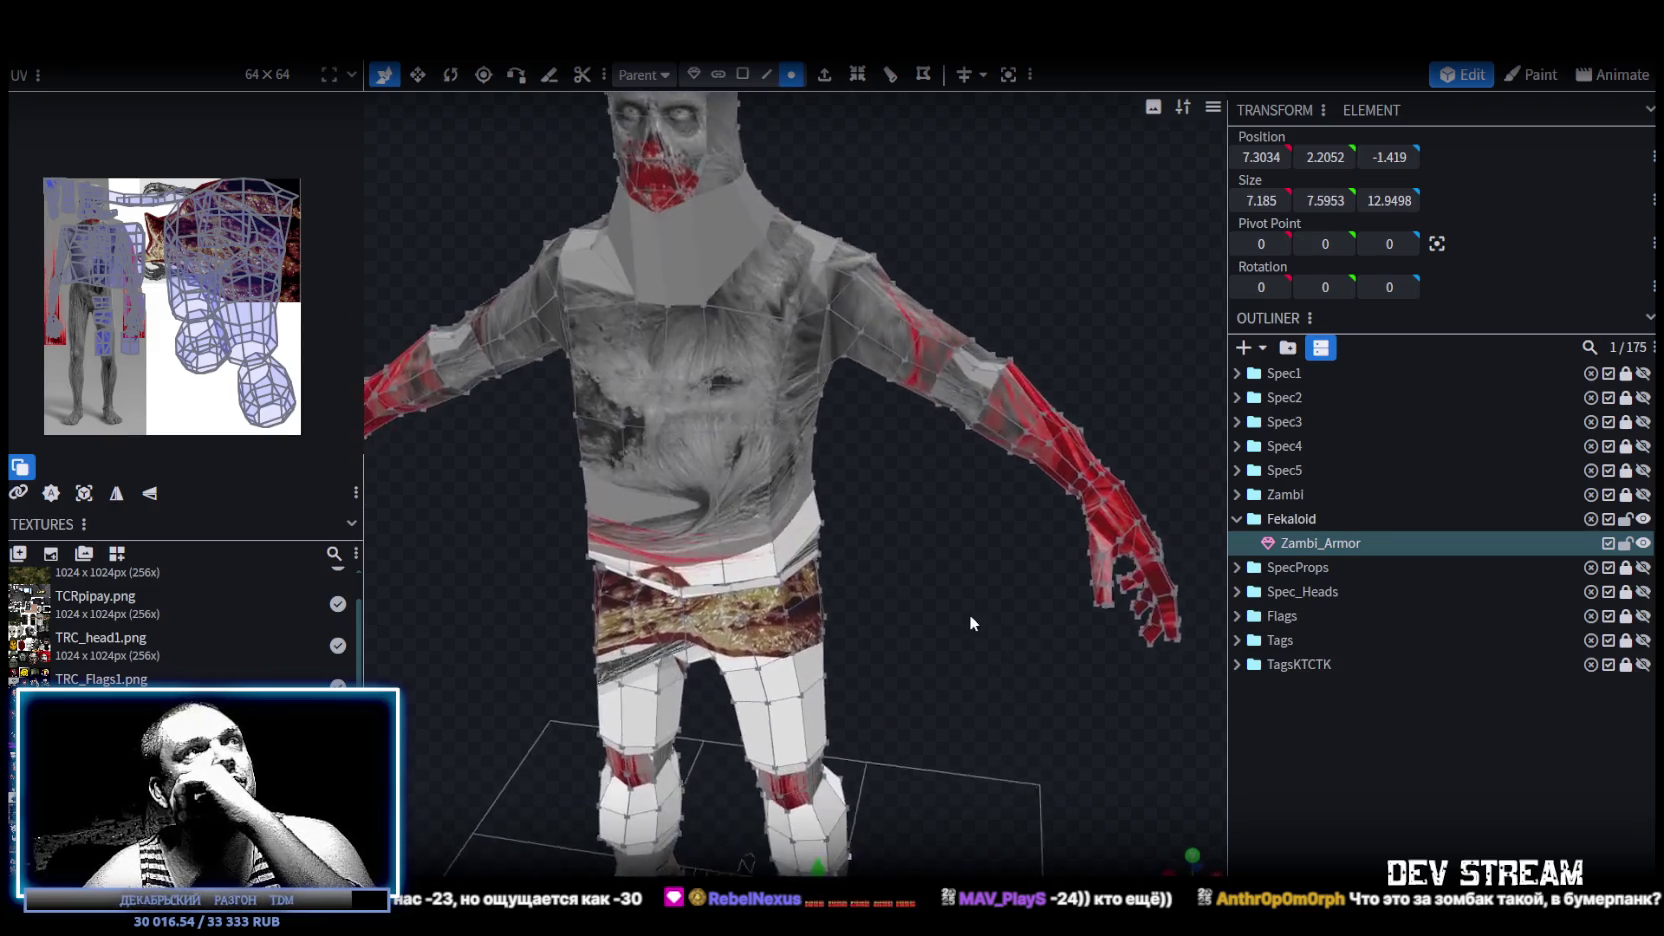
scroll(952, 596, up, 2)
mouse_move(954, 593)
mouse_down()
mouse_move(1040, 526)
mouse_move(1050, 488)
mouse_move(916, 471)
mouse_move(685, 491)
mouse_move(845, 519)
mouse_move(803, 180)
mouse_up()
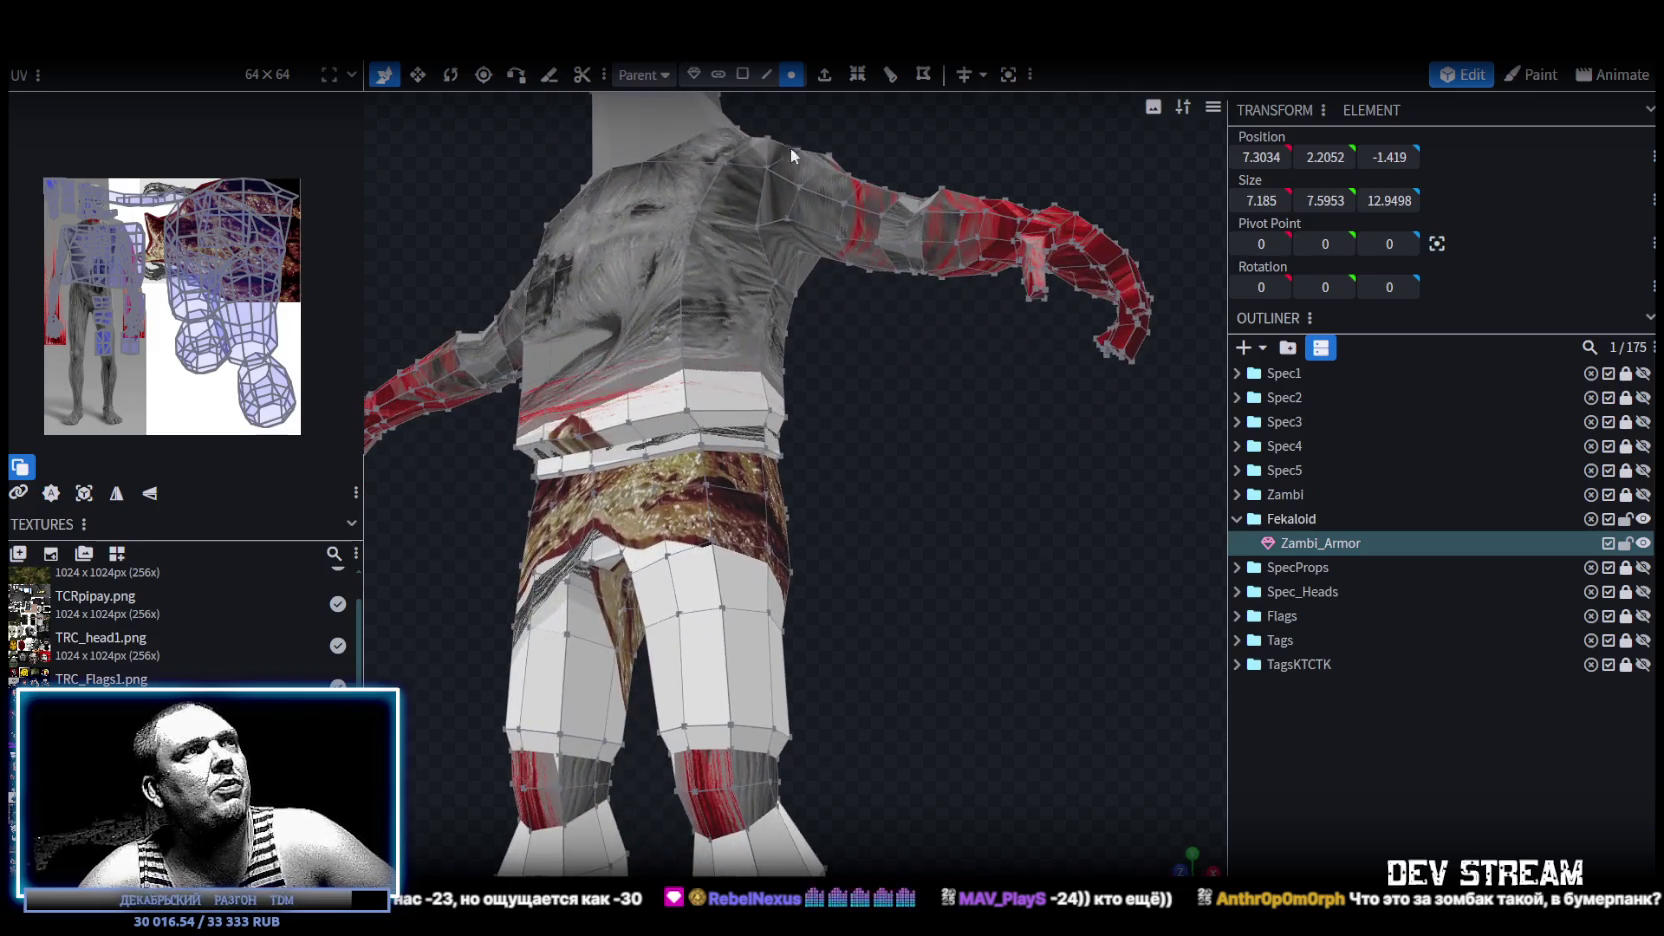
click(770, 78)
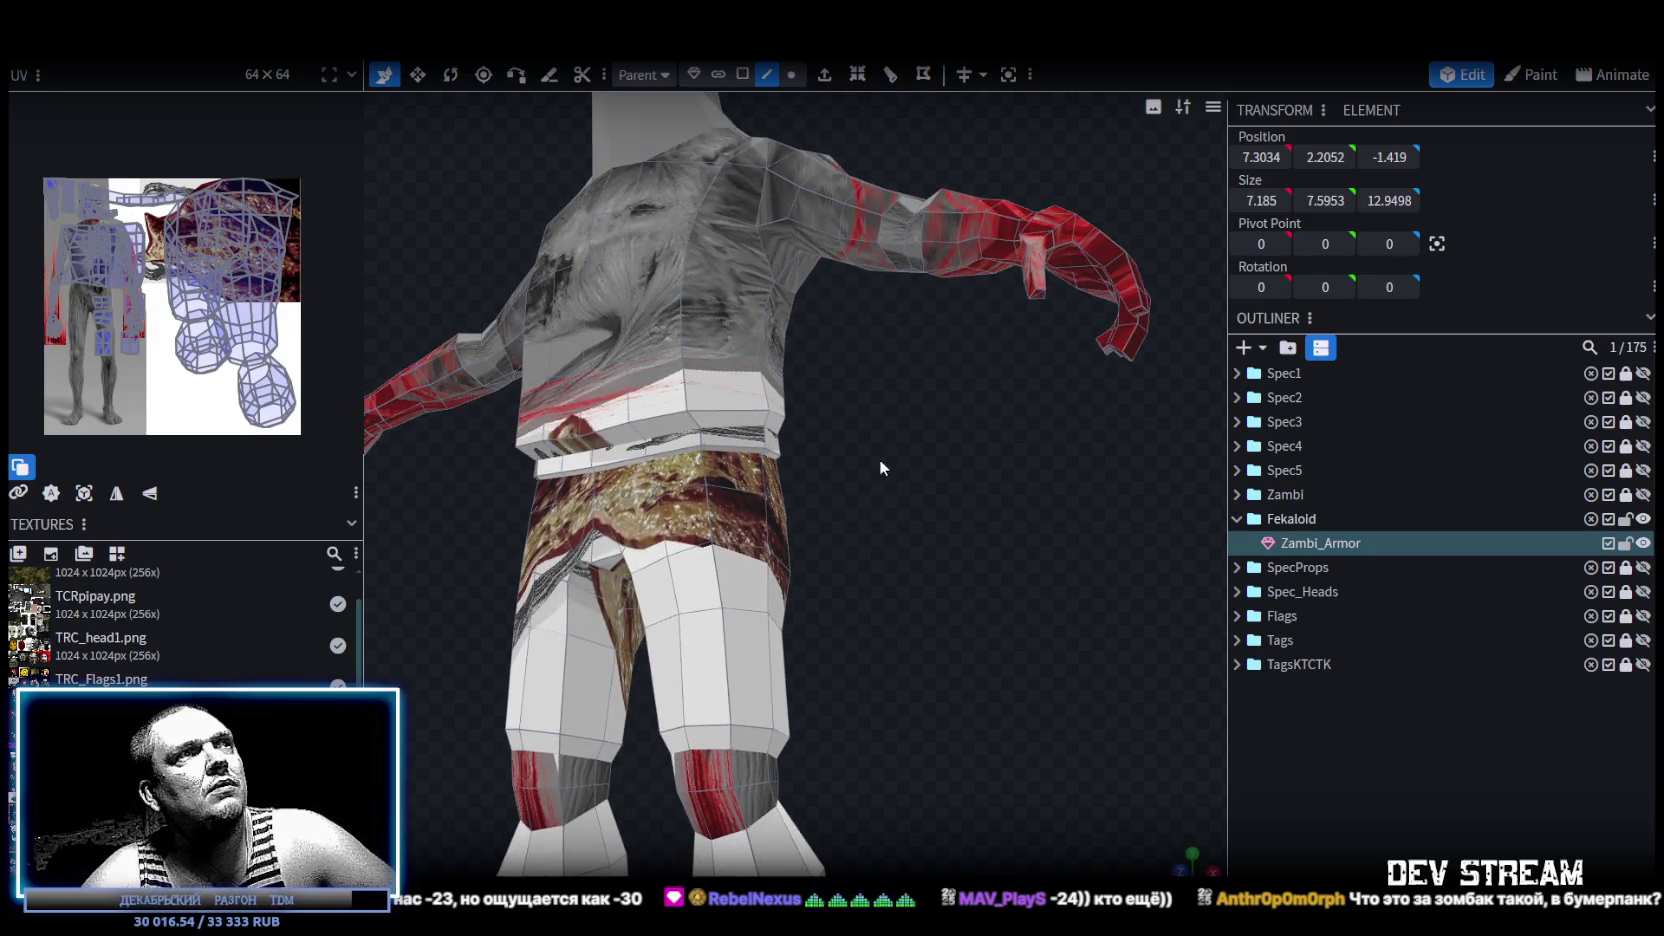
Switch to vertex selection and select the stray vertices across the waist gap.
drag(878, 460, 936, 445)
scroll(936, 445, up, 5)
click(770, 397)
click(770, 398)
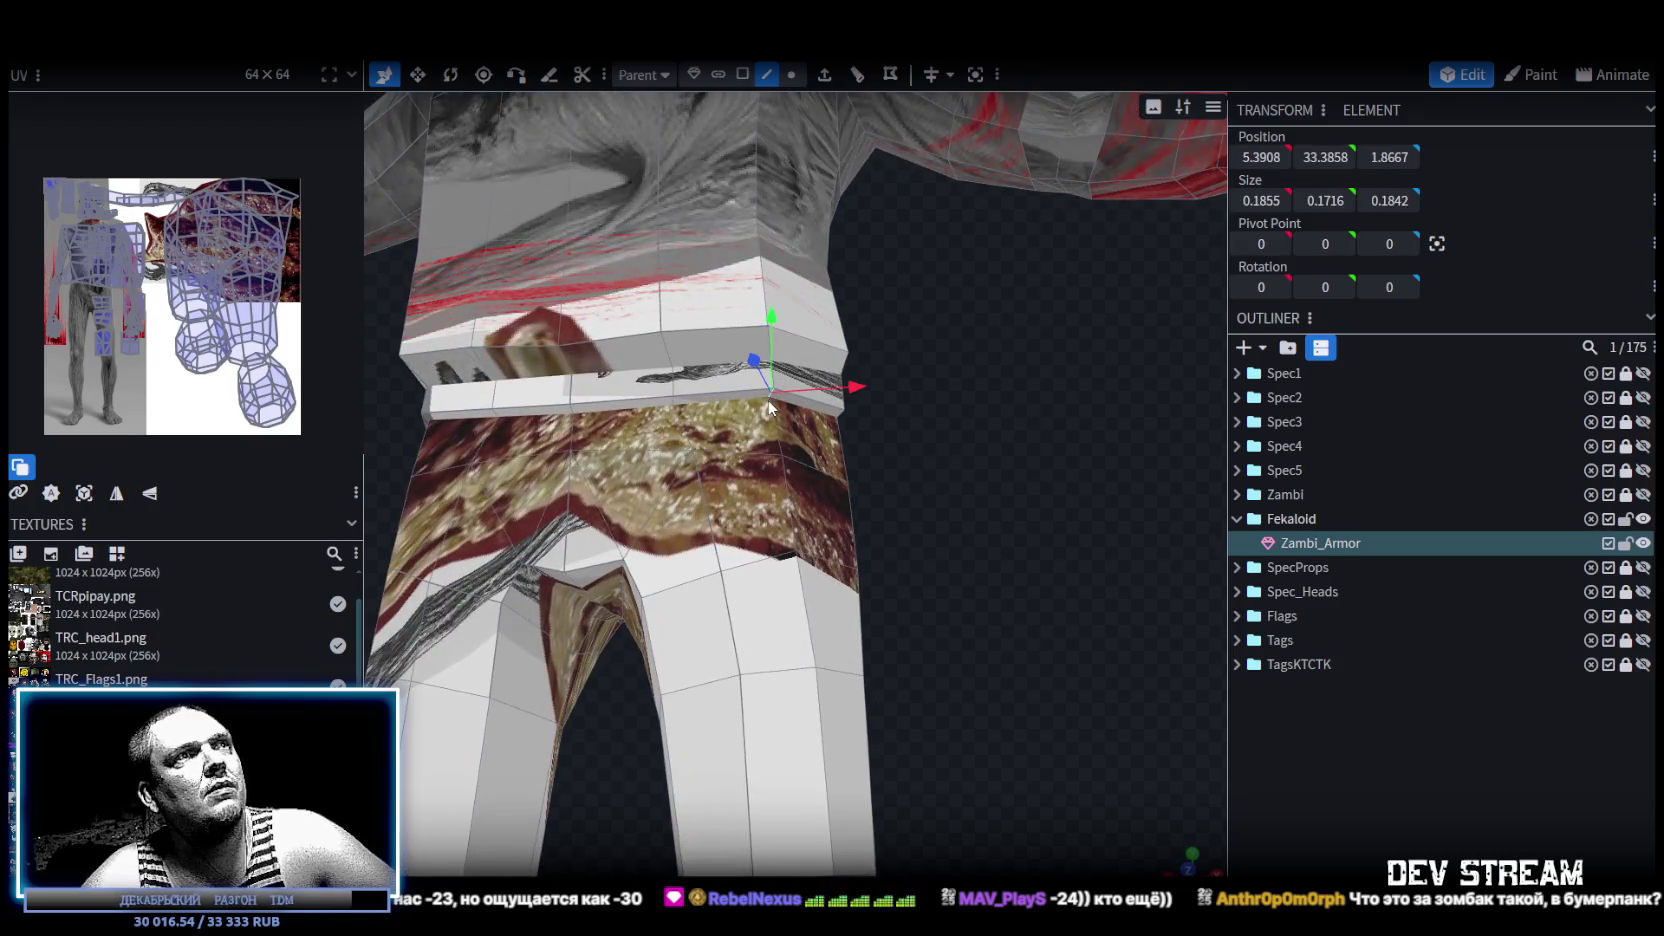
scroll(837, 228, up, 2)
click(791, 74)
scroll(825, 395, up, 1)
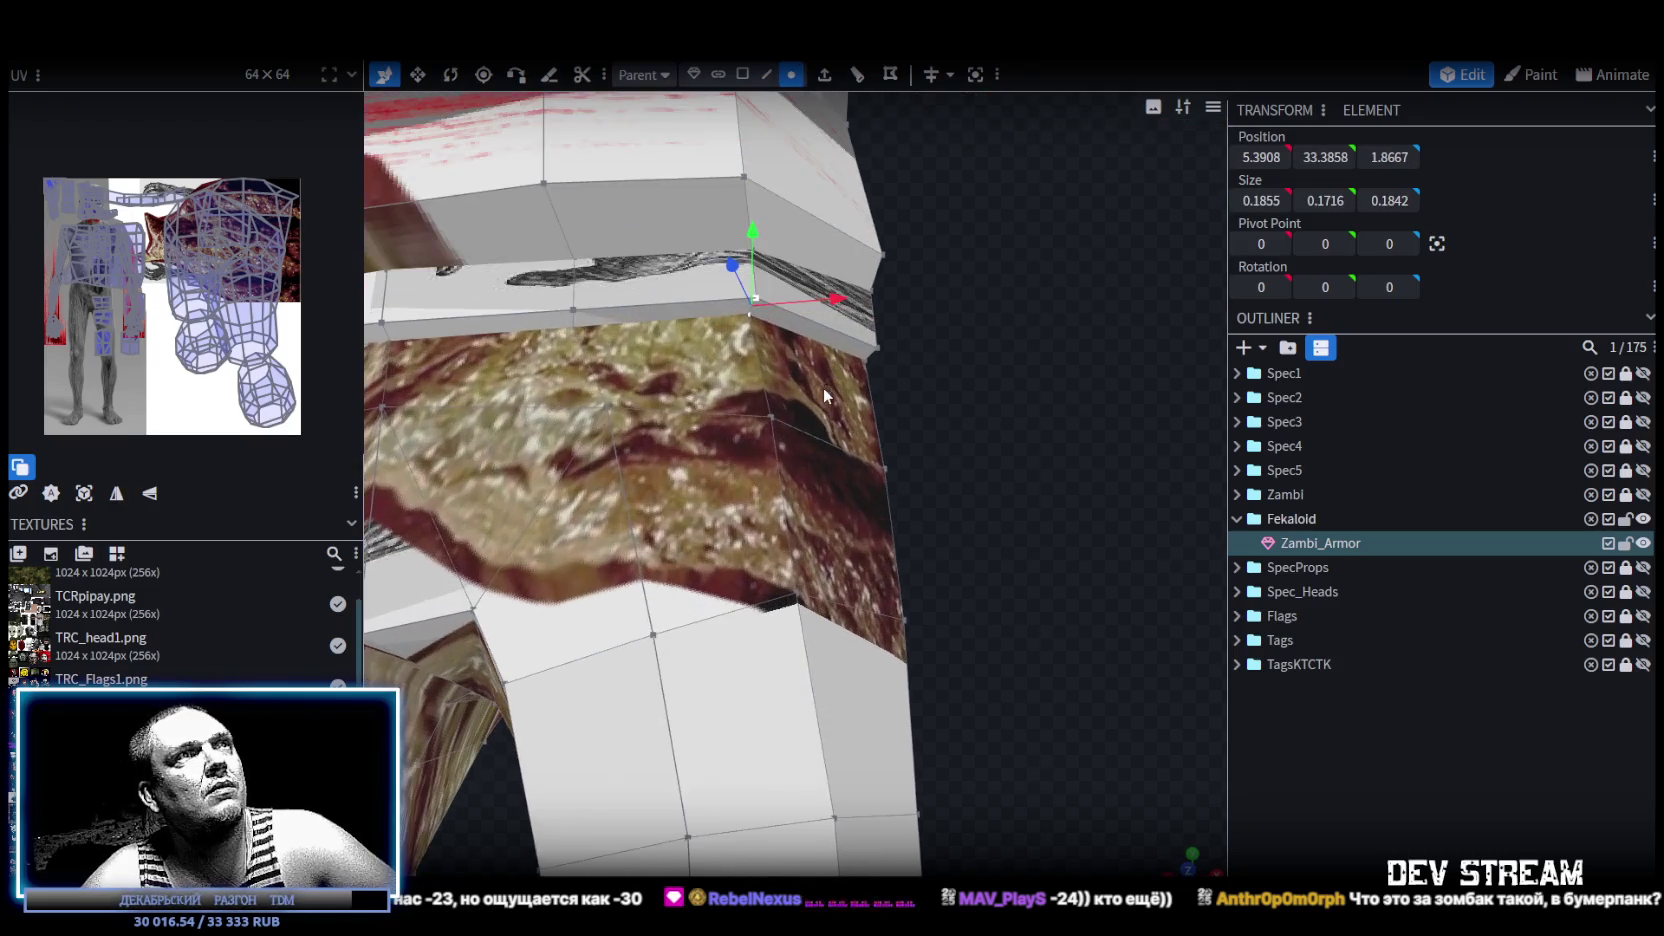
shift+click(758, 302)
Merge the selected waist-gap vertices at their centre.
mouse_move(905, 285)
mouse_down()
mouse_move(900, 436)
mouse_move(1043, 359)
mouse_up()
scroll(854, 439, down, 3)
scroll(1017, 367, up, 2)
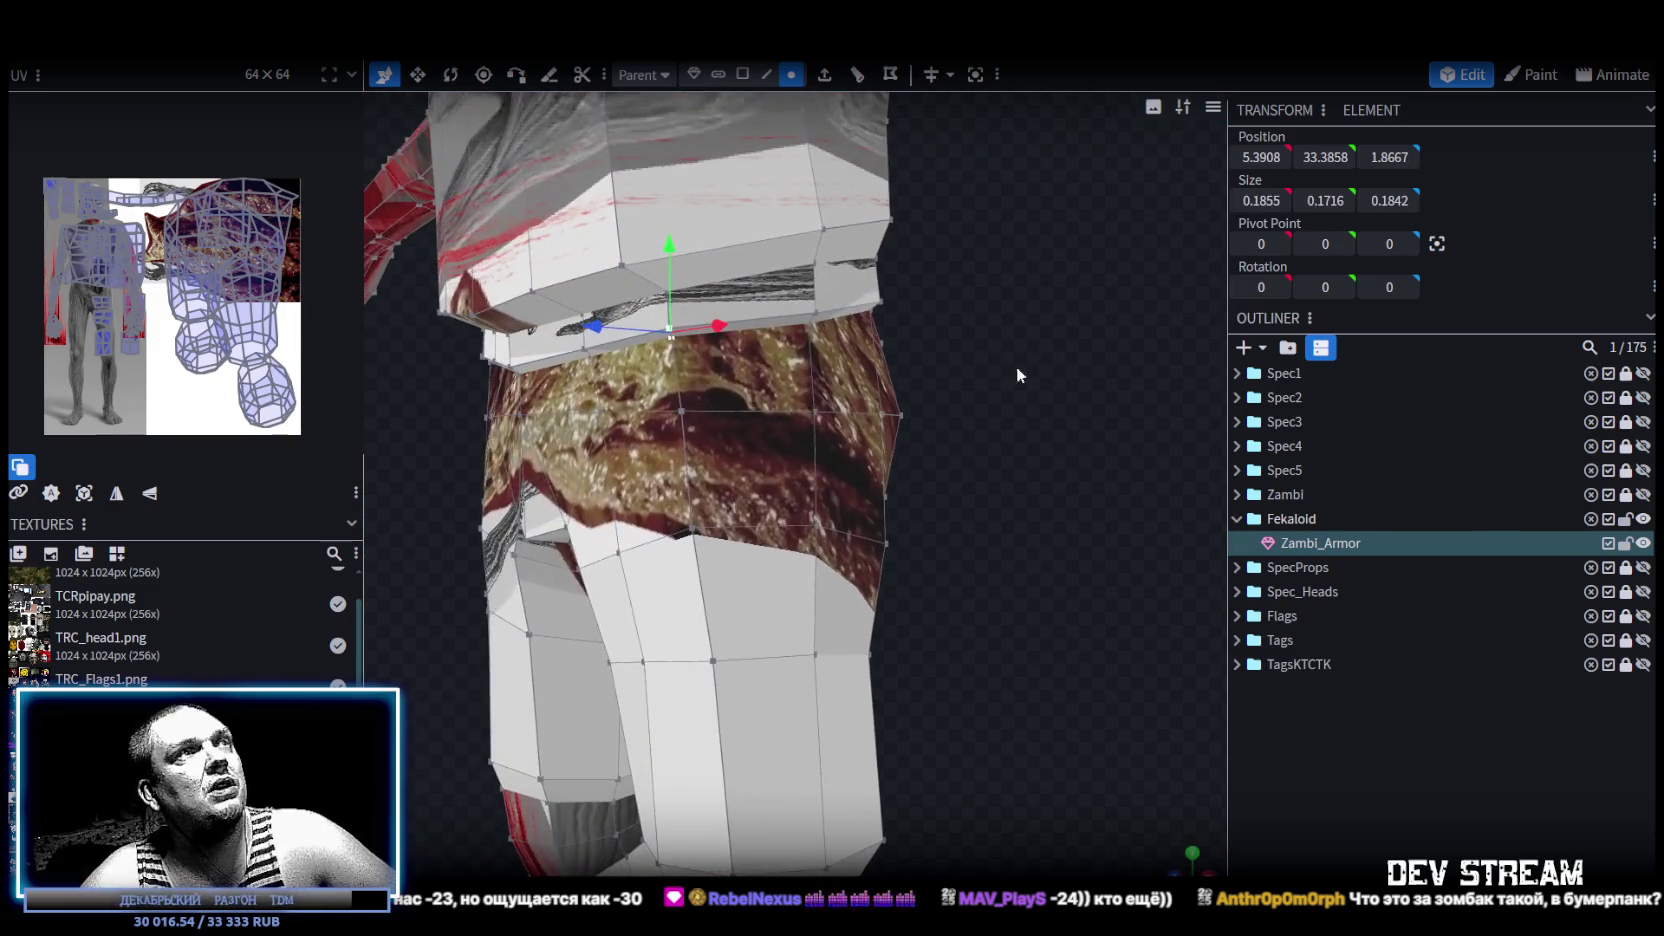
mouse_move(629, 270)
mouse_down()
mouse_move(898, 463)
mouse_move(734, 393)
mouse_up()
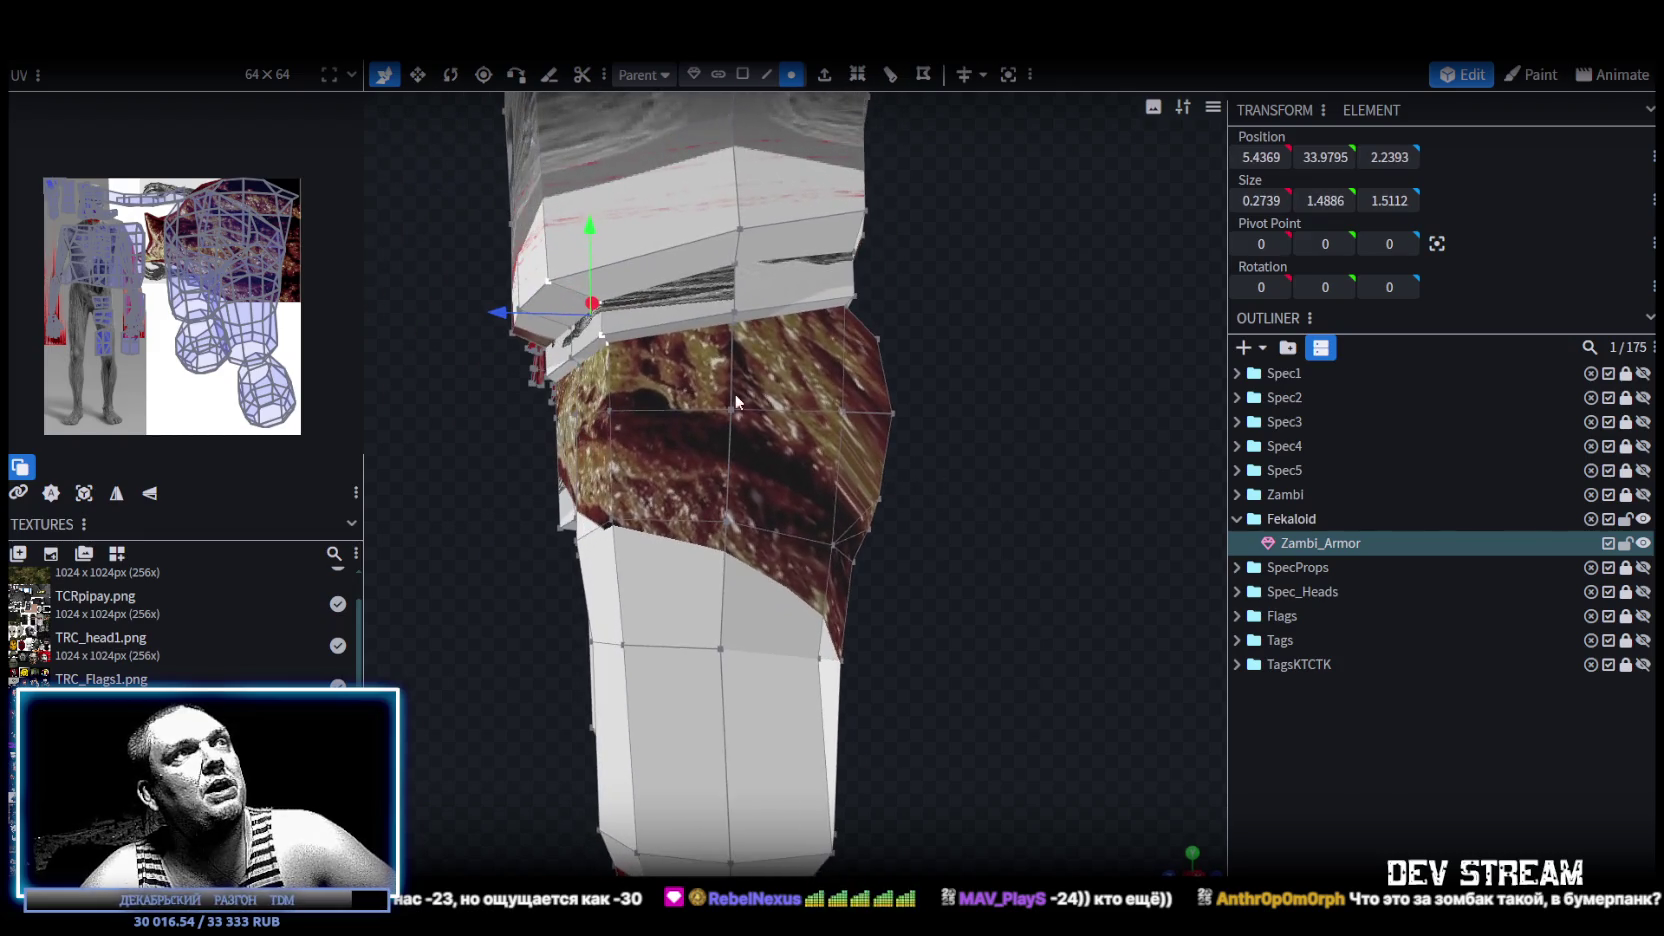
right_click(612, 343)
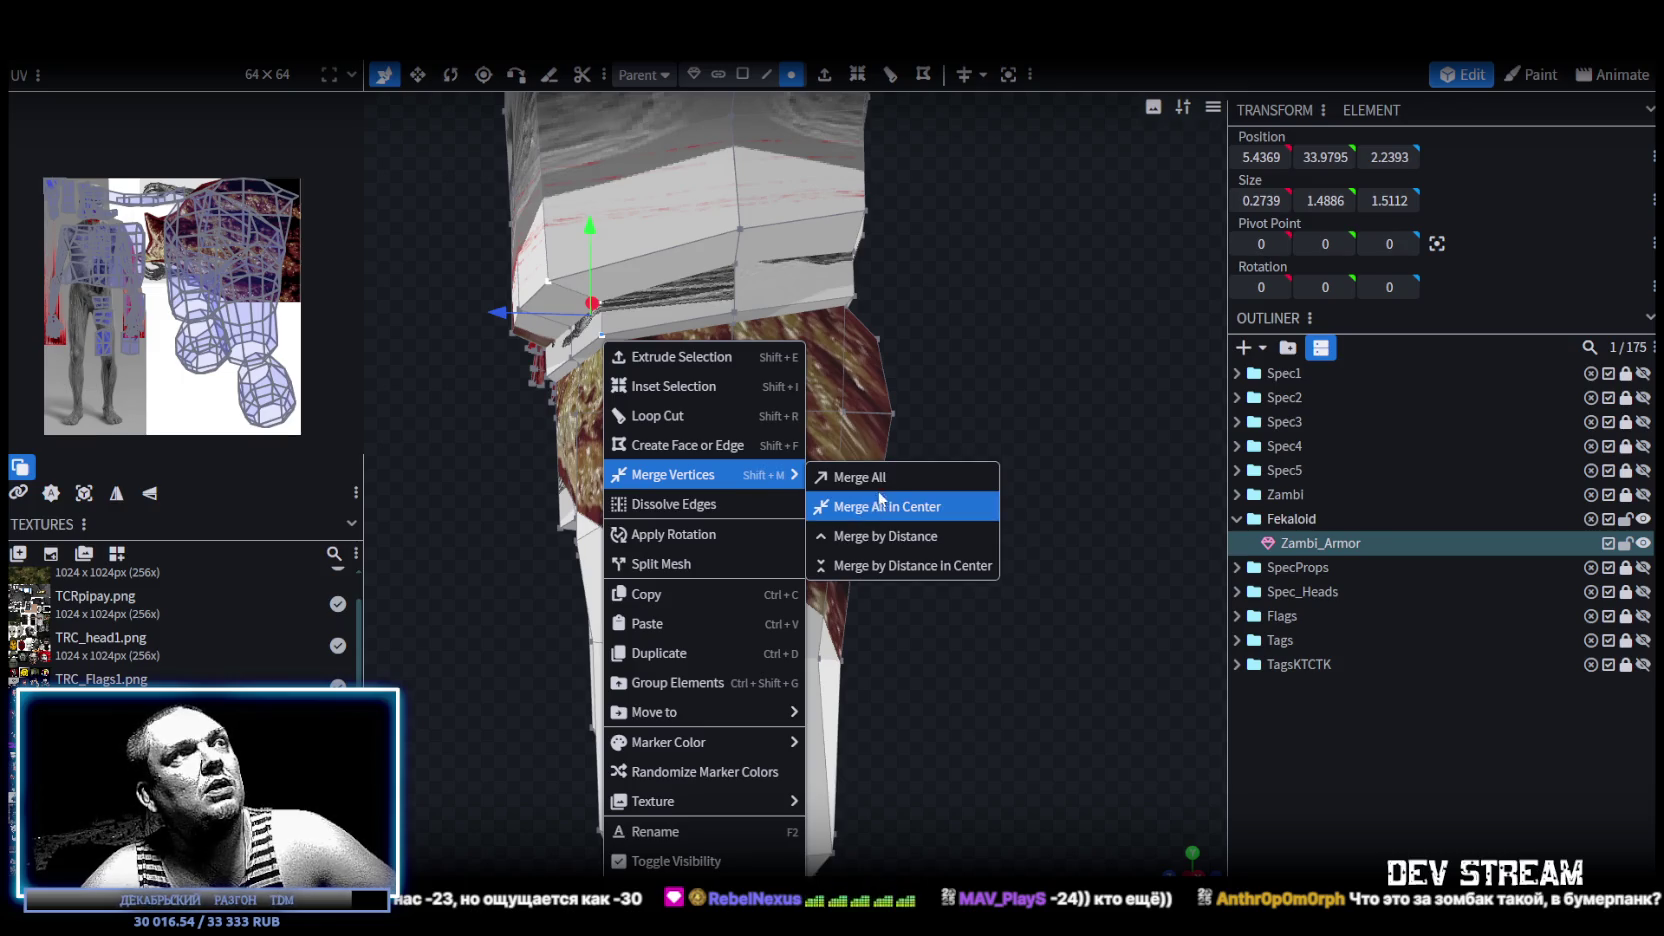
click(879, 505)
Merge two stray vertex pairs on the upper waist seam into single points.
drag(848, 455, 753, 351)
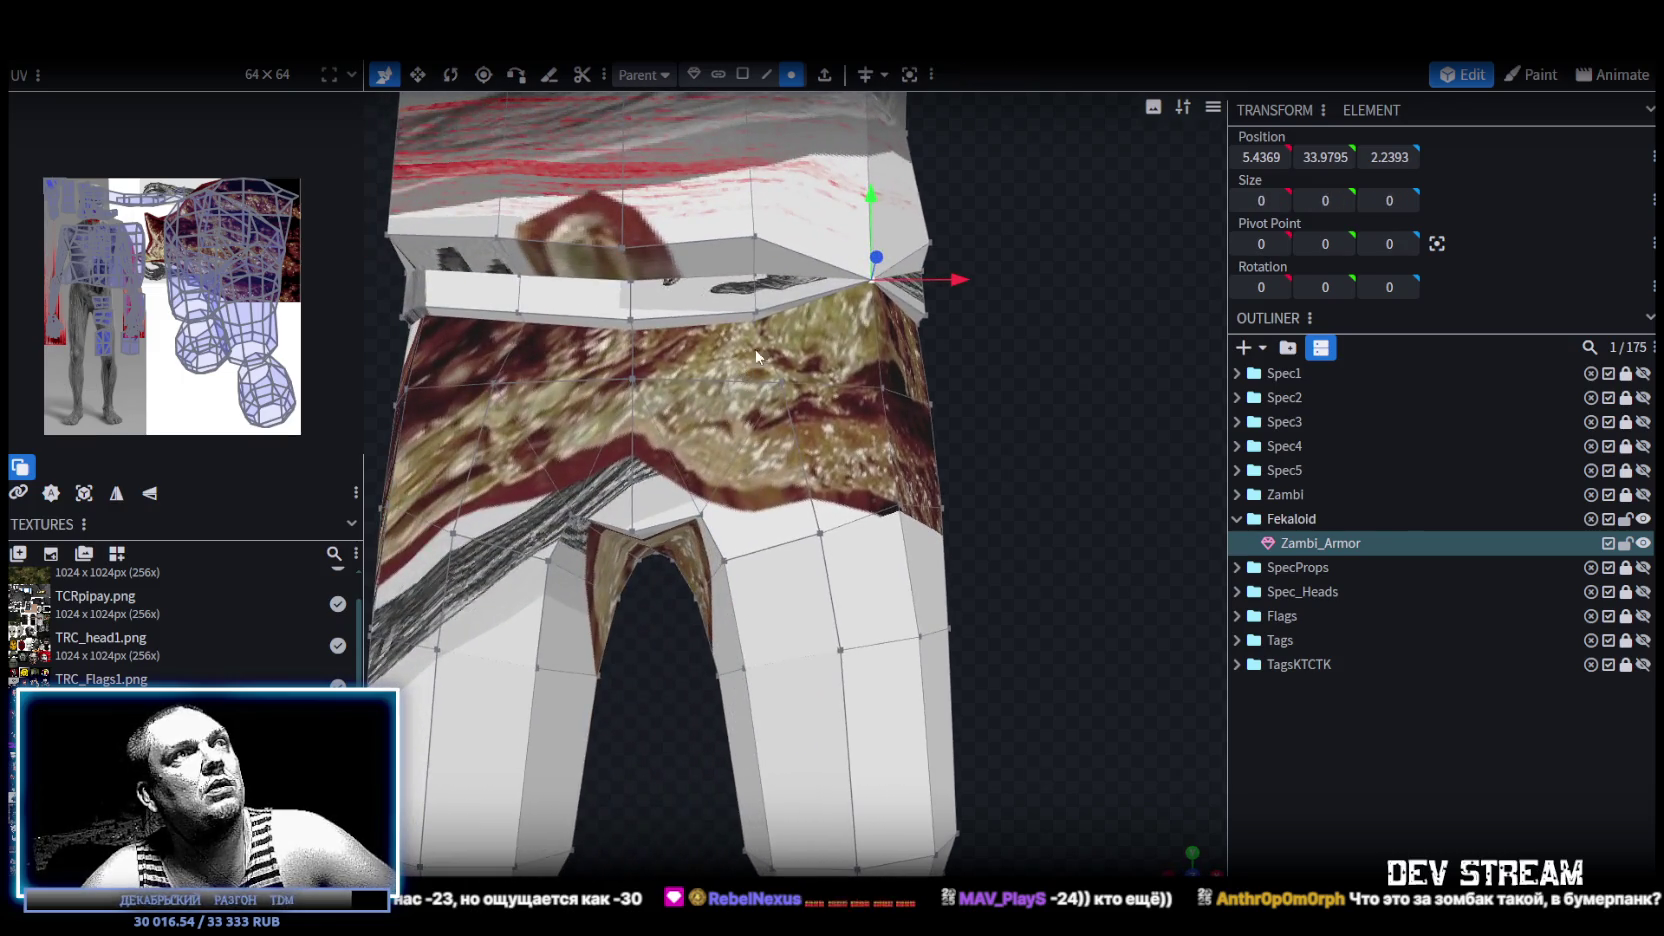
click(755, 237)
shift+click(763, 314)
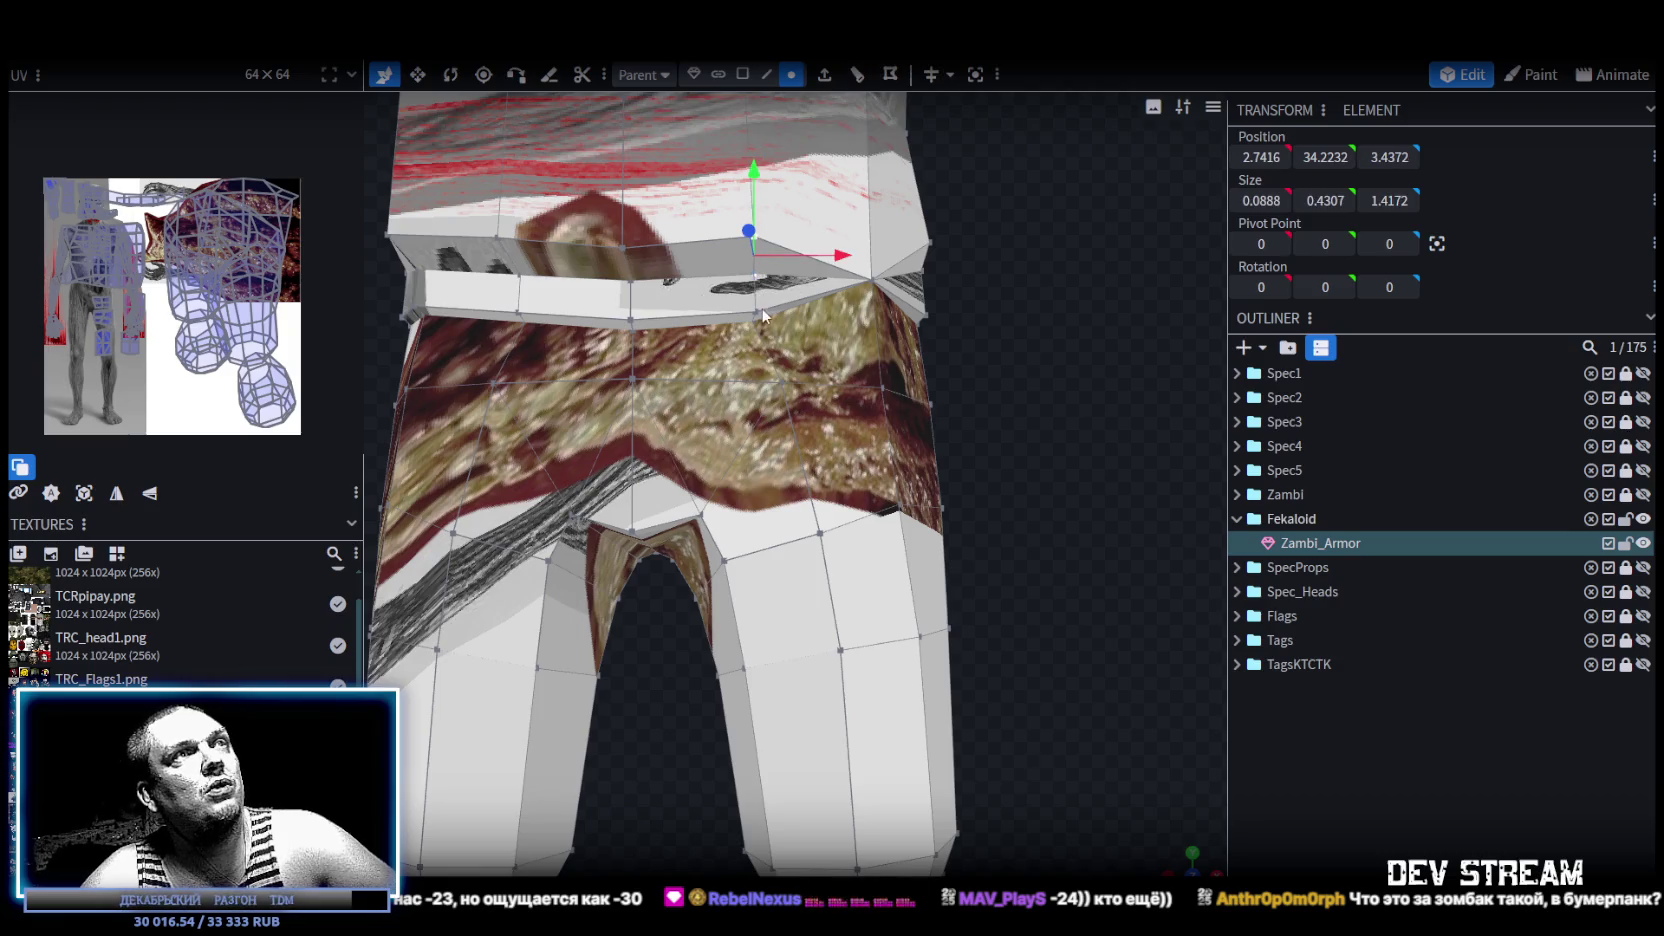
right_click(754, 318)
mouse_move(823, 452)
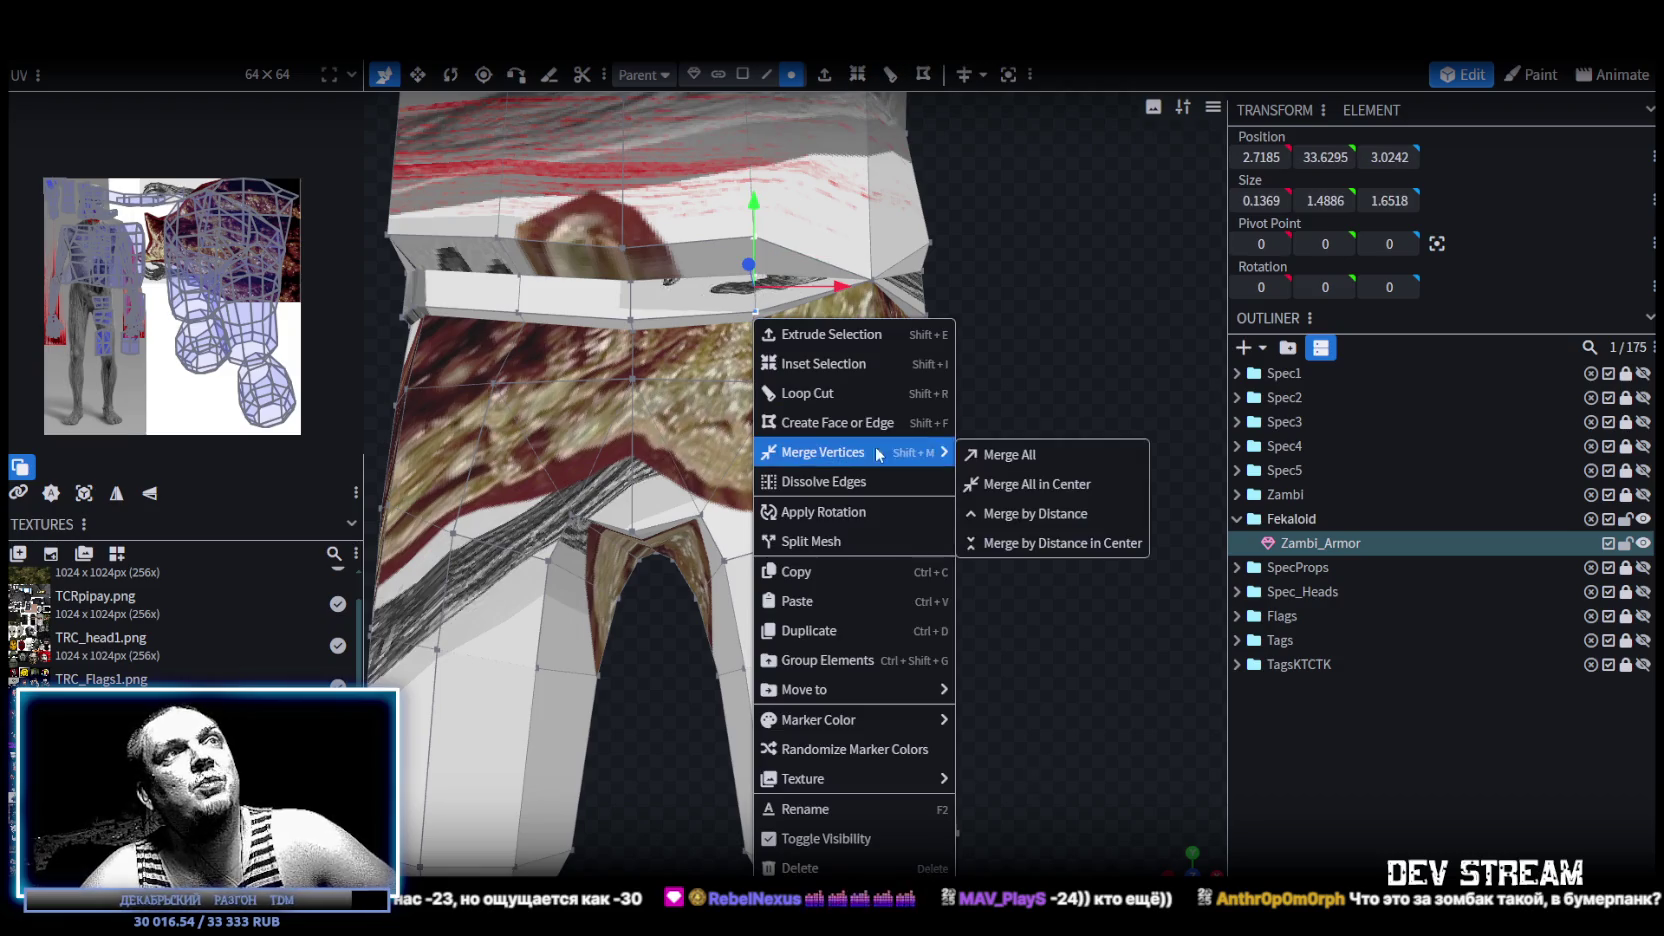
click(1037, 484)
drag(1112, 380, 812, 303)
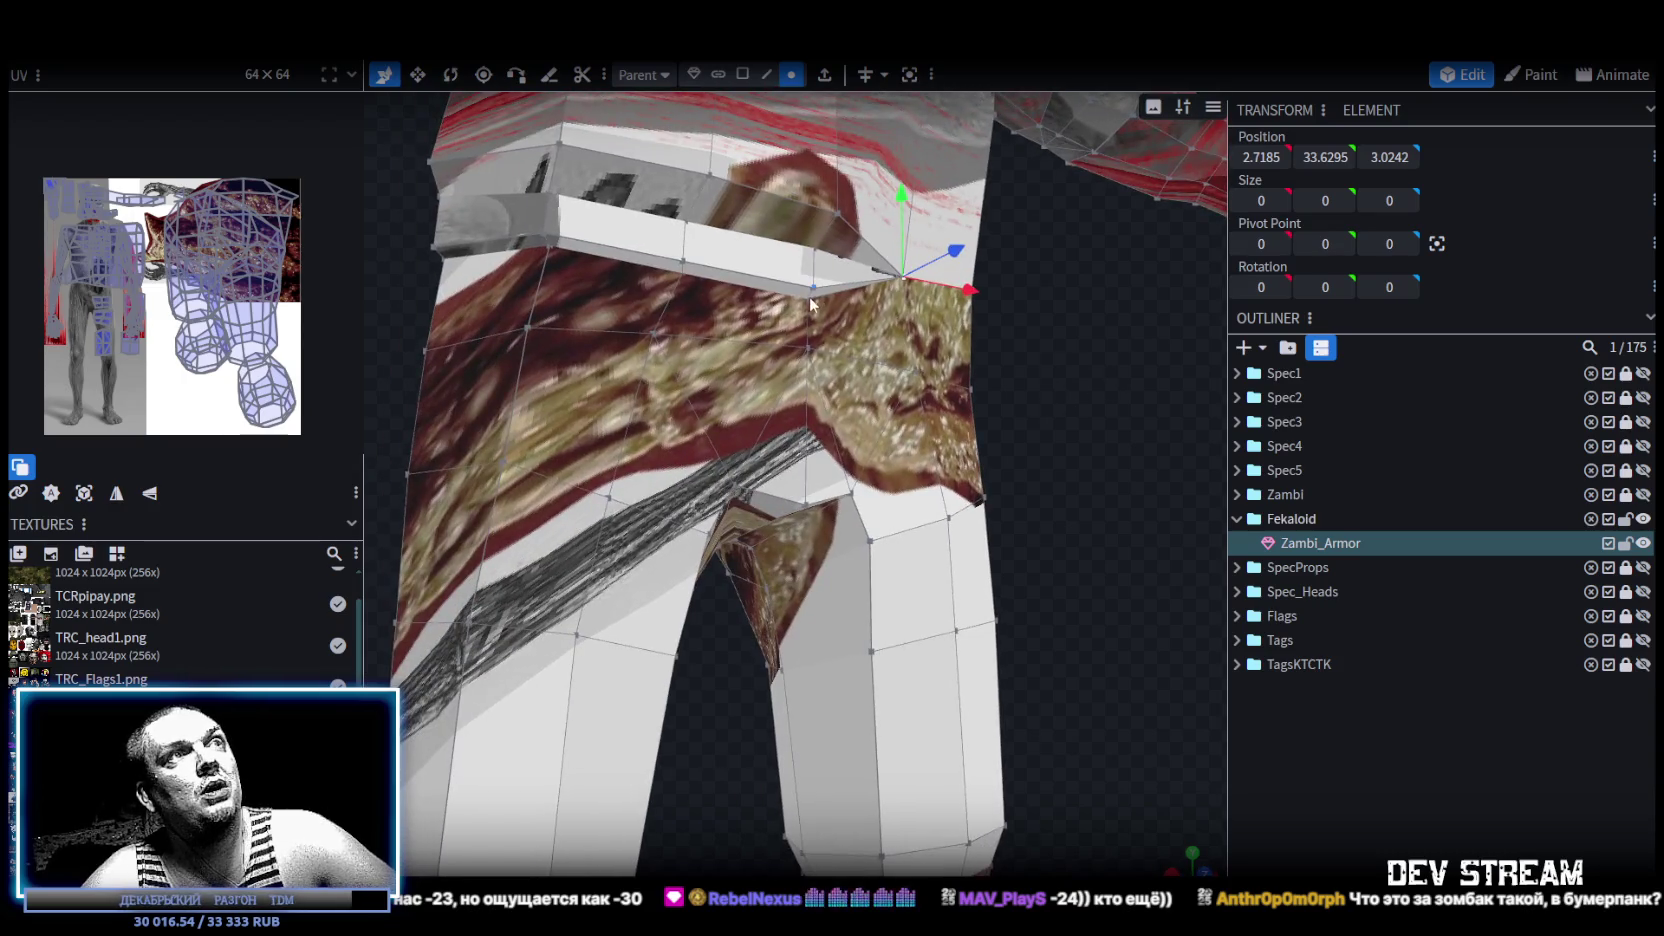
shift+click(812, 287)
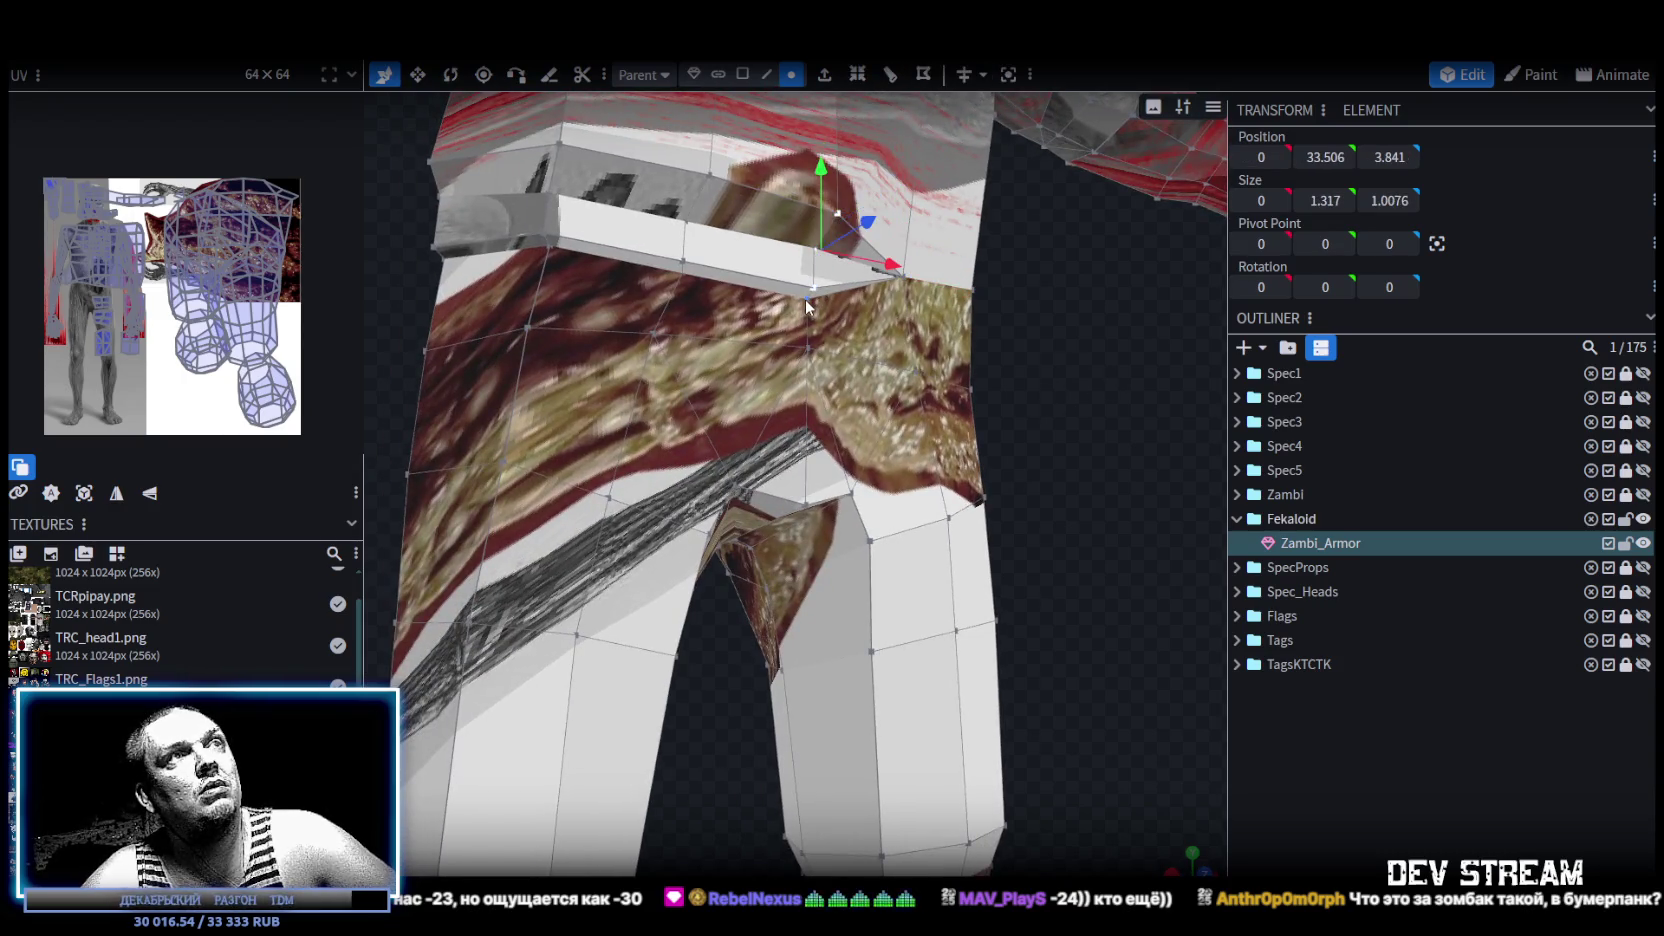
right_click(806, 299)
mouse_move(875, 434)
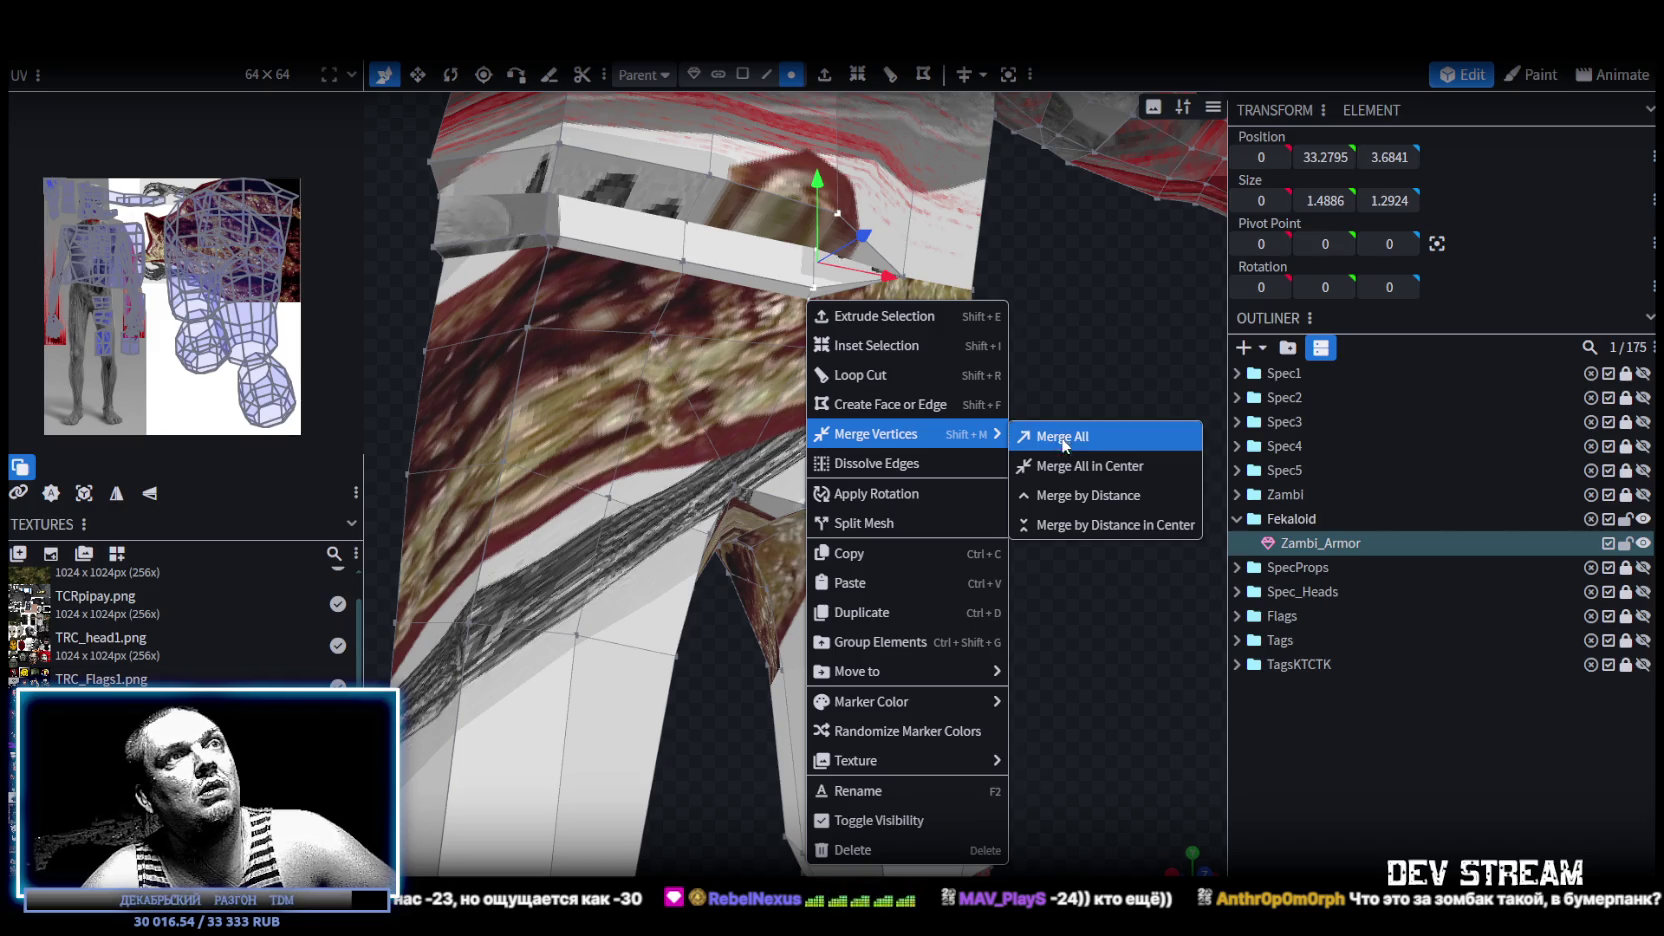
click(1052, 452)
Merge two more waist seam vertex pairs, then pick a vertex on the side seam.
drag(1052, 454, 731, 338)
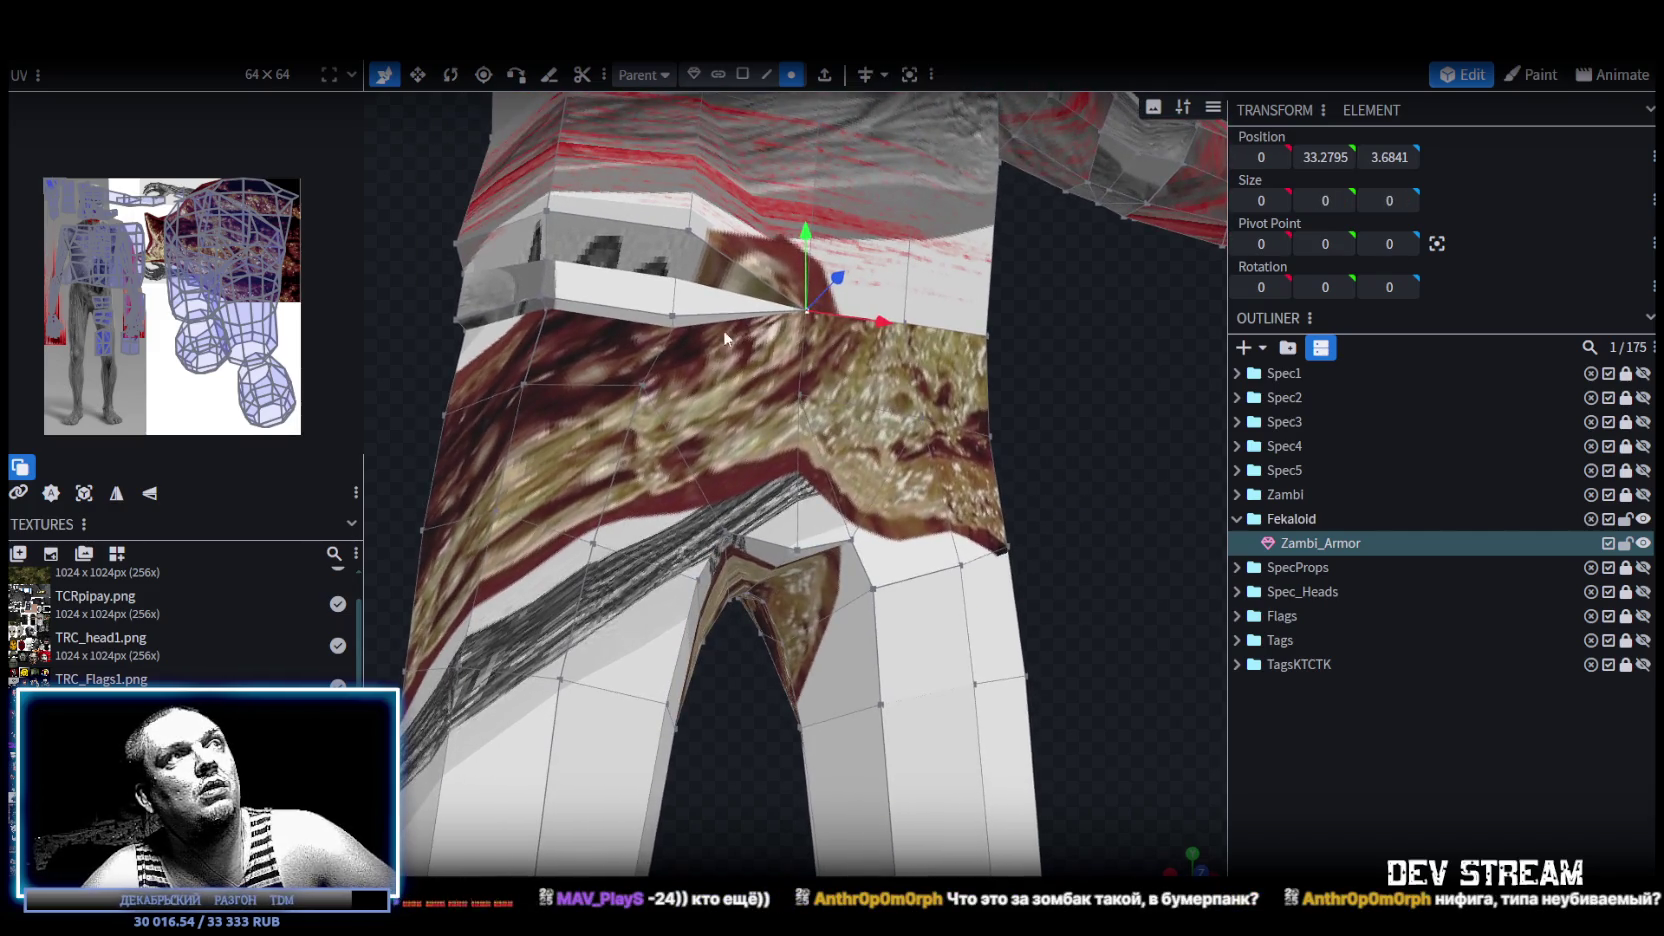
shift+click(673, 316)
shift+click(671, 318)
right_click(669, 317)
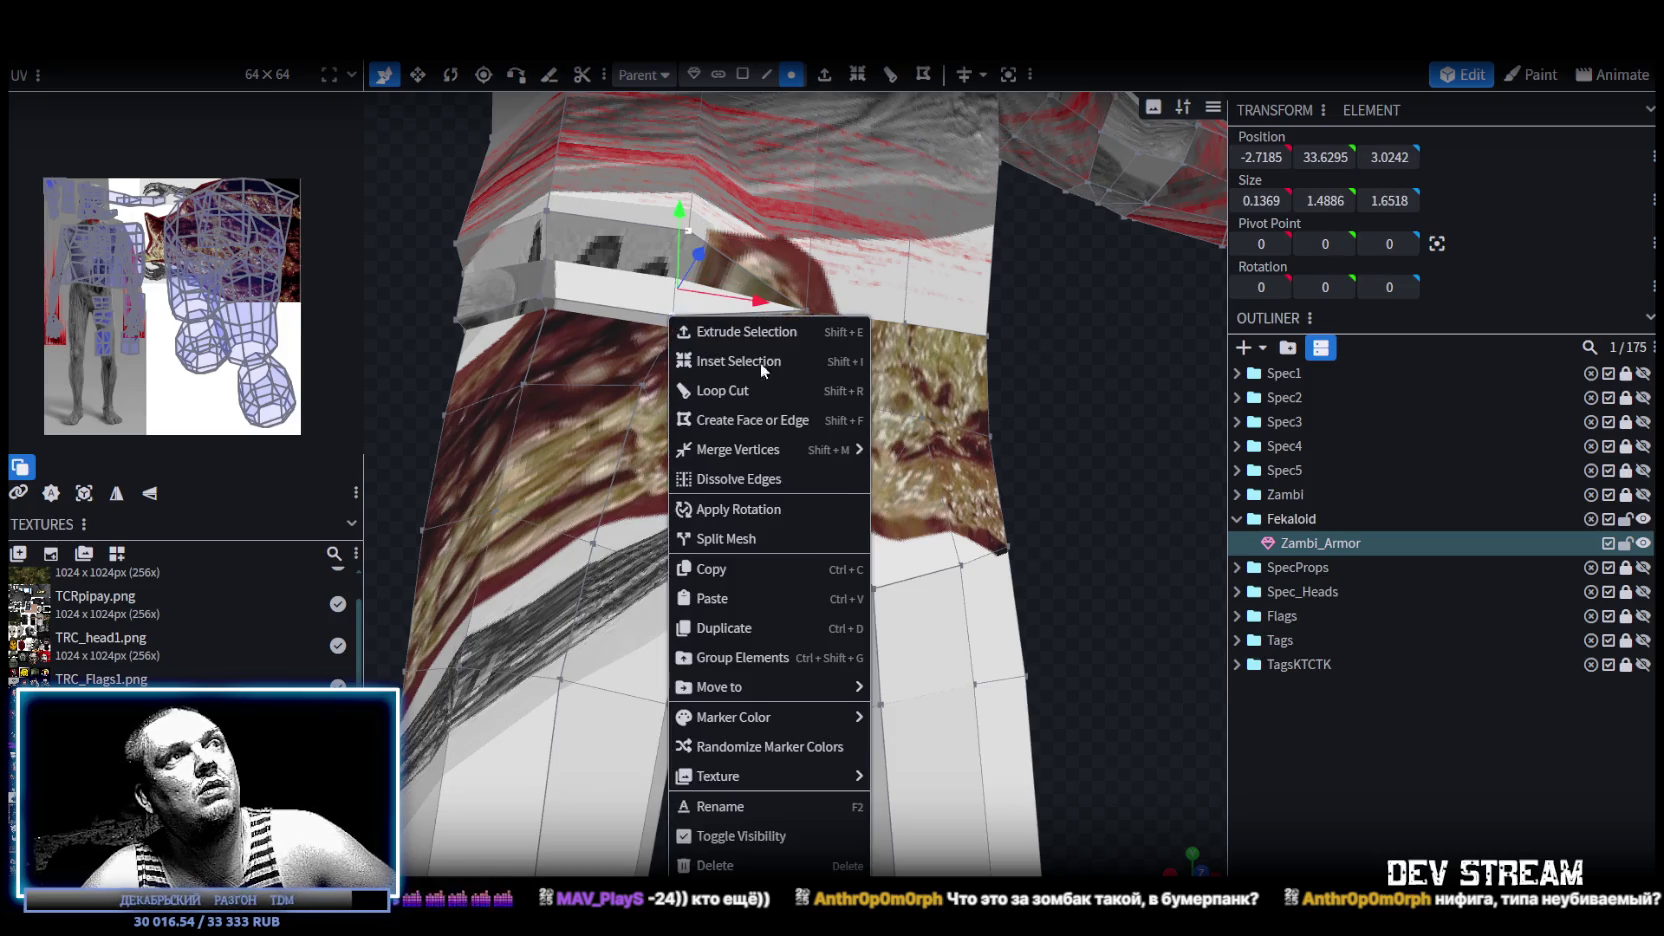
click(933, 481)
drag(514, 283, 693, 390)
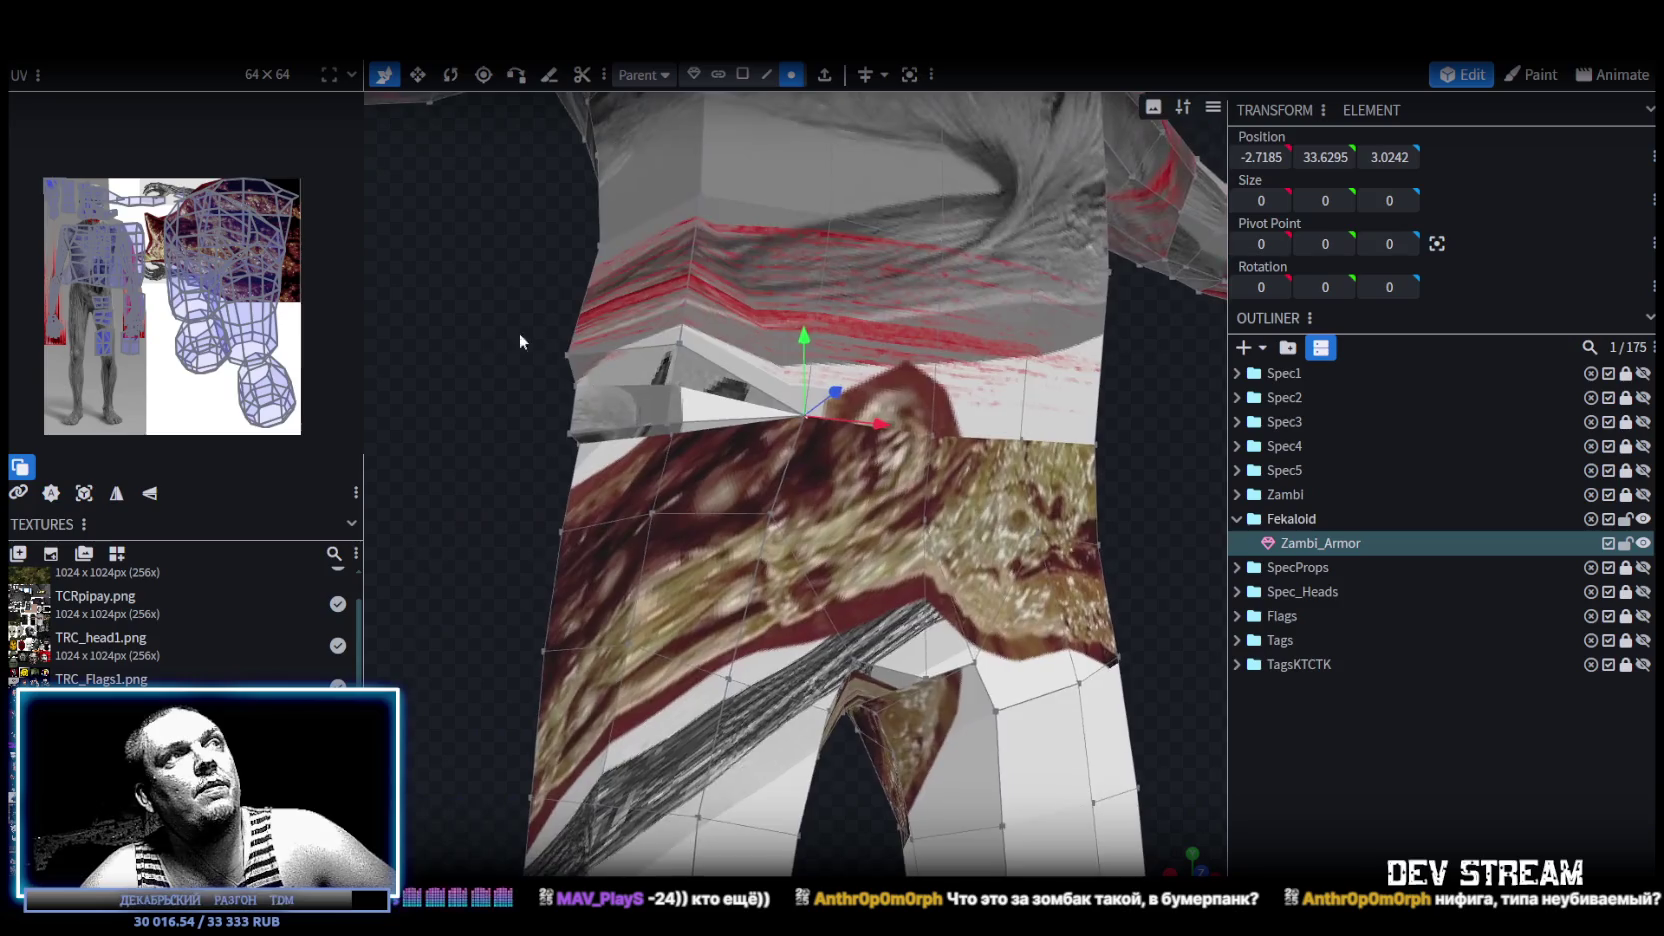
shift+click(727, 374)
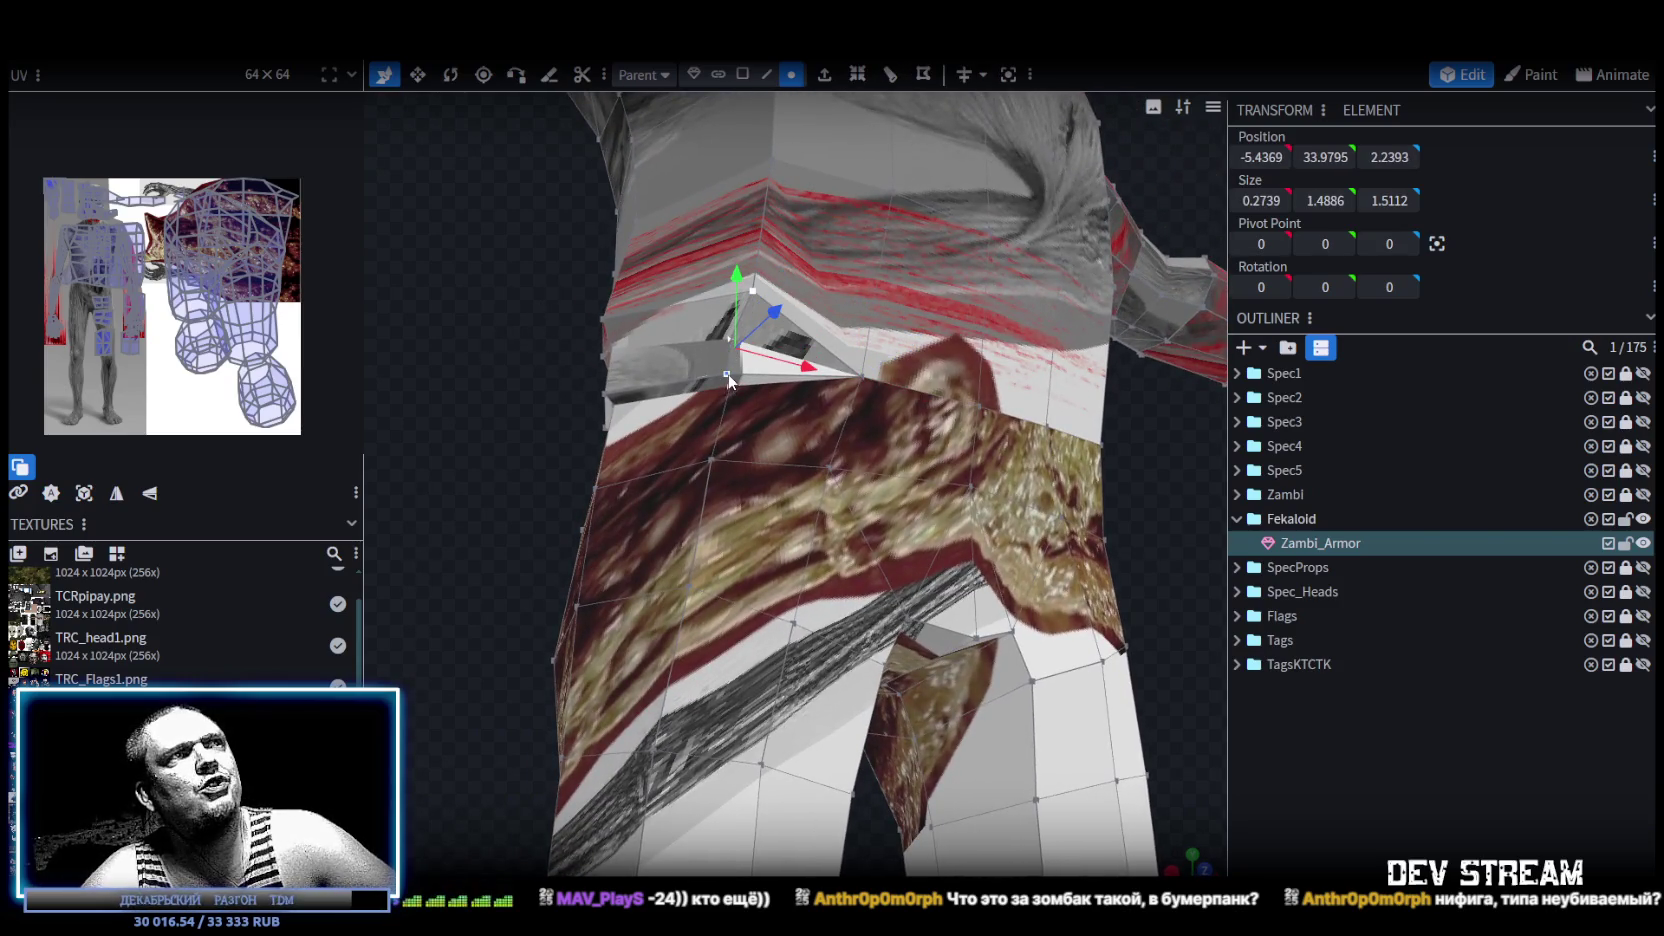
right_click(727, 377)
click(990, 518)
mouse_move(480, 345)
mouse_down()
mouse_move(582, 380)
mouse_move(635, 358)
mouse_up()
click(844, 316)
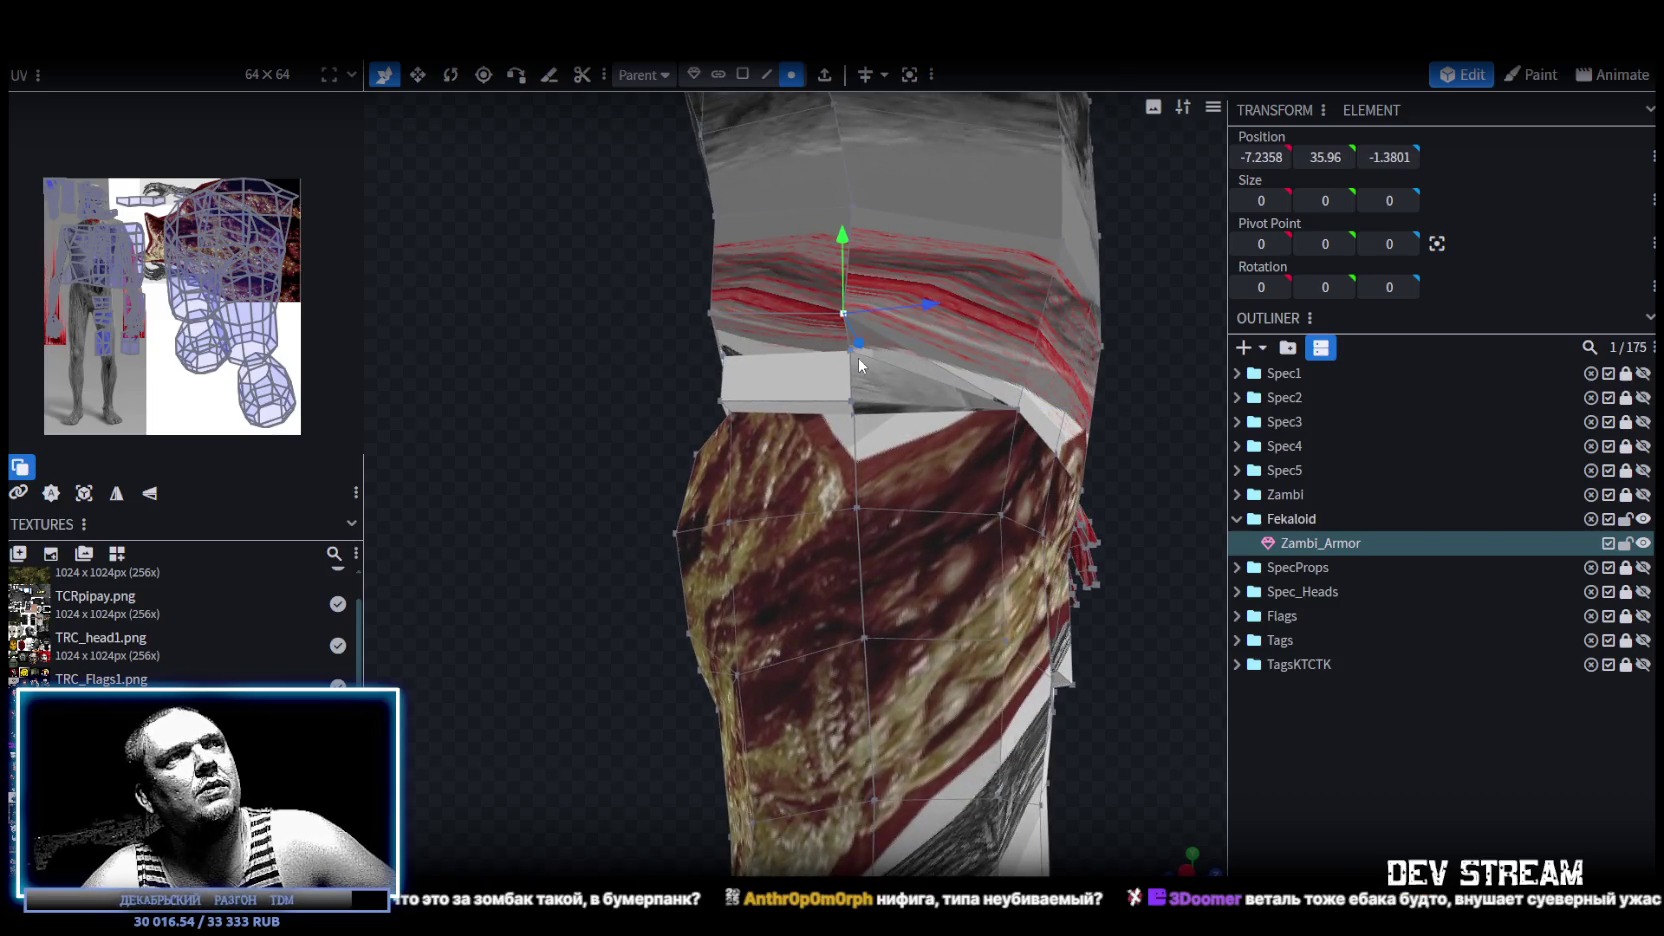
Merge the side waist vertices and the belt-corner vertex pair at their centres.
shift+click(842, 354)
shift+click(853, 394)
right_click(850, 352)
mouse_move(922, 484)
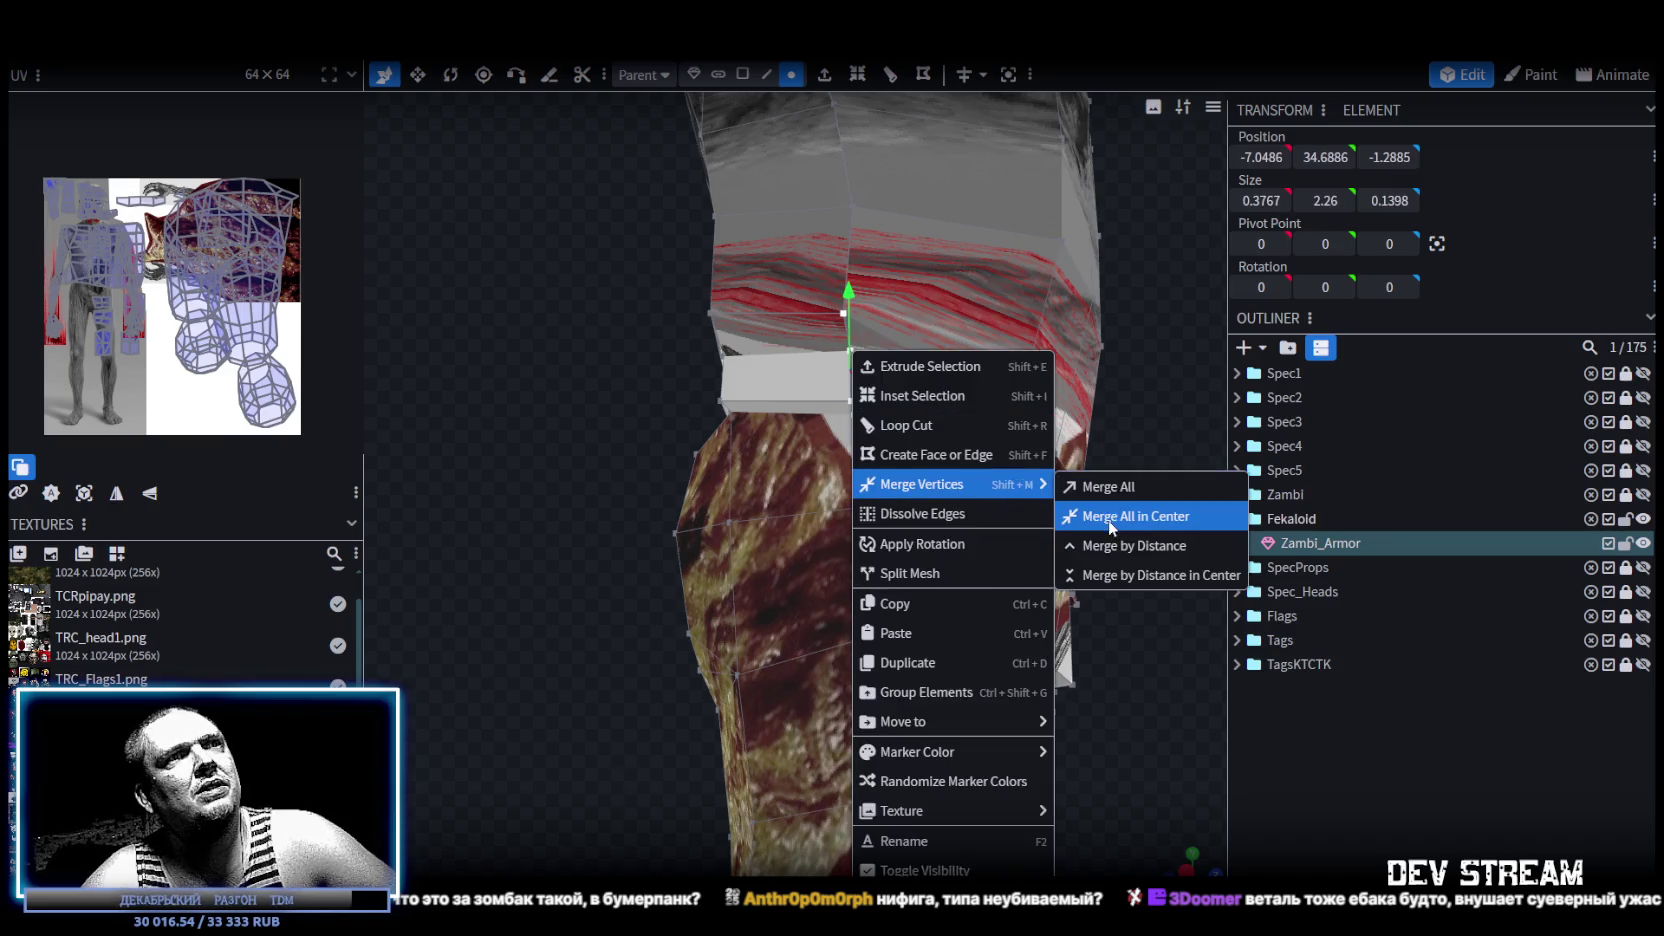
click(1109, 522)
drag(582, 386, 939, 395)
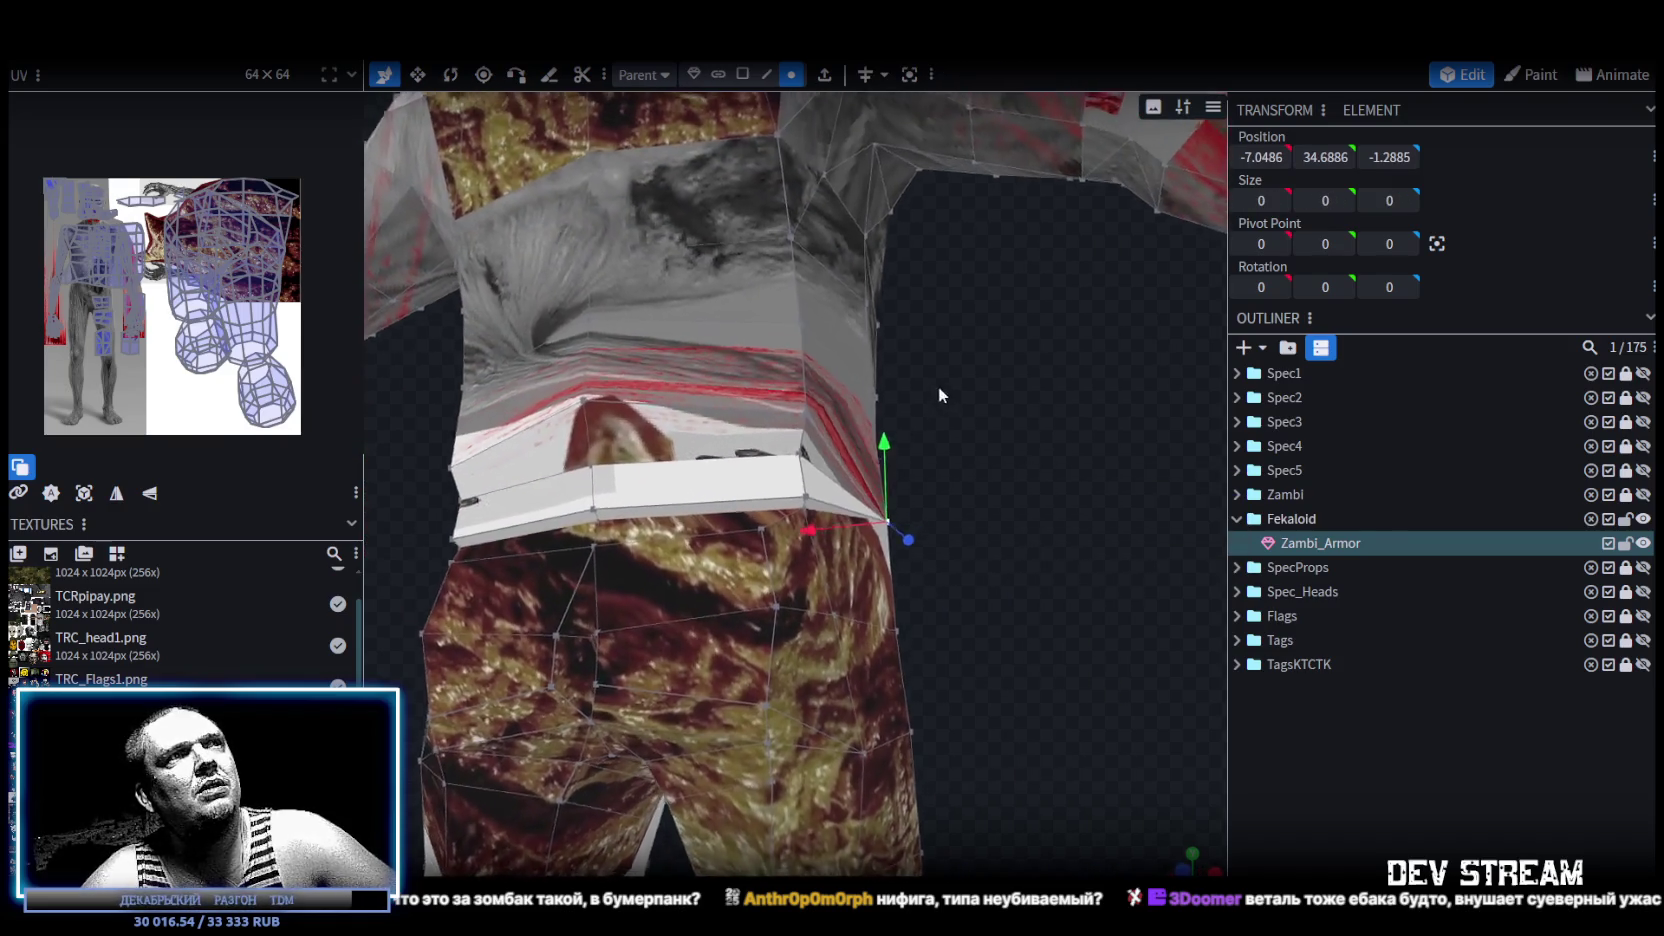
scroll(882, 443, up, 3)
click(790, 367)
shift+click(792, 491)
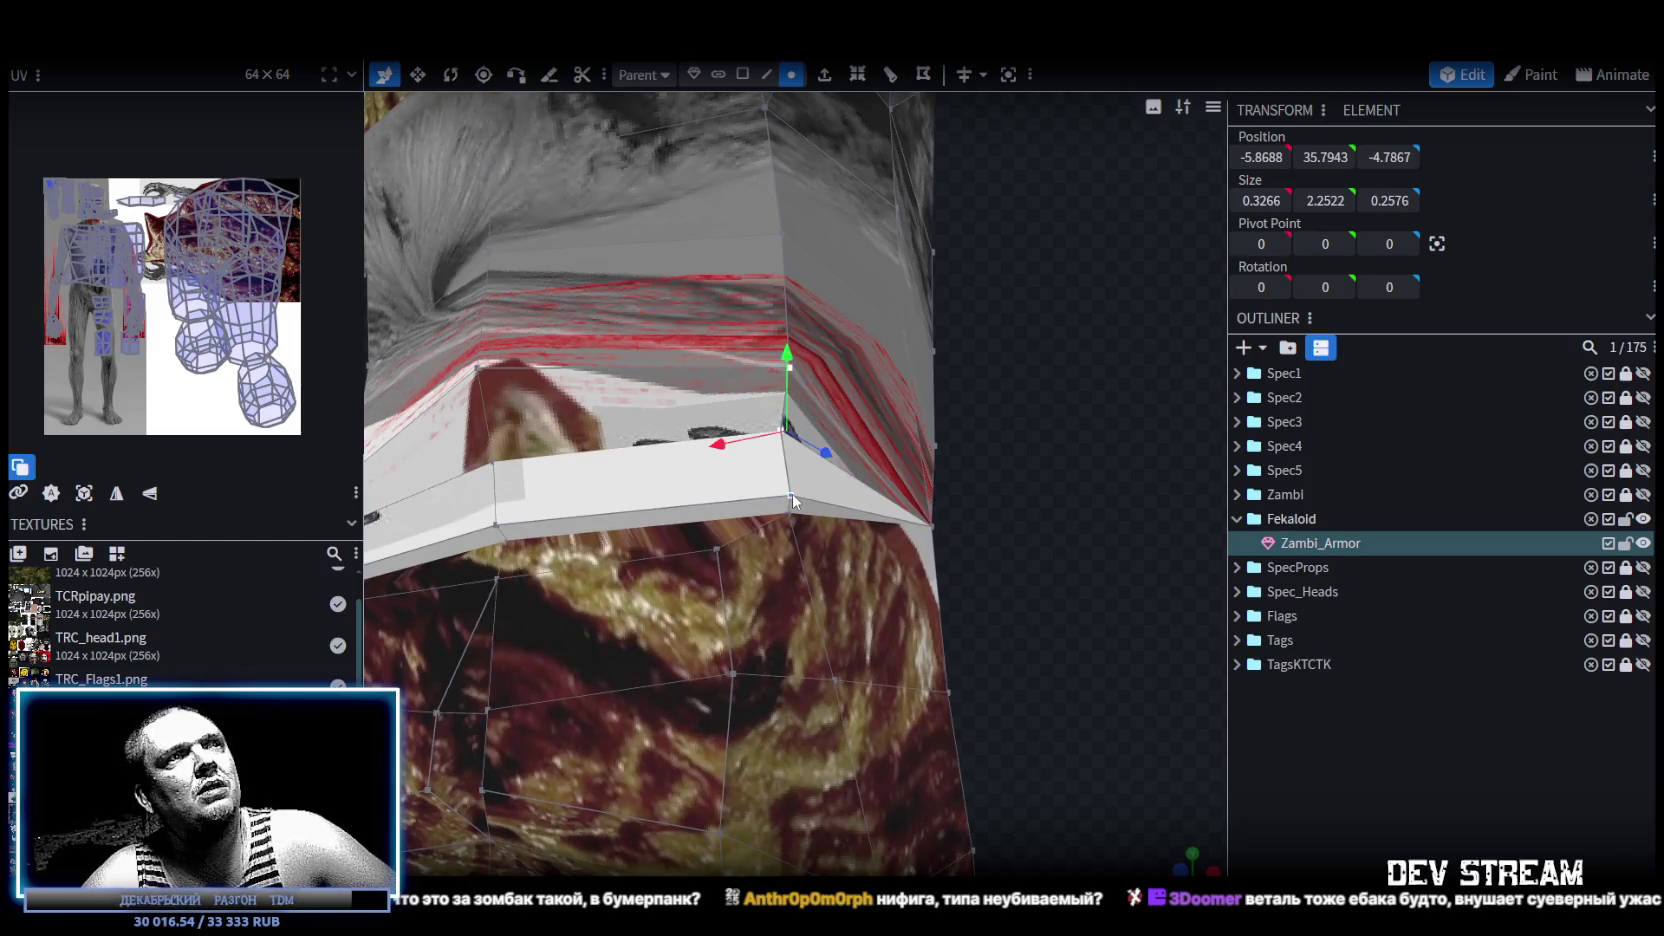
right_click(792, 491)
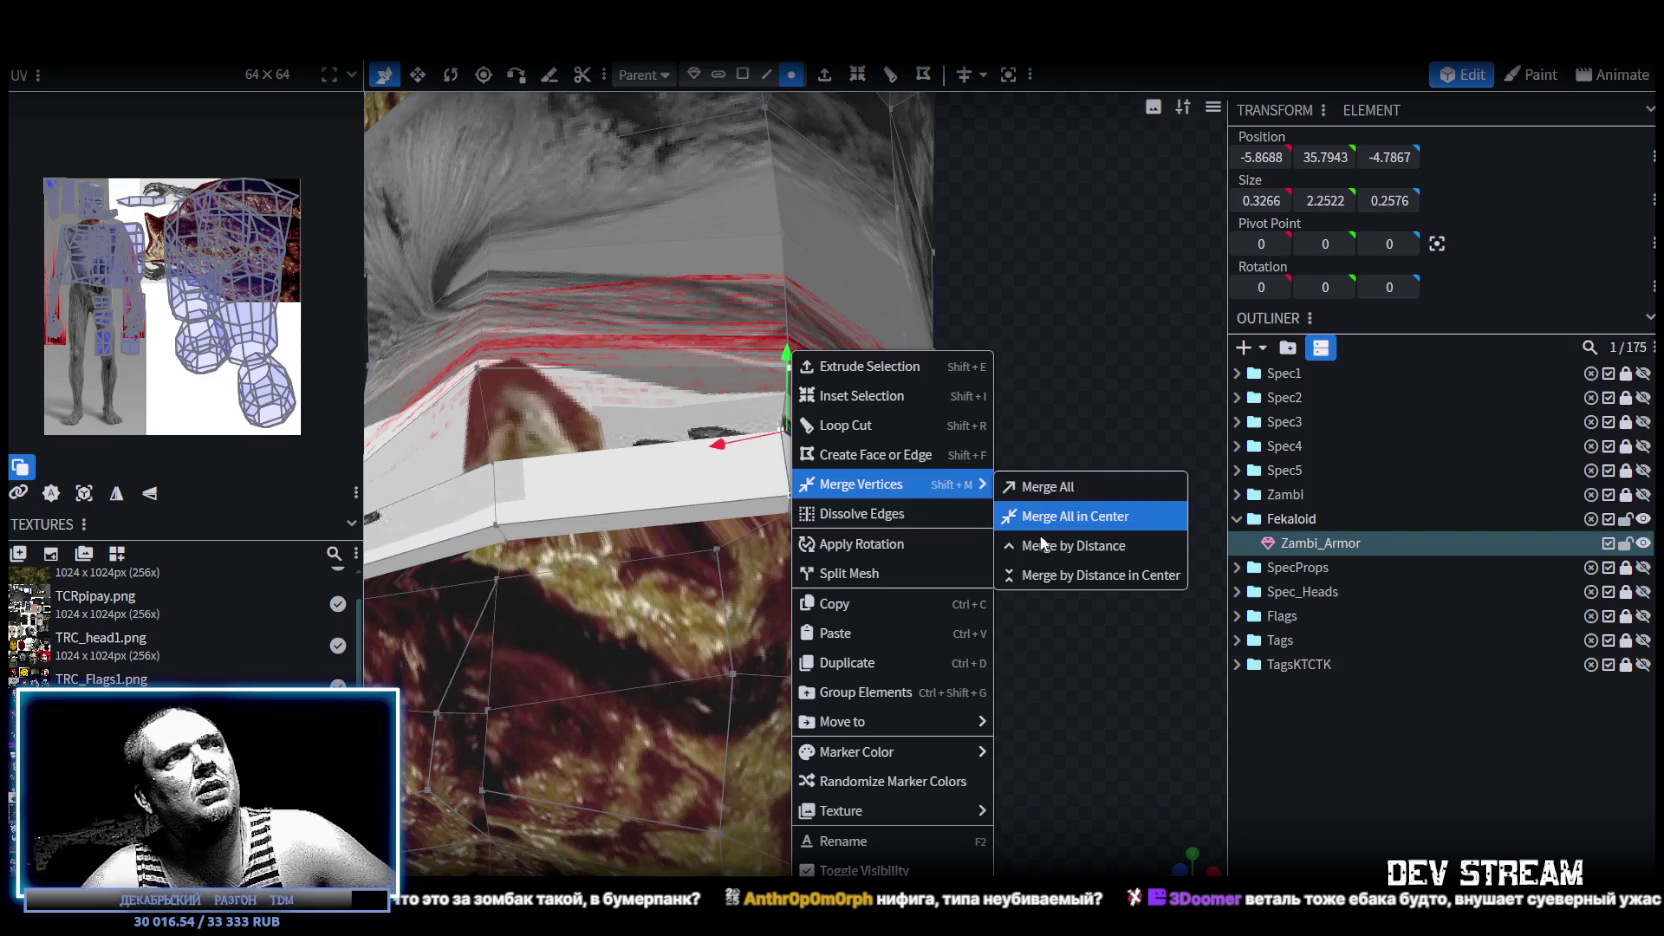
click(1068, 516)
Merge the top and bottom vertices of two belt-edge gaps into single points.
drag(1060, 530, 835, 593)
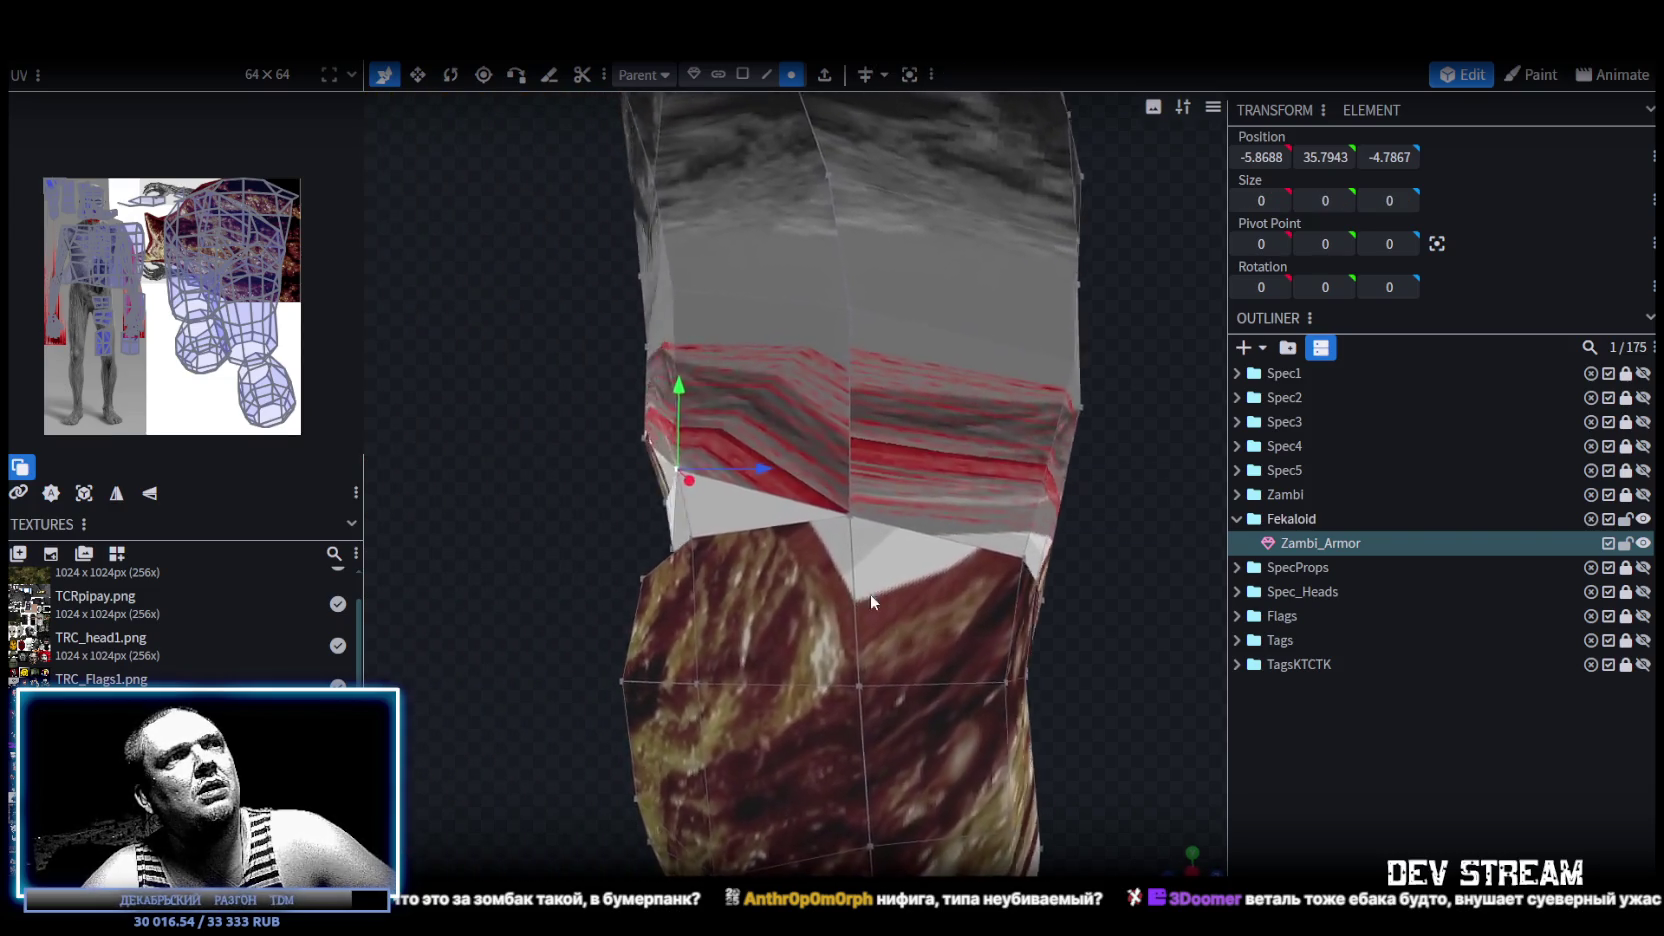
scroll(870, 594, up, 3)
mouse_move(1072, 618)
mouse_down()
mouse_move(1005, 595)
mouse_move(760, 582)
mouse_up()
drag(1070, 576, 697, 422)
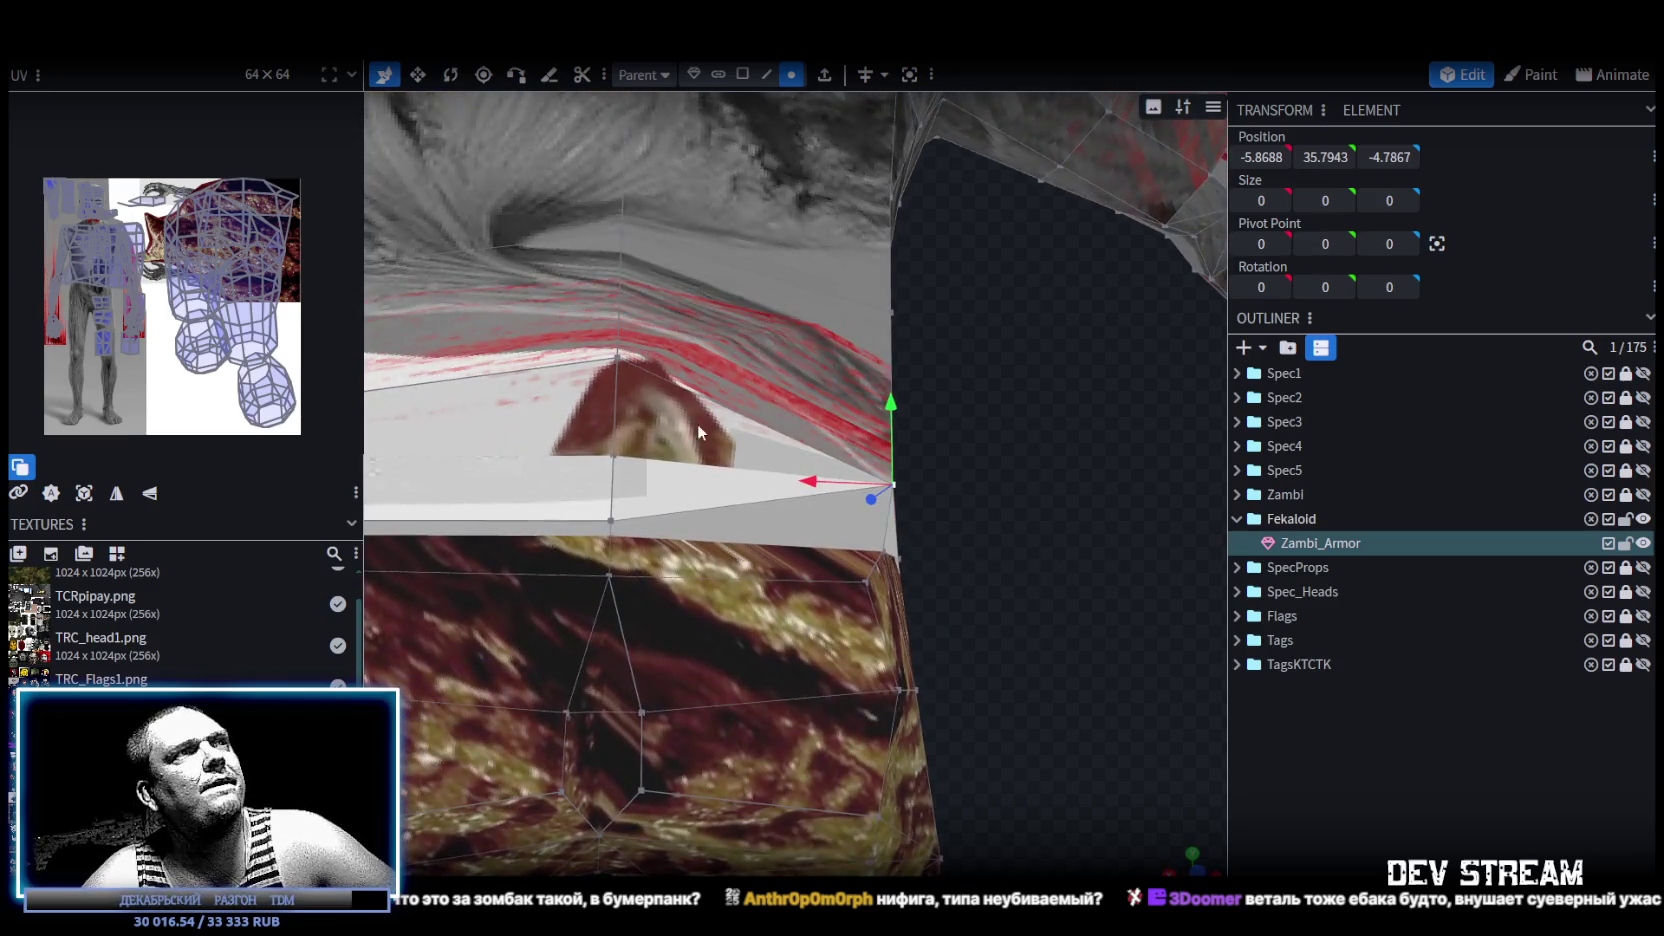
click(617, 359)
shift+click(612, 520)
right_click(612, 522)
mouse_move(681, 484)
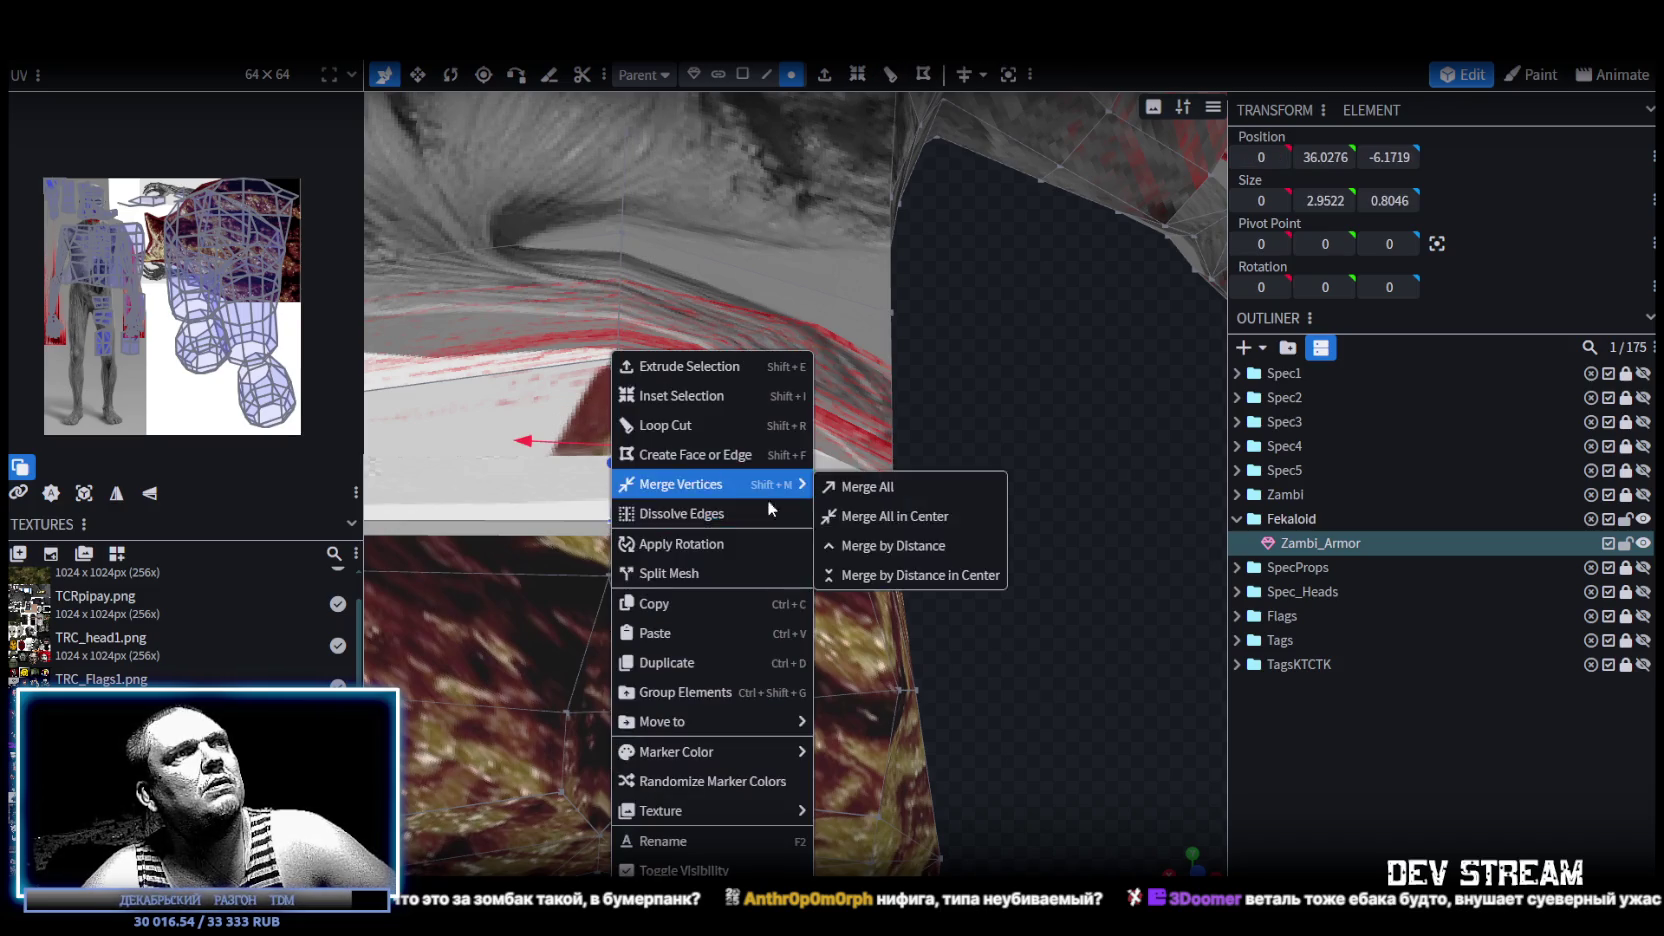
click(893, 515)
mouse_move(1060, 601)
mouse_down()
mouse_move(1127, 562)
mouse_move(722, 372)
mouse_up()
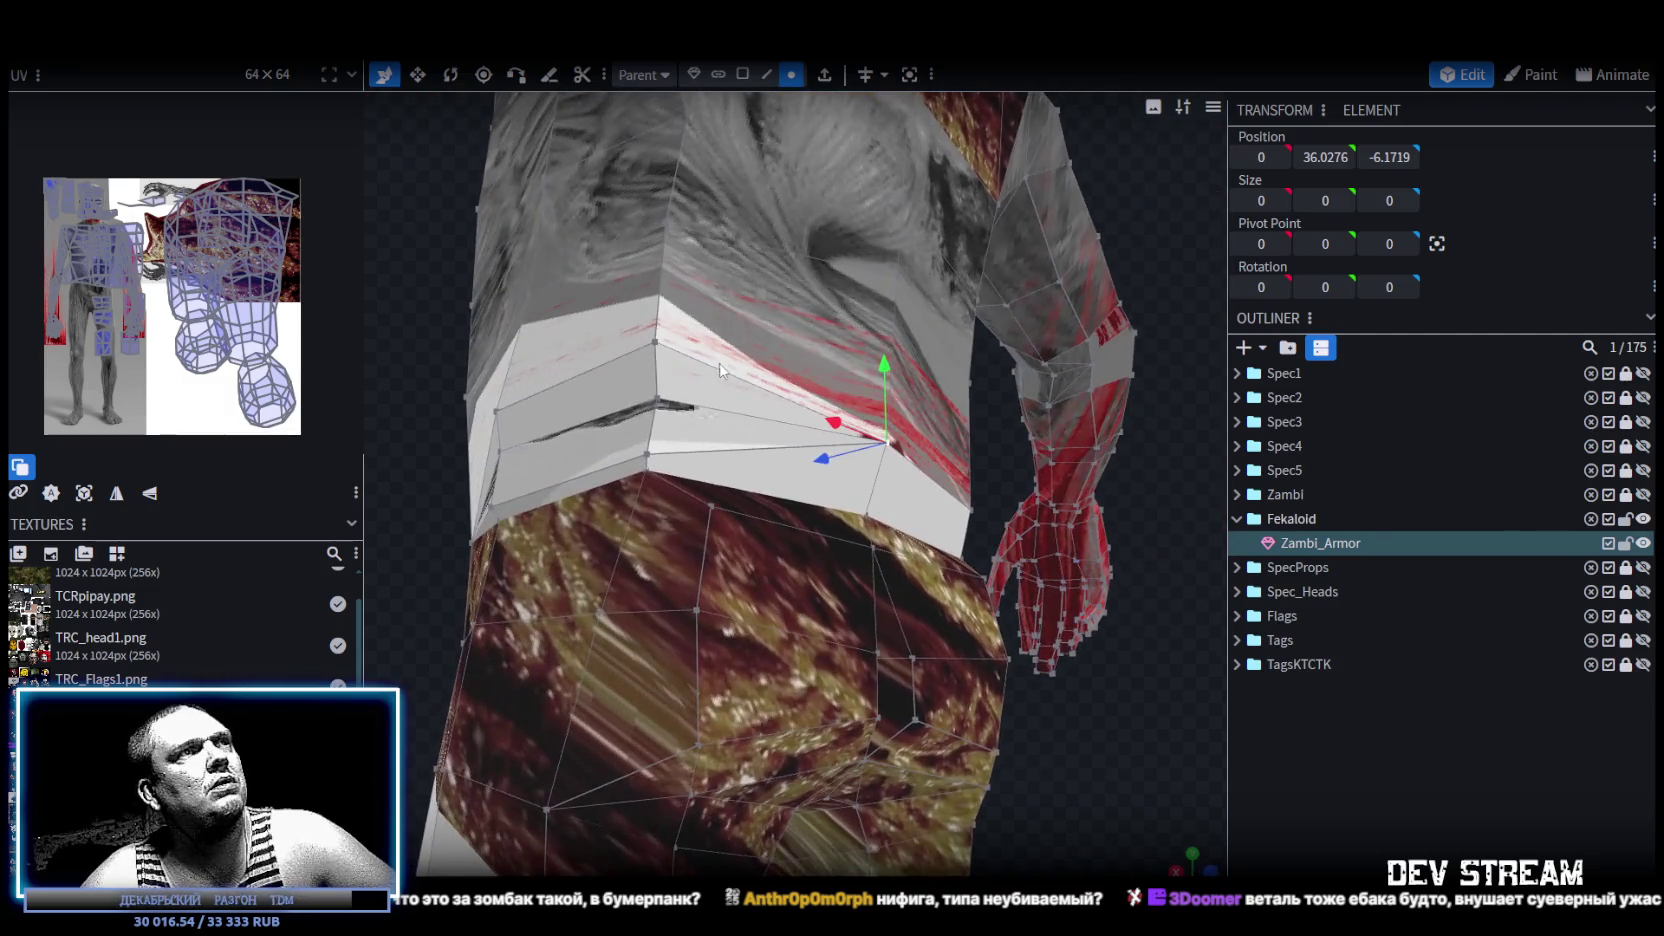
click(657, 400)
shift+click(647, 454)
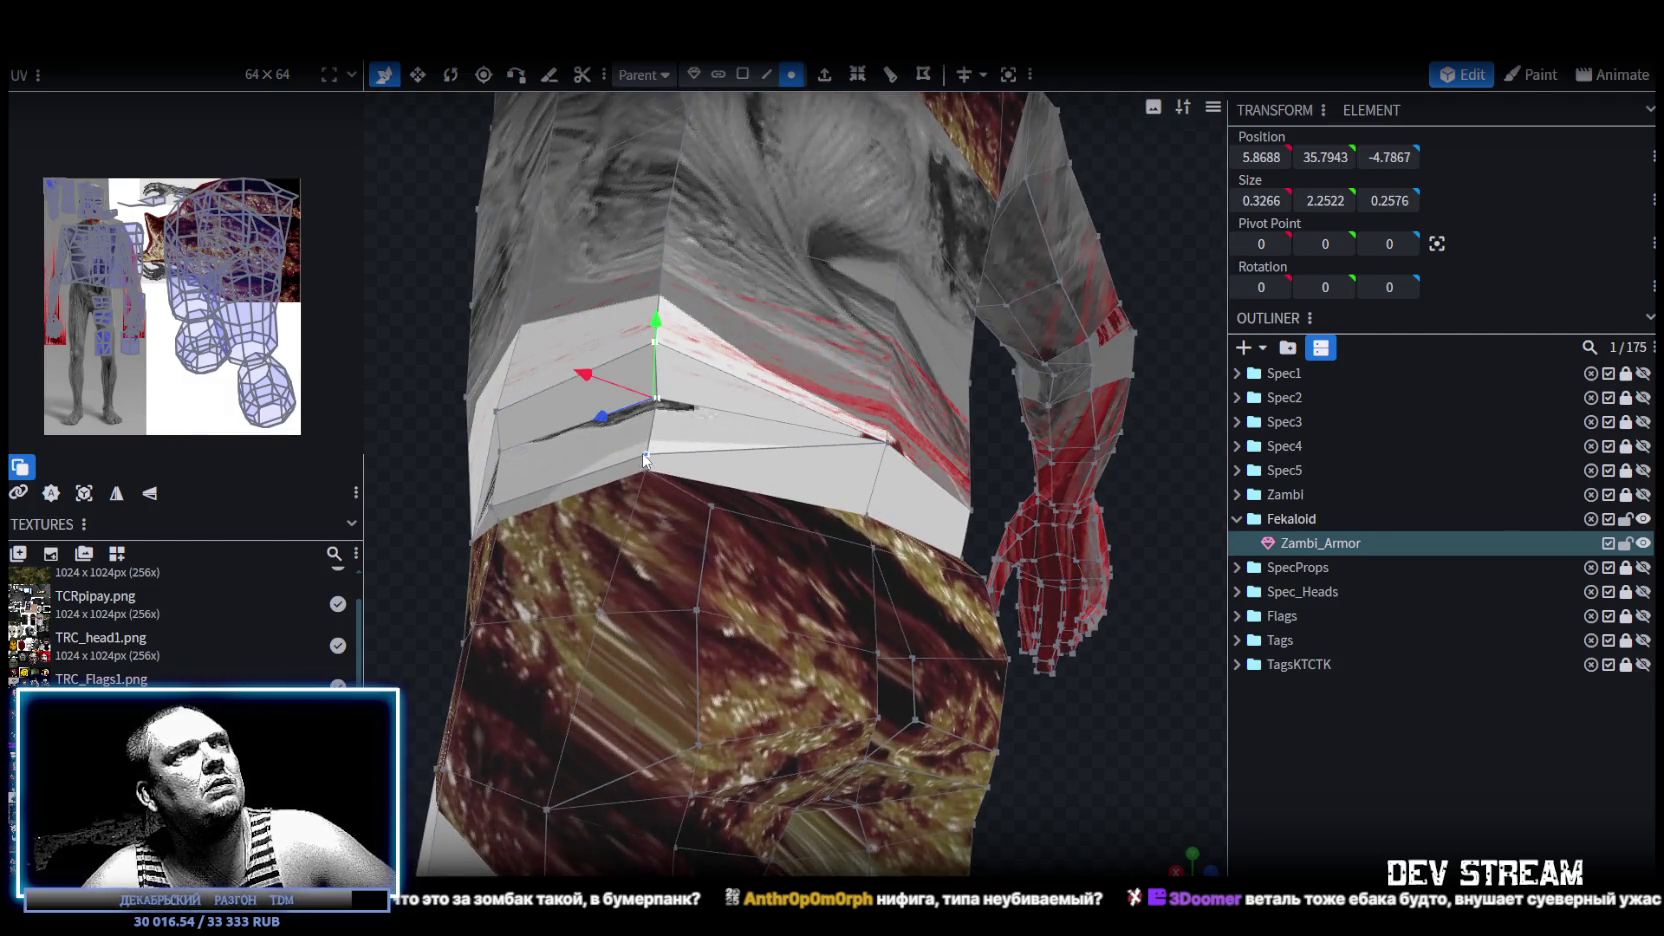
right_click(647, 454)
click(907, 514)
Merge the last belt-edge gap pair and return to face selection mode.
mouse_move(880, 500)
mouse_down()
mouse_move(497, 407)
mouse_move(587, 412)
mouse_up()
scroll(598, 417, up, 3)
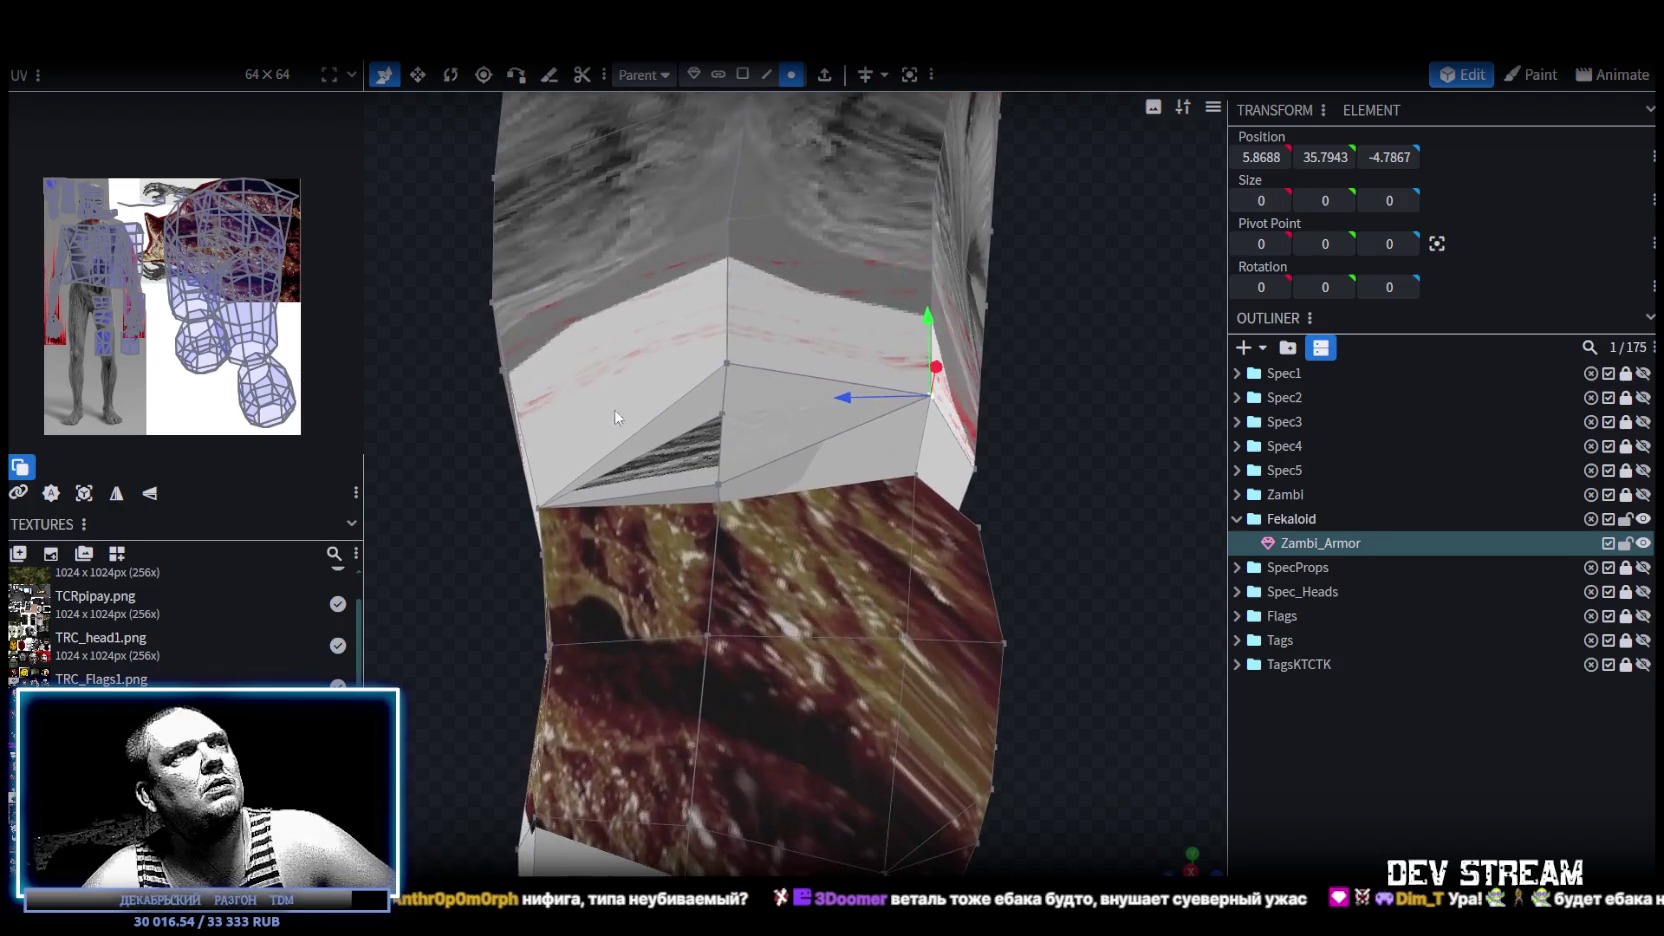
shift+click(722, 415)
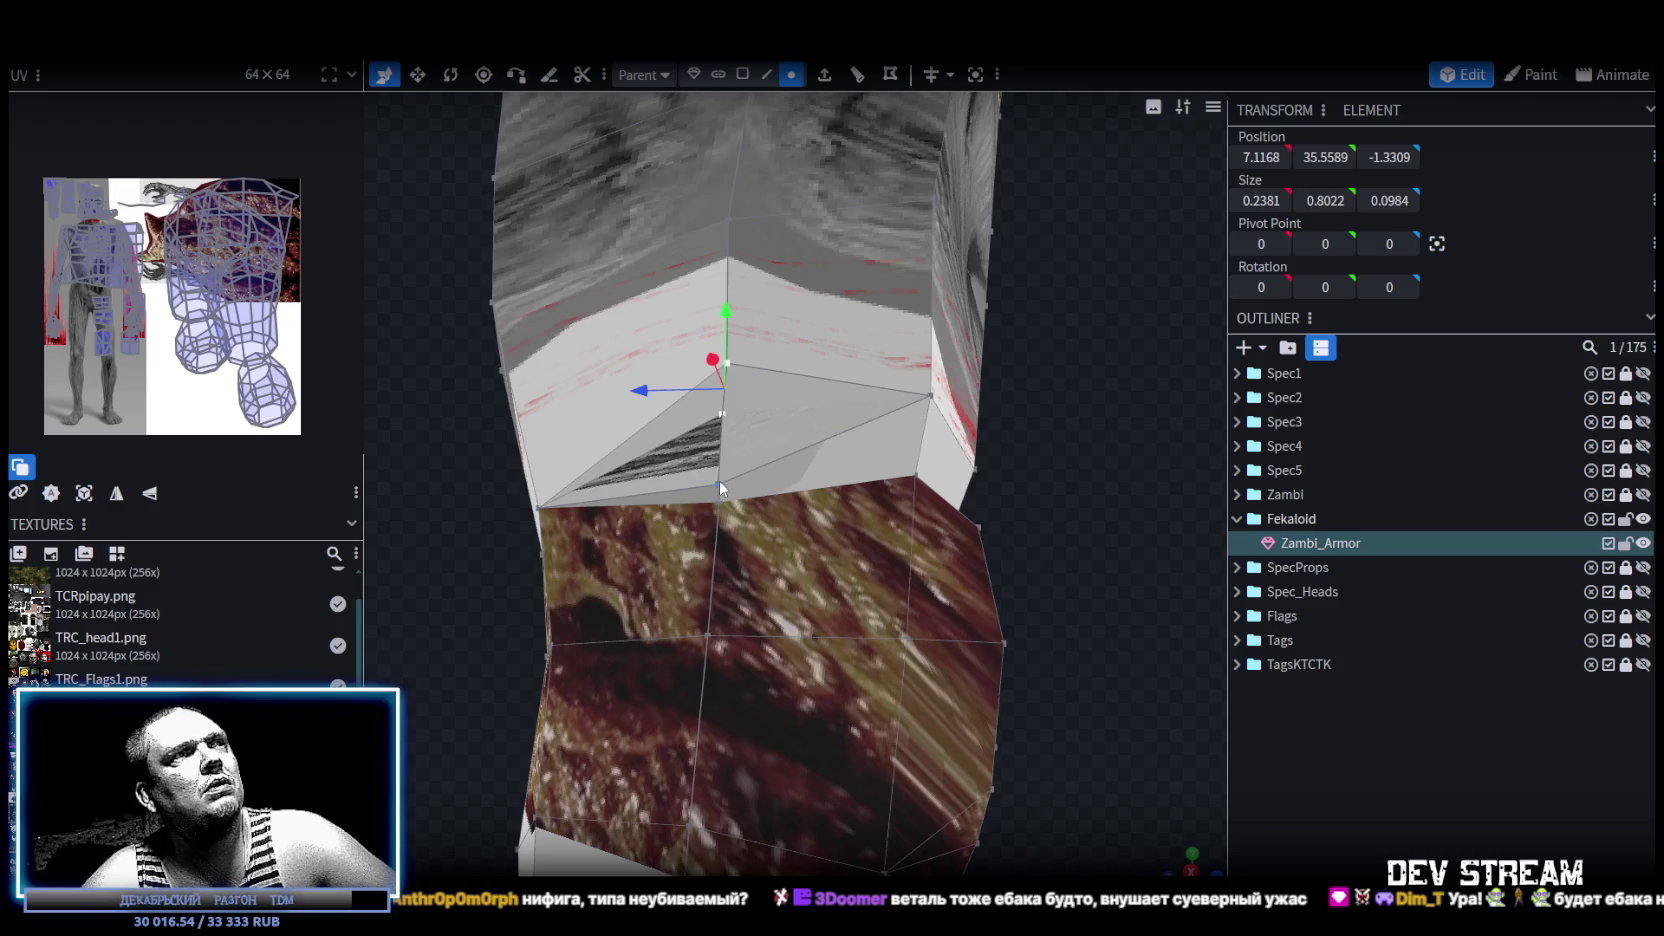
shift+click(719, 482)
mouse_move(753, 500)
mouse_down()
mouse_move(958, 502)
mouse_move(612, 486)
mouse_move(1018, 490)
mouse_up()
right_click(670, 491)
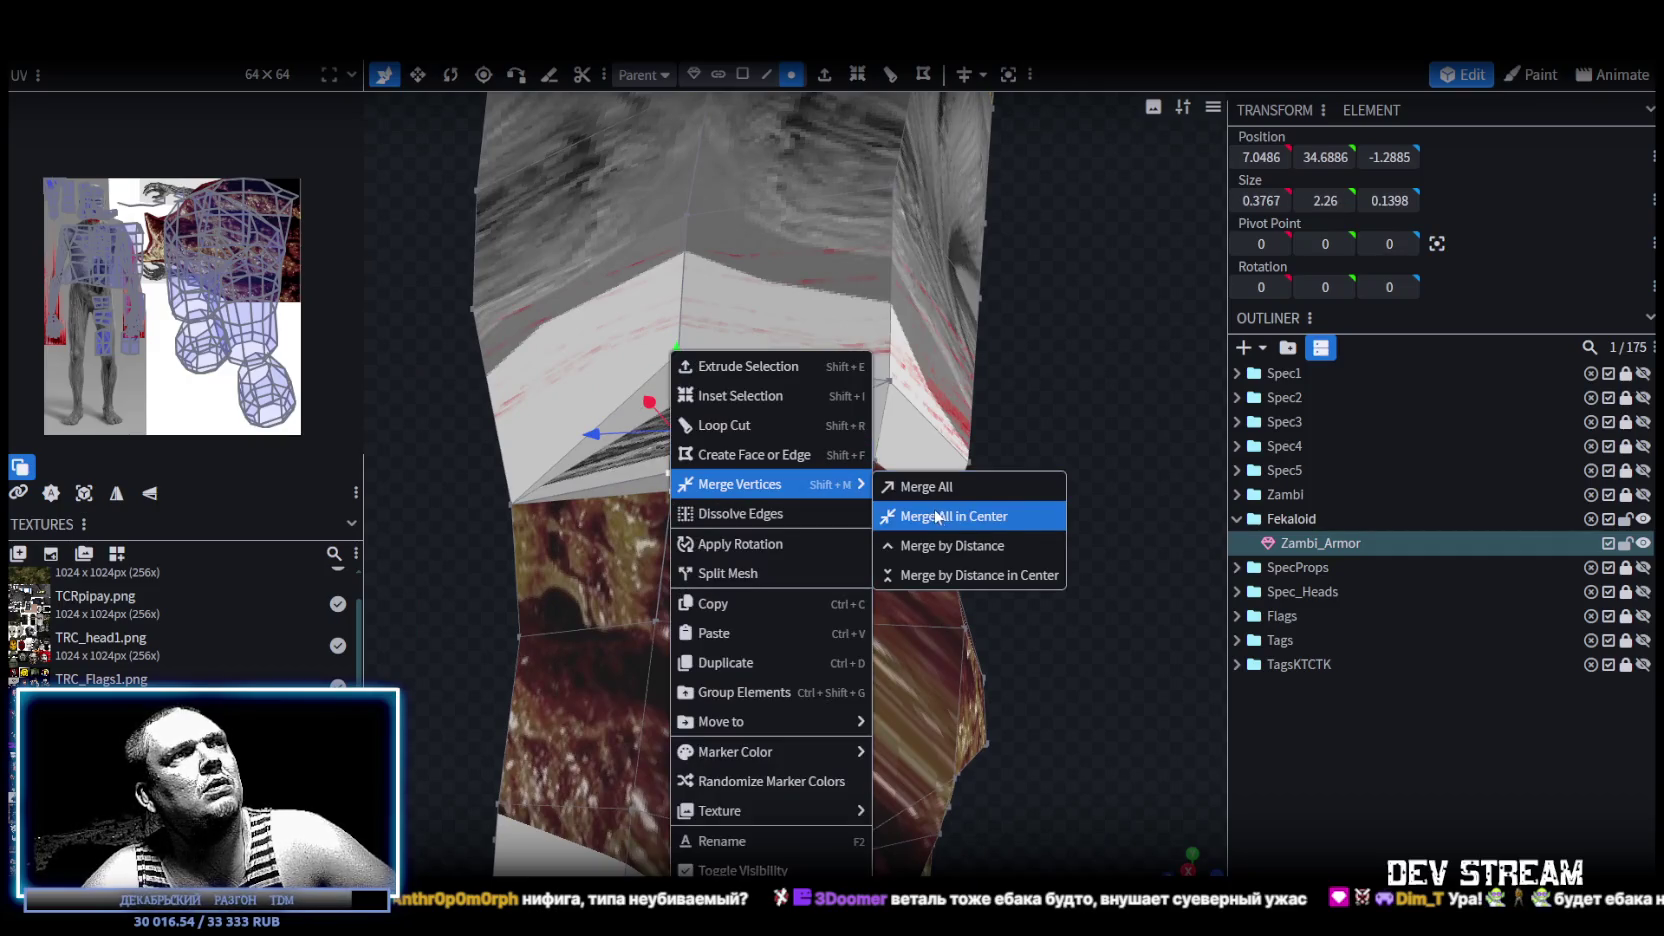
click(950, 516)
mouse_move(1029, 520)
mouse_down()
mouse_move(813, 534)
mouse_move(1165, 543)
mouse_move(630, 637)
mouse_move(595, 493)
mouse_move(540, 530)
mouse_move(676, 525)
mouse_move(802, 222)
mouse_up()
click(742, 74)
scroll(991, 532, down, 3)
In vertex mode, box-select the waist and hip vertices.
mouse_move(991, 532)
mouse_down()
mouse_move(1117, 459)
mouse_move(1053, 442)
mouse_up()
scroll(1053, 442, up, 2)
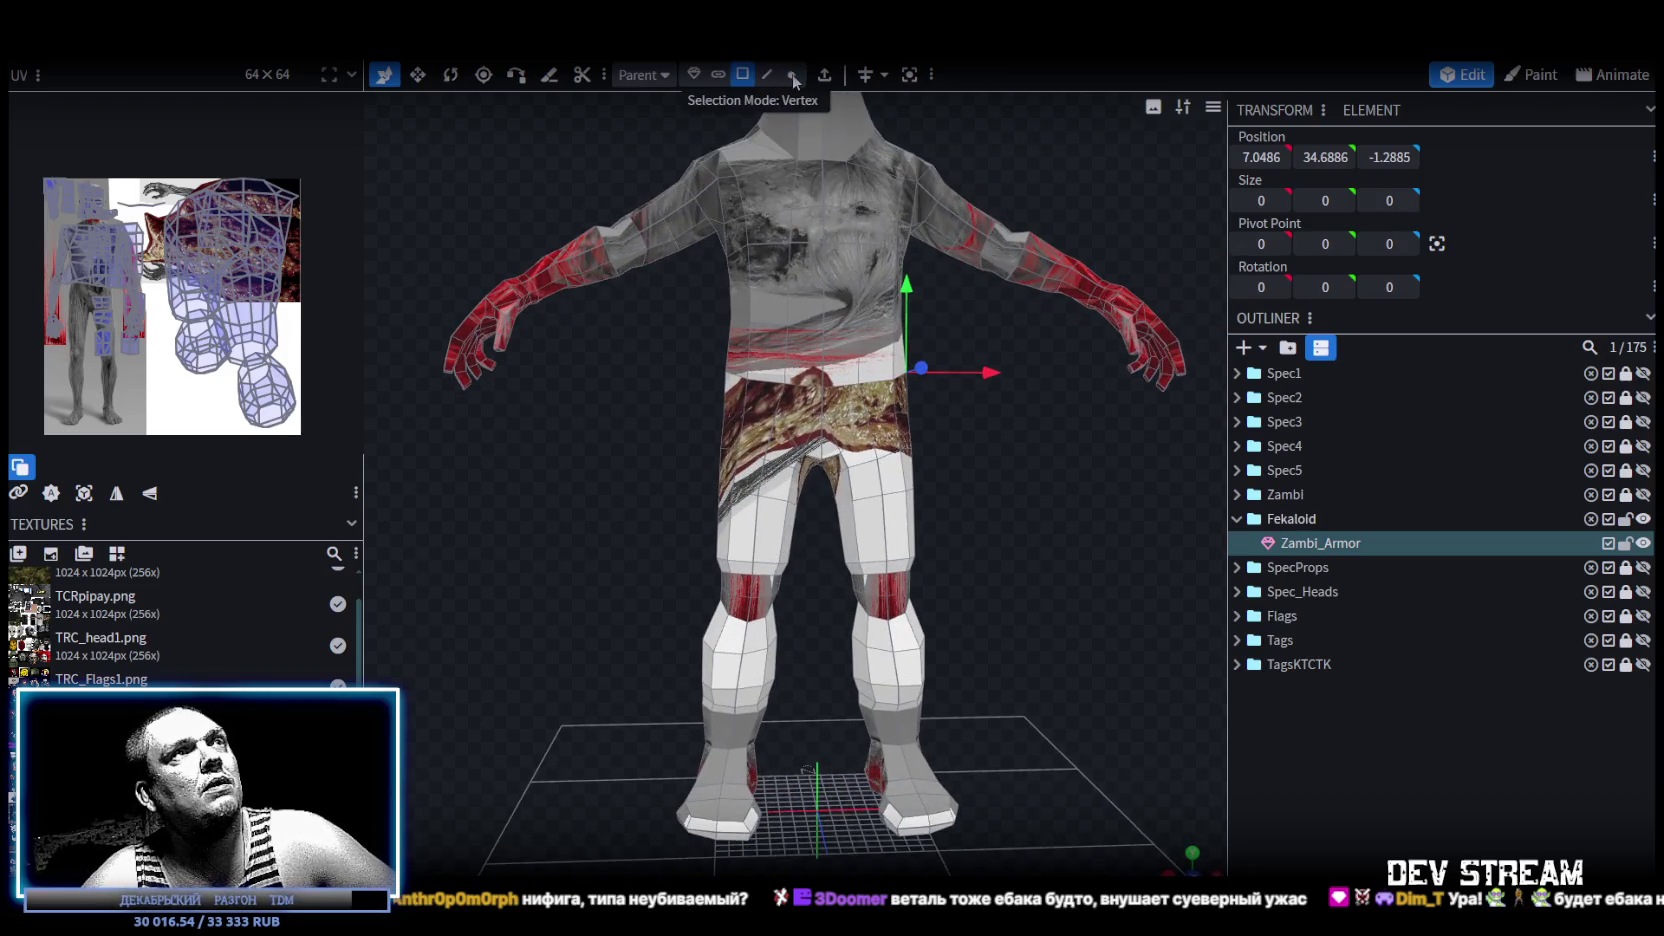
click(792, 75)
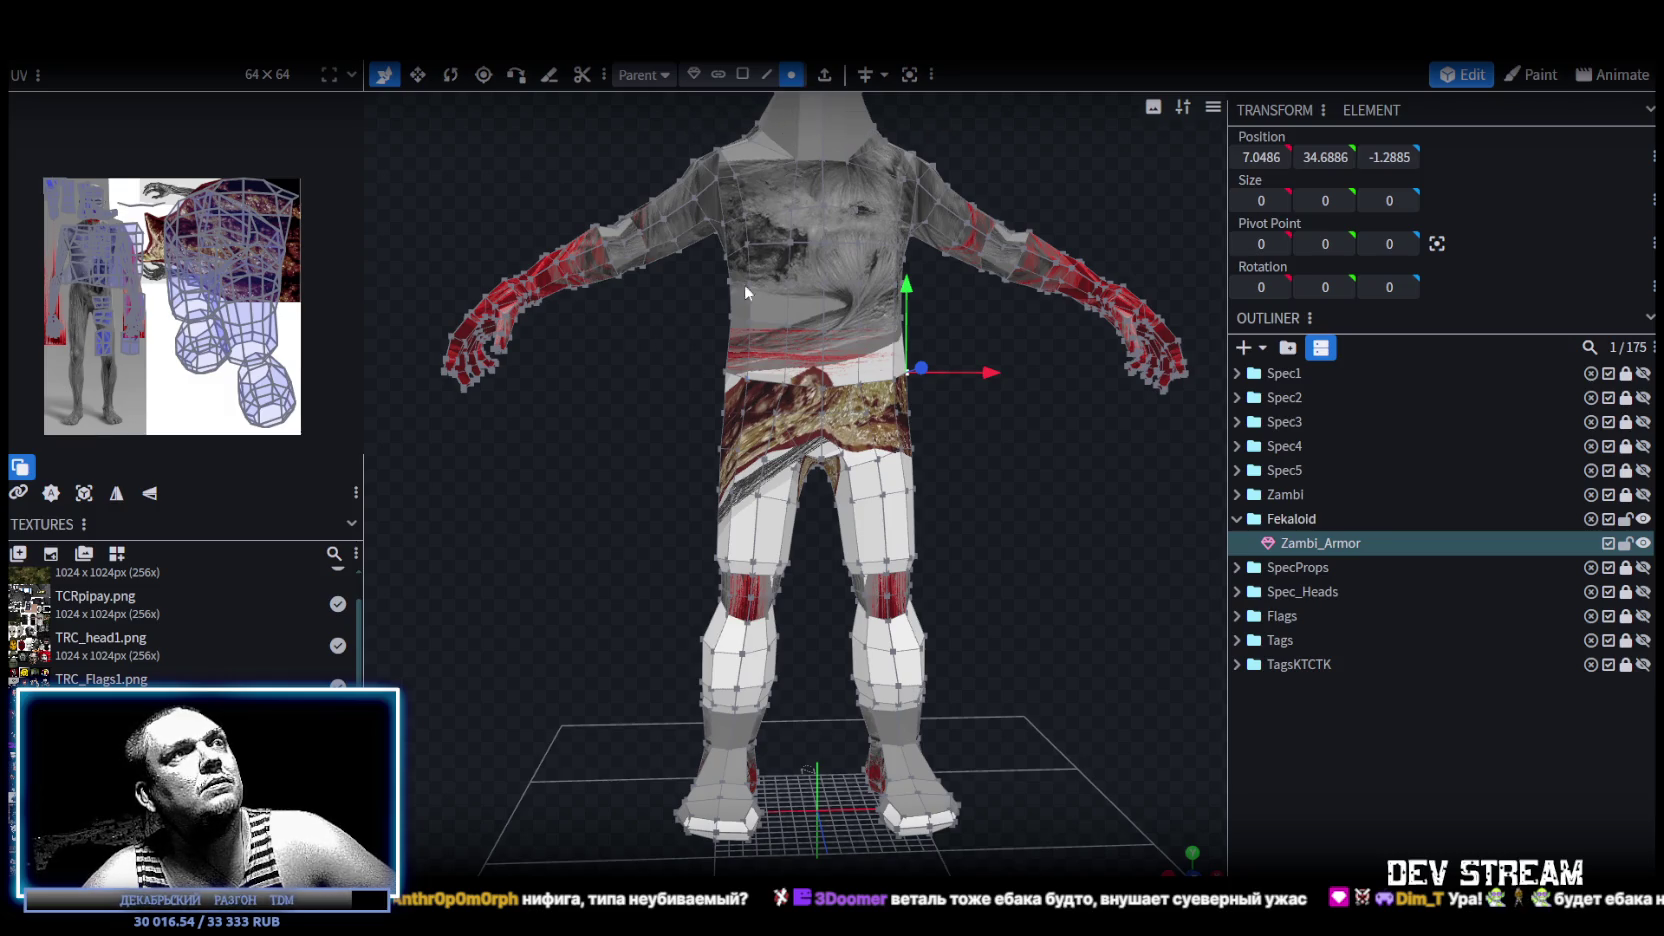
mouse_move(634, 326)
mouse_down()
mouse_move(1017, 529)
mouse_move(1008, 508)
mouse_up()
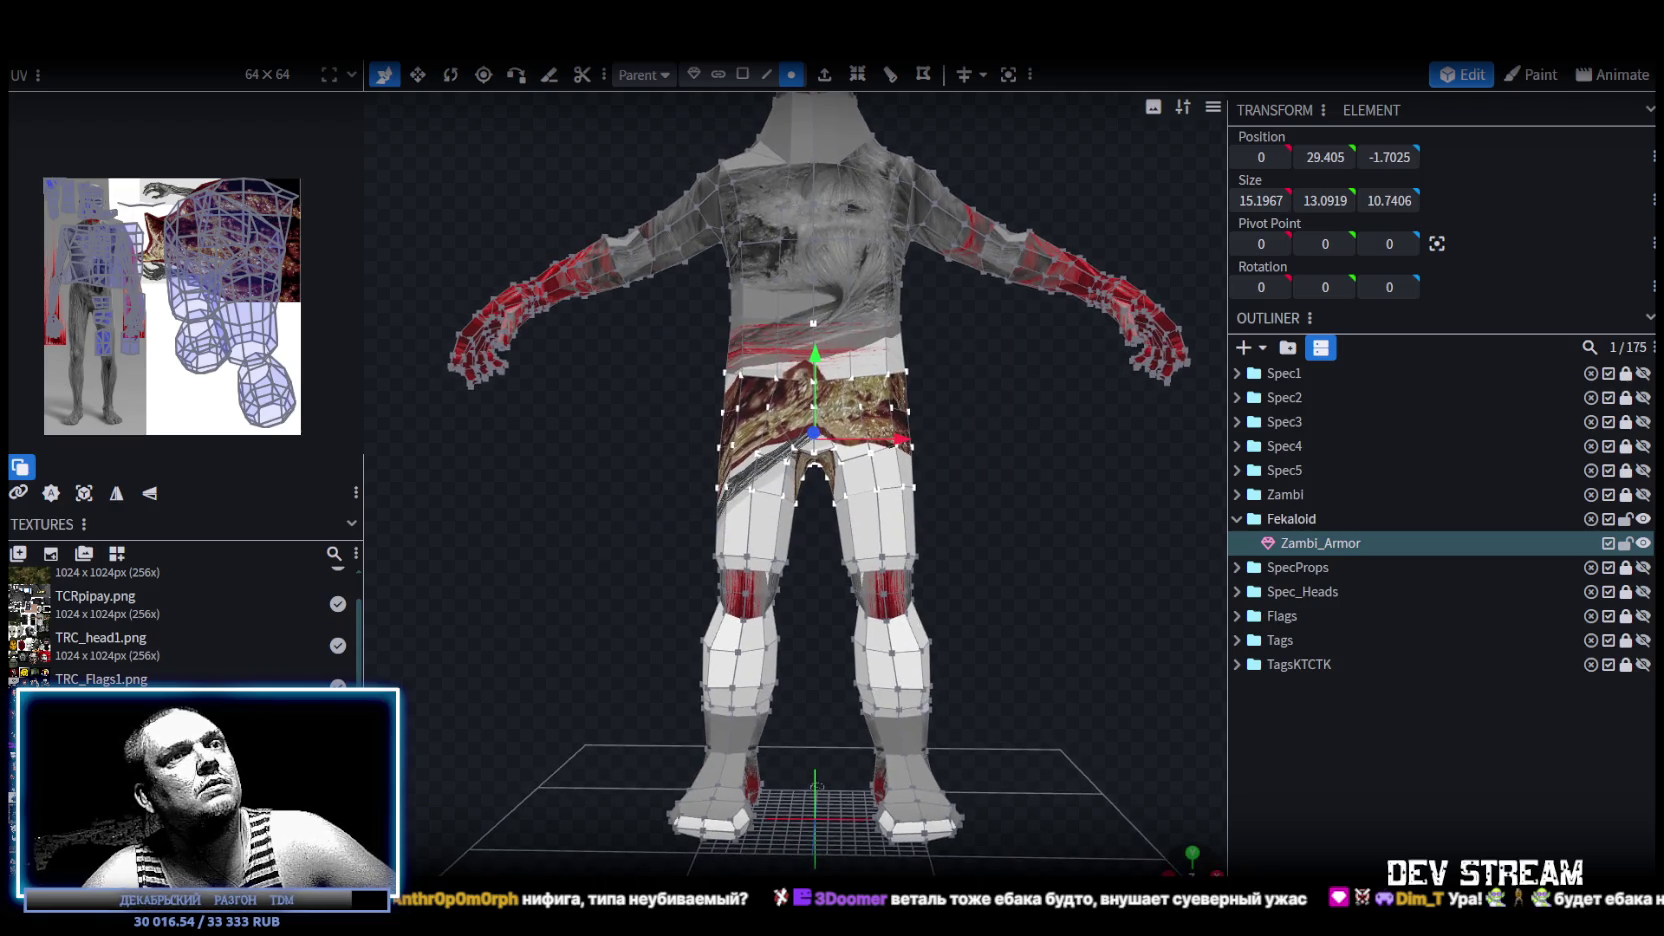
right_drag(995, 605, 694, 304)
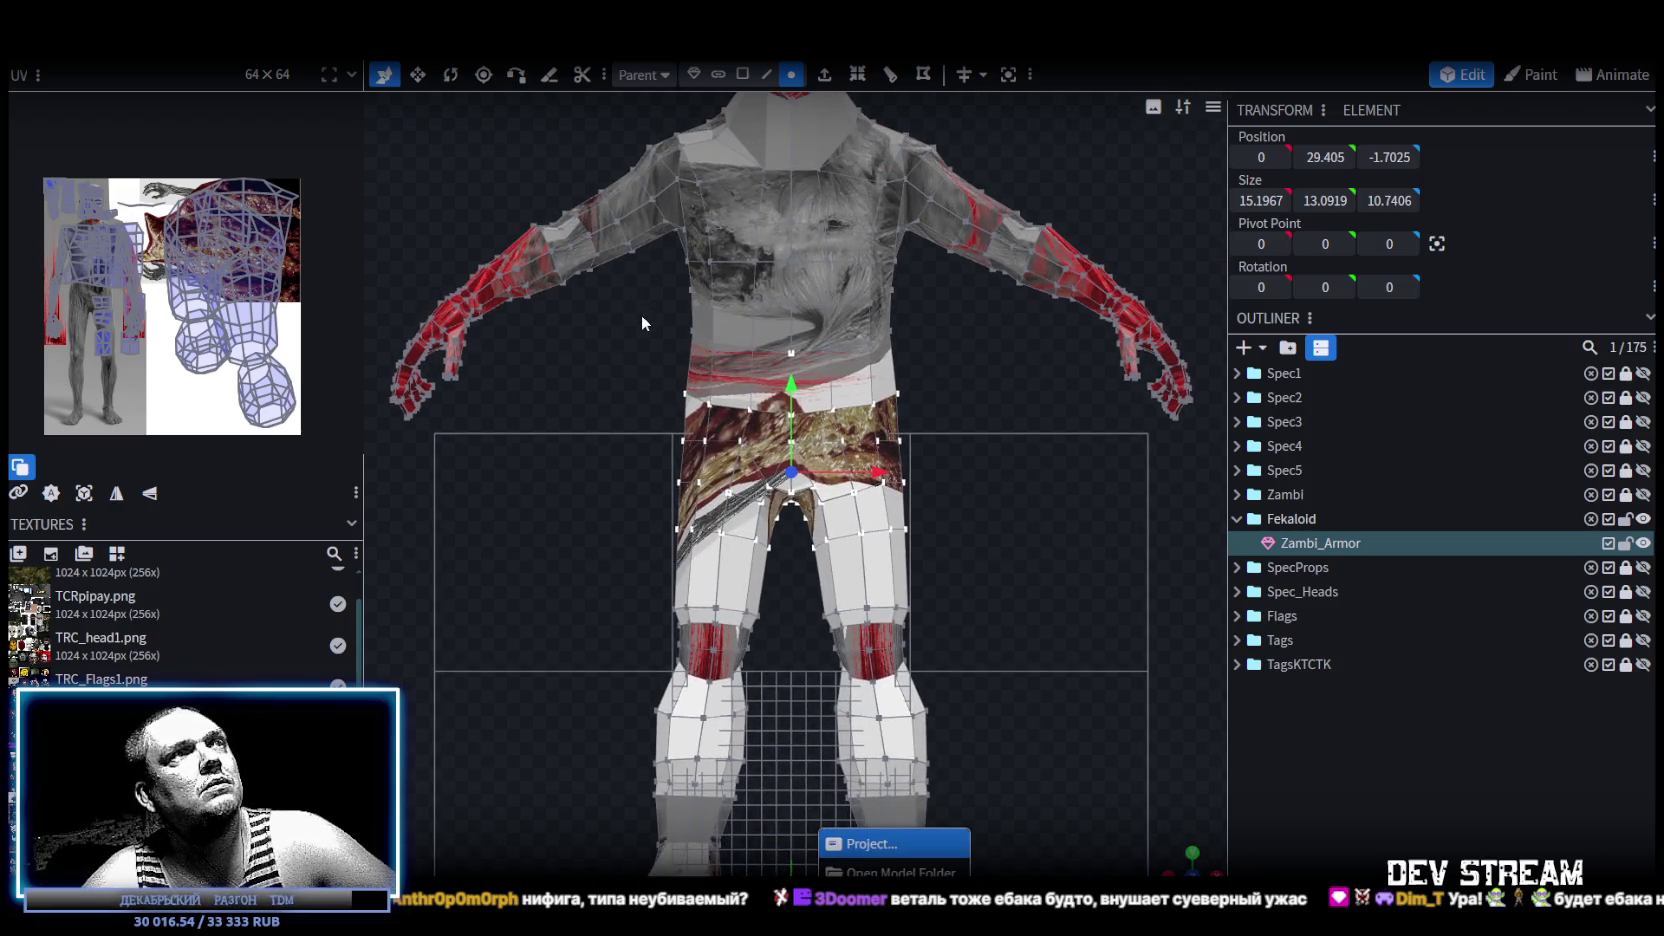
drag(643, 321, 957, 527)
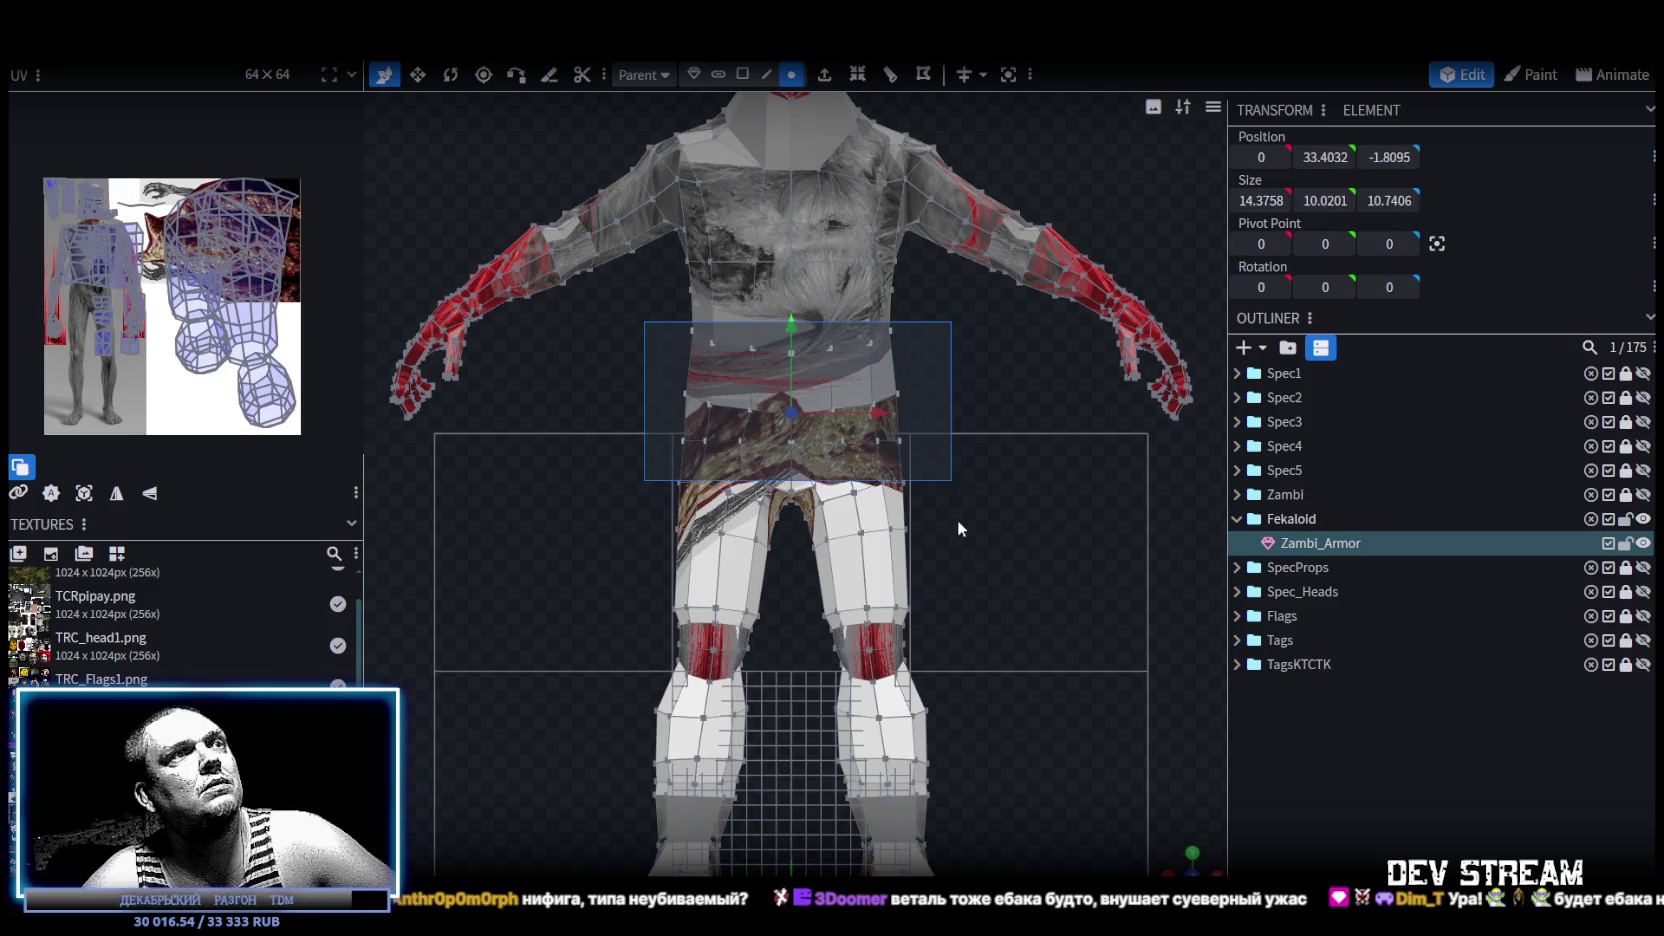
drag(957, 527, 968, 578)
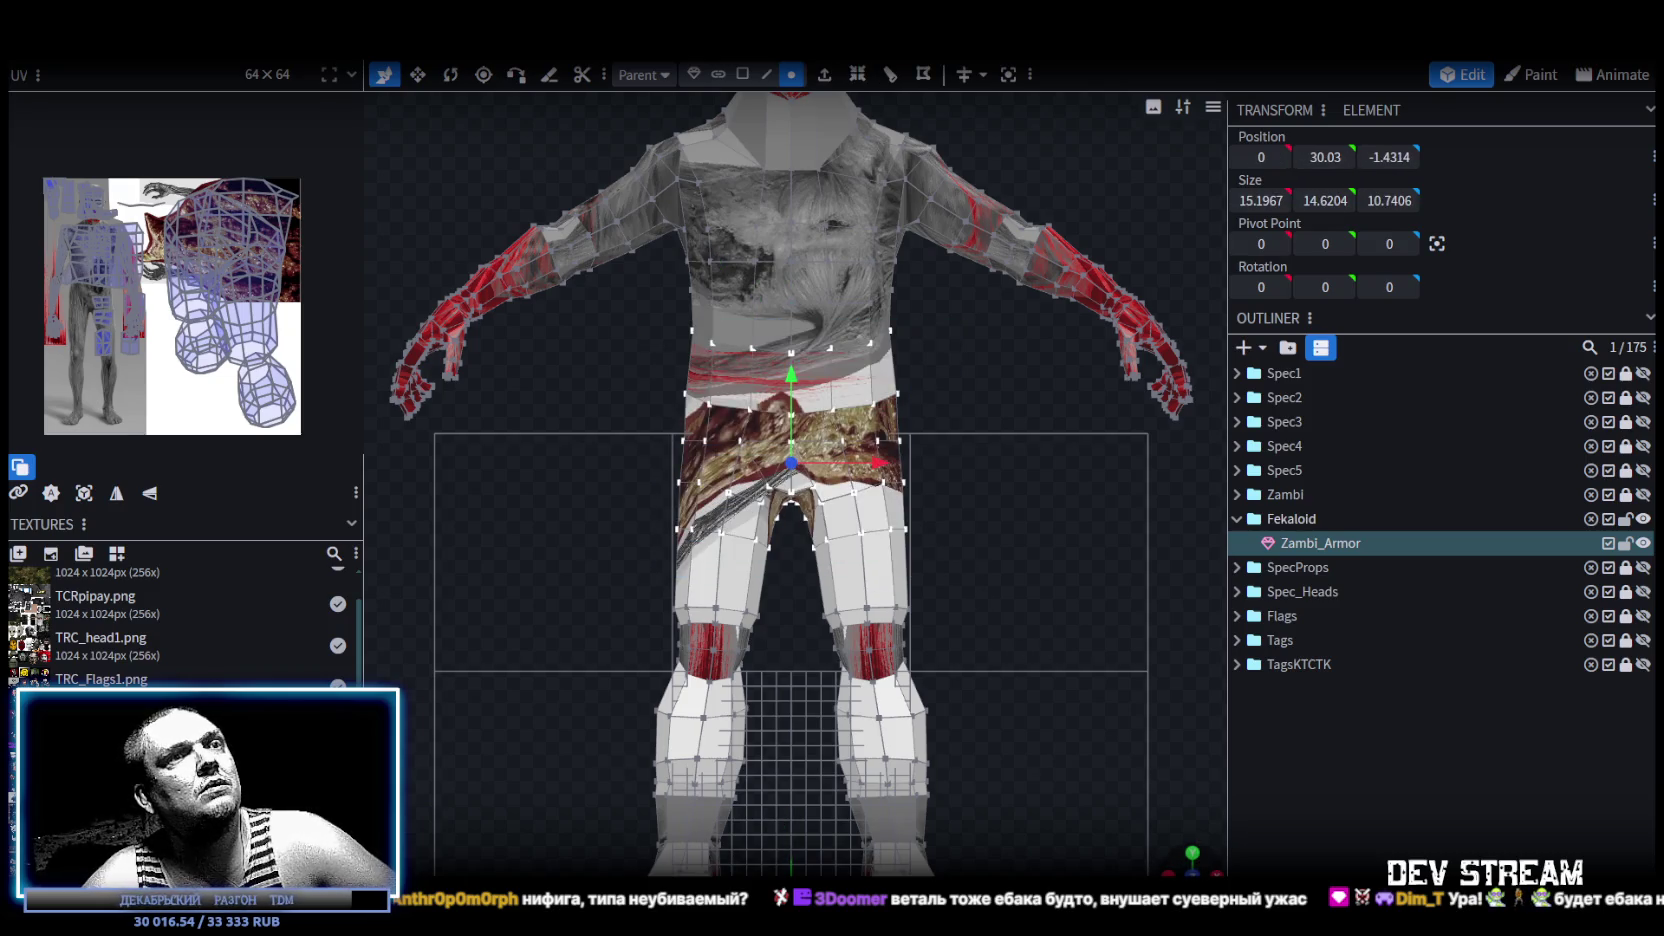
Scale the waist and hip band to about 17.2 by 12.7, undoing one step.
right_drag(800, 500, 700, 480)
mouse_move(1037, 519)
mouse_down()
mouse_move(958, 556)
mouse_move(1105, 607)
mouse_move(1011, 526)
mouse_move(1011, 598)
mouse_move(818, 483)
mouse_move(854, 502)
mouse_up()
key(v)
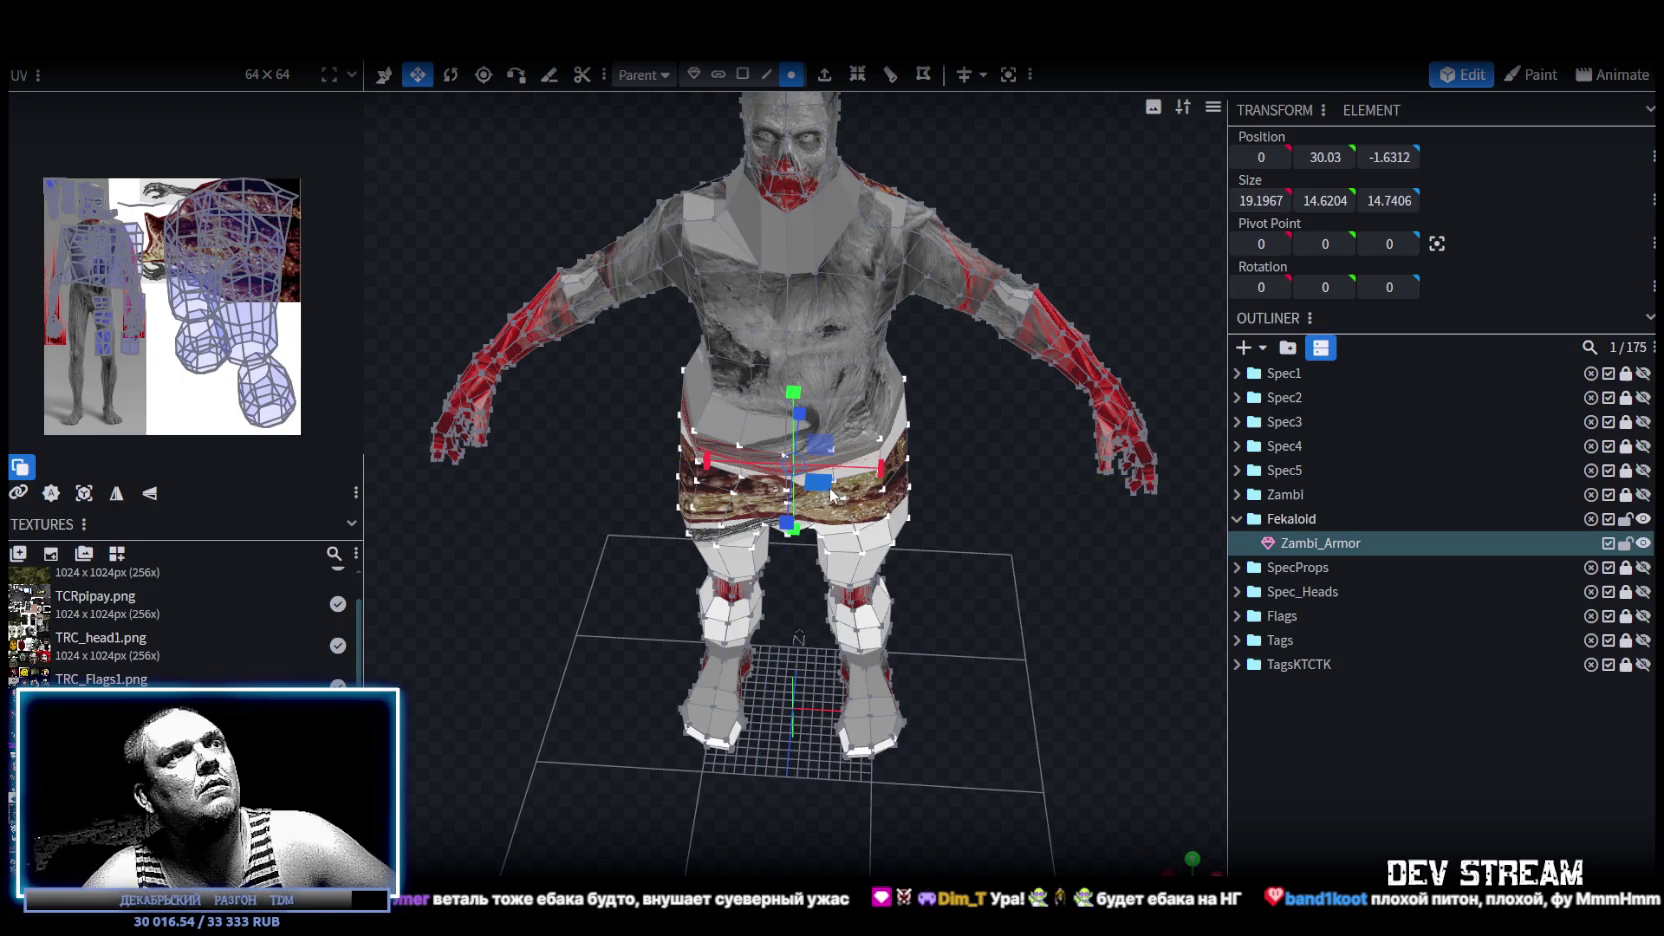
key(ctrl+z)
Box-select the vertex rings around both knees.
mouse_move(820, 485)
mouse_down()
mouse_move(984, 523)
mouse_move(1011, 484)
mouse_move(1000, 560)
mouse_up()
mouse_move(615, 494)
ctrl+mouse_down()
mouse_move(1021, 642)
mouse_move(590, 649)
mouse_move(597, 702)
mouse_move(983, 729)
mouse_move(873, 578)
mouse_move(840, 583)
ctrl+mouse_up()
mouse_move(1011, 672)
mouse_down()
mouse_move(1049, 571)
mouse_move(1028, 569)
mouse_move(1030, 533)
mouse_up()
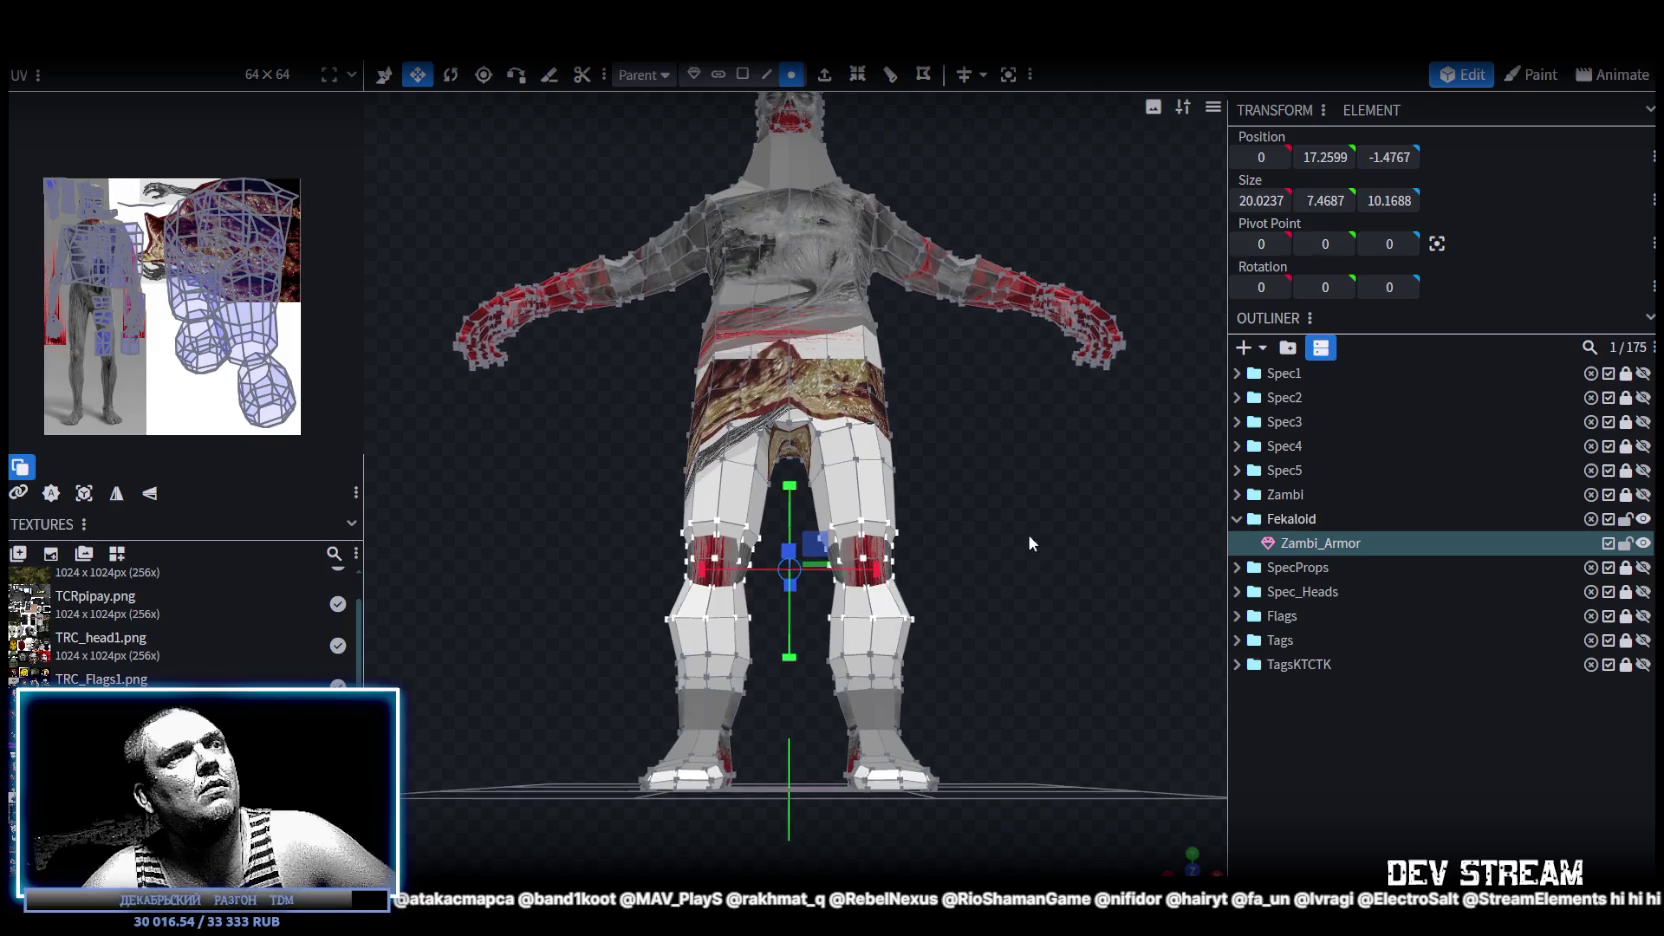
Zoom in on the legs and select the shin, leaving move mode for plain selection.
scroll(1028, 534, up, 2)
scroll(1008, 581, up, 2)
scroll(974, 495, up, 2)
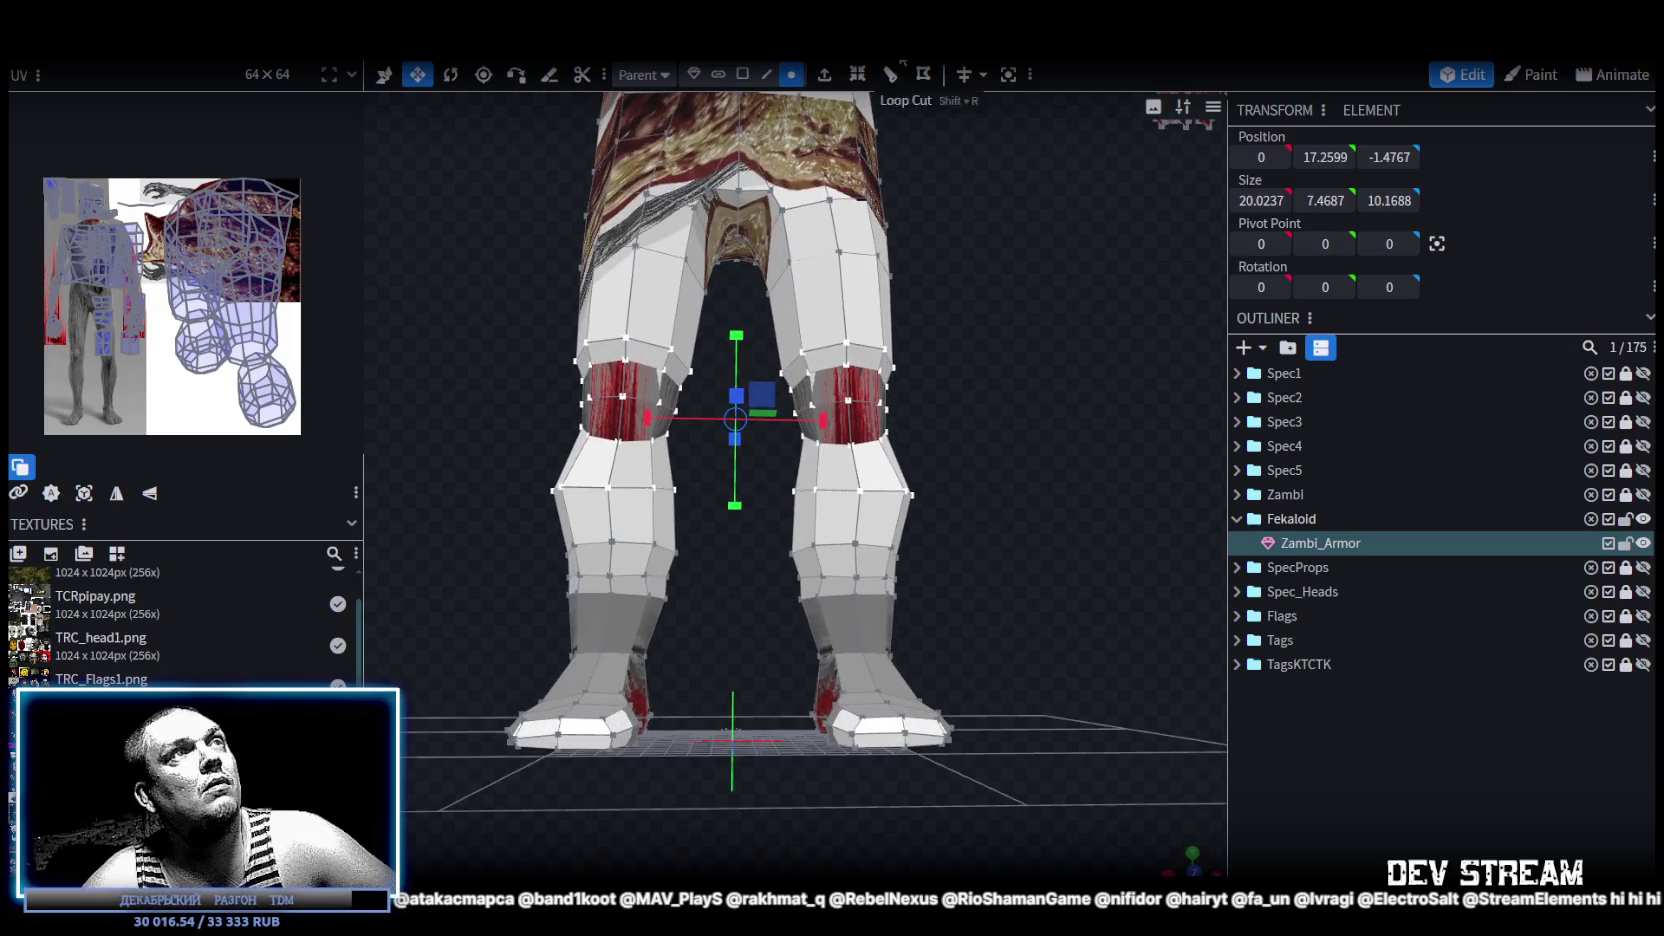
scroll(1009, 503, up, 1)
scroll(946, 474, up, 2)
scroll(978, 480, up, 1)
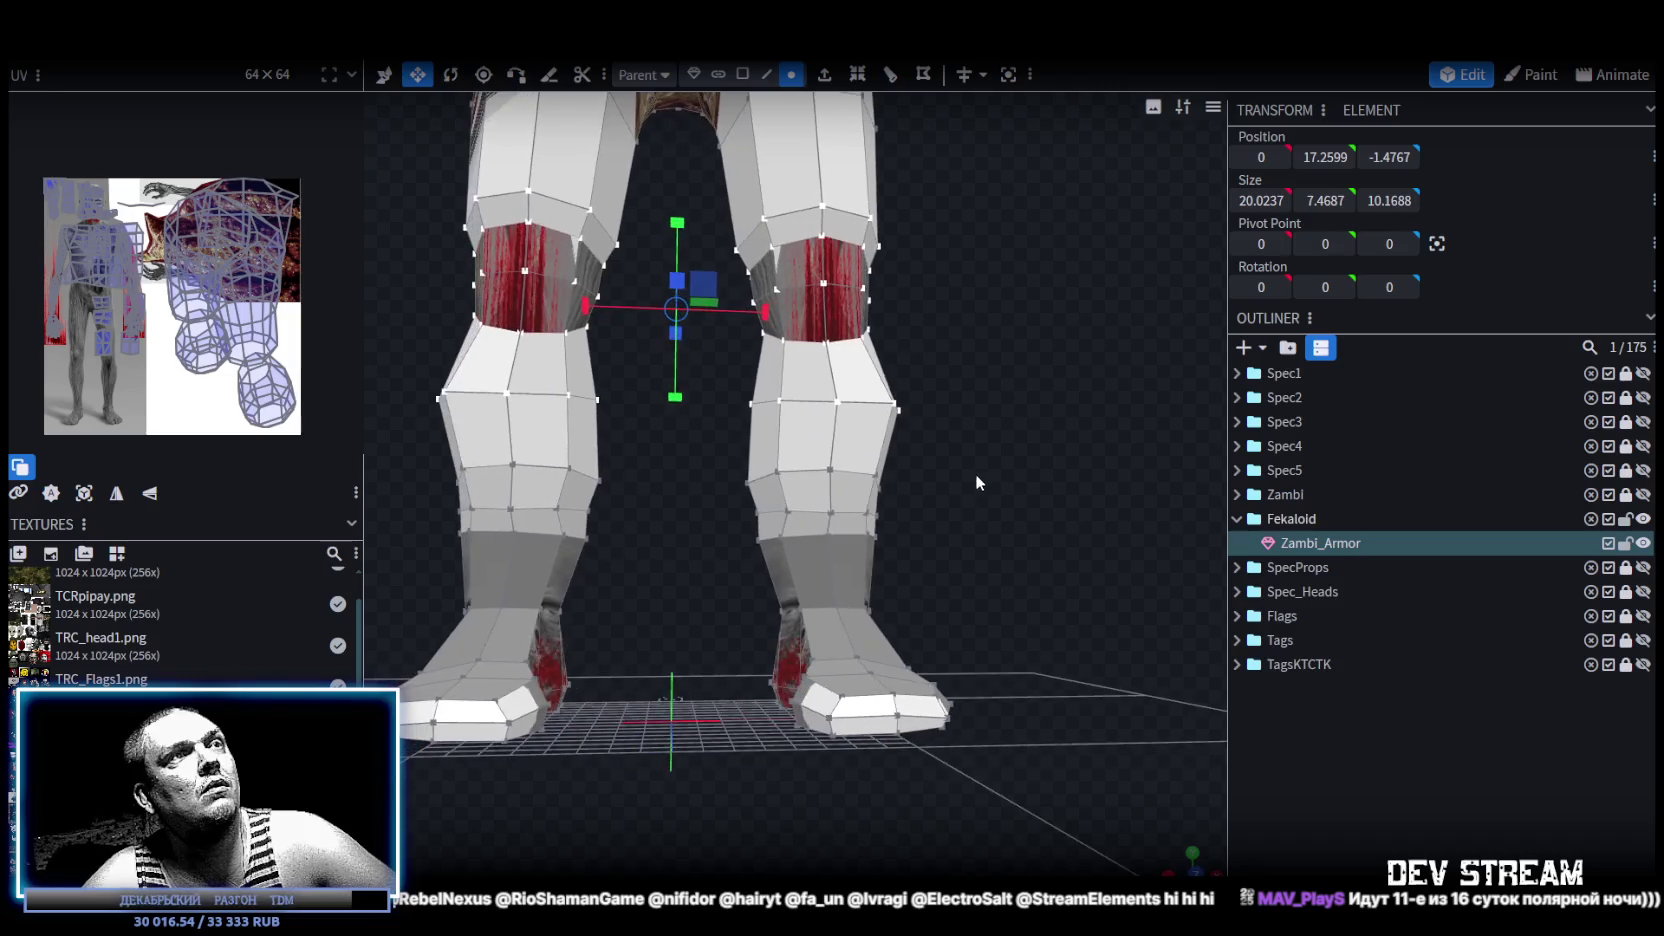
click(831, 536)
click(840, 408)
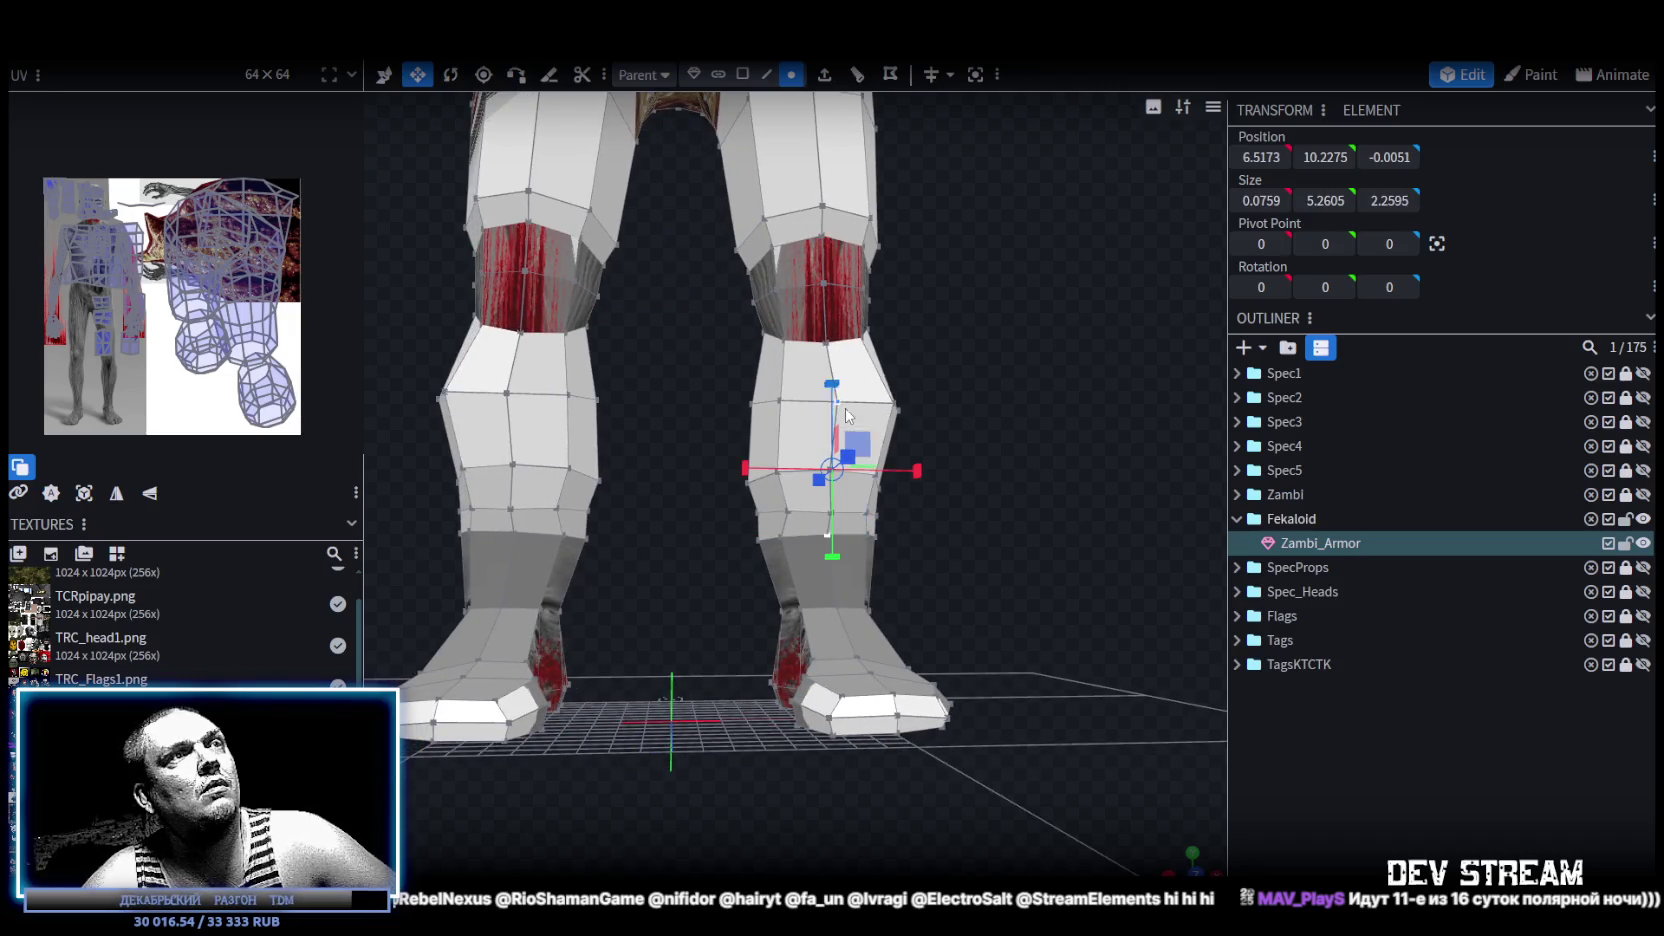
scroll(843, 508, up, 2)
mouse_move(843, 508)
mouse_down()
mouse_move(988, 516)
mouse_move(720, 545)
mouse_move(926, 526)
mouse_move(948, 495)
mouse_up()
scroll(982, 526, up, 2)
key(v)
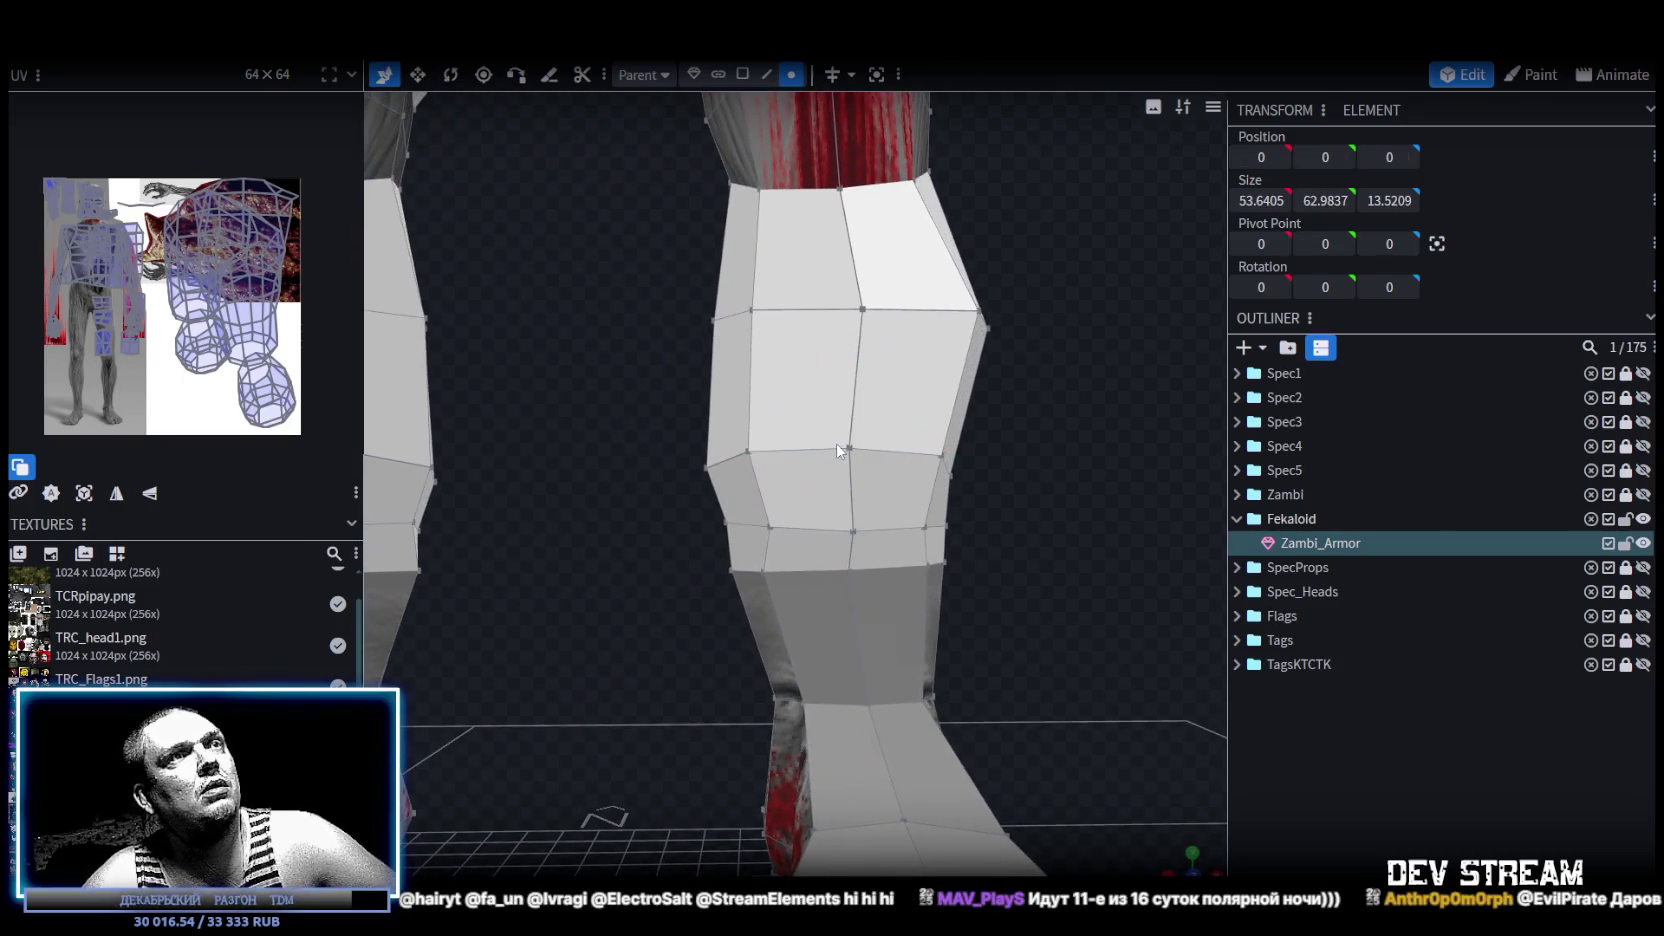
Merge two groups of shin vertices at their centres.
shift+click(853, 448)
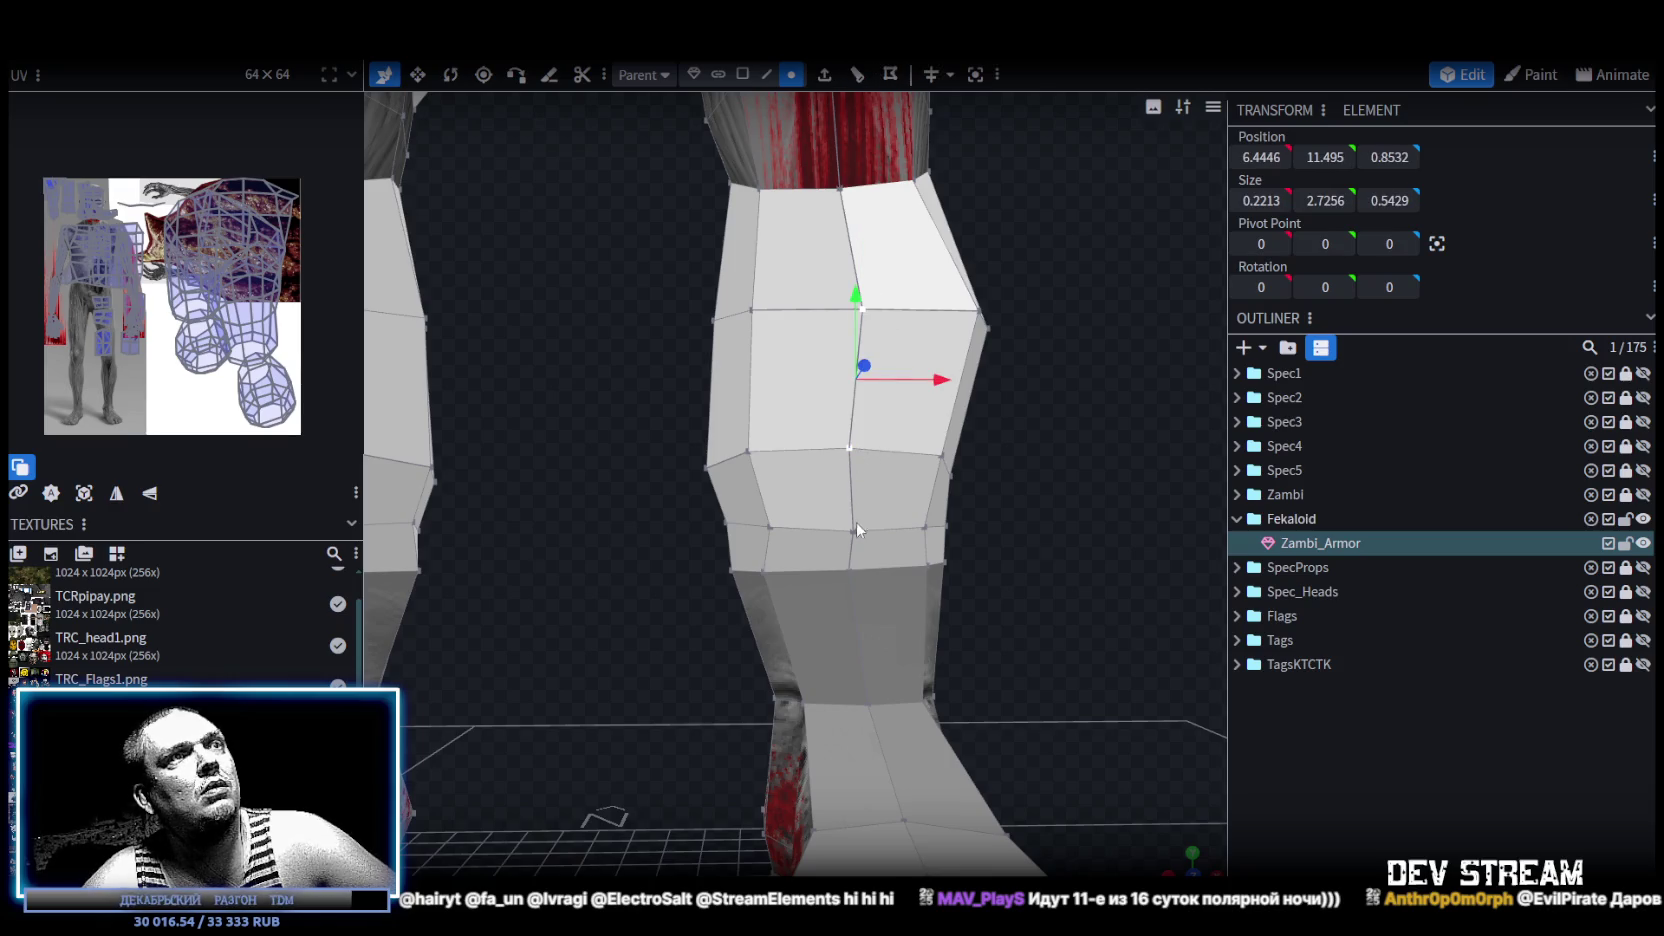
shift+click(853, 569)
right_click(853, 571)
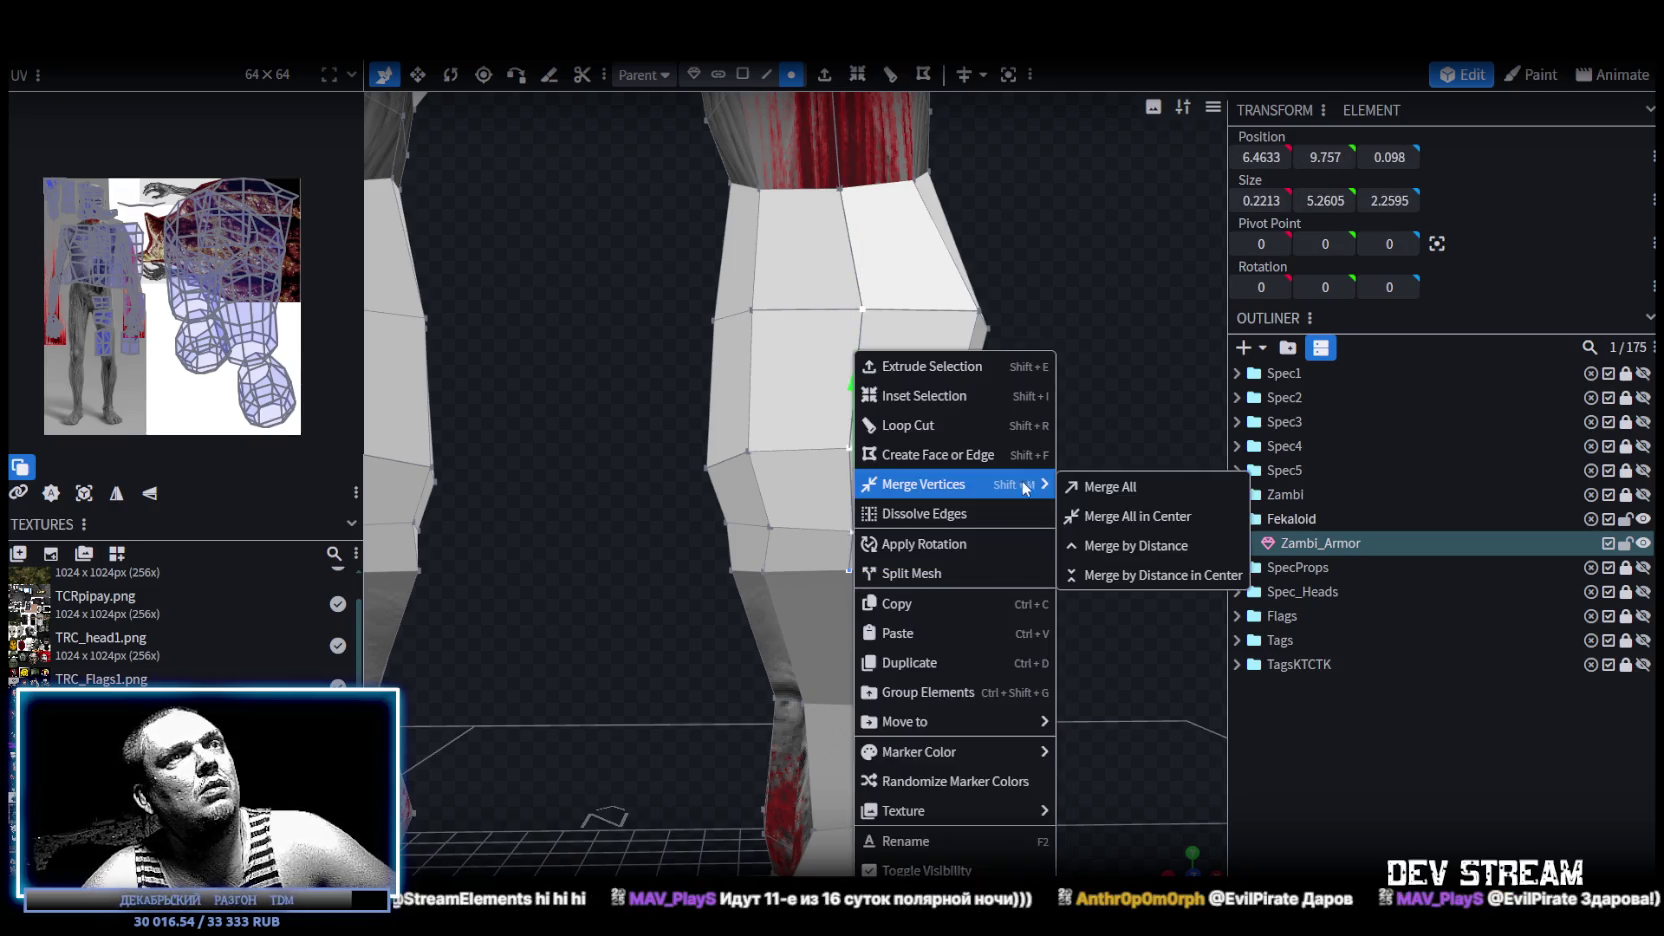
click(1097, 516)
mouse_move(1088, 494)
mouse_down()
mouse_move(965, 494)
mouse_move(777, 307)
mouse_up()
shift+click(805, 543)
shift+click(845, 573)
right_click(847, 574)
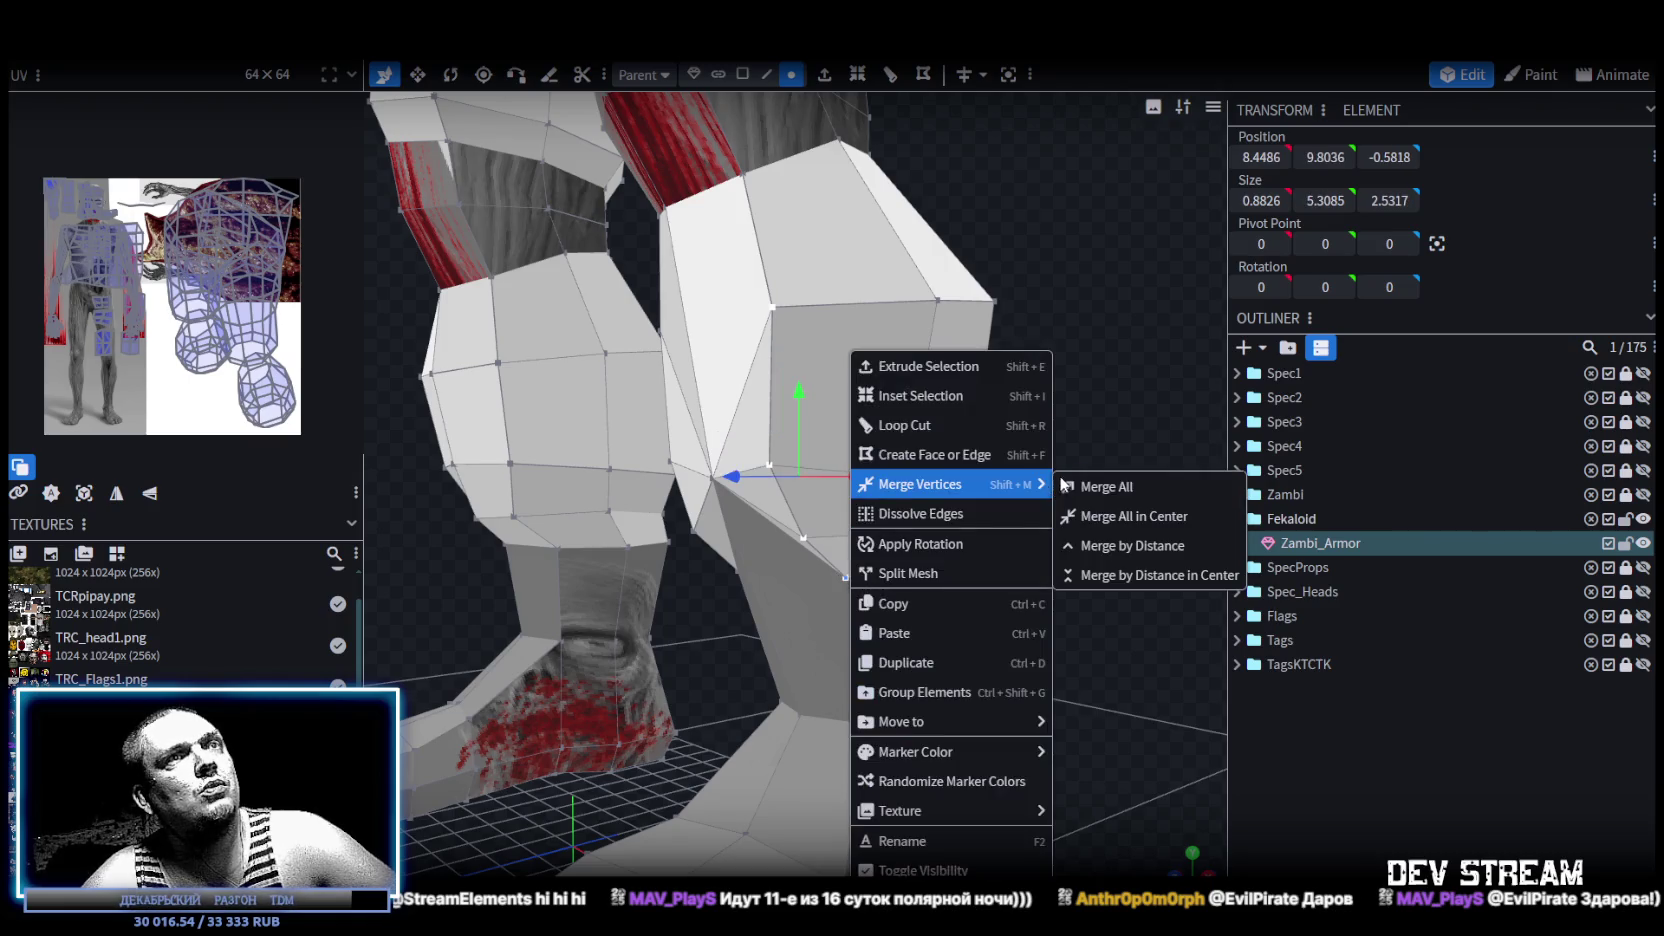
click(1110, 516)
Merge a three-vertex knee group and another shin group into single points.
drag(1138, 499, 863, 325)
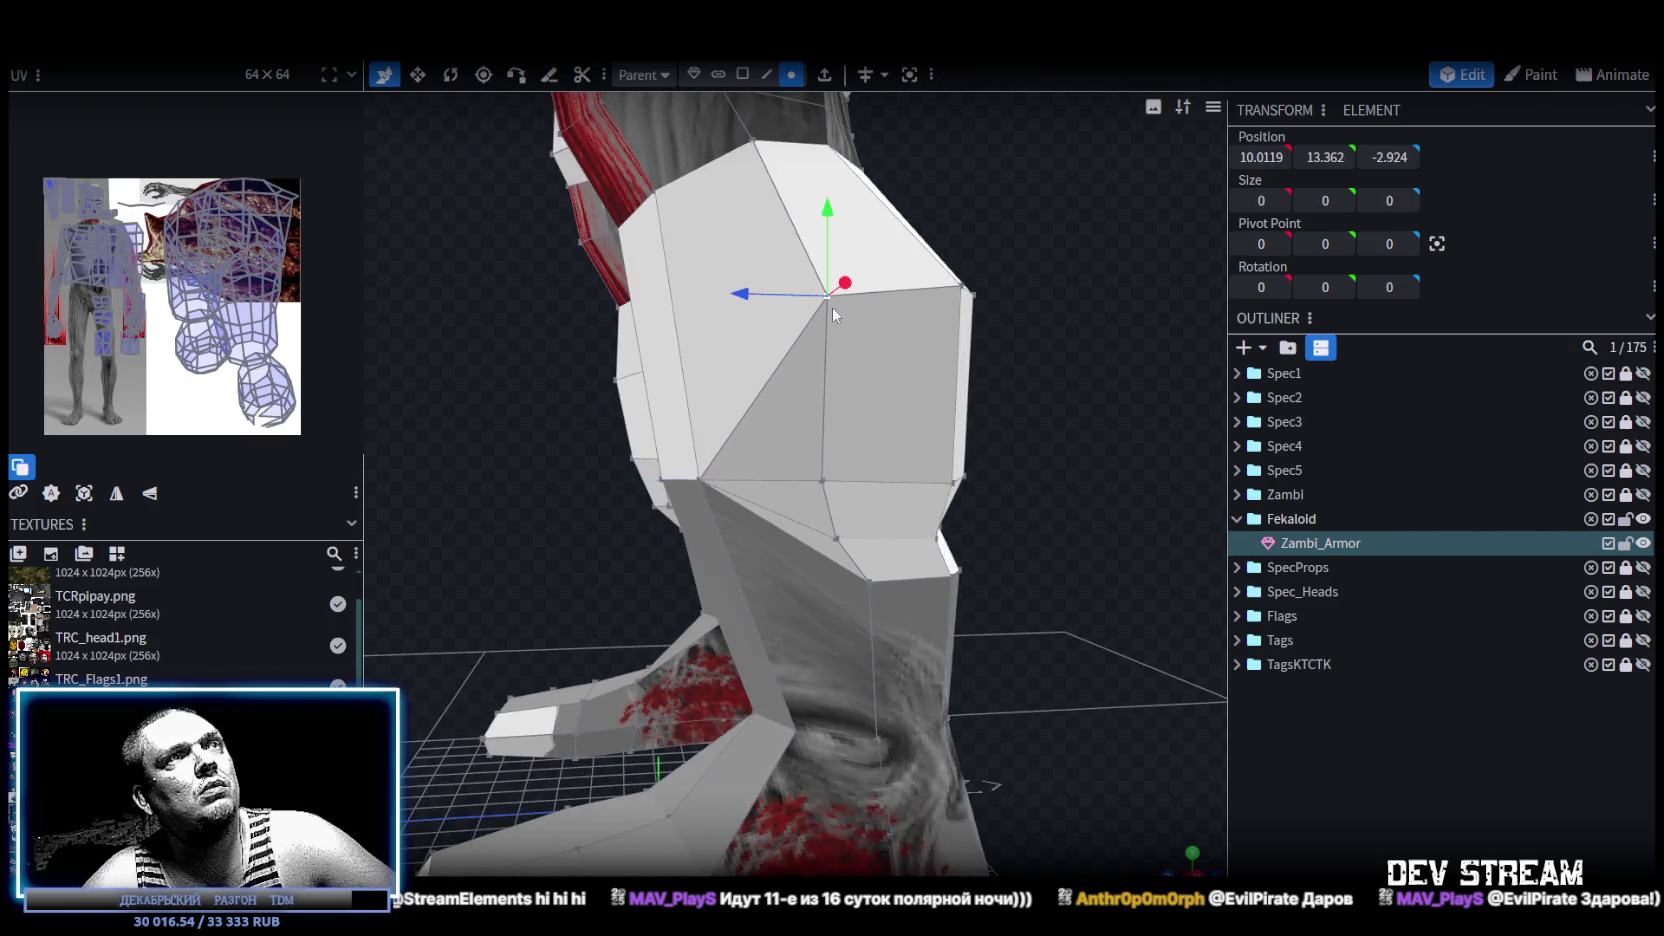
shift+click(822, 480)
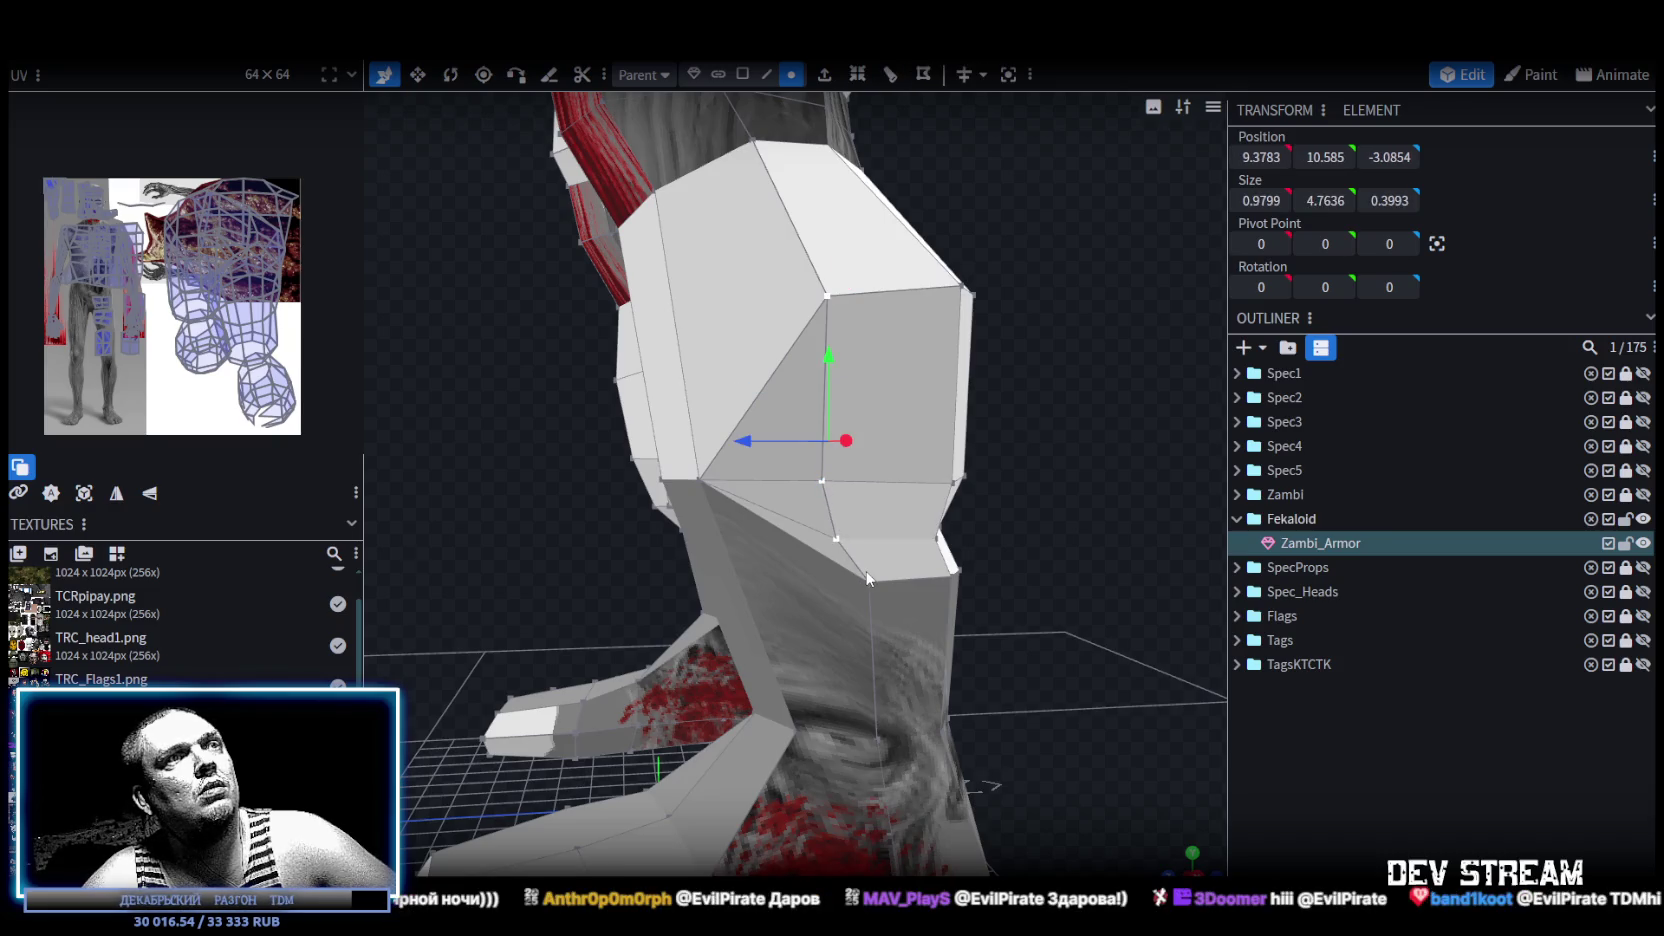
shift+click(824, 482)
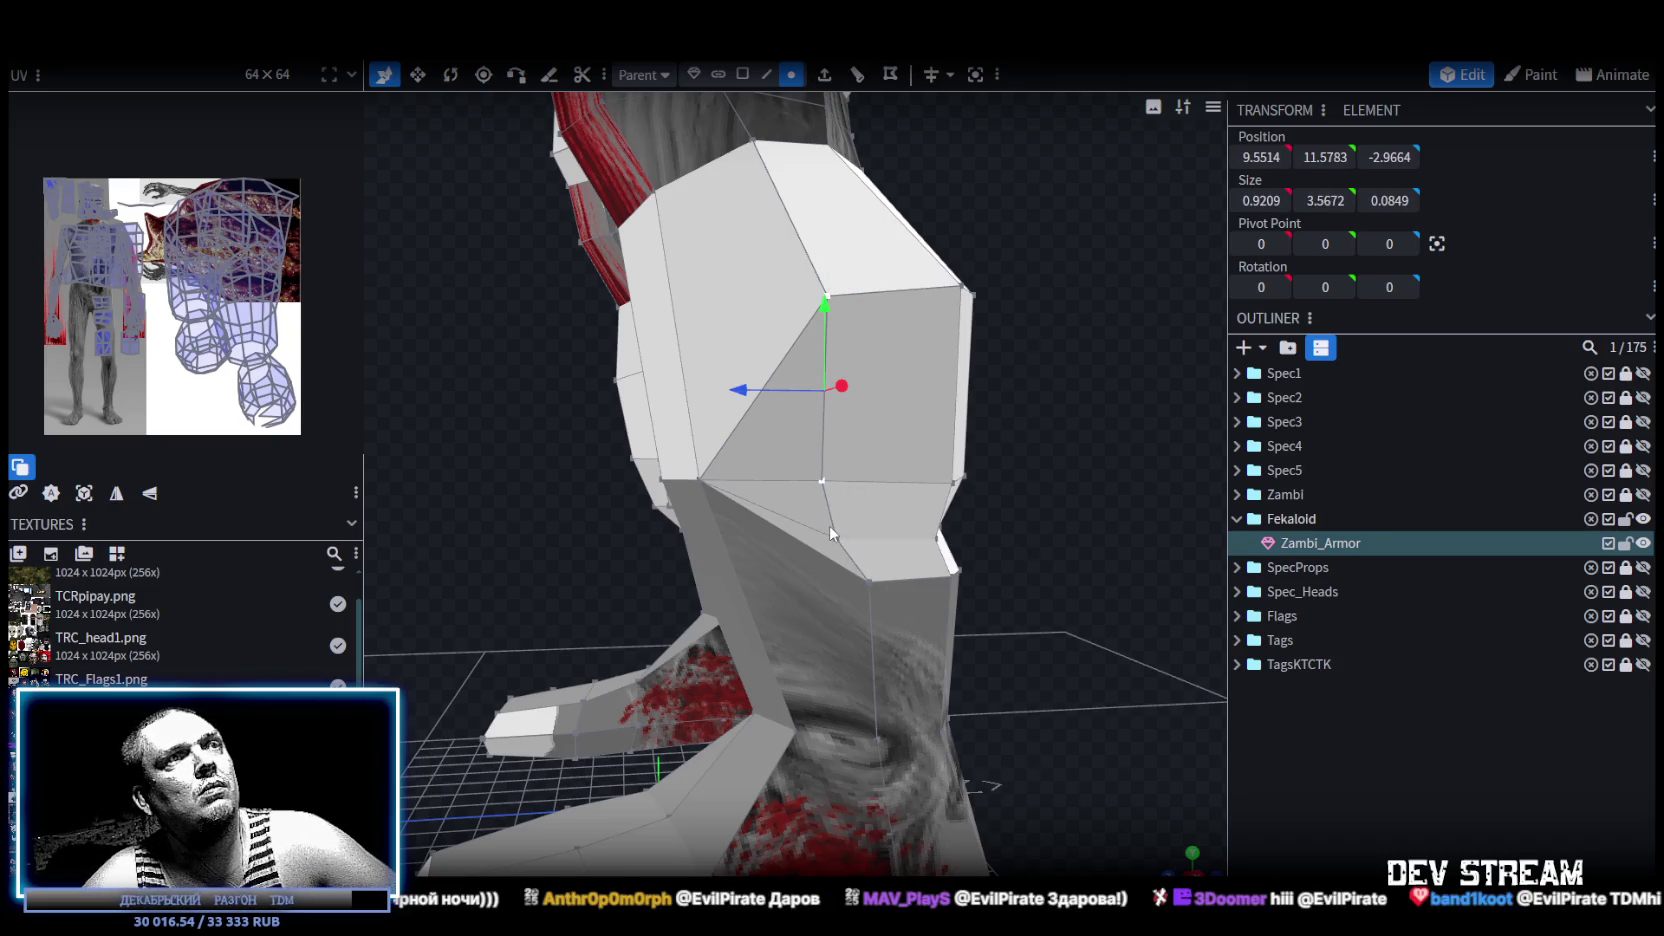
shift+click(870, 578)
right_click(867, 582)
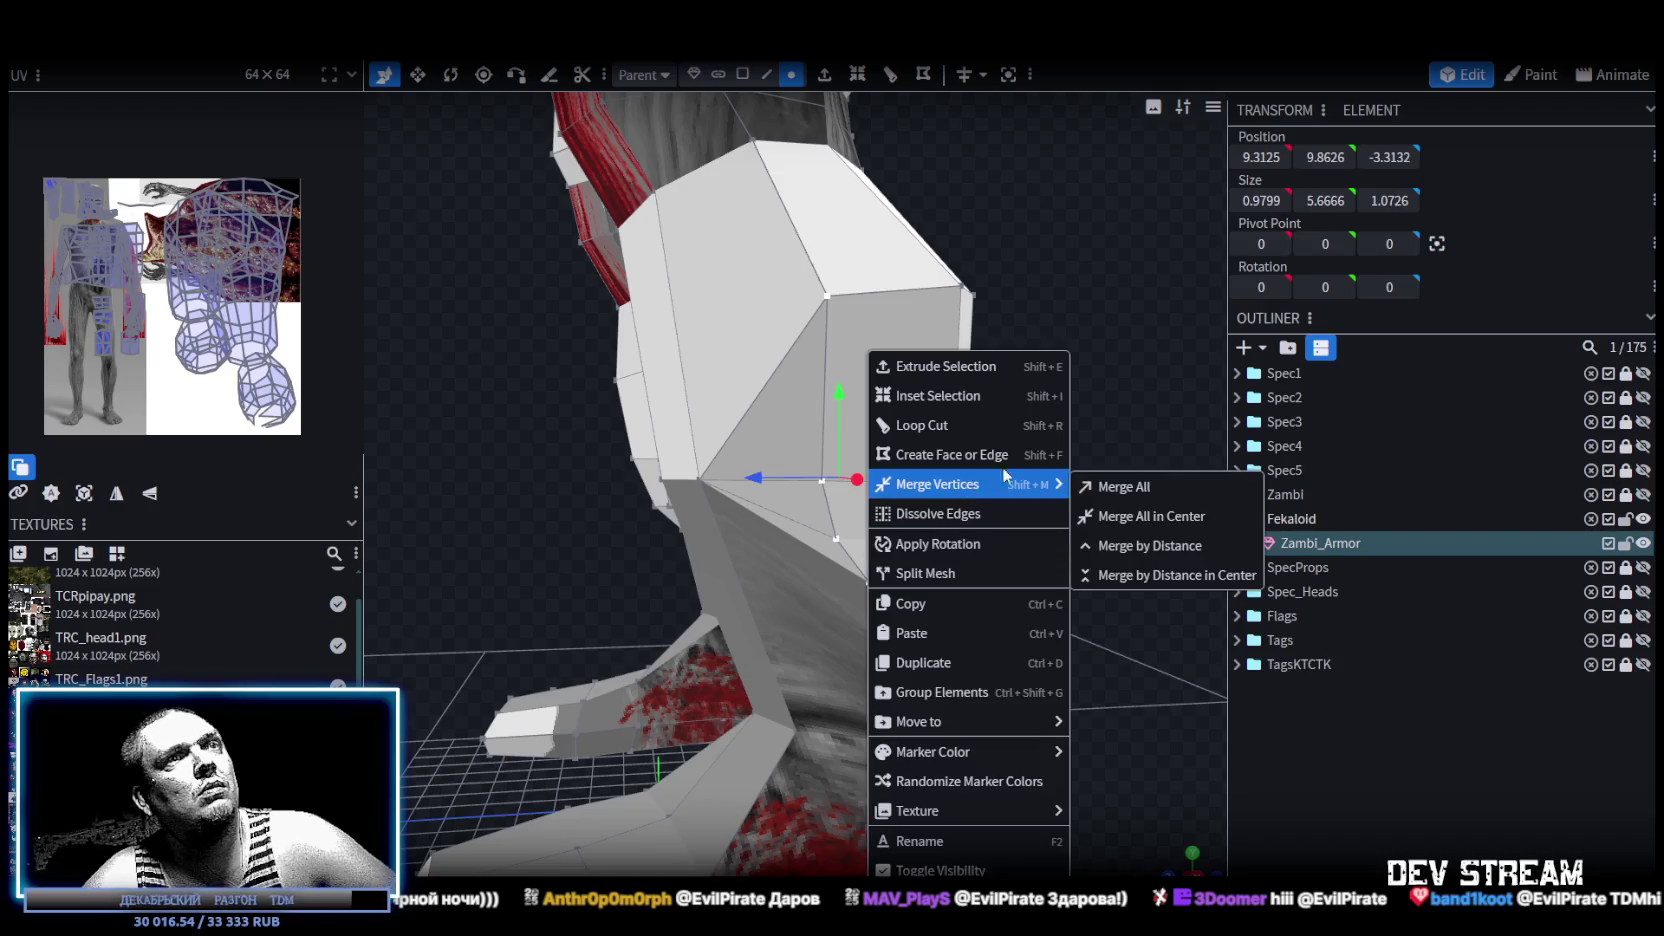
click(1123, 518)
drag(1040, 445, 851, 350)
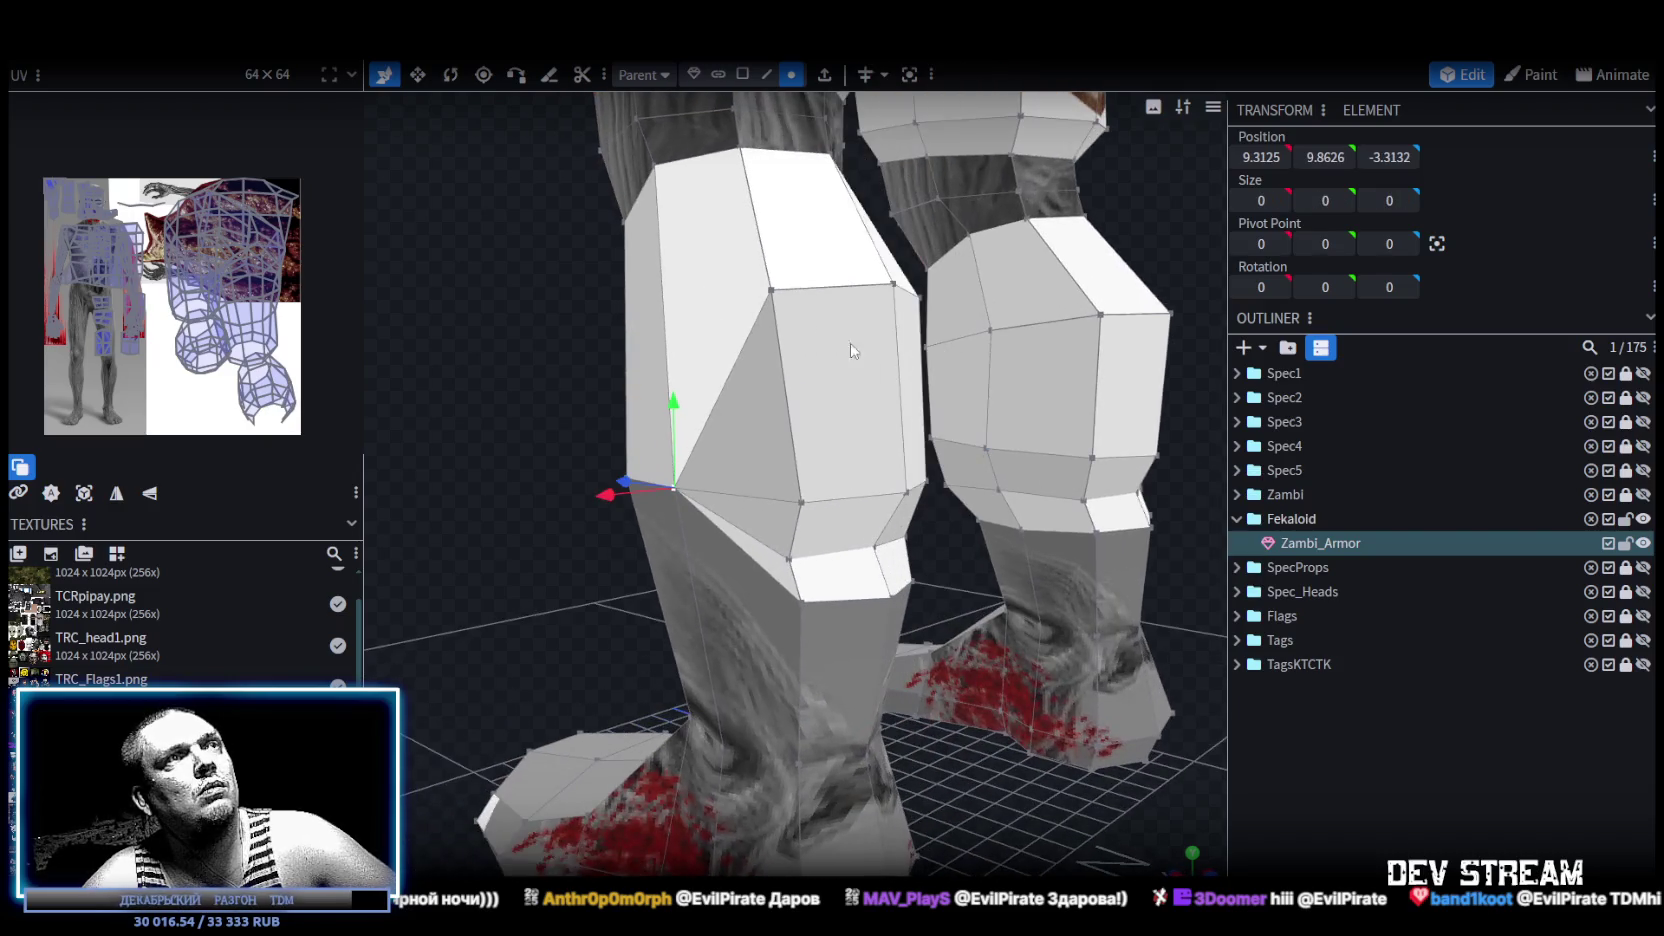
shift+click(798, 505)
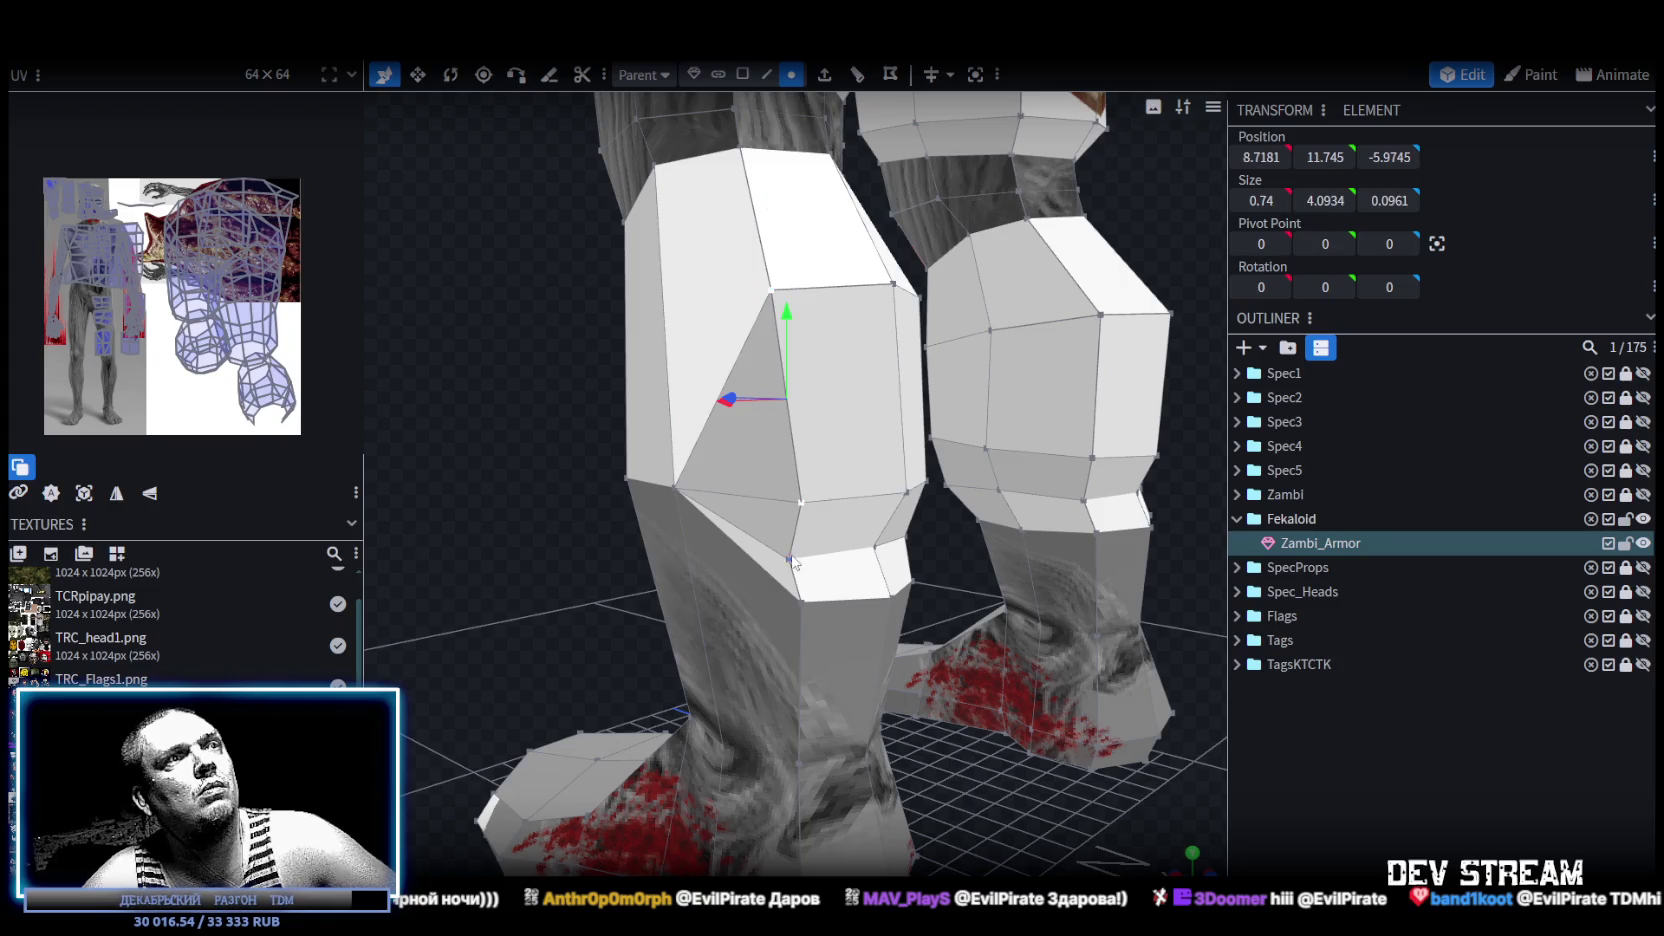
right_click(803, 606)
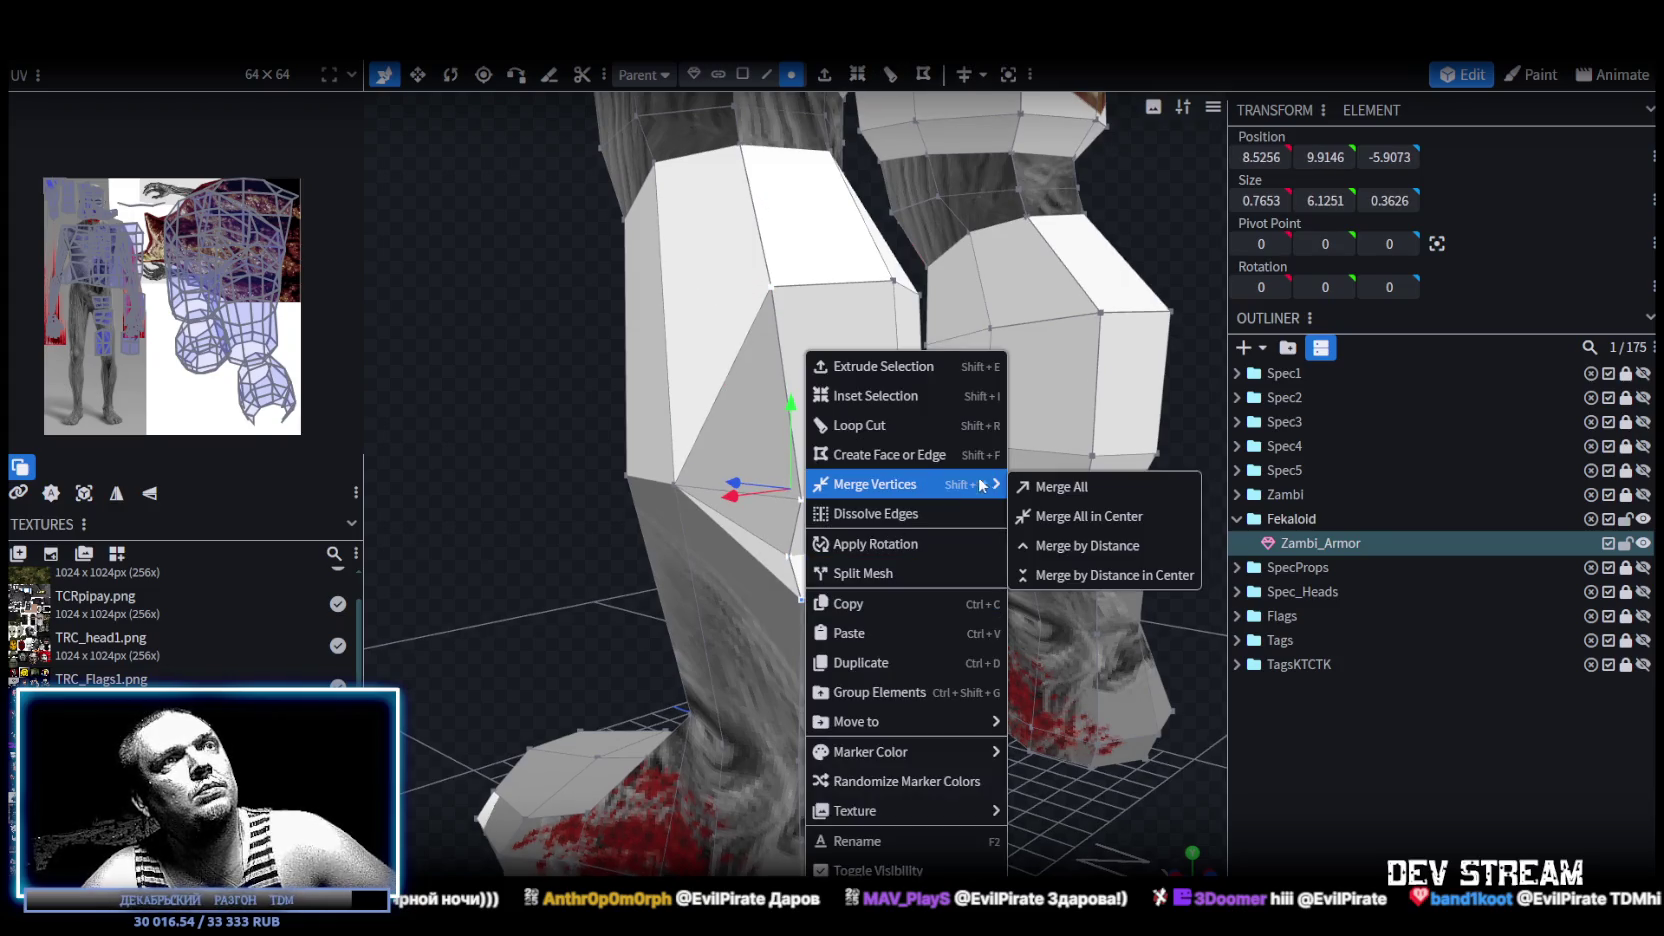
click(1060, 514)
Merge two more shin vertex groups, using Merge All for the second.
mouse_move(1060, 520)
mouse_down()
mouse_move(660, 378)
mouse_move(517, 363)
mouse_up()
scroll(523, 367, up, 2)
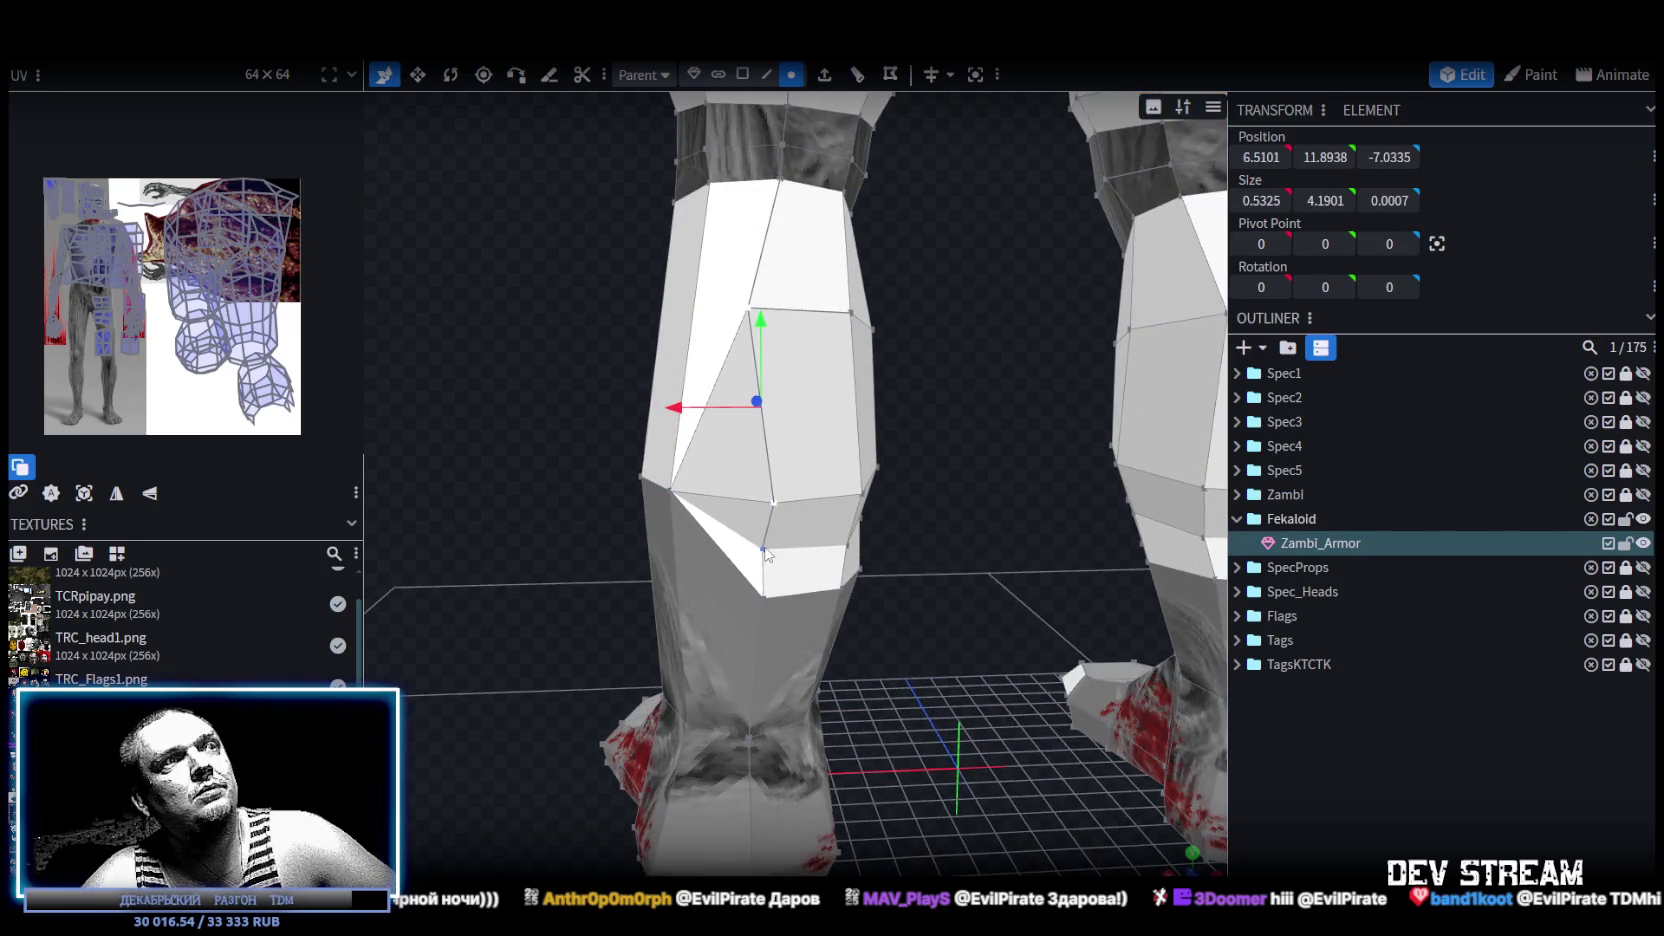
right_click(778, 505)
mouse_move(845, 484)
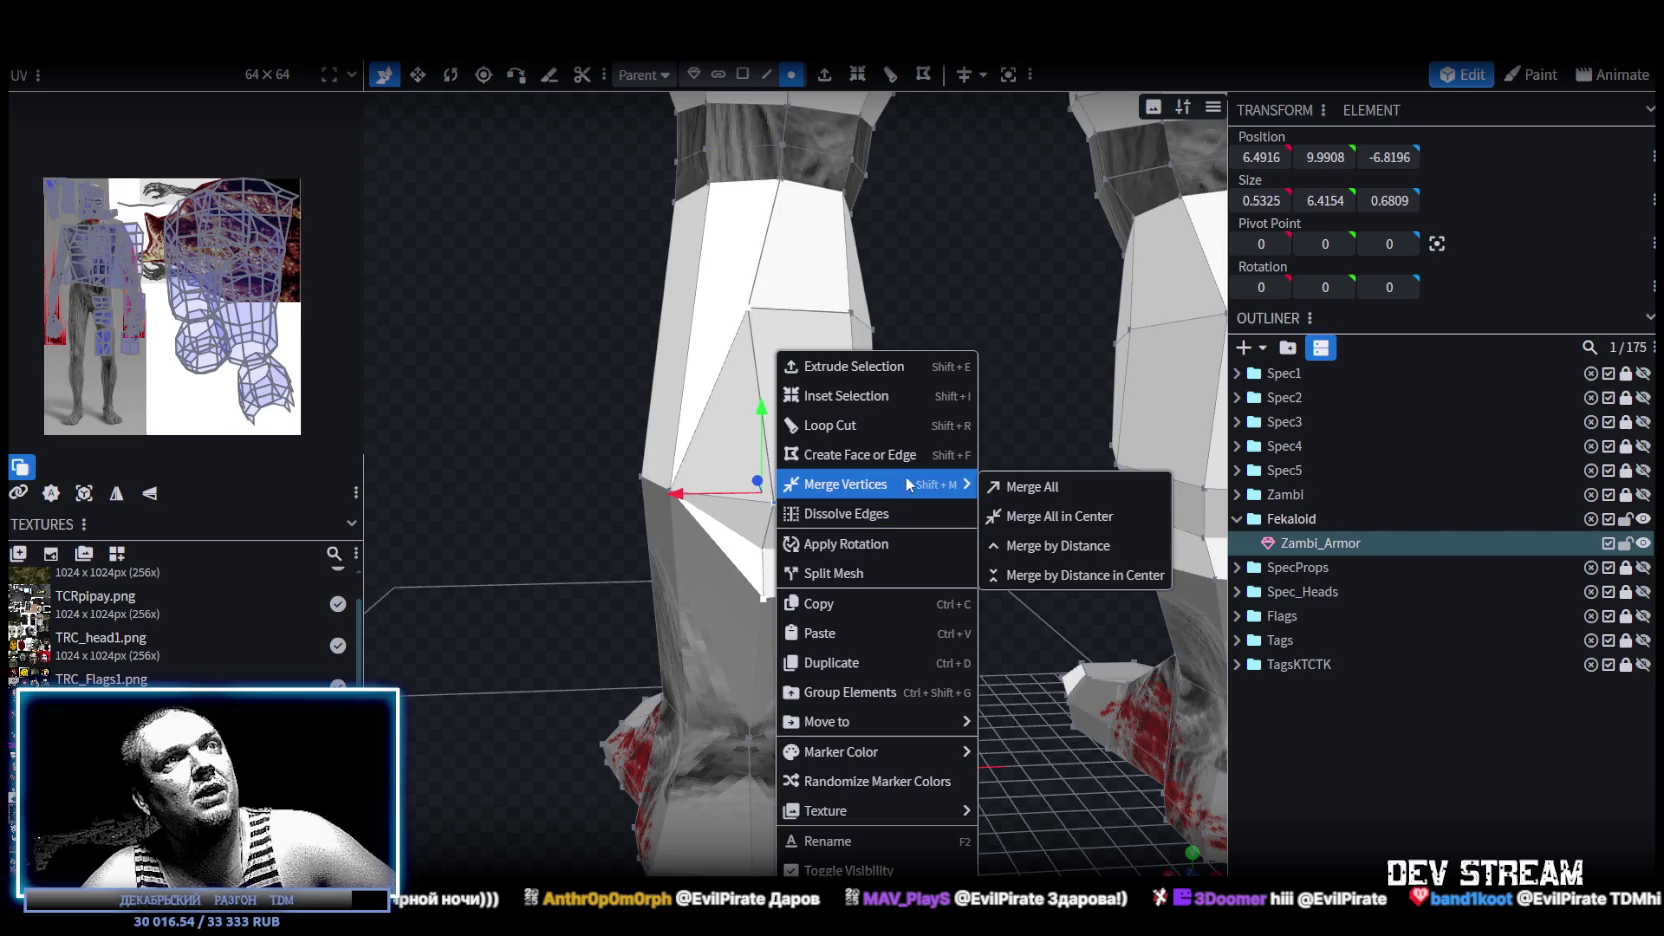
click(1027, 516)
drag(1010, 516, 770, 308)
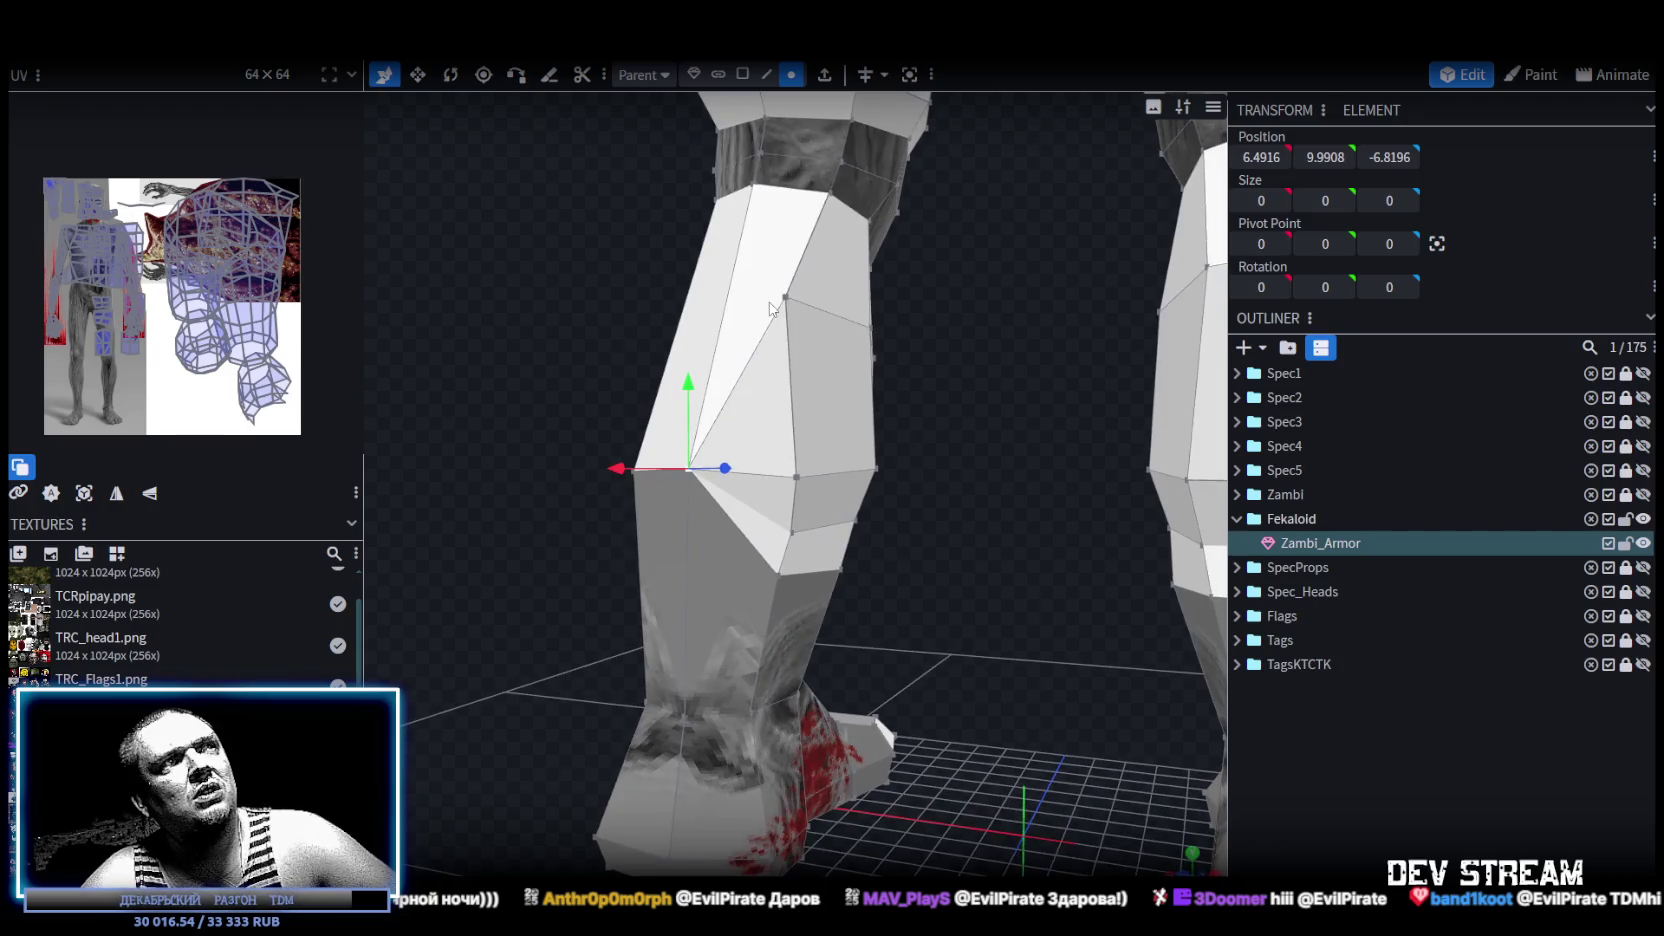
shift+click(795, 478)
shift+click(792, 532)
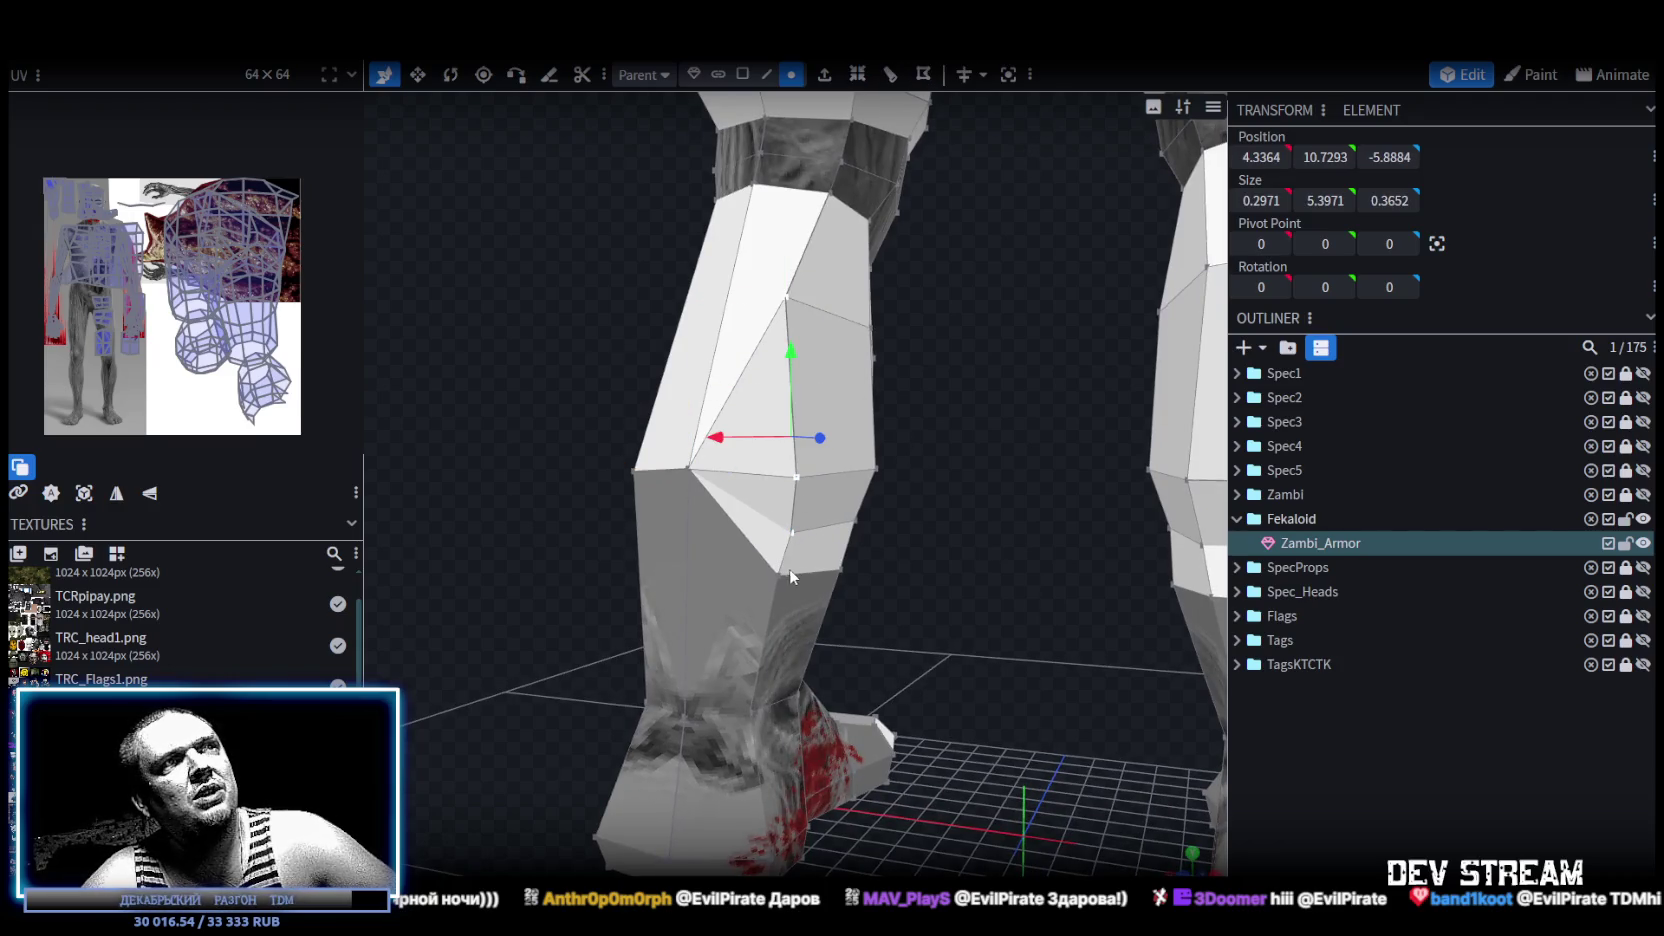
right_click(791, 537)
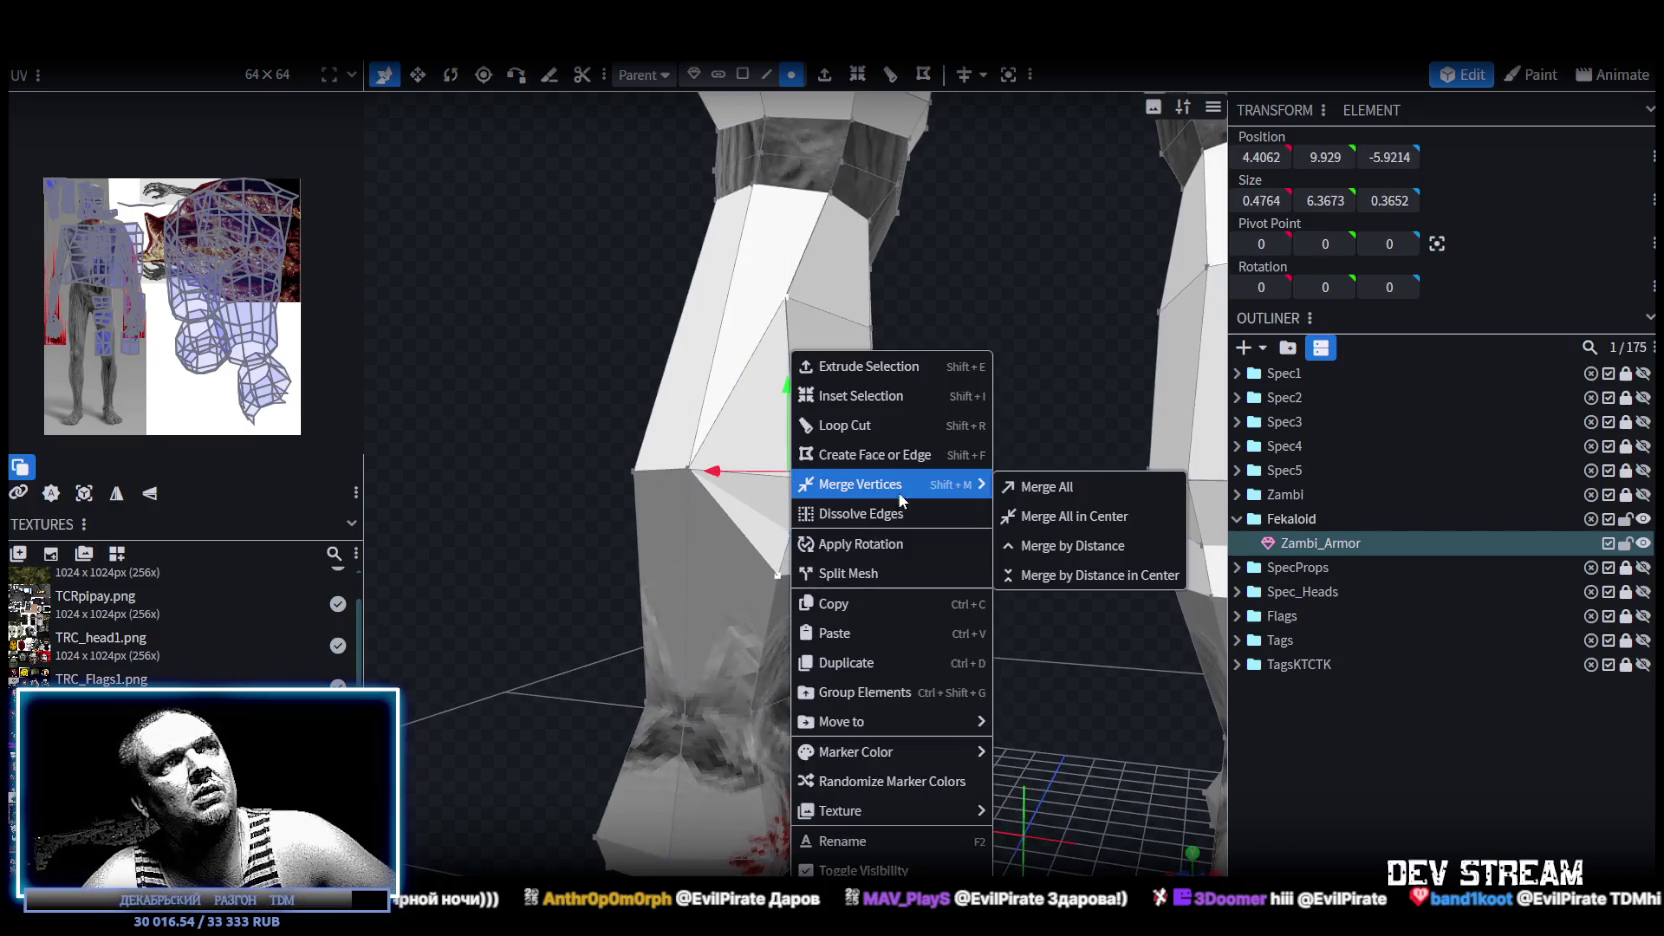
click(1038, 516)
Merge two further lower-leg vertex groups at their centres.
mouse_move(992, 421)
mouse_down()
mouse_move(656, 415)
mouse_move(708, 350)
mouse_up()
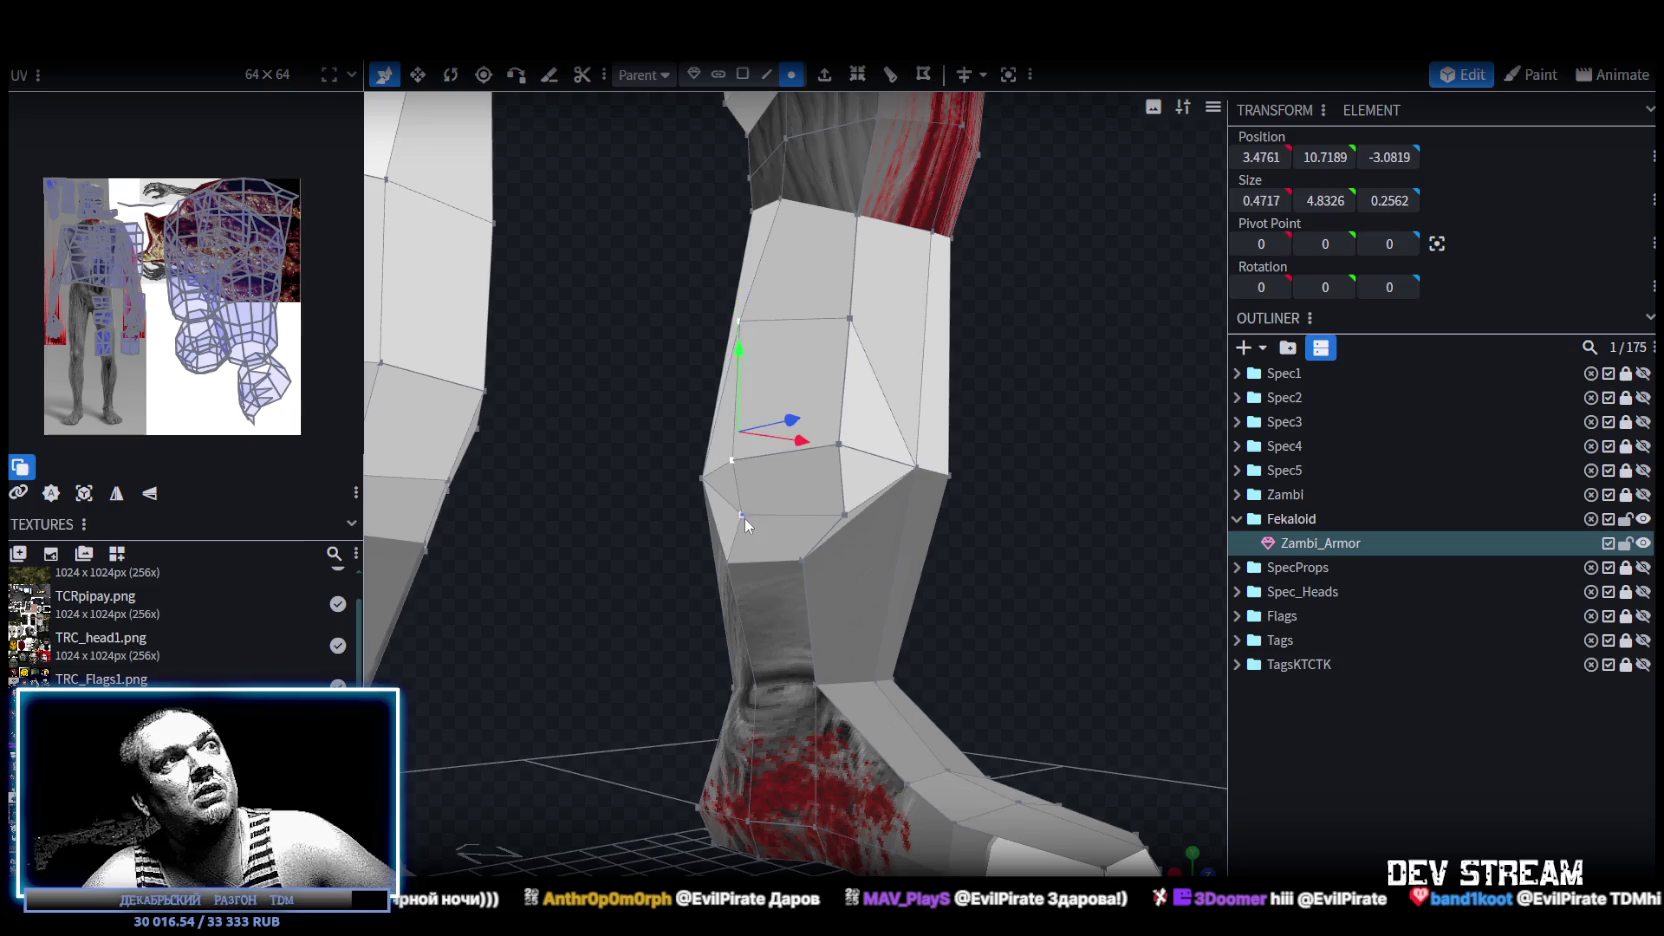
right_click(727, 558)
mouse_move(798, 484)
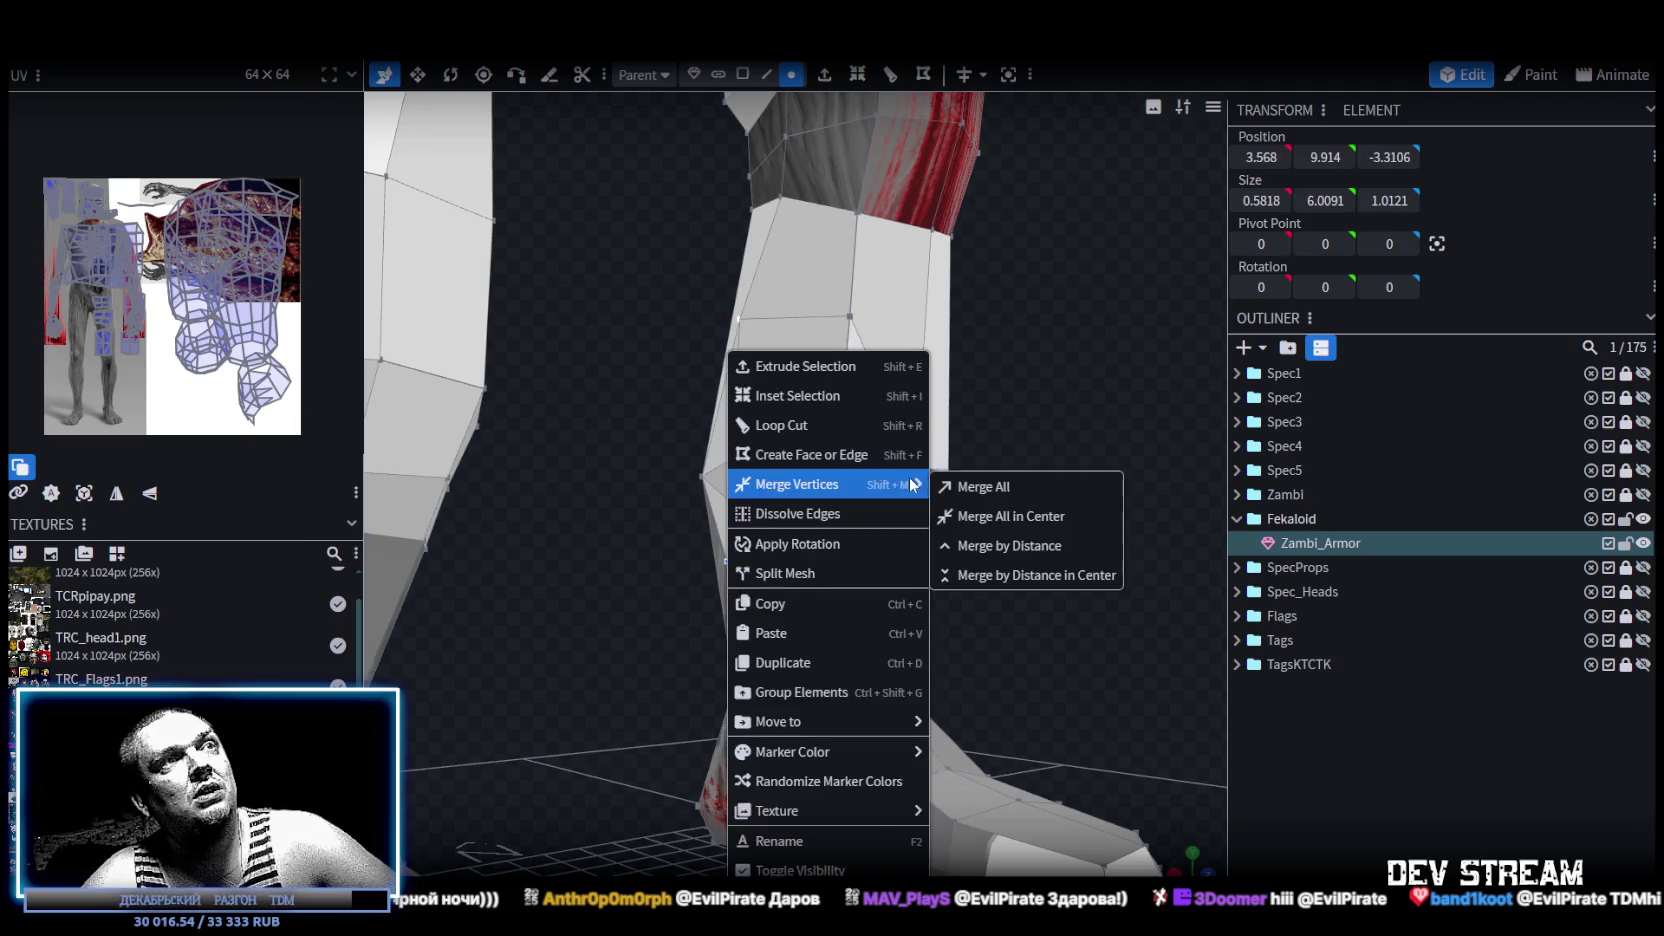
click(1005, 514)
mouse_move(1005, 514)
mouse_down()
mouse_move(1049, 445)
mouse_move(858, 376)
mouse_up()
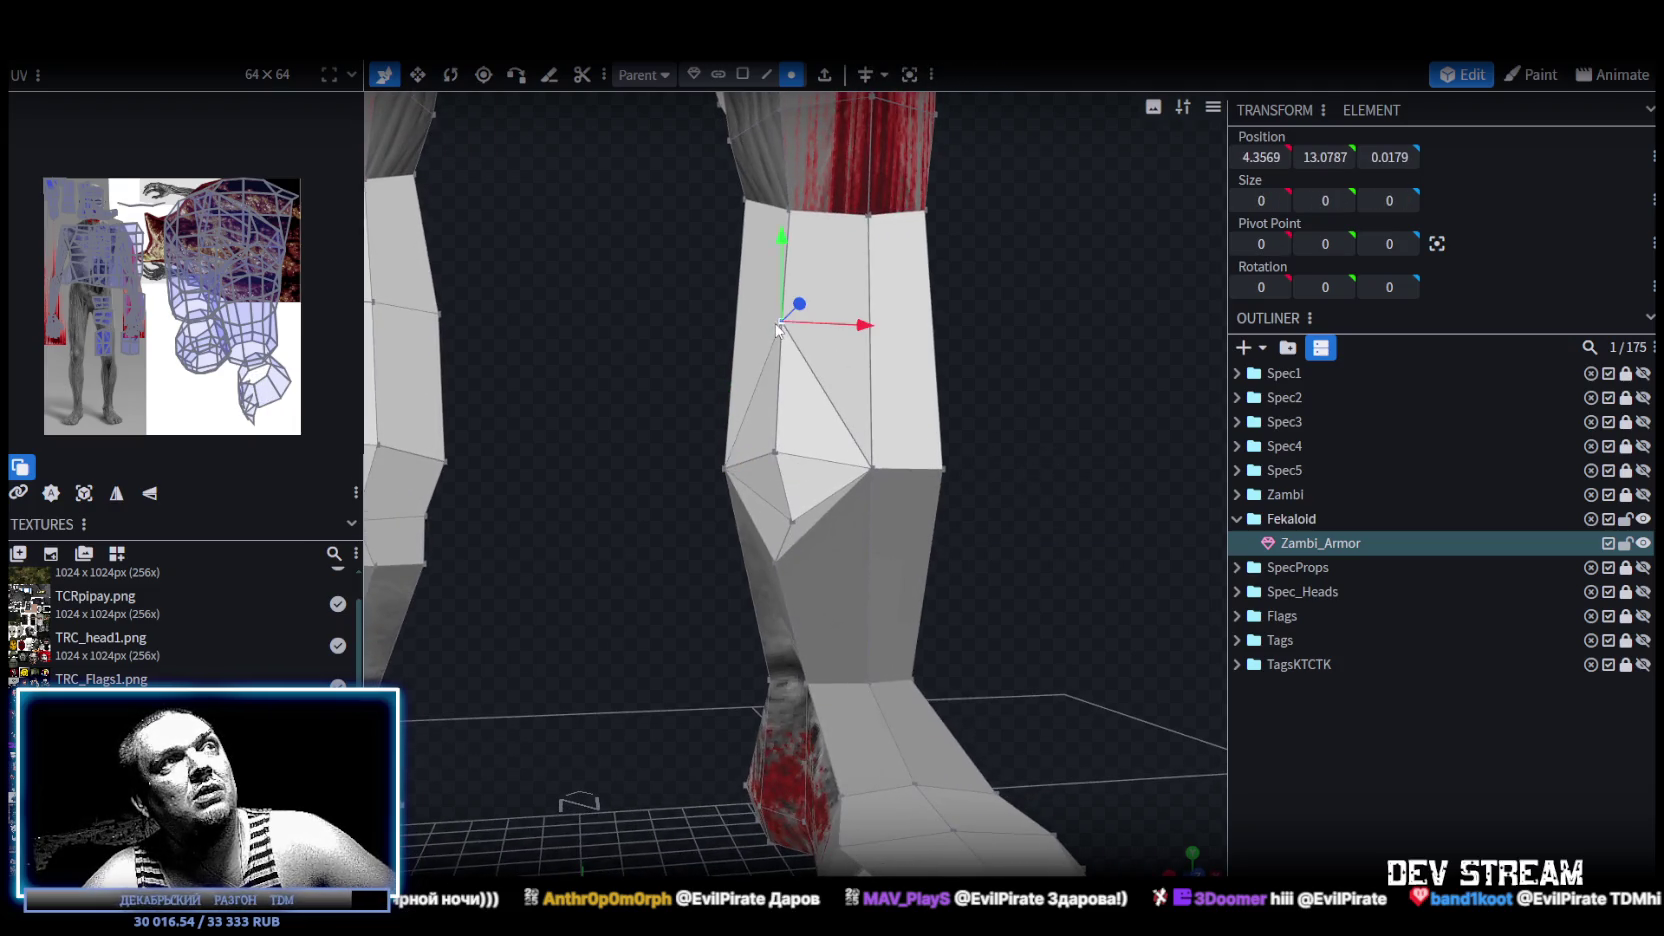
shift+click(797, 520)
shift+click(775, 563)
right_click(775, 563)
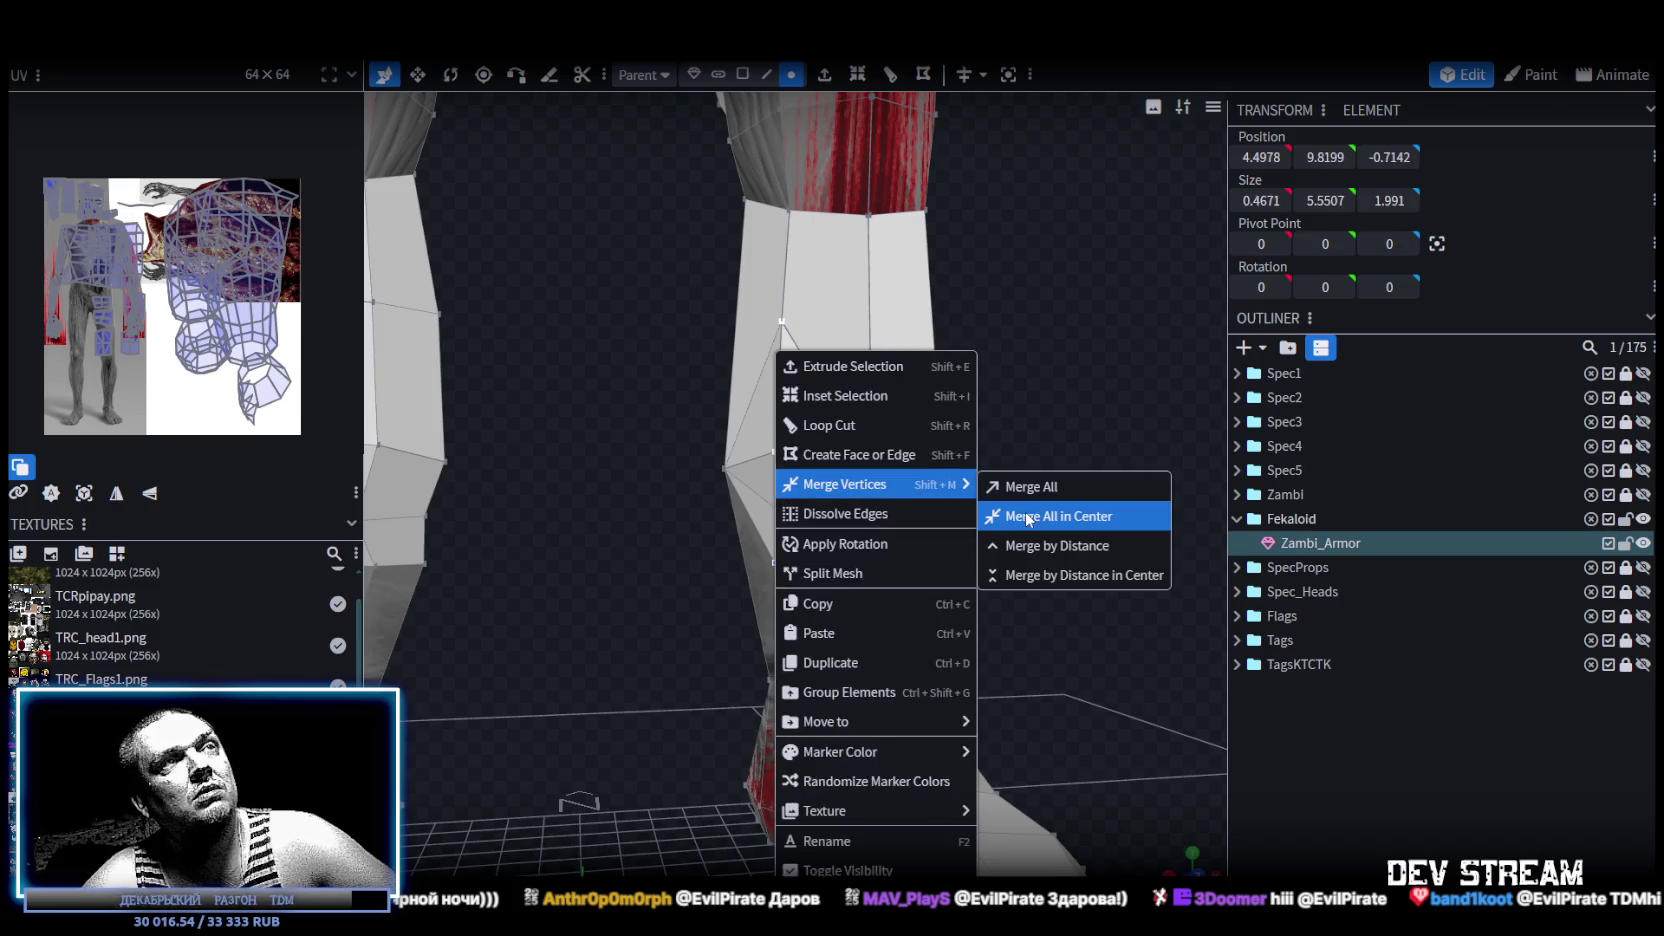
mouse_move(845, 484)
click(1075, 514)
Switch back to face selection with a flatter view of the legs.
mouse_move(1028, 478)
mouse_down()
mouse_move(712, 468)
mouse_move(672, 552)
mouse_up()
scroll(935, 478, down, 5)
scroll(720, 526, up, 2)
scroll(720, 526, down, 1)
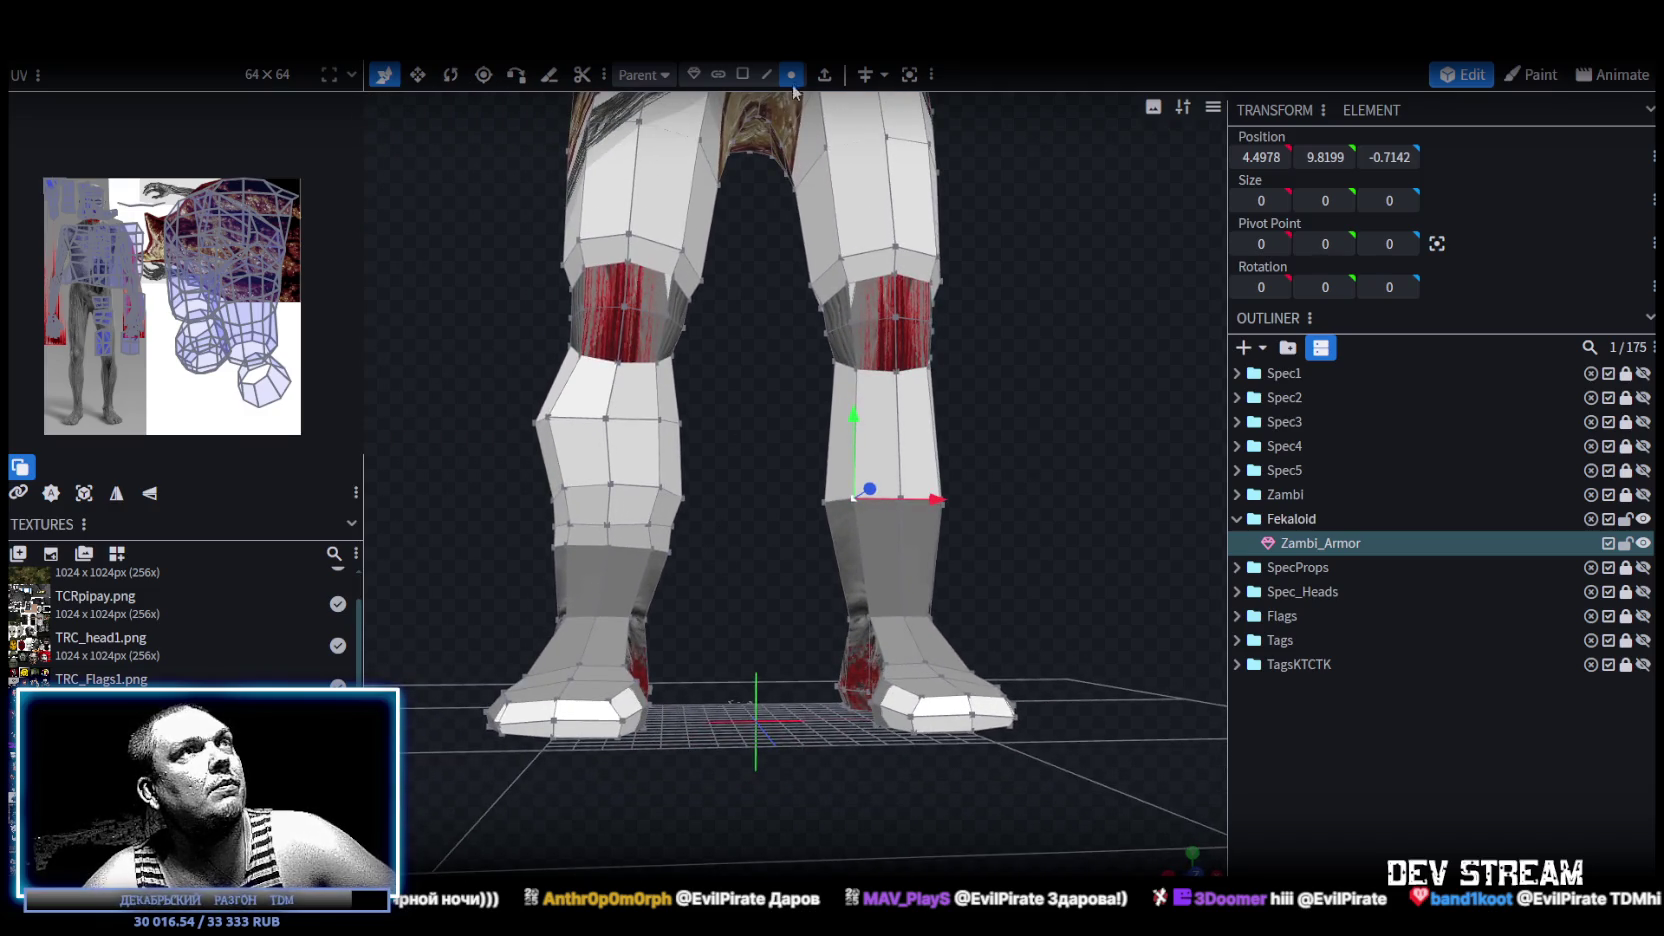
click(742, 74)
mouse_move(700, 300)
mouse_down()
mouse_move(655, 427)
mouse_move(731, 562)
mouse_move(845, 517)
mouse_up()
Delete the selected shin faces and raise the bottom vertices of the other shin.
key(Delete)
mouse_move(800, 443)
mouse_down()
mouse_move(983, 553)
mouse_move(908, 520)
mouse_up()
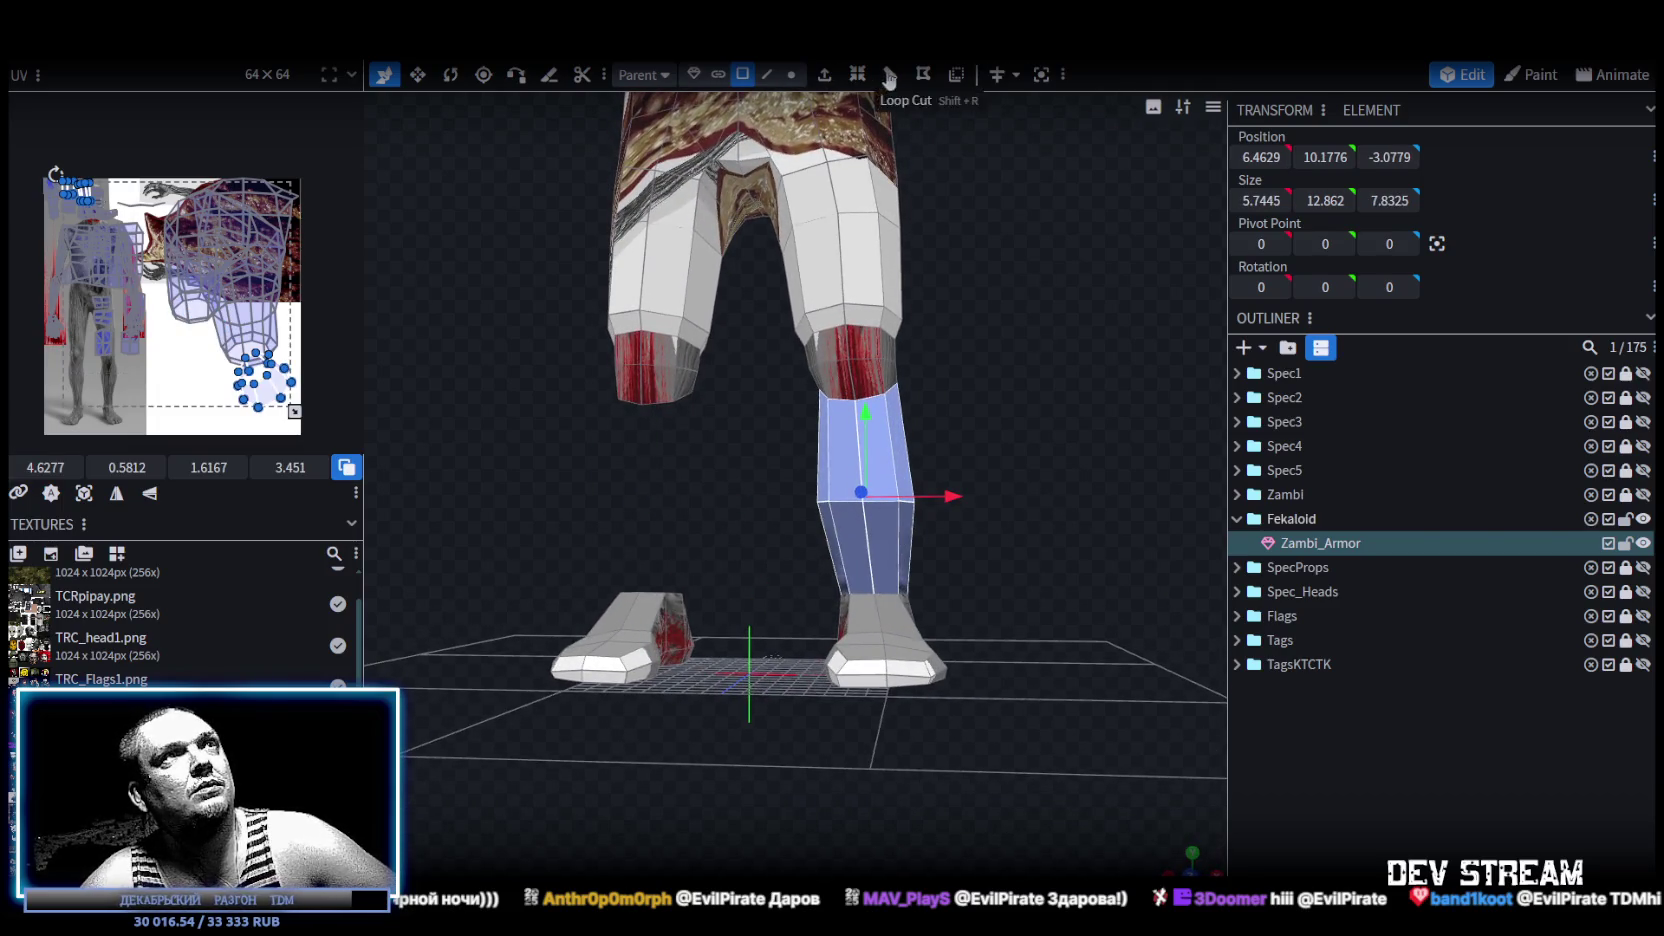
click(791, 74)
drag(748, 460, 1010, 545)
drag(866, 430, 876, 374)
Delete the whole left foot.
mouse_move(1074, 426)
mouse_down()
mouse_move(1078, 498)
mouse_move(1115, 422)
mouse_move(1118, 446)
mouse_move(1106, 418)
mouse_up()
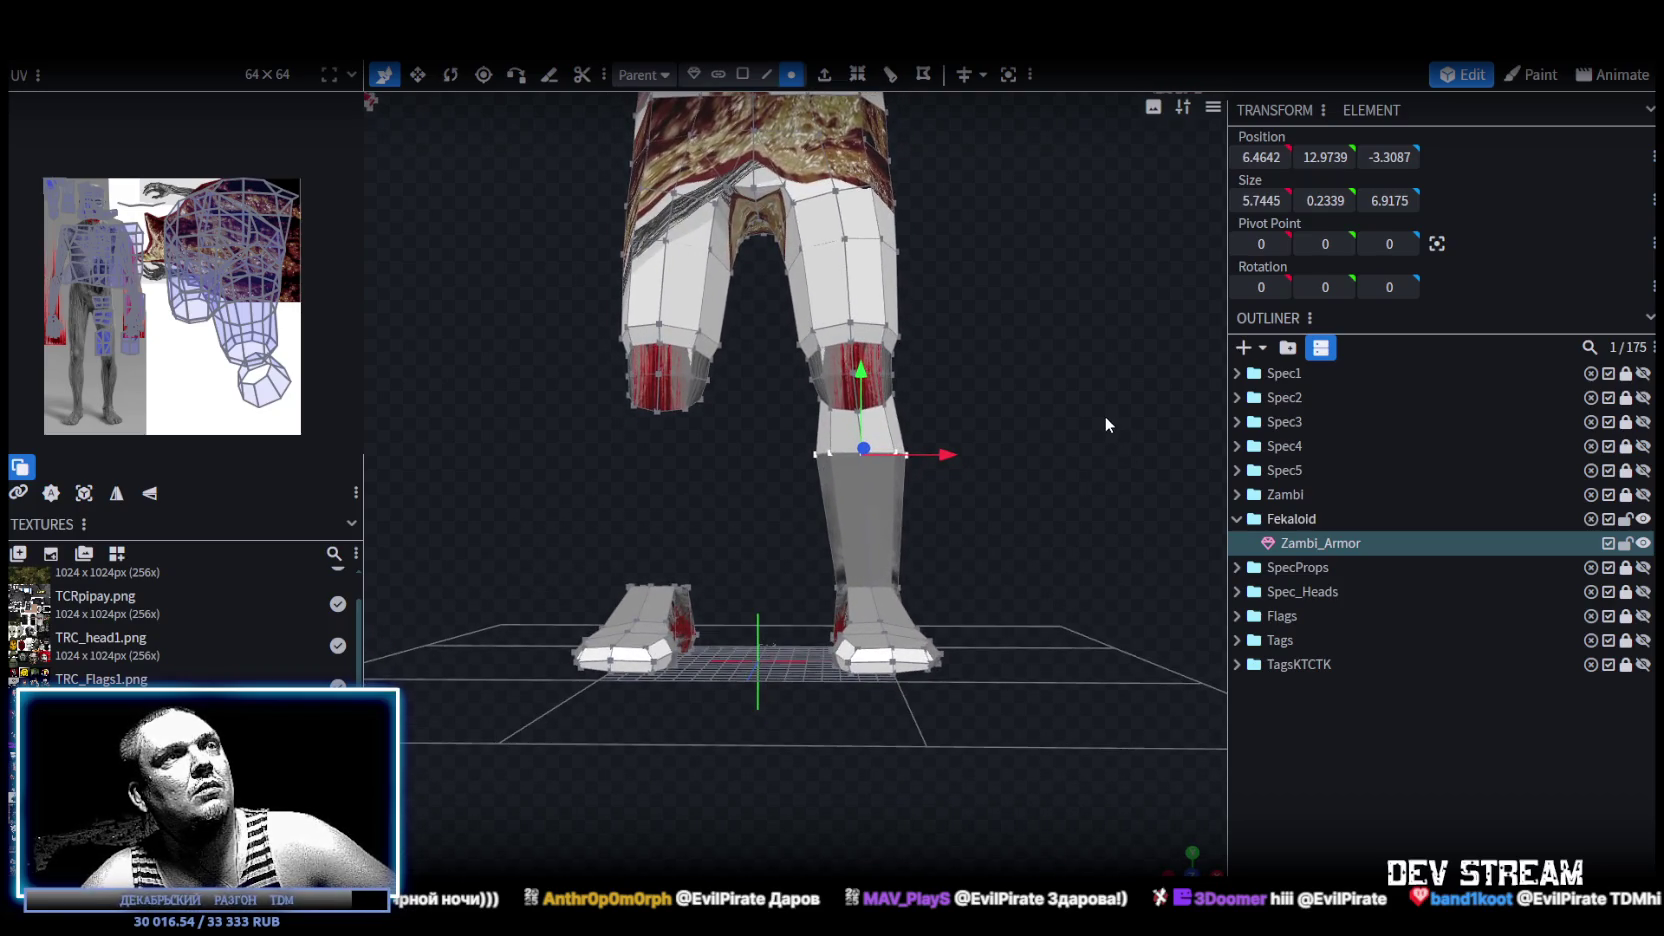
drag(563, 702, 734, 538)
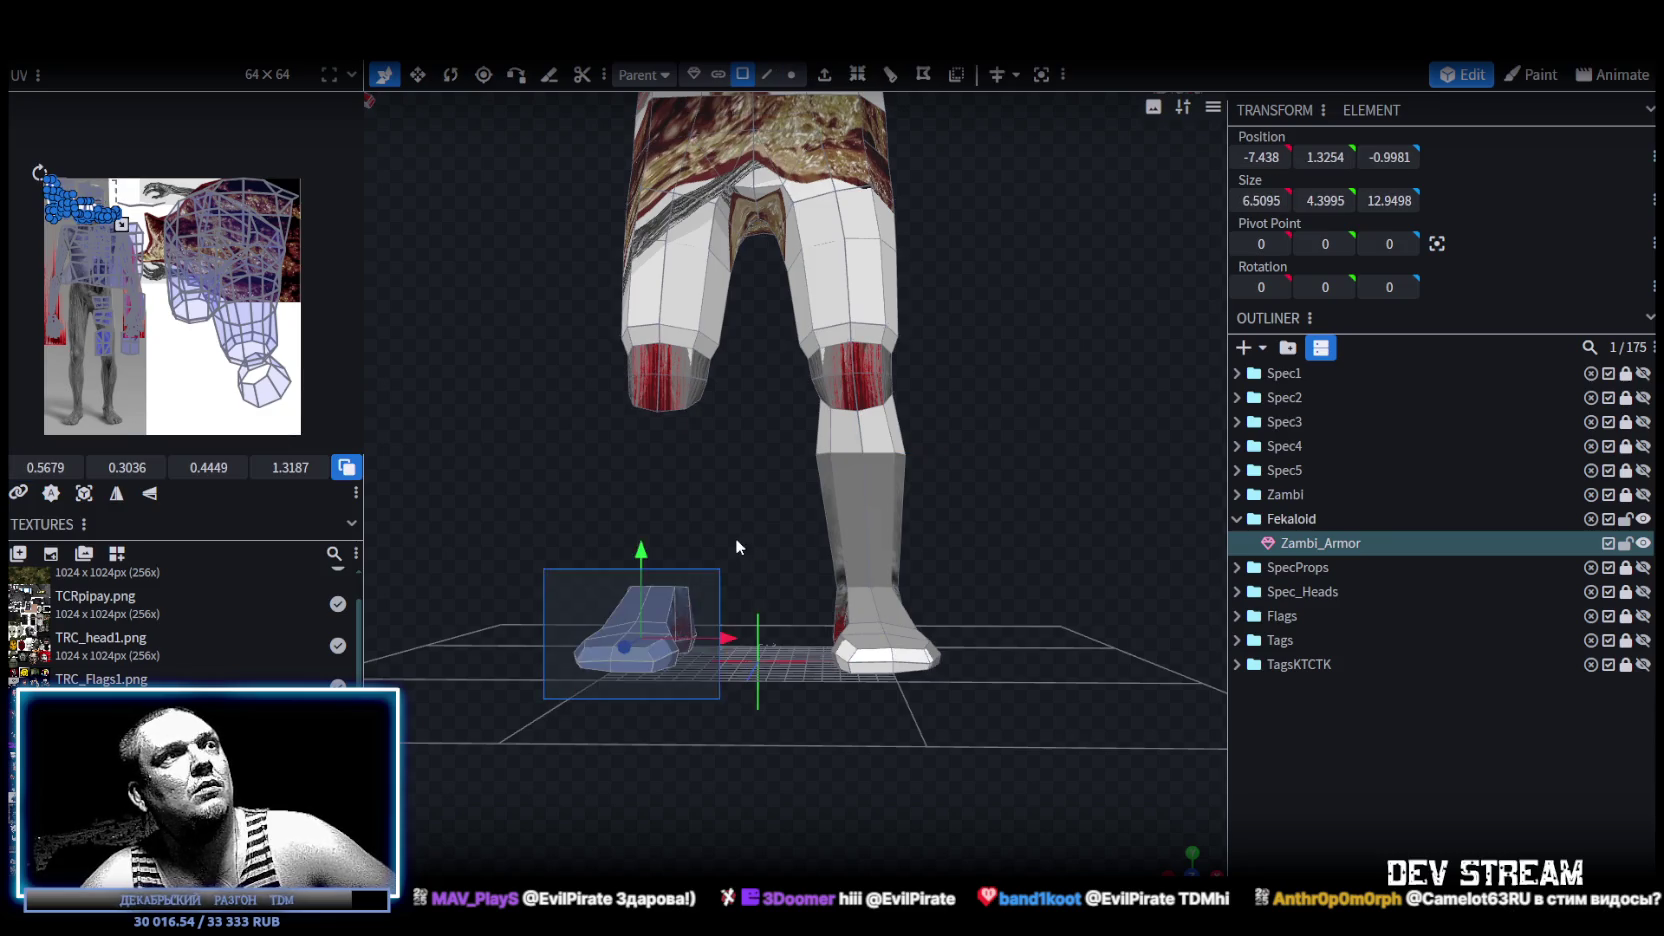
key(Delete)
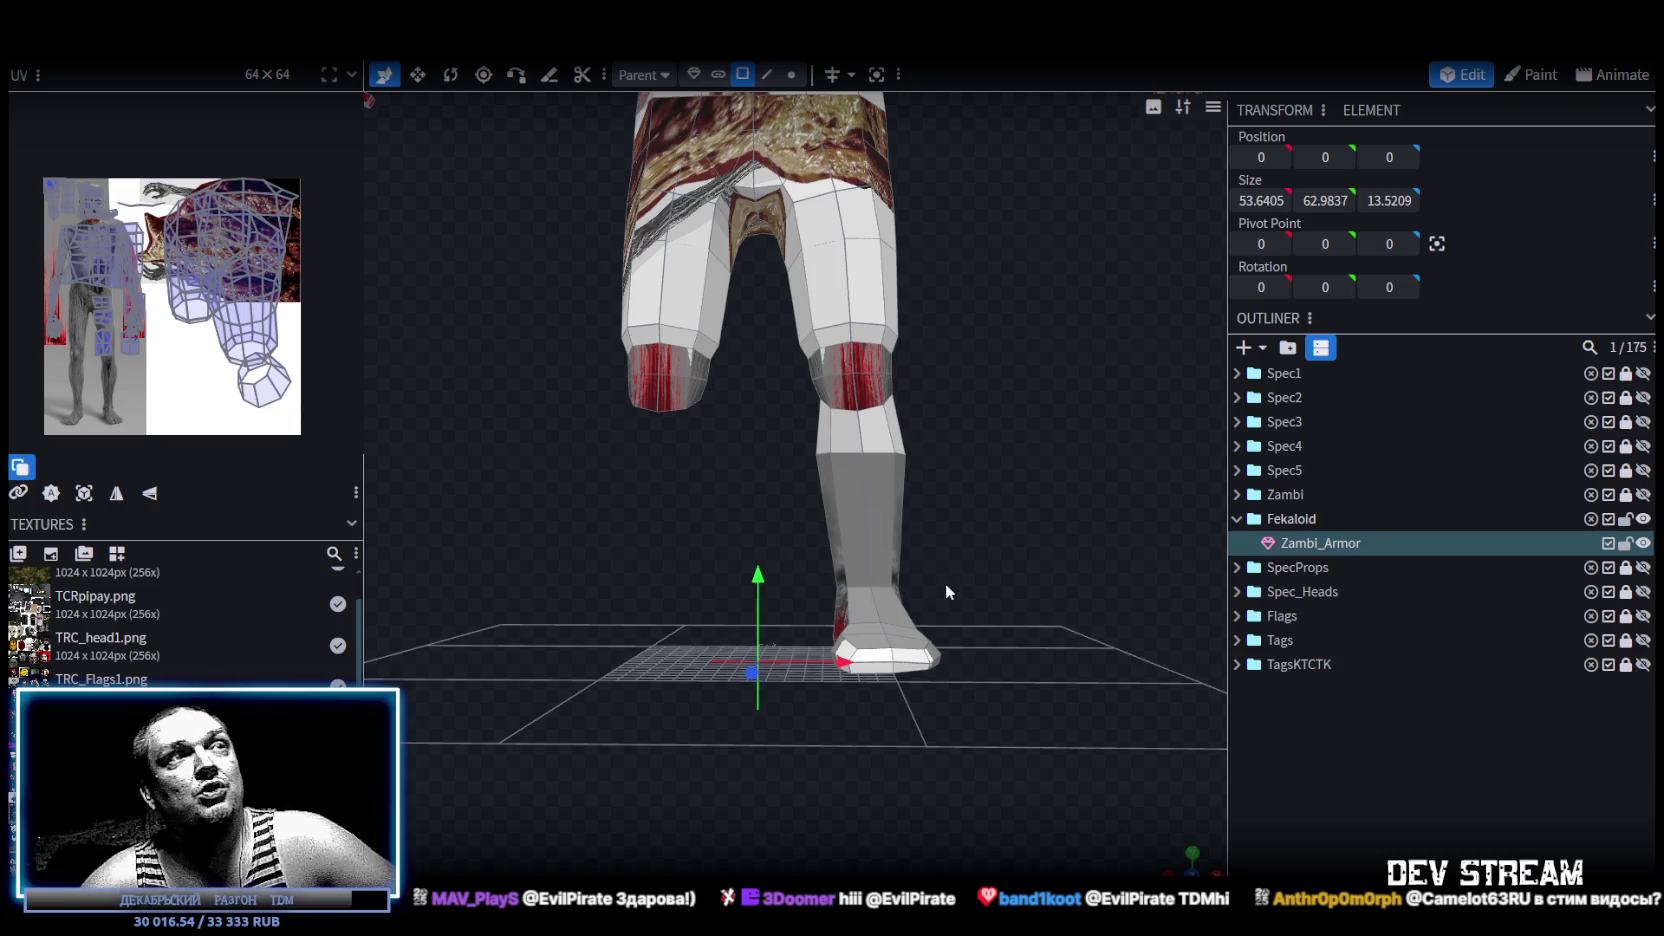
Select the remaining foot along with its entire lower leg.
scroll(1009, 625, up, 3)
drag(1030, 615, 686, 168)
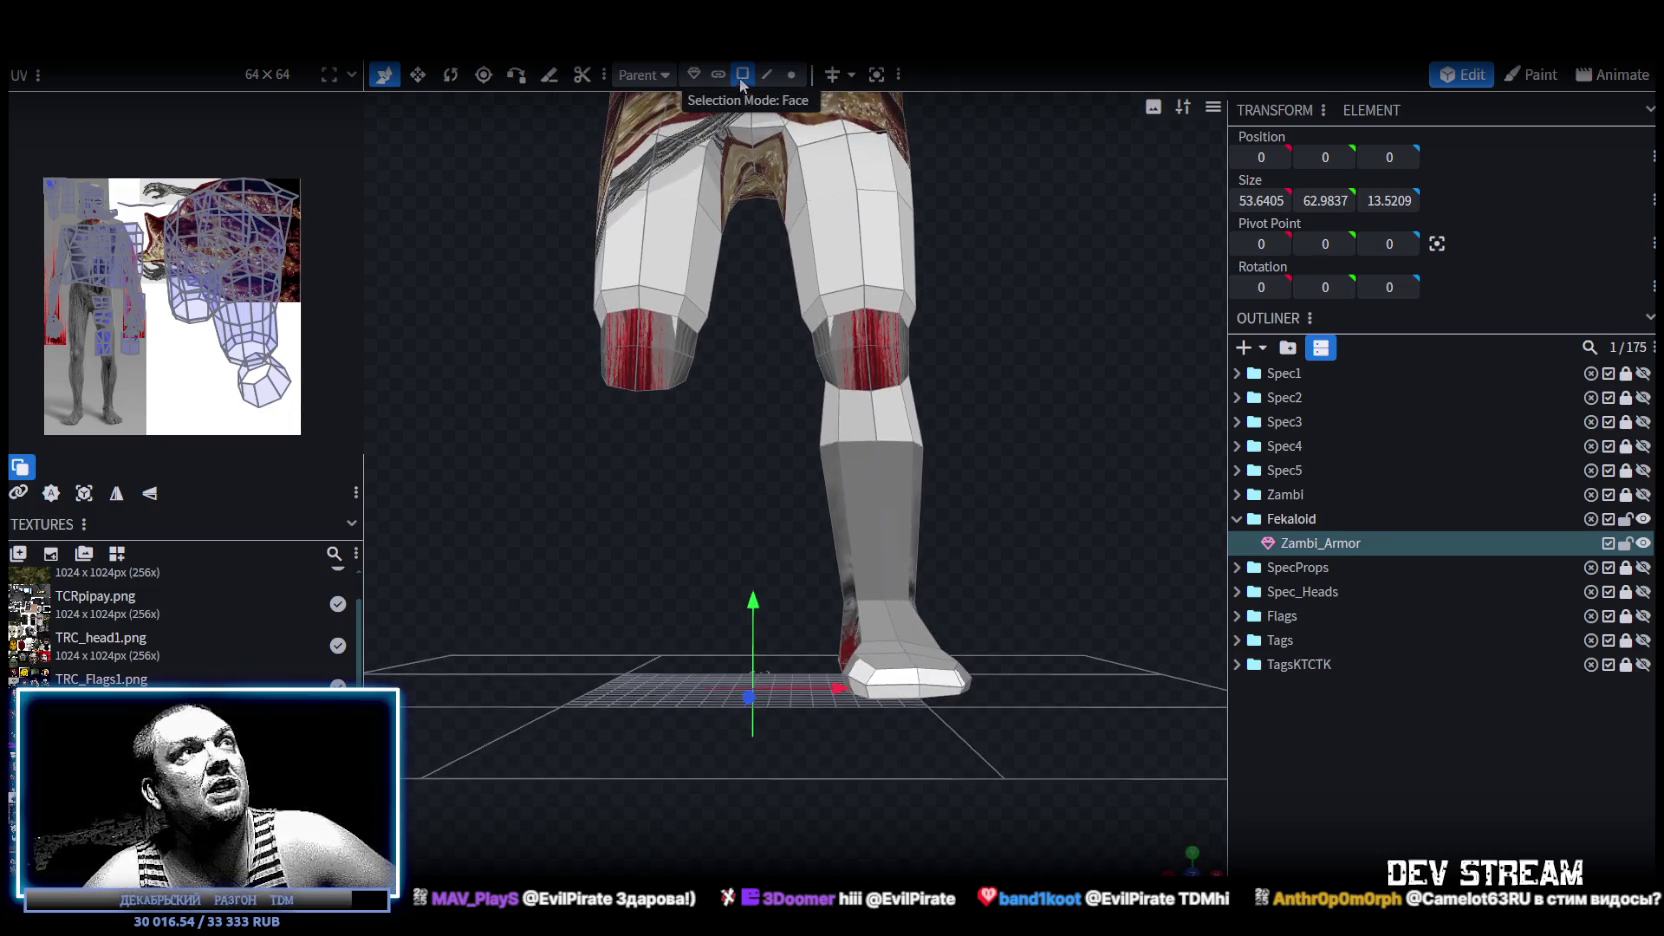
mouse_move(1032, 664)
mouse_down()
mouse_move(1058, 631)
mouse_move(858, 705)
mouse_move(812, 740)
mouse_up()
key(v)
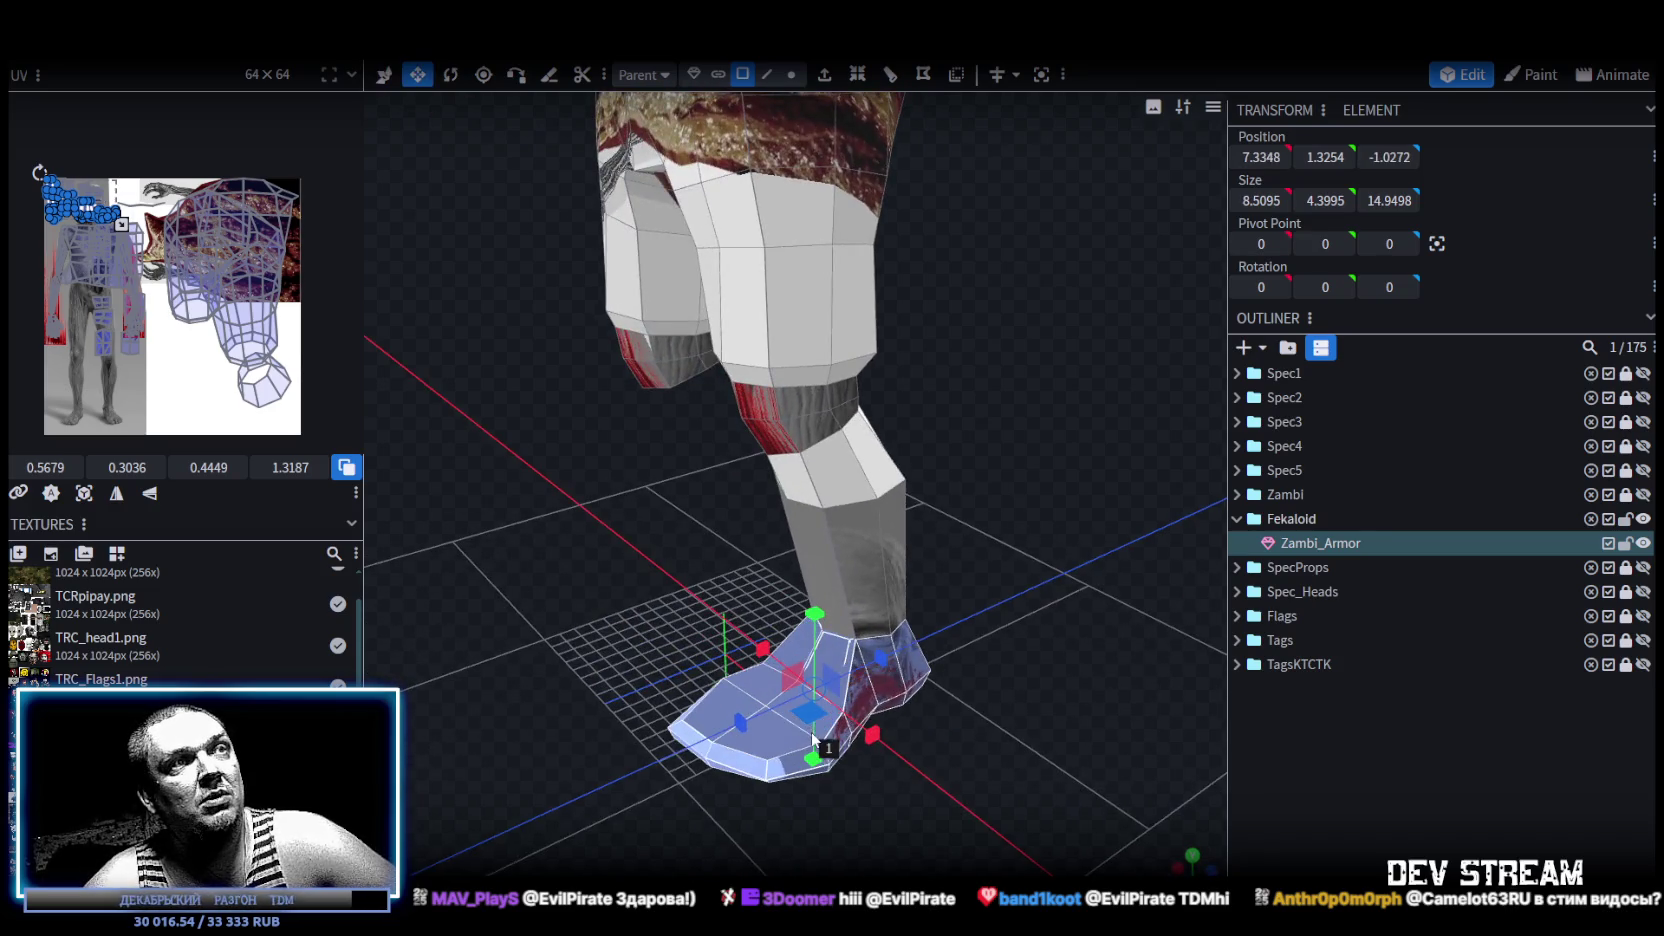
mouse_move(598, 829)
mouse_down()
mouse_move(694, 737)
mouse_move(552, 724)
mouse_move(559, 748)
mouse_move(607, 723)
mouse_move(731, 746)
mouse_move(640, 806)
mouse_move(541, 788)
mouse_move(761, 784)
mouse_move(732, 773)
mouse_move(760, 735)
mouse_up()
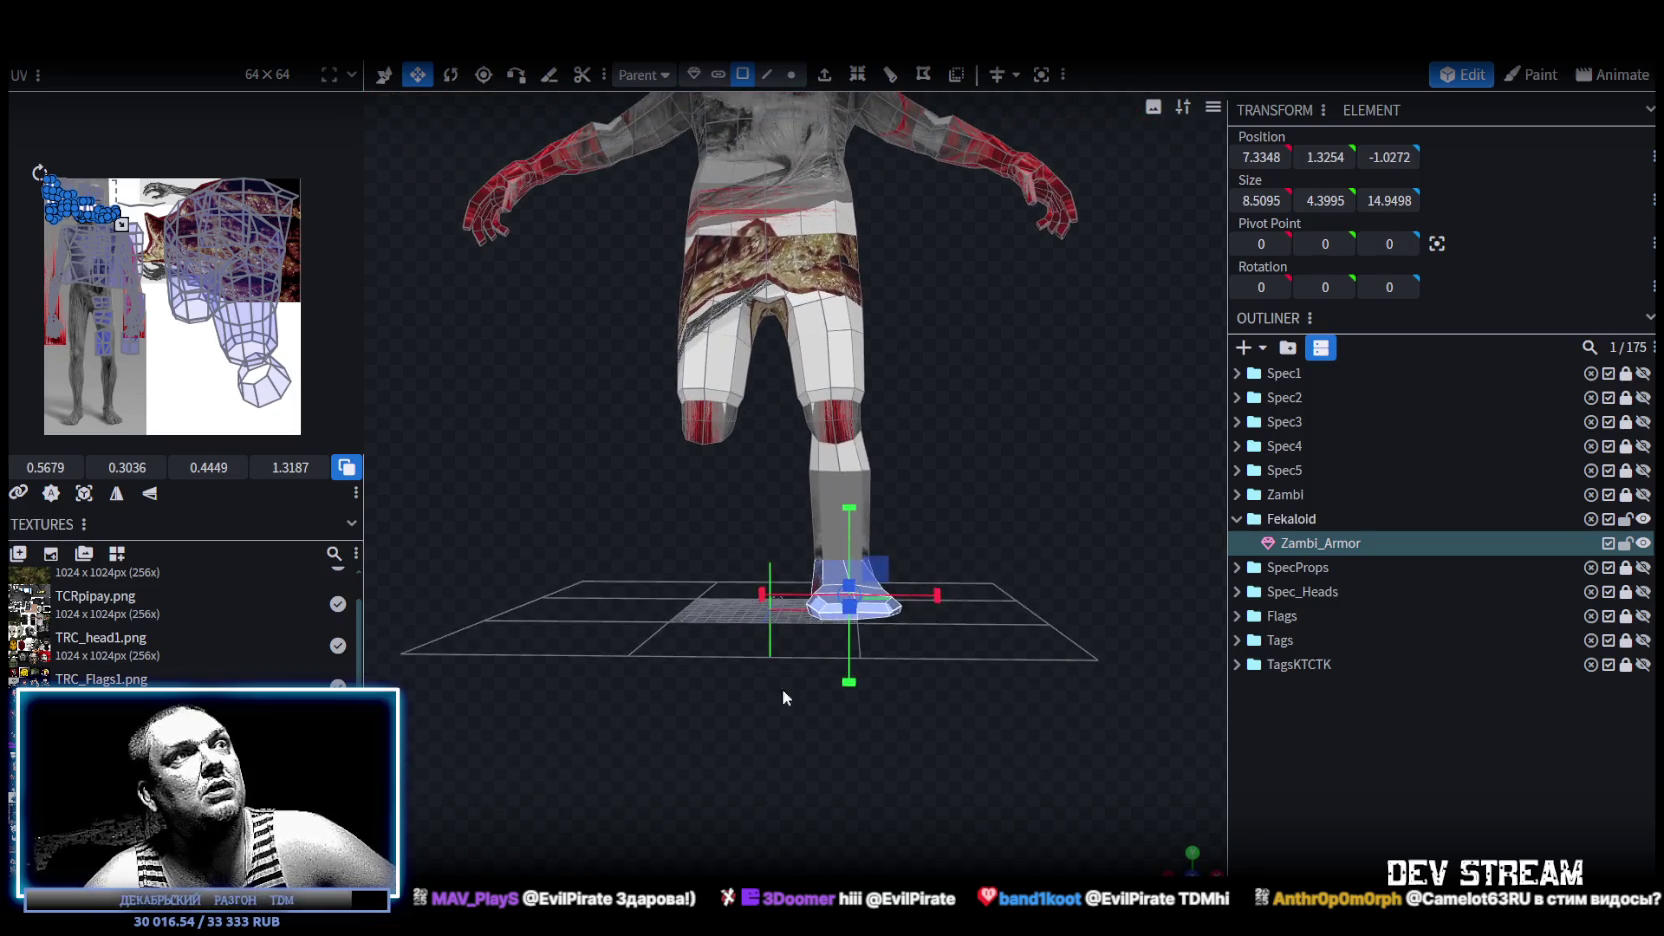
mouse_move(800, 471)
mouse_down()
mouse_move(772, 446)
mouse_move(679, 482)
mouse_move(740, 433)
mouse_up()
right_click(740, 433)
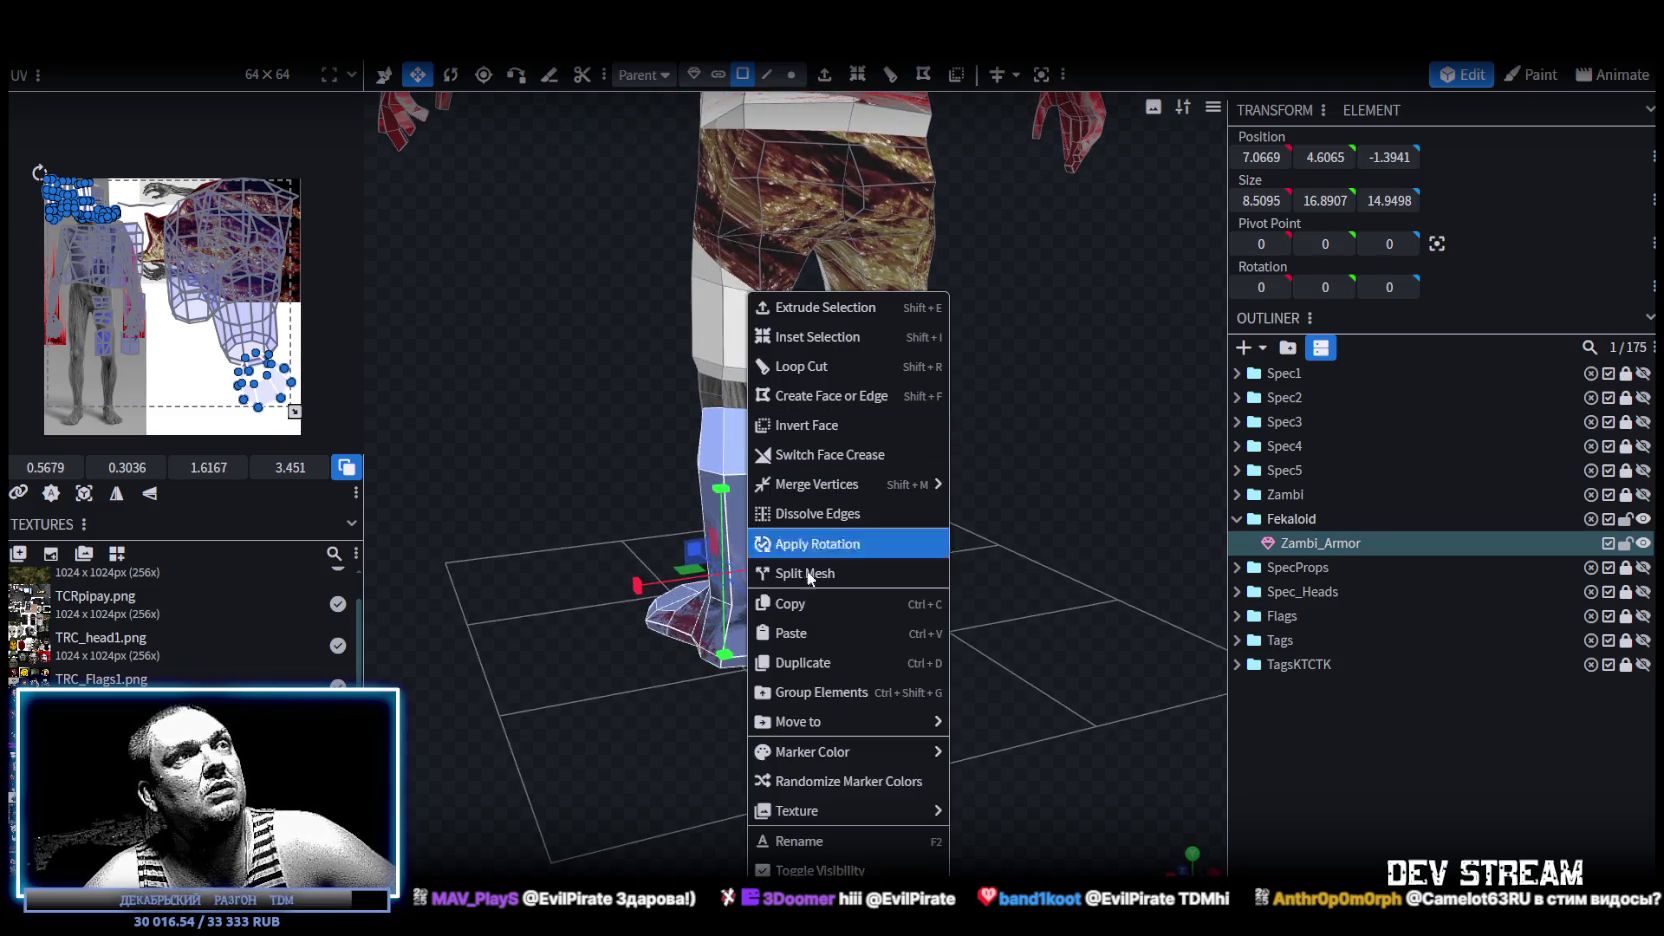
Copy the lower leg, paste it as Mesh Selection, Flip X, and merge the 8 overlapping vertices.
click(806, 606)
right_click(740, 433)
click(842, 654)
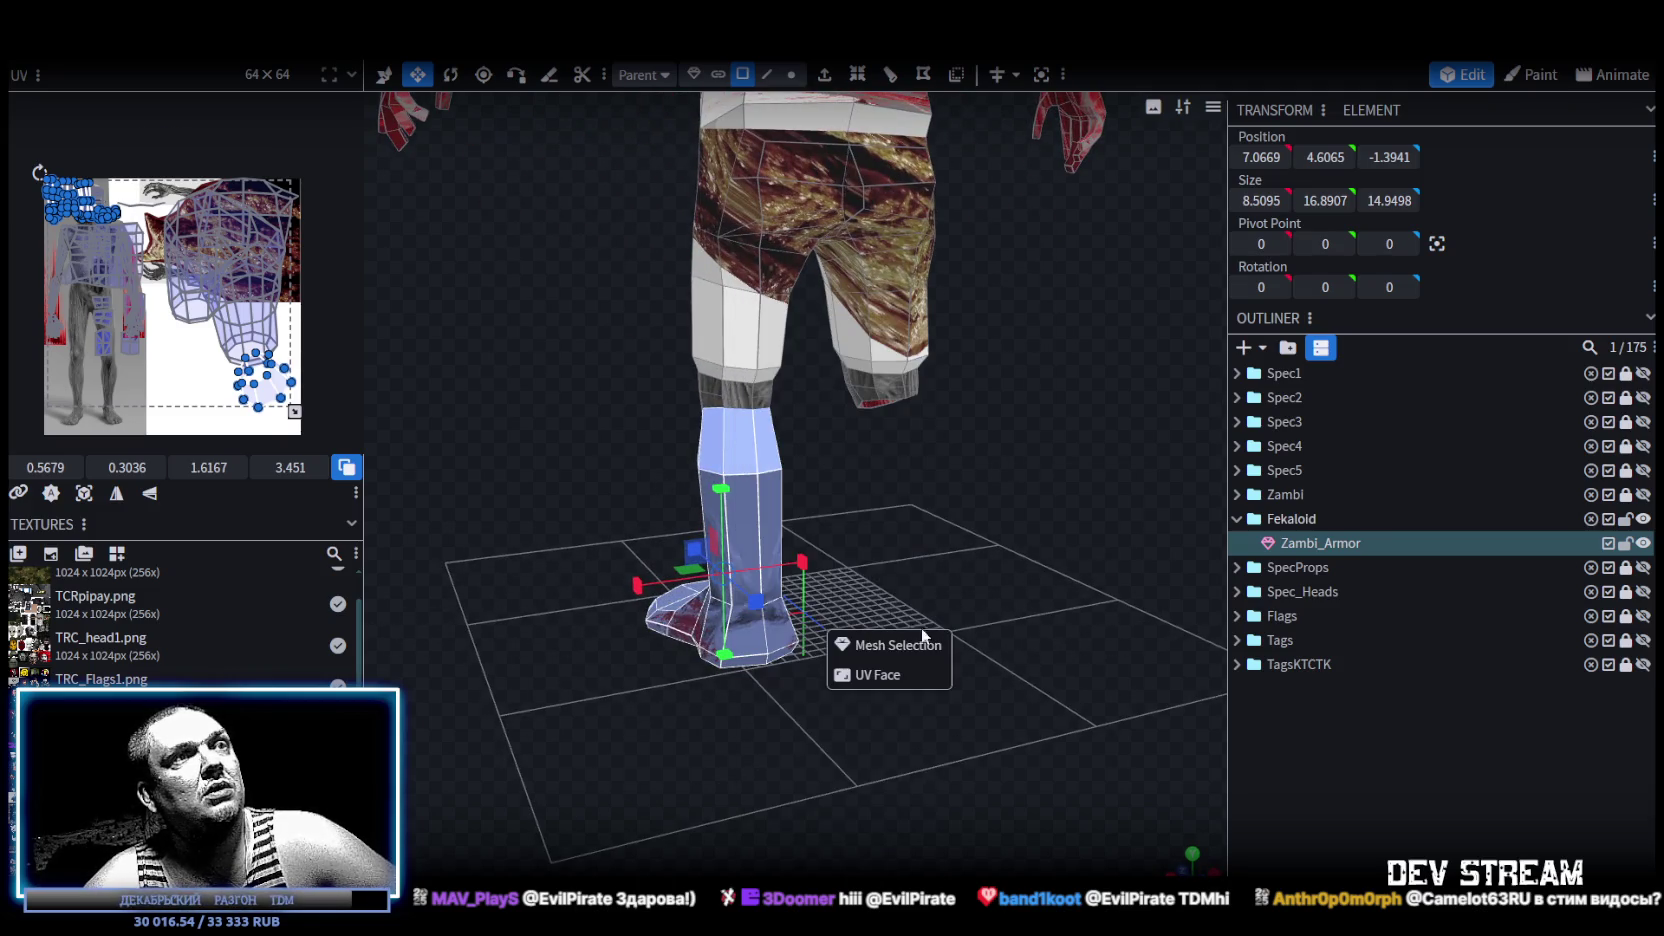
click(897, 649)
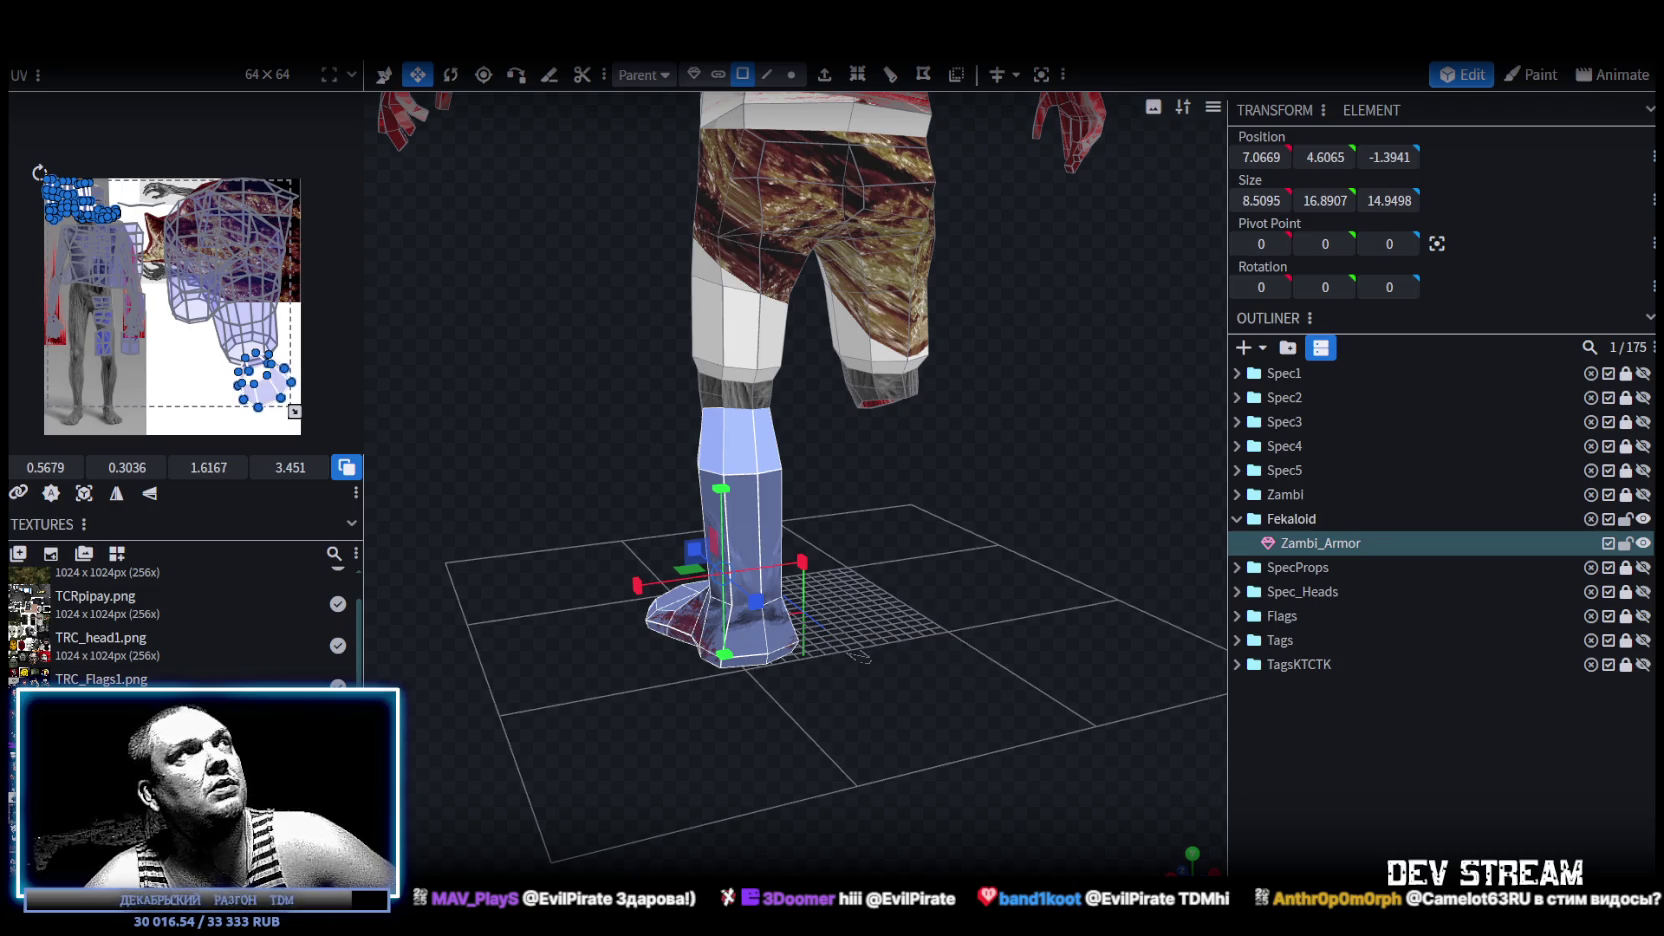
right_click(208, 60)
mouse_move(266, 100)
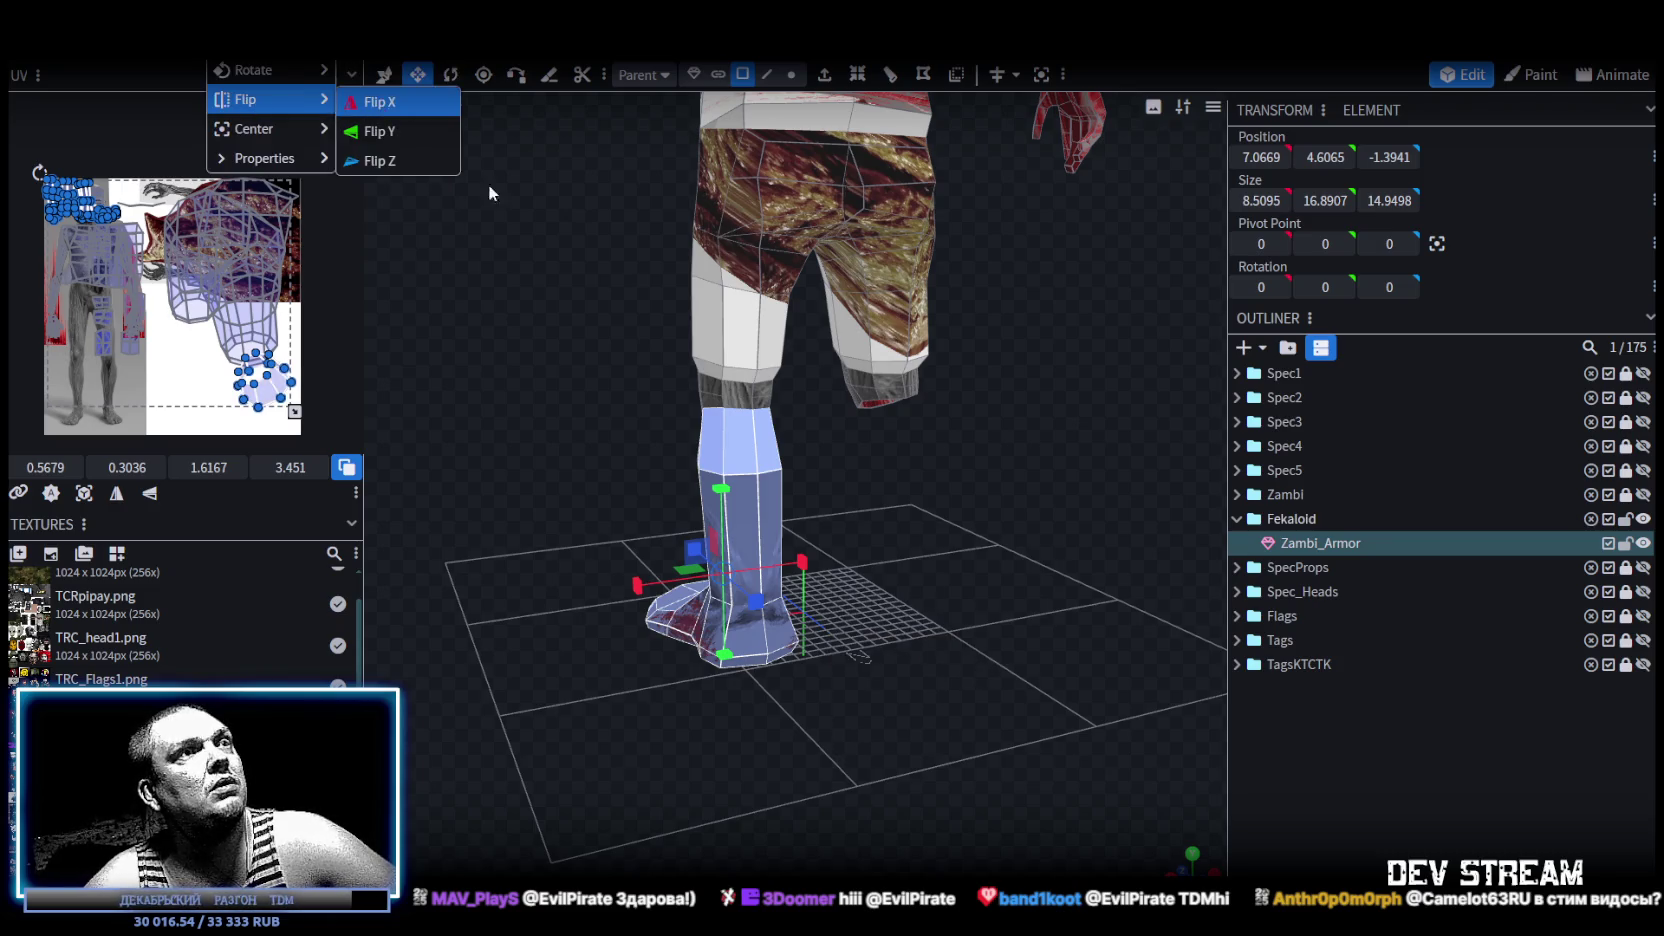
click(398, 101)
click(817, 212)
Orbit around the legs to inspect the mirrored copy from the back.
mouse_move(602, 552)
mouse_down()
mouse_move(734, 664)
mouse_move(1050, 654)
mouse_up()
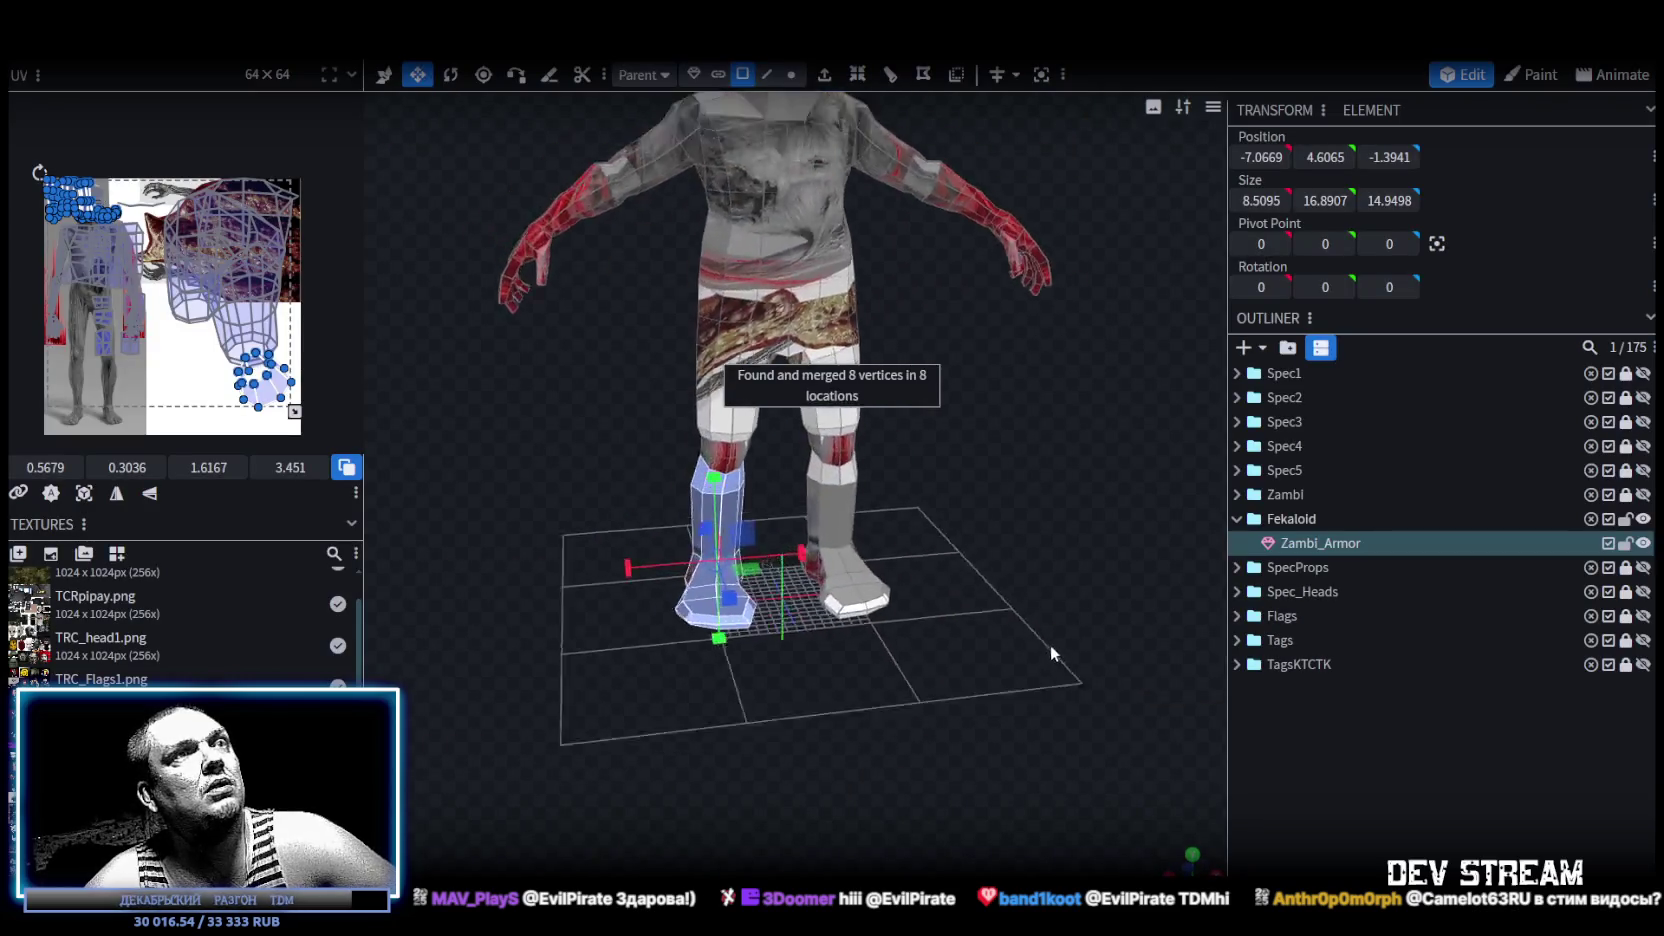
scroll(1050, 654, down, 3)
mouse_move(972, 552)
mouse_down()
mouse_move(914, 599)
mouse_move(781, 577)
mouse_move(897, 526)
mouse_move(1280, 572)
mouse_move(1152, 573)
mouse_up()
scroll(893, 601, up, 3)
scroll(940, 530, up, 3)
mouse_move(660, 468)
mouse_down()
mouse_move(785, 478)
mouse_move(789, 422)
mouse_move(952, 436)
mouse_up()
scroll(1080, 428, up, 2)
mouse_move(1080, 428)
mouse_down()
mouse_move(1098, 467)
mouse_move(757, 477)
mouse_move(515, 458)
mouse_move(589, 474)
mouse_up()
scroll(515, 458, down, 3)
scroll(589, 474, down, 2)
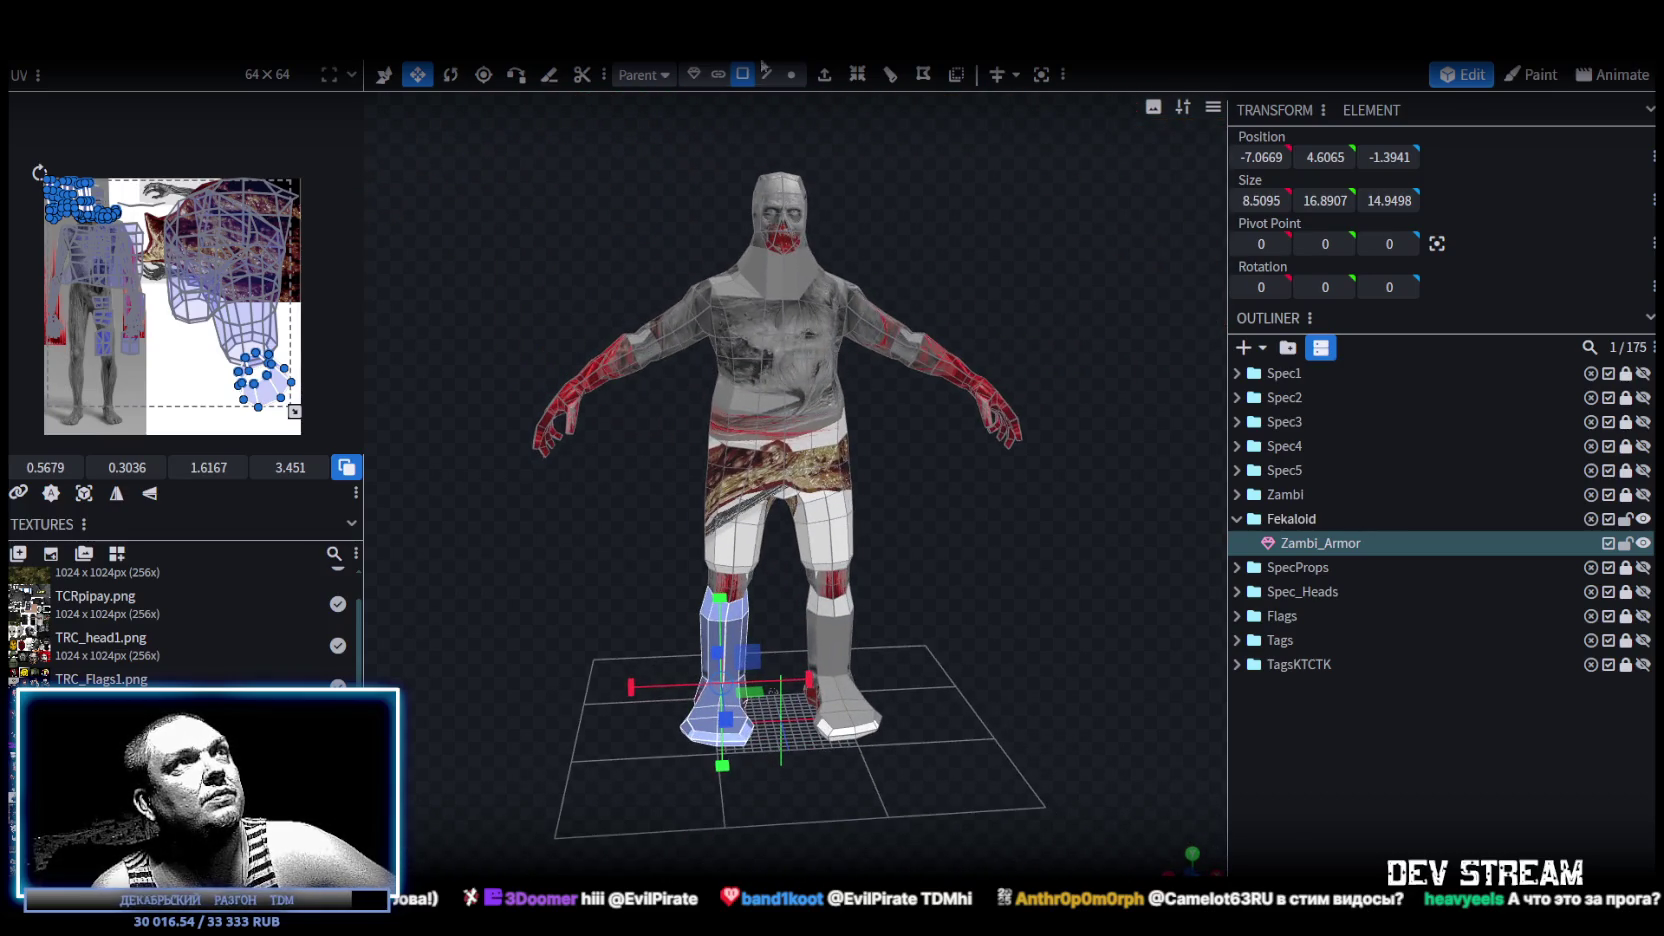
Select the entire zombie mesh and UV Project from View from the front.
click(763, 422)
key(ctrl+a)
mouse_move(1008, 582)
mouse_down()
mouse_move(1006, 566)
mouse_move(1017, 716)
mouse_up()
scroll(1017, 716, down, 2)
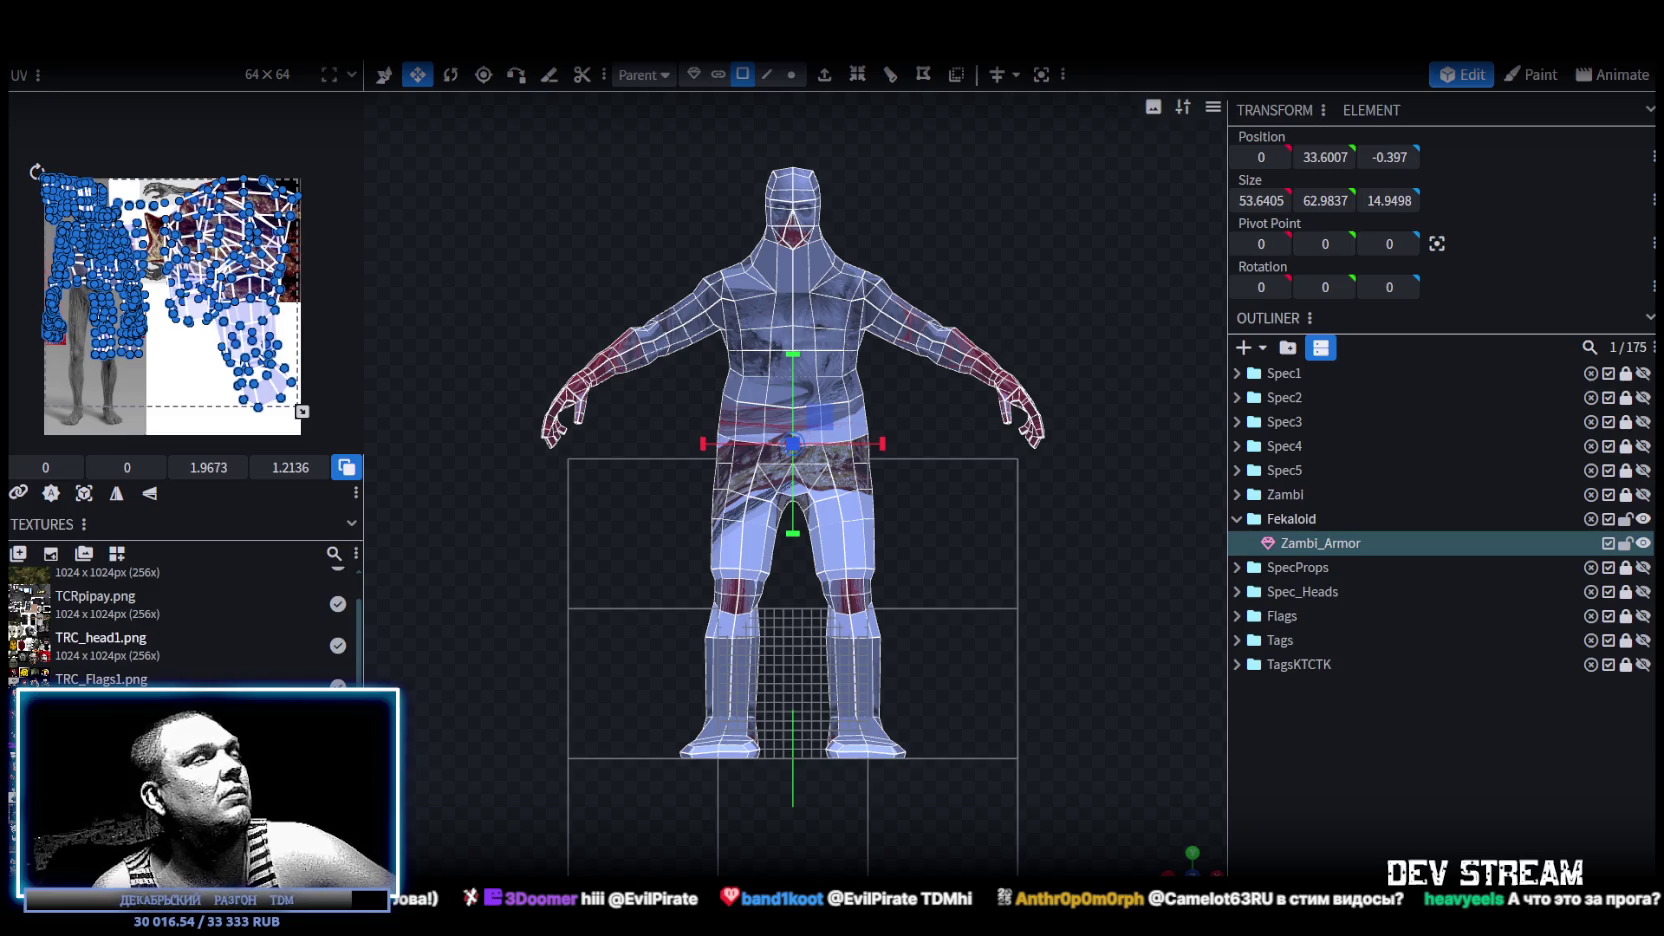
click(117, 491)
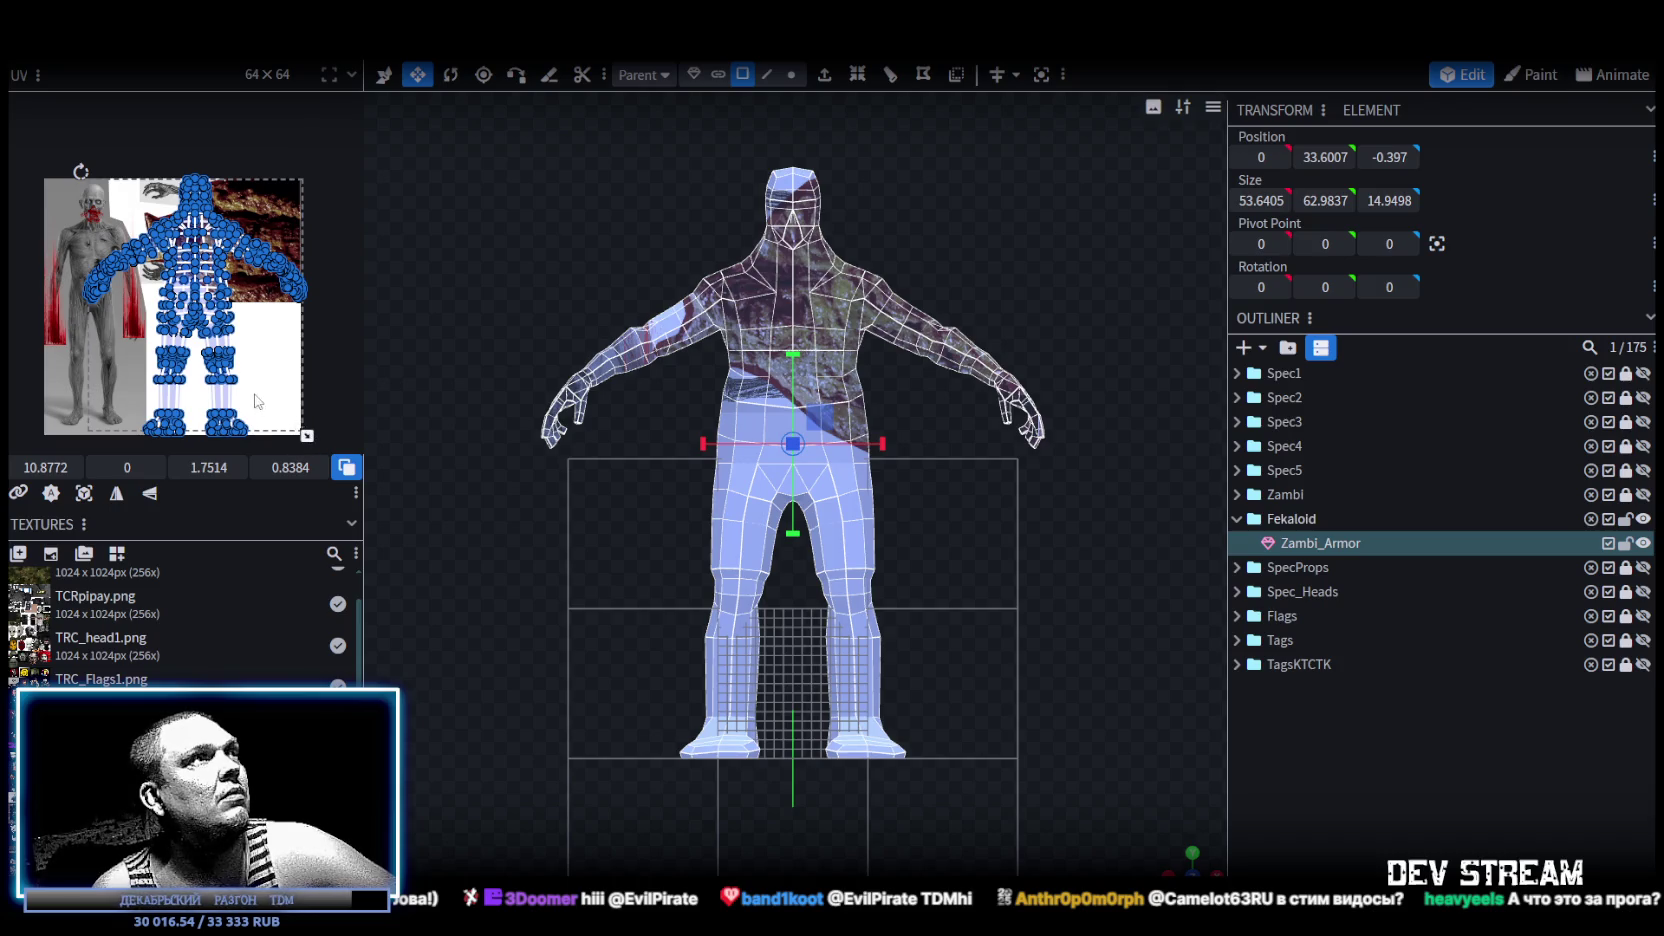
Scale the UV layout down and drag it onto the flesh texture.
drag(256, 401, 183, 383)
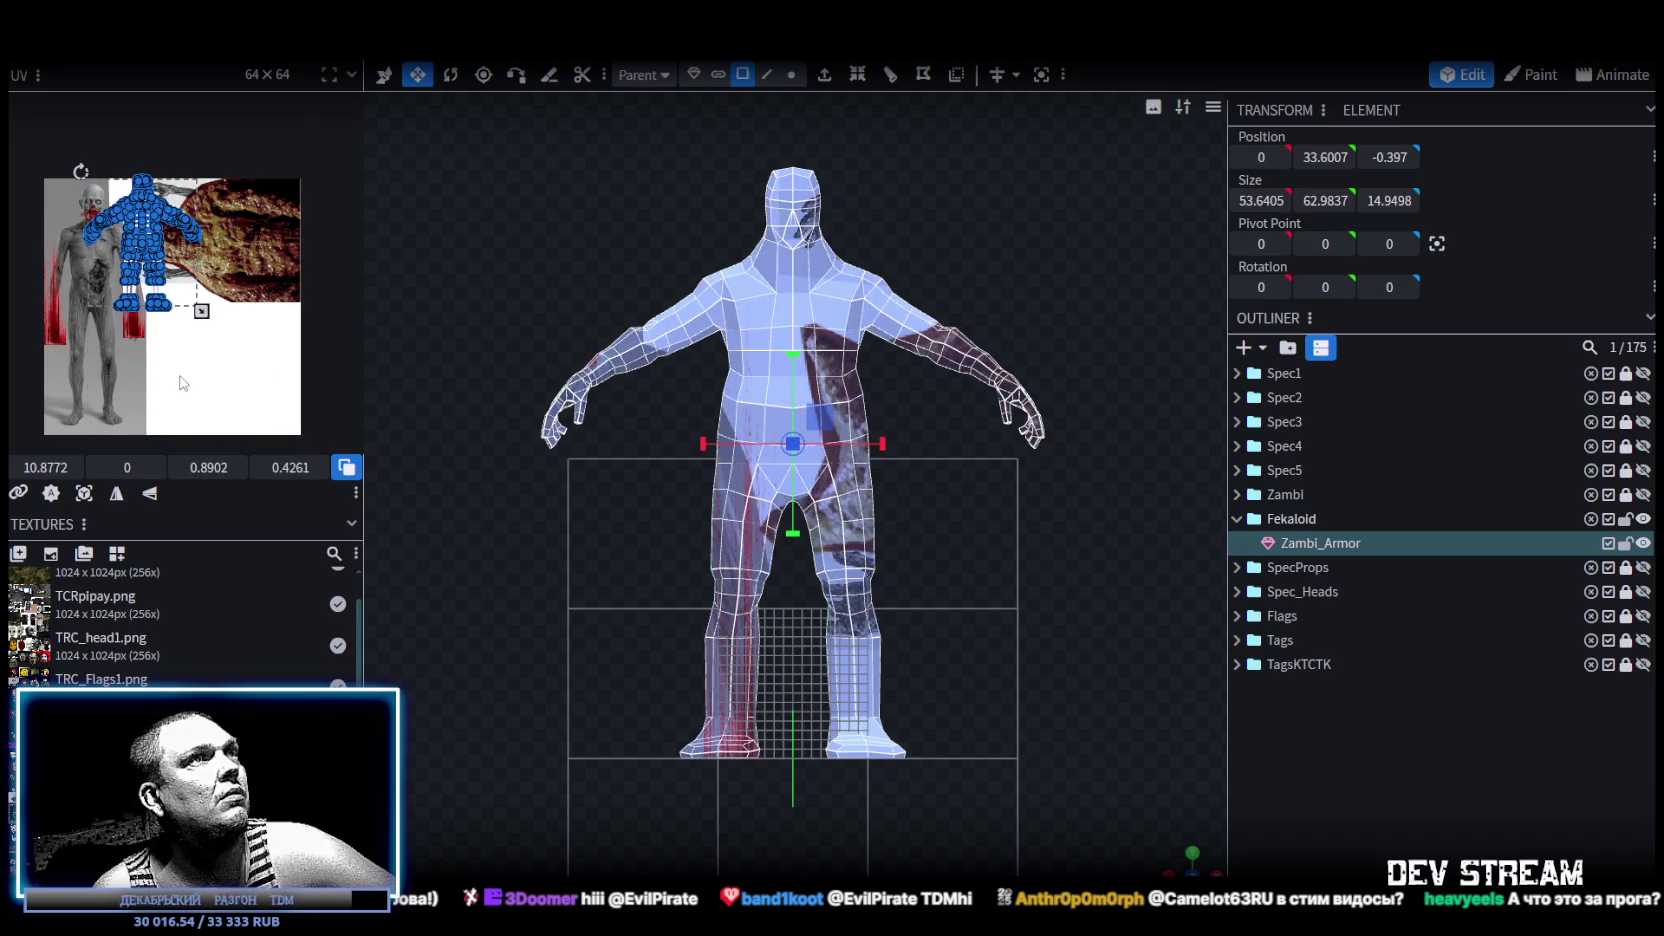
drag(183, 383, 166, 376)
scroll(212, 323, up, 3)
scroll(212, 323, right, 5)
scroll(1076, 663, down, 1)
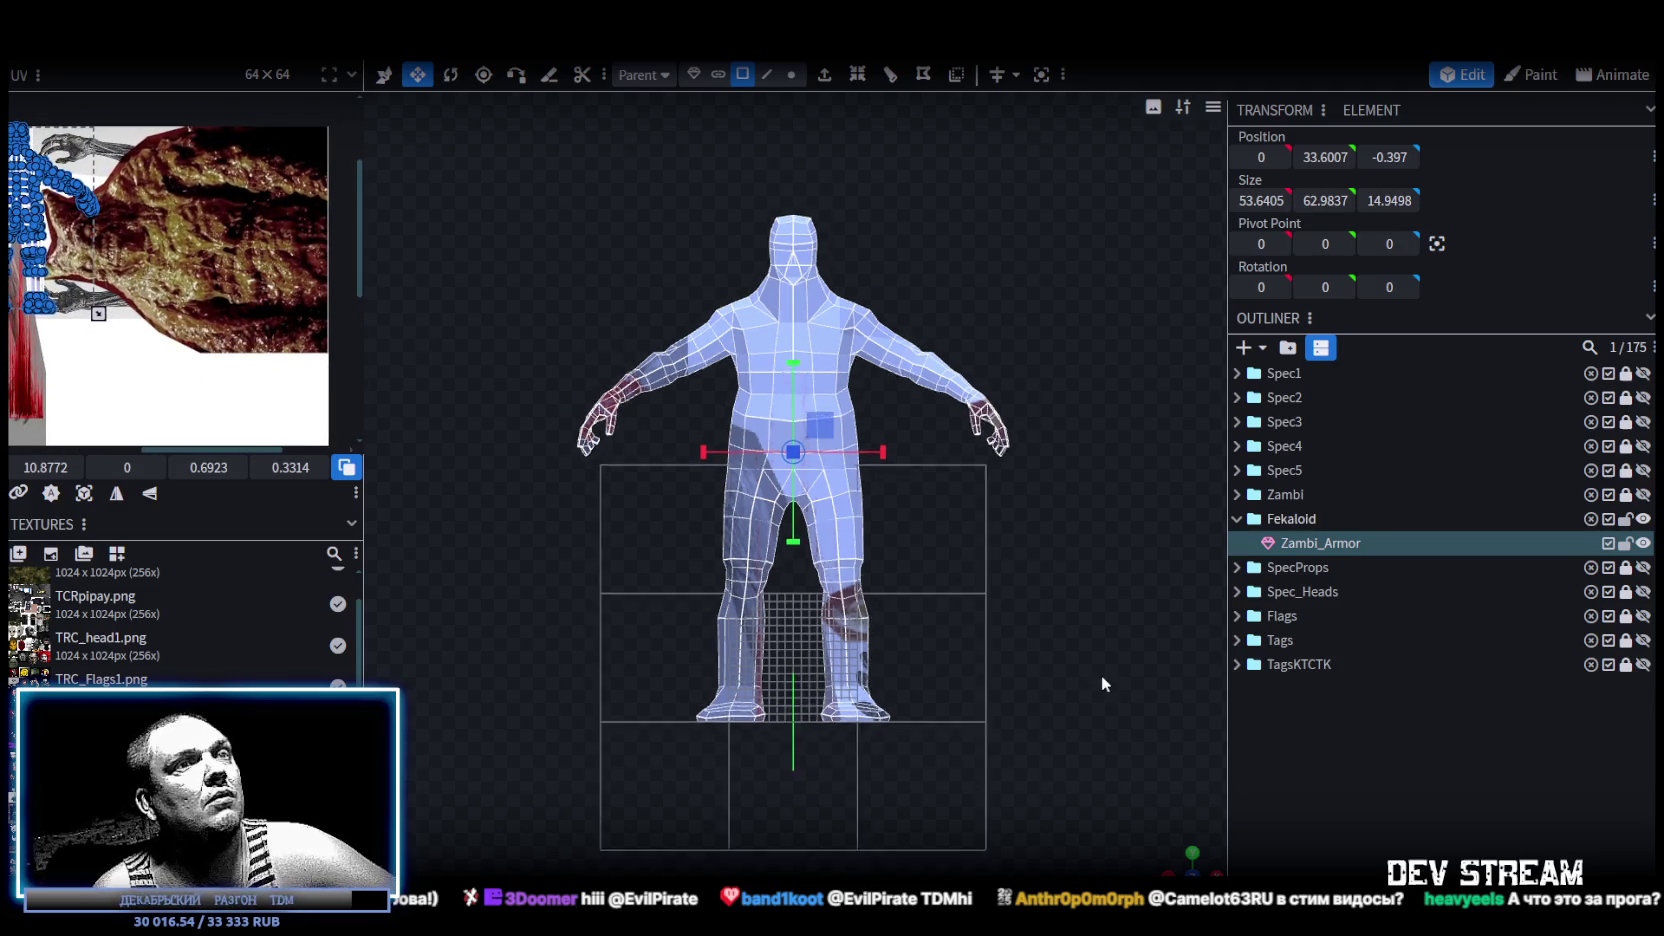
drag(1144, 866, 1146, 850)
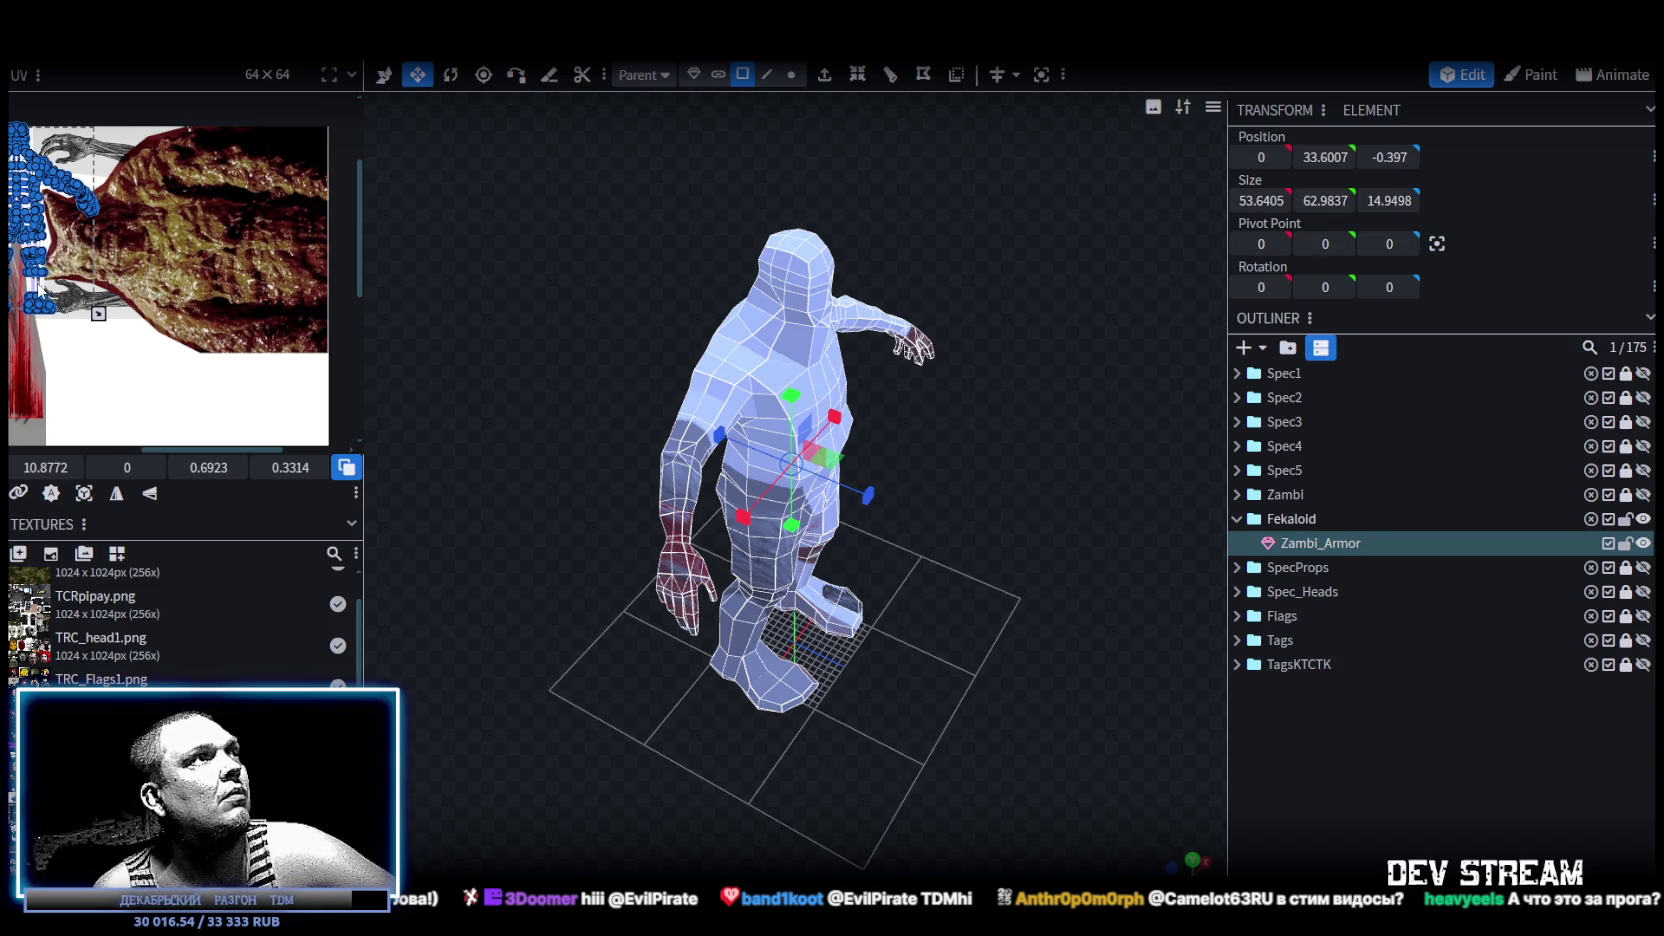
mouse_move(174, 295)
mouse_down()
mouse_move(193, 345)
mouse_move(142, 375)
mouse_up()
Rotate the UVs left, nudge them into place, and deselect to preview the textured model.
right_click(190, 340)
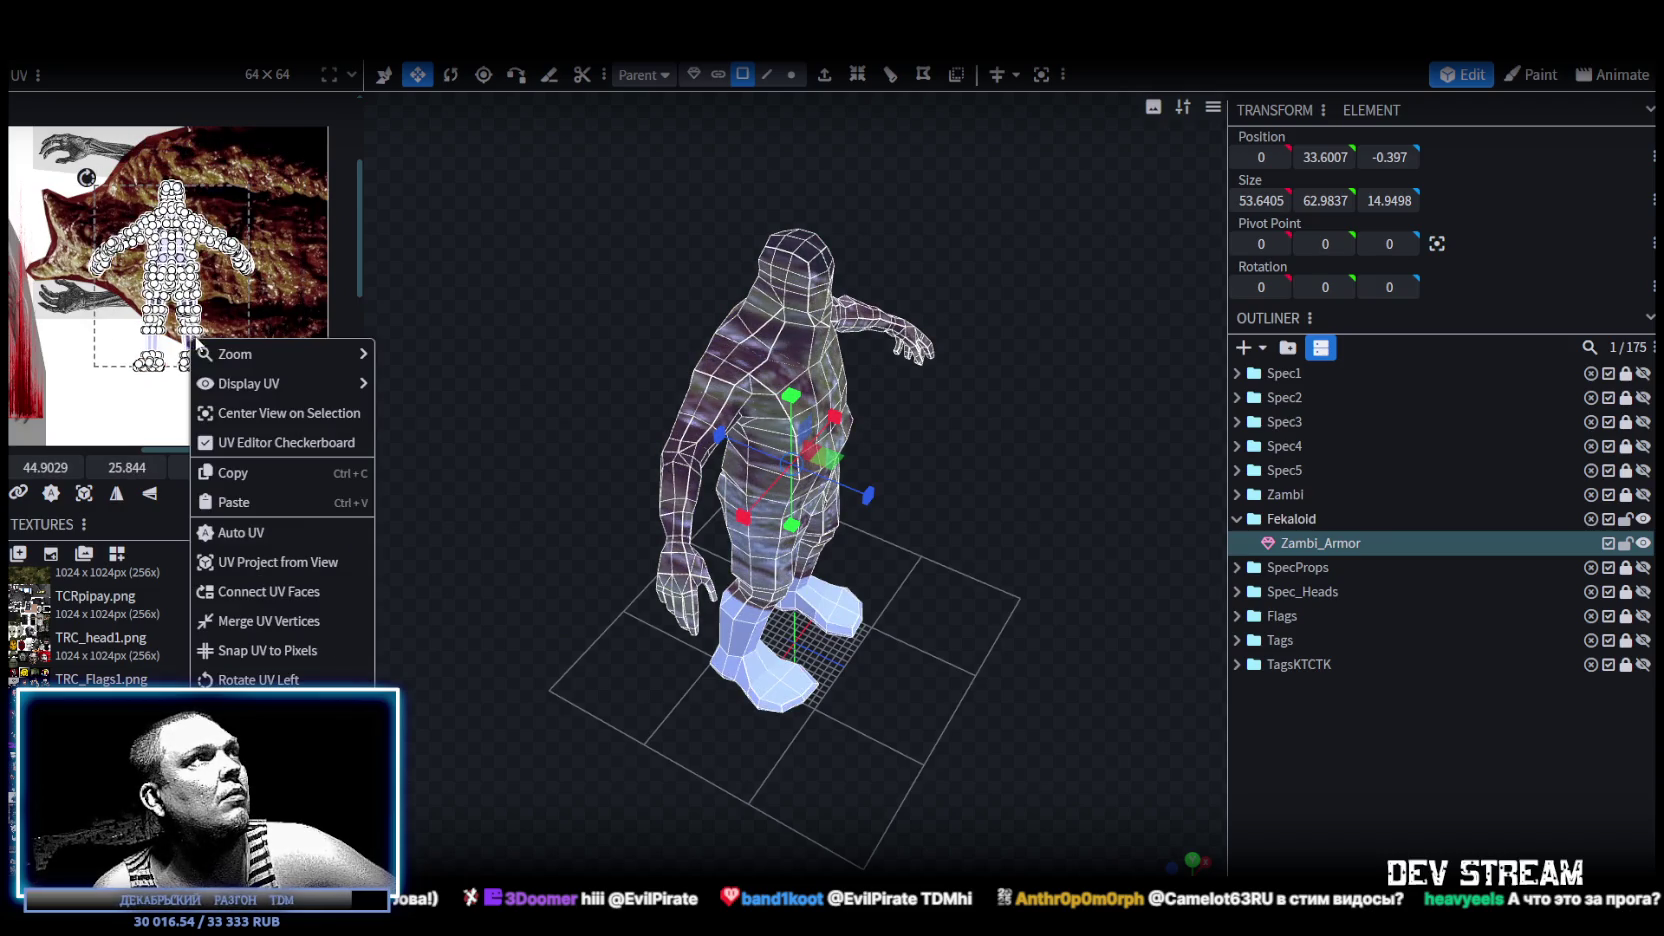
click(280, 682)
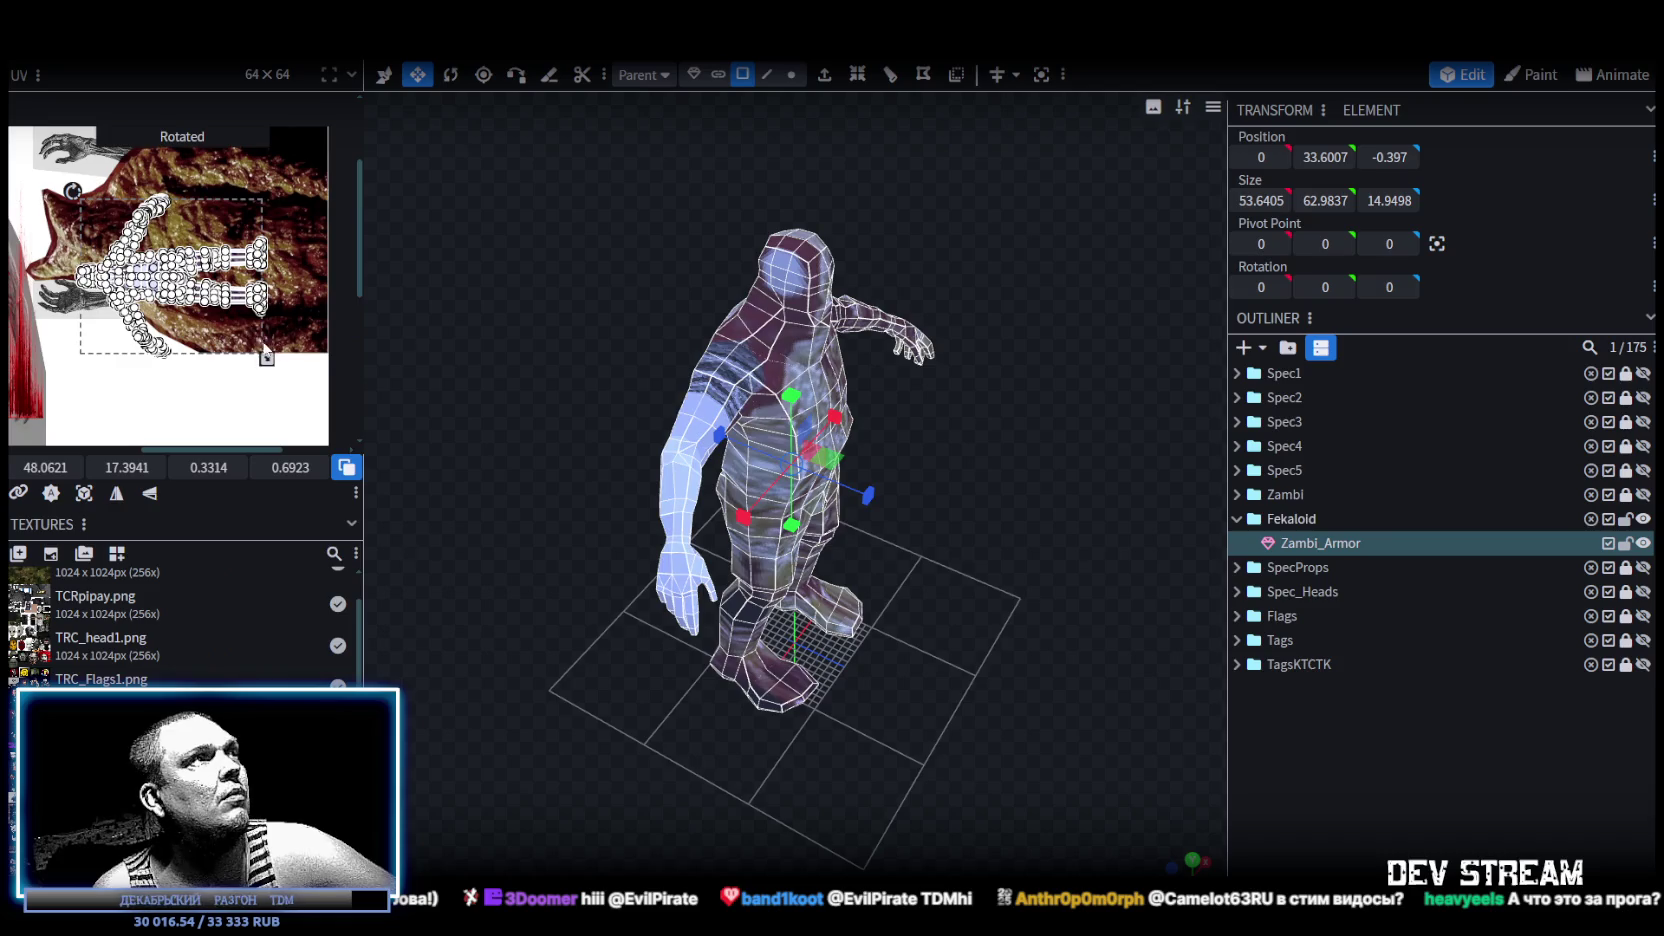
mouse_move(250, 283)
mouse_down()
mouse_move(295, 258)
mouse_move(258, 297)
mouse_up()
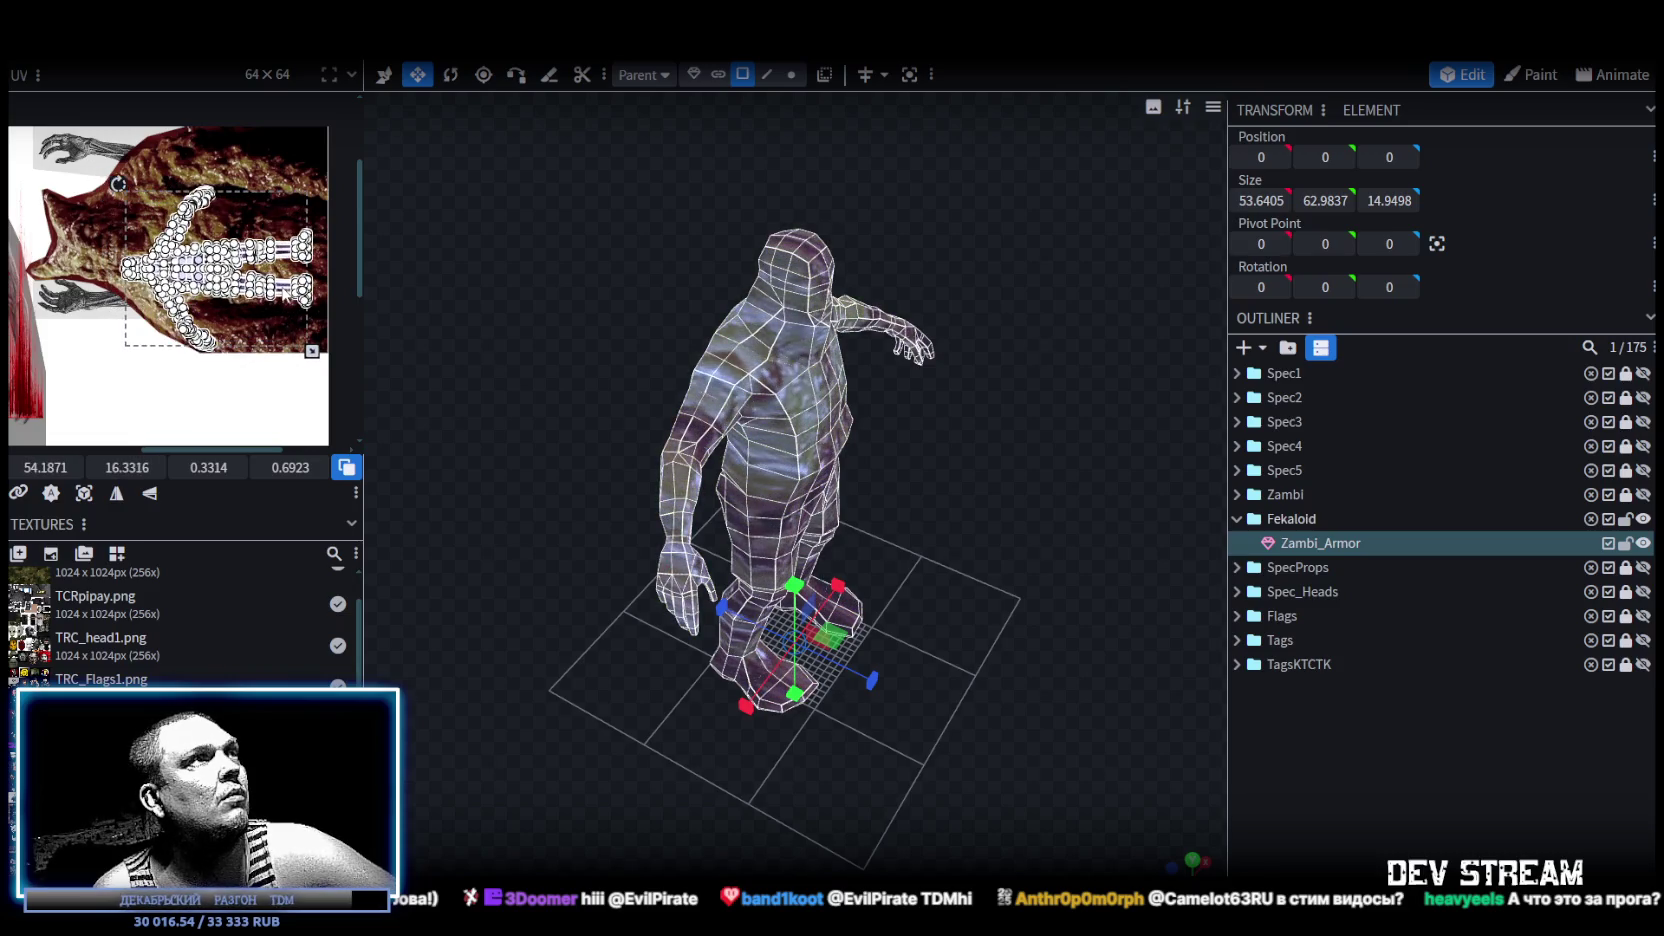
click(1313, 719)
mouse_move(1190, 816)
mouse_down()
mouse_move(783, 636)
mouse_move(551, 618)
mouse_move(980, 627)
mouse_move(1084, 654)
mouse_up()
scroll(1084, 654, up, 2)
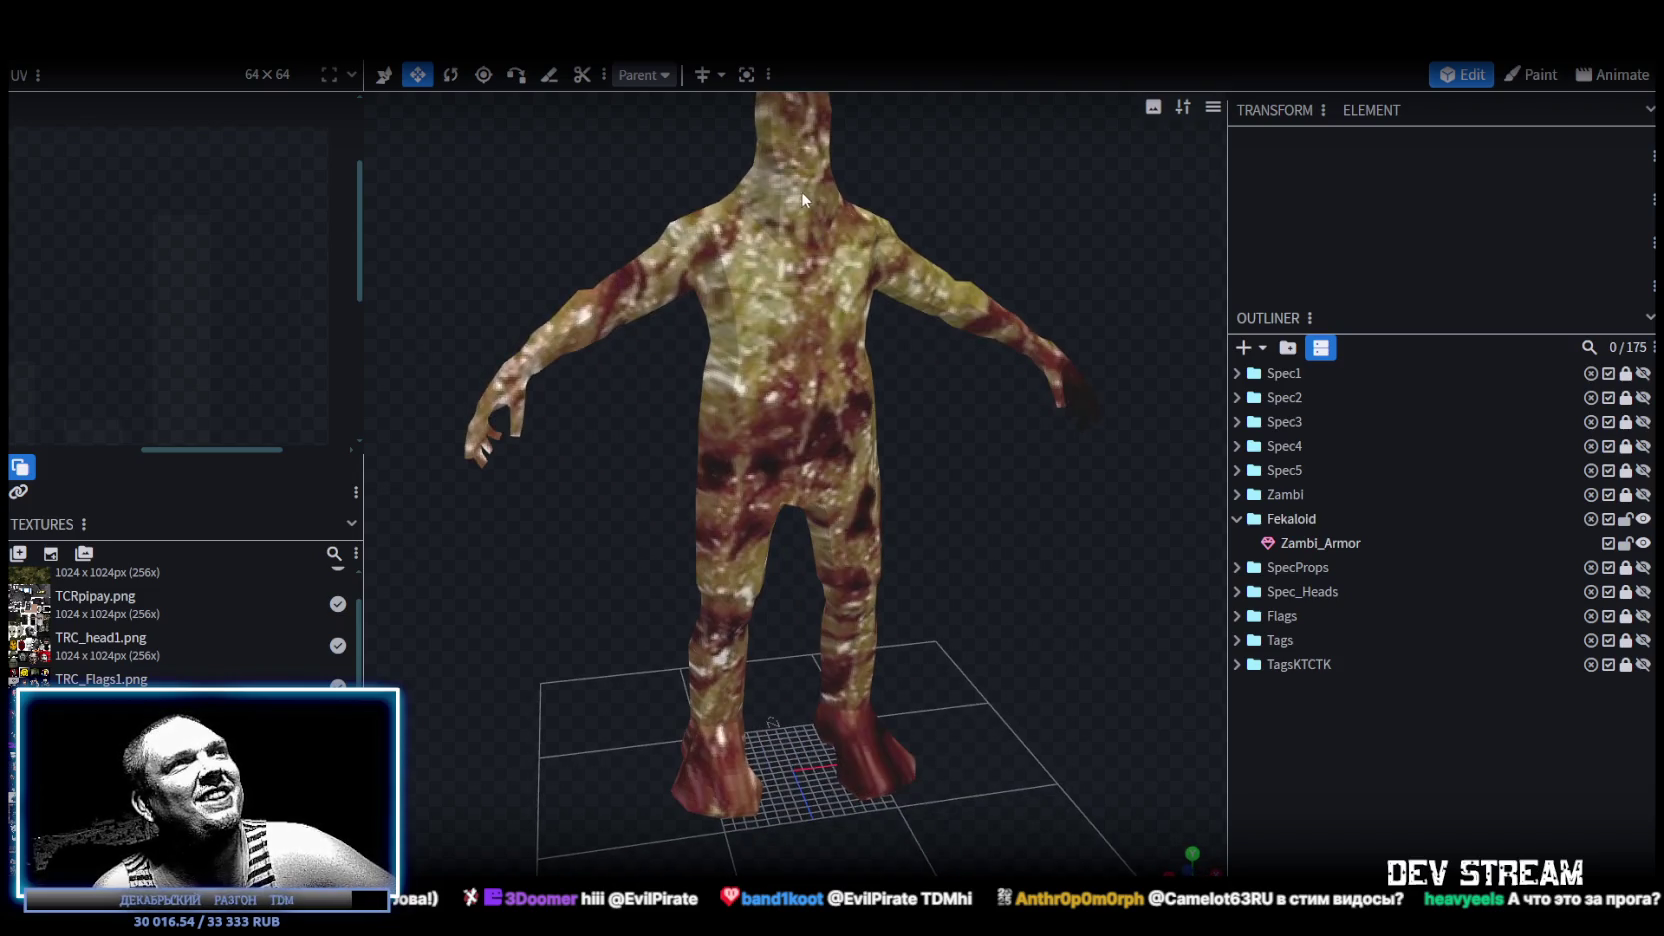
Box-select all of the body's UV faces and move them lower on the texture.
click(801, 191)
right_drag(940, 162, 928, 348)
scroll(650, 297, up, 1)
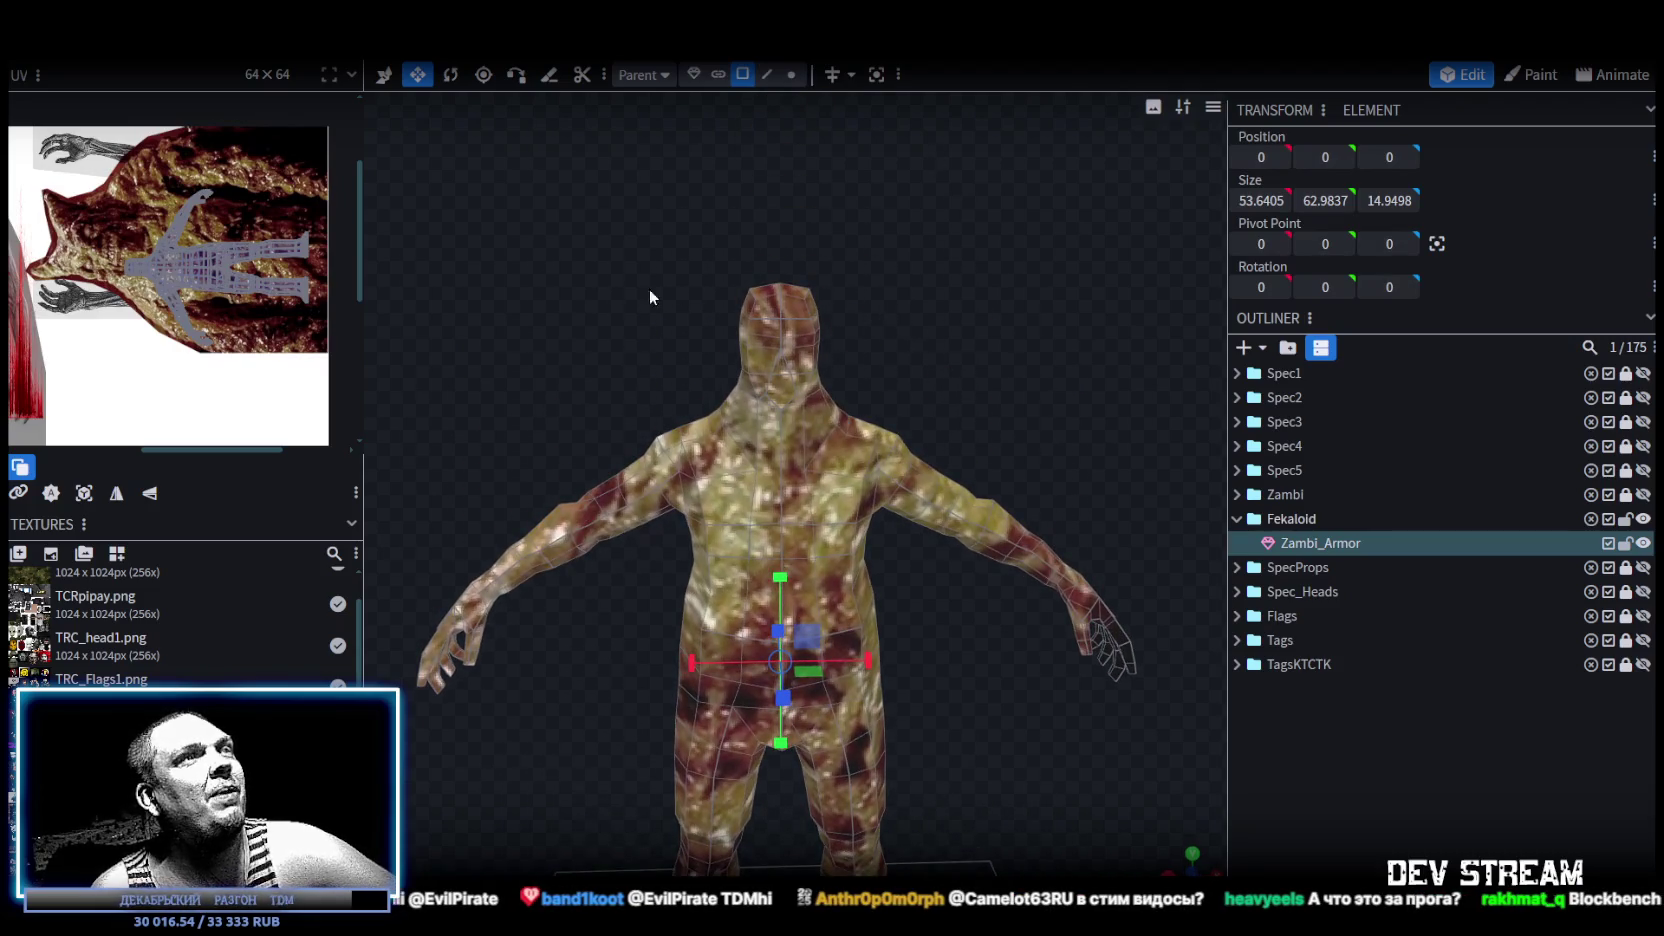
drag(112, 167, 326, 396)
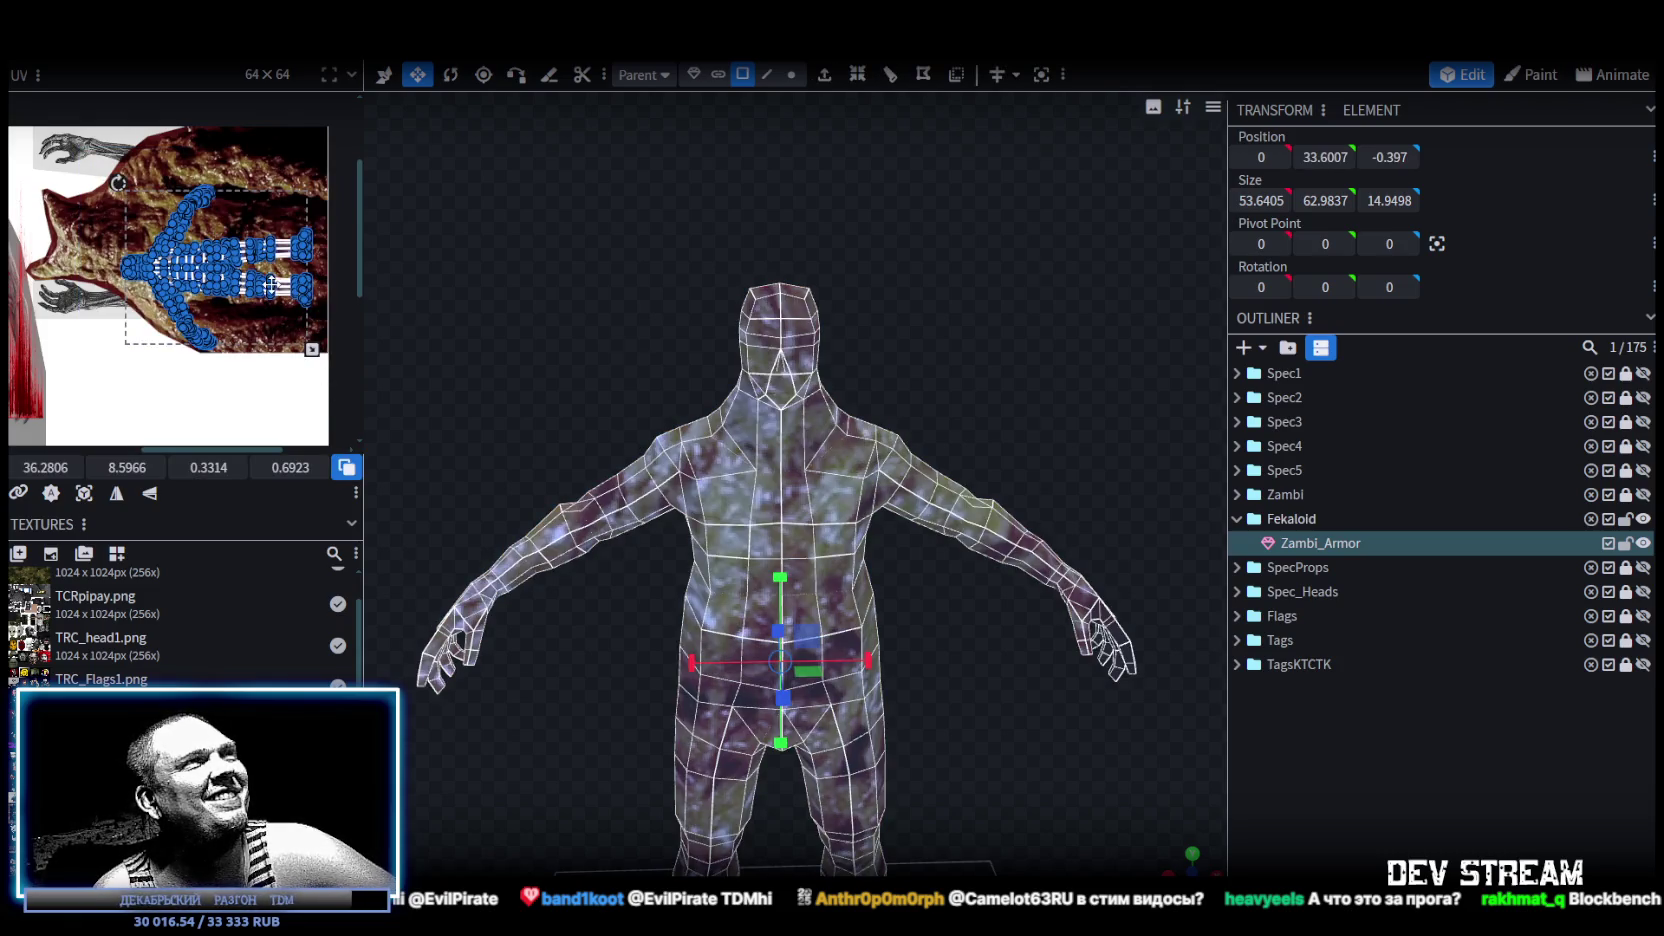
drag(220, 300, 208, 437)
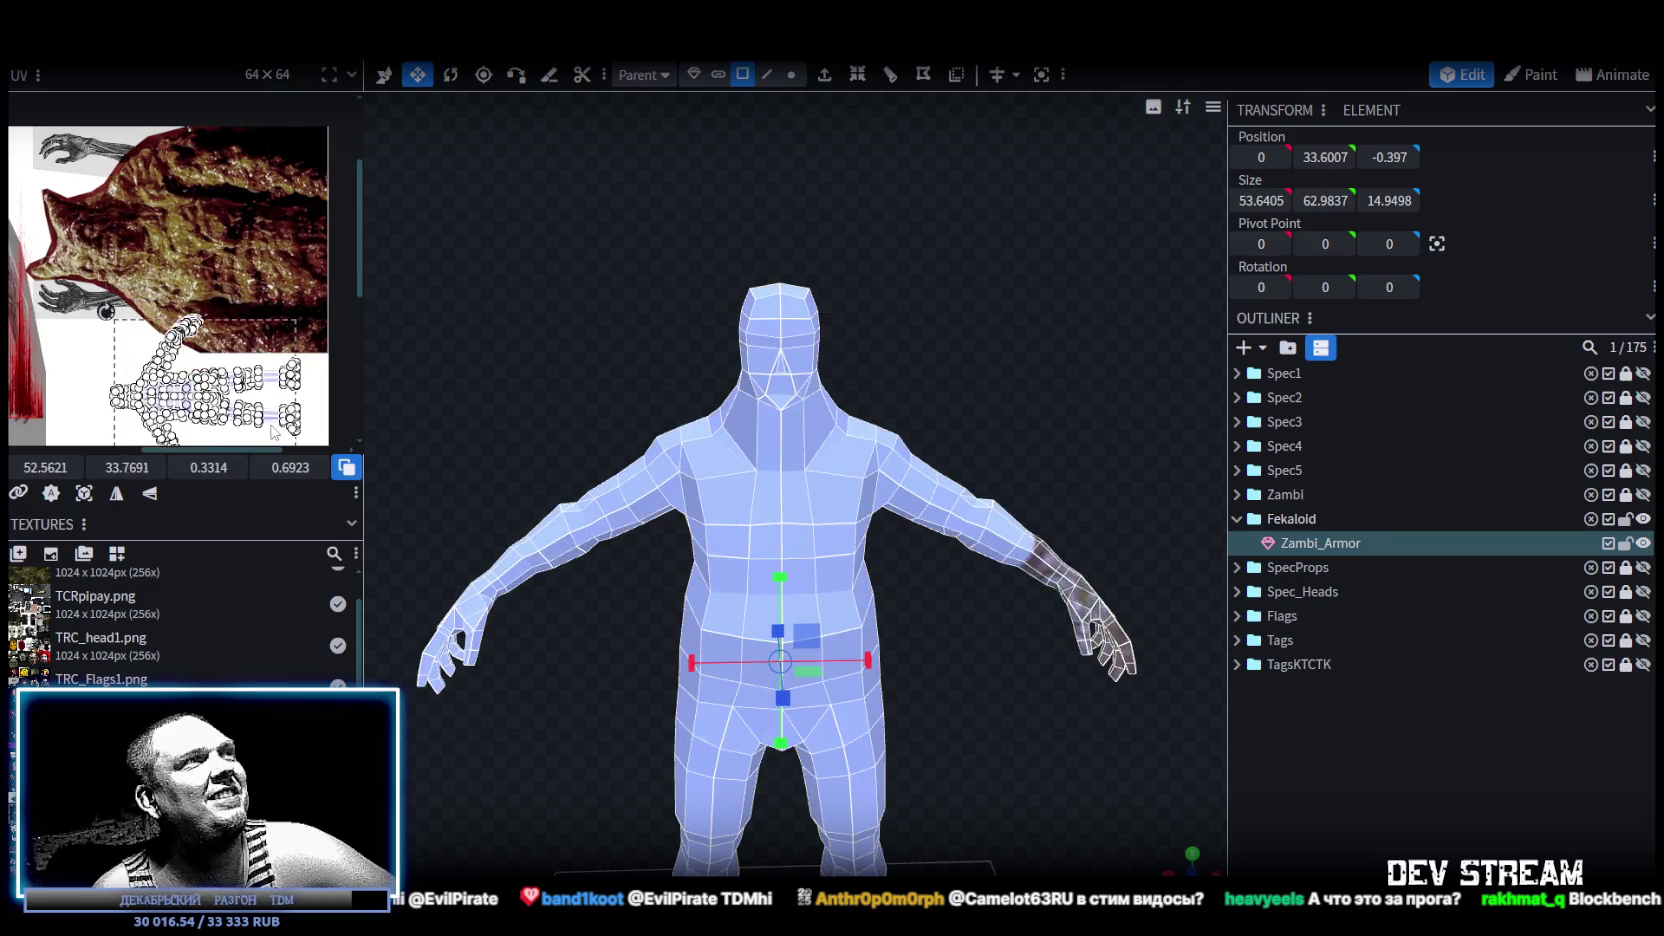
middle_drag(289, 370, 225, 240)
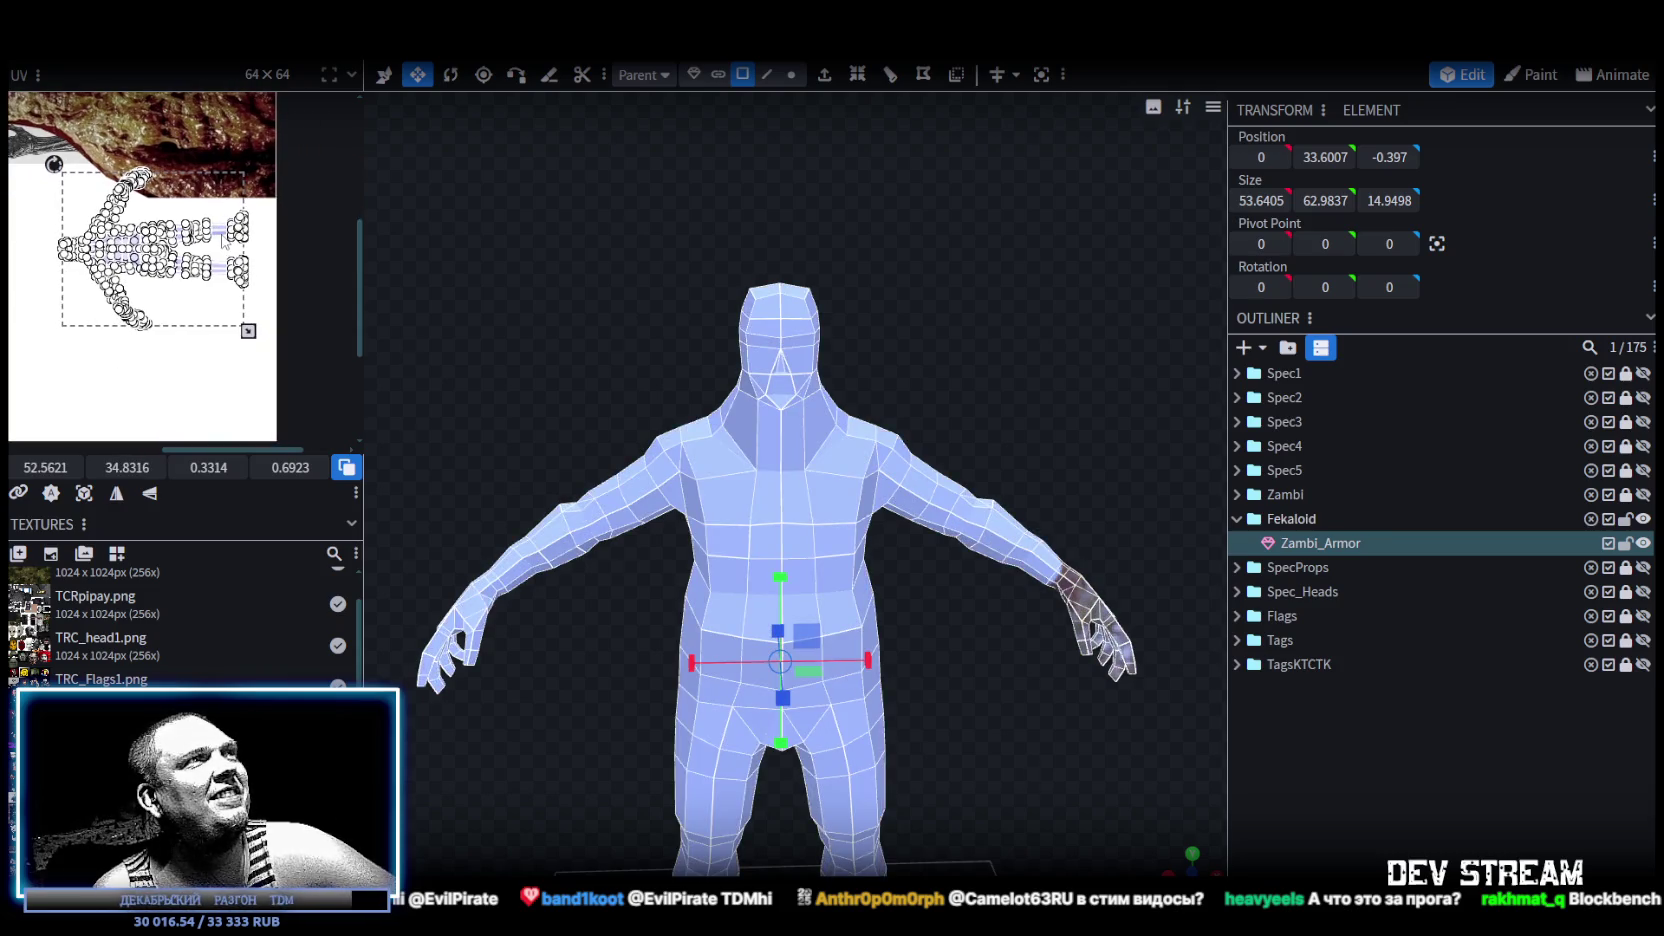
drag(225, 289, 229, 350)
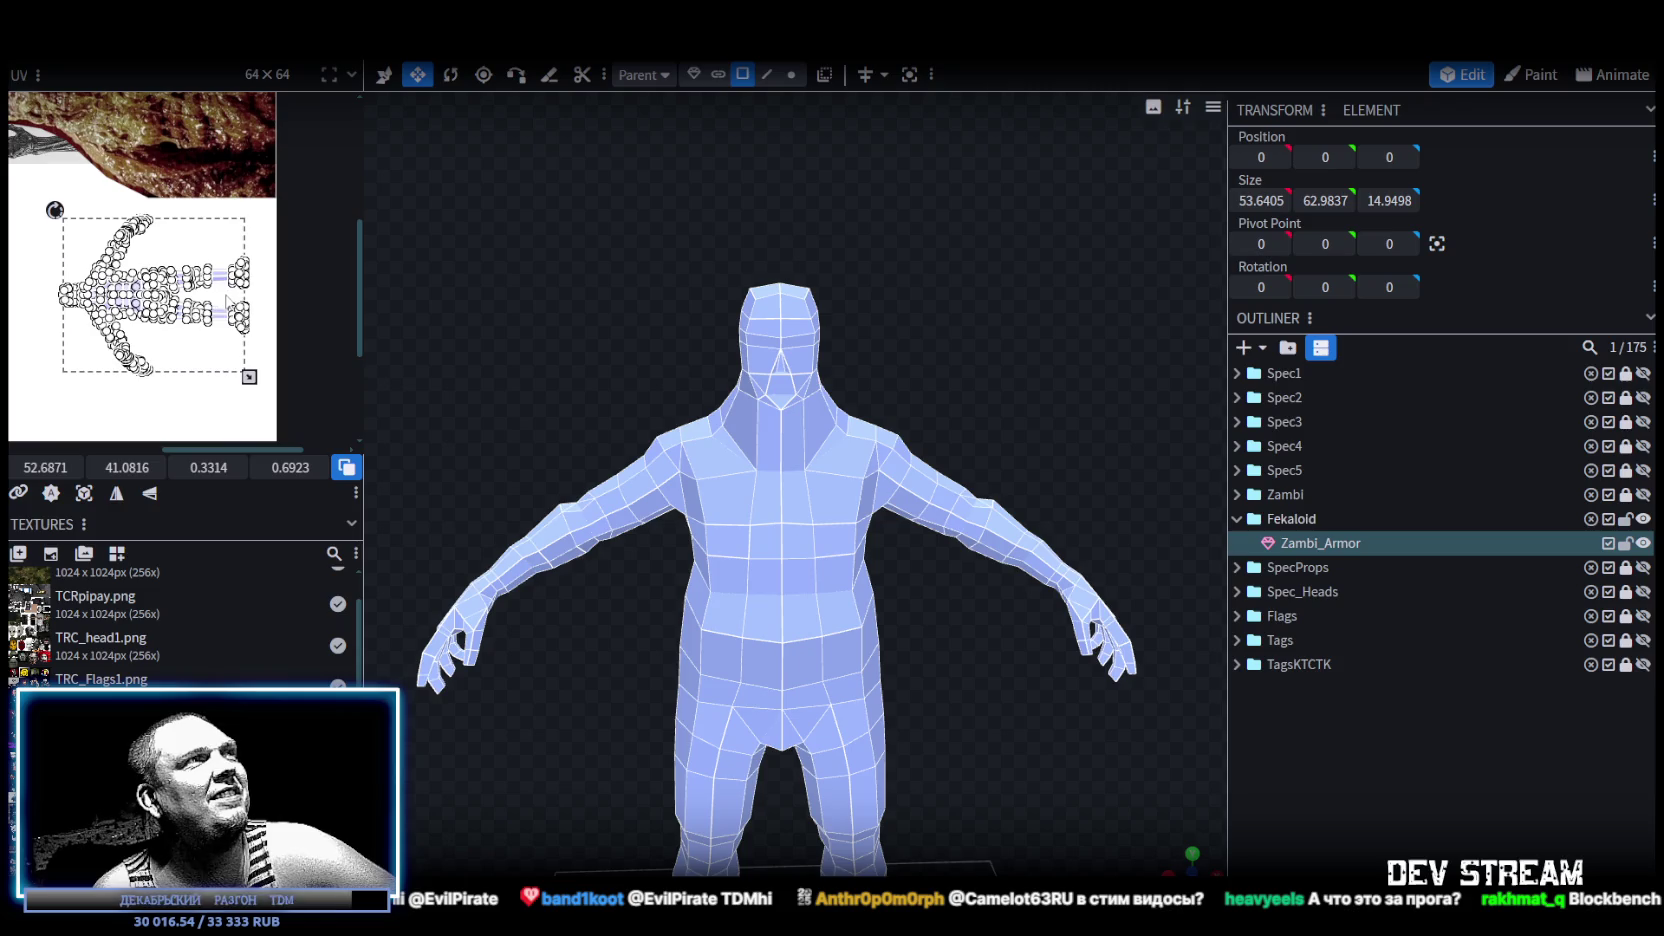
Select the head and neck faces and move their UV island higher up the texture.
click(676, 330)
drag(613, 153, 930, 400)
mouse_move(615, 287)
mouse_down()
mouse_move(968, 377)
mouse_move(800, 375)
mouse_up()
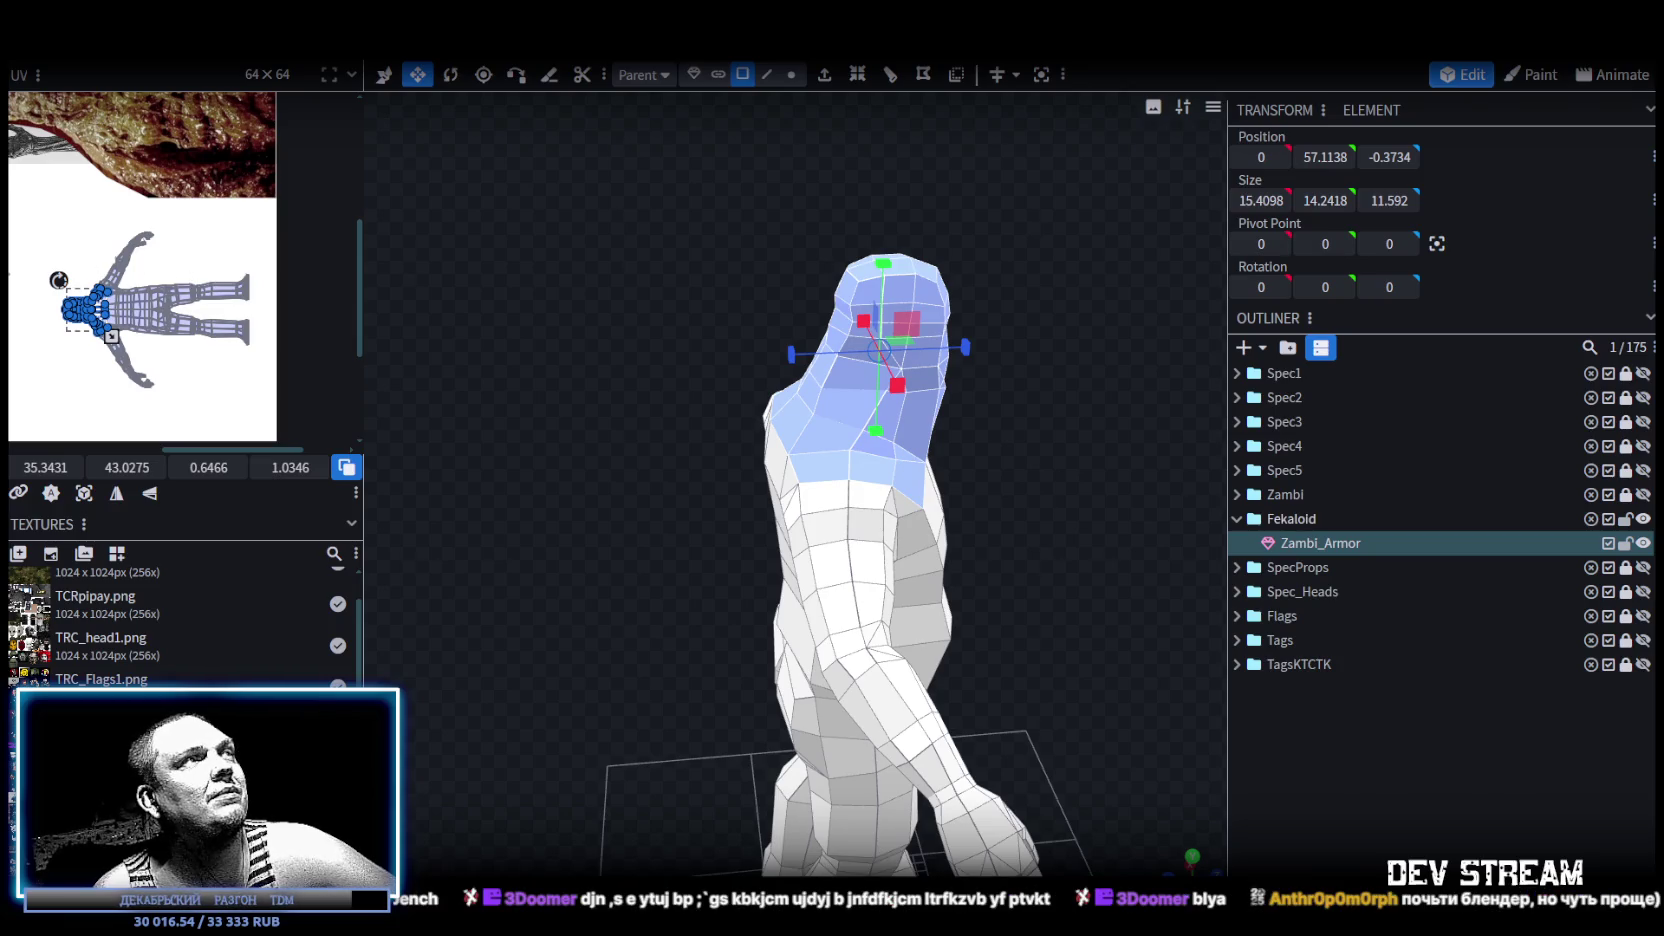
scroll(150, 300, up, 2)
scroll(200, 330, up, 2)
scroll(240, 350, up, 2)
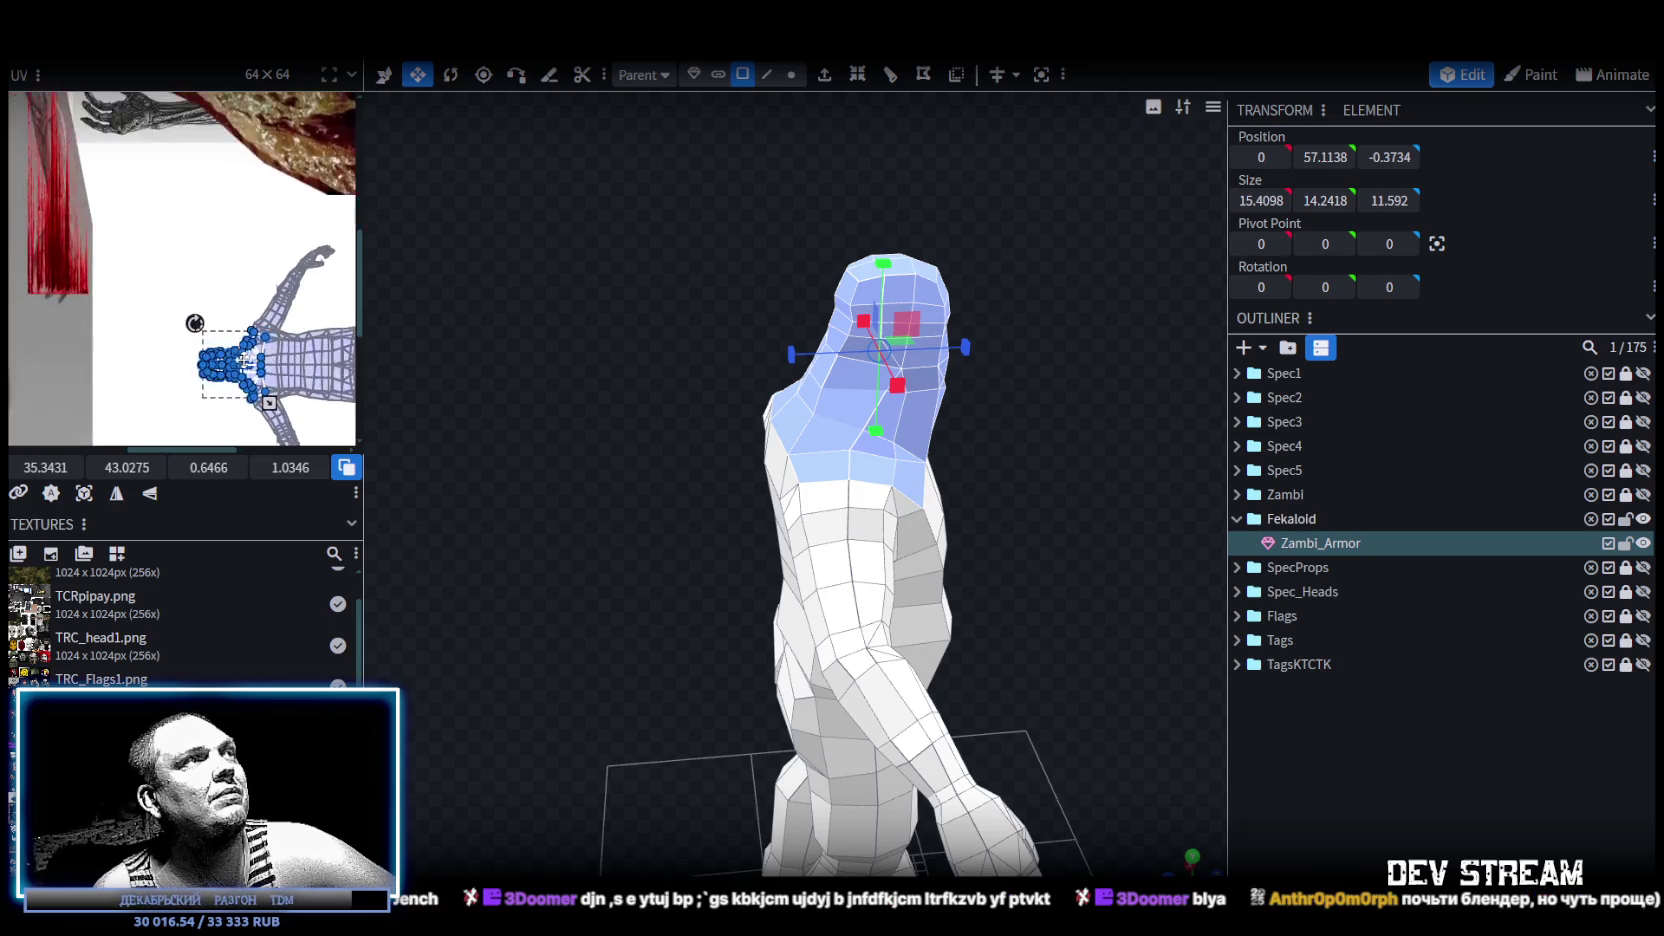
drag(255, 330, 220, 145)
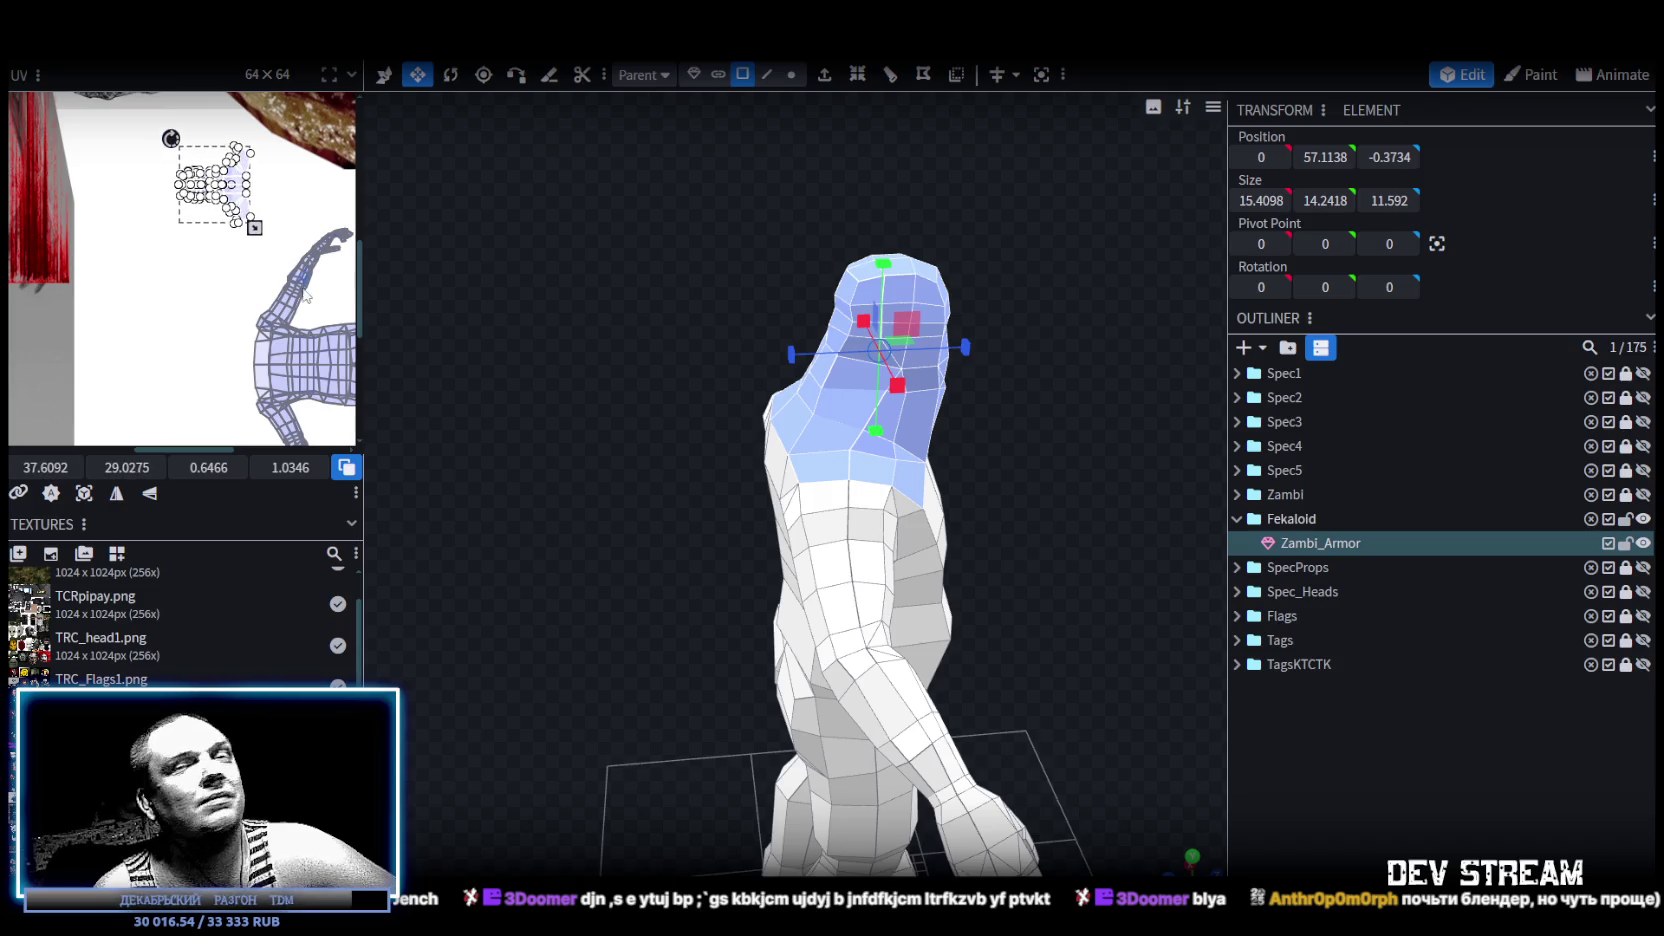
middle_drag(300, 280, 255, 460)
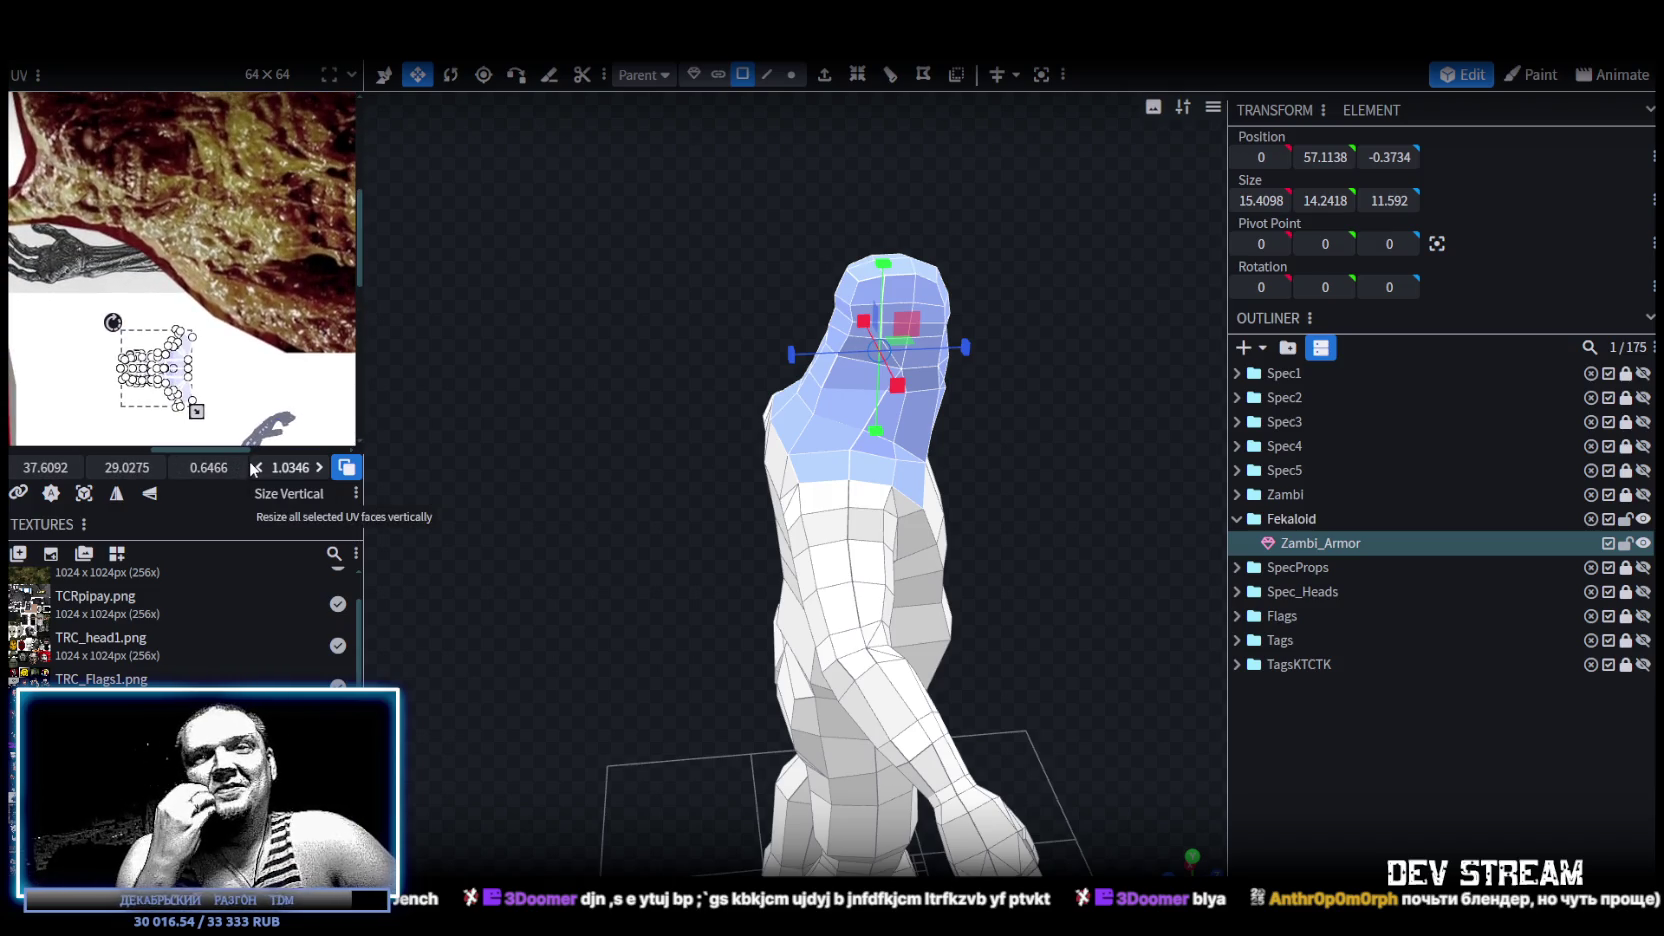
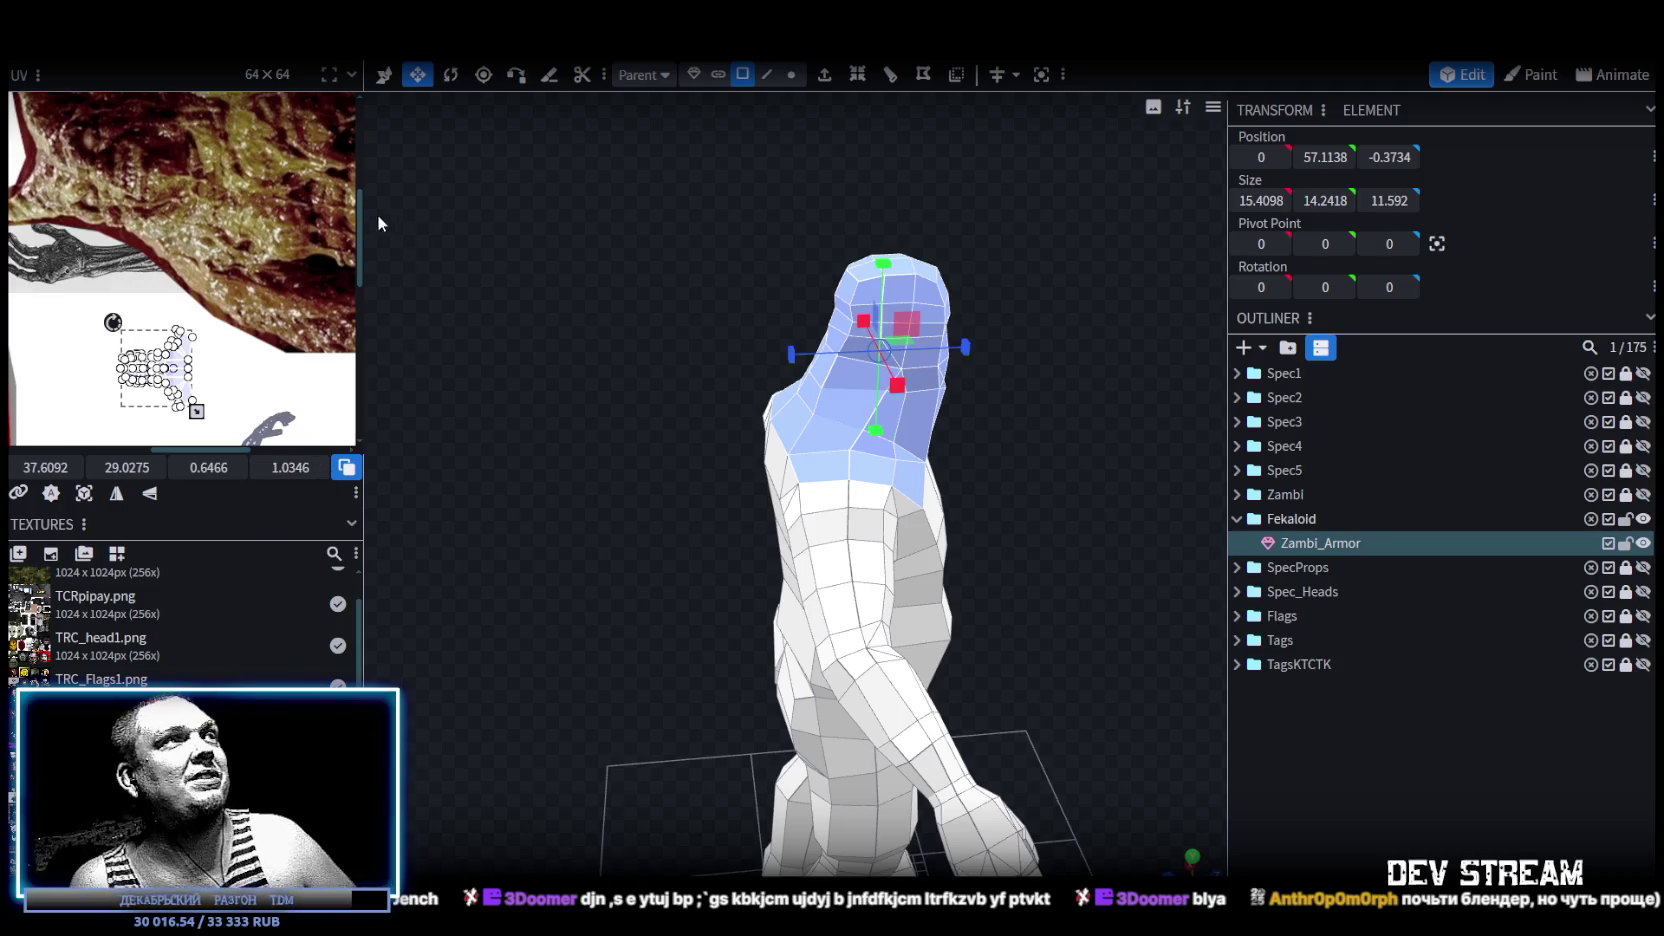
Widen the UV panel and slide the head UV island left, enlarging it on the texture.
drag(366, 217, 745, 300)
scroll(520, 542, up, 3)
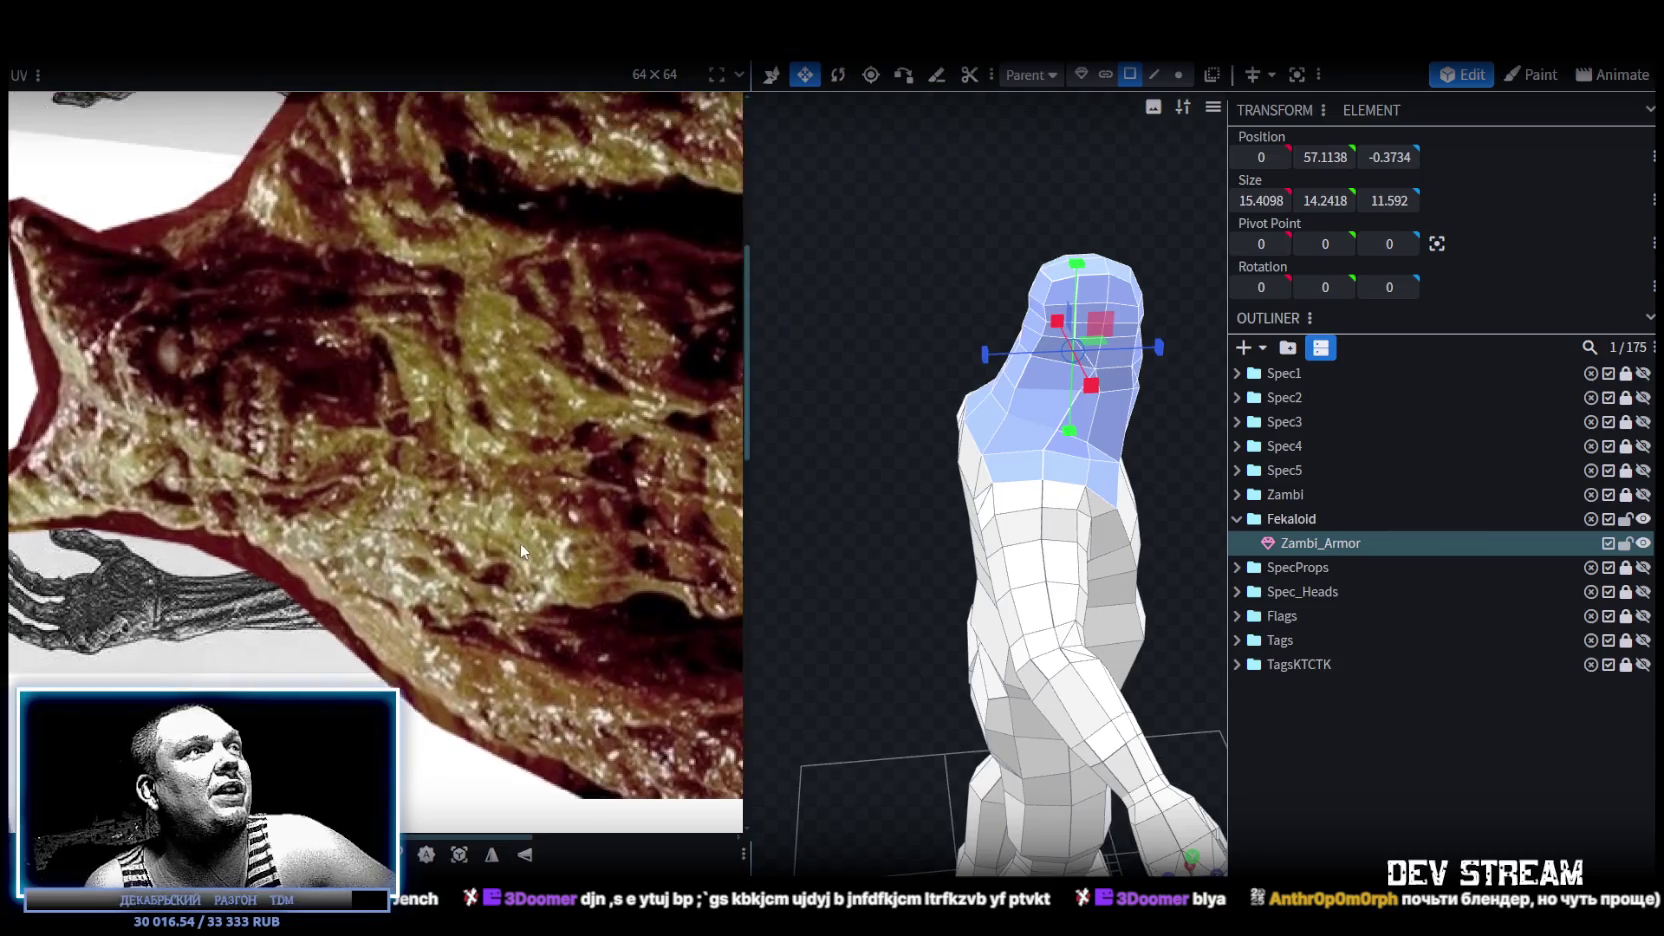
drag(279, 353, 204, 316)
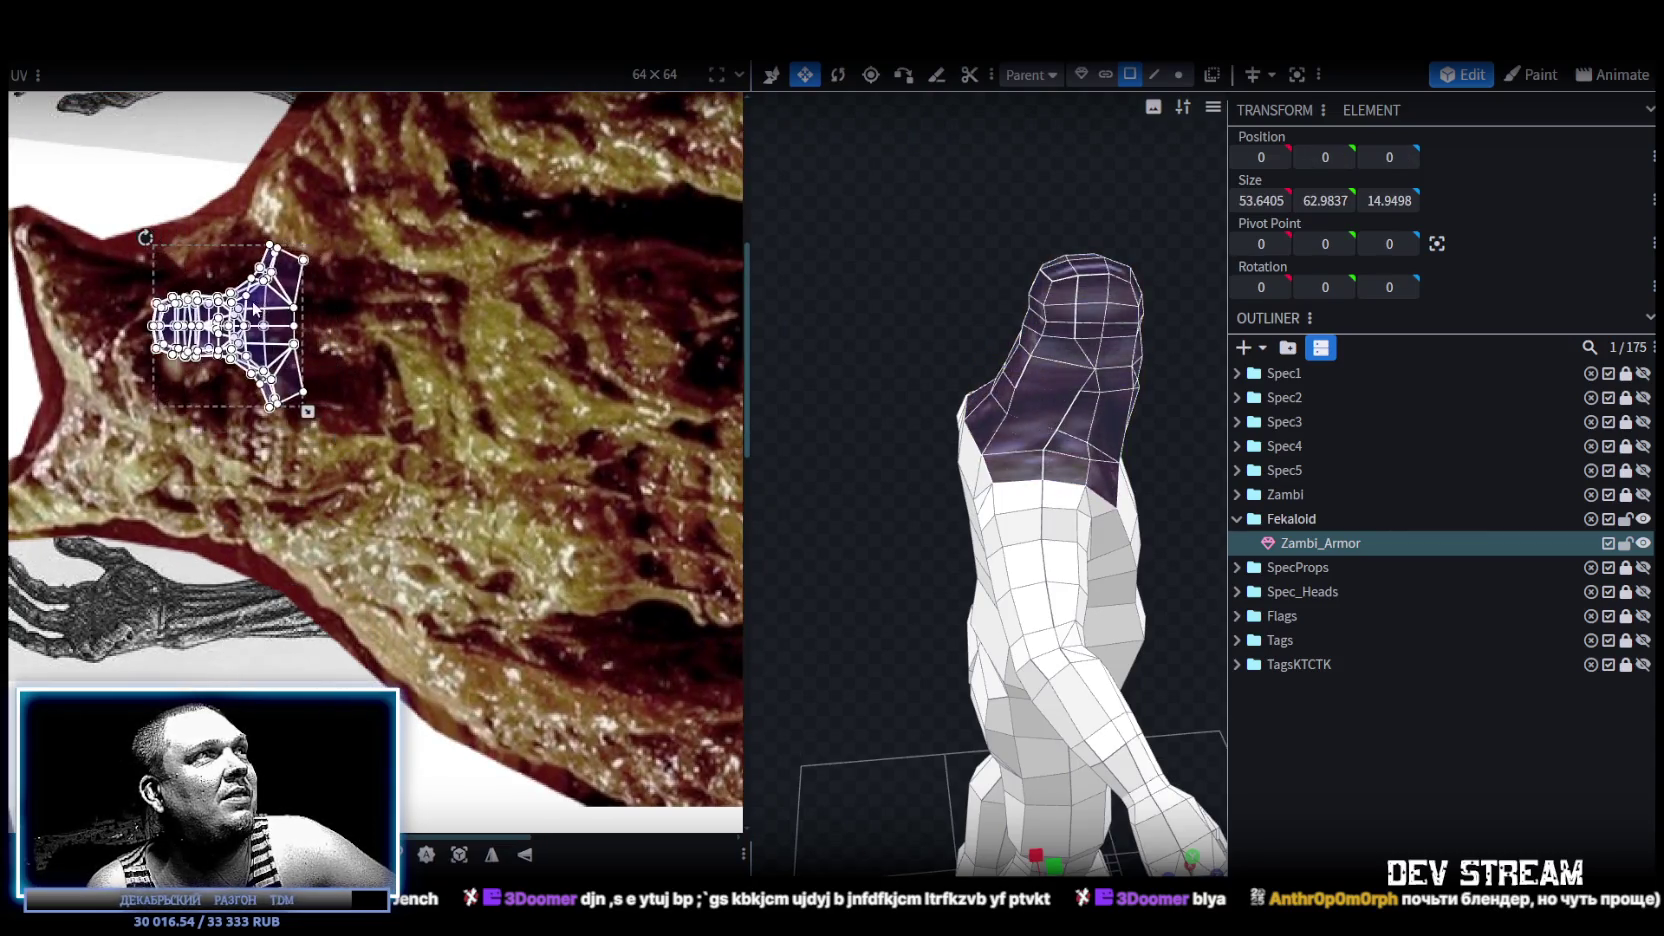
scroll(355, 358, down, 2)
middle_drag(356, 360, 345, 412)
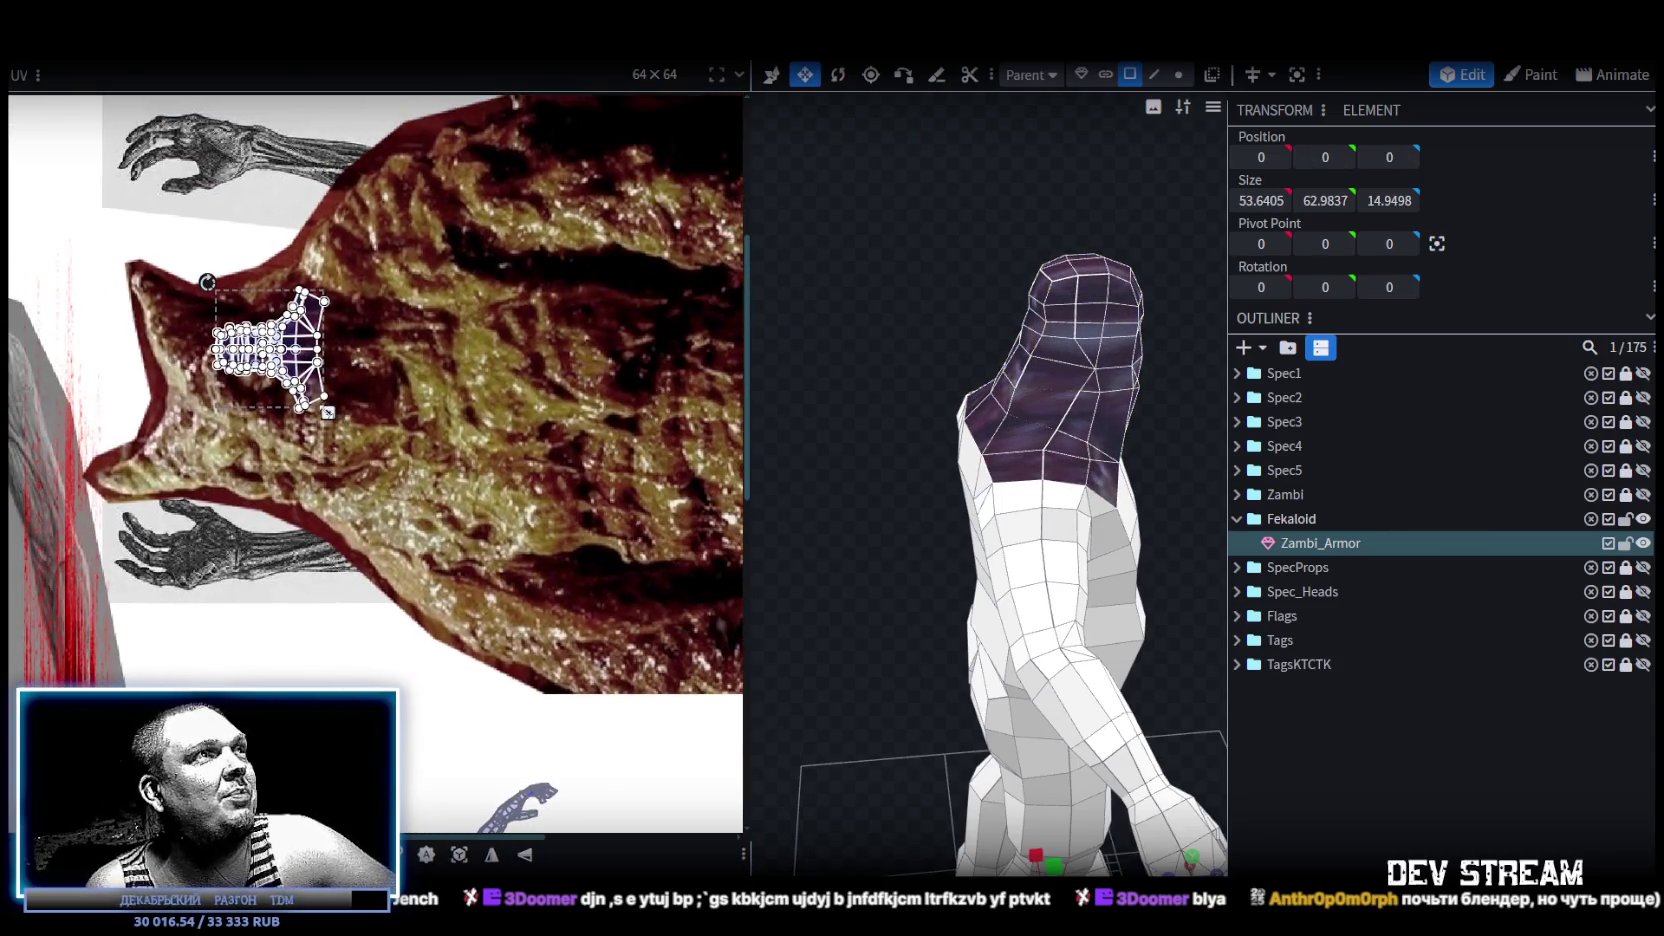
drag(328, 411, 437, 496)
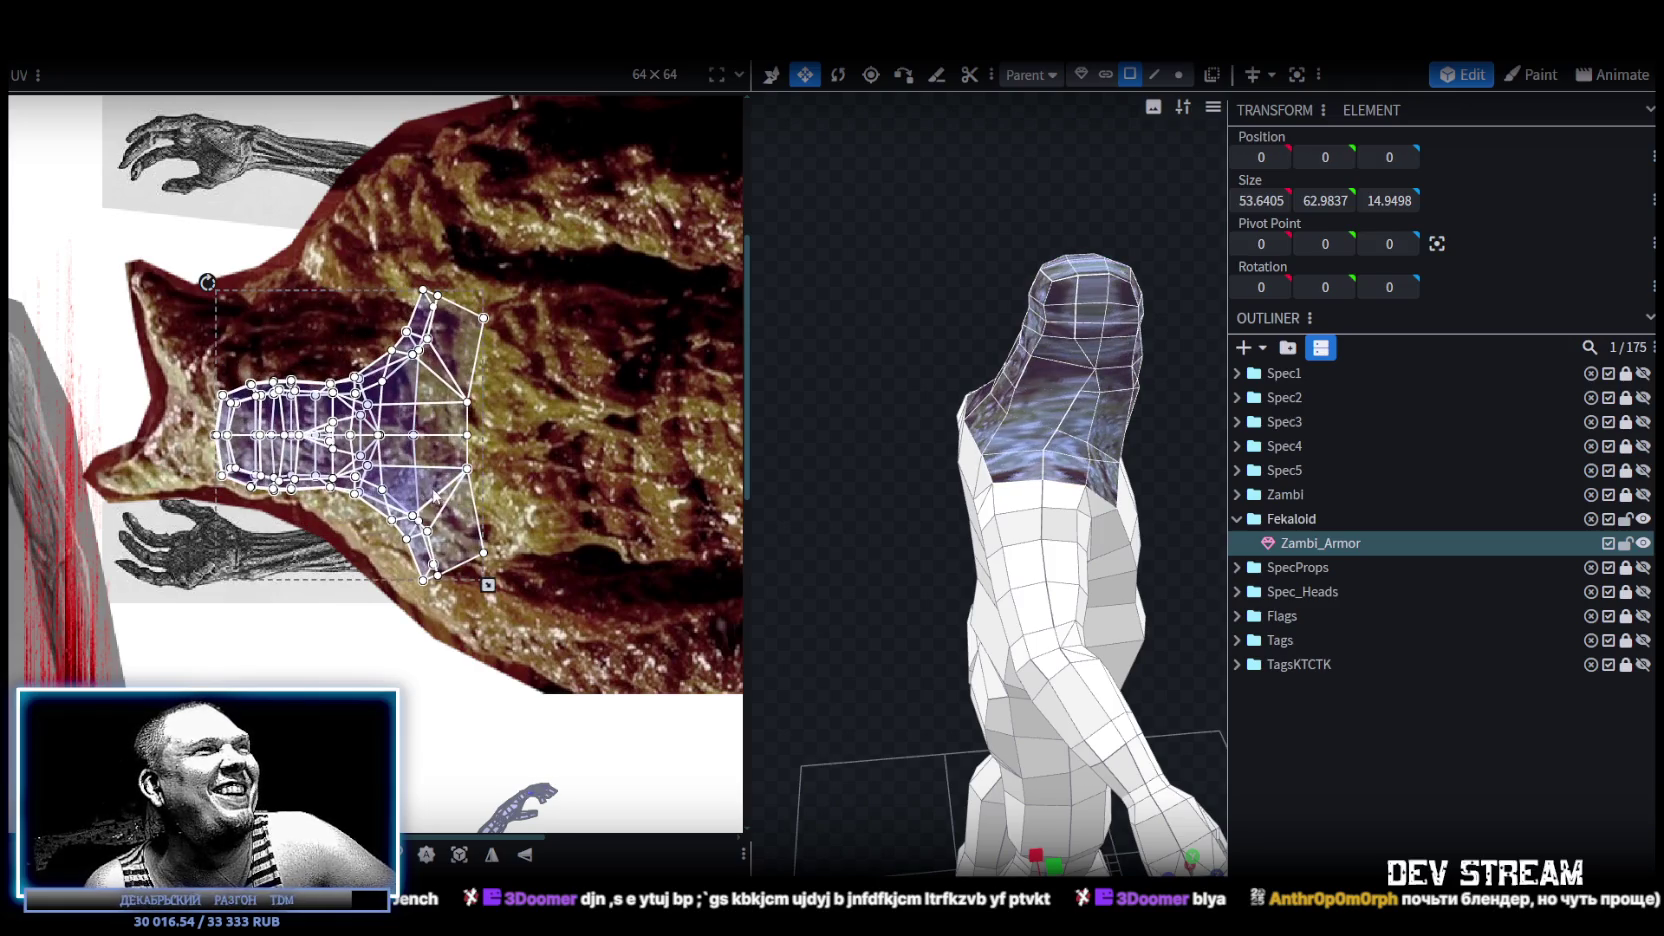
Reposition, stretch and narrow the head UV island until it sits over the zombie skin.
drag(383, 469, 340, 452)
drag(905, 366, 707, 342)
scroll(462, 378, up, 2)
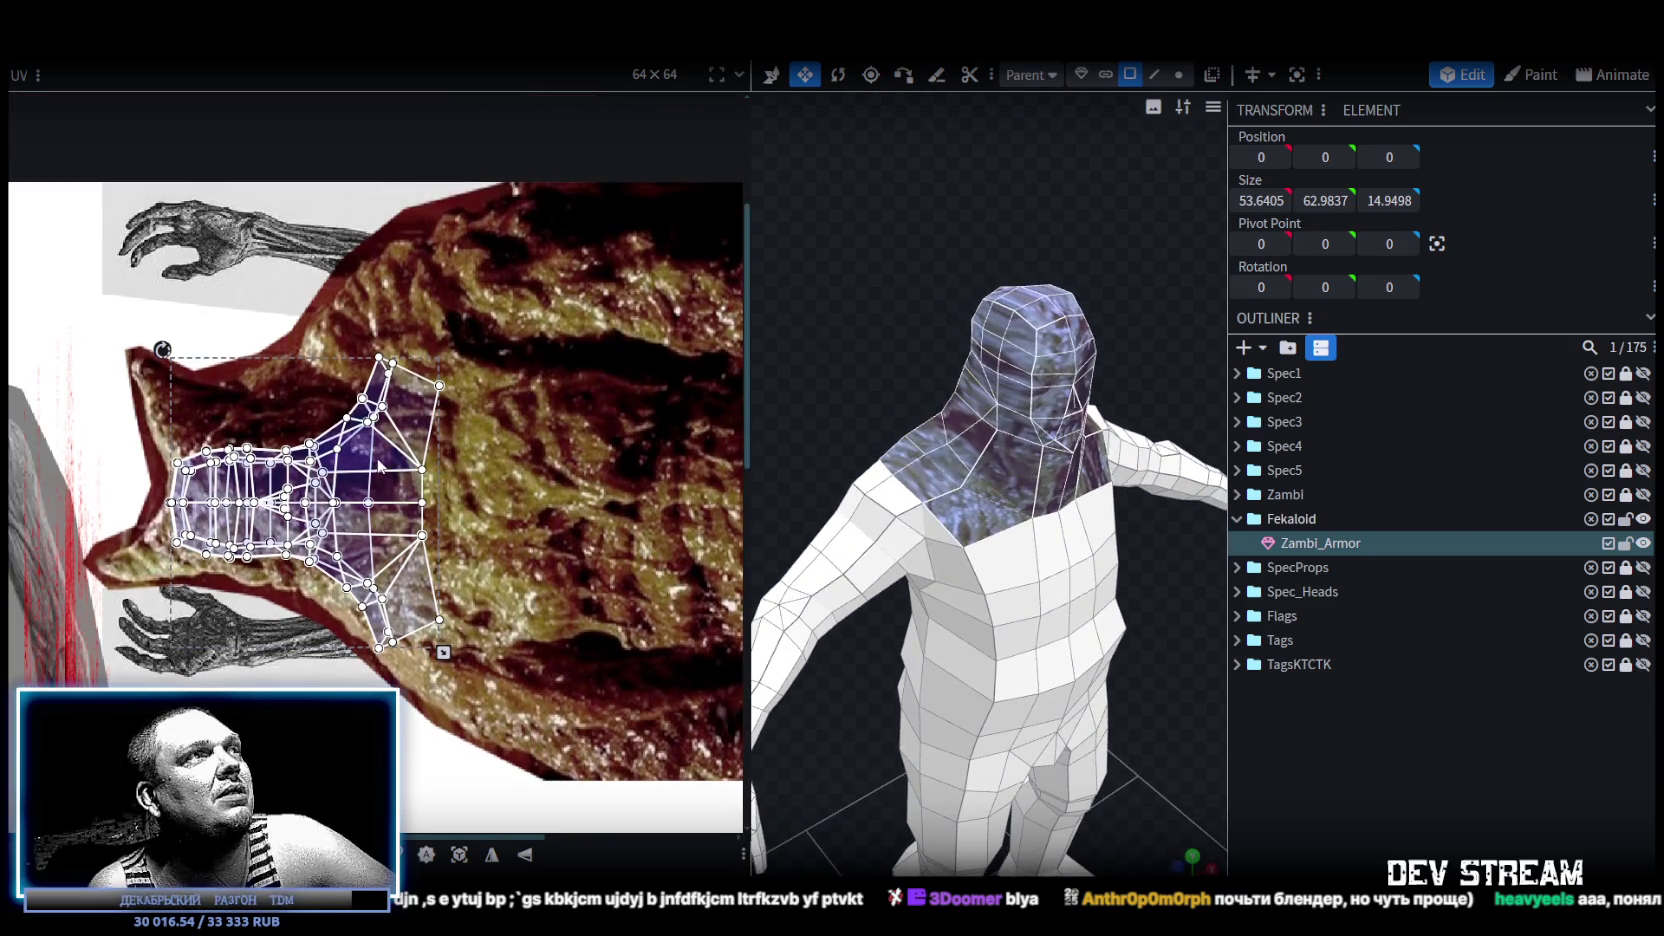
drag(395, 446, 413, 448)
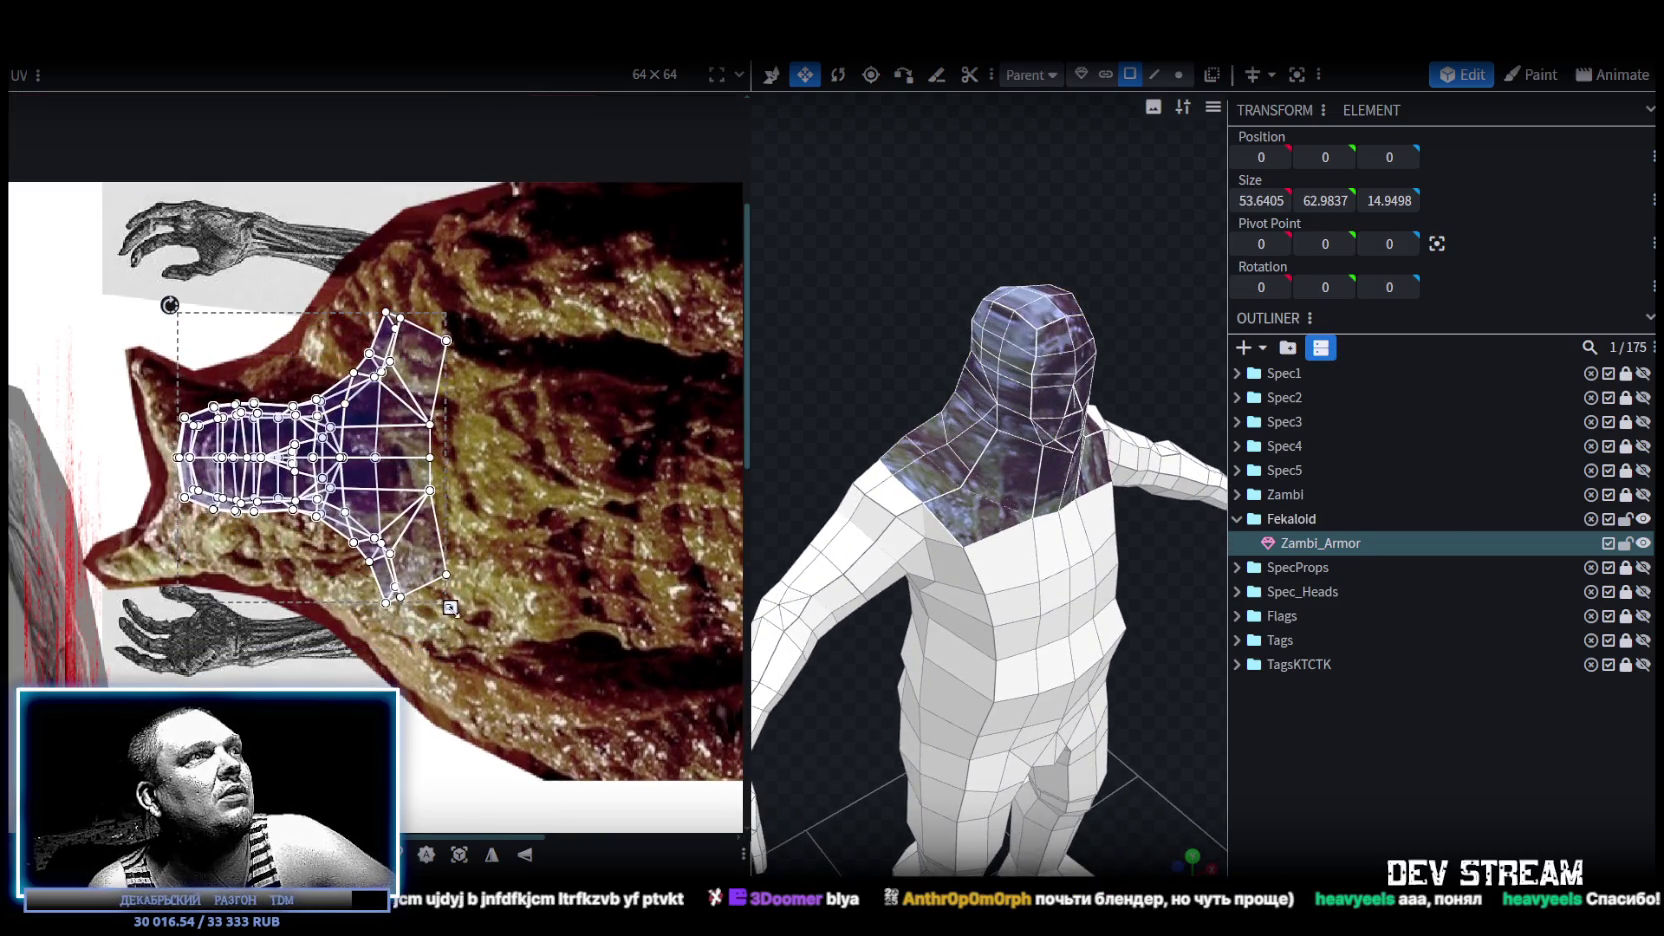
drag(450, 607, 489, 712)
drag(390, 519, 364, 484)
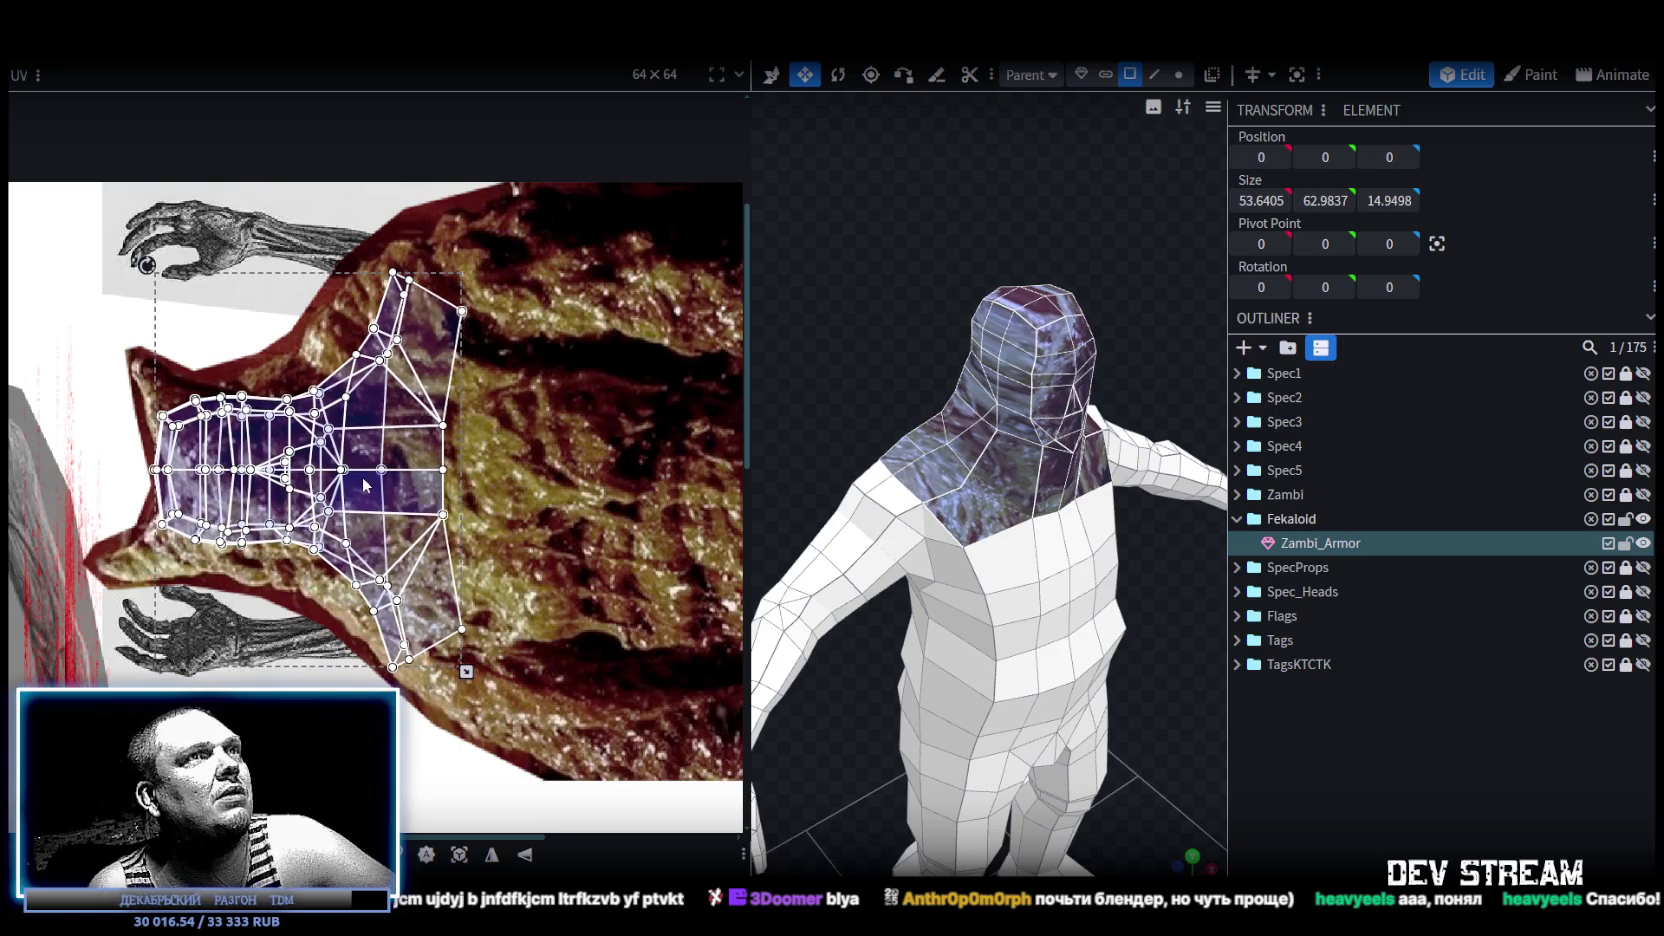
drag(372, 494, 392, 498)
drag(486, 674, 434, 654)
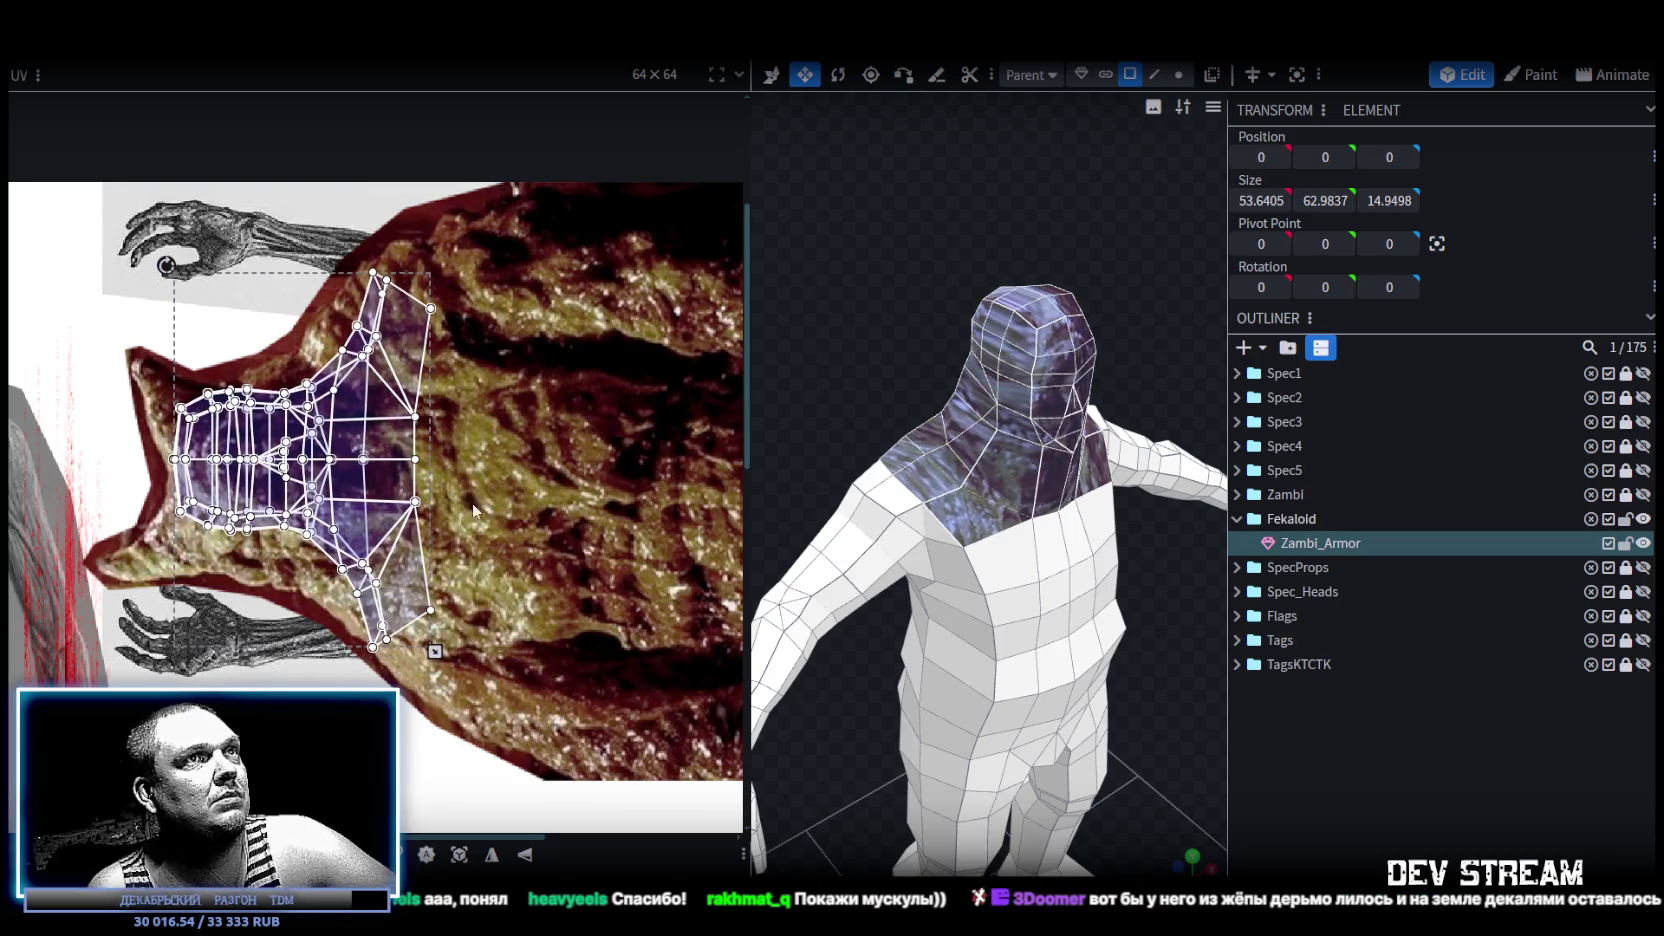
drag(770, 360, 806, 322)
scroll(806, 311, up, 3)
mouse_move(948, 288)
mouse_down()
mouse_move(819, 306)
mouse_move(809, 260)
mouse_move(1079, 378)
mouse_up()
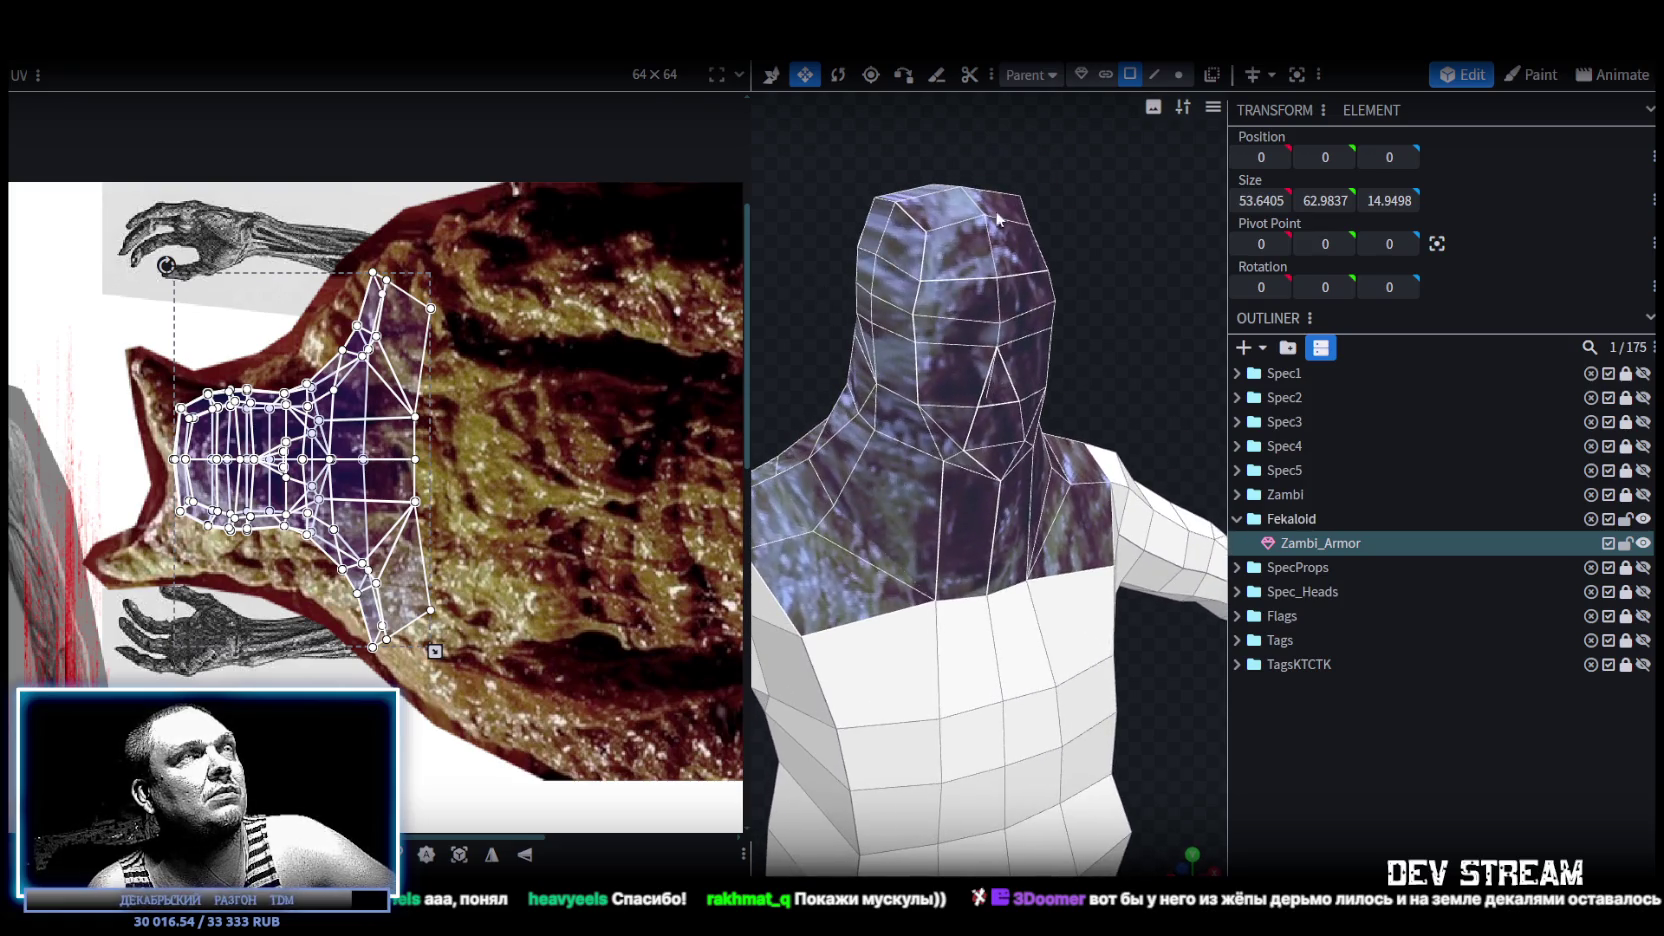
In vertex mode, push a neck vertex forward along Z with the Move tool.
click(1180, 75)
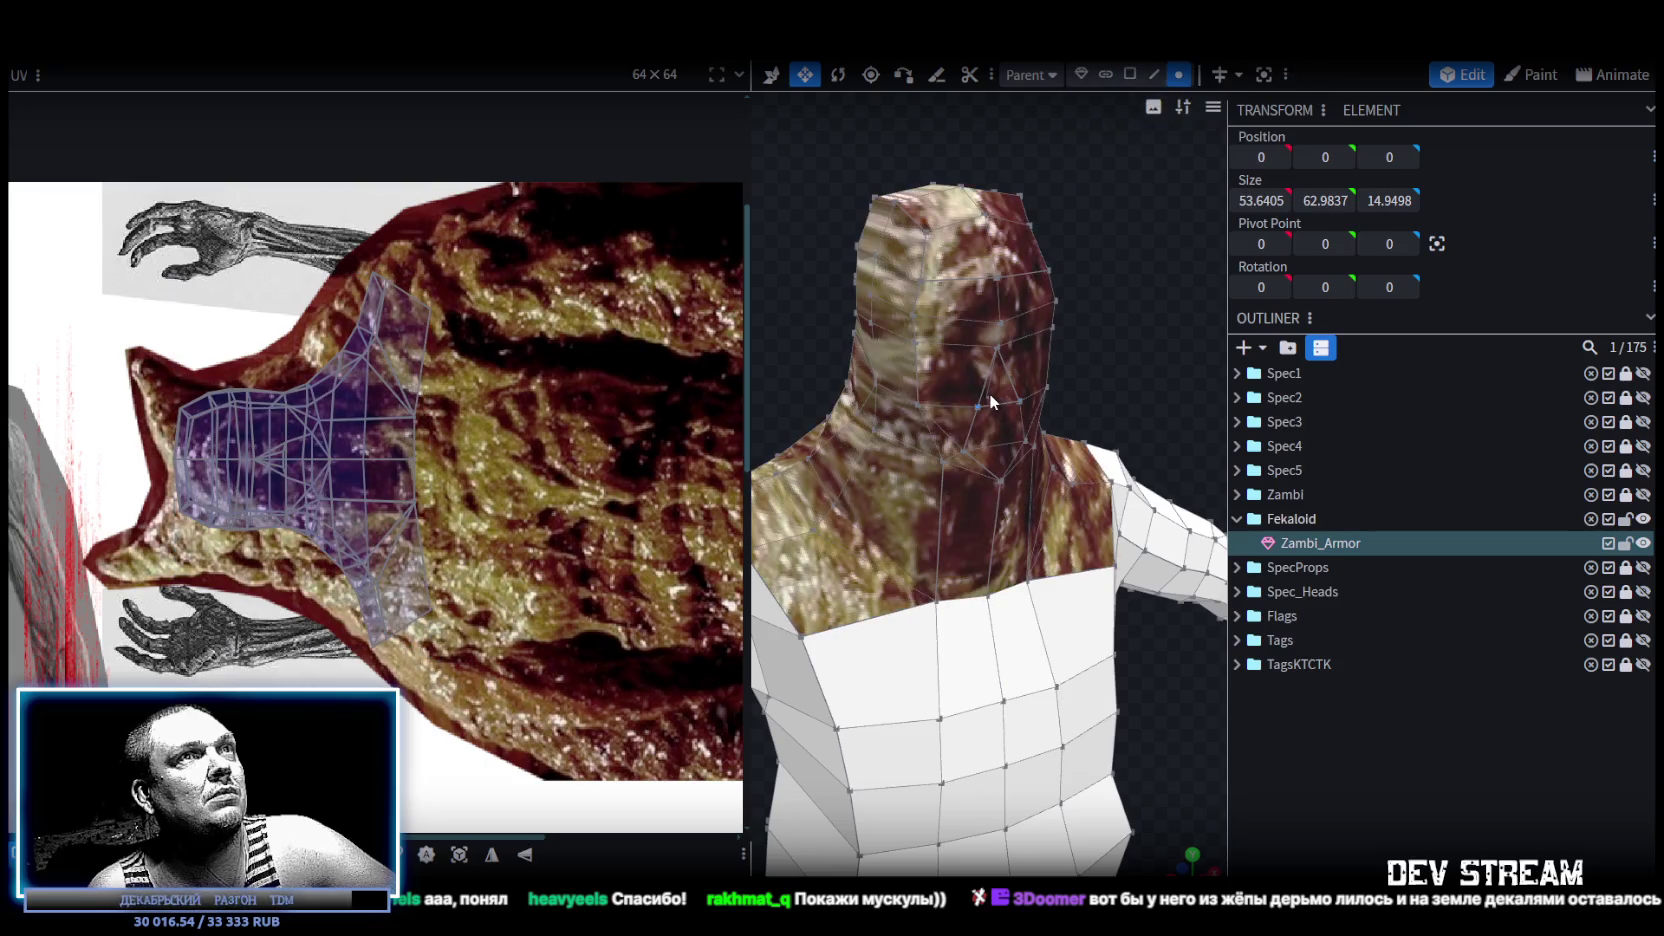
click(989, 393)
key(v)
scroll(1060, 396, up, 3)
scroll(990, 312, up, 2)
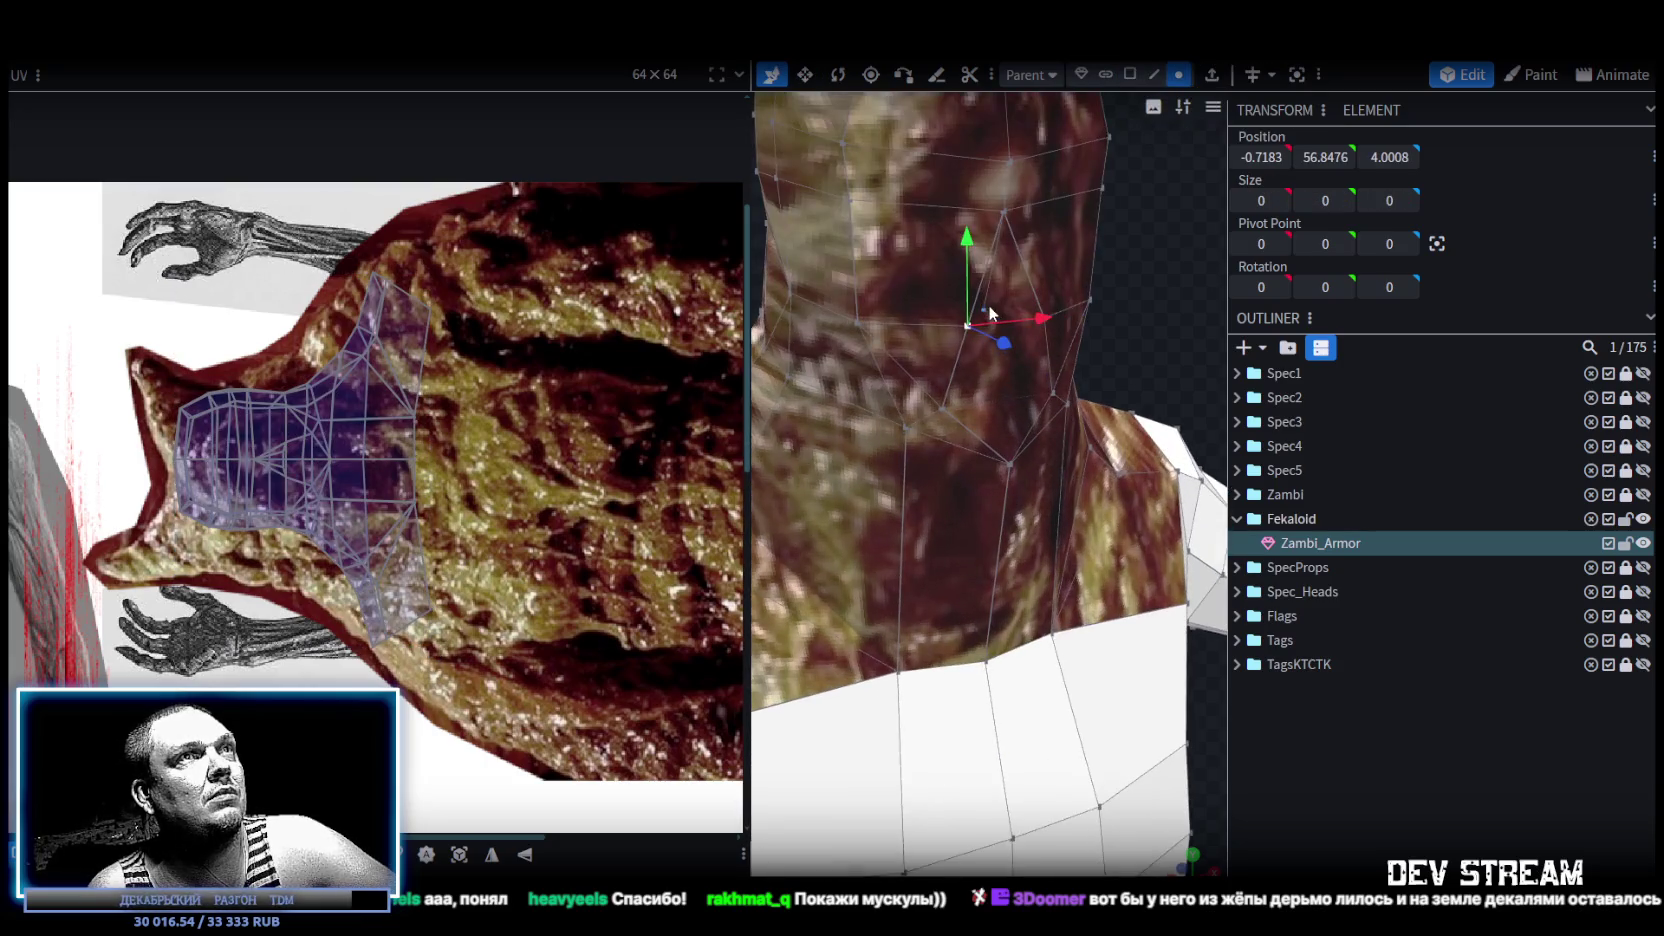
drag(1050, 343, 1091, 364)
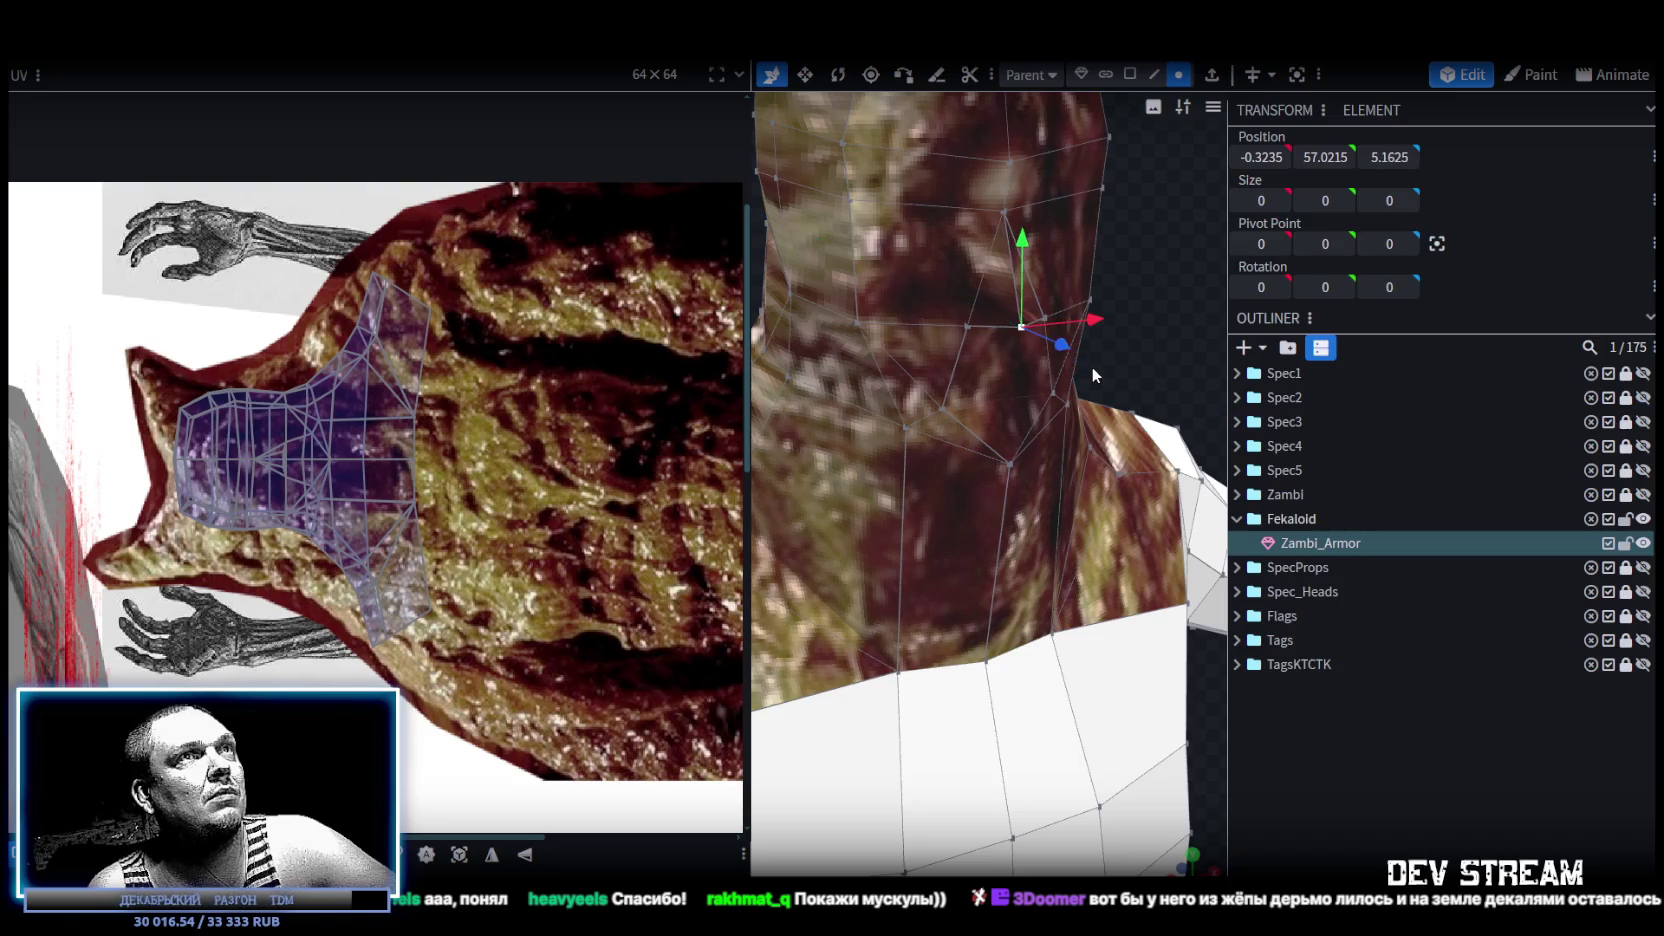
scroll(1013, 292, down, 4)
scroll(1100, 280, up, 2)
scroll(1099, 340, up, 1)
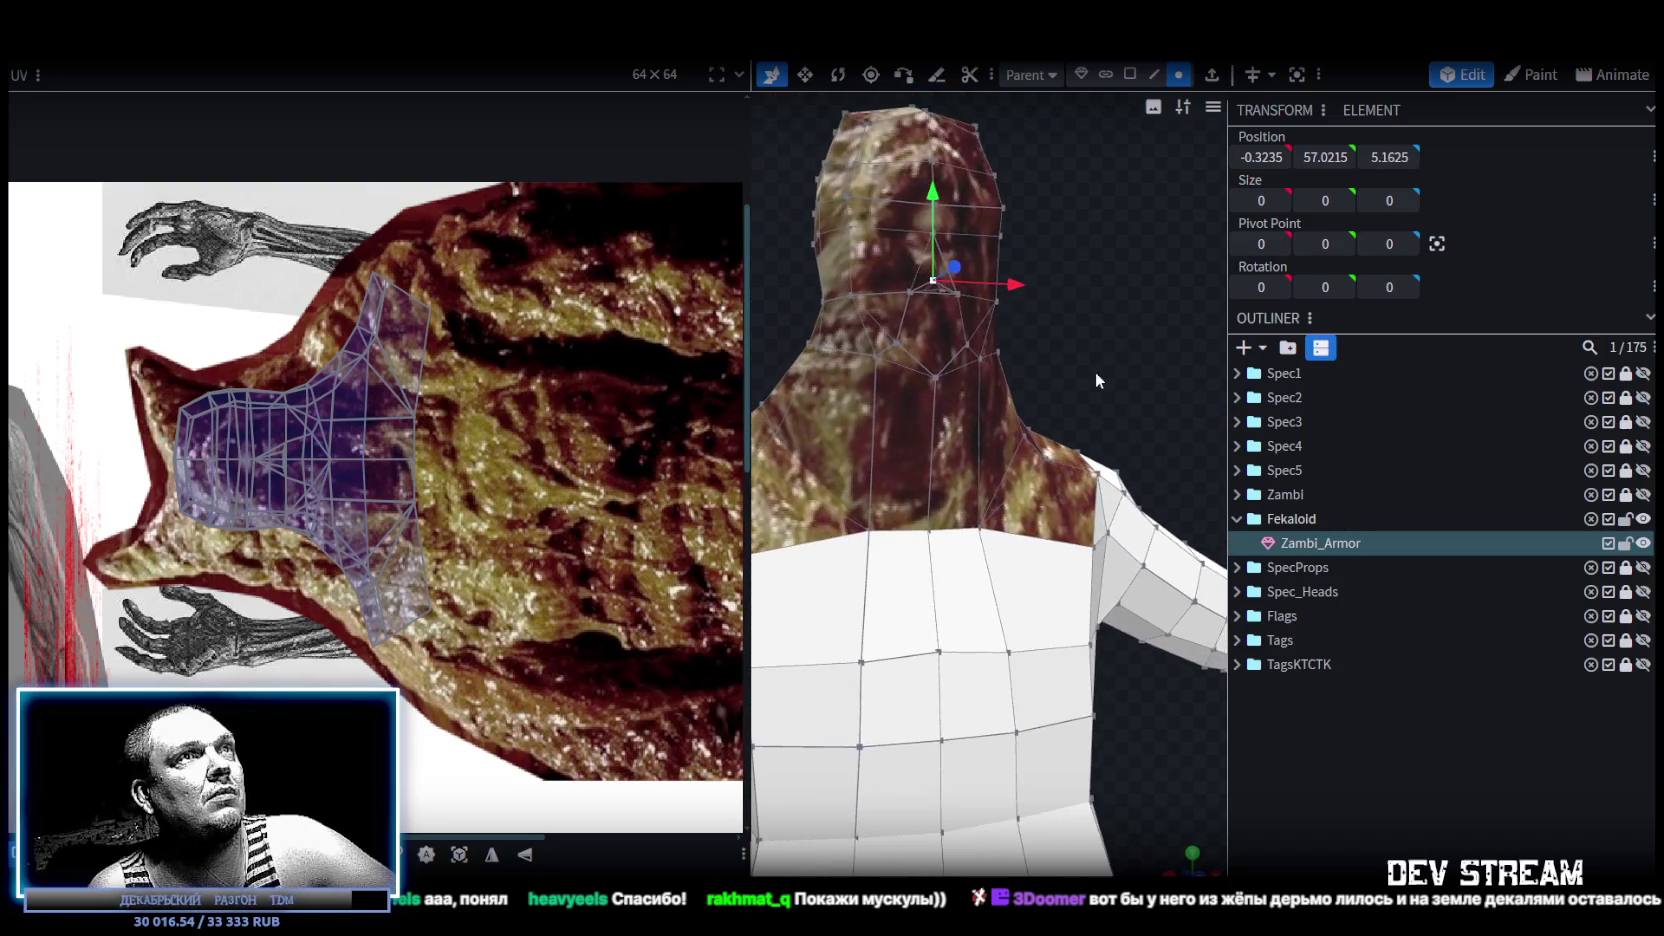
scroll(1075, 345, up, 2)
scroll(1054, 308, up, 1)
scroll(1080, 370, down, 3)
scroll(1110, 410, down, 1)
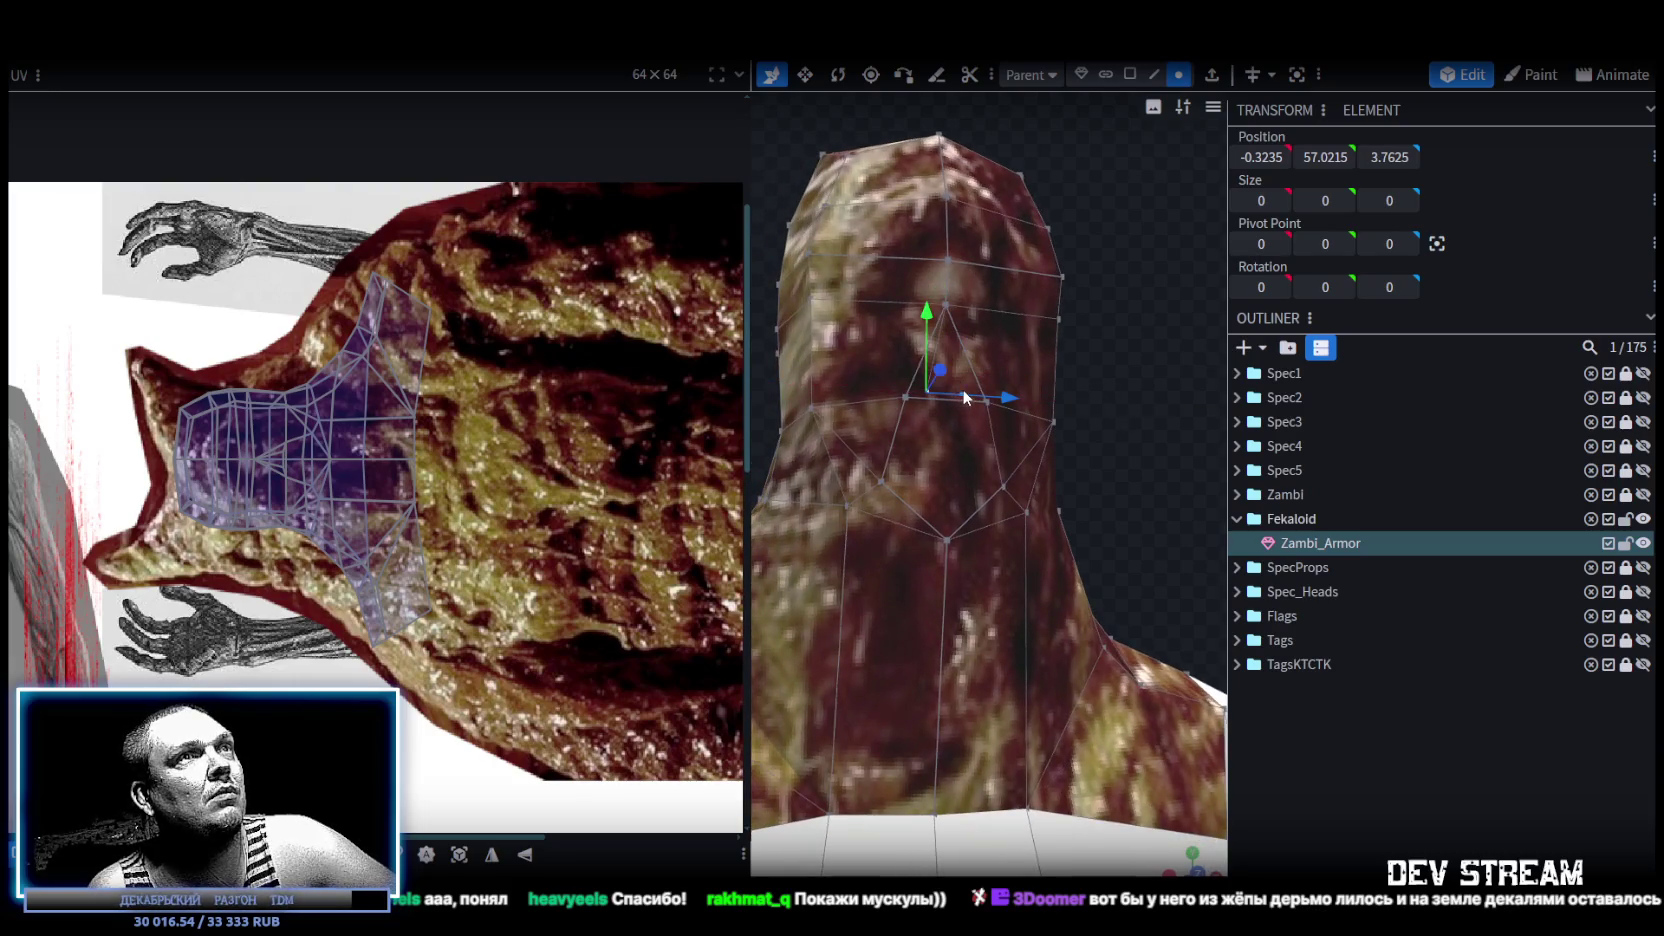
Select the mirrored pair of front head vertices and push both forward along Z.
click(962, 394)
shift+click(928, 395)
mouse_move(1011, 430)
mouse_down()
mouse_move(1052, 586)
mouse_move(1045, 640)
mouse_up()
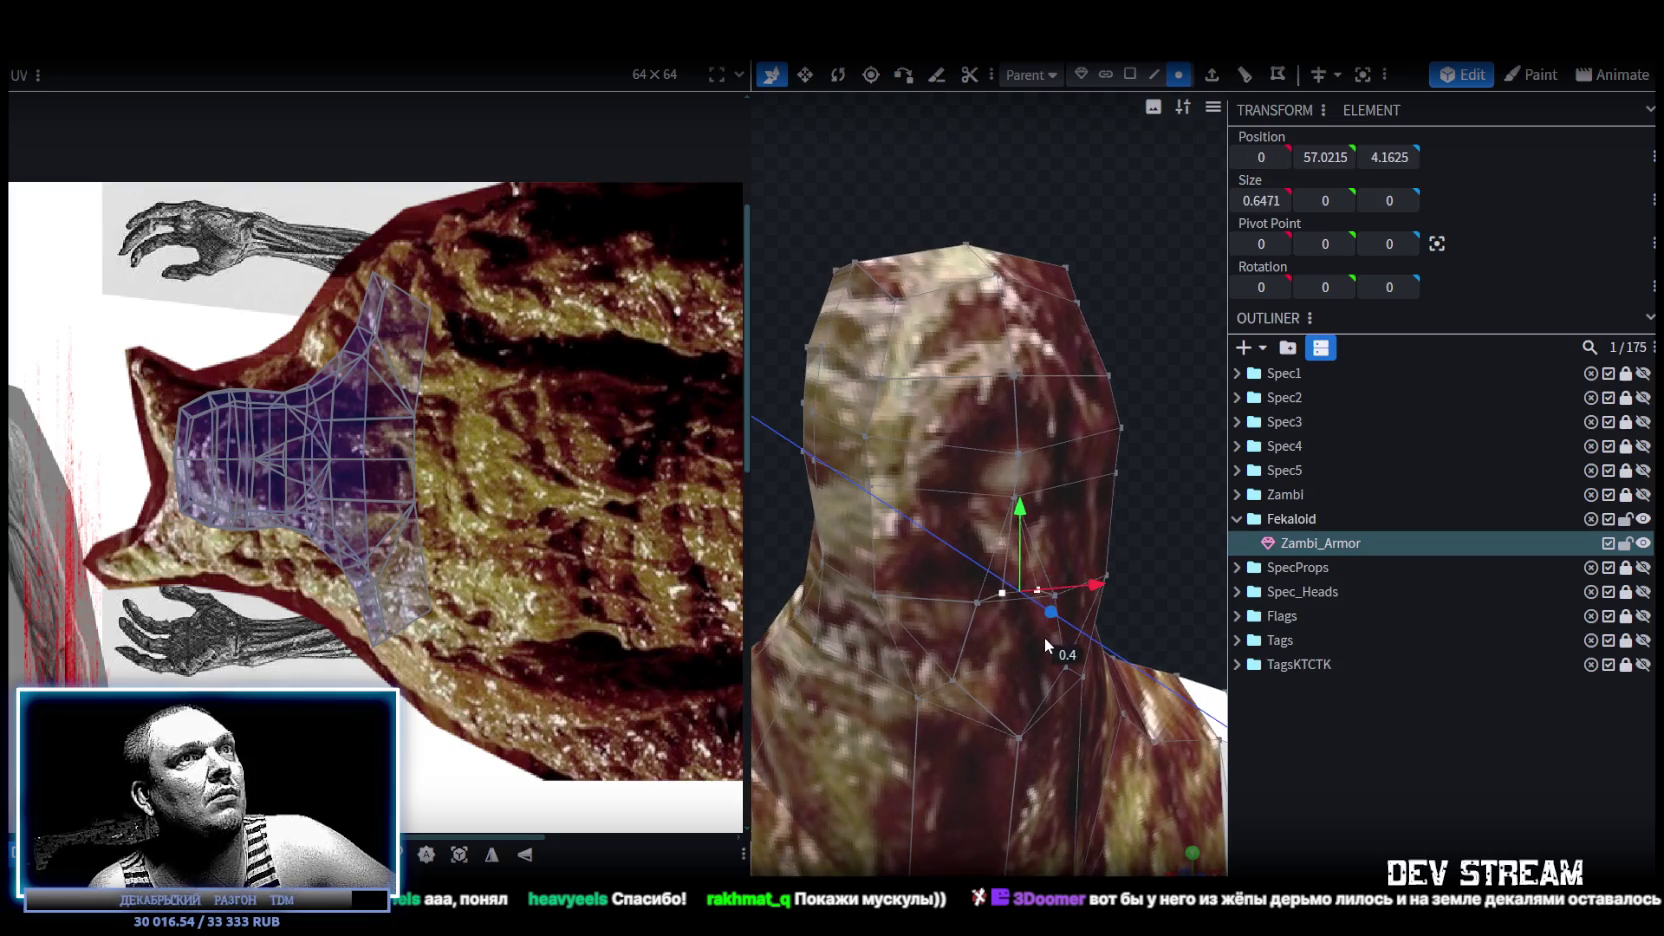
scroll(1121, 437, up, 3)
mouse_move(1121, 437)
mouse_down()
mouse_move(1083, 413)
mouse_move(1174, 526)
mouse_move(1119, 458)
mouse_move(1060, 480)
mouse_move(1182, 498)
mouse_move(1176, 549)
mouse_move(846, 432)
mouse_move(806, 387)
mouse_up()
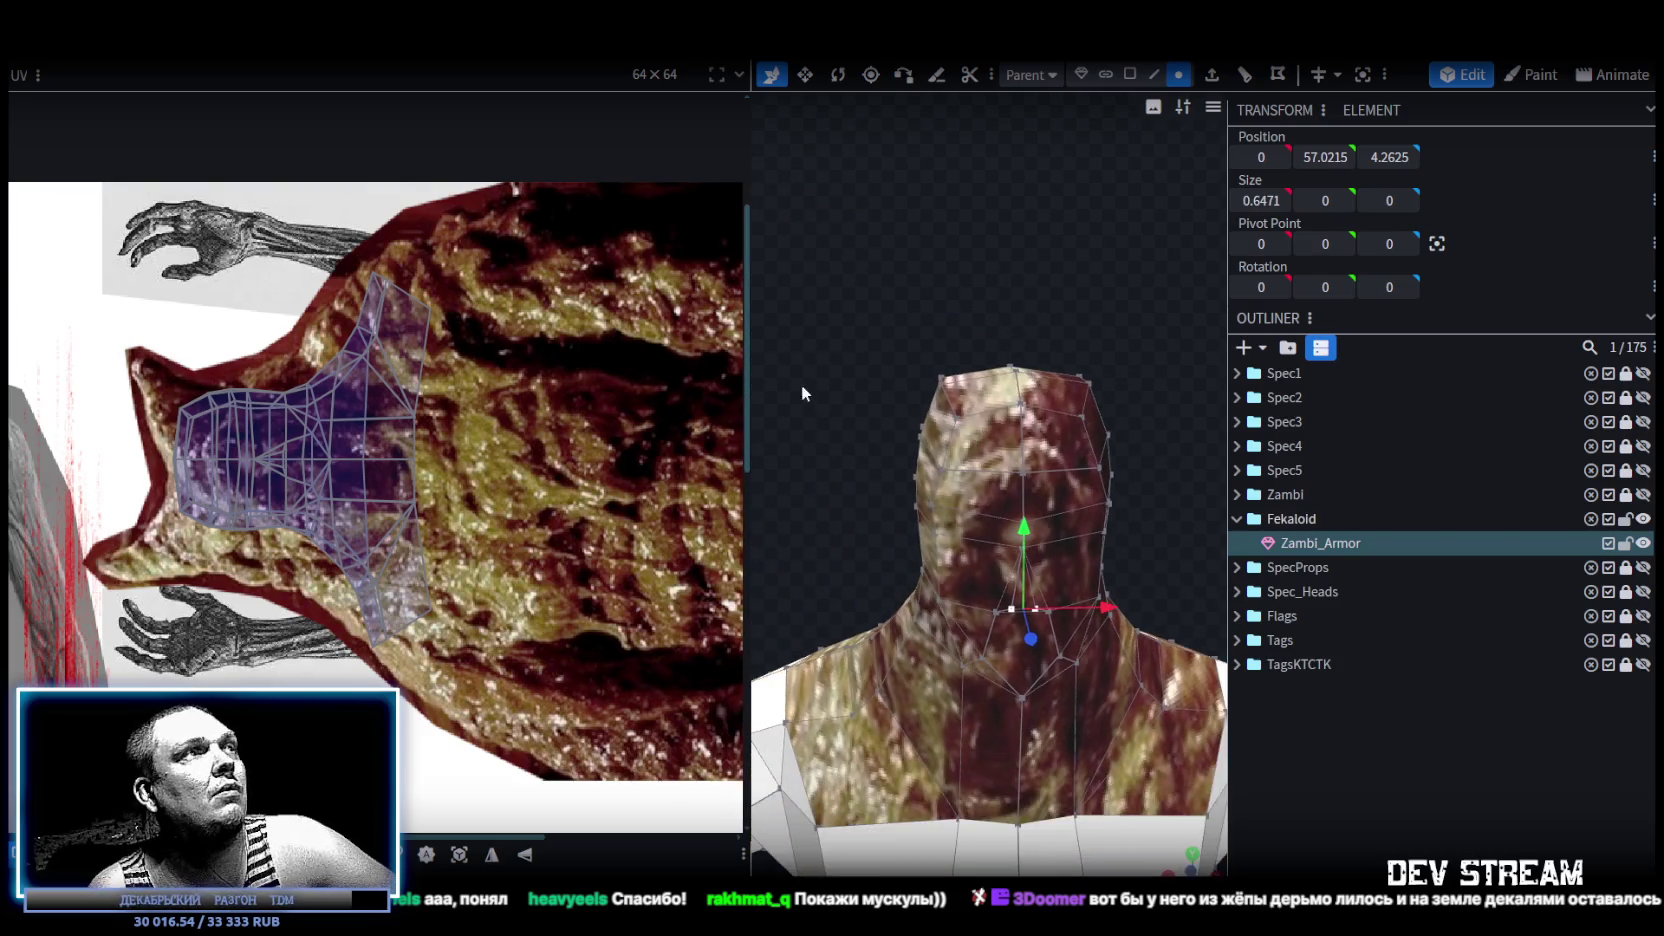
Select the front, chin and right-side faces of the head.
click(990, 497)
shift+click(1014, 638)
shift+click(1055, 645)
shift+click(1066, 578)
shift+click(1062, 446)
drag(1186, 491, 1060, 472)
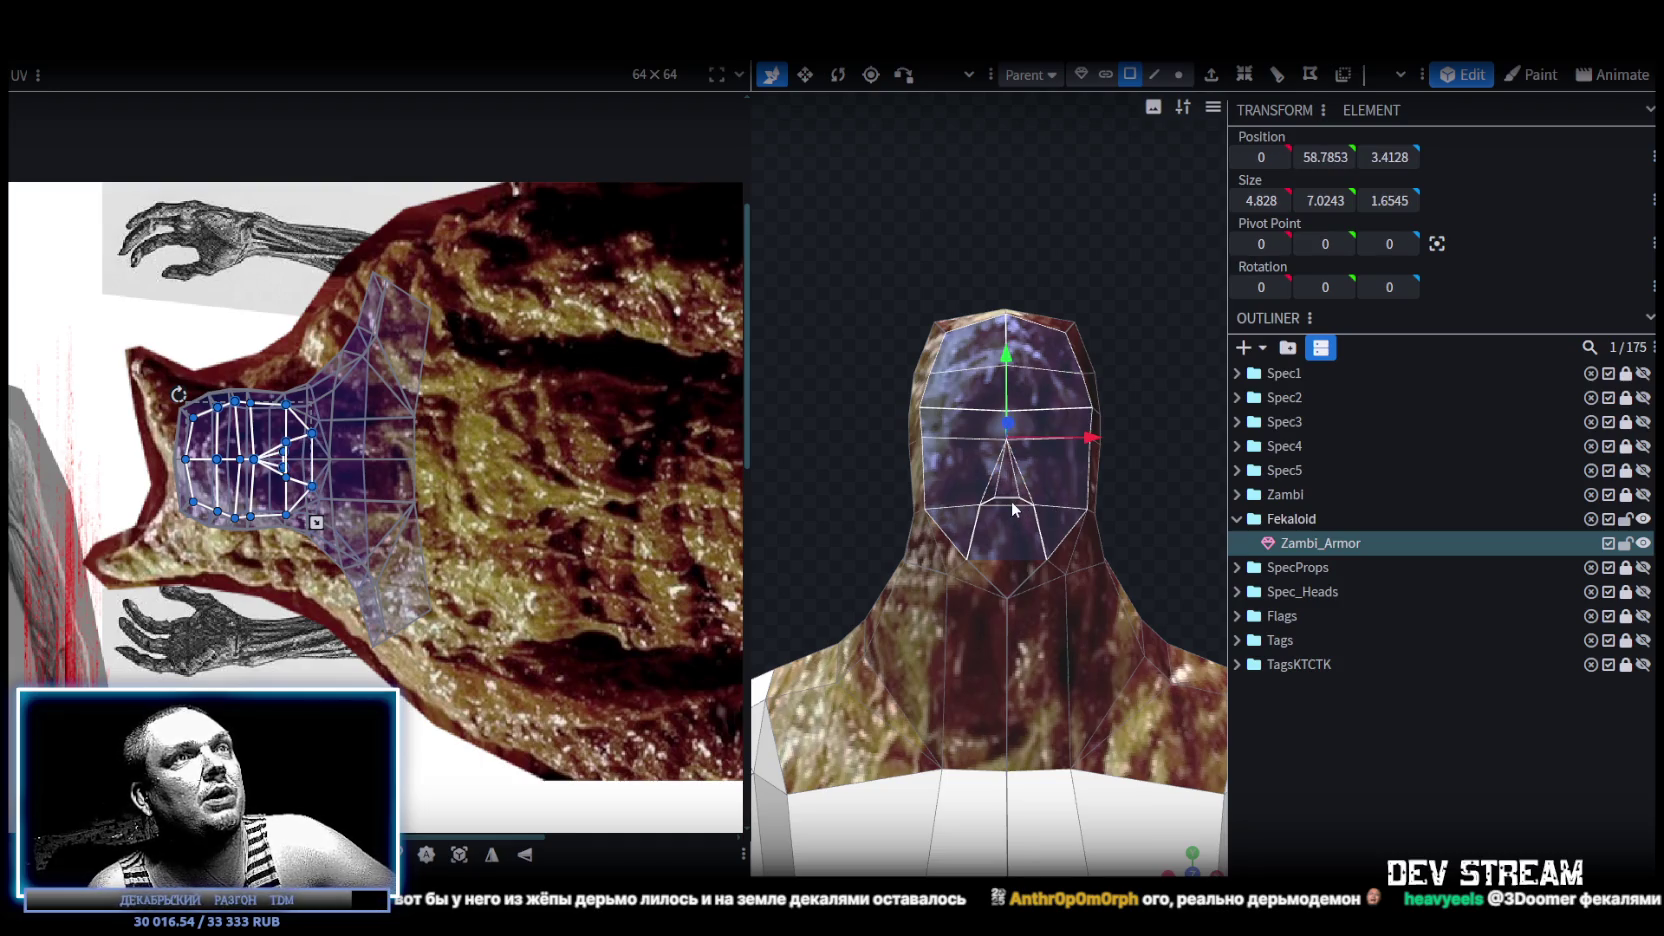
Move and resize the front face UV island onto the zombie face region, then deselect to preview.
scroll(307, 485, up, 2)
middle_drag(307, 485, 443, 430)
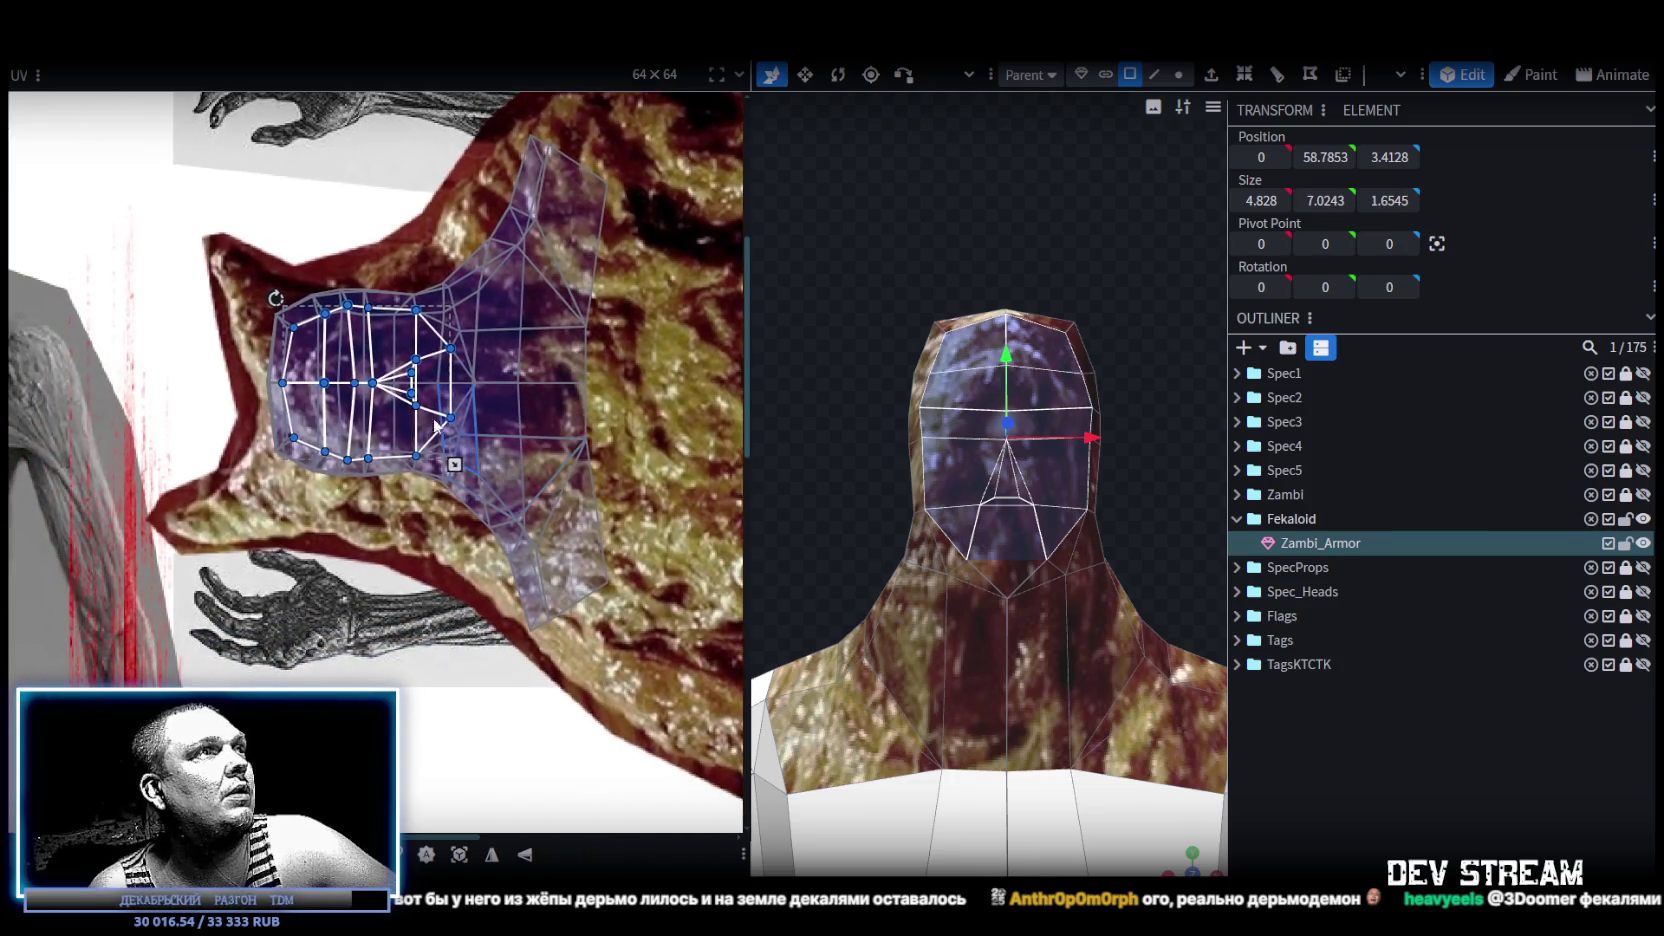
mouse_move(393, 459)
mouse_down()
mouse_move(380, 478)
mouse_move(549, 548)
mouse_up()
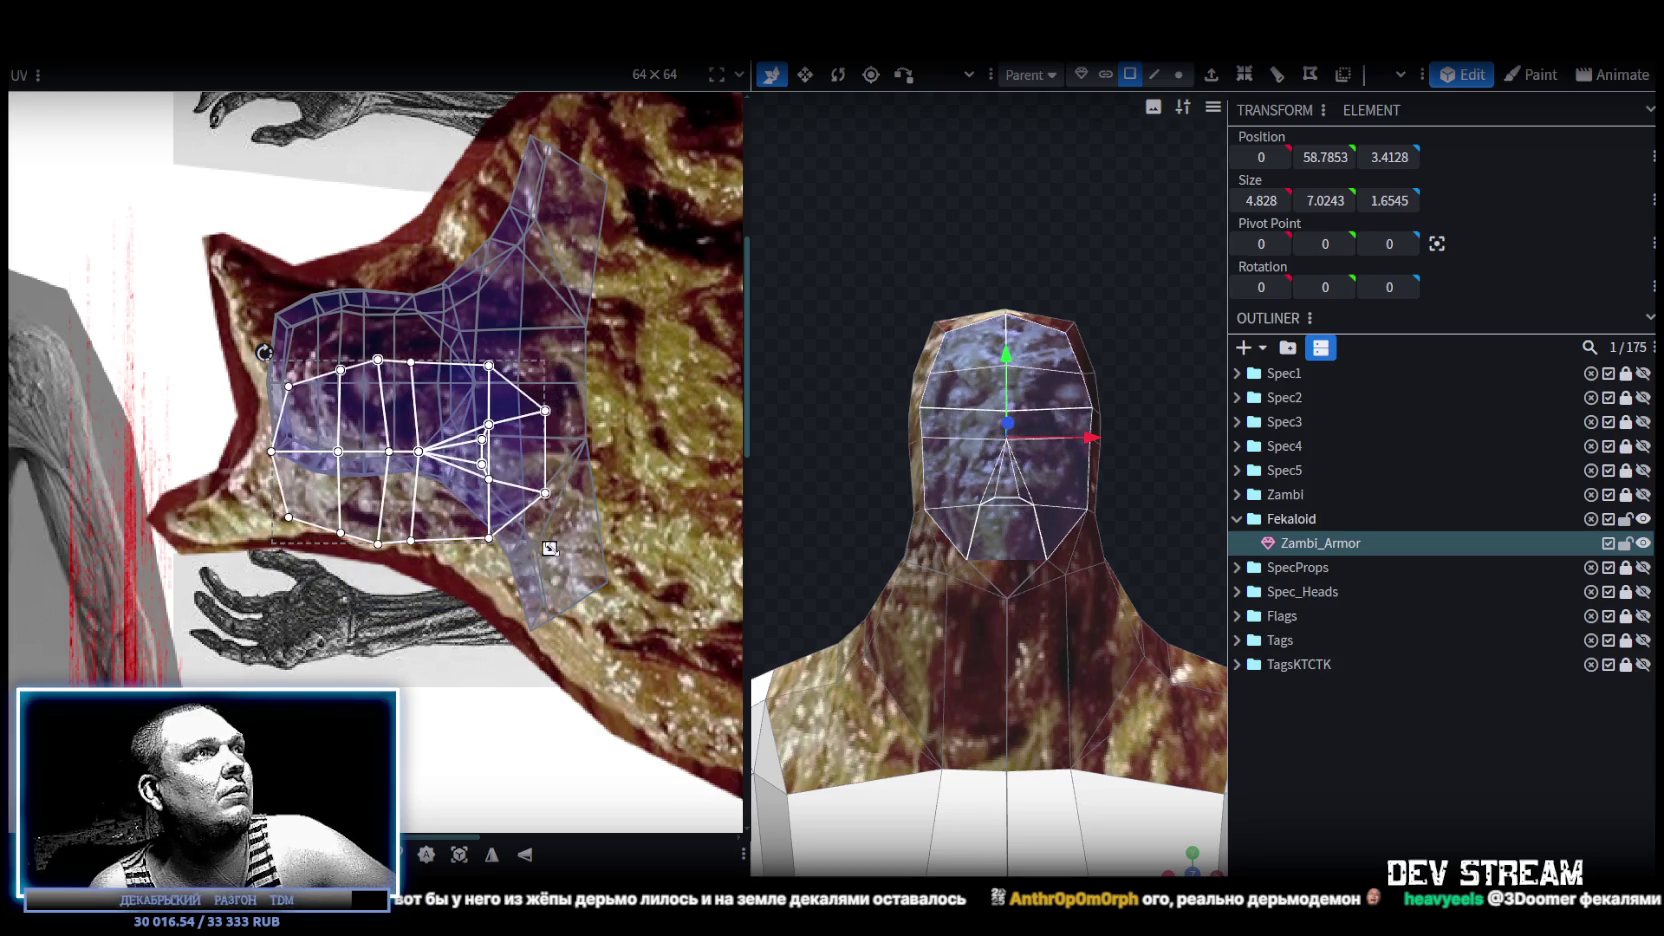
mouse_move(414, 495)
mouse_down()
mouse_move(452, 491)
mouse_move(538, 545)
mouse_up()
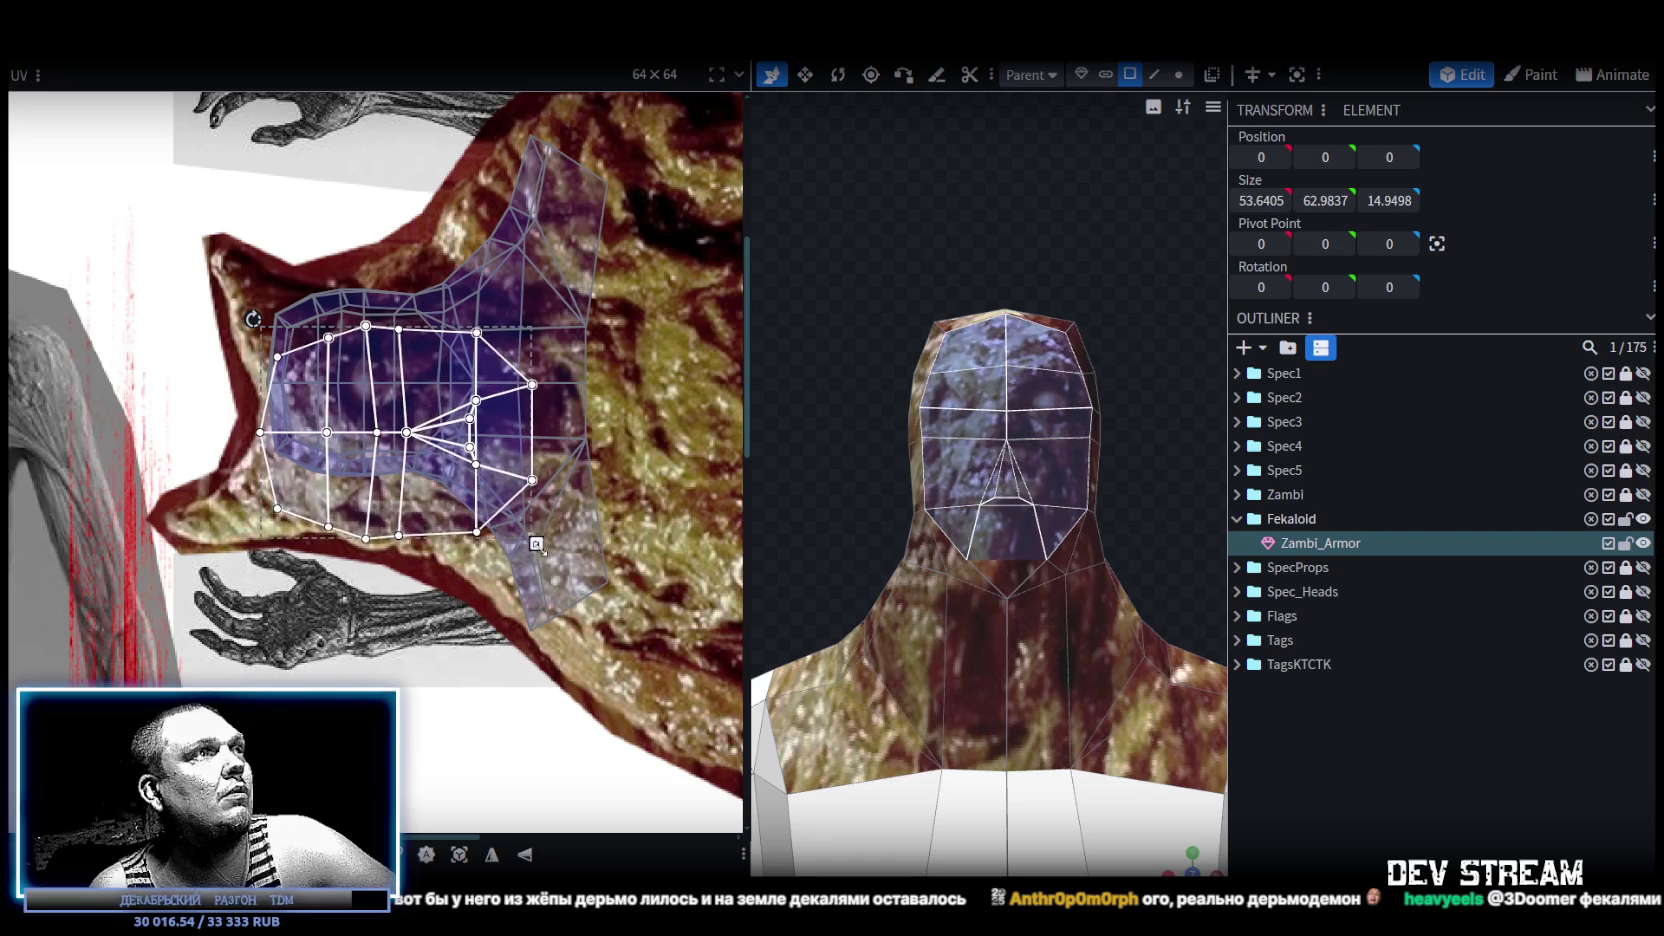
drag(538, 545, 481, 555)
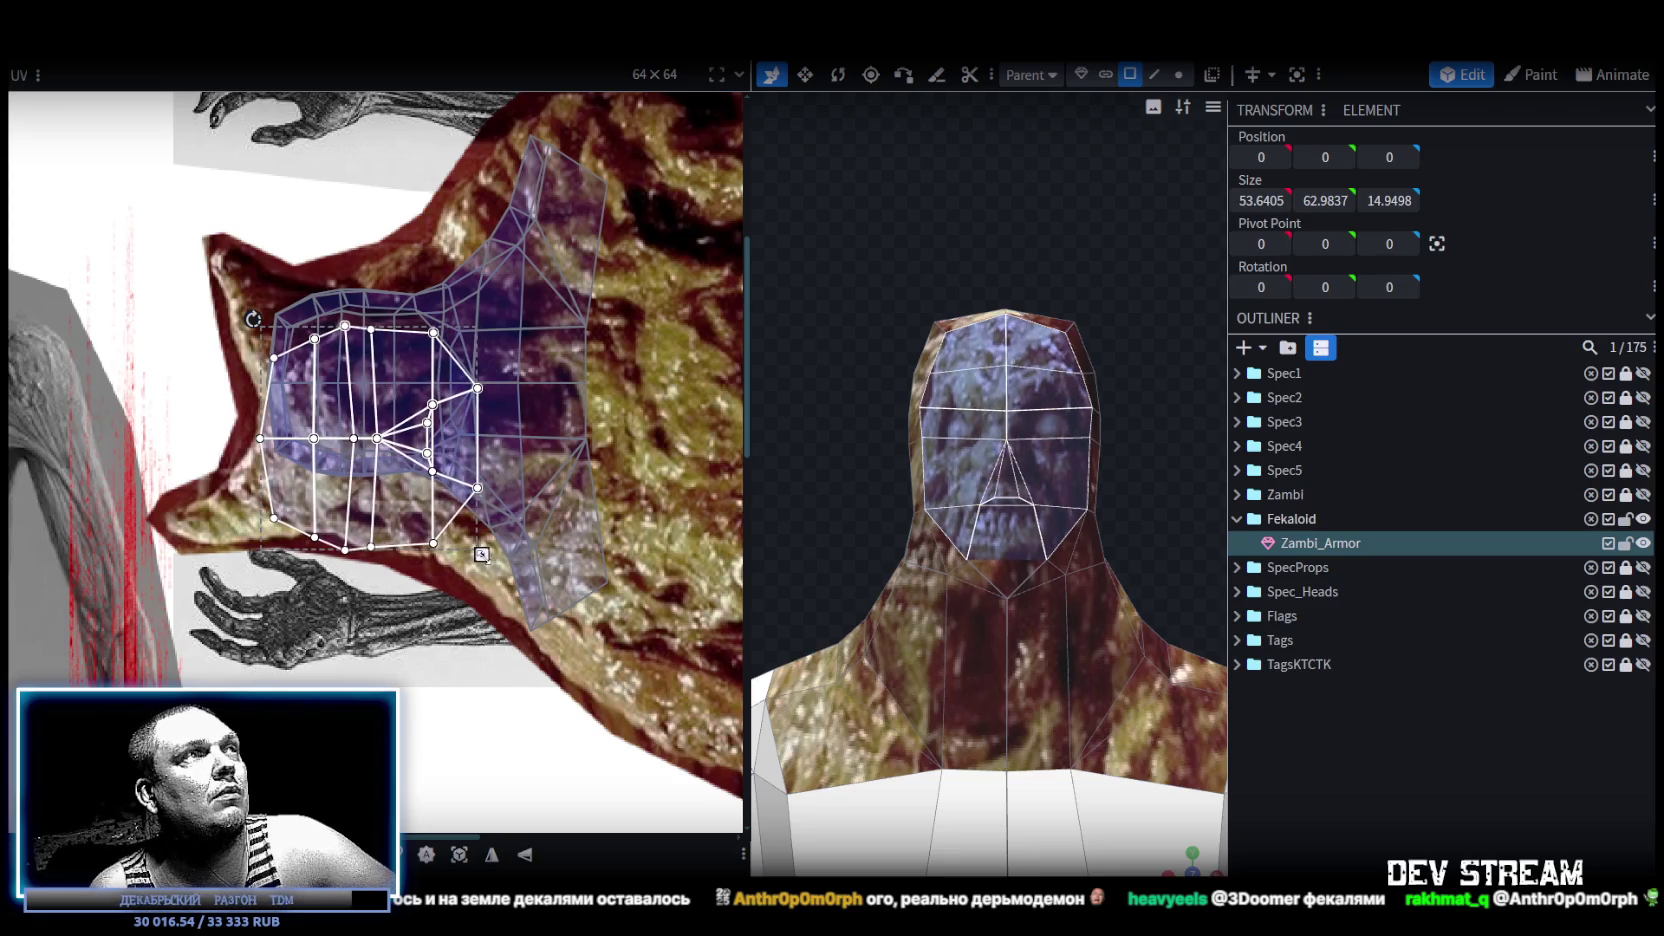
mouse_move(470, 558)
mouse_down()
mouse_move(506, 537)
mouse_move(423, 508)
mouse_up()
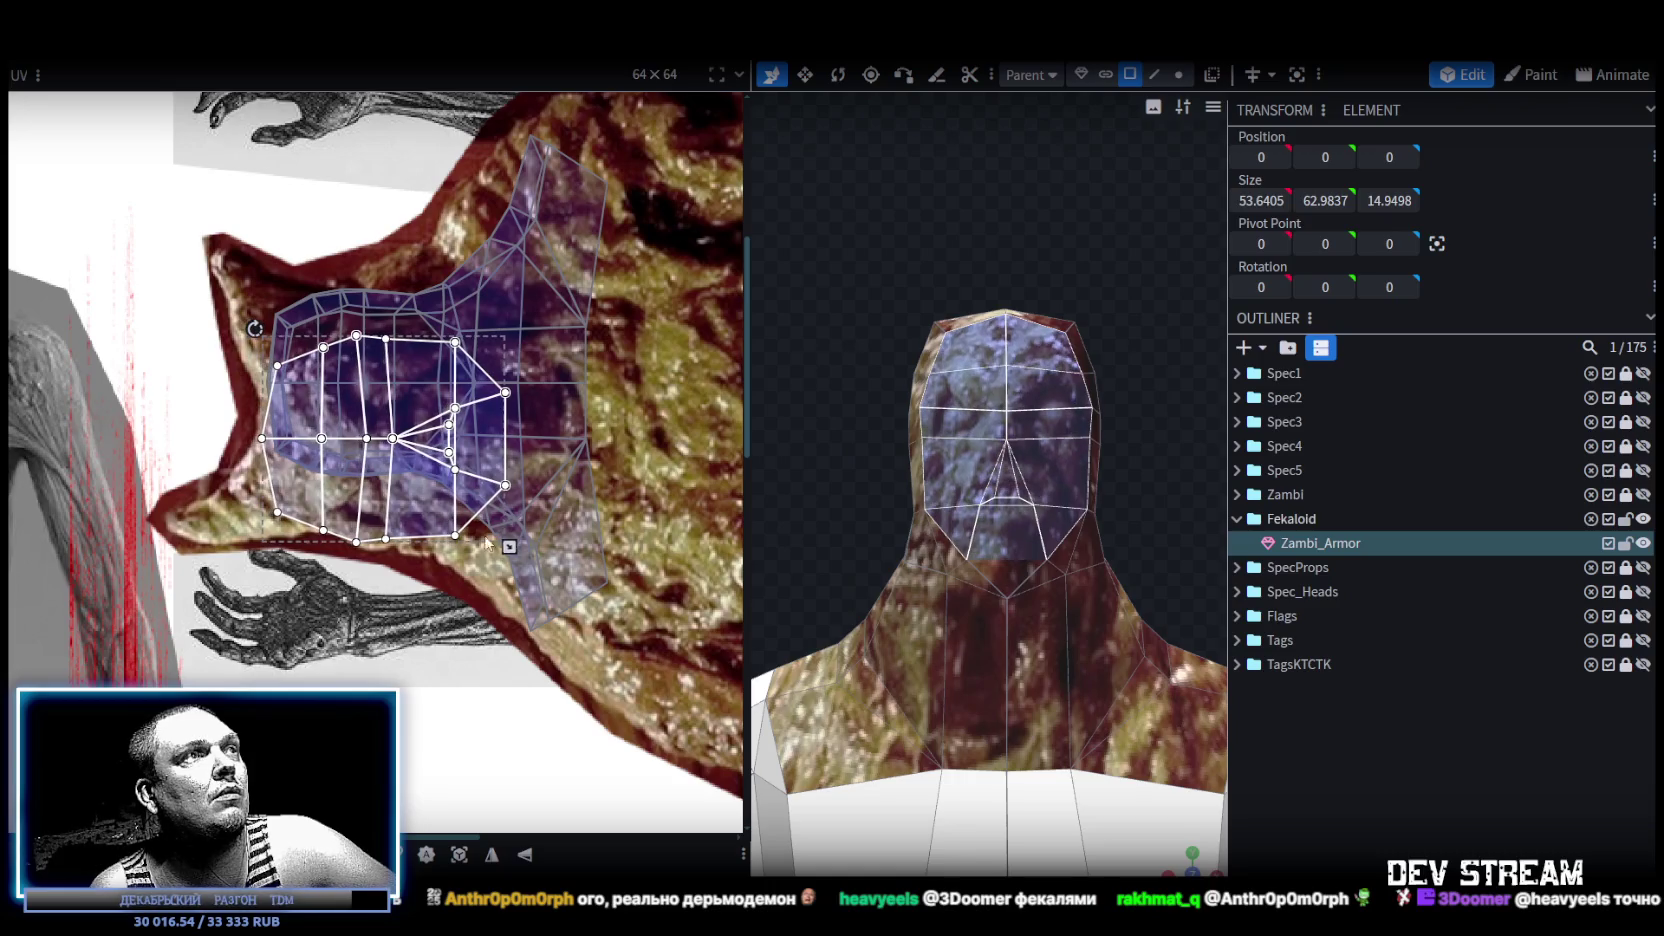
mouse_move(509, 547)
mouse_down()
mouse_move(464, 545)
mouse_move(466, 521)
mouse_move(407, 505)
mouse_up()
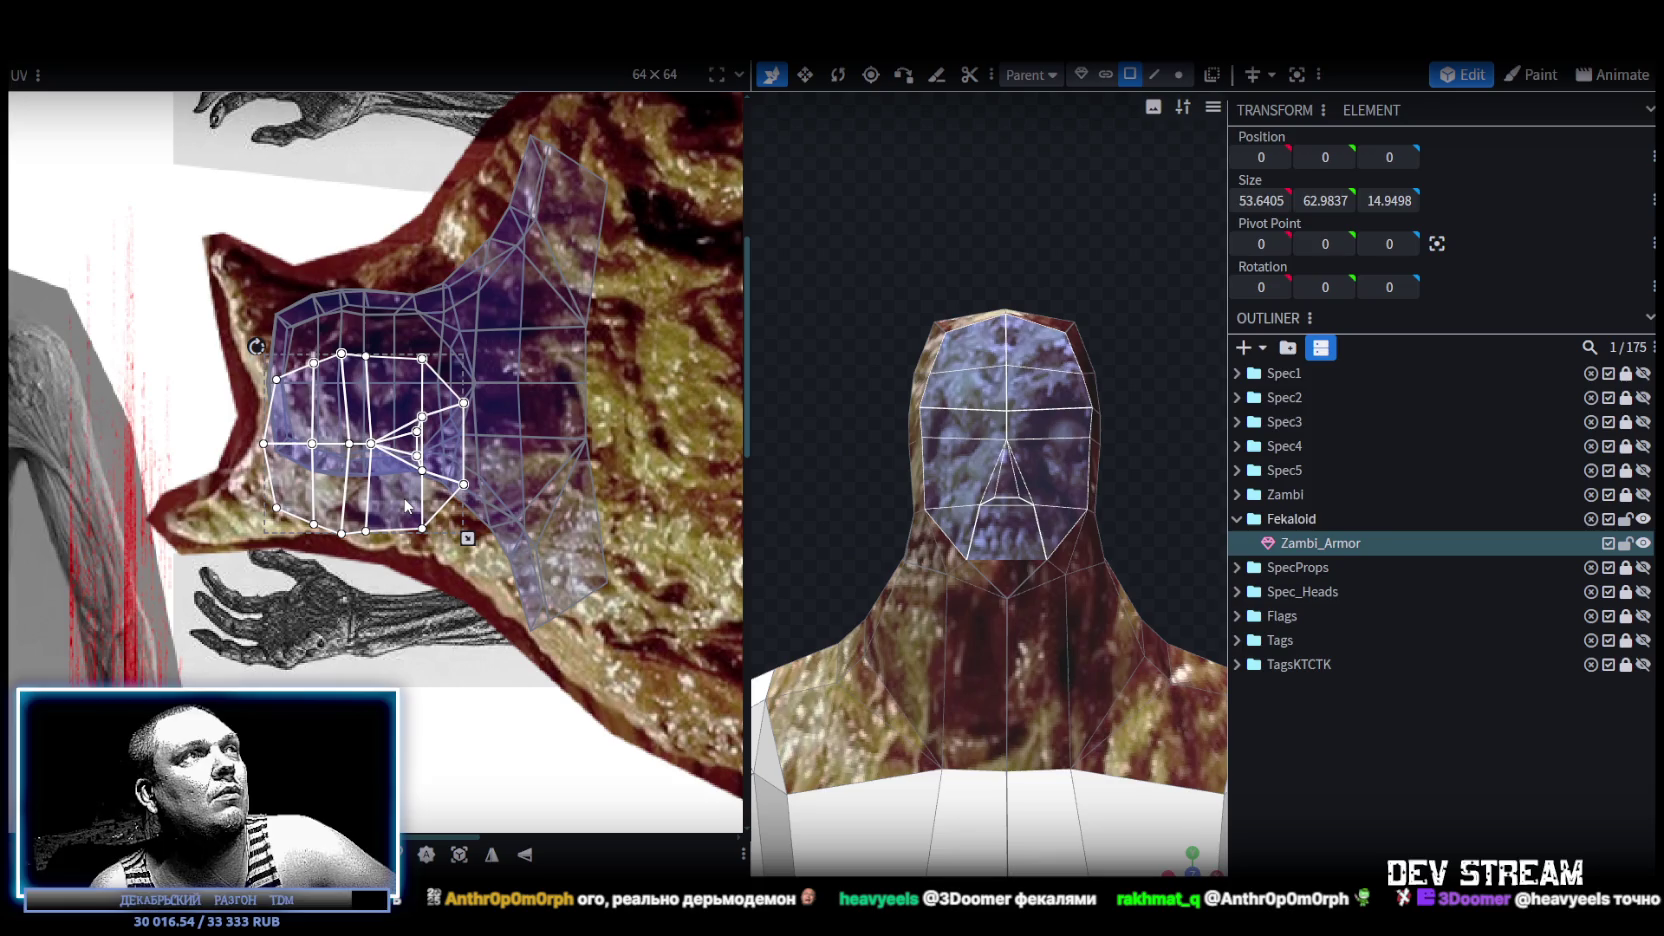
click(1249, 682)
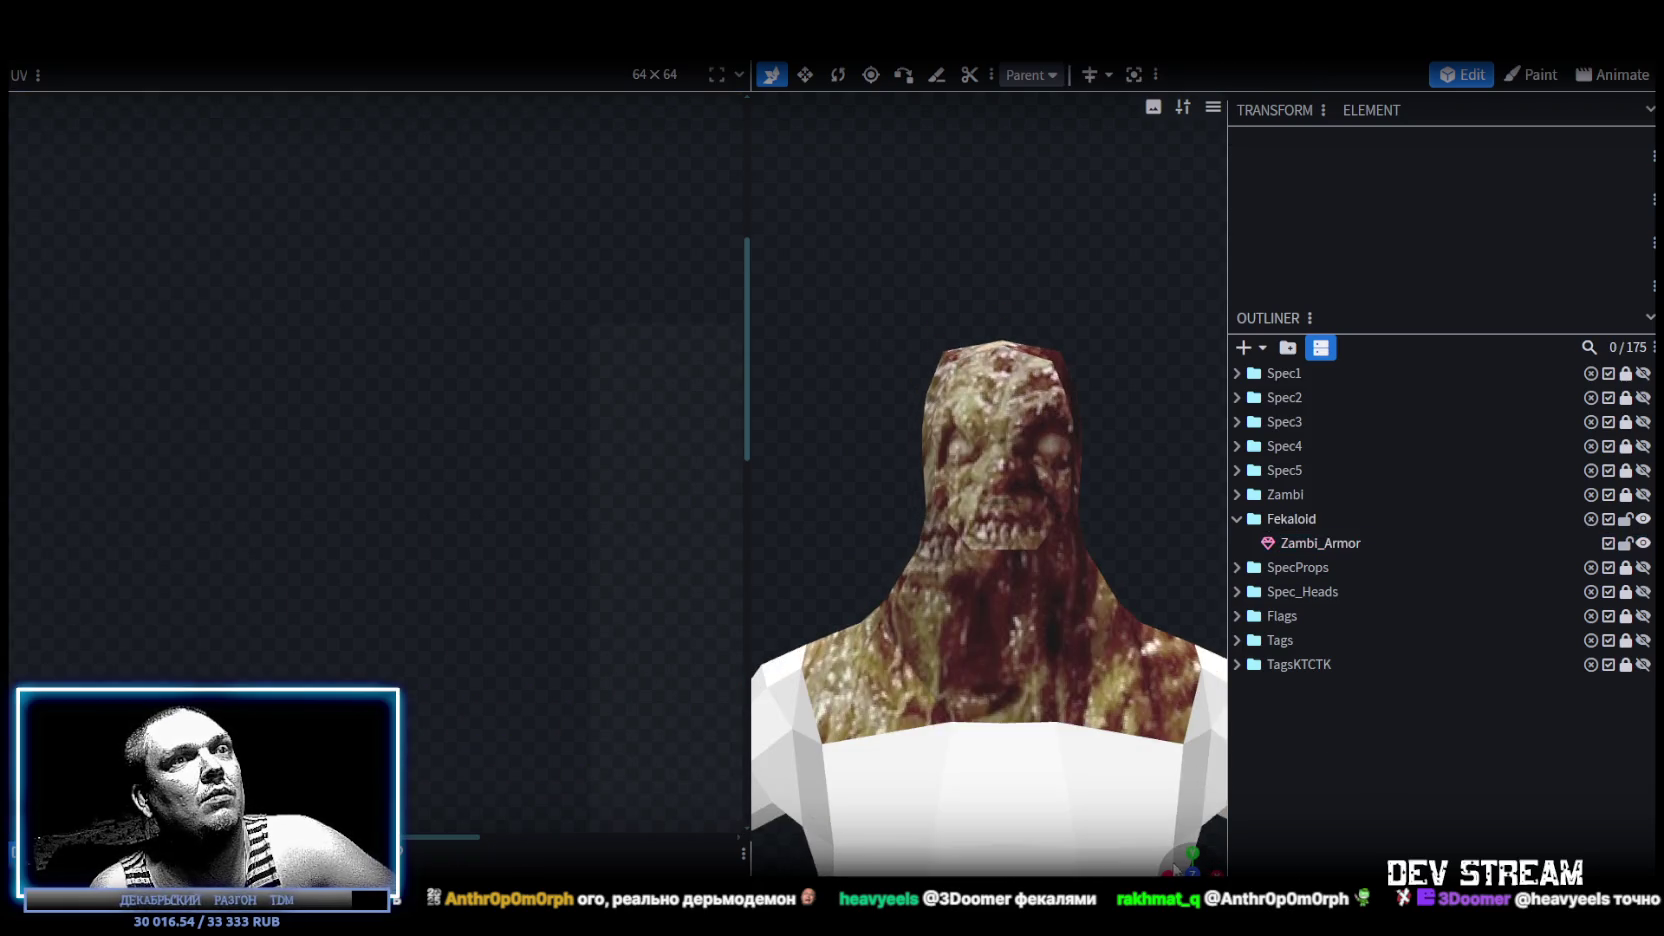
mouse_move(1045, 619)
mouse_down()
mouse_move(904, 517)
mouse_move(1008, 334)
mouse_move(1071, 360)
mouse_move(1126, 347)
mouse_move(1054, 382)
mouse_move(968, 387)
mouse_move(1011, 389)
mouse_move(985, 407)
mouse_move(1005, 452)
mouse_move(1105, 382)
mouse_move(1013, 302)
mouse_move(1121, 408)
mouse_move(896, 407)
mouse_up()
Reselect Zambi_Armor and select the side, back, upper and three neck faces of the head.
click(886, 535)
click(884, 535)
click(945, 392)
click(1105, 382)
shift+click(854, 437)
shift+click(873, 285)
shift+click(880, 232)
shift+click(940, 322)
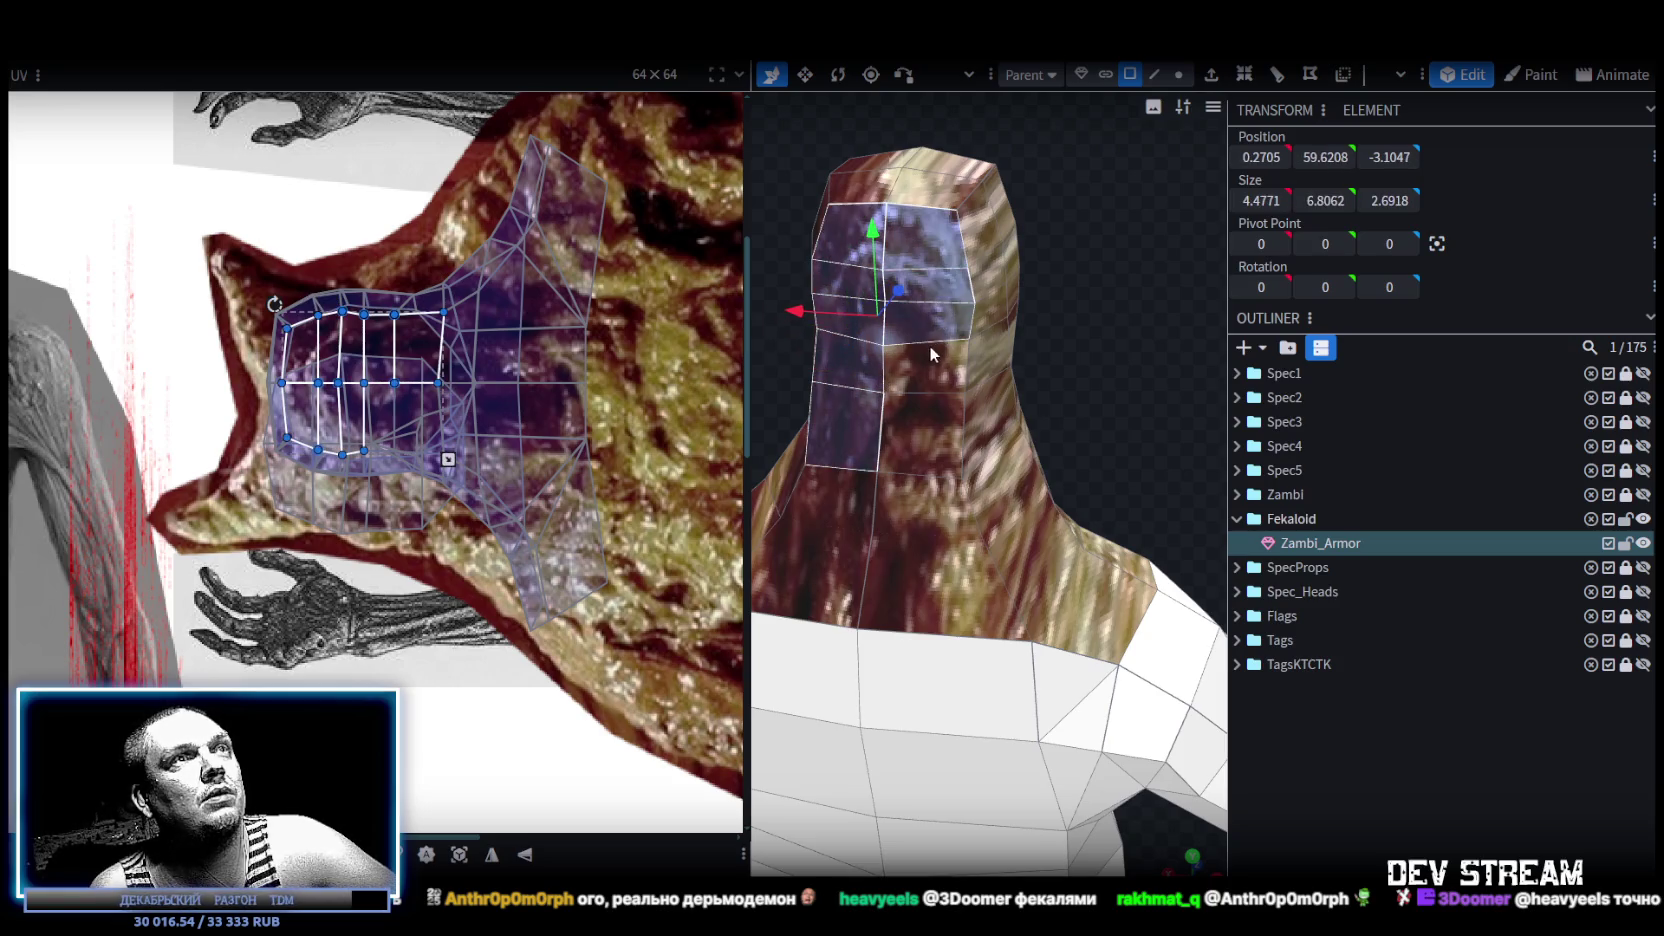
shift+click(922, 452)
shift+click(901, 562)
shift+click(832, 566)
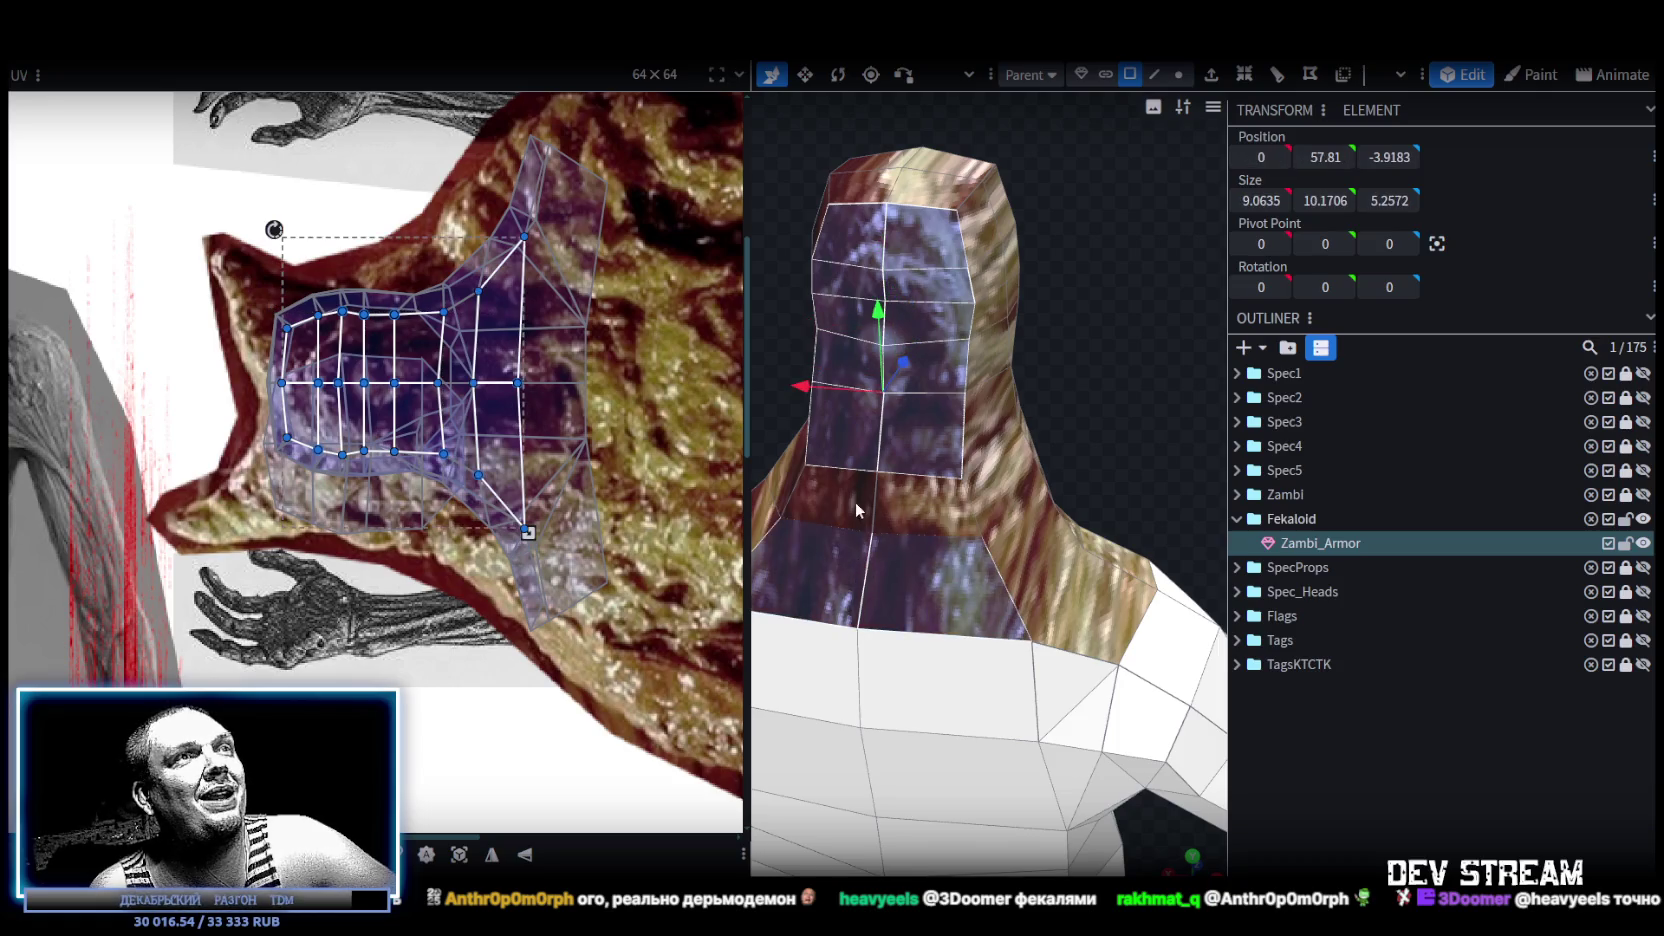
Shift the selected faces' UVs right and down onto a darker skin patch, then clear the selection.
scroll(640, 435, up, 3)
scroll(524, 377, down, 3)
scroll(452, 377, down, 2)
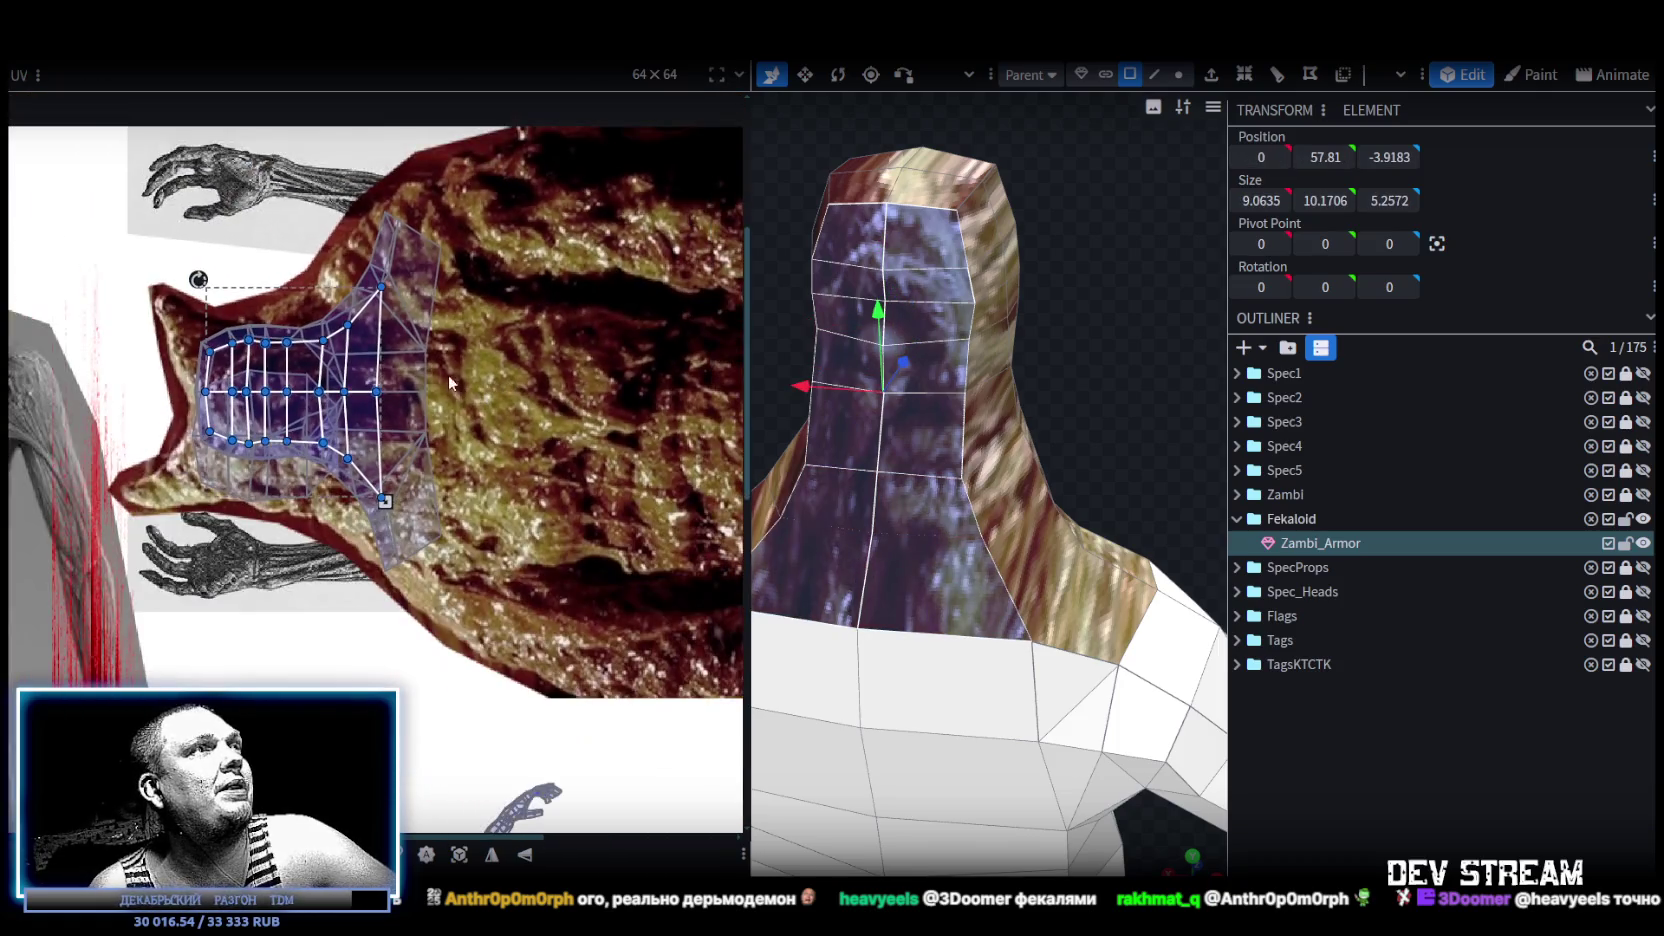
drag(362, 372, 503, 424)
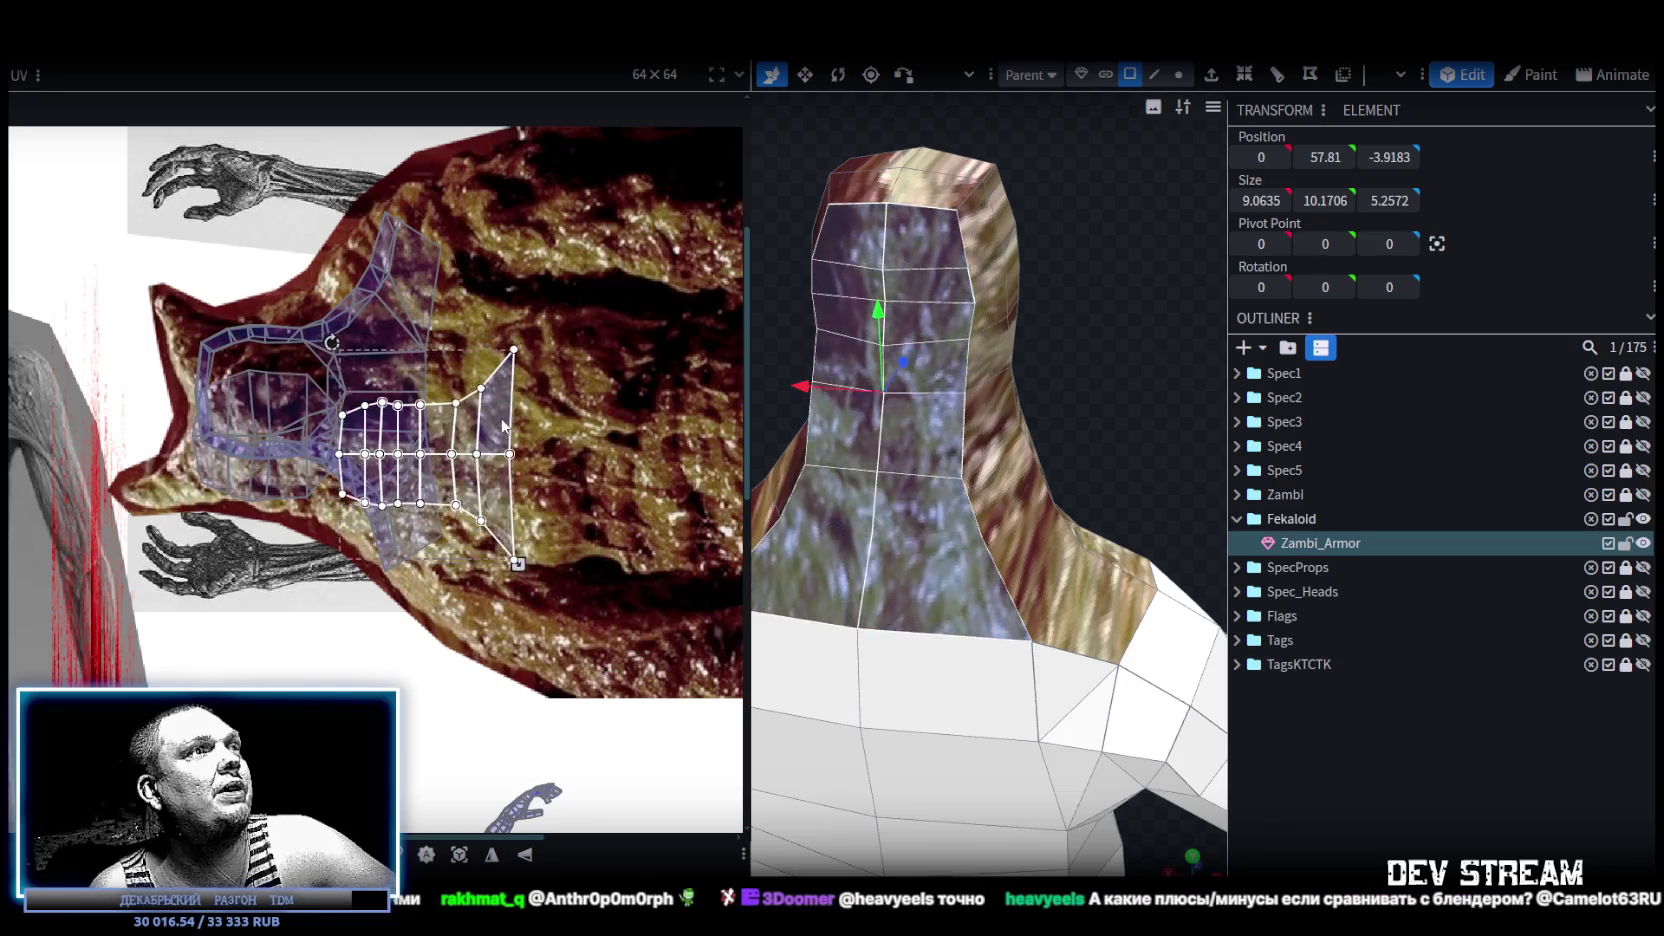
scroll(1140, 364, up, 2)
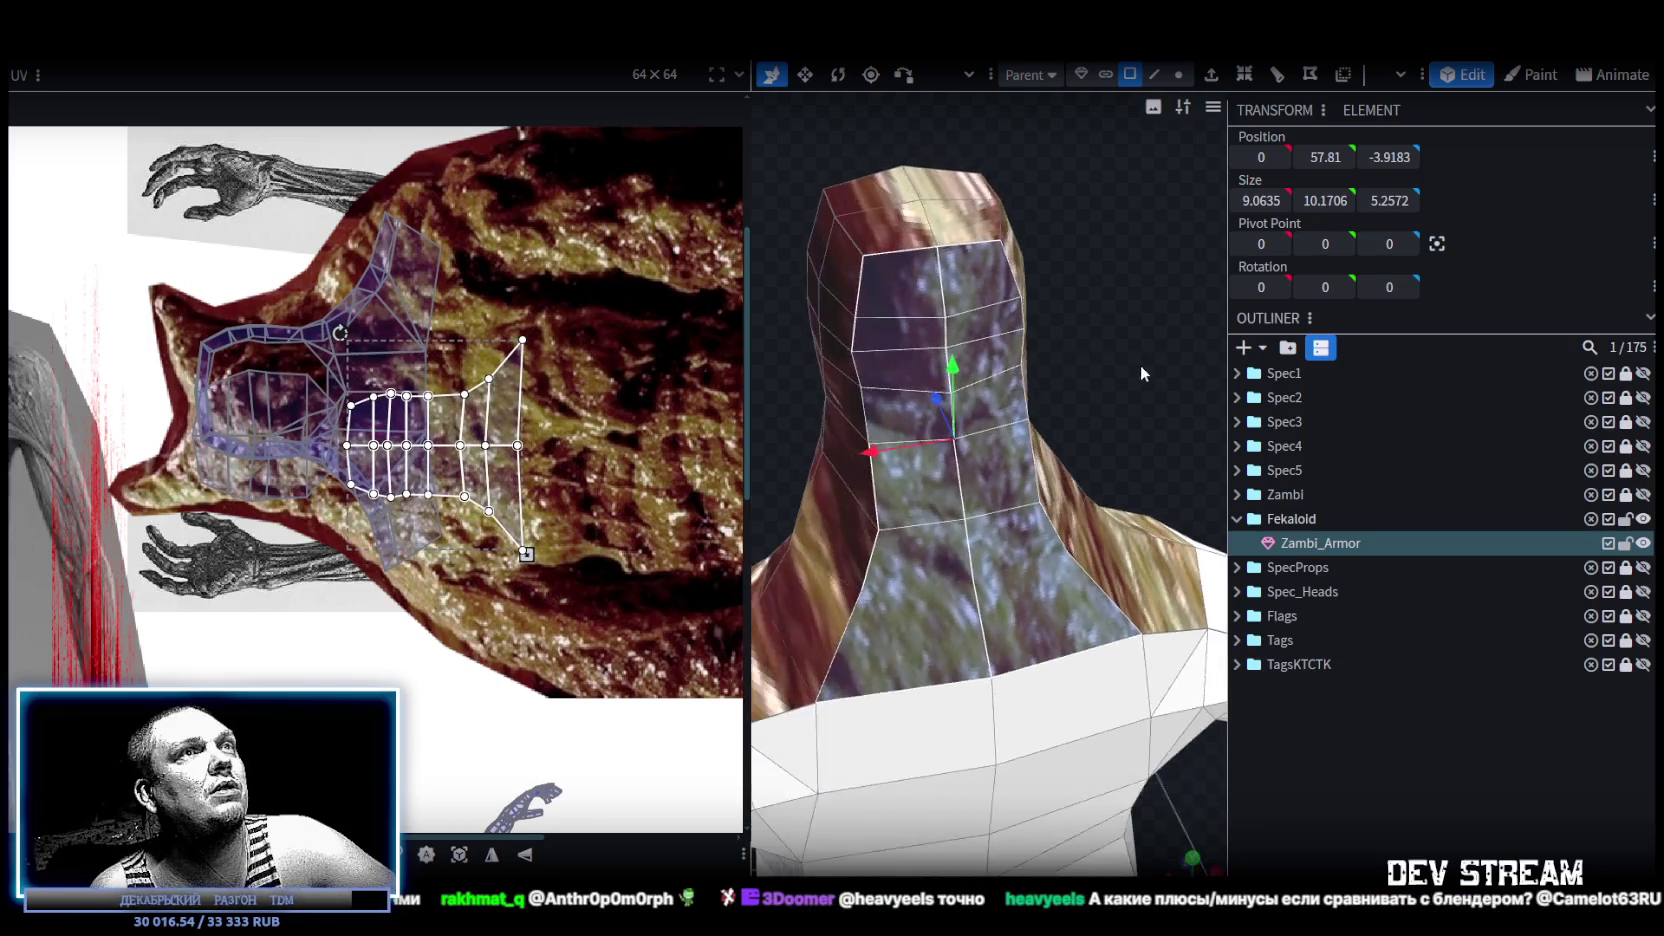
click(1353, 733)
scroll(890, 429, down, 3)
mouse_move(890, 429)
mouse_down()
mouse_move(900, 363)
mouse_move(1008, 367)
mouse_up()
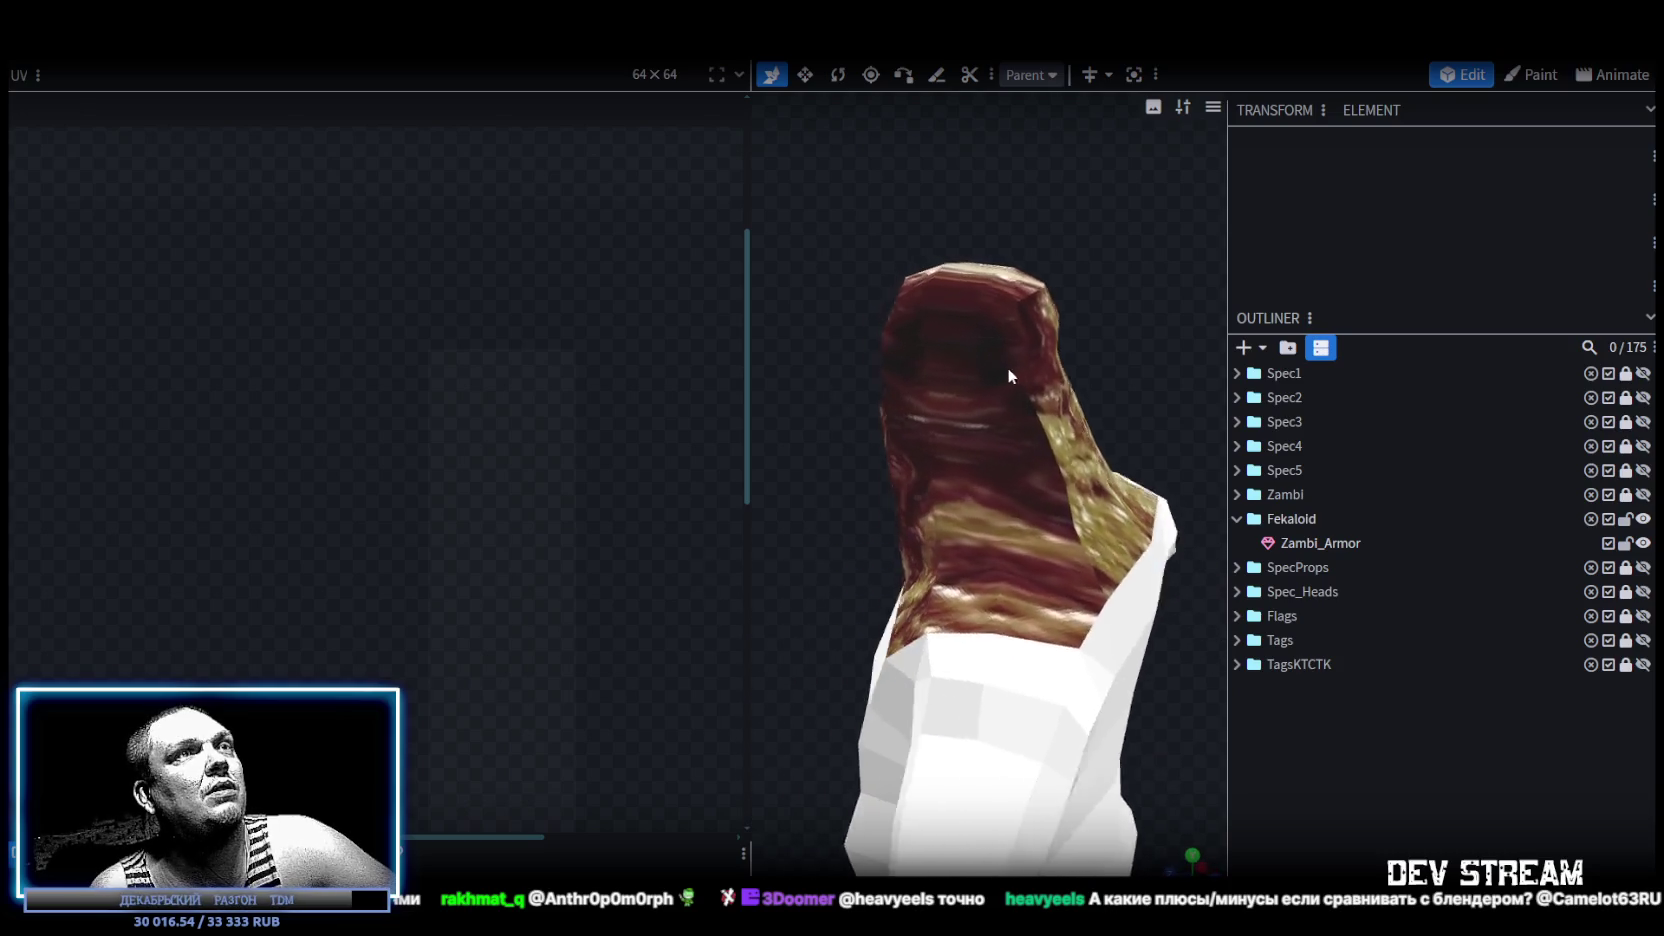
Select the head-top faces and the faces running down the left and right of the head.
click(1019, 318)
shift+click(954, 314)
shift+click(919, 330)
shift+click(926, 361)
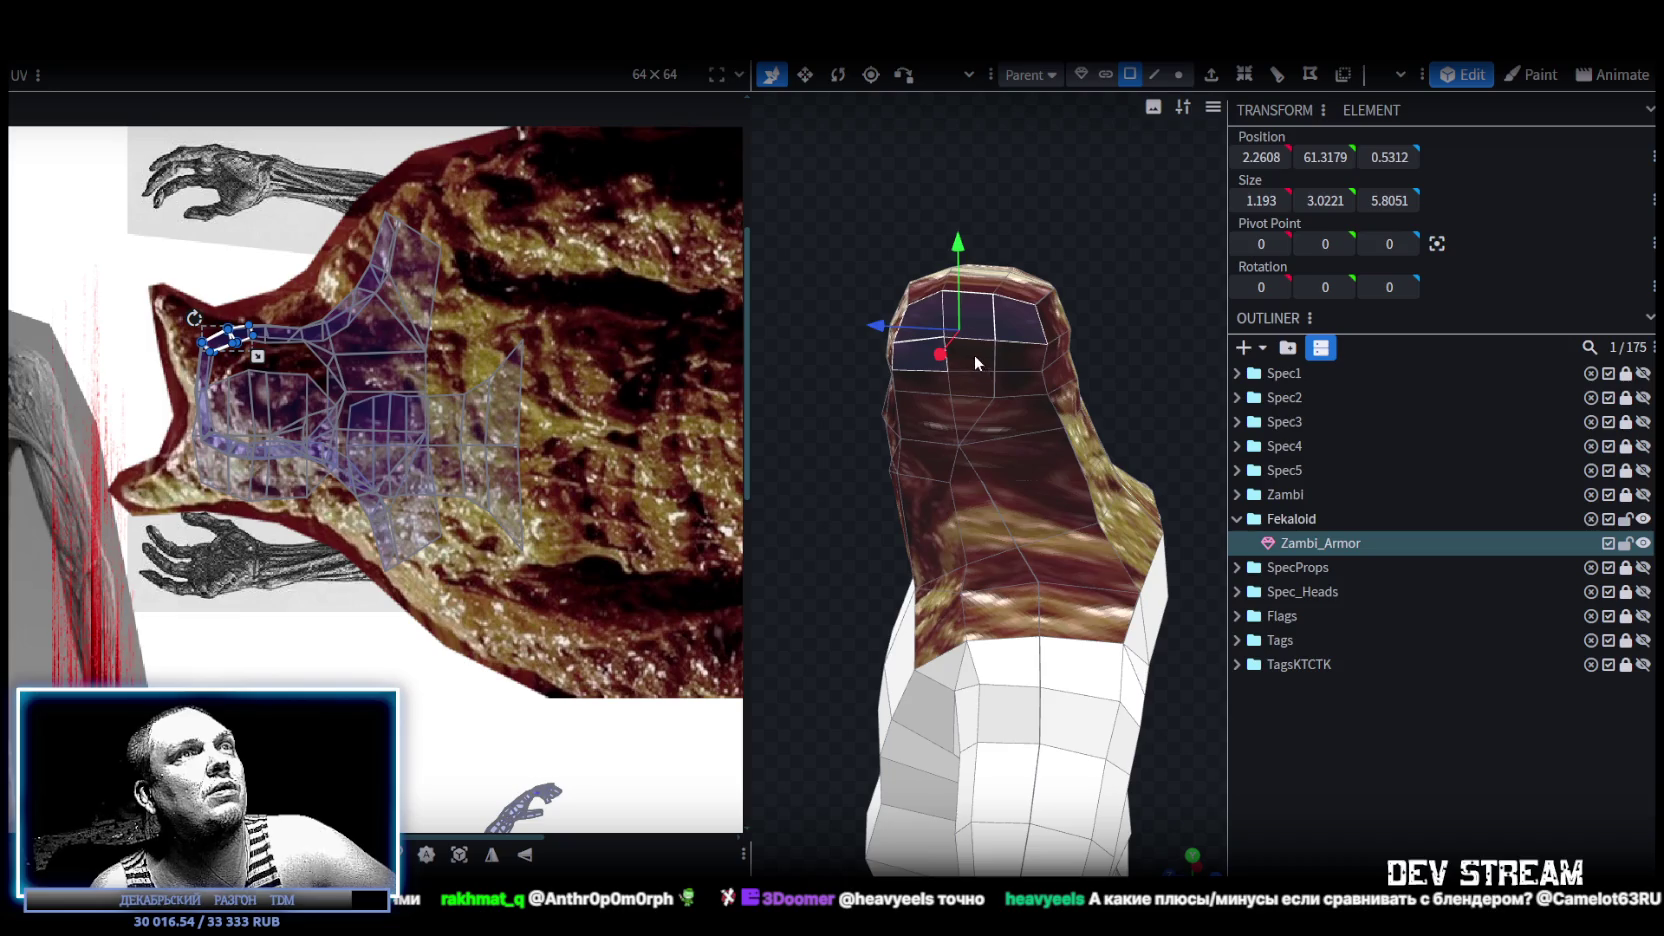
shift+click(1019, 384)
shift+click(1024, 420)
shift+click(930, 476)
shift+click(933, 519)
shift+click(986, 545)
shift+click(1023, 472)
shift+click(1010, 570)
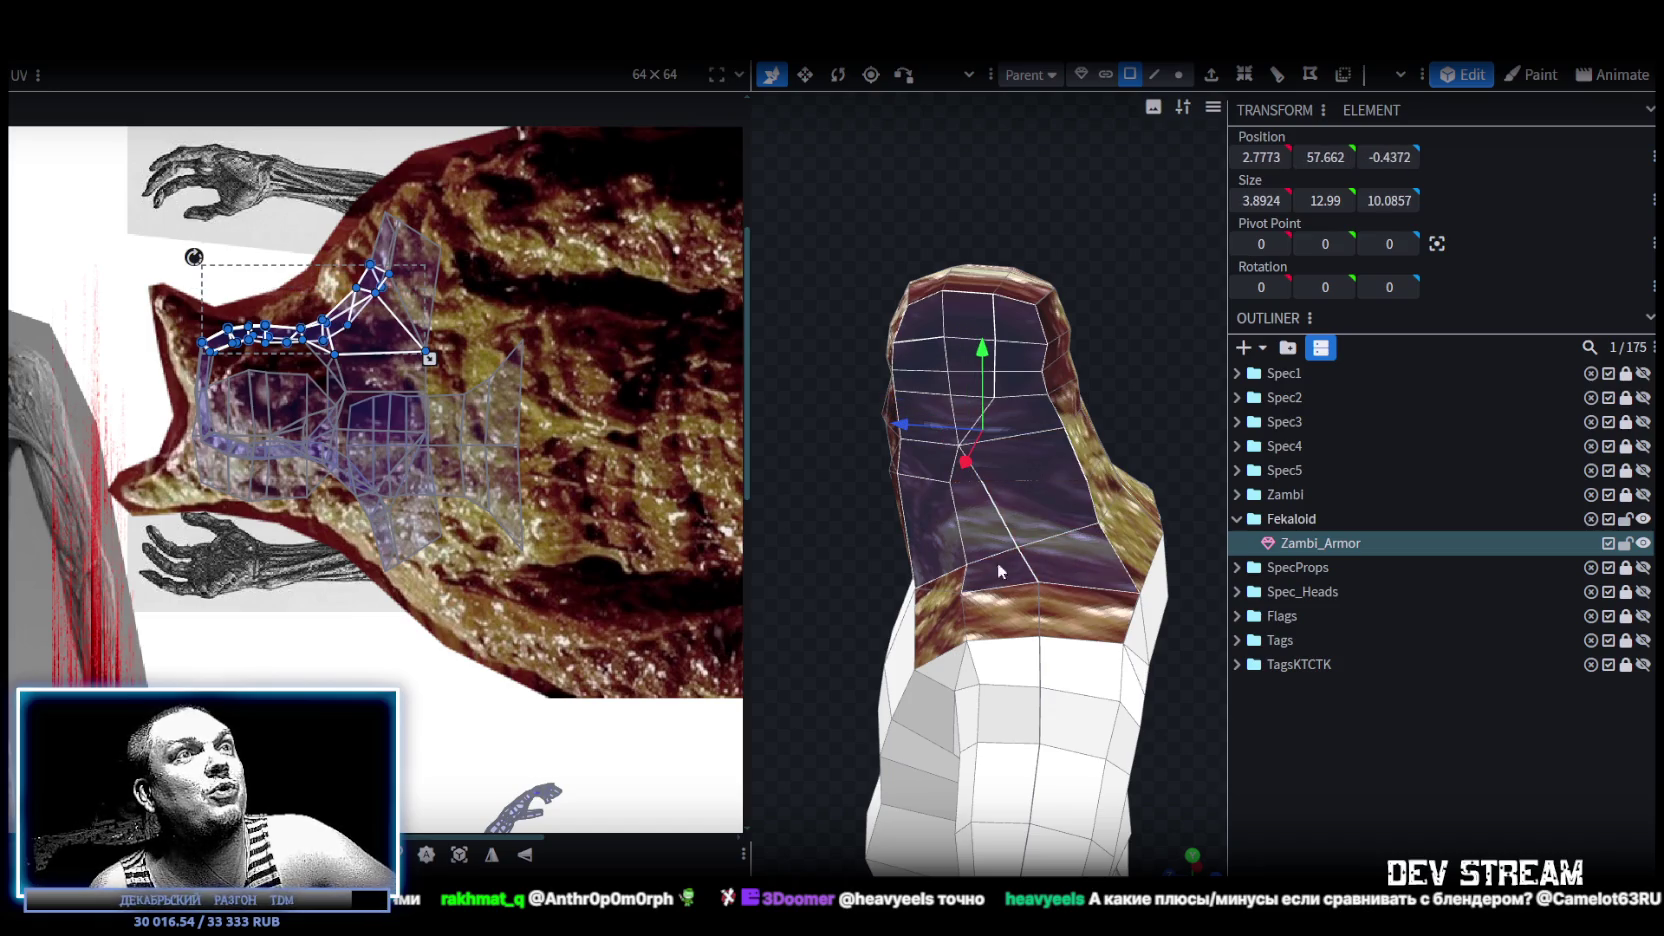
shift+click(1004, 606)
shift+click(1088, 618)
Deselect three neck faces and pick a face on top of the head.
mouse_move(798, 396)
mouse_down()
mouse_move(1207, 450)
mouse_move(1273, 410)
mouse_up()
mouse_move(1100, 358)
mouse_down()
mouse_move(915, 380)
mouse_move(1091, 504)
mouse_up()
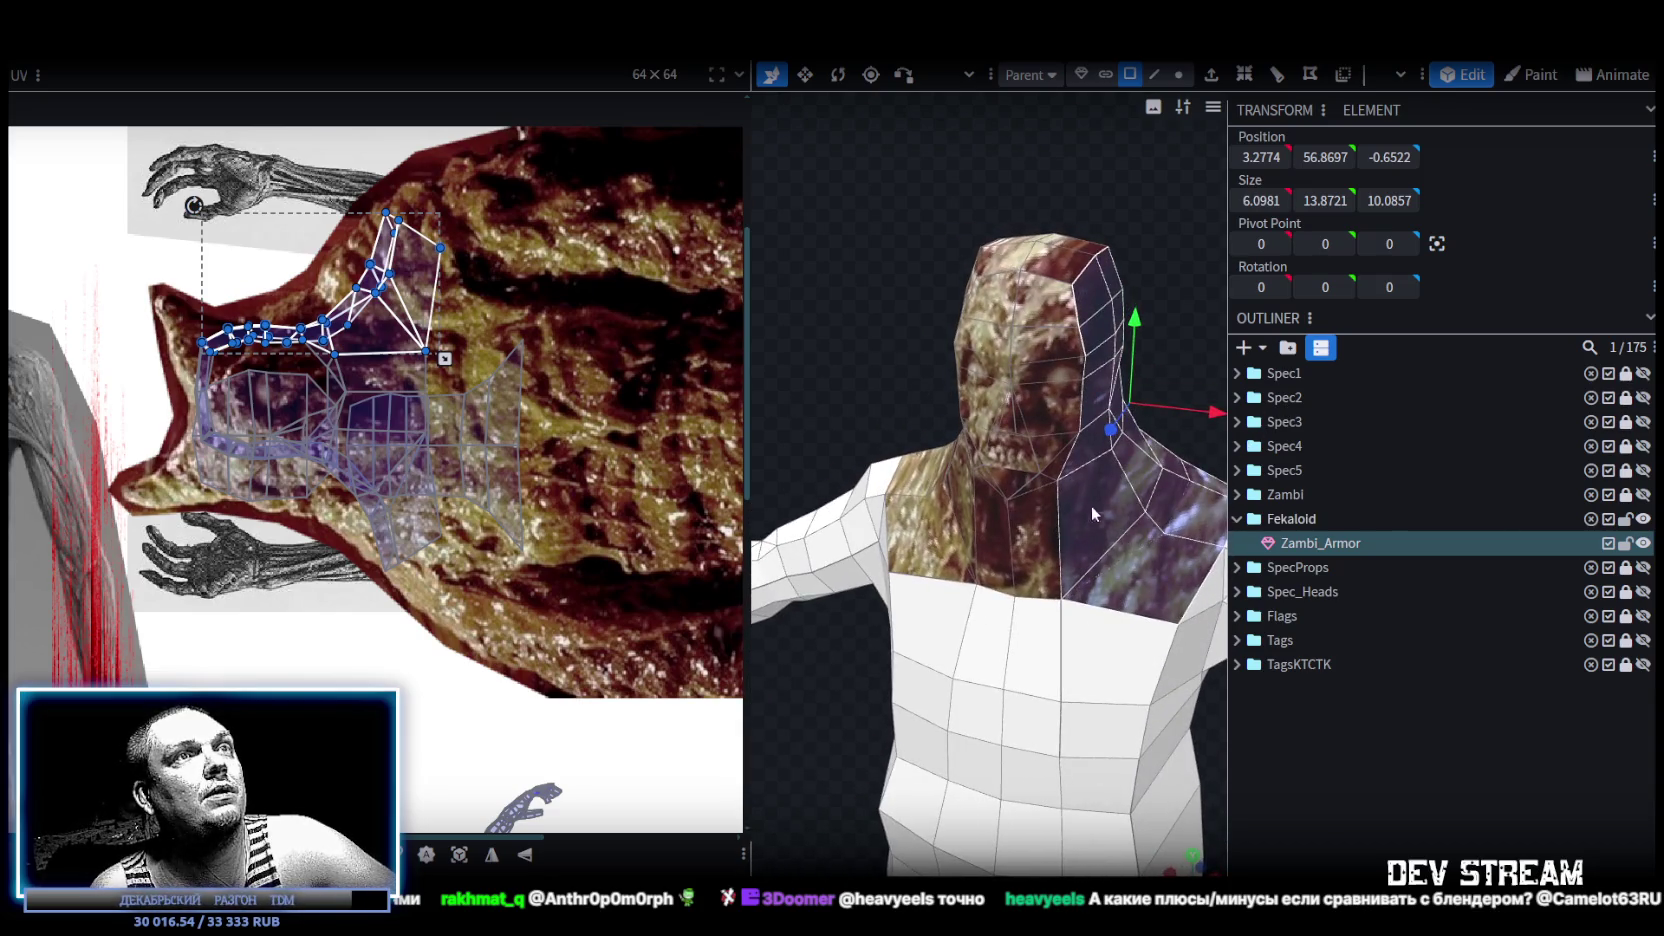
shift+click(1134, 570)
shift+click(1083, 448)
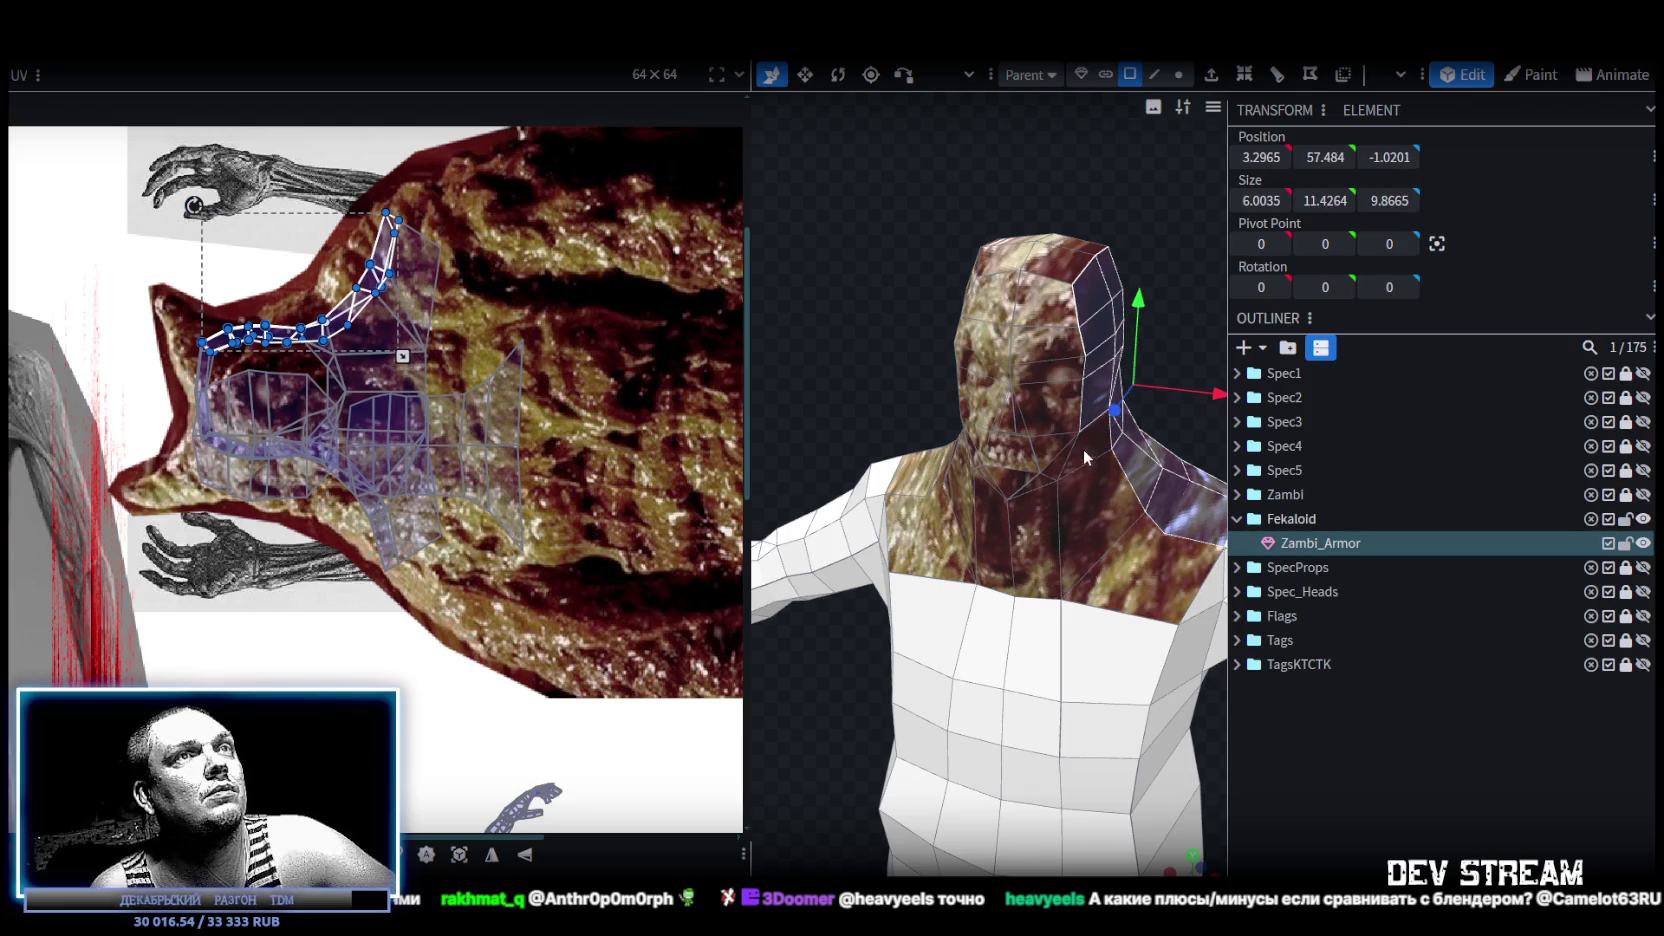
shift+click(1093, 364)
shift+click(1089, 307)
From behind, add the hood-top, neck and shoulder faces to the selection.
drag(863, 292, 1068, 292)
shift+click(984, 266)
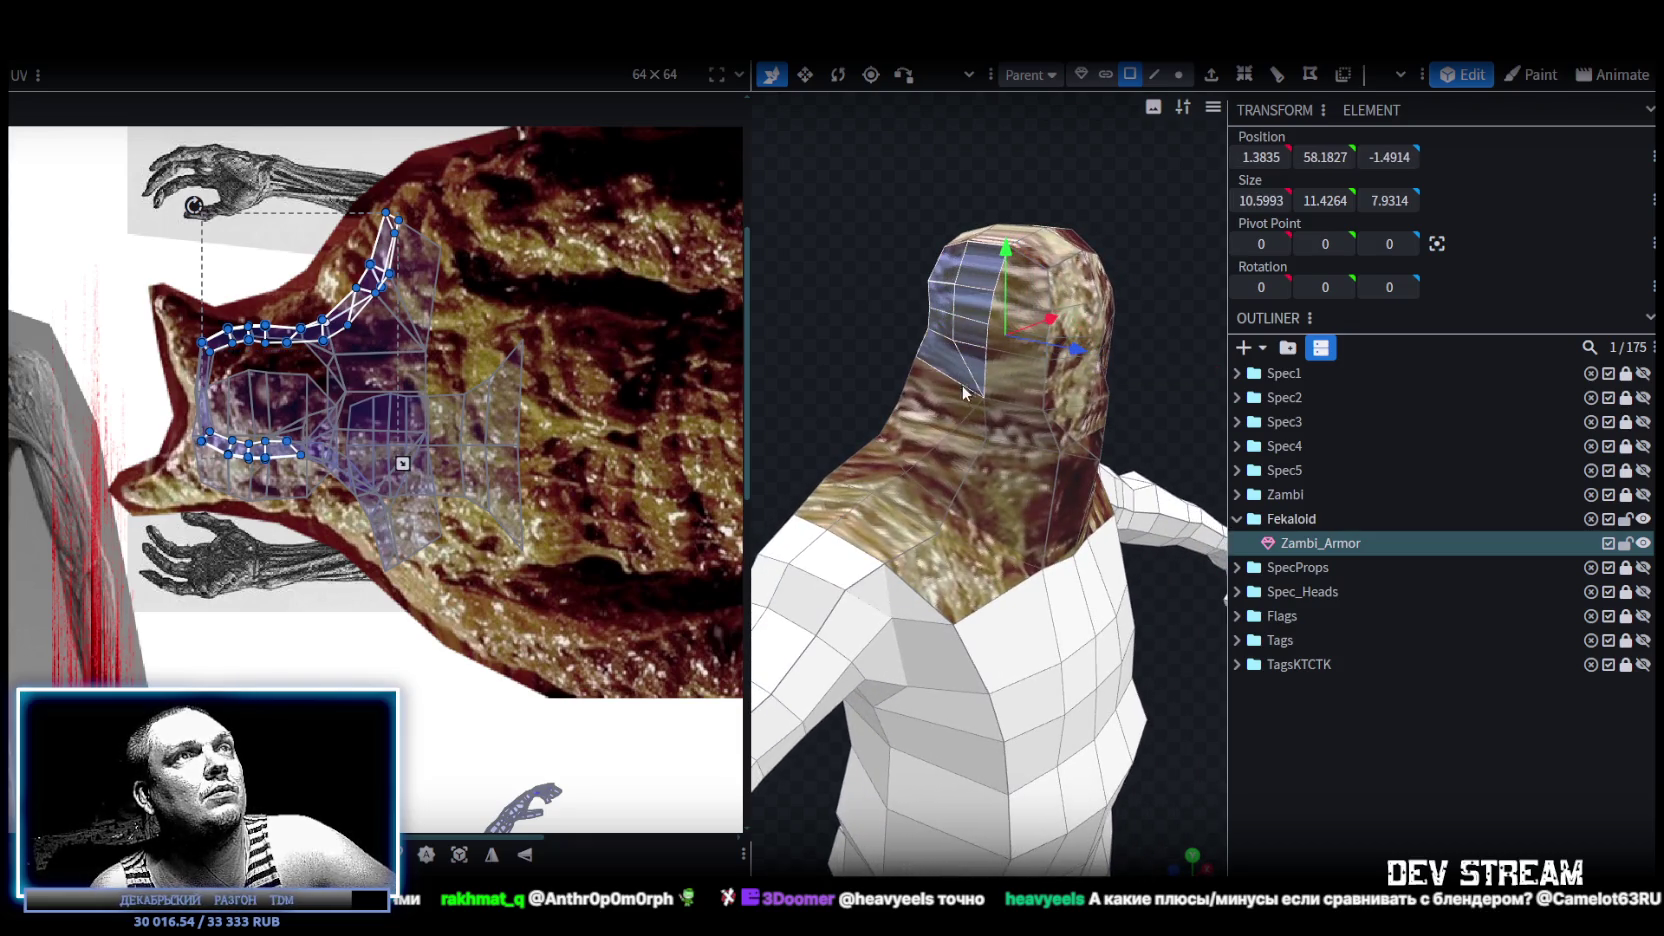
shift+click(967, 428)
shift+click(880, 525)
shift+click(865, 465)
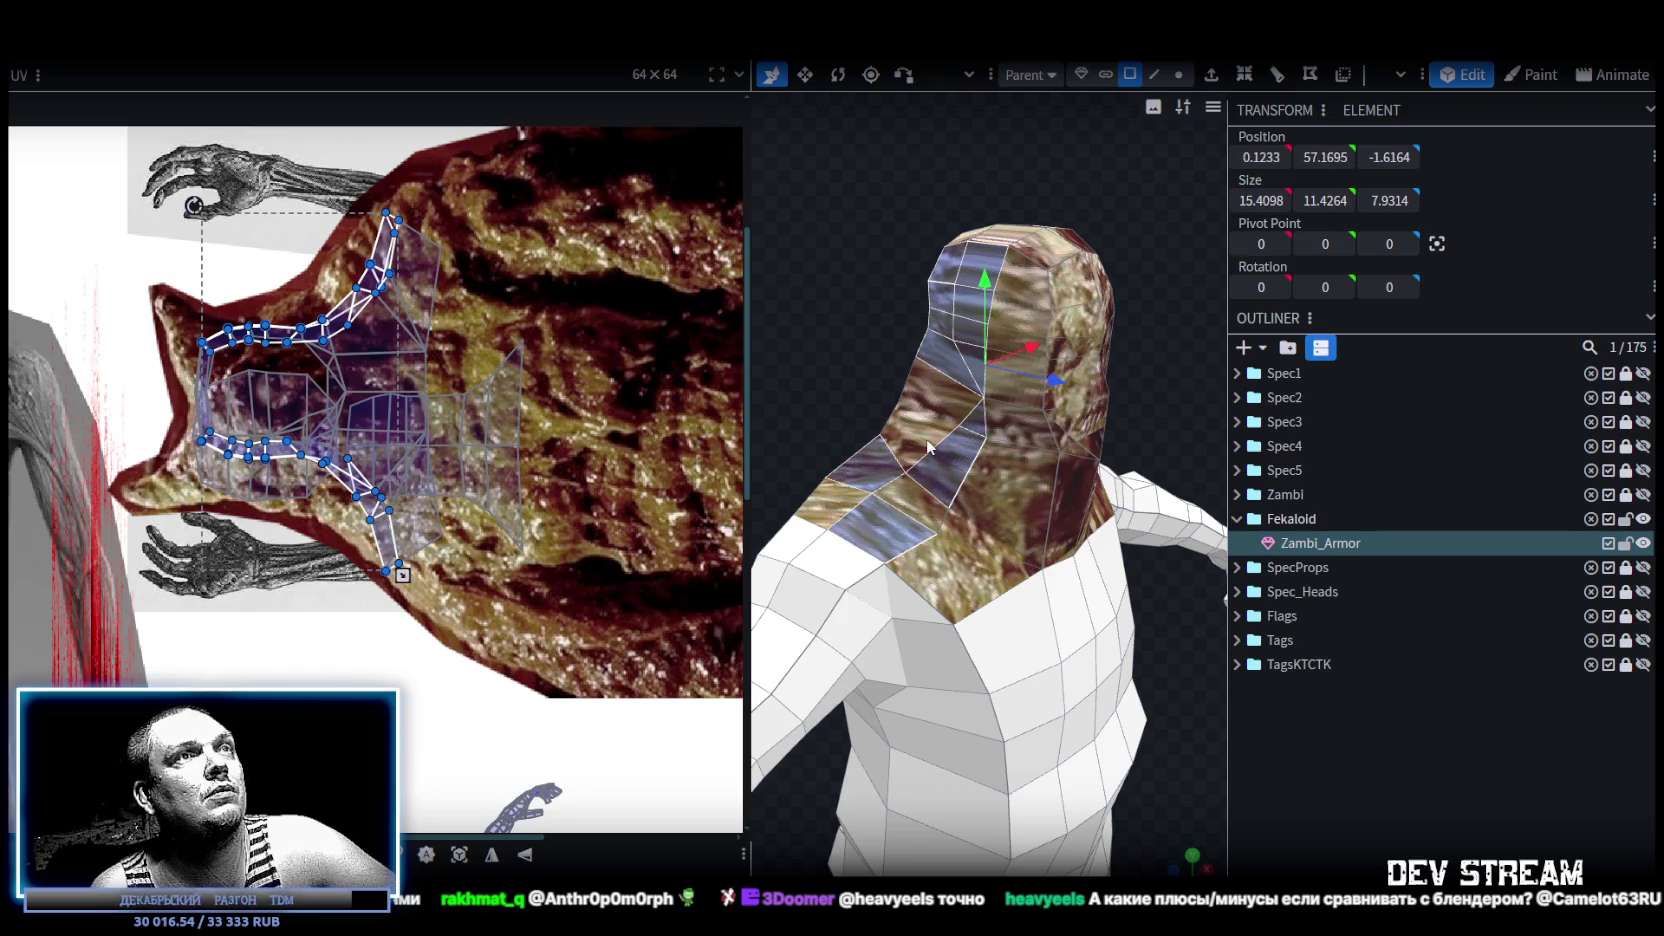
shift+click(928, 440)
shift+click(826, 507)
mouse_move(836, 385)
mouse_down()
mouse_move(1150, 404)
mouse_move(968, 398)
mouse_up()
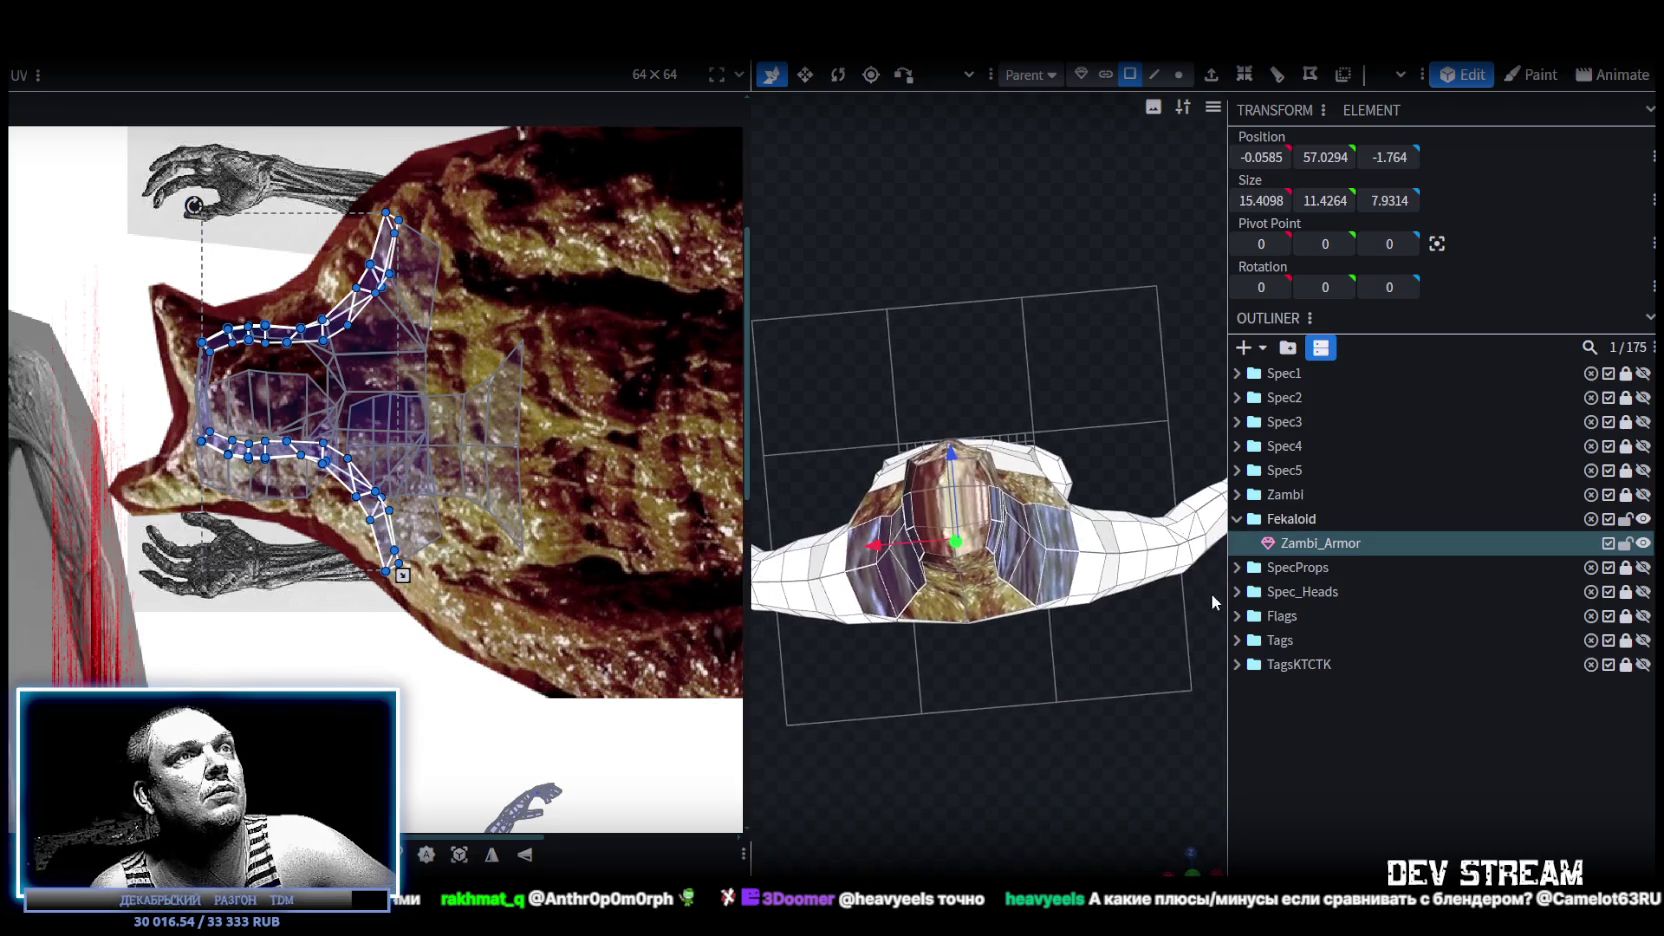
scroll(858, 533, down, 5)
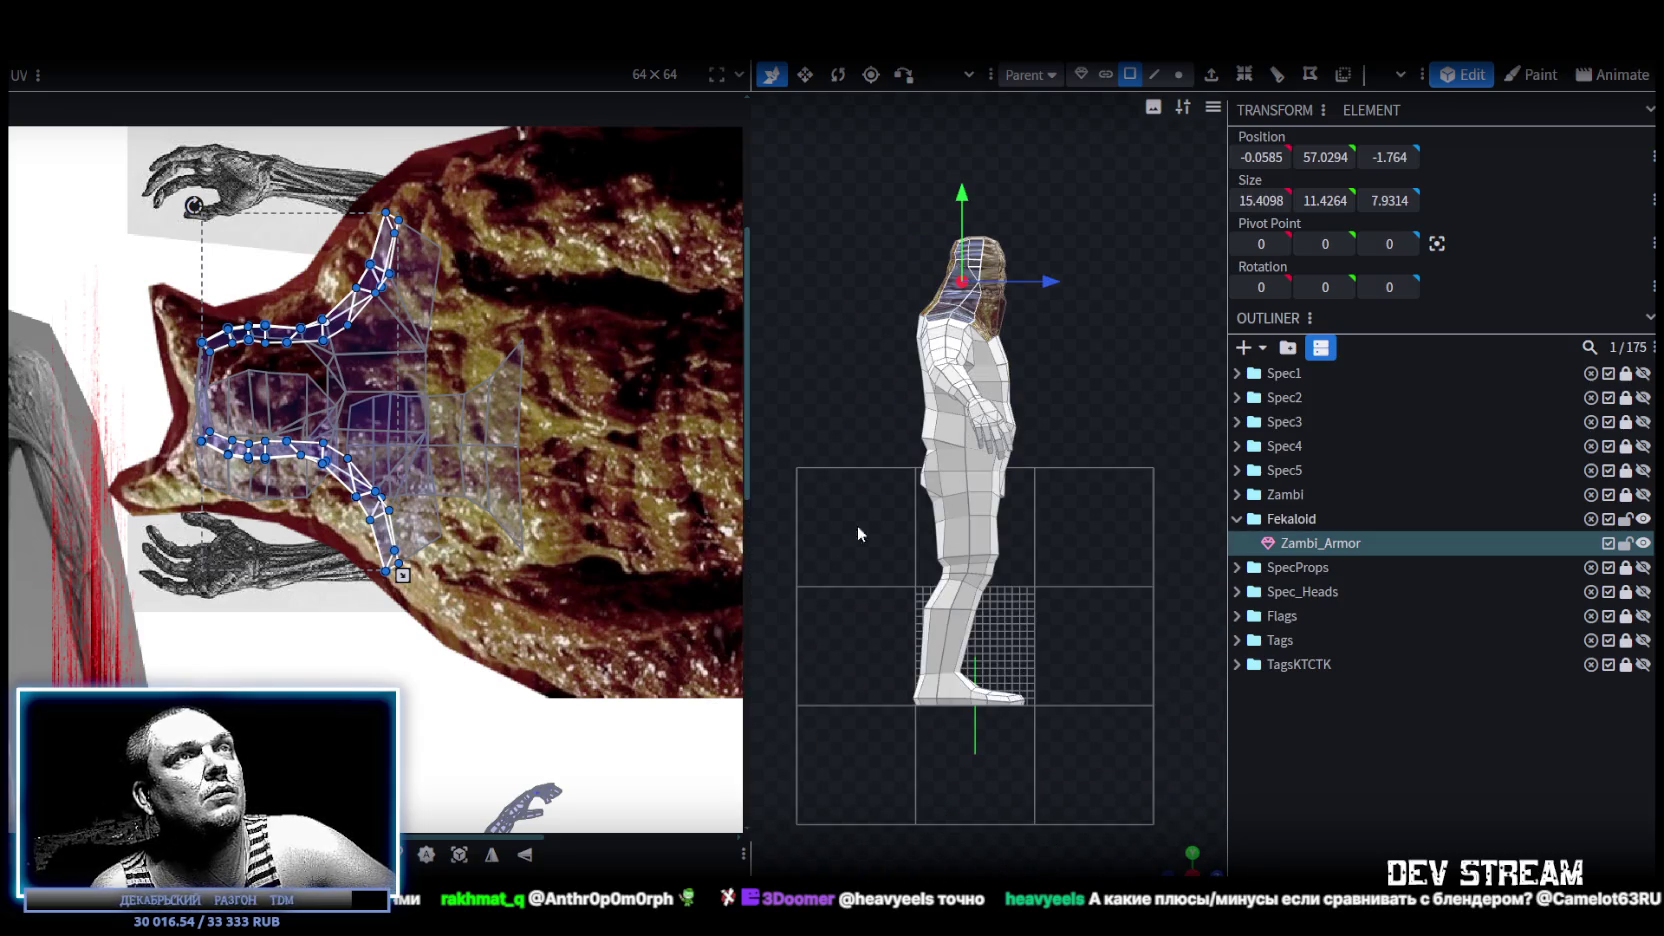
Move the unplaced UV island onto the skin texture, apply Rotate UV Left, and turn it to fit.
click(462, 855)
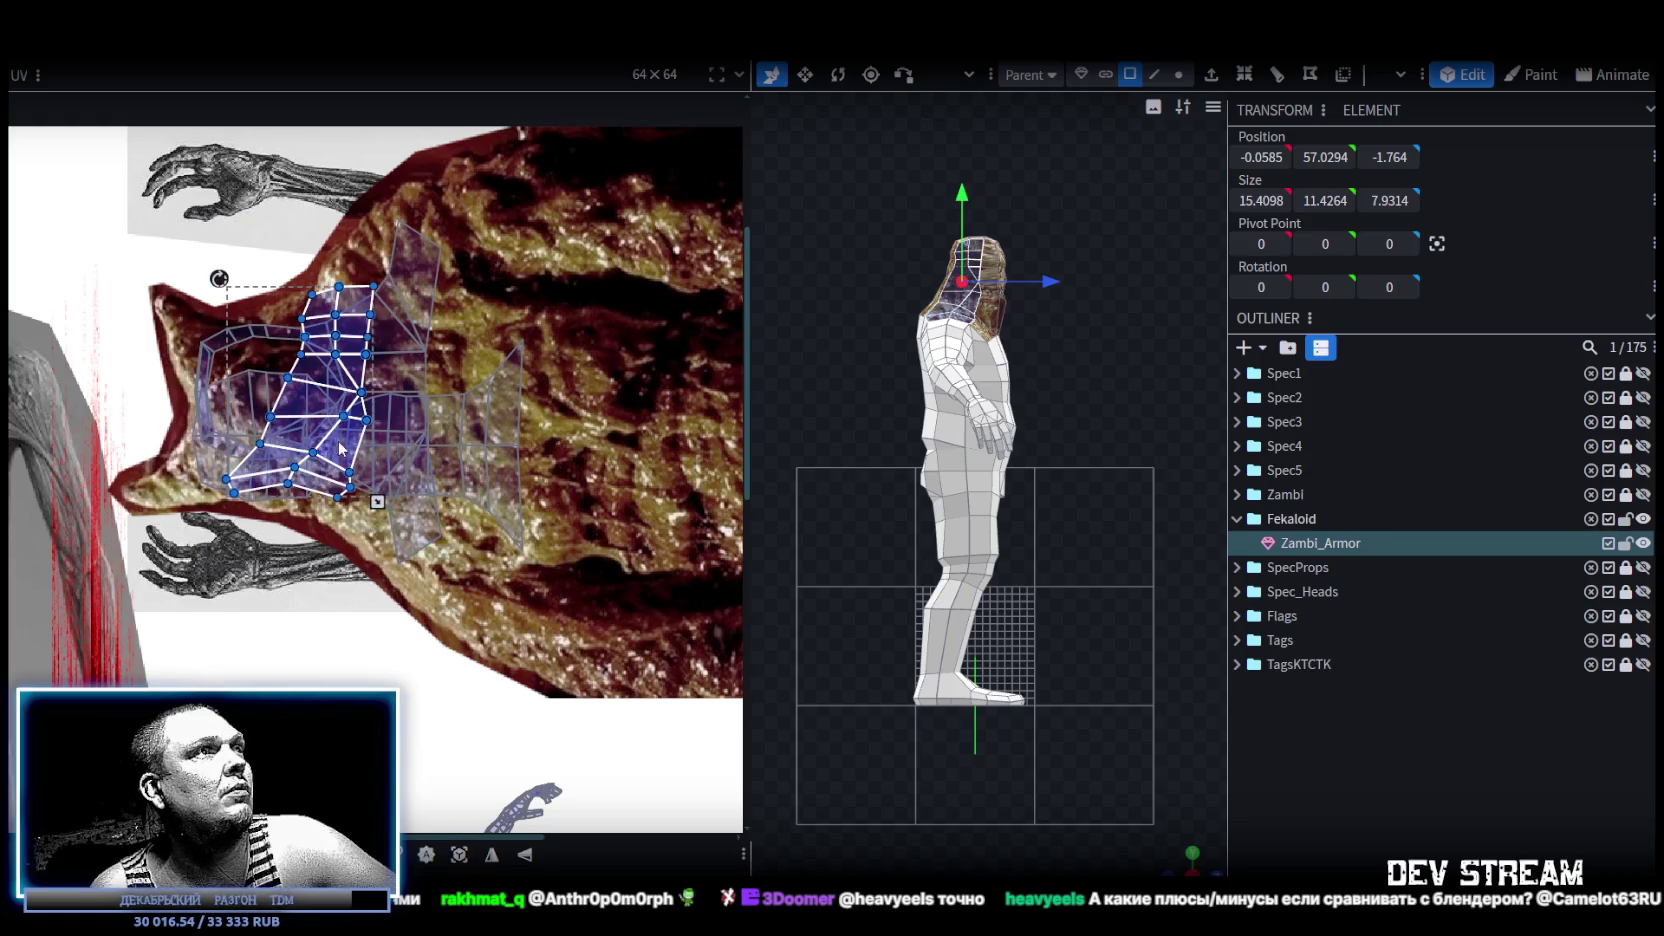
drag(340, 448, 386, 758)
scroll(401, 631, down, 2)
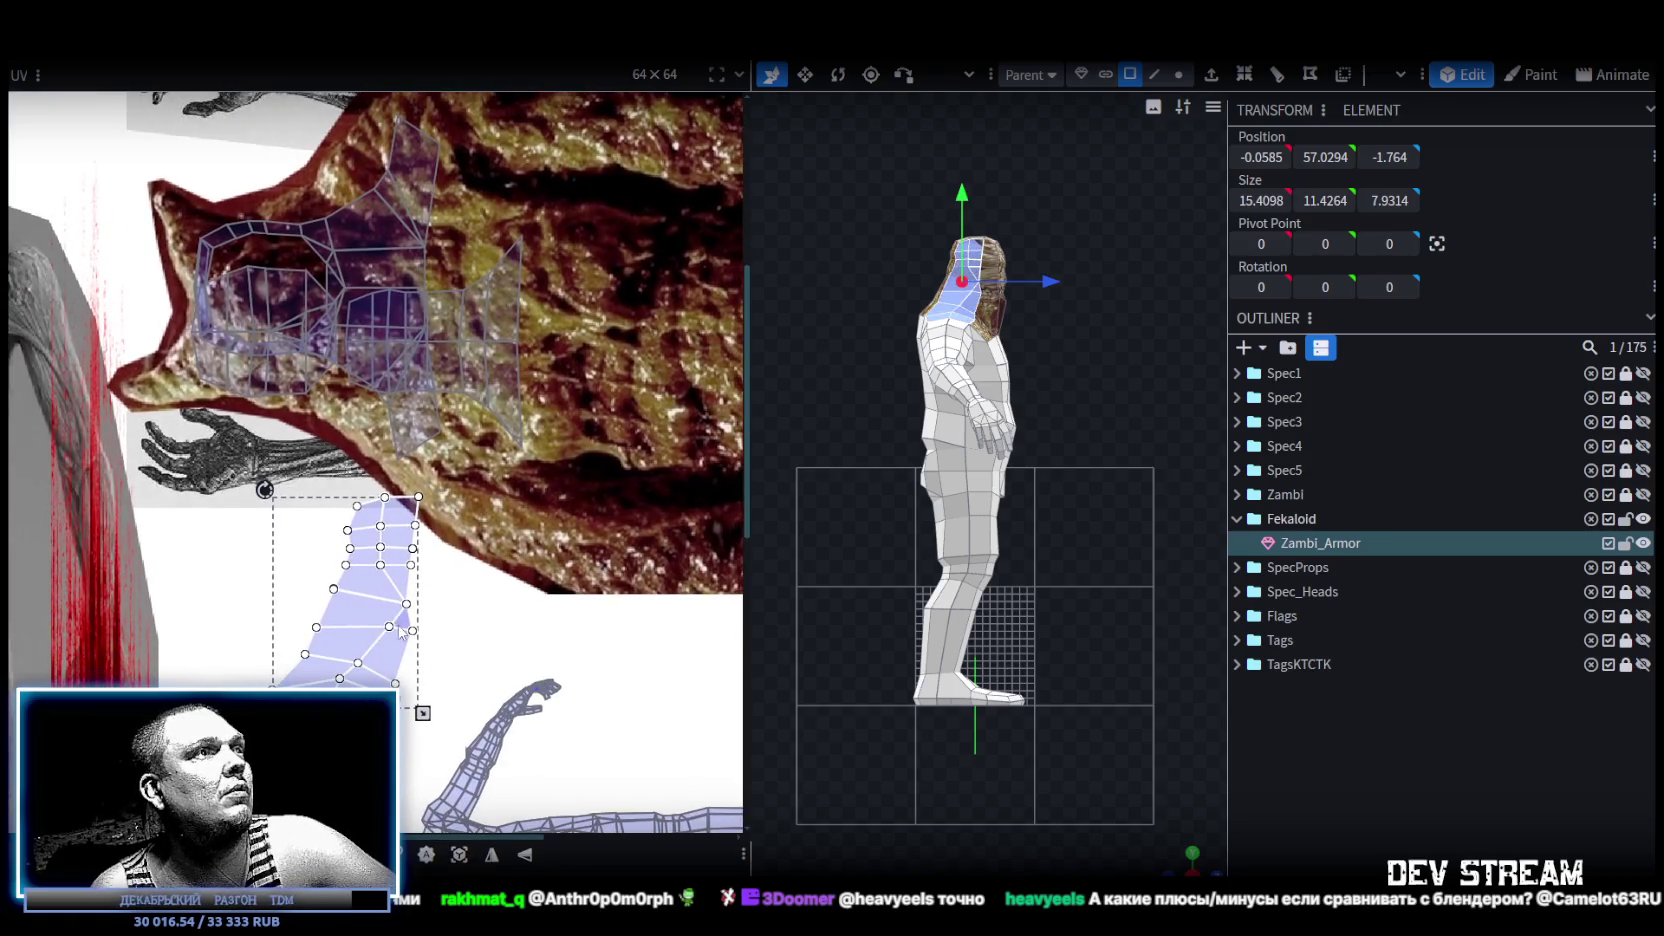
click(372, 624)
mouse_move(296, 638)
mouse_down()
mouse_move(532, 428)
mouse_move(543, 475)
mouse_up()
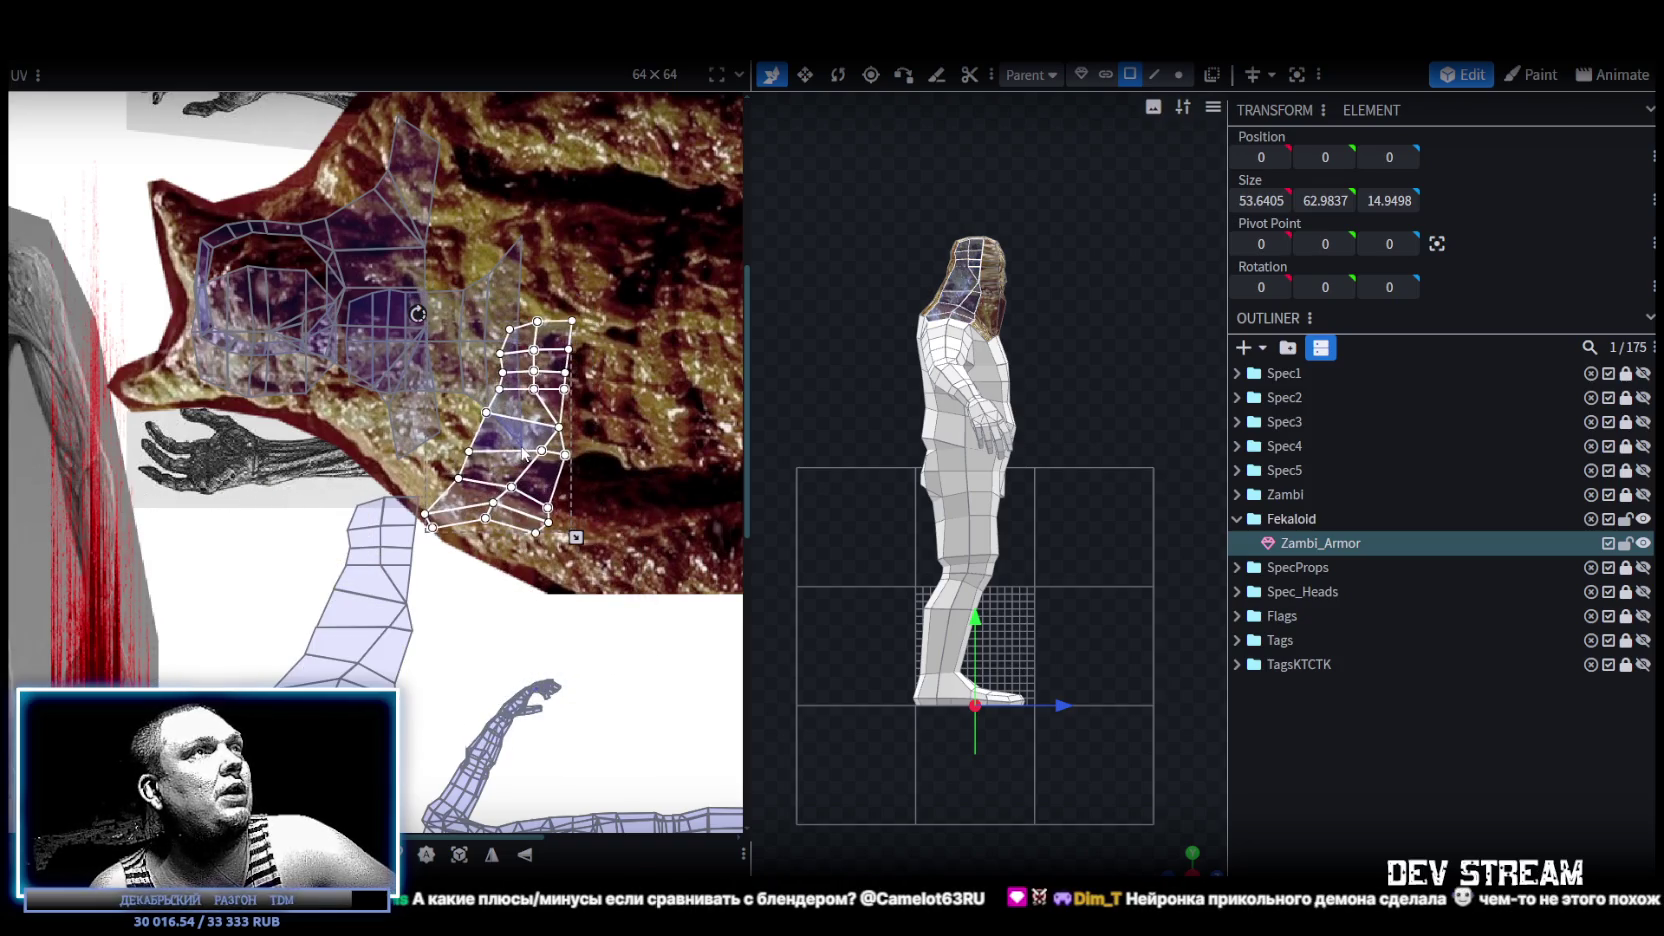
right_click(524, 441)
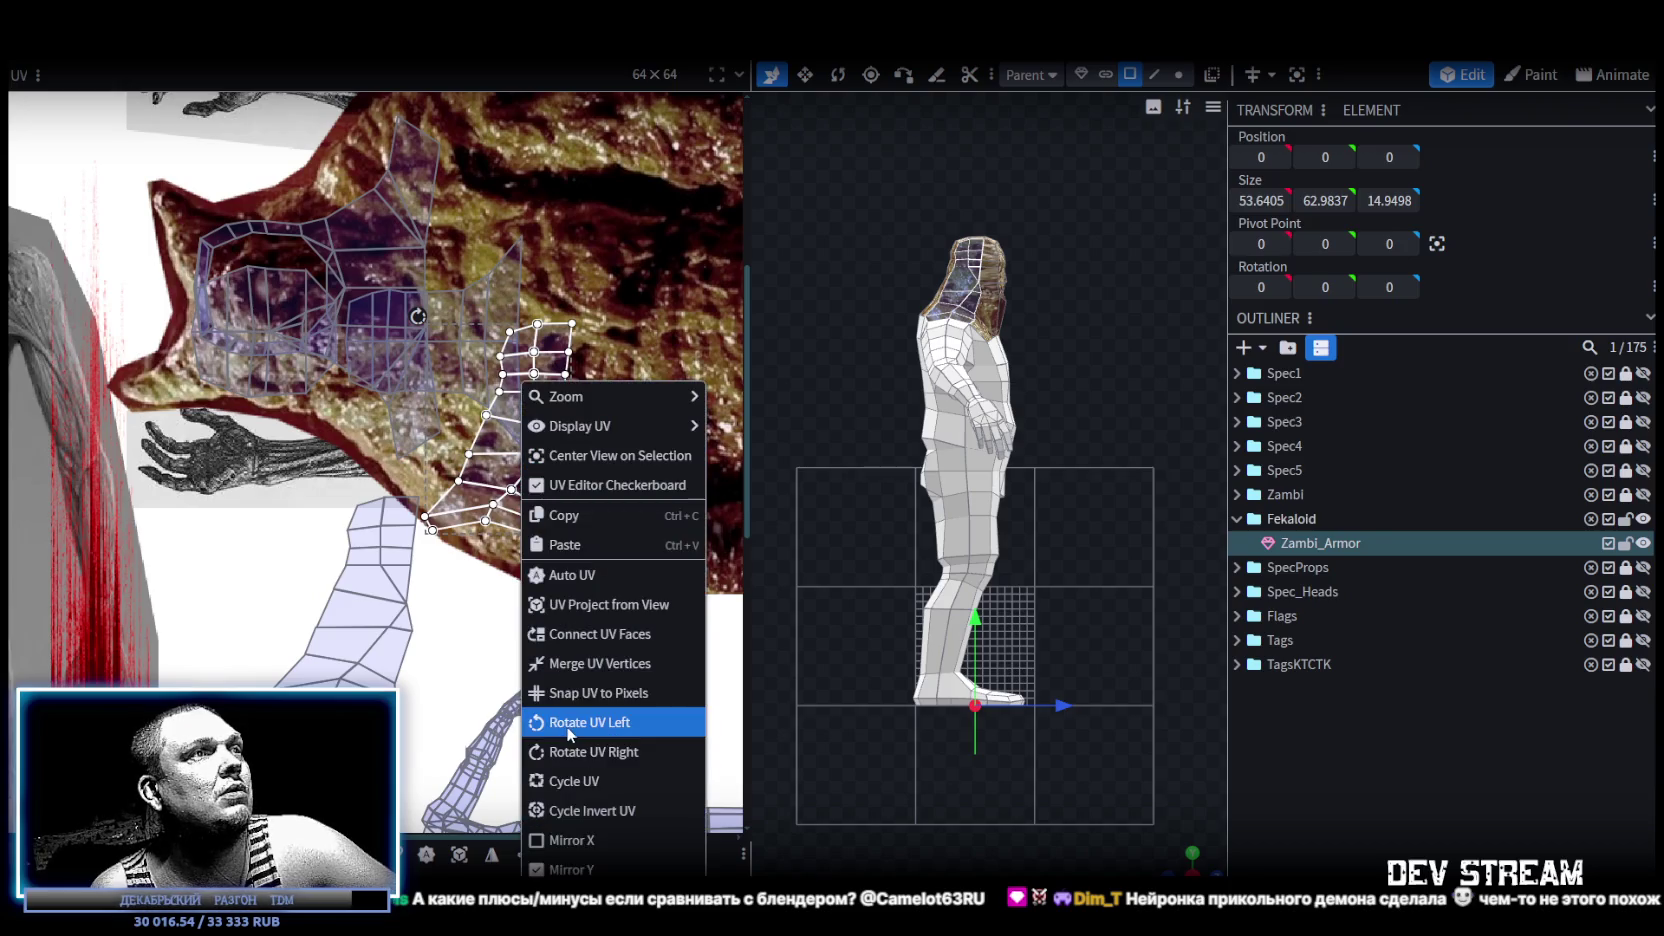
click(570, 724)
drag(540, 438, 608, 469)
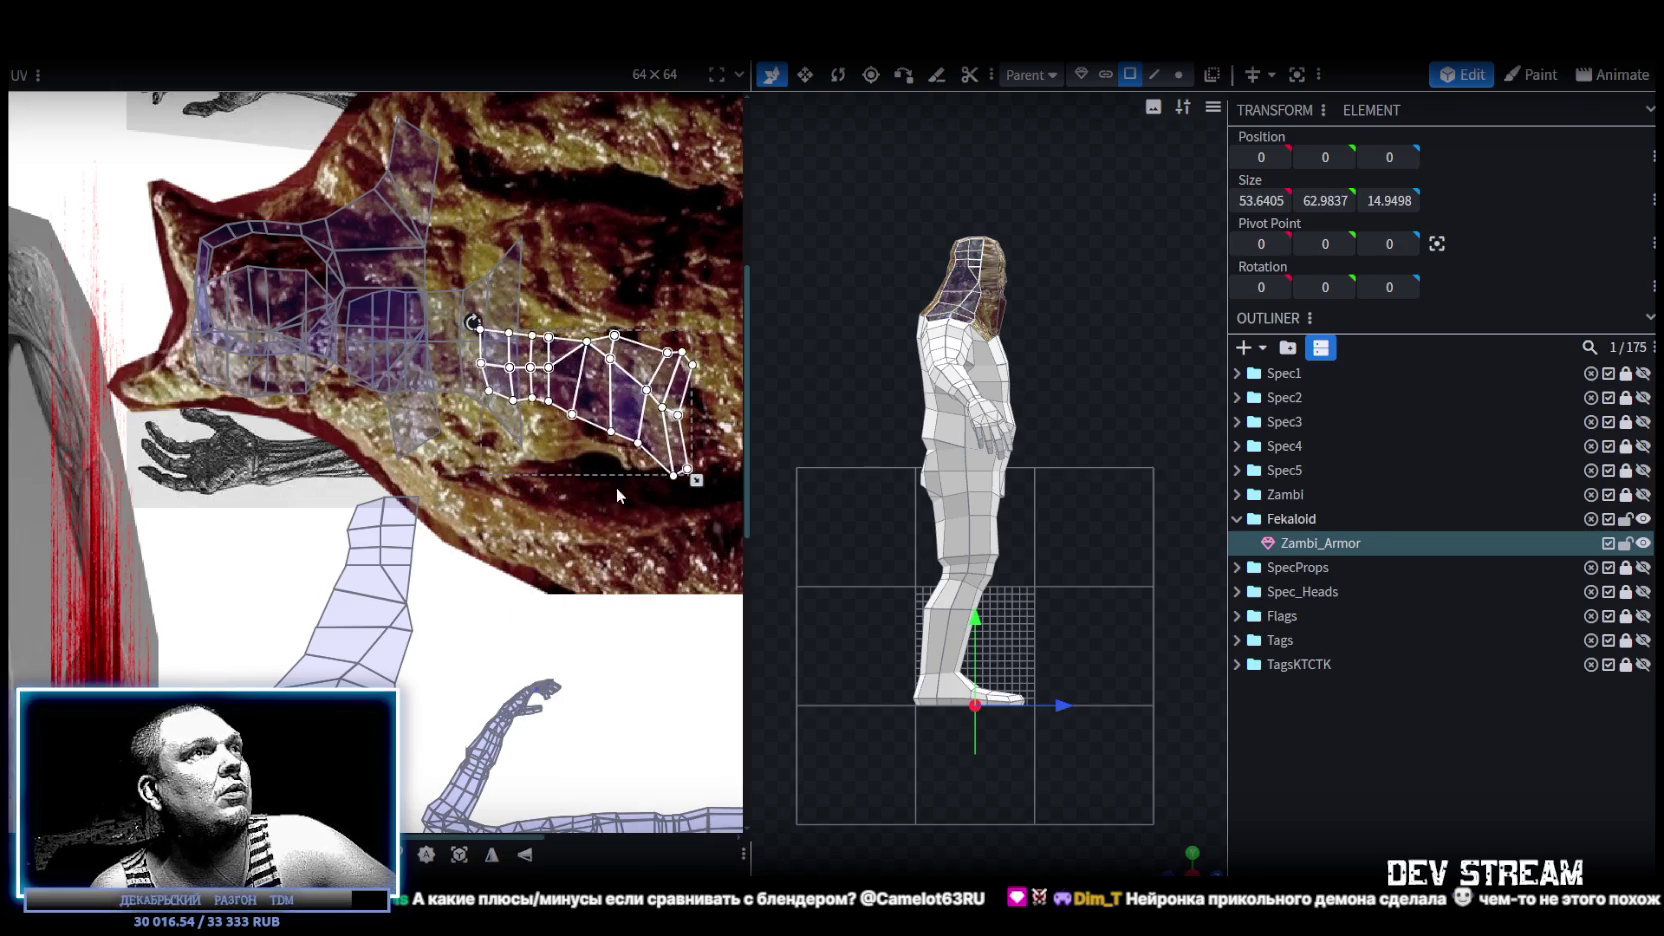
scroll(367, 360, up, 2)
mouse_move(326, 375)
mouse_down()
mouse_move(179, 338)
mouse_move(126, 352)
mouse_up()
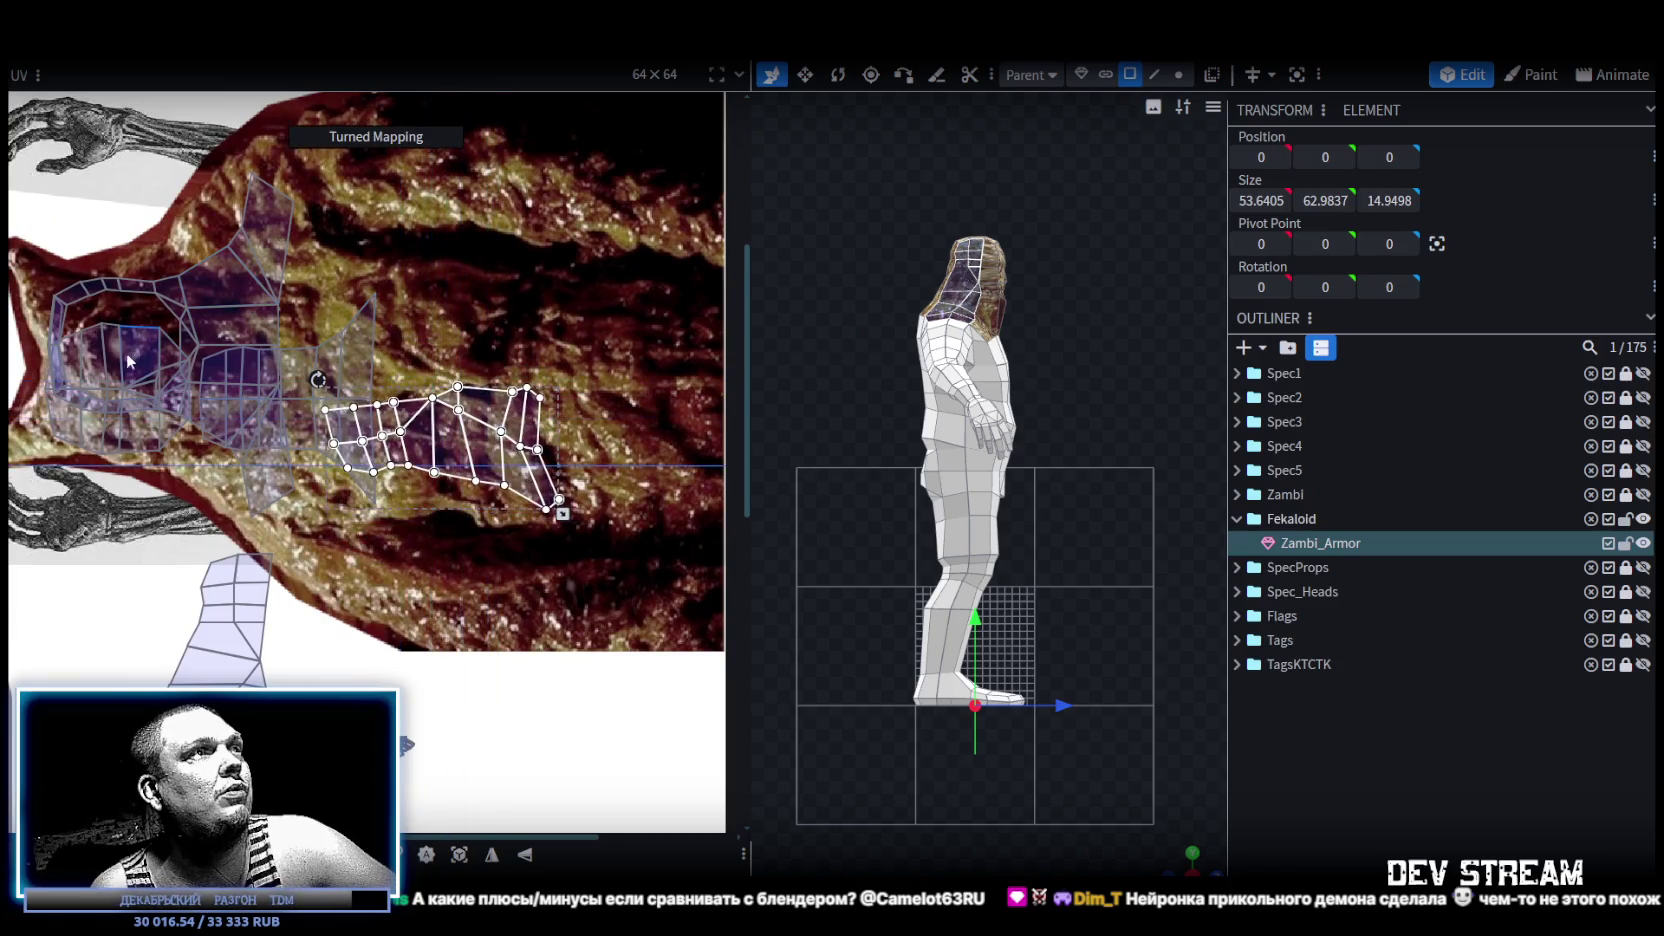
drag(528, 472, 575, 495)
Rotate another UV island a quarter turn, apply Mirror Y, and angle it over the texture.
scroll(983, 418, up, 2)
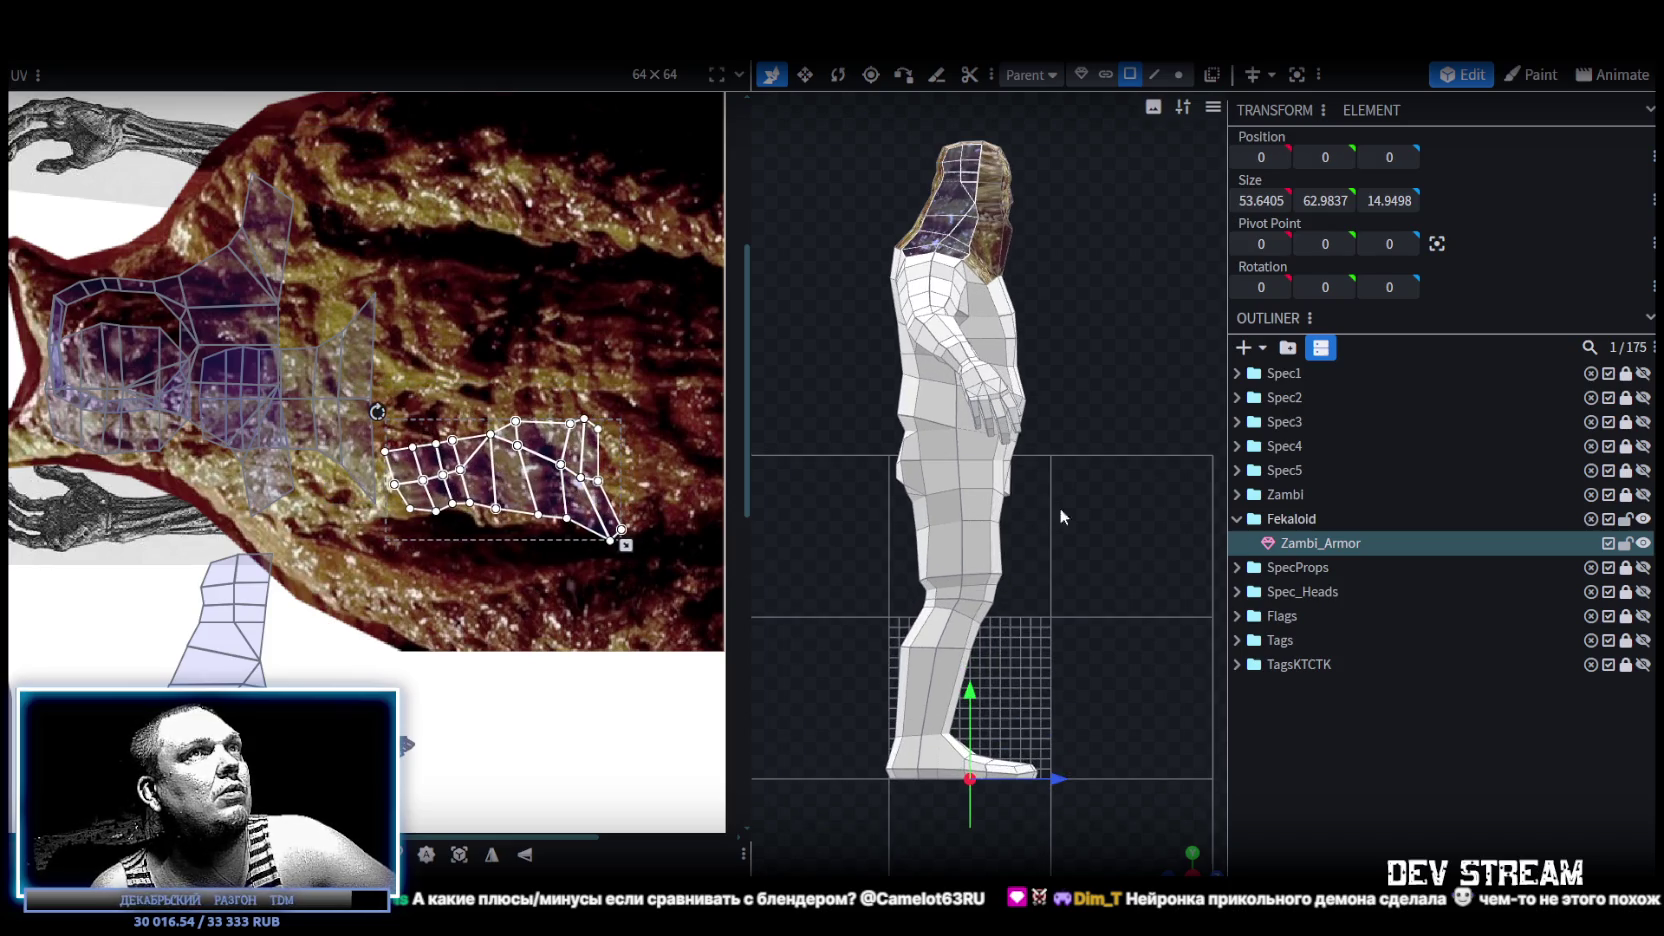
right_drag(983, 418, 1205, 865)
drag(1205, 865, 1130, 822)
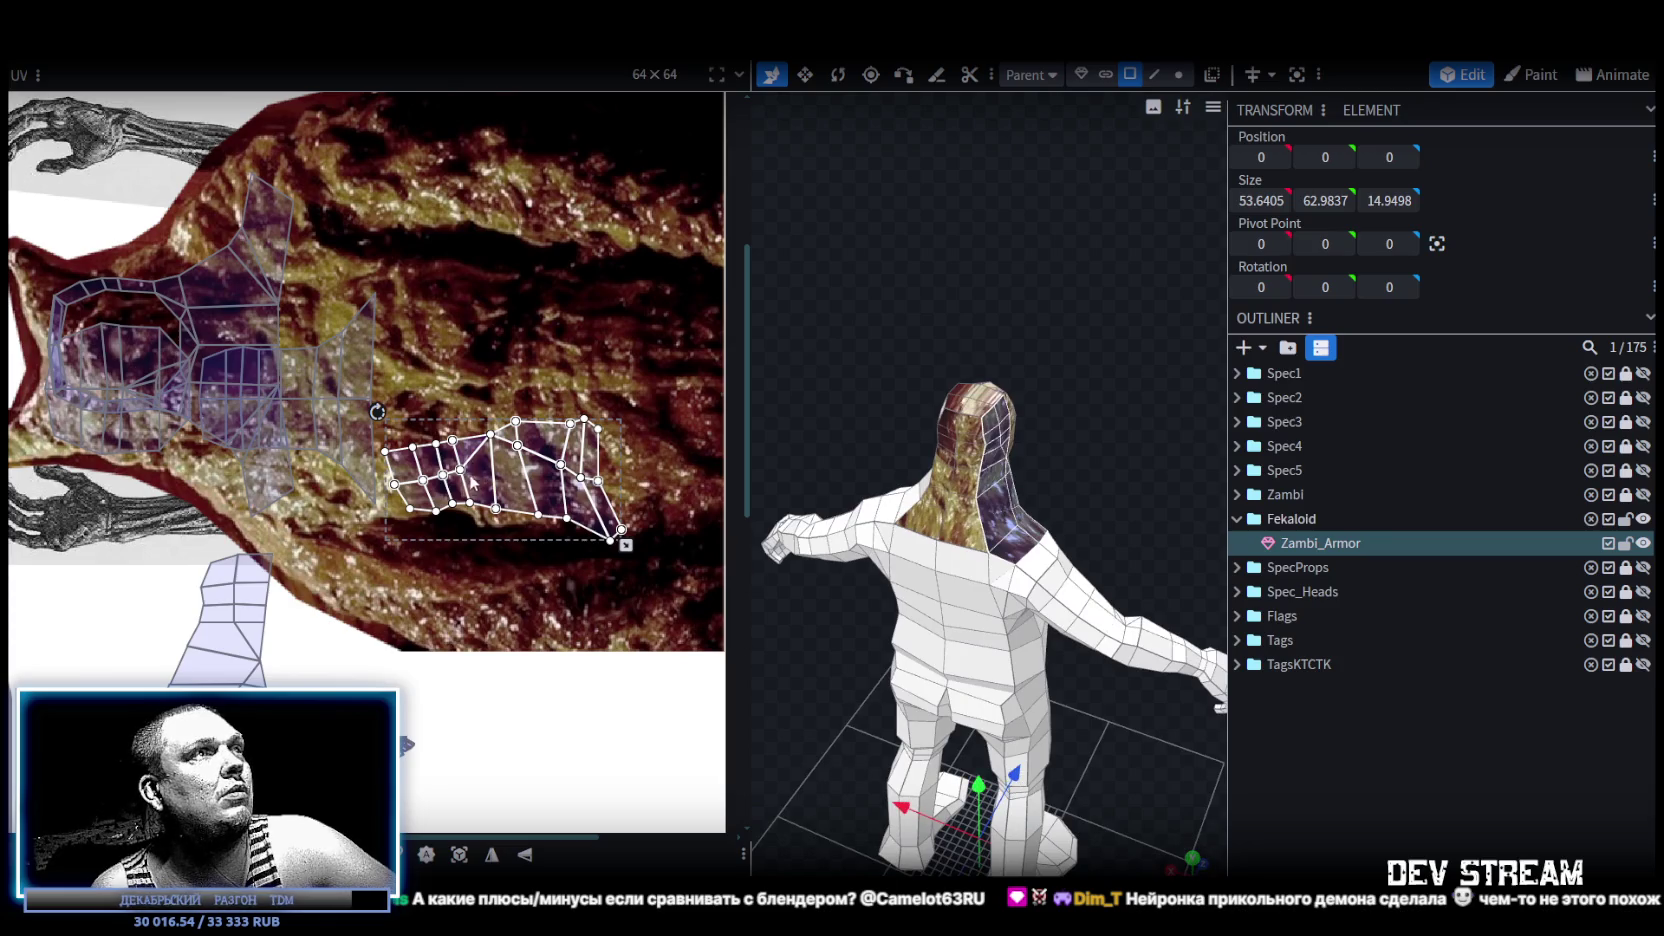
drag(471, 480, 351, 466)
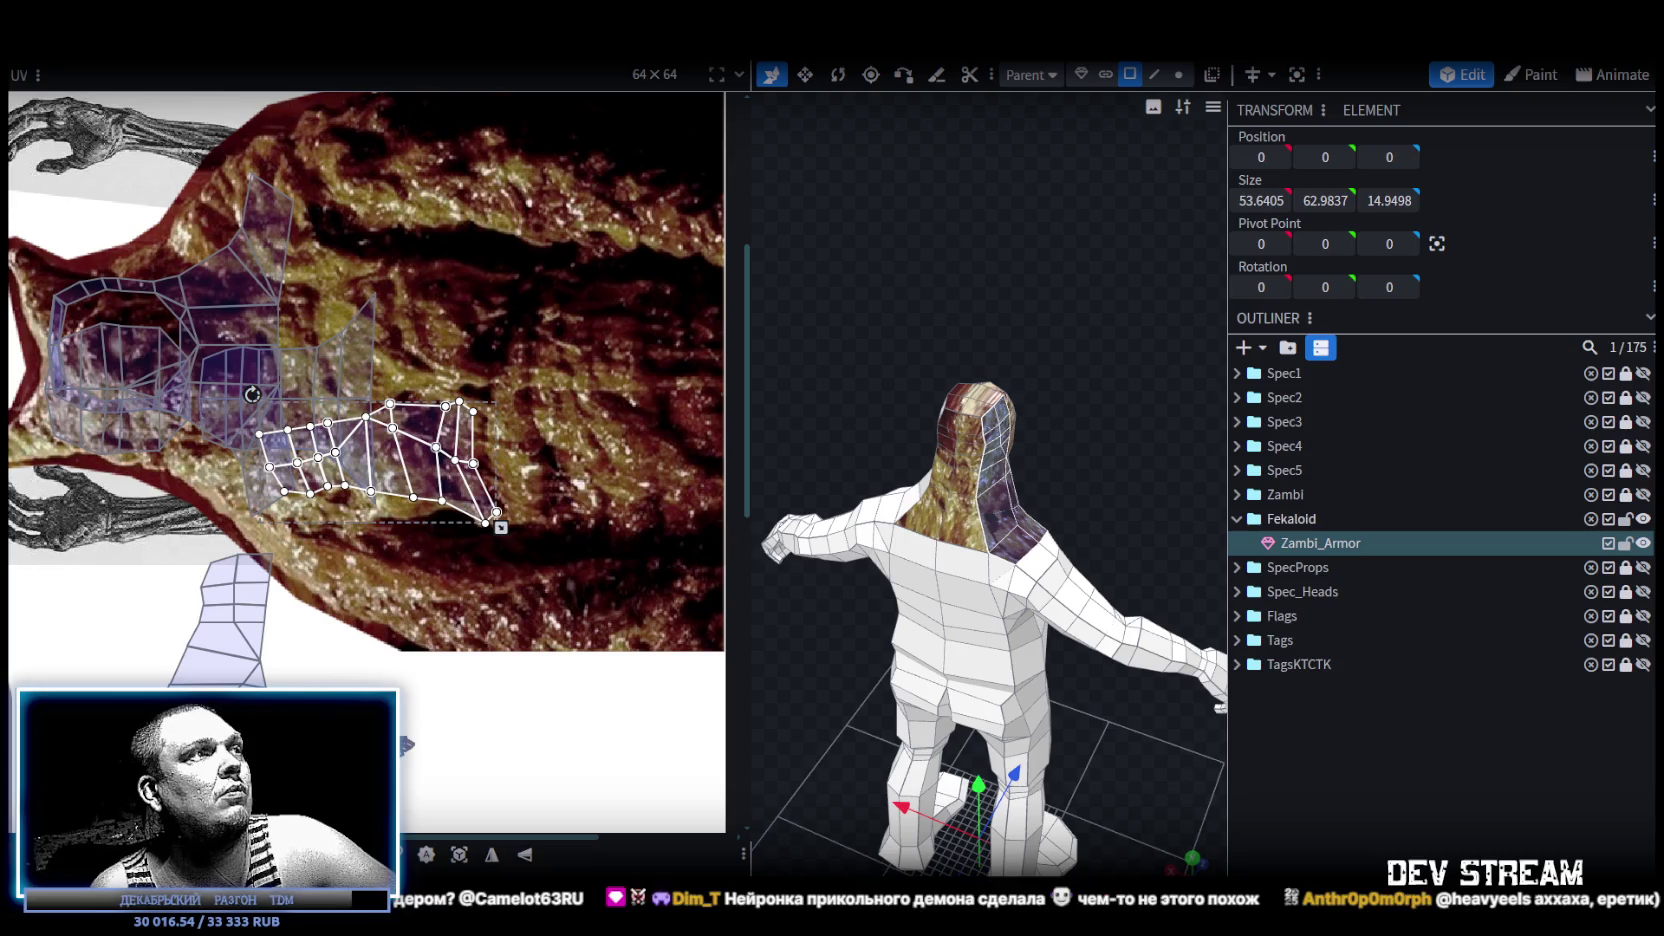
mouse_move(252, 395)
mouse_down()
mouse_move(515, 410)
mouse_move(595, 195)
mouse_up()
right_click(530, 330)
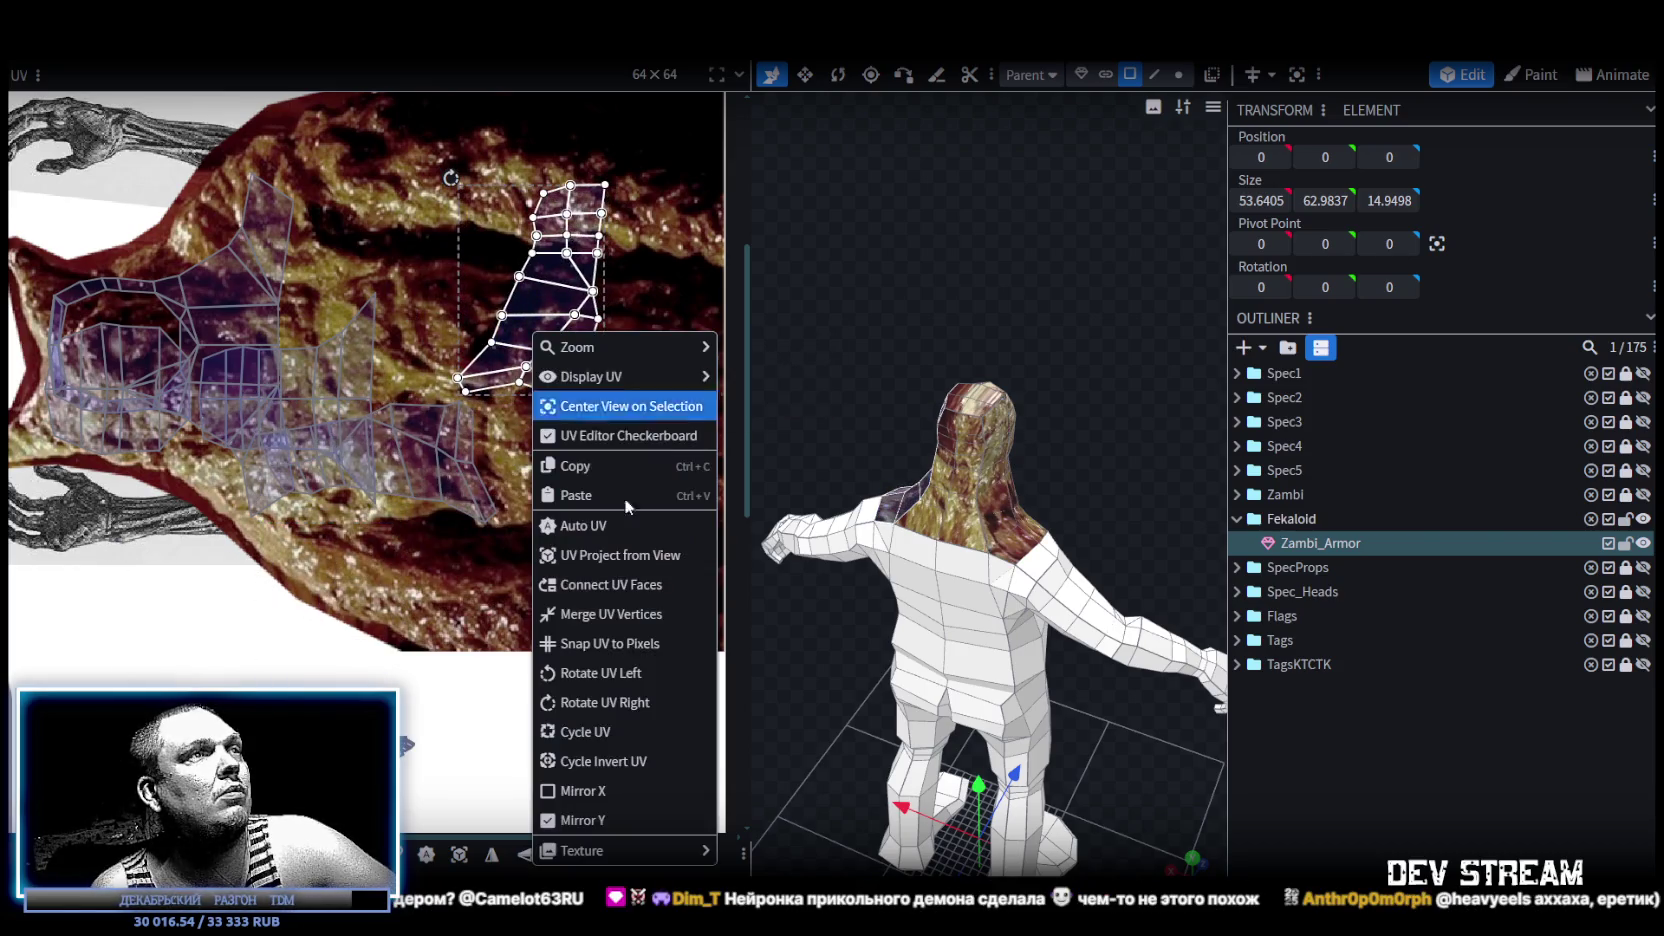
click(603, 680)
click(524, 856)
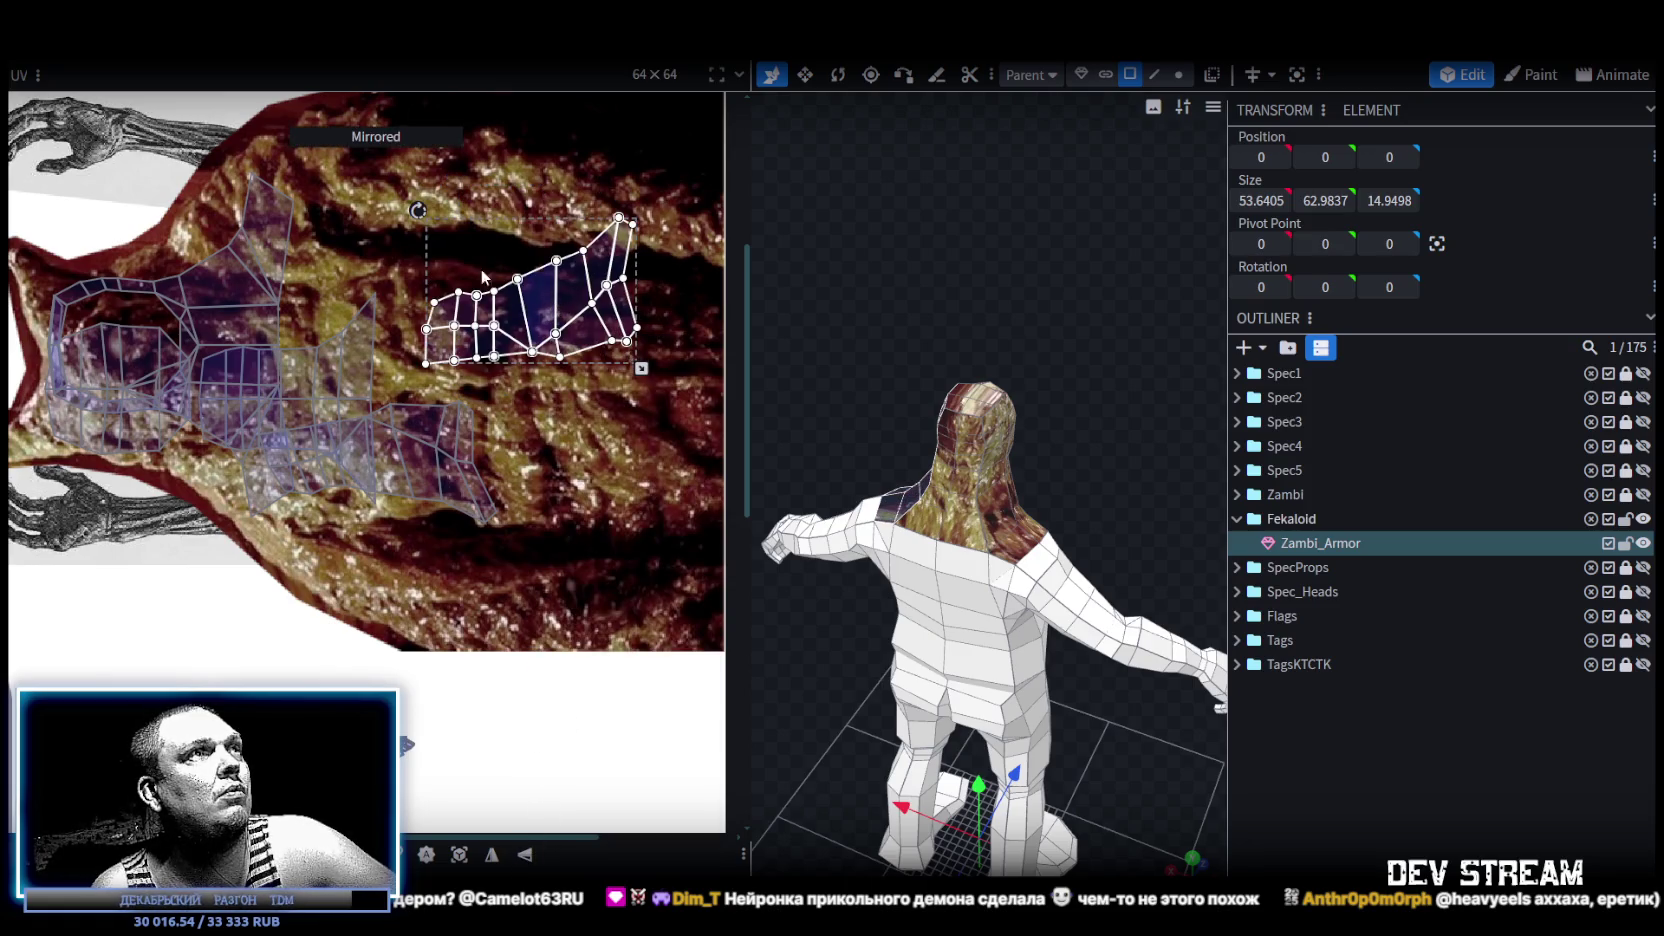
mouse_move(482, 277)
mouse_down()
mouse_move(557, 322)
mouse_move(290, 245)
mouse_up()
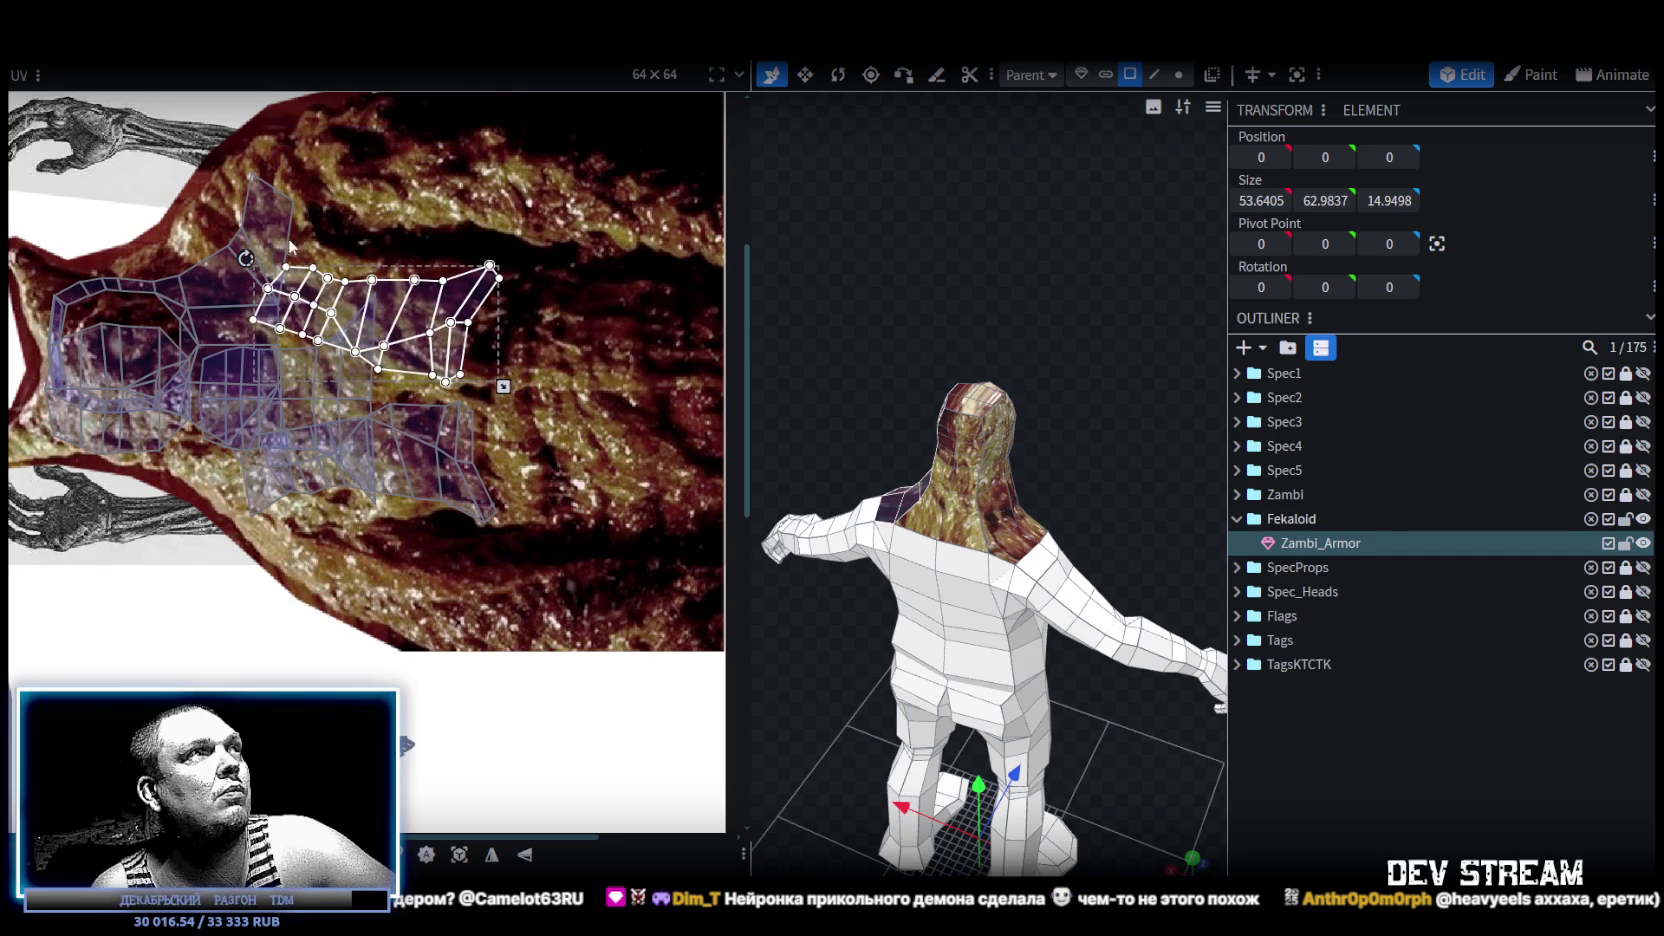
drag(244, 256, 270, 242)
Clear the face selection and select a face on top of the head from above.
mouse_move(845, 323)
mouse_down()
mouse_move(1069, 372)
mouse_move(1200, 600)
mouse_up()
click(939, 541)
drag(939, 541, 1098, 460)
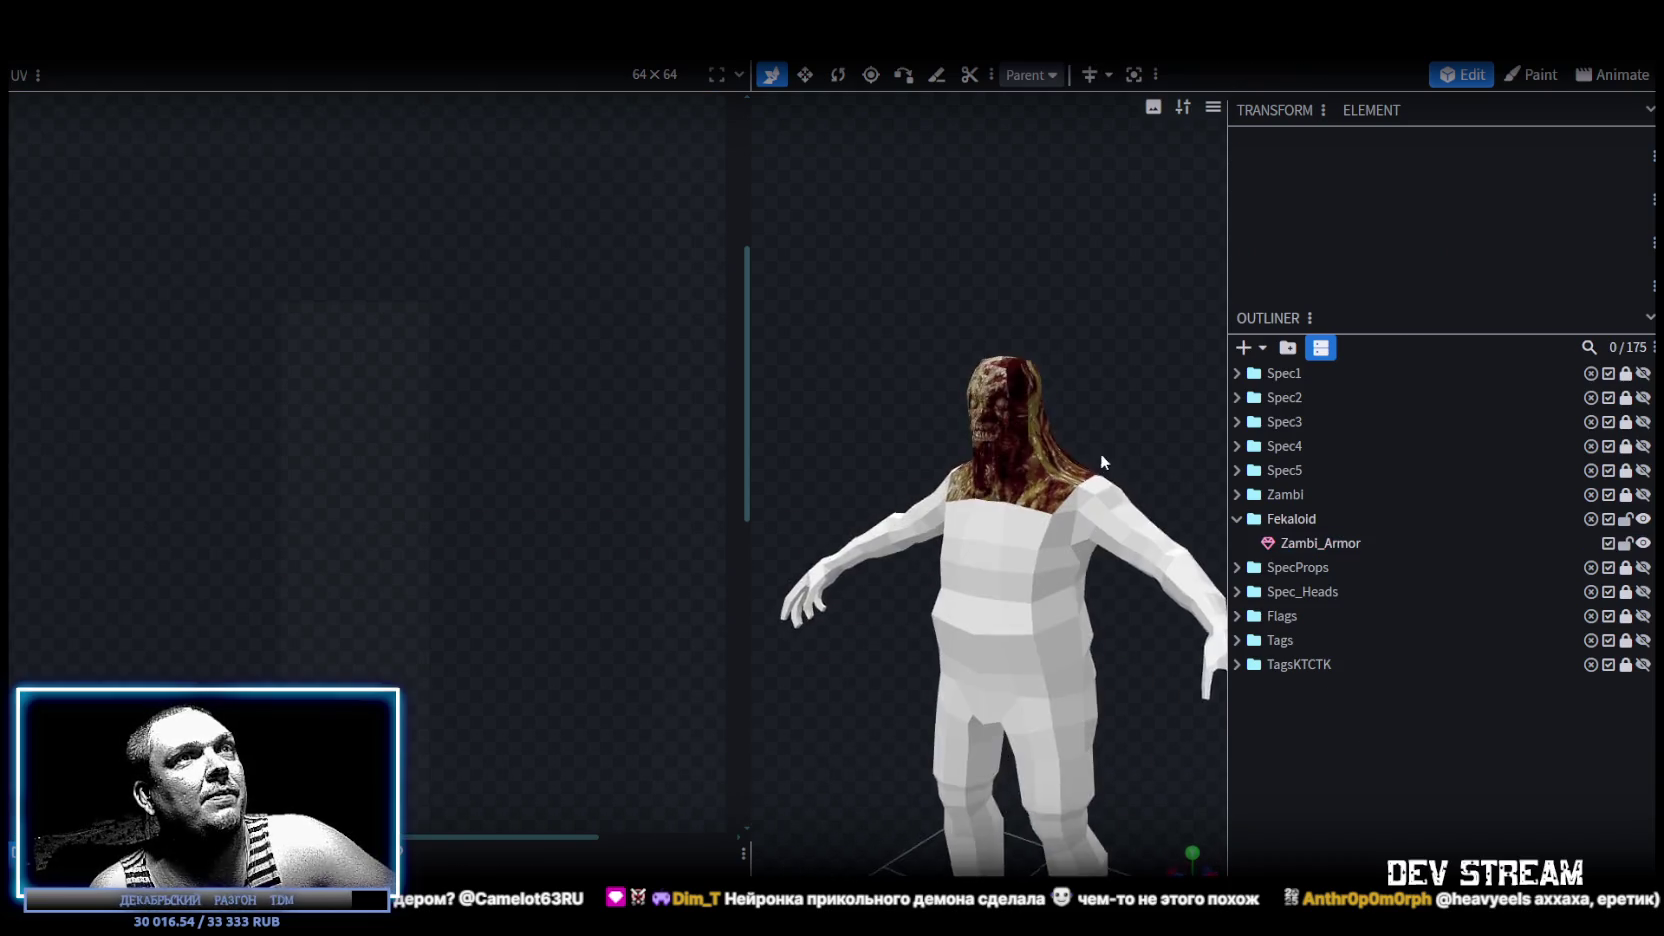
scroll(1119, 386, up, 2)
mouse_move(1118, 386)
mouse_down()
mouse_move(1077, 420)
mouse_move(1129, 498)
mouse_move(920, 508)
mouse_up()
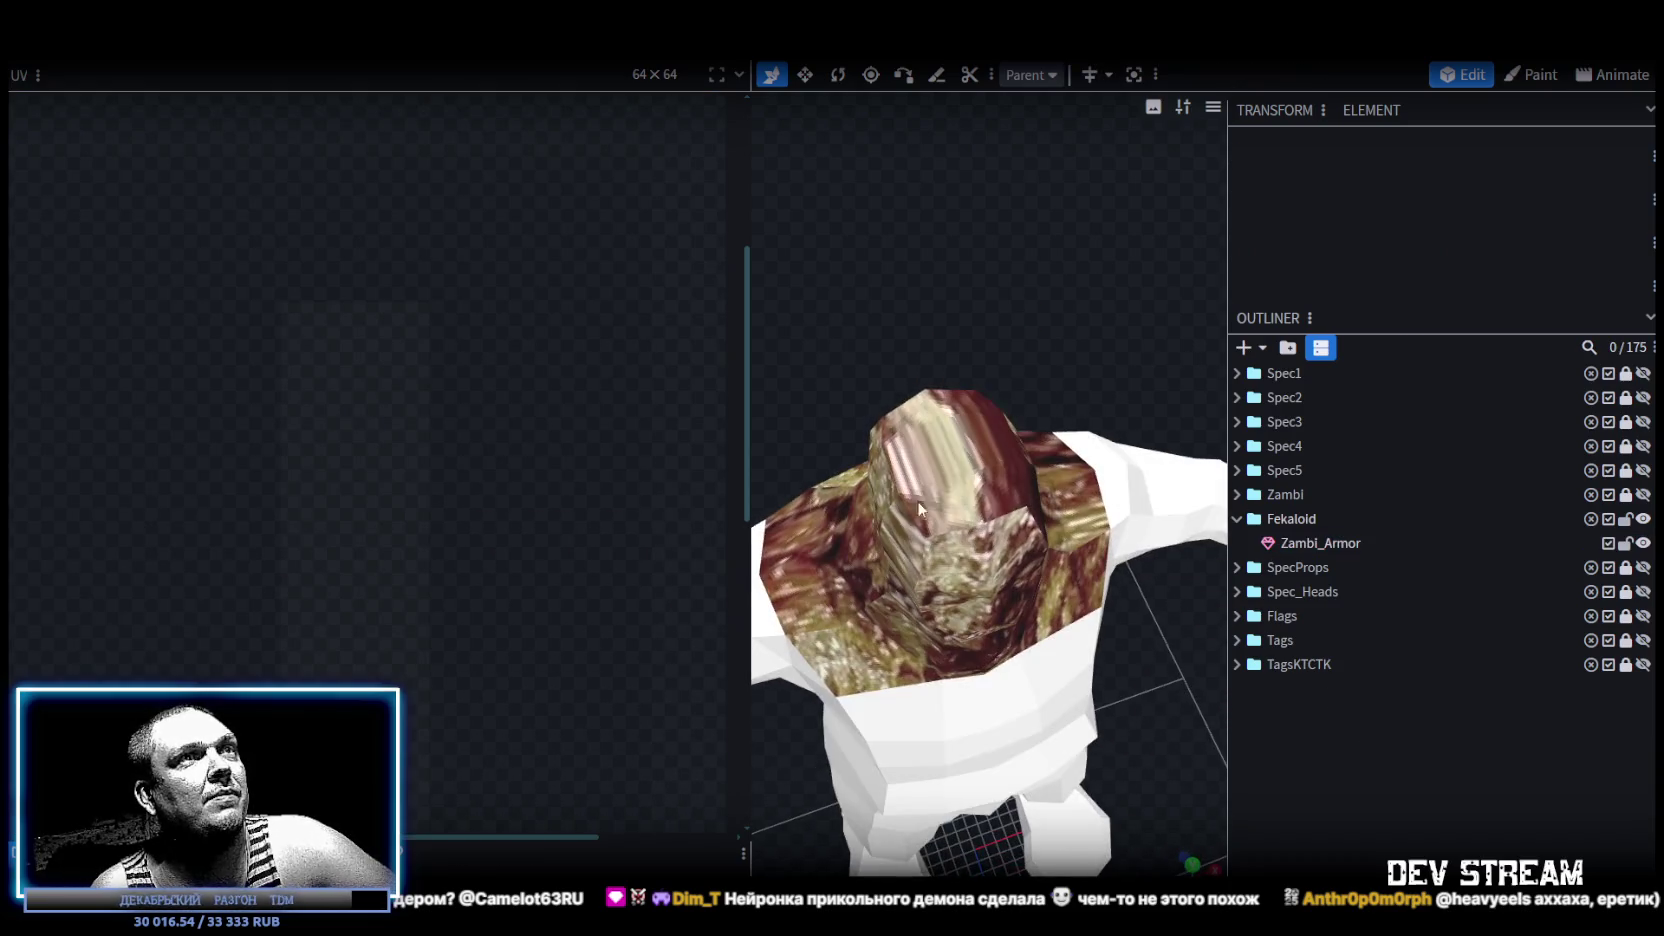
click(920, 508)
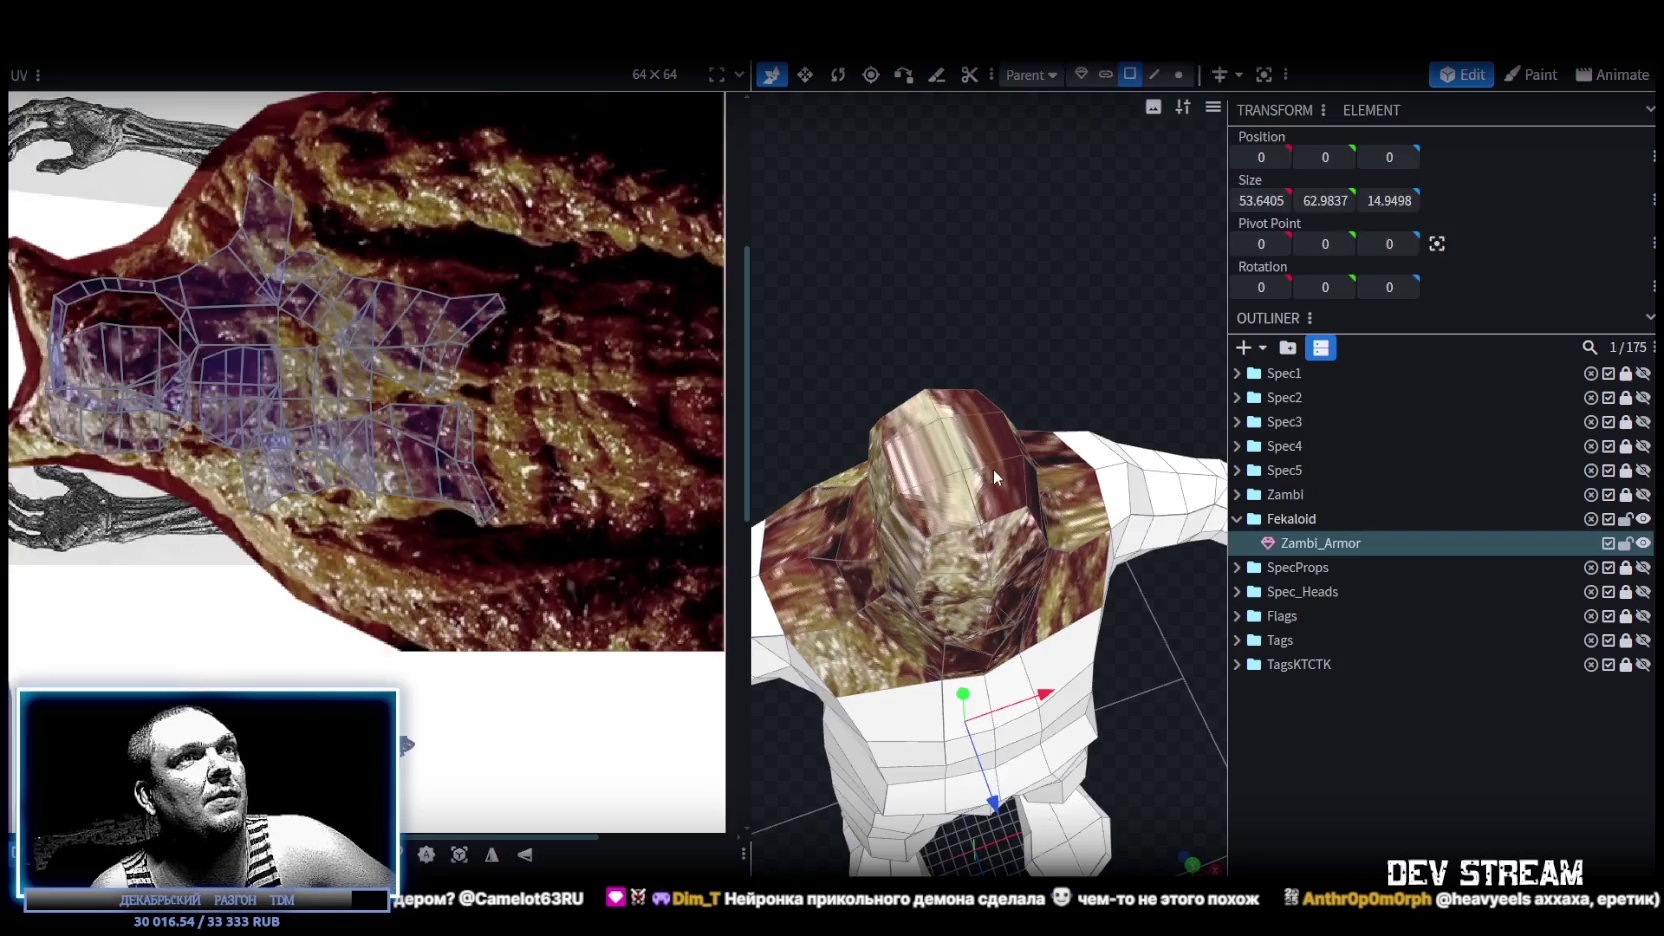
Add a second head-top face, switch to top view, and move its UV box right across the texture.
shift+click(915, 425)
scroll(384, 430, down, 2)
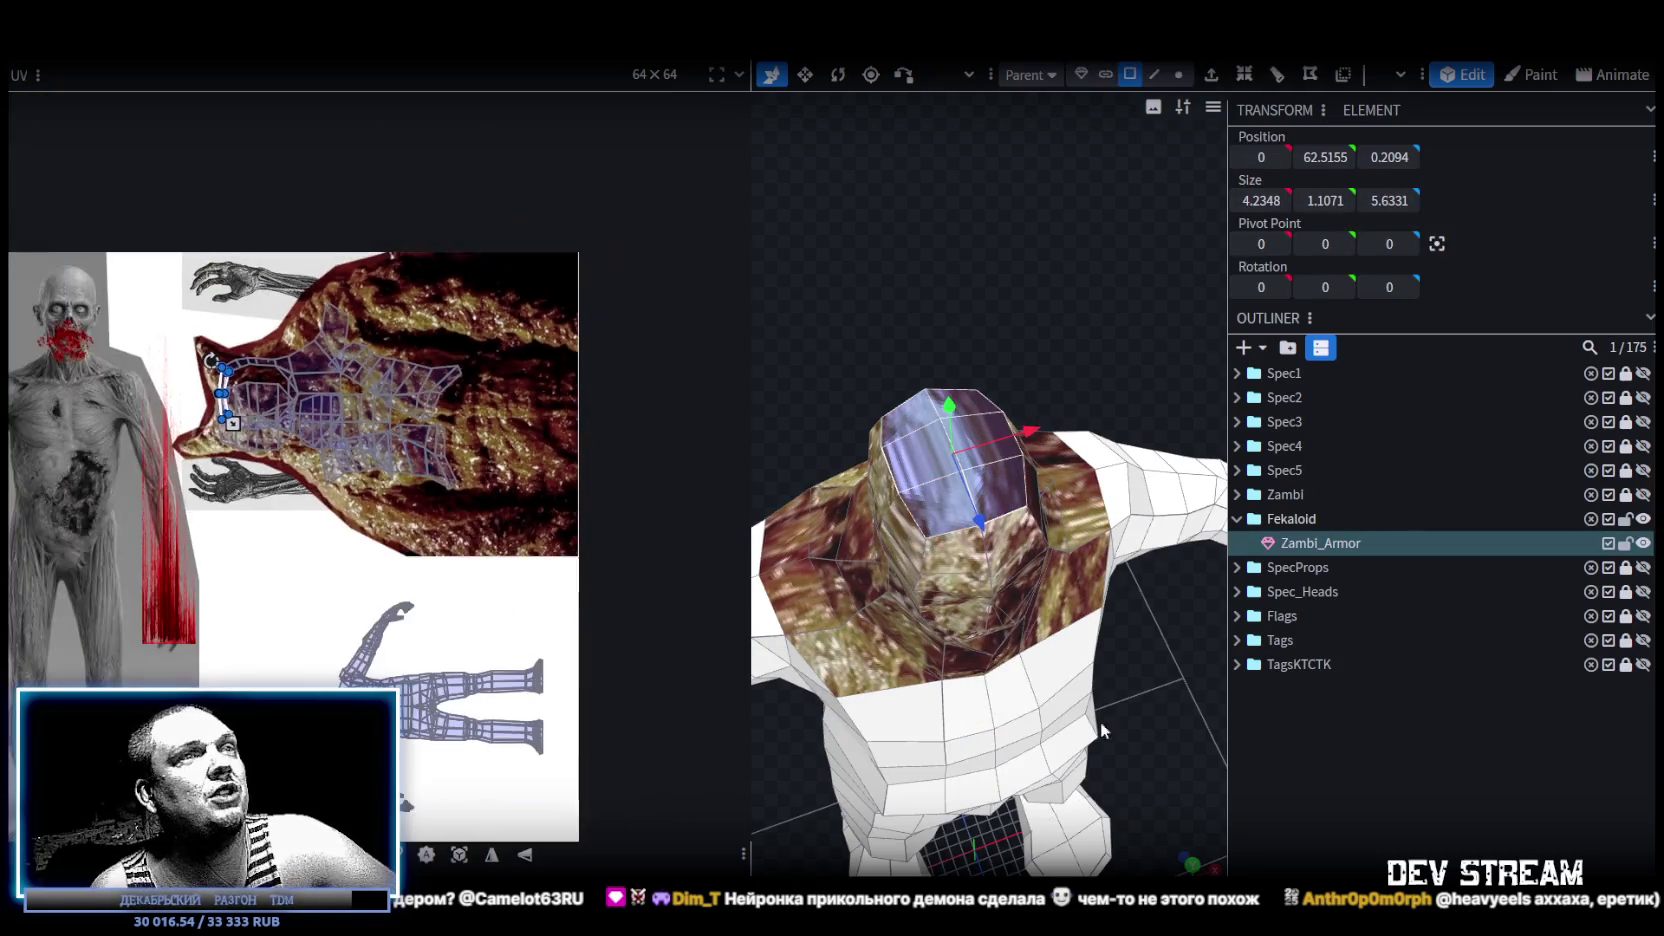
key(KP_7)
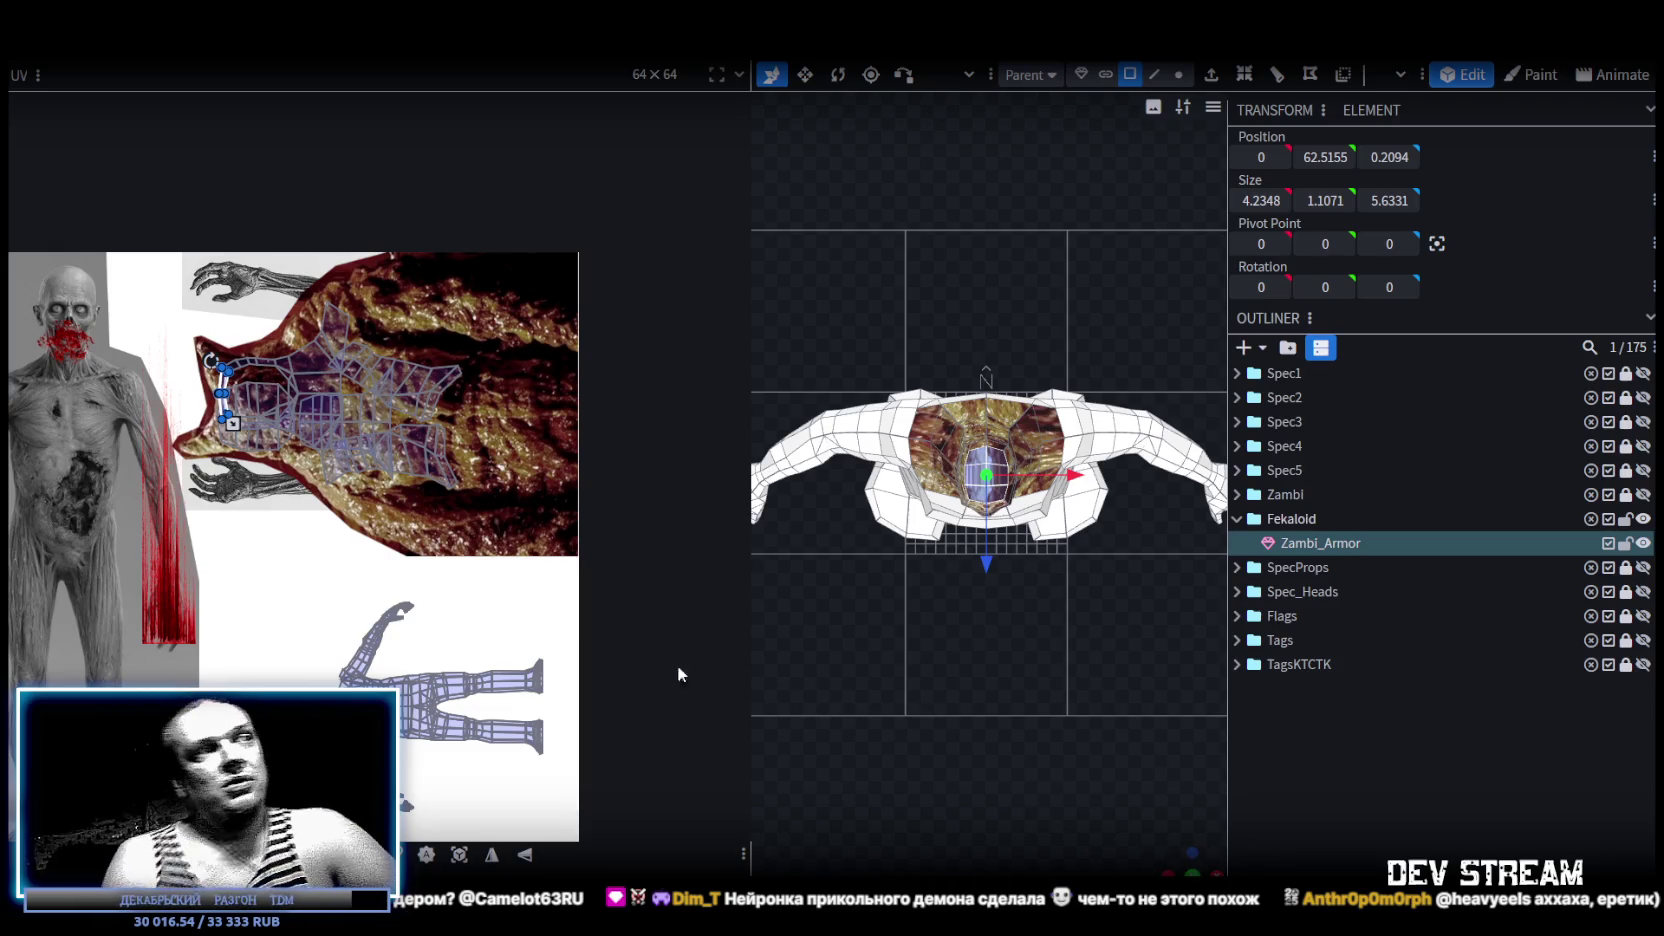
click(460, 855)
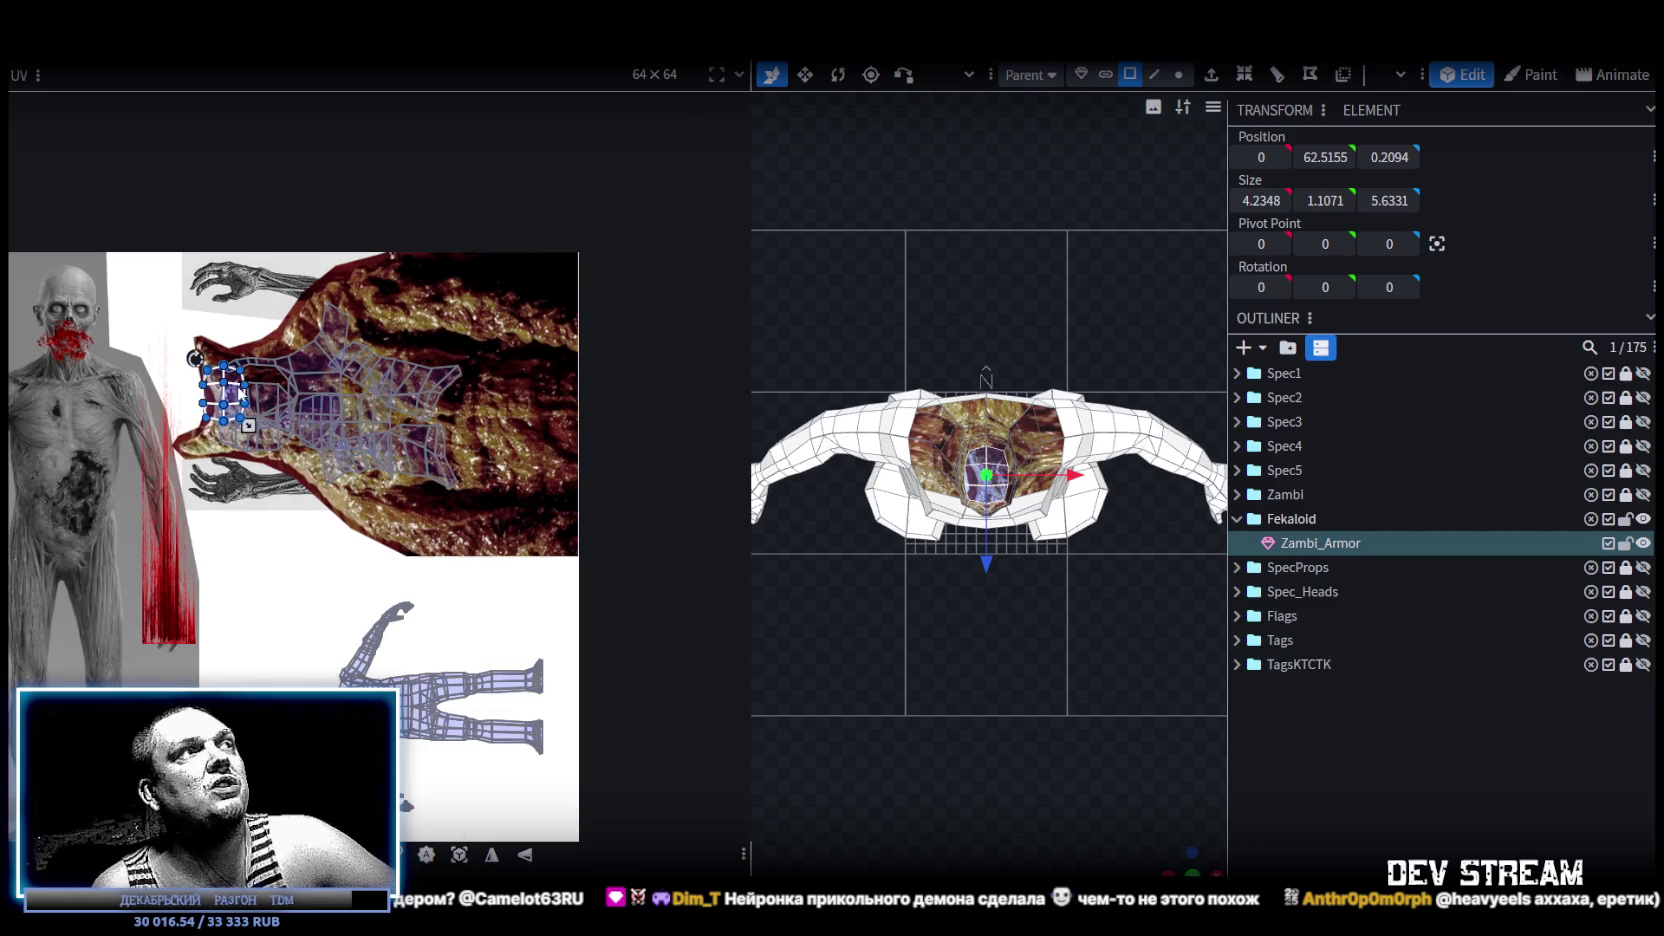
mouse_move(231, 400)
mouse_down()
mouse_move(409, 374)
mouse_move(476, 441)
mouse_move(482, 415)
mouse_up()
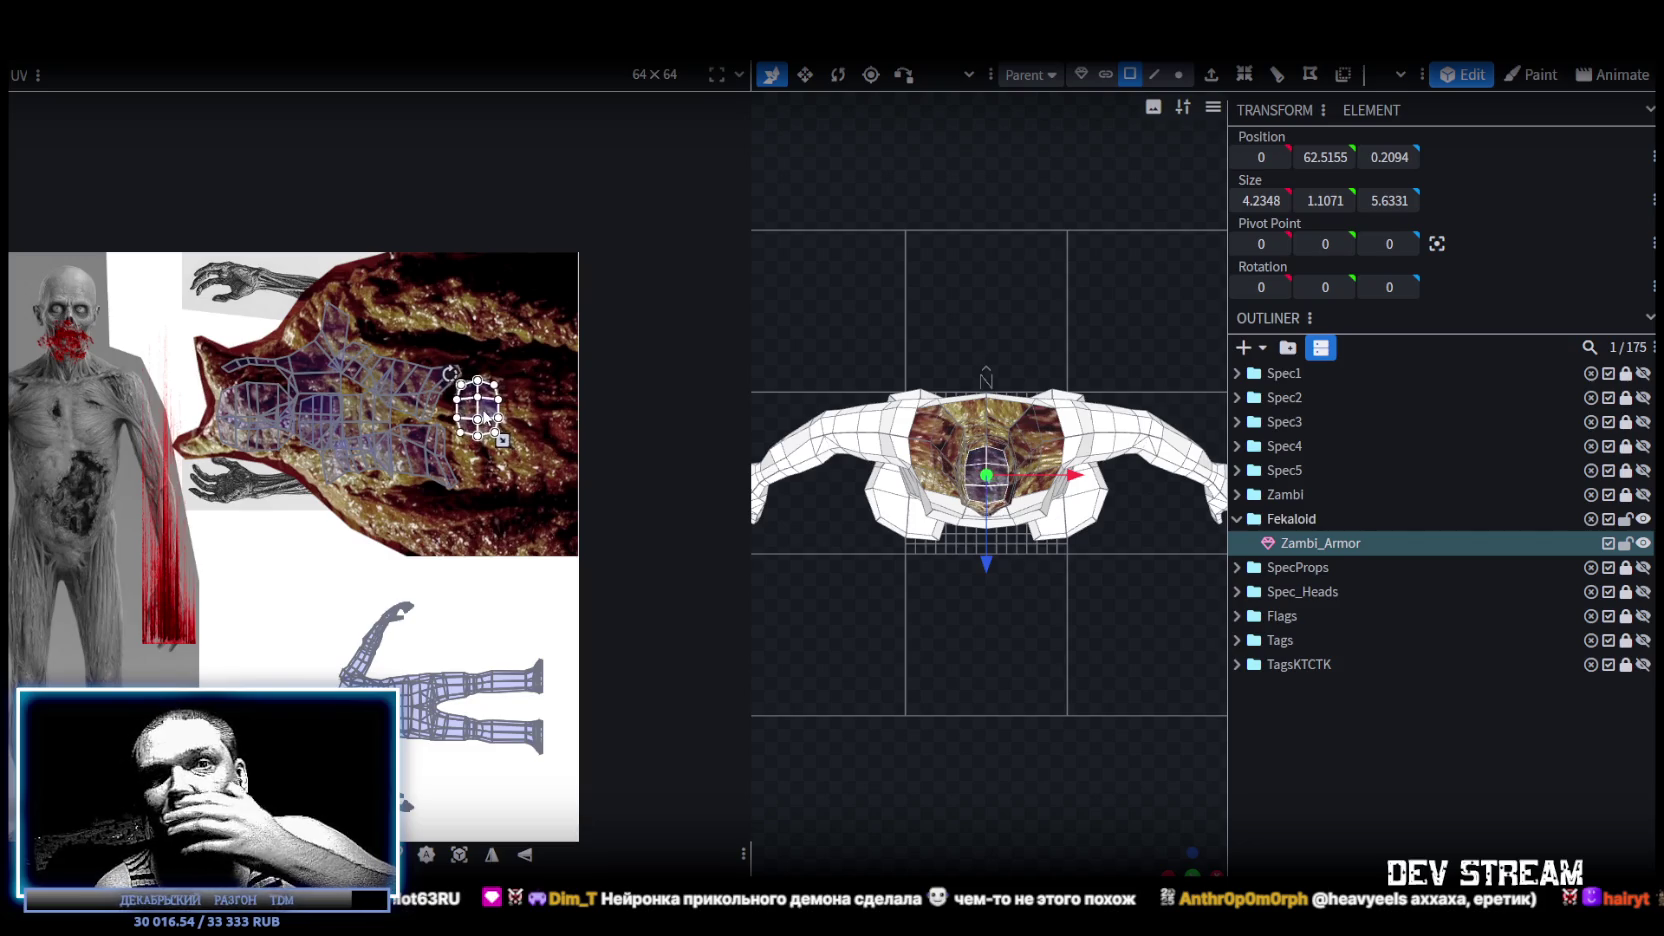
mouse_move(482, 415)
mouse_down()
mouse_move(478, 395)
mouse_move(477, 433)
mouse_up()
Nudge the central chest patch's UV island into place on the skin, then switch to Steam.
scroll(477, 440, up, 1)
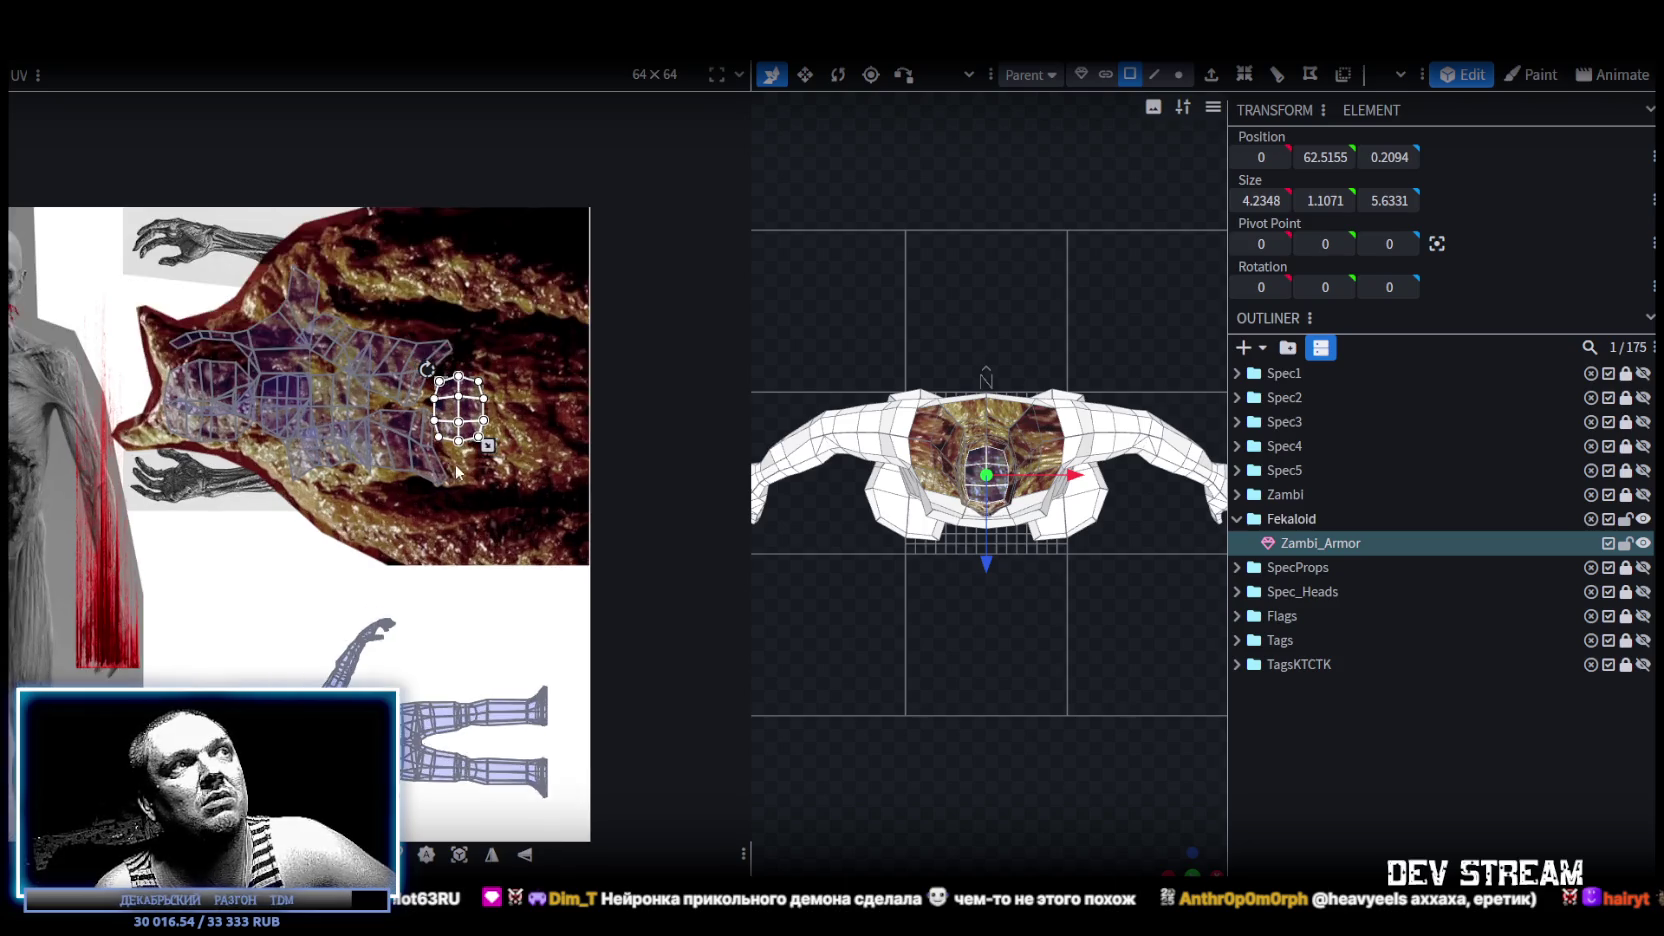
scroll(478, 485, up, 1)
scroll(437, 485, up, 1)
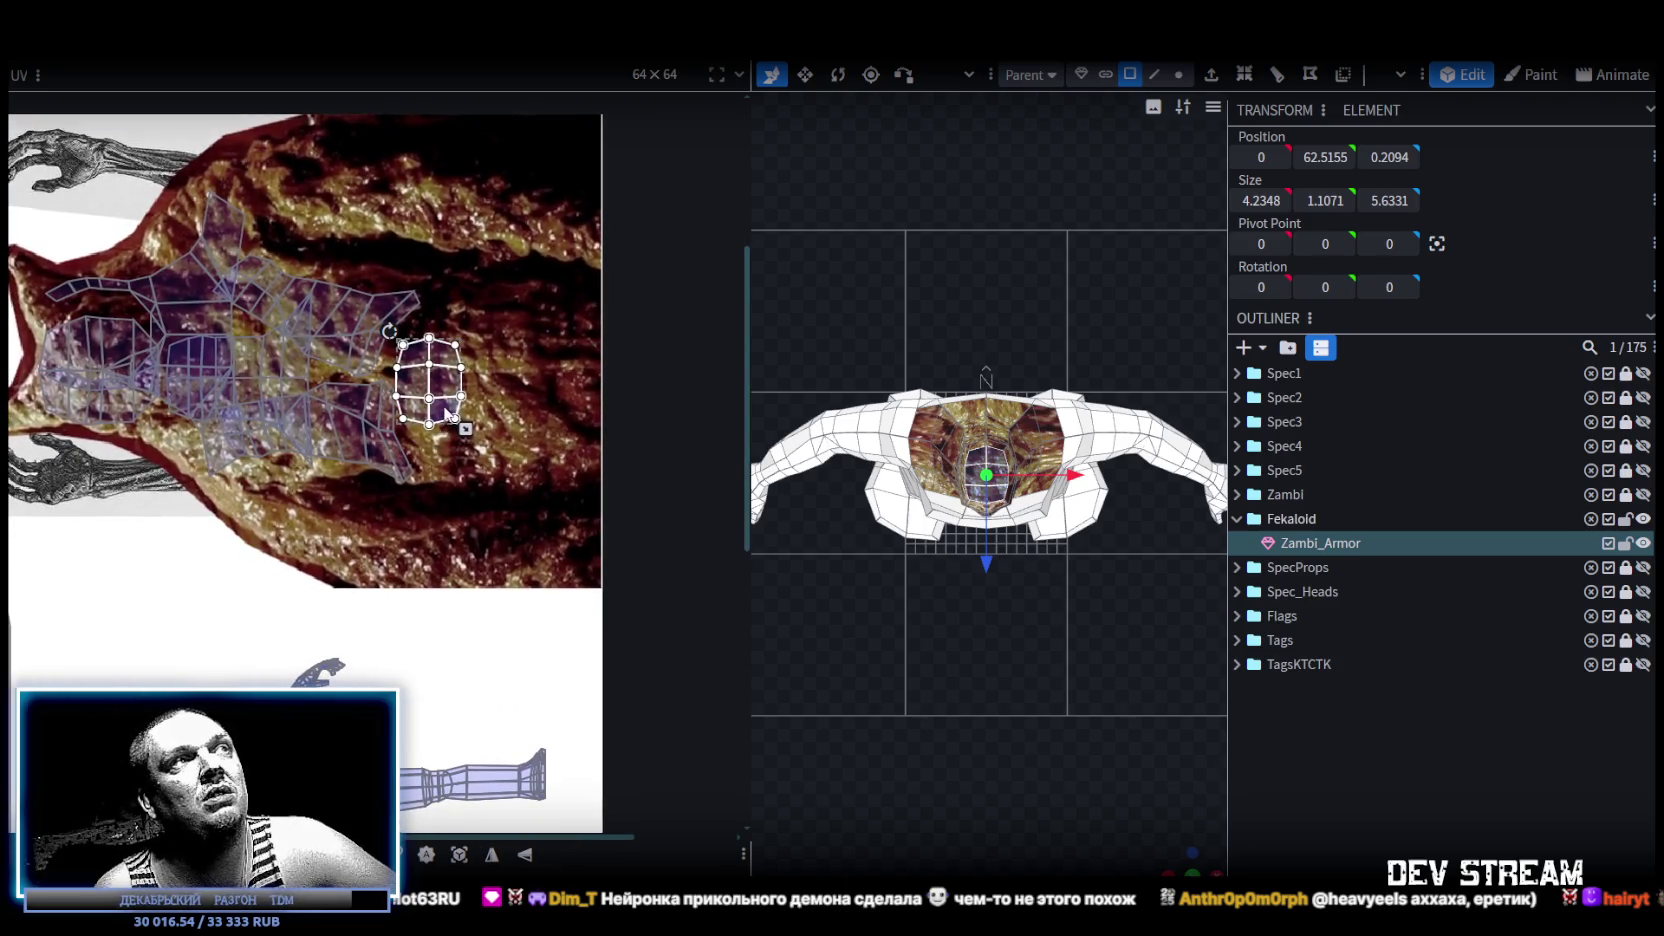
drag(450, 418, 456, 422)
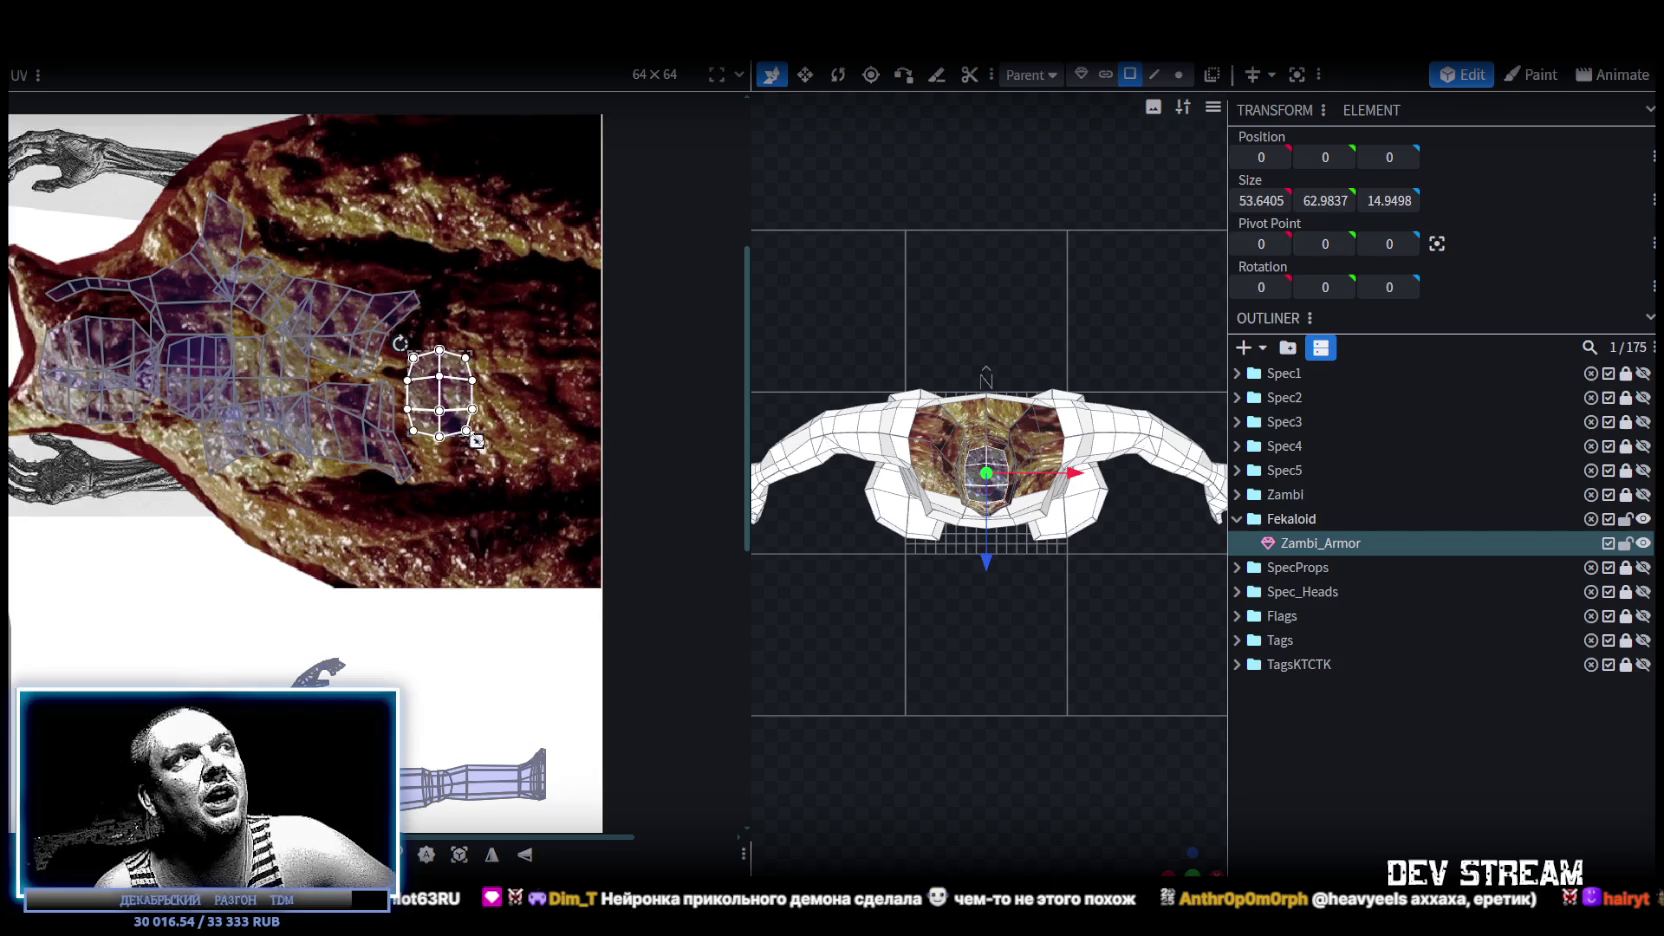
middle_drag(432, 490, 491, 500)
drag(526, 445, 520, 467)
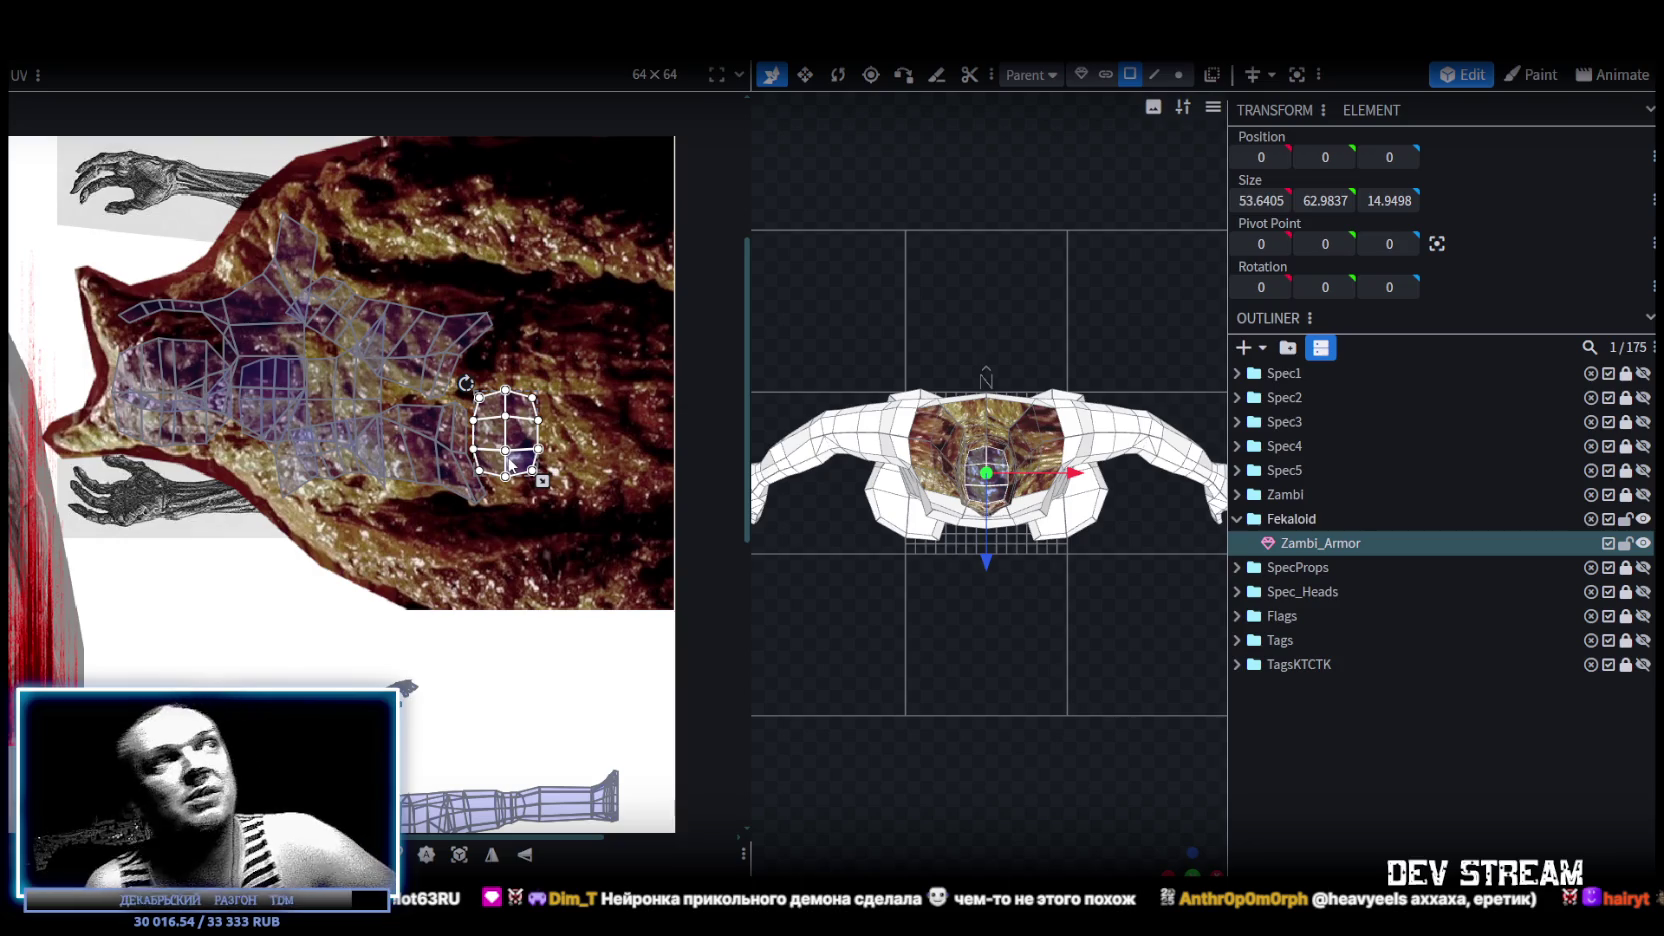
scroll(548, 502, up, 3)
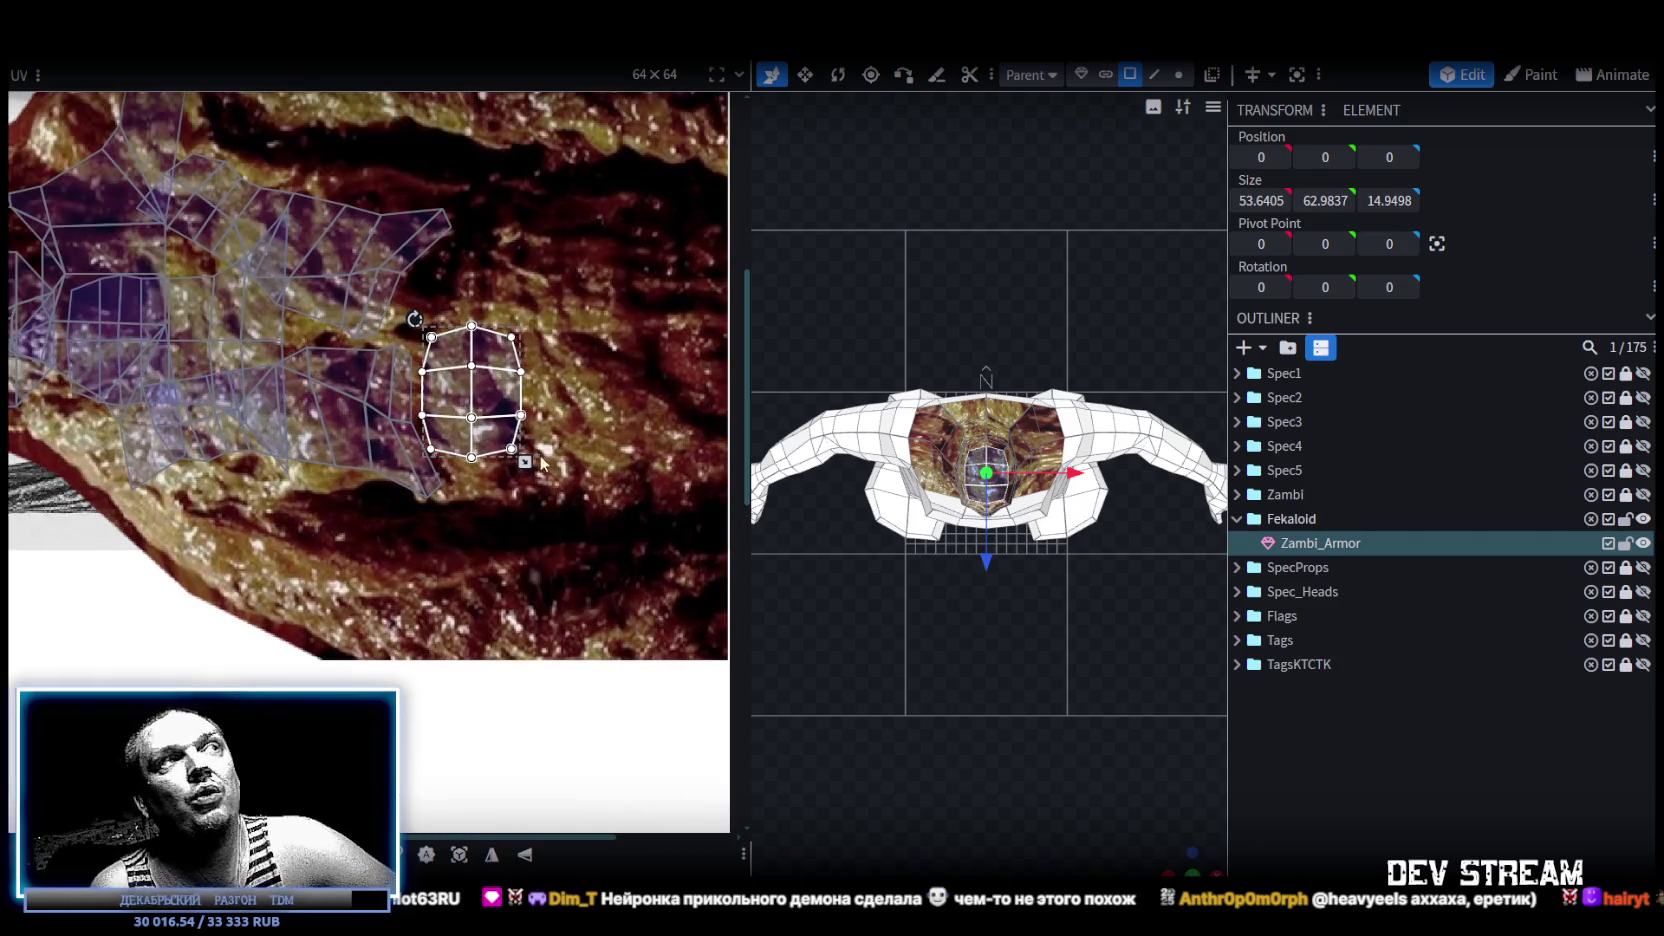
drag(492, 436, 495, 433)
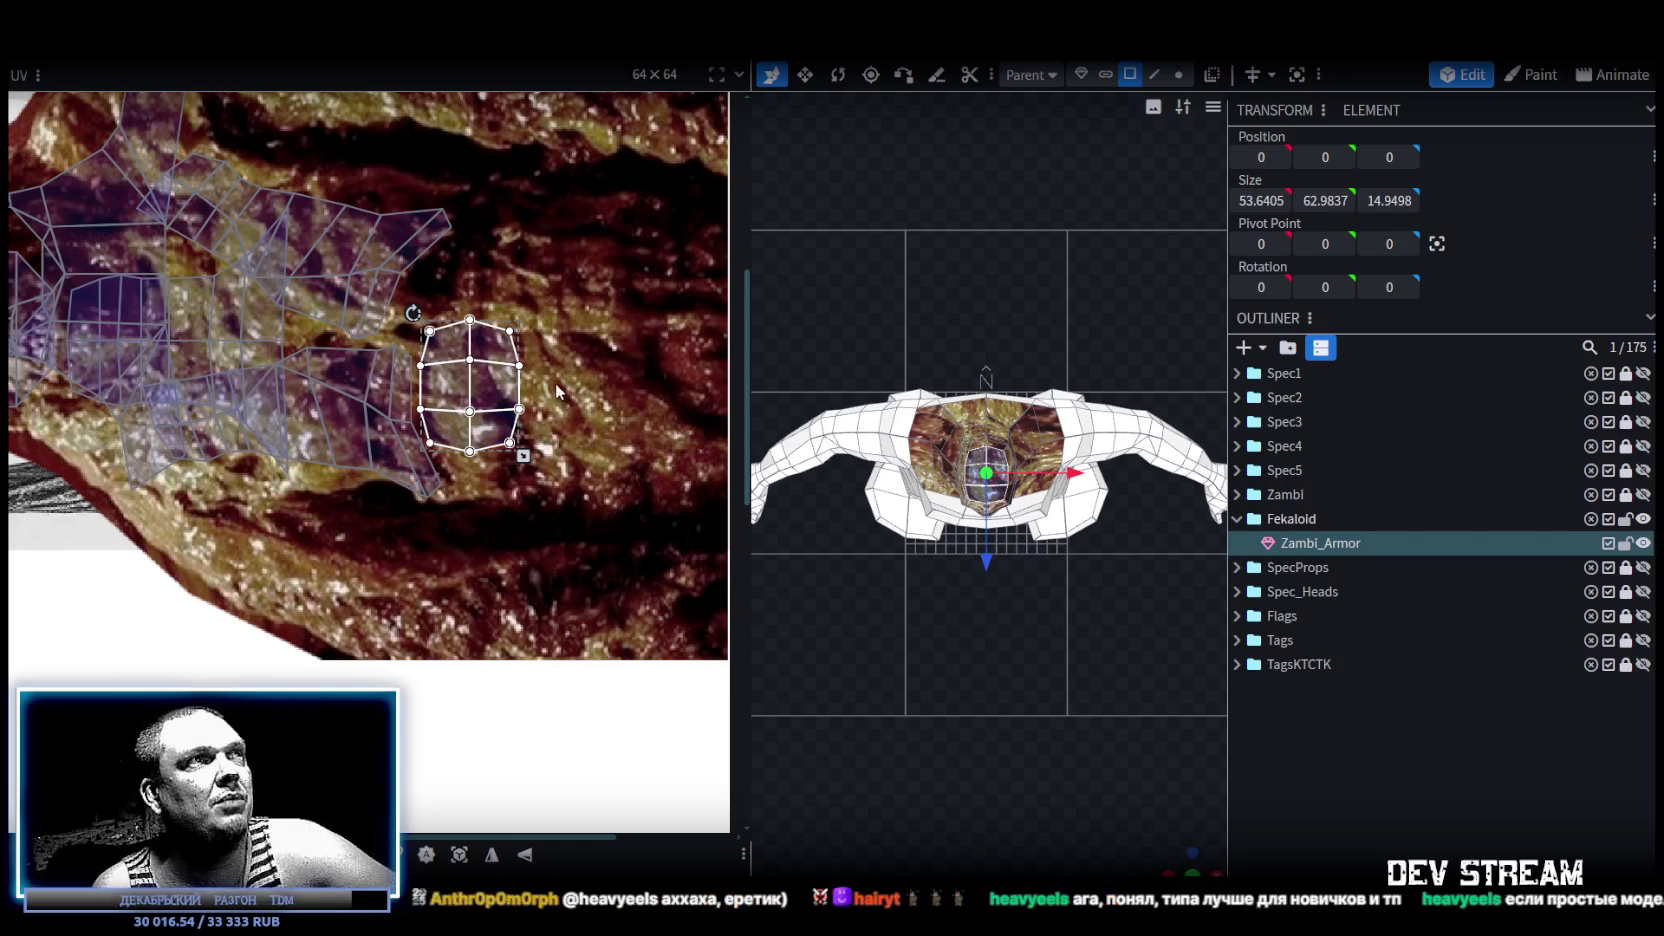
drag(494, 422, 500, 445)
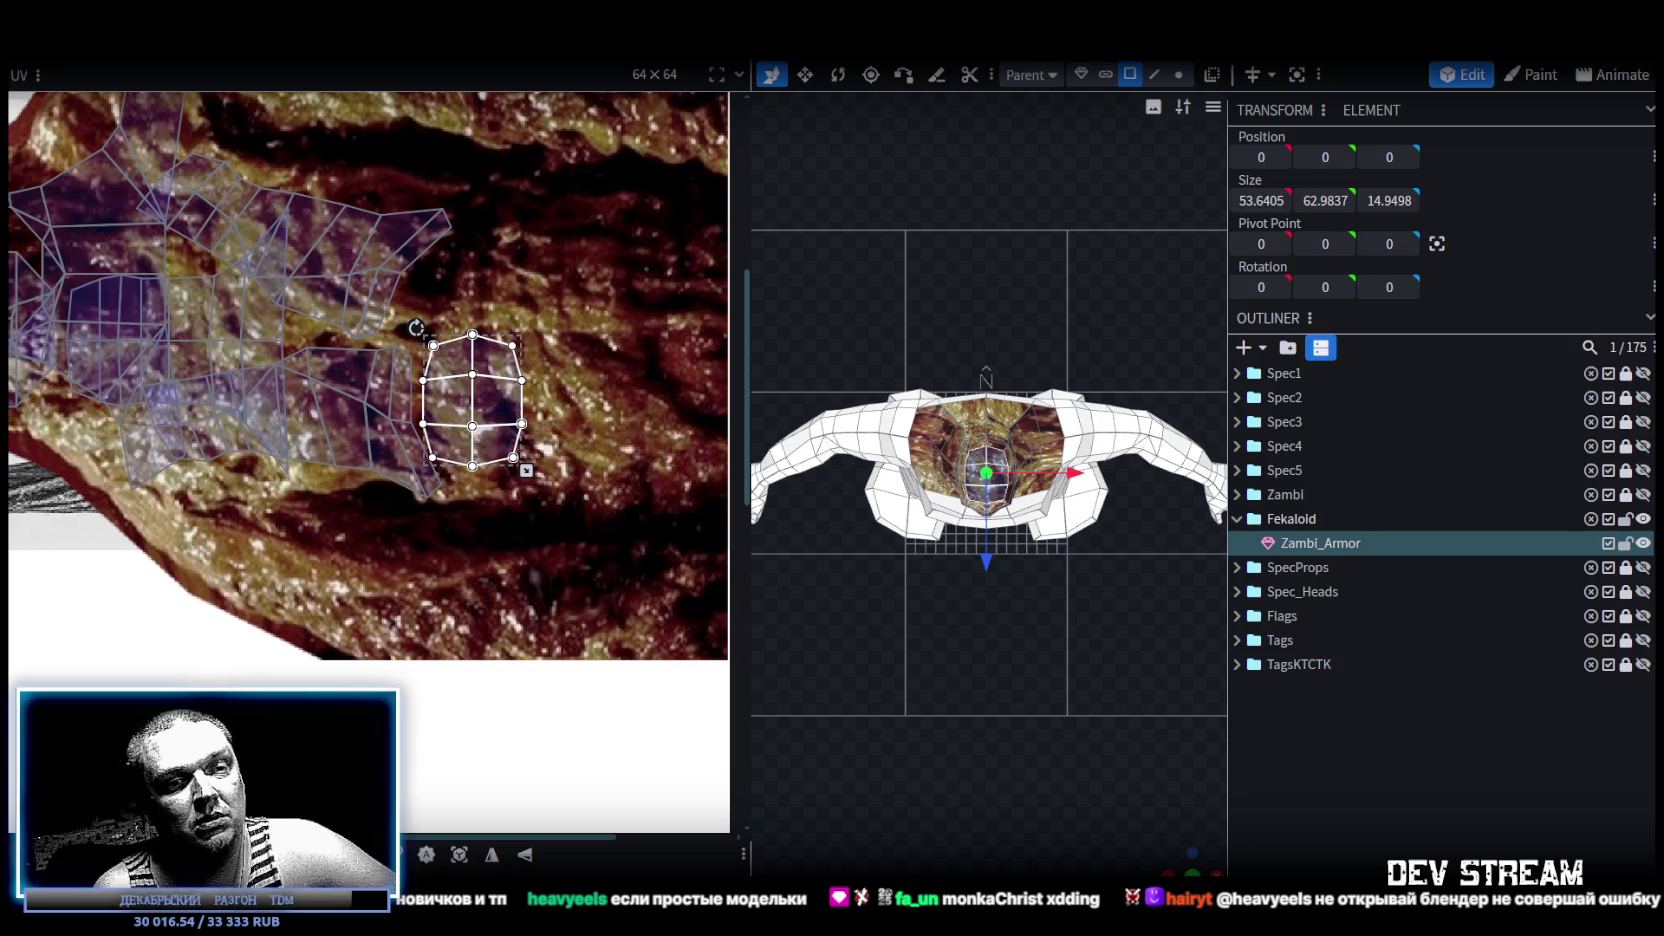
key(alt+Tab)
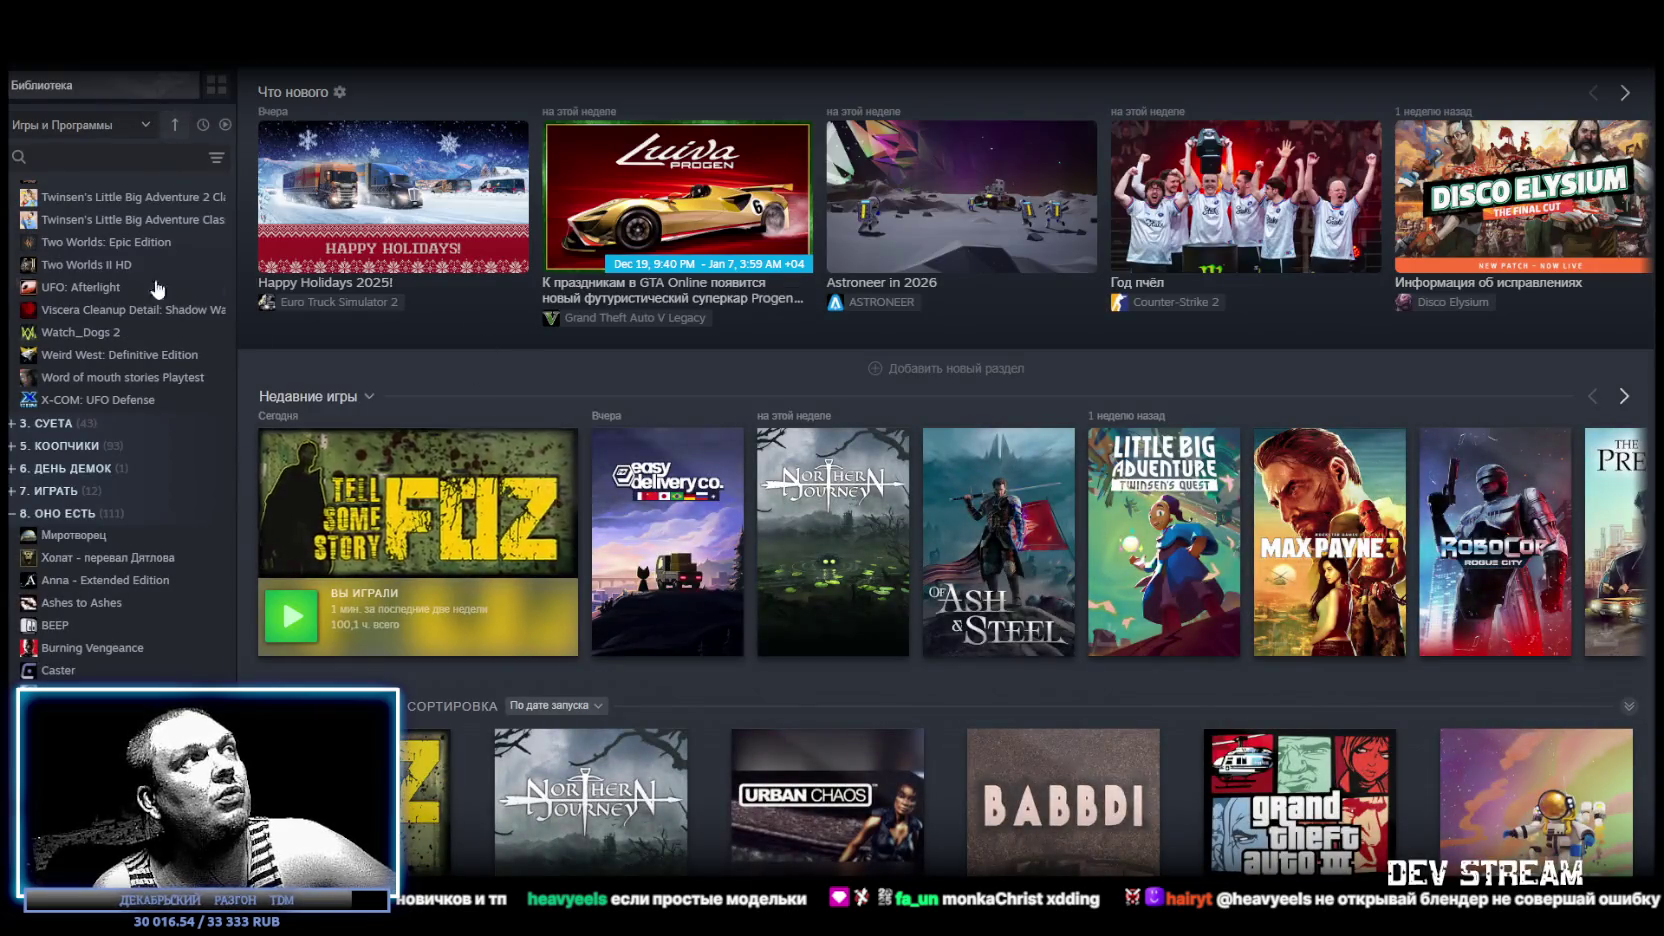
Find BoomerPunk in the Steam library and open its store page.
scroll(65, 310, down, 5)
scroll(68, 400, down, 5)
scroll(78, 445, down, 5)
scroll(80, 460, down, 5)
scroll(79, 440, up, 15)
click(72, 258)
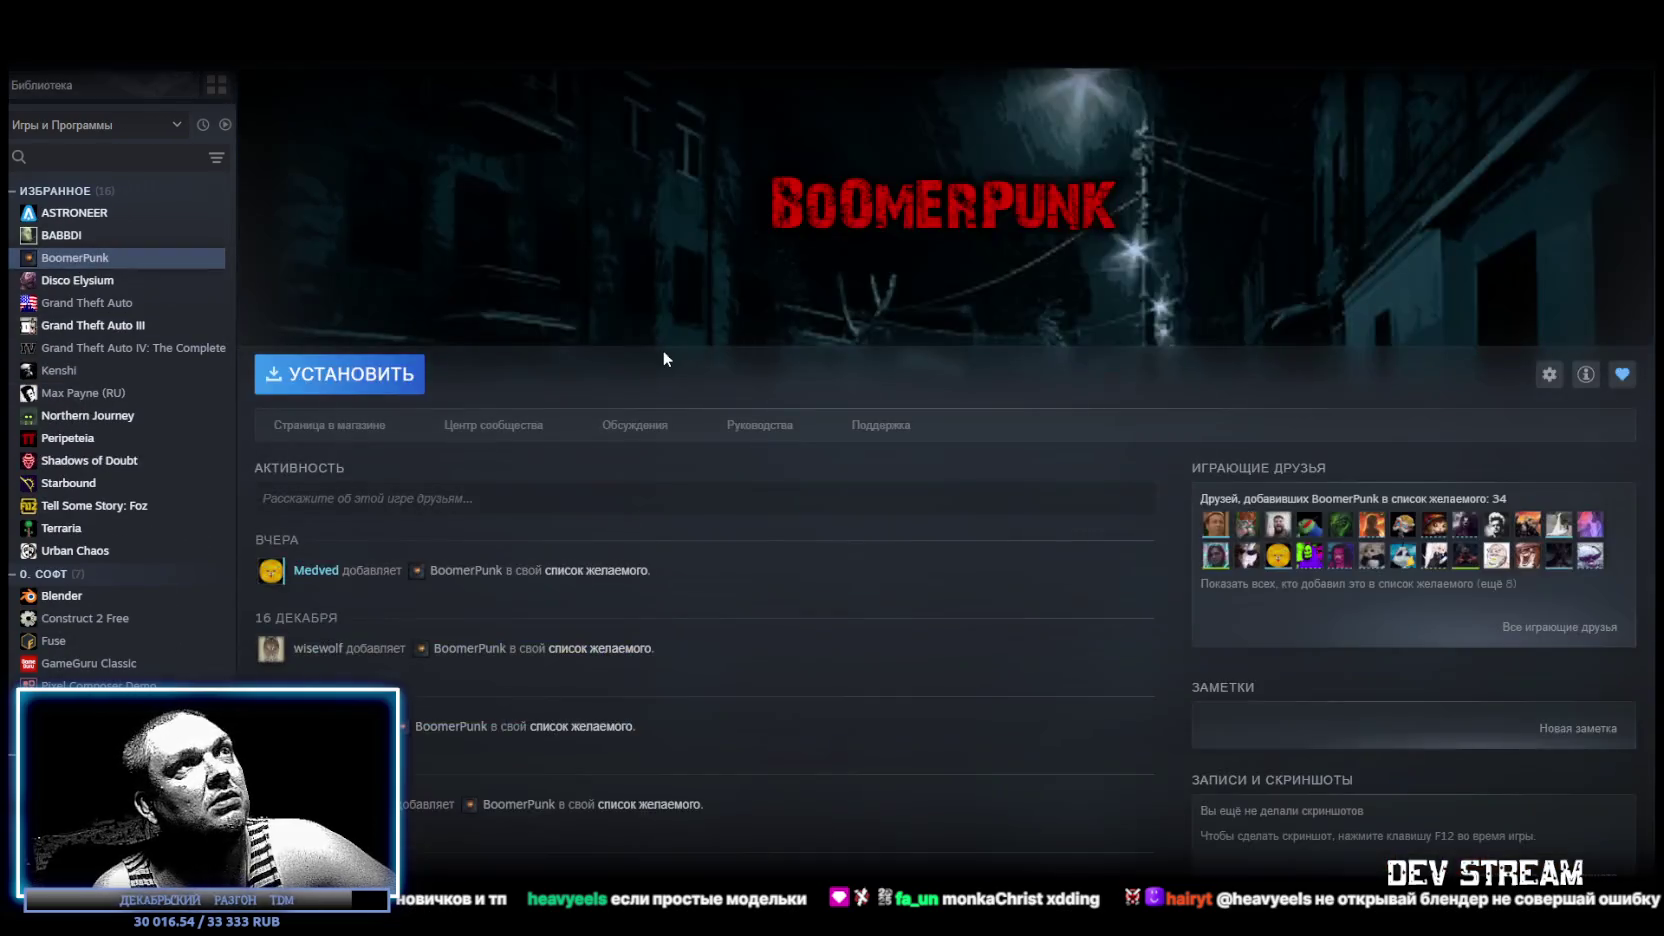
click(308, 427)
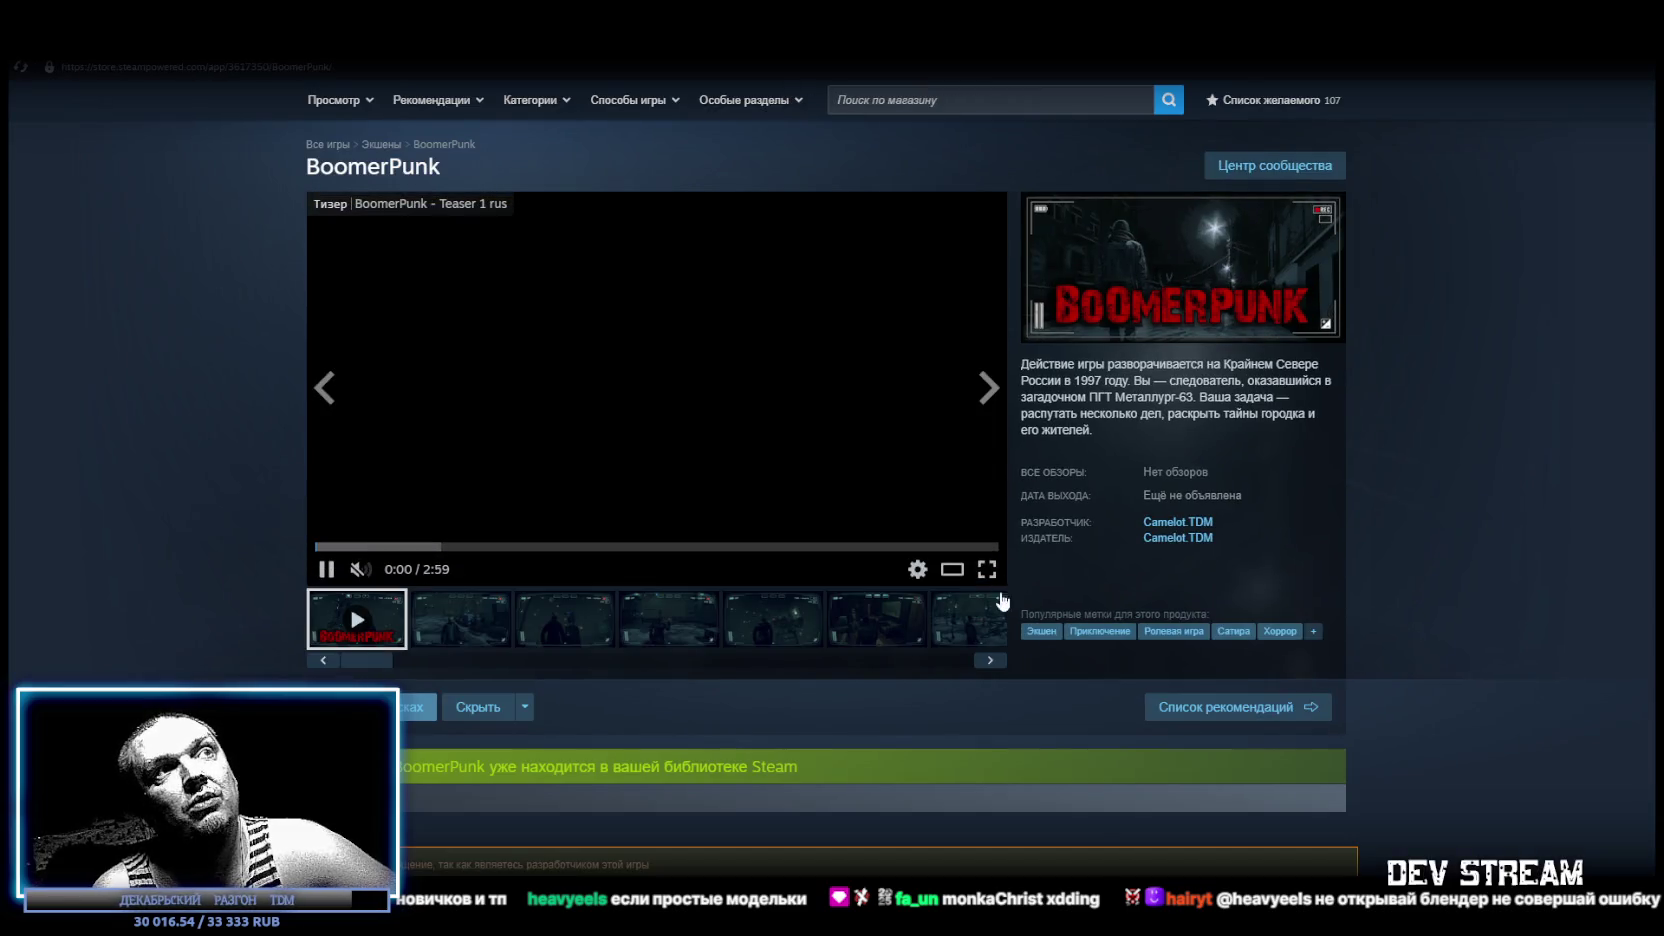
Enlarge a BoomerPunk screenshot and browse forward through the next screenshots.
click(990, 567)
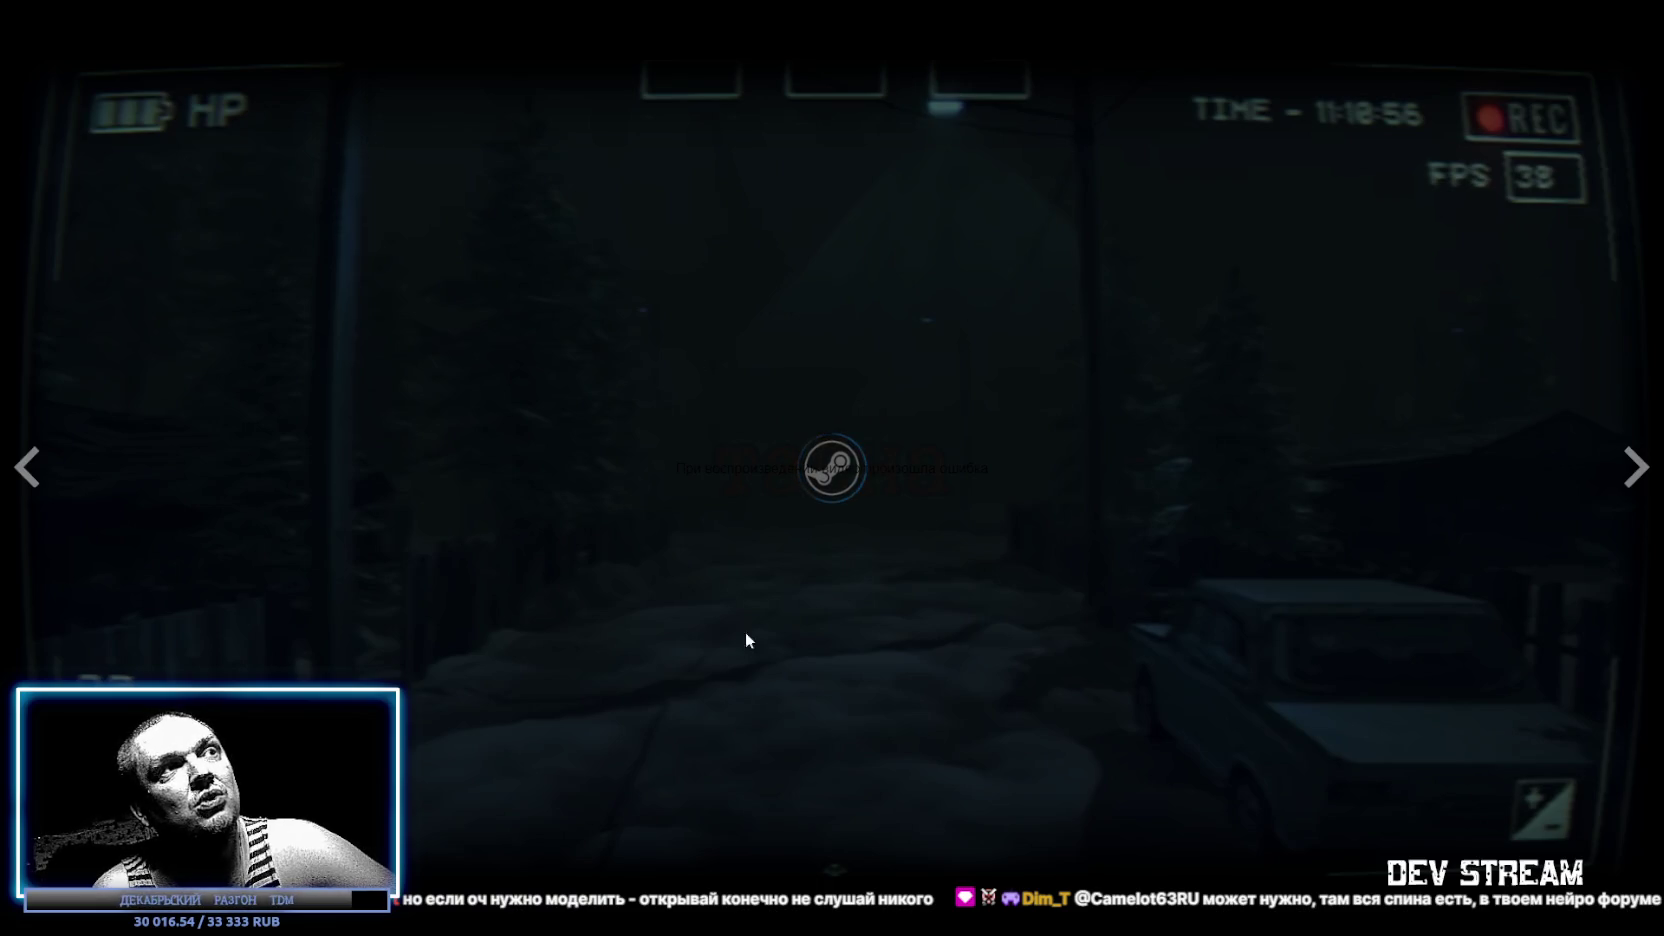
key(Escape)
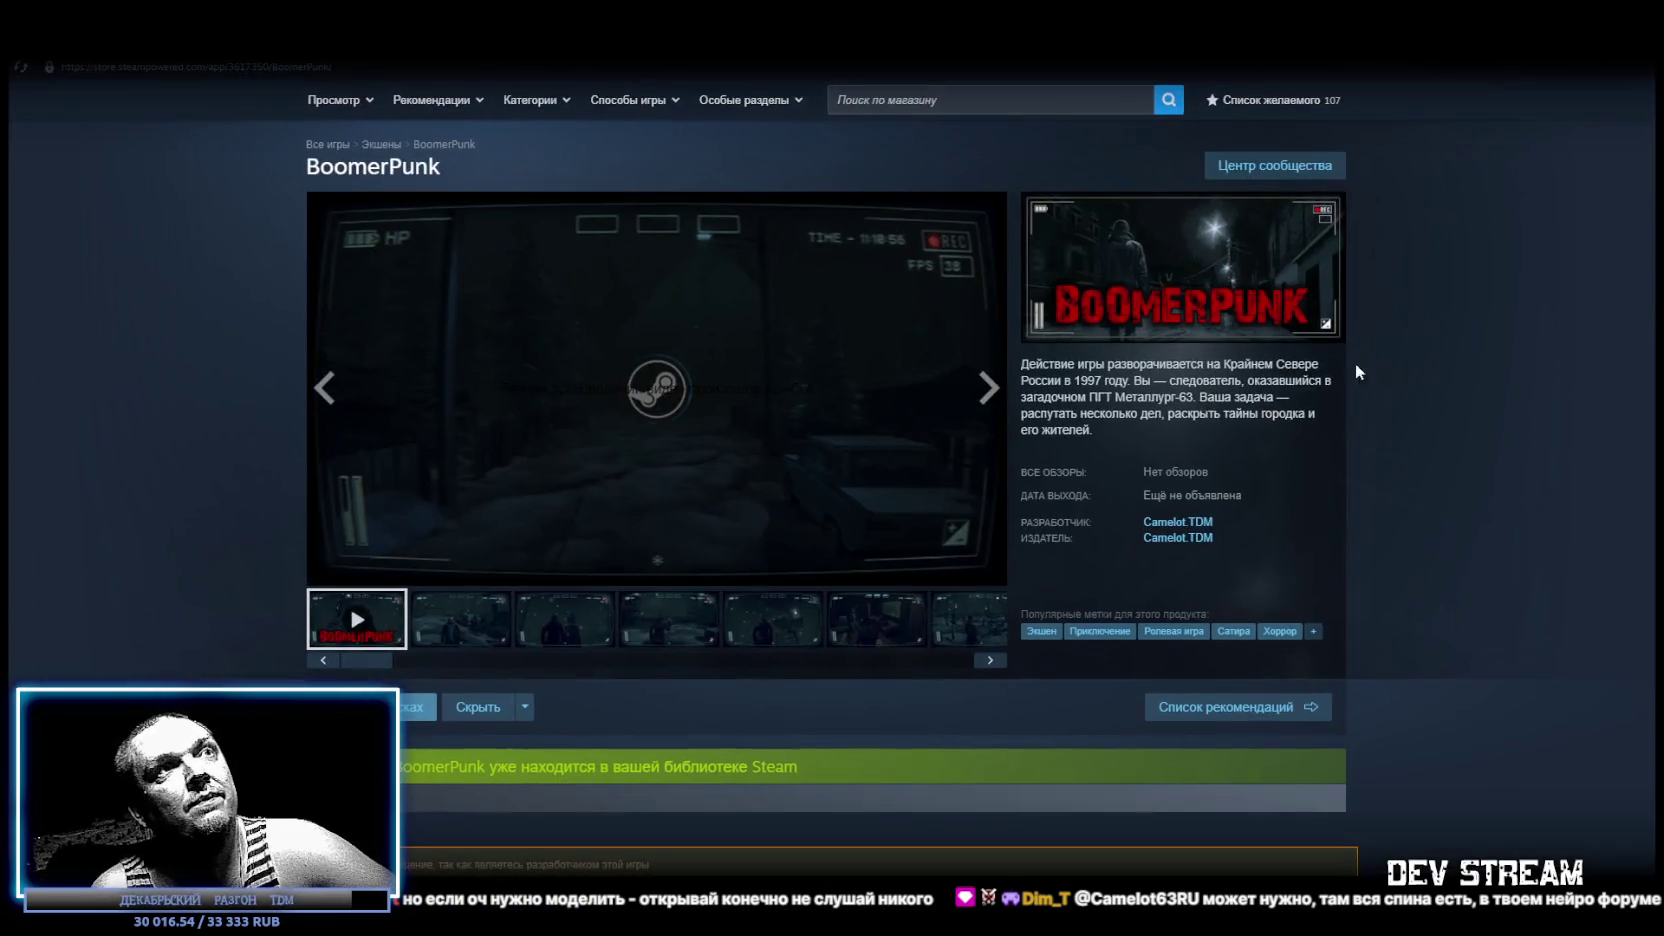
click(572, 628)
click(838, 446)
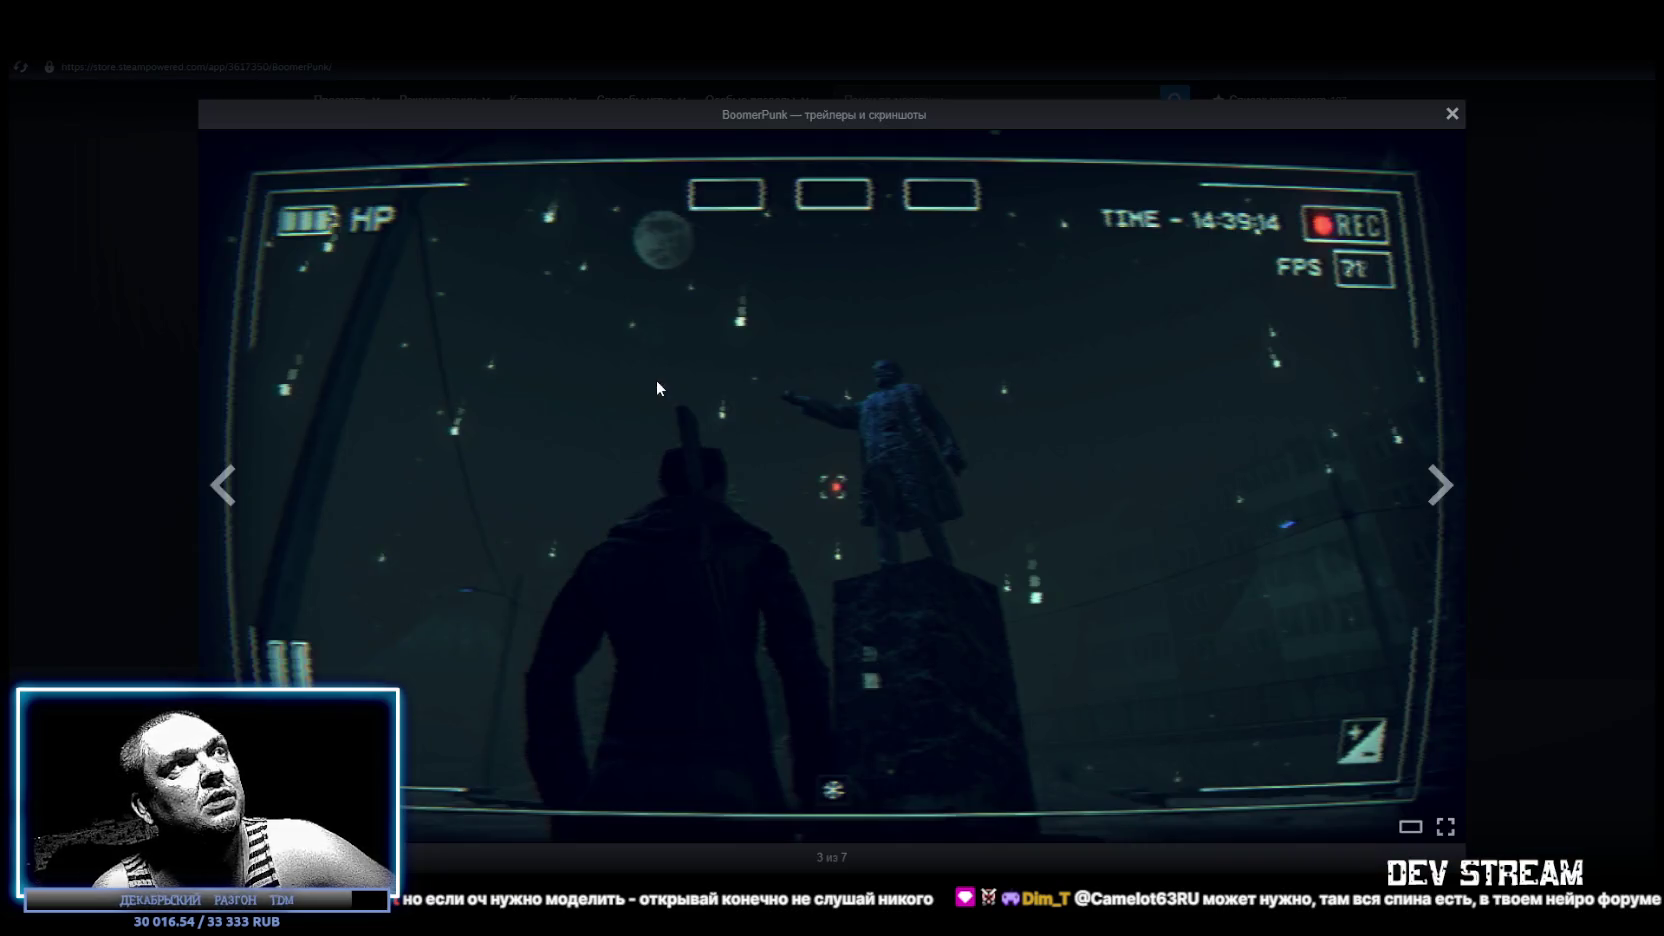
click(1449, 493)
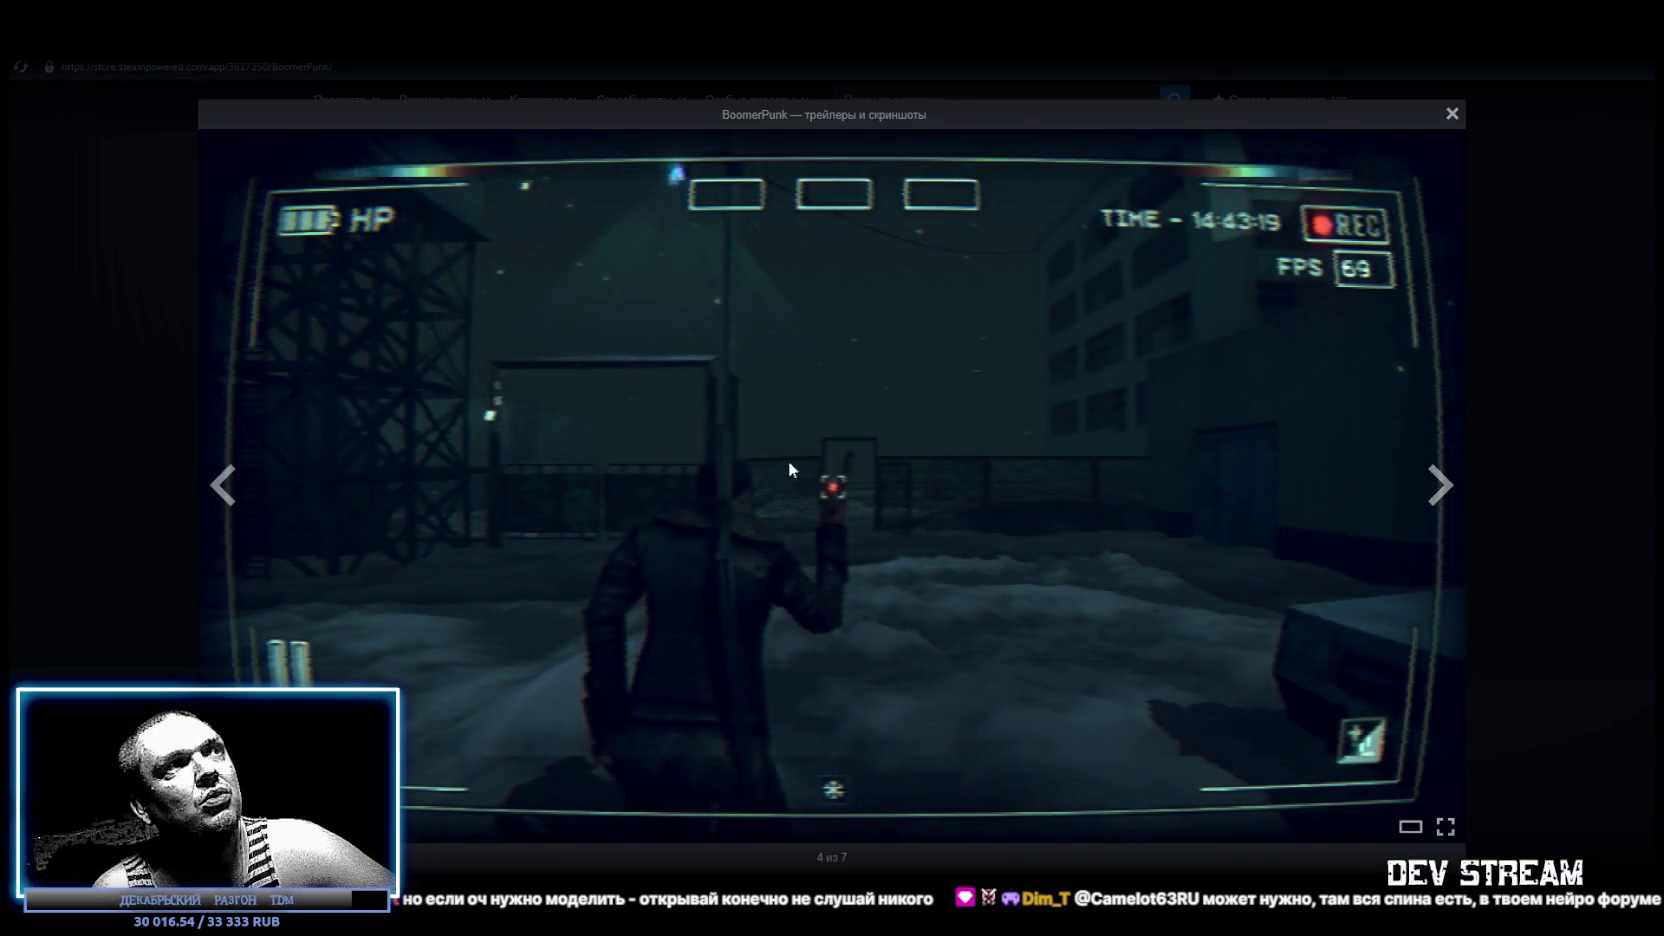
click(1453, 489)
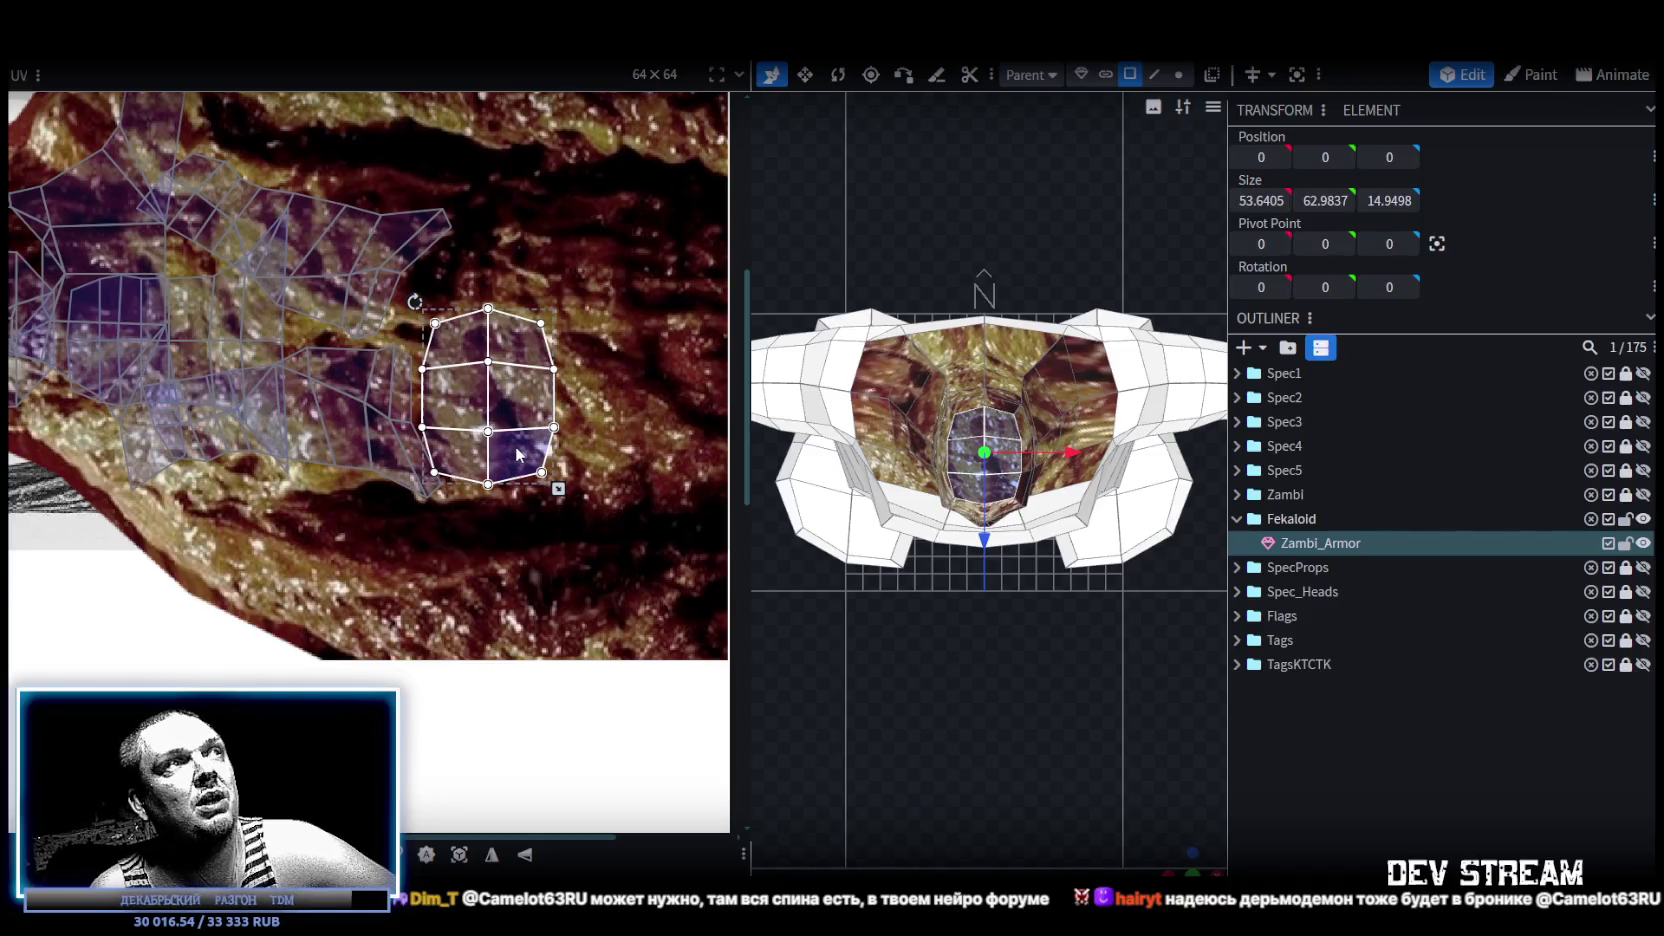
Nudge the chest UV island slightly left, then box-select all faces of the right arm.
drag(518, 455, 516, 455)
drag(985, 500, 1059, 650)
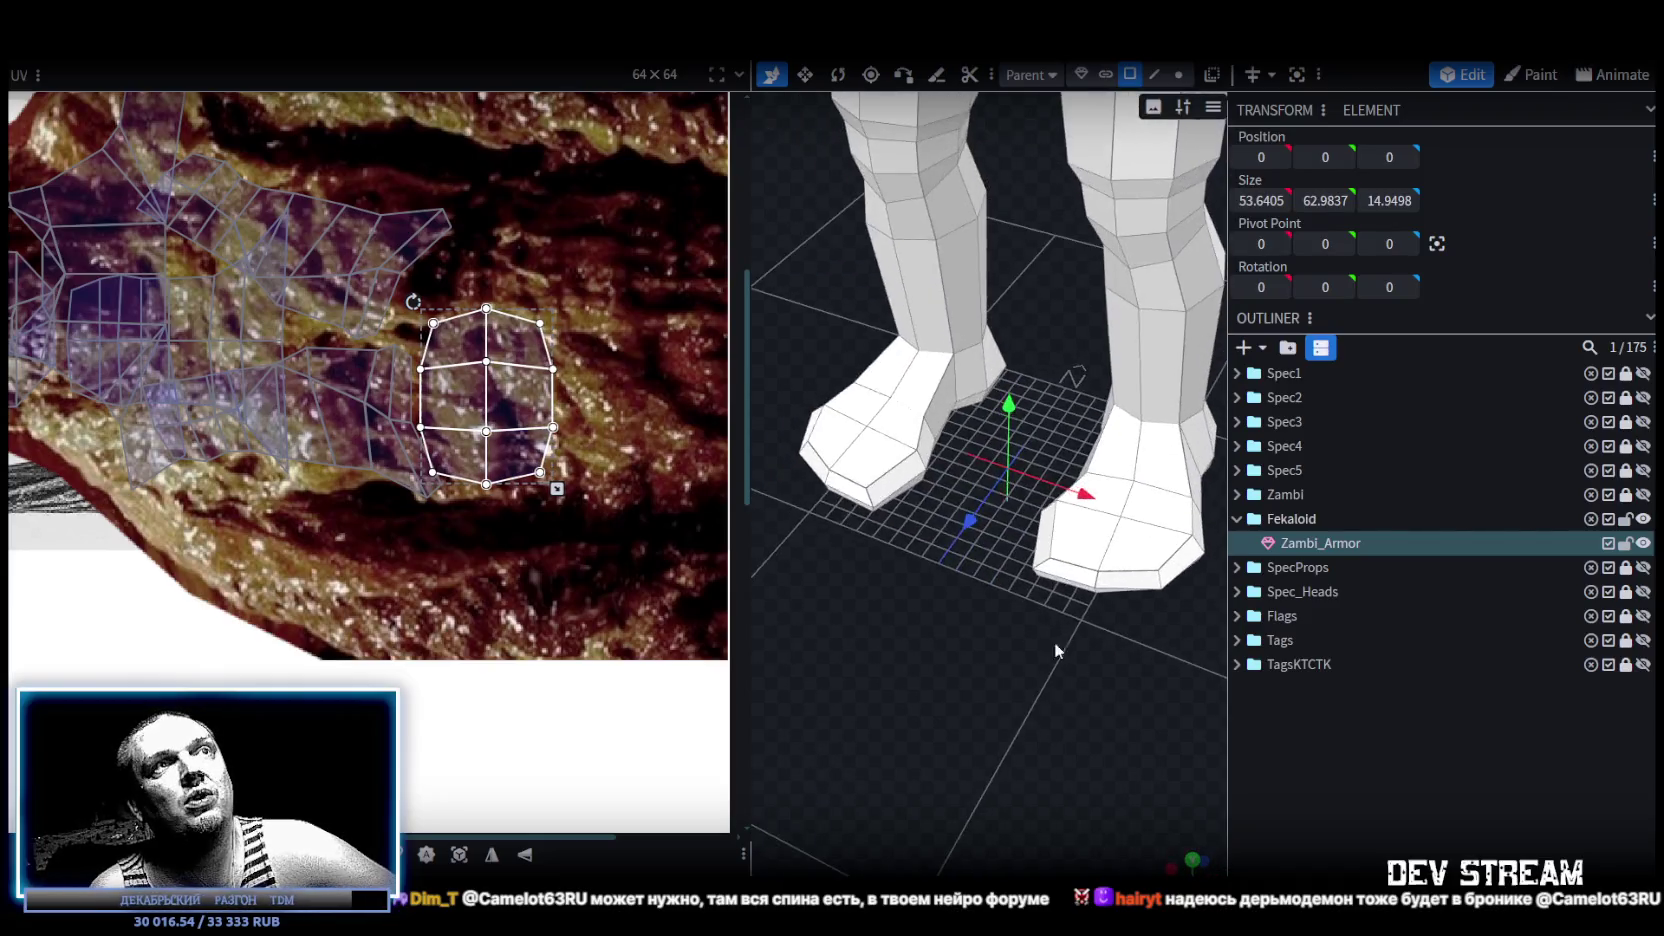
scroll(1059, 650, down, 5)
drag(910, 509, 1087, 663)
click(1030, 472)
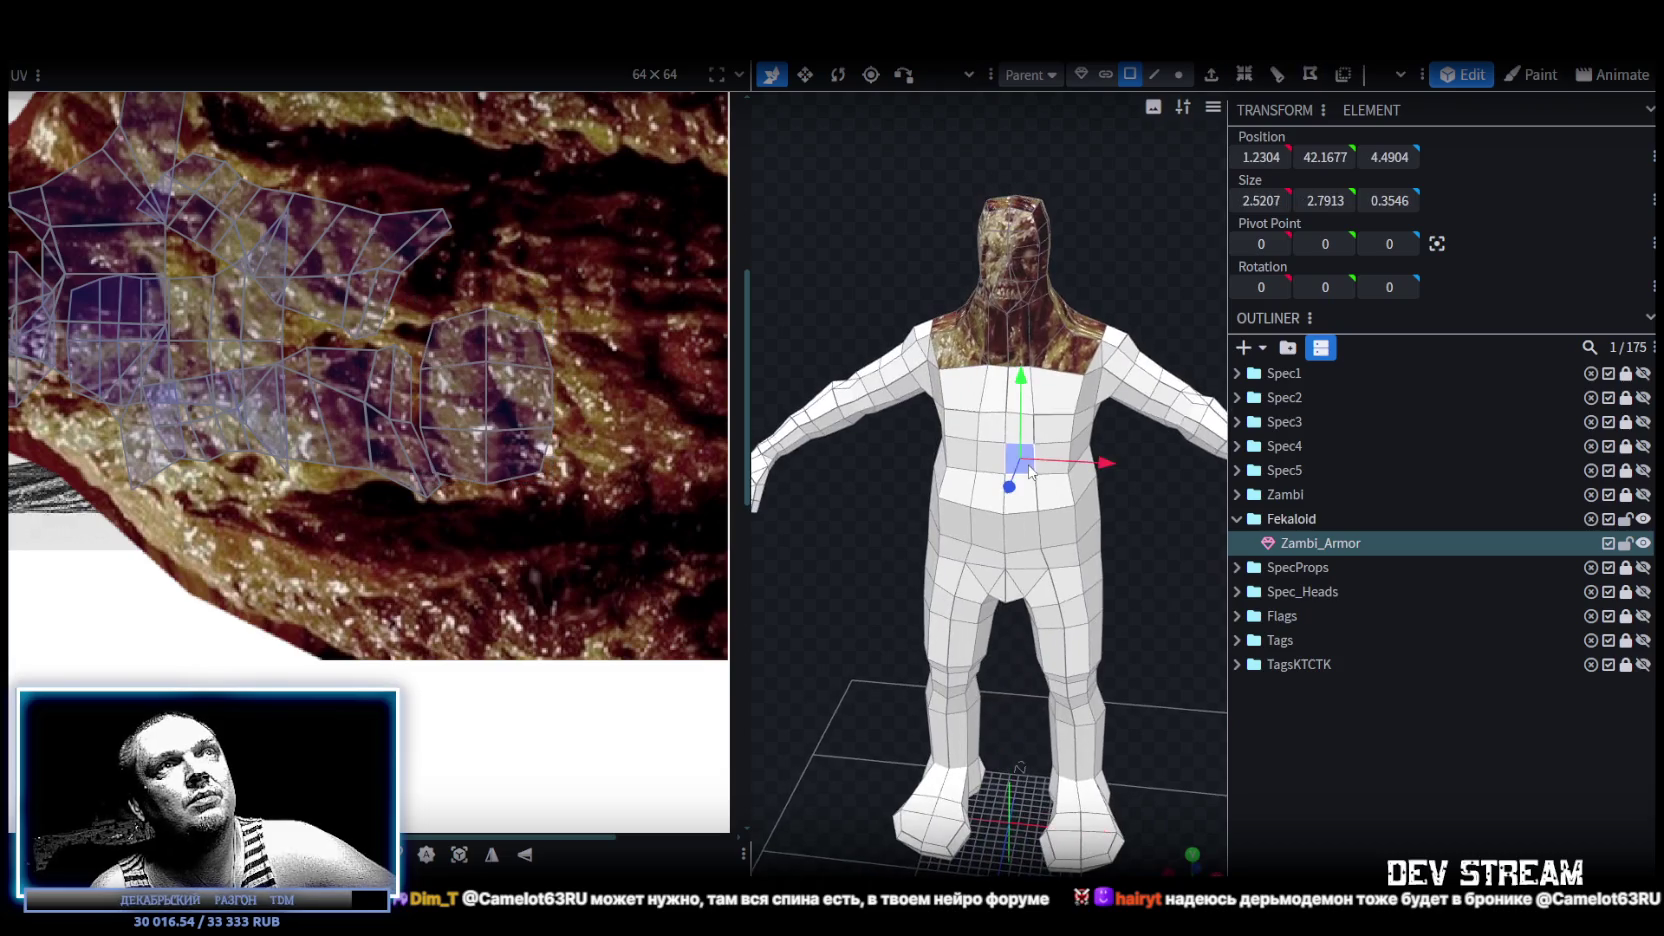
mouse_move(889, 238)
mouse_down()
mouse_move(1021, 327)
mouse_move(961, 385)
mouse_up()
click(1013, 406)
mouse_move(895, 457)
mouse_down()
mouse_move(673, 368)
mouse_move(640, 300)
mouse_up()
scroll(472, 585, down, 2)
scroll(472, 585, down, 3)
scroll(472, 585, down, 2)
scroll(1031, 506, down, 2)
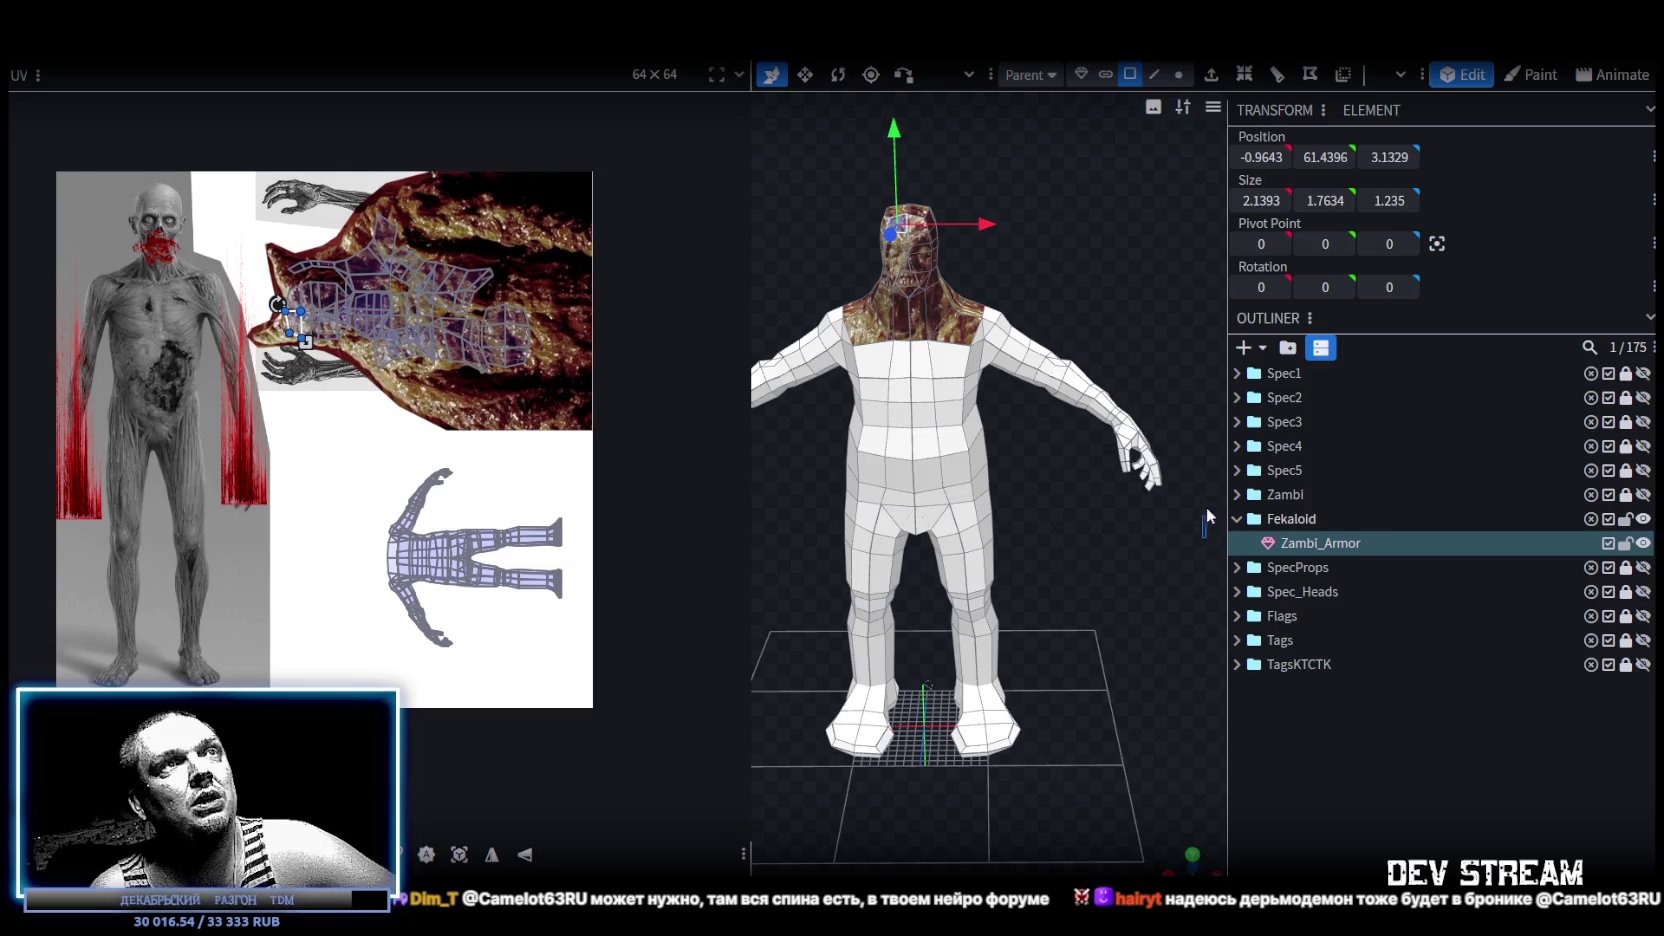
drag(1201, 537, 1004, 277)
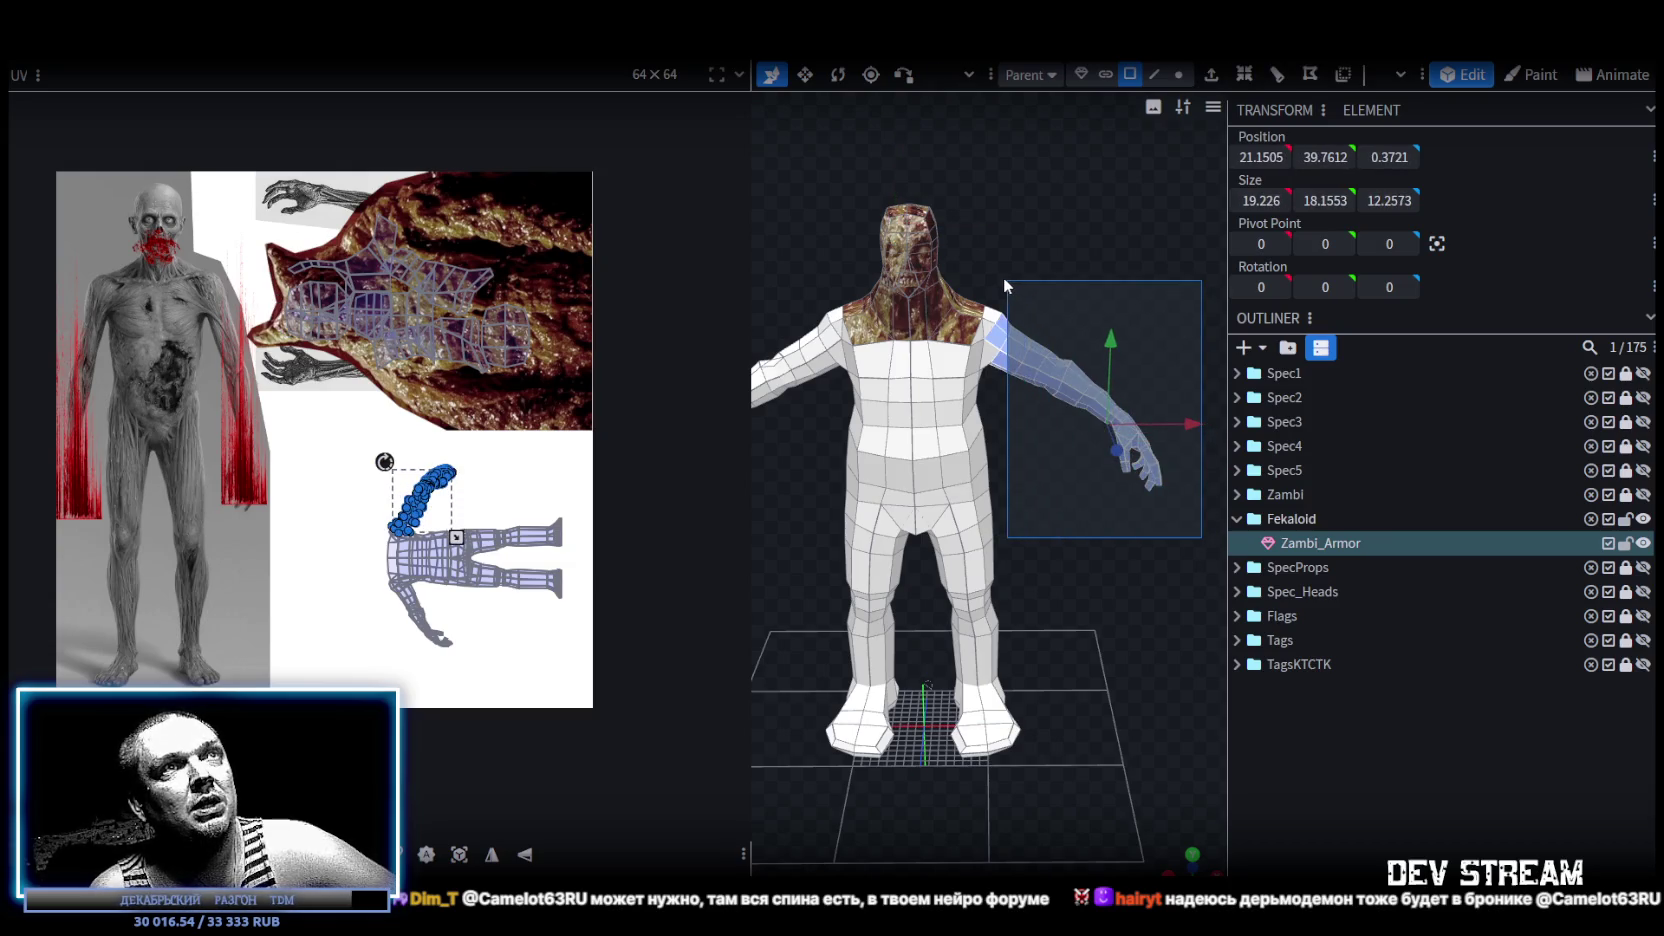
Add the shoulder faces to the arm selection.
mouse_move(995, 364)
mouse_down()
mouse_move(1056, 526)
mouse_move(884, 616)
mouse_up()
scroll(884, 616, up, 3)
scroll(884, 616, up, 3)
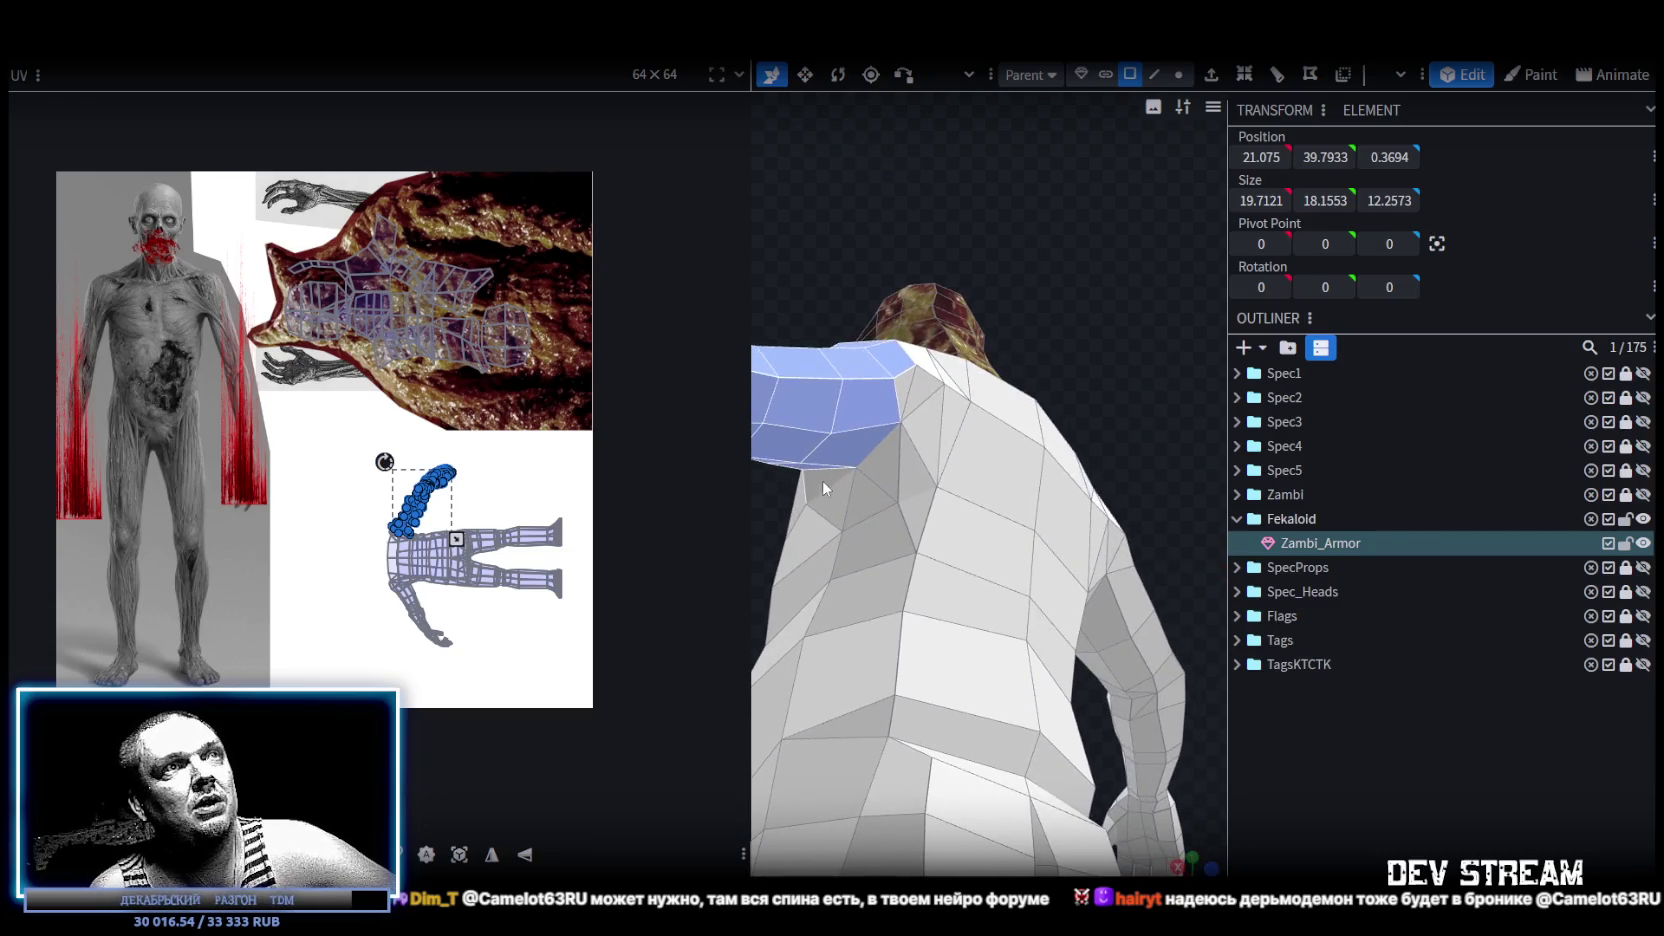
shift+click(912, 485)
shift+click(919, 402)
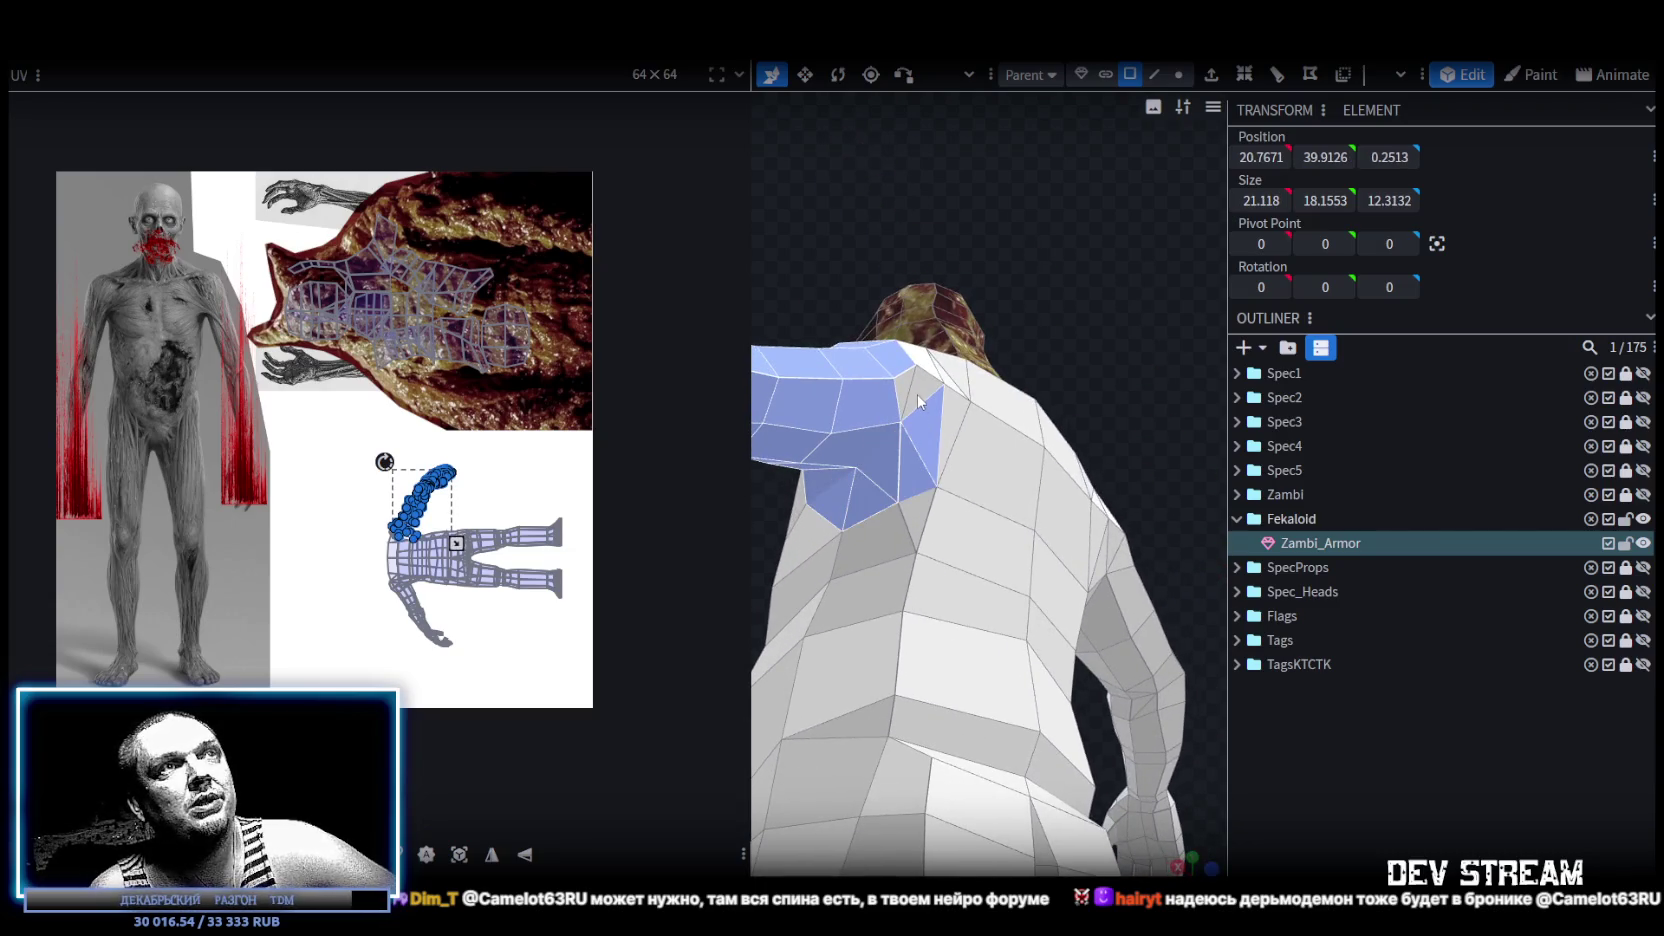
drag(899, 390, 930, 580)
shift+click(930, 585)
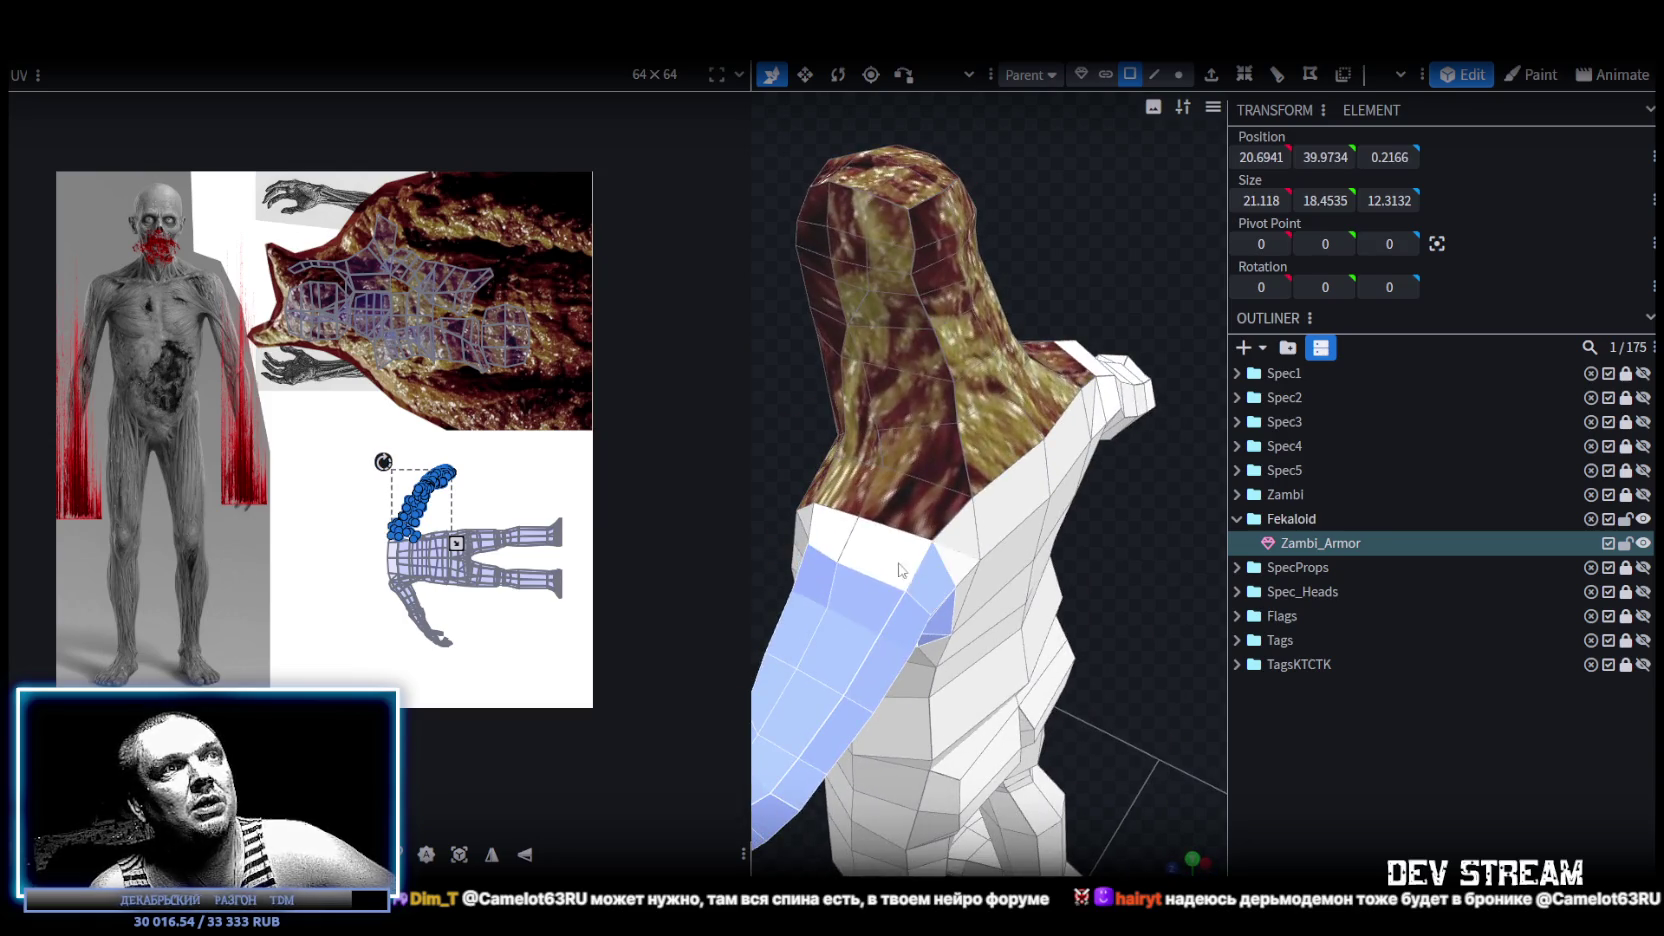
shift+click(860, 550)
shift+click(835, 537)
Drag the arm's UV island up onto the zombie skin texture.
mouse_move(838, 535)
mouse_down()
mouse_move(893, 412)
mouse_move(1099, 513)
mouse_up()
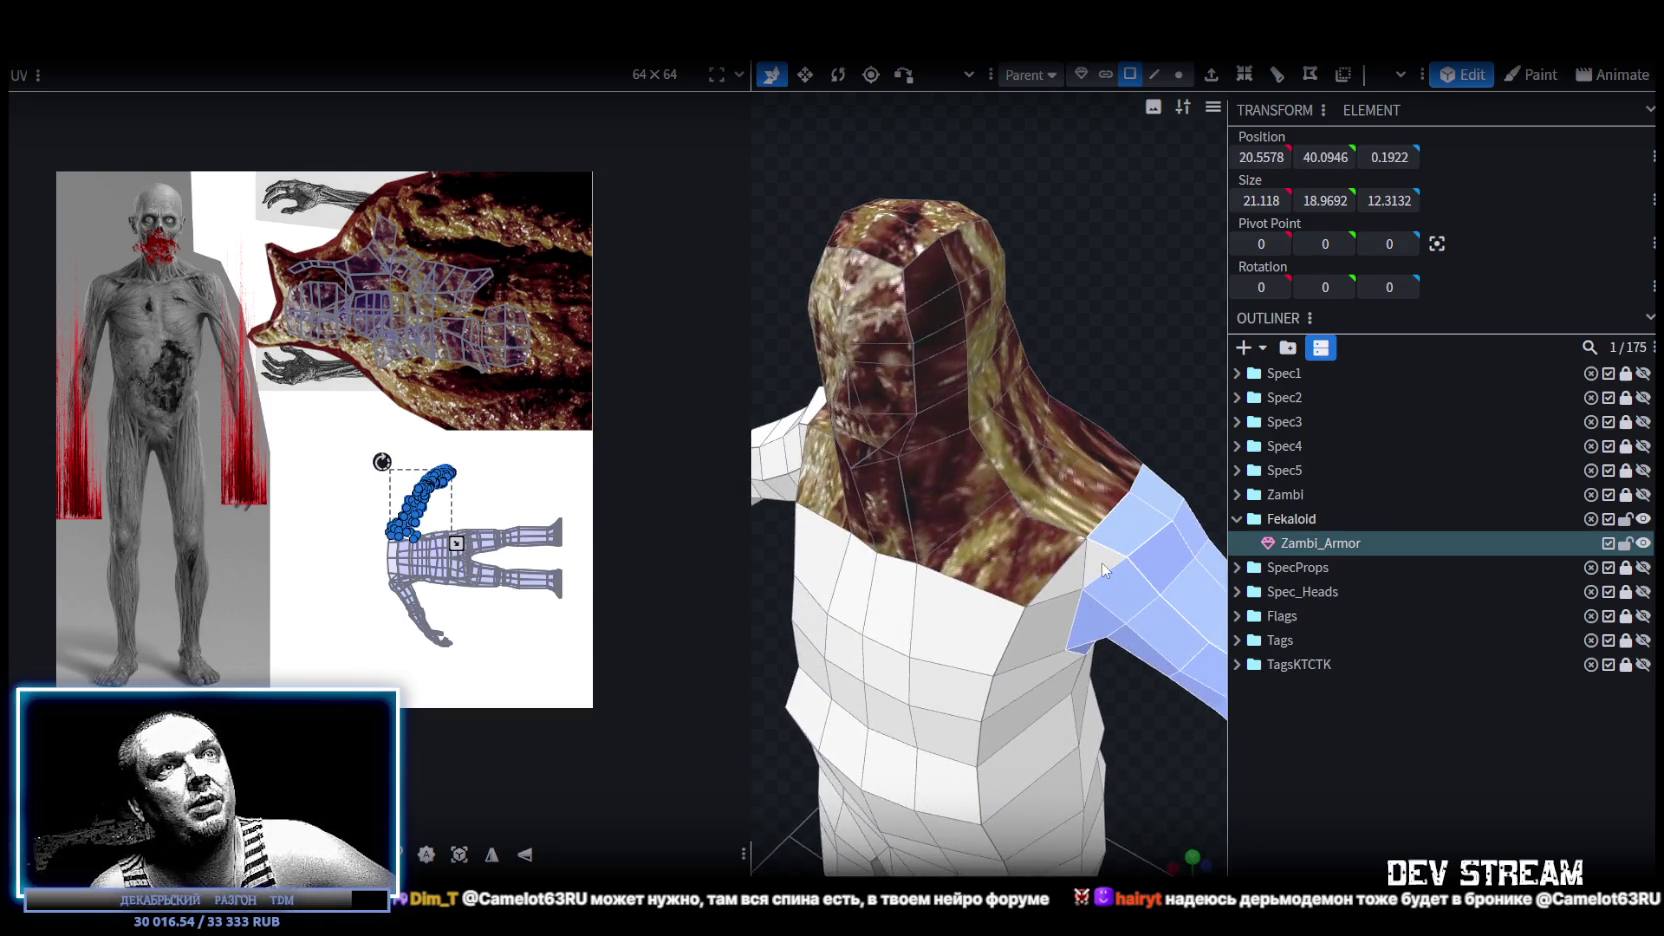
scroll(412, 535, up, 2)
scroll(400, 590, up, 2)
scroll(389, 651, up, 1)
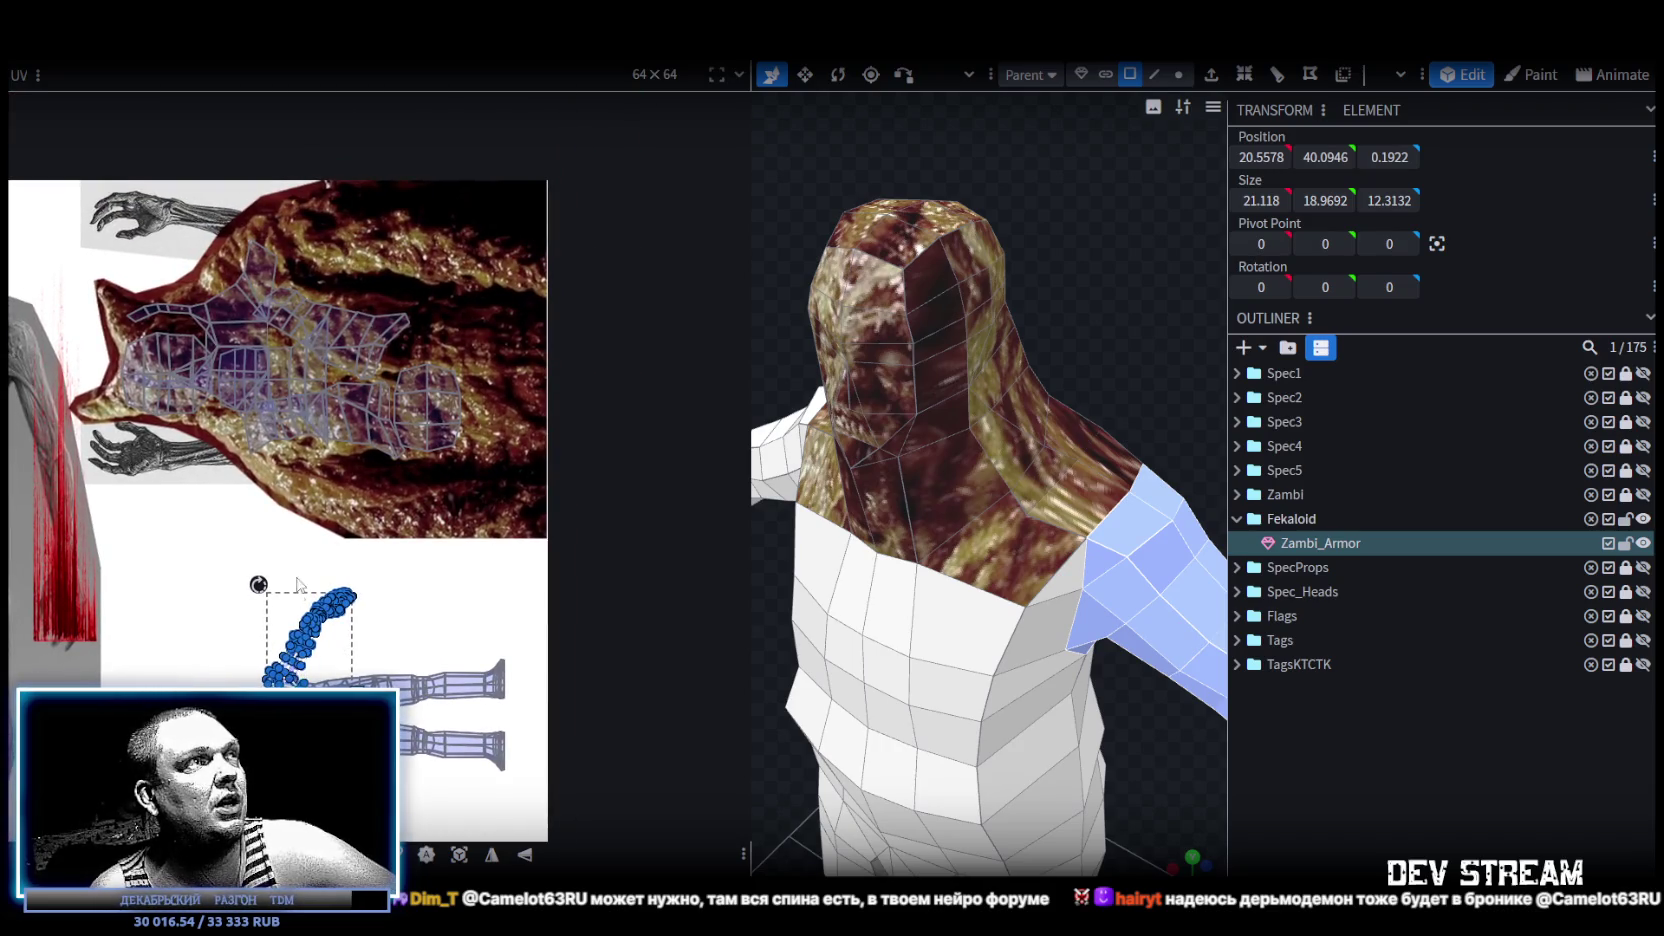
drag(297, 596, 432, 280)
scroll(377, 452, up, 2)
Rotate the arm's UV island horizontal, then move it left and enlarge it on the texture.
middle_drag(343, 541, 257, 711)
drag(328, 350, 374, 316)
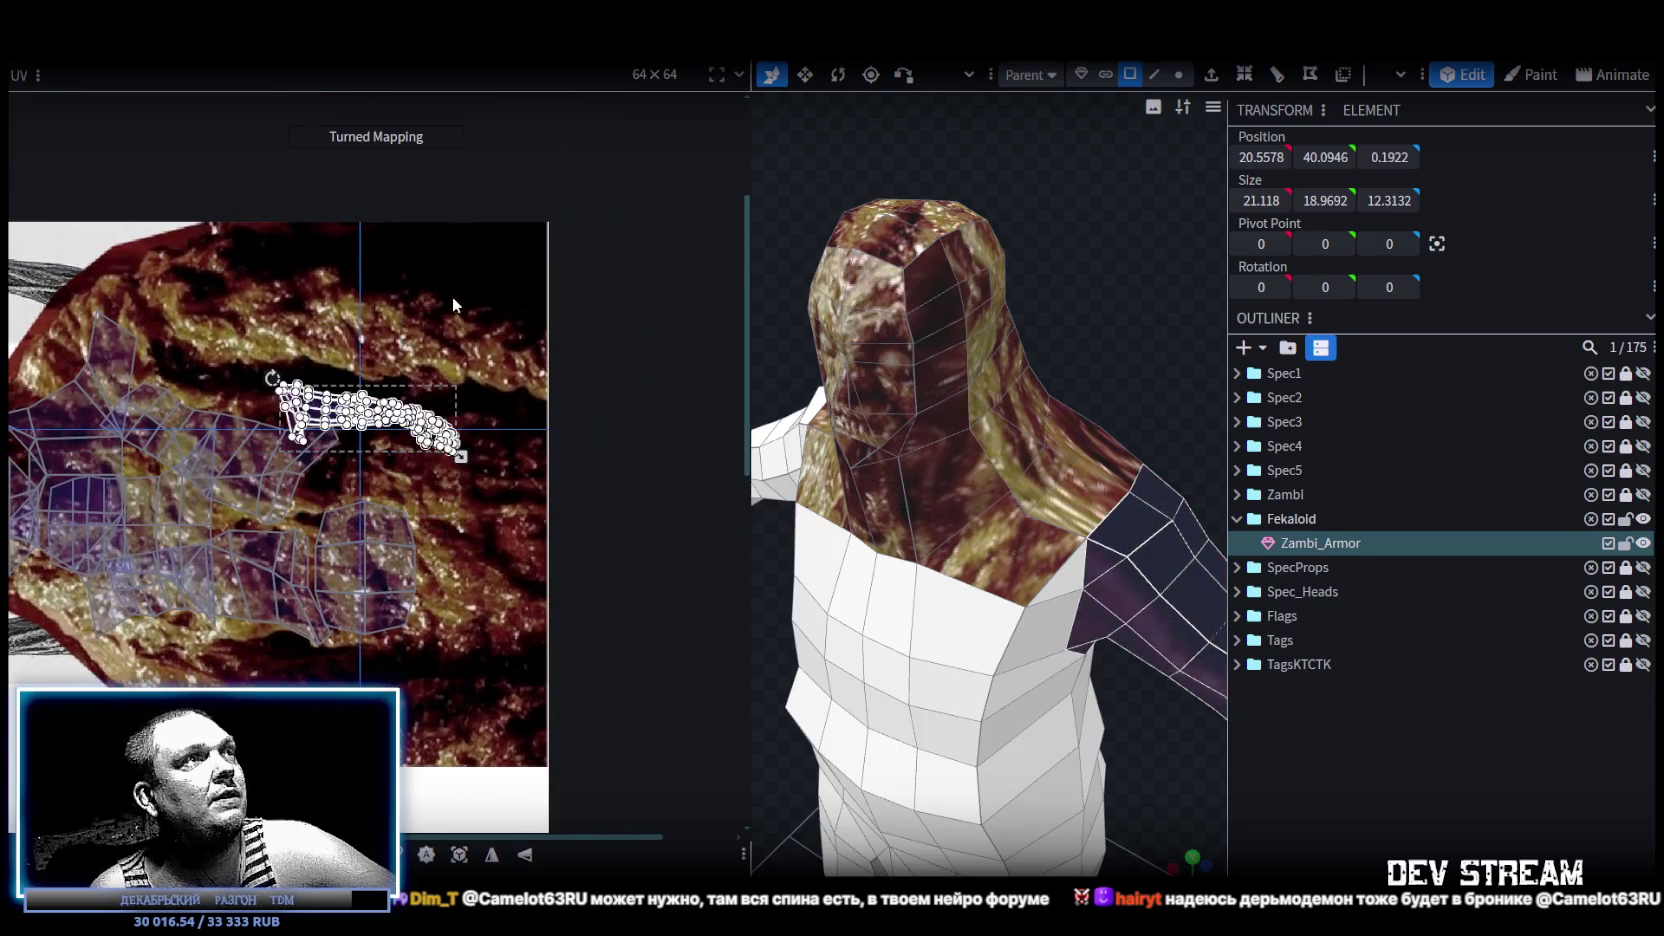
mouse_move(282, 404)
mouse_down()
mouse_move(212, 298)
mouse_move(217, 273)
mouse_up()
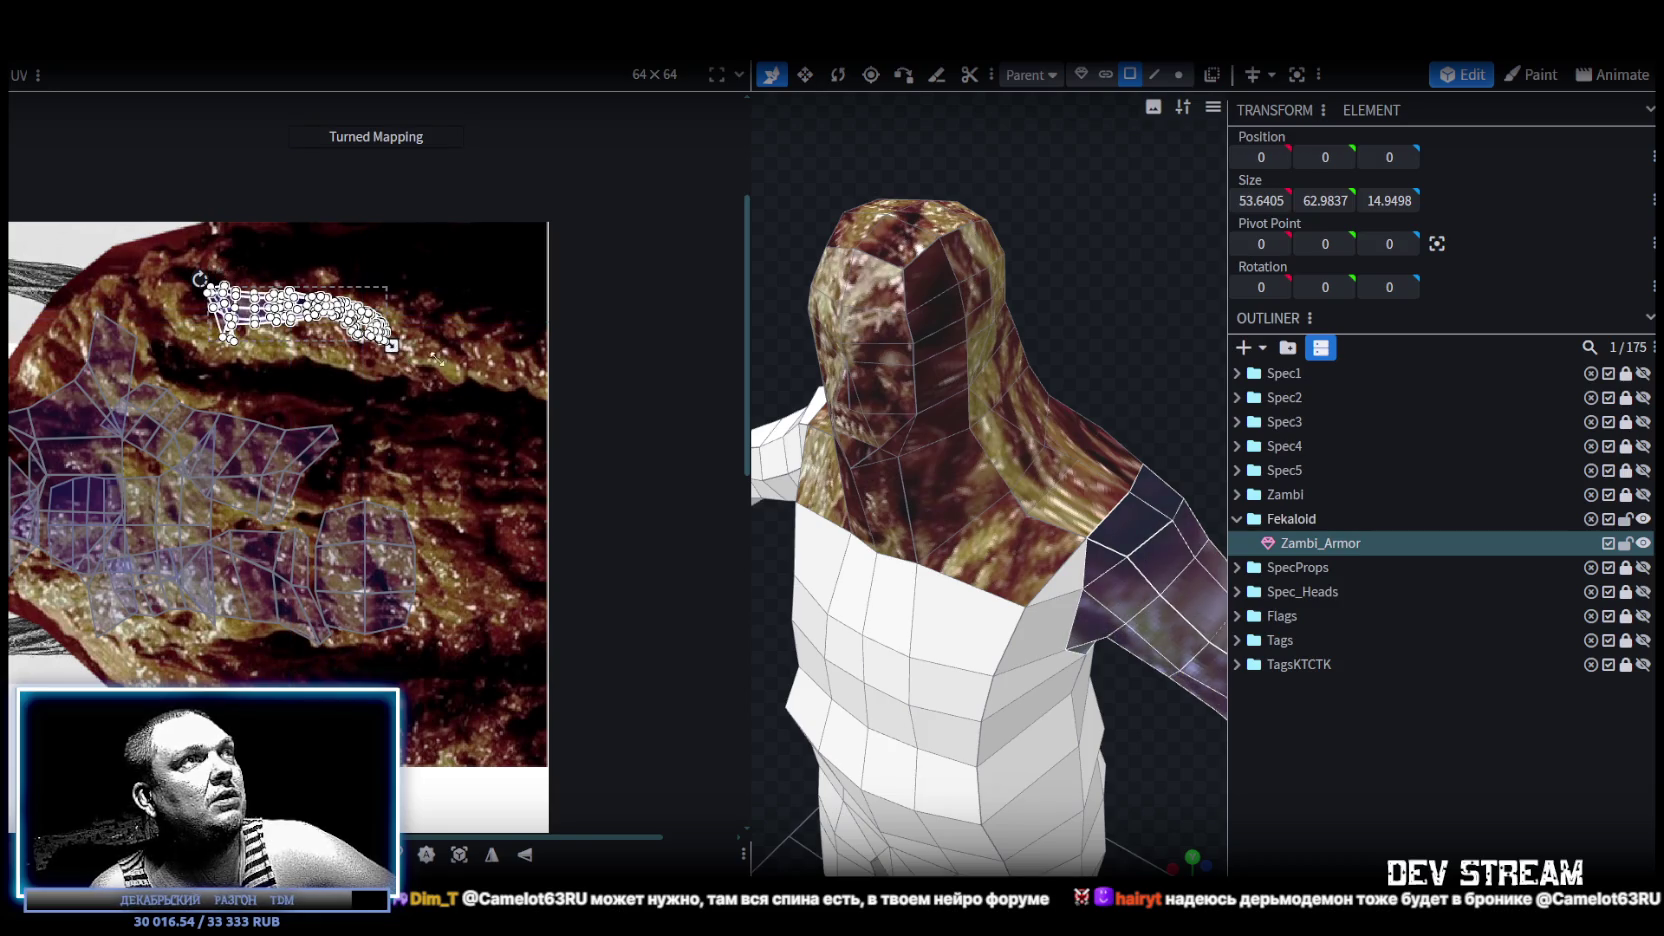
drag(437, 358, 514, 377)
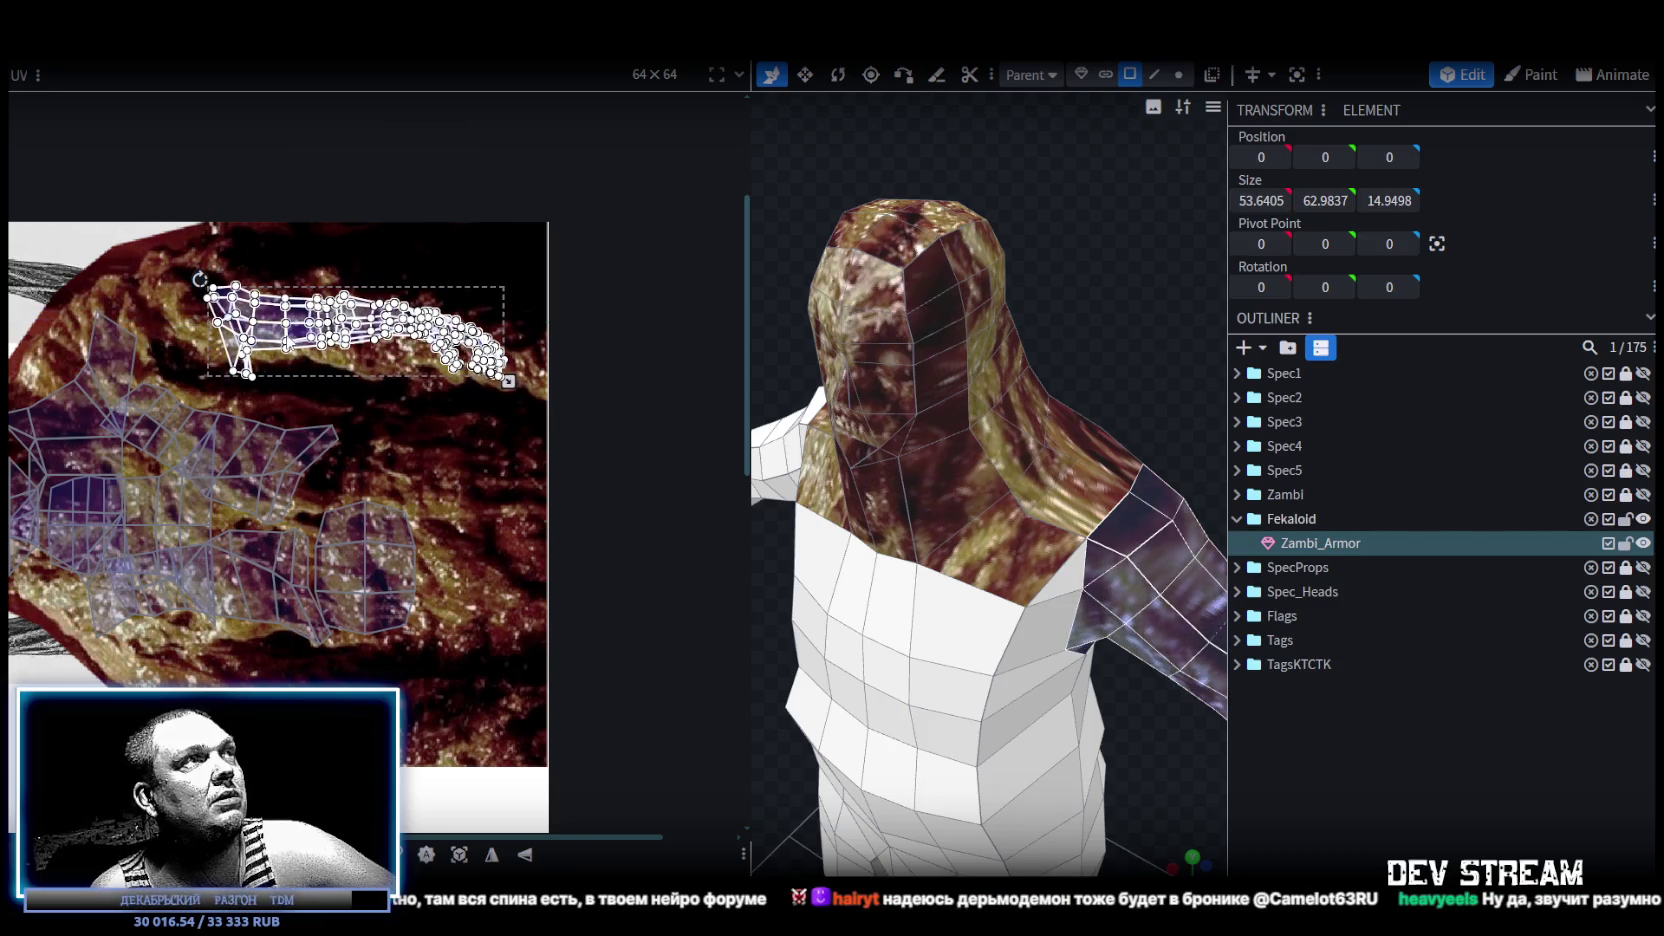
drag(260, 337, 180, 342)
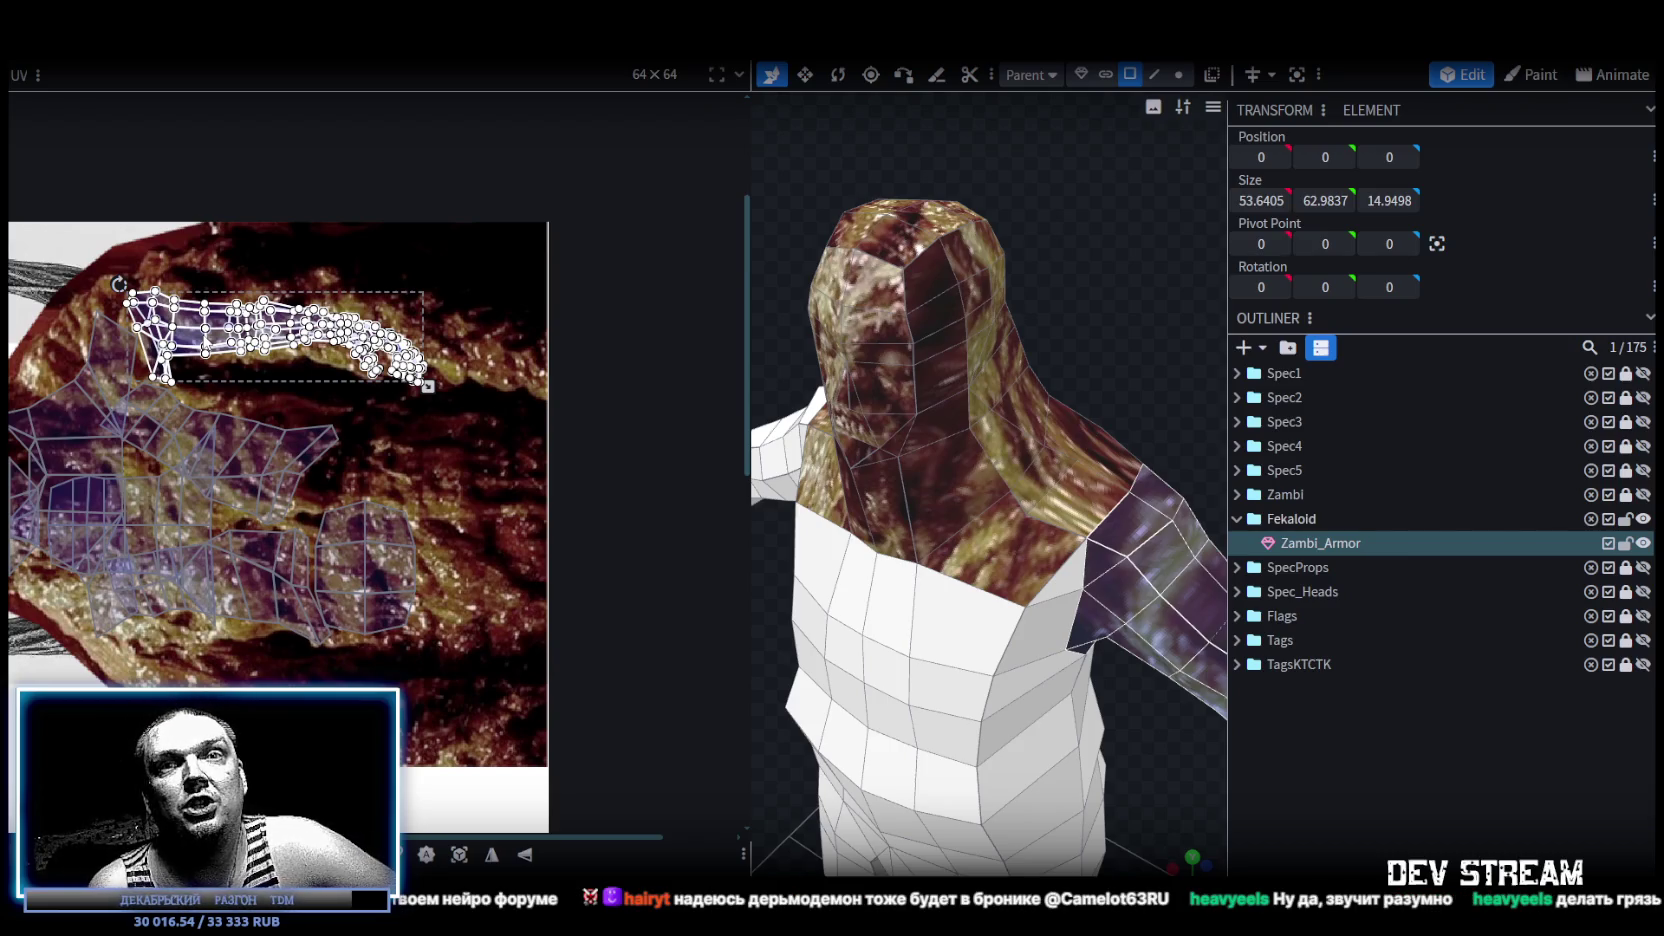
Orbit around the body to check that the whole arm now shows zombie skin.
scroll(994, 715, down, 5)
drag(884, 724, 1134, 627)
click(952, 575)
scroll(963, 621, up, 3)
mouse_move(963, 625)
mouse_down()
mouse_move(1078, 632)
mouse_move(1086, 659)
mouse_move(826, 707)
mouse_move(868, 710)
mouse_up()
scroll(1086, 659, down, 3)
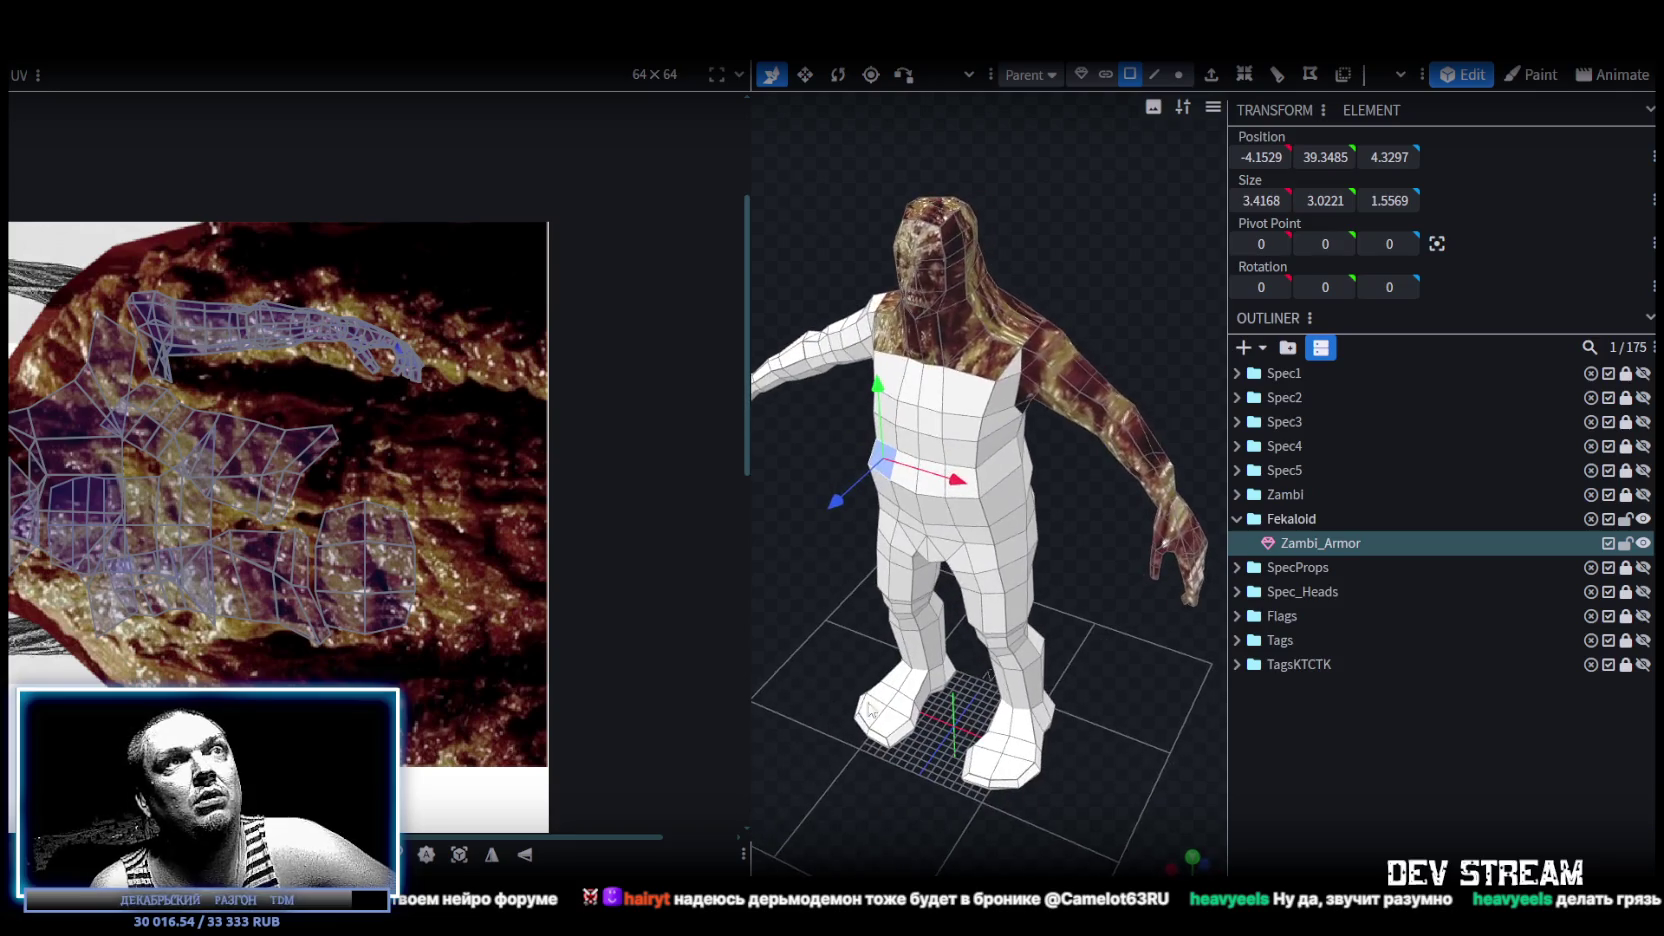
scroll(346, 604, down, 2)
scroll(331, 620, down, 2)
Select all faces of the second arm, forearm and hand included.
mouse_move(1006, 531)
mouse_down()
mouse_move(884, 560)
mouse_move(863, 621)
mouse_move(956, 577)
mouse_up()
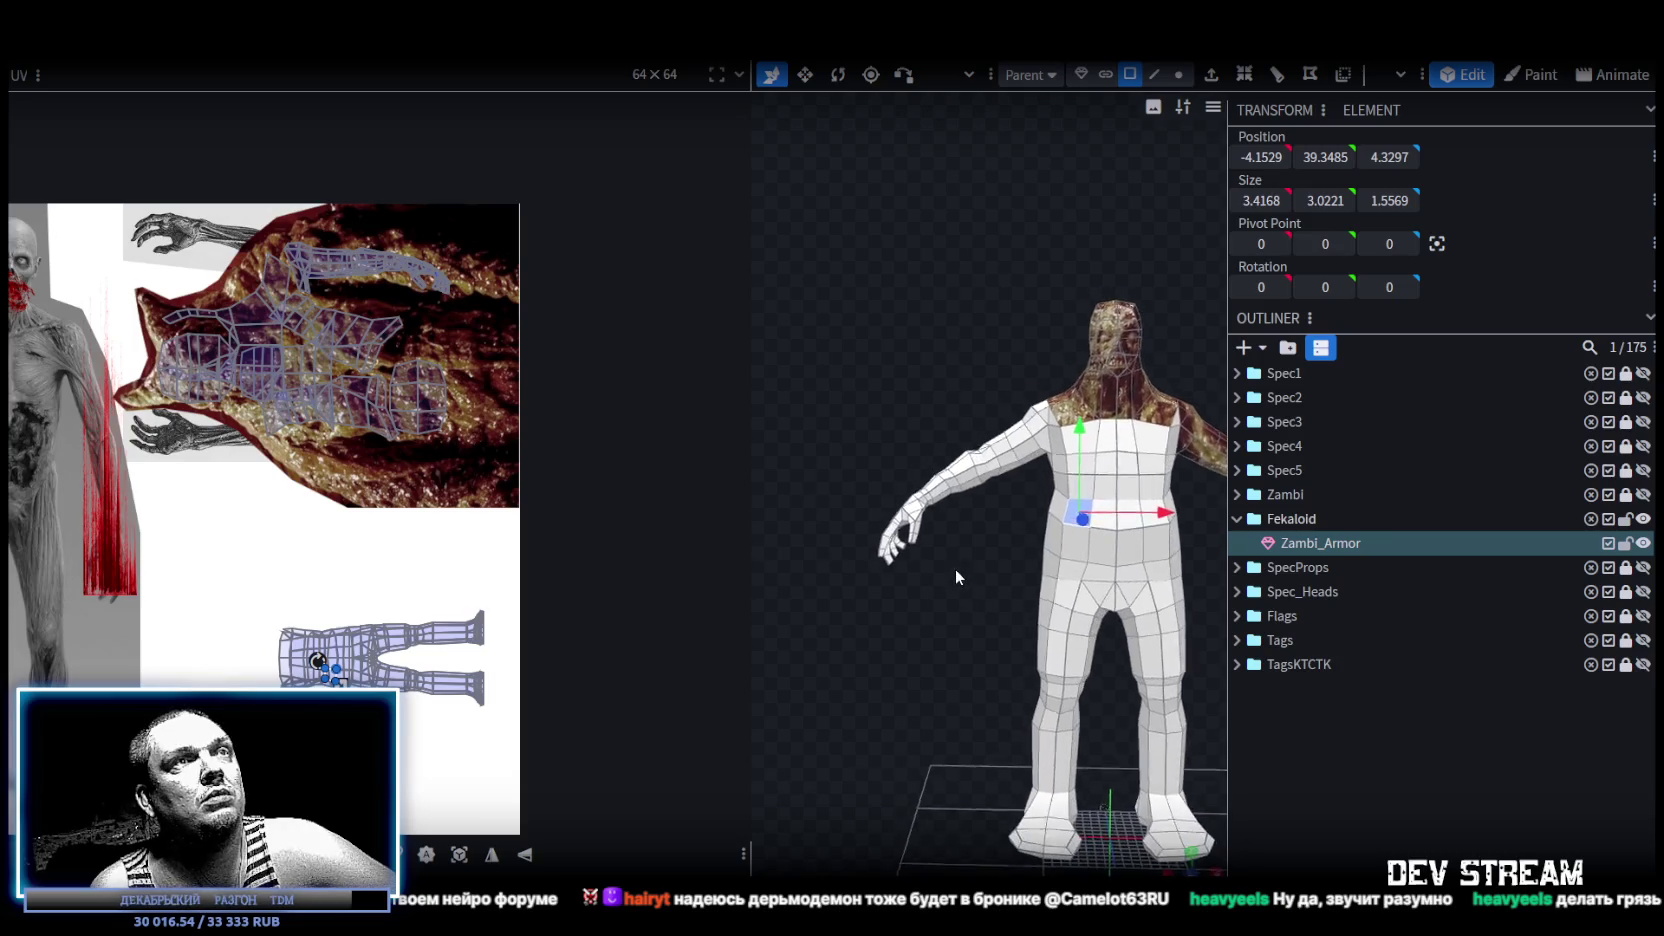
drag(850, 363, 960, 531)
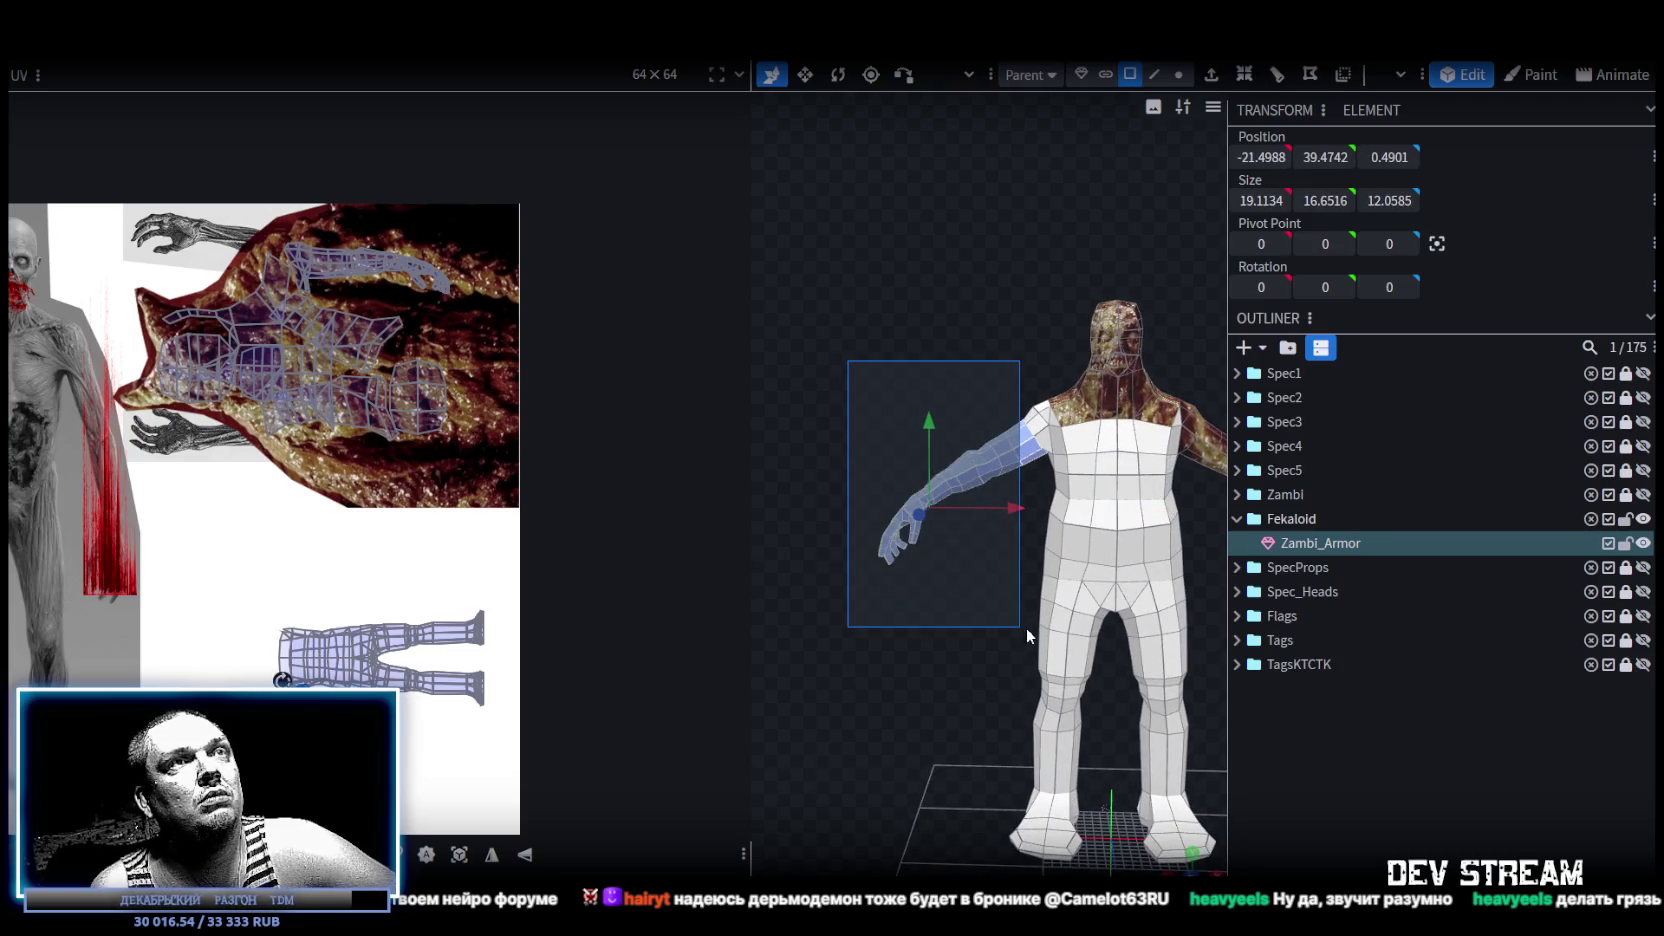
drag(1019, 626, 1030, 627)
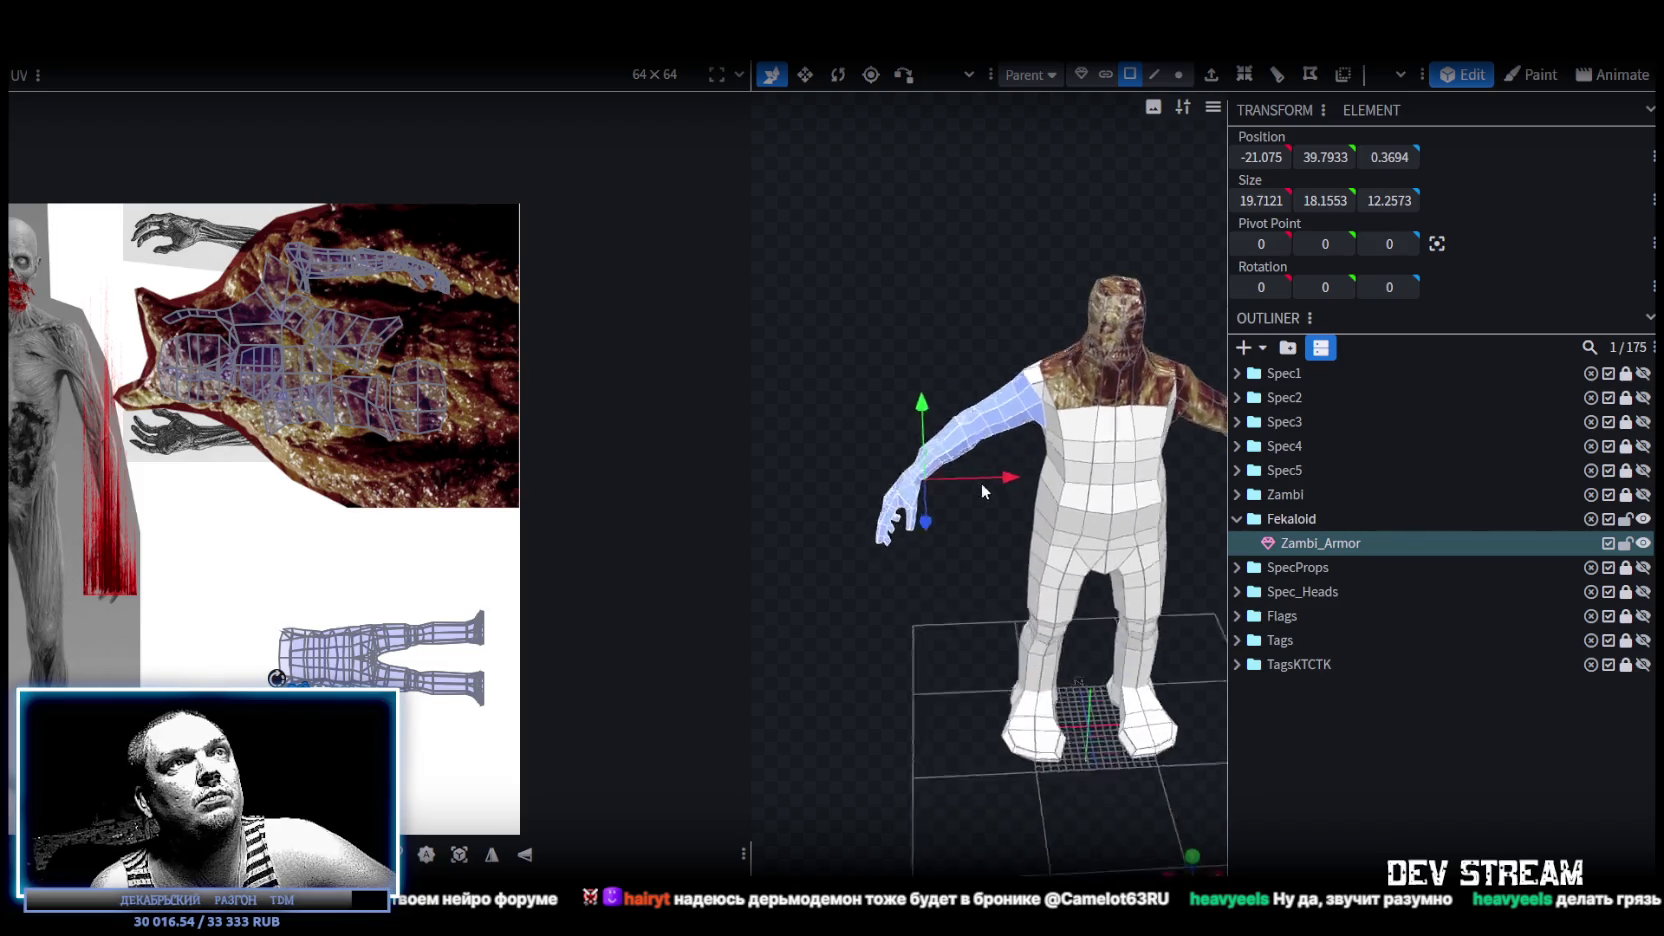
middle_drag(1046, 444, 1024, 539)
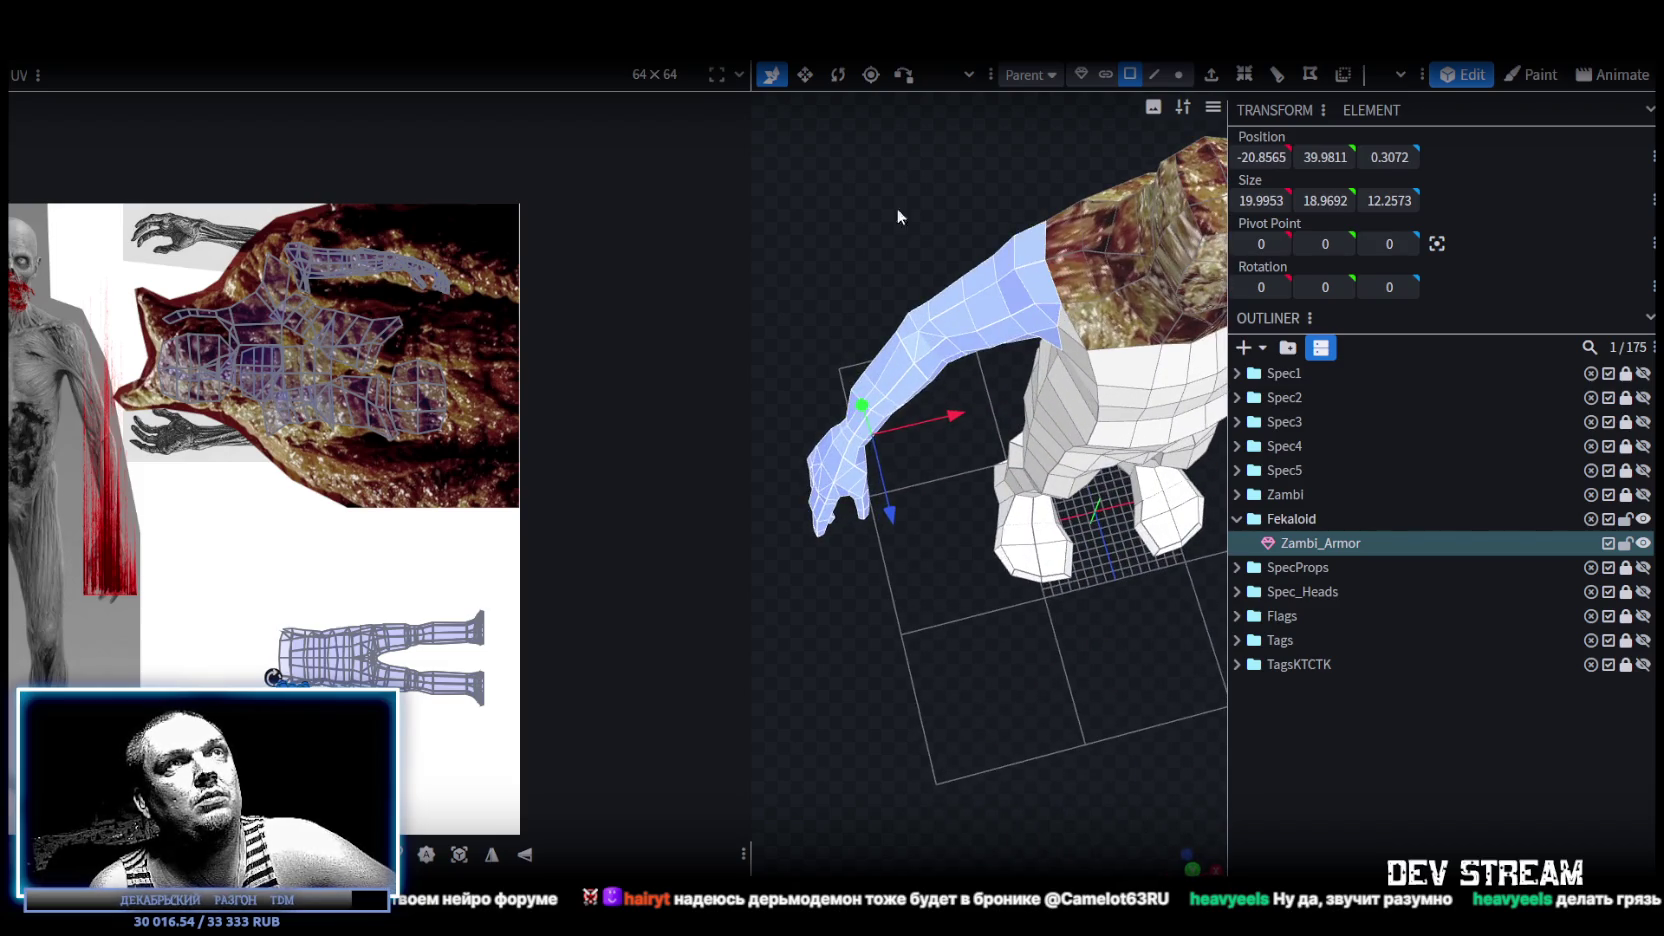
middle_drag(926, 226, 881, 366)
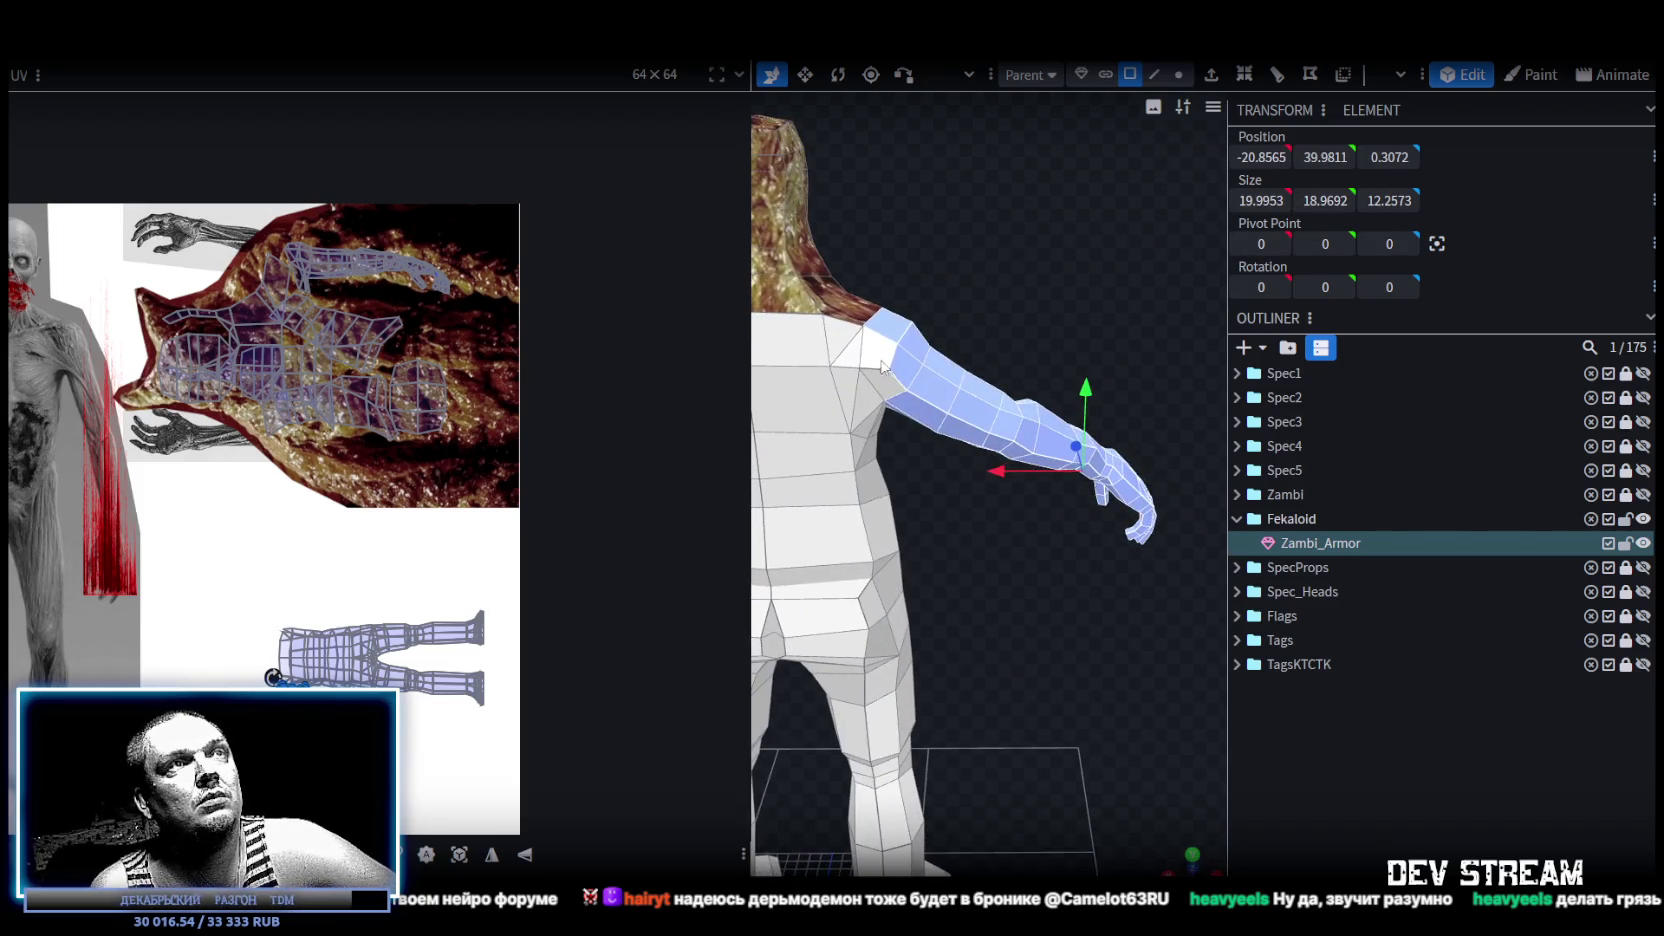
mouse_move(1019, 580)
middle_down()
mouse_move(994, 506)
mouse_move(848, 655)
mouse_move(759, 610)
mouse_move(948, 553)
middle_up()
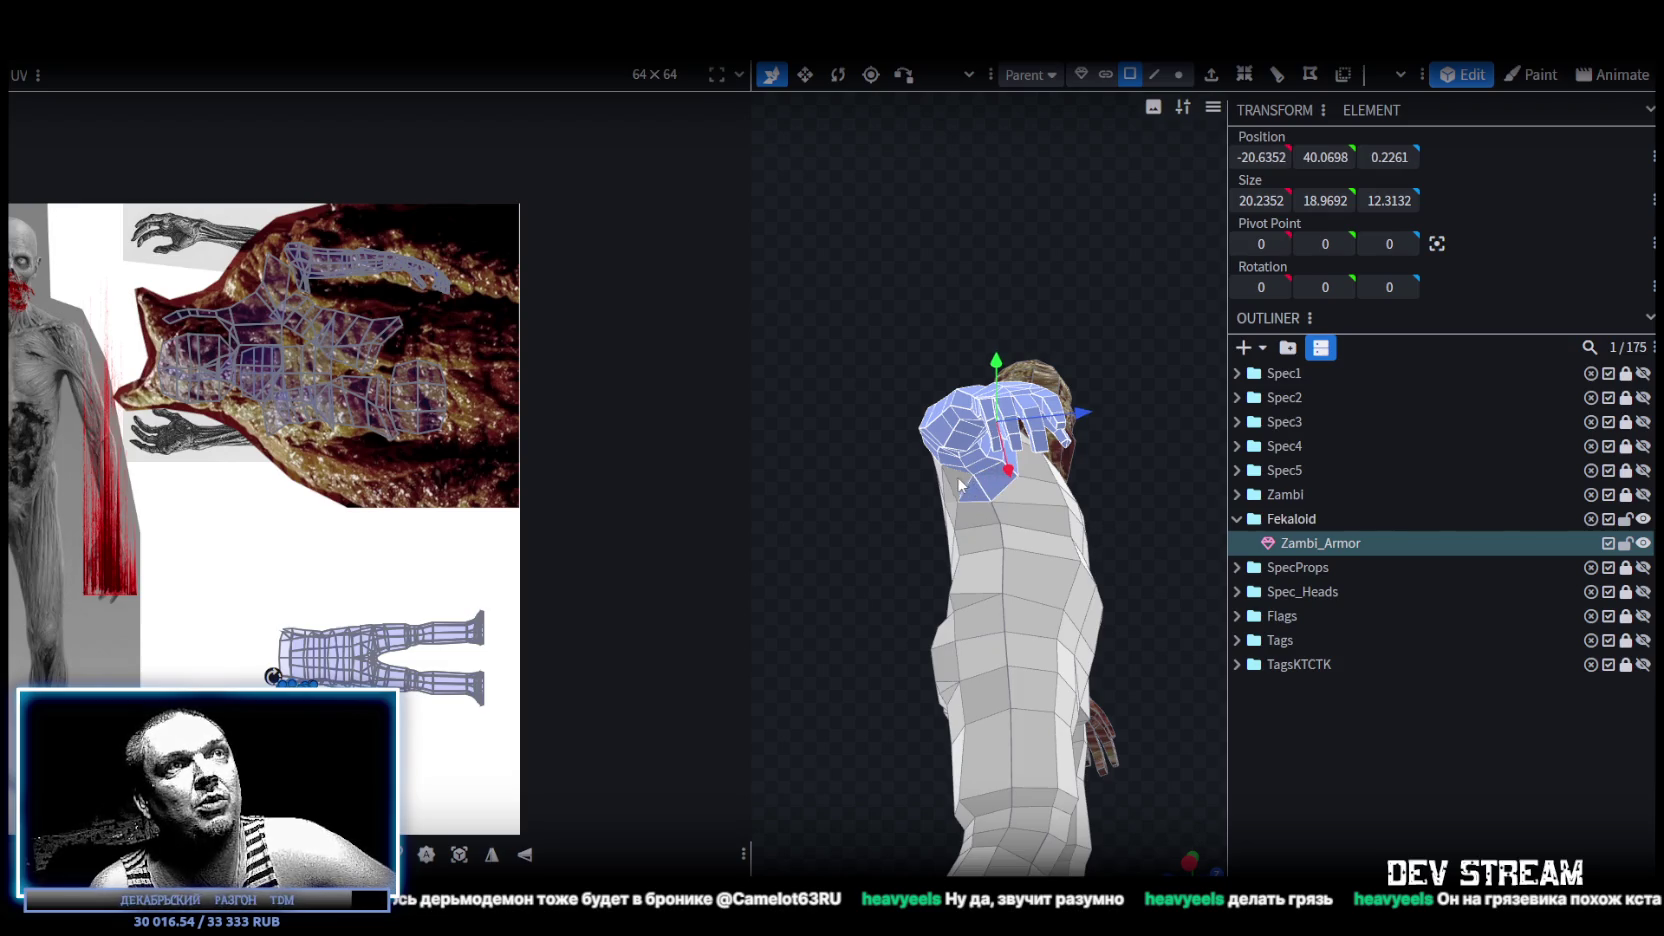
Orbit around the figure and widen the 3D view to inspect the selected arm.
middle_drag(944, 589, 1134, 649)
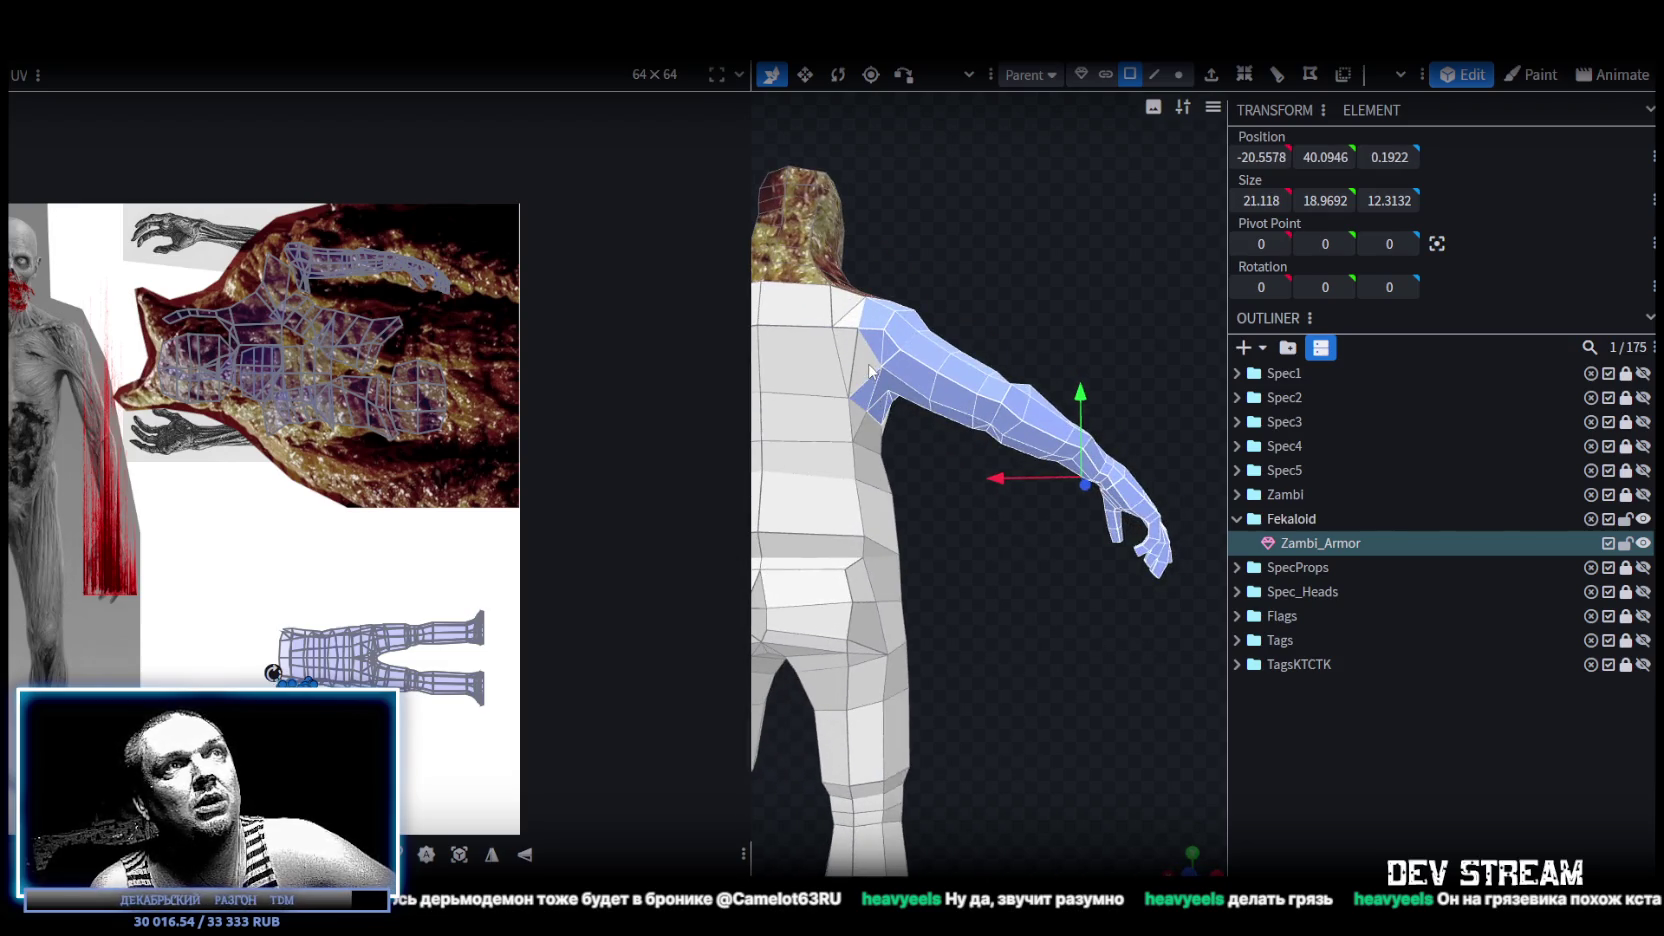
scroll(1050, 731, down, 2)
scroll(1050, 731, down, 2)
mouse_move(1050, 731)
middle_down()
mouse_move(1110, 706)
mouse_move(1153, 758)
mouse_move(939, 734)
mouse_move(890, 705)
mouse_move(936, 751)
mouse_move(880, 656)
middle_up()
scroll(868, 682, up, 1)
scroll(879, 679, up, 1)
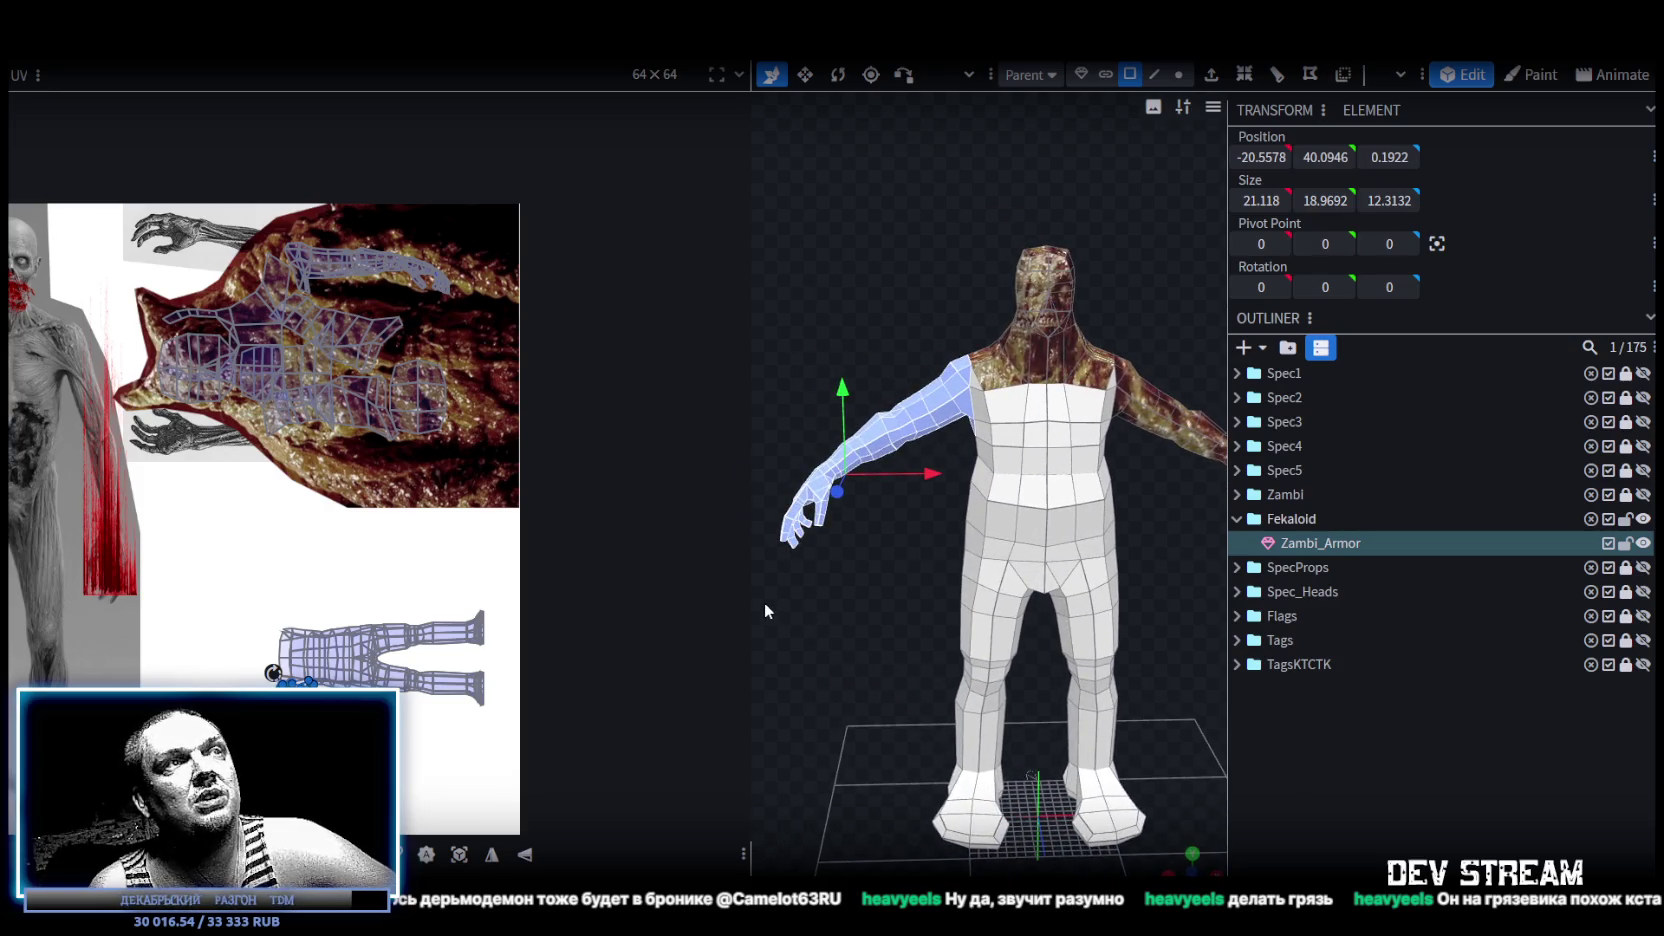
drag(750, 604, 674, 608)
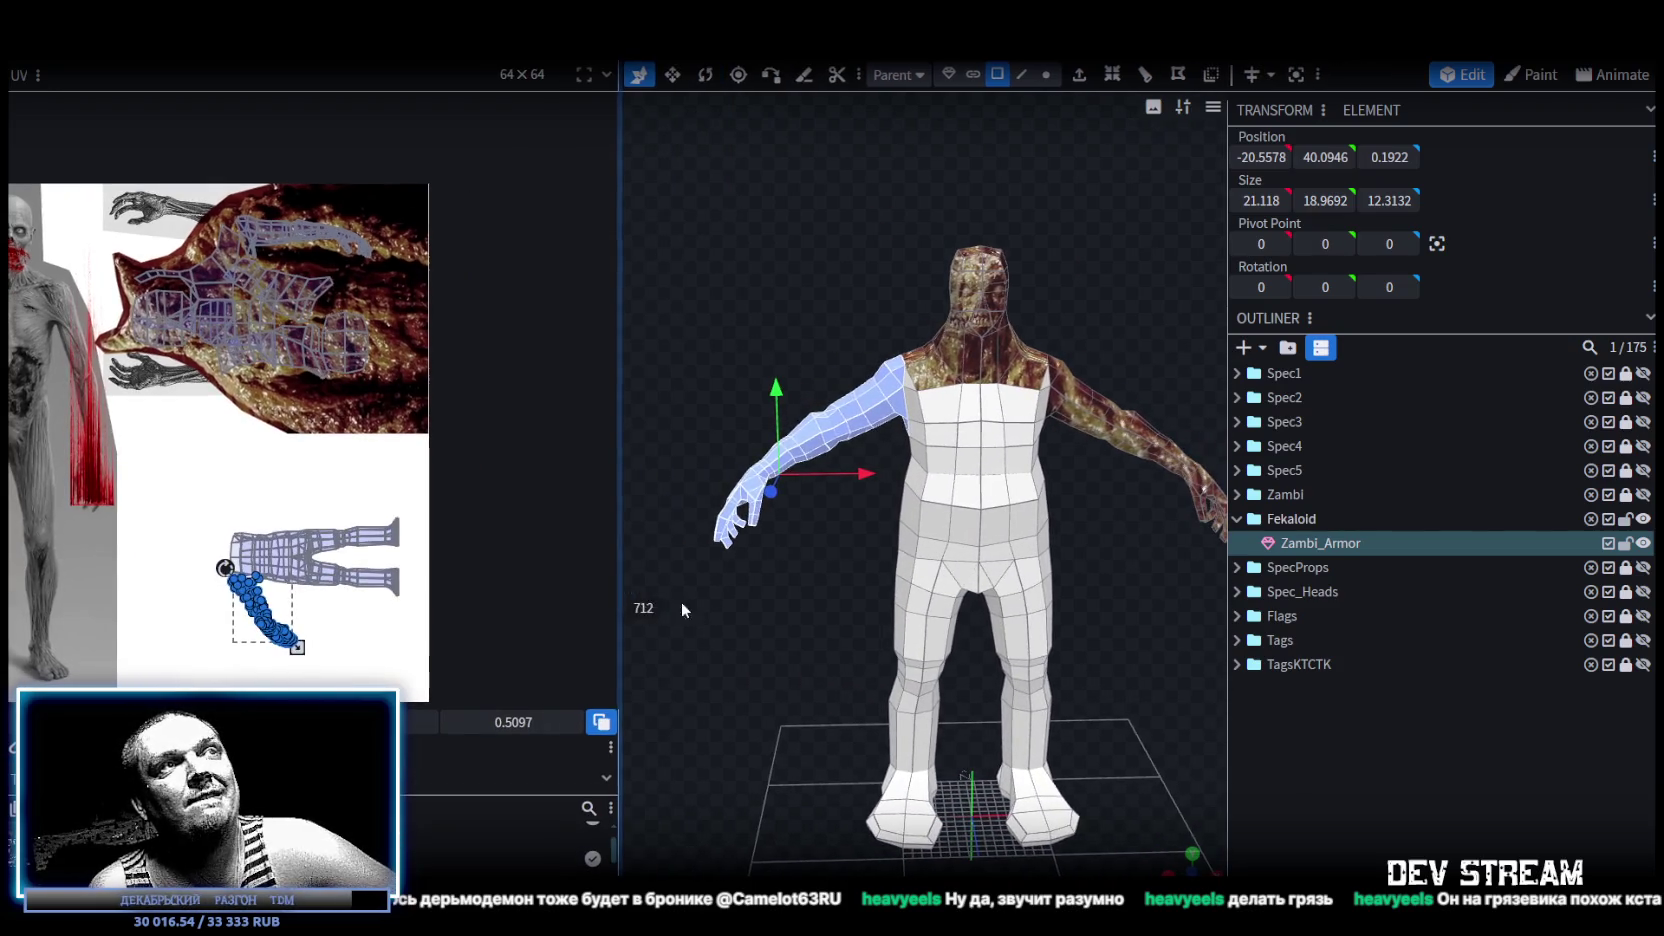
mouse_move(880, 644)
middle_down()
mouse_move(812, 680)
mouse_move(597, 679)
mouse_move(589, 649)
mouse_move(946, 641)
middle_up()
scroll(280, 576, up, 1)
scroll(275, 574, up, 1)
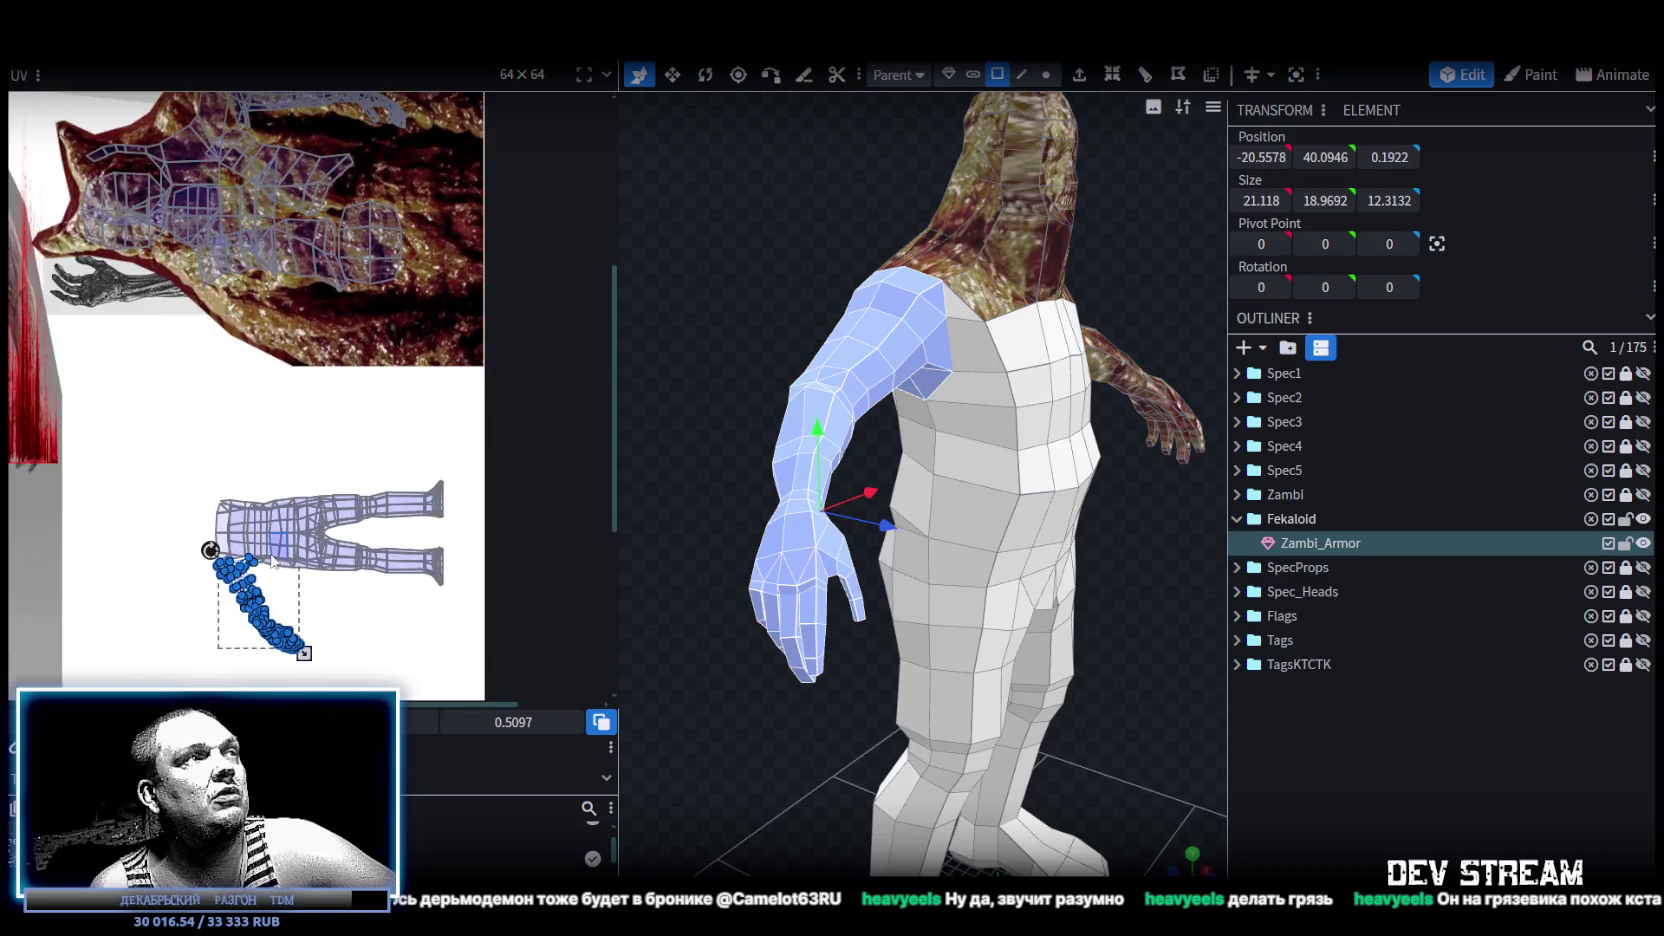
scroll(262, 570, up, 2)
Move, turn horizontal and enlarge the arm's UV island over the flesh texture, then deselect.
drag(202, 550, 292, 235)
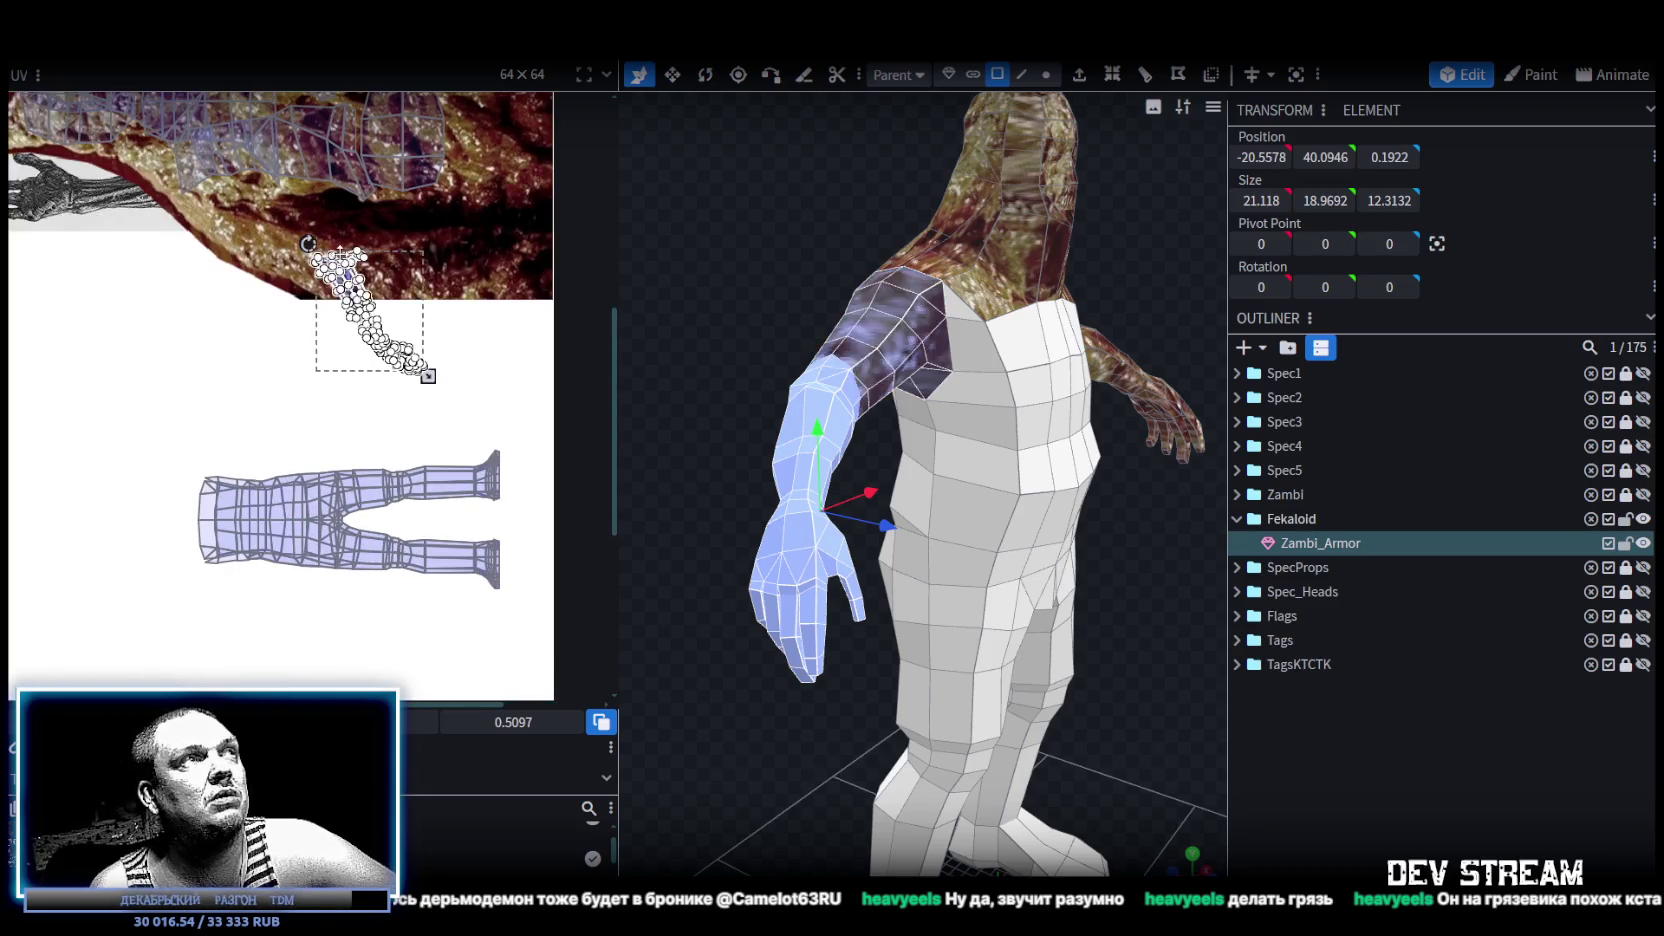
middle_drag(292, 235, 262, 380)
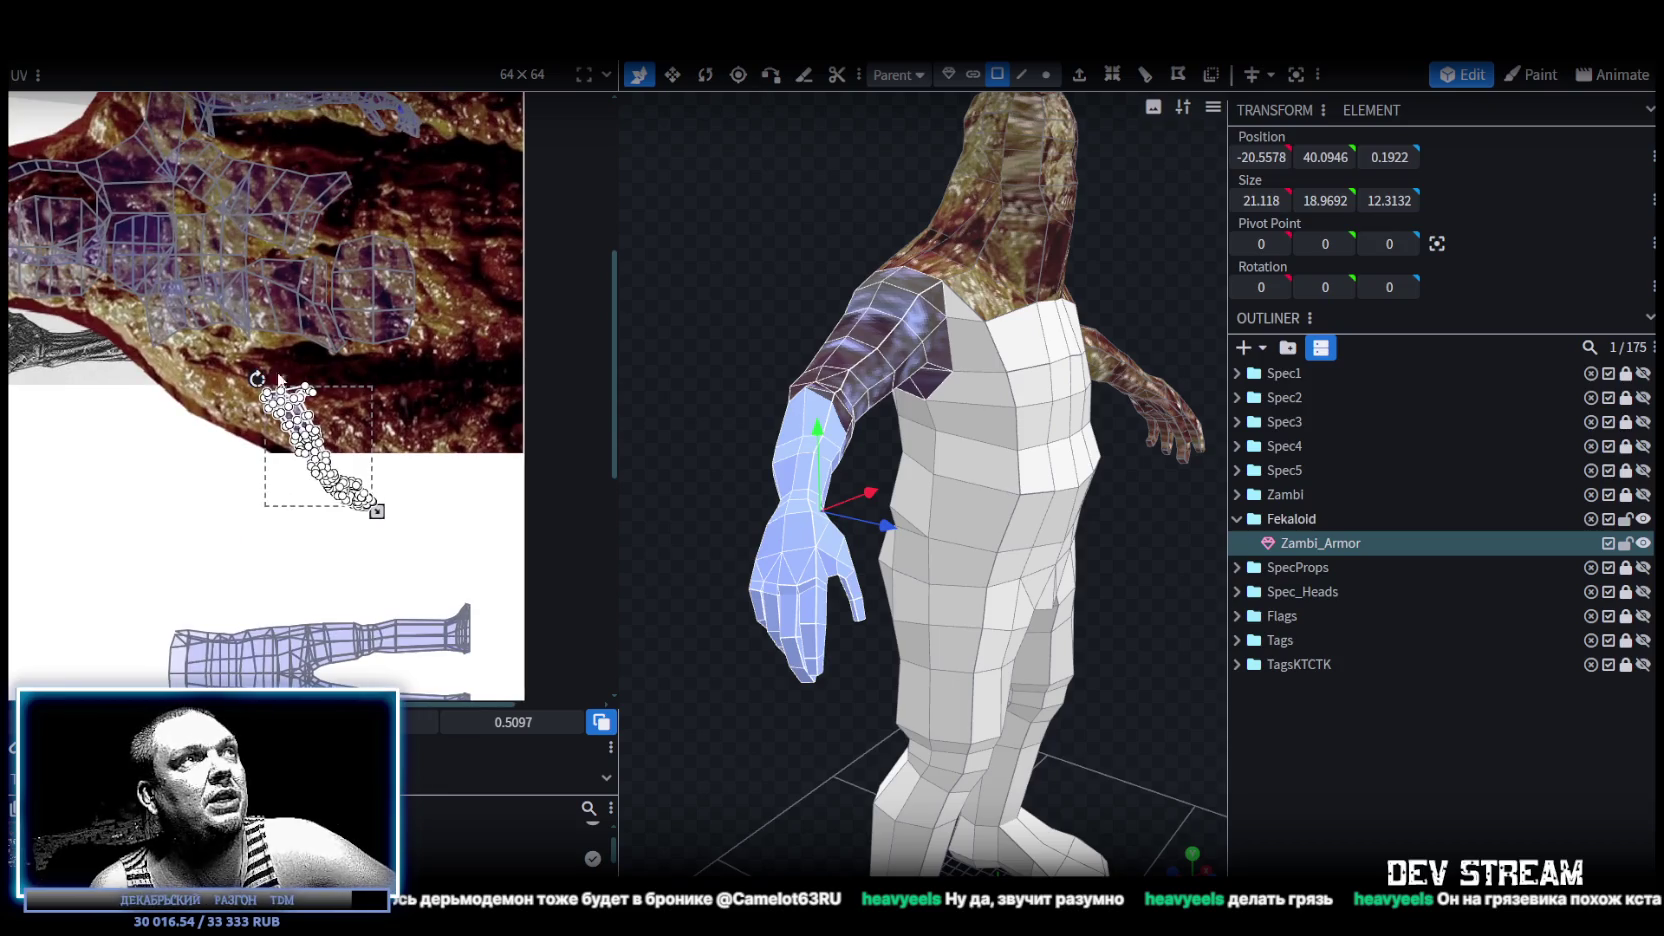
drag(280, 380, 103, 444)
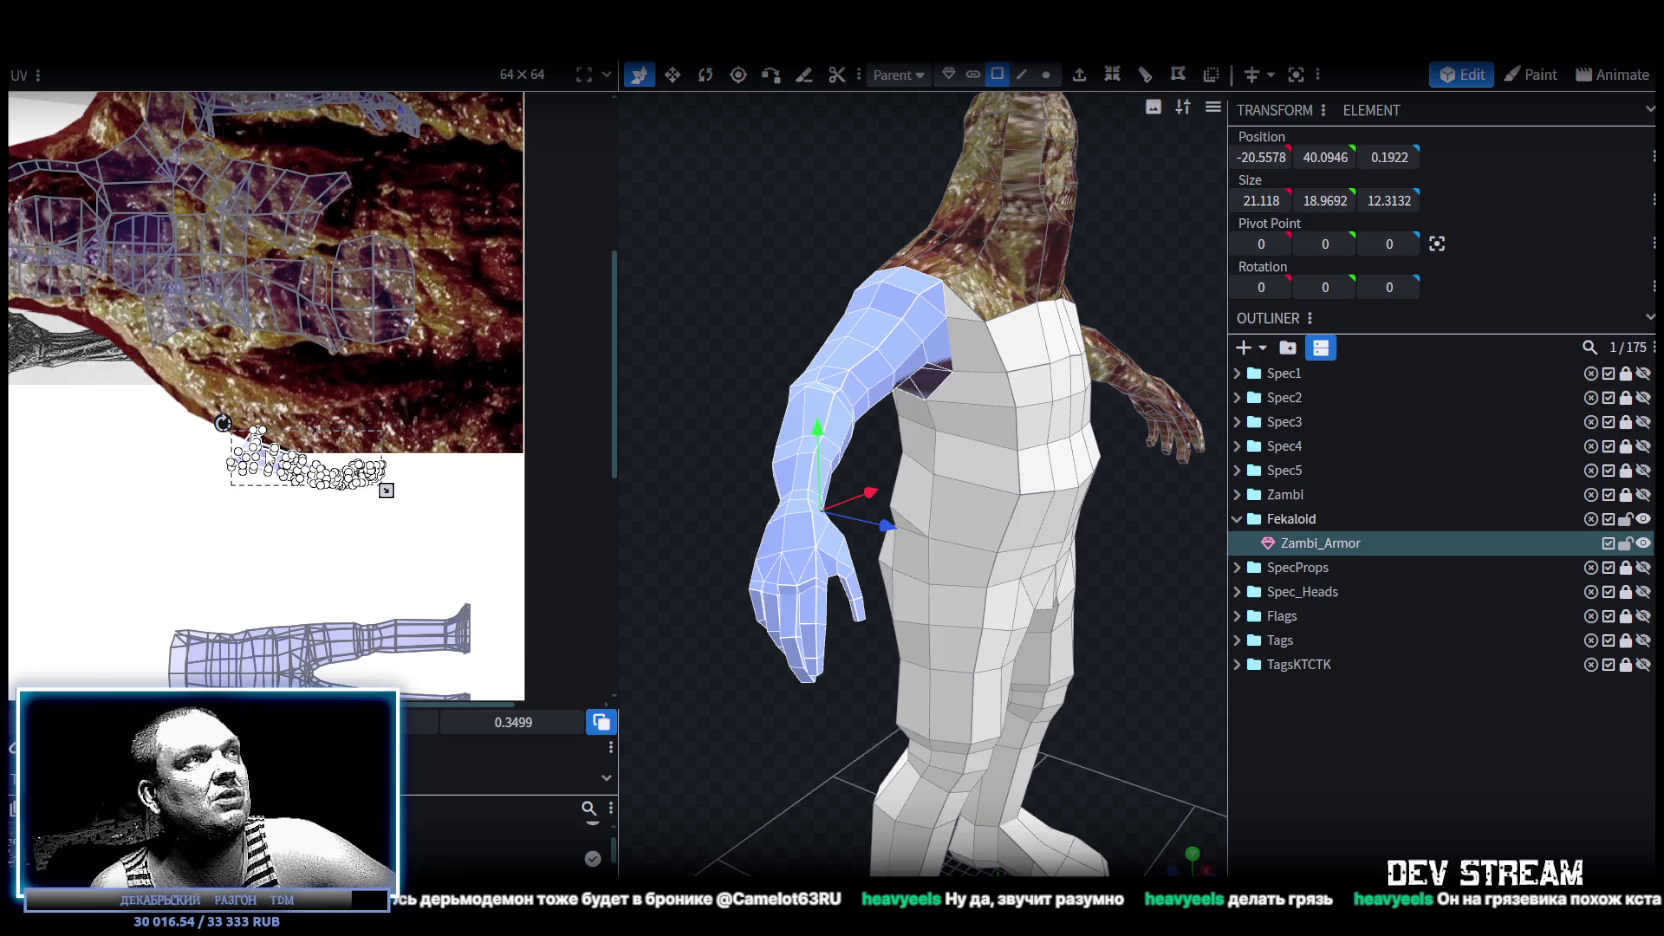
drag(222, 423, 199, 337)
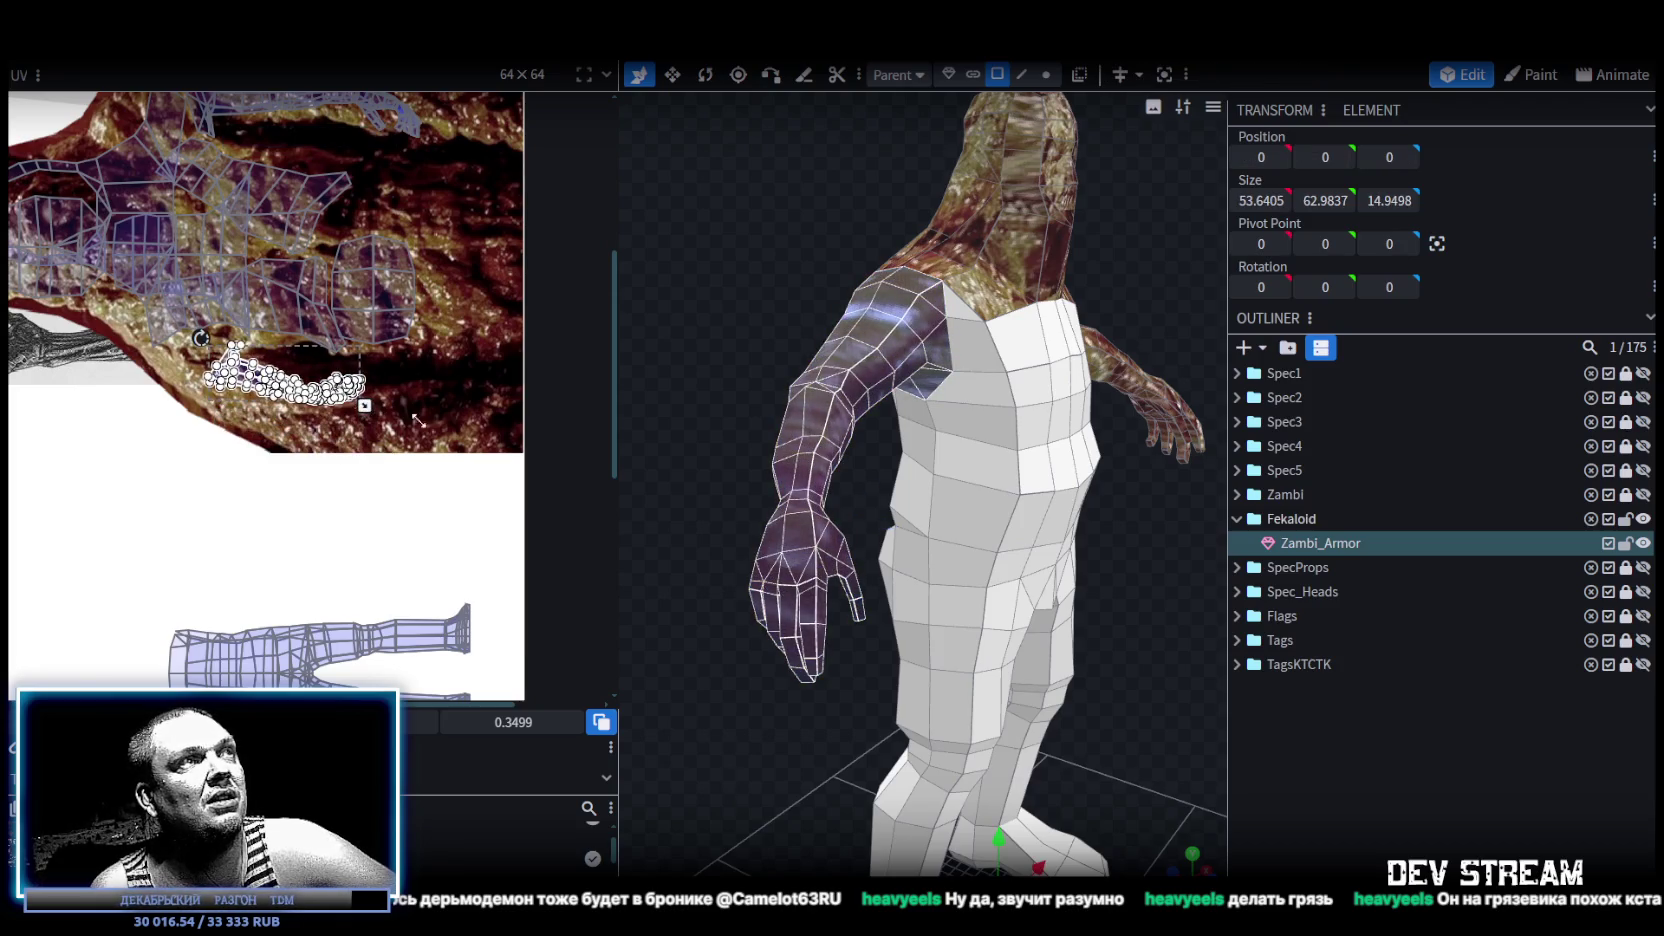
drag(407, 417, 484, 450)
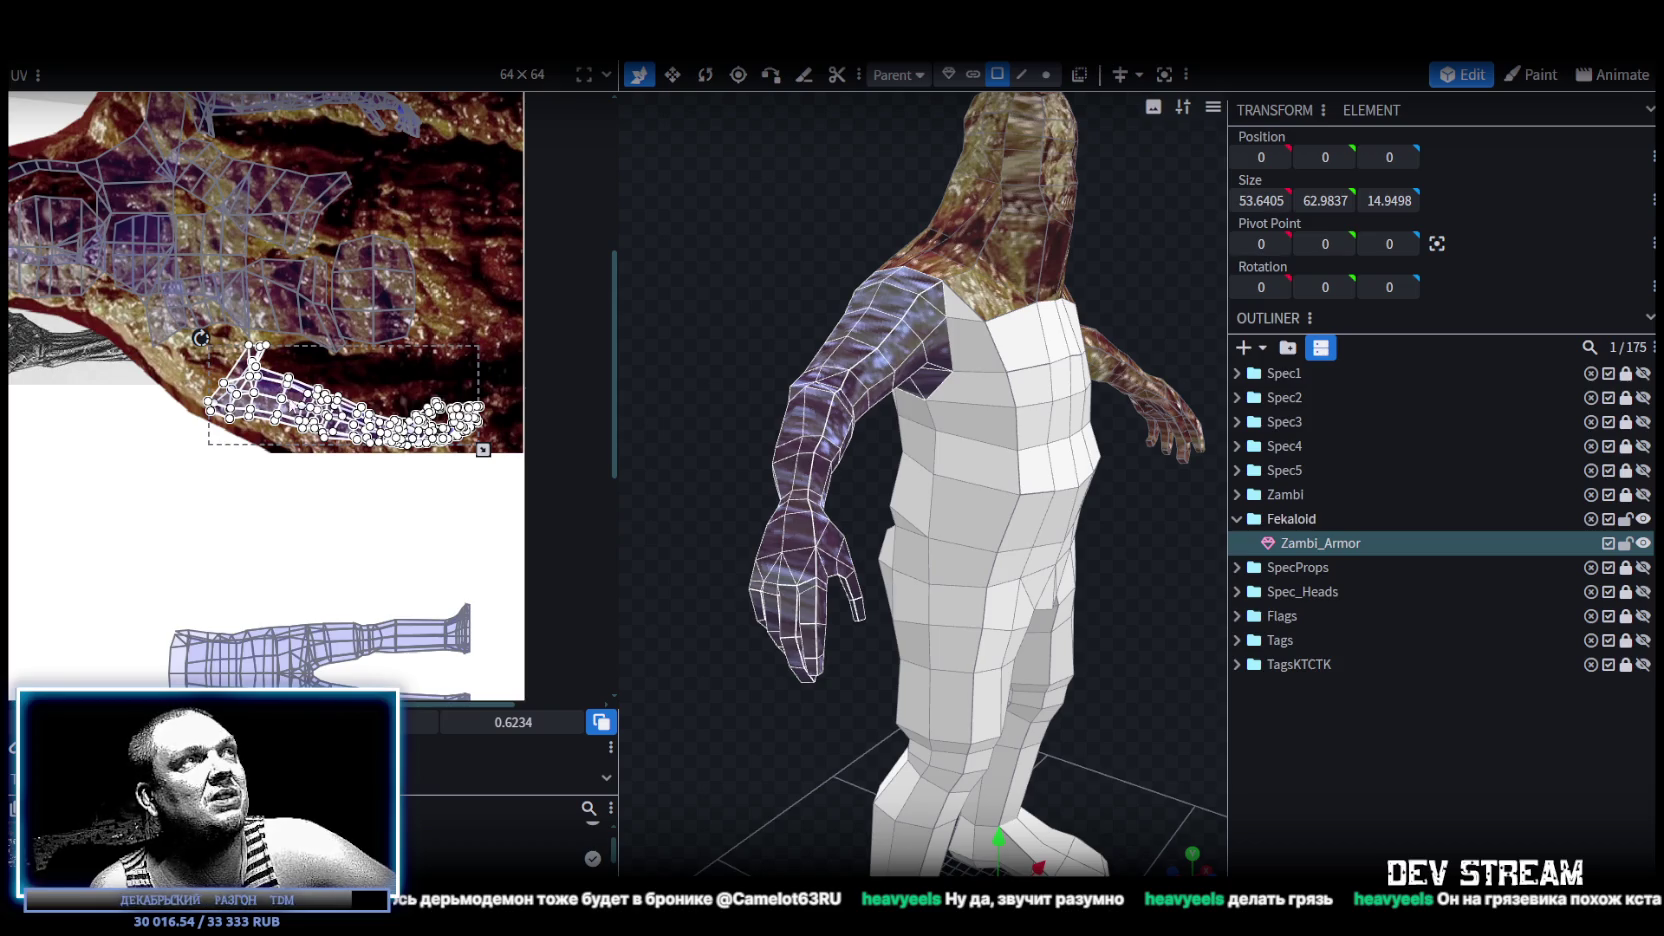
mouse_move(293, 396)
mouse_down()
mouse_move(276, 380)
mouse_move(288, 388)
mouse_up()
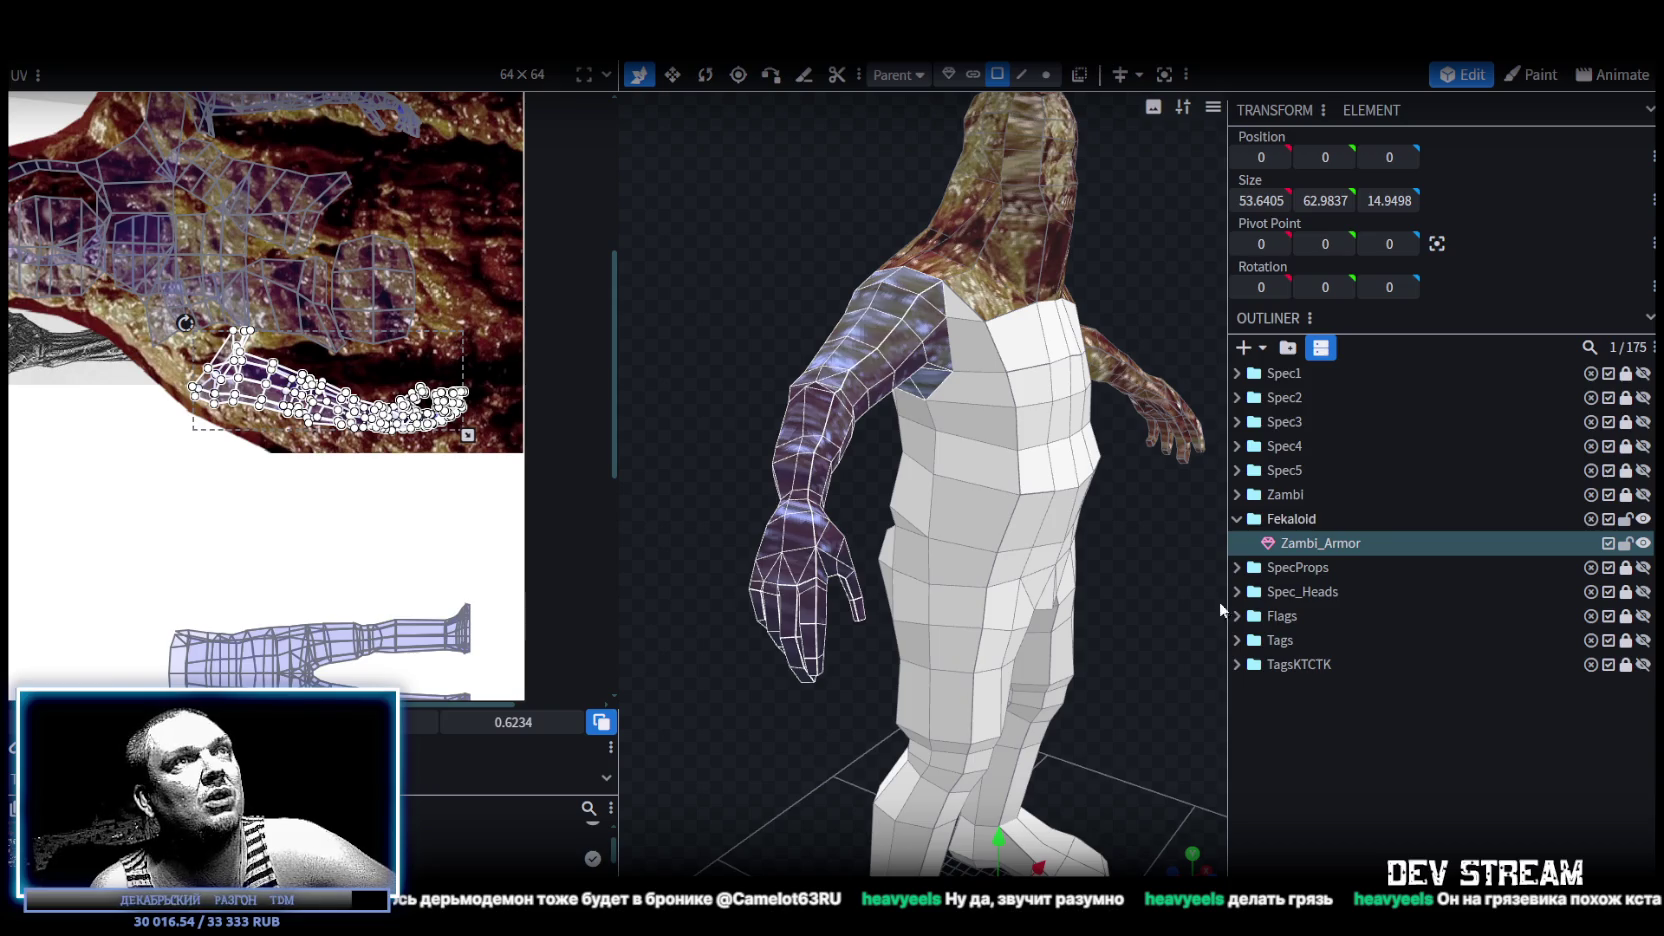
drag(1100, 600, 980, 487)
click(980, 487)
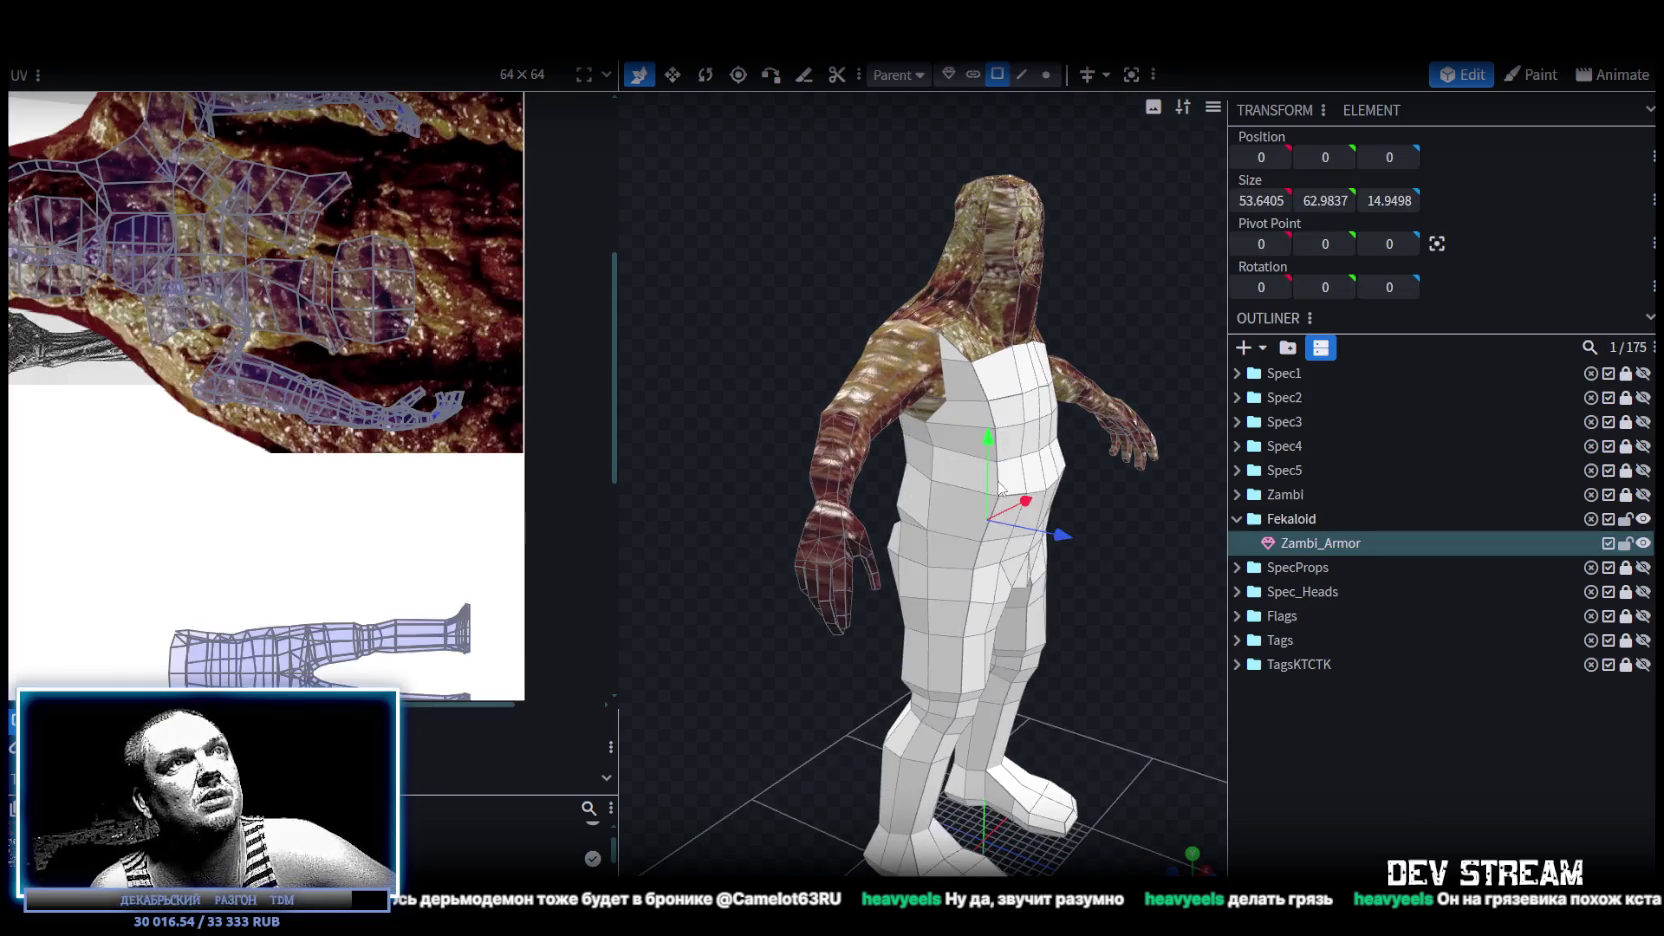
Move the torso faces' UV island onto the texture's torso area, scale it up, then deselect.
click(980, 487)
scroll(435, 515, down, 2)
scroll(435, 515, down, 1)
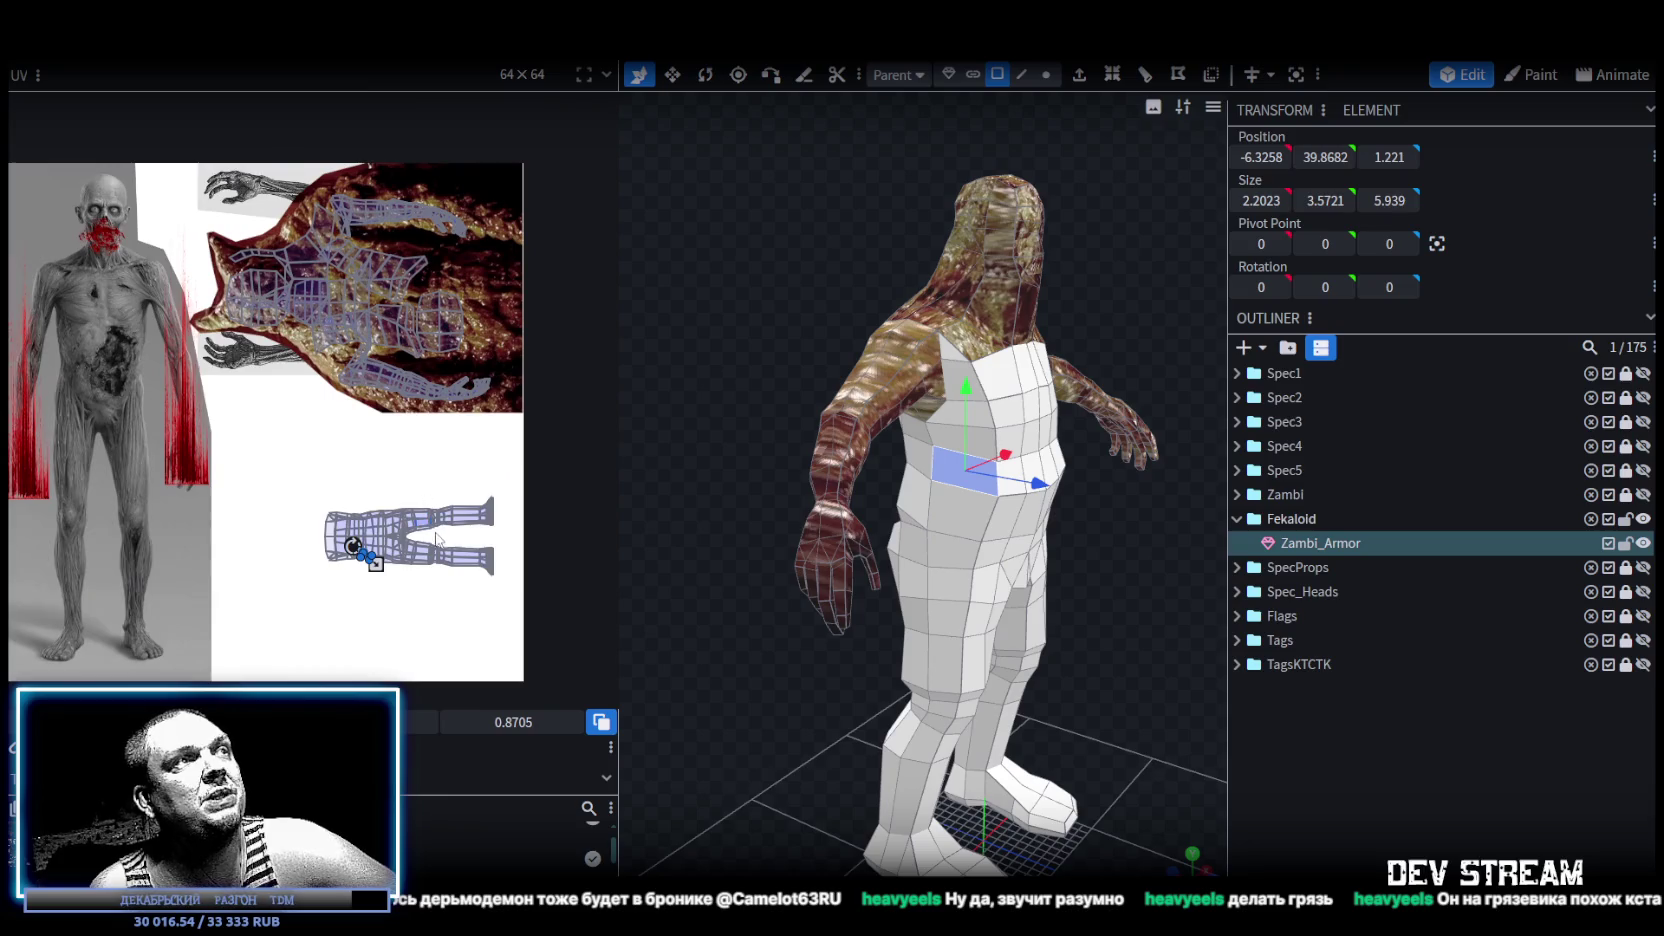
ctrl+scroll(330, 500, up, 2)
scroll(230, 480, right, 1)
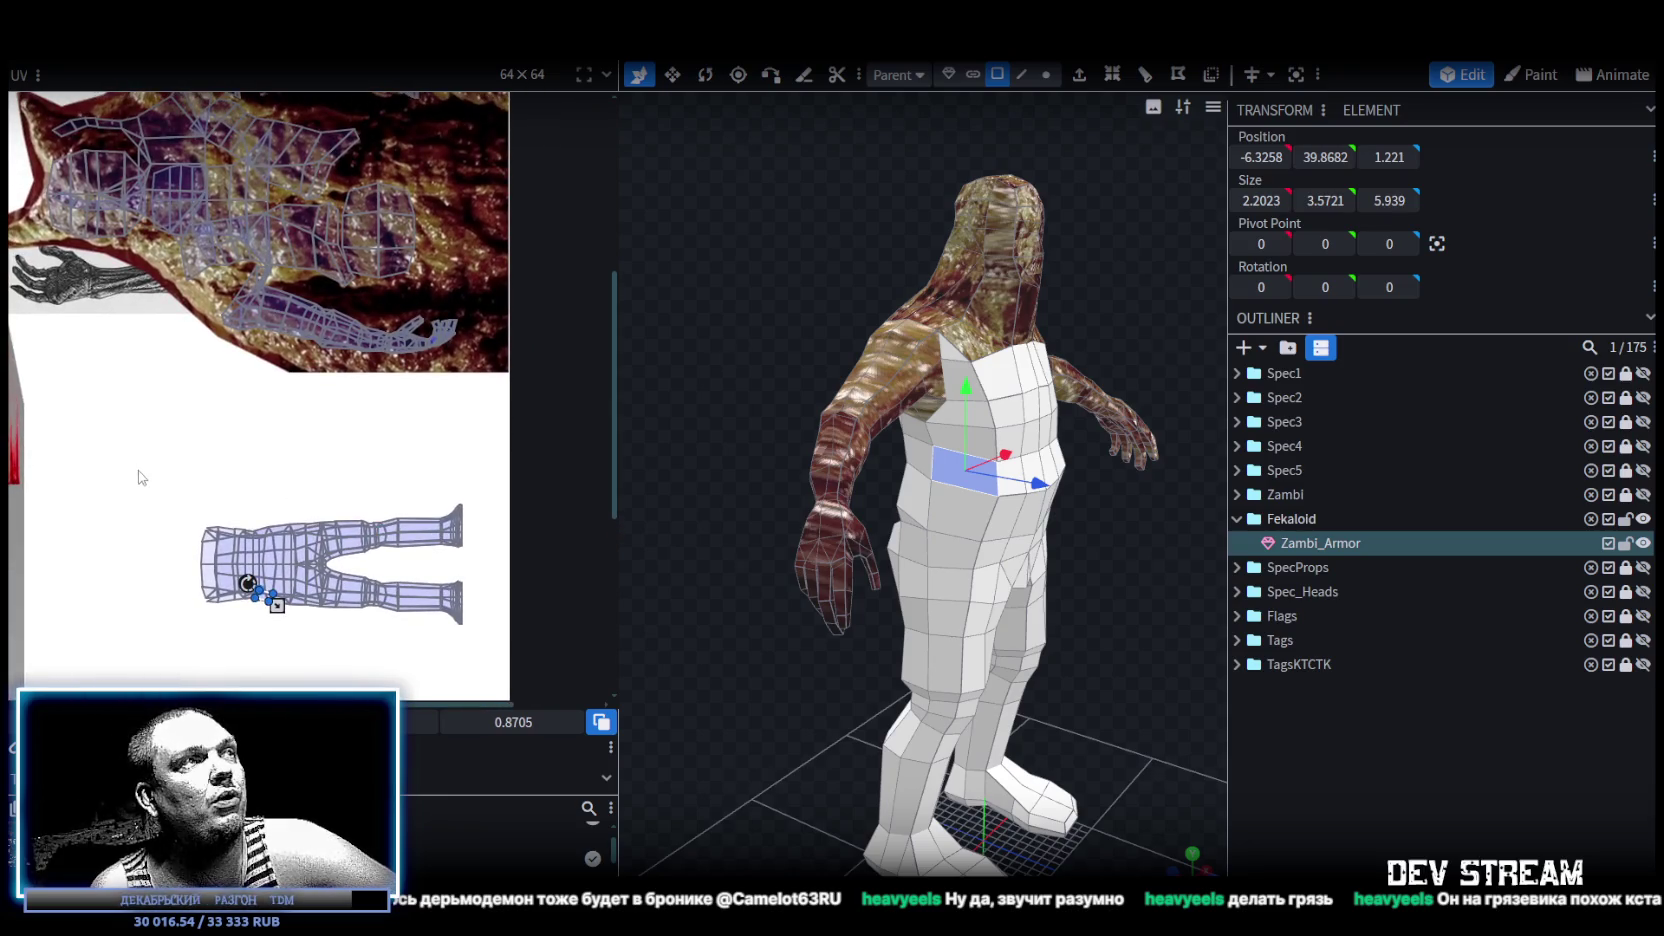
drag(137, 462, 286, 630)
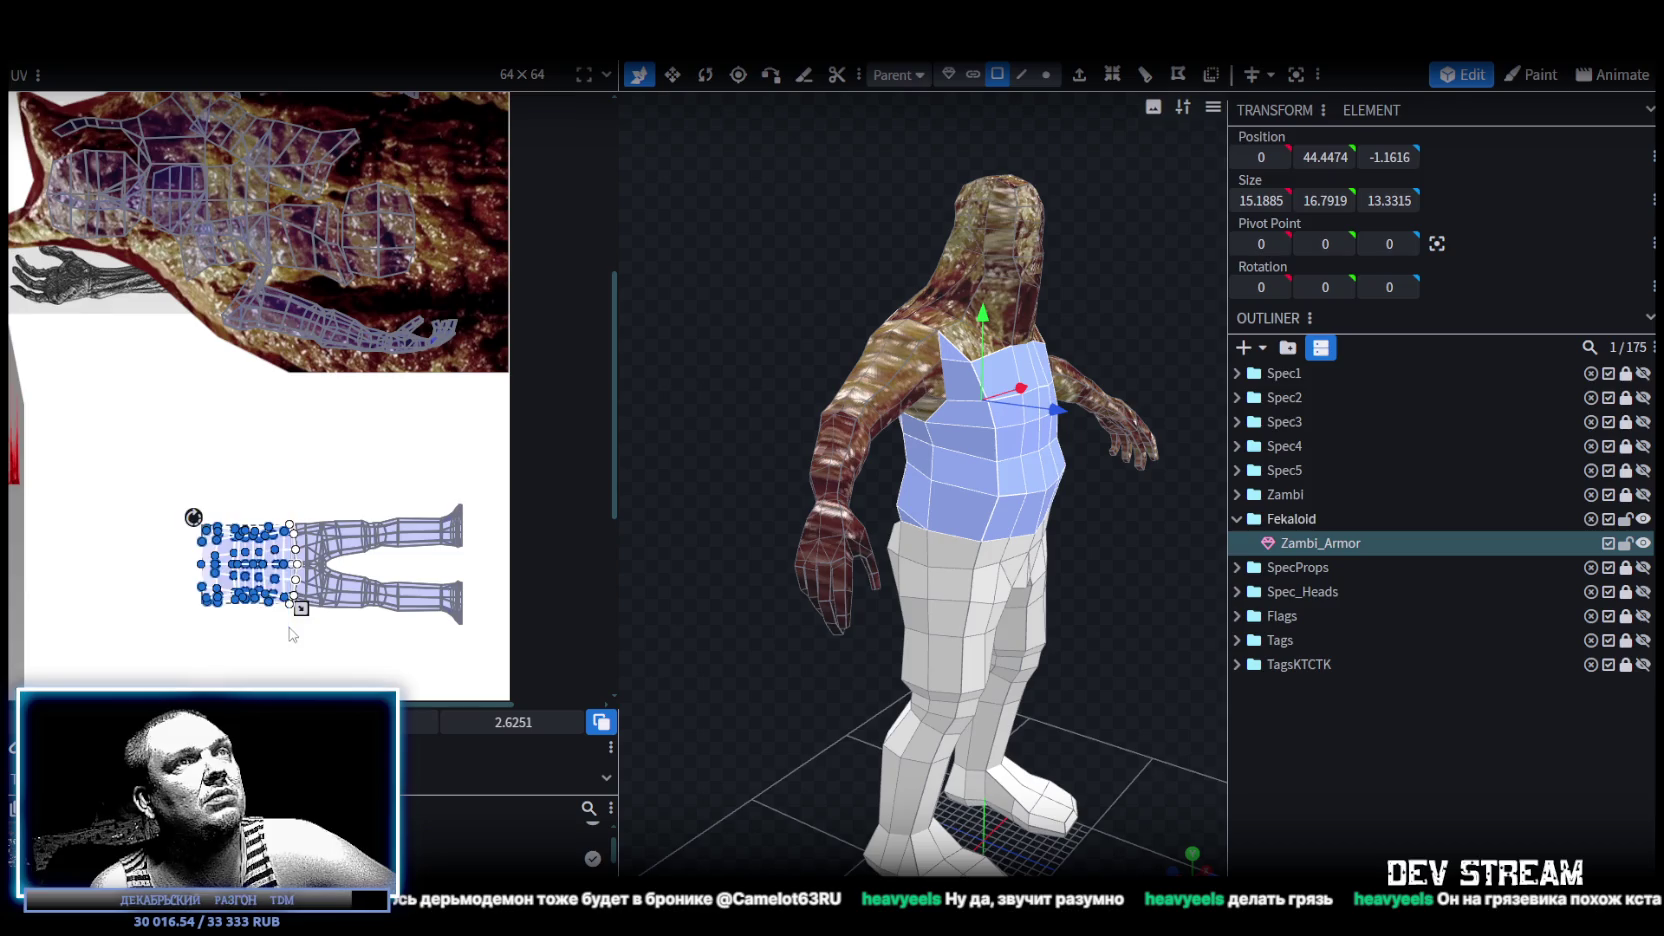
scroll(291, 640, up, 2)
drag(236, 630, 245, 214)
drag(354, 292, 440, 365)
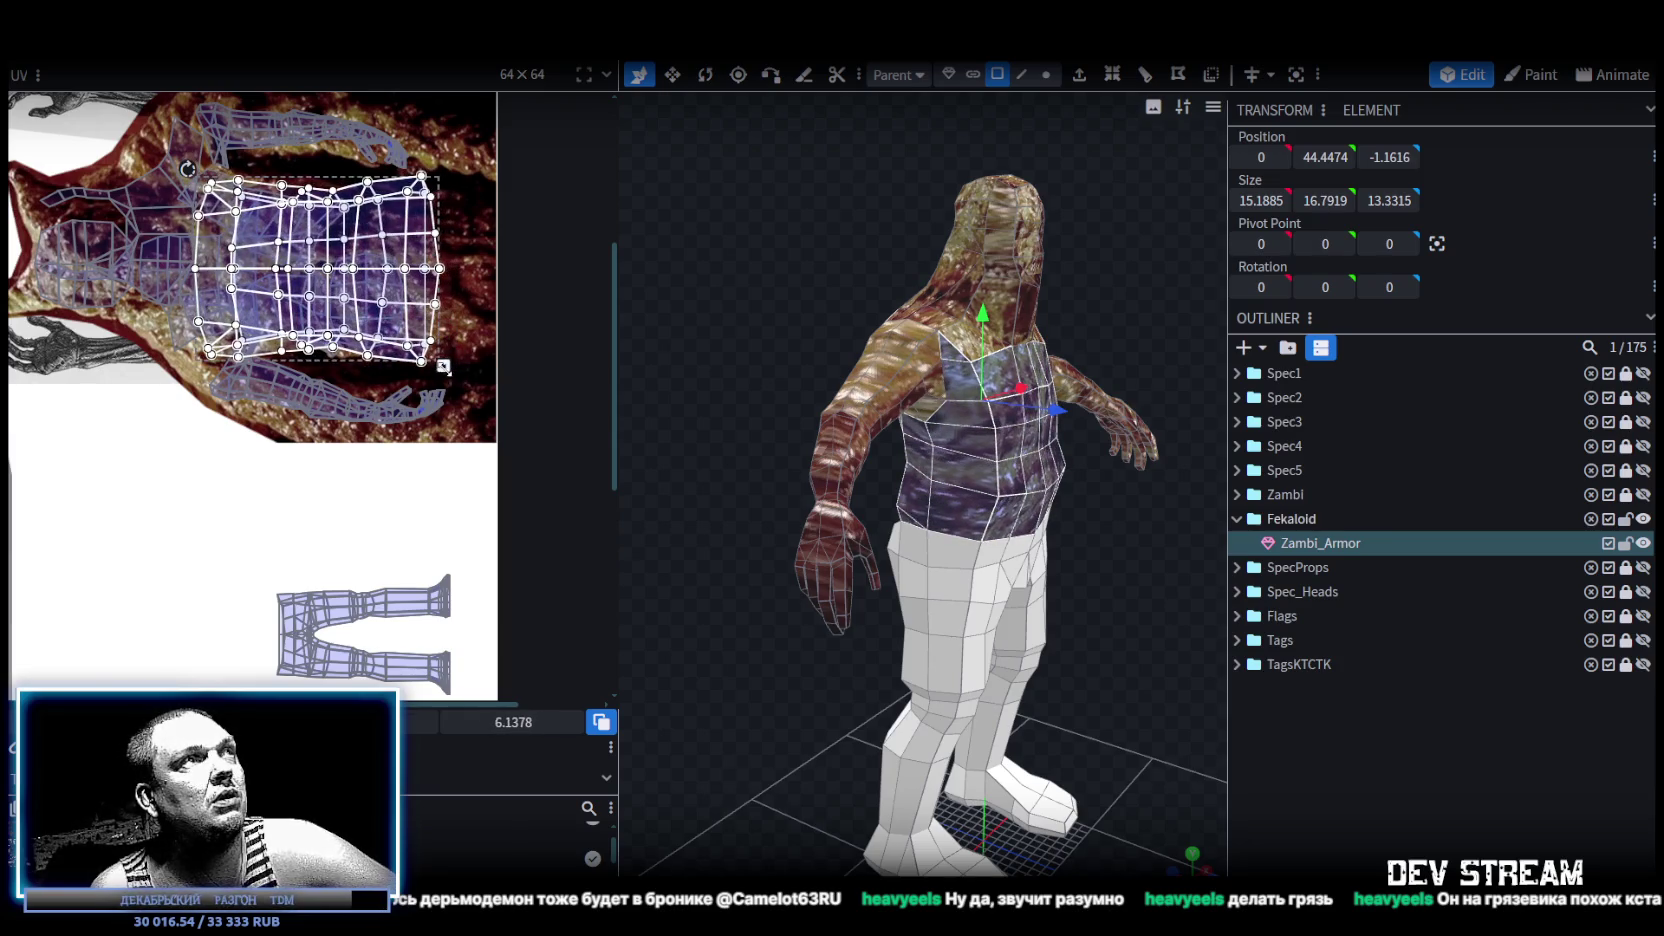
drag(407, 295, 413, 301)
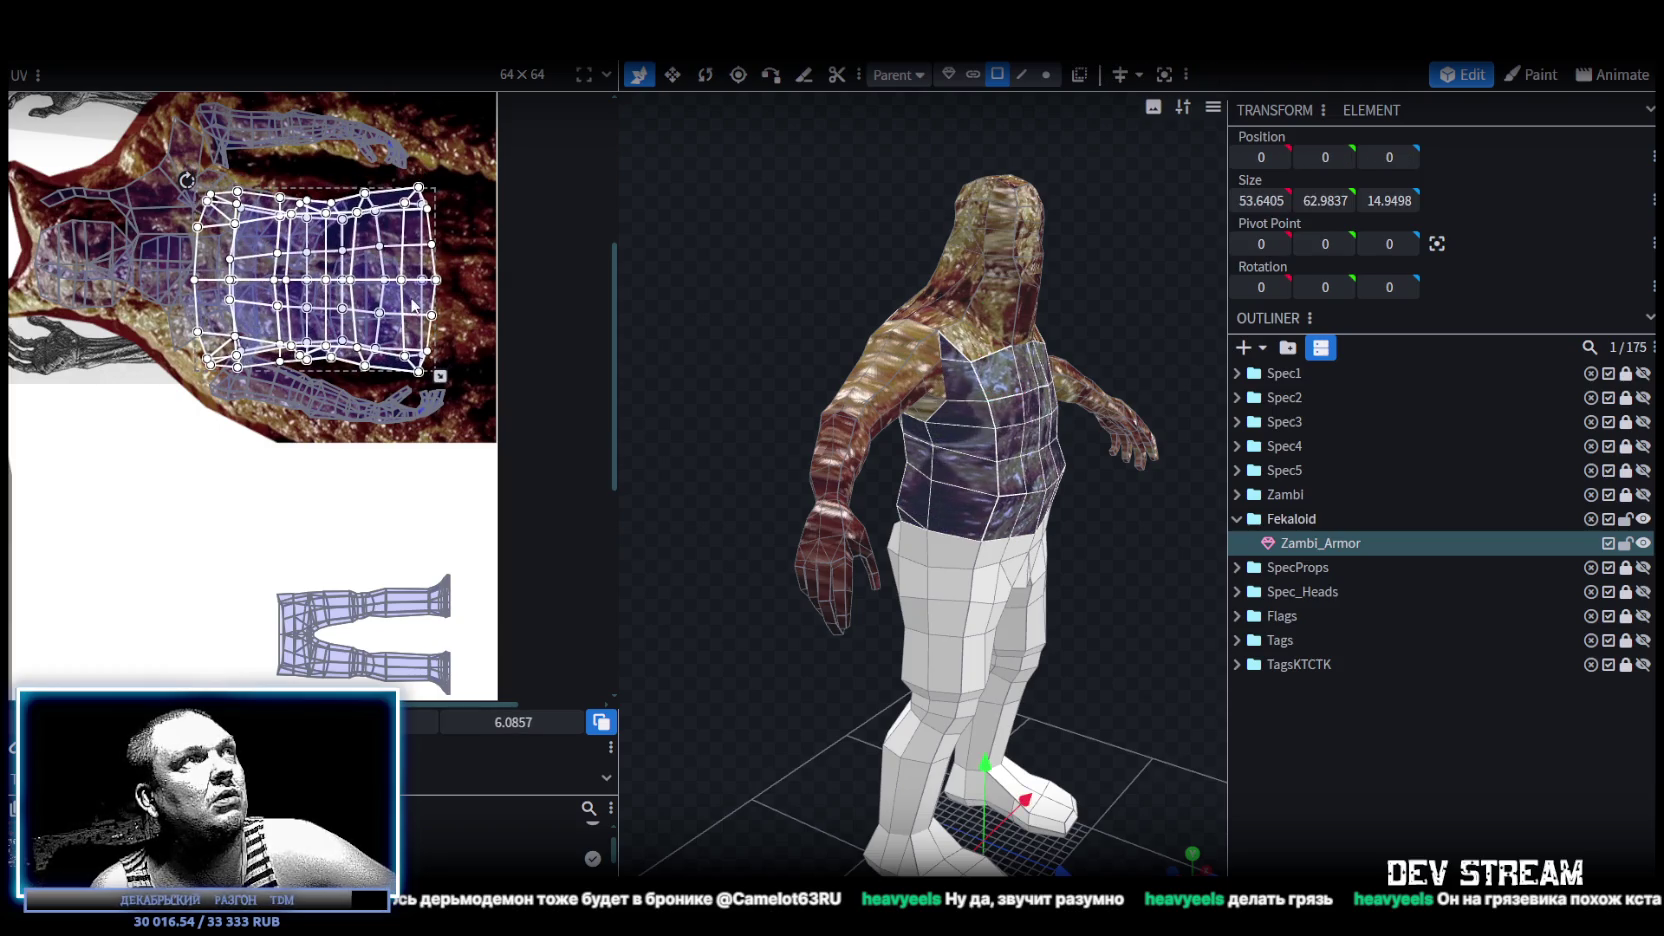
click(1221, 658)
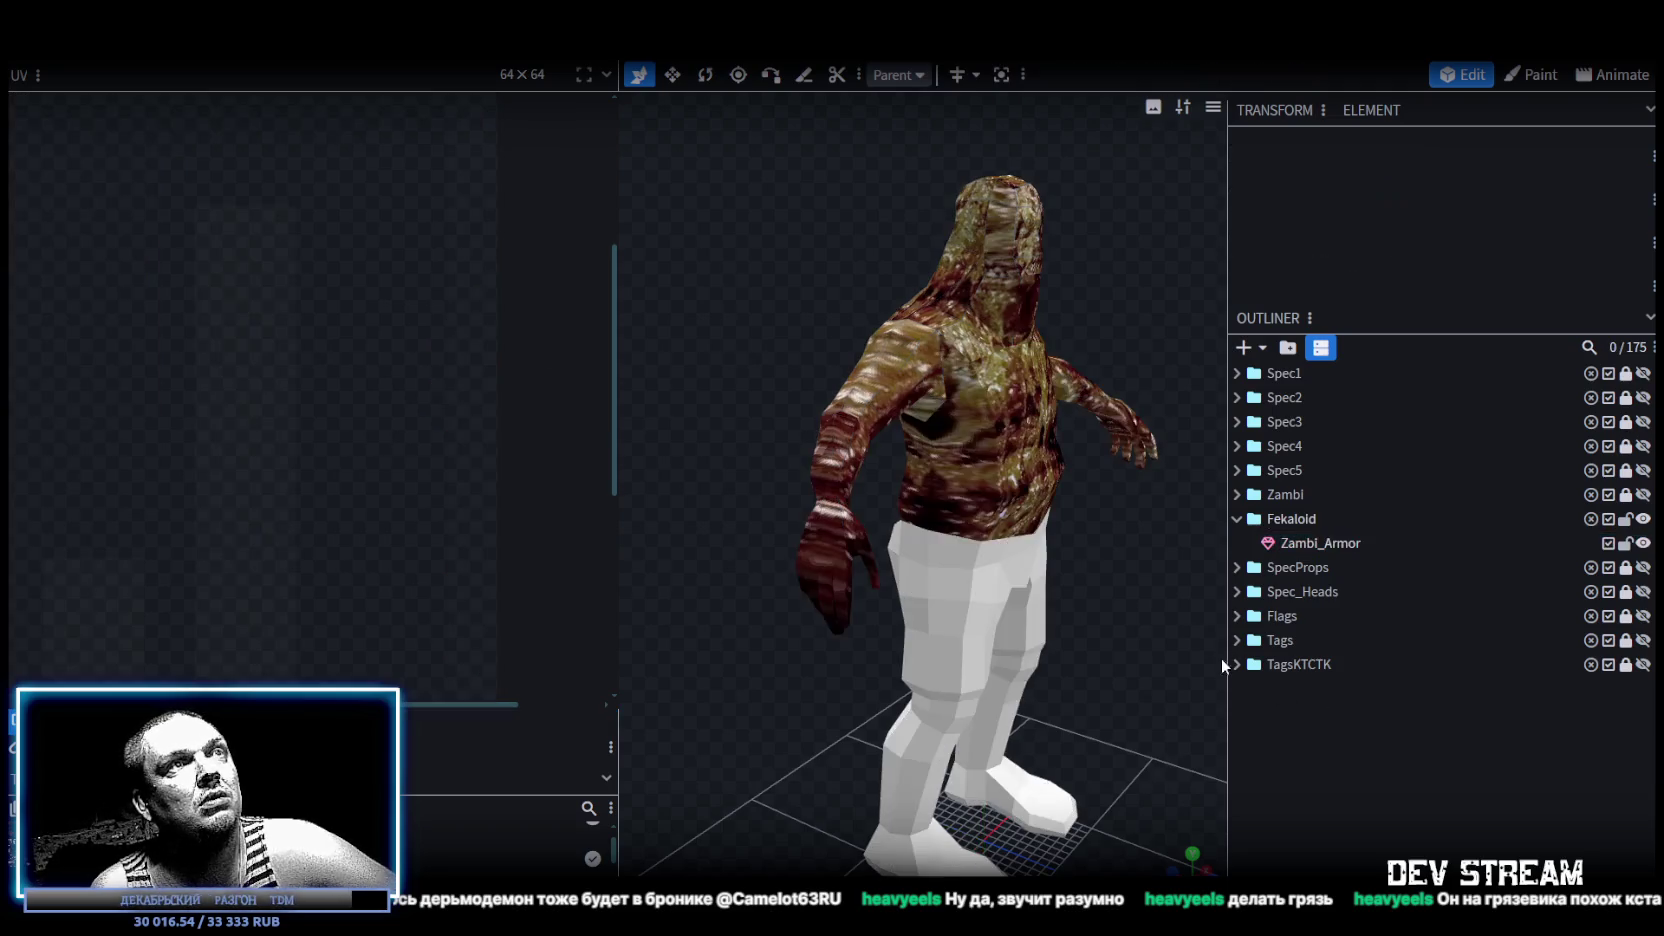
drag(1221, 658, 963, 590)
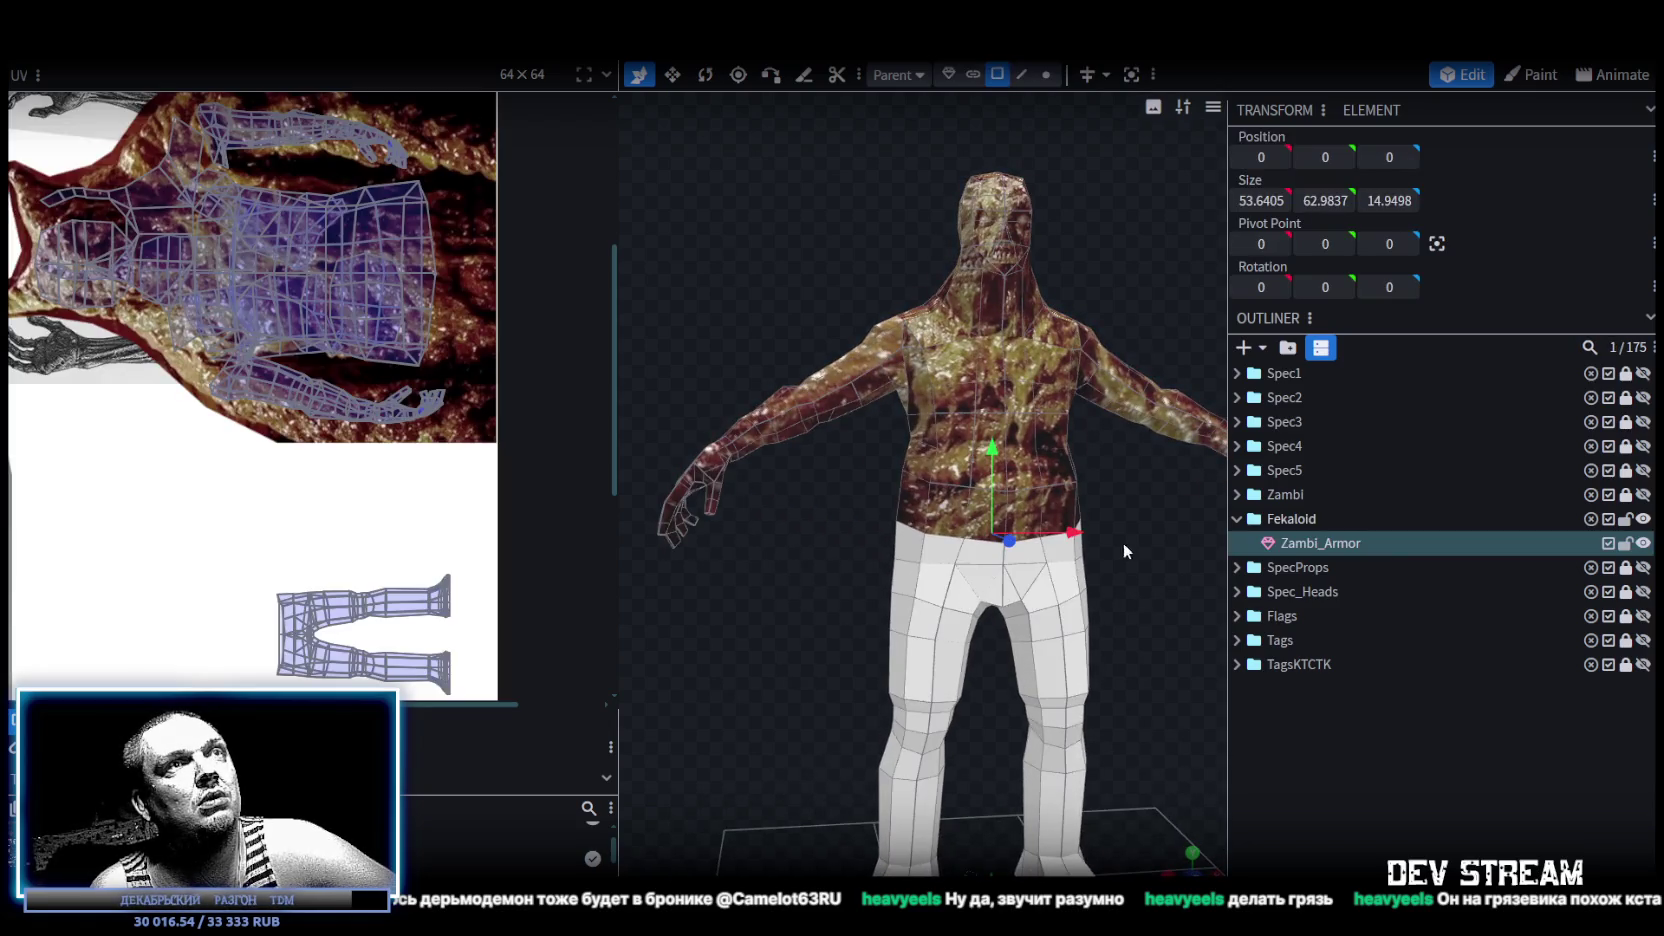
scroll(1123, 542, up, 4)
mouse_move(1133, 584)
mouse_down()
mouse_move(1035, 616)
mouse_move(573, 567)
mouse_move(630, 595)
mouse_up()
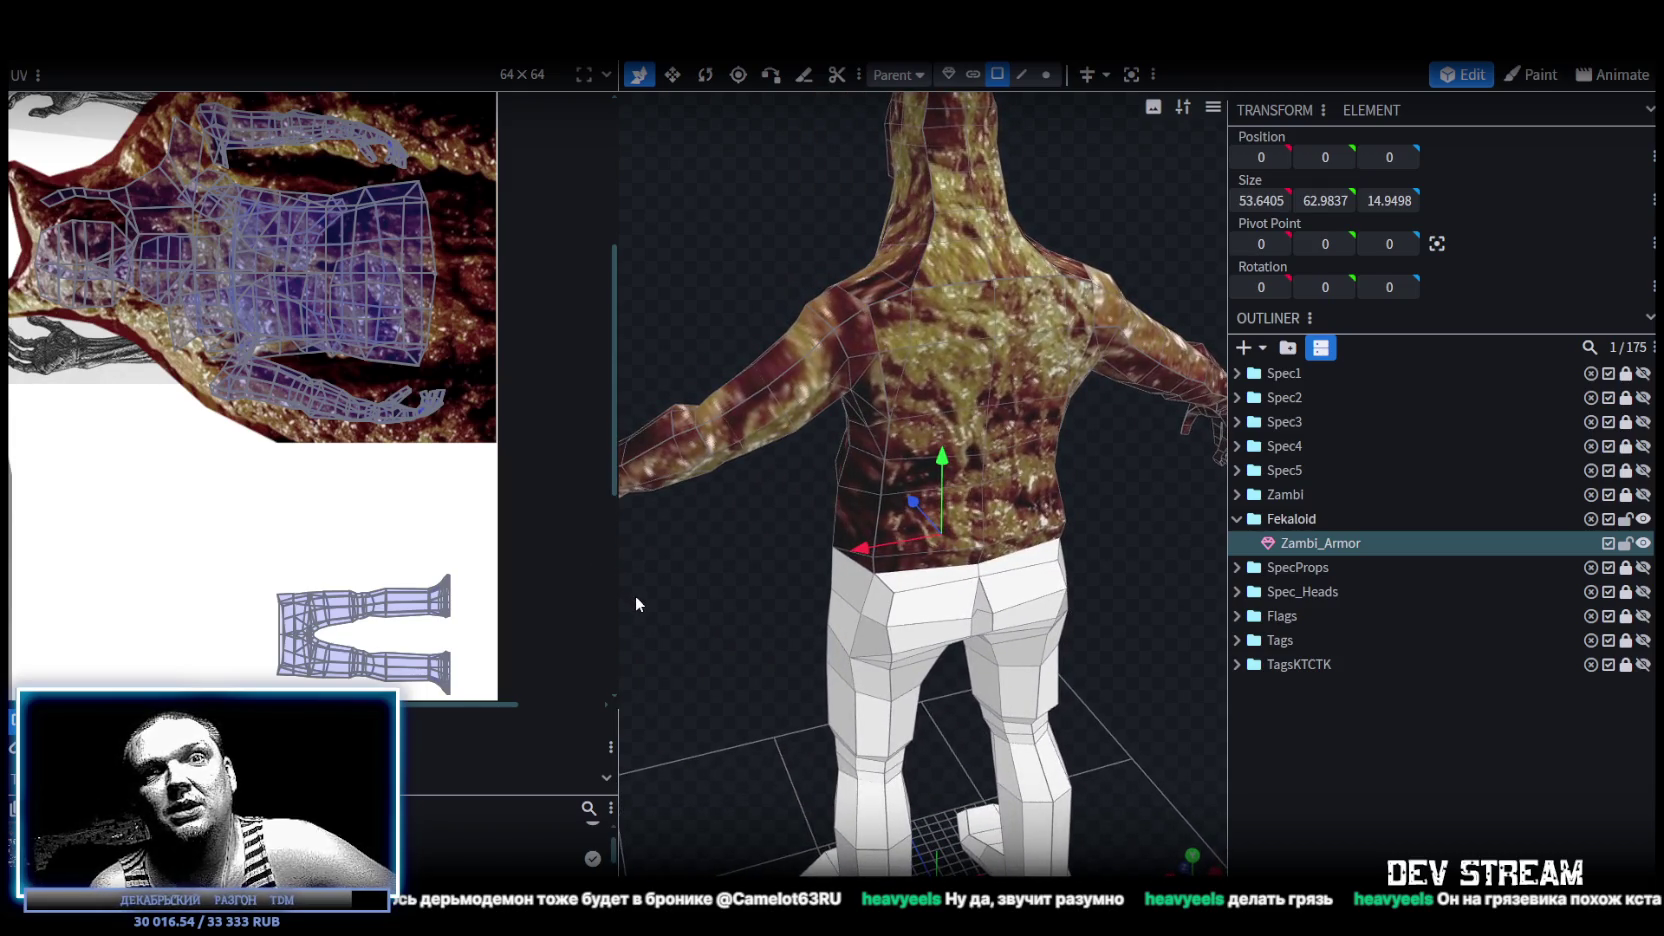
mouse_move(634, 595)
mouse_down()
mouse_move(1101, 584)
mouse_move(1134, 537)
mouse_move(1079, 562)
mouse_move(1162, 577)
mouse_up()
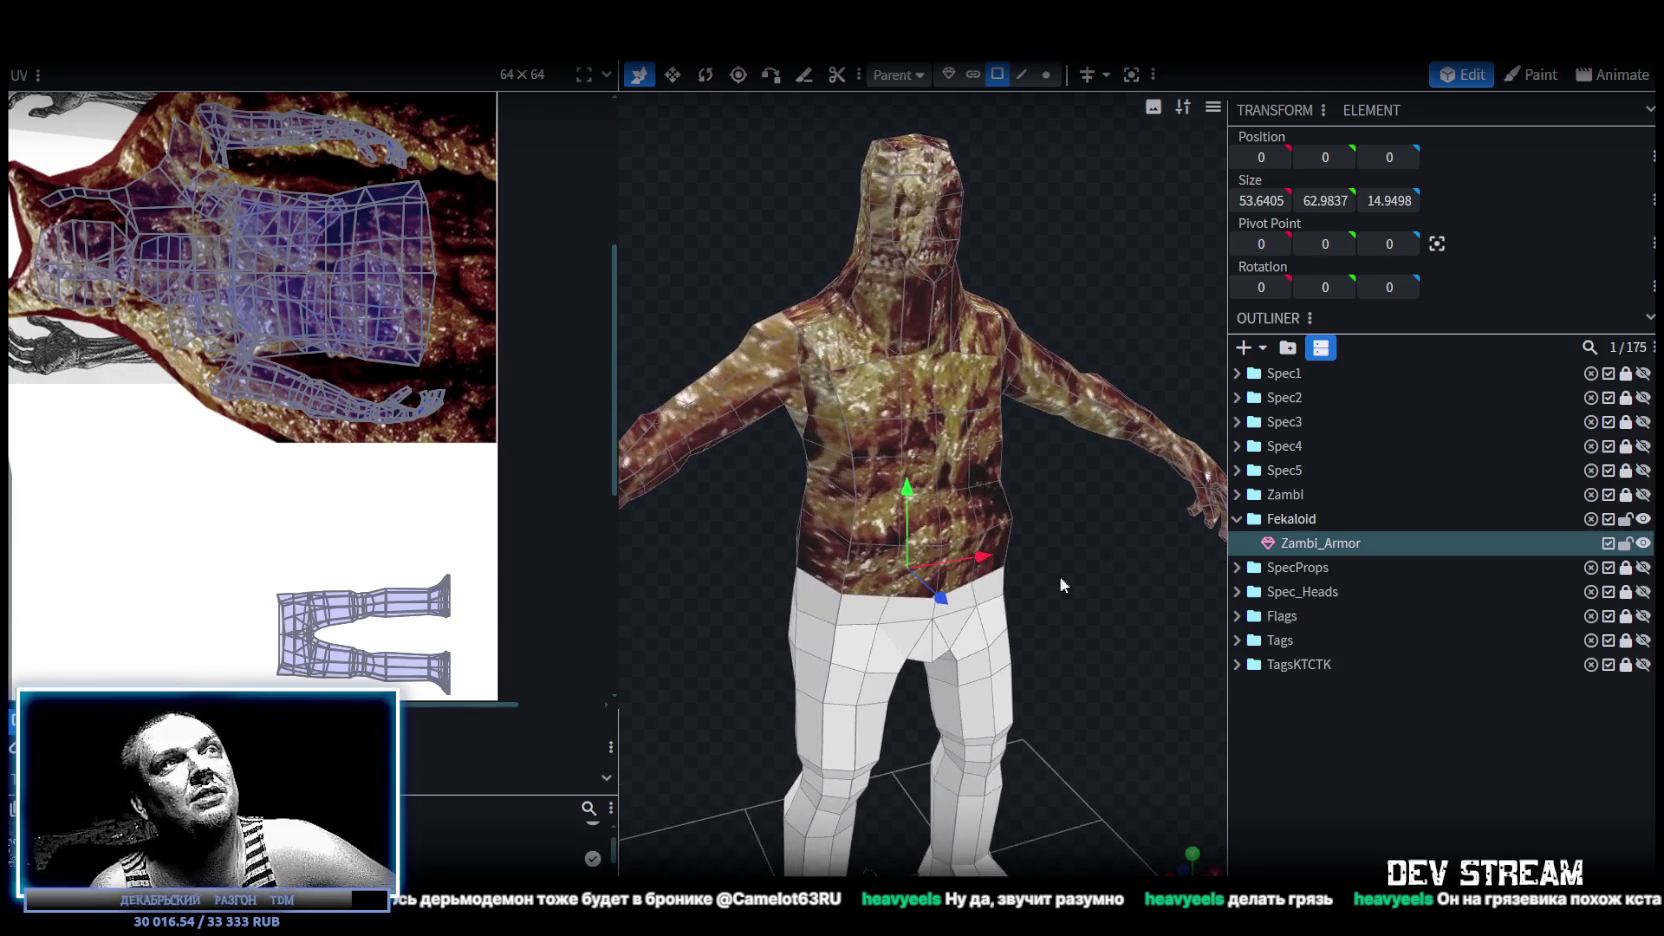
scroll(810, 378, up, 2)
scroll(860, 395, up, 2)
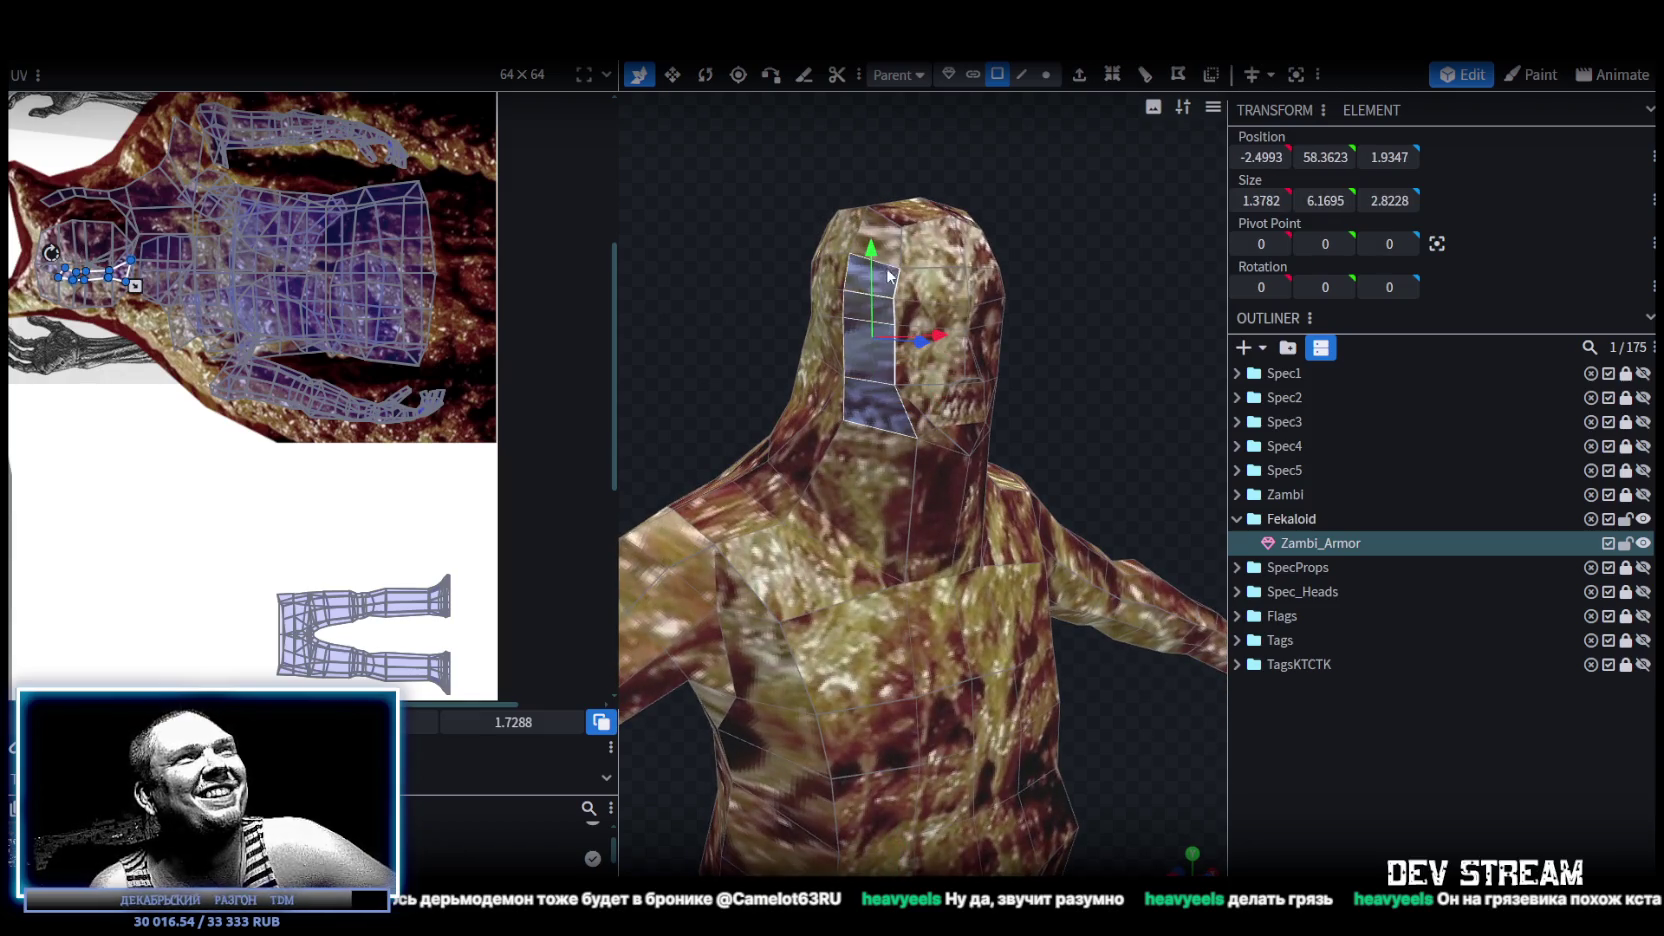
Select a vertical face strip on one side of the head and shift its UVs to another texture spot.
mouse_move(955, 233)
mouse_down()
mouse_move(923, 254)
mouse_move(736, 246)
mouse_up()
shift+click(768, 280)
mouse_move(894, 274)
mouse_down()
mouse_move(1106, 264)
mouse_move(1055, 262)
mouse_up()
shift+click(956, 269)
shift+click(957, 292)
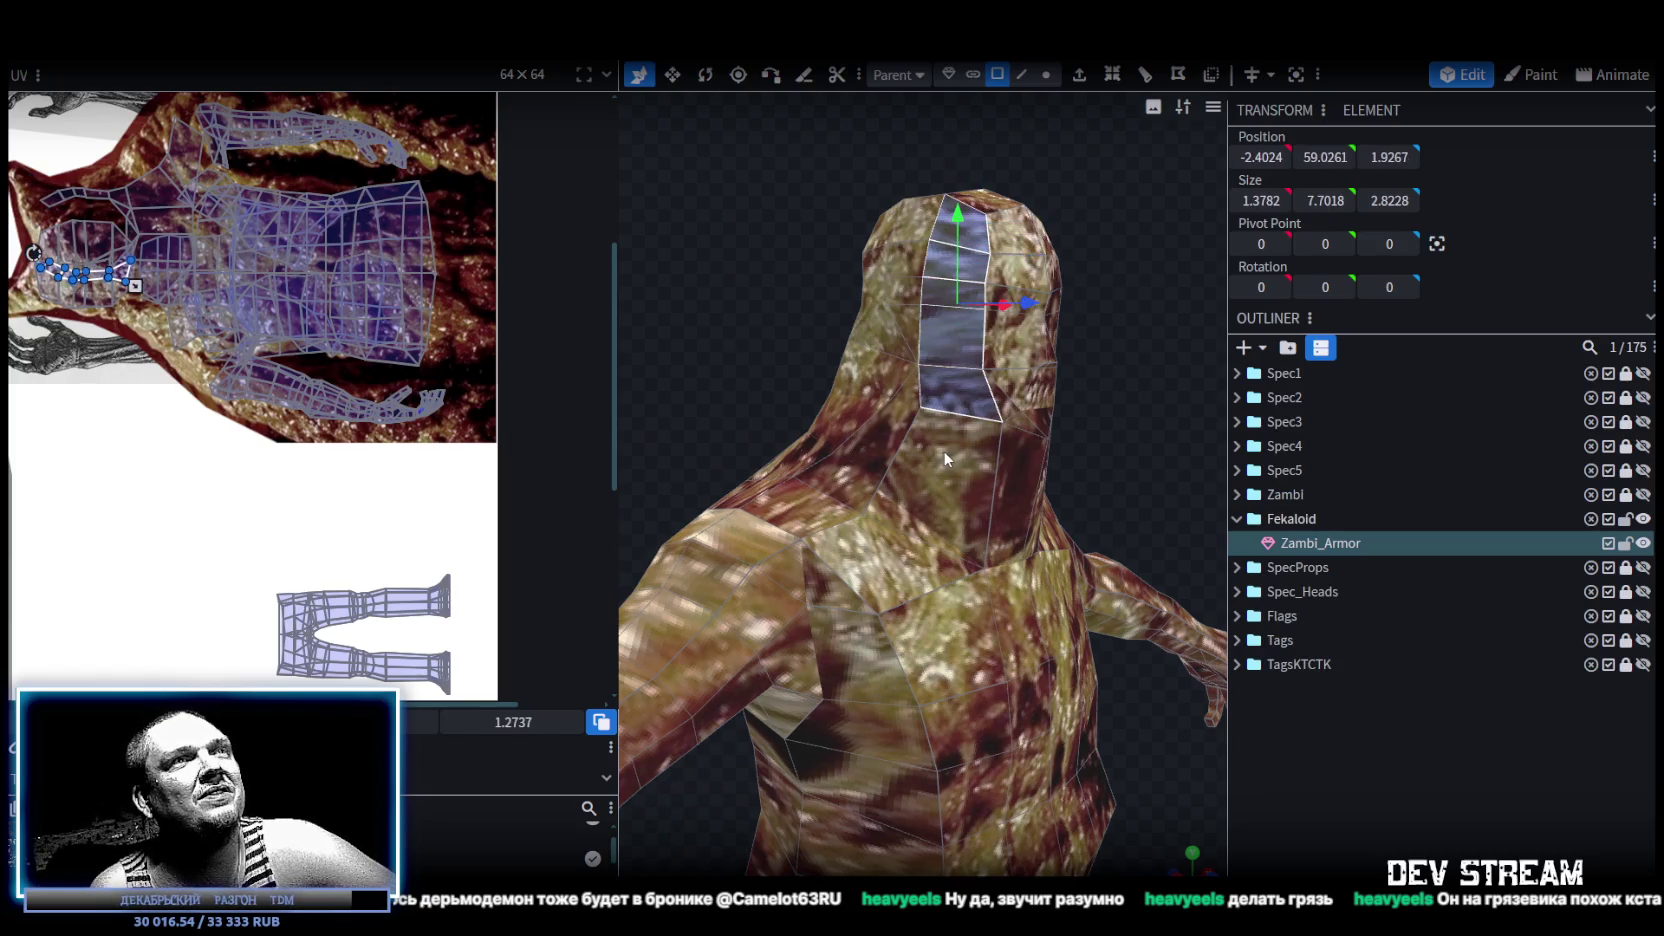
scroll(188, 280, up, 2)
scroll(250, 288, up, 2)
scroll(300, 295, up, 1)
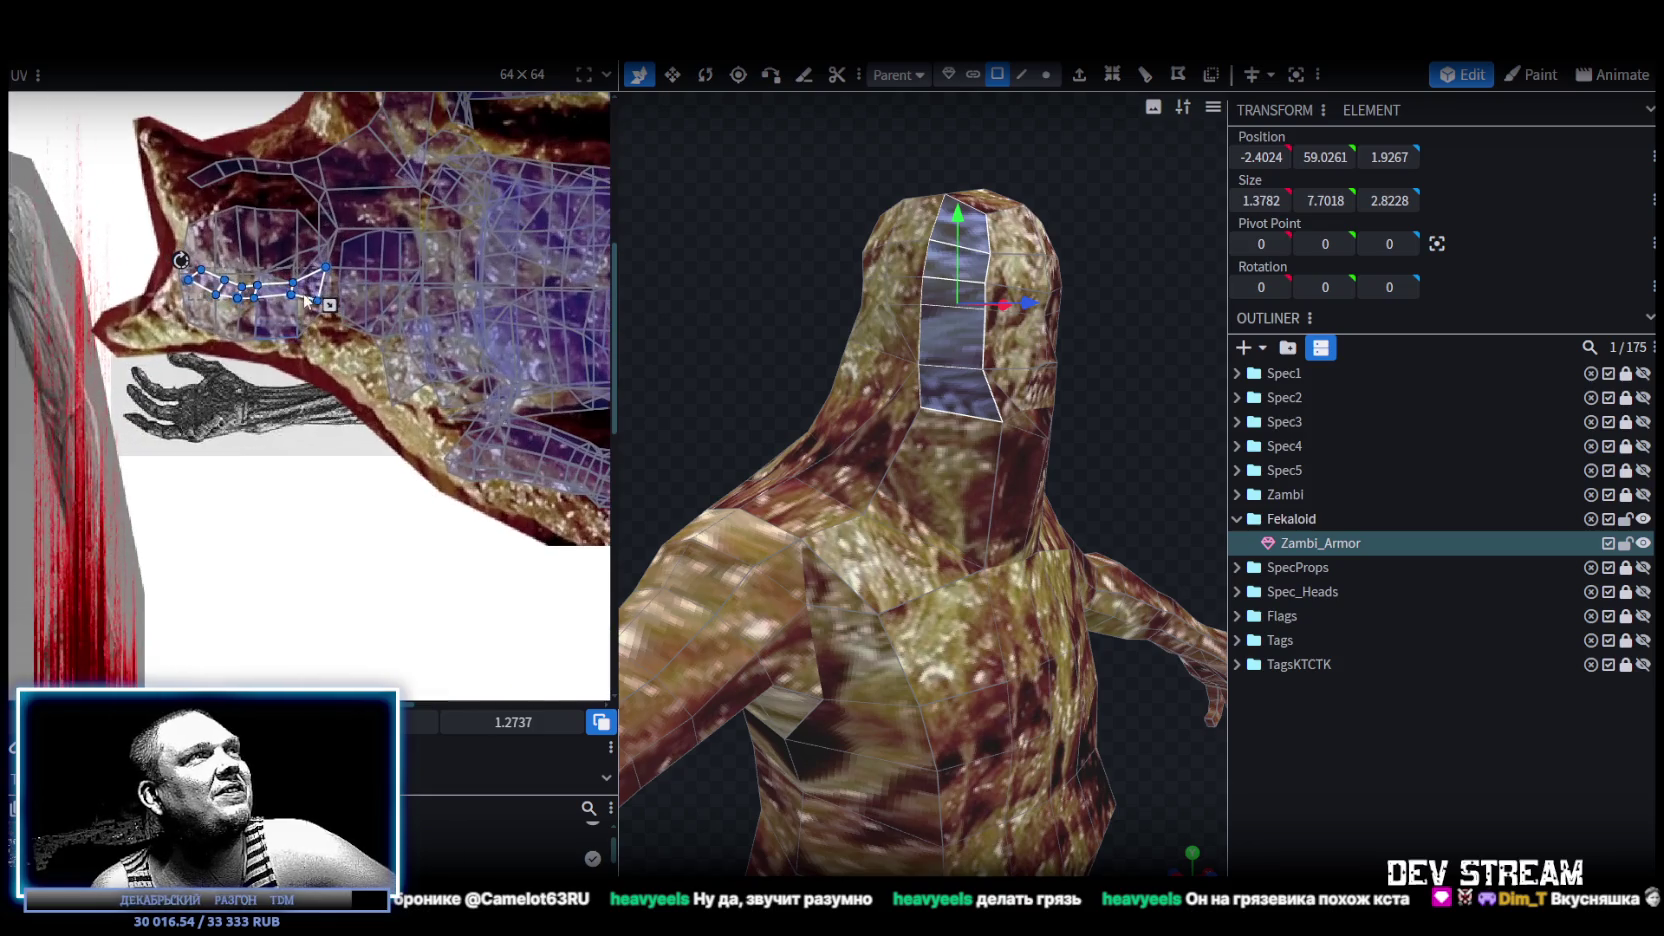
drag(401, 364, 448, 370)
Remap the face strip on the head's other side to a new texture area, then reselect the whole mesh.
middle_drag(1048, 335, 812, 302)
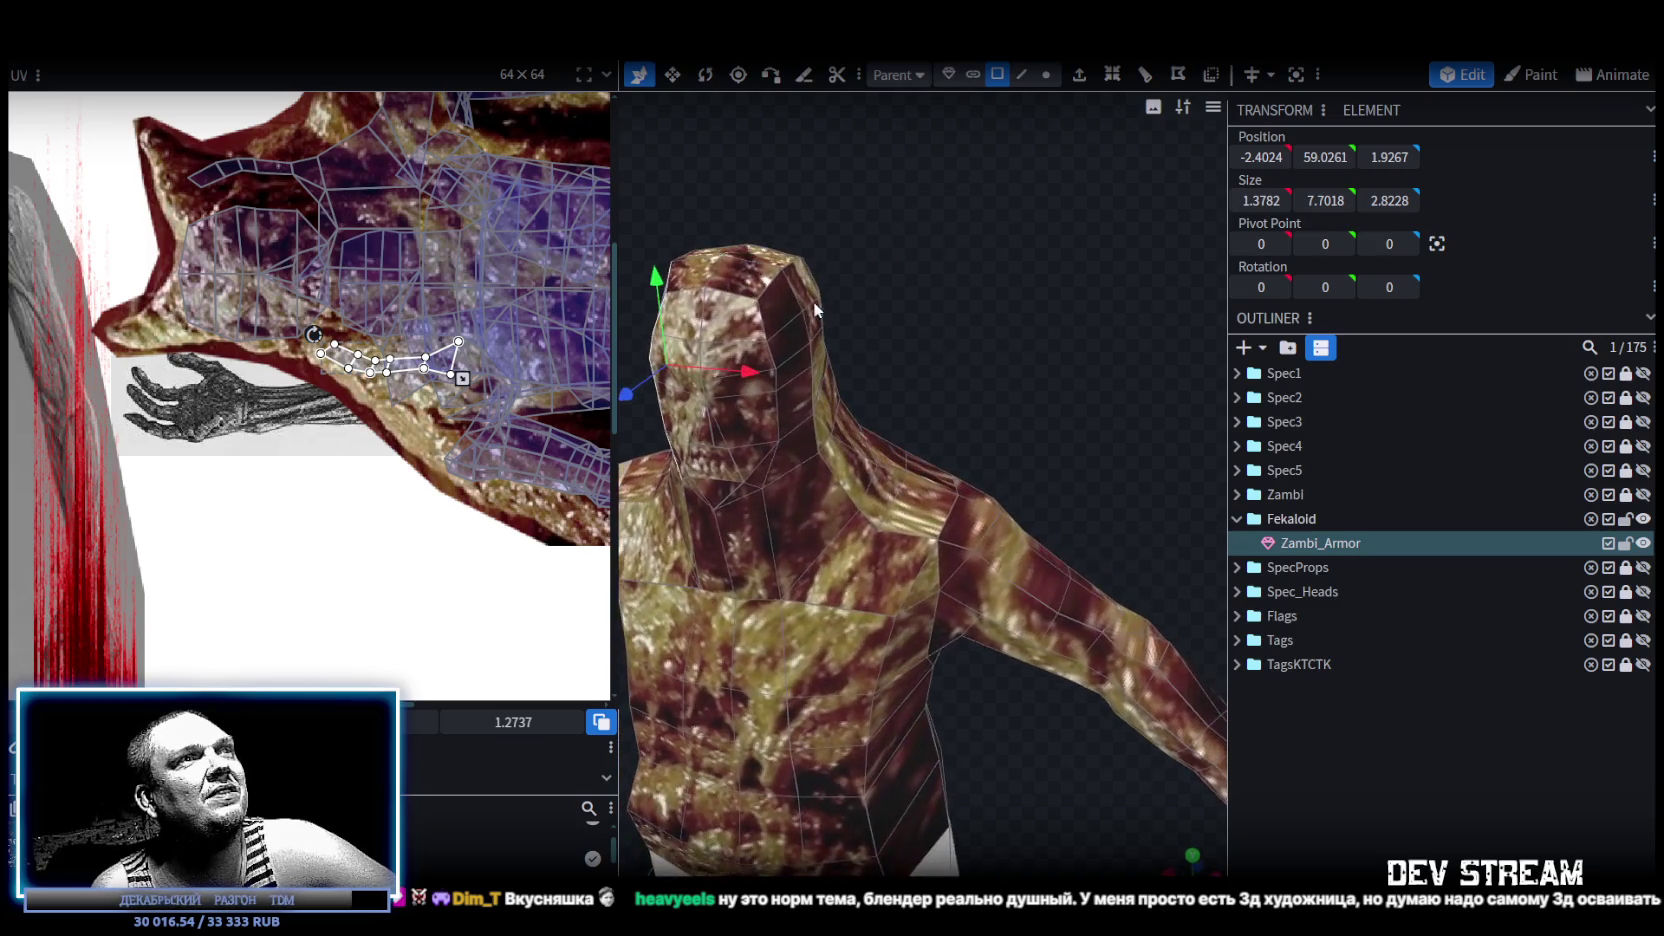
shift+click(794, 402)
shift+click(798, 455)
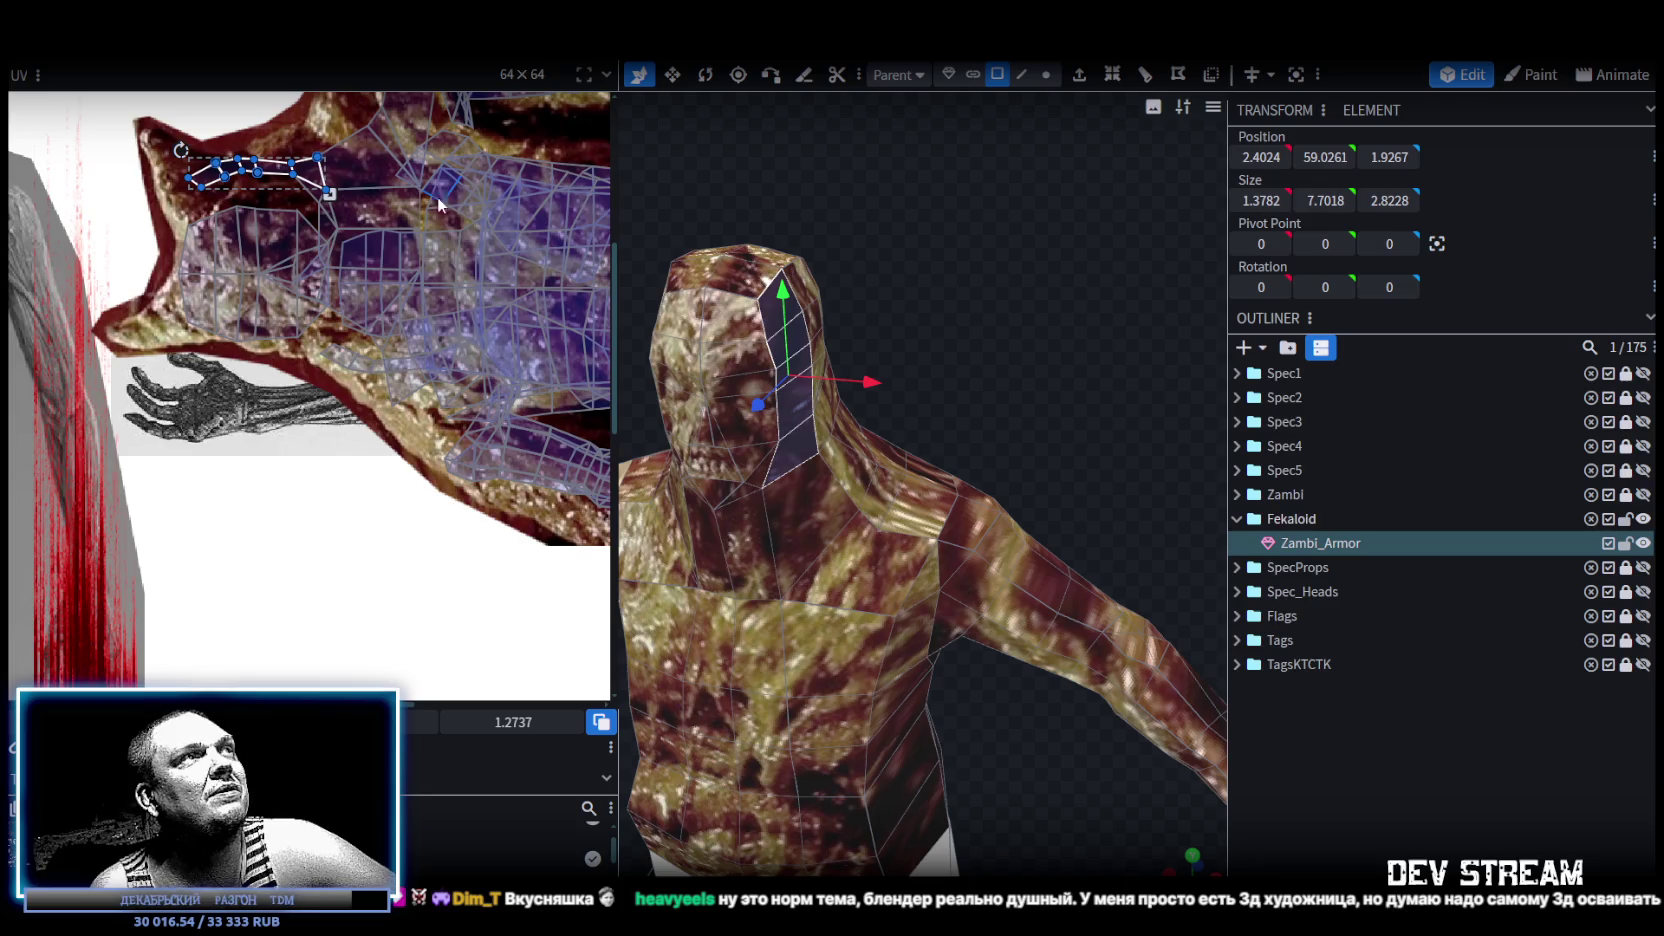
middle_drag(440, 205, 500, 291)
drag(513, 268, 537, 253)
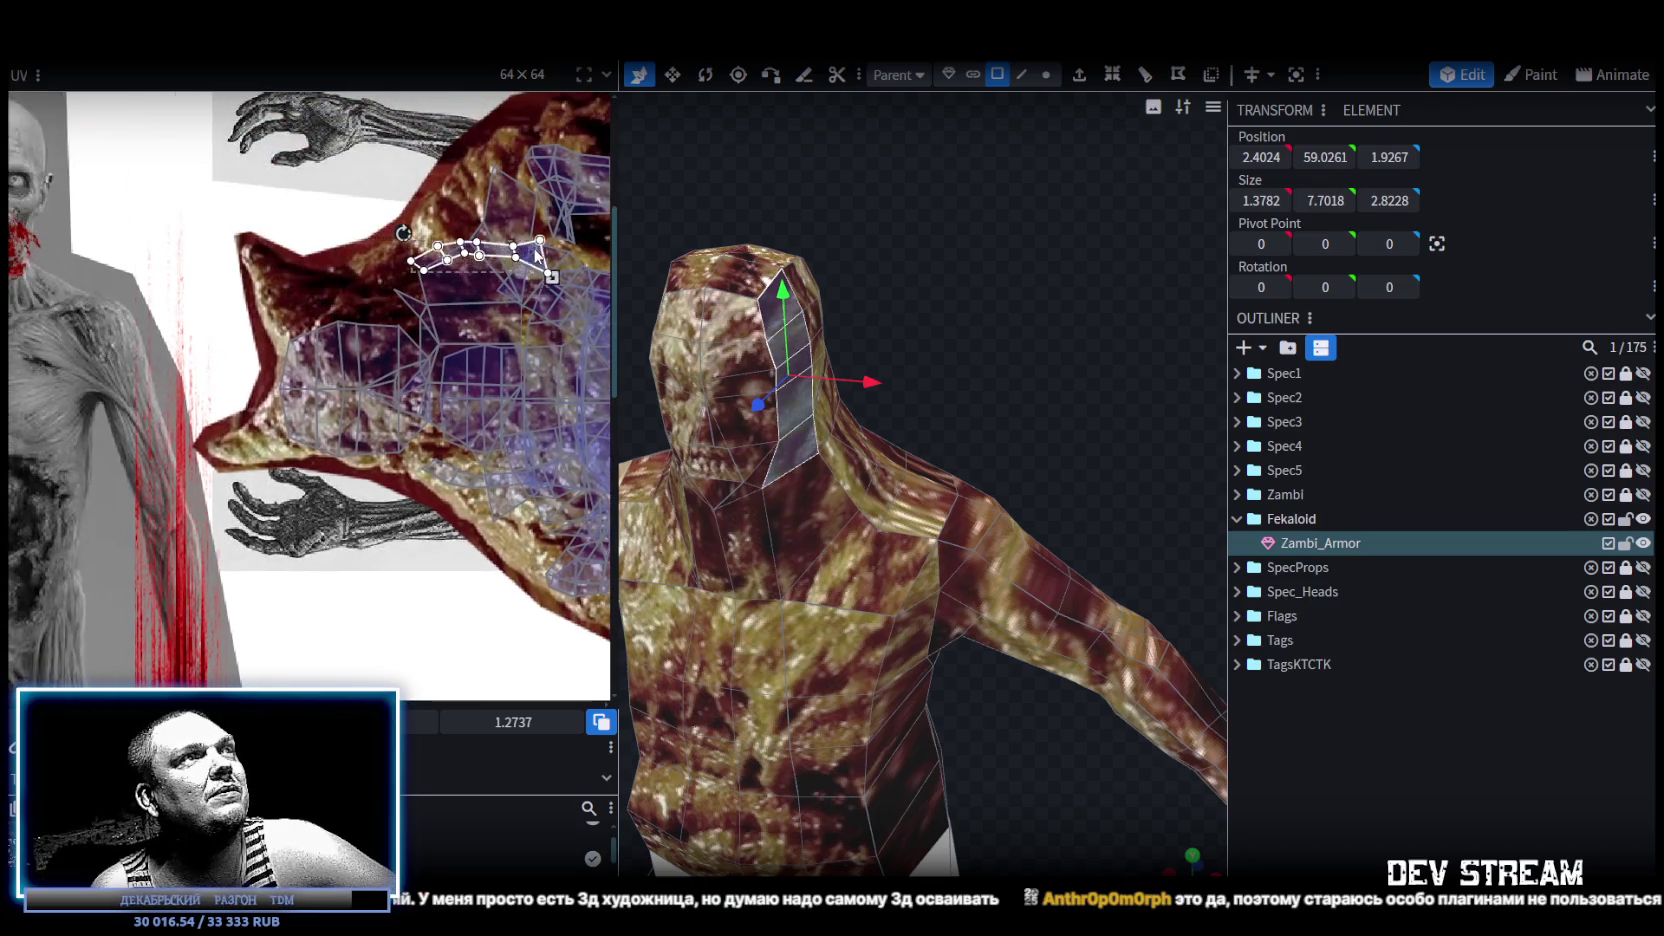
click(1184, 597)
mouse_move(1134, 468)
mouse_down()
mouse_move(994, 302)
mouse_move(1184, 313)
mouse_move(1079, 416)
mouse_move(1014, 342)
mouse_move(946, 350)
mouse_move(933, 376)
mouse_up()
scroll(915, 425, up, 5)
click(888, 461)
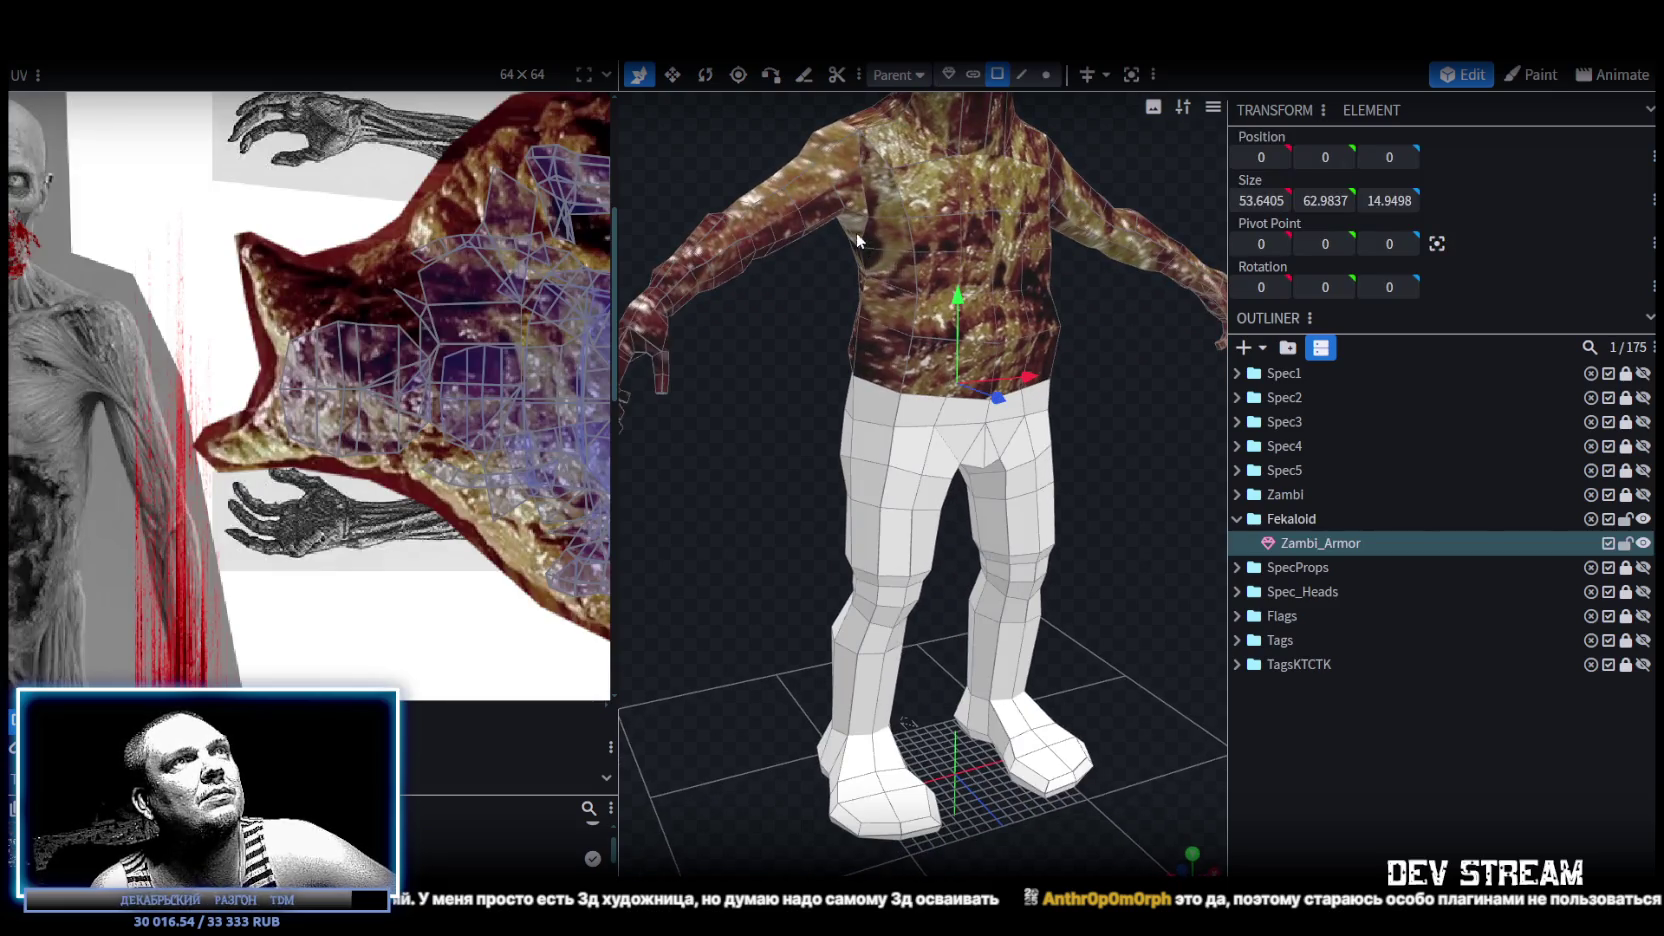
Box-select the left leg's UV island in the UV editor.
scroll(432, 365, up, 2)
scroll(368, 302, up, 2)
scroll(261, 240, up, 1)
scroll(257, 240, up, 1)
middle_drag(244, 234, 136, 192)
mouse_move(792, 396)
mouse_down()
mouse_move(876, 429)
mouse_move(807, 406)
mouse_move(757, 311)
mouse_up()
click(932, 338)
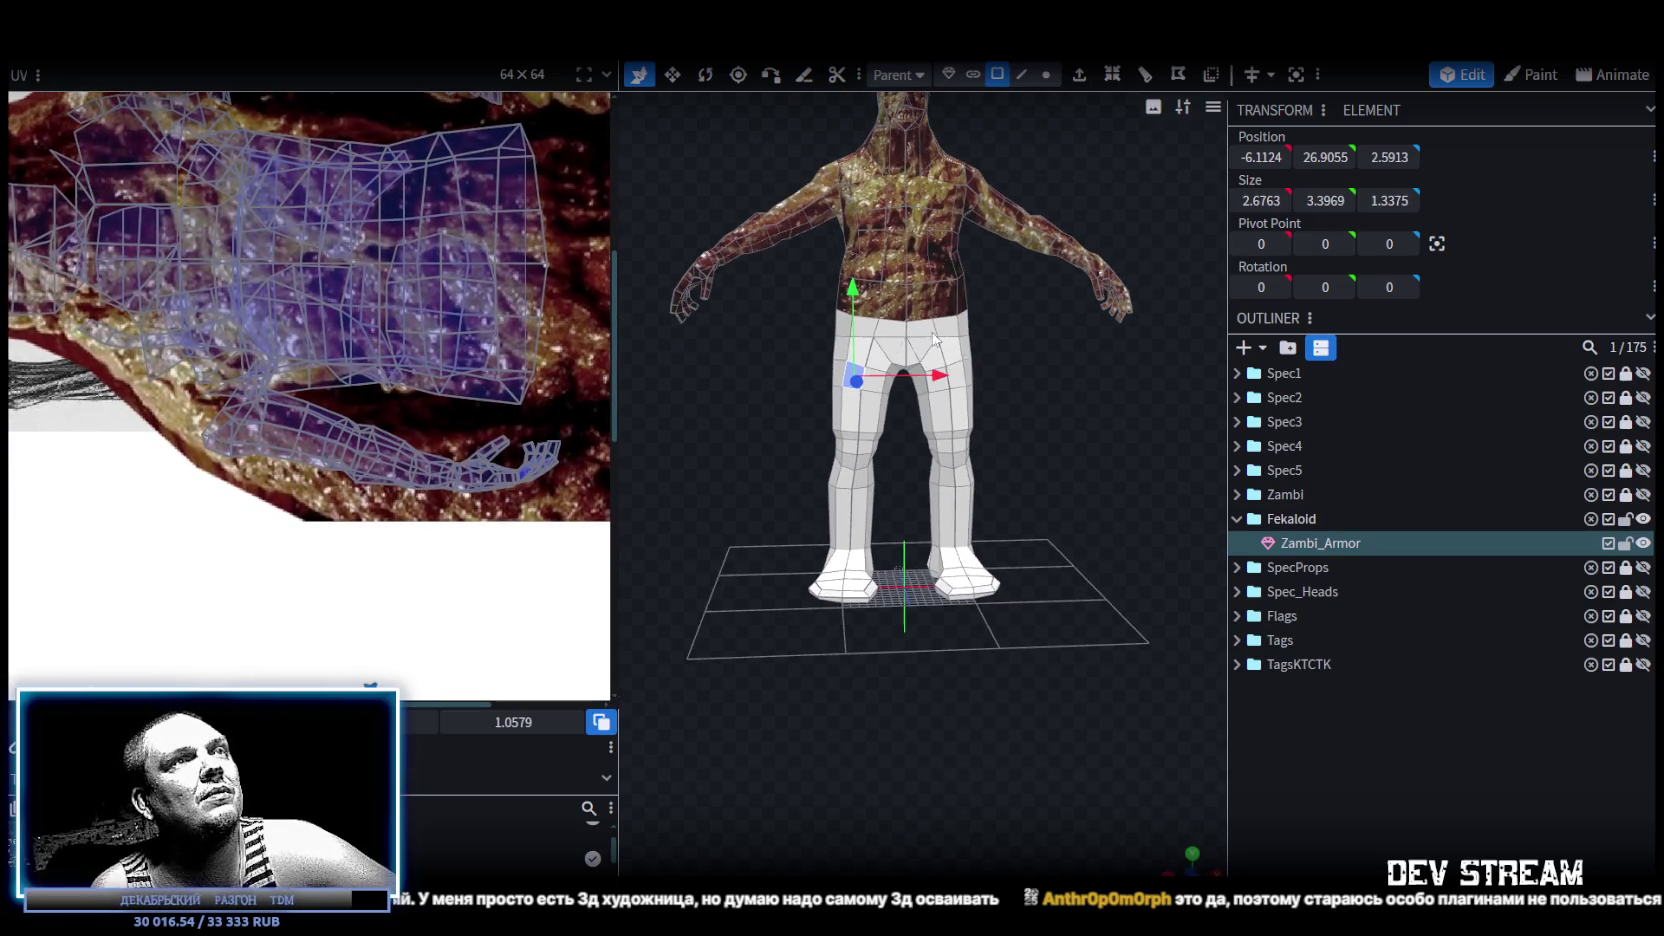
scroll(323, 308, down, 3)
scroll(353, 370, down, 1)
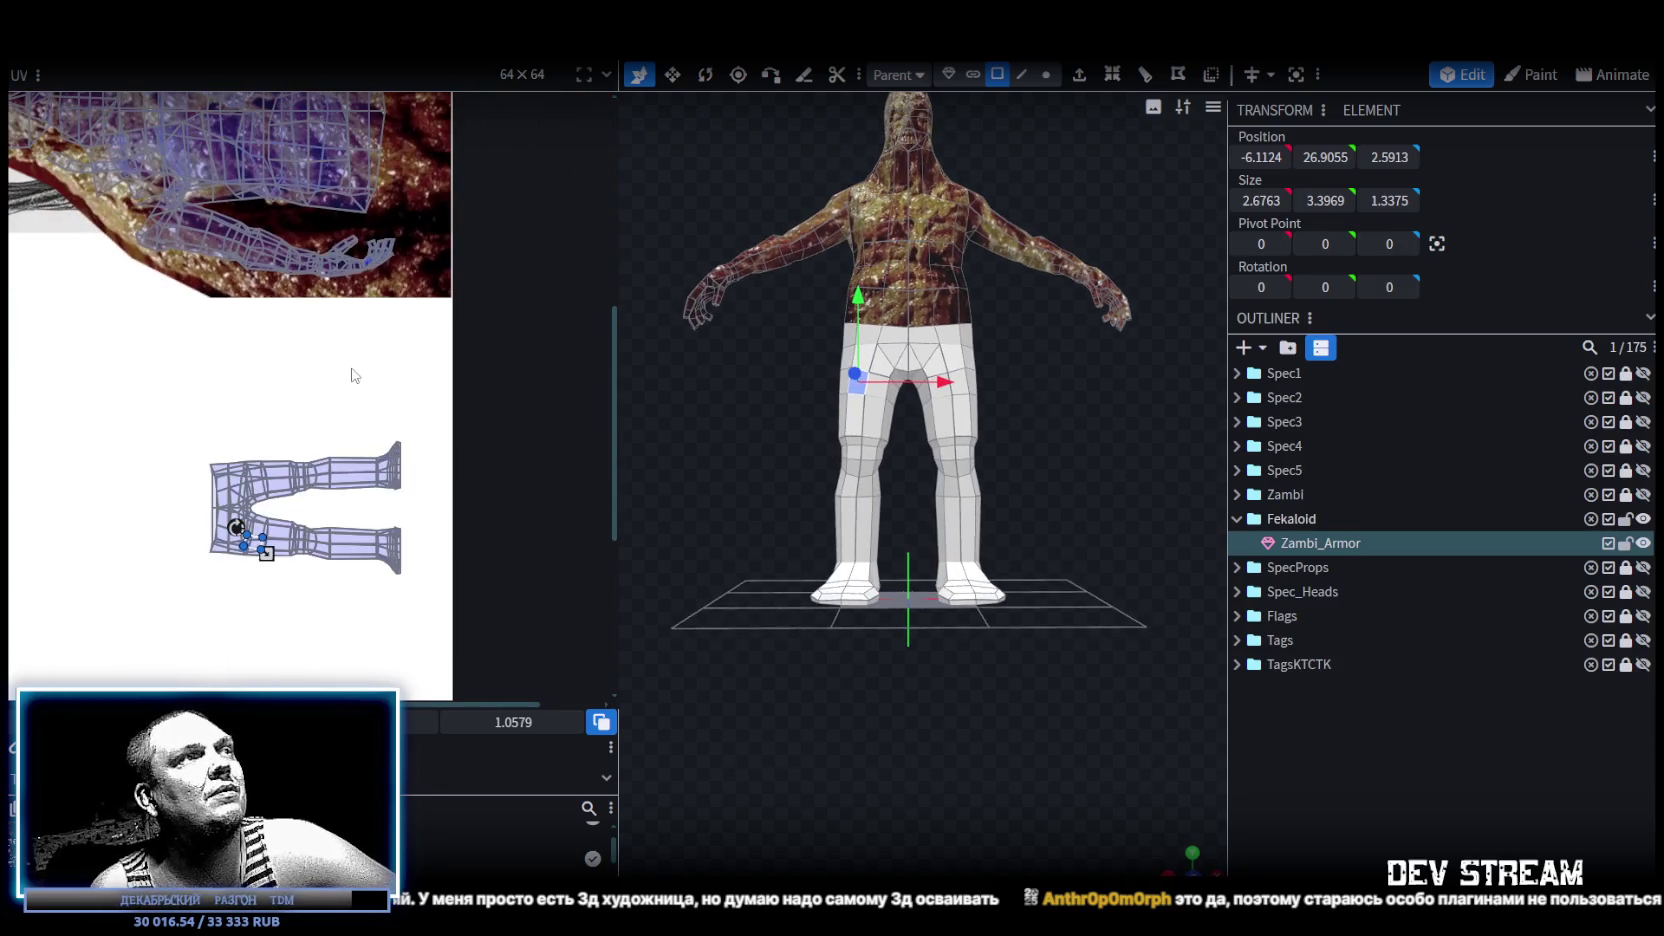
scroll(230, 605, up, 1)
drag(395, 592, 485, 503)
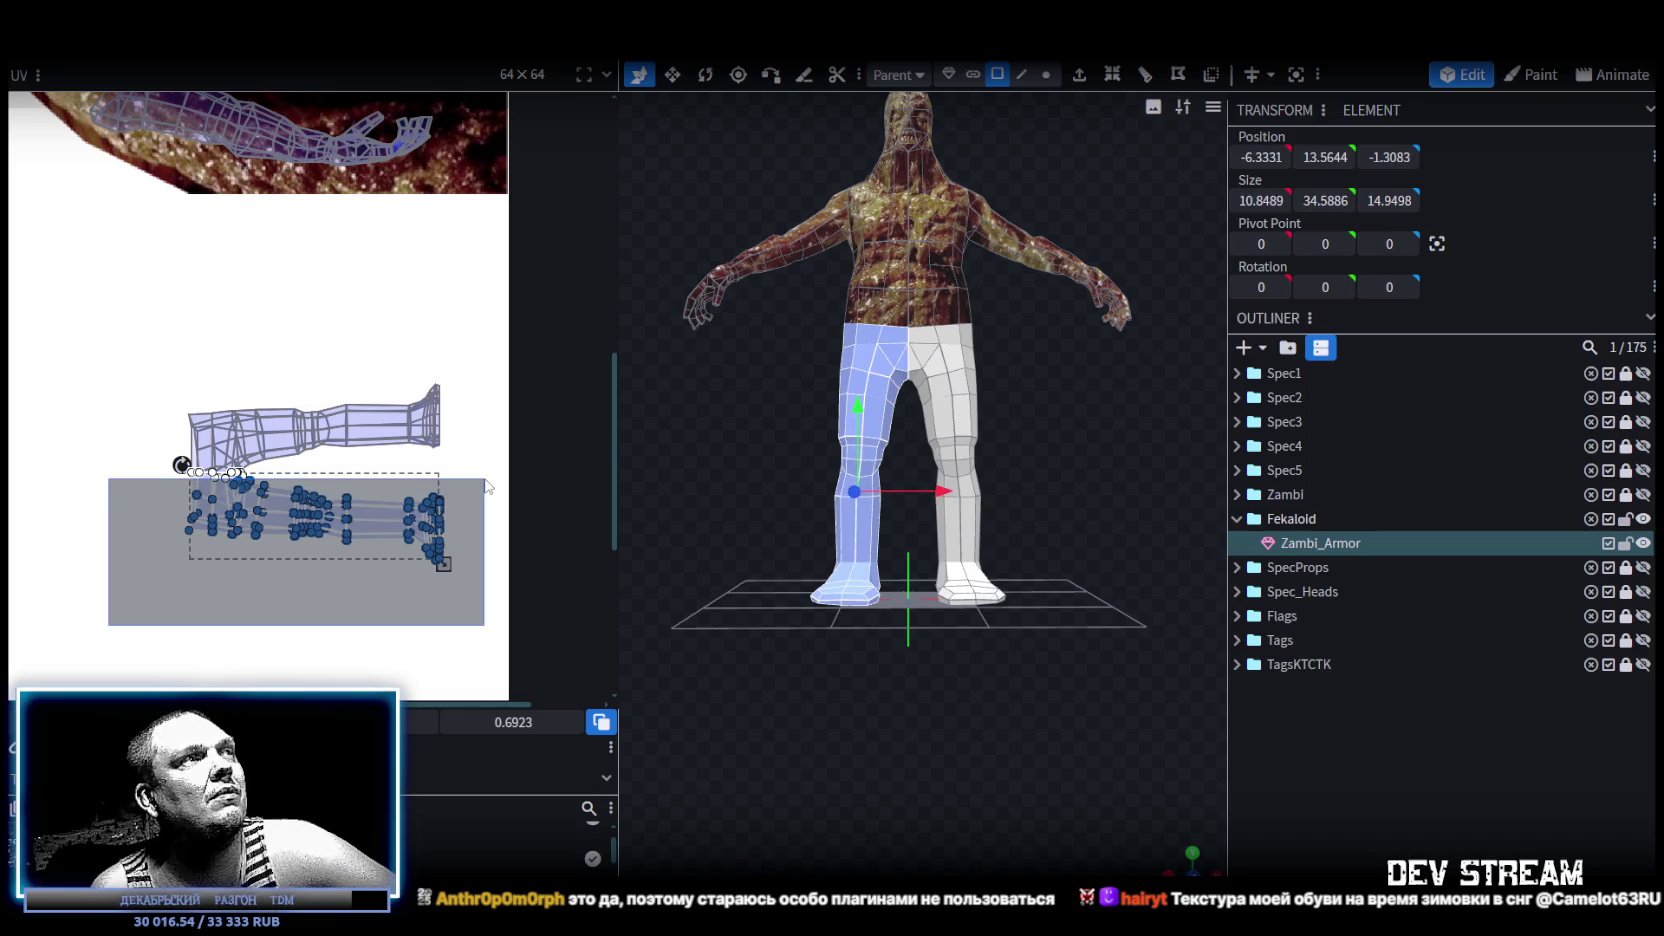
drag(489, 483, 487, 477)
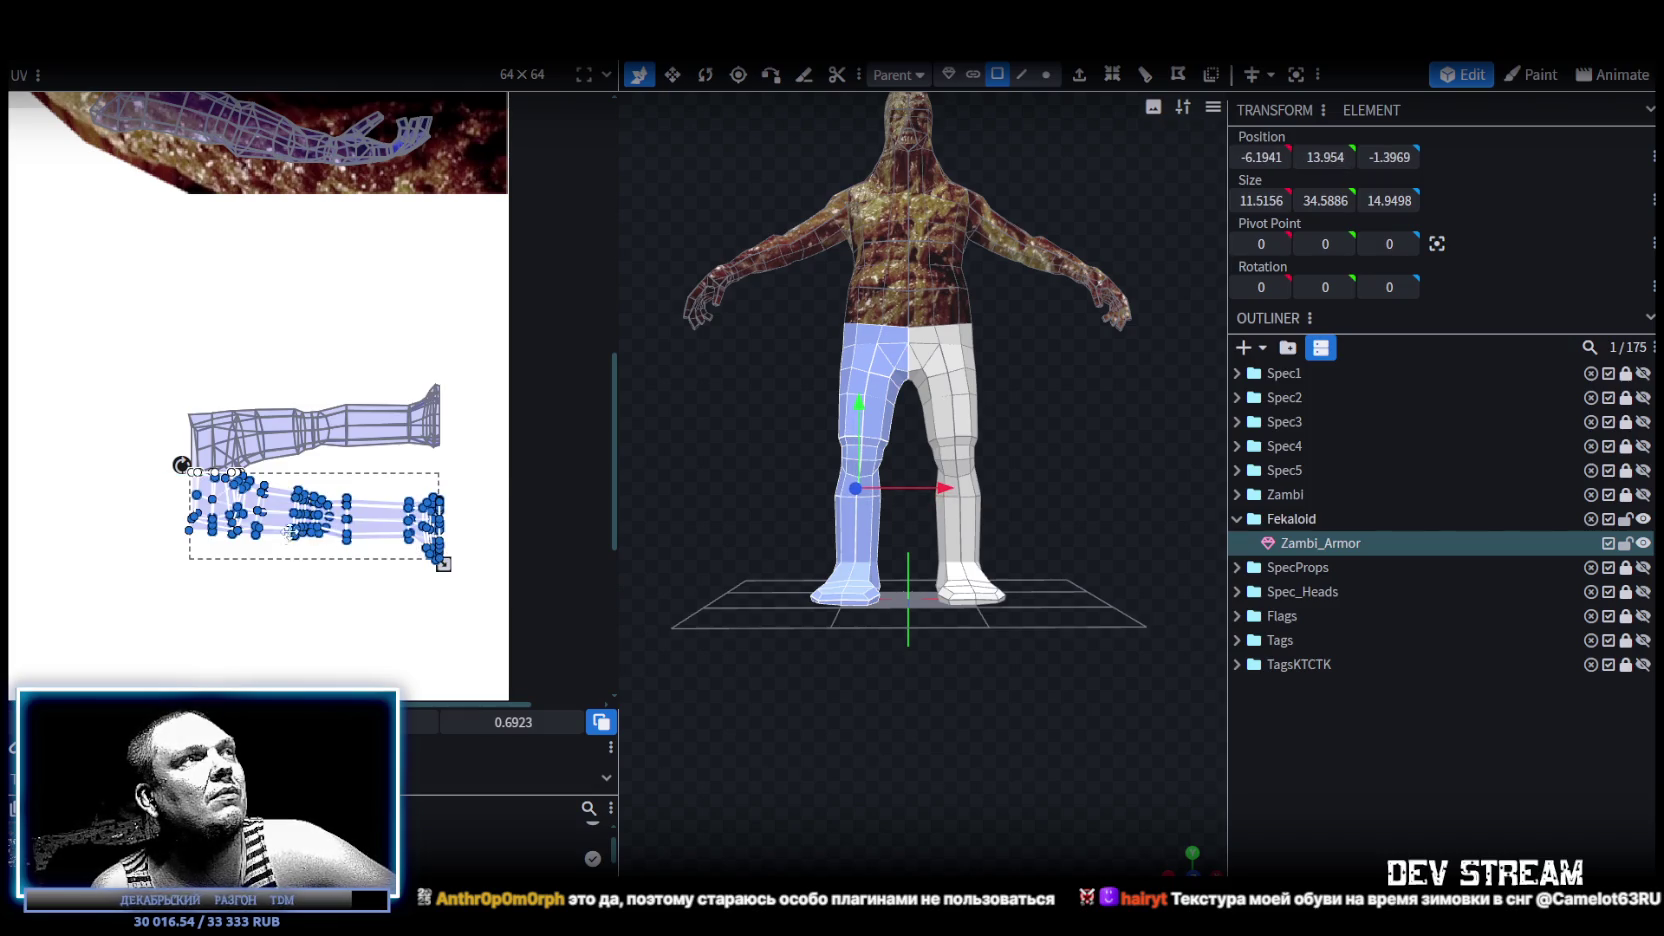
Move the left leg's UV island onto the brown flesh texture area.
drag(273, 515, 265, 561)
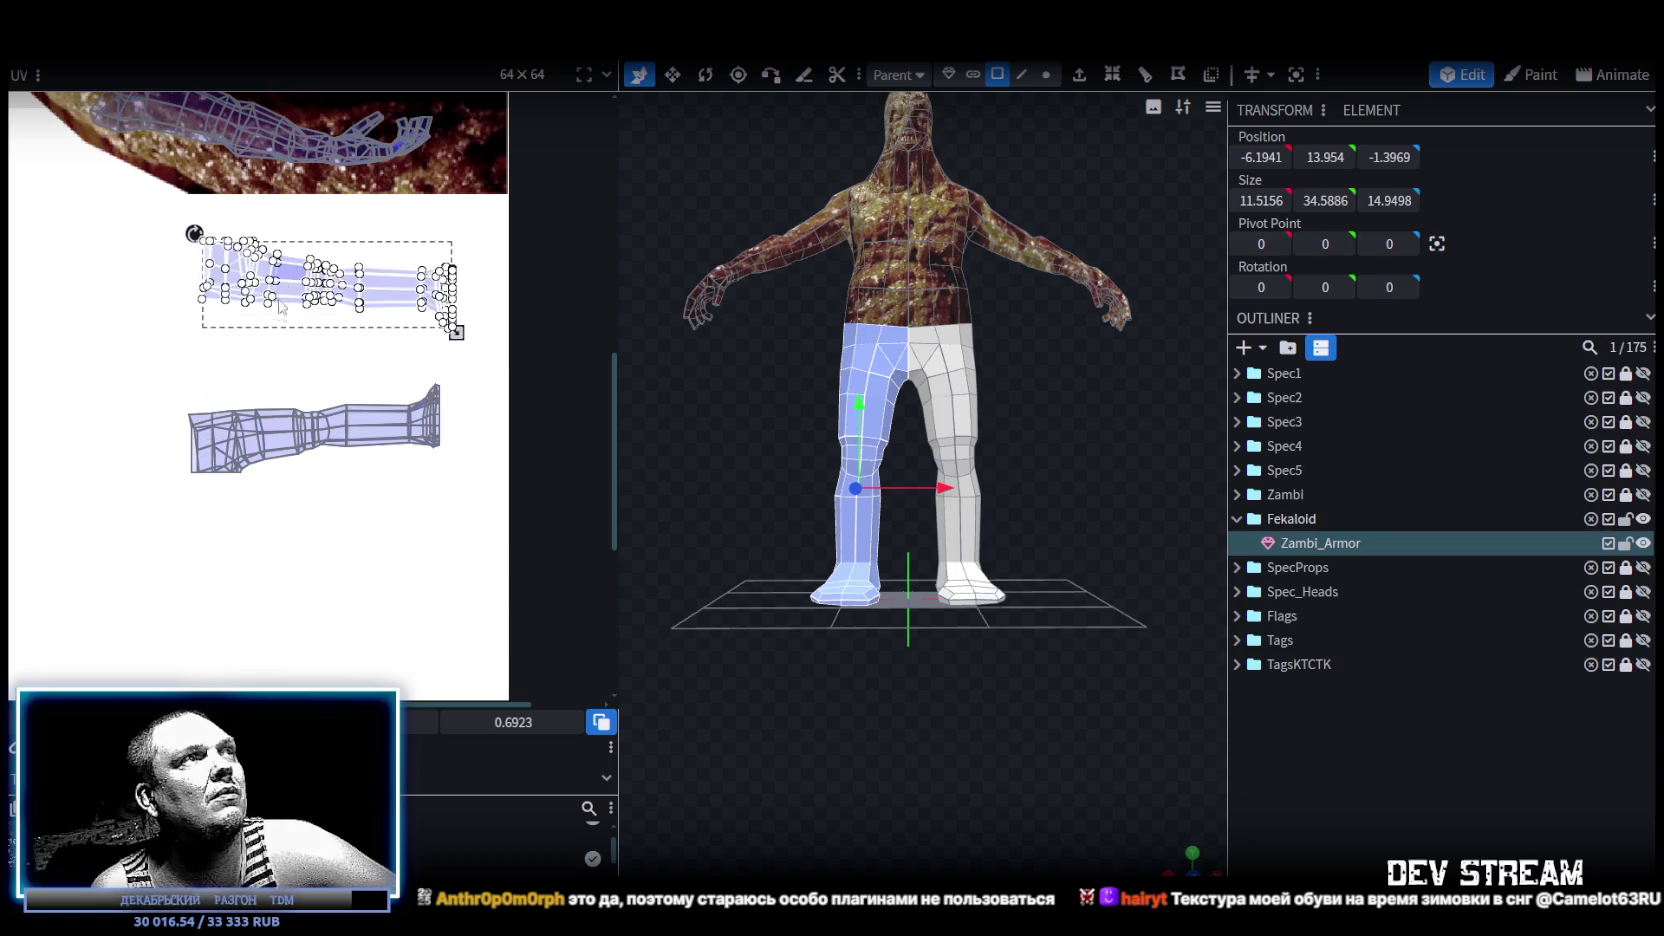
drag(245, 362, 280, 470)
scroll(280, 470, up, 3)
drag(310, 576, 376, 316)
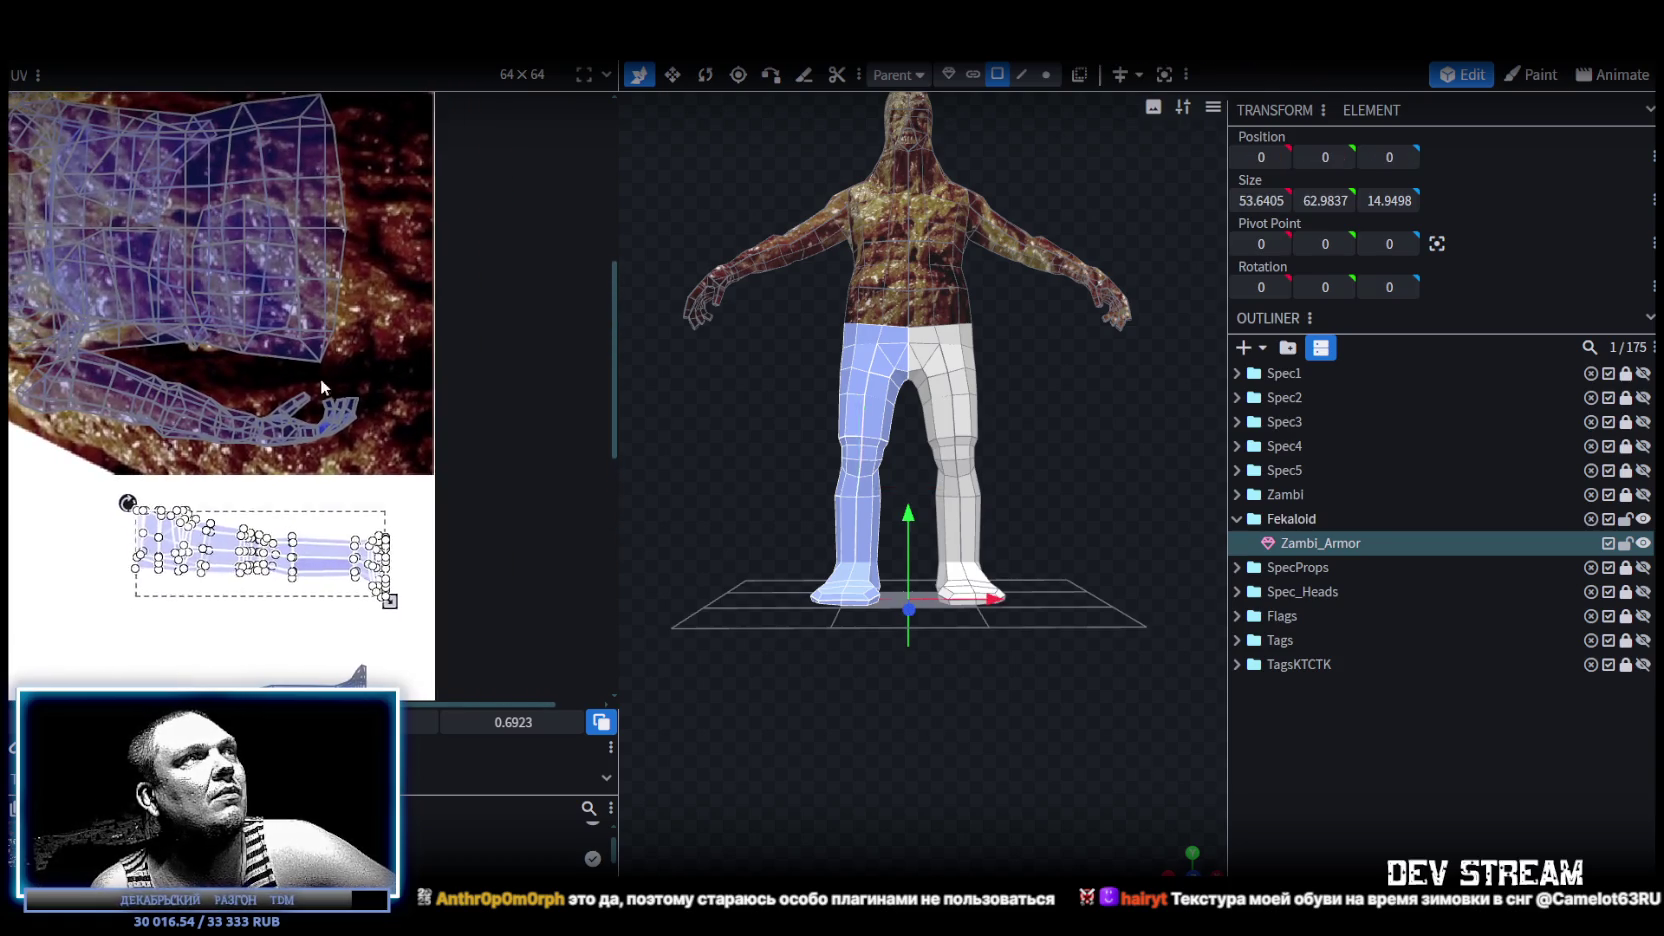
drag(378, 314, 366, 318)
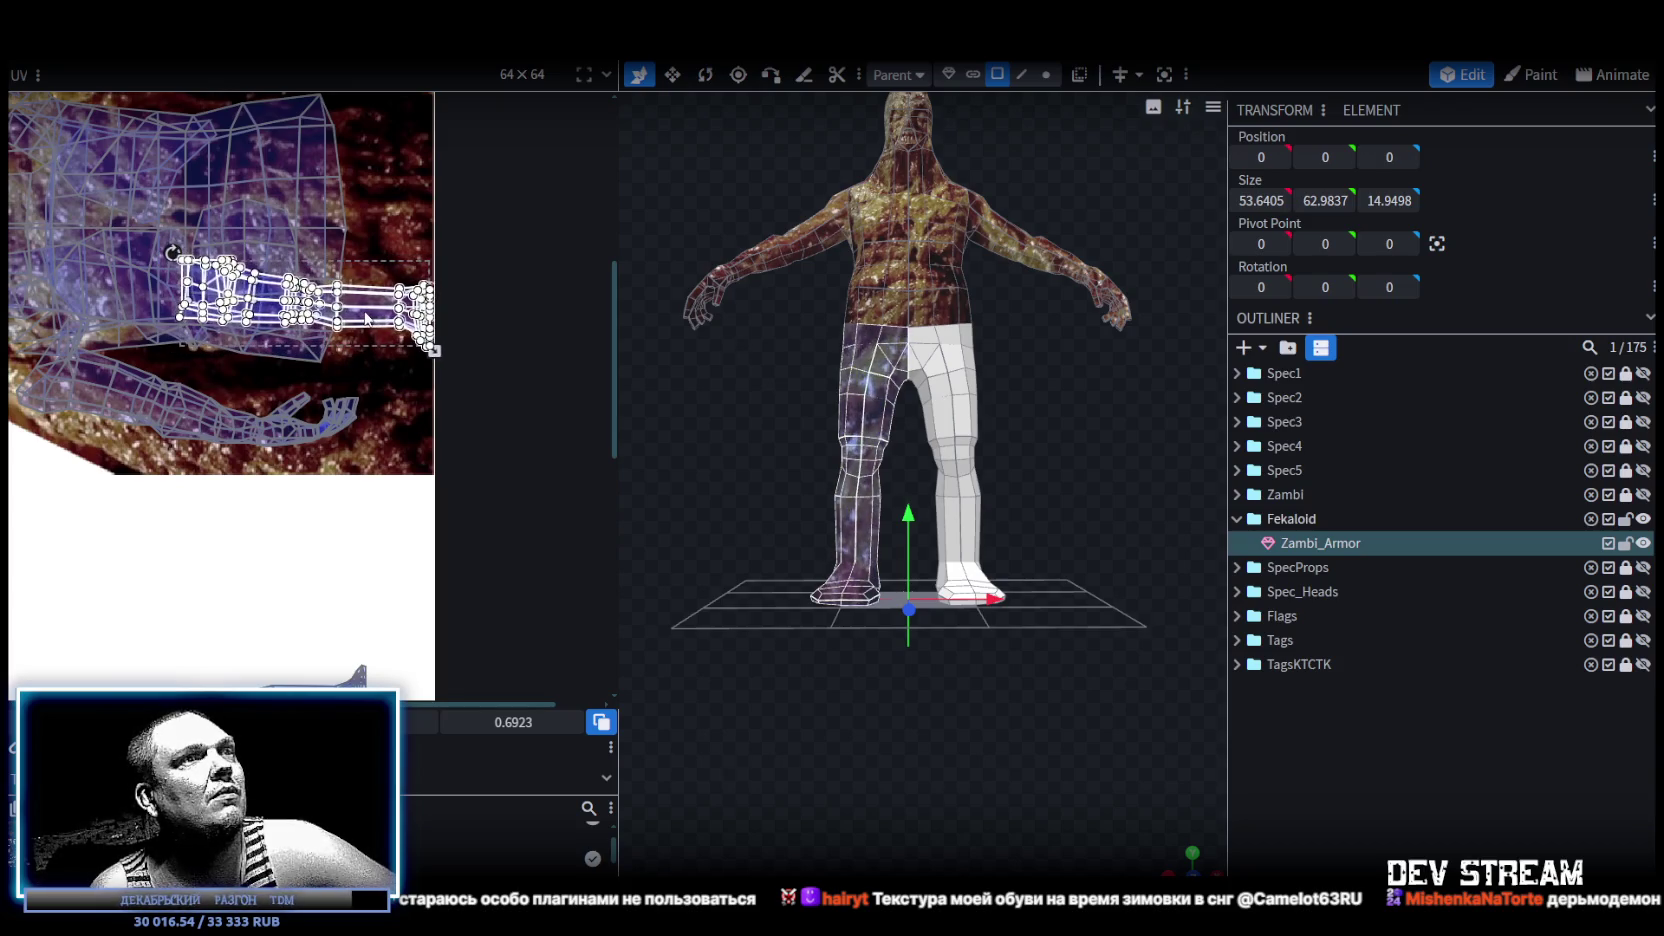
scroll(378, 303, up, 2)
scroll(378, 303, up, 2)
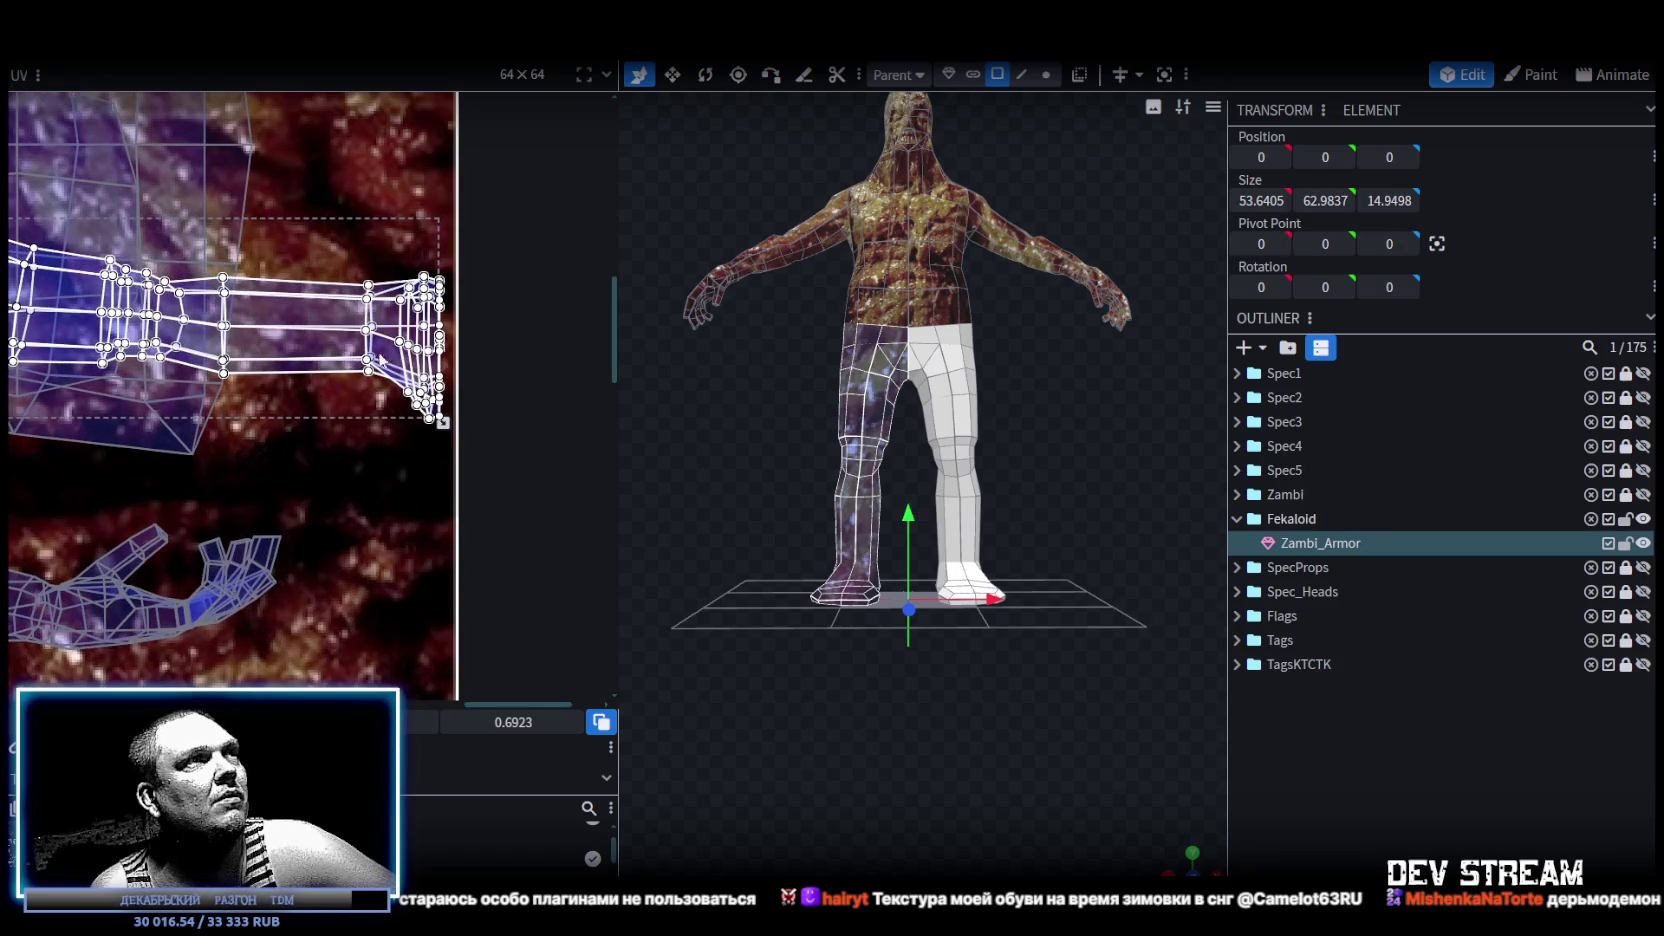
drag(380, 358, 372, 413)
scroll(372, 413, down, 2)
scroll(370, 406, up, 2)
scroll(411, 555, up, 1)
drag(369, 484, 265, 481)
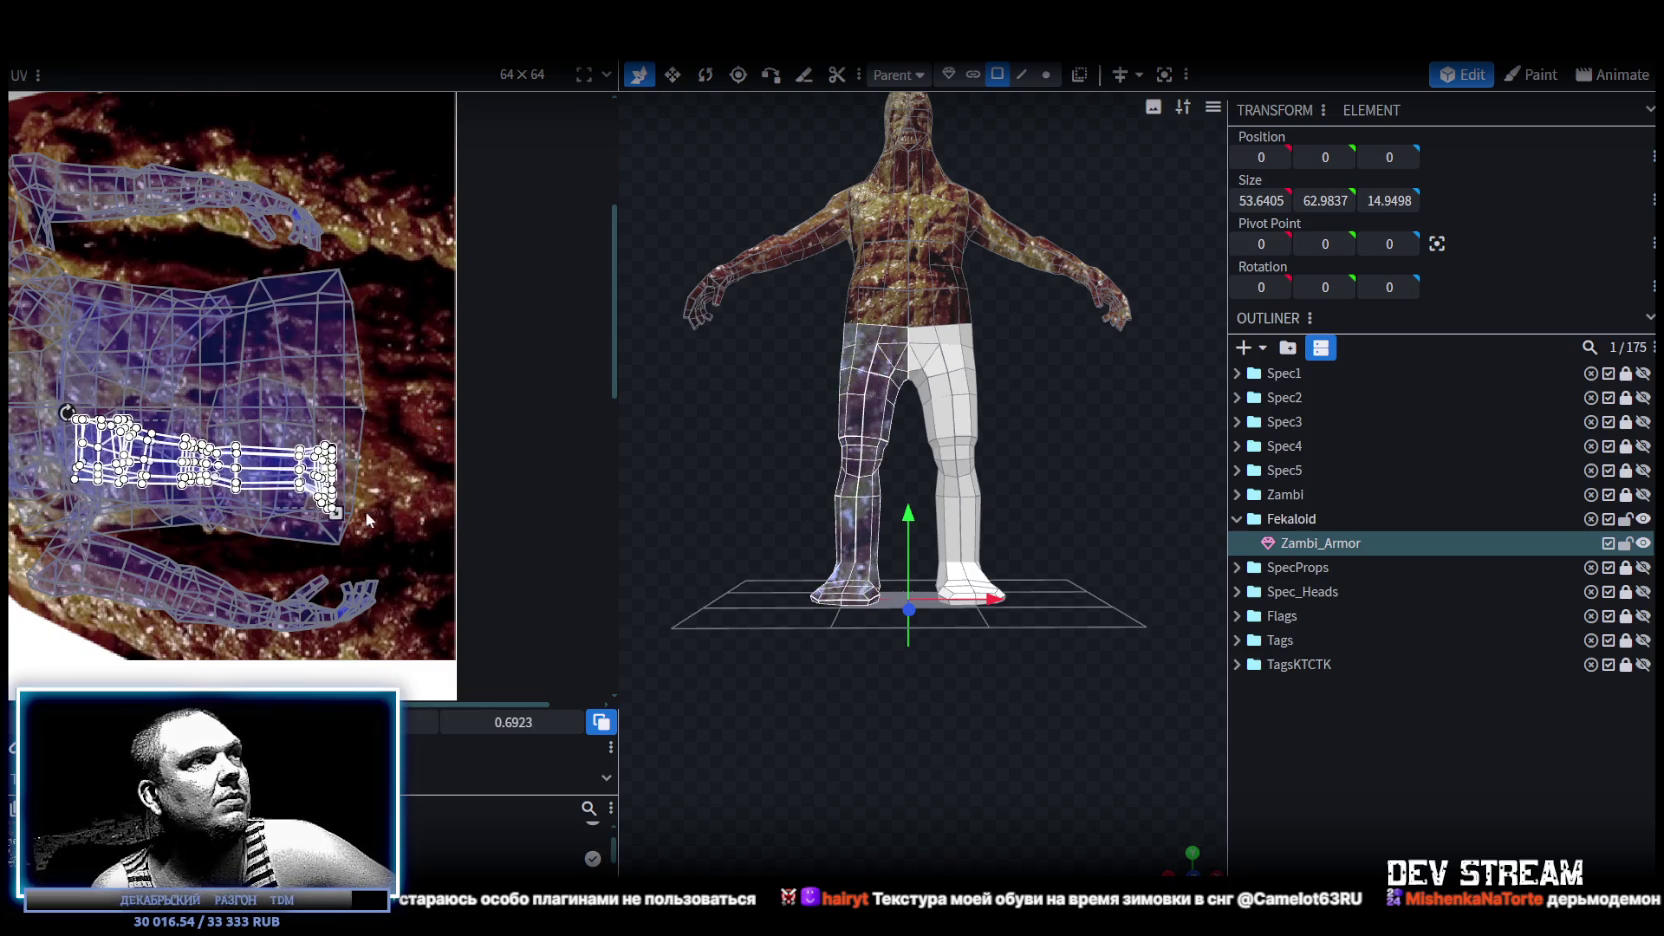
Enlarge and fine-tune the left leg's UV island, then select the right leg's island.
drag(336, 512, 444, 551)
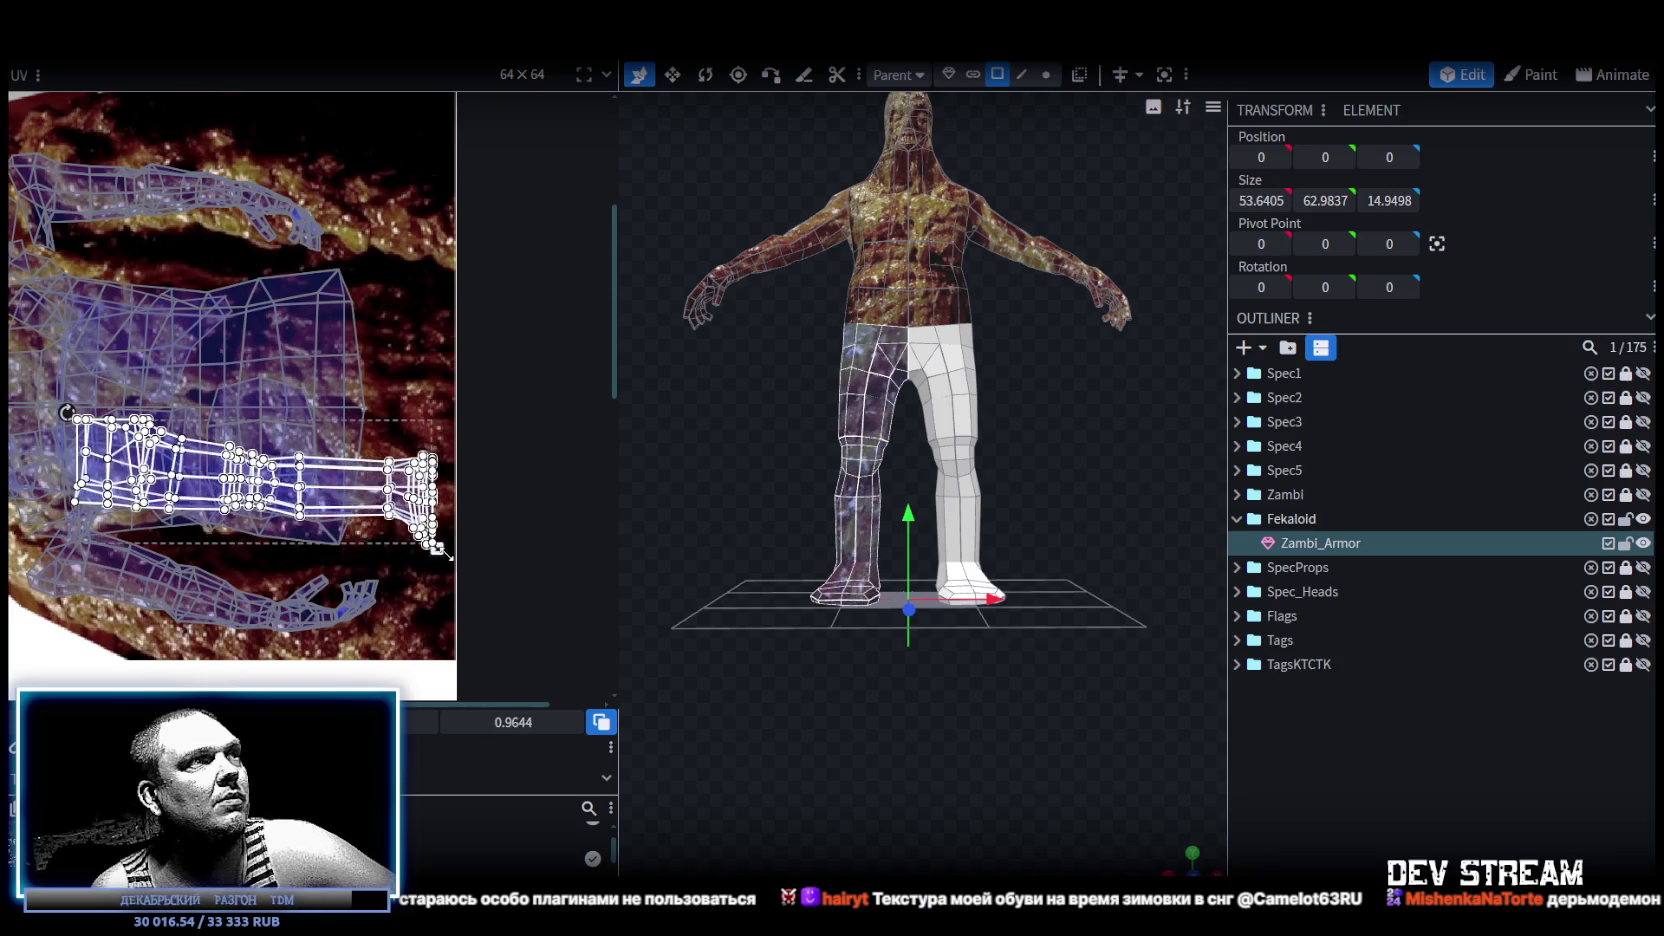
ctrl+scroll(437, 549, up, 3)
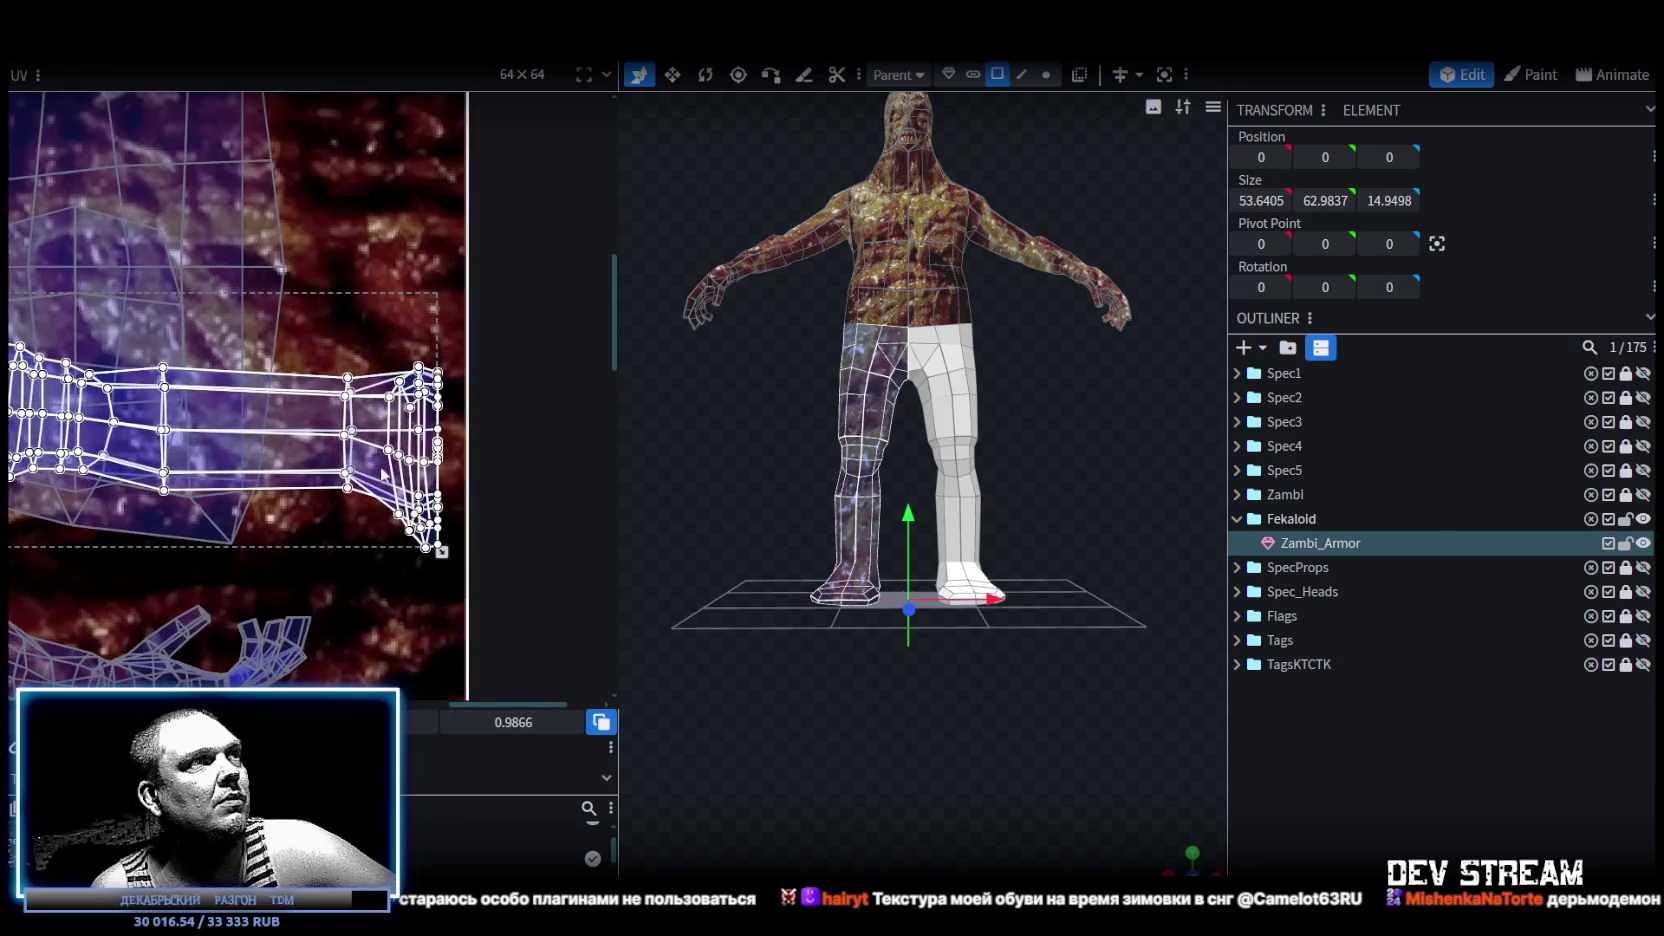
drag(380, 472, 395, 500)
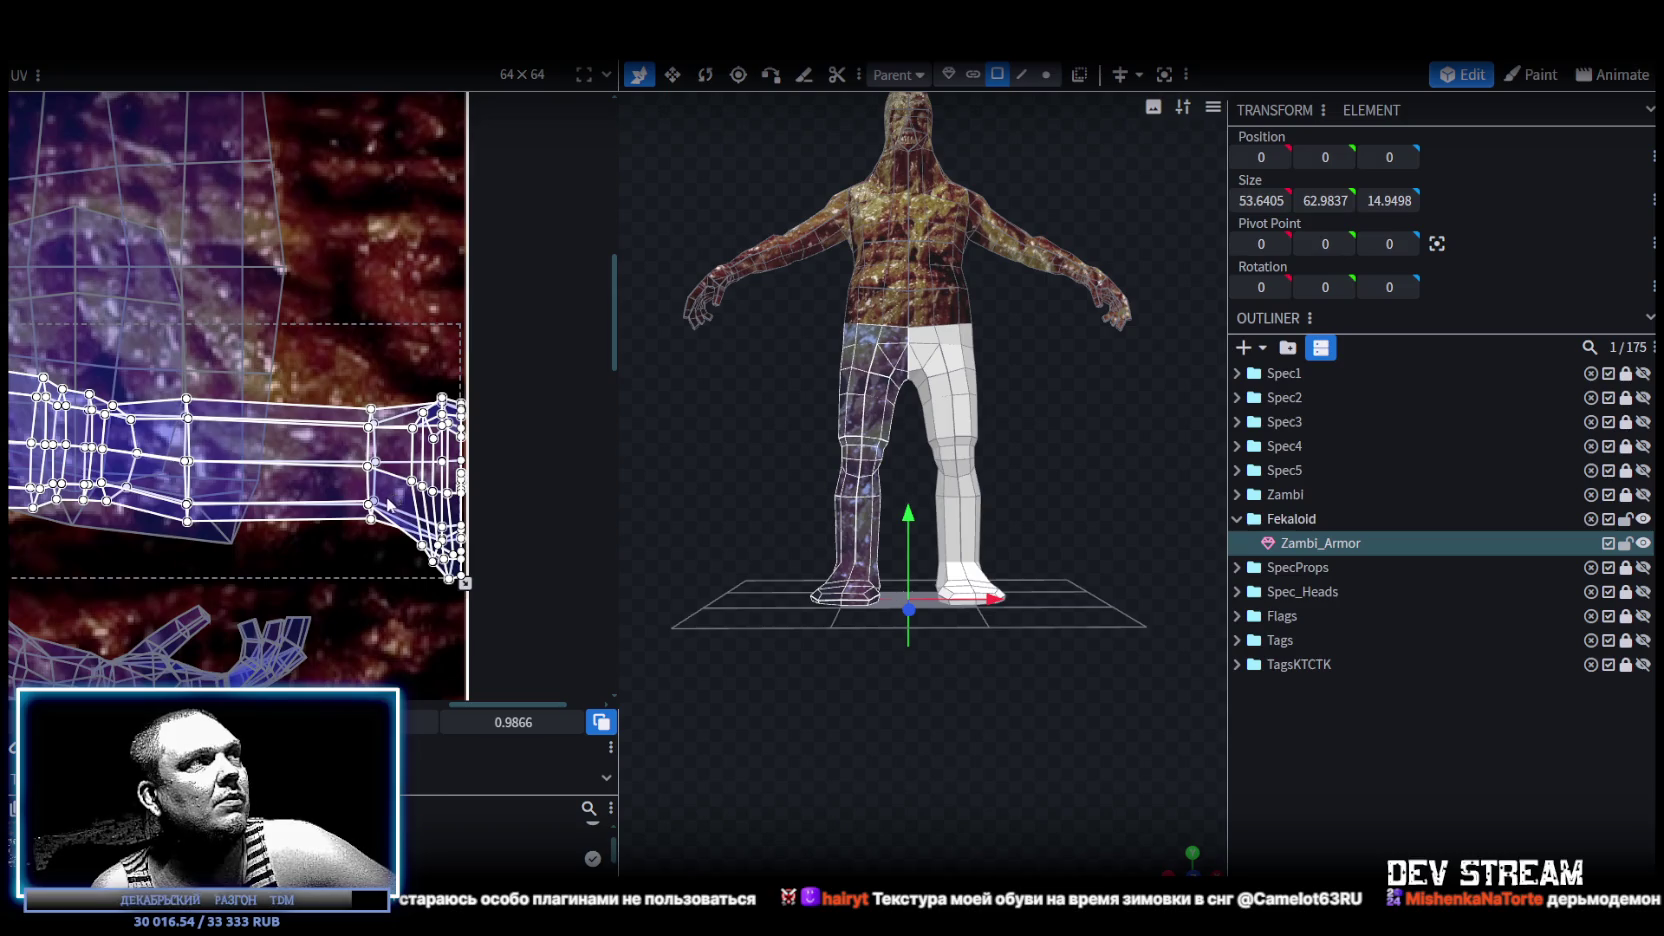
ctrl+scroll(388, 505, down, 1)
drag(338, 487, 335, 460)
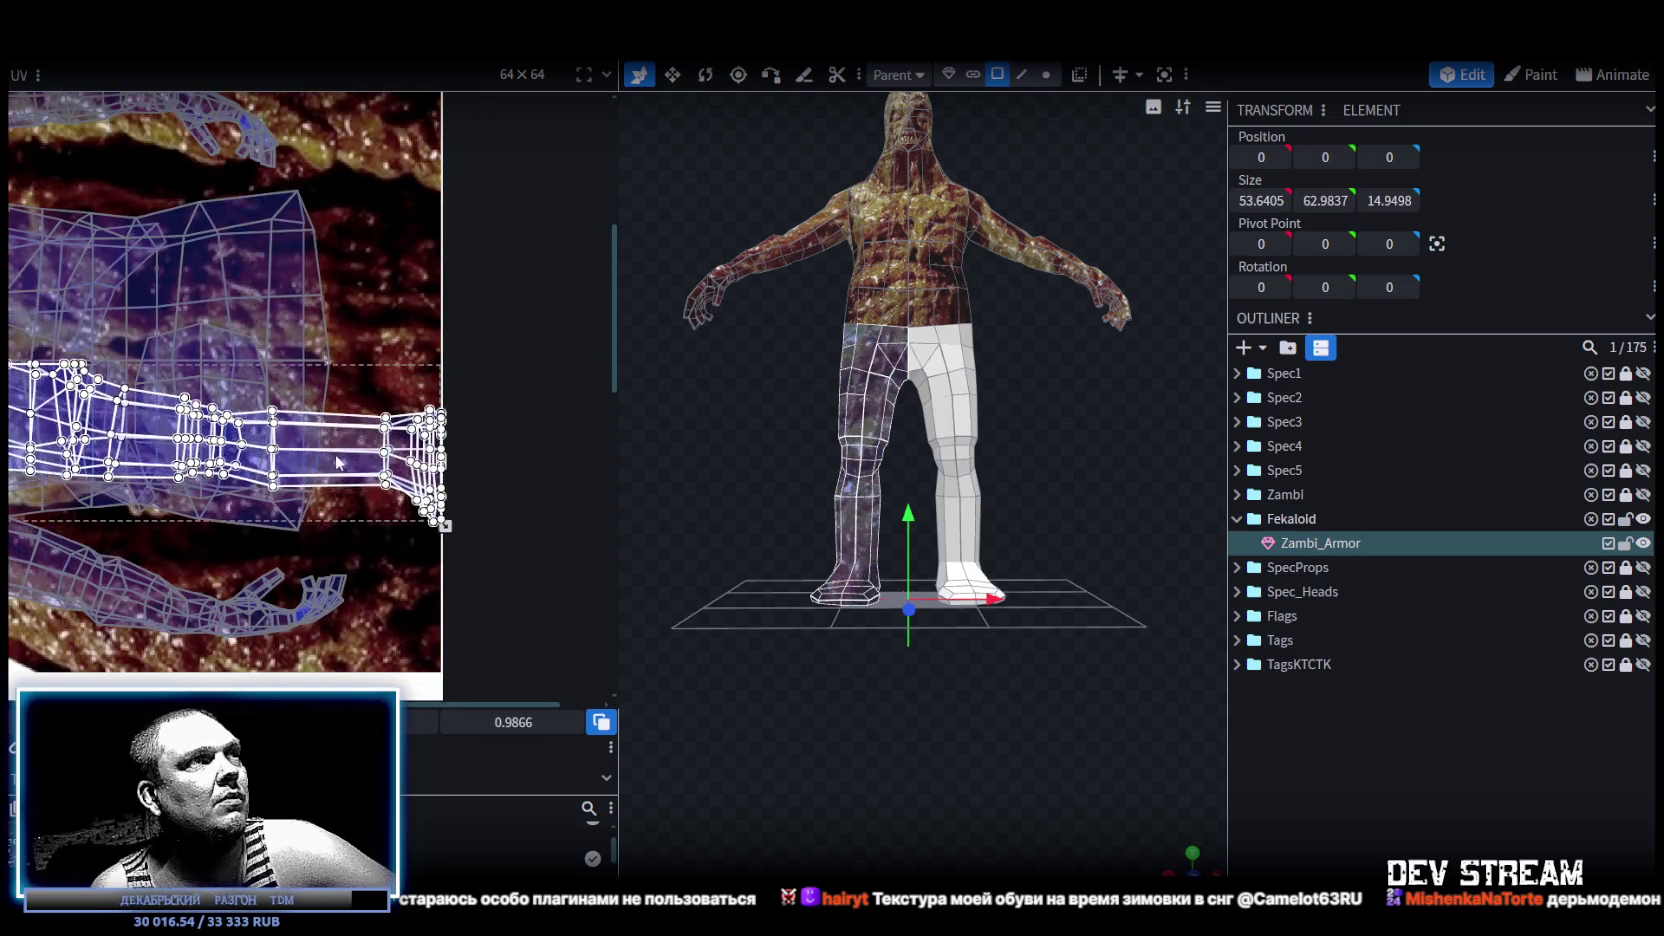
ctrl+scroll(335, 474, down, 2)
ctrl+scroll(345, 430, down, 2)
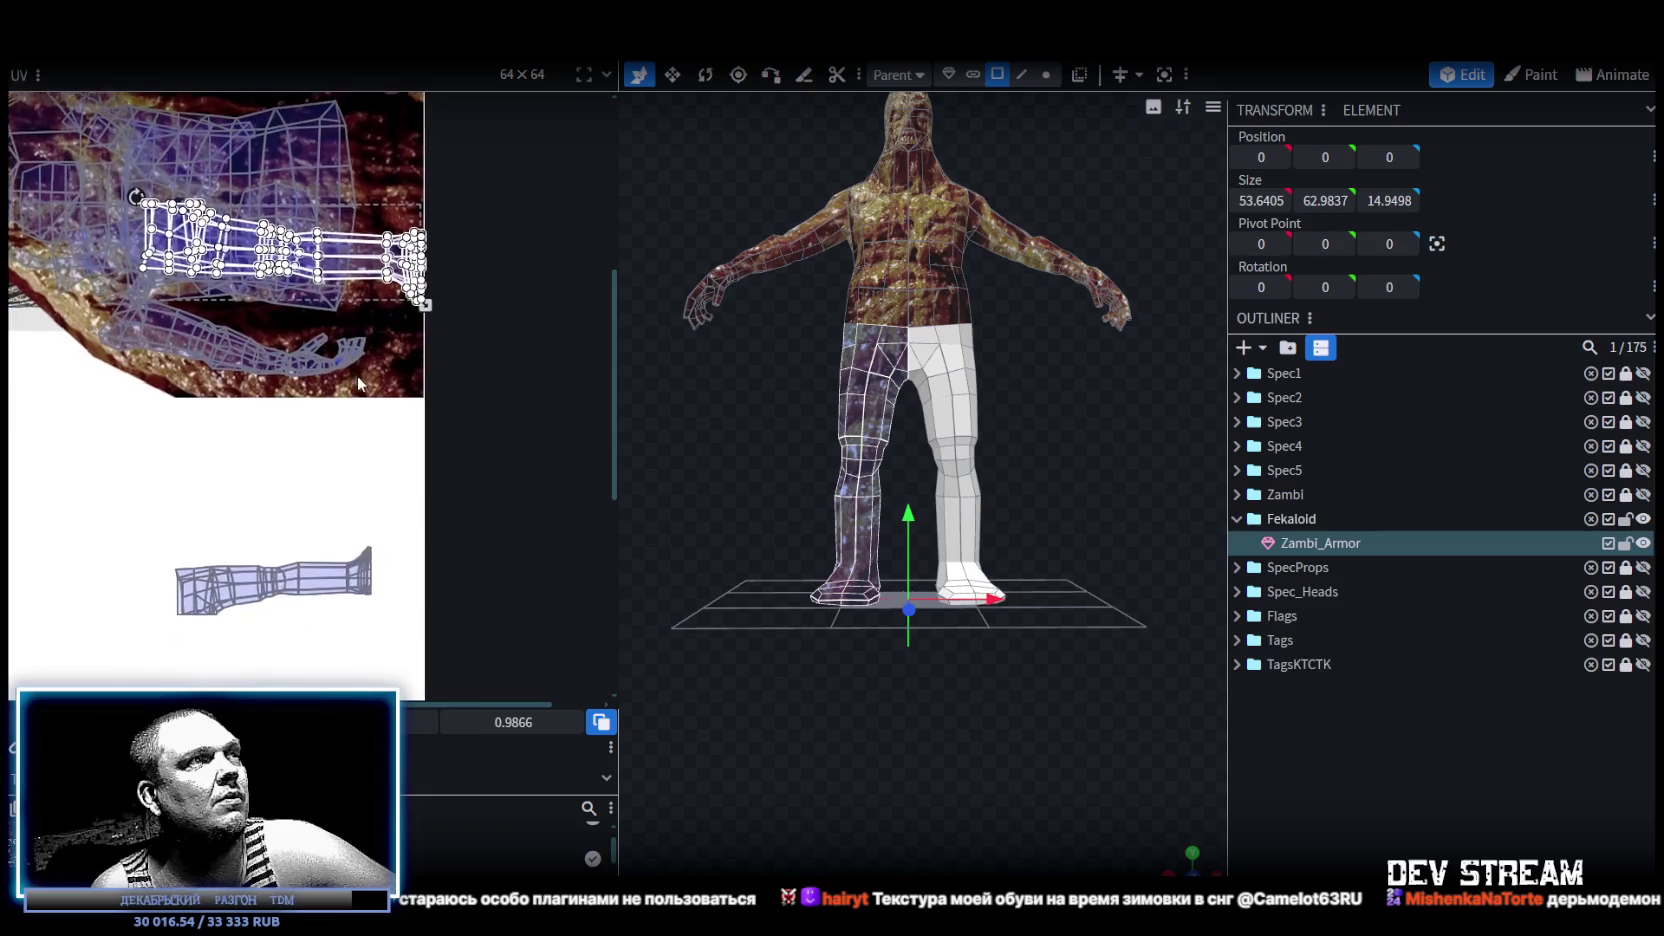
mouse_move(126, 490)
mouse_down()
mouse_move(408, 648)
mouse_move(336, 285)
mouse_move(401, 191)
mouse_up()
scroll(415, 598, up, 2)
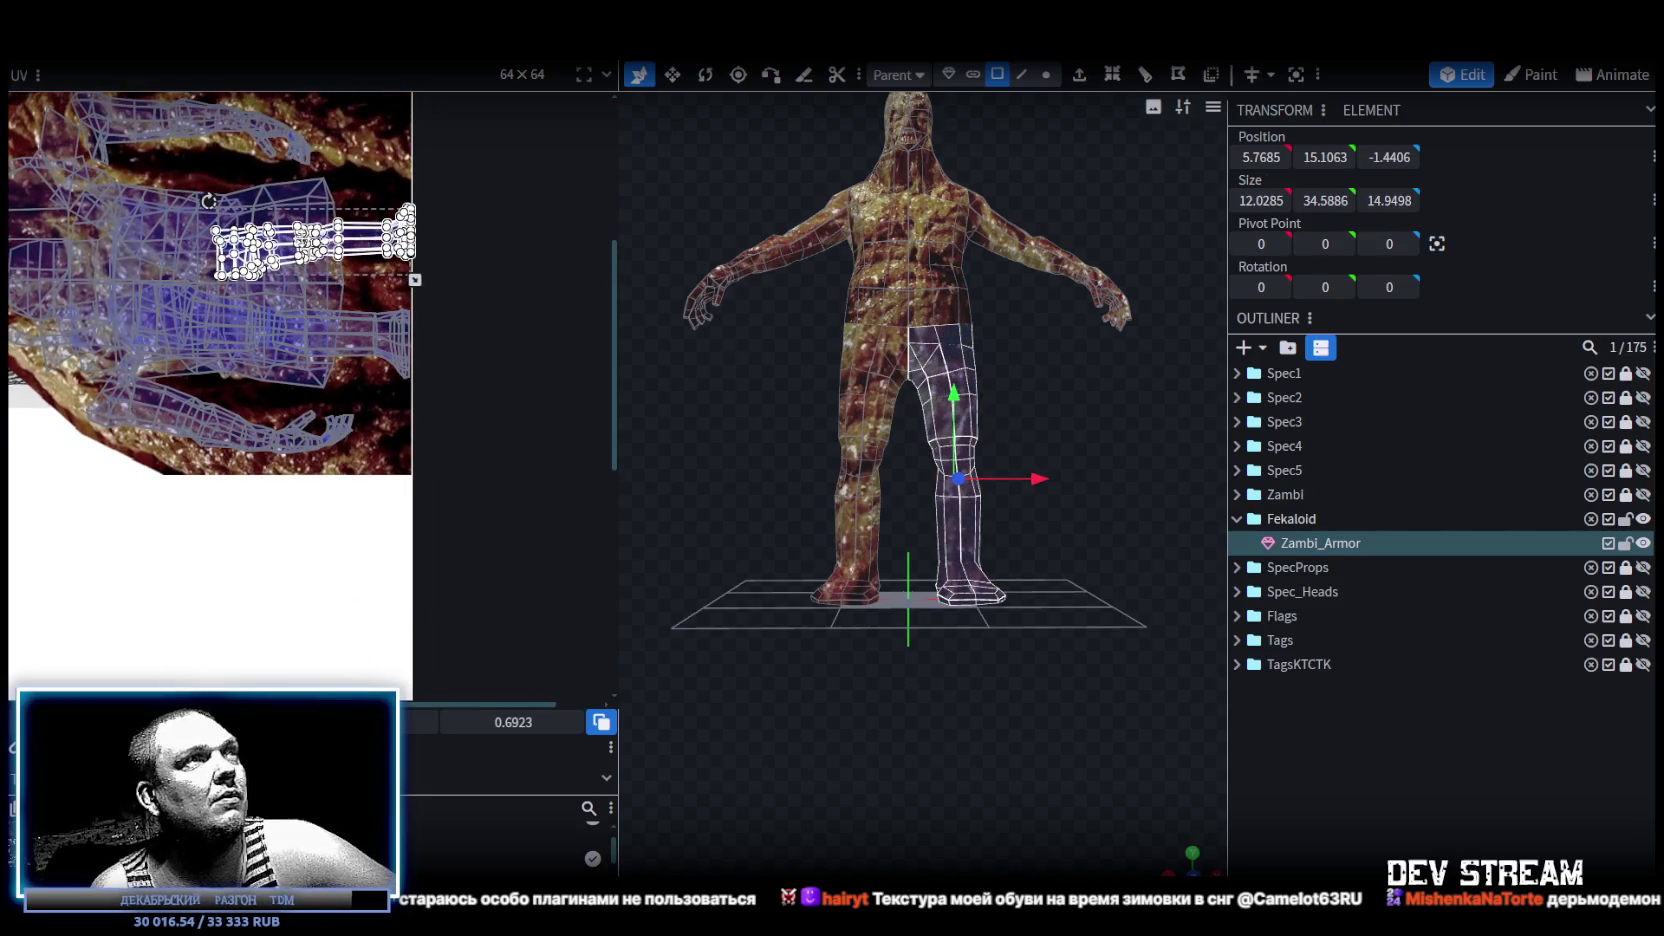
Shift the right leg's UV island left onto the flesh texture and enlarge it.
ctrl+scroll(385, 240, up, 1)
ctrl+scroll(380, 272, up, 2)
ctrl+scroll(380, 272, up, 2)
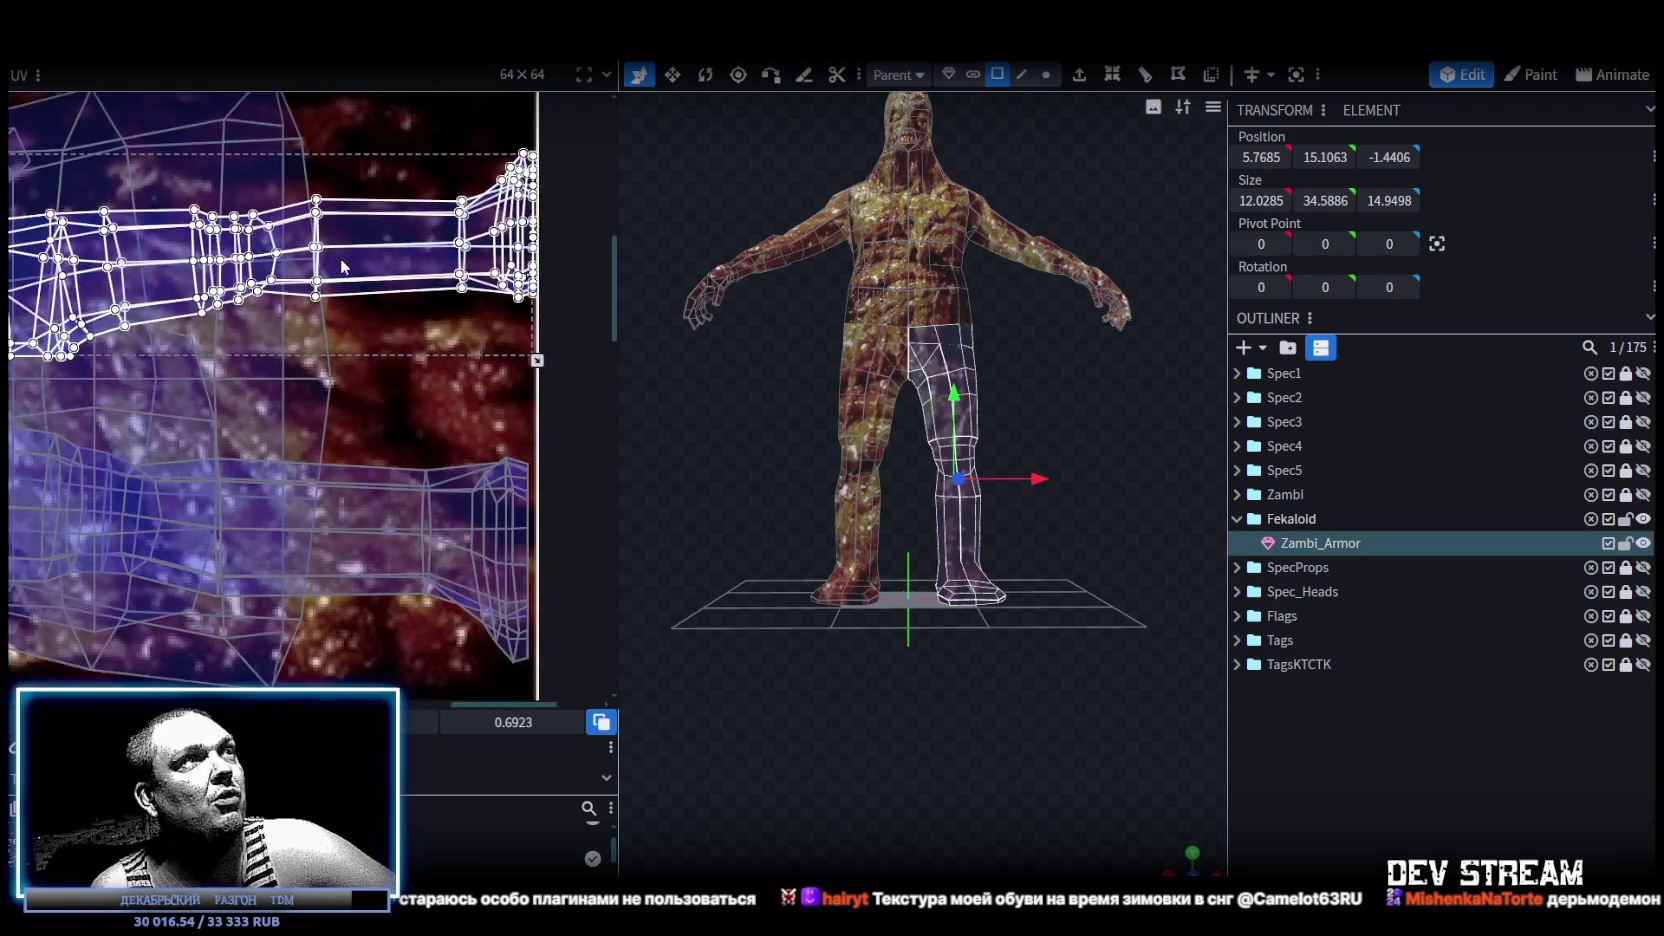
drag(353, 254, 336, 259)
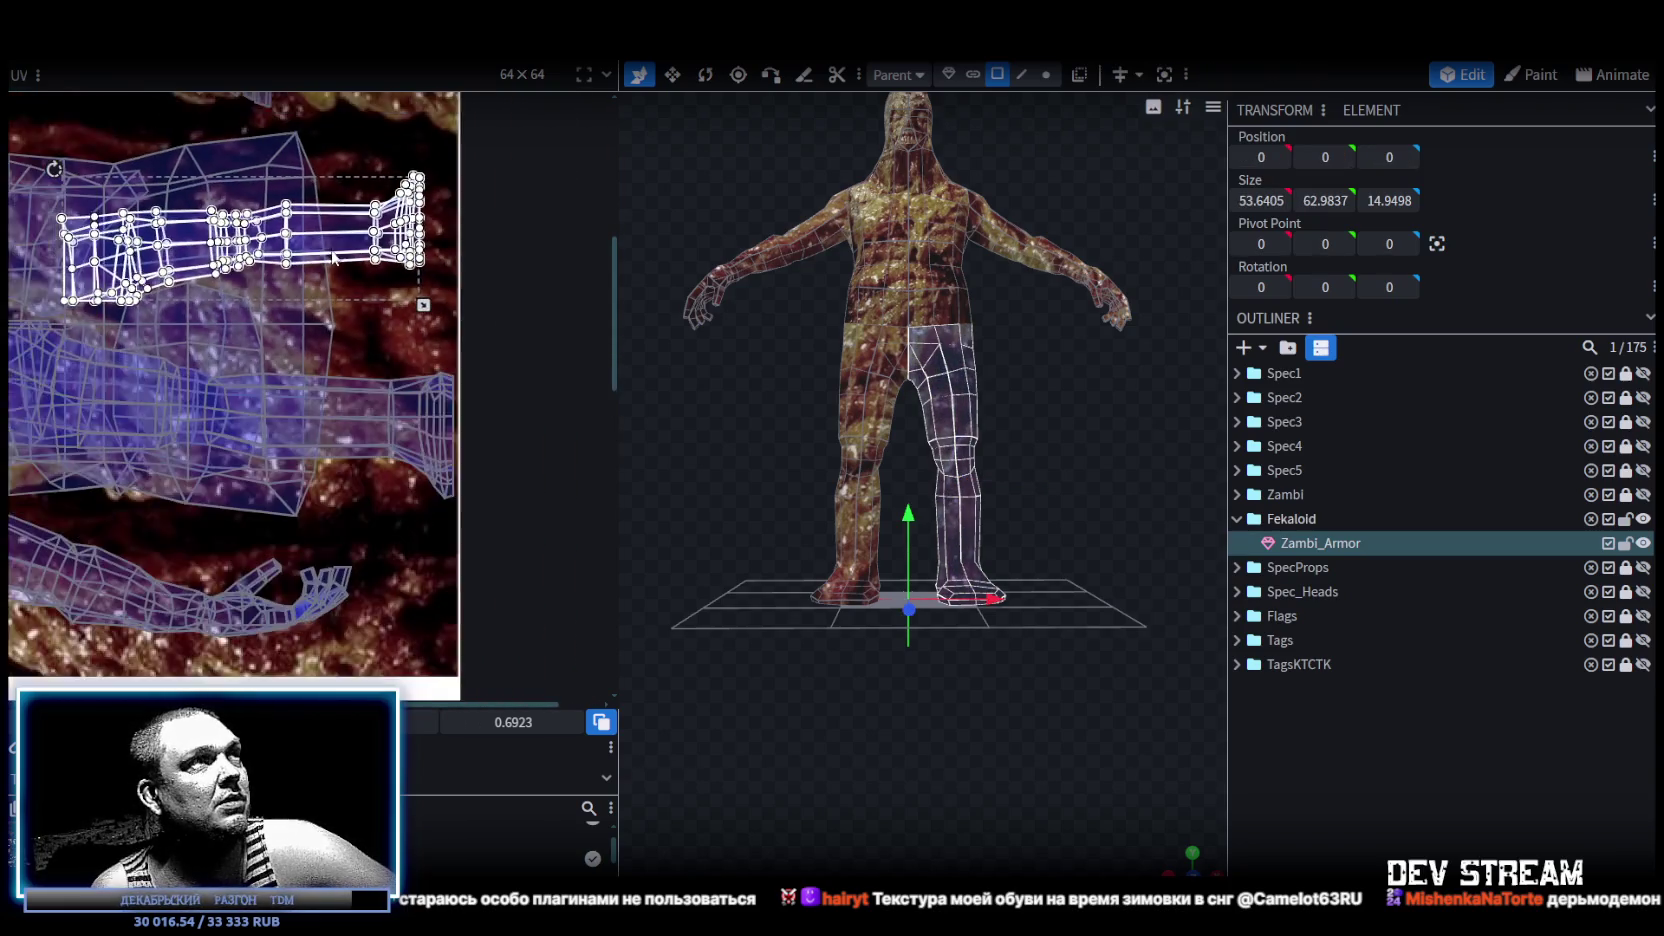
ctrl+scroll(336, 259, down, 2)
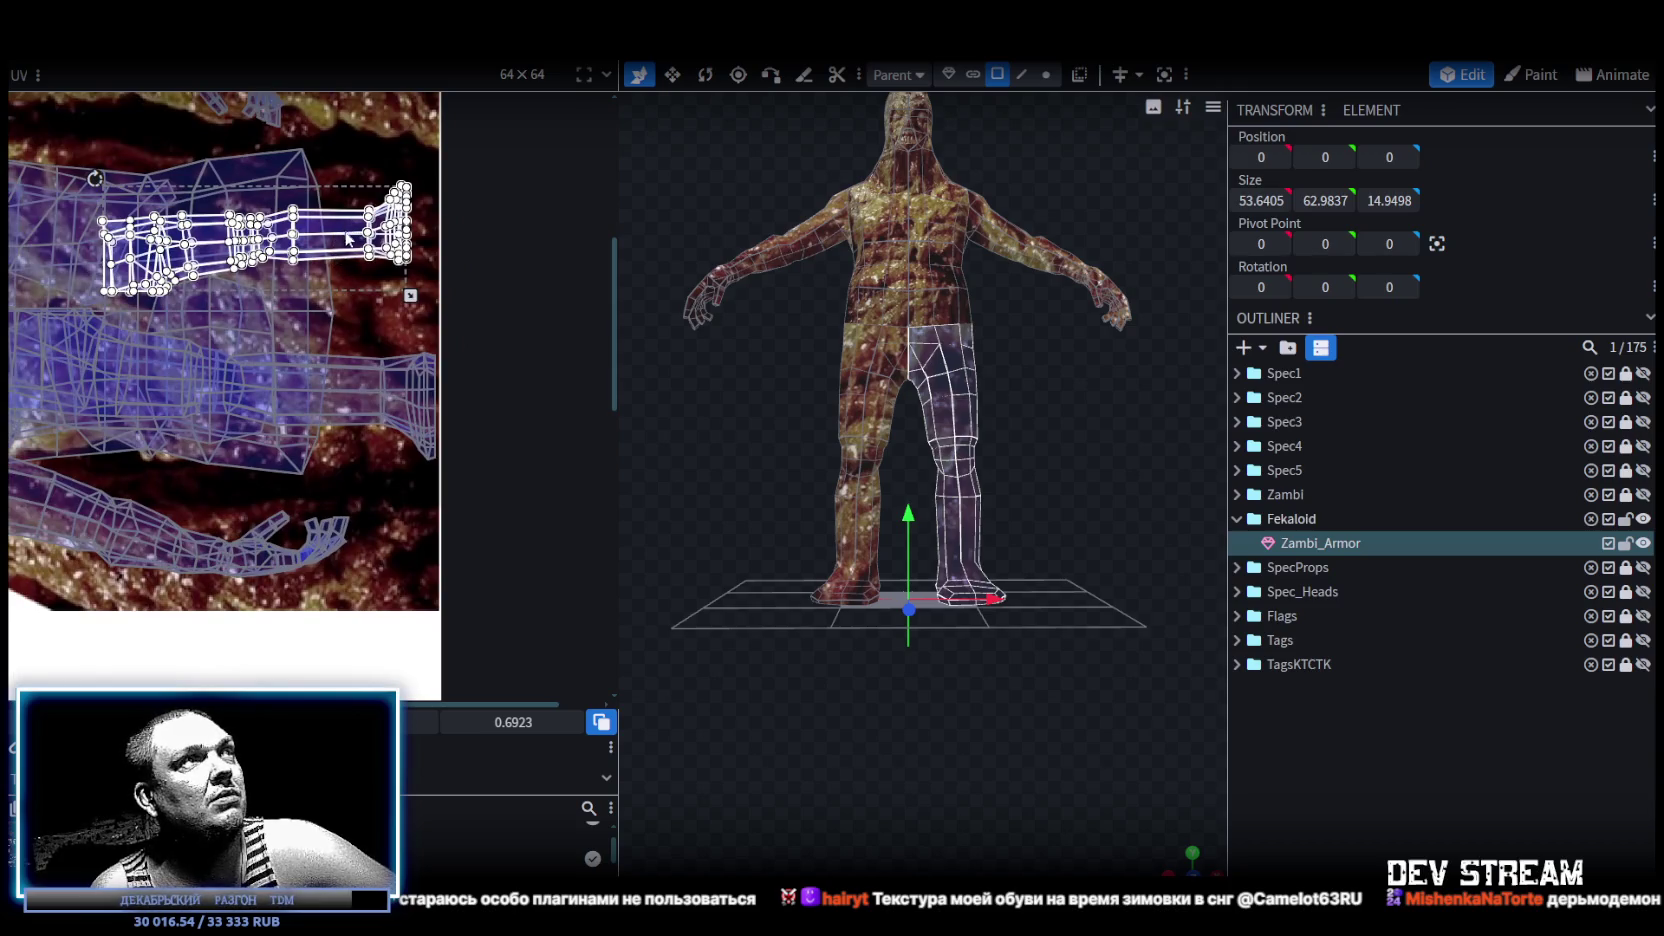
drag(346, 237, 254, 227)
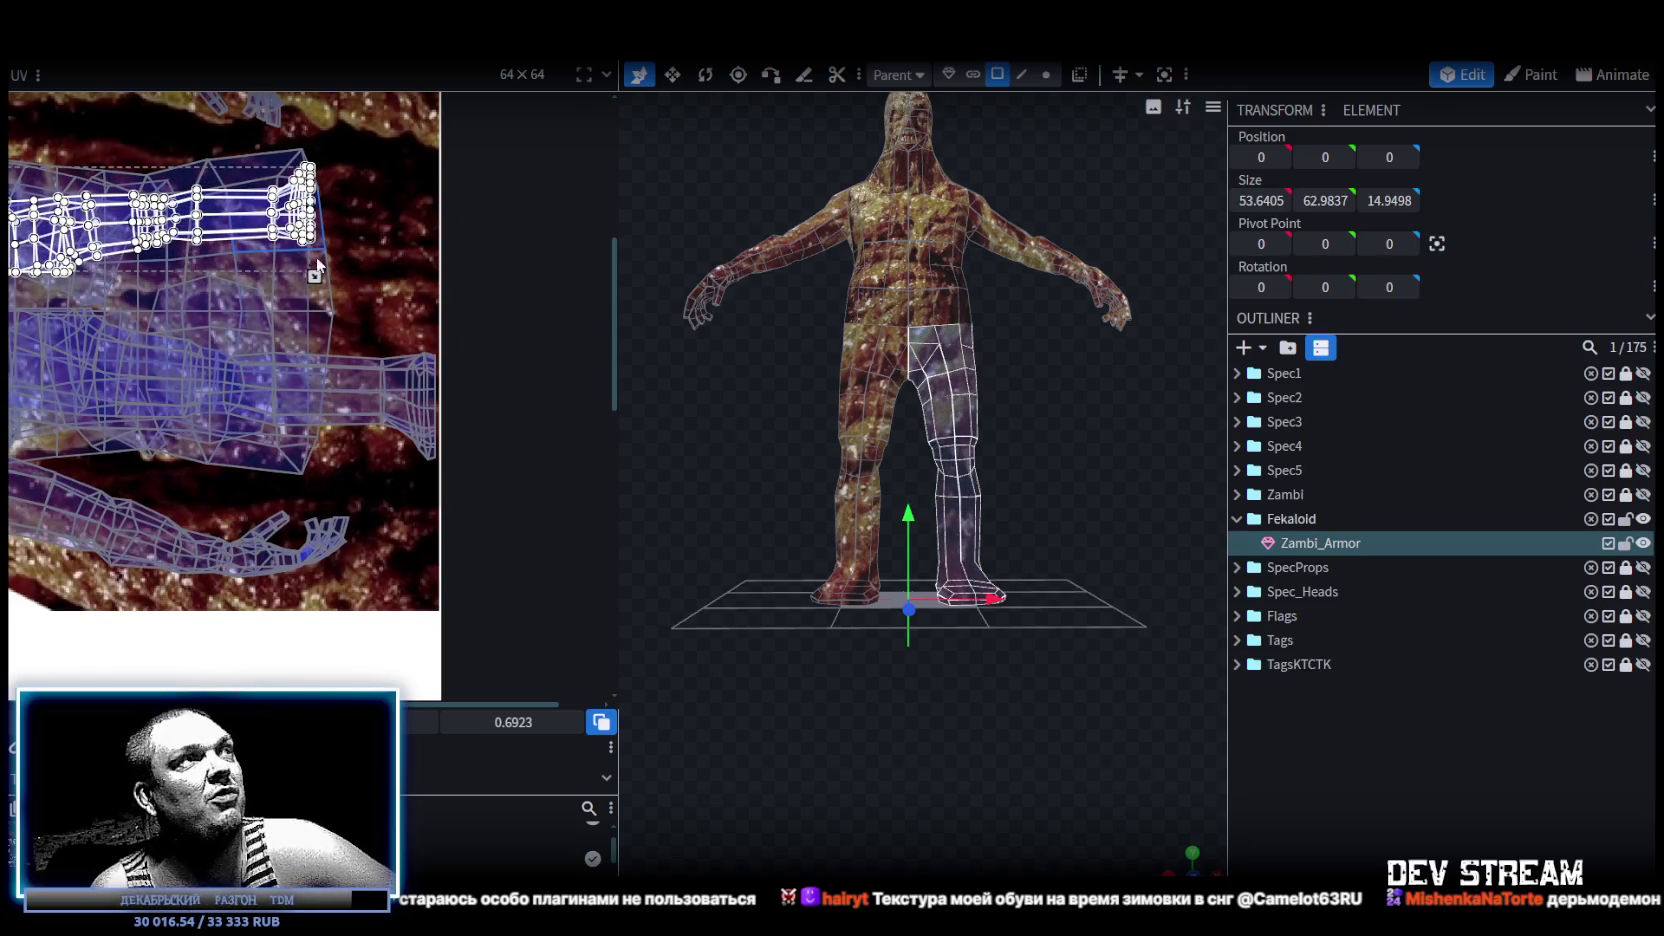
drag(315, 276, 439, 327)
scroll(427, 268, up, 3)
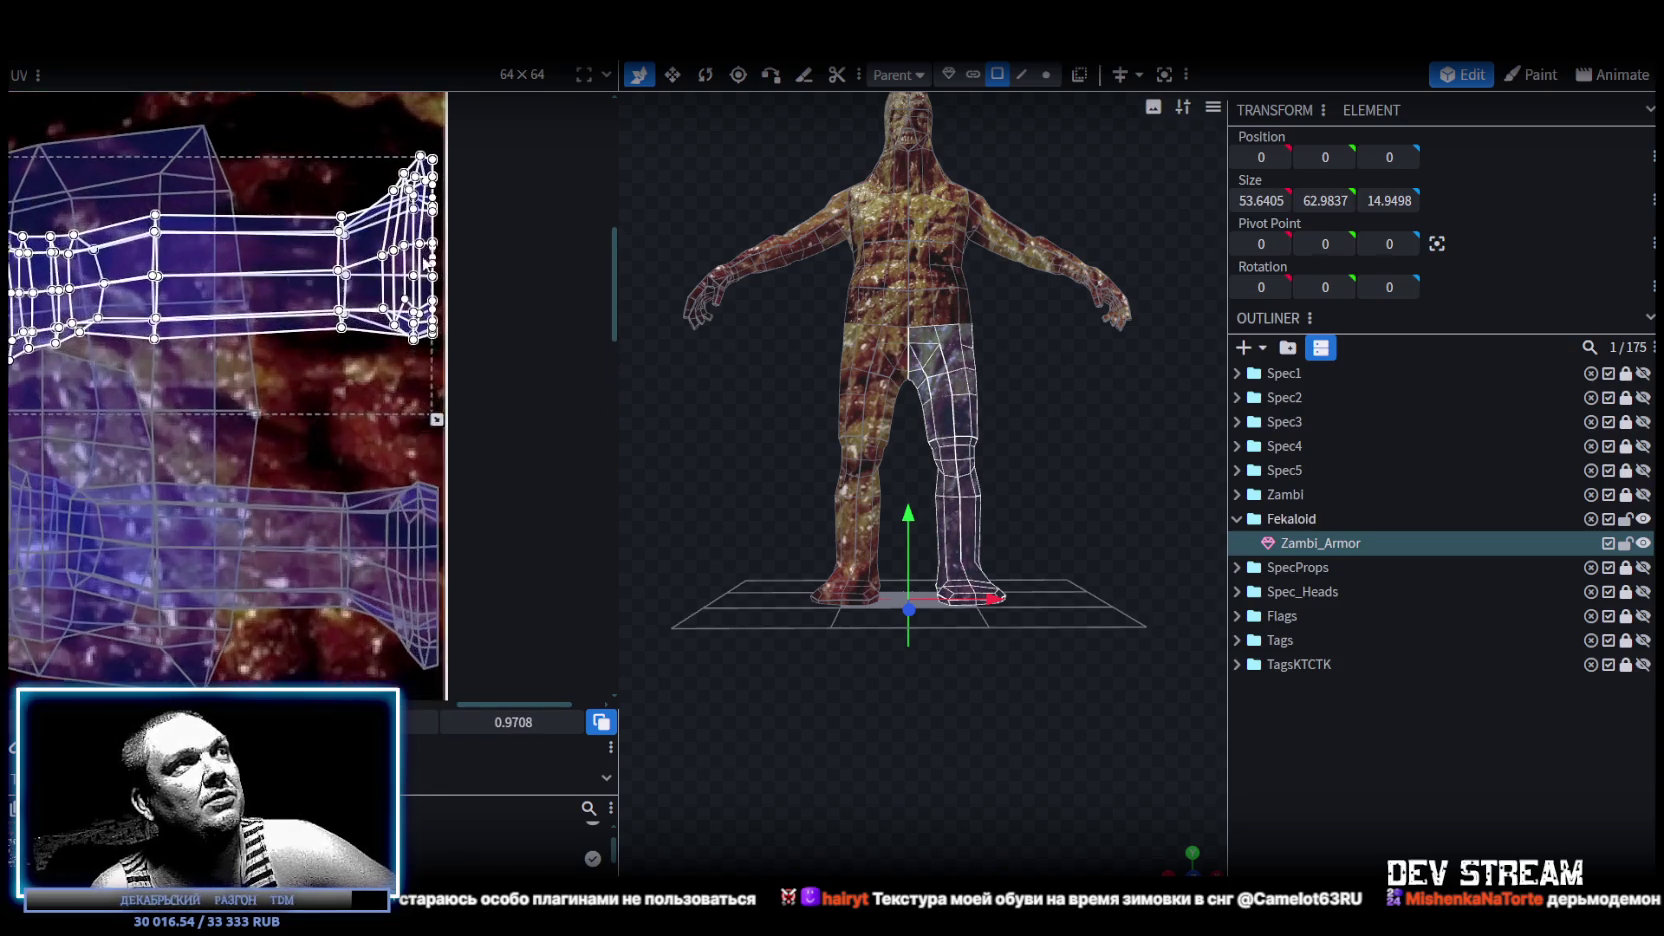
drag(409, 298, 424, 312)
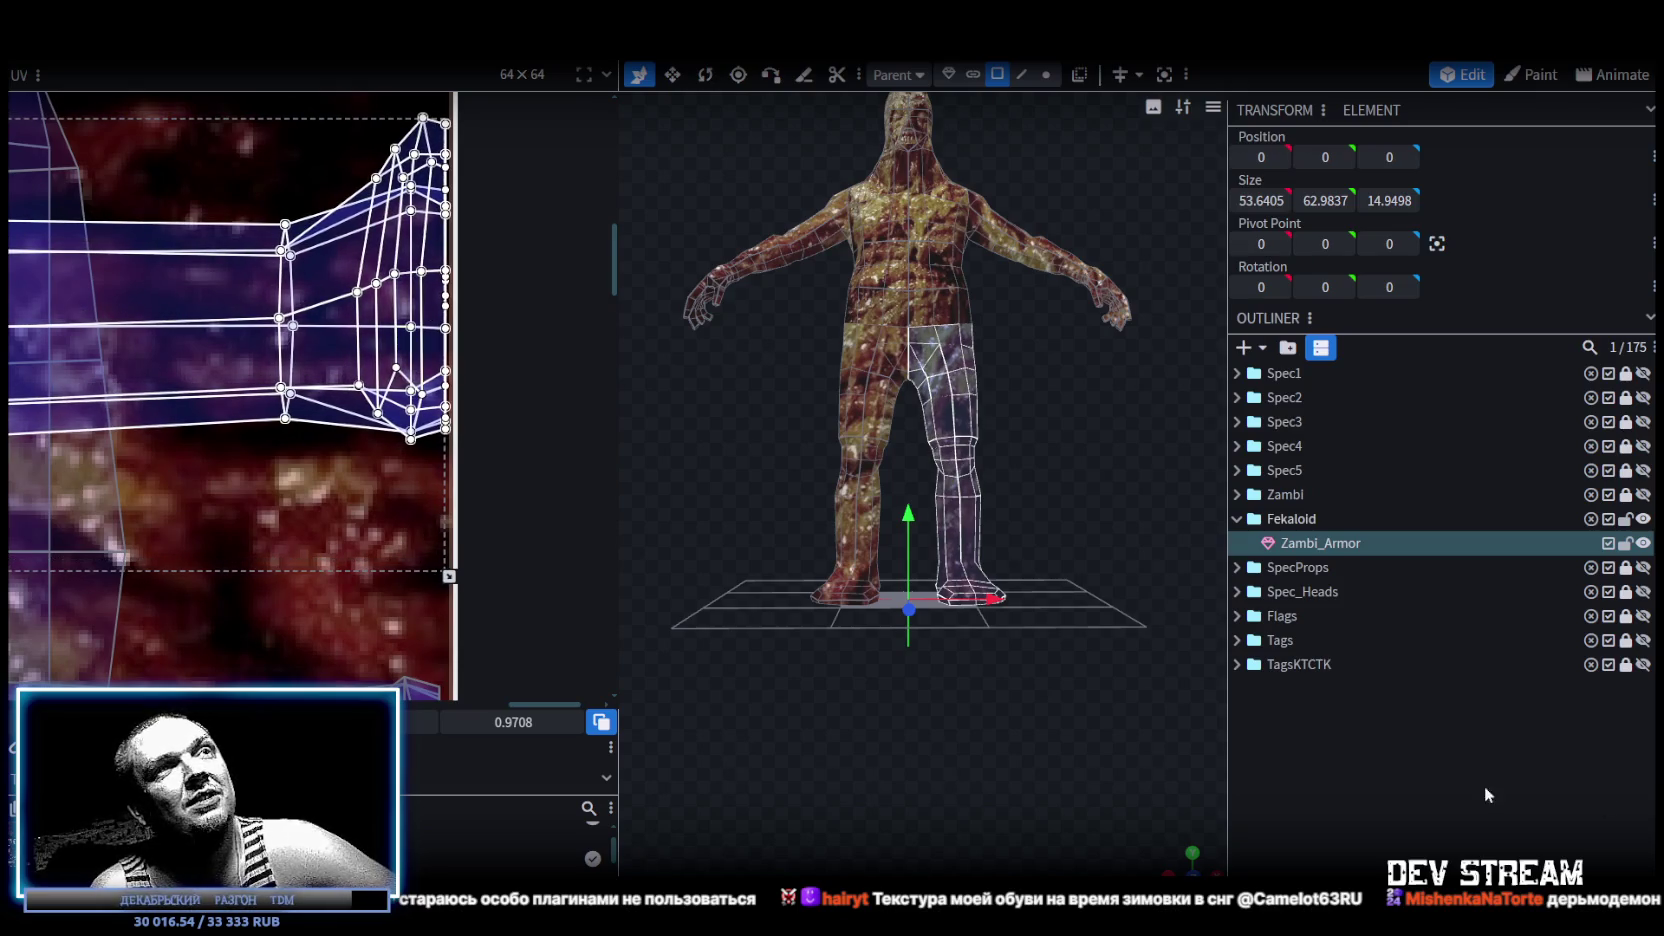
click(1167, 593)
mouse_move(1167, 593)
mouse_down()
mouse_move(1091, 478)
mouse_move(1008, 454)
mouse_move(1078, 605)
mouse_move(682, 542)
mouse_move(962, 569)
mouse_move(1192, 540)
mouse_move(1017, 478)
mouse_move(1056, 519)
mouse_move(1037, 530)
mouse_up()
scroll(962, 569, up, 3)
click(976, 465)
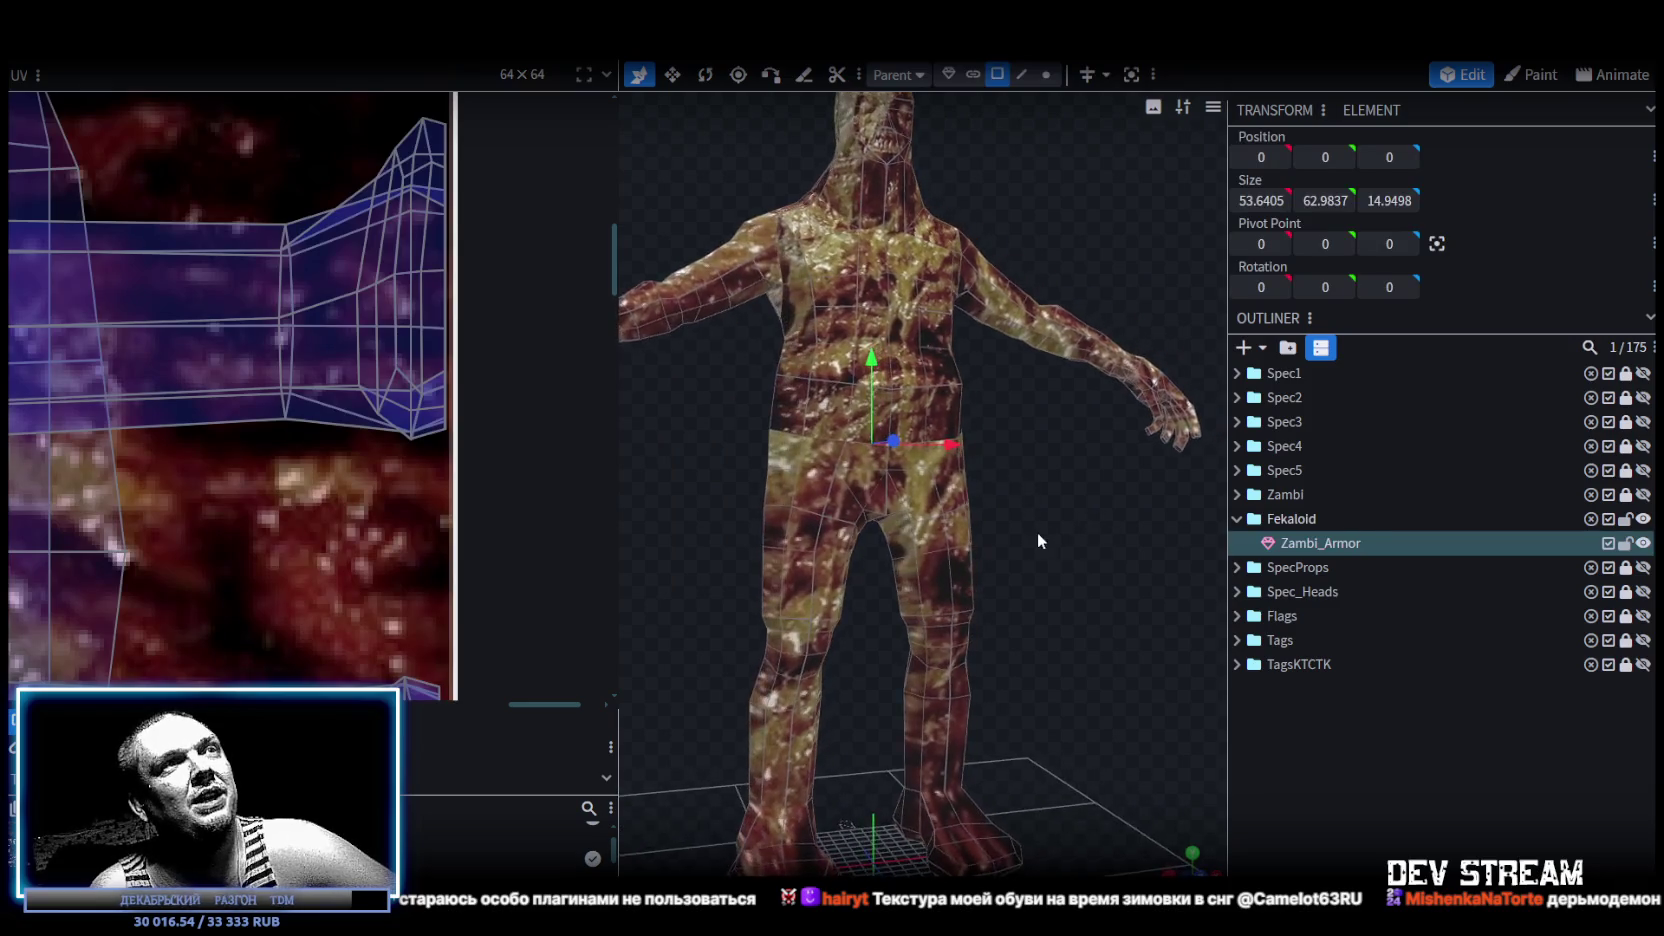
scroll(1037, 540, down, 3)
click(1124, 572)
mouse_move(1124, 572)
mouse_down()
mouse_move(847, 618)
mouse_move(1093, 577)
mouse_up()
scroll(1093, 577, up, 3)
click(900, 420)
drag(900, 420, 983, 467)
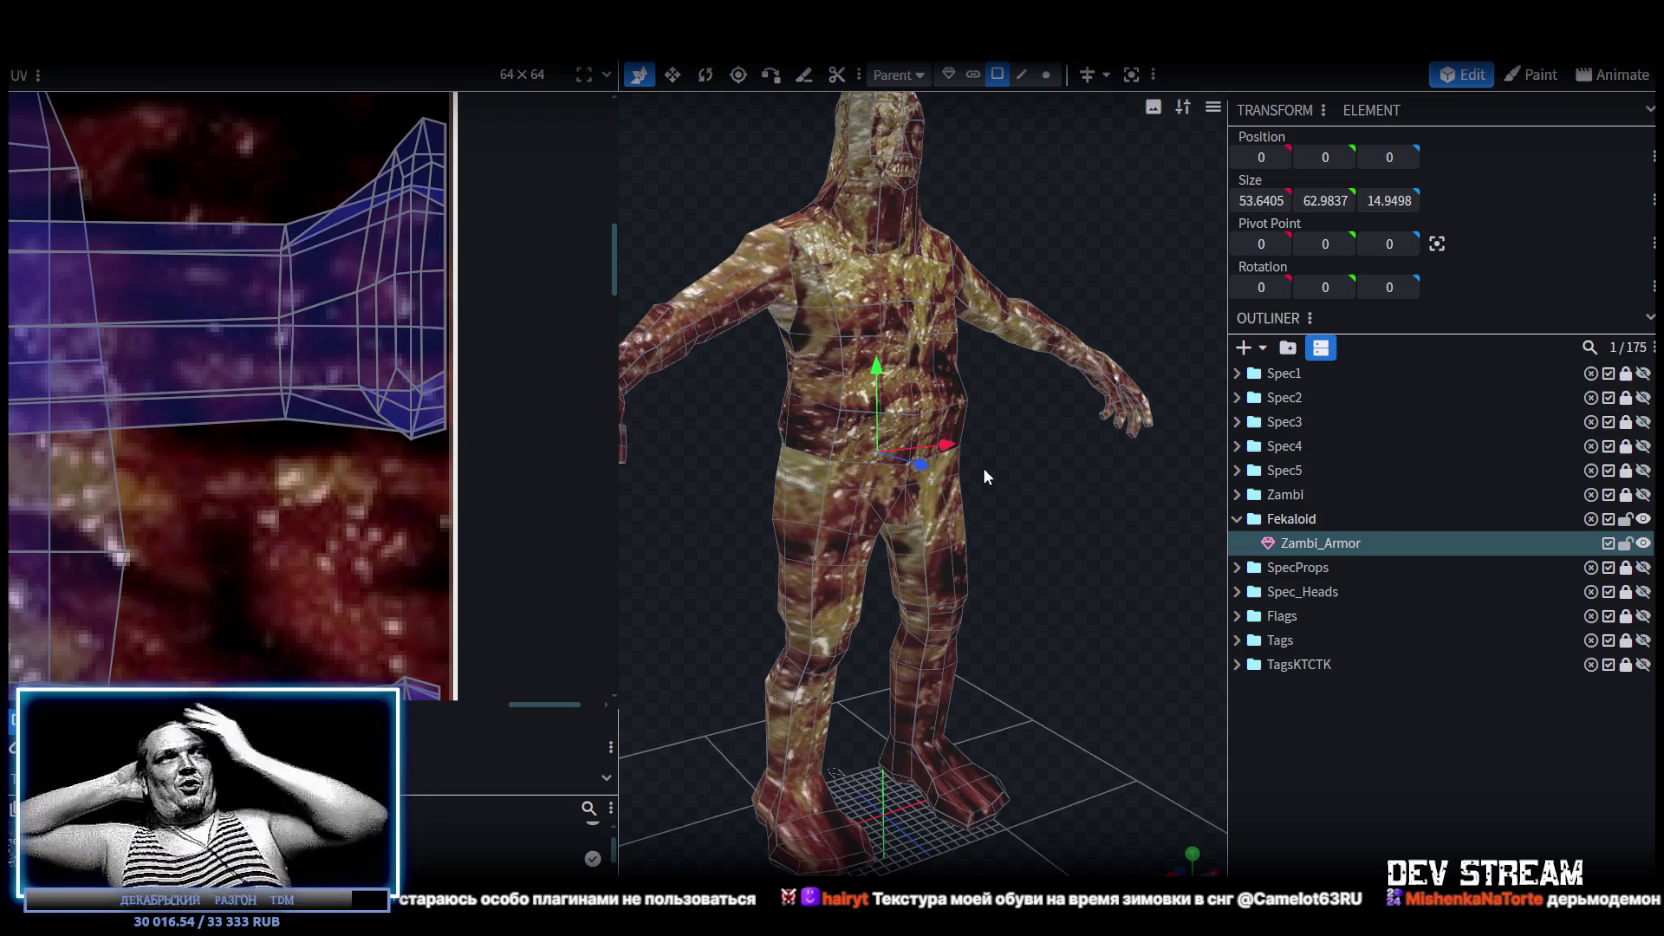
scroll(983, 467, down, 3)
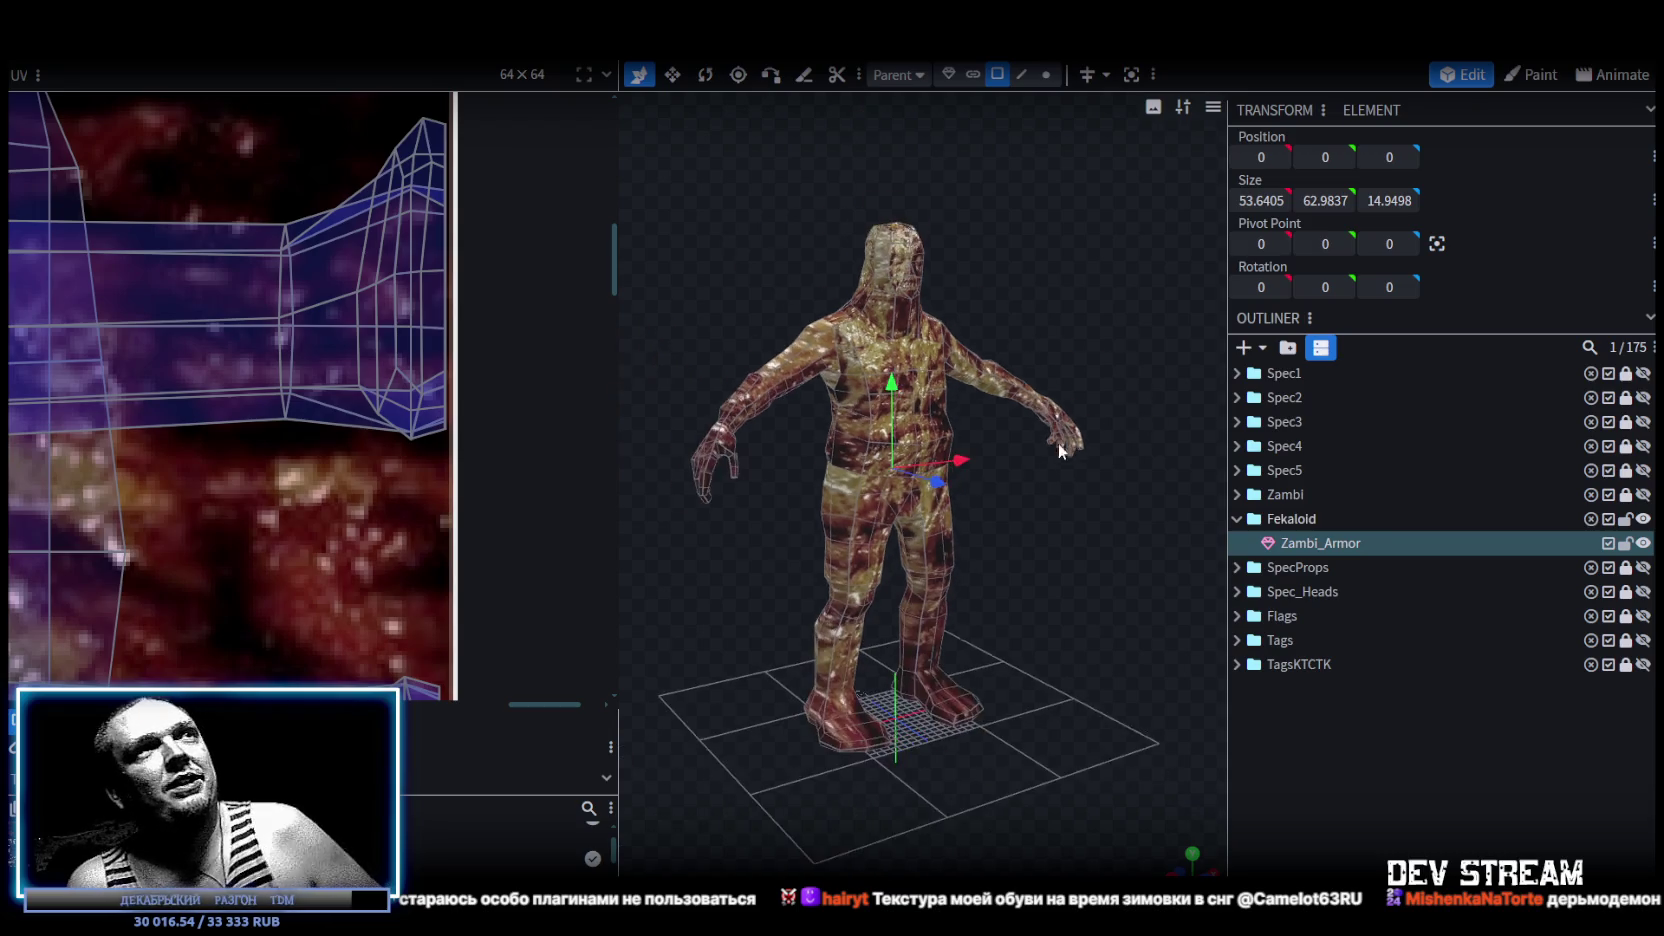
scroll(983, 480, down, 2)
scroll(983, 494, up, 3)
scroll(805, 437, up, 3)
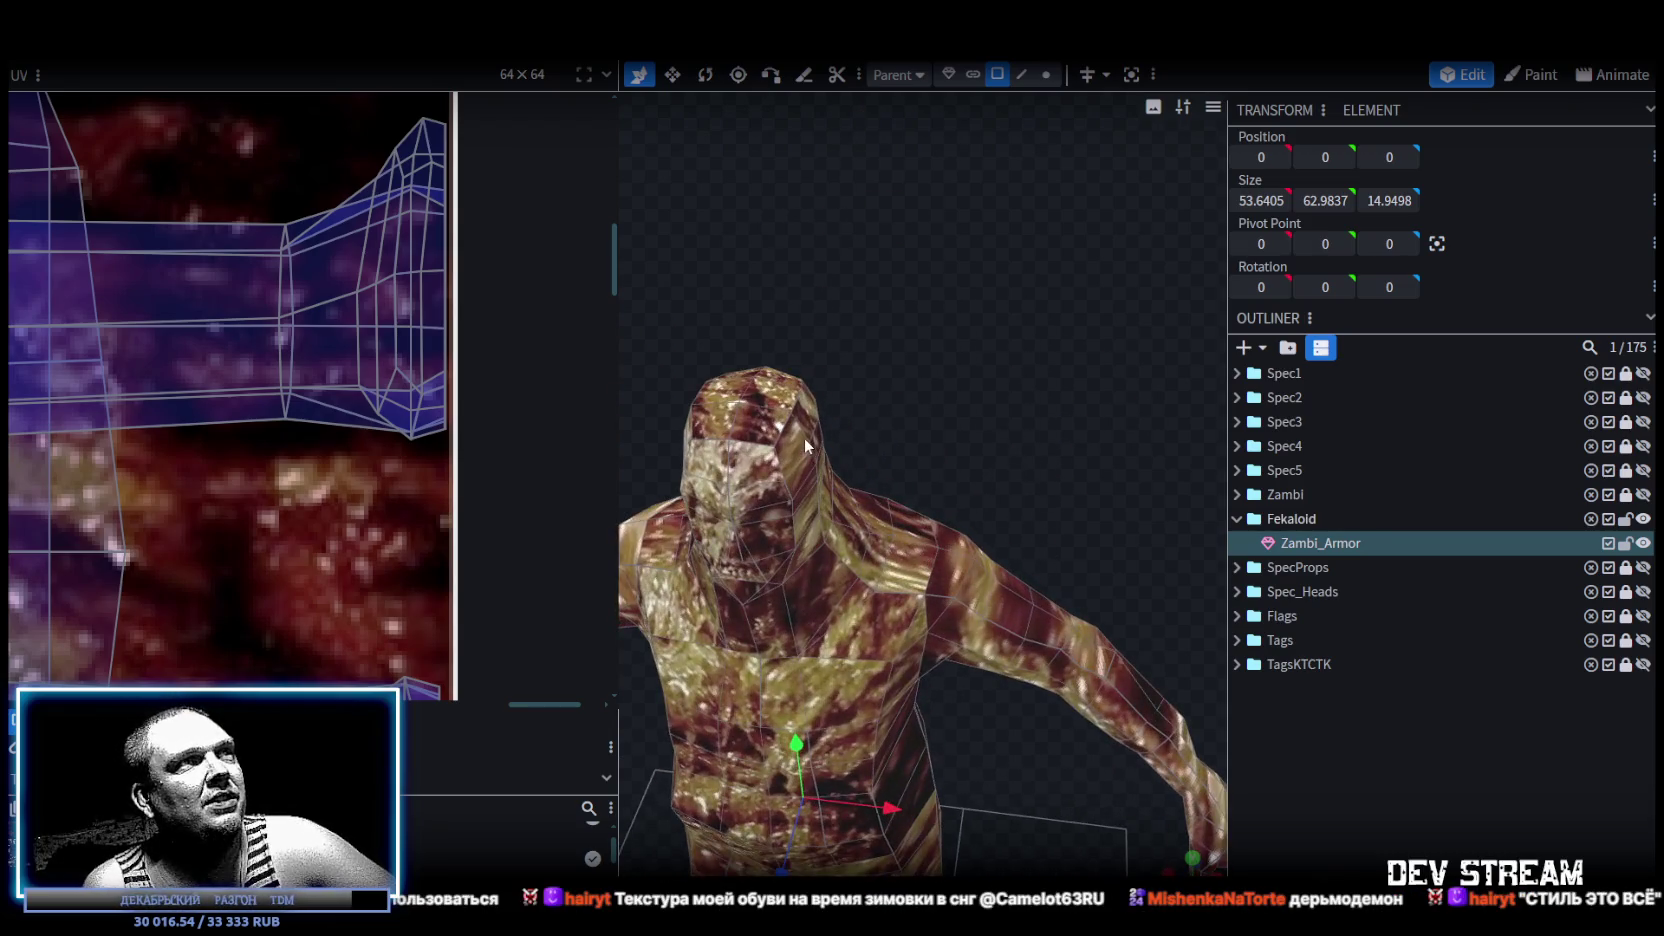
mouse_move(926, 402)
mouse_down()
mouse_move(898, 415)
mouse_move(1018, 436)
mouse_move(855, 403)
mouse_up()
shift+click(855, 403)
mouse_move(797, 287)
mouse_down()
mouse_move(1000, 237)
mouse_move(933, 365)
mouse_up()
Extrude a top face on the side of the head and raise it 1.7 into a spike.
drag(1090, 236, 965, 346)
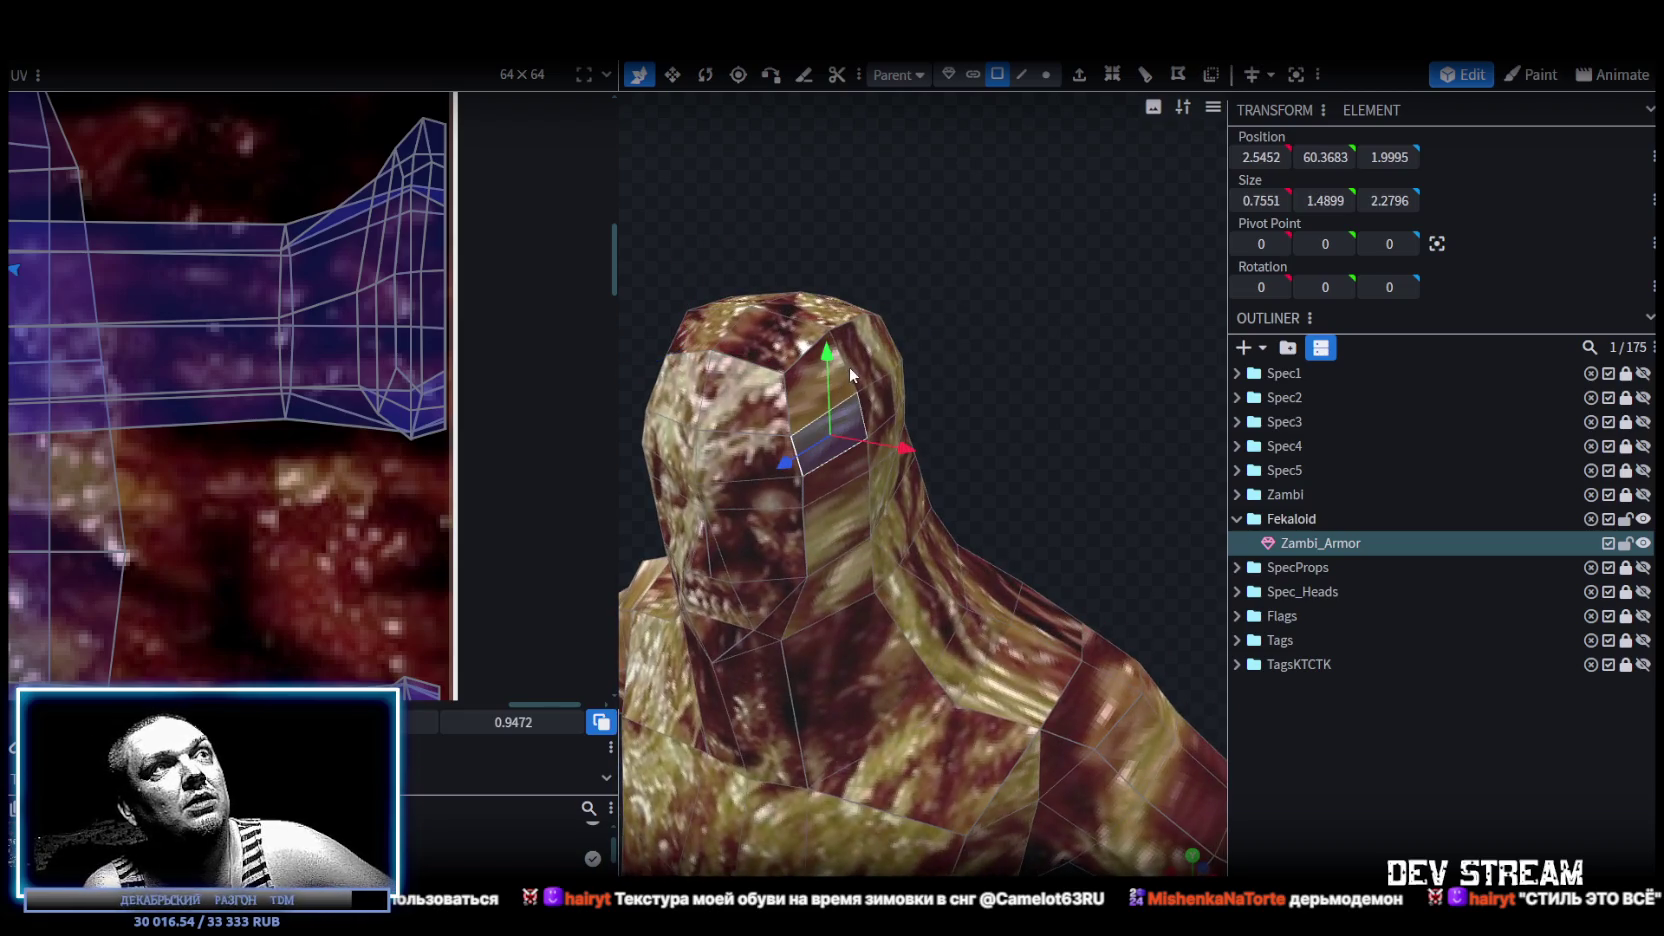
drag(1022, 250, 1016, 322)
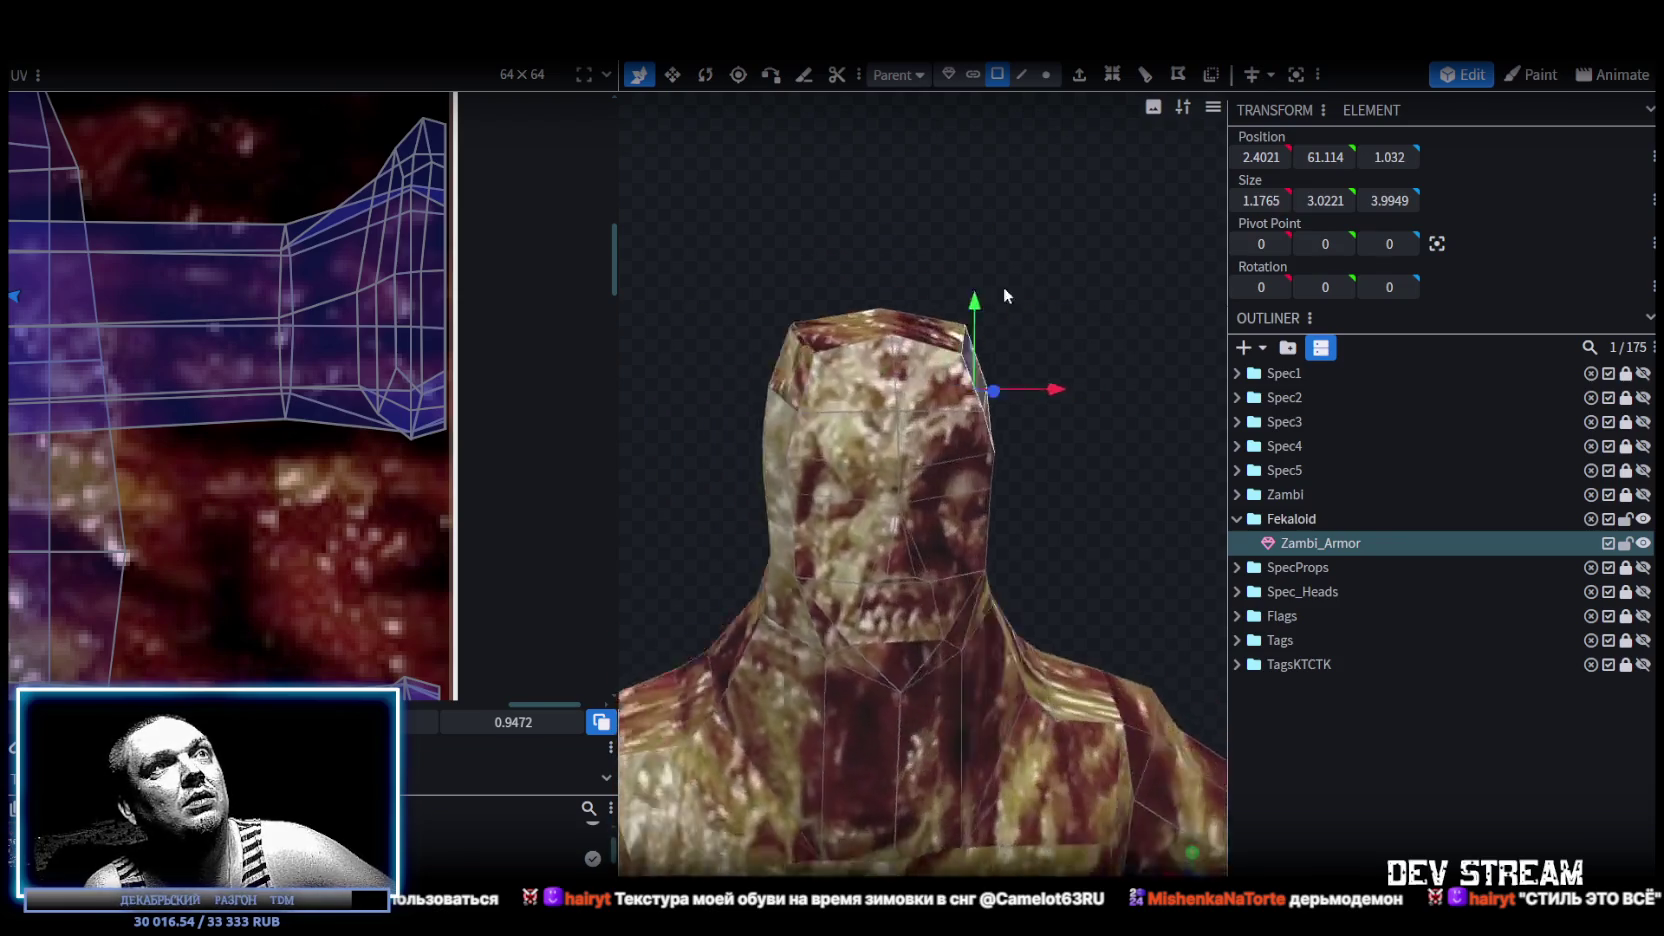
mouse_move(1027, 293)
mouse_down()
mouse_move(901, 347)
mouse_move(1039, 263)
mouse_up()
click(900, 346)
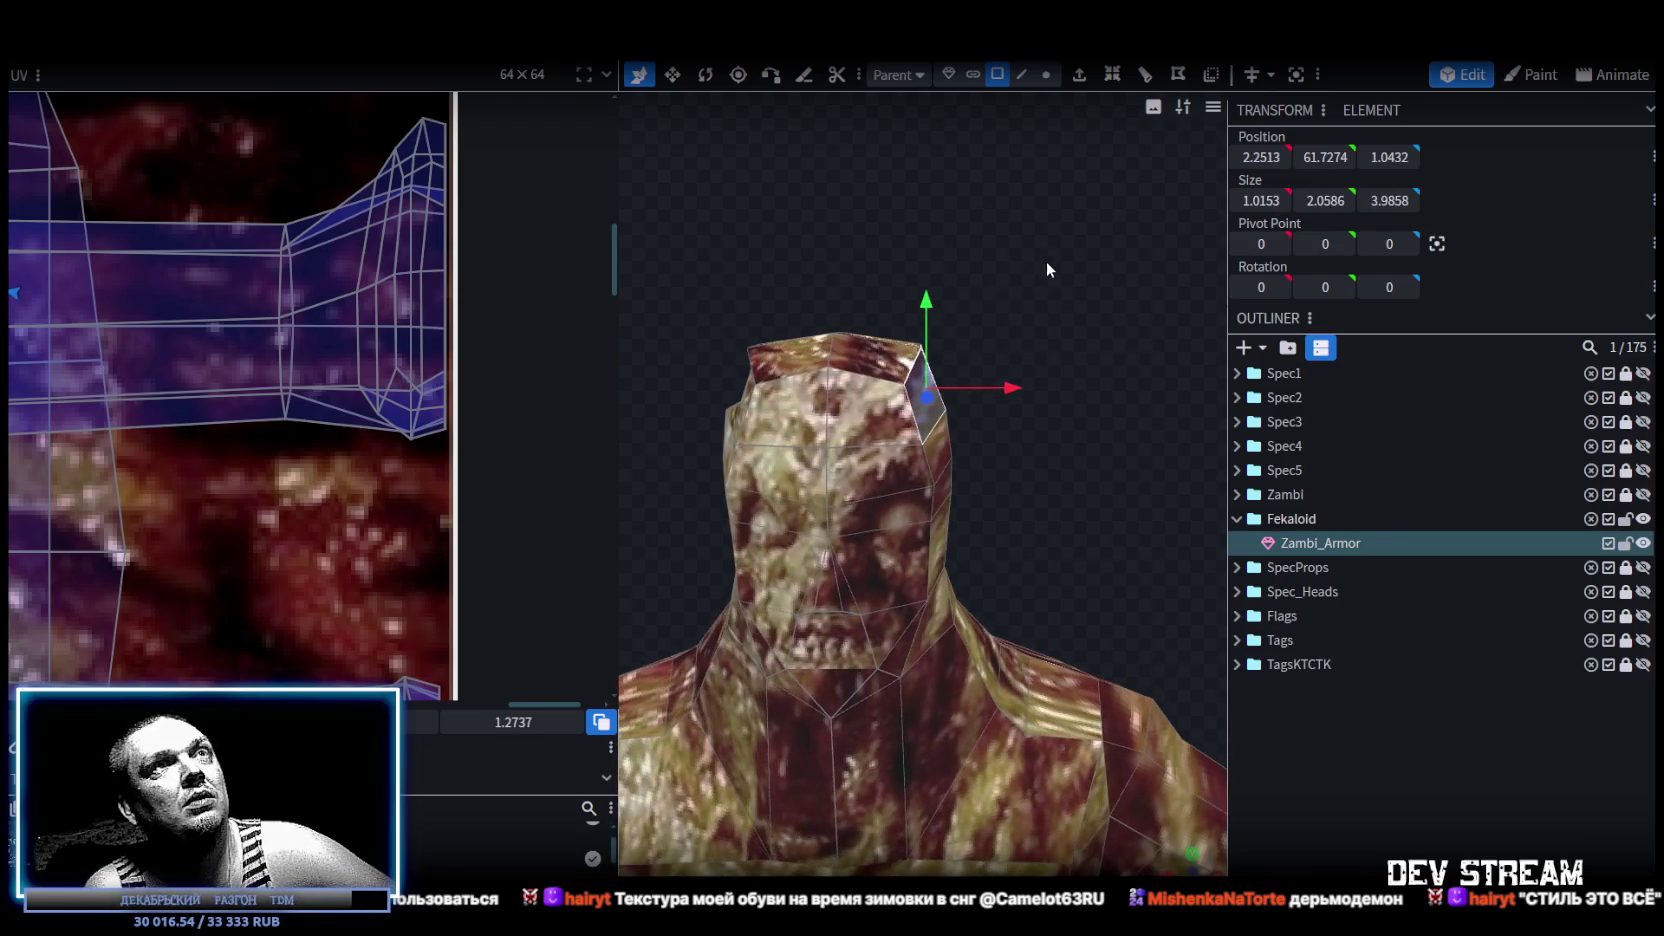
click(1080, 76)
mouse_move(1005, 260)
mouse_down()
mouse_move(975, 360)
mouse_move(812, 428)
mouse_move(800, 452)
mouse_up()
key(v)
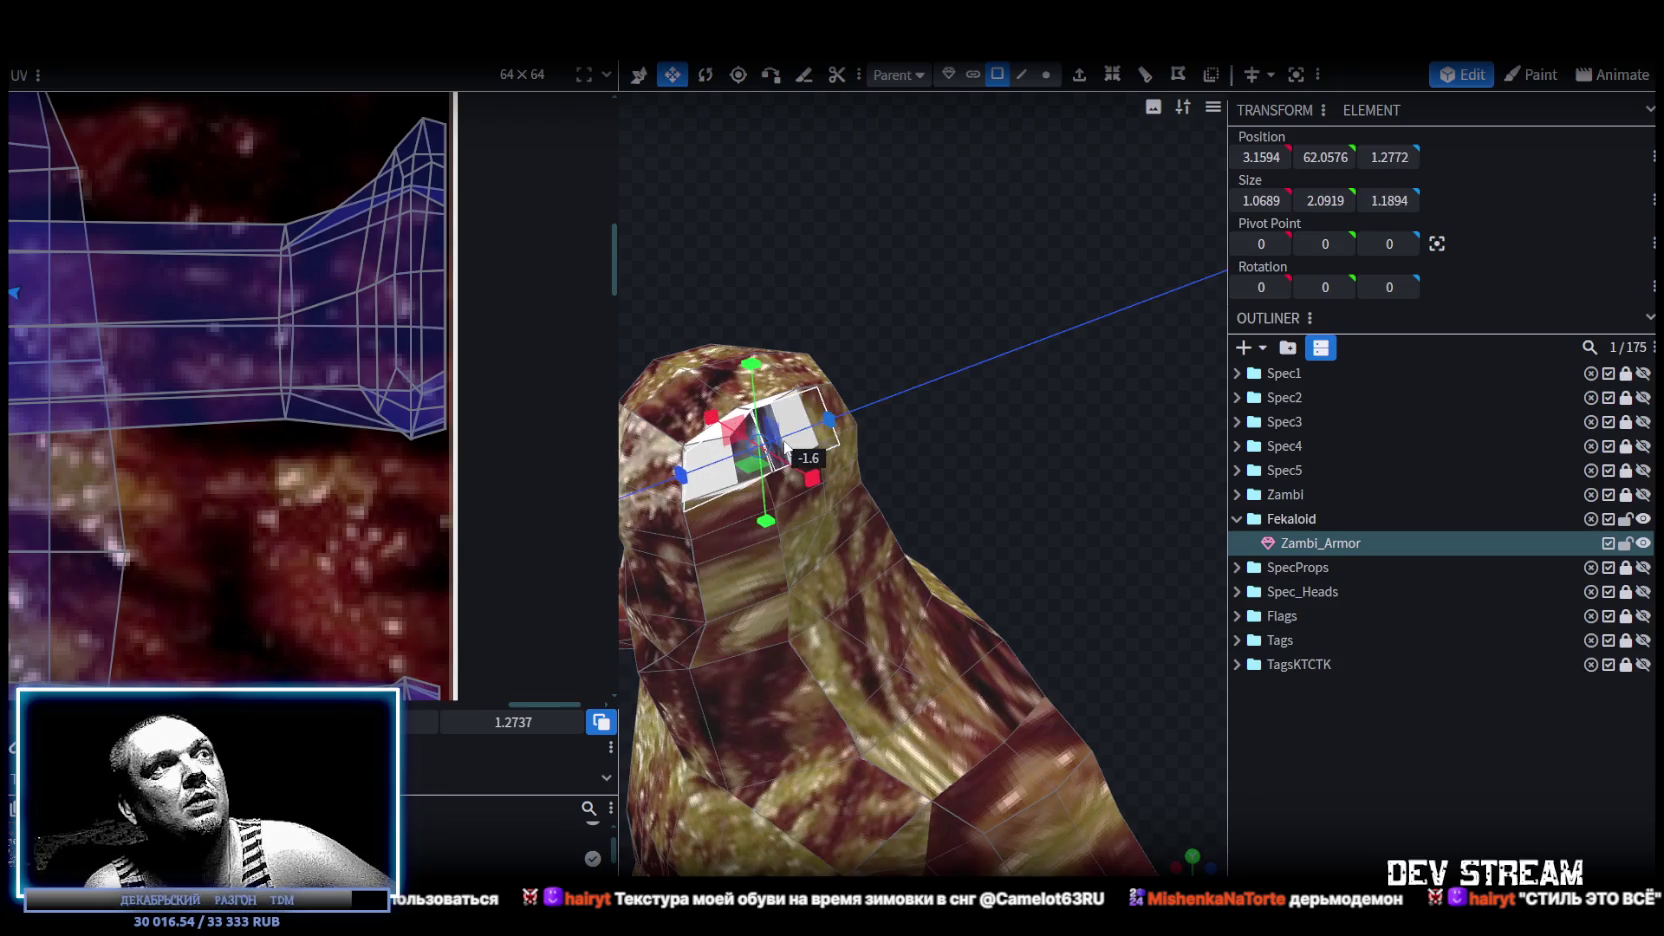
key(Escape)
mouse_move(1019, 290)
mouse_down()
mouse_move(1020, 380)
mouse_move(1095, 350)
mouse_move(1024, 406)
mouse_move(1058, 419)
mouse_up()
key(v)
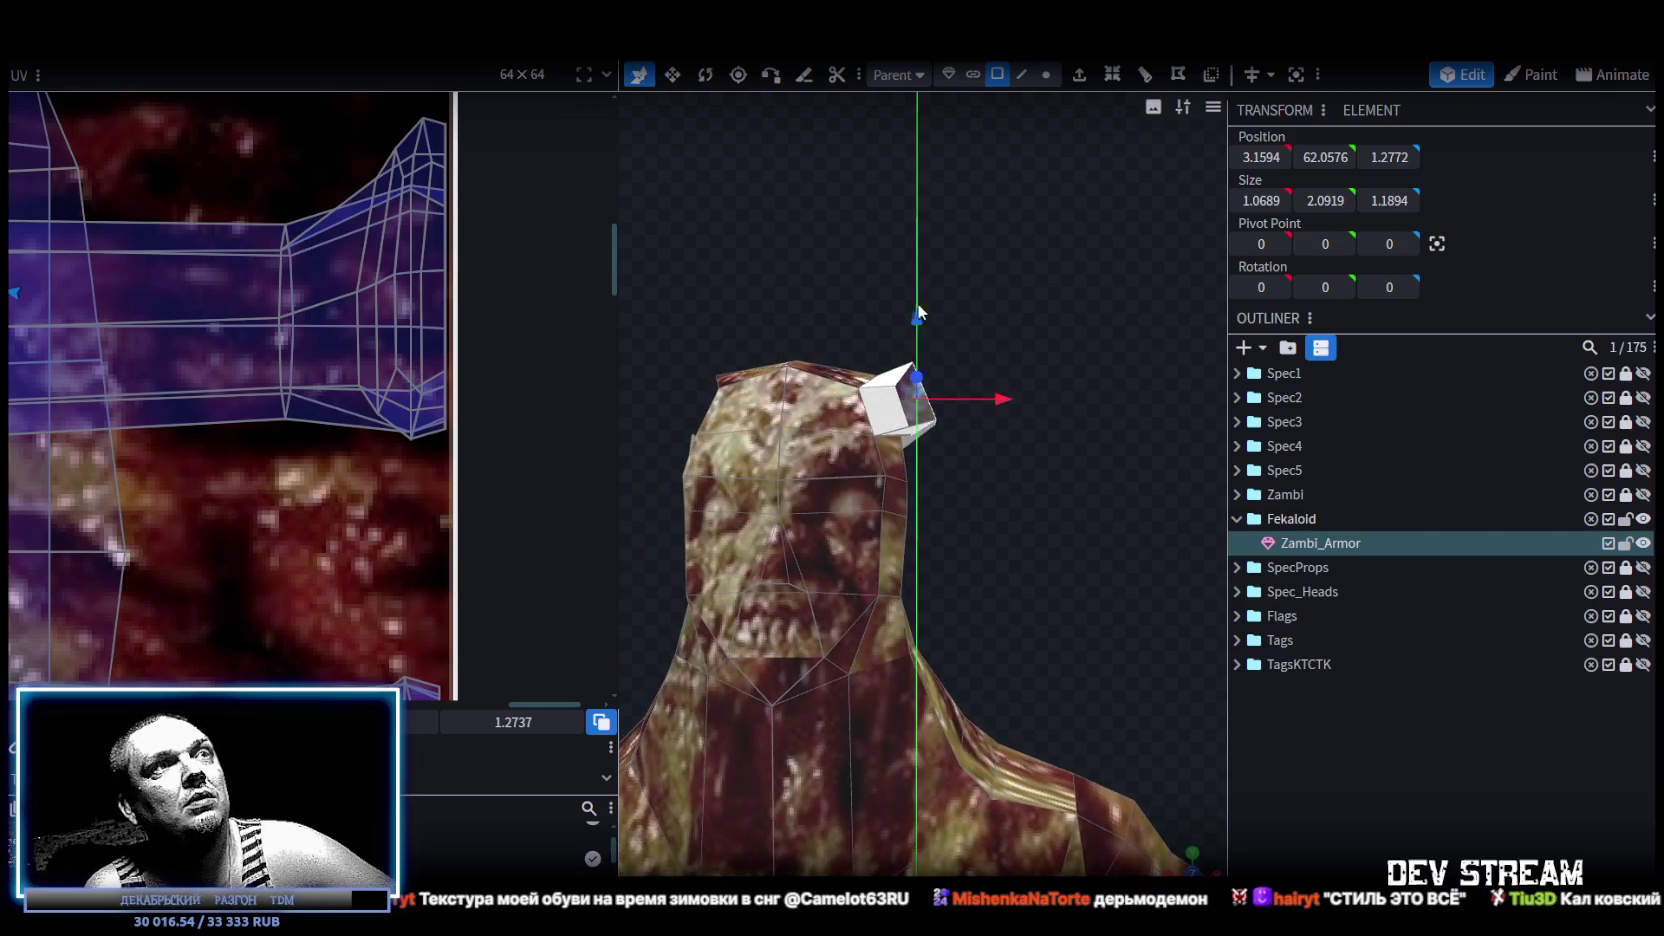
drag(919, 318, 923, 266)
mouse_move(835, 233)
mouse_down()
mouse_move(916, 329)
mouse_move(820, 345)
mouse_up()
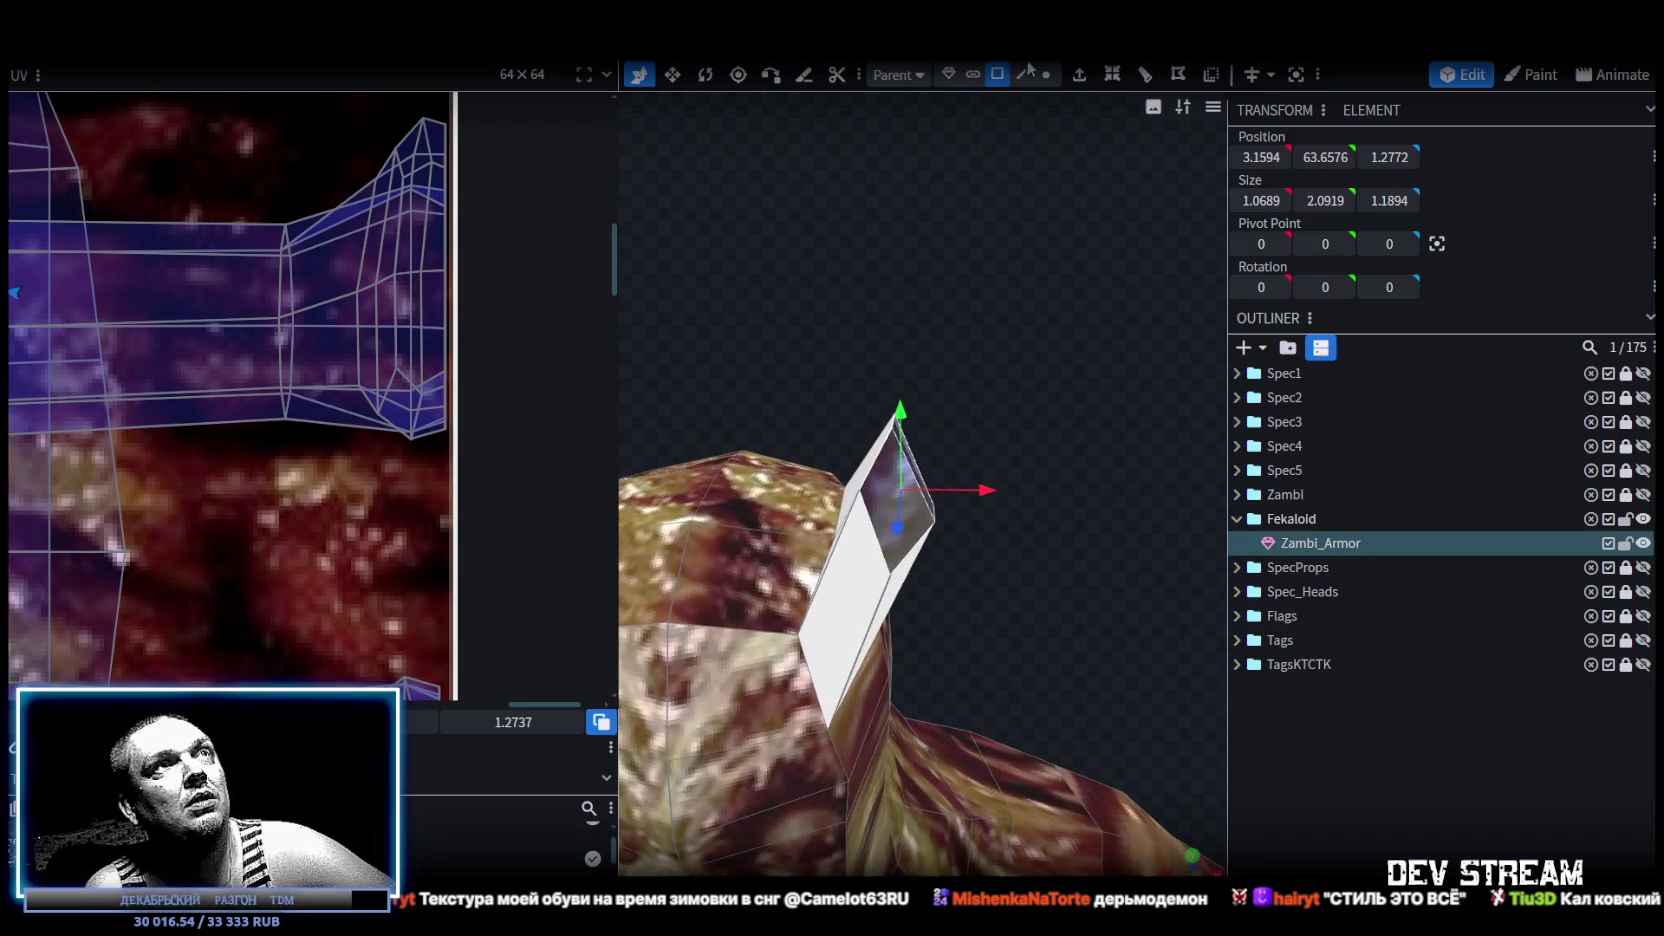
In vertex mode, select the spike's top vertex and merge vertices.
click(1046, 74)
drag(960, 300, 897, 415)
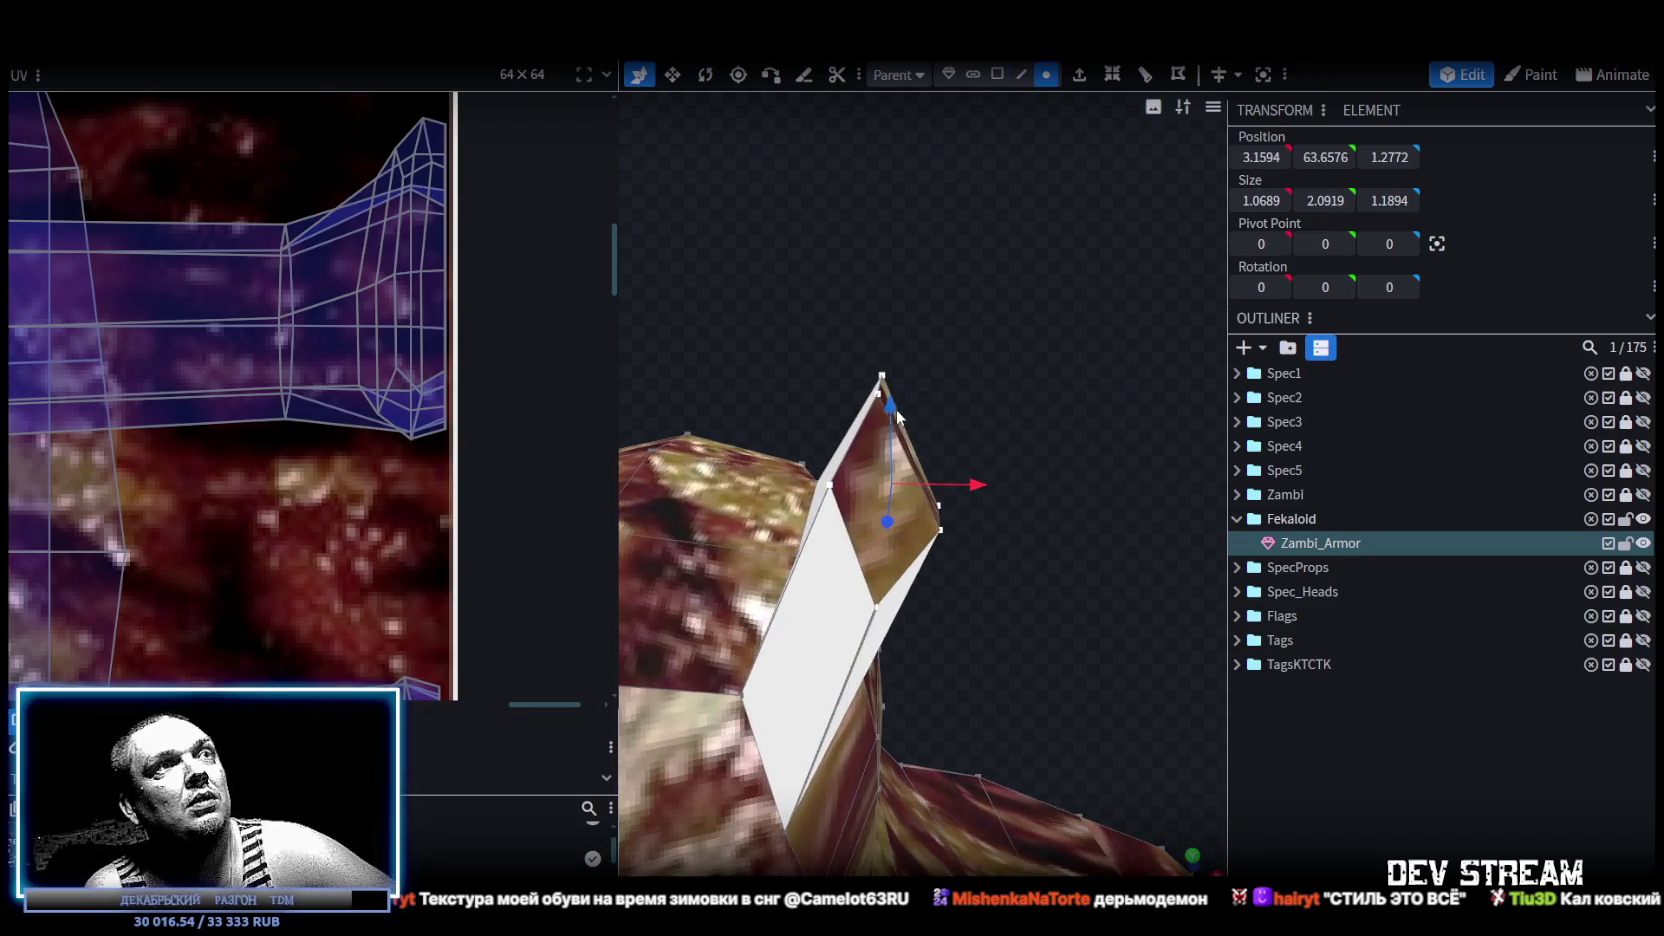
click(830, 487)
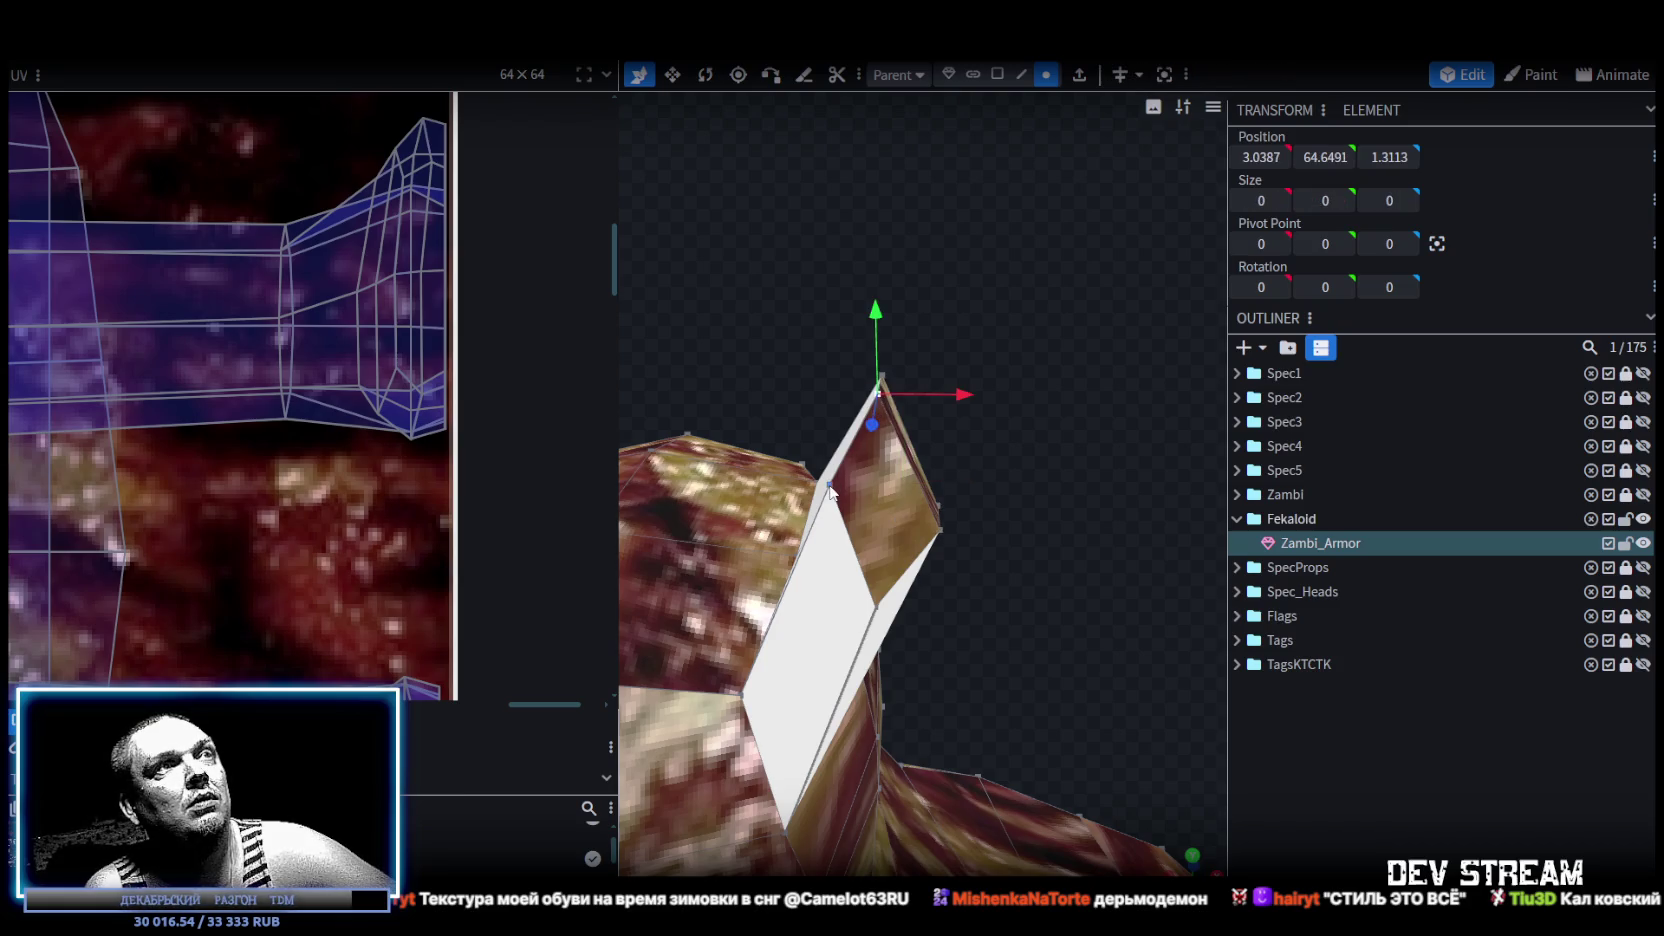
right_click(830, 487)
click(1078, 484)
Select the remaining spike vertices and merge them into one point.
click(937, 531)
shift+click(876, 607)
right_click(876, 607)
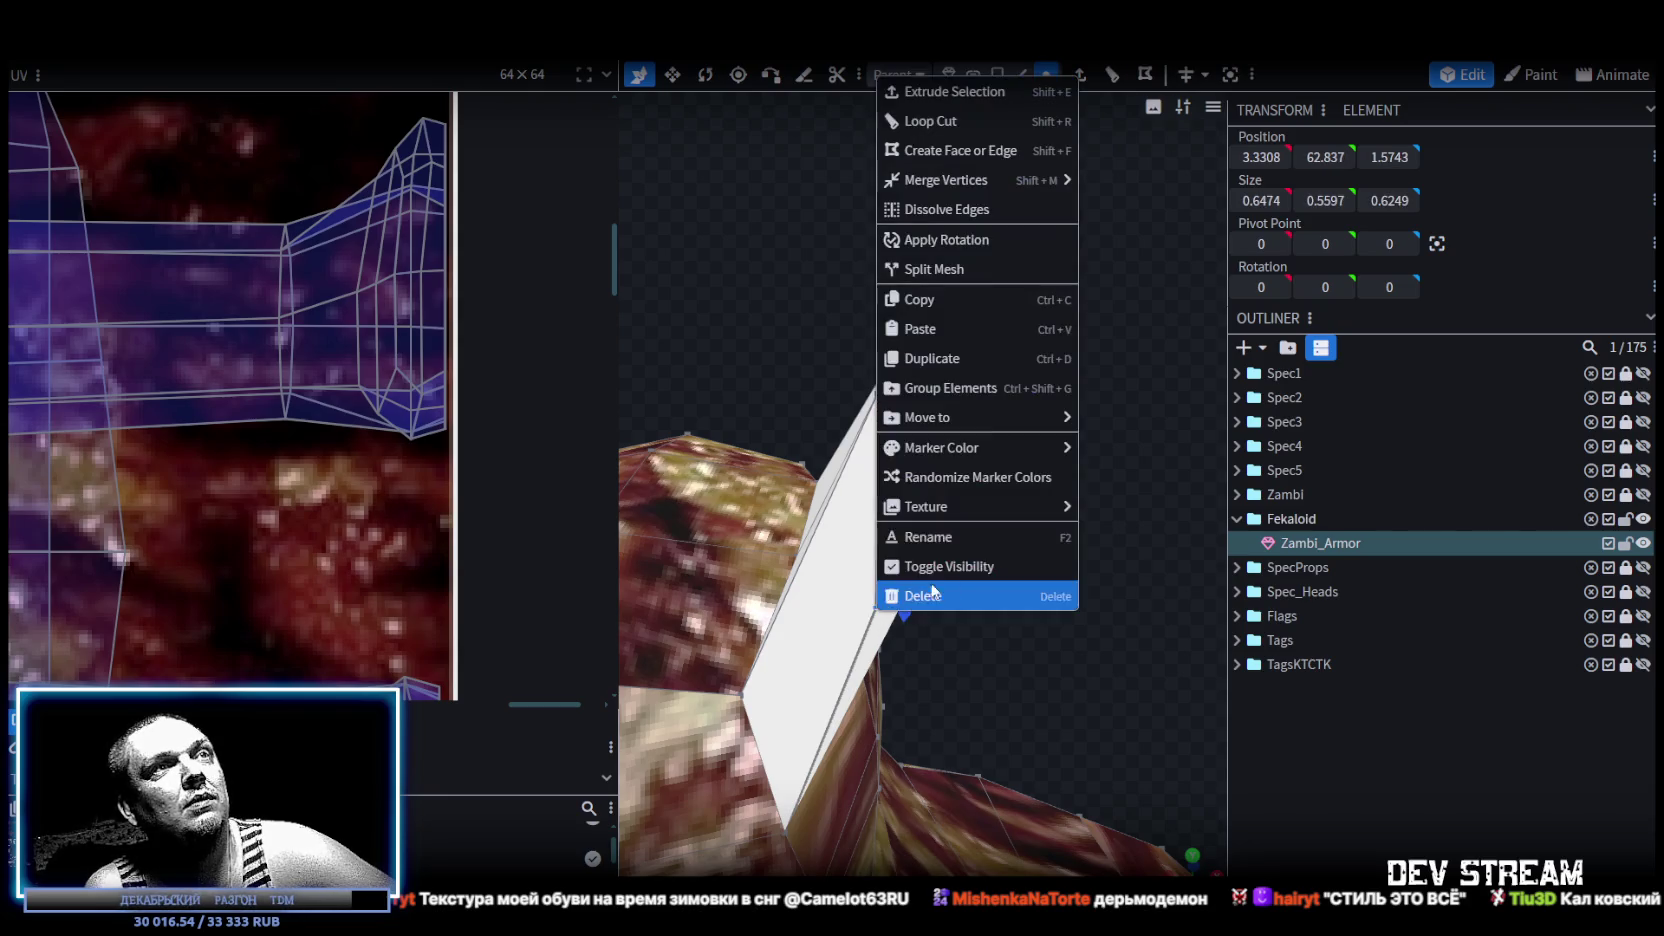
click(1127, 184)
Select a spike face and shorten it by 0.5 vertically.
mouse_move(1062, 436)
mouse_down()
mouse_move(863, 422)
mouse_move(1112, 428)
mouse_move(1028, 256)
mouse_move(1068, 284)
mouse_up()
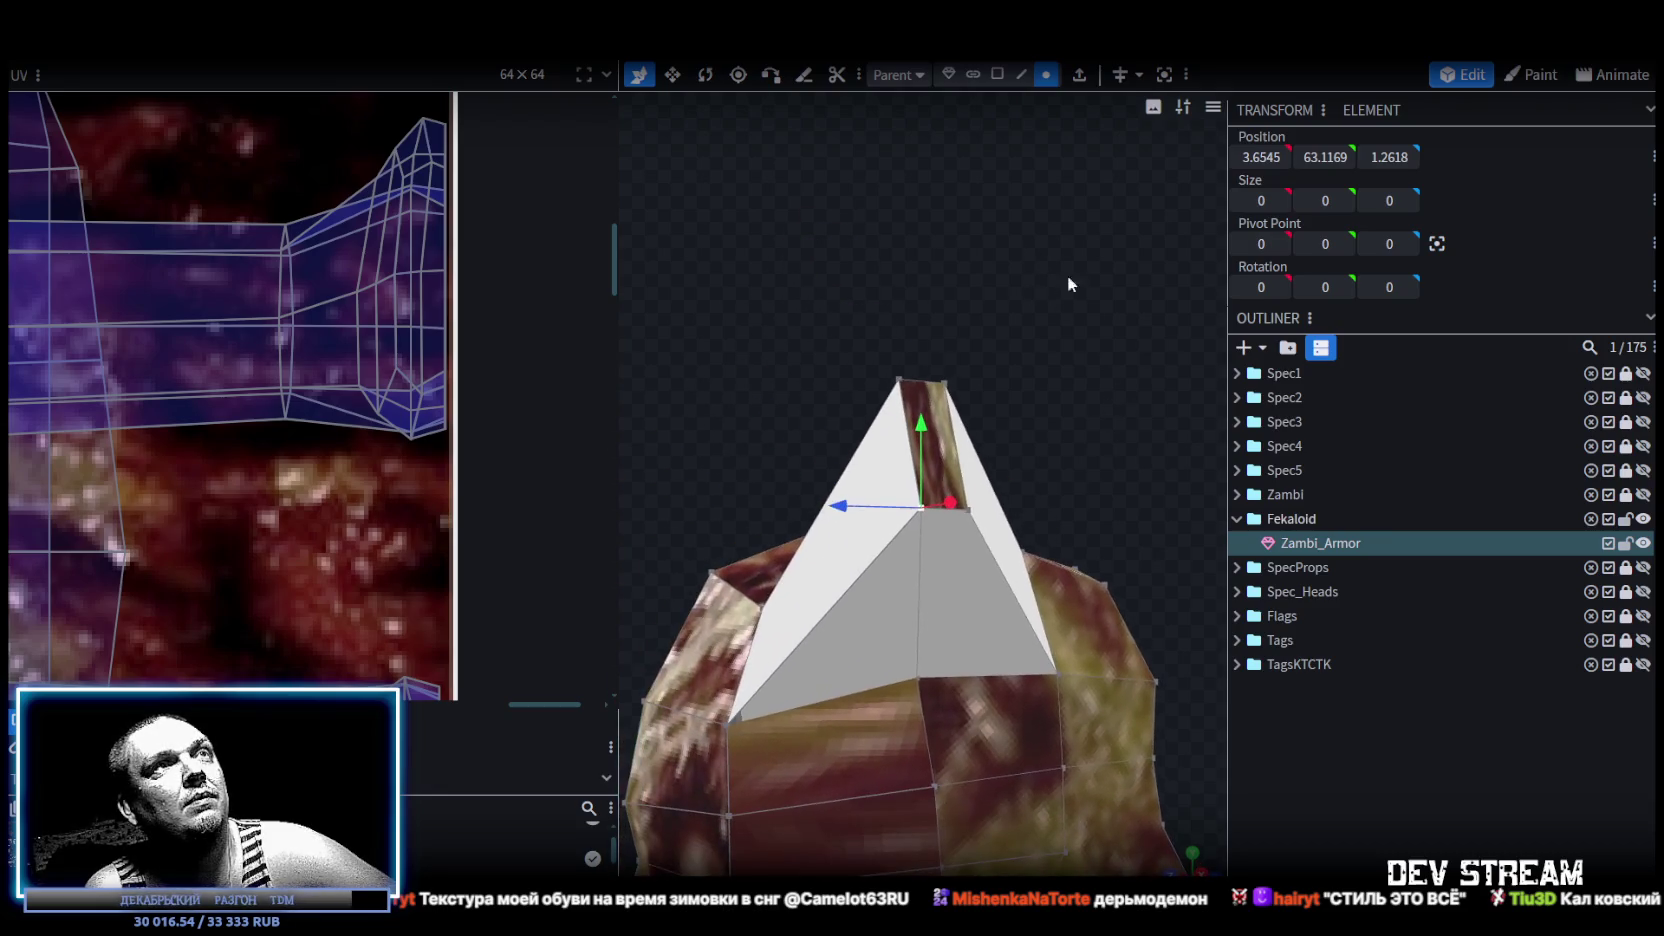
click(949, 412)
drag(940, 270, 1134, 338)
key(v)
drag(1090, 397, 1088, 427)
scroll(479, 447, down, 2)
scroll(479, 447, down, 2)
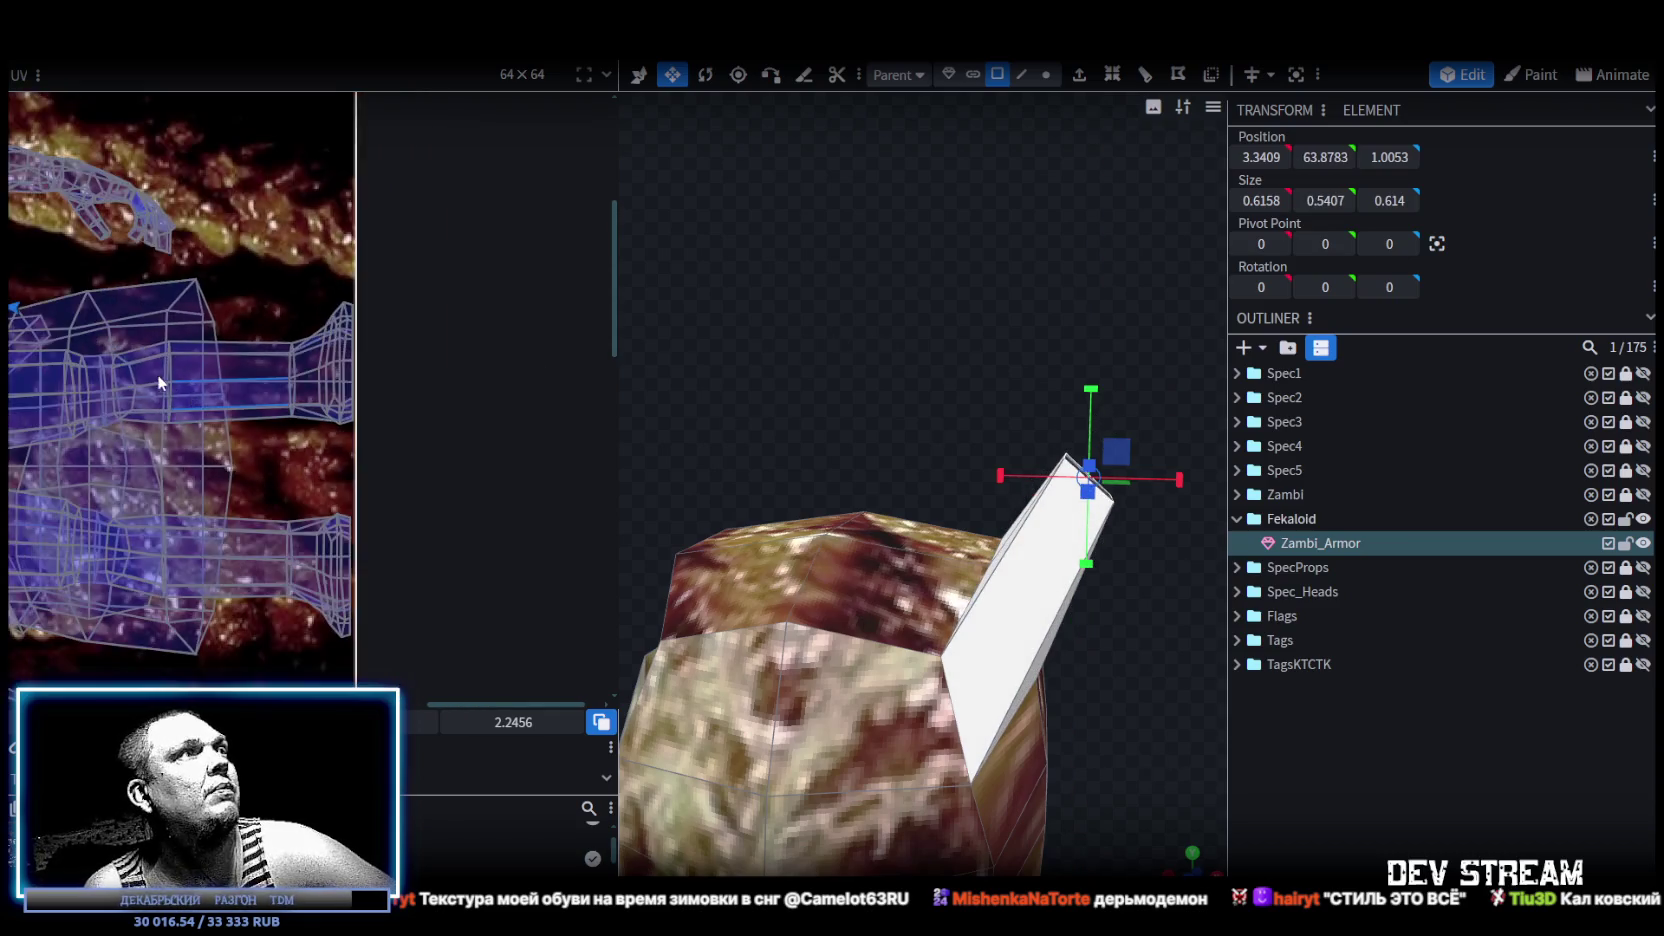
scroll(479, 447, down, 2)
scroll(479, 447, left, 5)
Switch to edge mode and select an edge on the spike.
mouse_move(900, 354)
mouse_down()
mouse_move(1055, 286)
mouse_move(1099, 353)
mouse_move(995, 204)
mouse_move(887, 202)
mouse_move(960, 190)
mouse_up()
click(1021, 74)
click(918, 368)
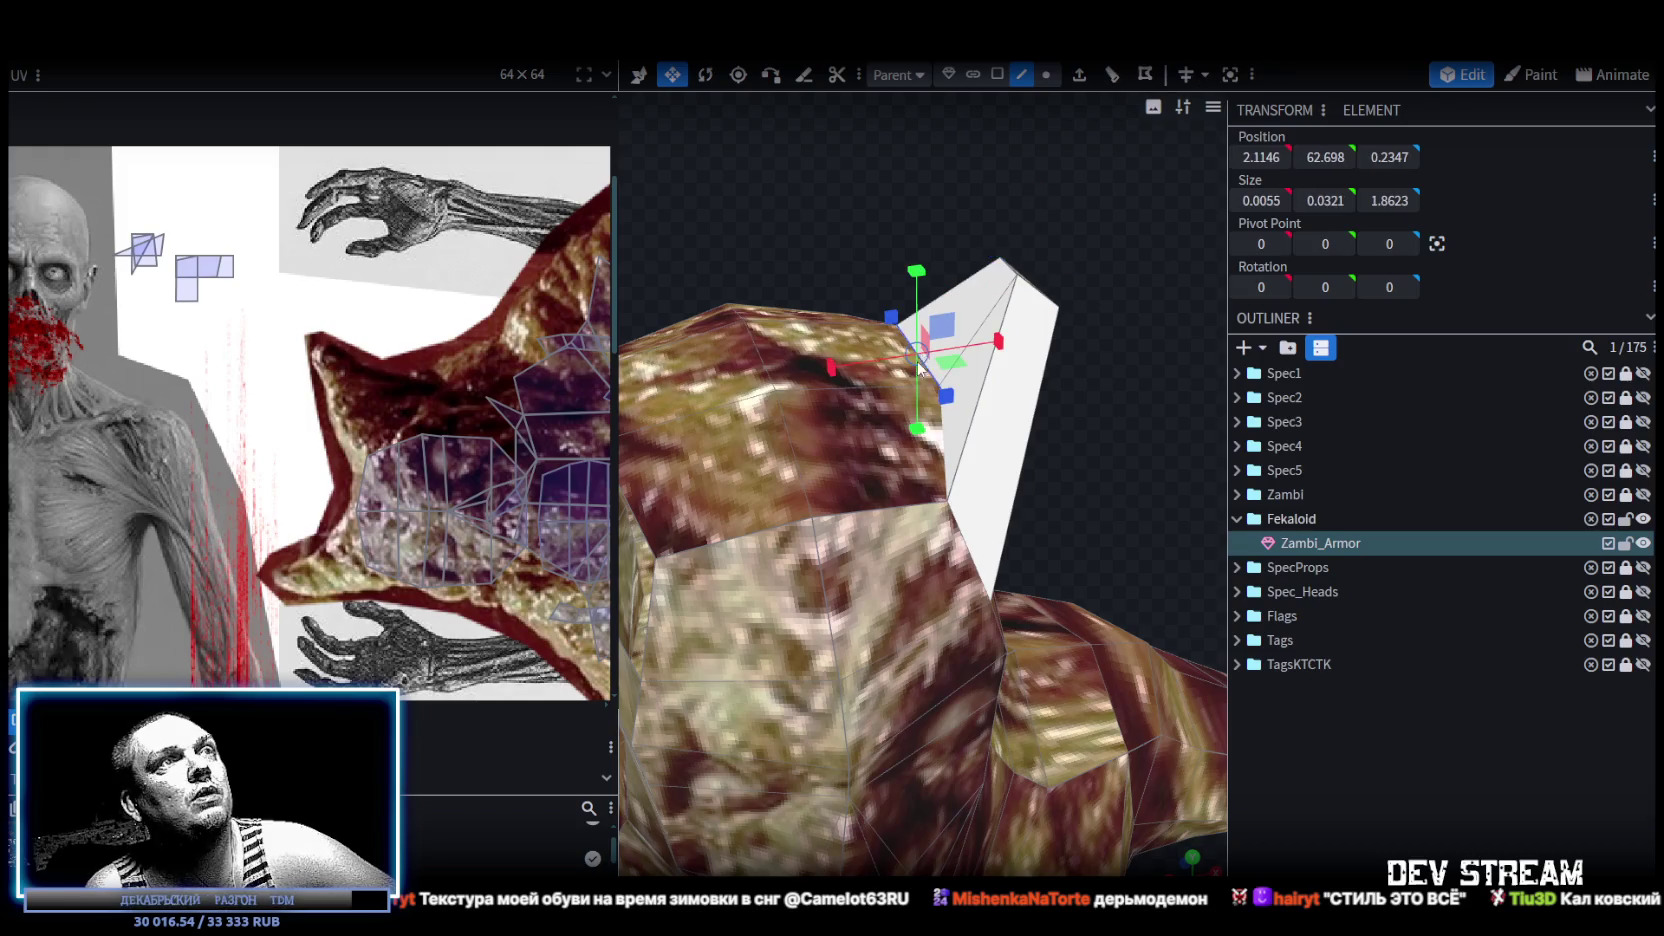
Narrow the top element of the head along X.
click(941, 467)
mouse_move(941, 467)
mouse_down()
mouse_move(734, 324)
mouse_move(818, 424)
mouse_move(836, 341)
mouse_up()
click(868, 472)
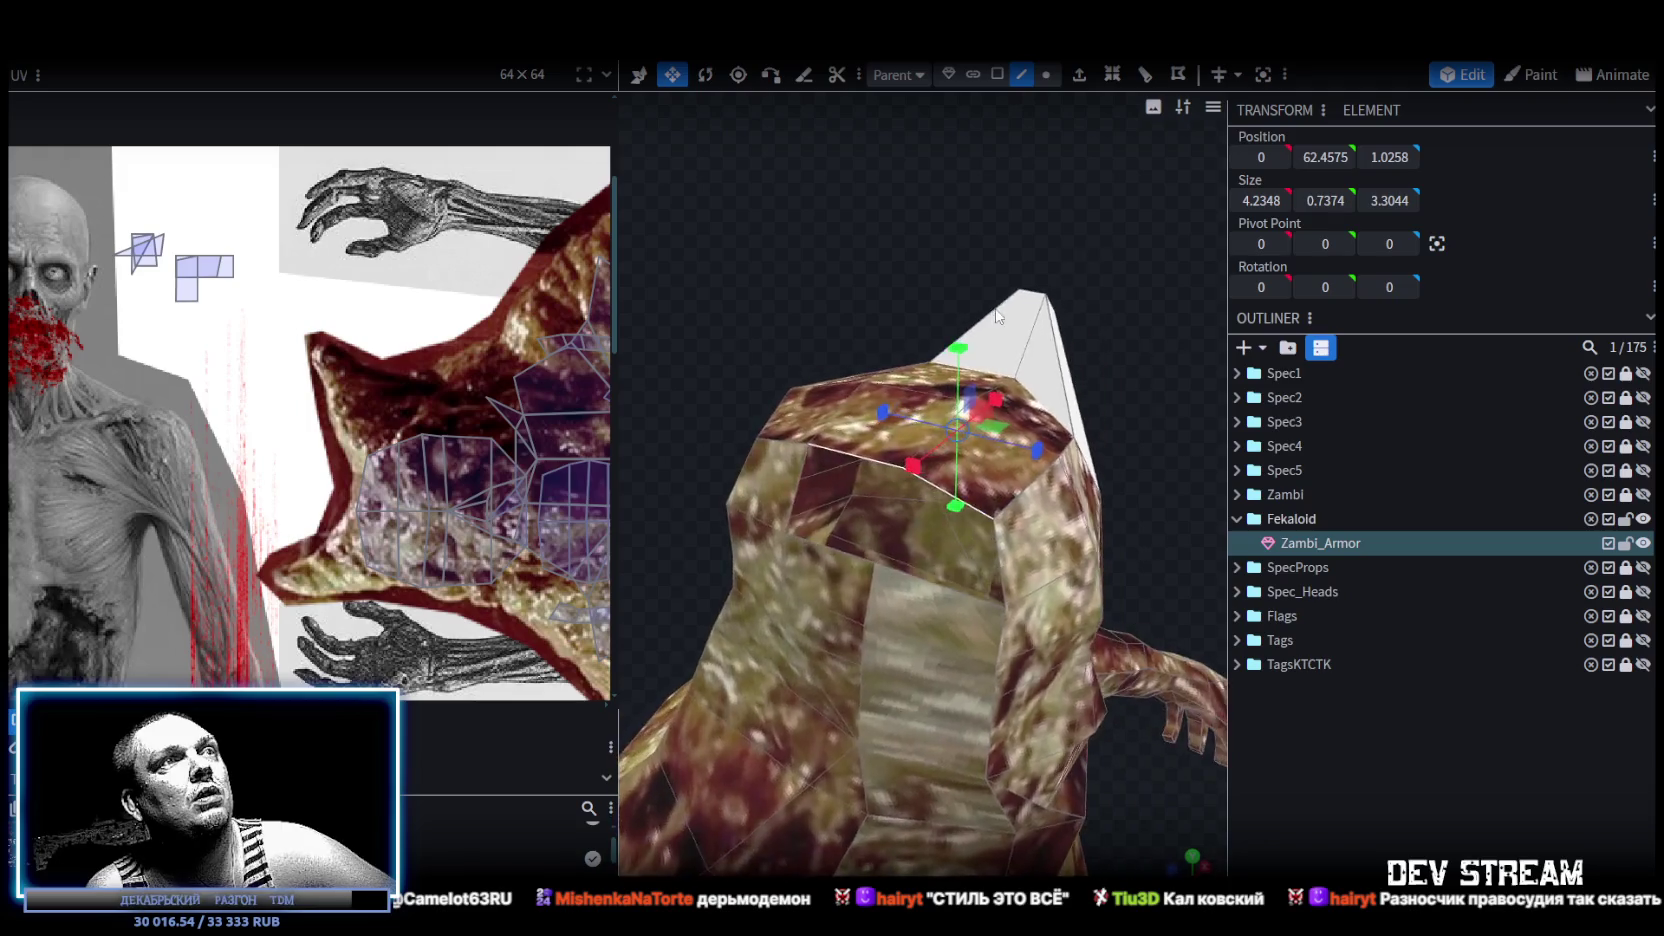
drag(1022, 453, 979, 450)
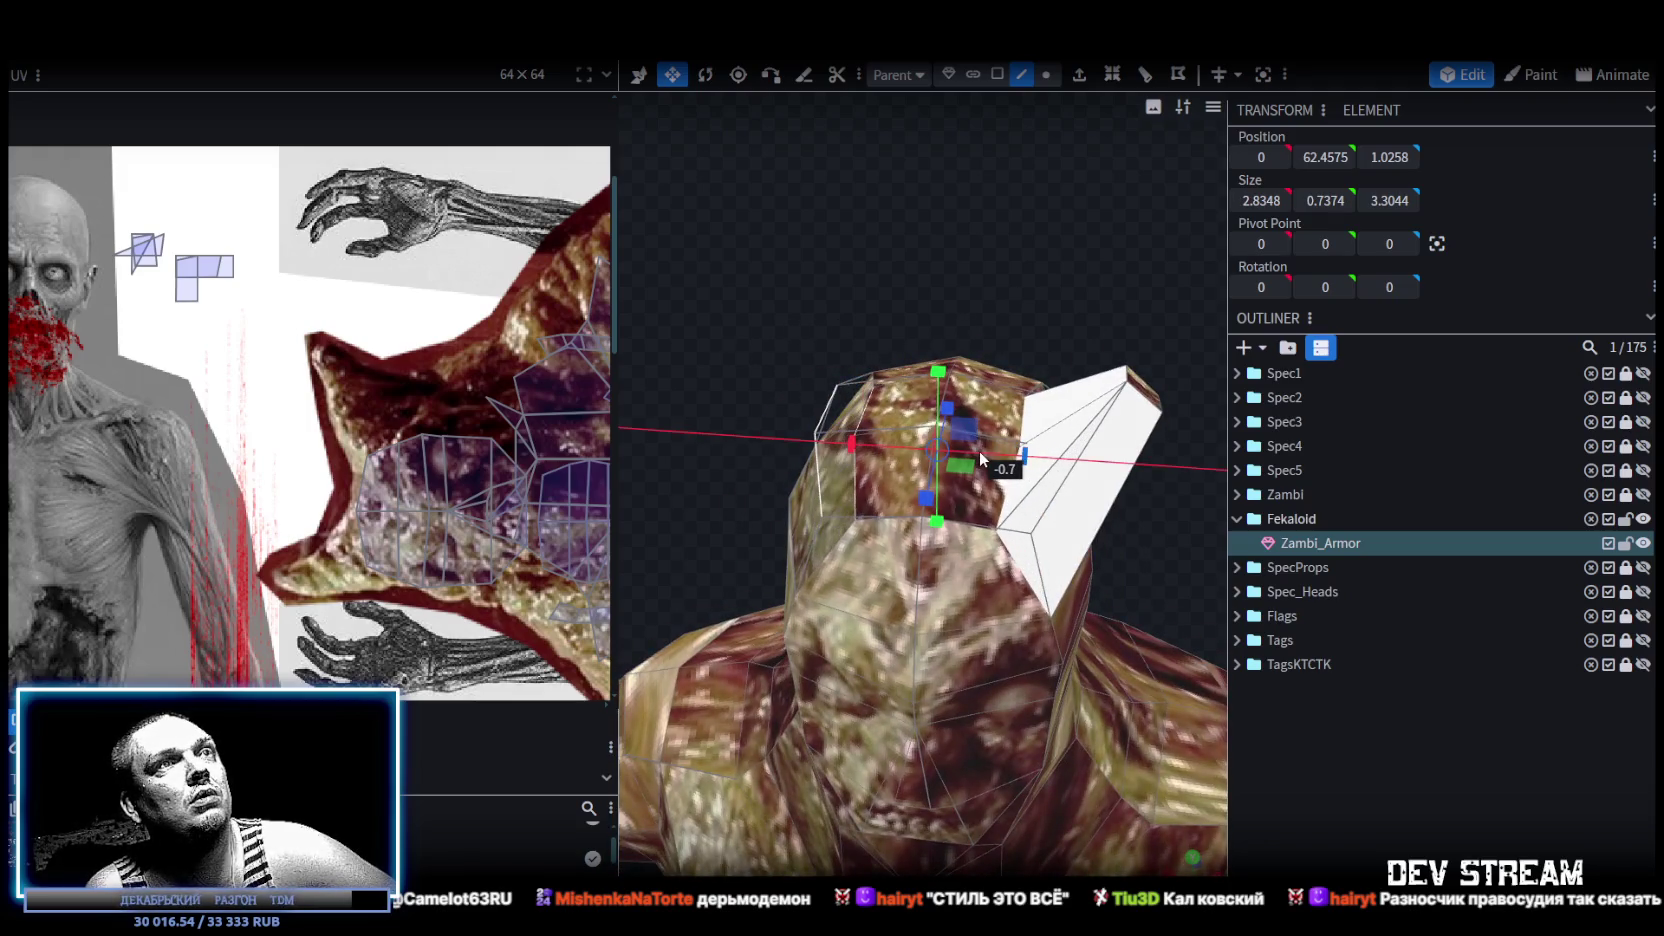
mouse_move(1037, 321)
mouse_down()
mouse_move(1062, 185)
mouse_move(1124, 415)
mouse_move(1106, 425)
mouse_move(1089, 533)
mouse_move(1089, 425)
mouse_move(971, 374)
mouse_up()
click(972, 344)
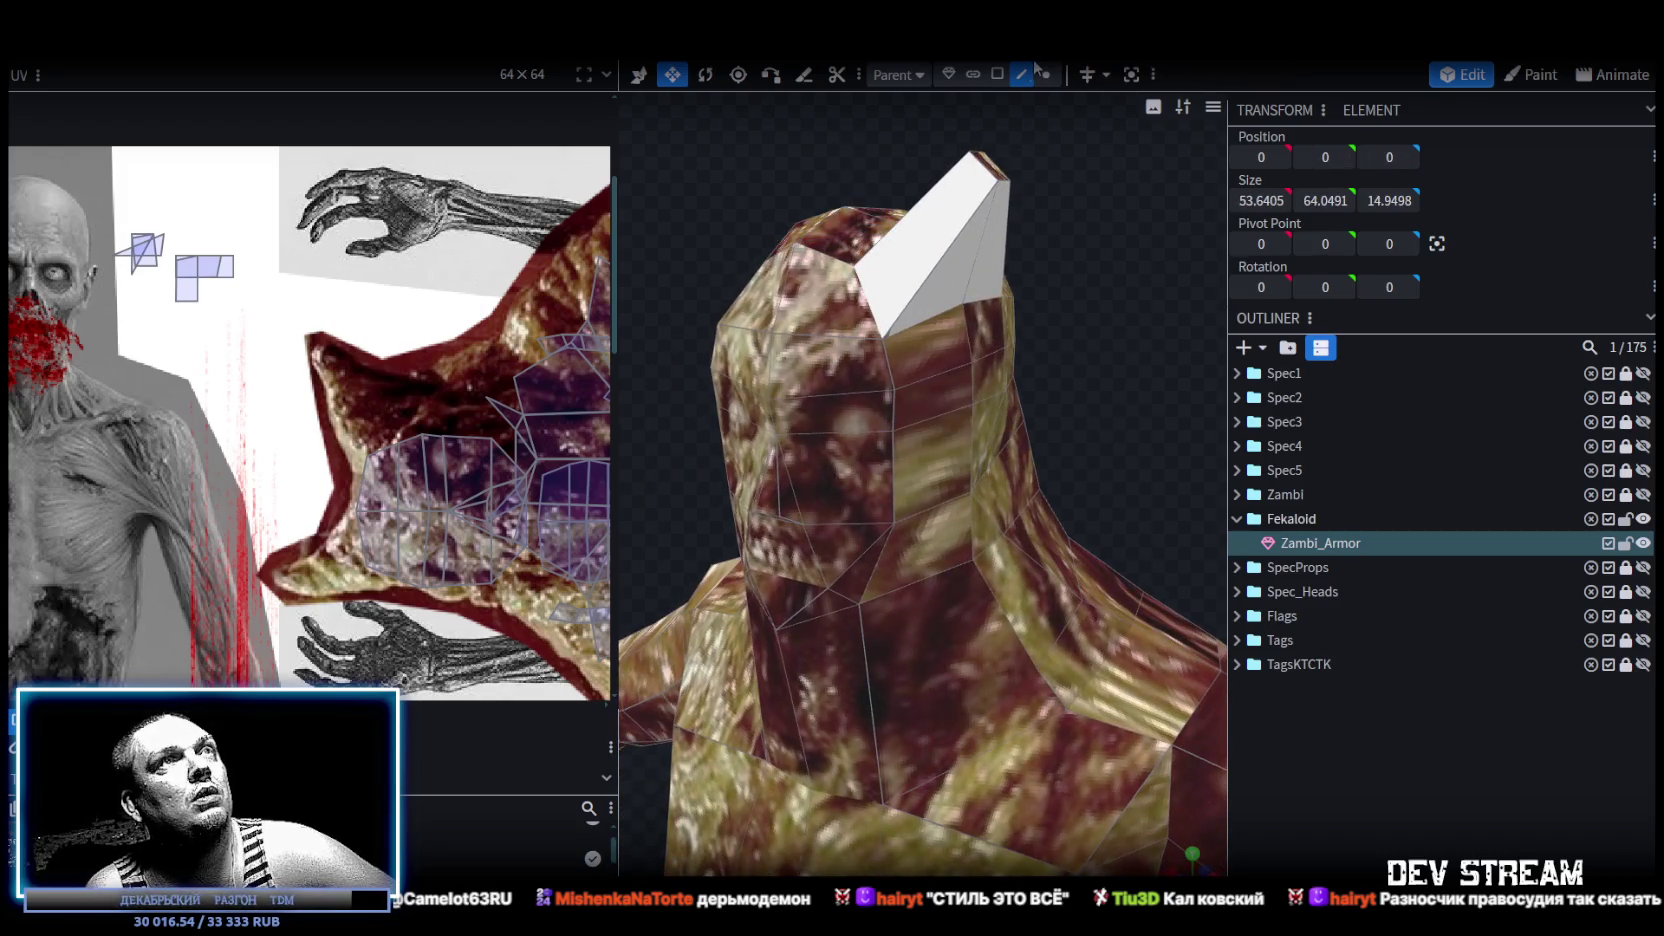
In face mode, select the head's faces and nudge them slightly left and down.
click(997, 74)
click(950, 369)
shift+click(910, 378)
shift+click(930, 343)
shift+click(916, 465)
shift+click(930, 529)
shift+click(987, 526)
shift+click(1014, 415)
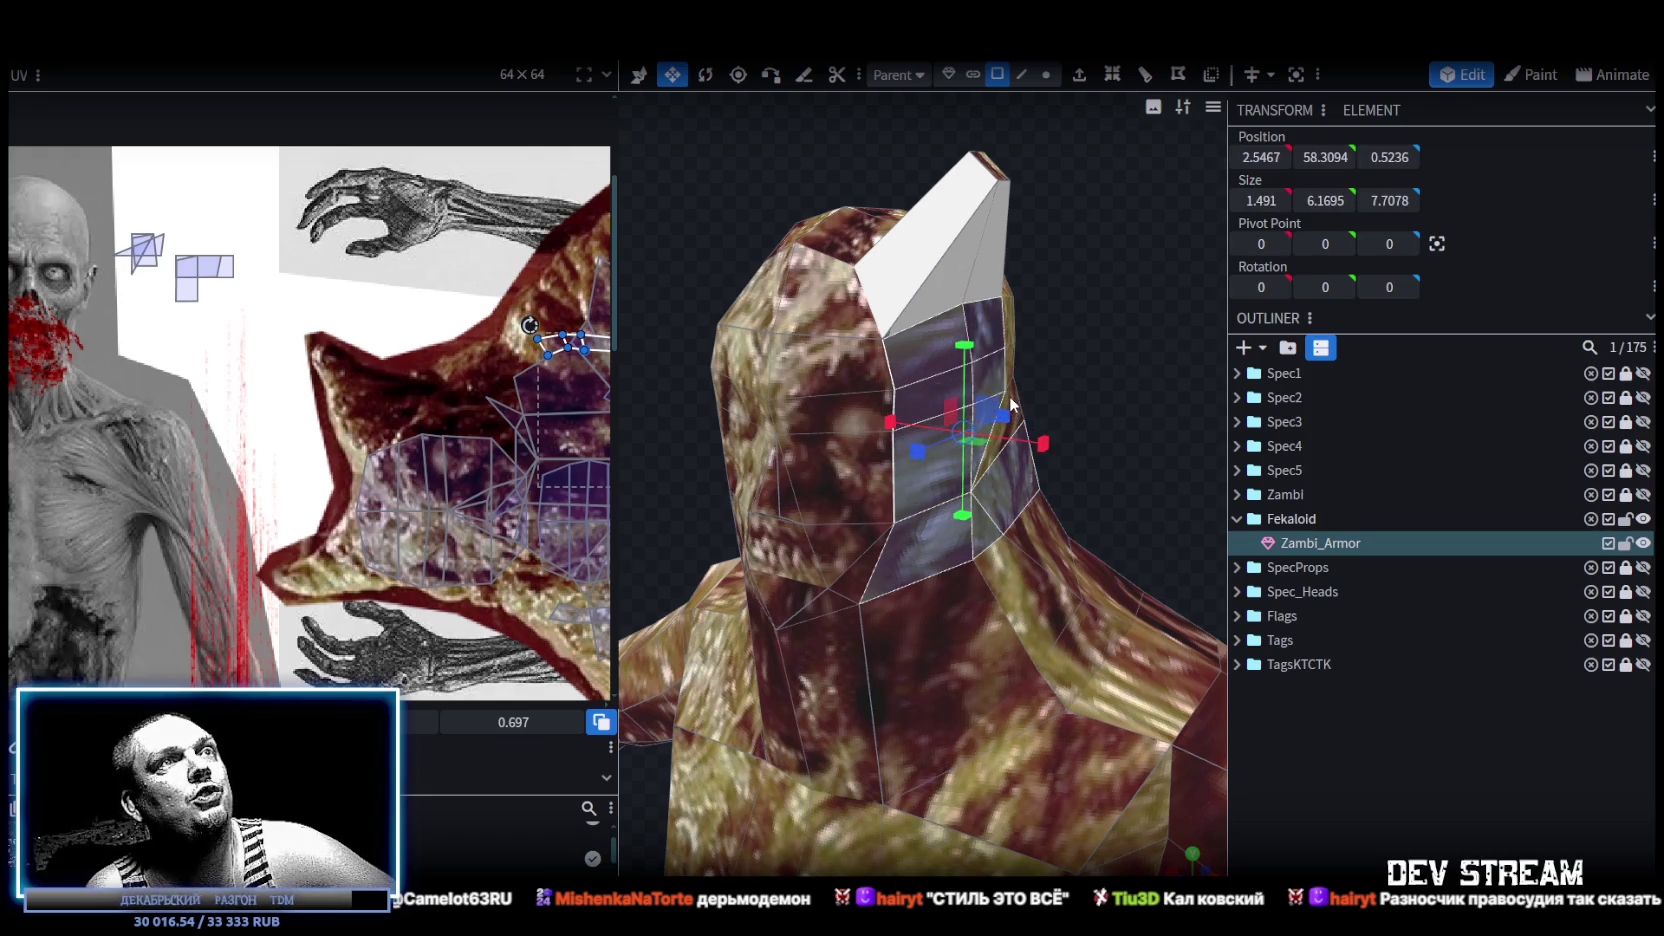
drag(1197, 334, 1036, 358)
mouse_move(1058, 454)
mouse_down()
mouse_move(1057, 486)
mouse_move(1139, 306)
mouse_move(708, 303)
mouse_move(930, 578)
mouse_up()
Refine the head face selection and widen the faces outward to 7.1957.
shift+click(991, 519)
shift+click(1004, 586)
shift+click(1041, 503)
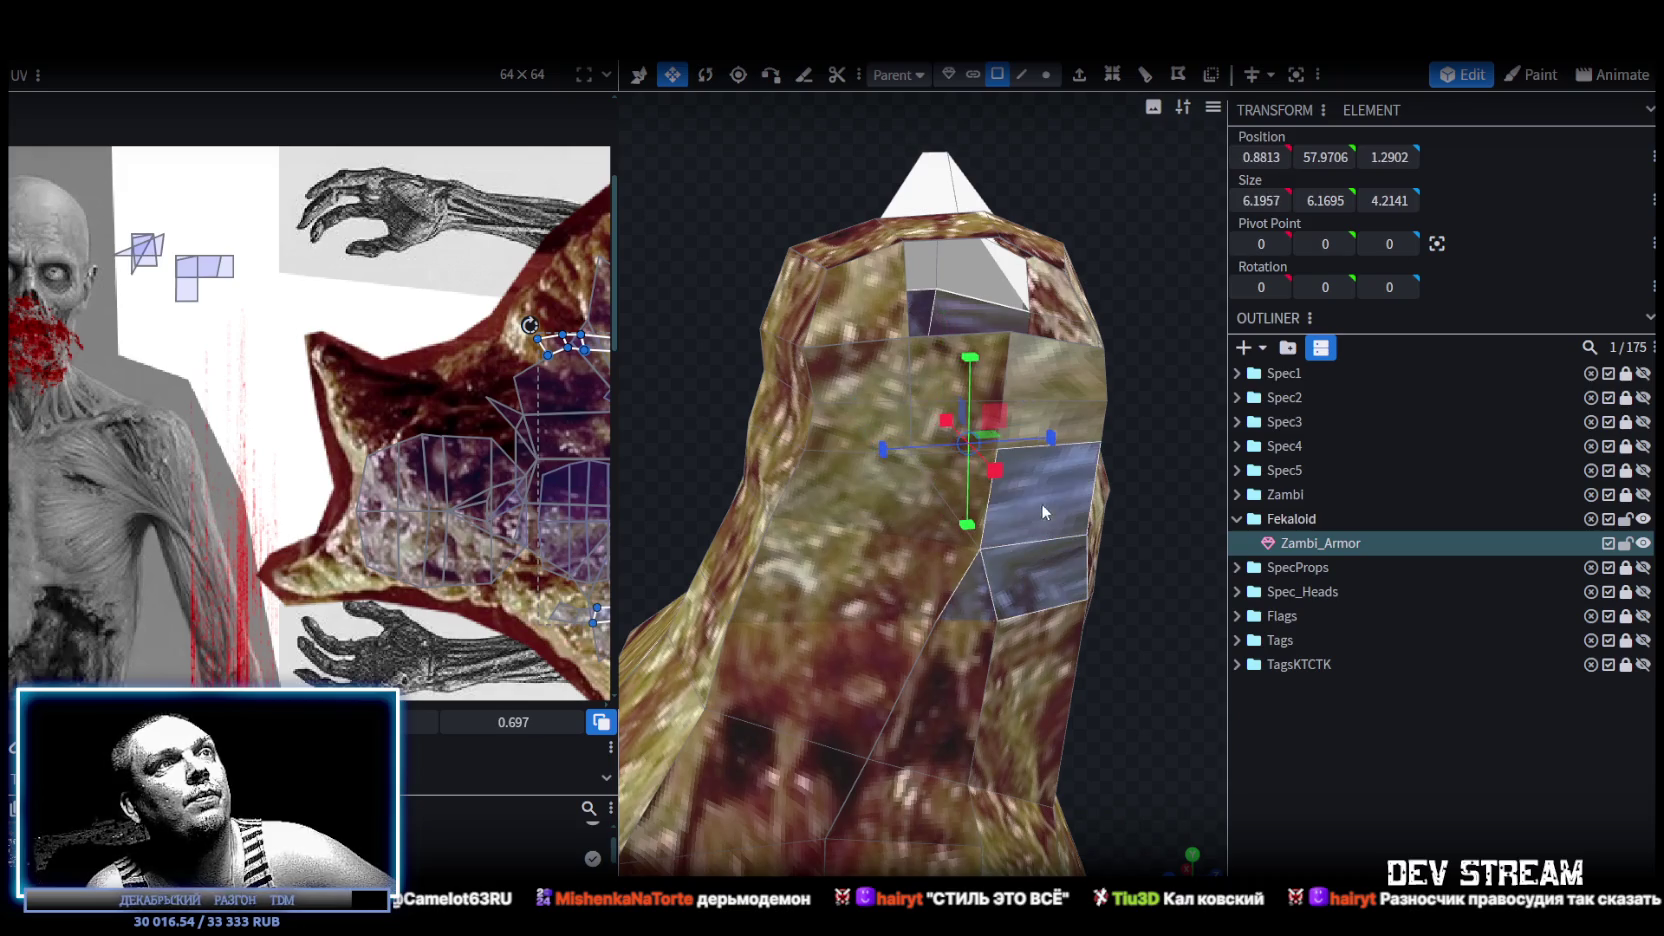
shift+click(952, 484)
shift+click(945, 380)
shift+click(1039, 361)
mouse_move(1072, 426)
mouse_down()
mouse_move(1138, 407)
mouse_move(948, 417)
mouse_up()
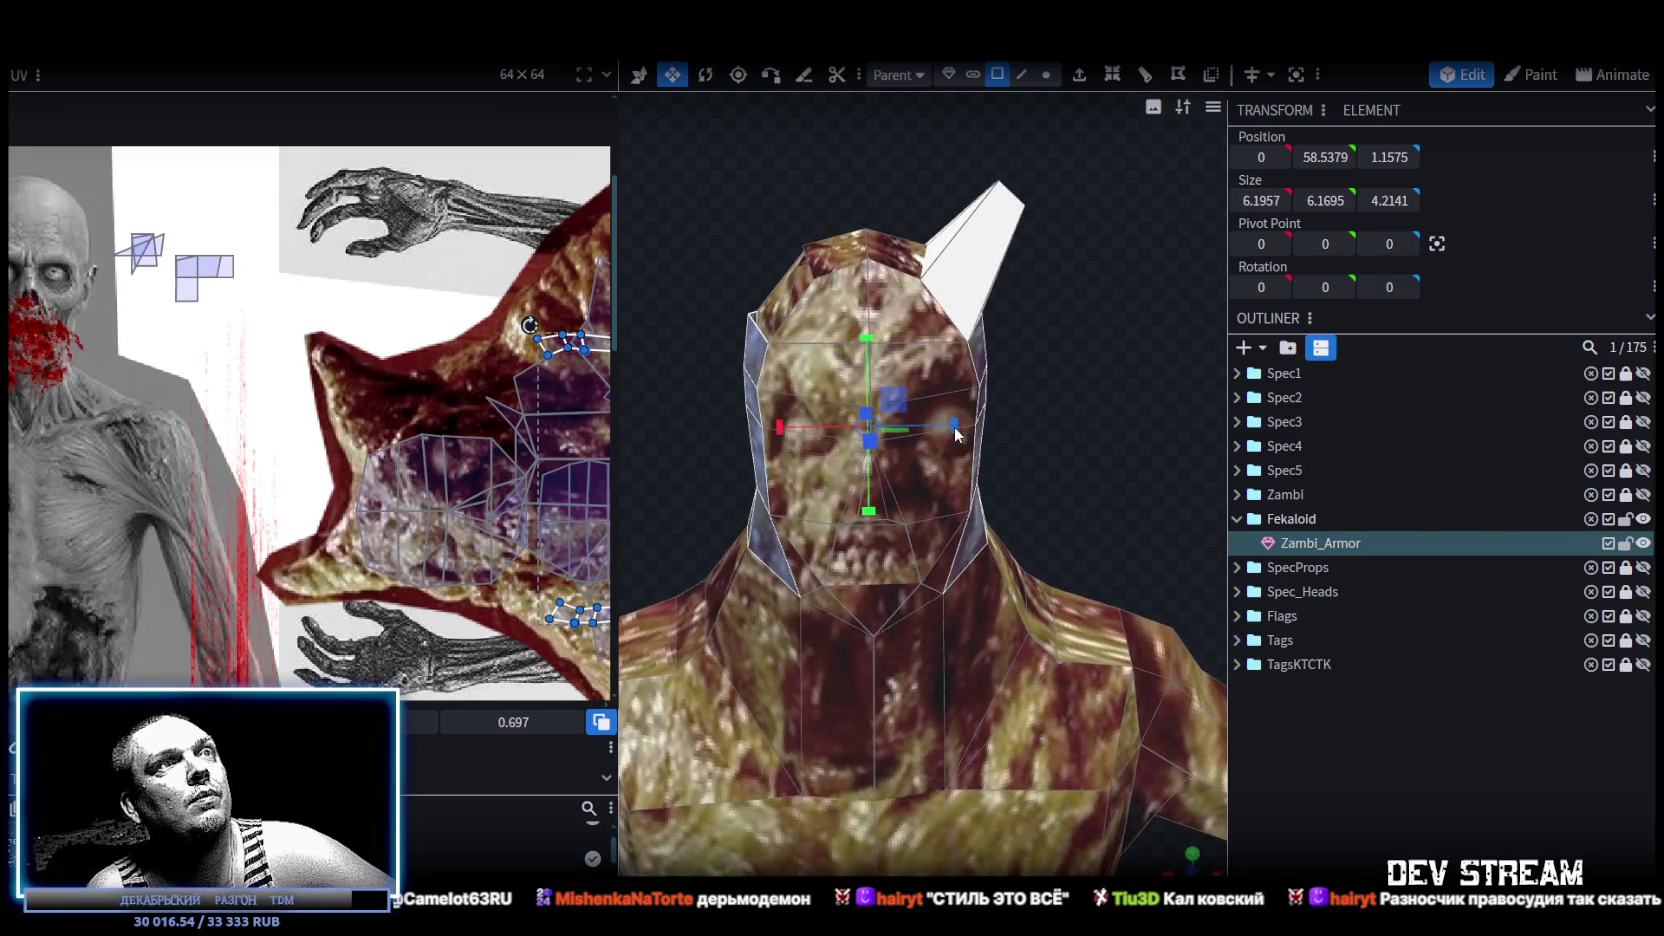
mouse_move(988, 469)
mouse_down()
mouse_move(1020, 471)
mouse_move(923, 436)
mouse_move(990, 443)
mouse_move(975, 440)
mouse_move(1035, 244)
mouse_up()
Undo the head widening and select the horn spike.
key(ctrl+z)
click(970, 312)
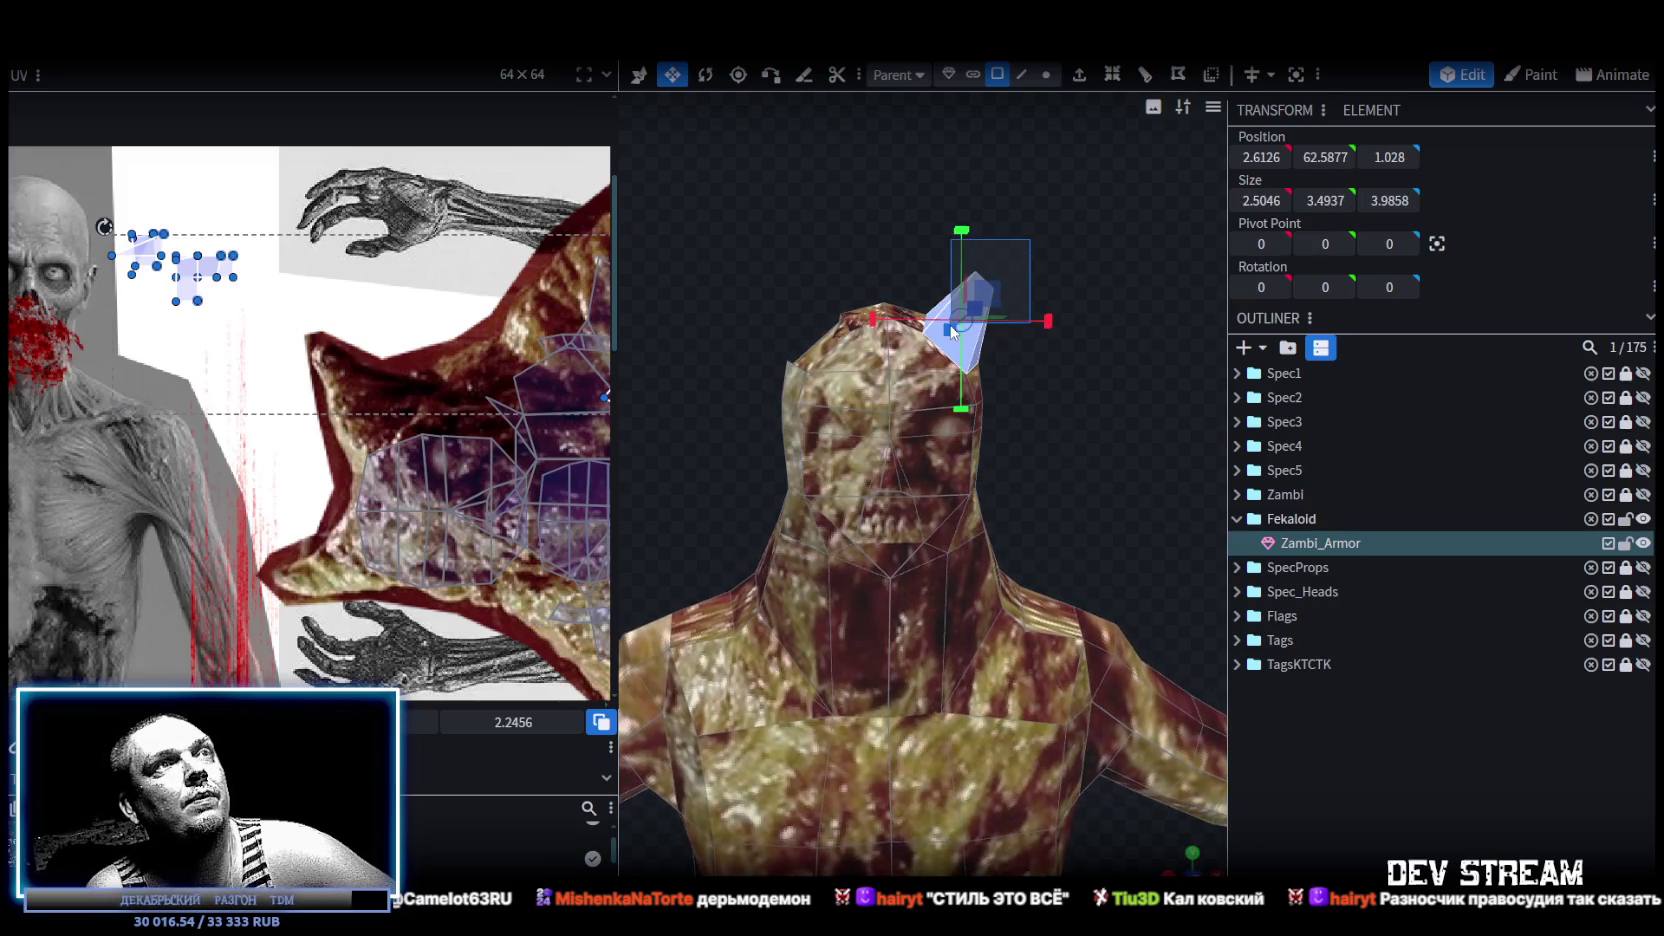
drag(1039, 385, 784, 380)
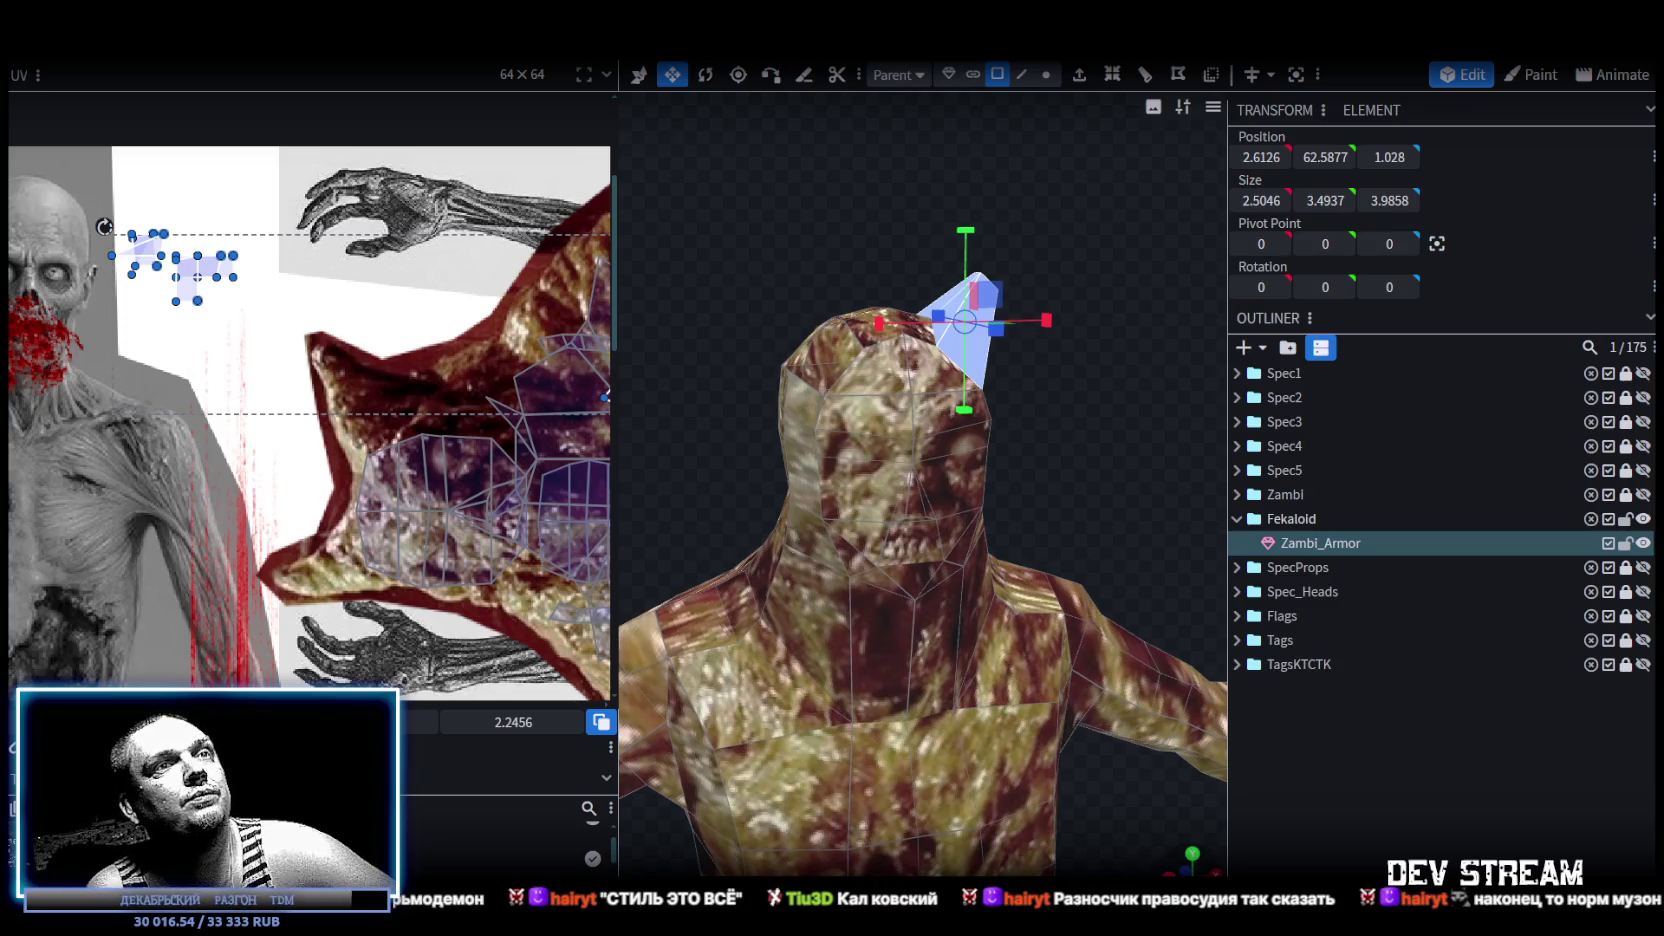
mouse_move(1075, 629)
mouse_down()
mouse_move(1075, 770)
mouse_move(1052, 599)
mouse_up()
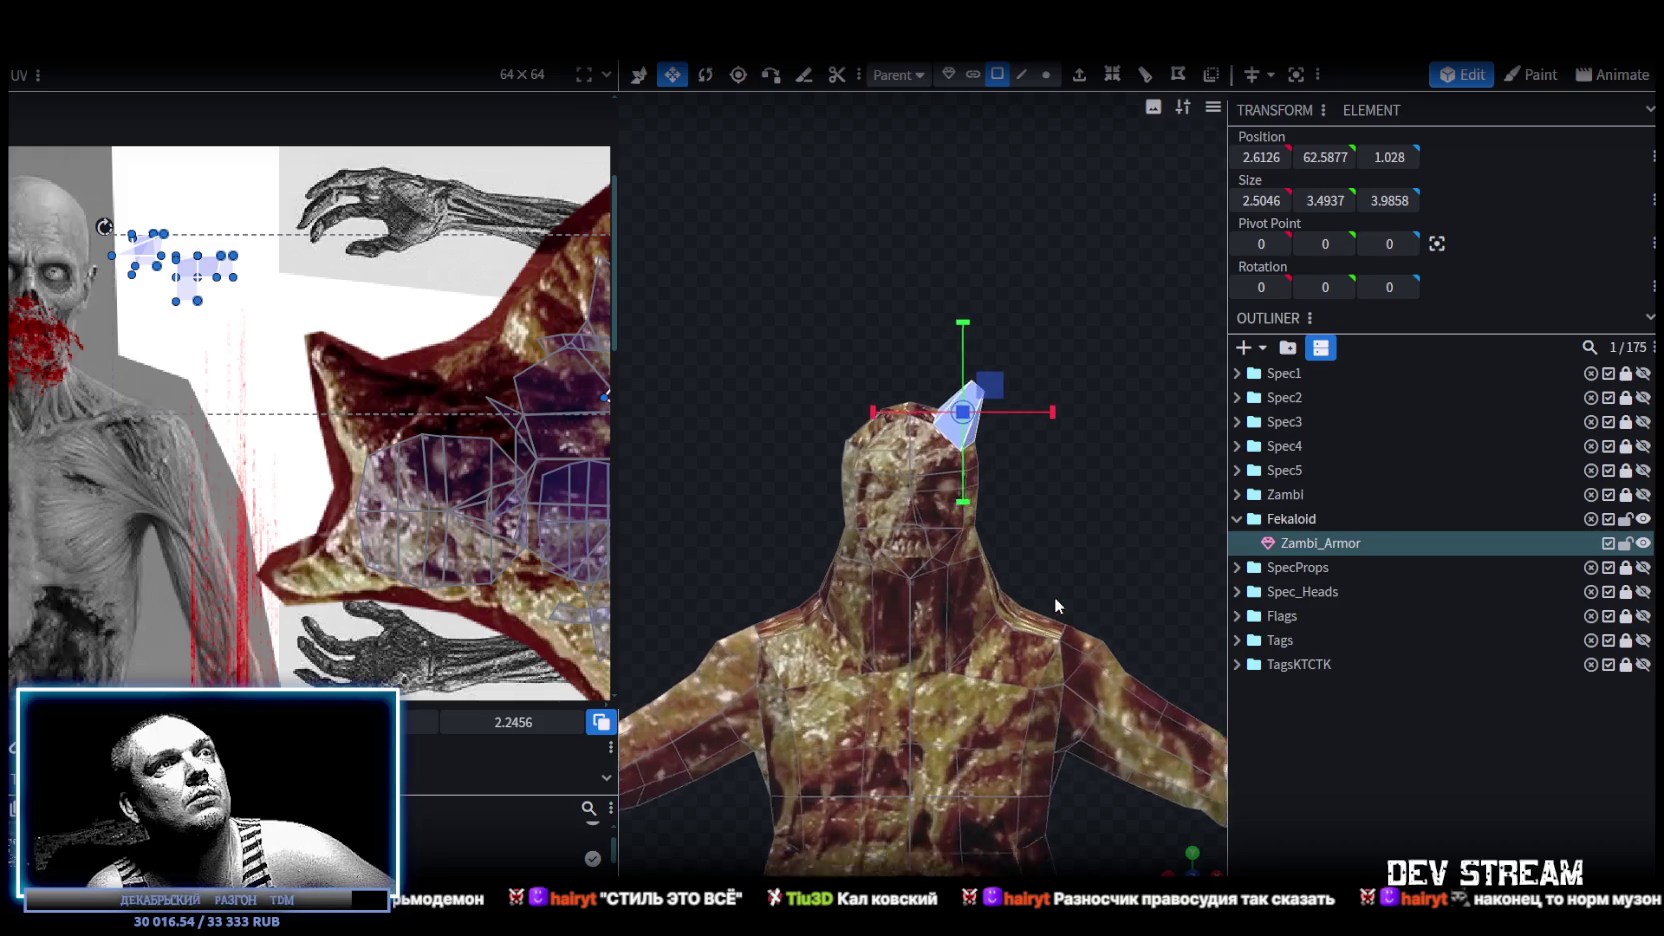
scroll(1052, 599, up, 2)
scroll(1104, 508, up, 1)
scroll(1037, 604, up, 2)
scroll(1093, 679, up, 1)
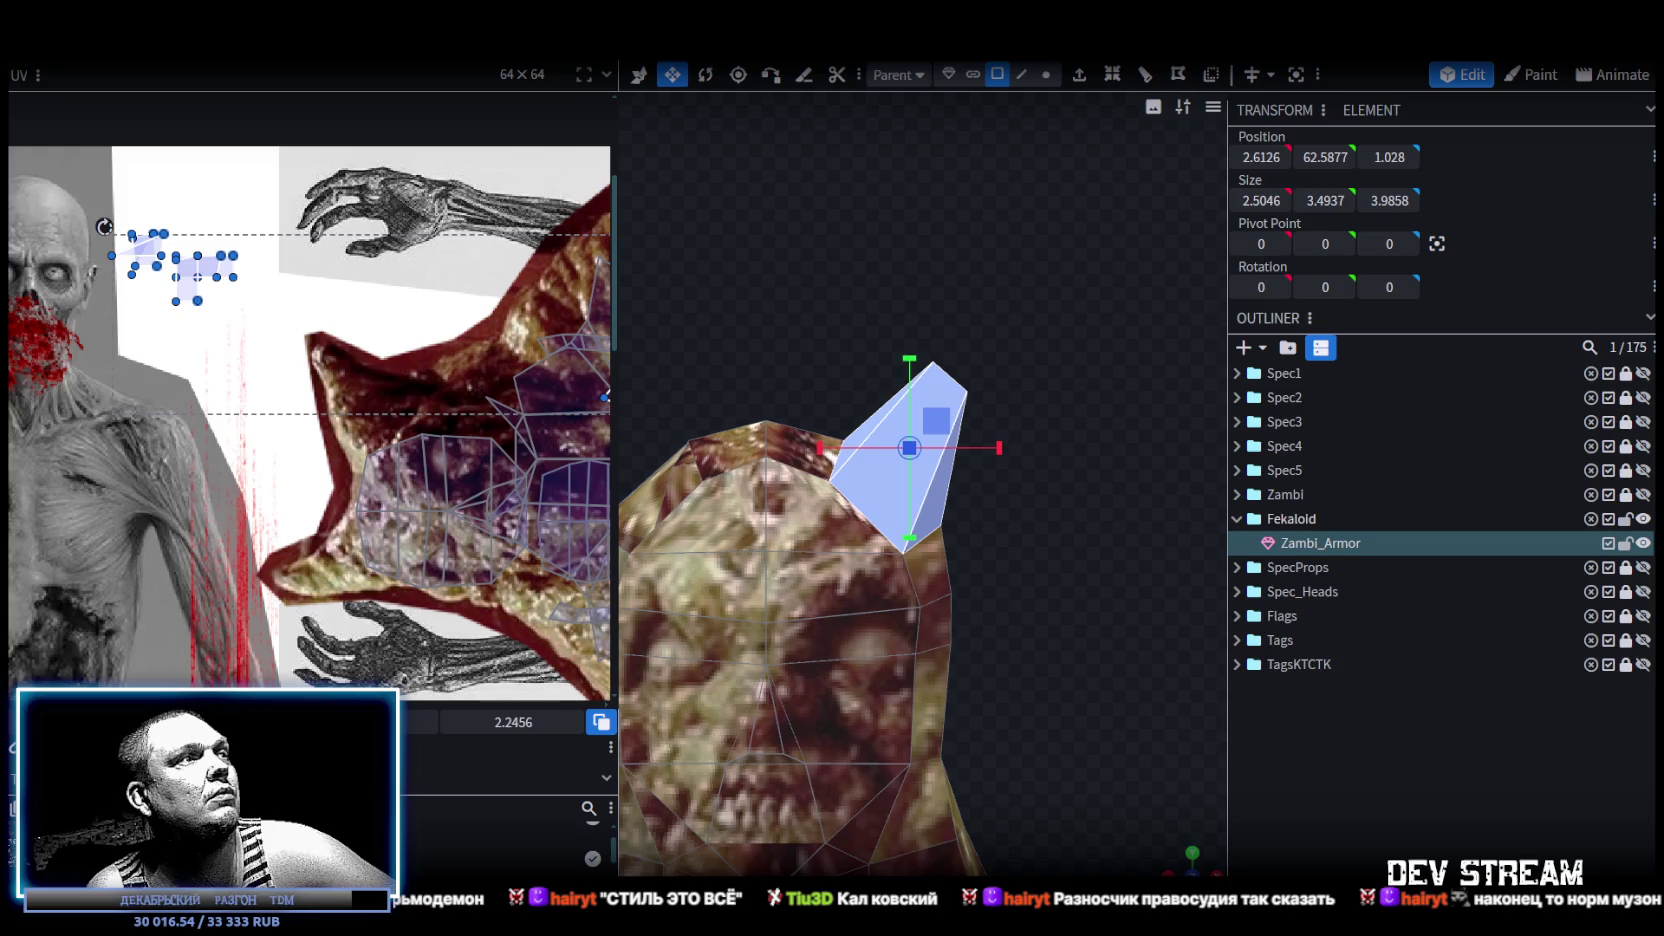
Move and resize the horn's UV onto the dark red area of the skin texture.
drag(180, 268, 203, 386)
mouse_move(62, 316)
mouse_down()
mouse_move(336, 380)
mouse_move(310, 354)
mouse_up()
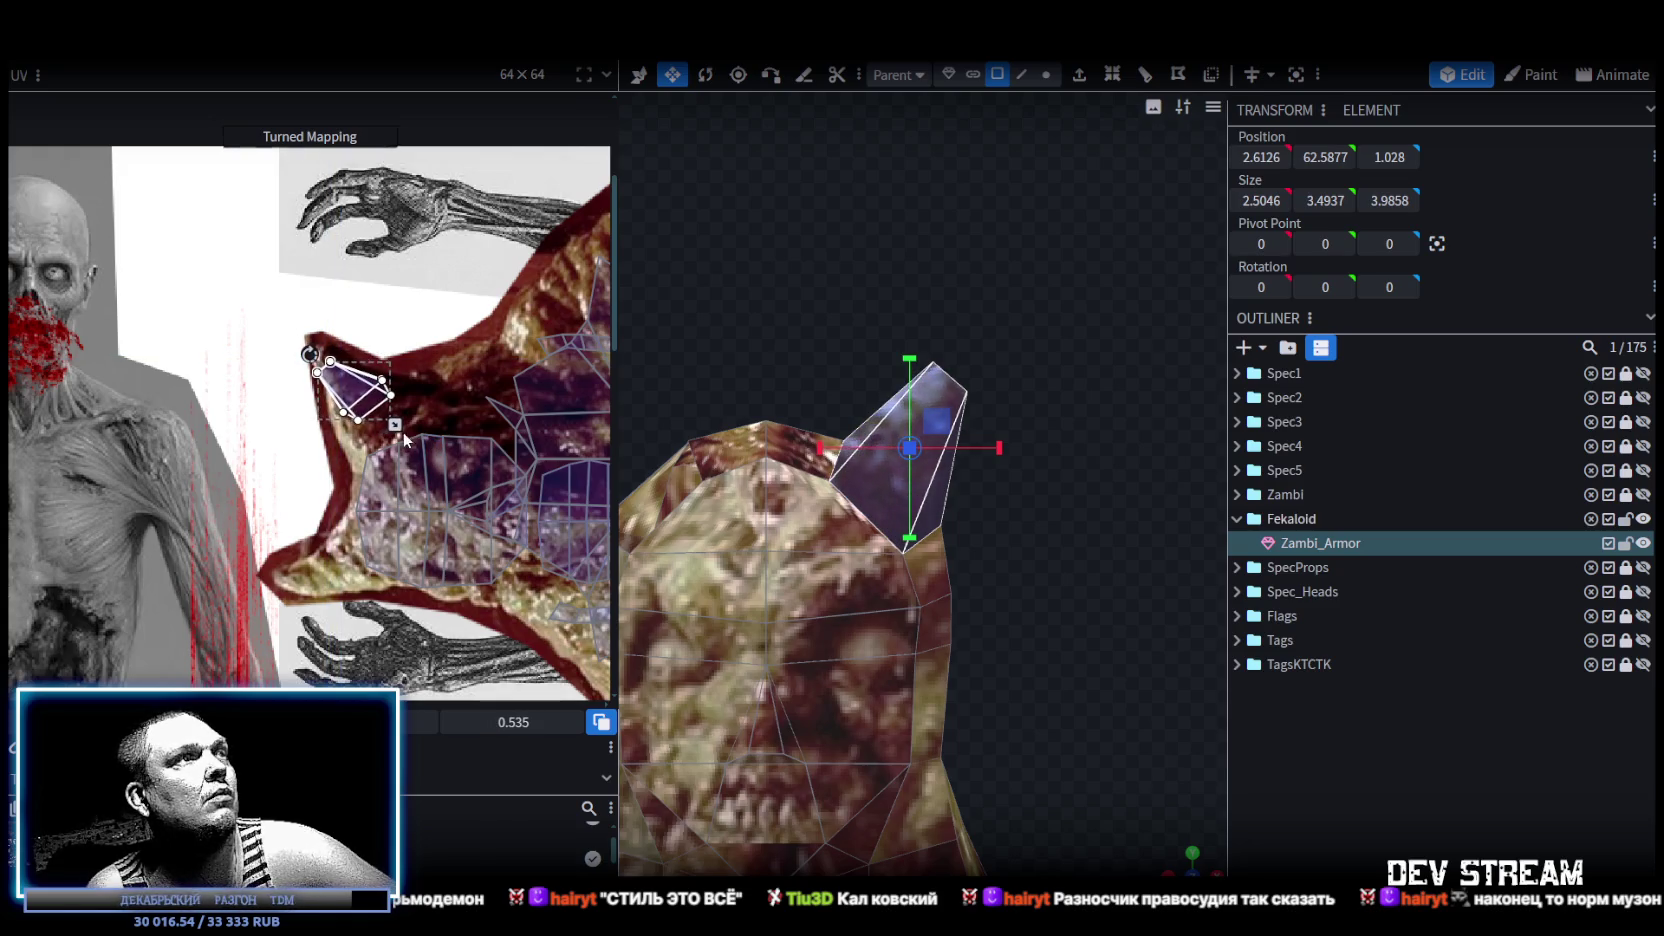
drag(396, 425, 447, 465)
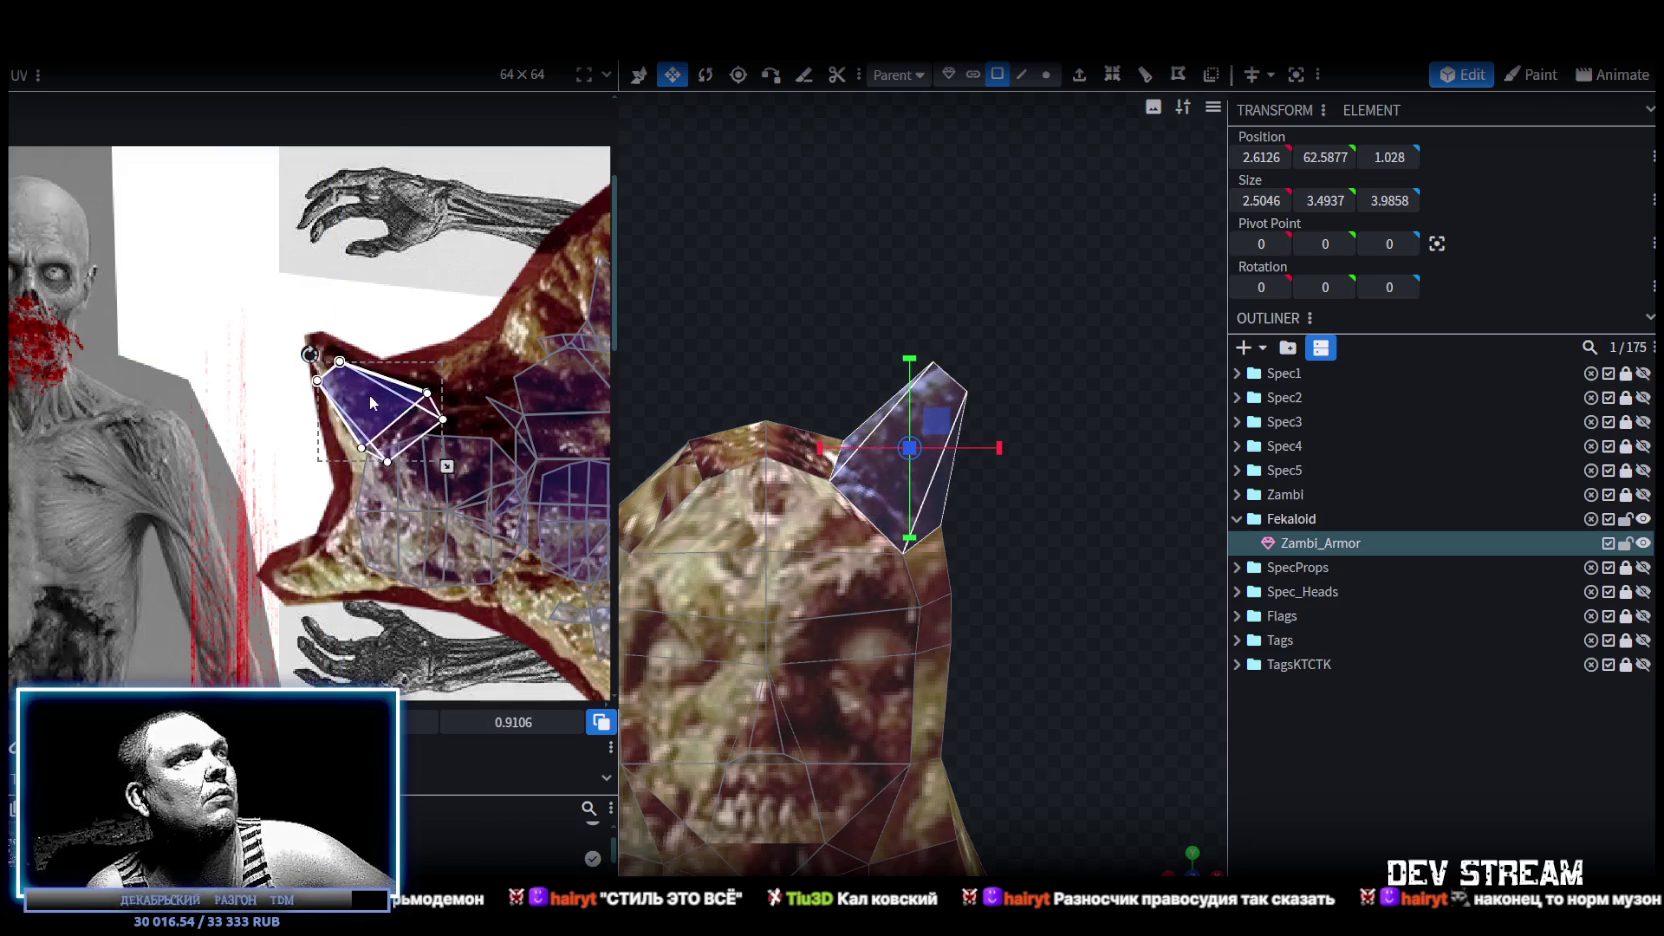
drag(370, 402, 377, 408)
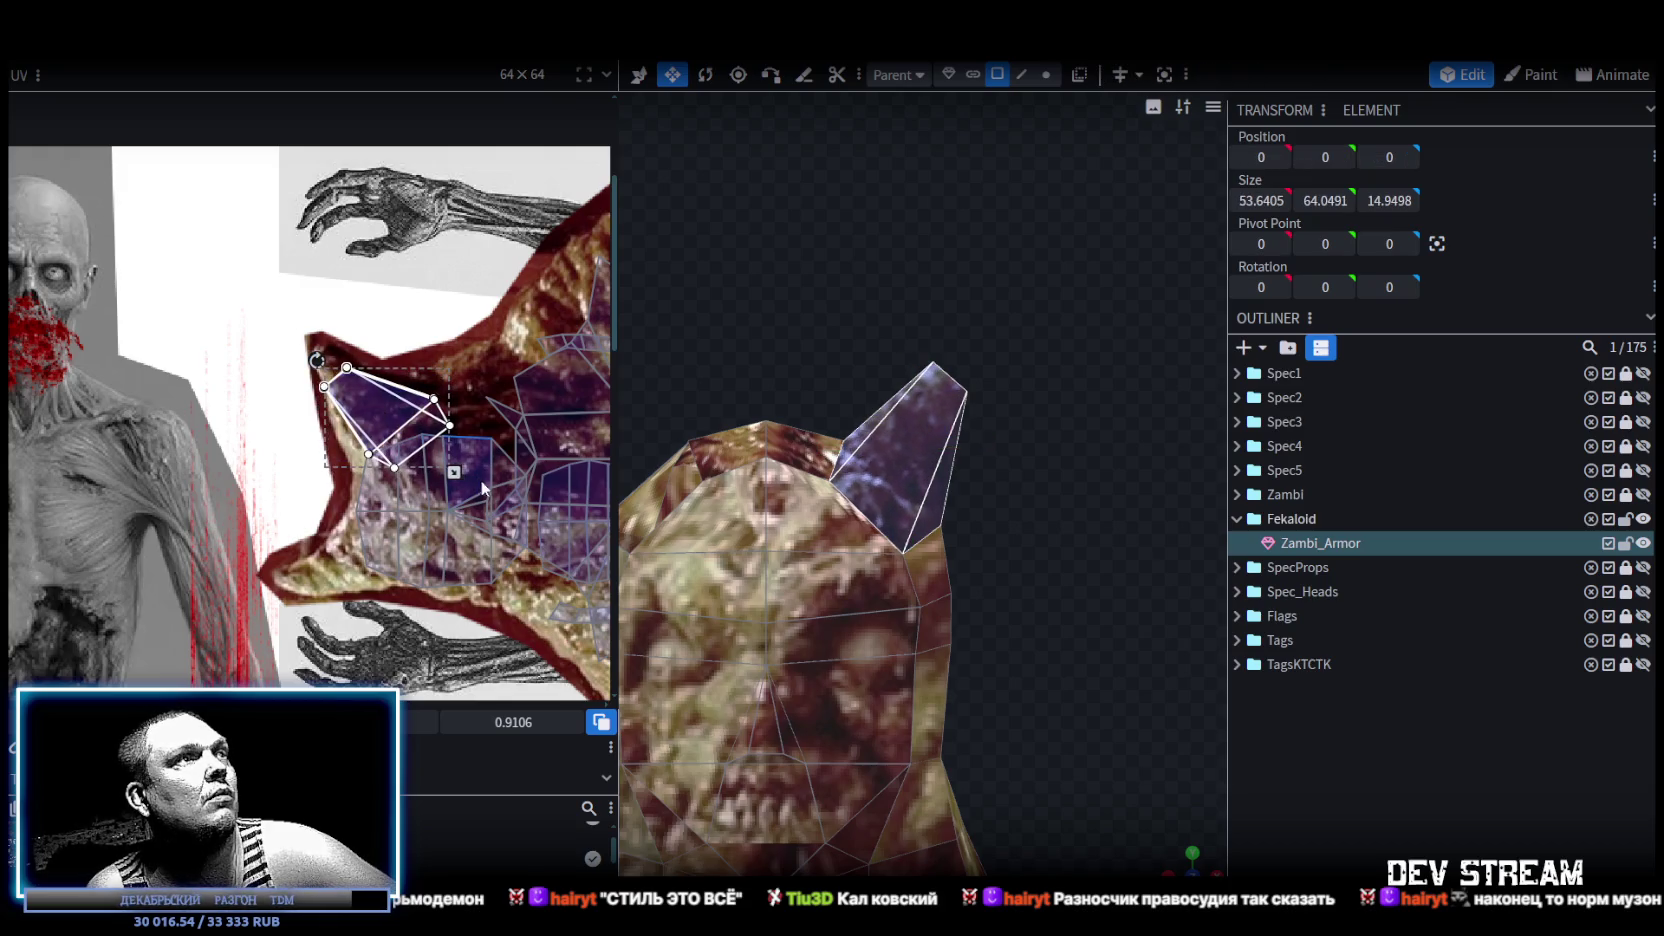
drag(454, 471, 433, 462)
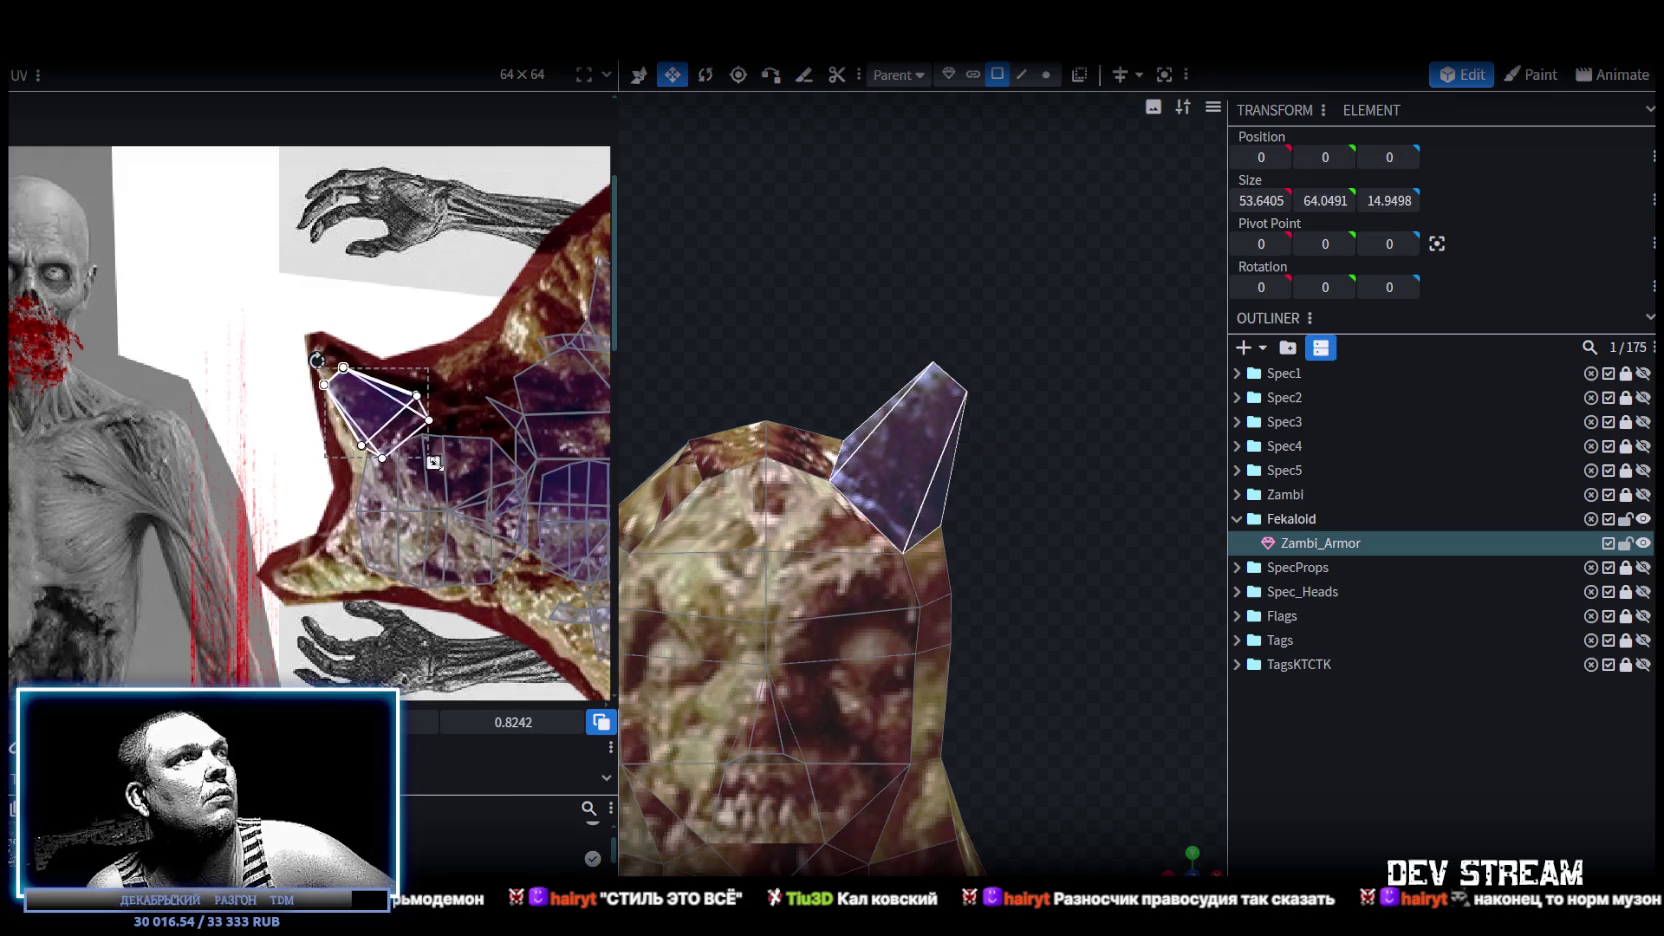
scroll(370, 424, up, 2)
scroll(370, 424, up, 2)
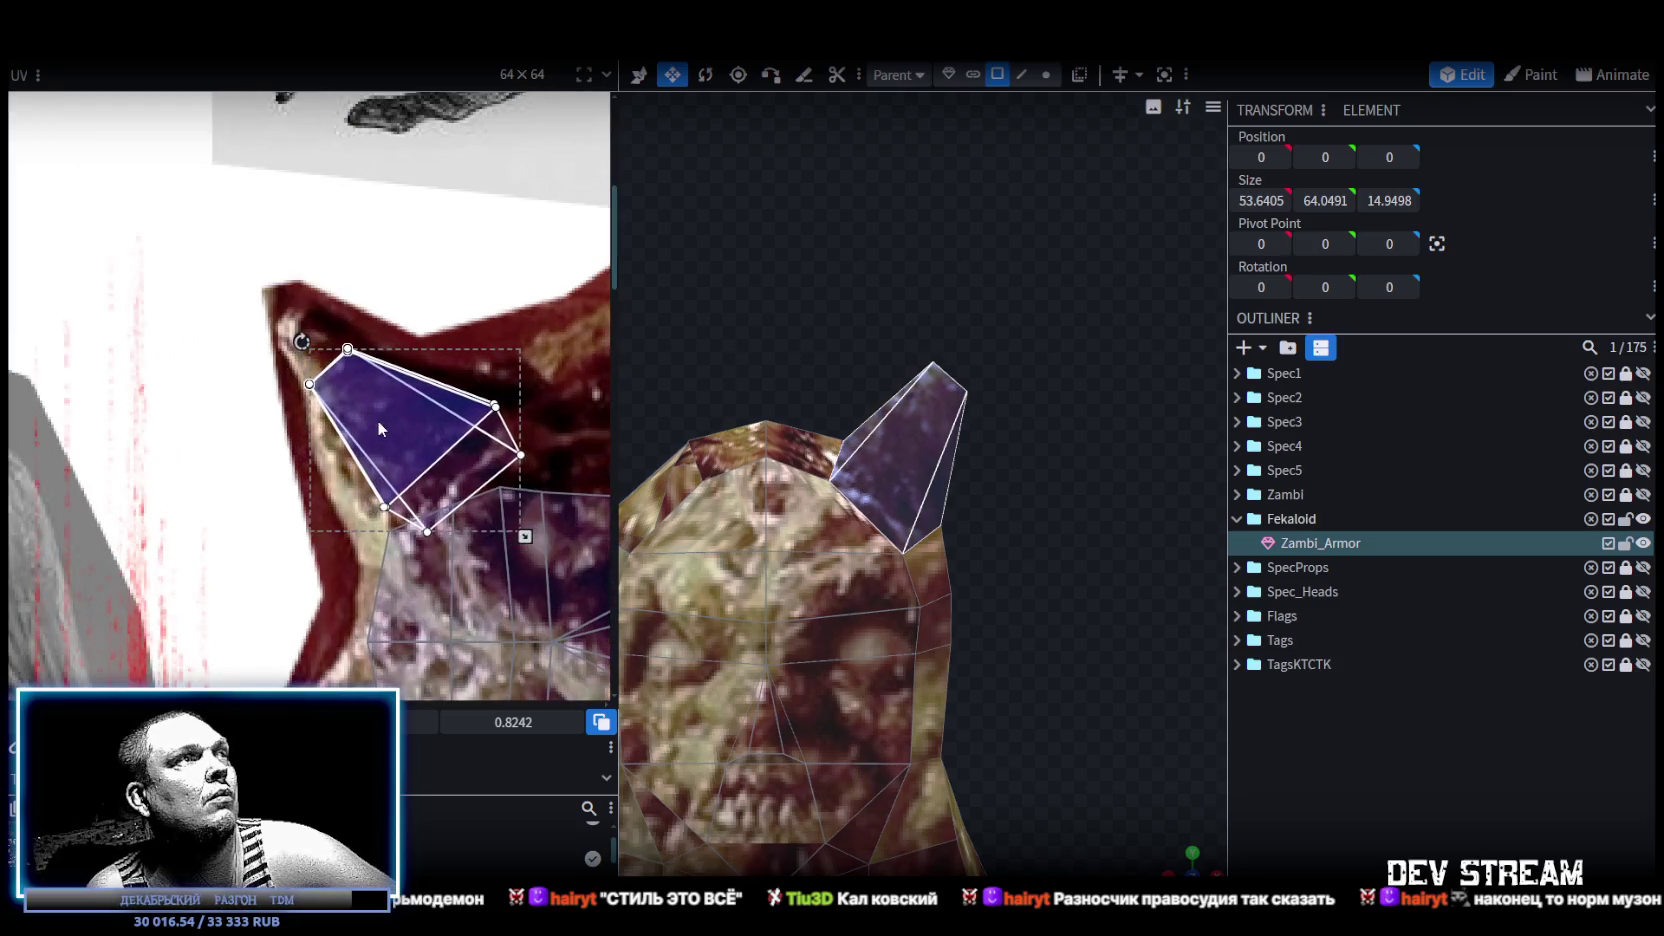
click(1323, 729)
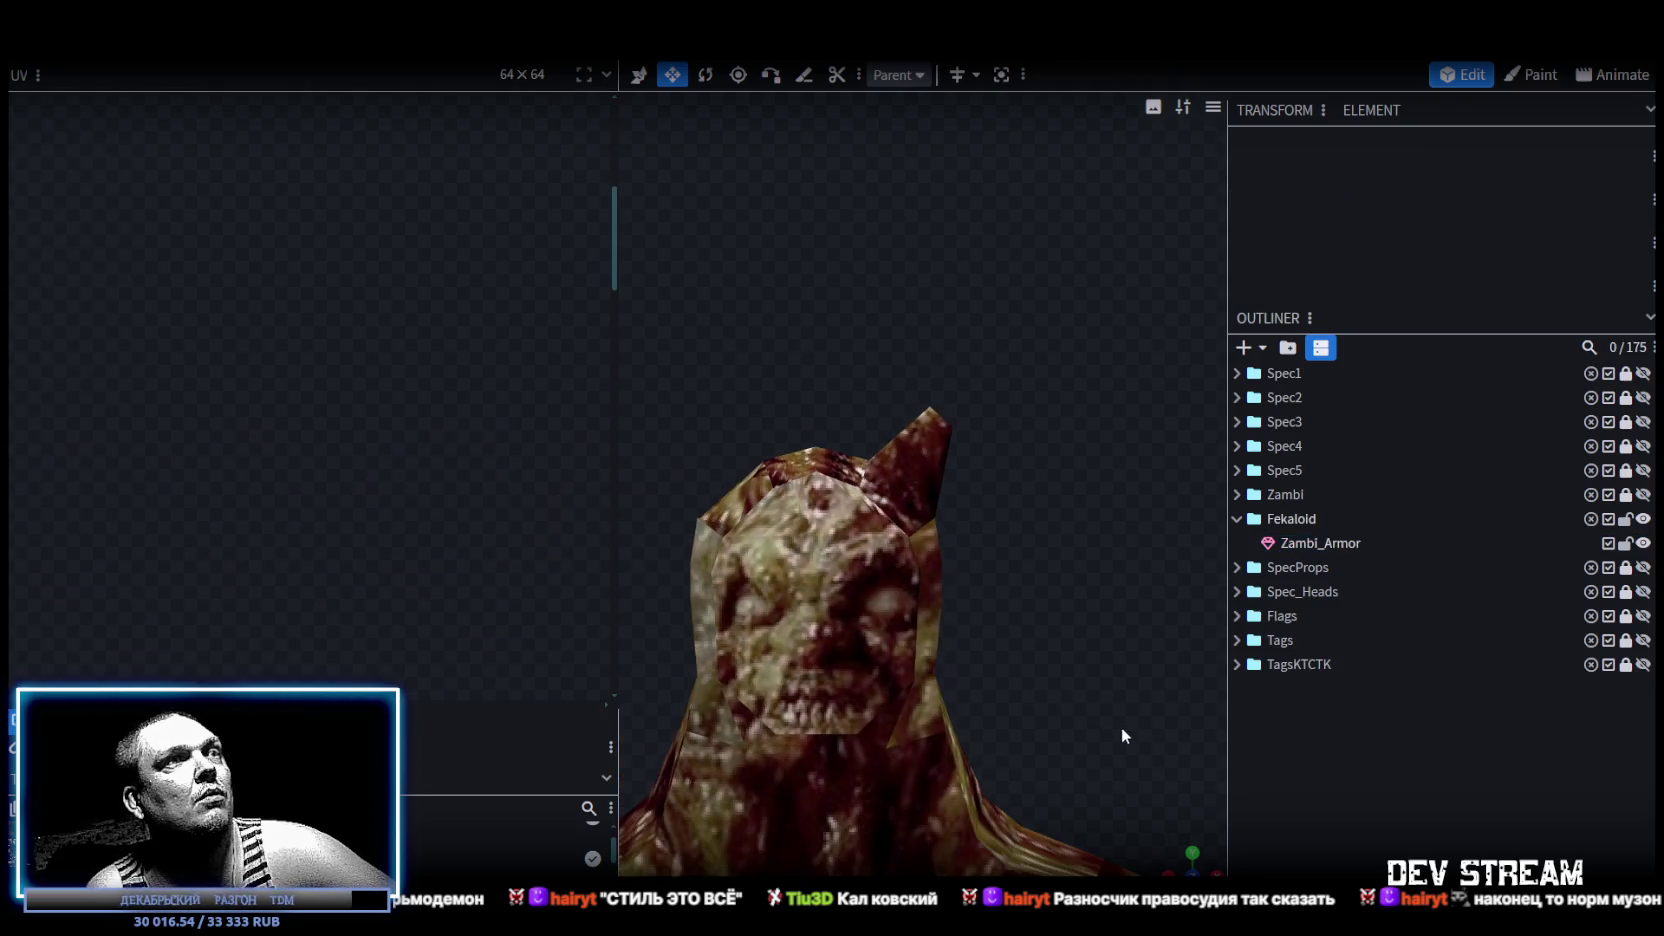
Copy and duplicate the horn's faces.
mouse_move(1180, 862)
mouse_down()
mouse_move(1199, 418)
mouse_move(977, 514)
mouse_move(1050, 516)
mouse_move(1078, 588)
mouse_move(1008, 484)
mouse_move(910, 474)
mouse_up()
click(907, 474)
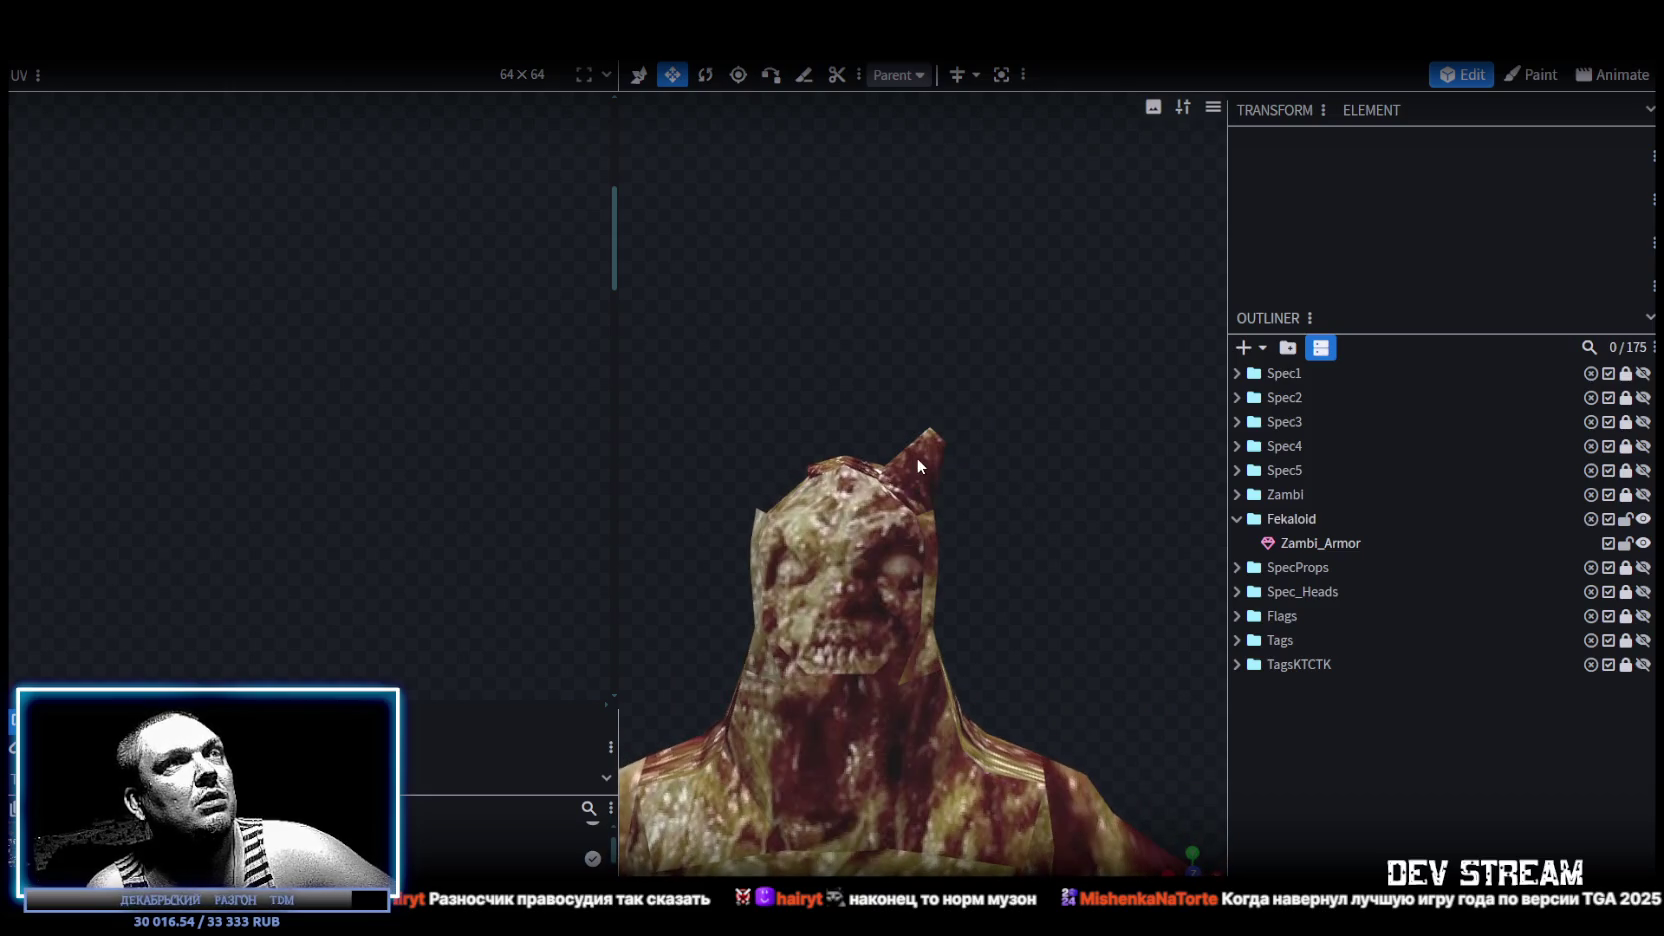
mouse_move(1008, 403)
mouse_down()
mouse_move(1049, 484)
mouse_move(910, 505)
mouse_up()
right_click(910, 505)
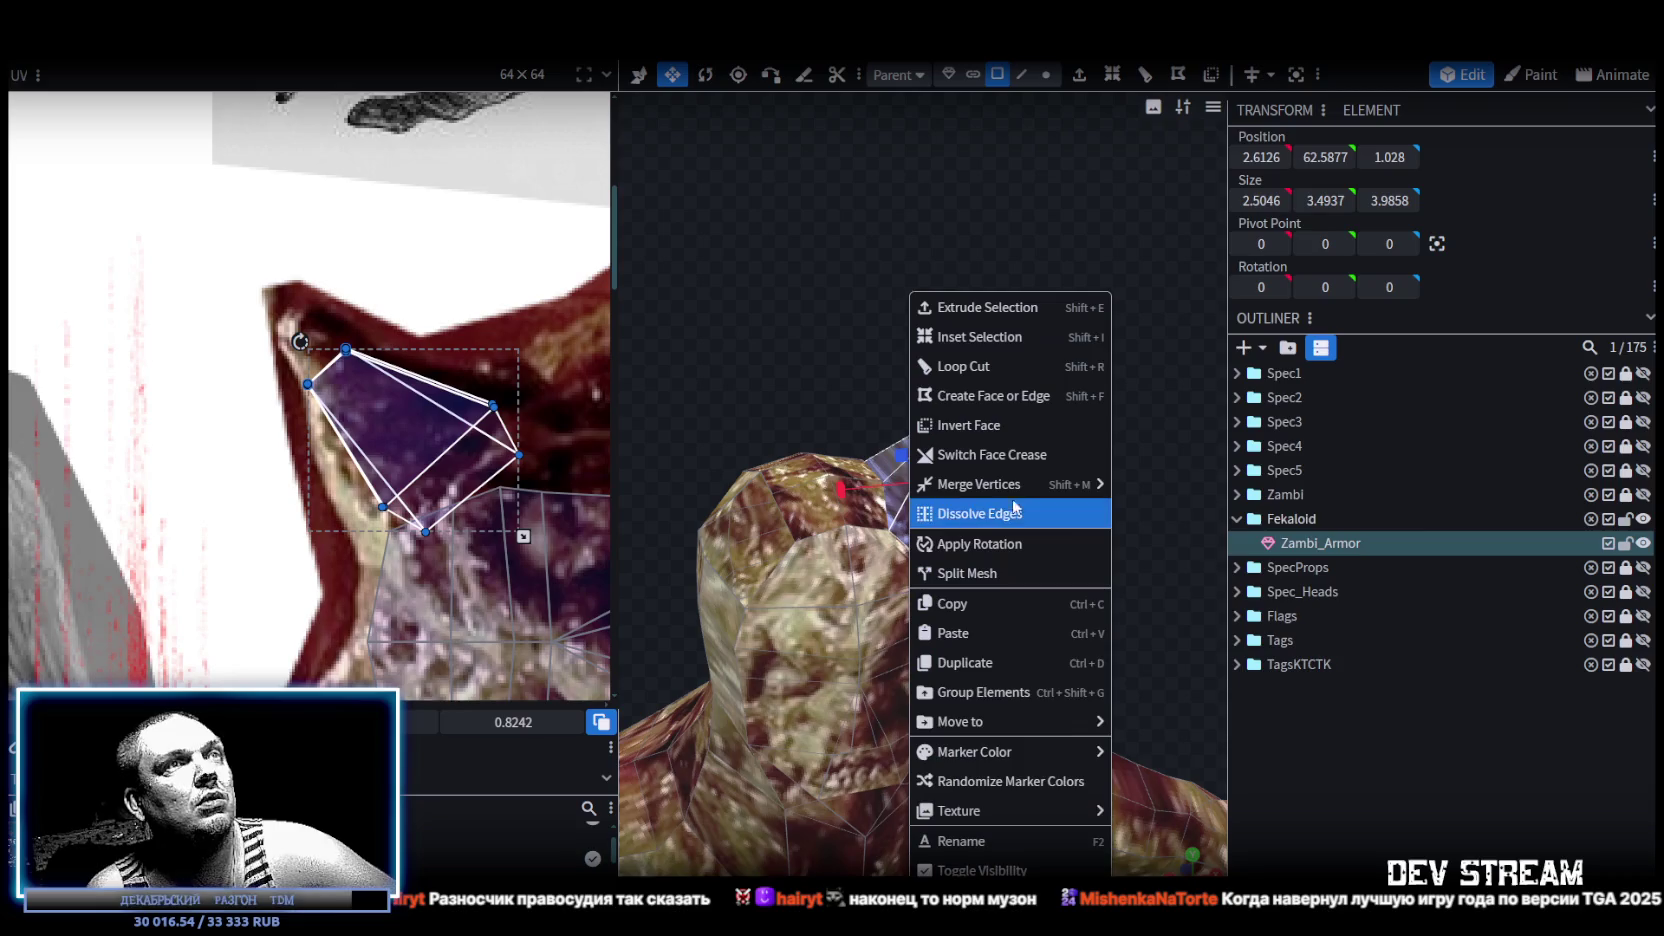
click(972, 606)
right_click(916, 552)
click(1011, 660)
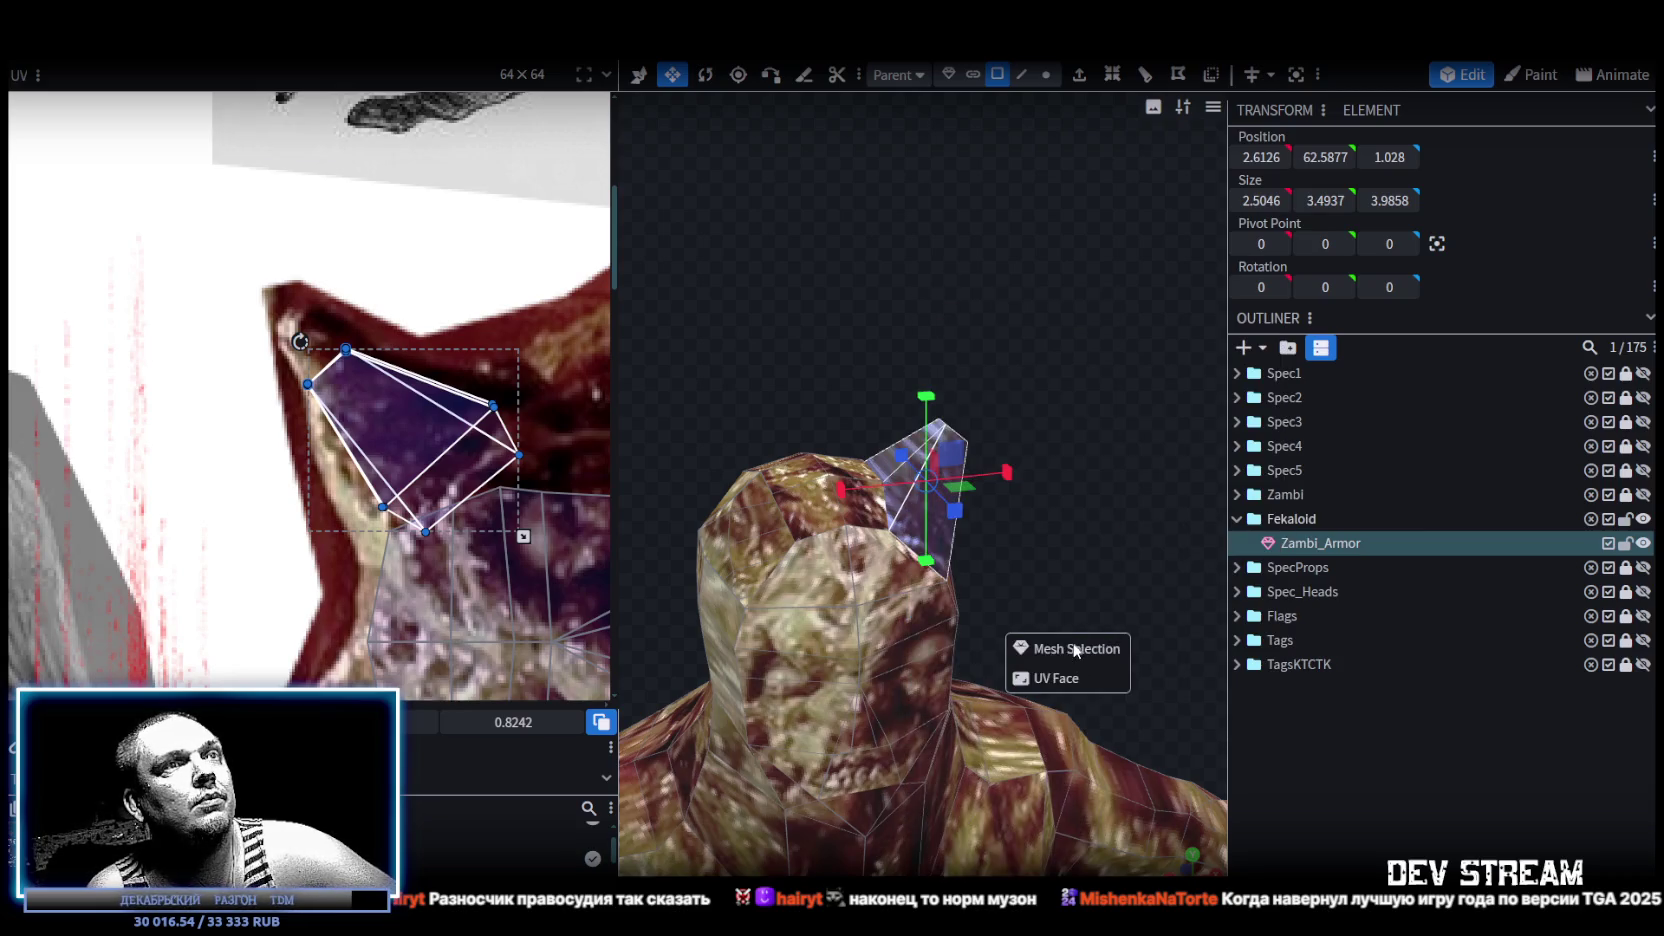
click(1075, 651)
Flip the duplicated horn along X and merge its overlapping vertices.
right_click(208, 100)
mouse_move(244, 100)
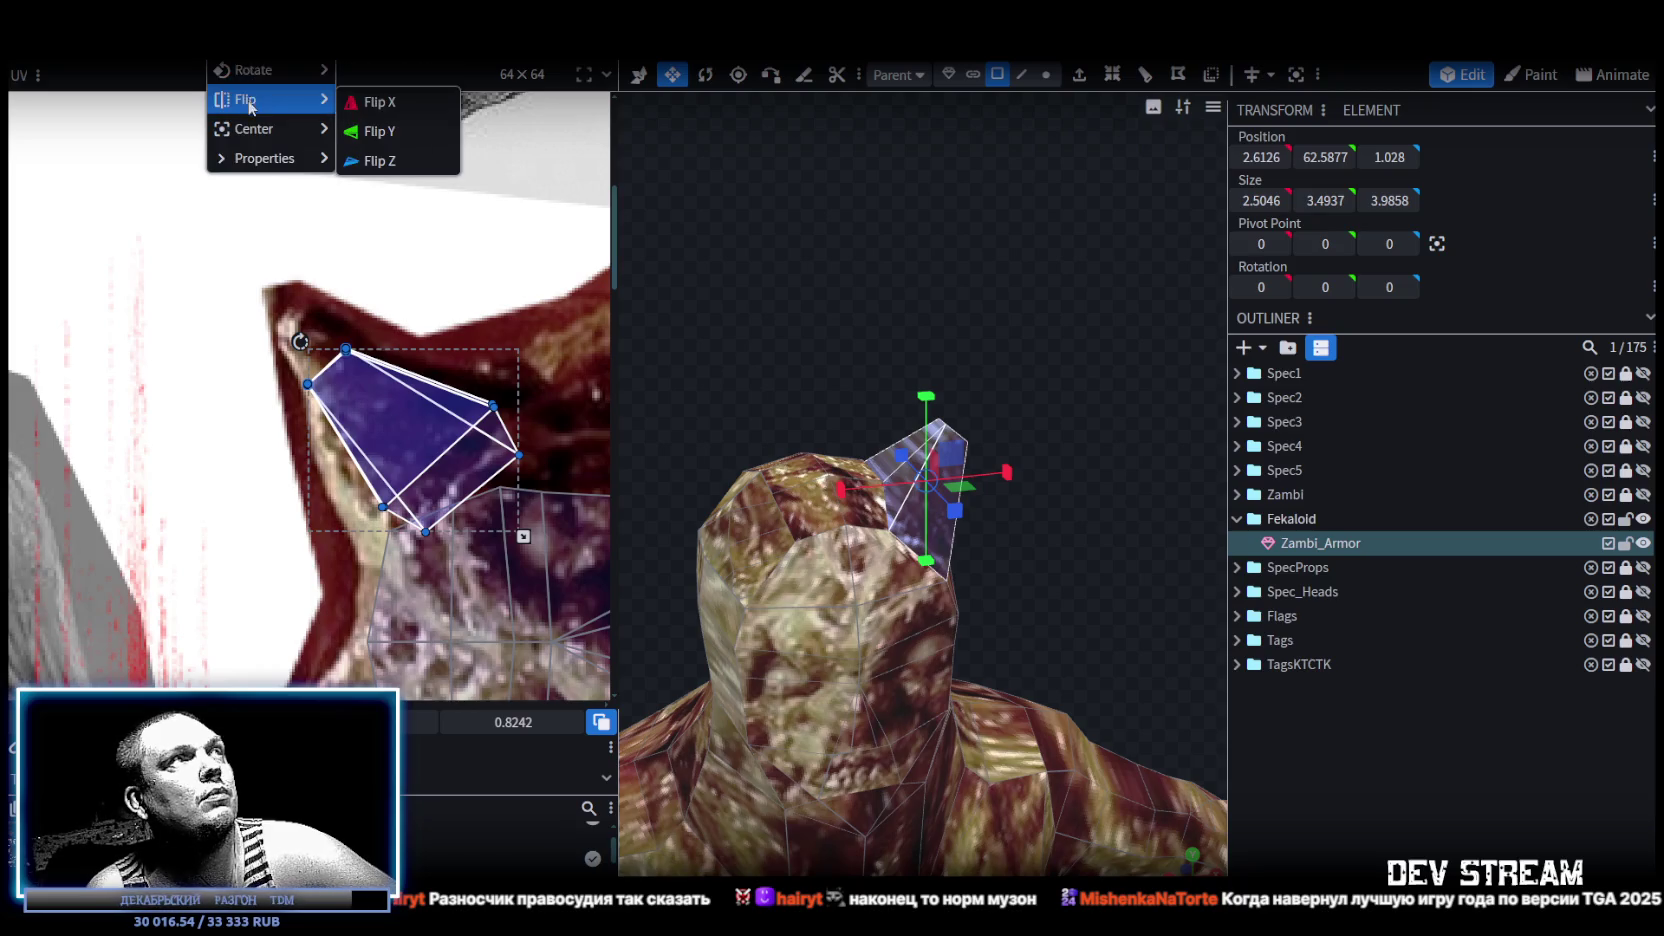
click(378, 108)
click(795, 232)
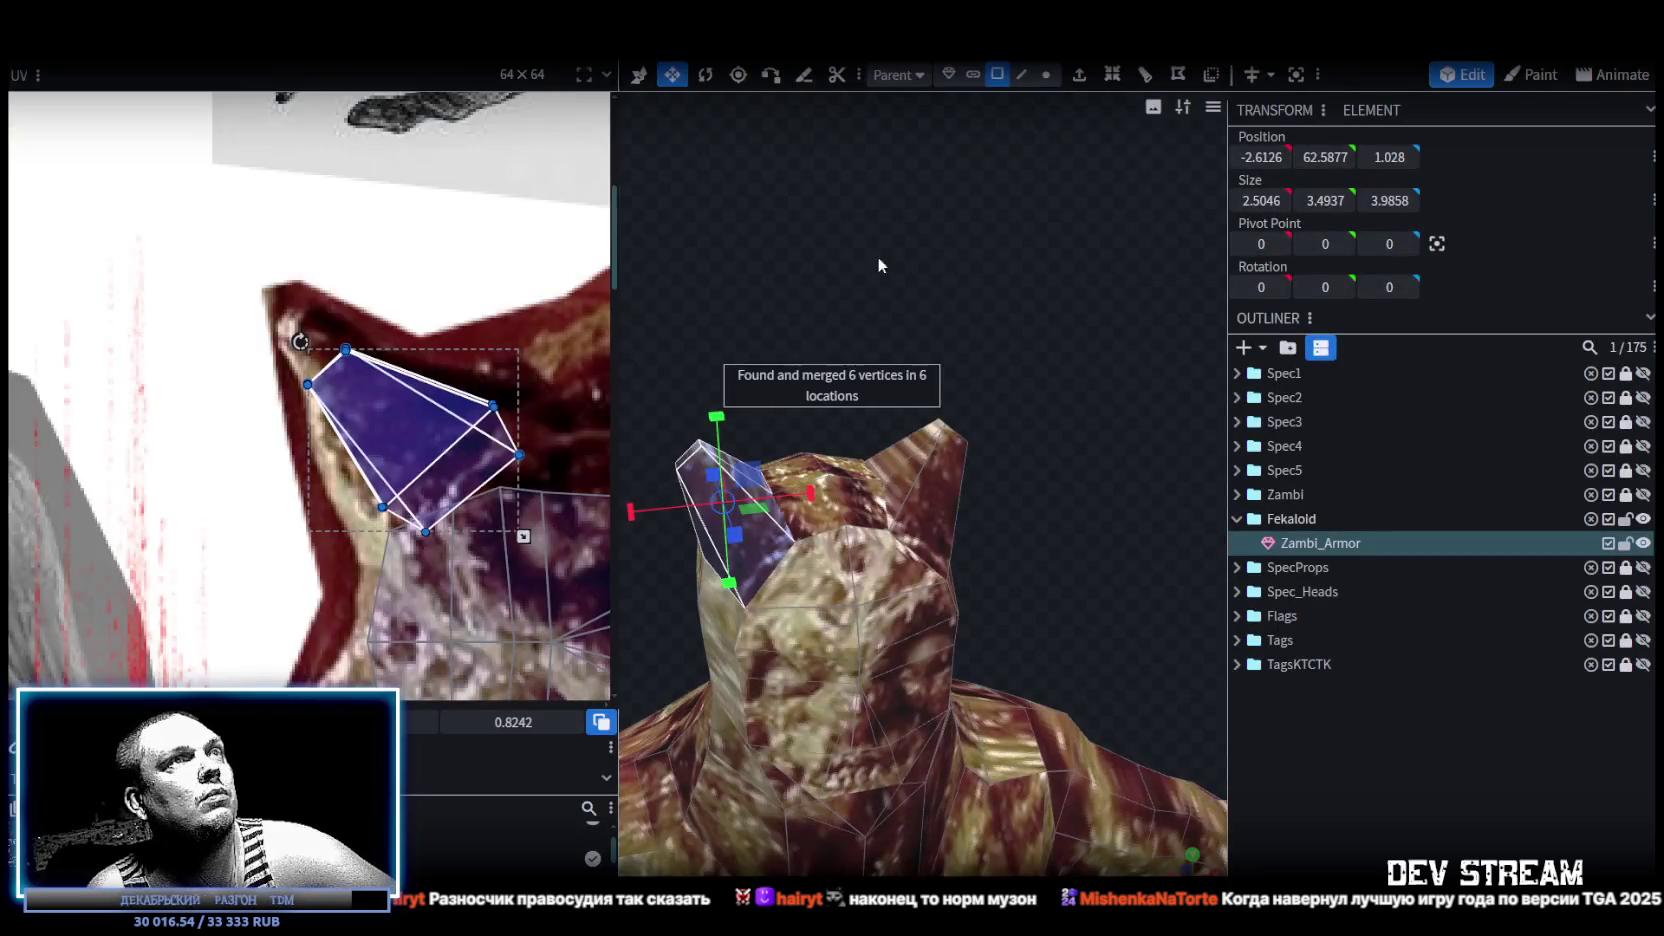
Move the second horn's UV over the hand area of the texture and rotate it.
drag(1034, 464, 1018, 396)
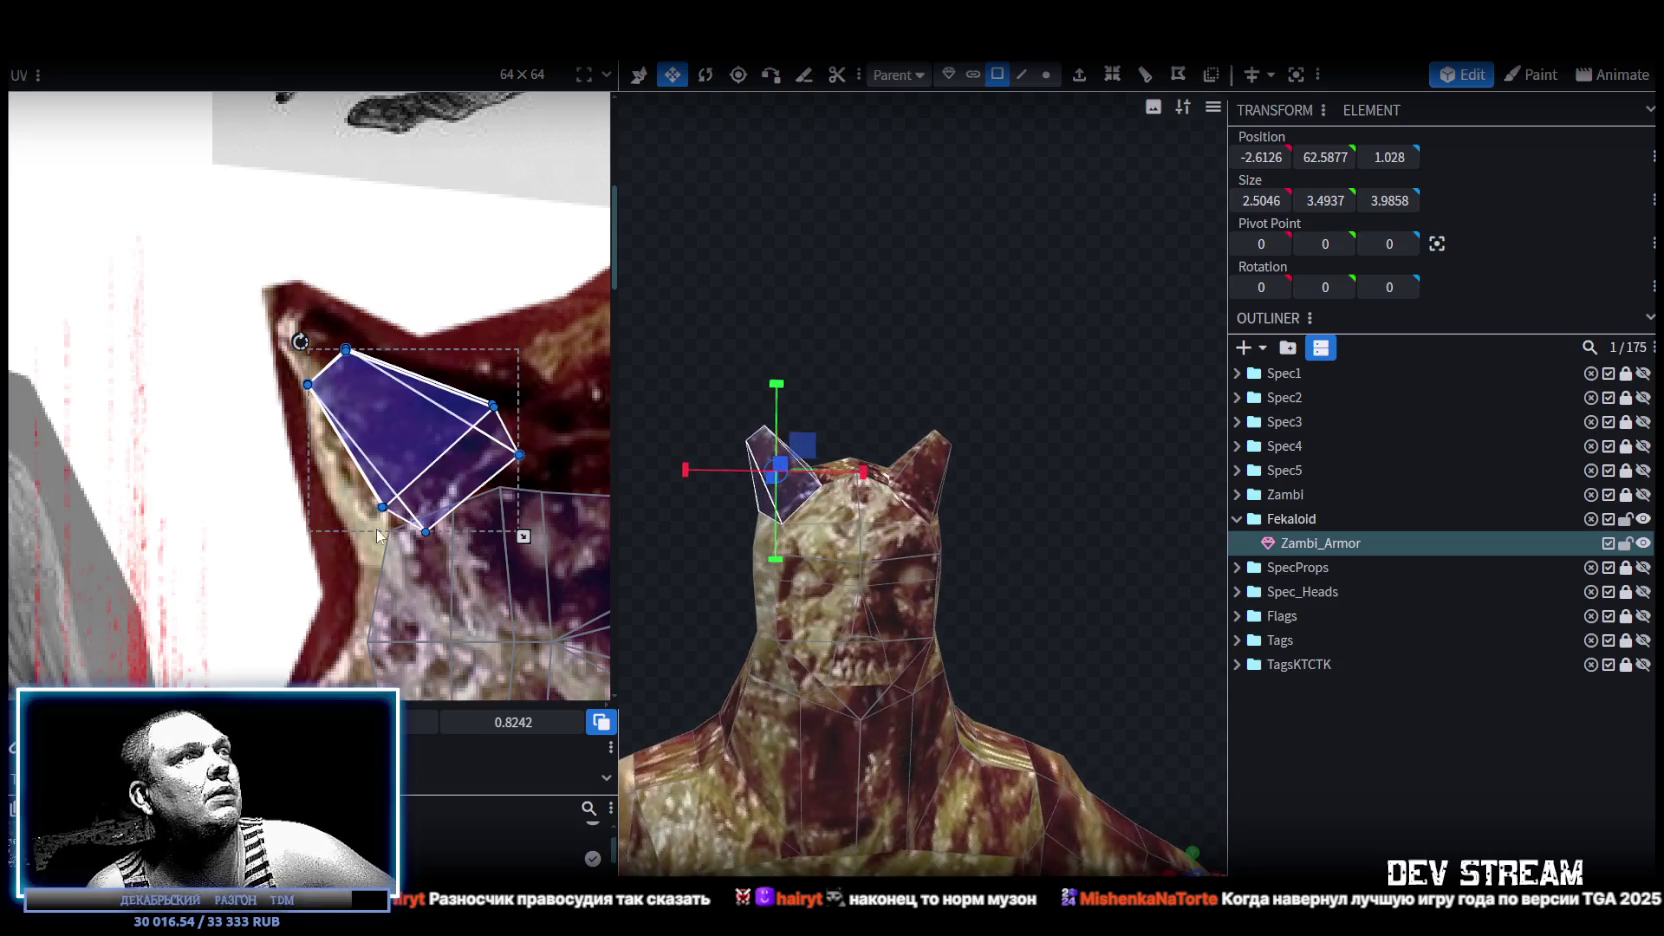
middle_drag(376, 526, 421, 304)
scroll(421, 304, down, 3)
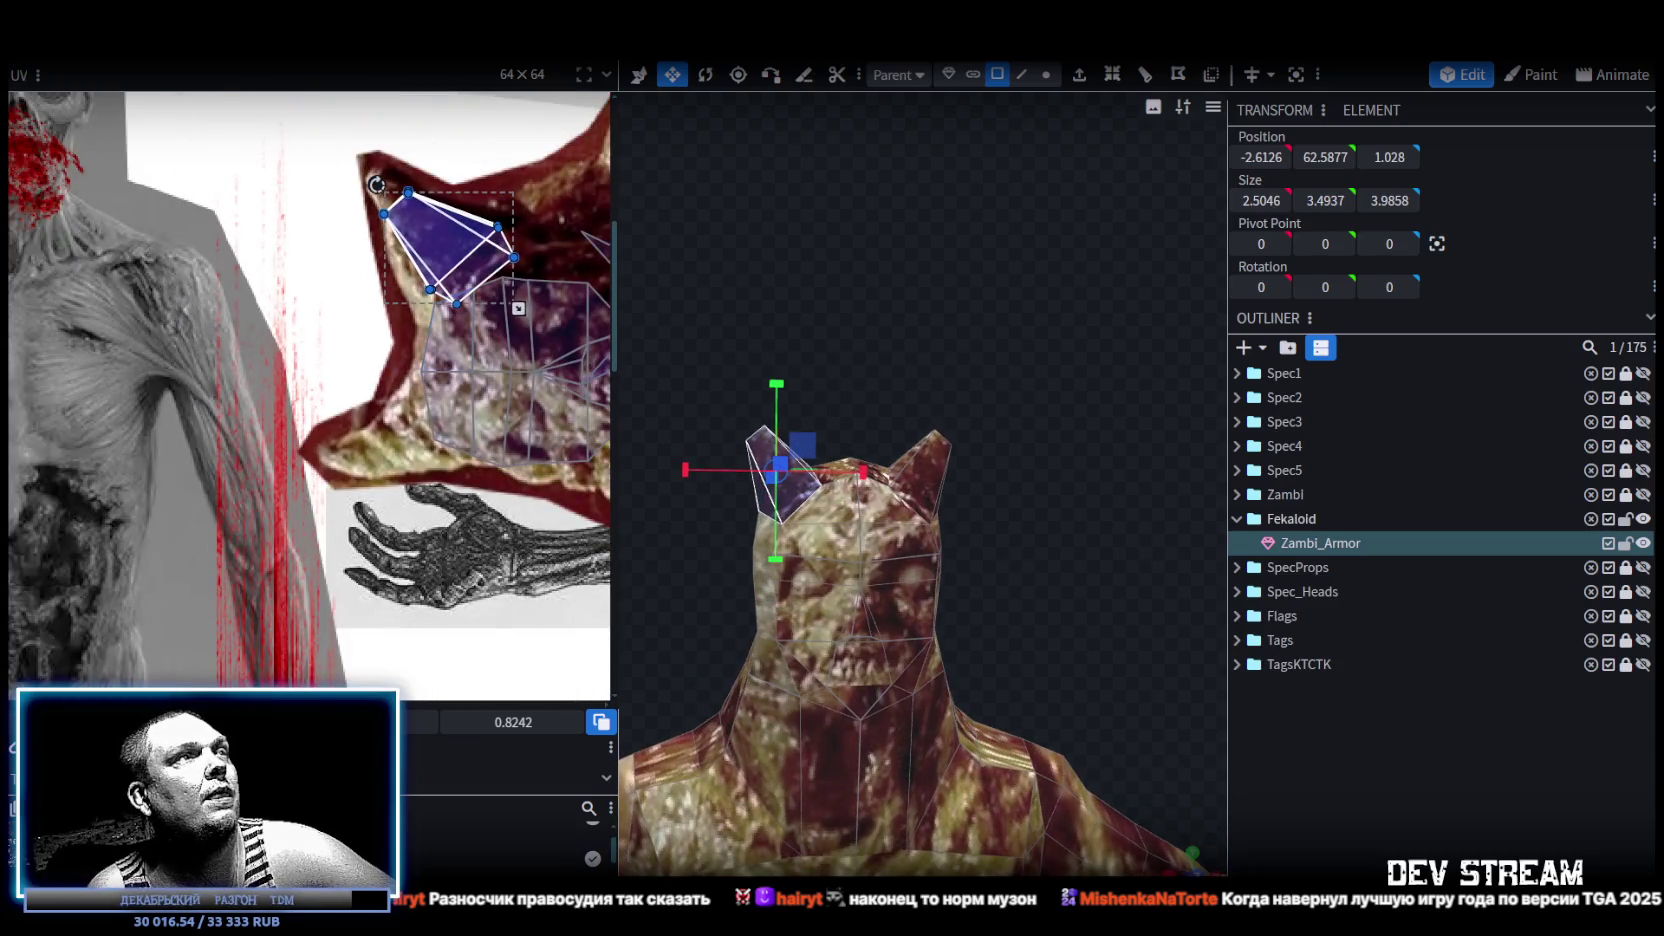
drag(423, 271, 391, 462)
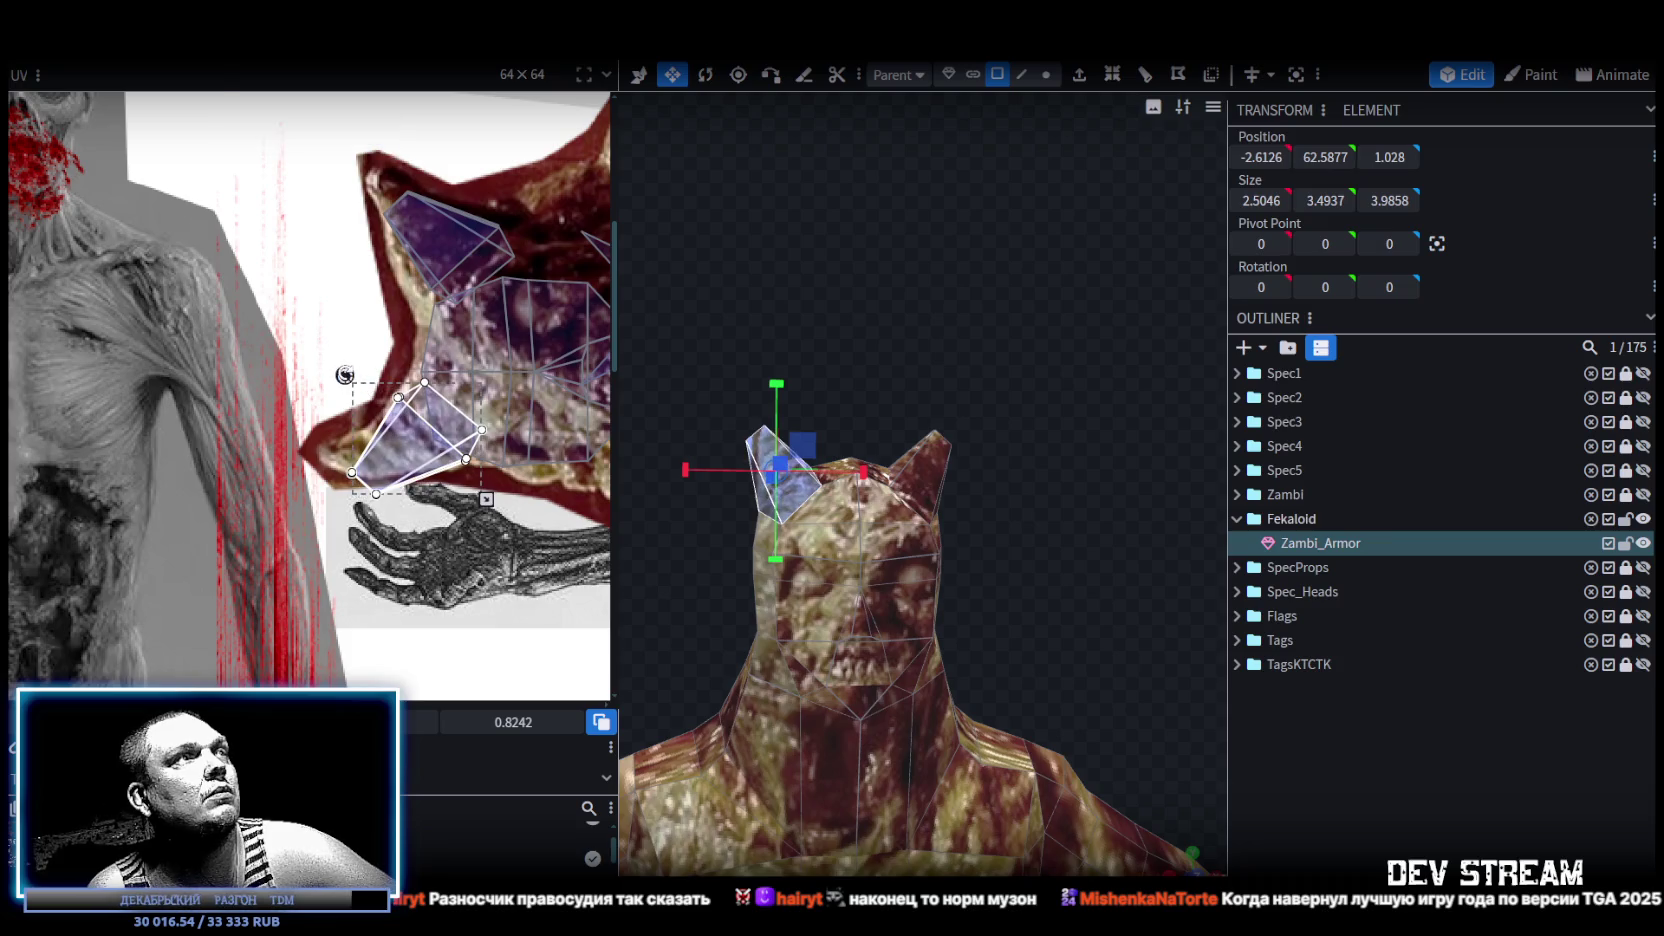
drag(344, 374, 363, 312)
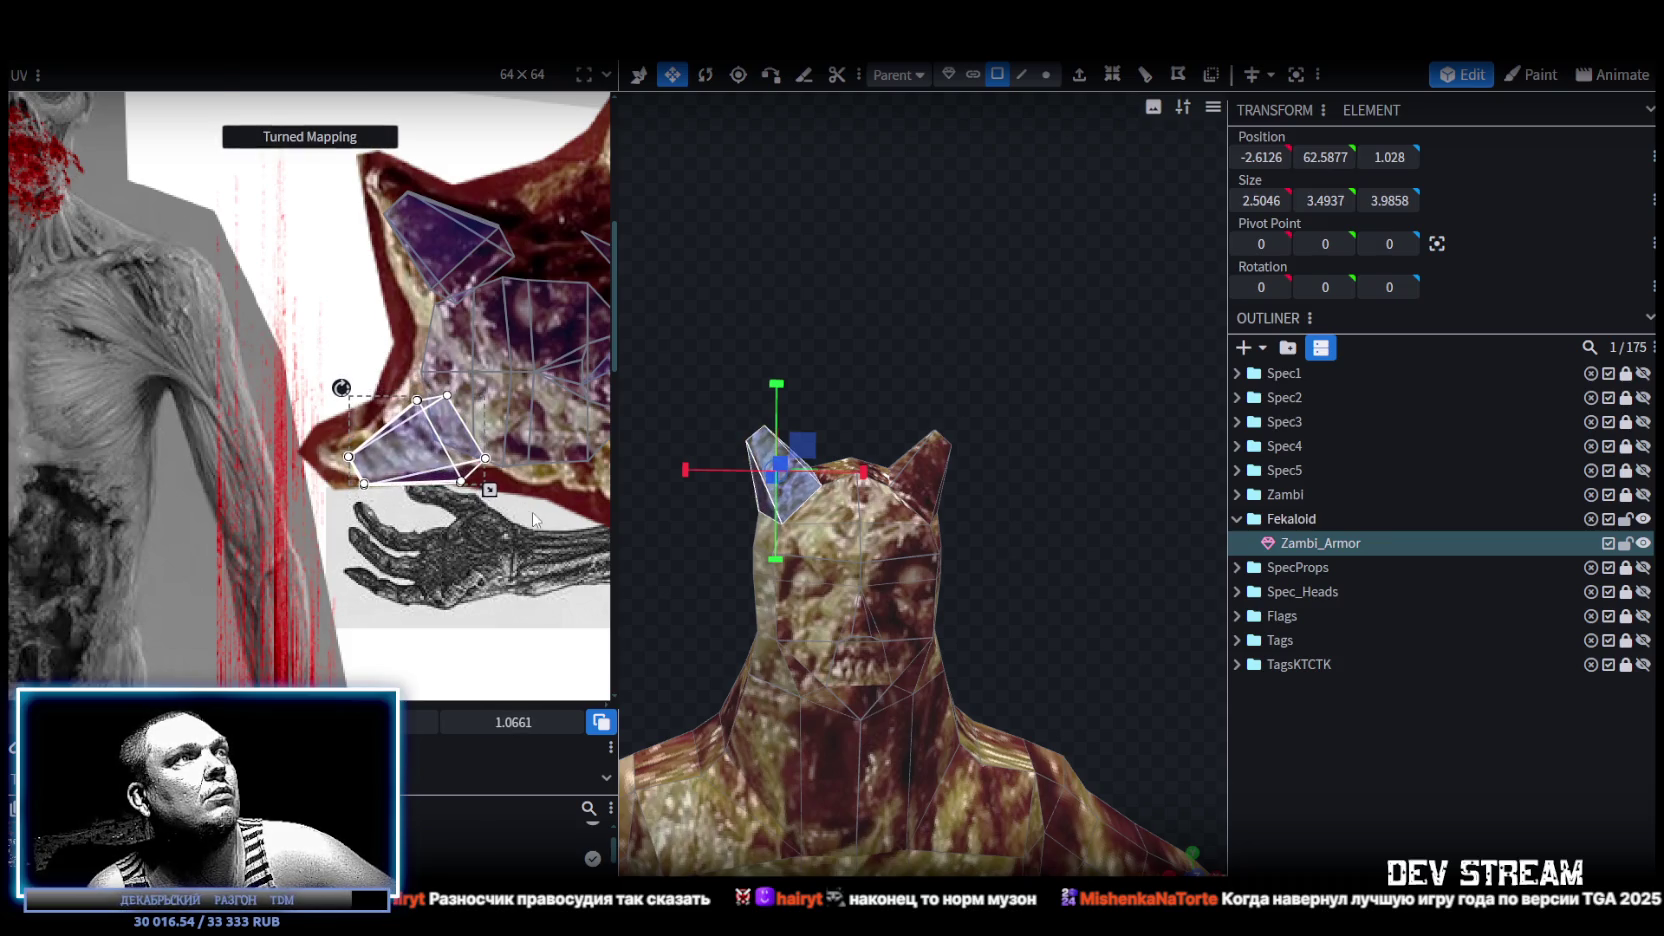
drag(534, 519, 395, 438)
click(1261, 718)
mouse_move(1180, 690)
mouse_down()
mouse_move(1053, 611)
mouse_move(1026, 641)
mouse_move(1112, 694)
mouse_move(1037, 618)
mouse_move(1086, 592)
mouse_up()
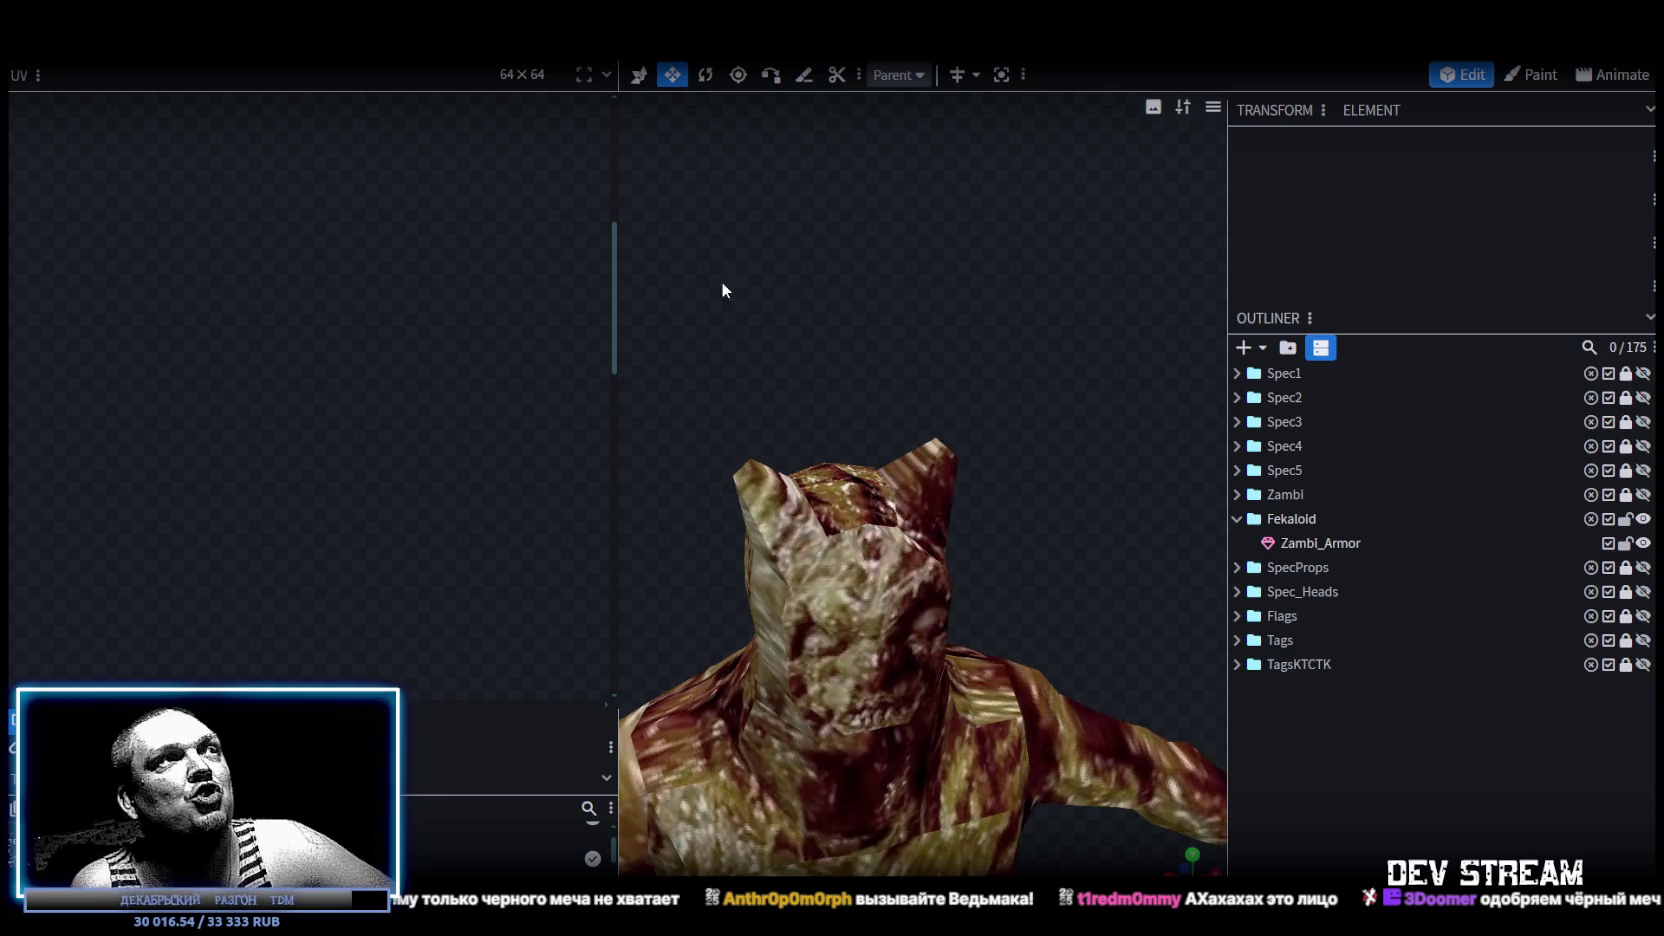
Narrow the UV panel to reveal the texture list and select three faces atop the armor's head.
mouse_move(617, 266)
mouse_down()
mouse_move(280, 290)
mouse_move(312, 287)
mouse_up()
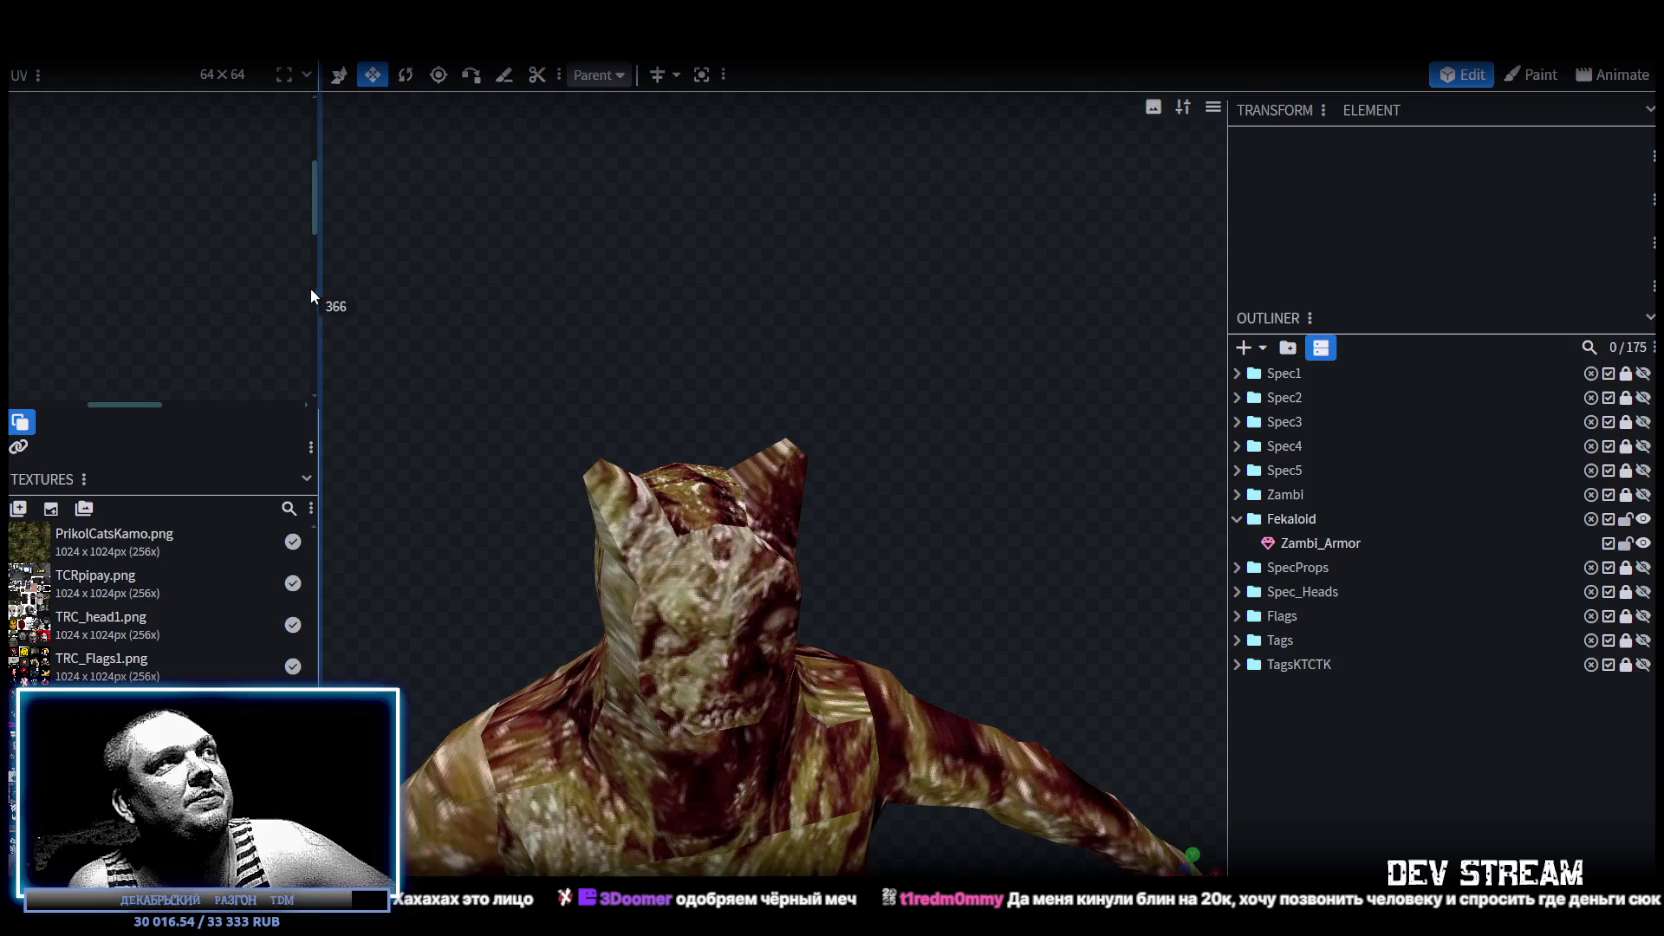
mouse_move(897, 377)
mouse_down()
mouse_move(777, 495)
mouse_move(627, 514)
mouse_up()
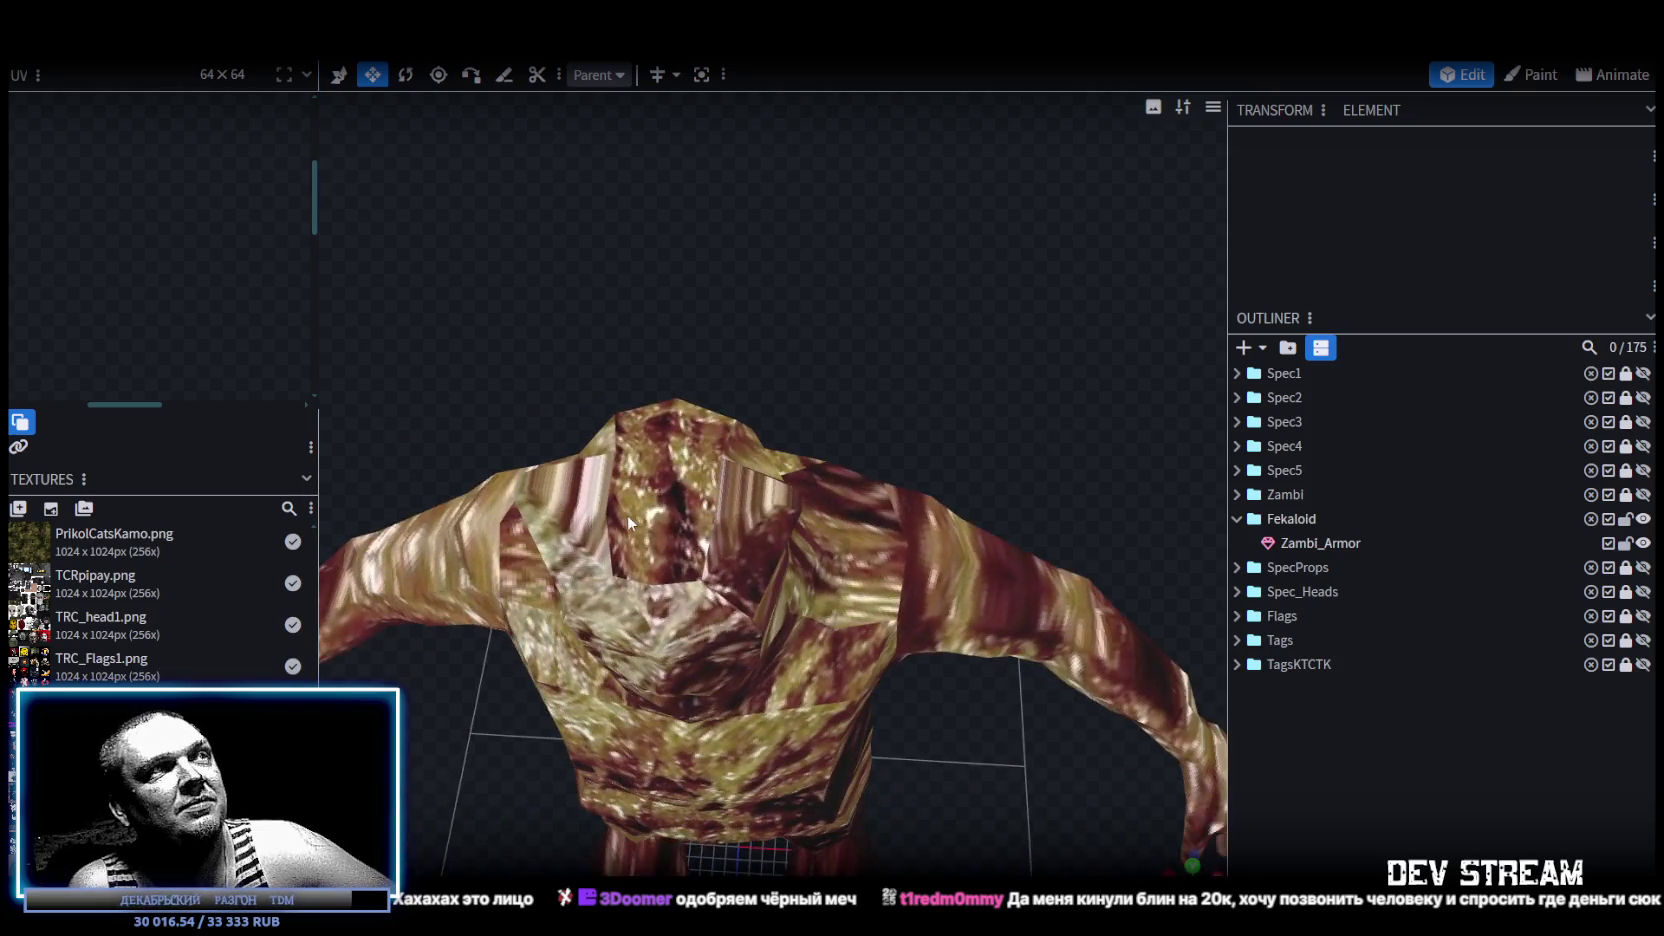
click(653, 517)
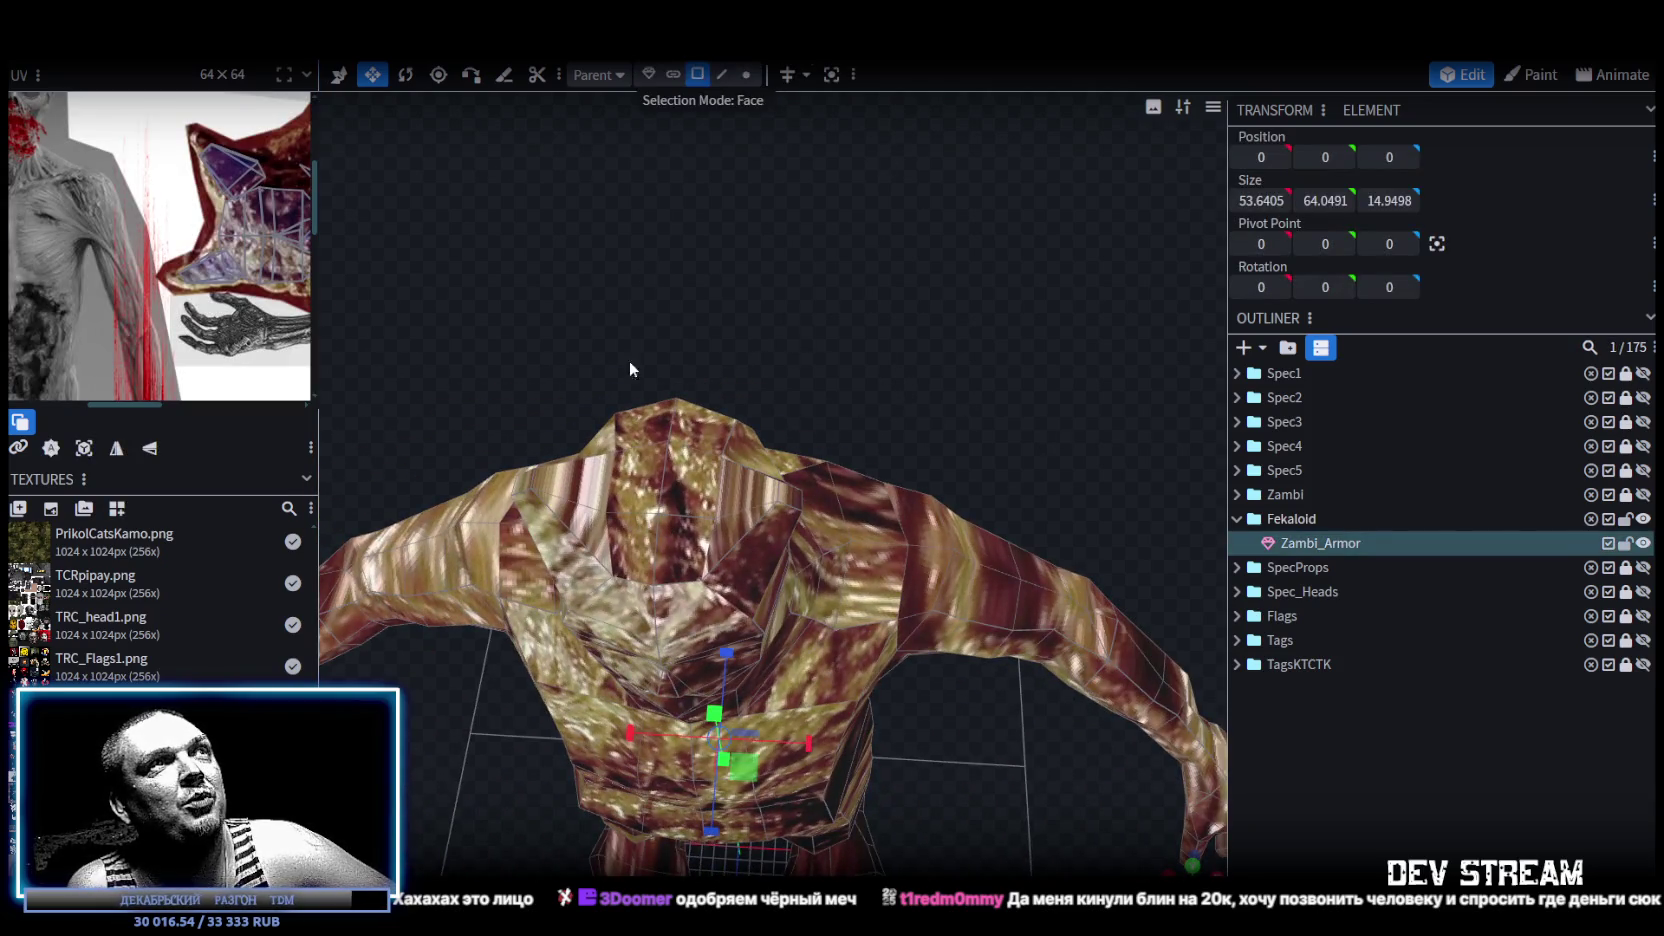
click(680, 492)
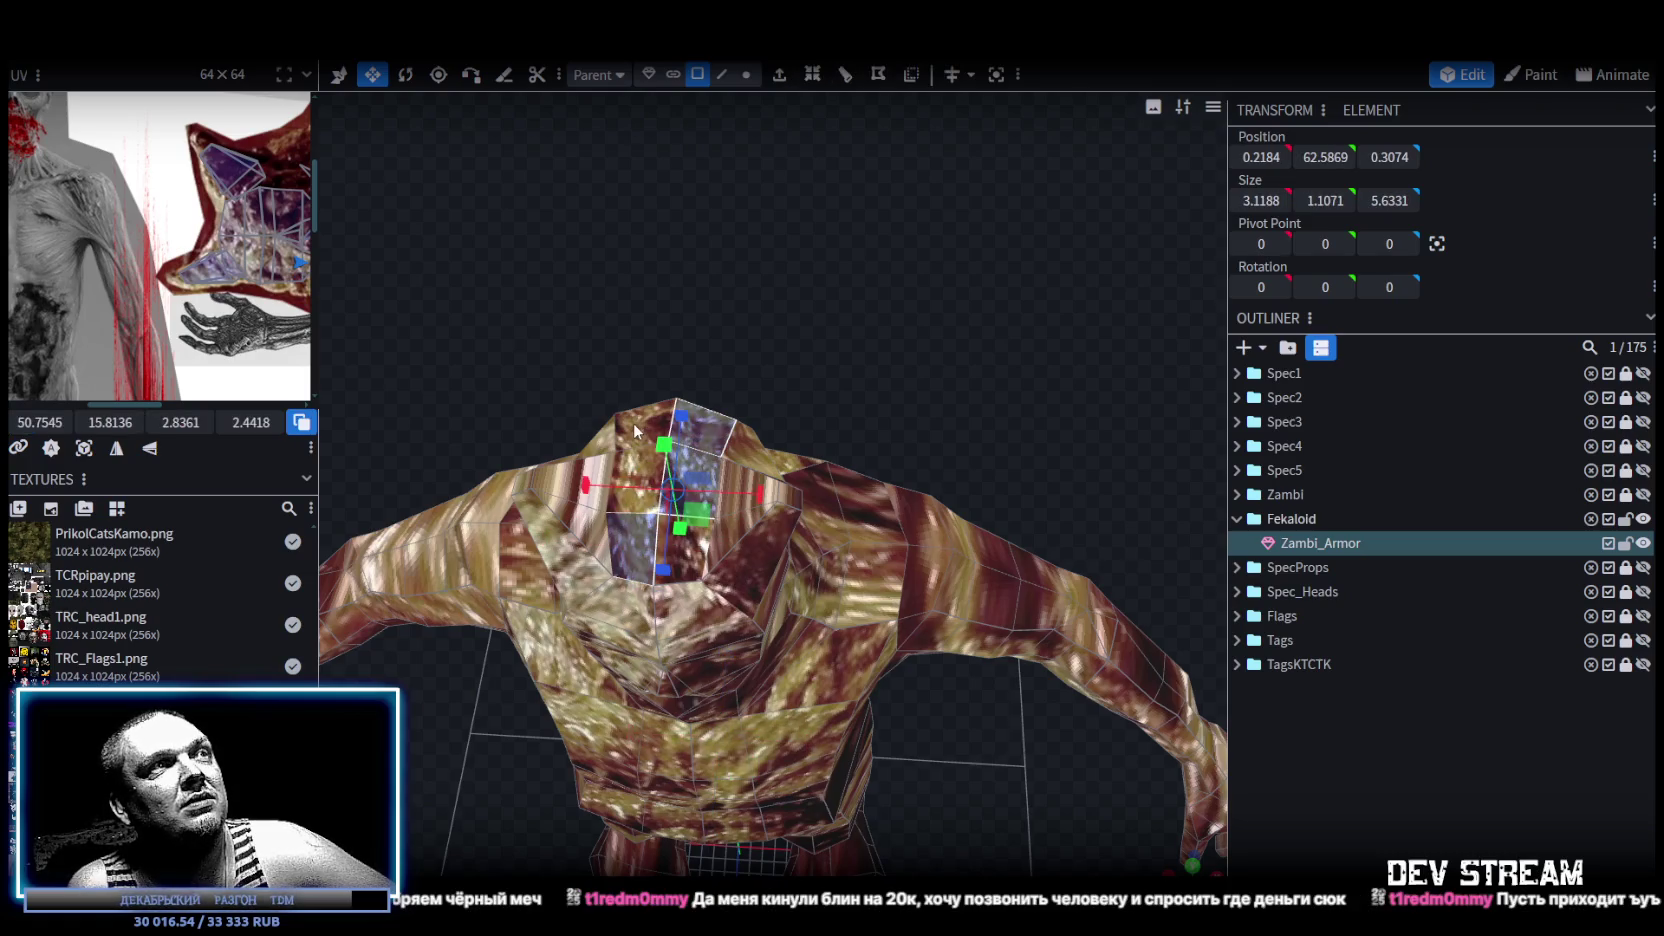
shift+click(633, 424)
shift+click(683, 577)
Squeeze the selected head faces thinner front-to-back, then clear the selection.
mouse_move(857, 442)
mouse_down()
mouse_move(806, 259)
mouse_move(595, 265)
mouse_move(620, 254)
mouse_move(806, 373)
mouse_move(768, 378)
mouse_up()
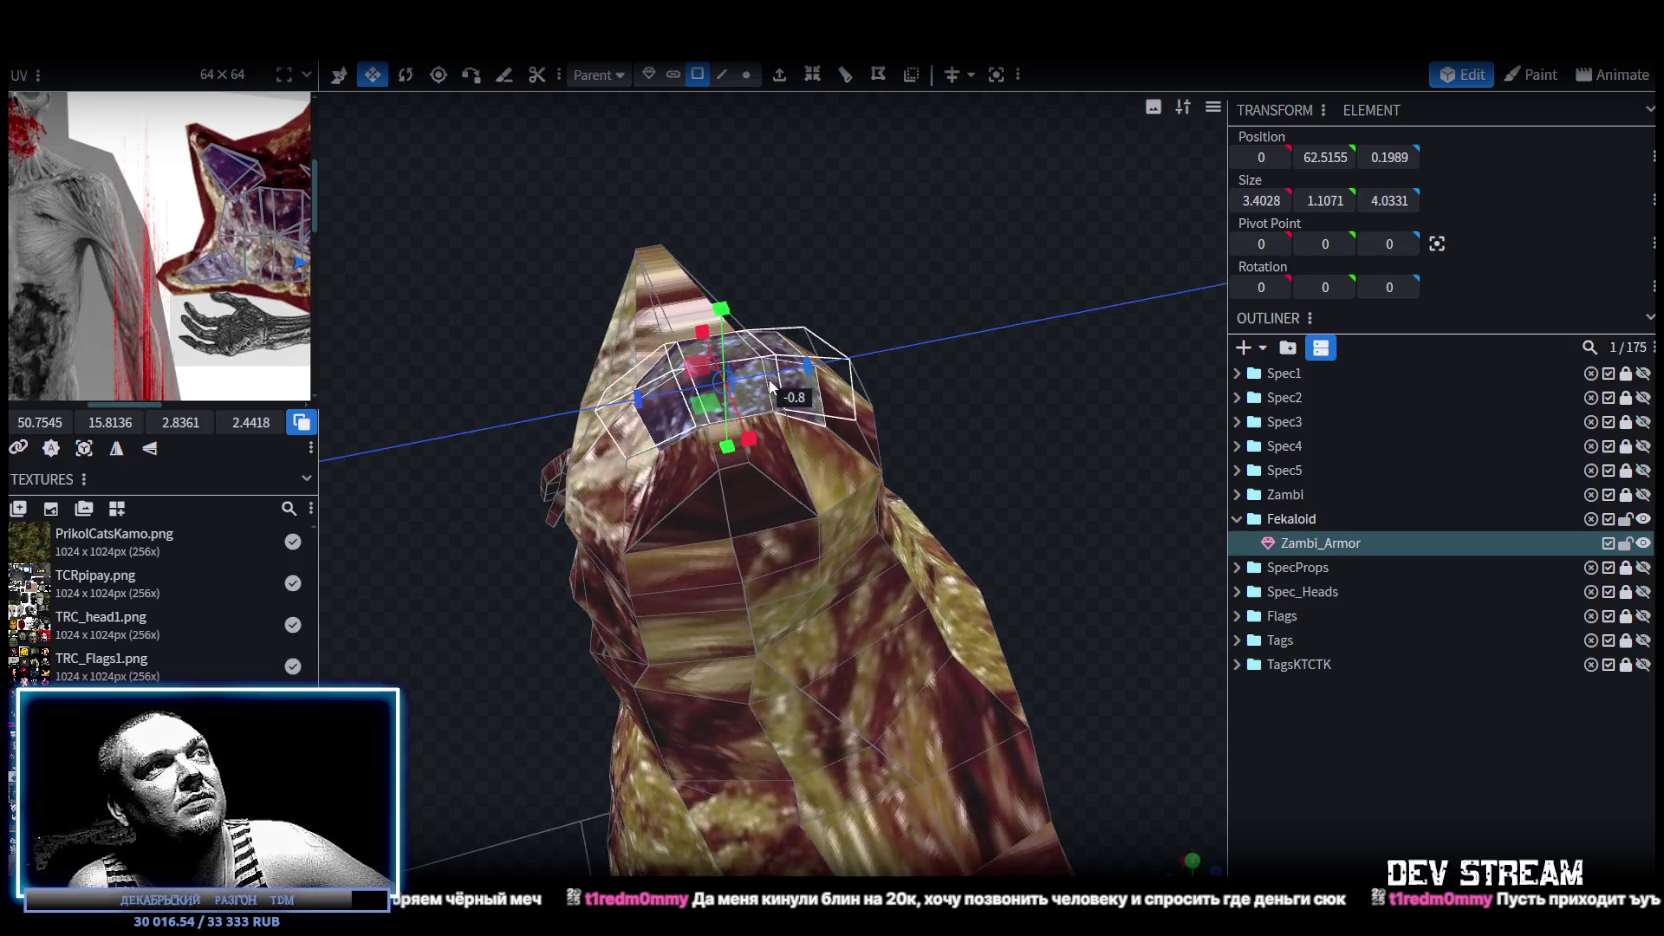
mouse_move(419, 482)
mouse_down()
mouse_move(582, 318)
mouse_move(717, 316)
mouse_move(691, 286)
mouse_move(732, 375)
mouse_move(937, 437)
mouse_up()
click(1266, 692)
mouse_move(850, 480)
mouse_down()
mouse_move(816, 418)
mouse_move(1017, 424)
mouse_move(1112, 386)
mouse_move(1183, 429)
mouse_move(1157, 445)
mouse_move(786, 440)
mouse_move(920, 467)
mouse_move(1001, 404)
mouse_move(523, 454)
mouse_move(956, 422)
mouse_move(931, 654)
mouse_move(959, 604)
mouse_move(956, 662)
mouse_move(942, 604)
mouse_move(888, 548)
mouse_move(850, 621)
mouse_move(962, 586)
mouse_move(891, 635)
mouse_move(1071, 733)
mouse_move(1078, 708)
mouse_move(733, 742)
mouse_move(993, 543)
mouse_up()
scroll(1000, 403, down, 3)
scroll(1050, 422, down, 3)
scroll(1009, 406, down, 2)
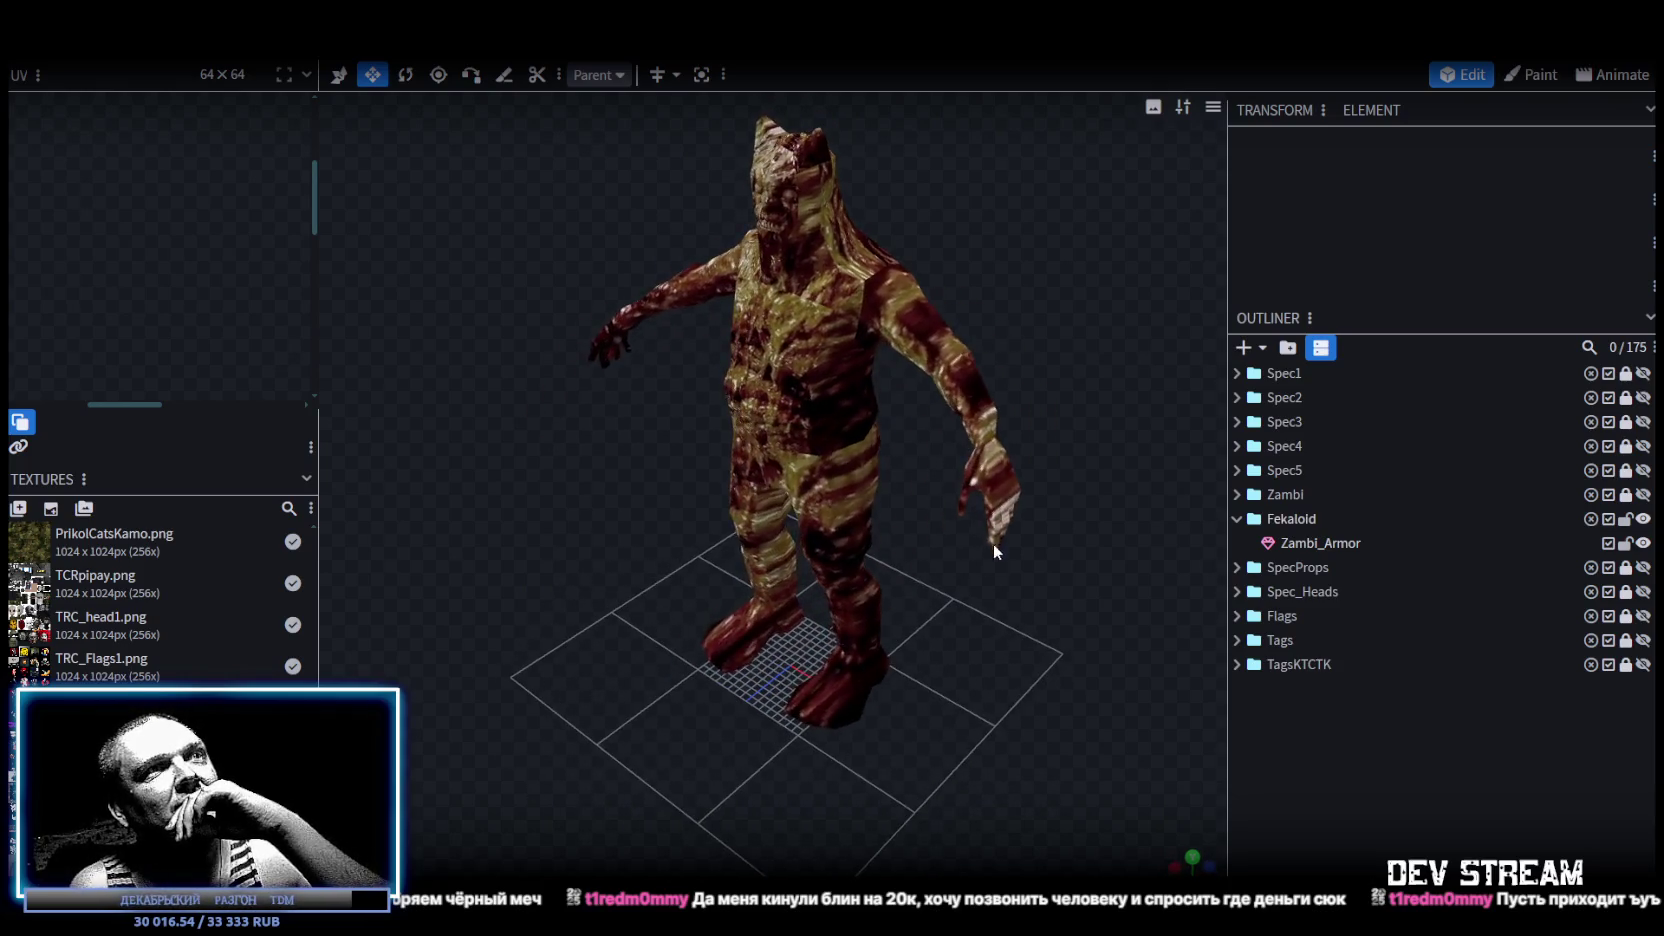
click(985, 485)
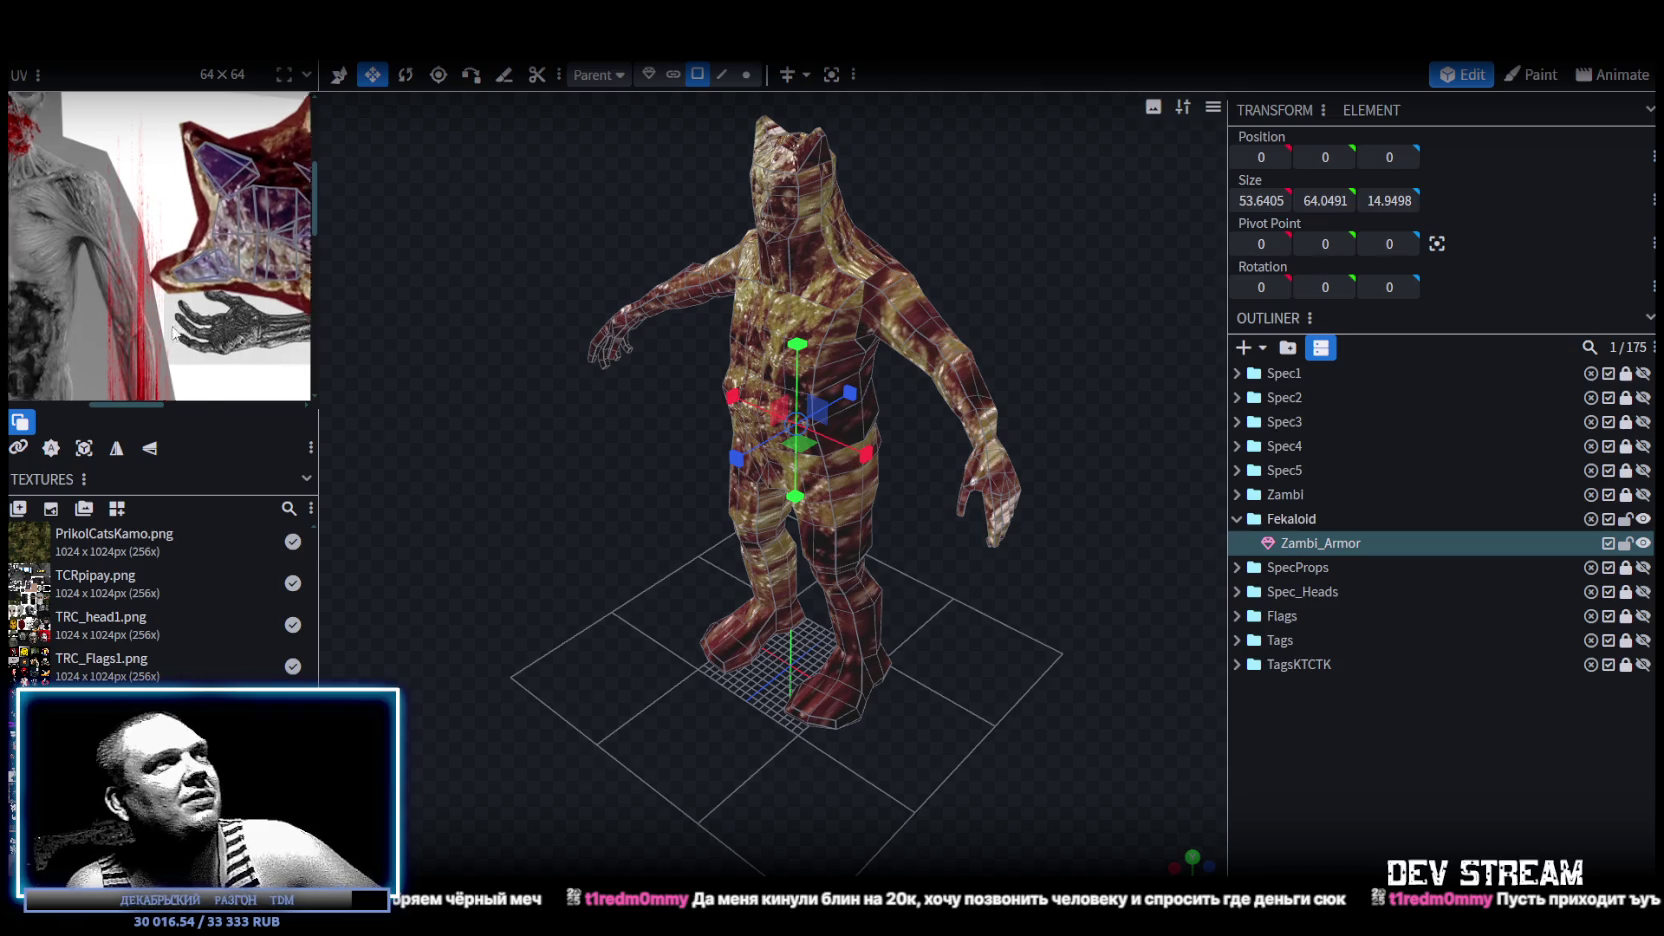
scroll(295, 314, up, 3)
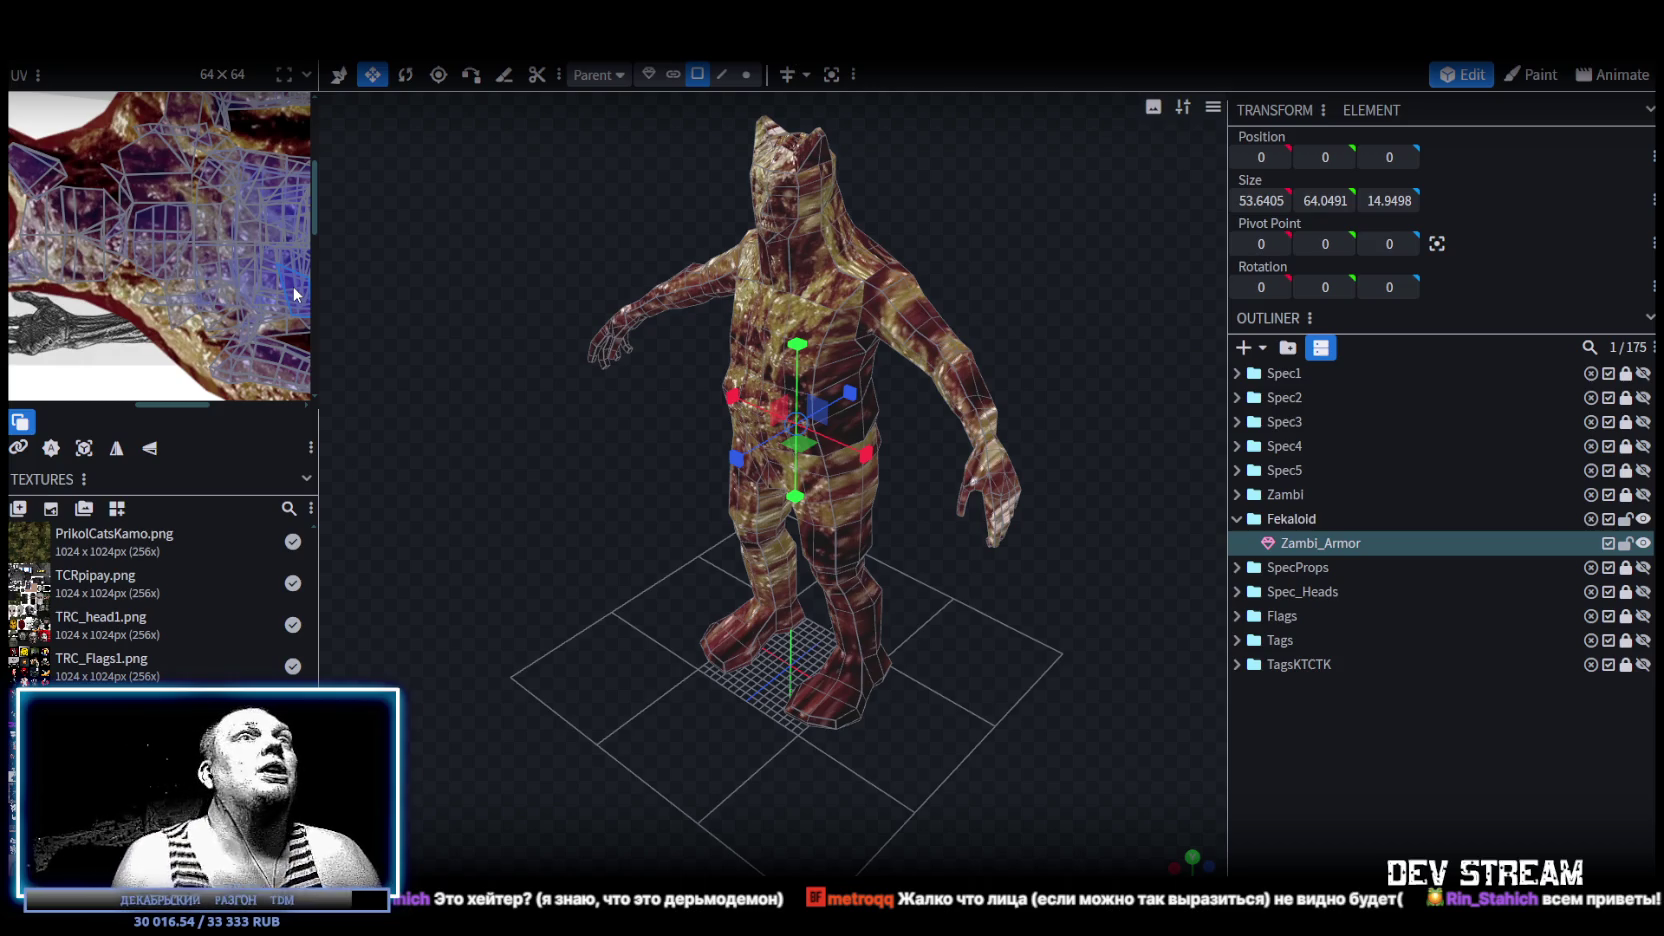
mouse_move(473, 358)
mouse_down()
mouse_move(584, 322)
mouse_move(554, 262)
mouse_move(630, 444)
mouse_move(540, 395)
mouse_move(636, 418)
mouse_up()
scroll(554, 262, up, 3)
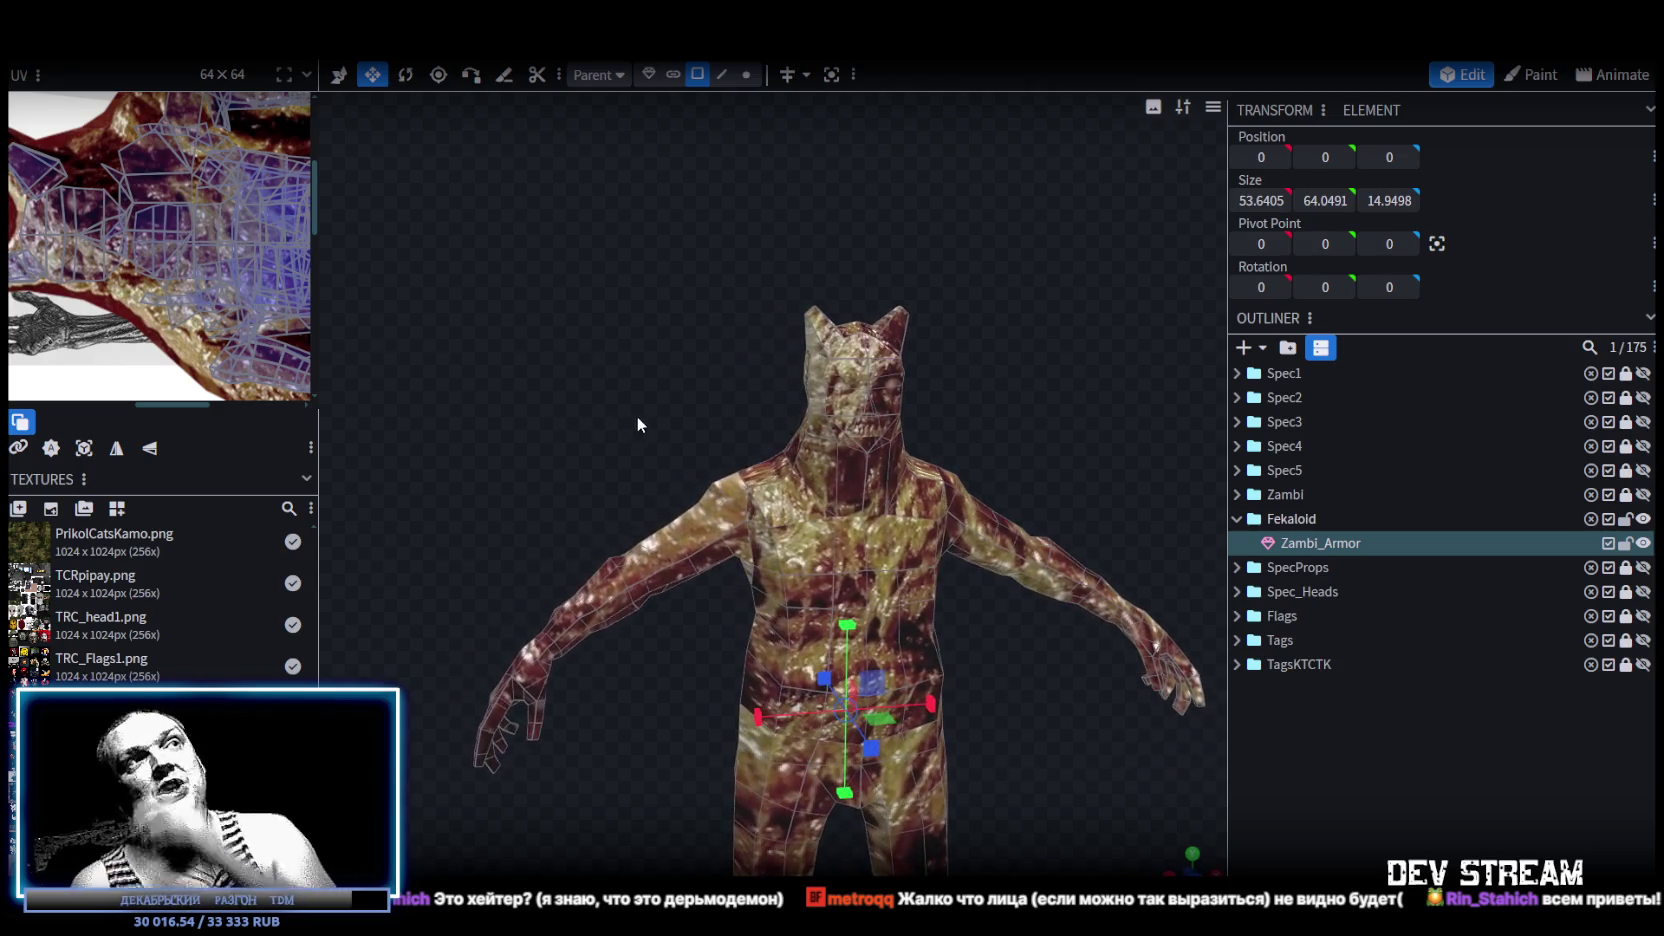
scroll(636, 425, up, 1)
scroll(998, 410, up, 3)
drag(998, 410, 922, 396)
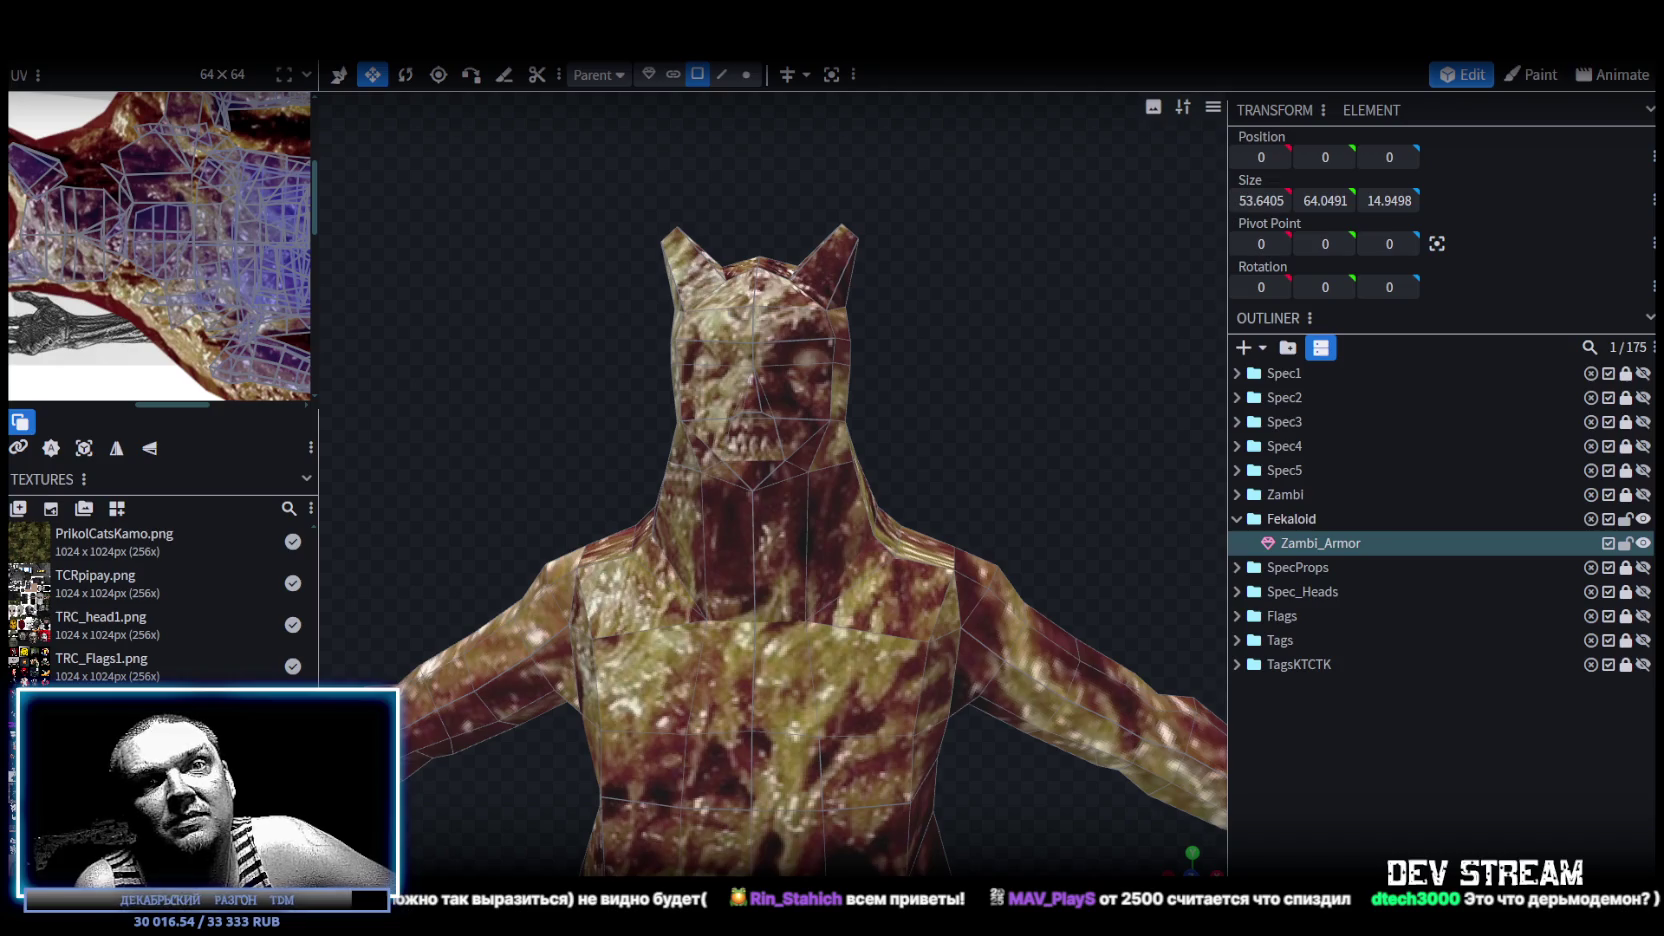
scroll(949, 660, down, 5)
scroll(864, 640, down, 3)
mouse_move(915, 753)
mouse_down()
mouse_move(956, 500)
mouse_move(728, 589)
mouse_move(586, 559)
mouse_move(923, 645)
mouse_move(757, 538)
mouse_move(848, 438)
mouse_move(937, 450)
mouse_move(1130, 526)
mouse_move(577, 484)
mouse_move(853, 478)
mouse_up()
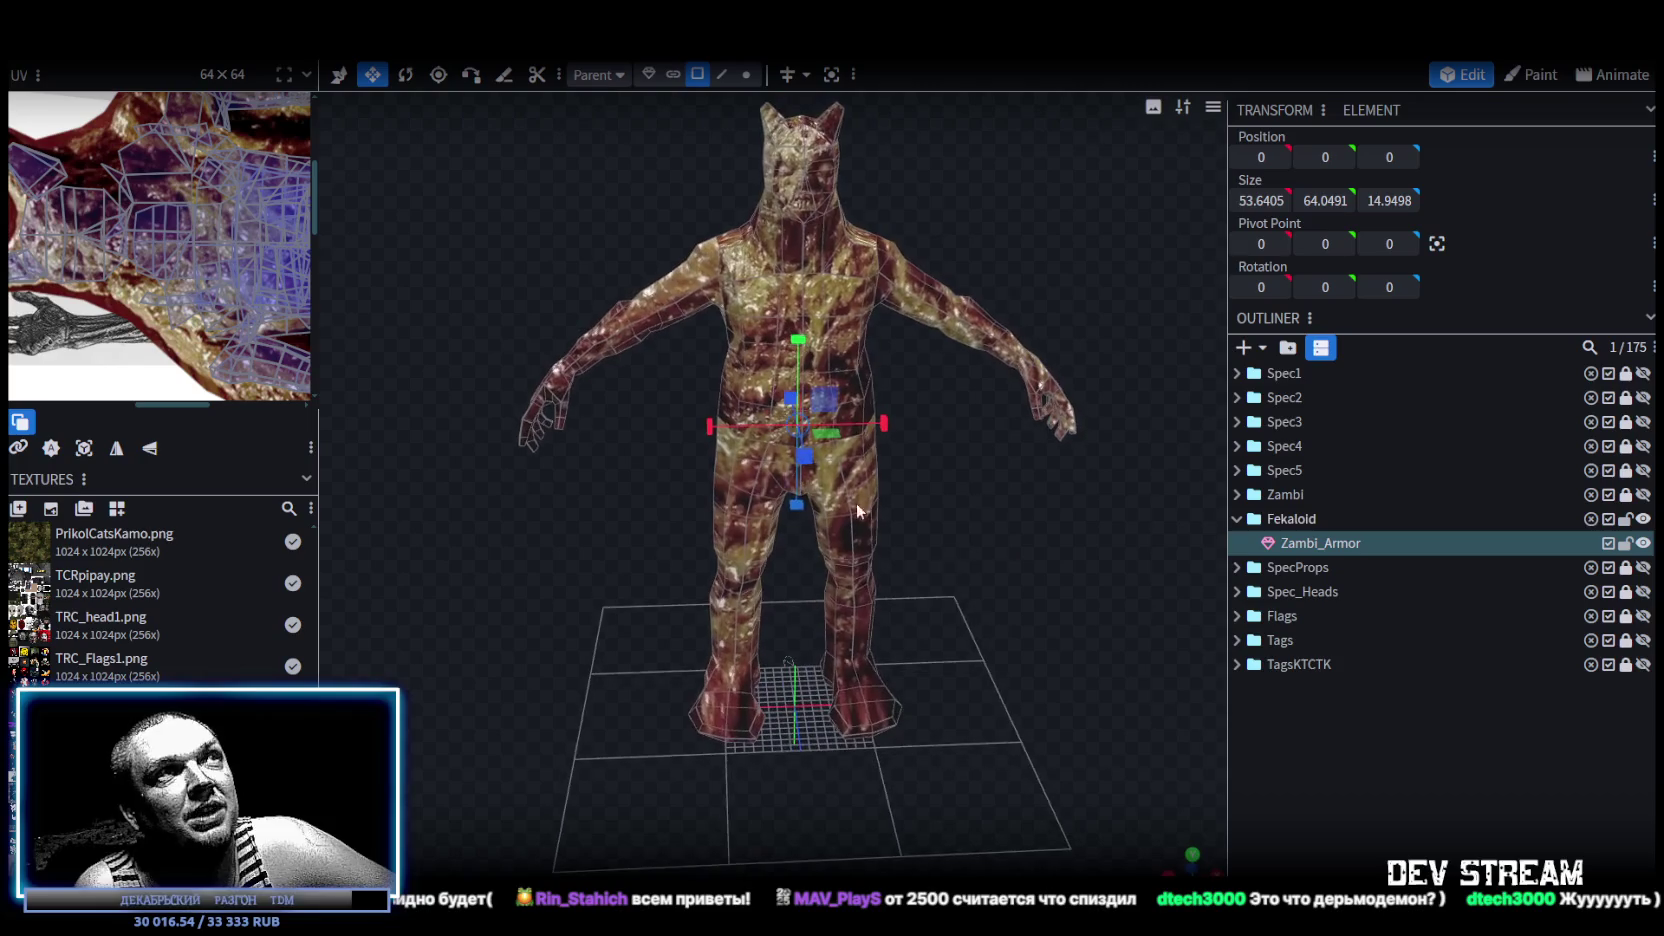
click(1279, 770)
mouse_move(991, 673)
mouse_down()
mouse_move(982, 588)
mouse_move(949, 599)
mouse_move(1017, 592)
mouse_move(1002, 614)
mouse_move(843, 437)
mouse_move(1060, 581)
mouse_move(875, 367)
mouse_up()
scroll(995, 620, up, 2)
drag(947, 591, 989, 601)
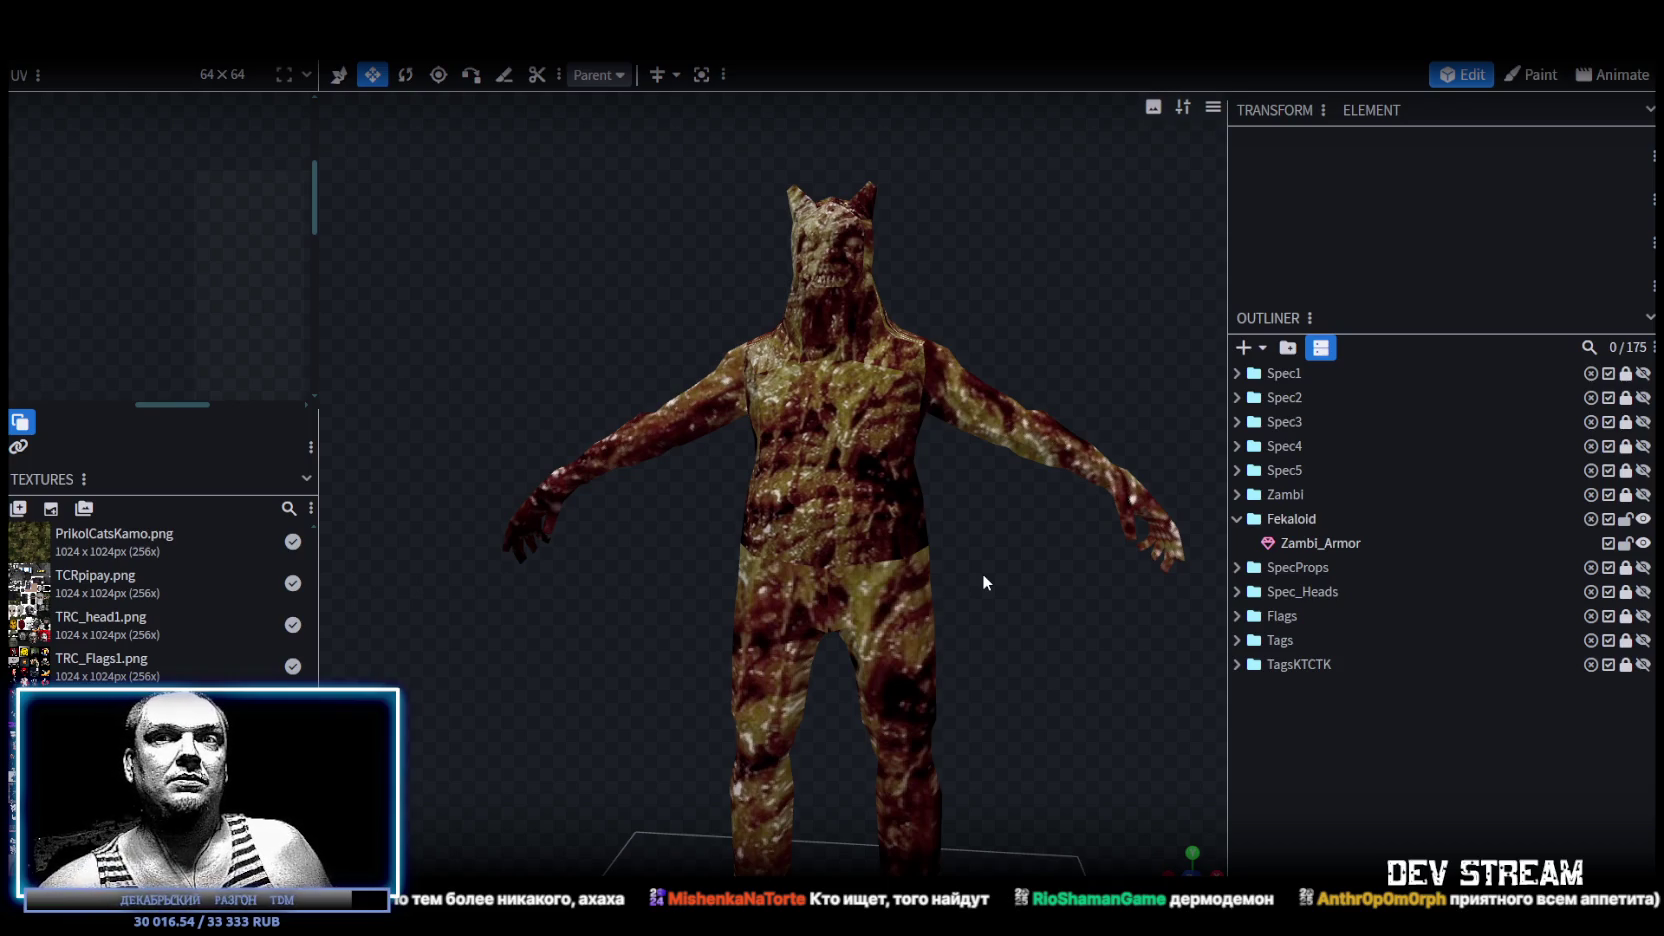
scroll(982, 573, down, 3)
scroll(993, 580, down, 2)
mouse_move(985, 599)
mouse_down()
mouse_move(644, 638)
mouse_move(644, 575)
mouse_move(757, 394)
mouse_move(832, 436)
mouse_move(957, 433)
mouse_move(1022, 627)
mouse_move(1006, 653)
mouse_up()
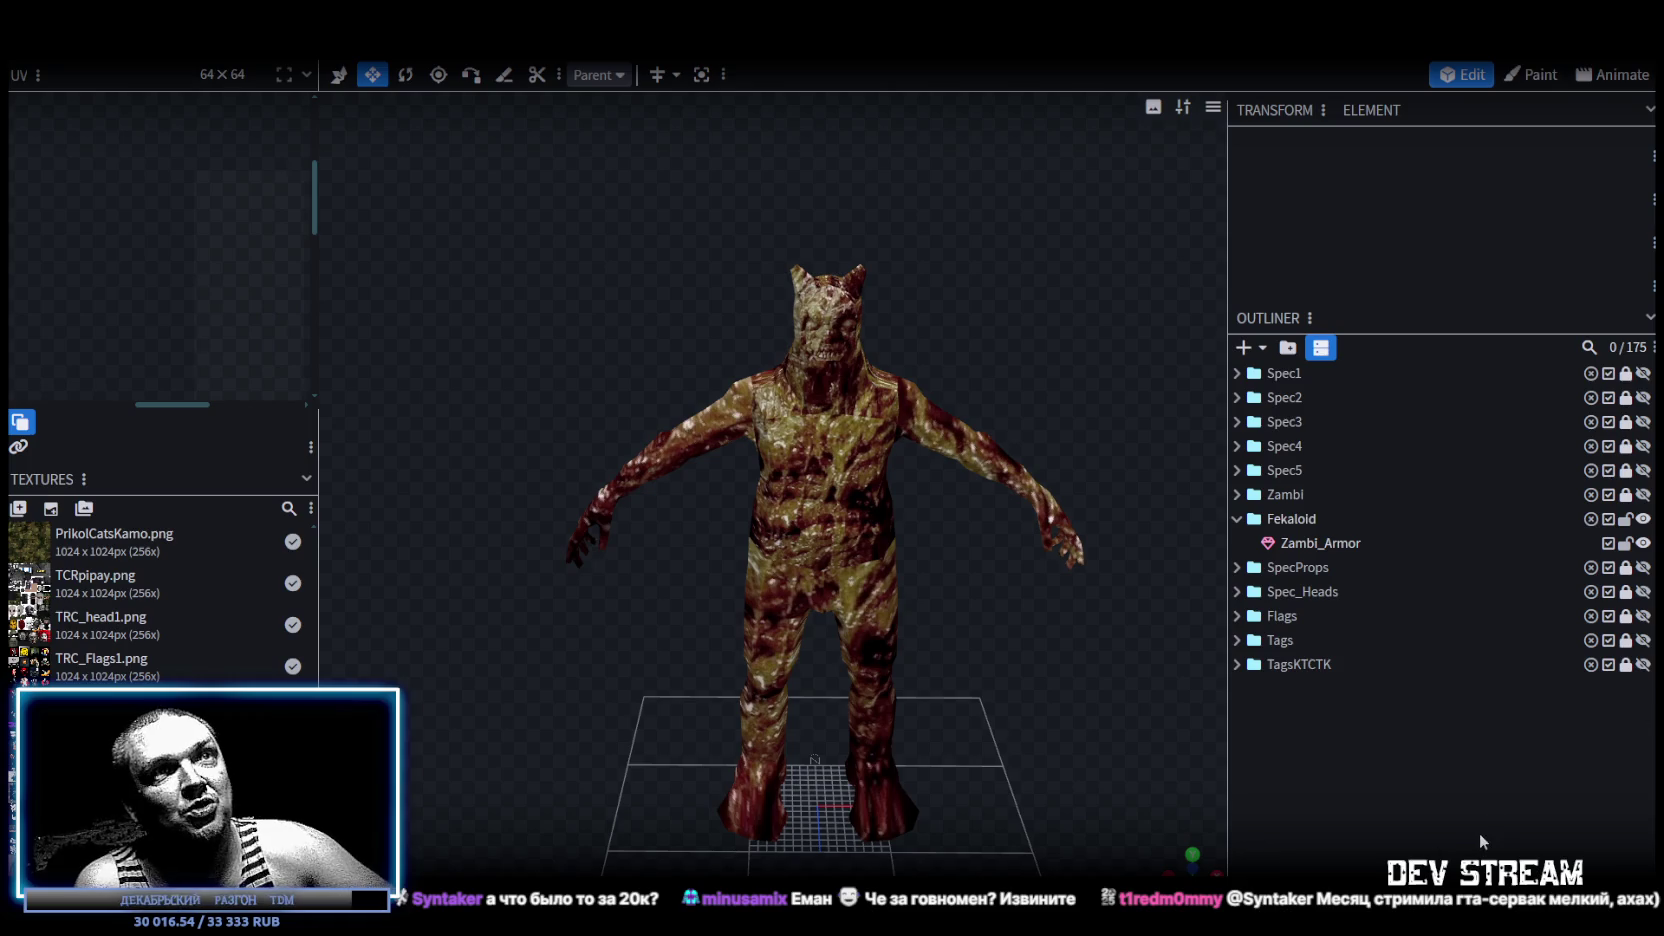
click(1332, 541)
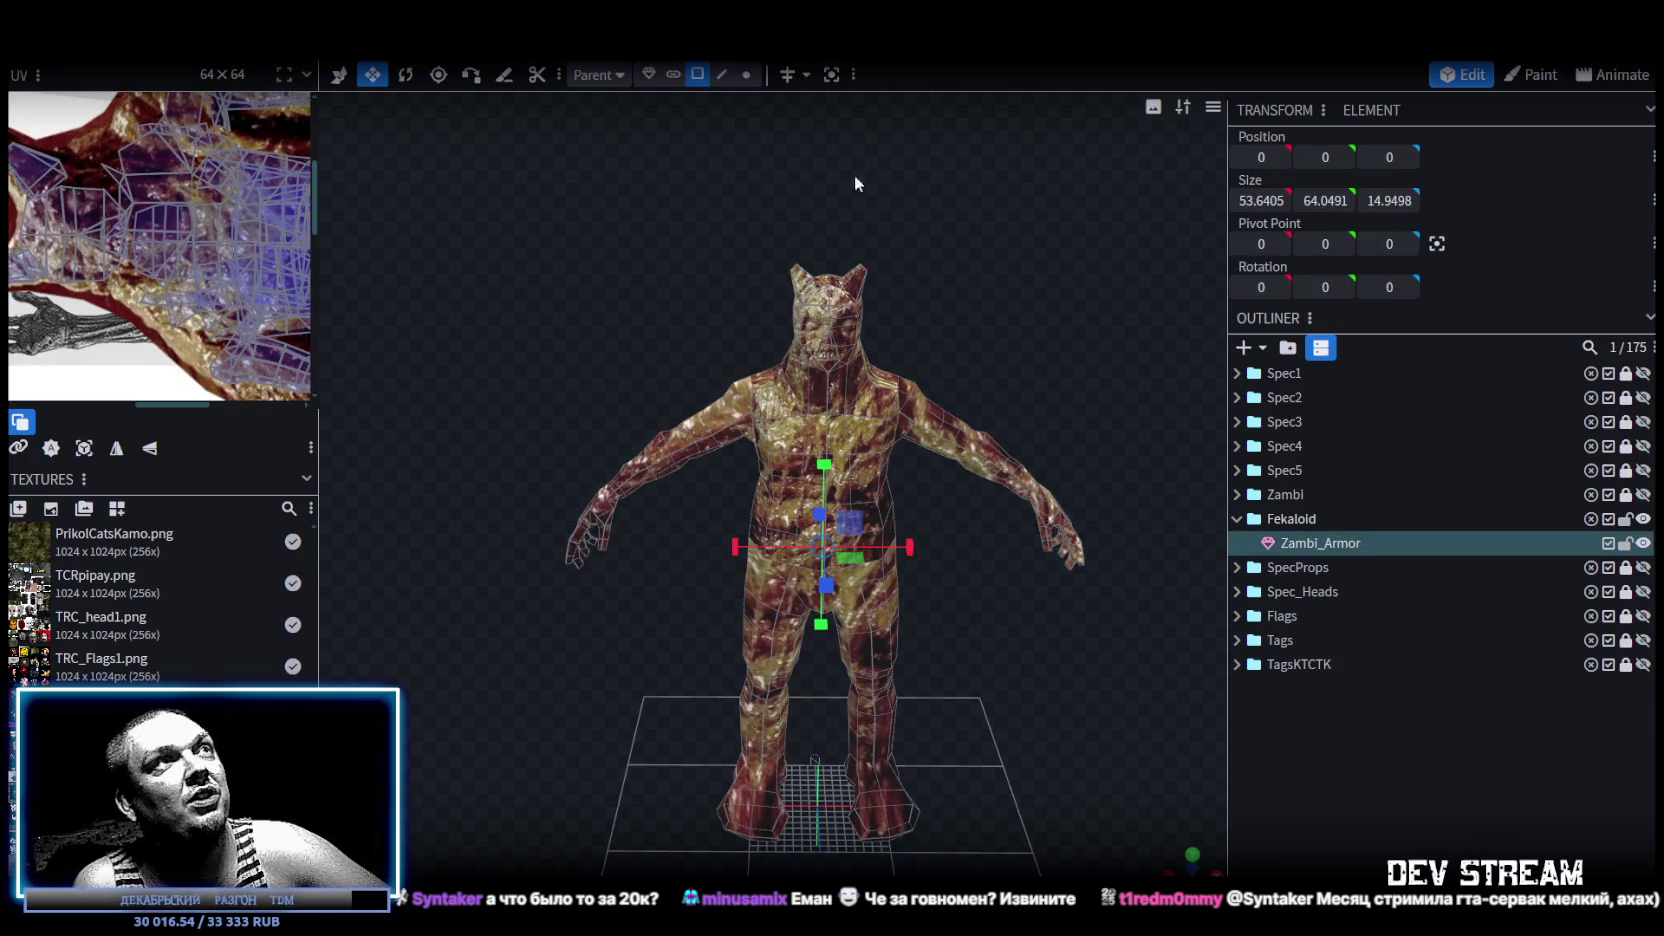
In vertex mode, nudge the selected vertices slightly along the Y axis.
click(746, 74)
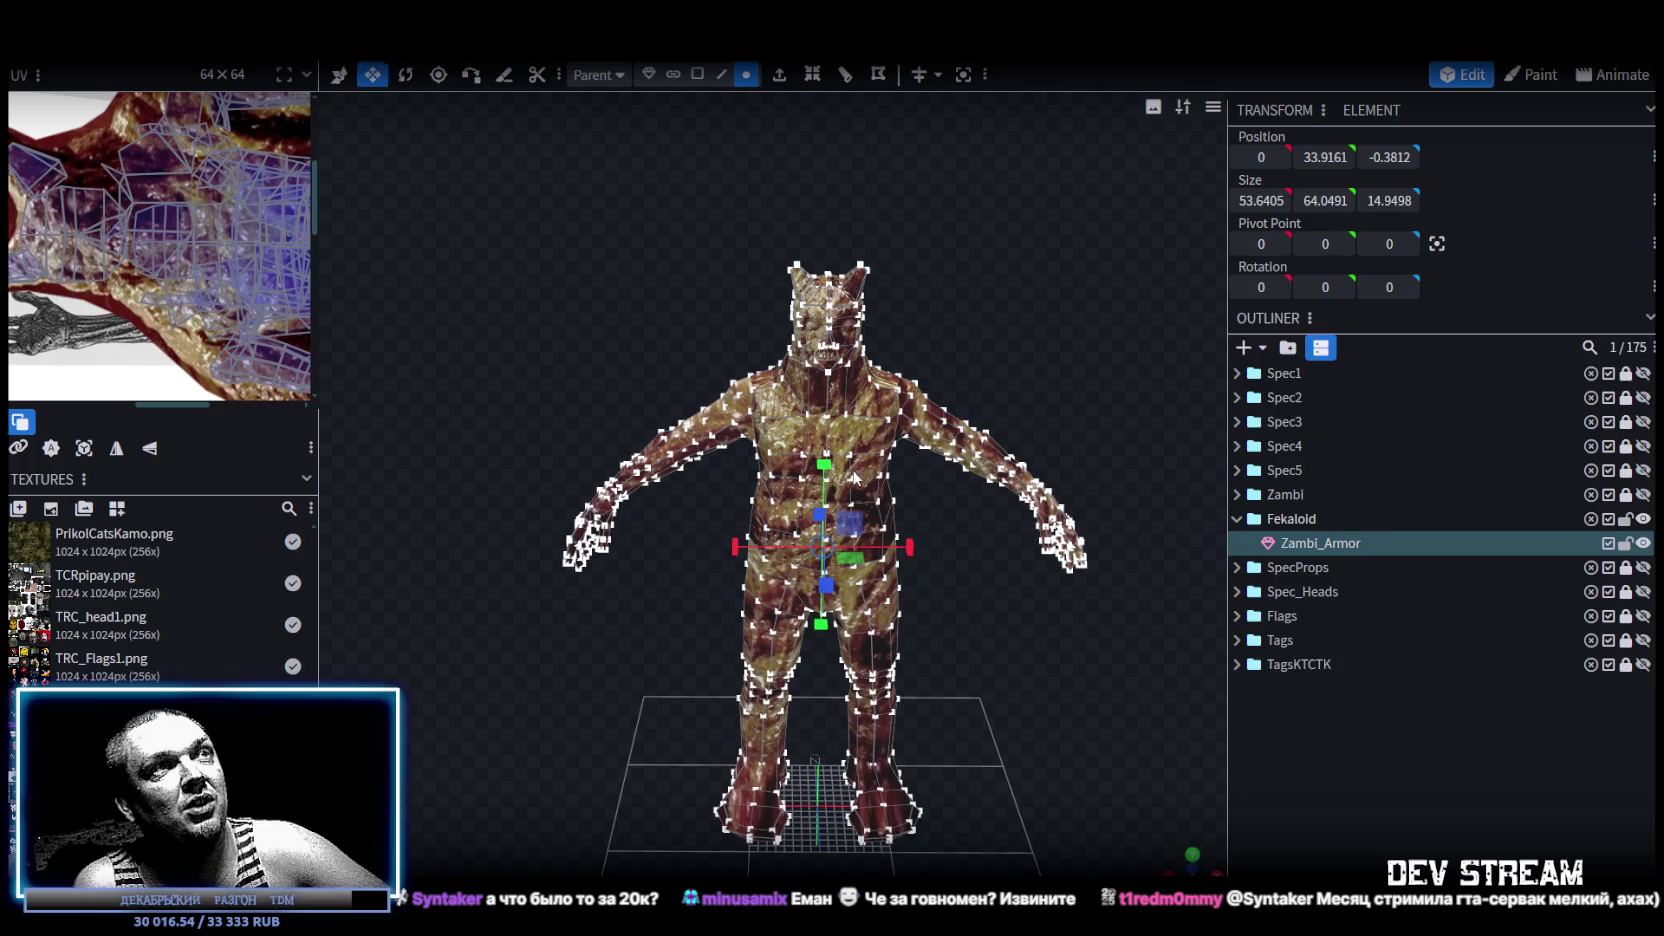
key(x)
drag(952, 559, 832, 564)
scroll(881, 532, up, 3)
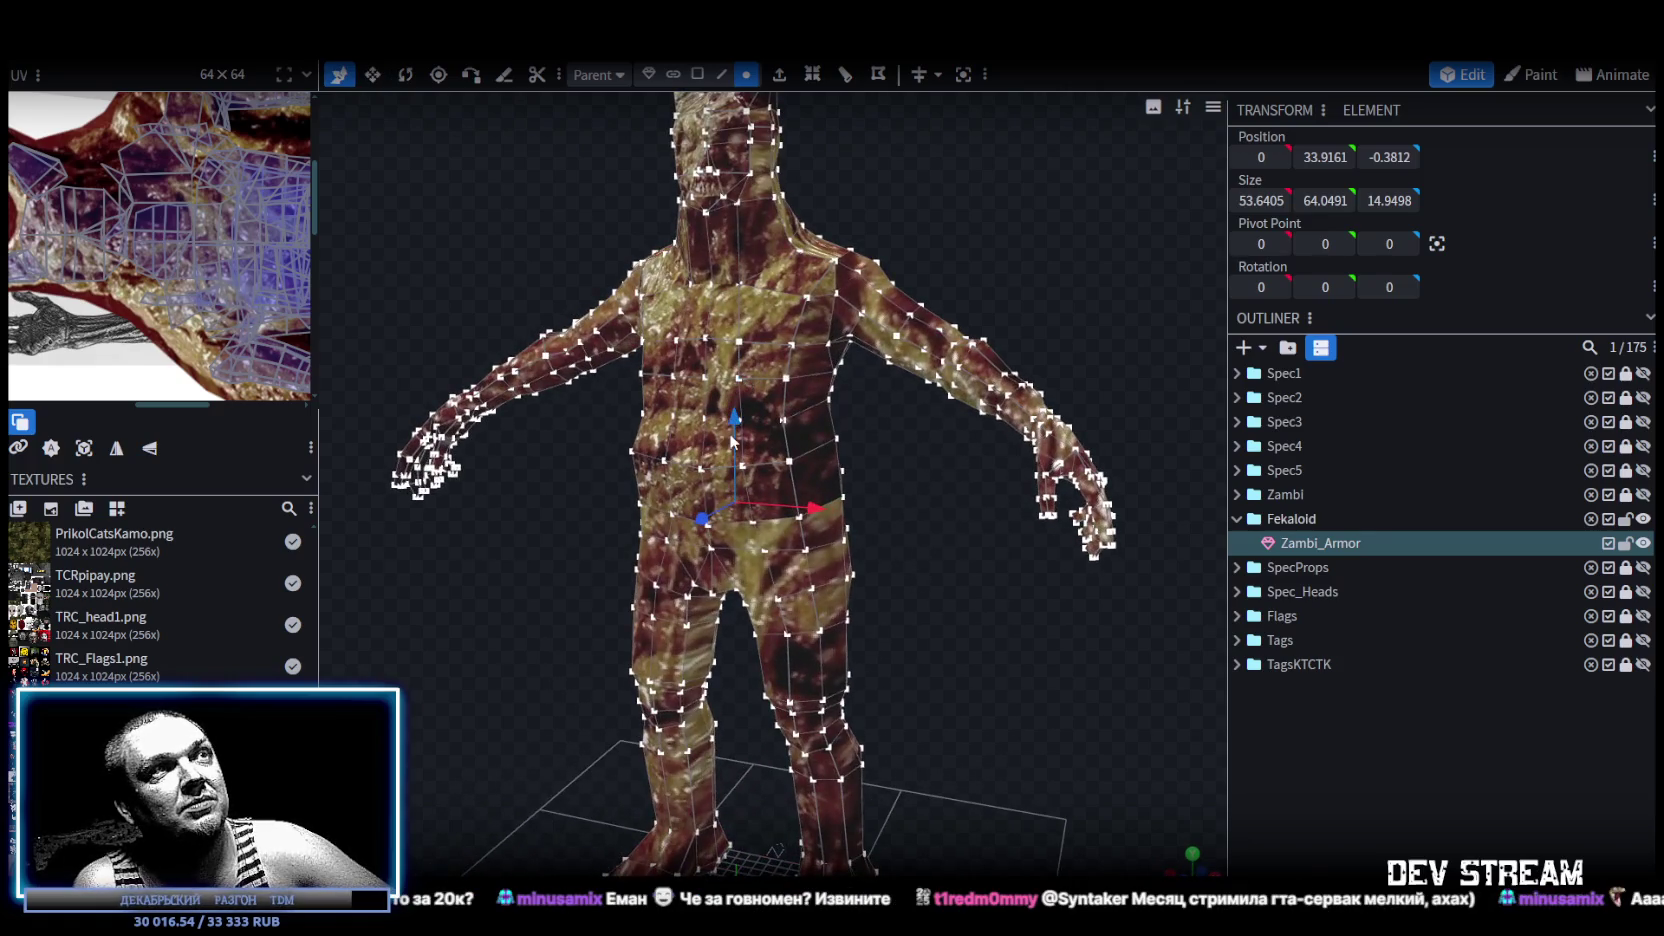
drag(735, 417, 736, 428)
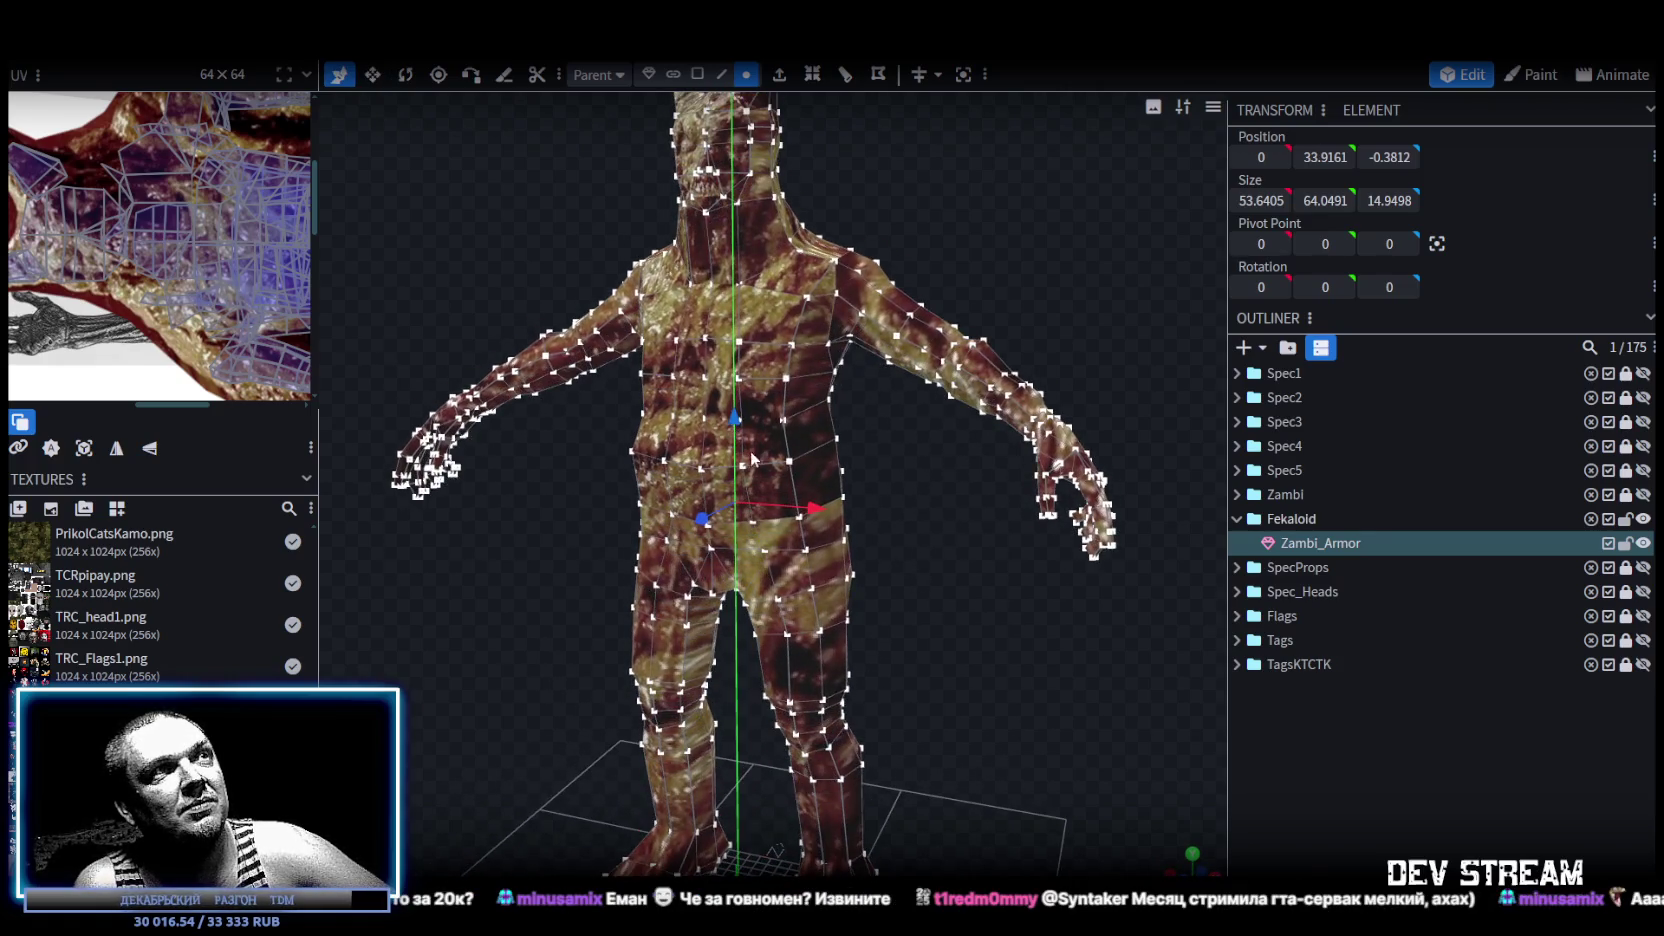
scroll(922, 614, down, 3)
scroll(994, 598, up, 1)
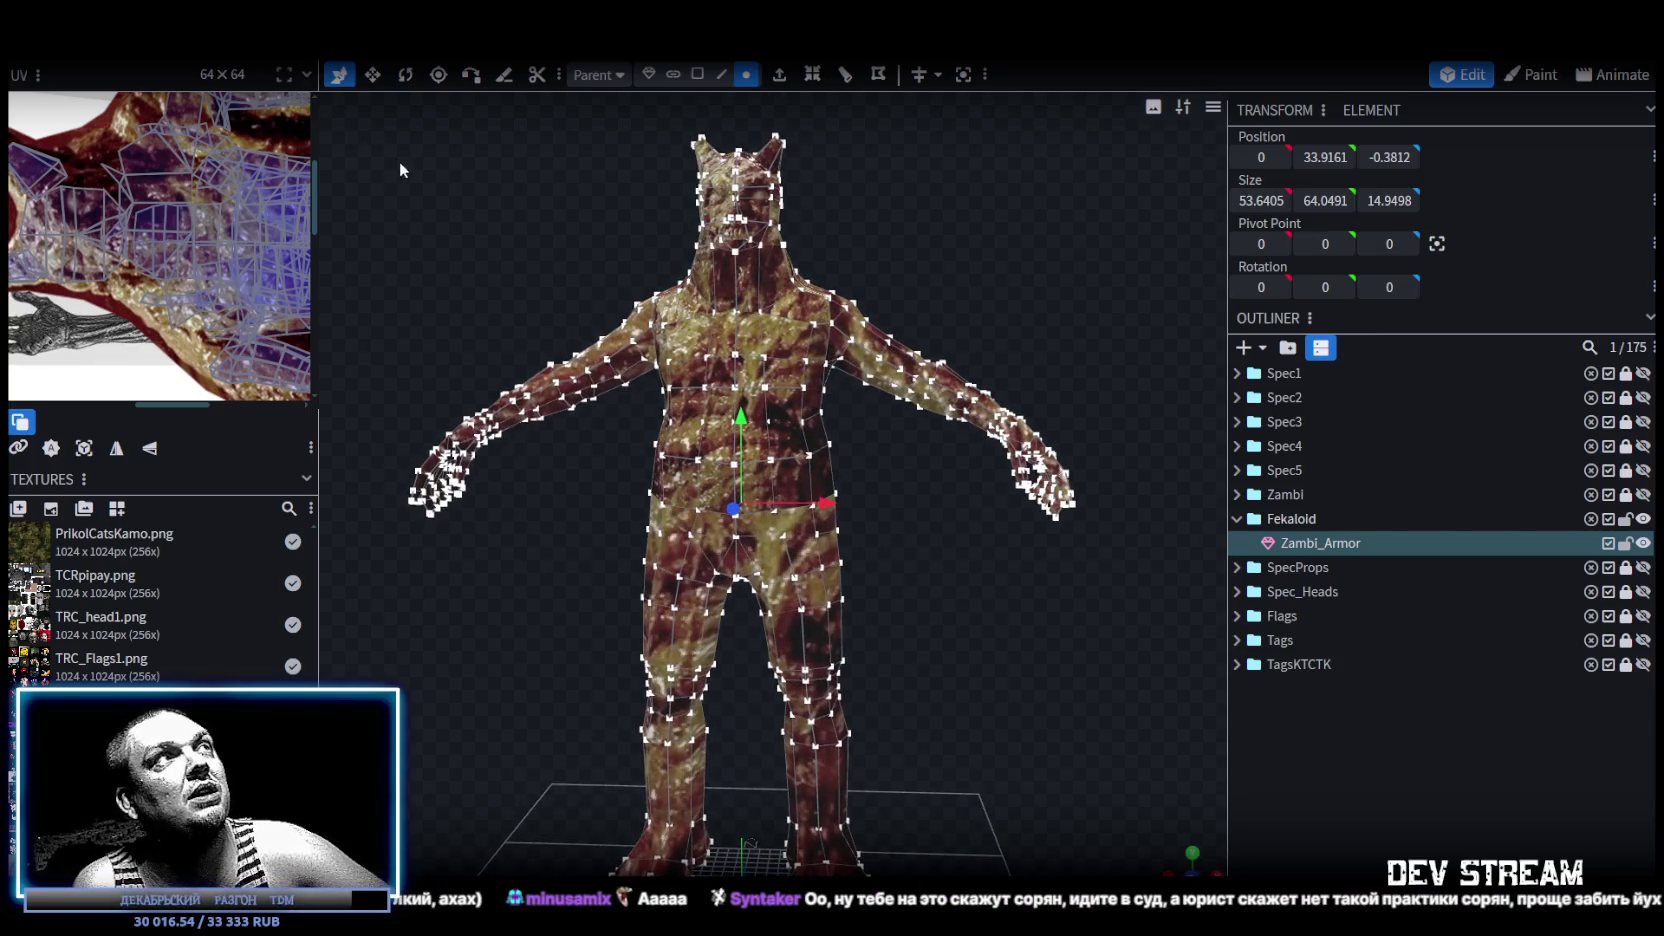
Save the model as CamShoters.bbmodel and inspect it from the back, front and above.
key(ctrl+s)
scroll(469, 276, down, 1)
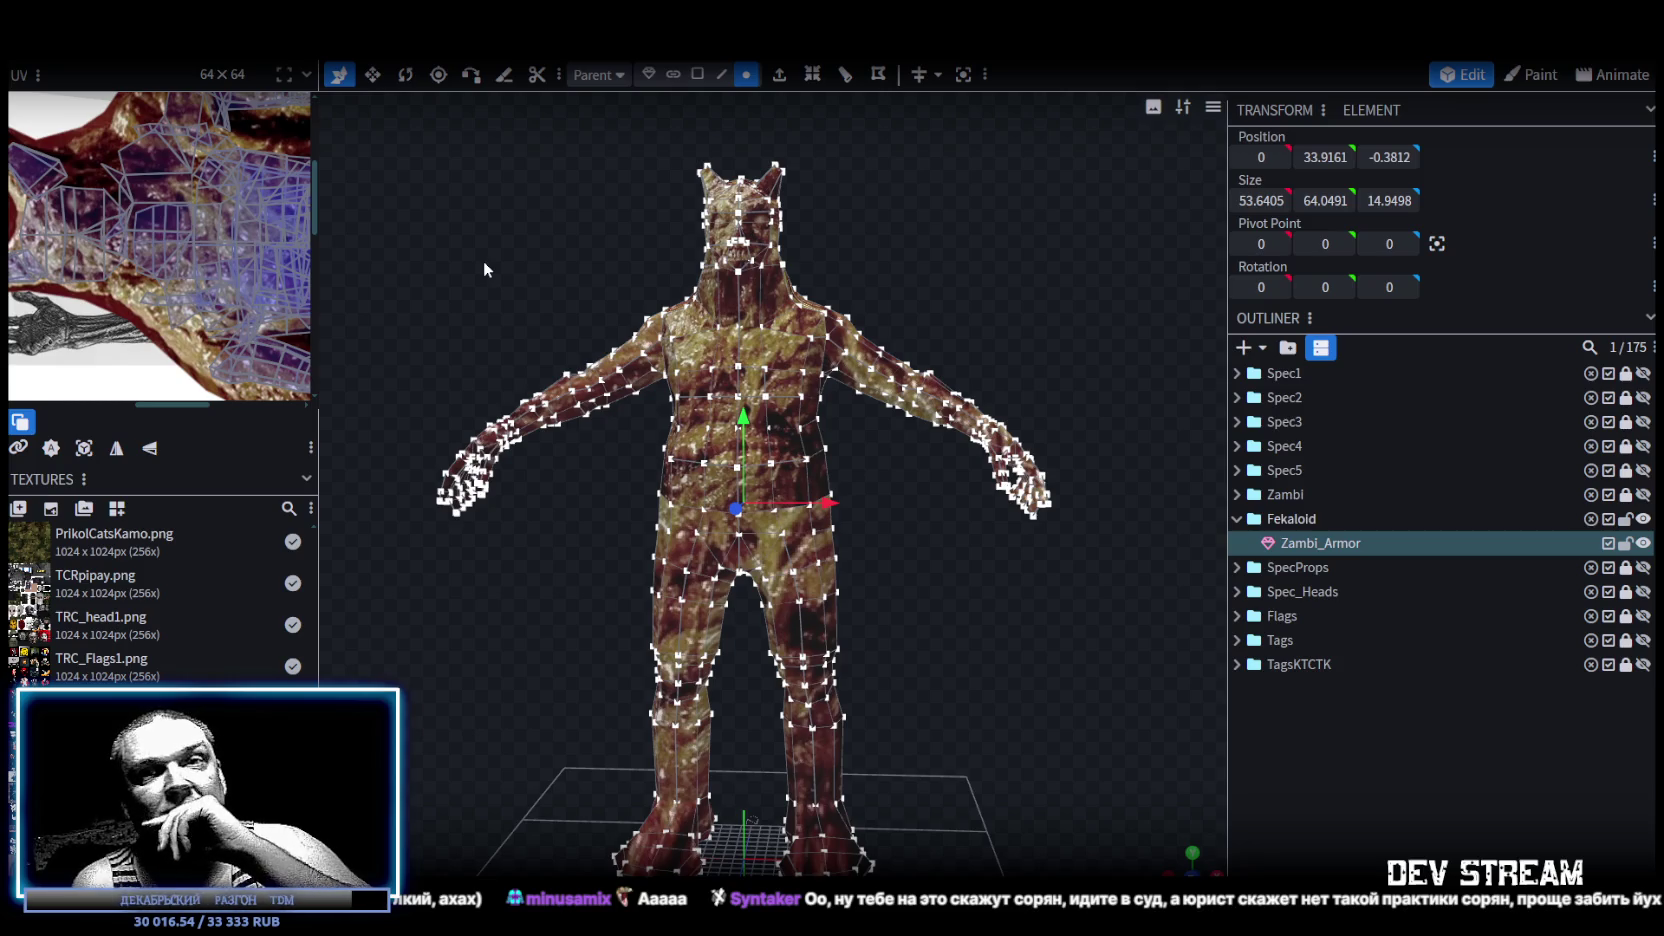
mouse_move(979, 604)
mouse_down()
mouse_move(607, 578)
mouse_move(498, 594)
mouse_move(838, 610)
mouse_move(993, 577)
mouse_move(734, 610)
mouse_up()
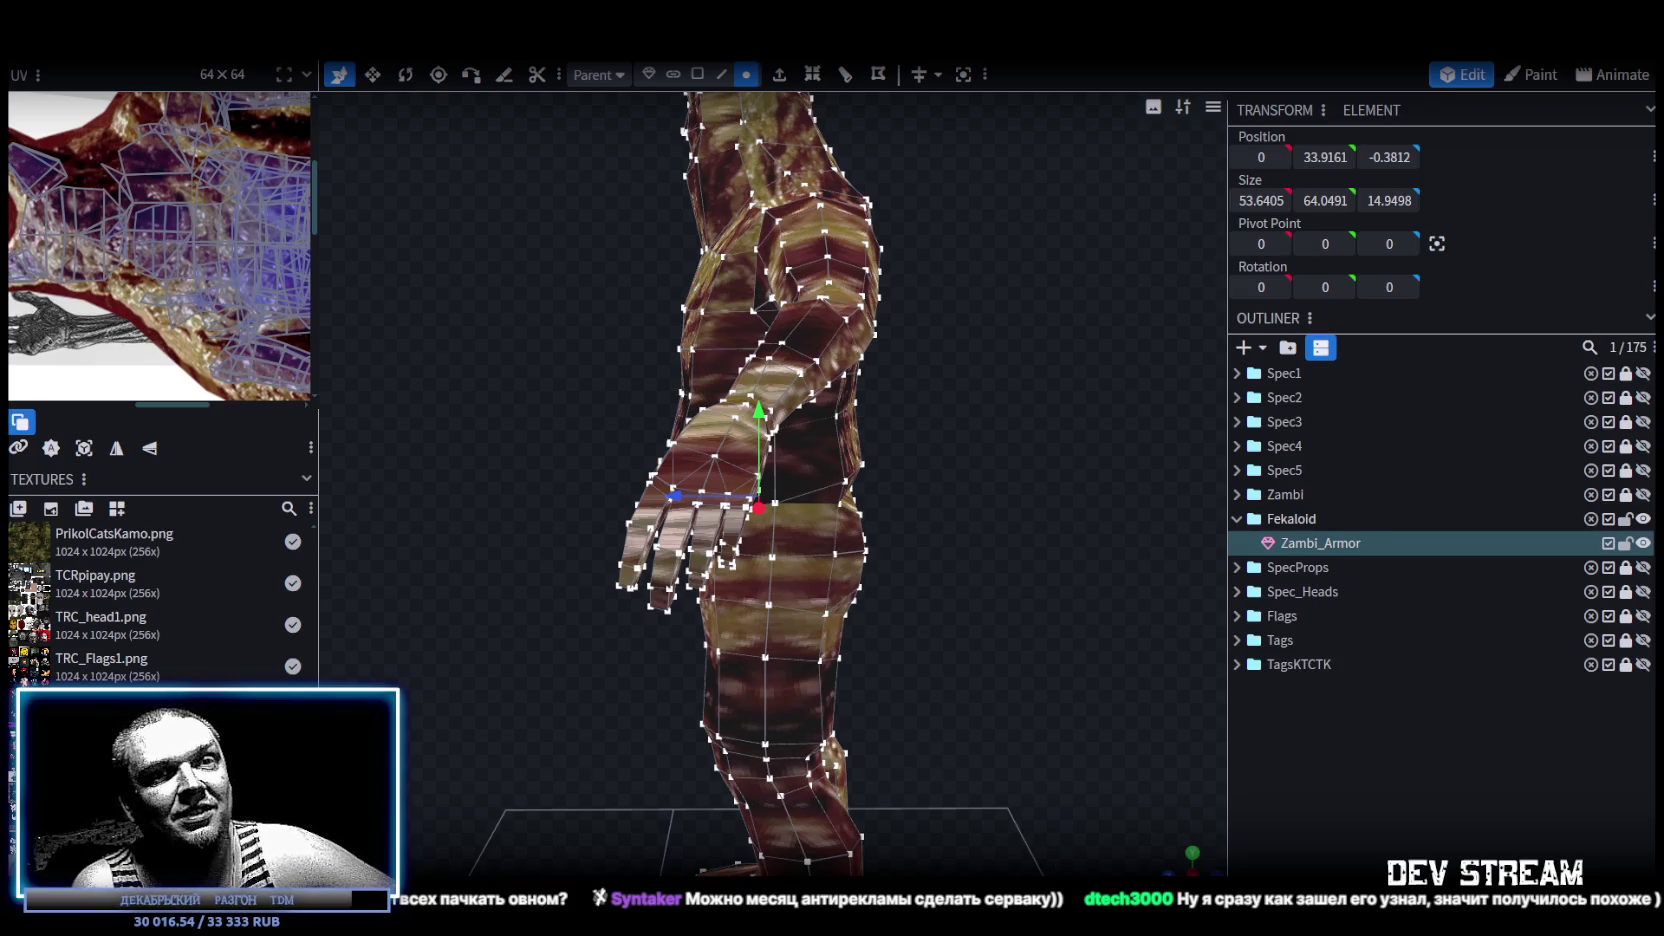
scroll(606, 491, down, 3)
drag(606, 491, 898, 500)
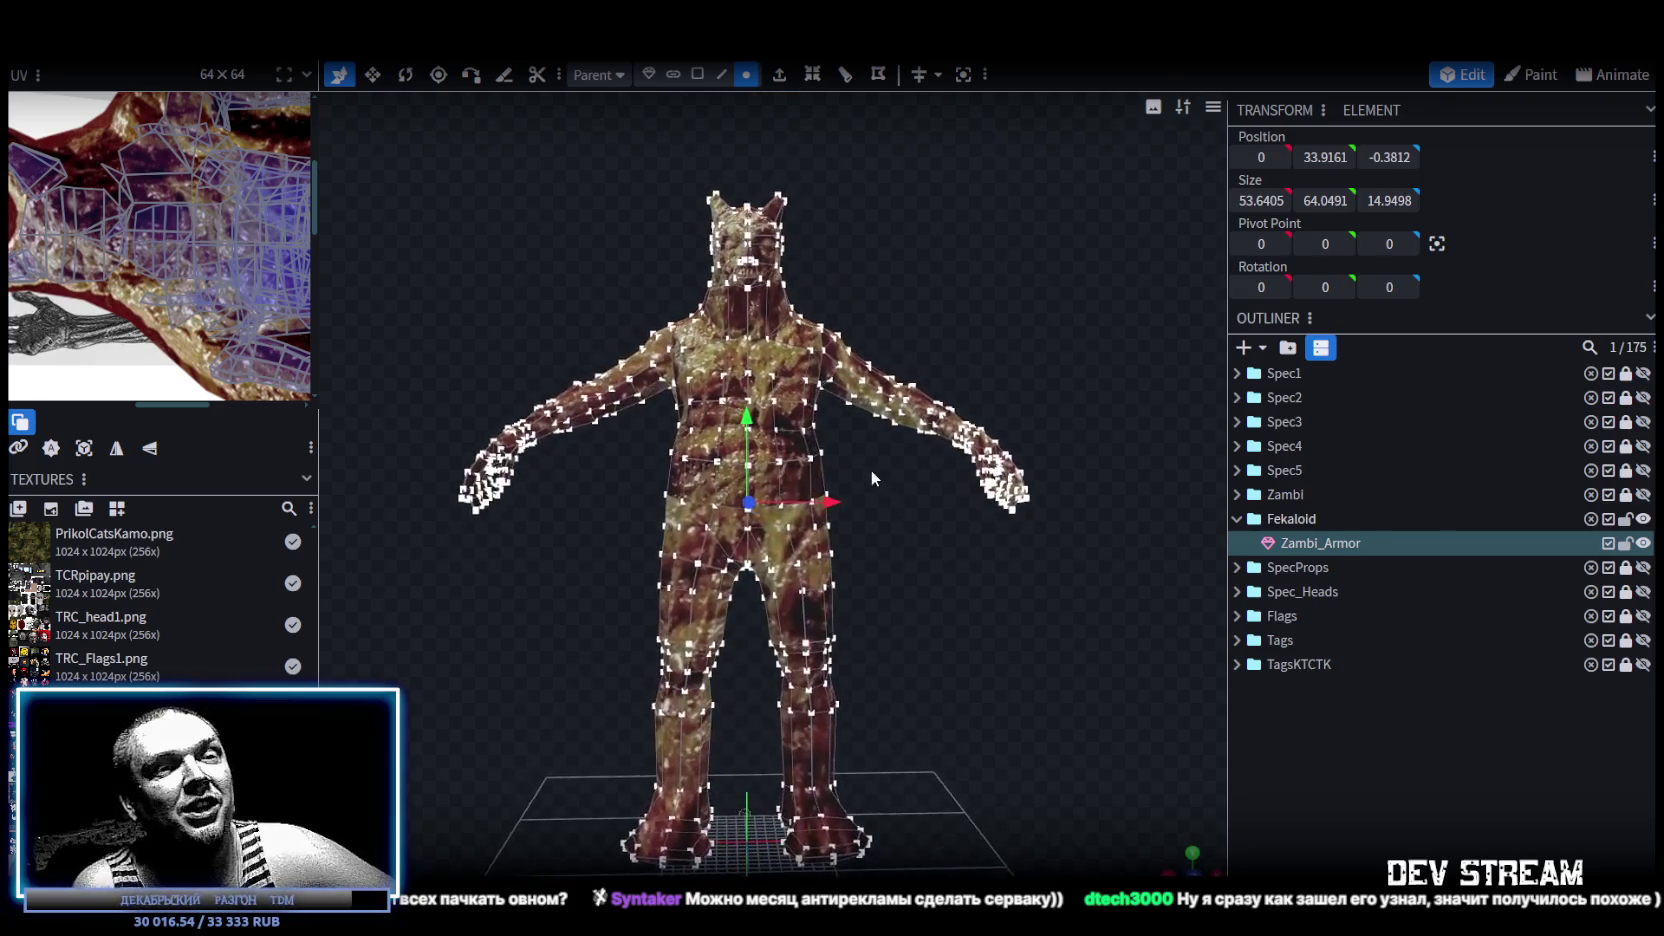
scroll(928, 632, down, 2)
drag(928, 632, 932, 593)
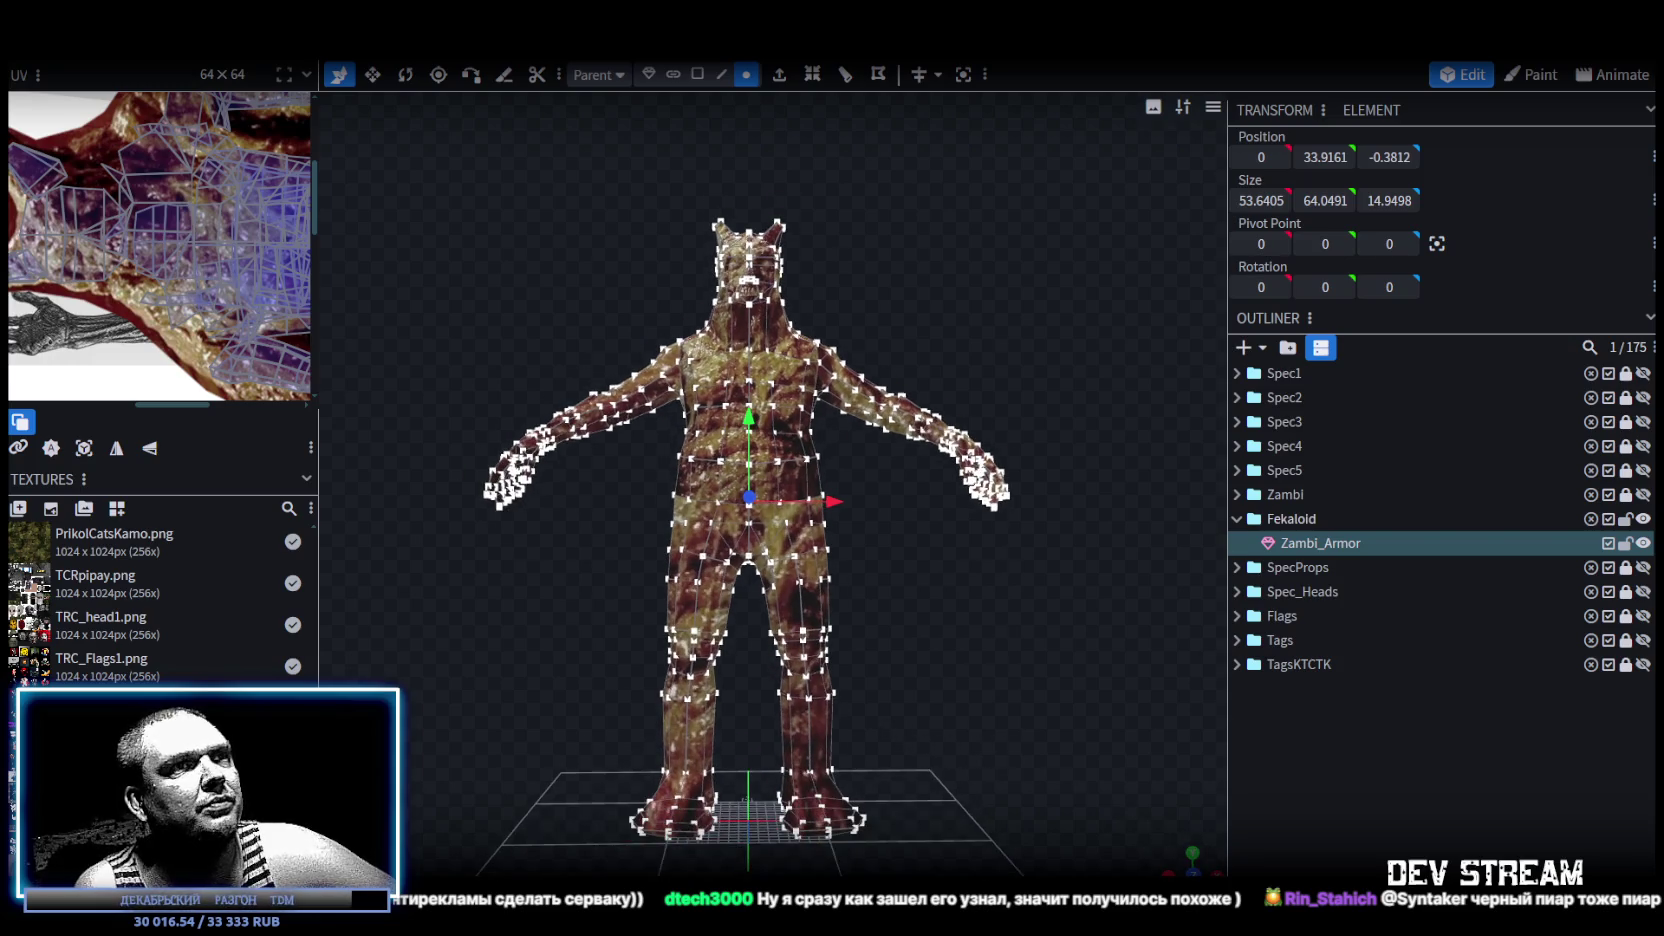
scroll(870, 702, up, 5)
scroll(840, 740, down, 3)
scroll(833, 763, down, 3)
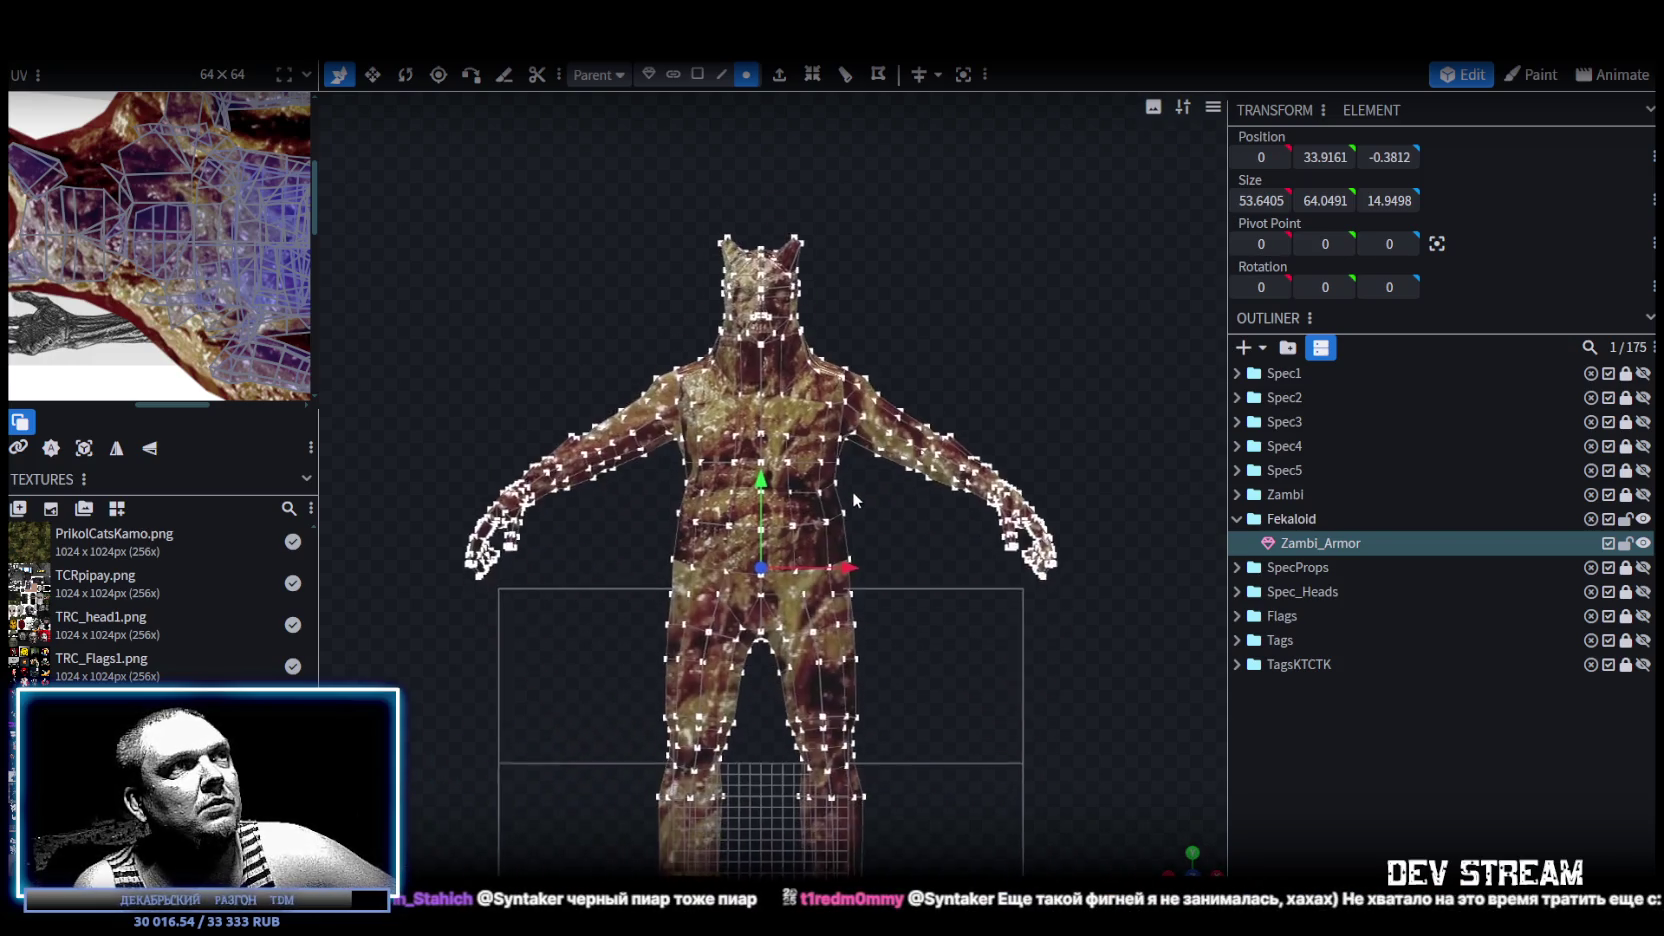
Box-select the hip and torso vertices and widen them side to side and front to back.
drag(621, 863, 855, 410)
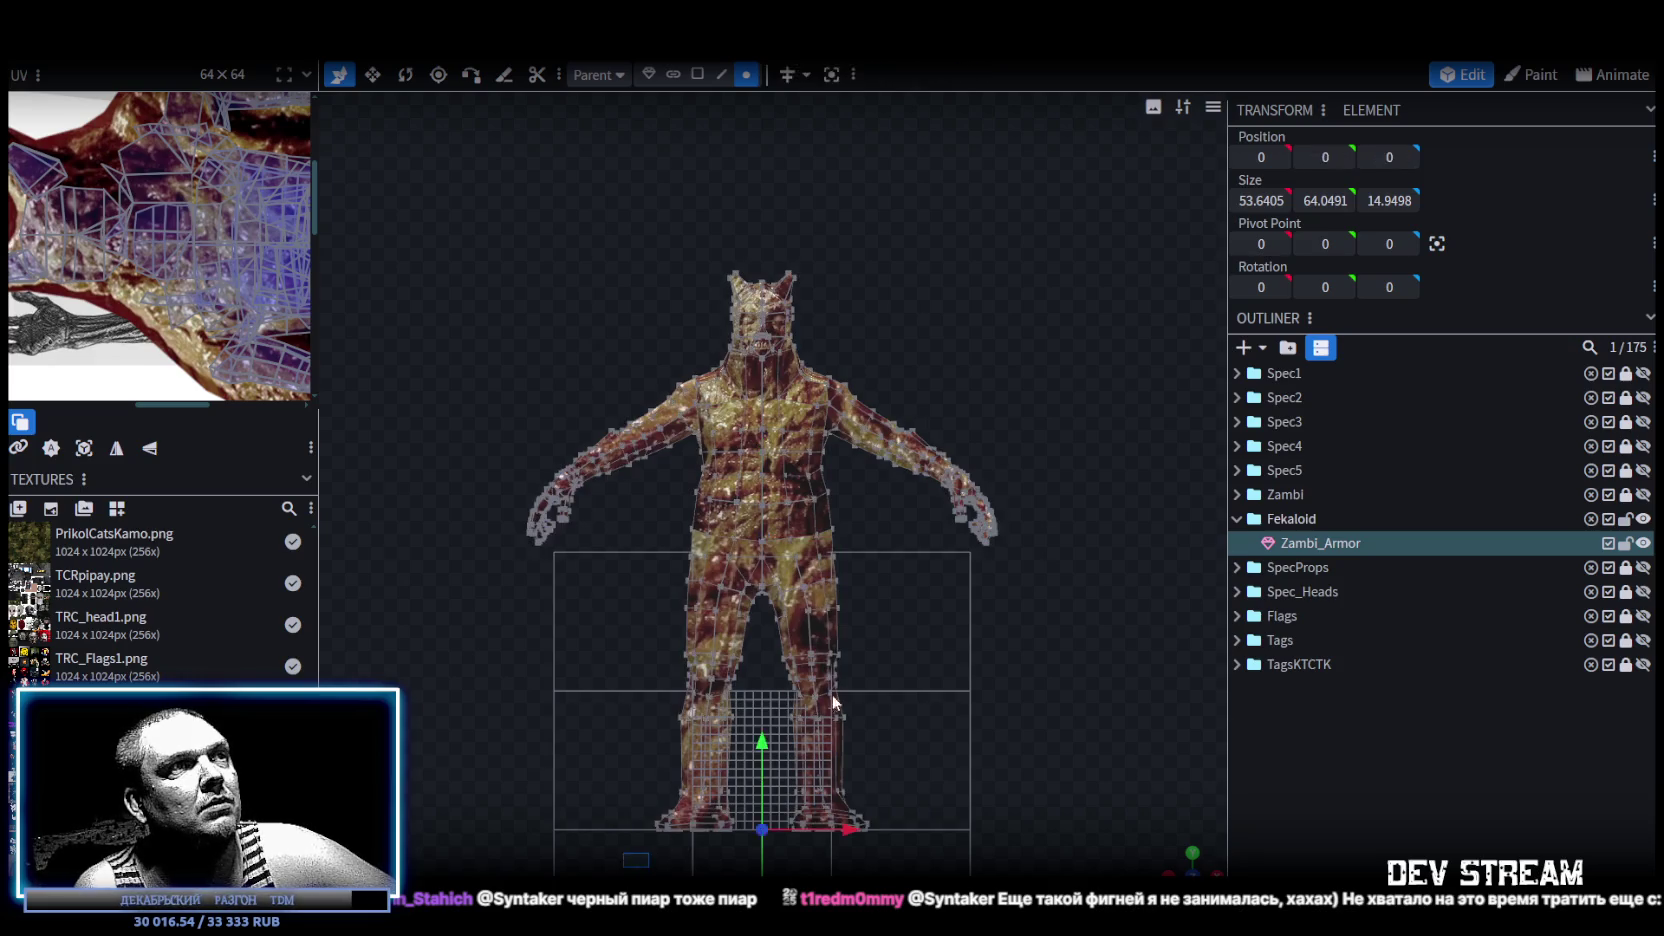
mouse_move(855, 410)
mouse_down()
mouse_move(859, 386)
mouse_move(719, 756)
mouse_move(653, 852)
mouse_up()
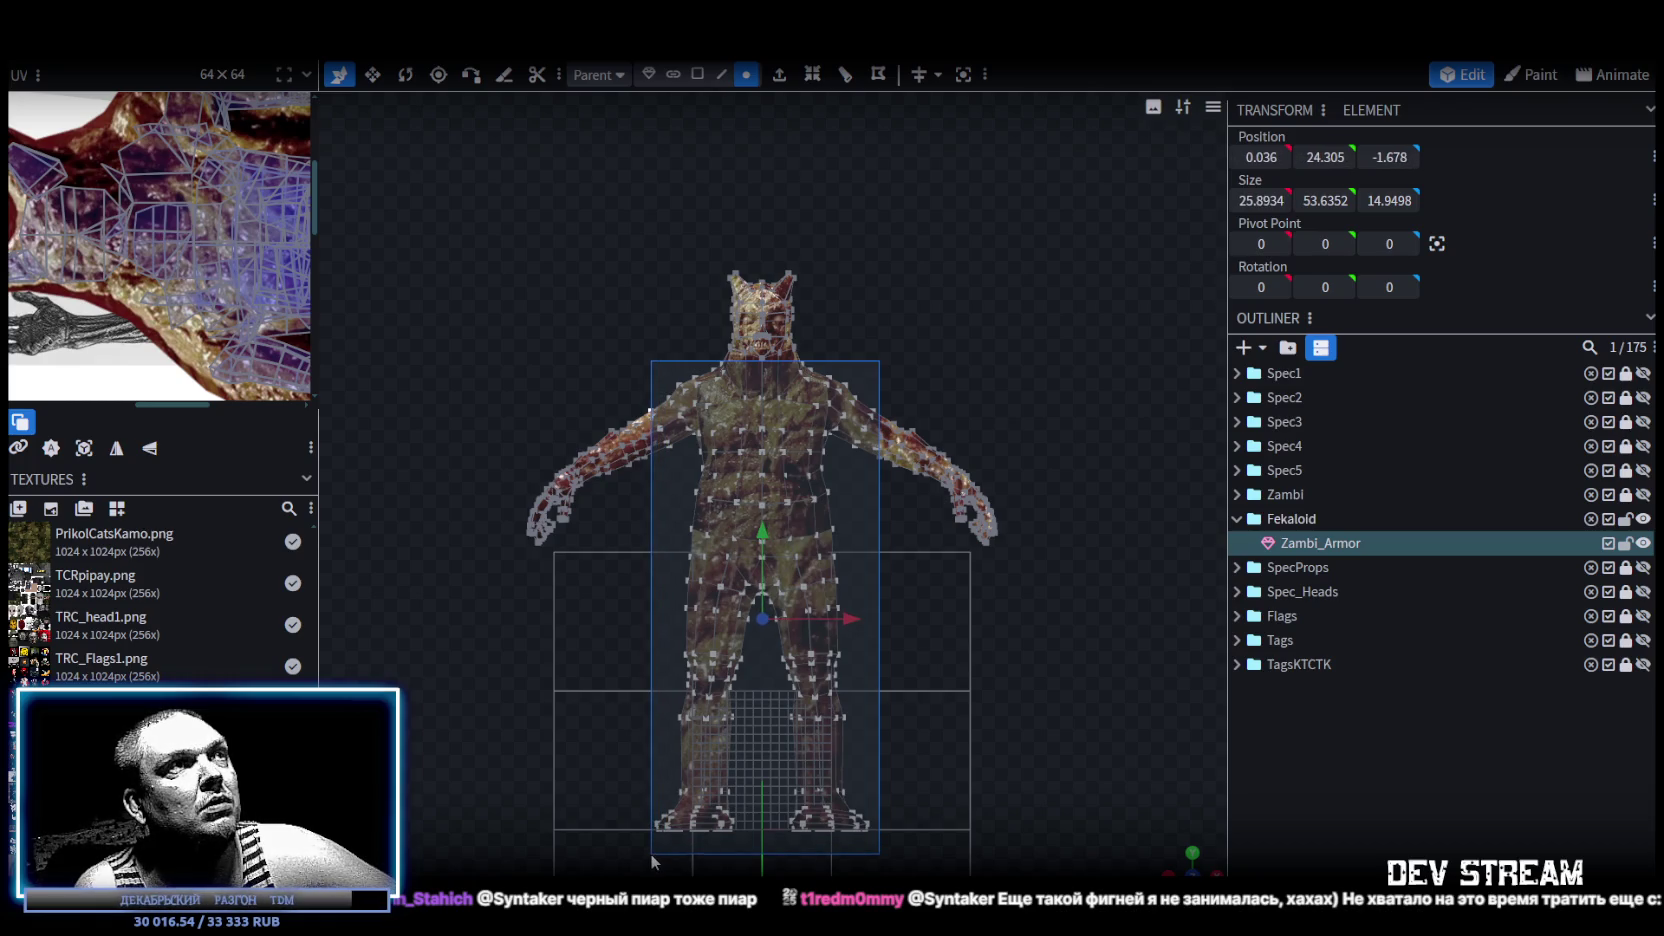
drag(653, 852, 650, 853)
mouse_move(1186, 866)
mouse_down()
mouse_move(1032, 633)
mouse_move(1161, 592)
mouse_move(1112, 542)
mouse_move(905, 503)
mouse_move(868, 533)
mouse_move(637, 590)
mouse_move(812, 673)
mouse_up()
key(v)
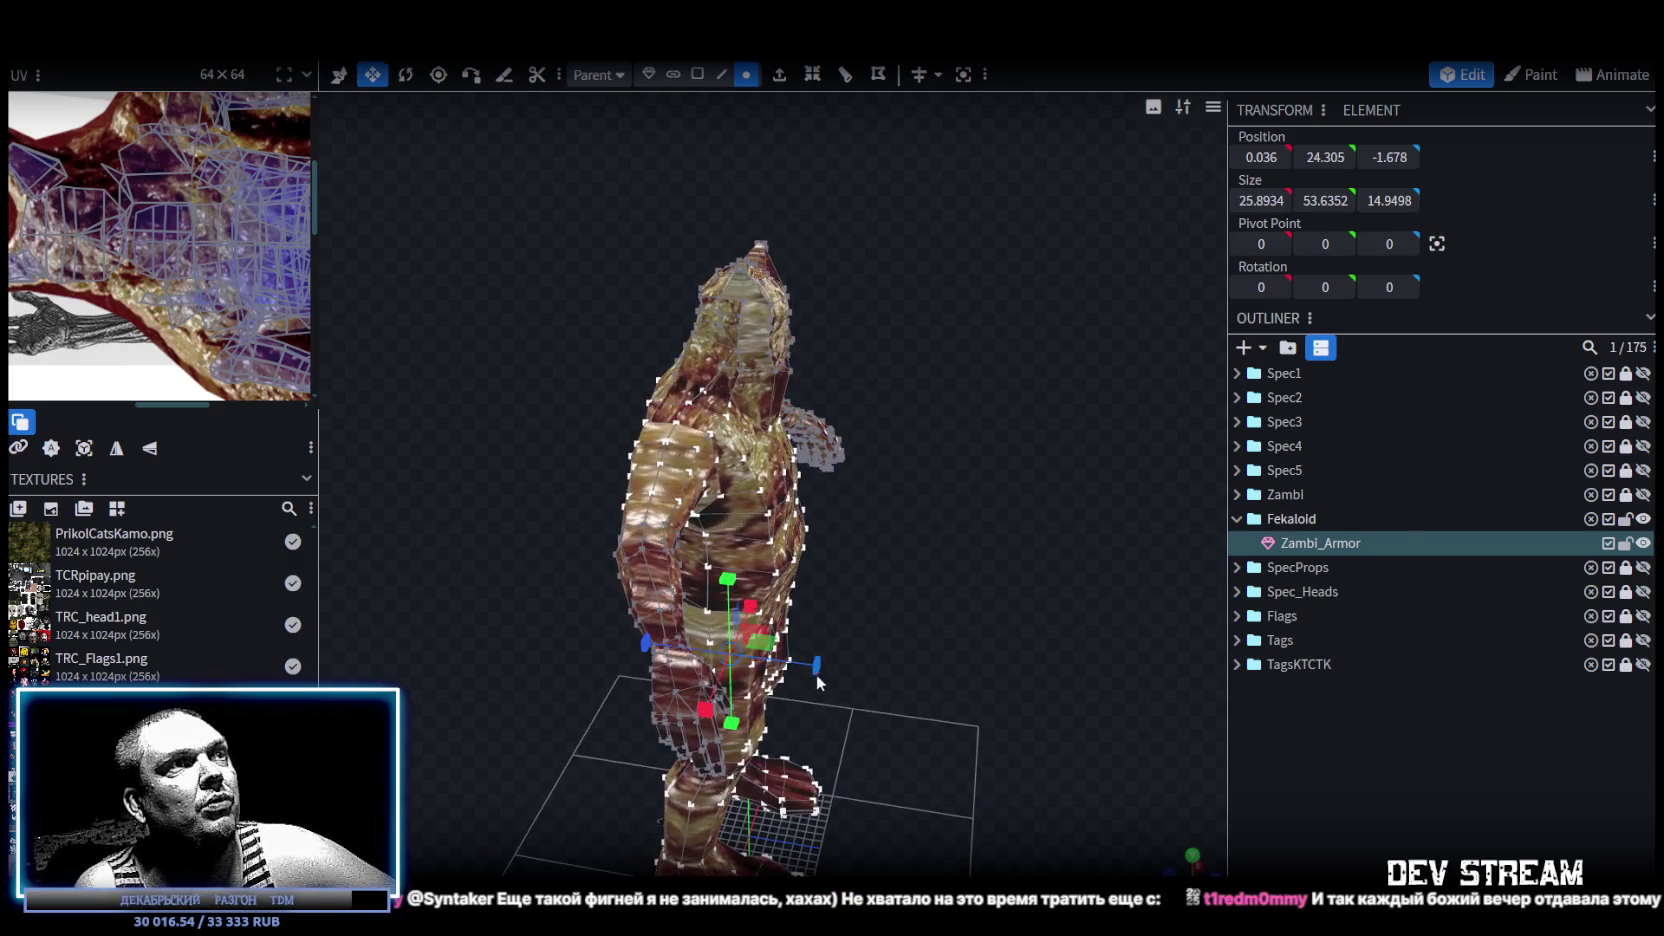
drag(948, 634, 856, 648)
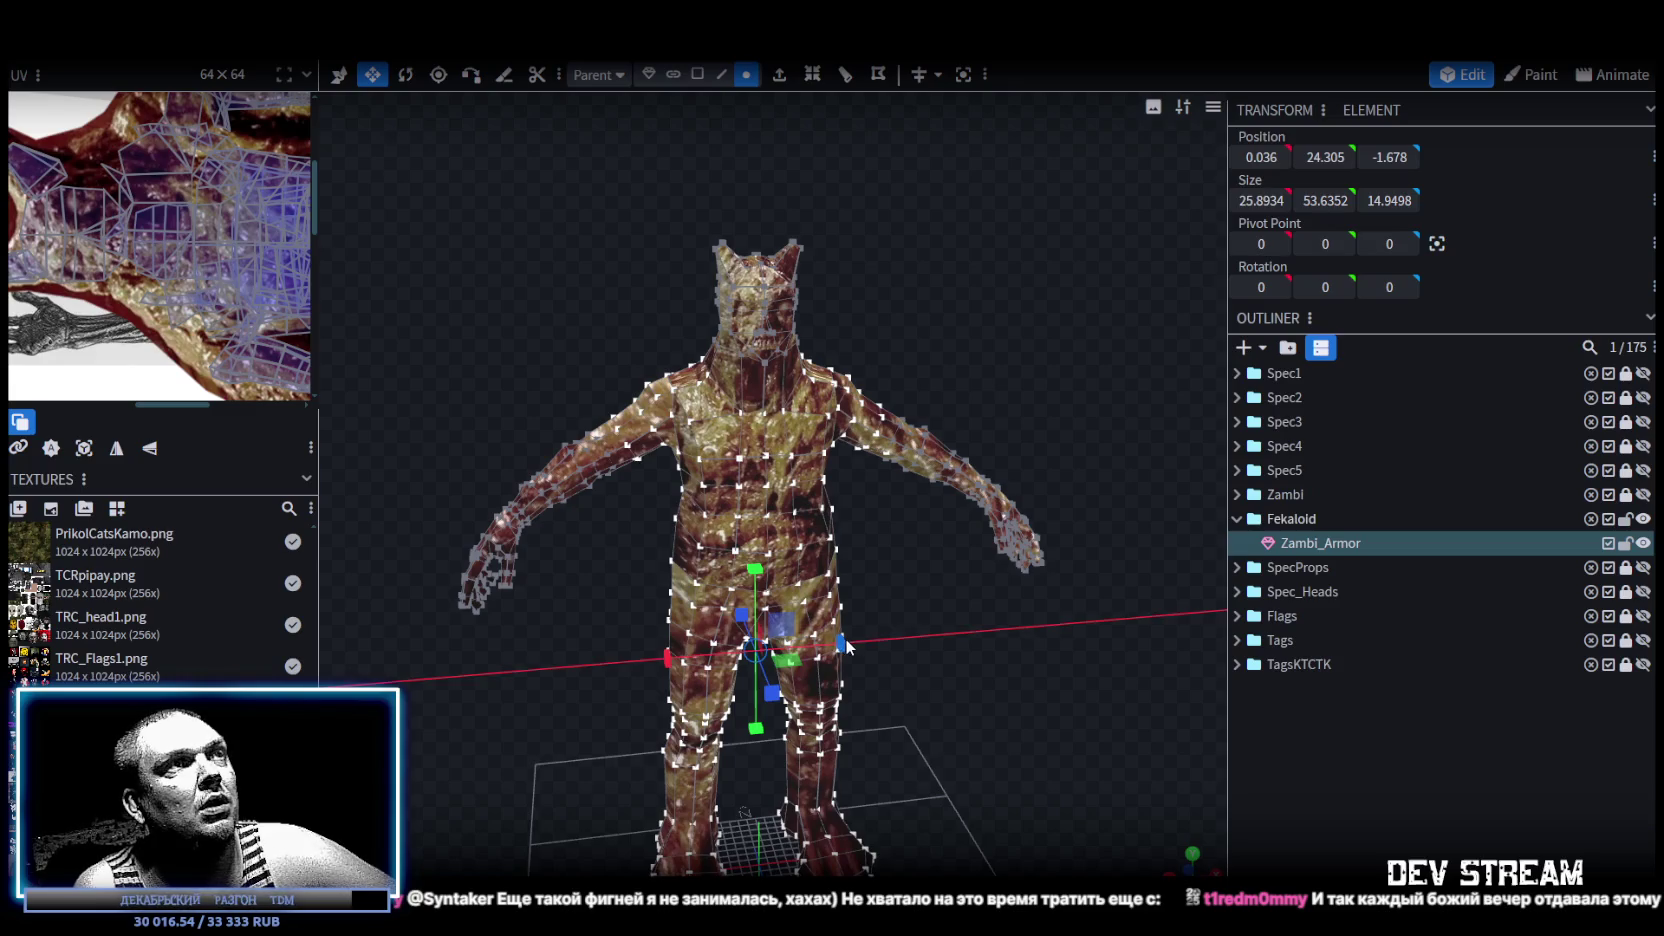
mouse_move(900, 640)
mouse_down()
mouse_move(954, 630)
mouse_move(940, 608)
mouse_move(961, 609)
mouse_move(902, 664)
mouse_move(923, 664)
mouse_up()
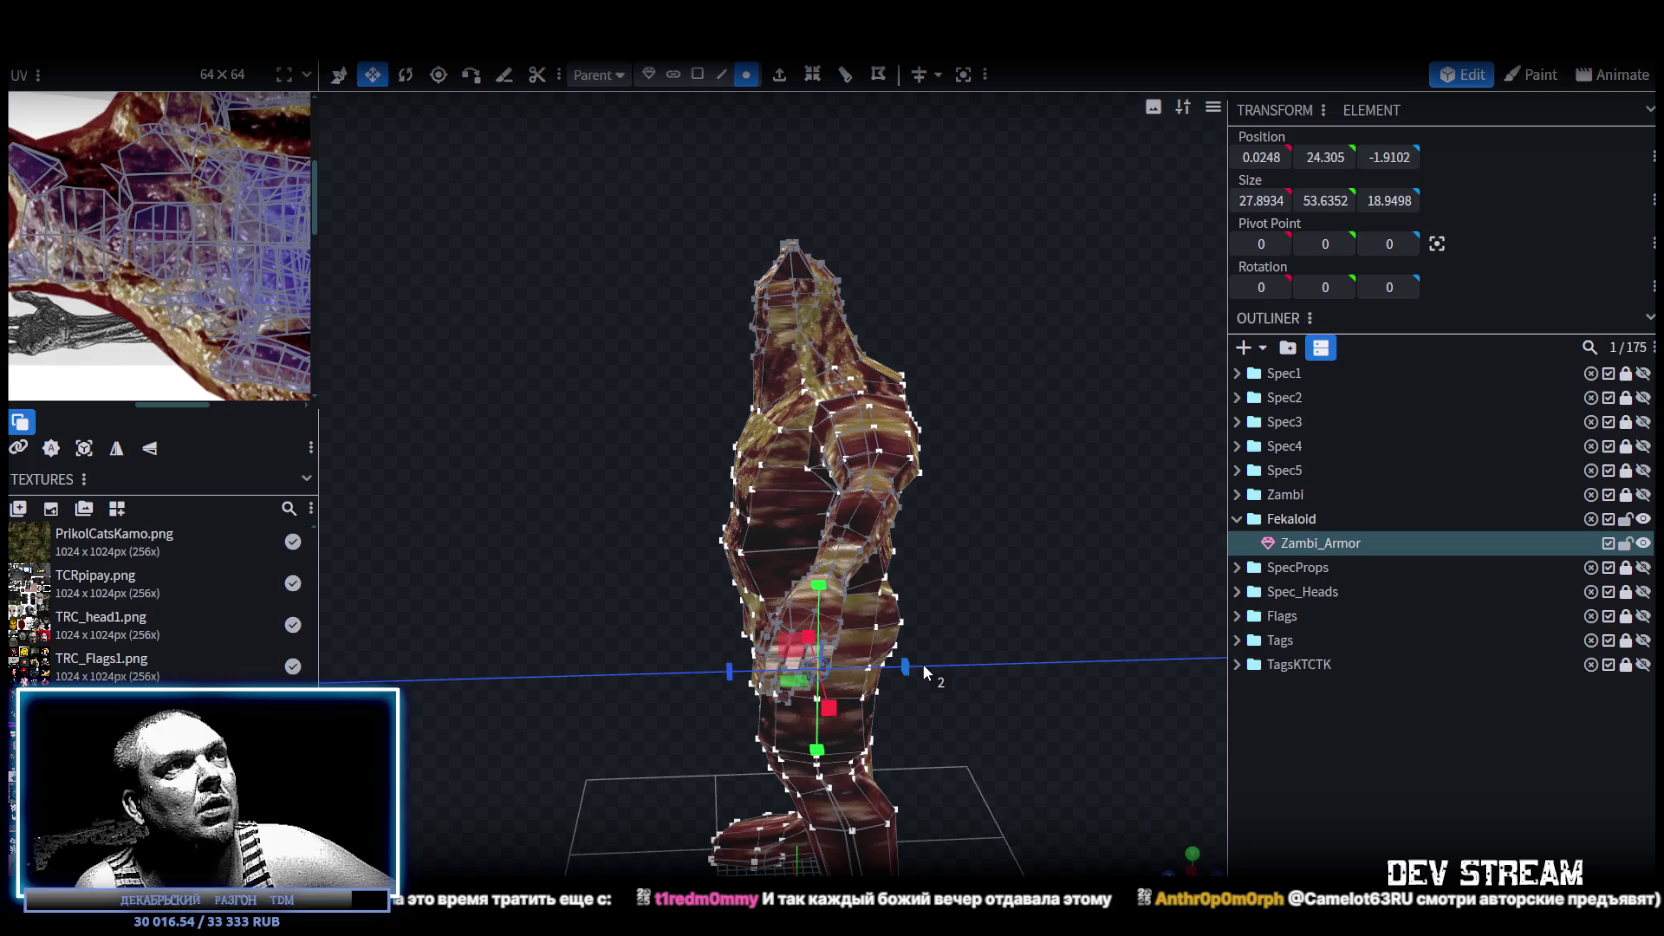
mouse_move(588, 571)
mouse_down()
mouse_move(566, 514)
mouse_move(841, 476)
mouse_up()
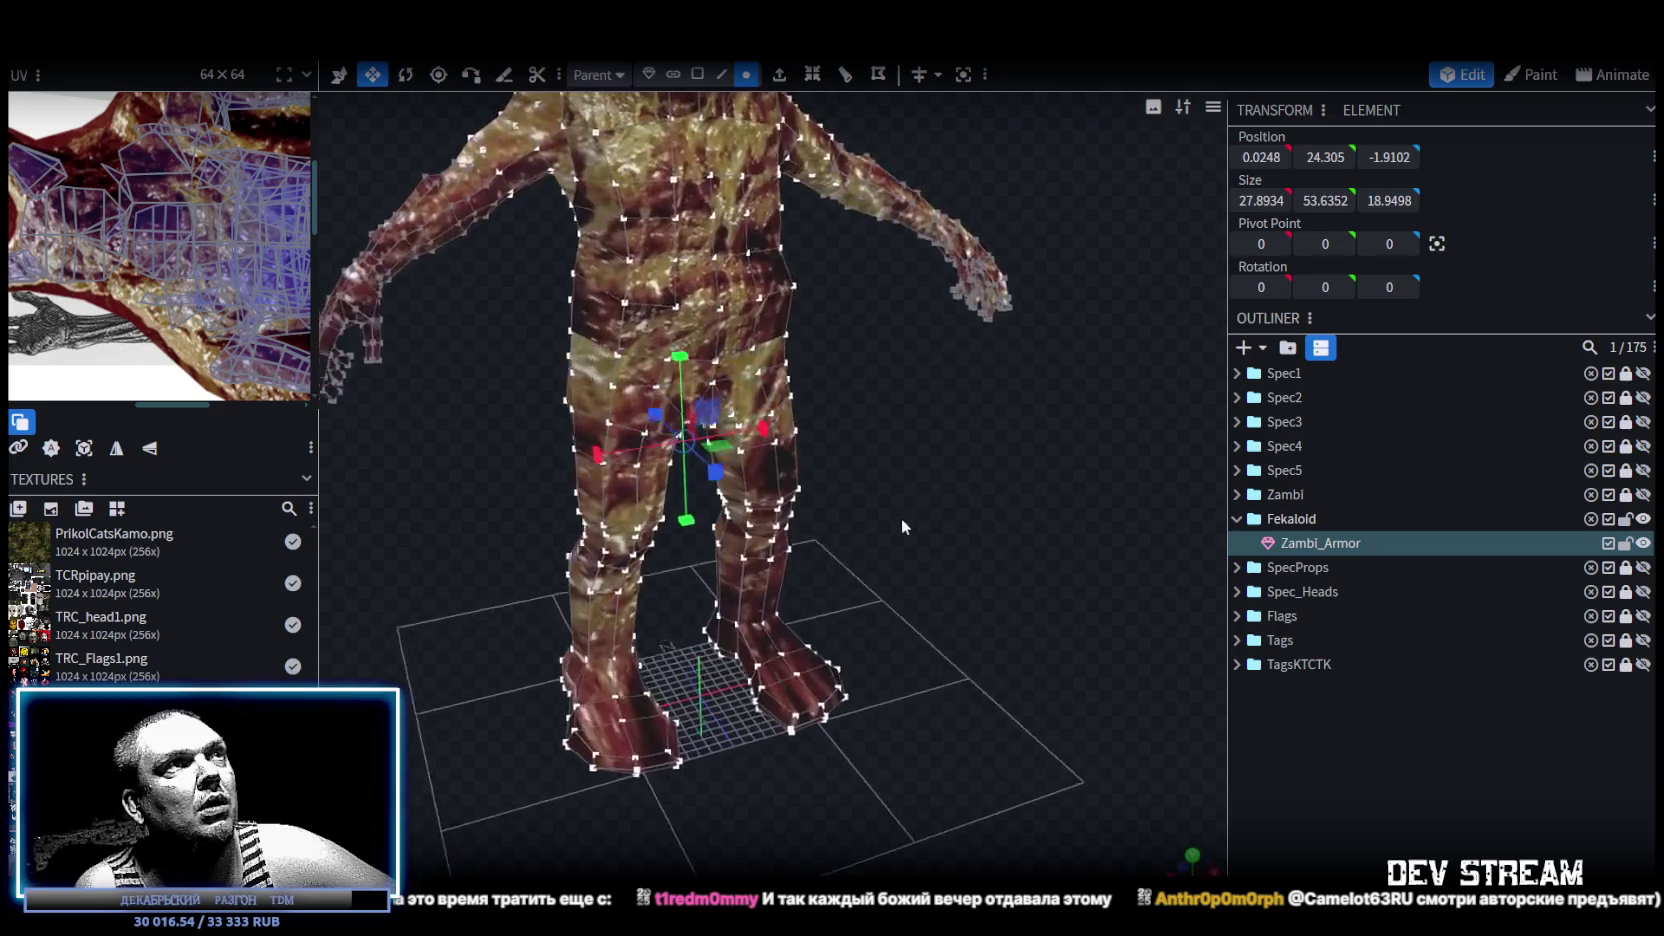
Box-select the leg vertices and bring the model's front into view.
drag(837, 474, 551, 670)
ctrl+drag(497, 753, 863, 332)
mouse_move(863, 332)
mouse_down()
mouse_move(928, 503)
mouse_move(916, 534)
mouse_move(644, 566)
mouse_move(853, 572)
mouse_move(803, 530)
mouse_move(956, 677)
mouse_move(949, 649)
mouse_move(892, 673)
mouse_move(904, 640)
mouse_move(668, 650)
mouse_up()
key(KP_1)
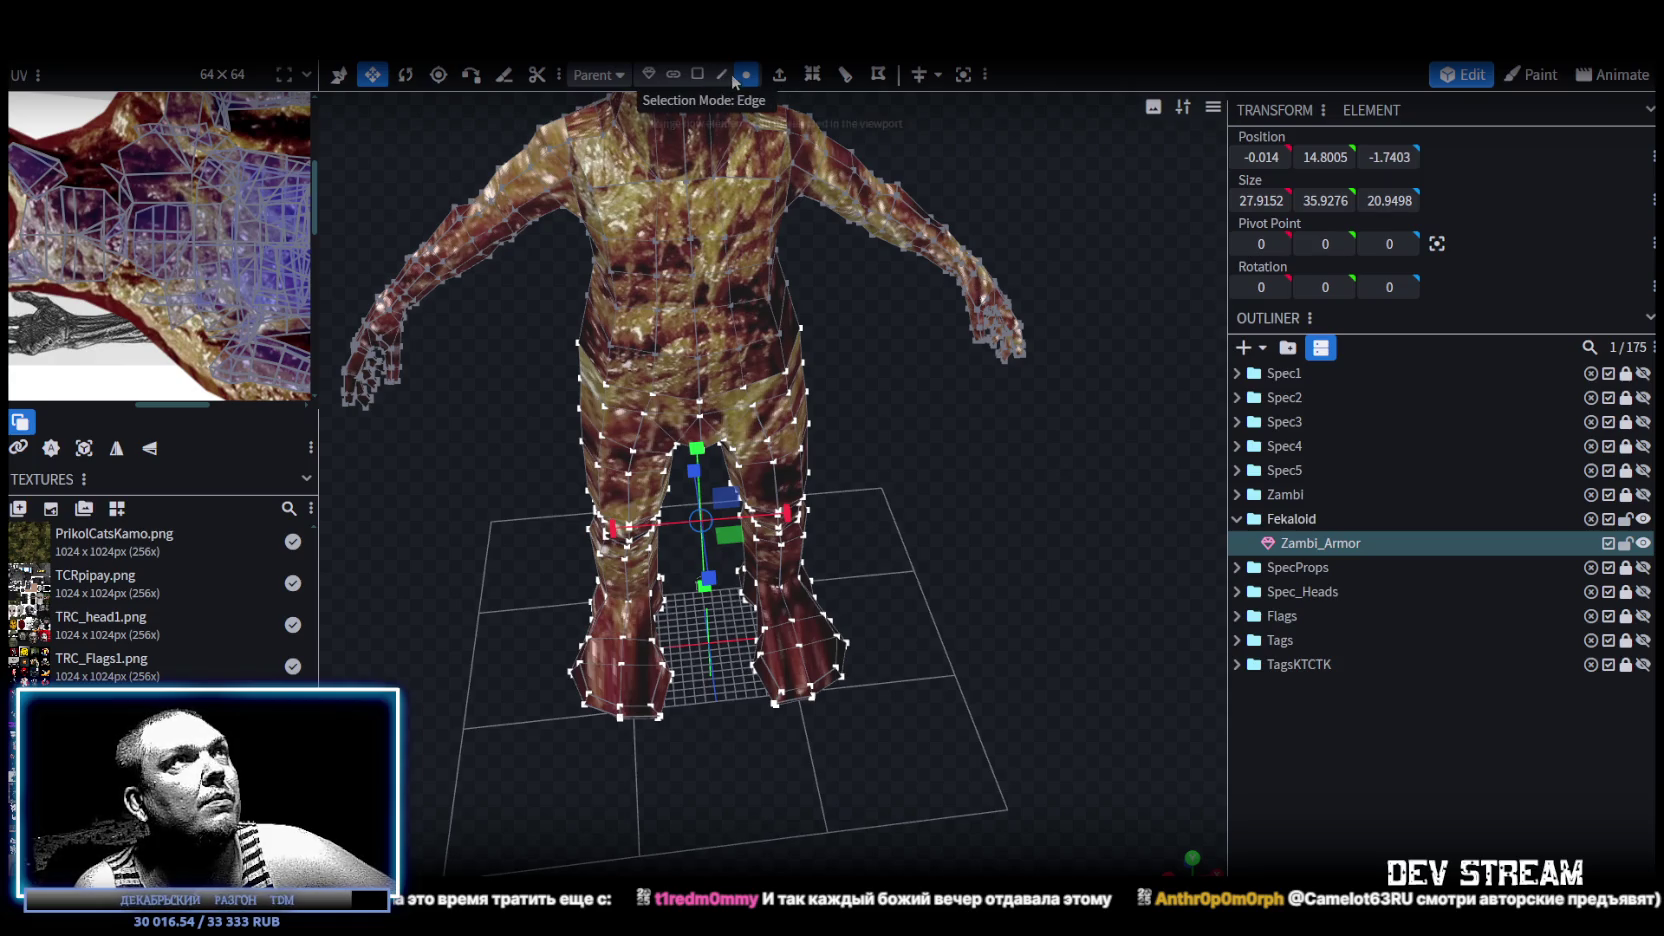
Box-select the vertices of both feet and squash them slightly front to back.
drag(489, 790, 938, 626)
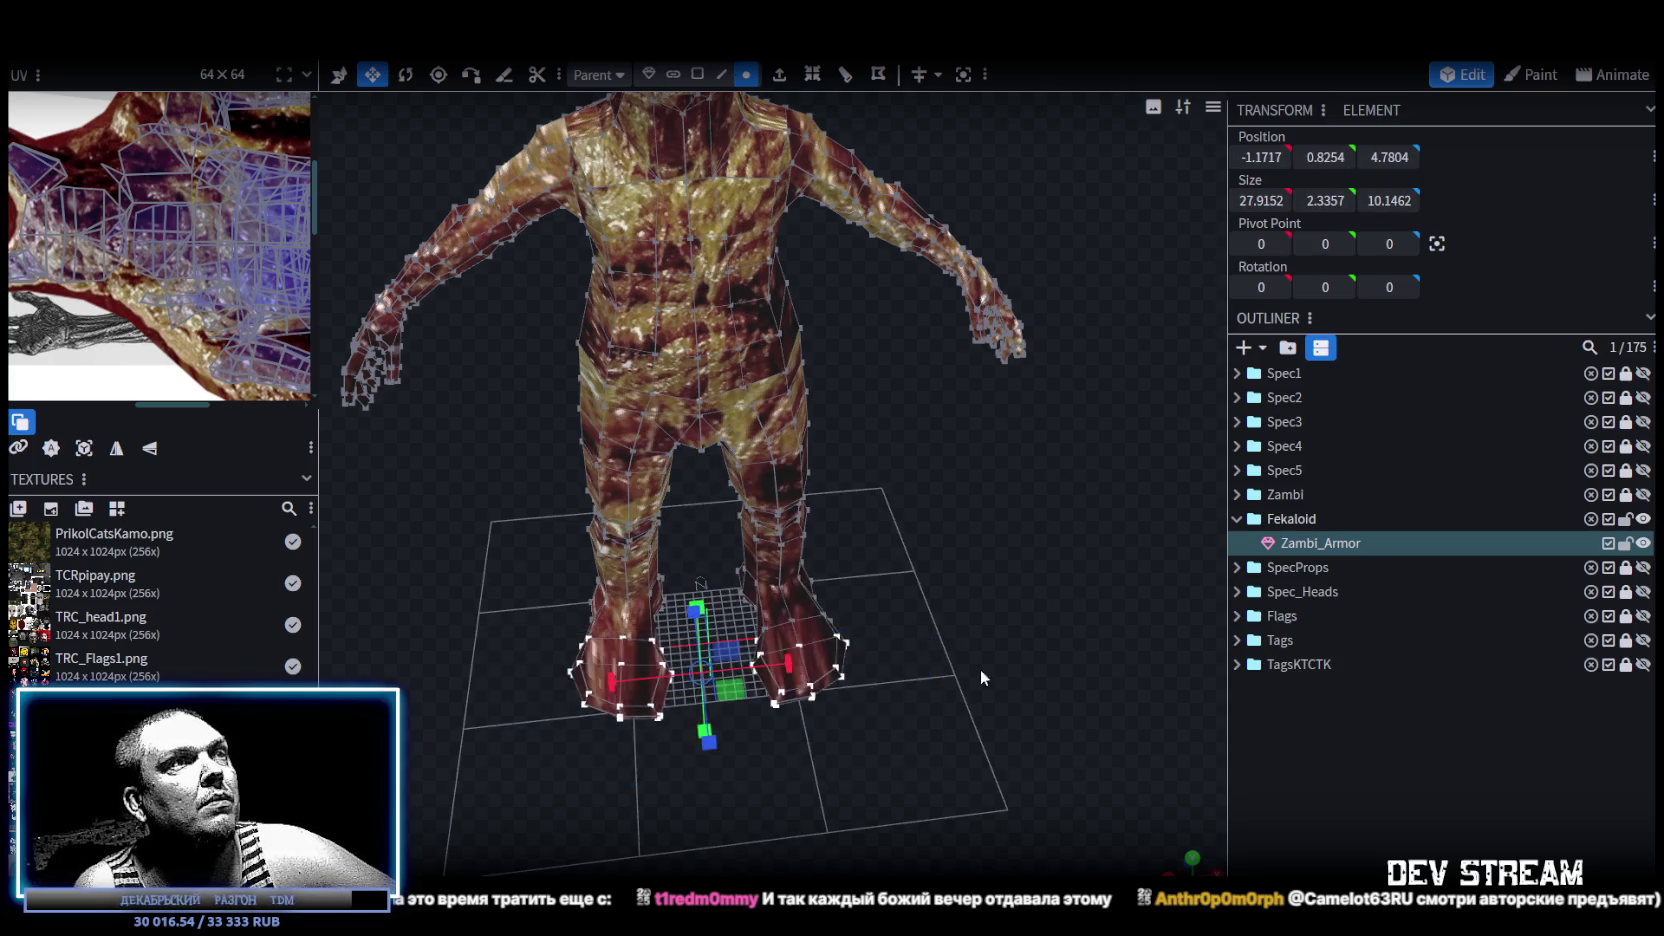
middle_drag(981, 676, 958, 706)
drag(452, 760, 960, 614)
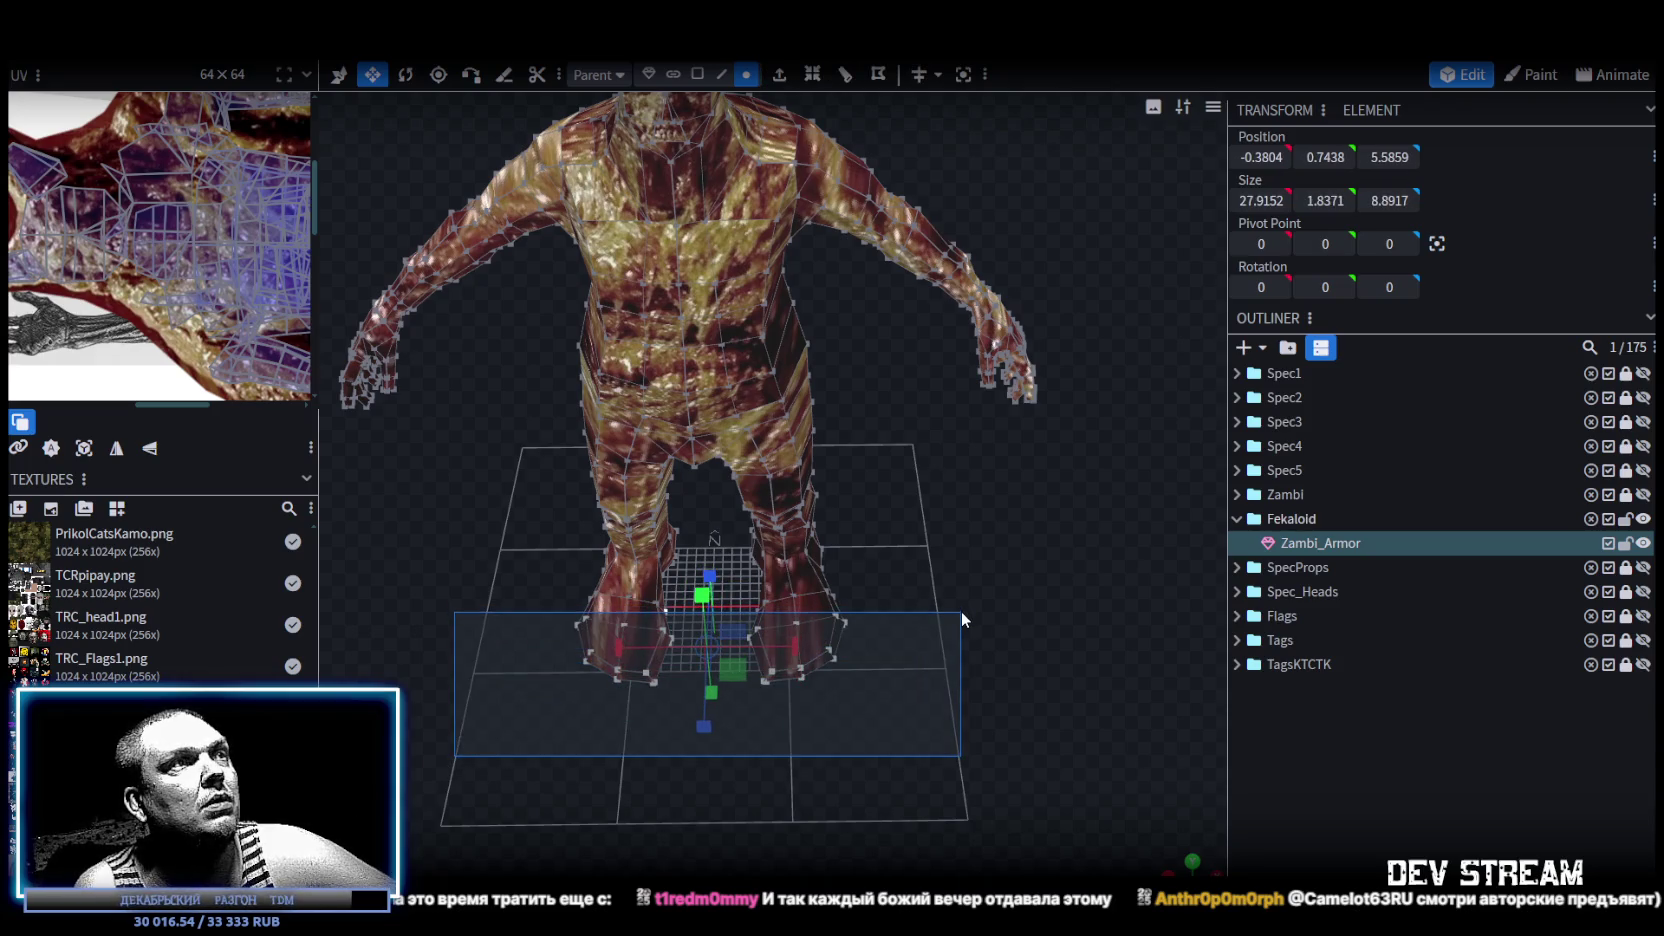
middle_drag(958, 617, 547, 733)
drag(513, 735, 930, 582)
mouse_move(930, 582)
middle_down()
mouse_move(745, 420)
mouse_move(750, 345)
mouse_move(778, 600)
middle_up()
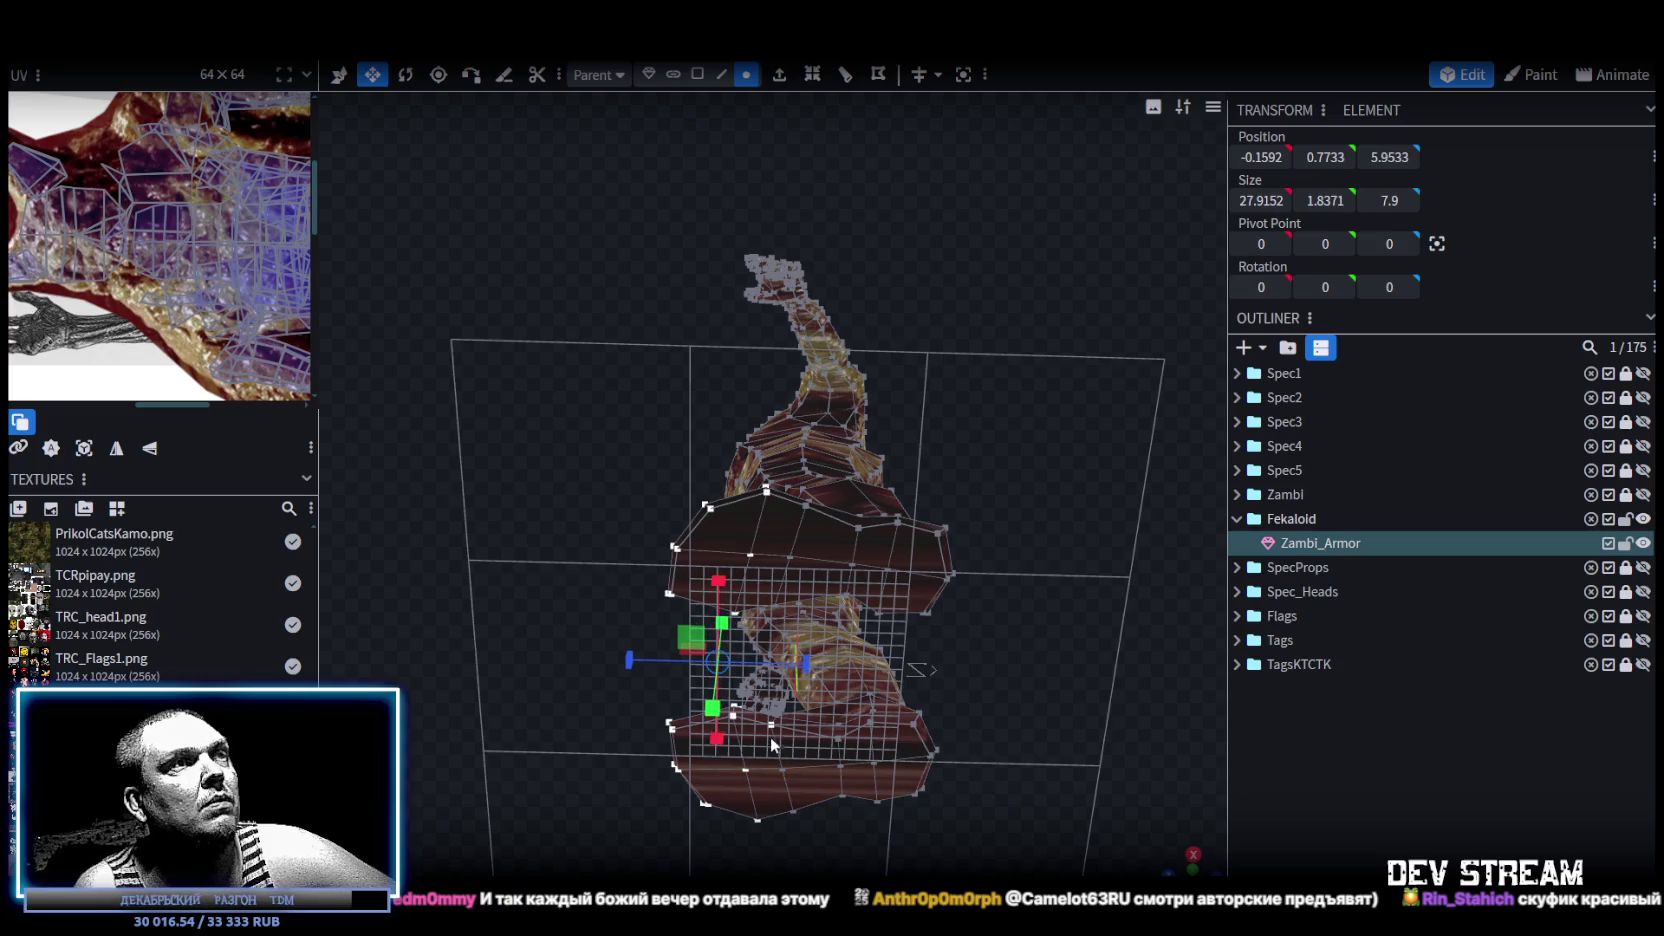
middle_drag(776, 735, 837, 655)
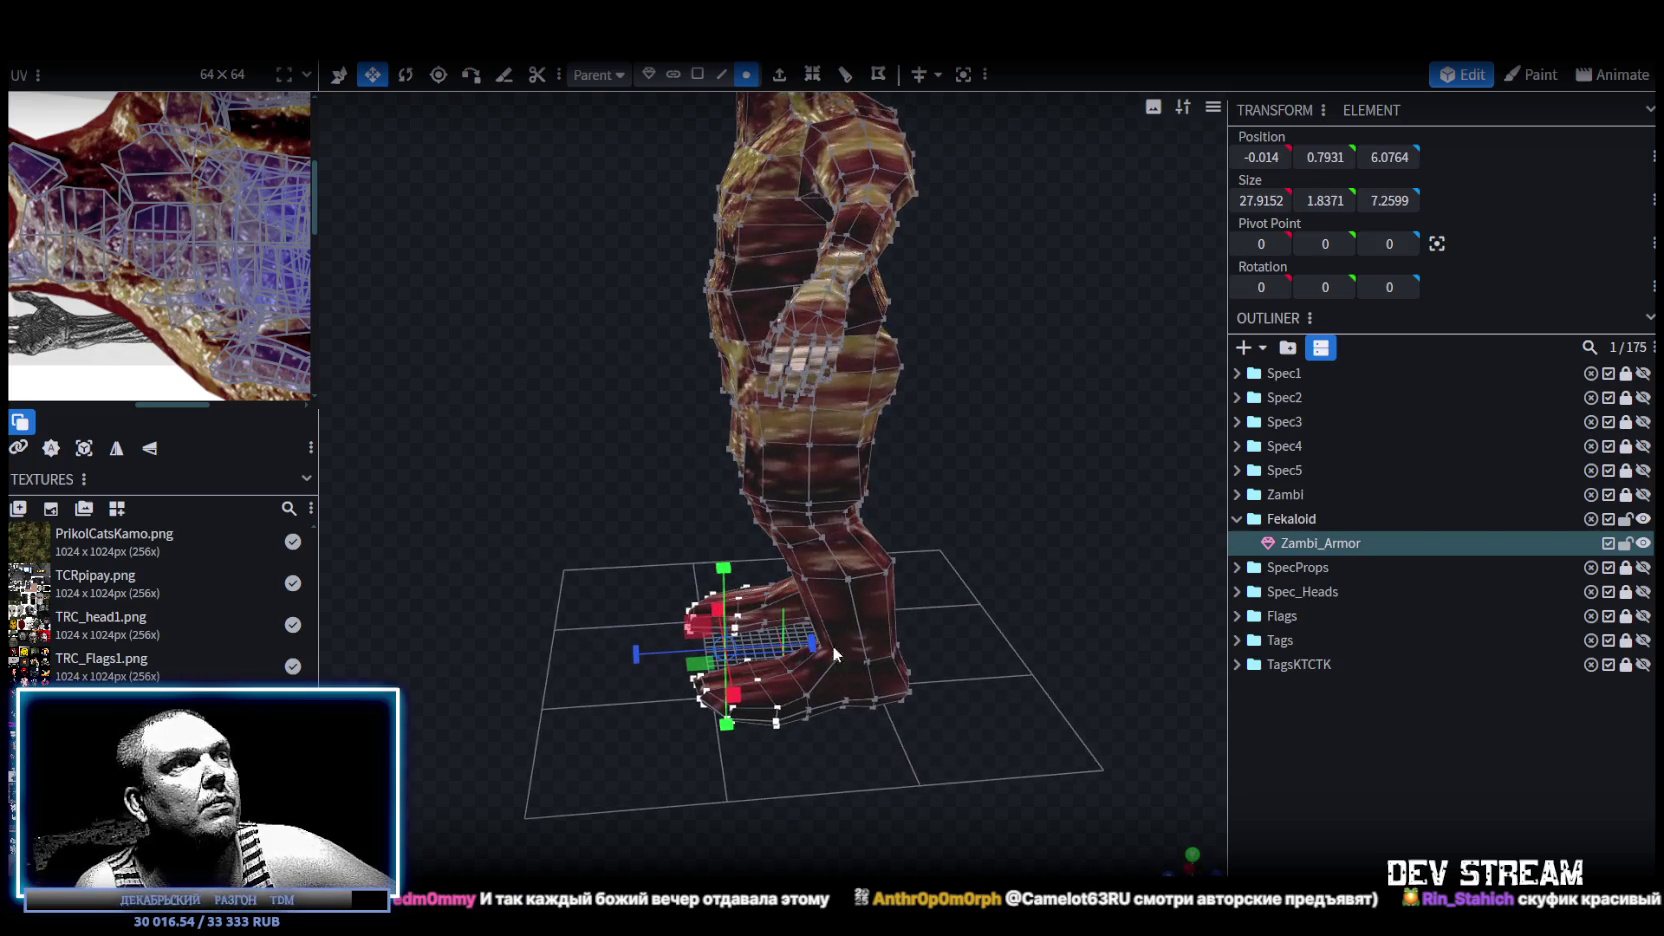
drag(797, 651, 797, 651)
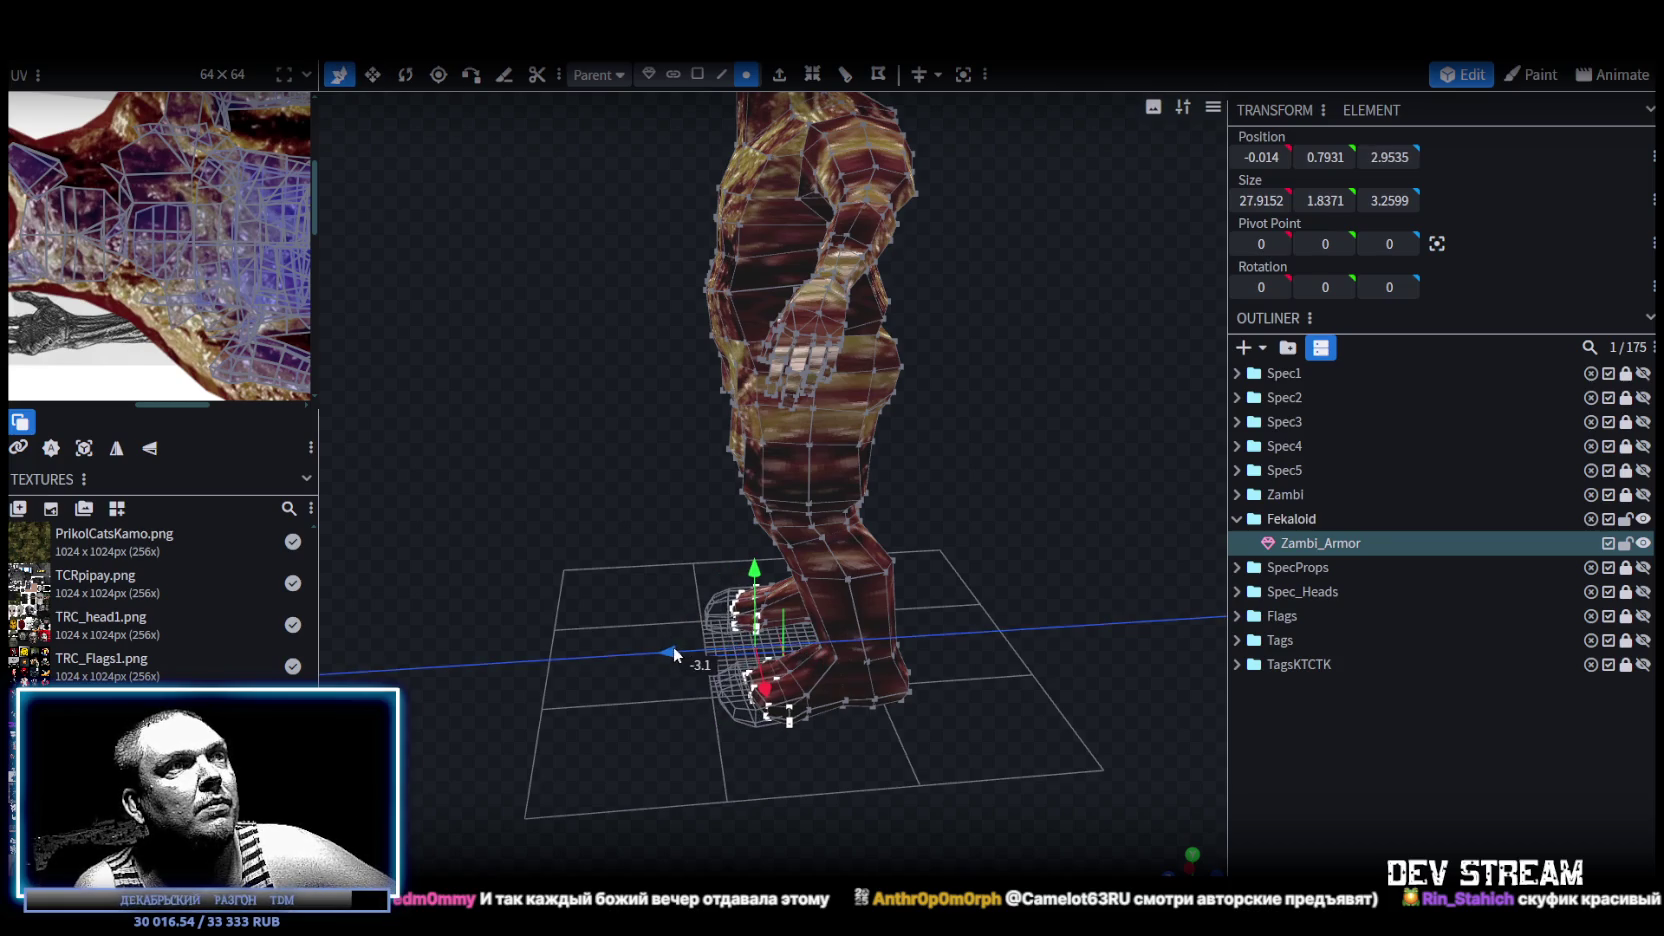
Resize the foot vertices outward so the feet flare to 32.5152 wide.
middle_drag(670, 653, 775, 610)
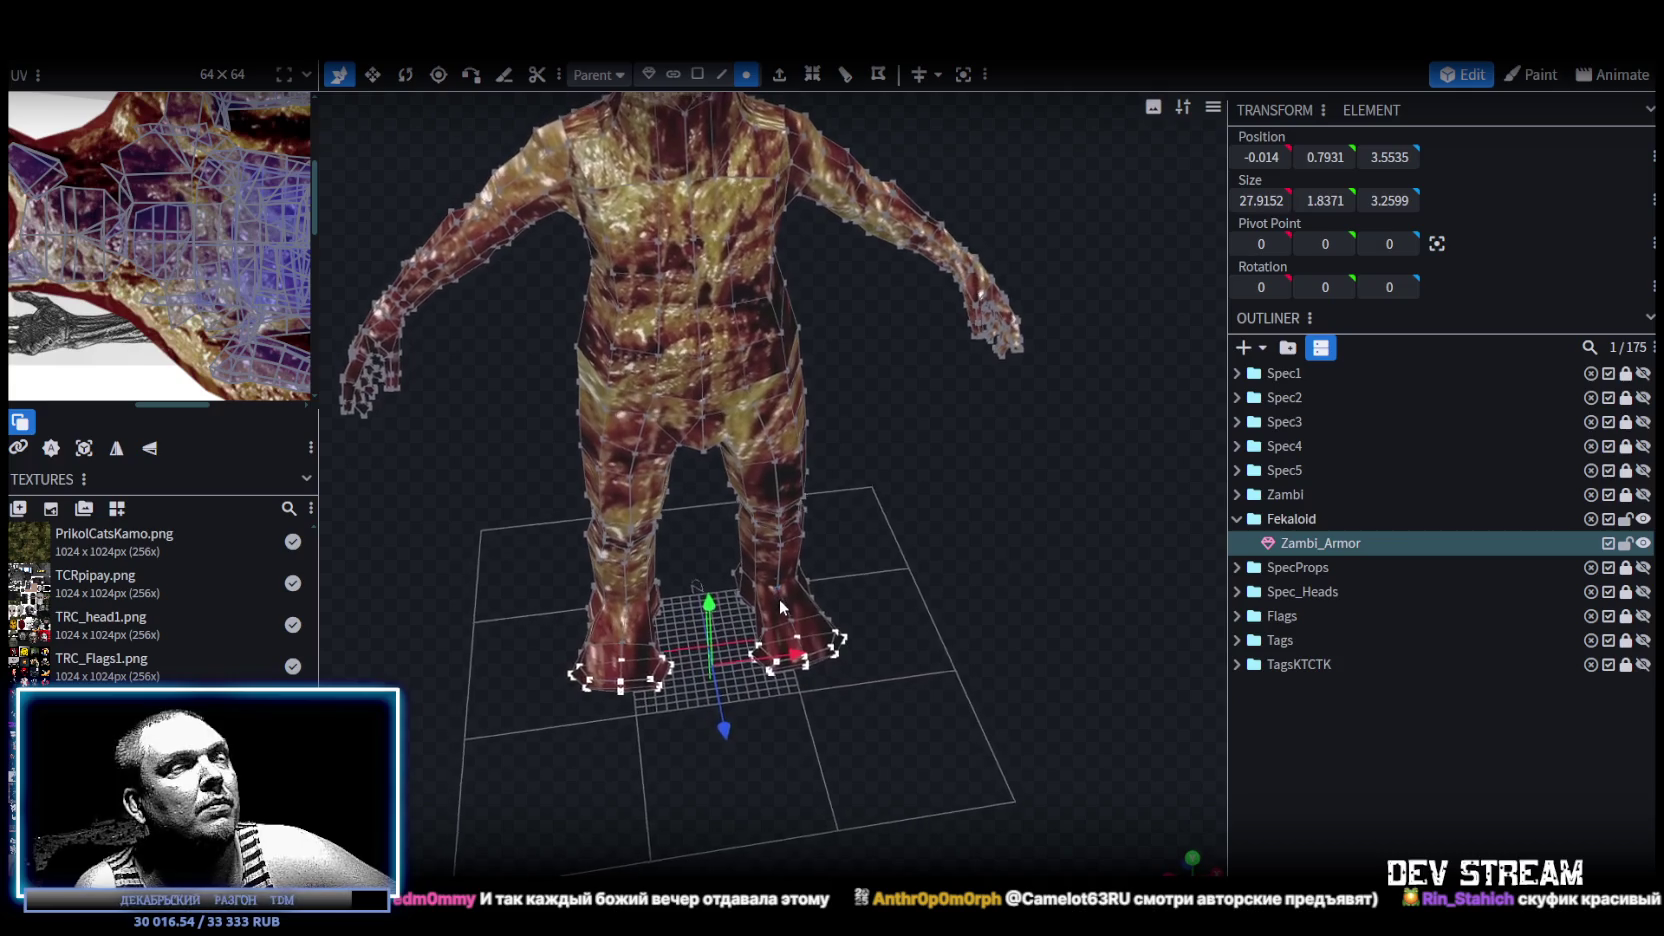
scroll(775, 610, up, 3)
key(s)
drag(770, 706, 808, 710)
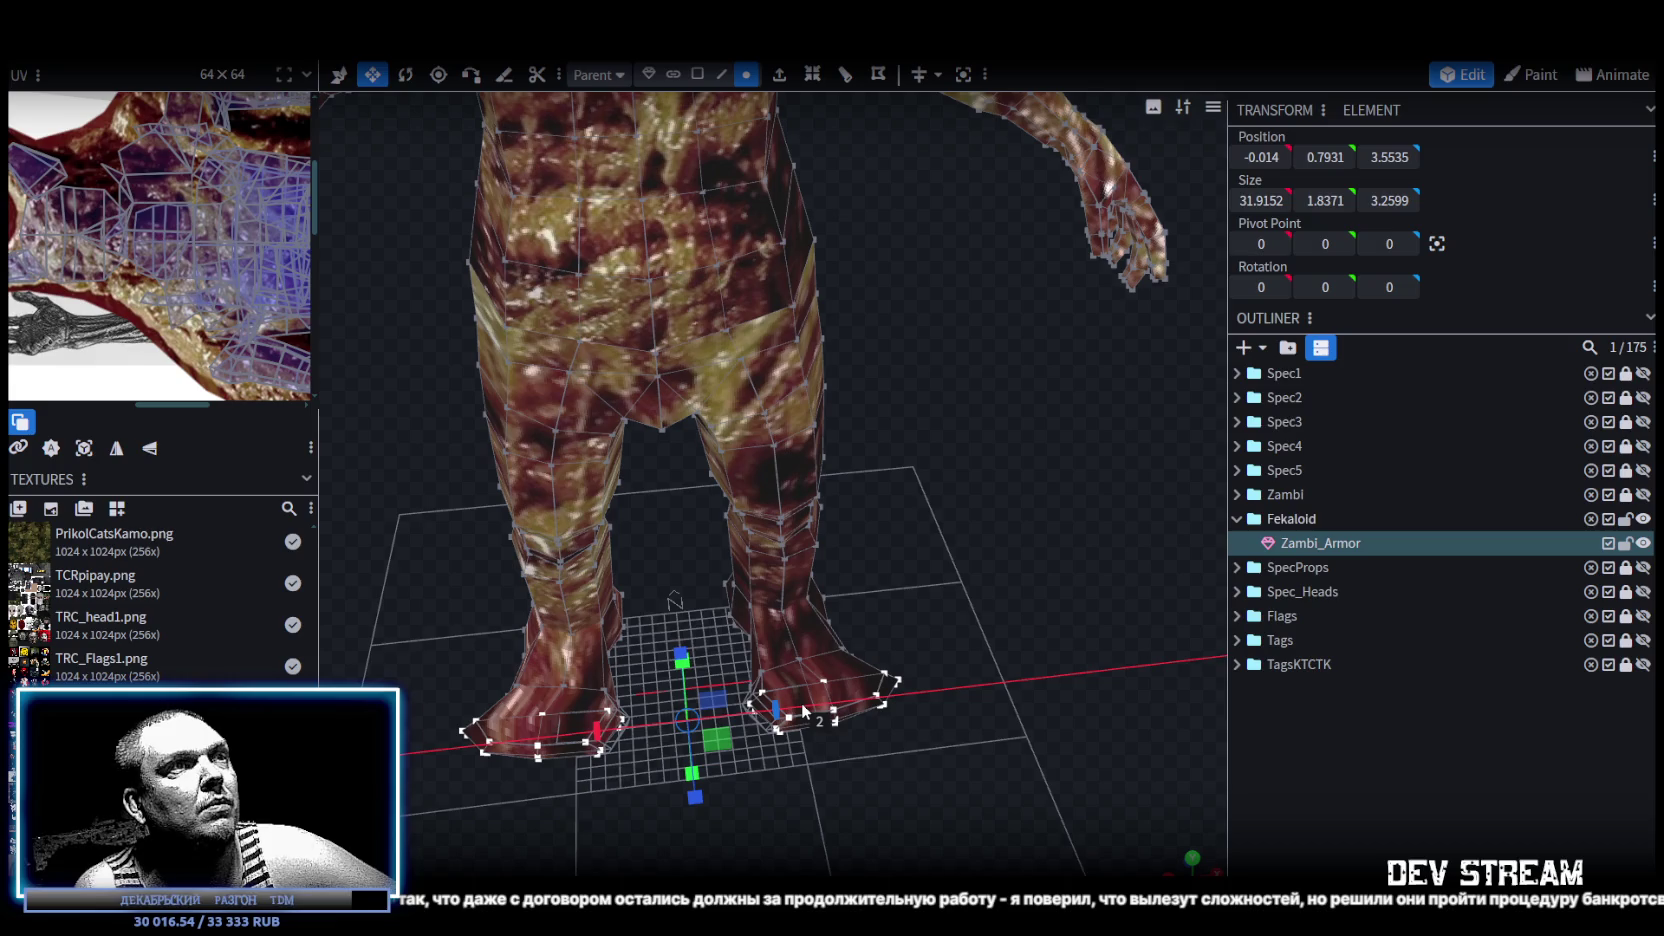
middle_drag(888, 734, 913, 734)
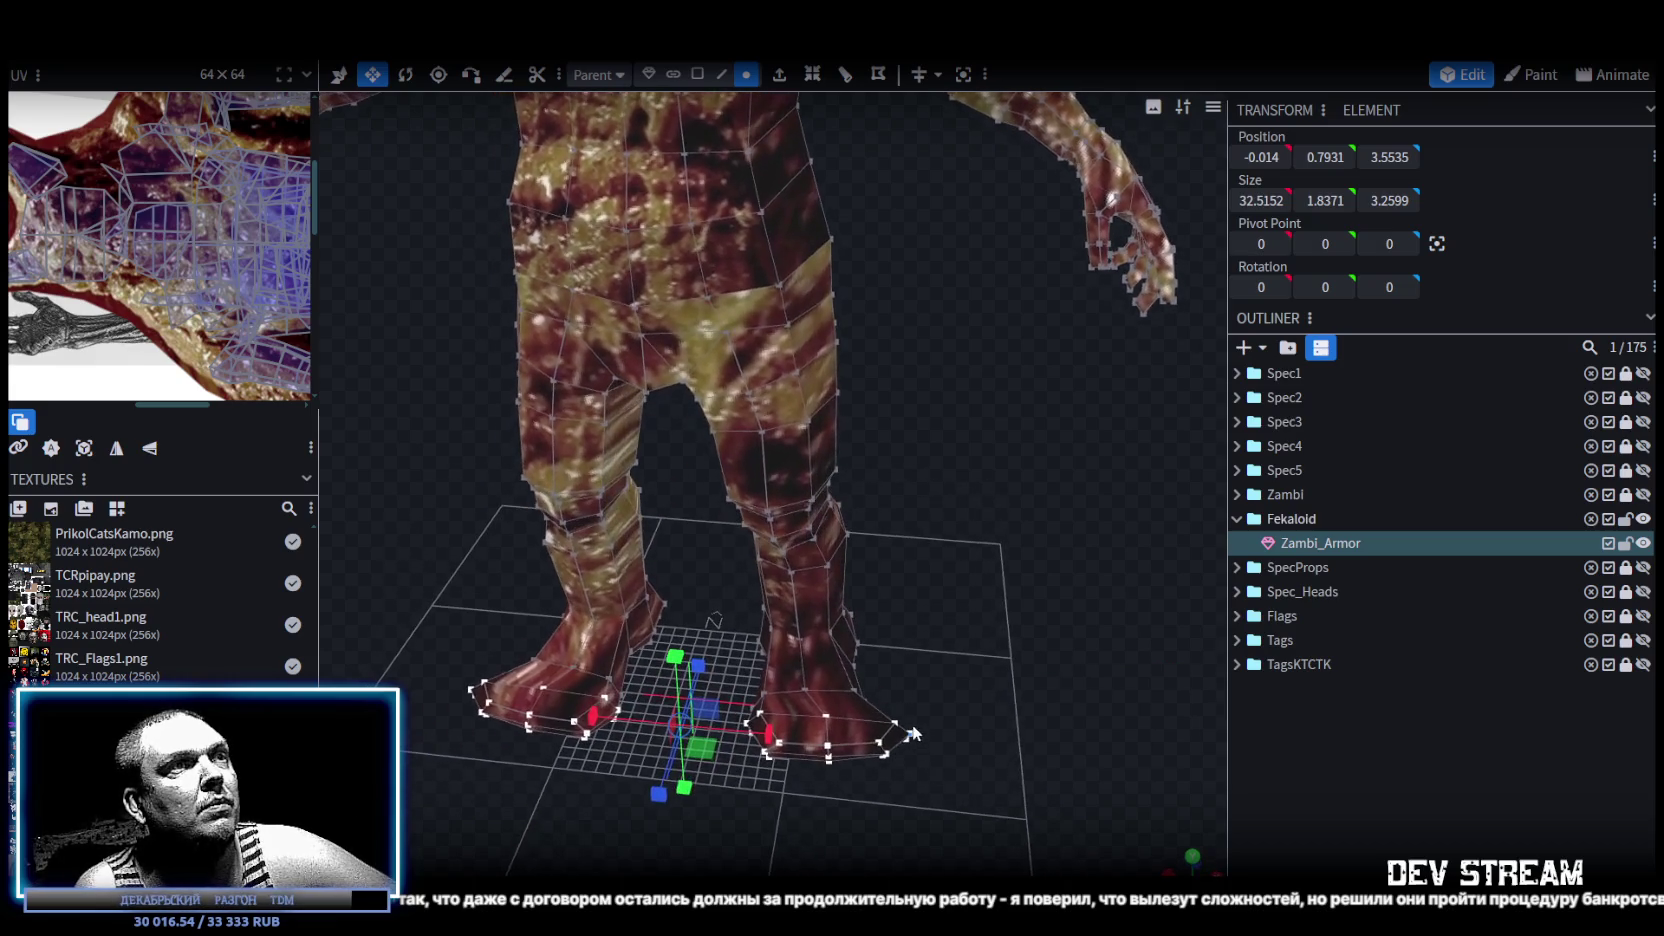
scroll(768, 343, down, 3)
click(697, 74)
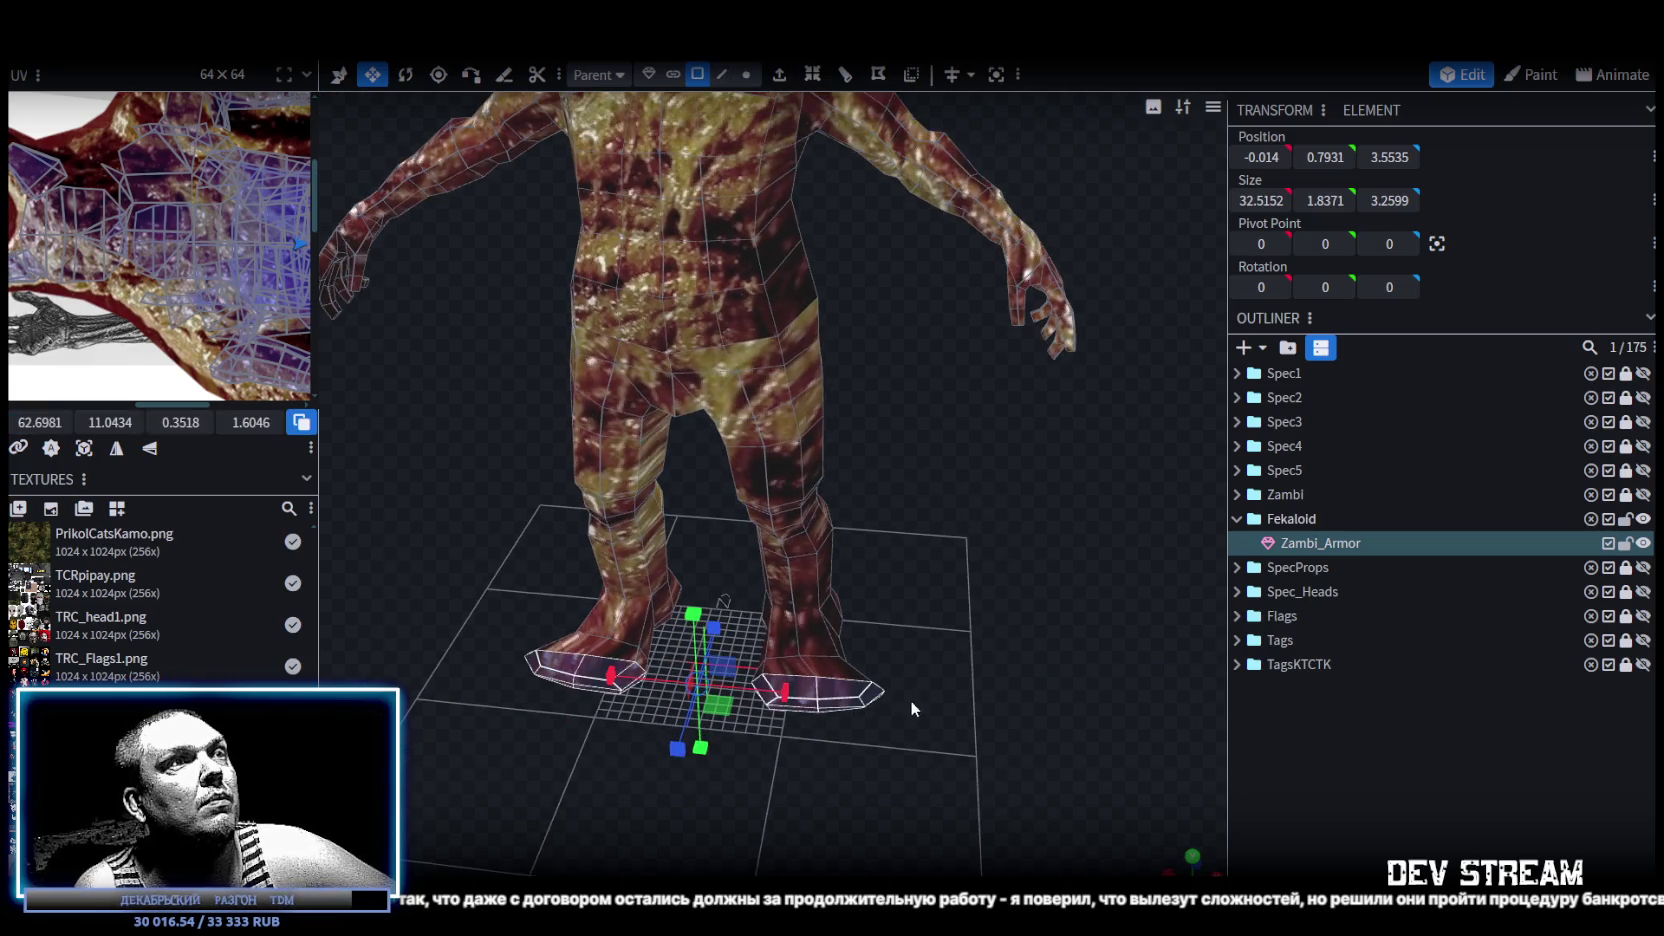
Select both foot soles and narrow them sideways to about 28.1.
click(870, 700)
middle_drag(870, 700, 882, 768)
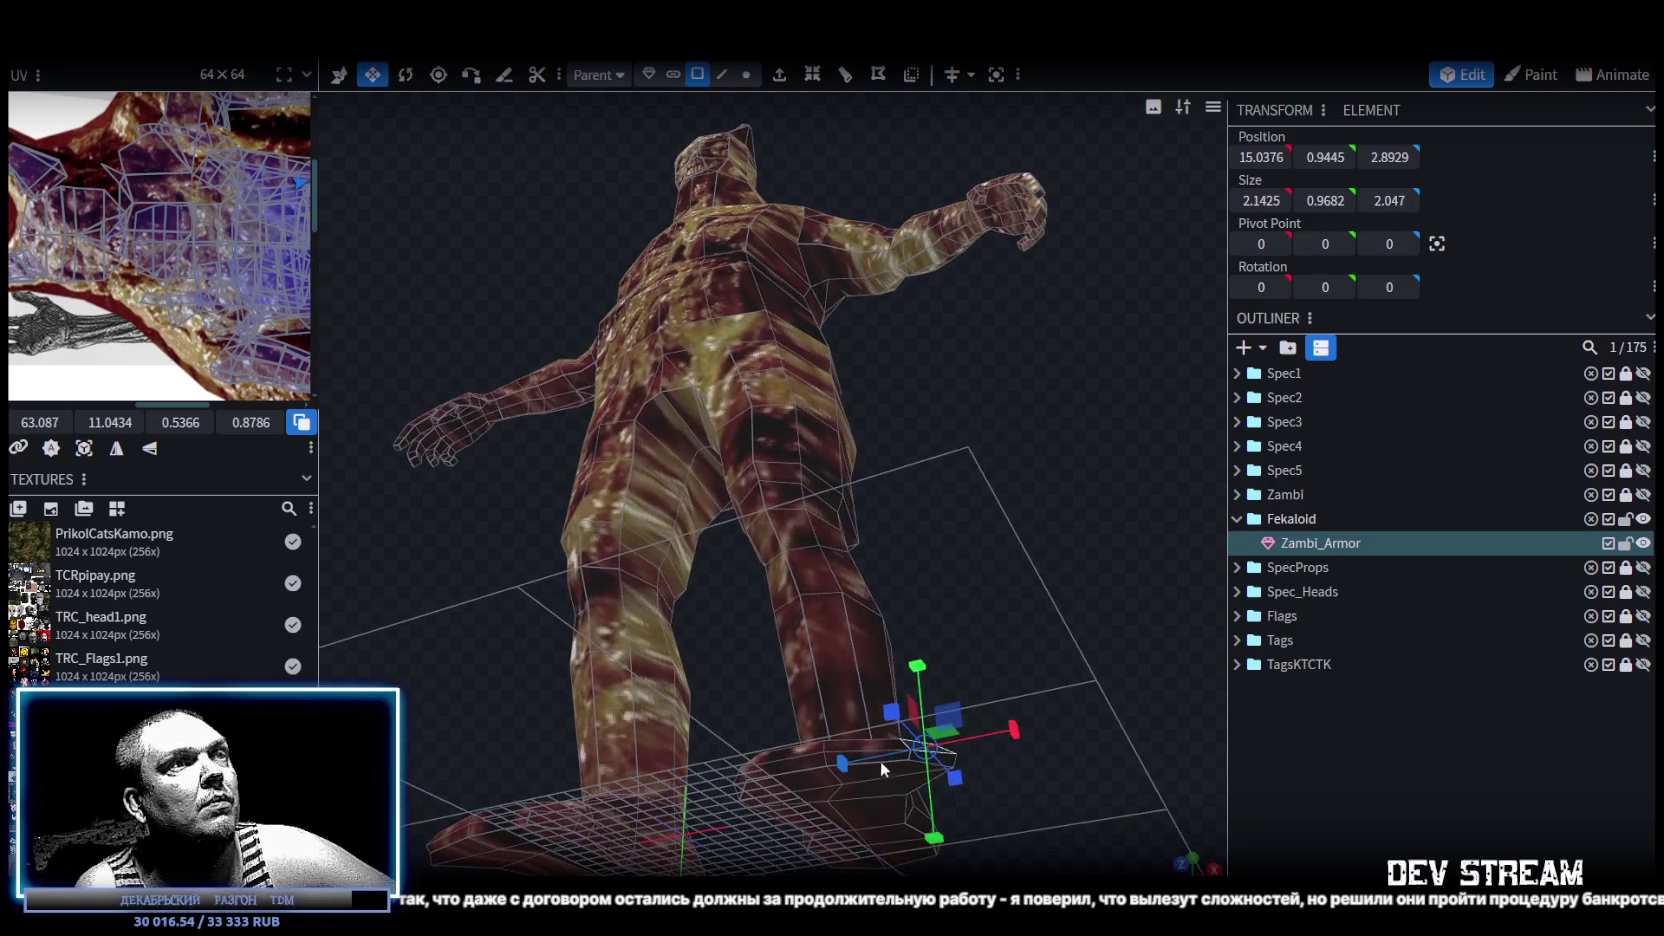
click(956, 767)
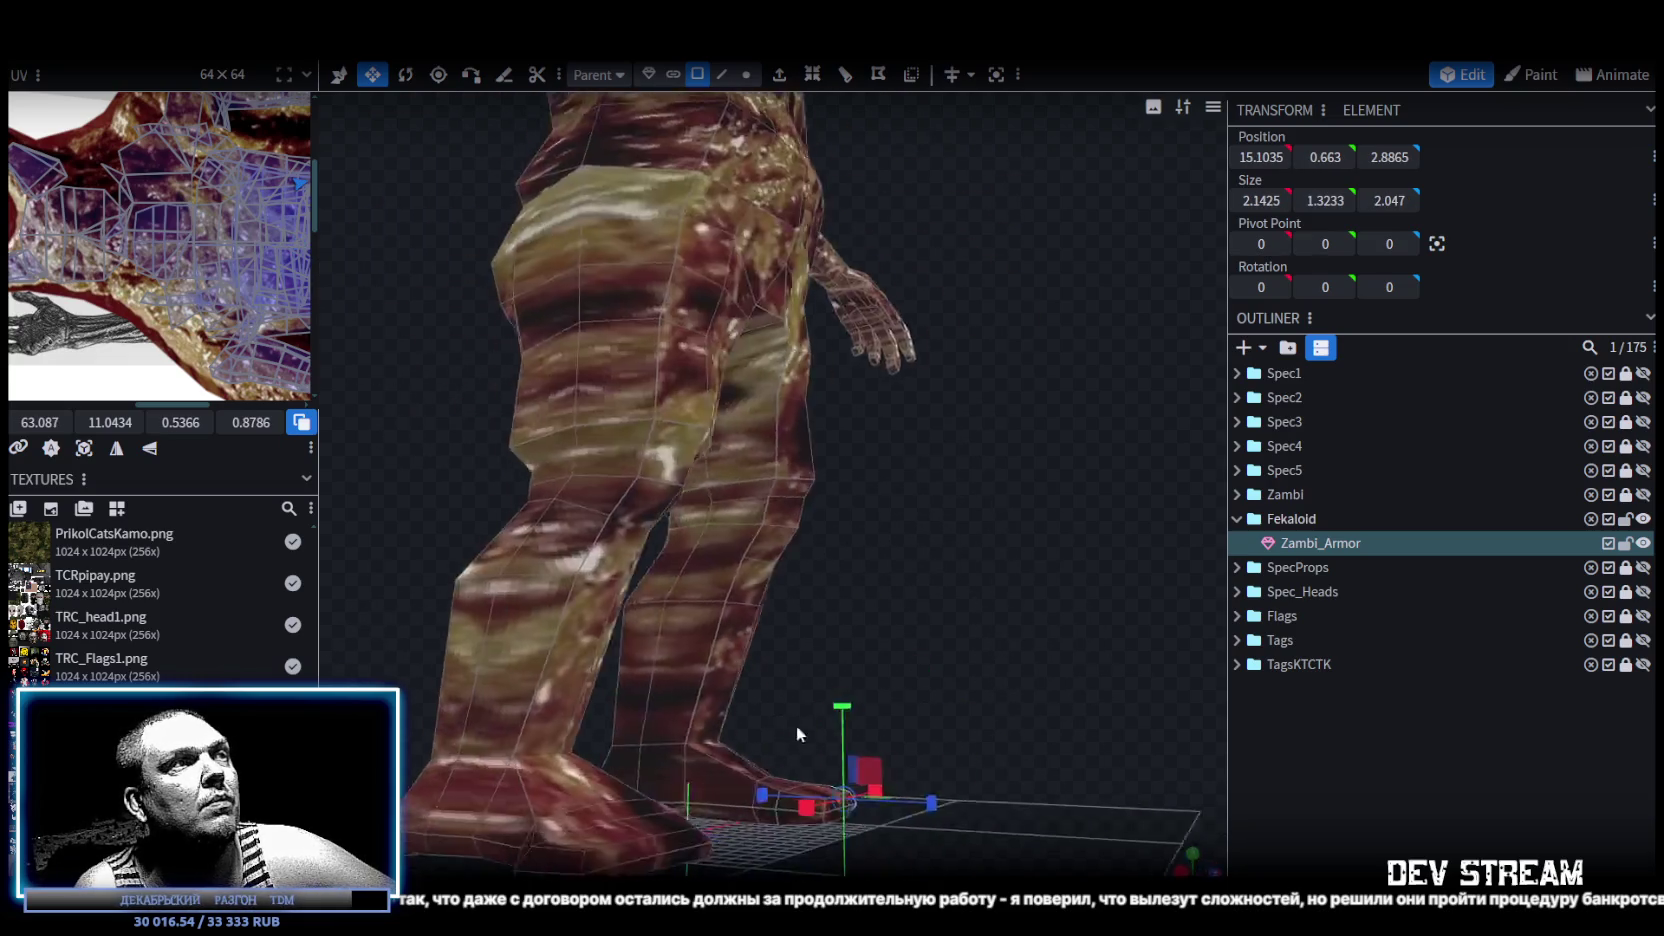
scroll(956, 767, up, 3)
shift+click(720, 870)
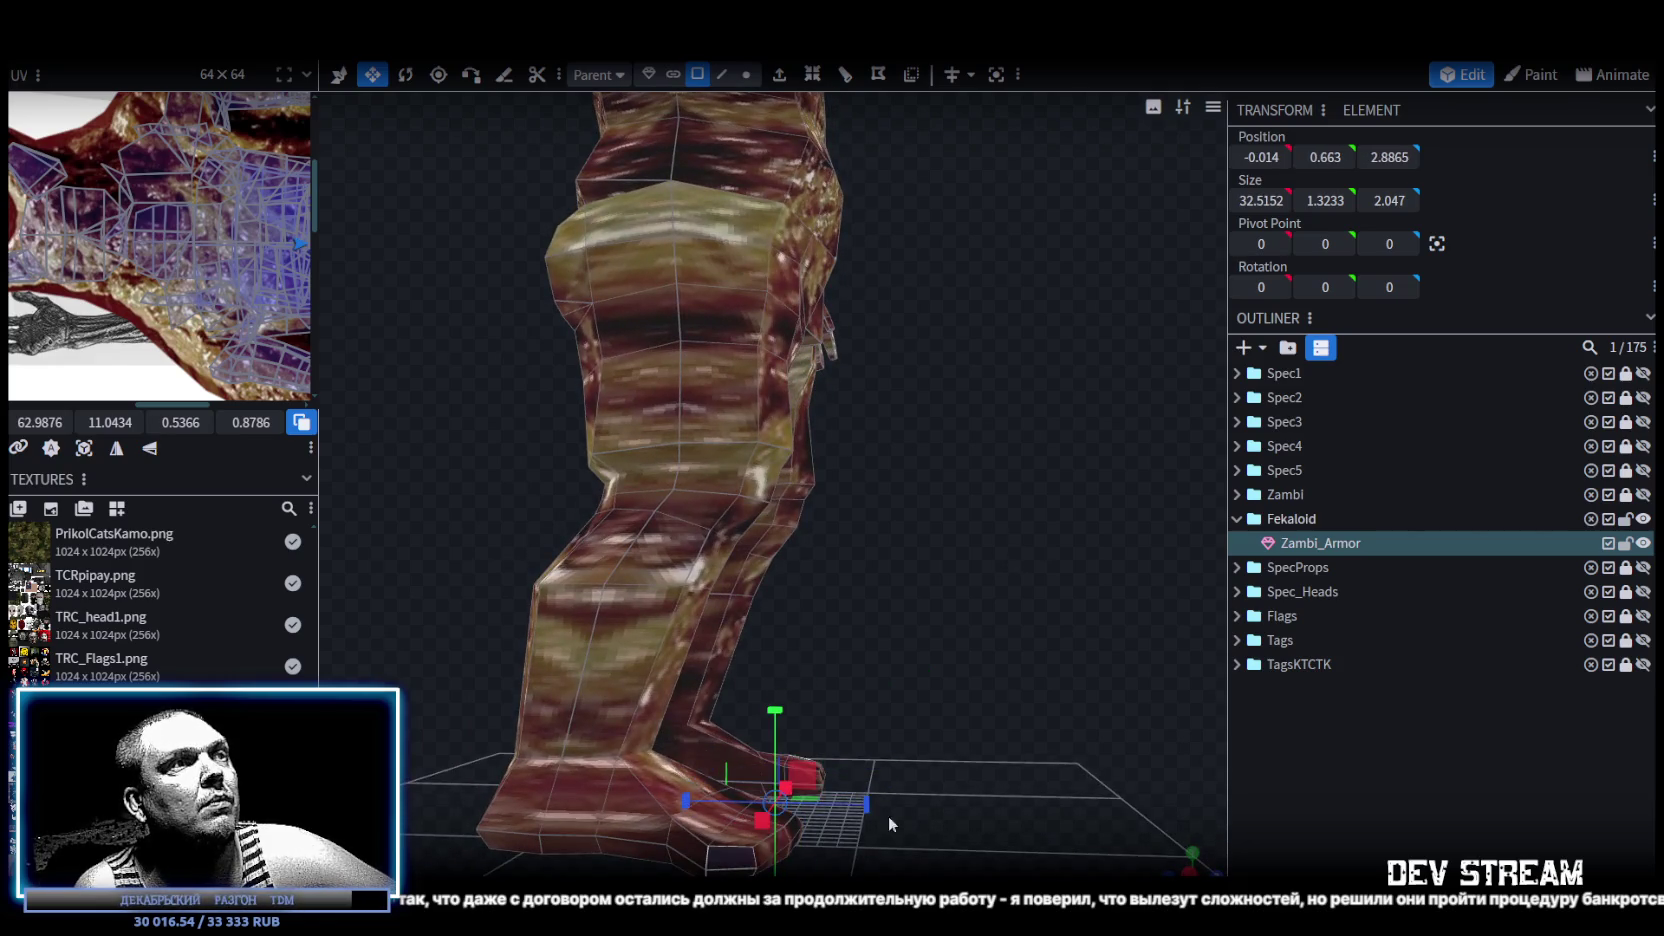
middle_drag(720, 870, 815, 815)
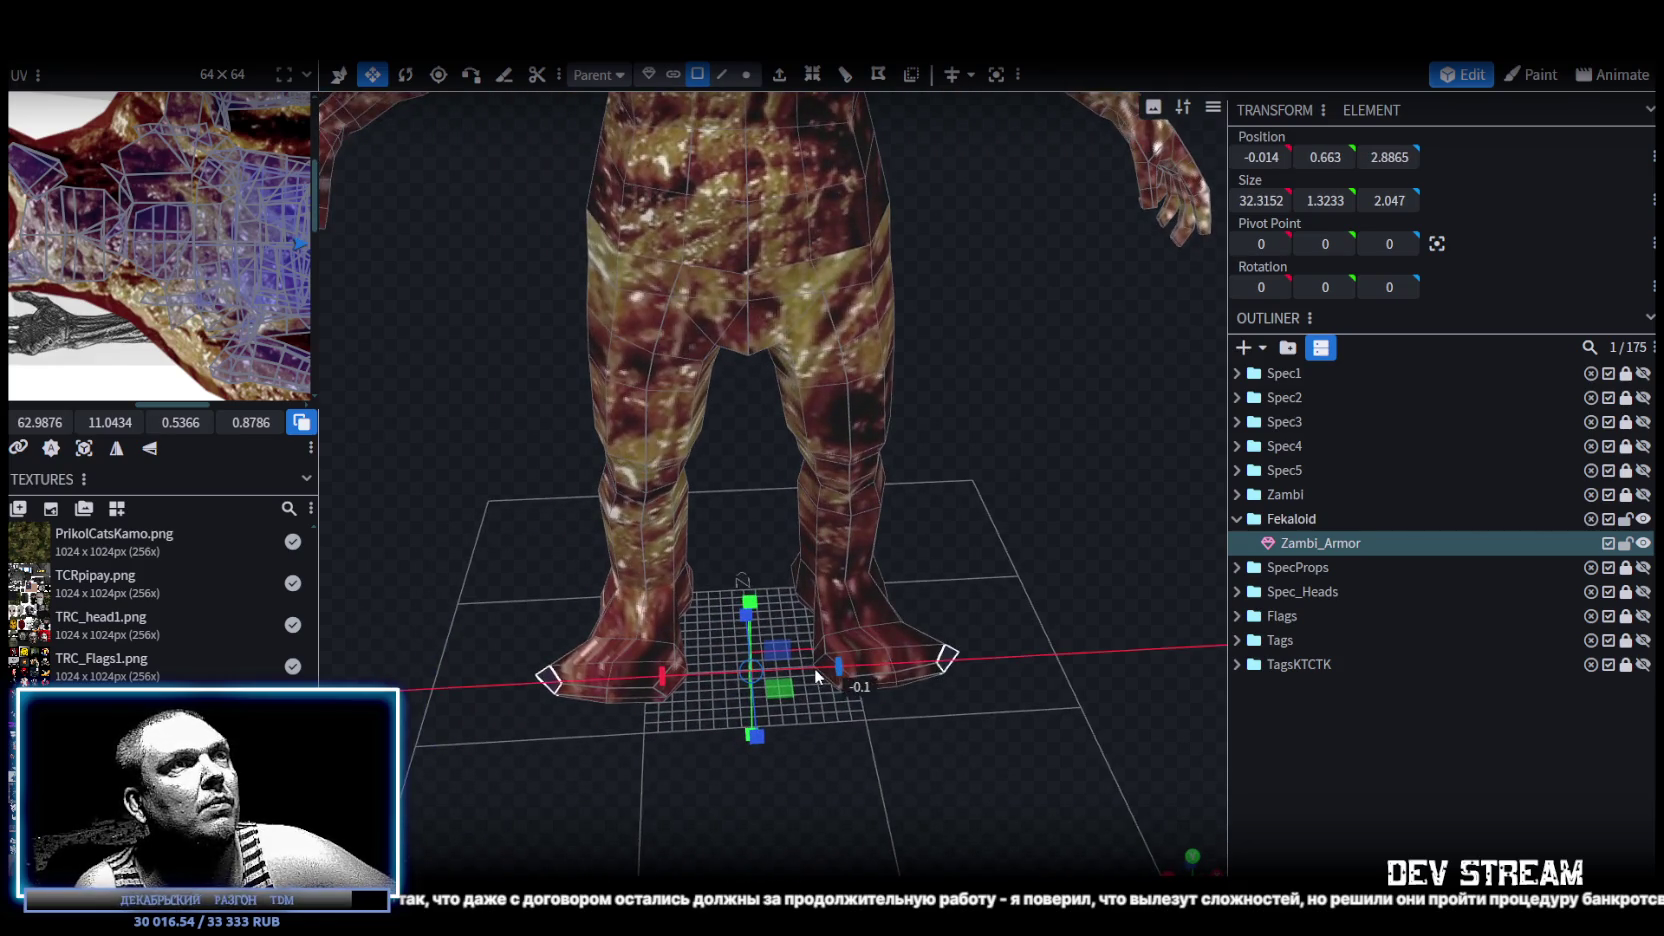
drag(808, 678, 915, 668)
mouse_move(915, 668)
middle_down()
mouse_move(943, 692)
mouse_move(950, 772)
mouse_move(920, 787)
mouse_move(882, 610)
mouse_move(897, 740)
middle_up()
Deselect the mesh, save CamShoters.bbmodel, collapse the Fekaloid folder and switch to Unity.
mouse_move(968, 333)
middle_down()
mouse_move(1037, 610)
mouse_move(720, 560)
mouse_move(557, 593)
mouse_move(524, 628)
mouse_move(891, 668)
mouse_move(872, 612)
mouse_move(1074, 586)
mouse_move(1020, 666)
mouse_move(1321, 777)
middle_up()
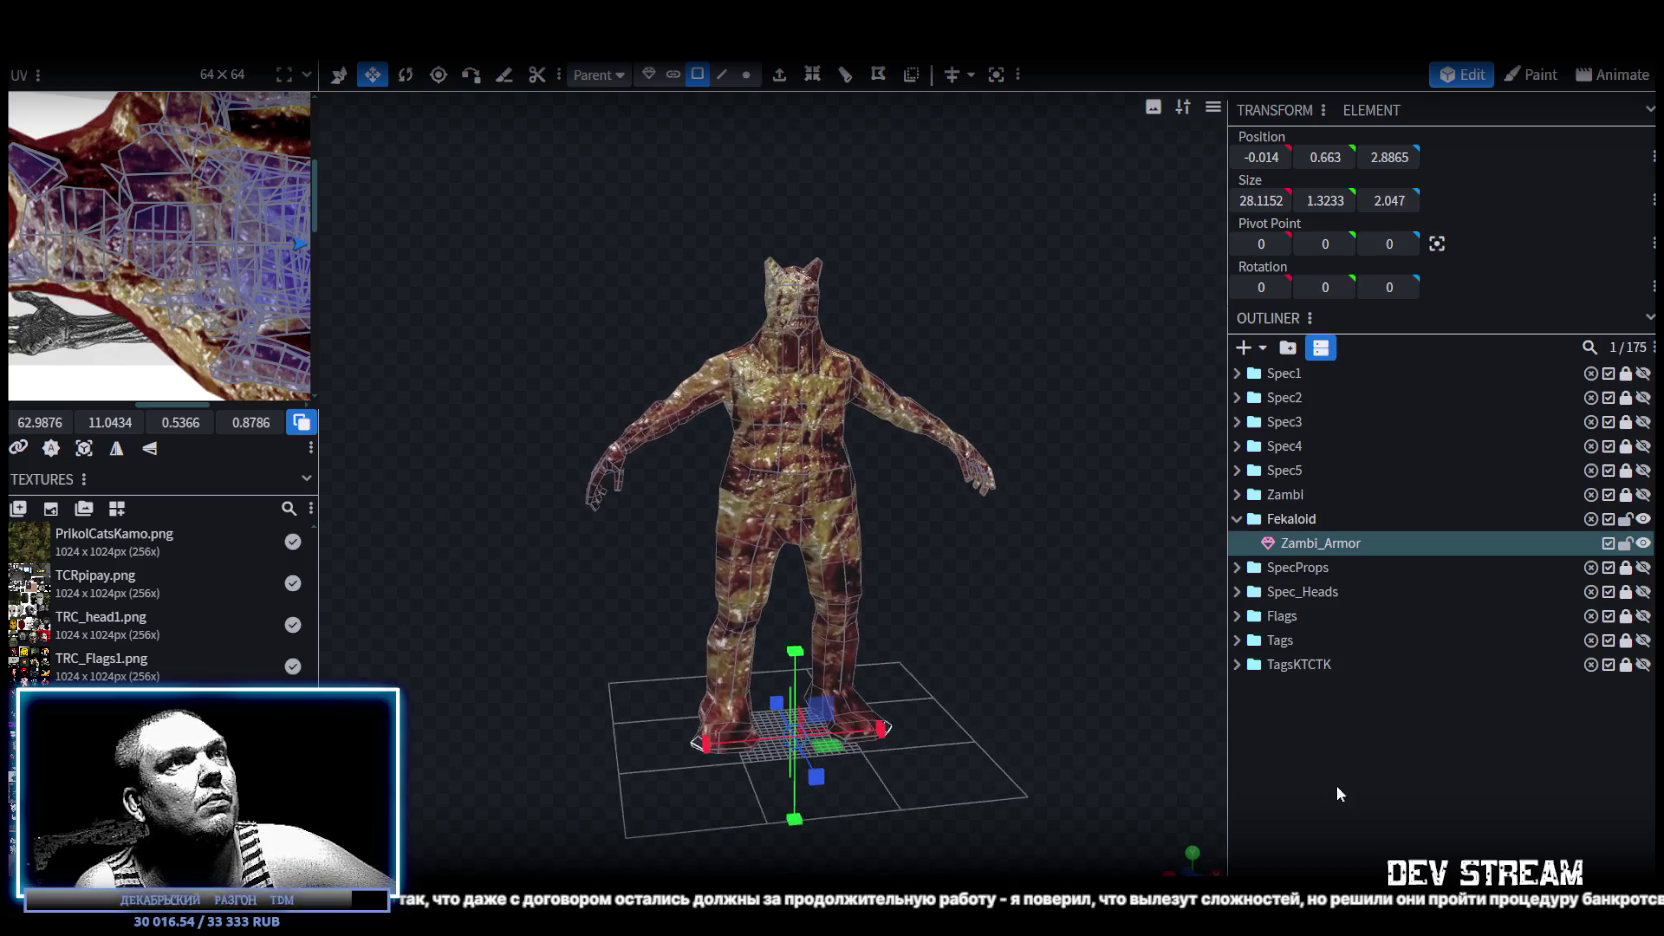
click(1321, 786)
mouse_move(1063, 606)
middle_down()
mouse_move(819, 614)
mouse_move(1440, 487)
middle_up()
key(ctrl+s)
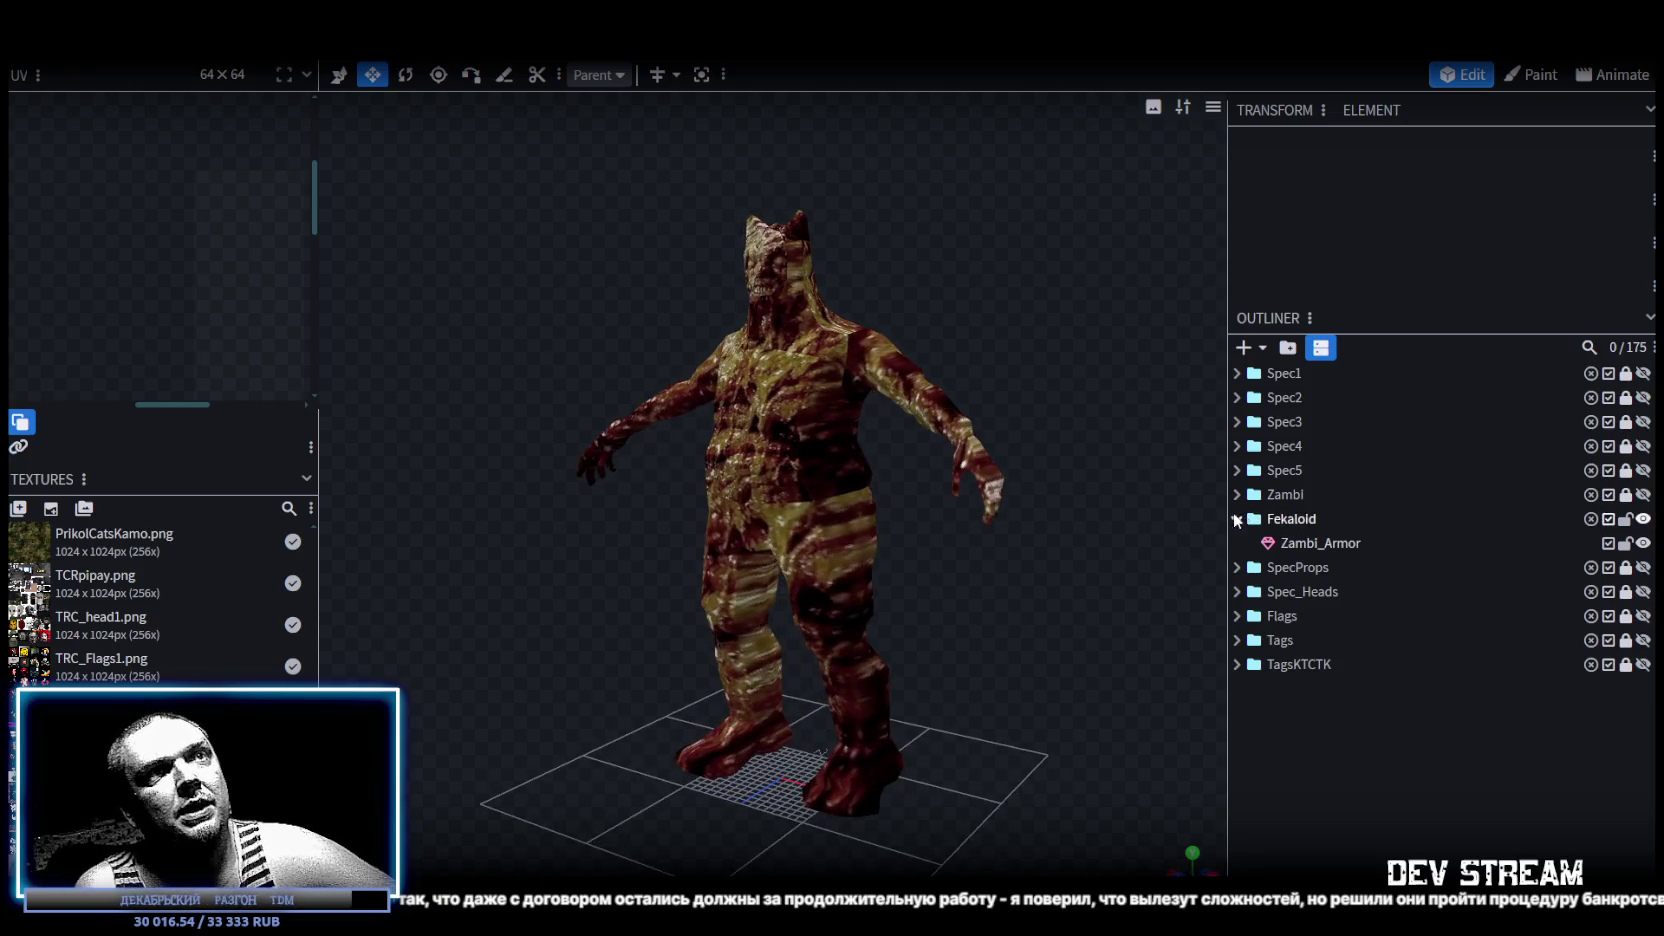
click(1237, 519)
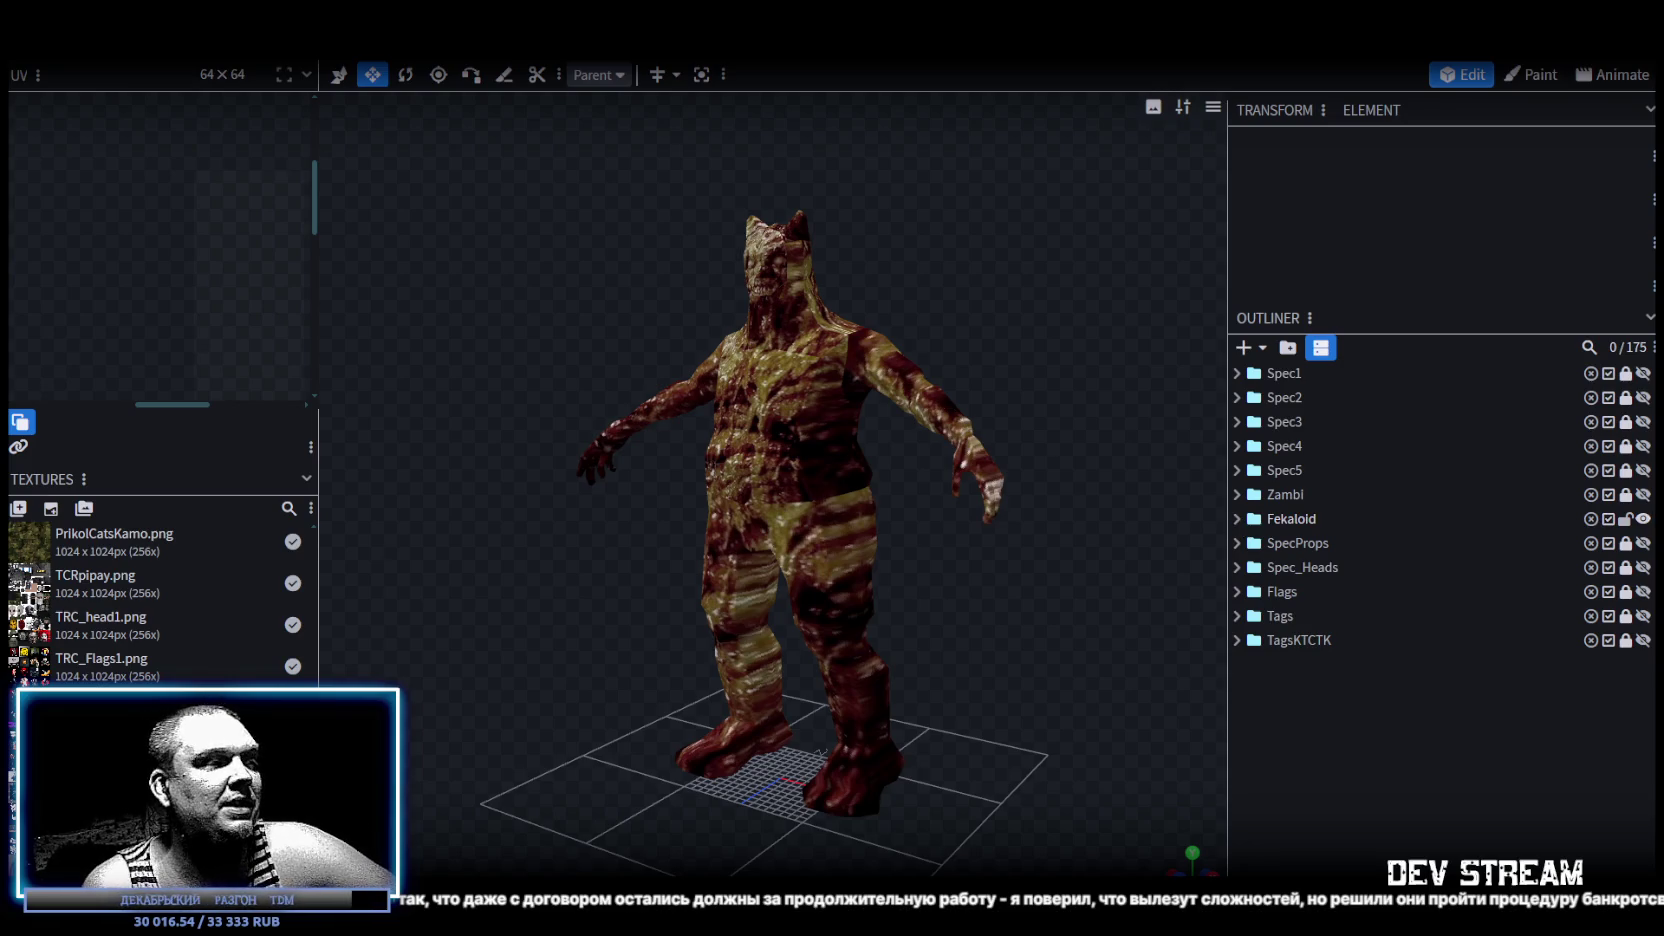
key(alt+Tab)
mouse_move(880, 372)
right_down()
mouse_move(954, 341)
mouse_move(1045, 386)
right_up()
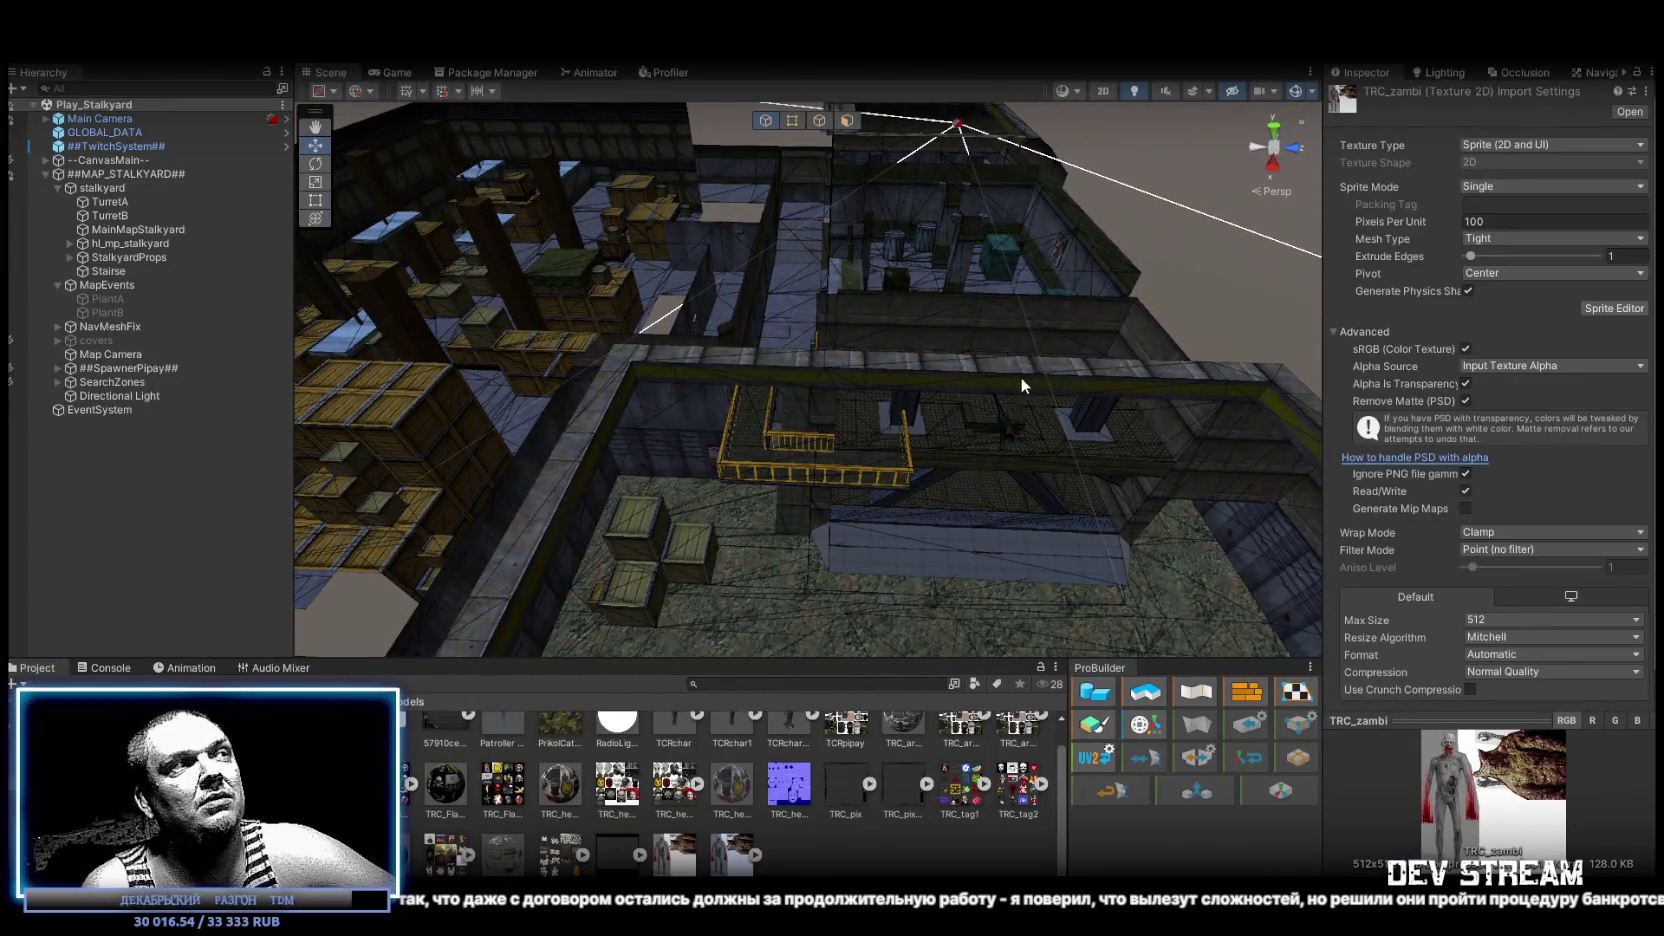
Place the Aztec model from Models > Map > Aztec into the scene, then delete it.
click(300, 780)
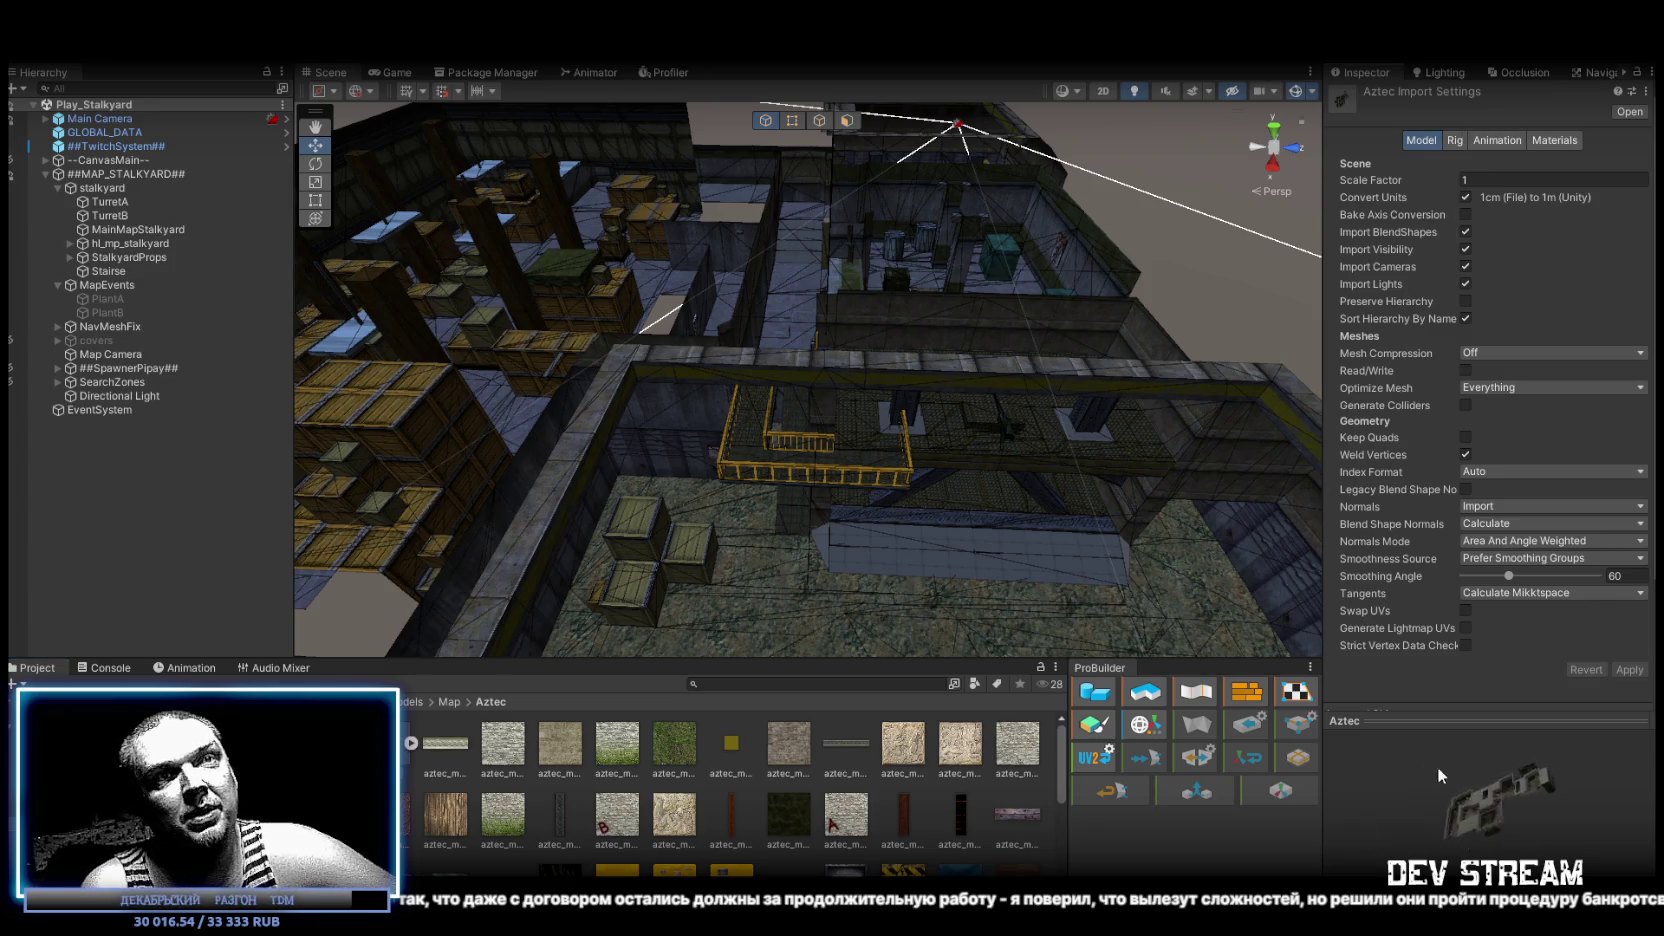
mouse_move(493, 640)
mouse_down()
mouse_move(772, 441)
mouse_move(554, 313)
mouse_move(603, 392)
mouse_move(627, 347)
mouse_up()
scroll(554, 313, up, 10)
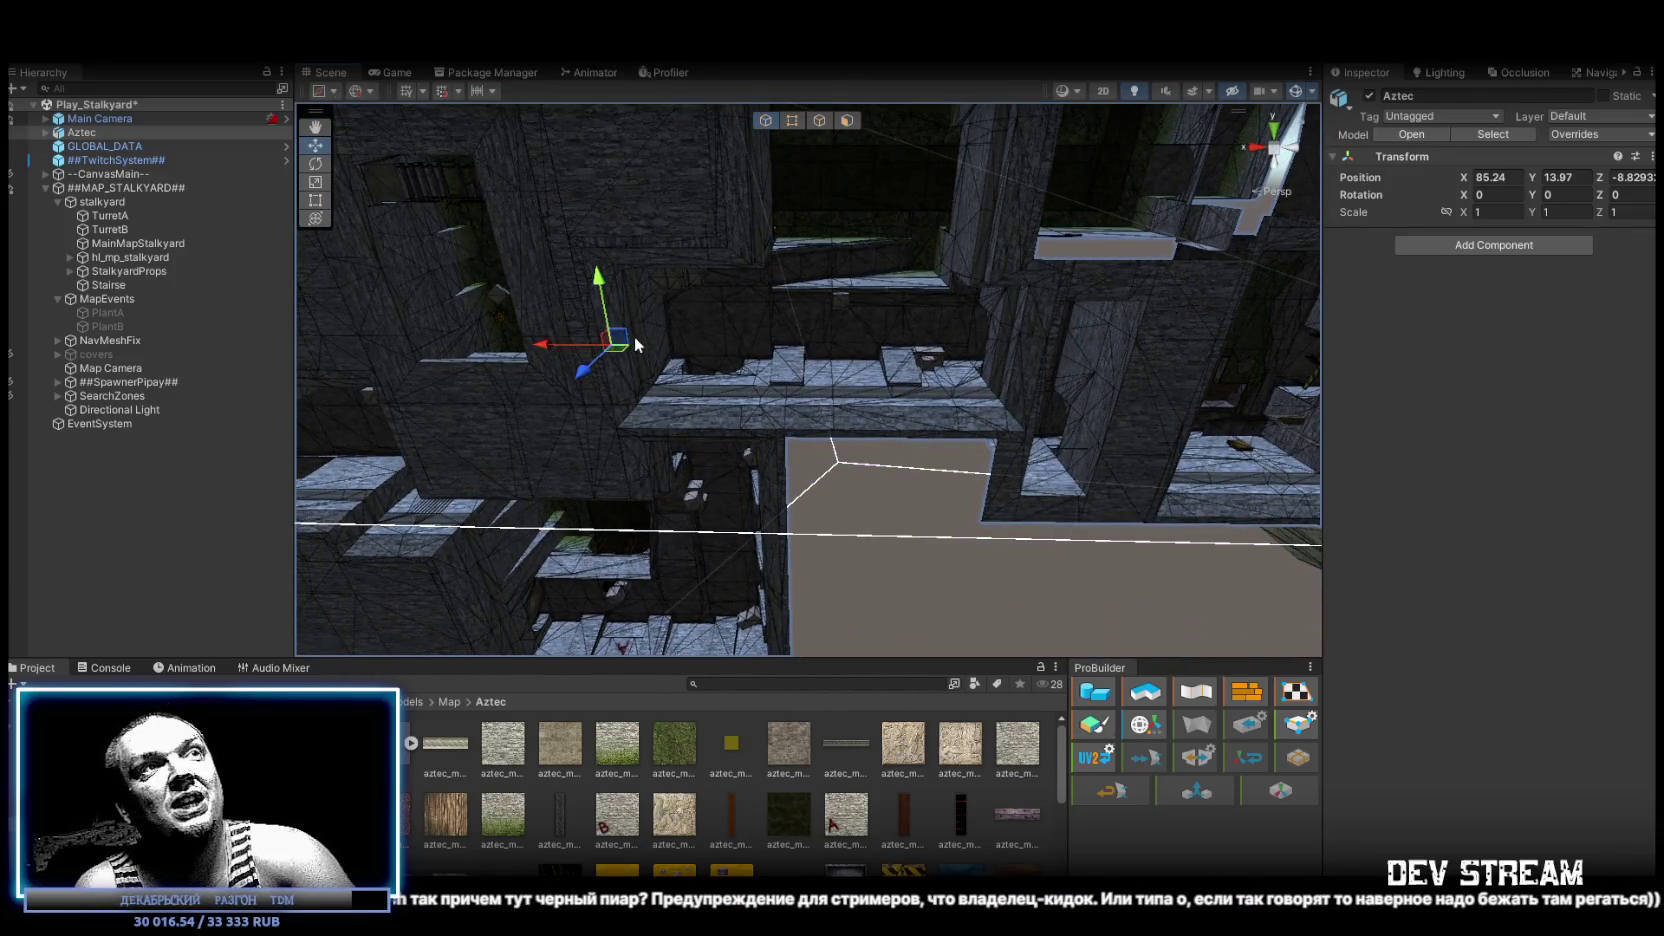
key(Delete)
scroll(1095, 439, down, 5)
mouse_move(1095, 439)
alt+mouse_down()
mouse_move(1190, 430)
mouse_move(956, 439)
mouse_move(1017, 375)
alt+mouse_up()
scroll(1190, 430, up, 10)
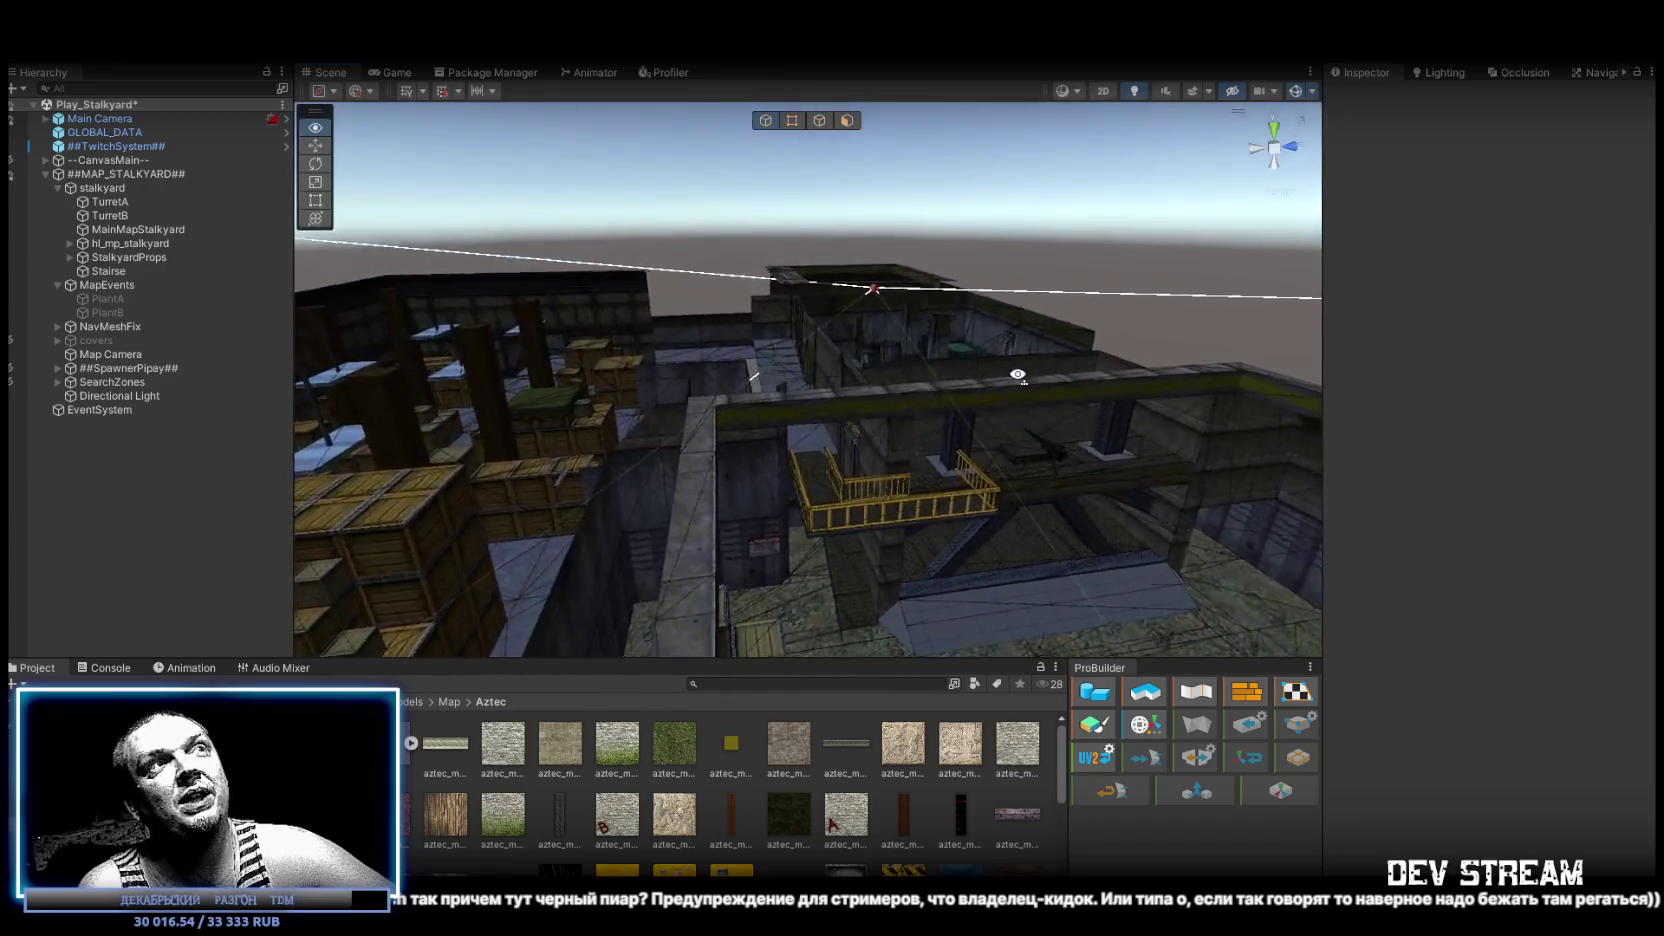
scroll(1017, 375, up, 5)
mouse_move(1017, 375)
alt+mouse_down()
mouse_move(982, 360)
mouse_move(1020, 403)
alt+mouse_up()
scroll(982, 360, down, 5)
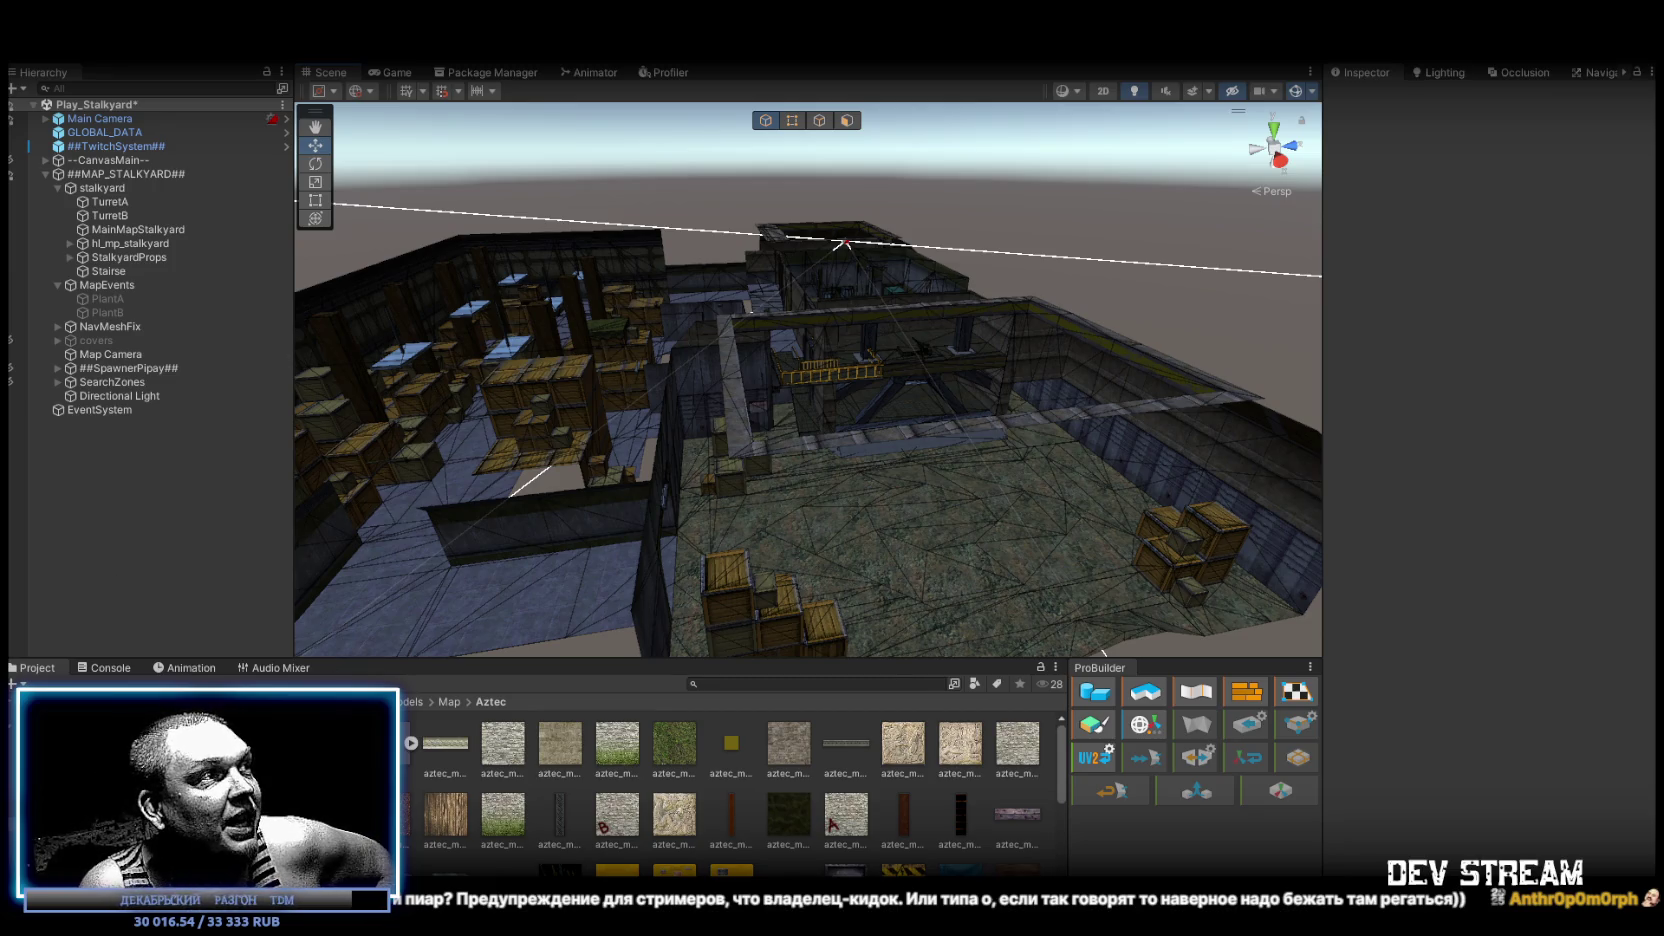
Browse the Map folders Dust2, Italy, Militia, PoolDay and Snow down to Survivor.
click(60, 760)
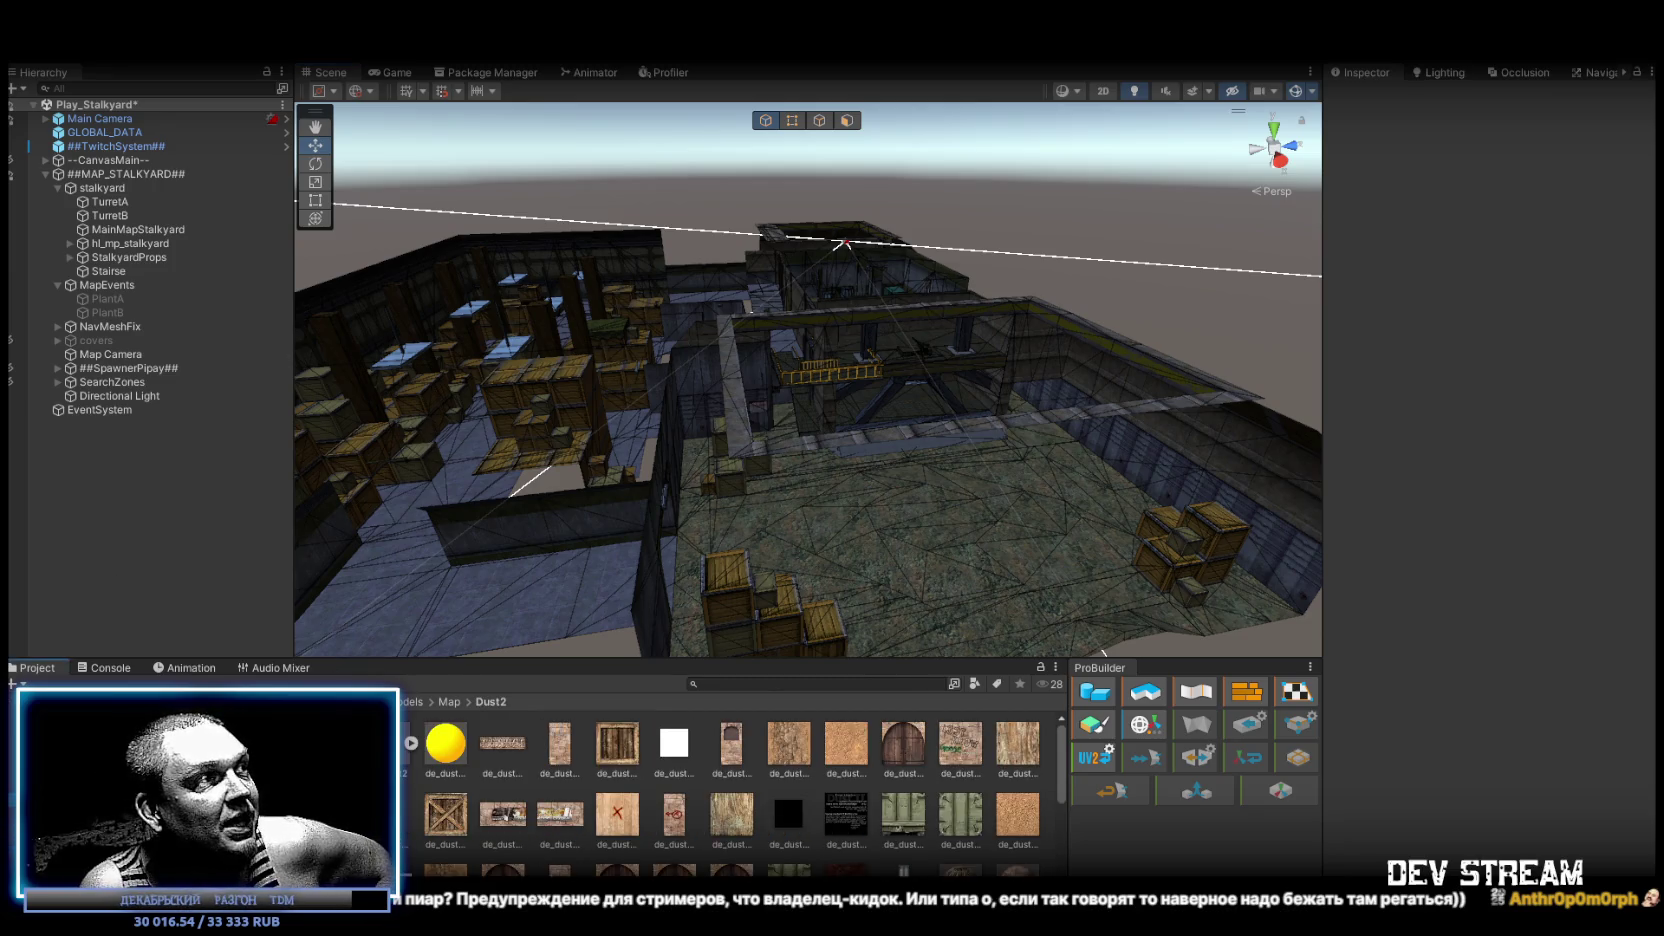
click(60, 815)
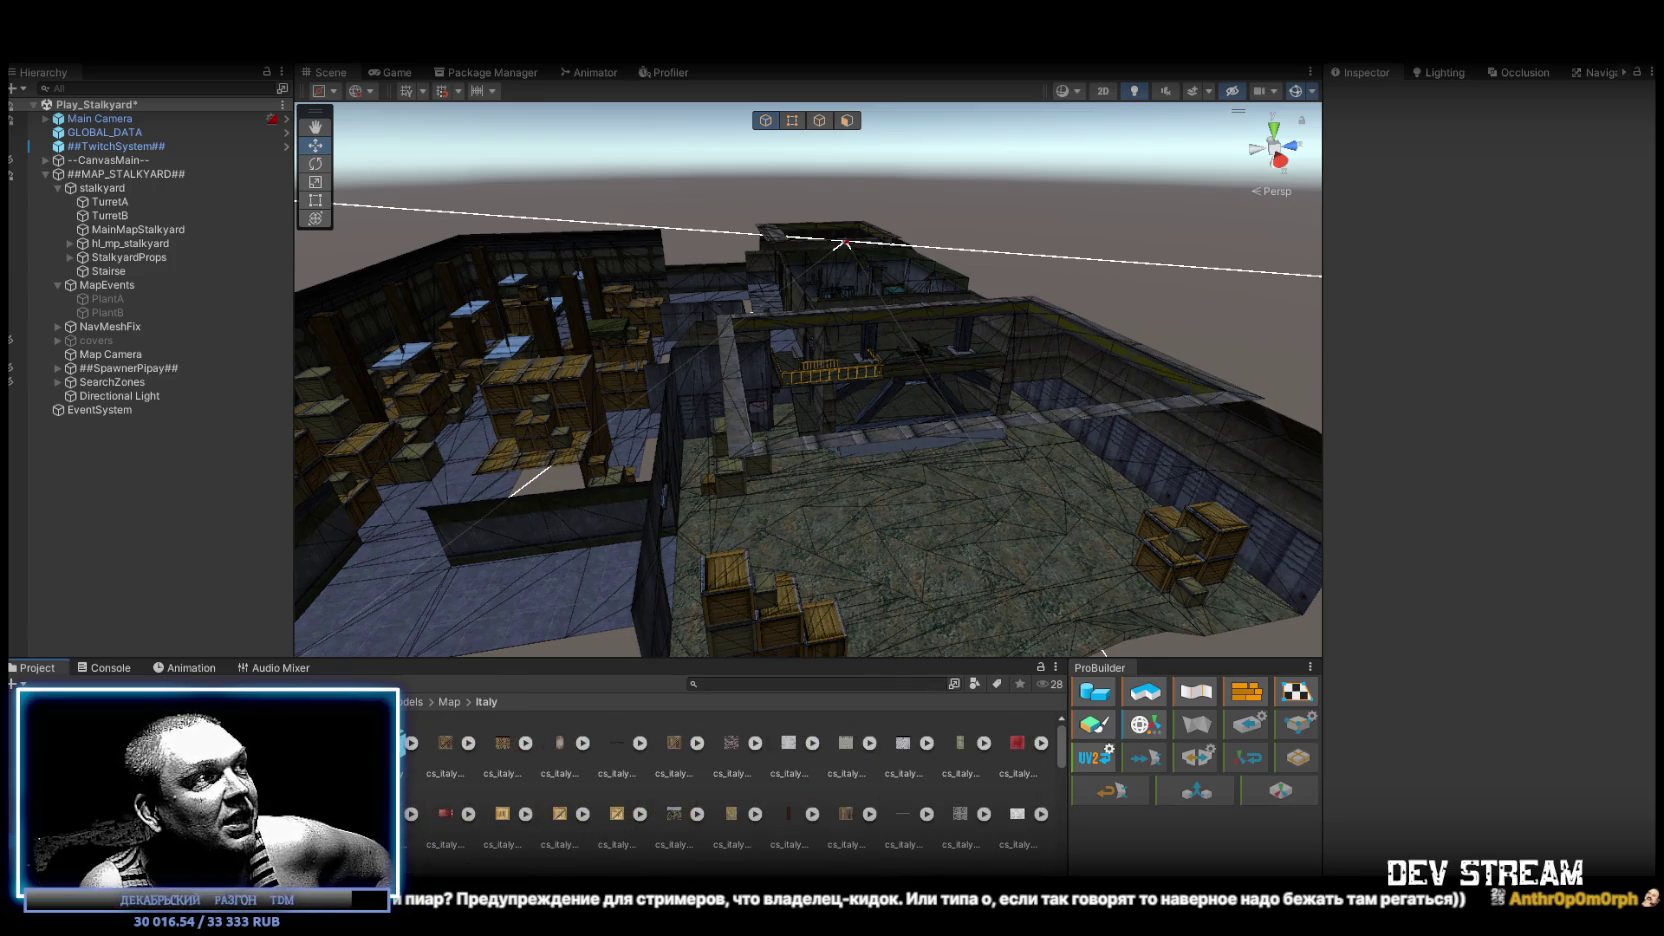
key(Down)
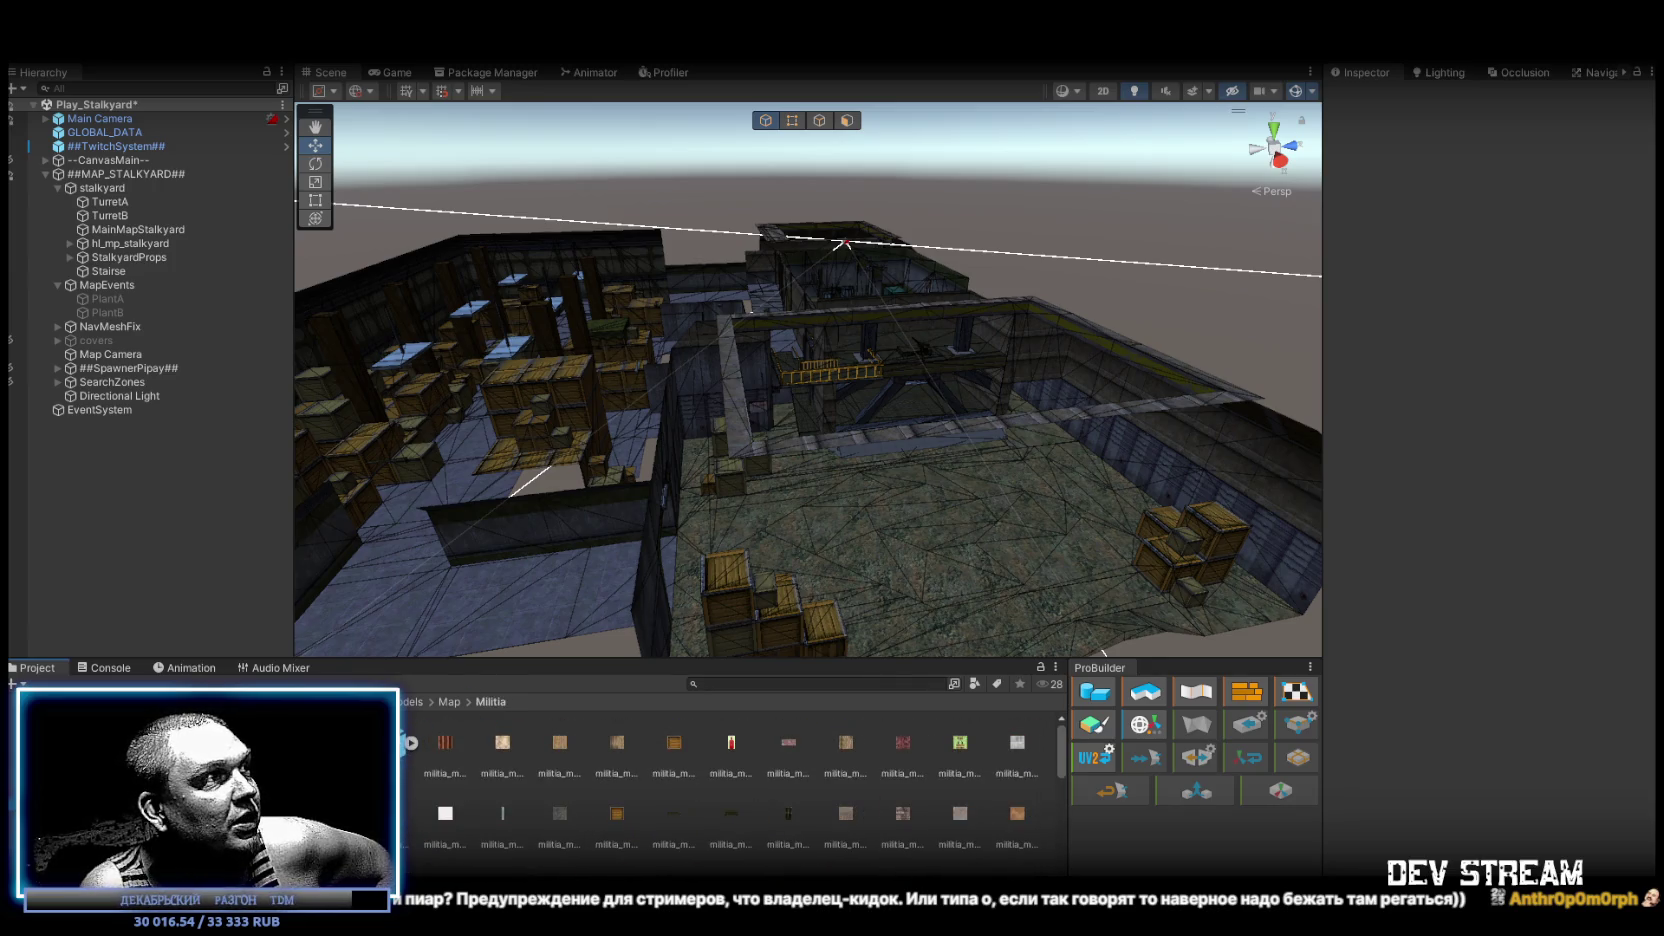
key(Down)
key(Down)
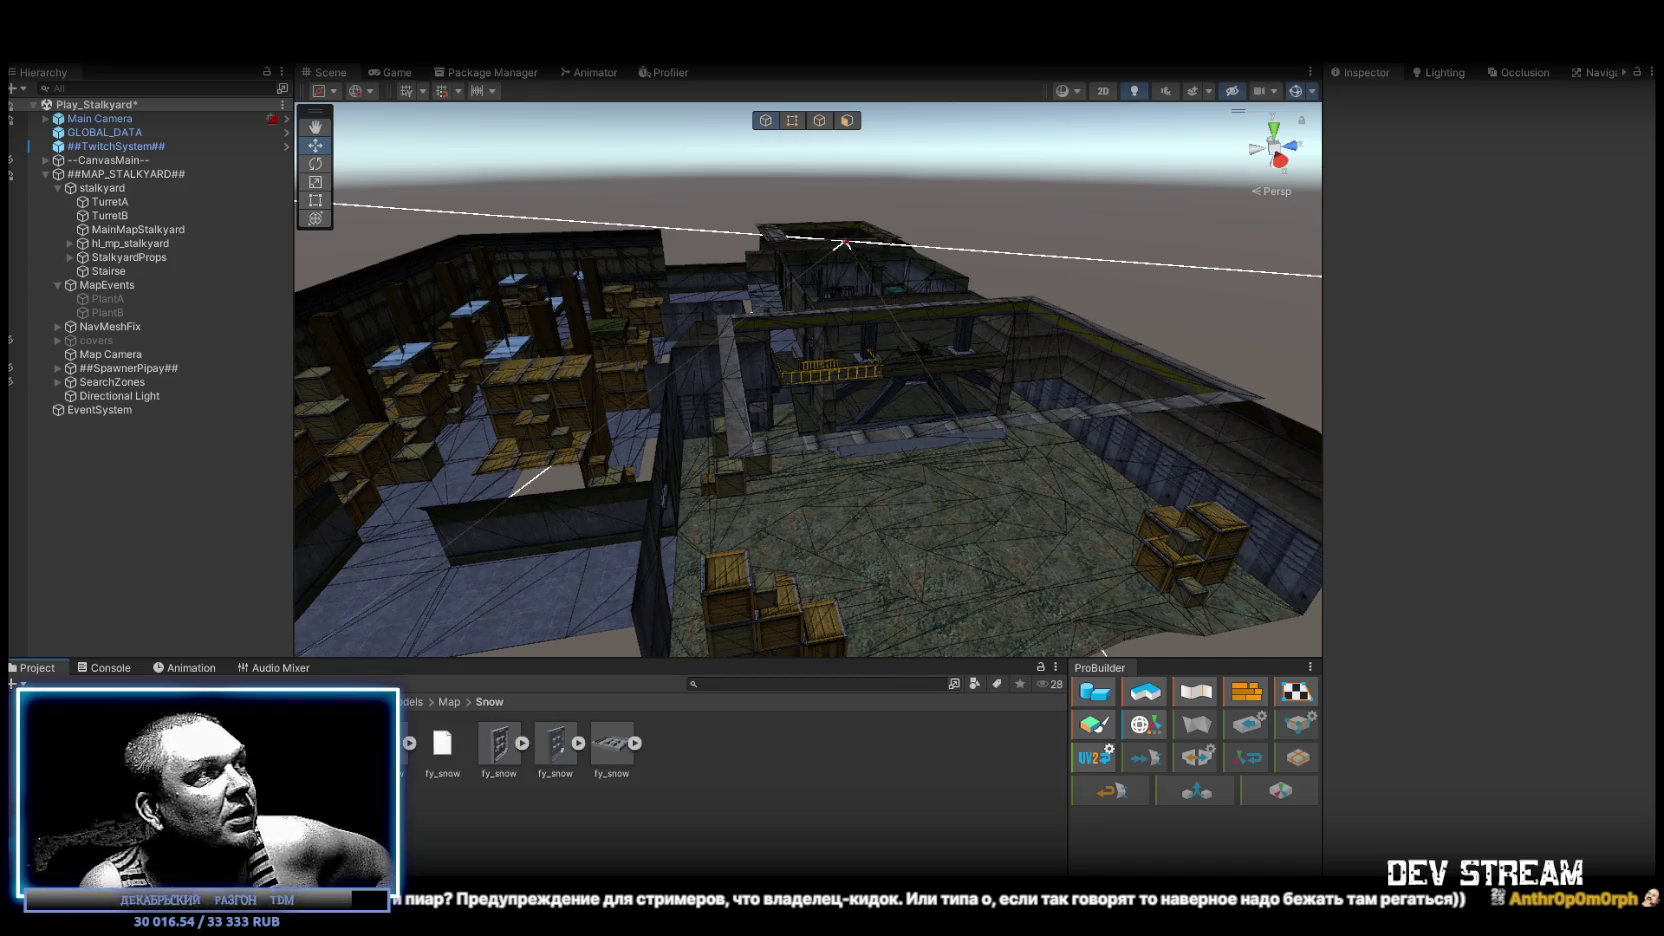
key(Down)
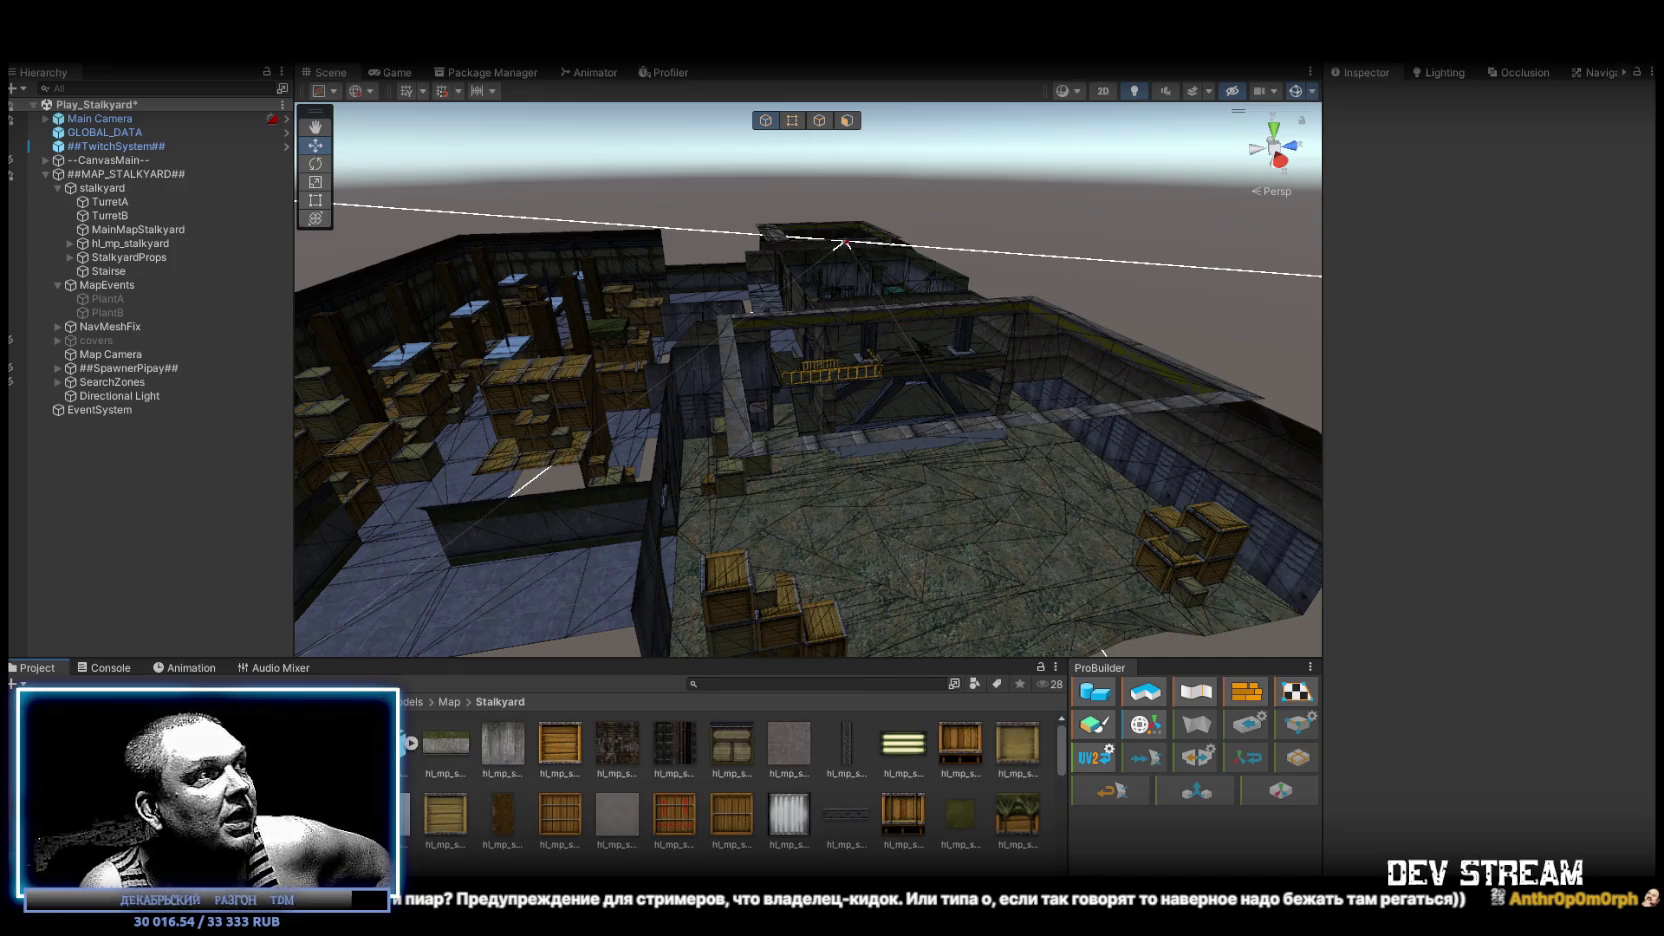
right_drag(755, 420, 760, 470)
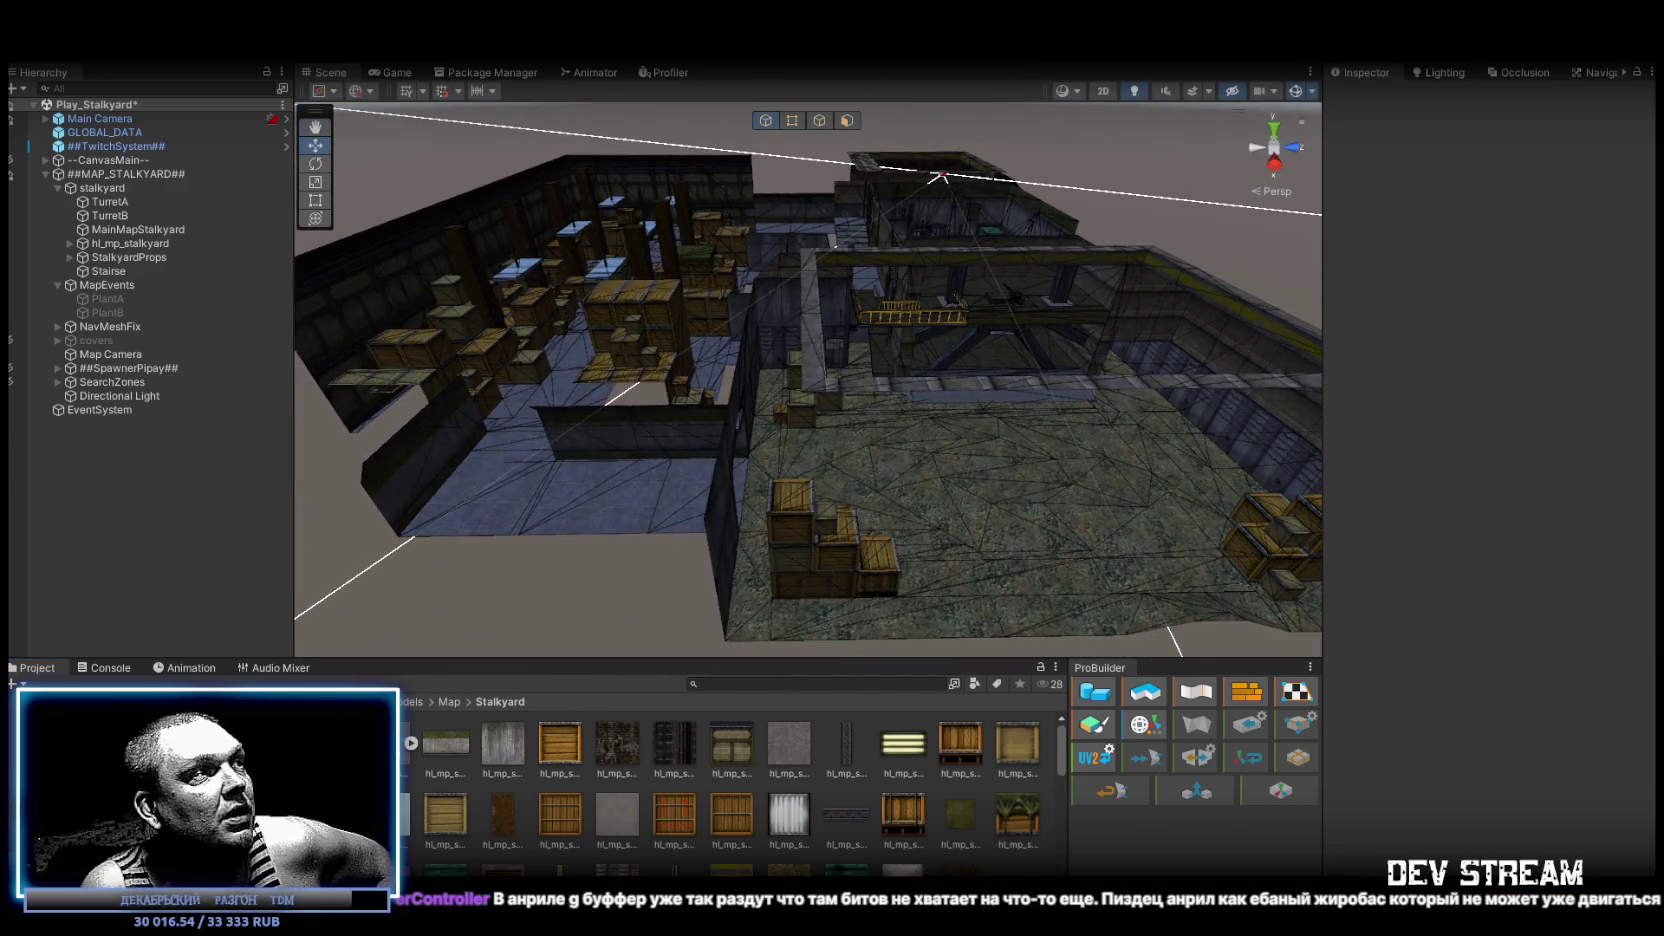
key(Down)
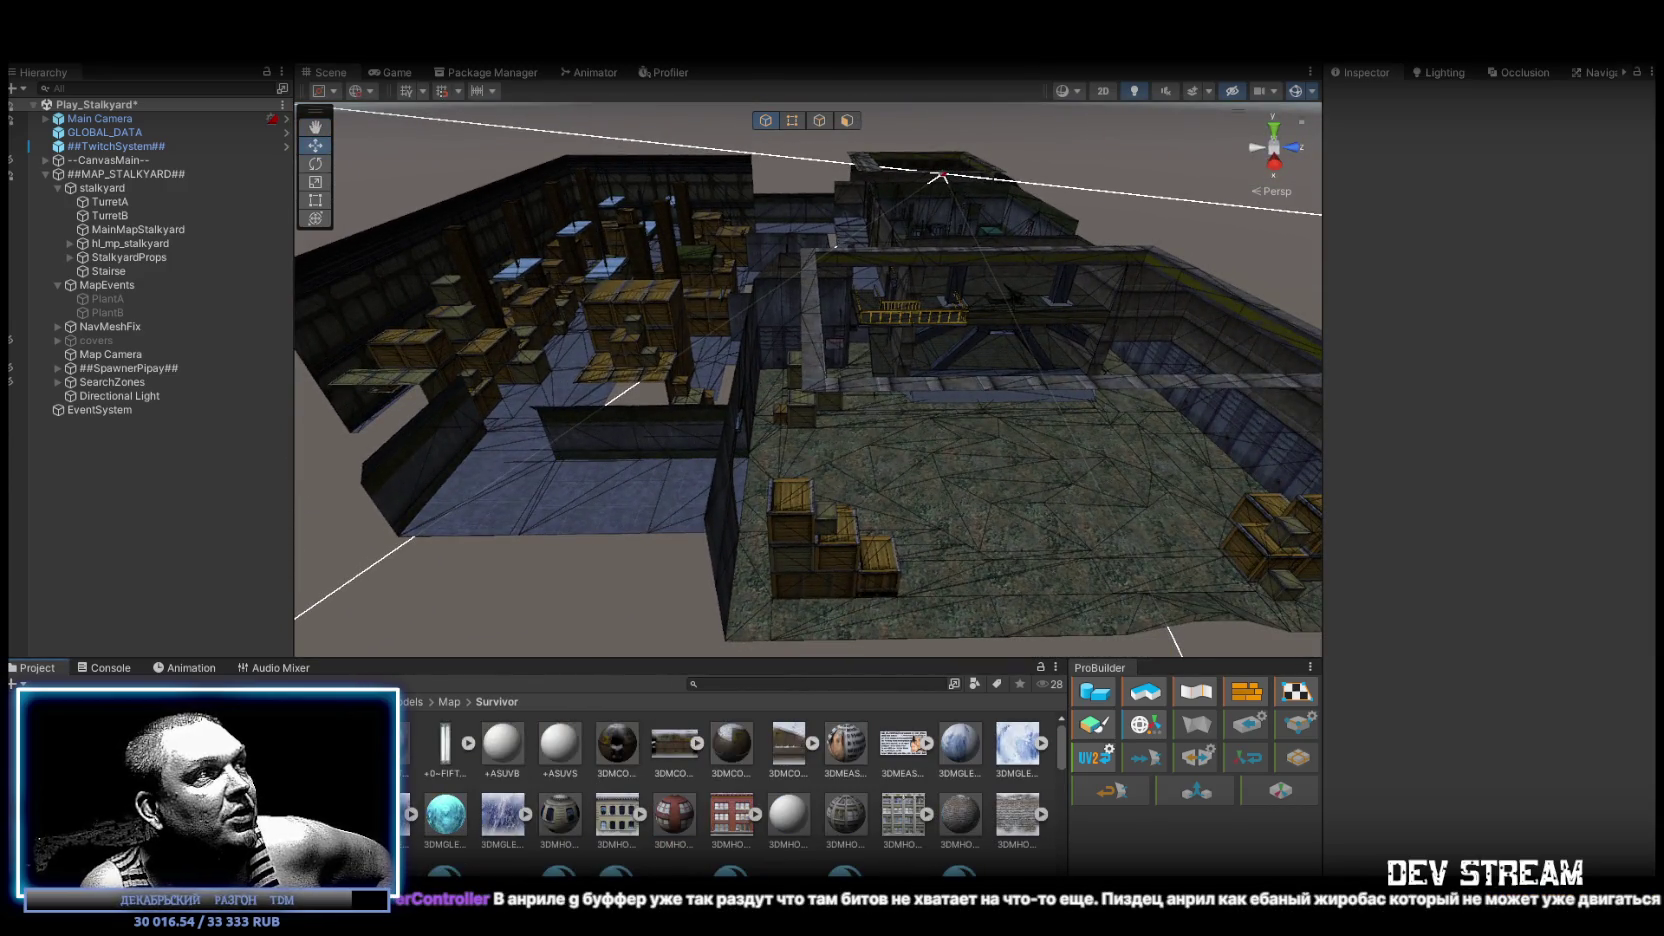